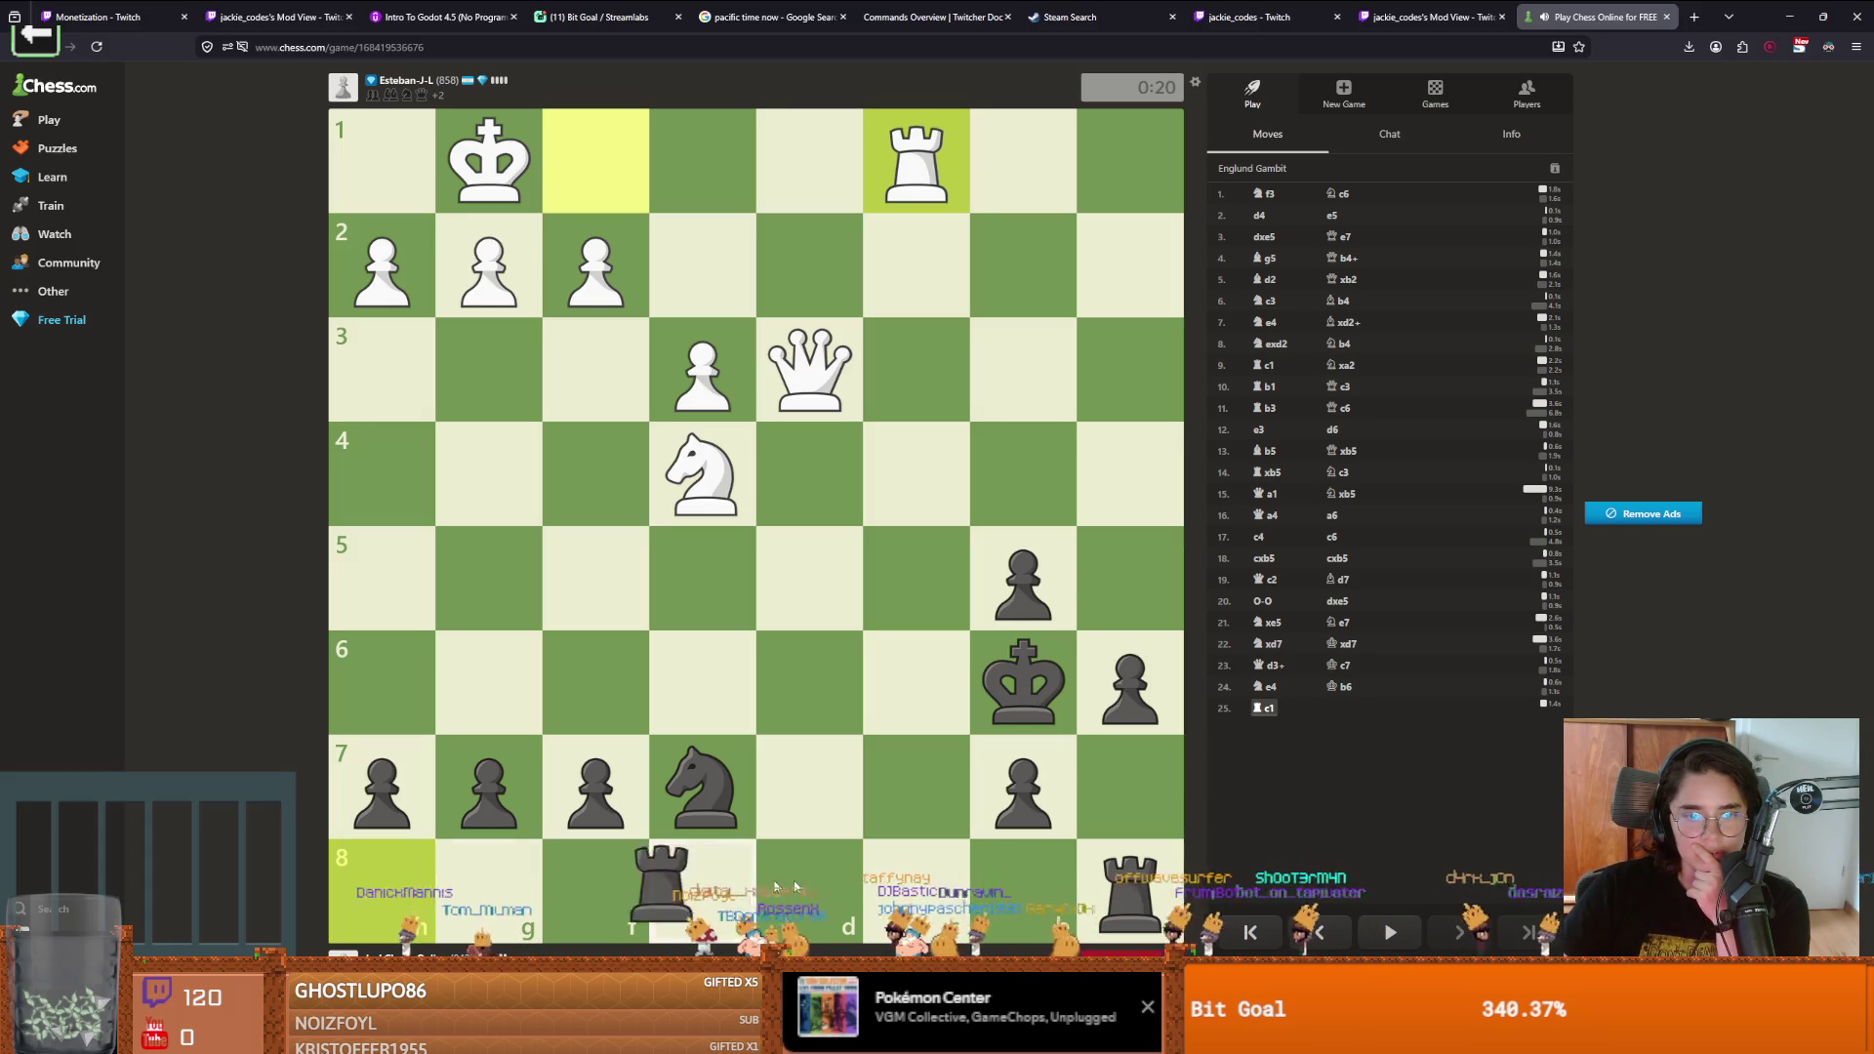
As Black, double the rooks on the d-file and retreat the knight to b6
left_click_drag(701, 886, 810, 888)
left_click_drag(1061, 890, 957, 886)
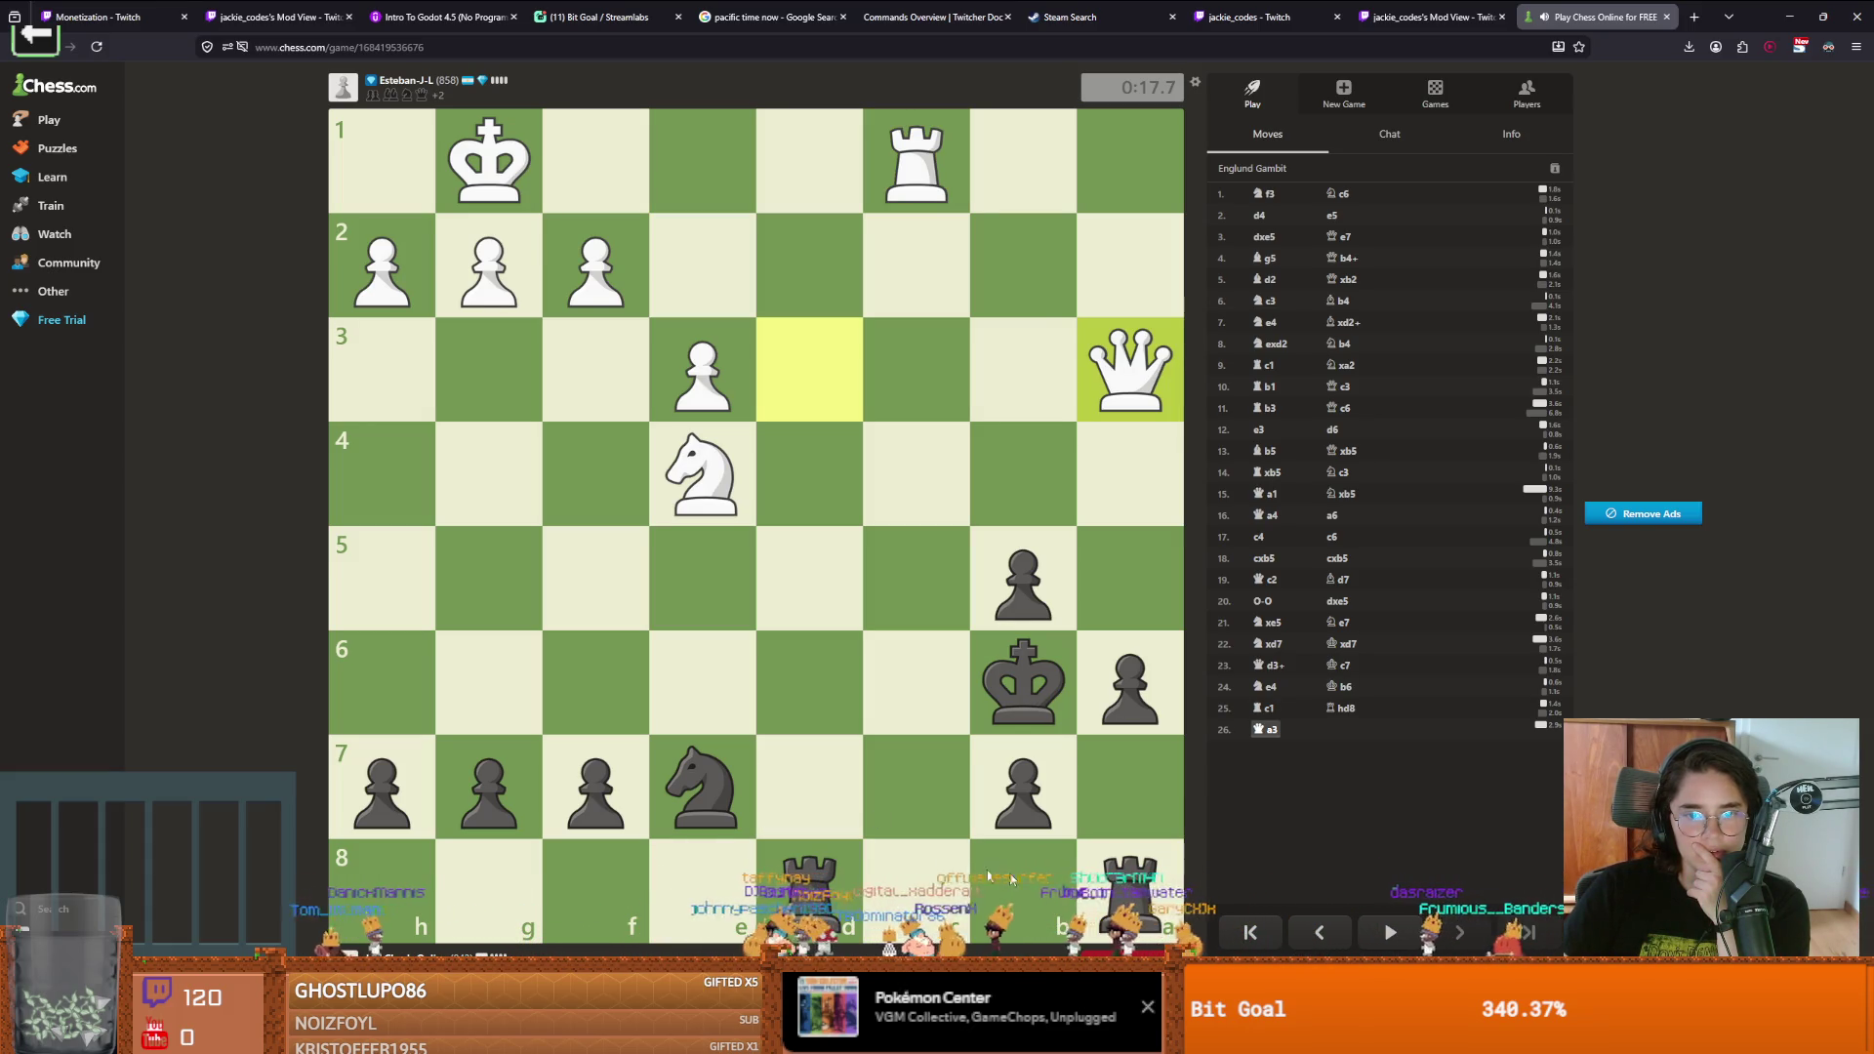
mouse_move(828, 883)
left_mouse_down()
mouse_move(818, 363)
mouse_move(816, 883)
mouse_move(809, 786)
left_mouse_up()
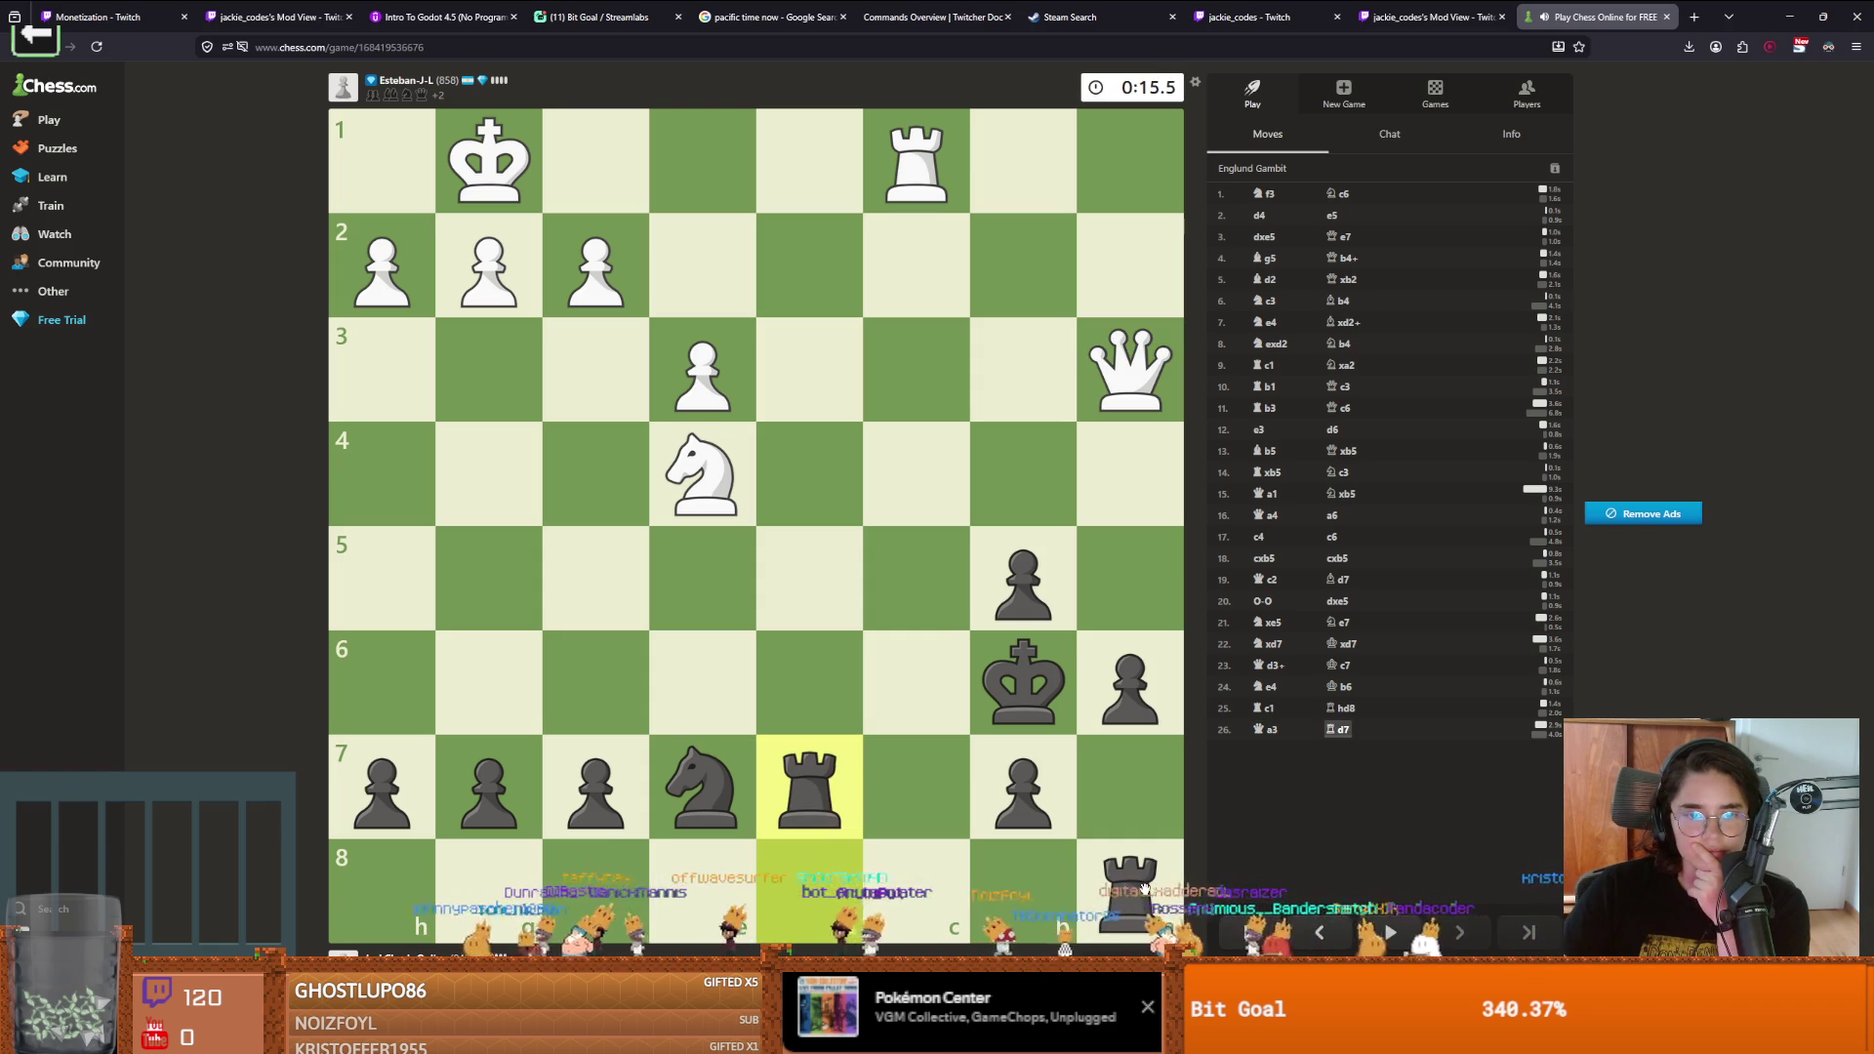
left_click_drag(1132, 883, 810, 883)
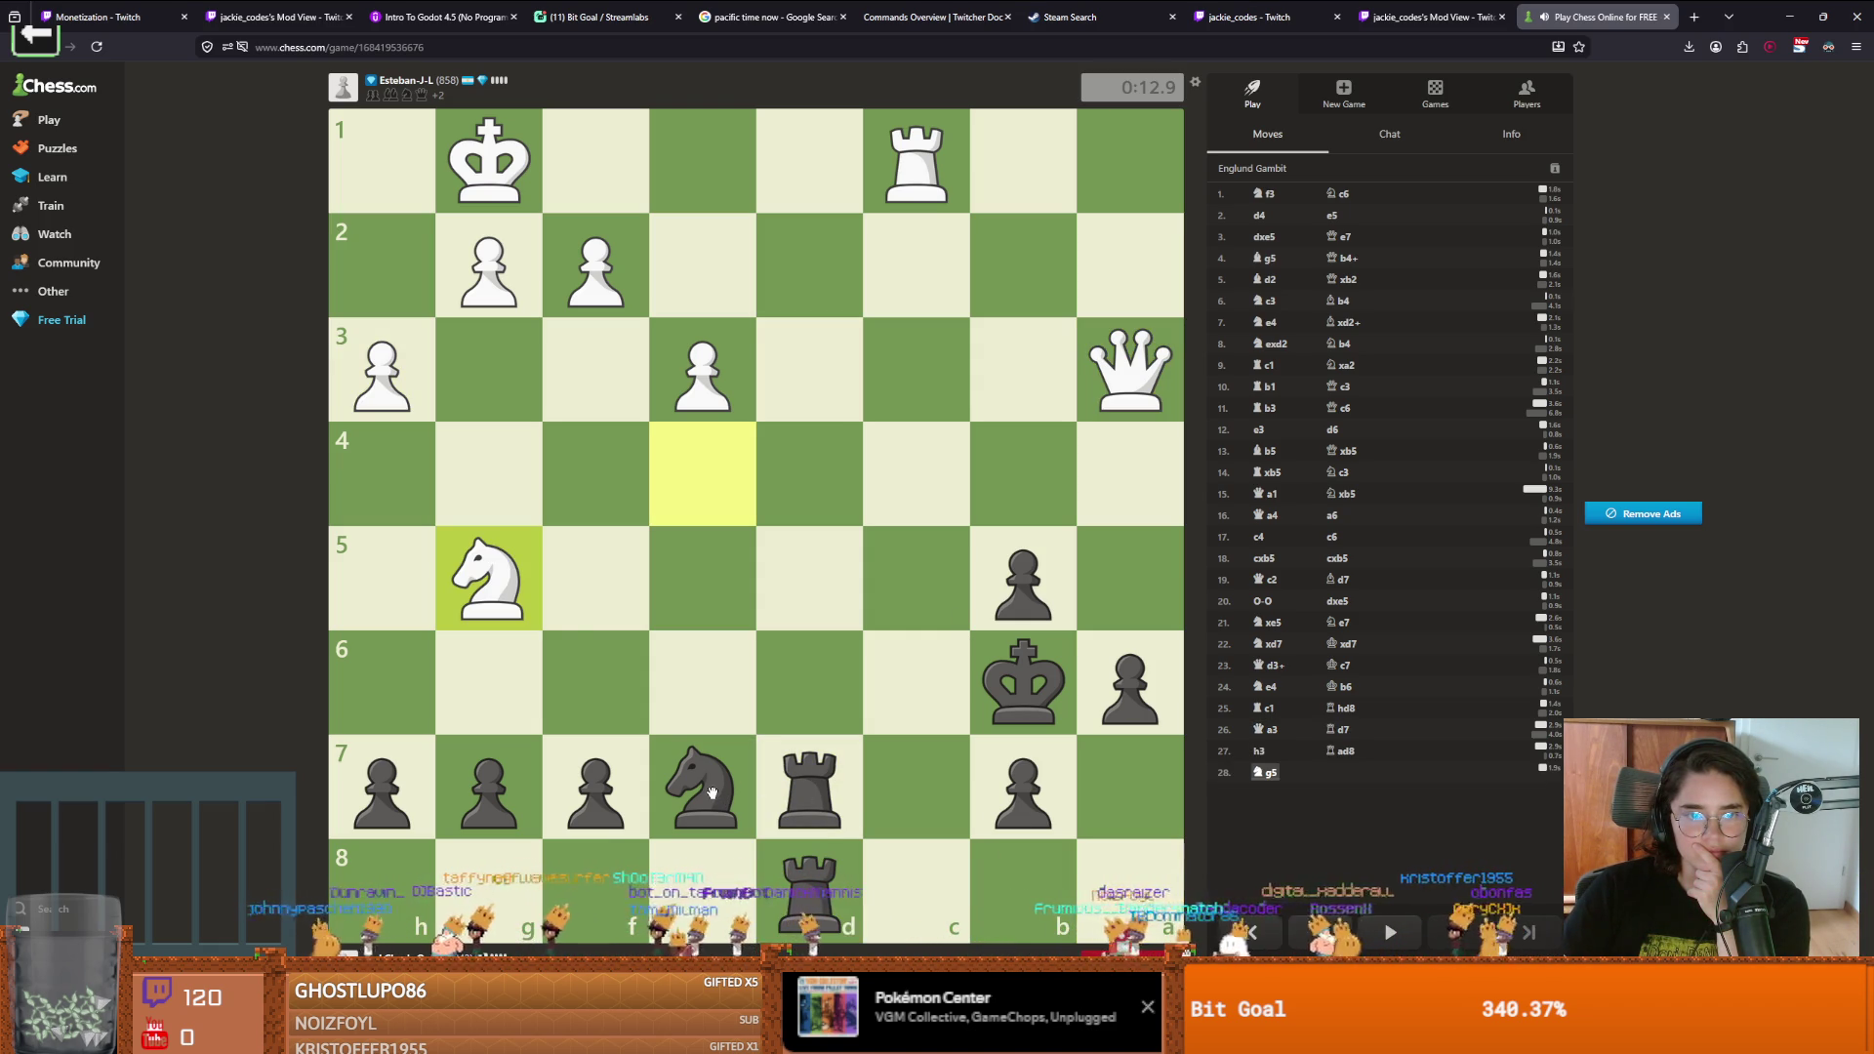
mouse_move(711, 793)
left_mouse_down()
mouse_move(523, 661)
mouse_move(493, 683)
left_mouse_up()
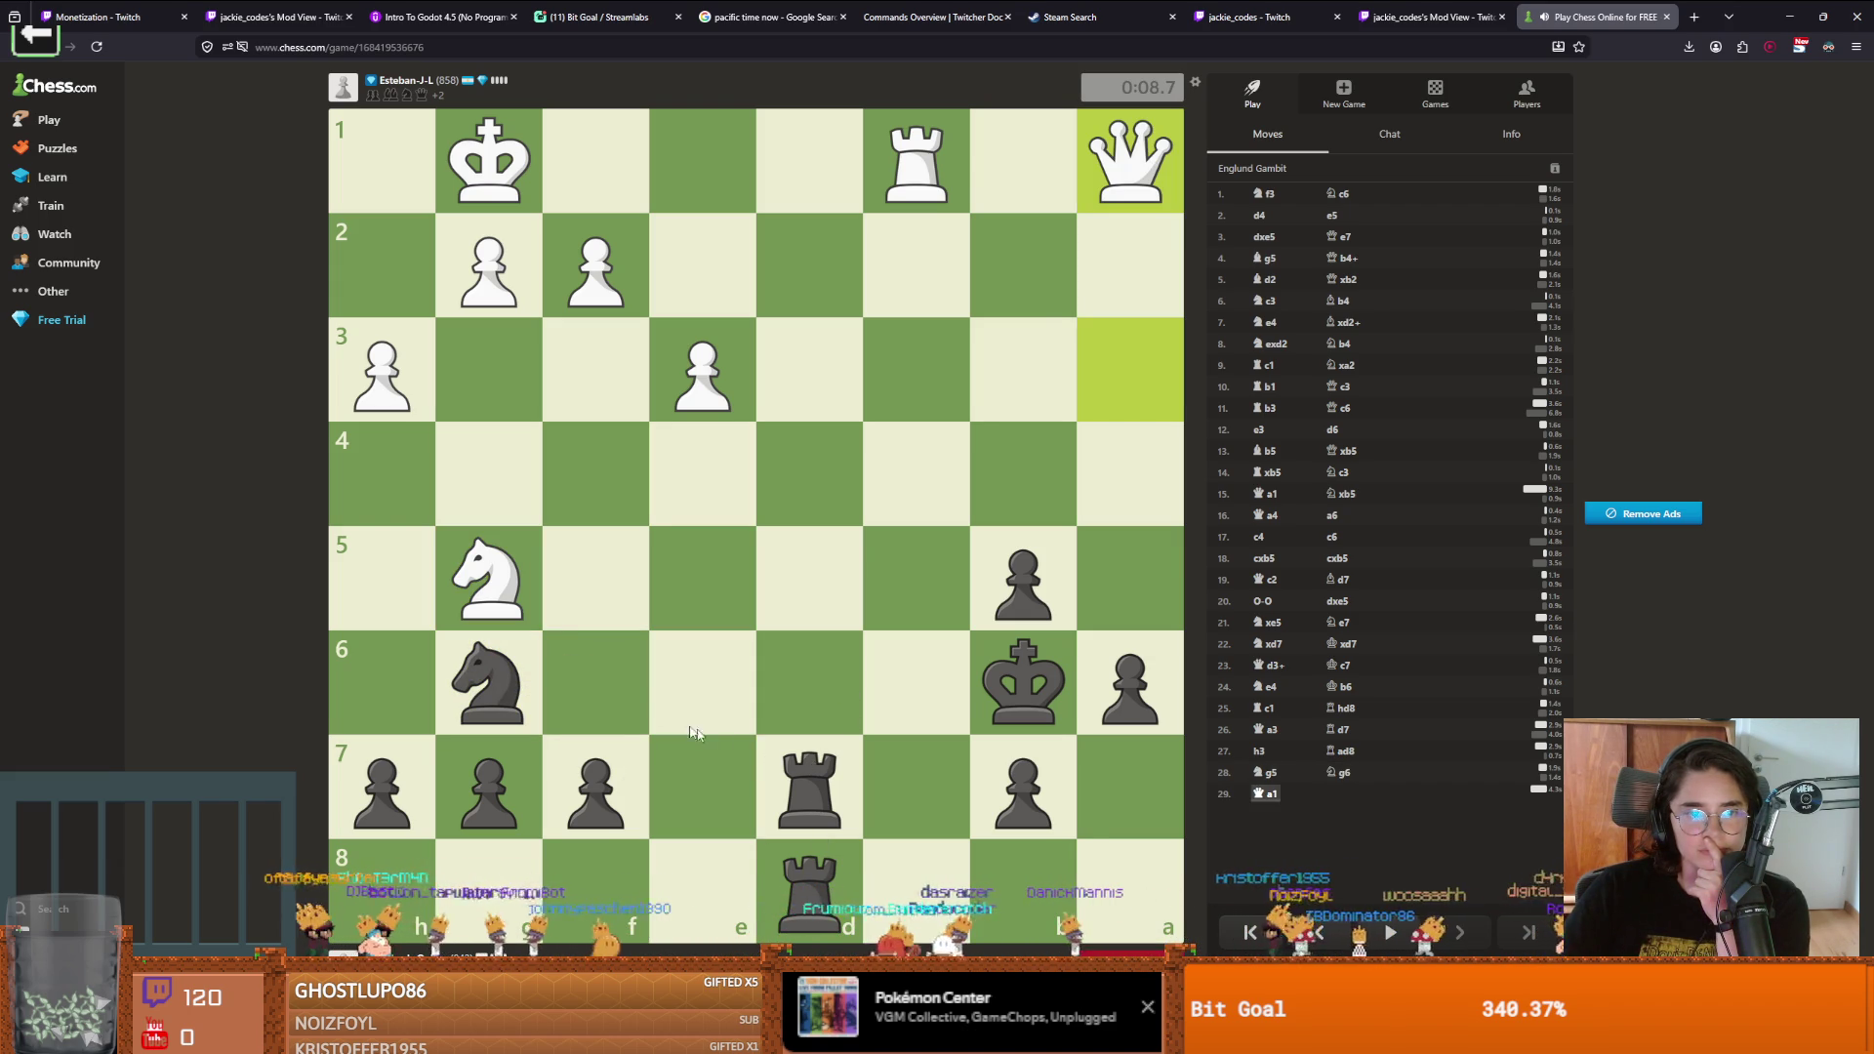
Jump the knight to a4, close the White Won result, and start a new 1-minute game
left_click_drag(800, 766, 809, 683)
left_click_drag(477, 663, 382, 491)
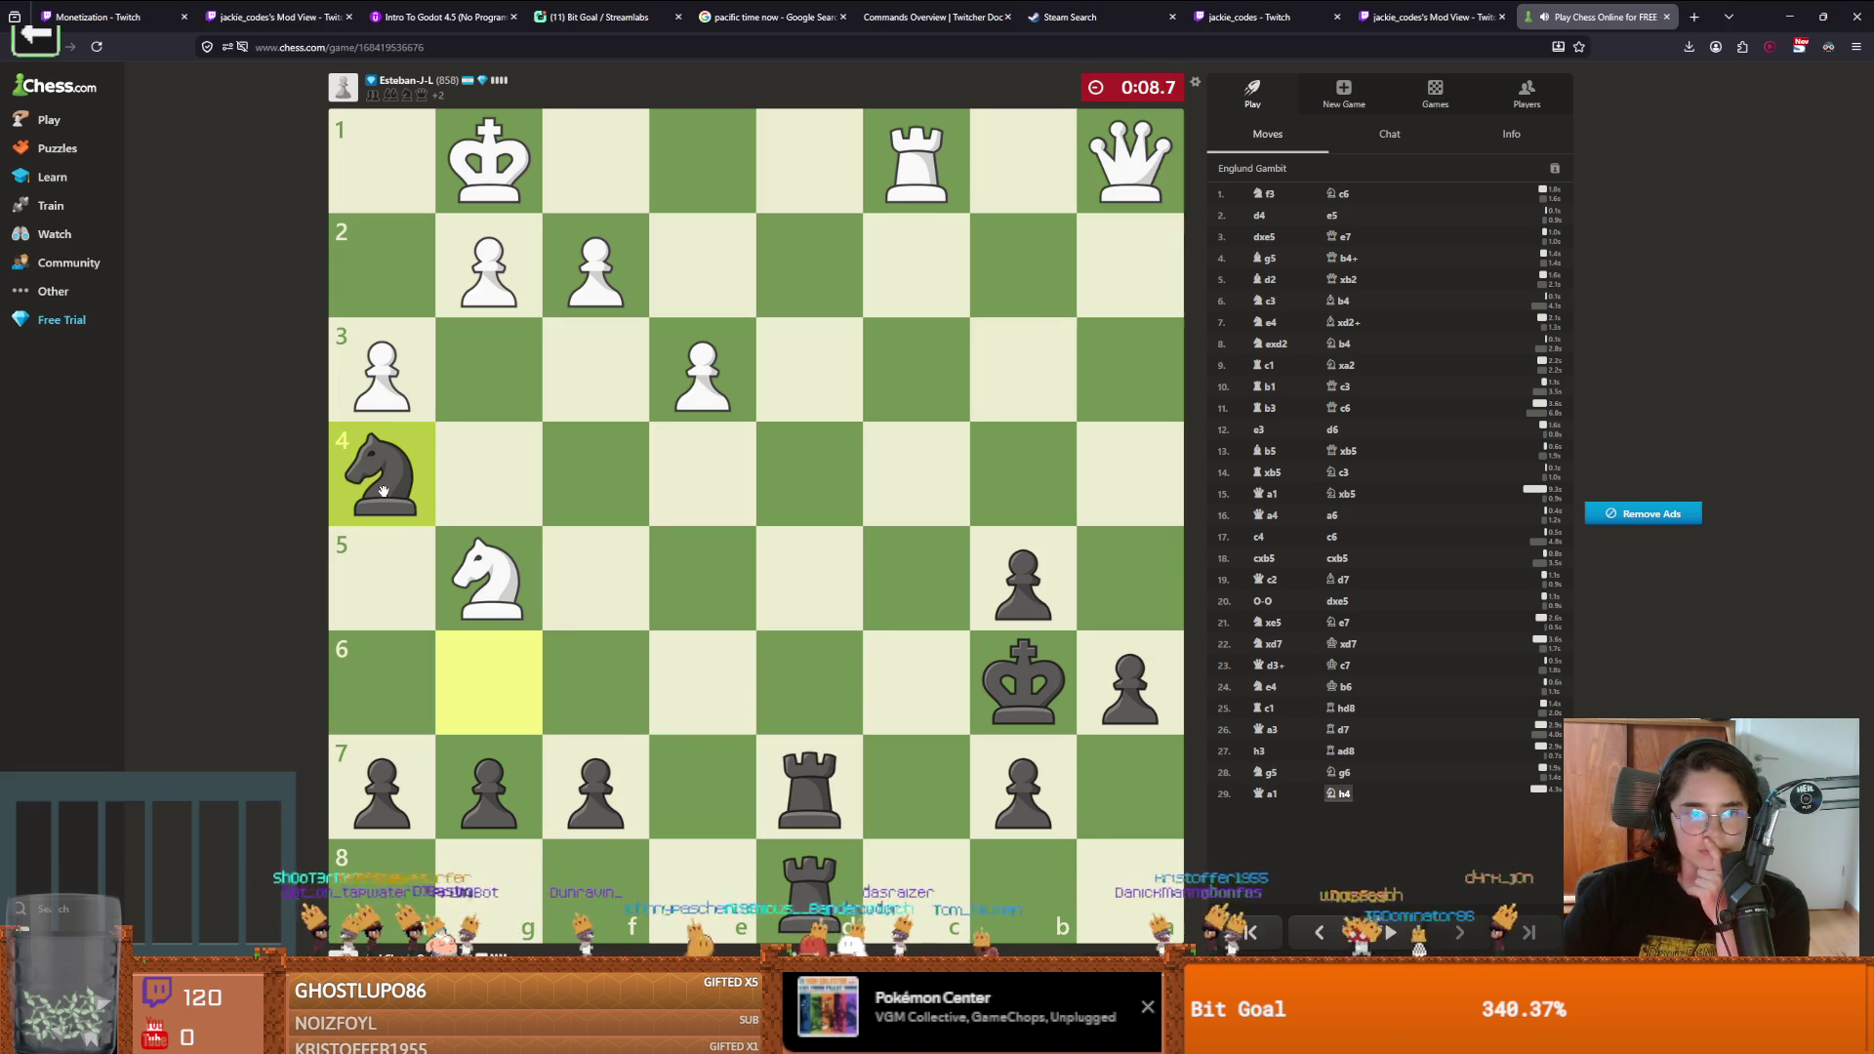
left_click_drag(815, 771, 836, 612)
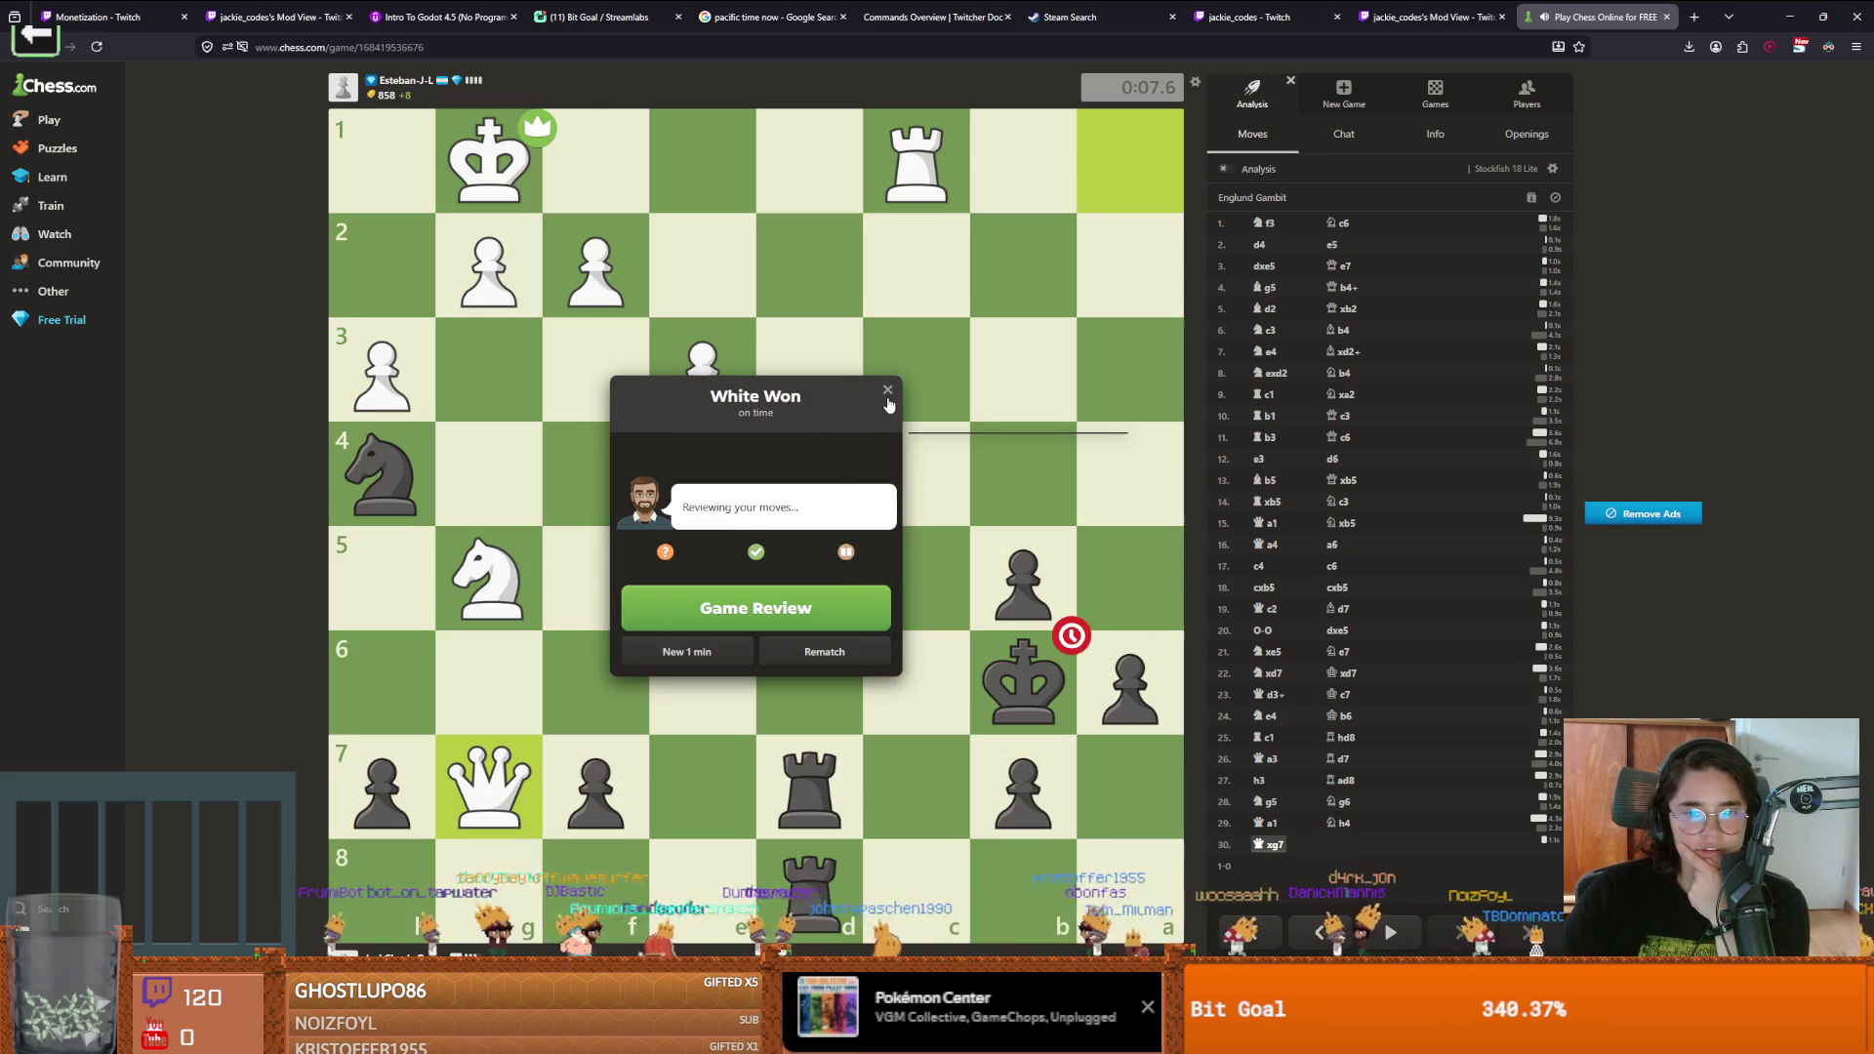
left_click(888, 392)
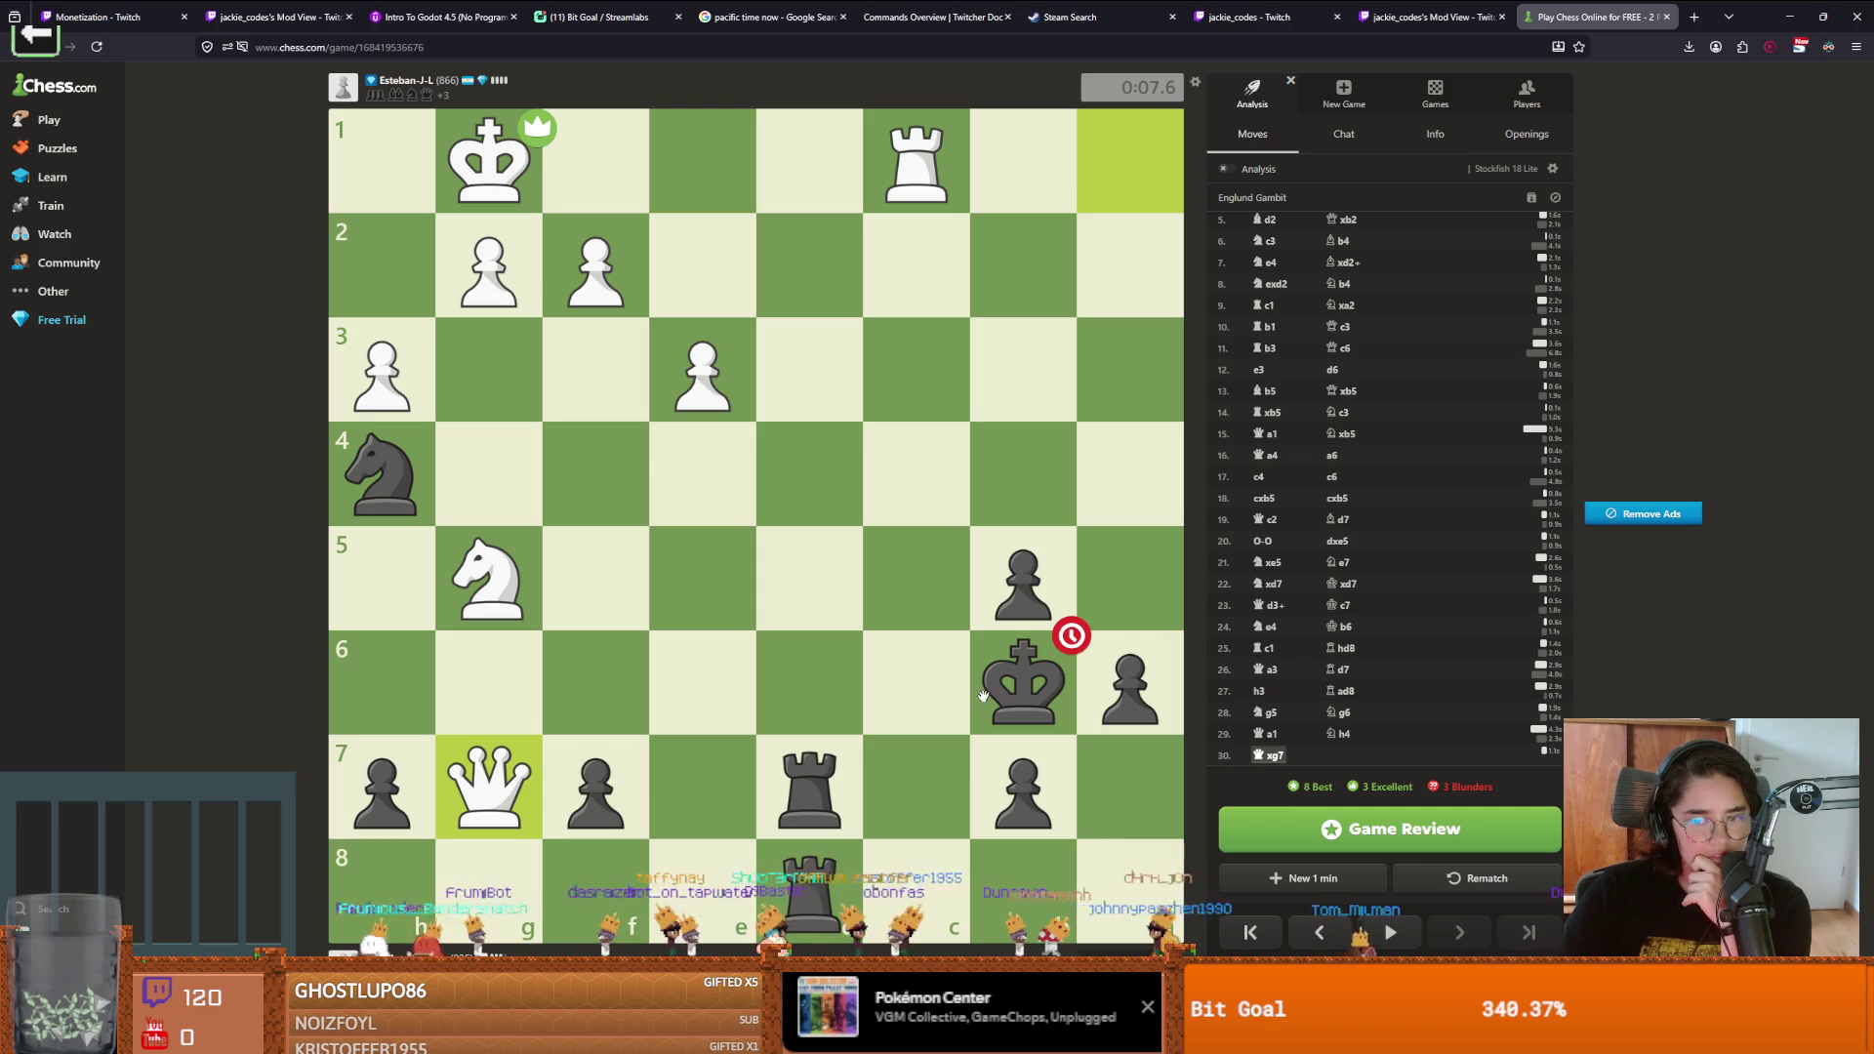
left_click(1351, 888)
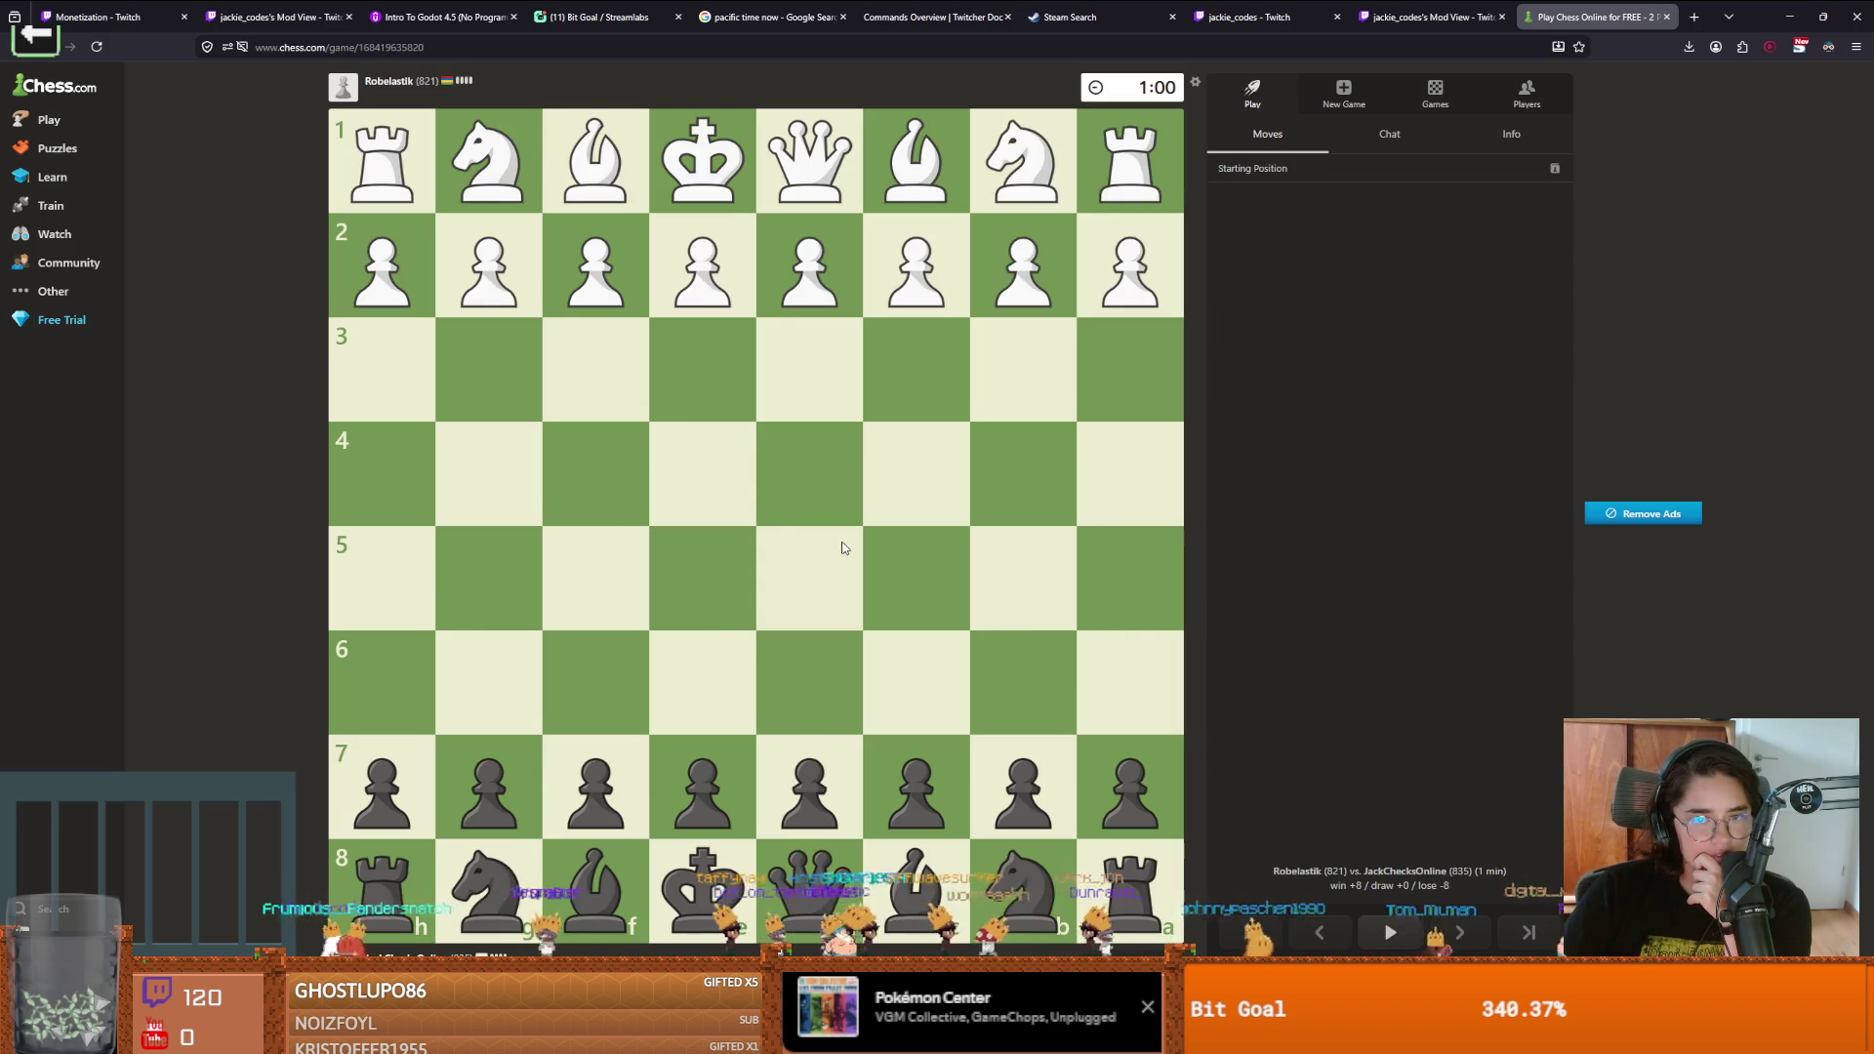
Open as Black with e6, d5, b5, Nc6, a6, e5 and Na5
left_click_drag(717, 776, 703, 683)
mouse_move(809, 785)
left_mouse_down()
mouse_move(791, 615)
mouse_move(937, 483)
left_mouse_up()
left_click_drag(1010, 775, 998, 573)
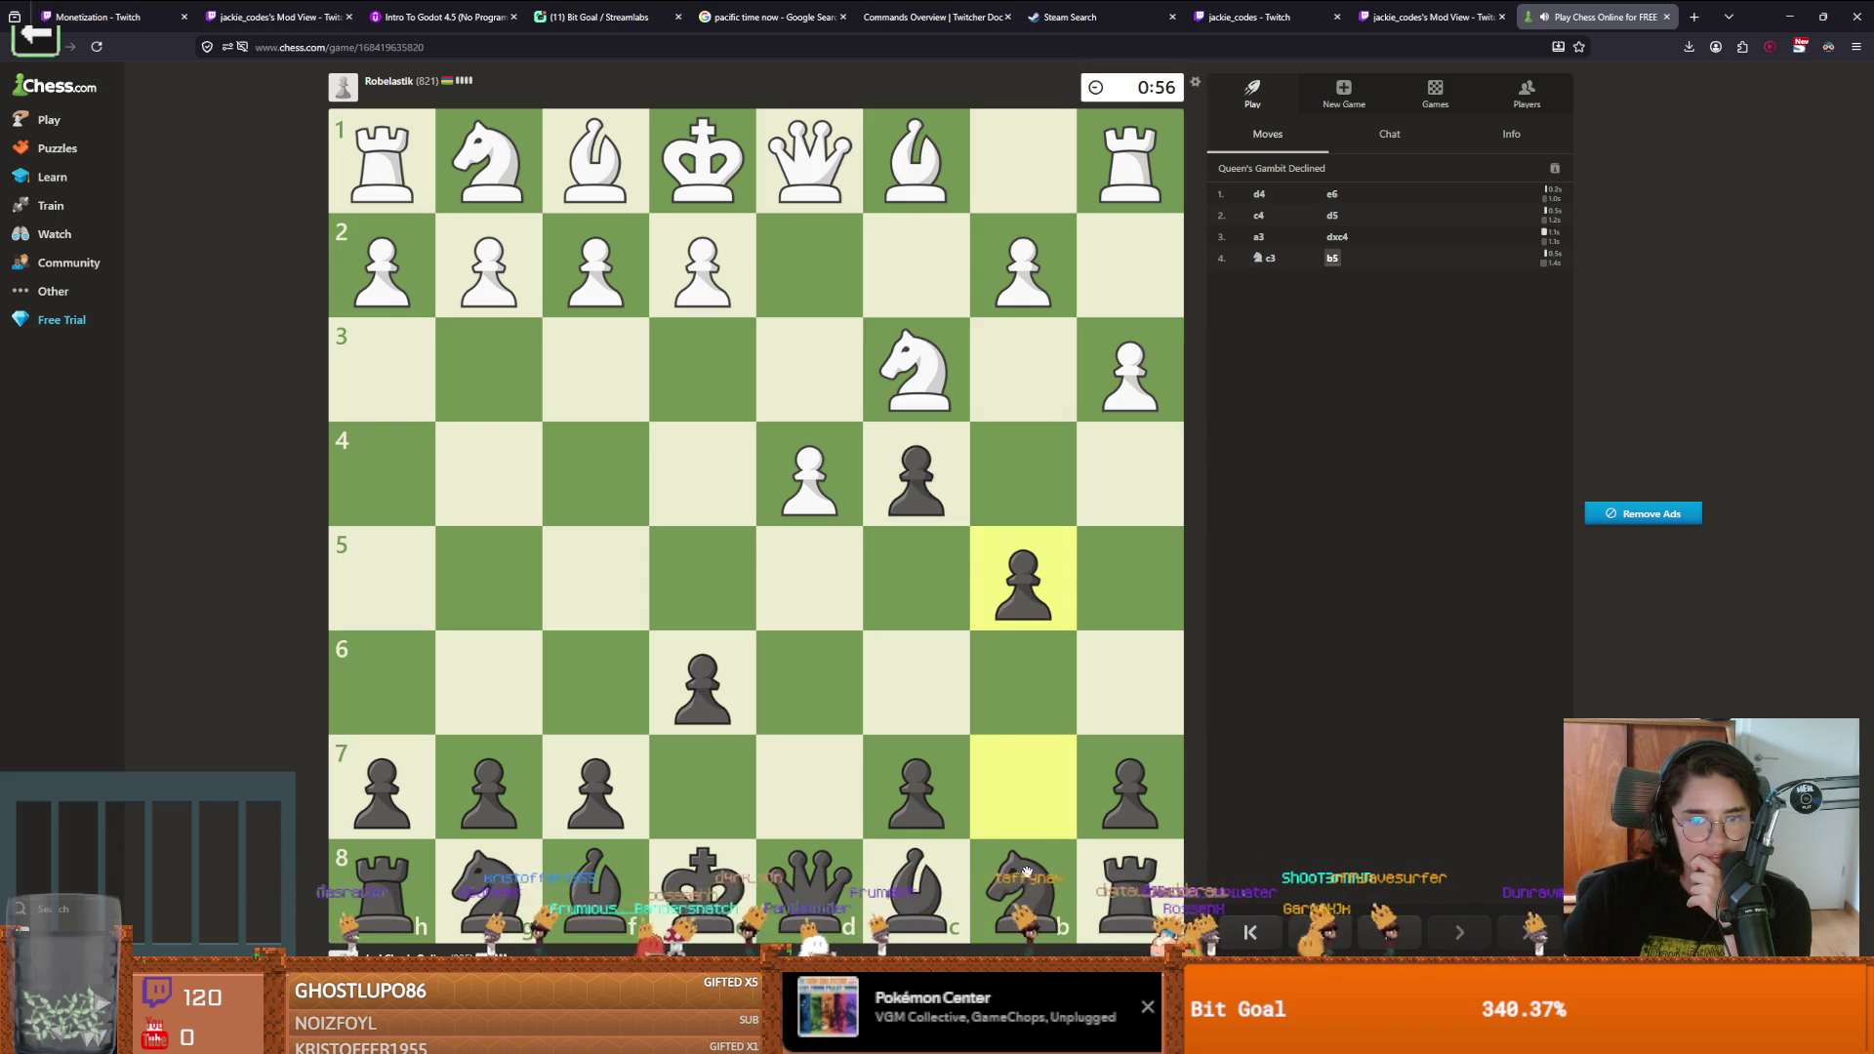
left_click_drag(994, 859, 920, 674)
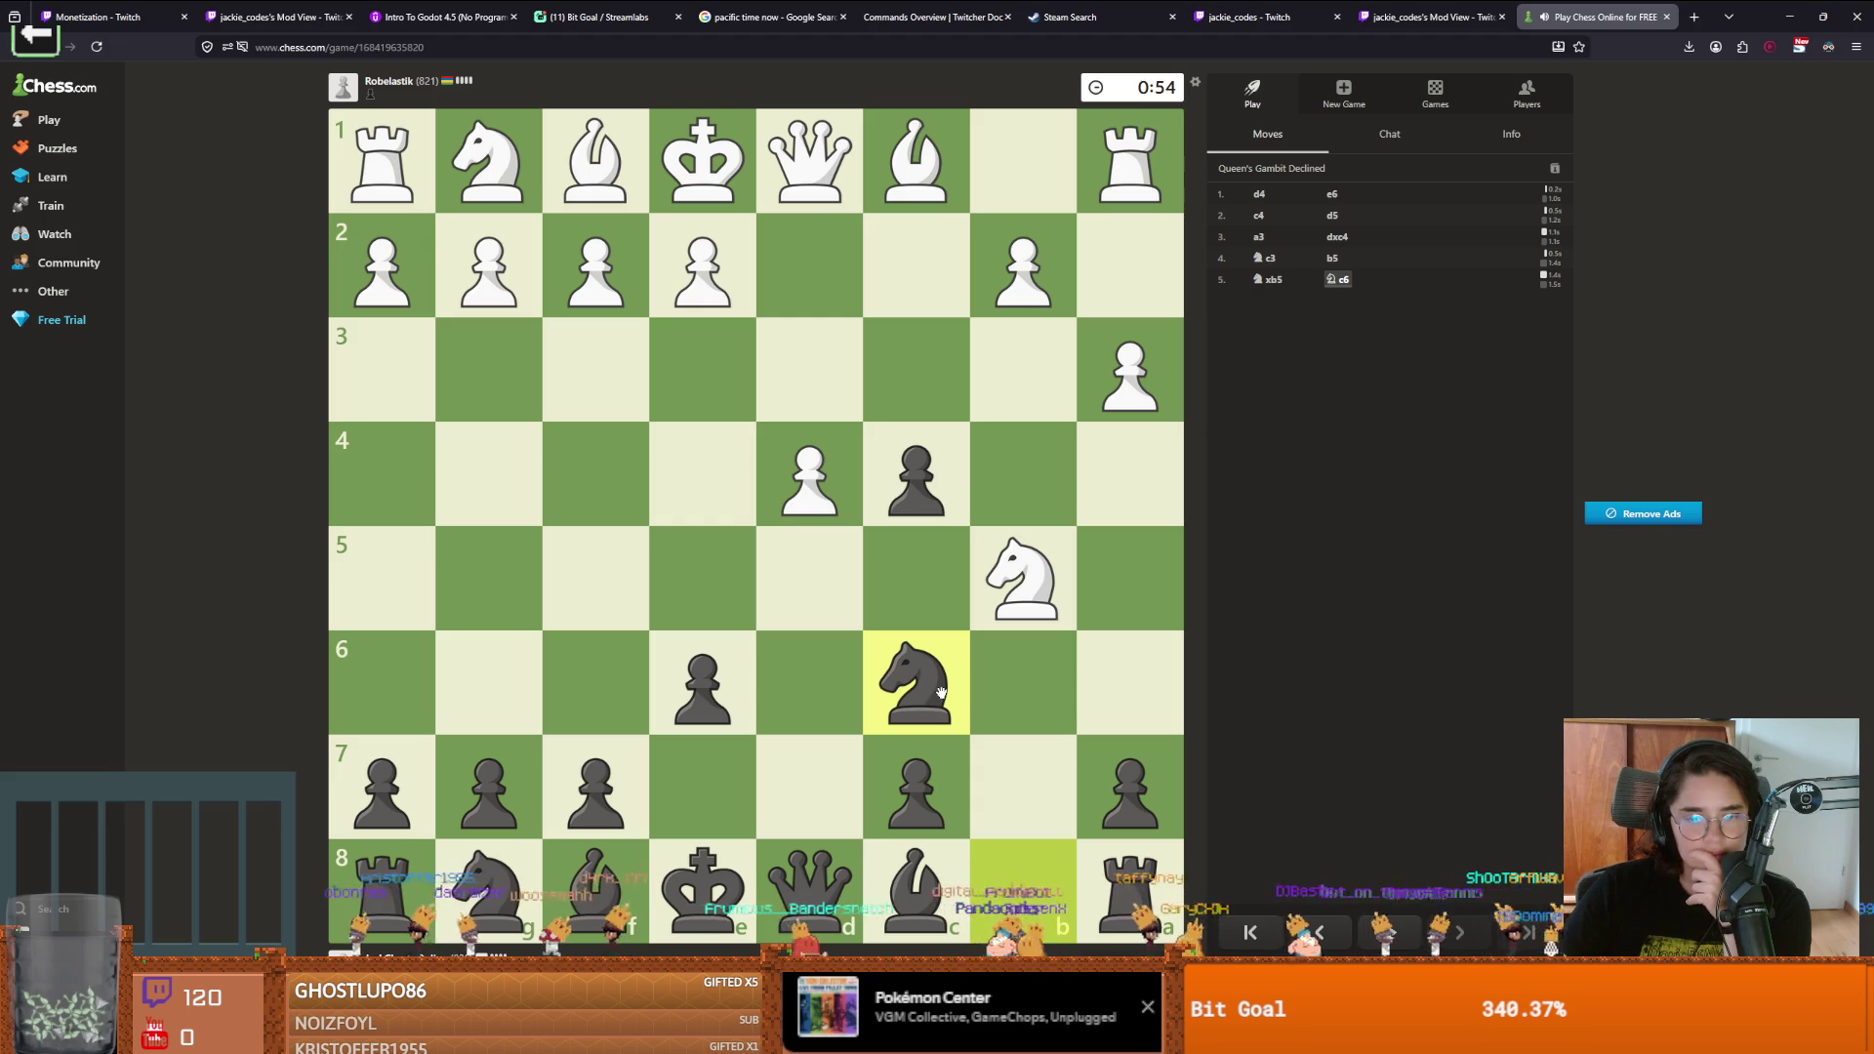
left_click_drag(1132, 786, 1121, 645)
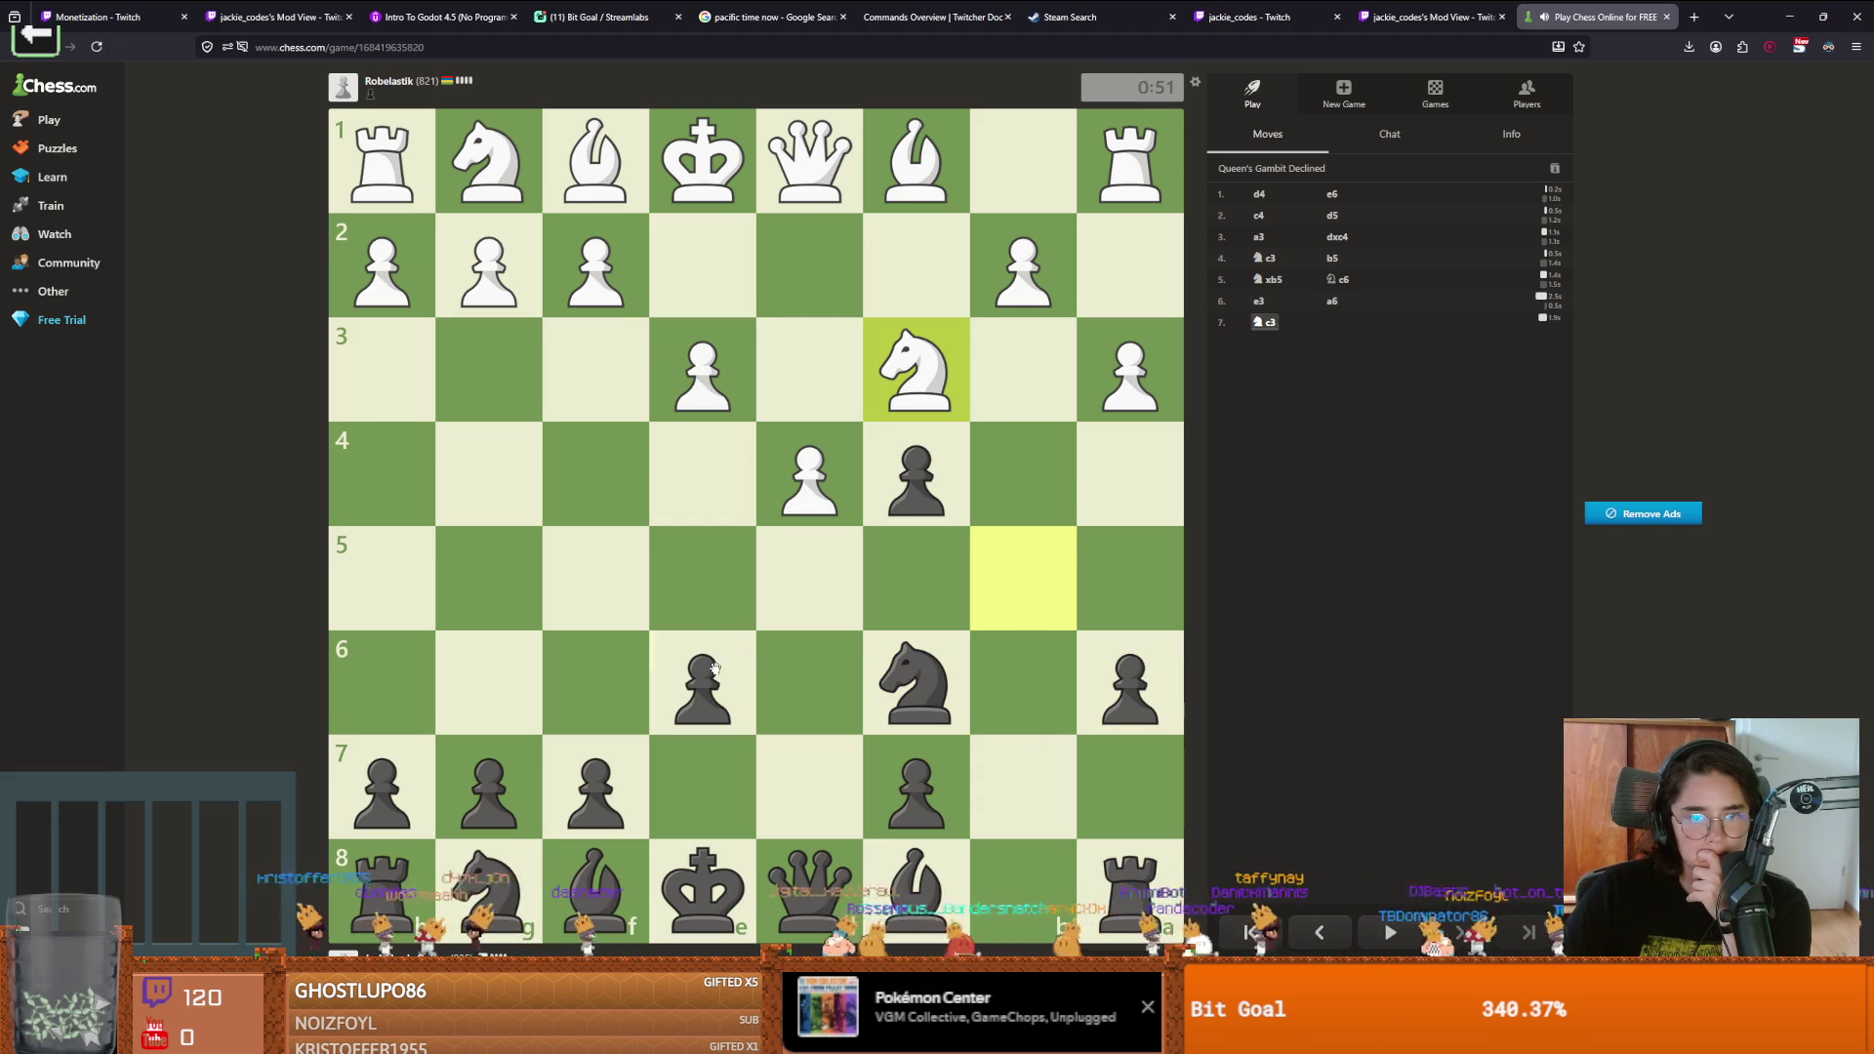
left_click_drag(717, 674, 703, 581)
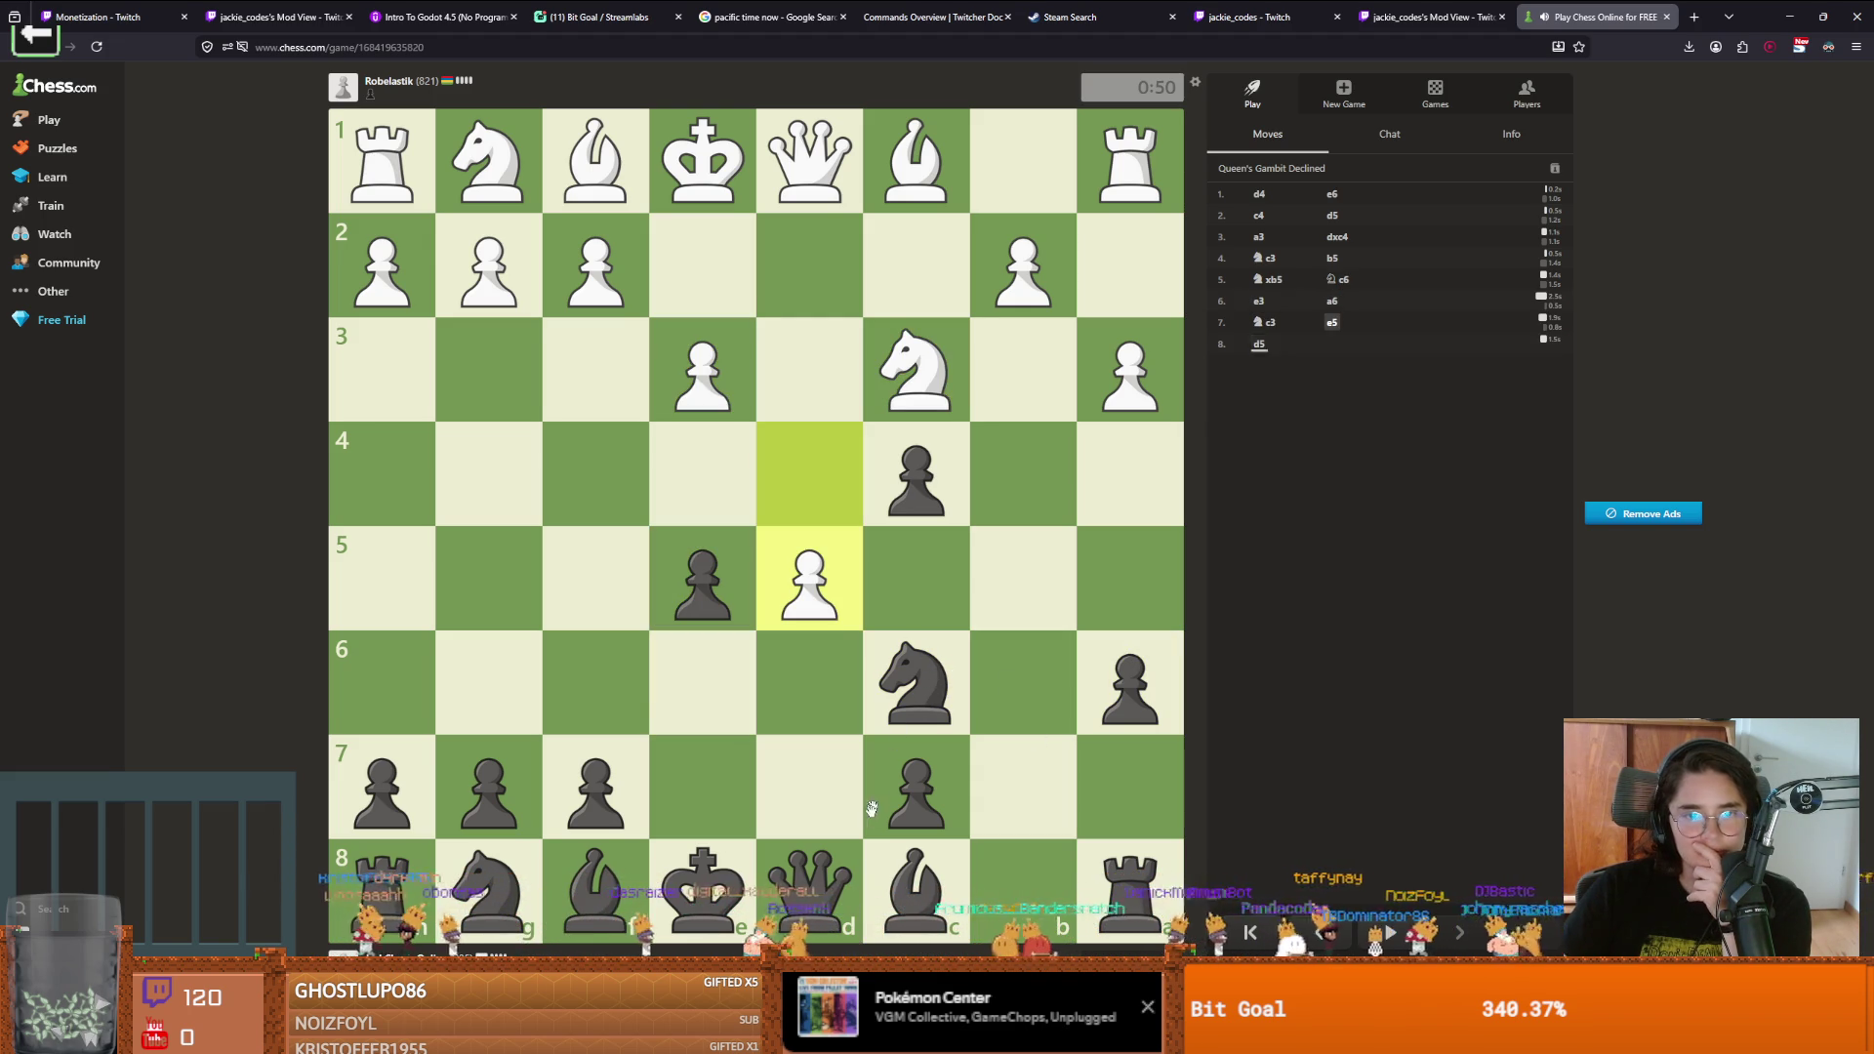
mouse_move(917, 681)
left_mouse_down()
mouse_move(986, 611)
mouse_move(1121, 573)
mouse_move(1096, 557)
mouse_move(1093, 588)
left_mouse_up()
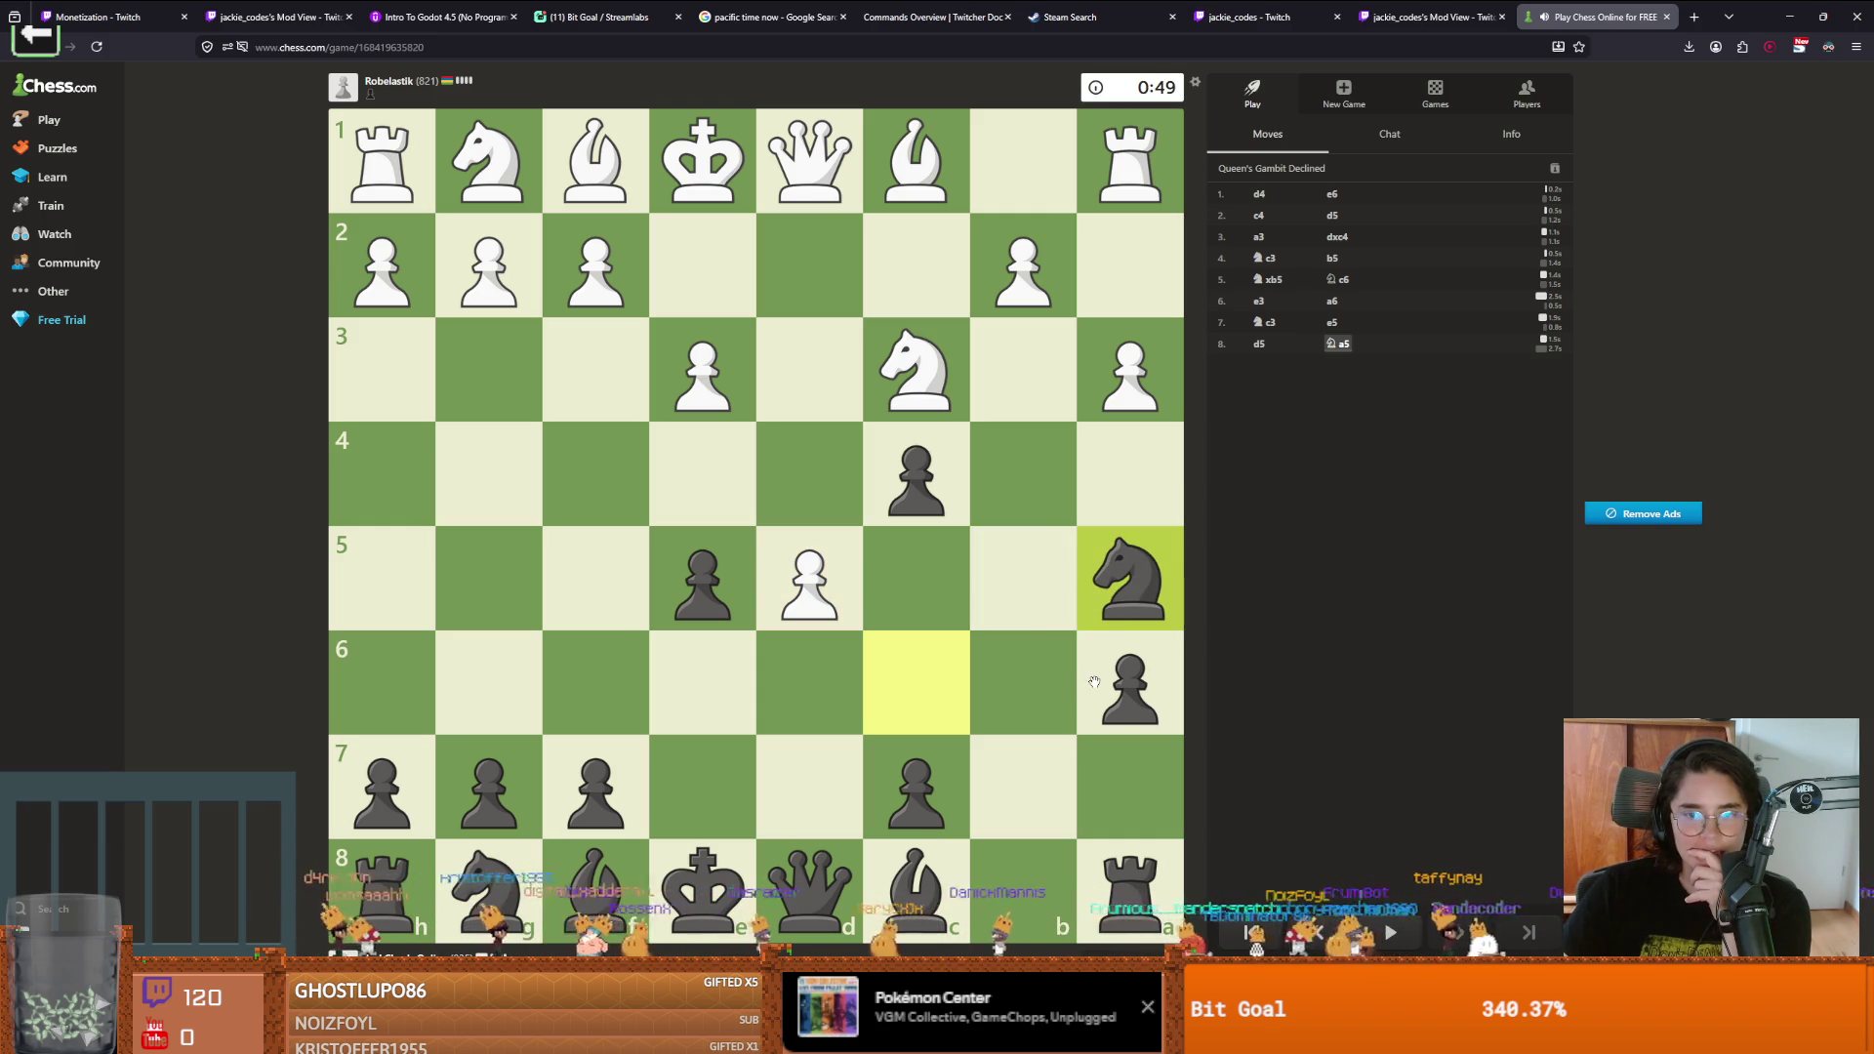
Play Bd7, Qb8, Nb3, Qb6 and Kd8, dismiss the checkmate result, and start another game
left_click_drag(831, 792, 802, 793)
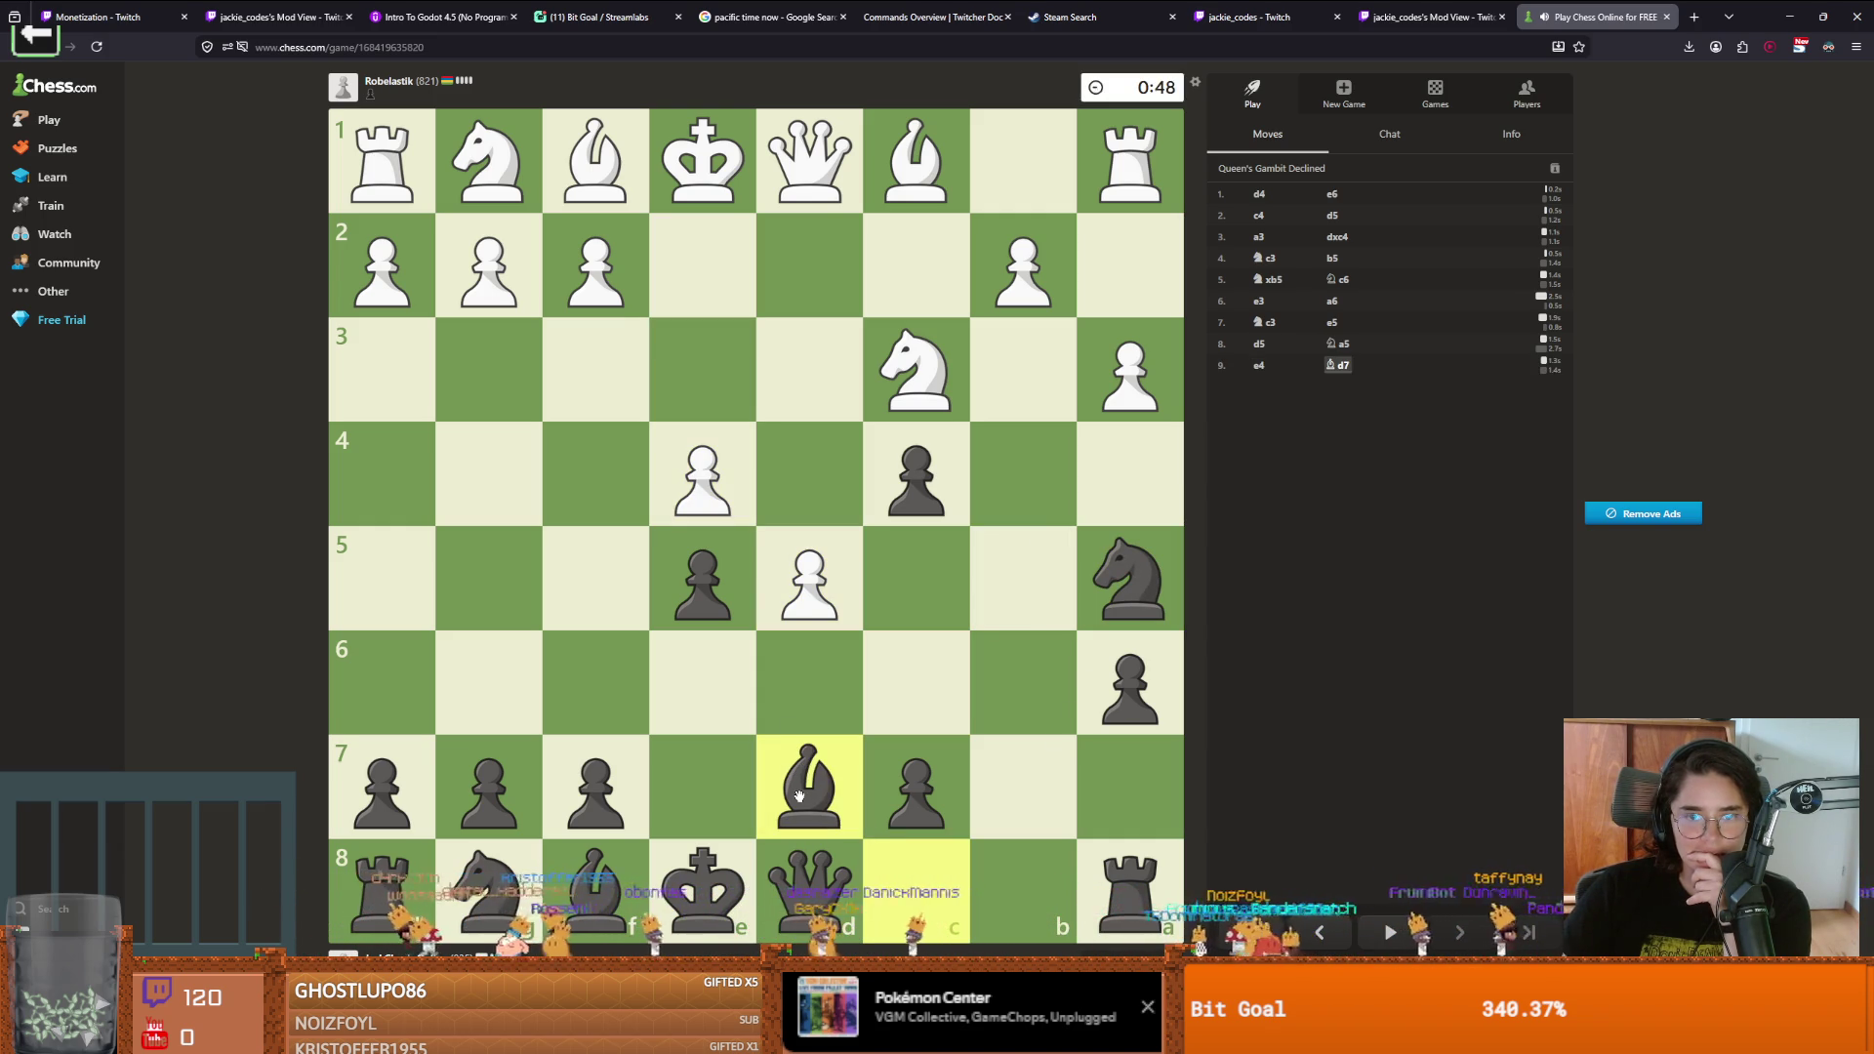
mouse_move(813, 878)
left_mouse_down()
mouse_move(762, 785)
mouse_move(813, 883)
left_mouse_up()
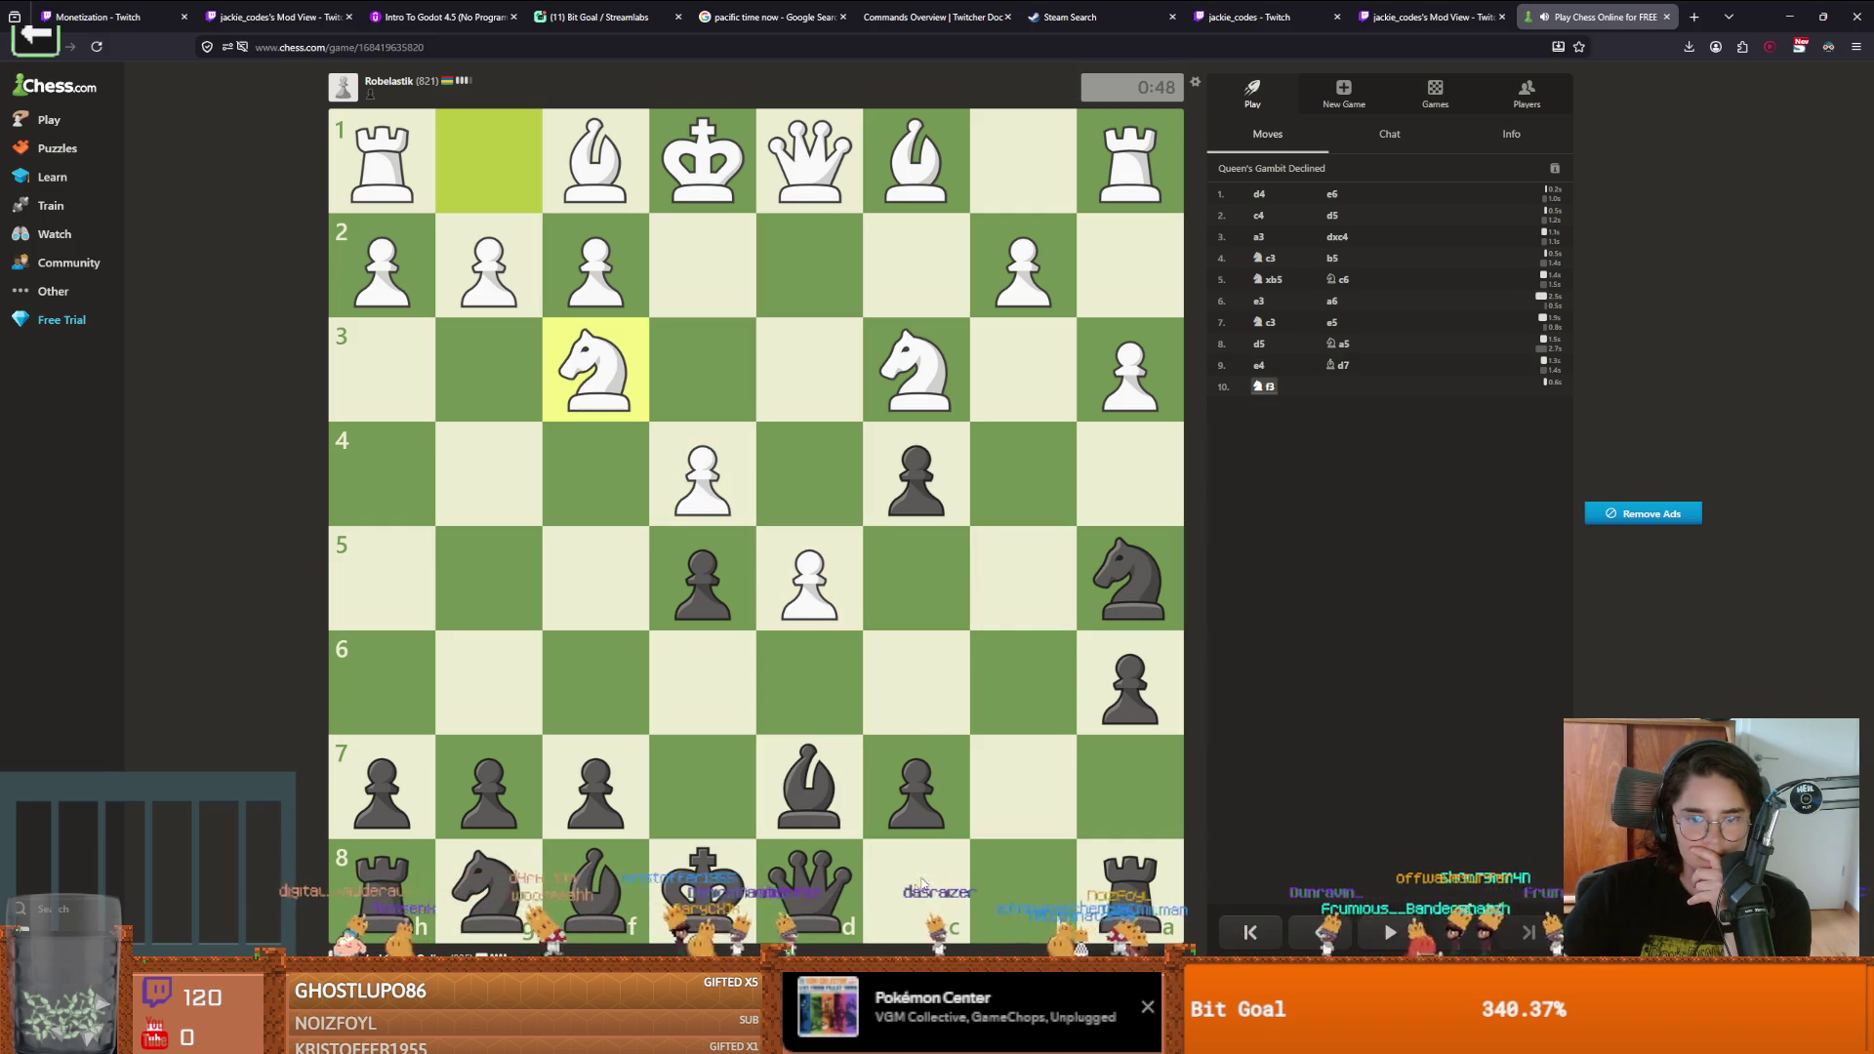
left_click_drag(988, 836, 1025, 868)
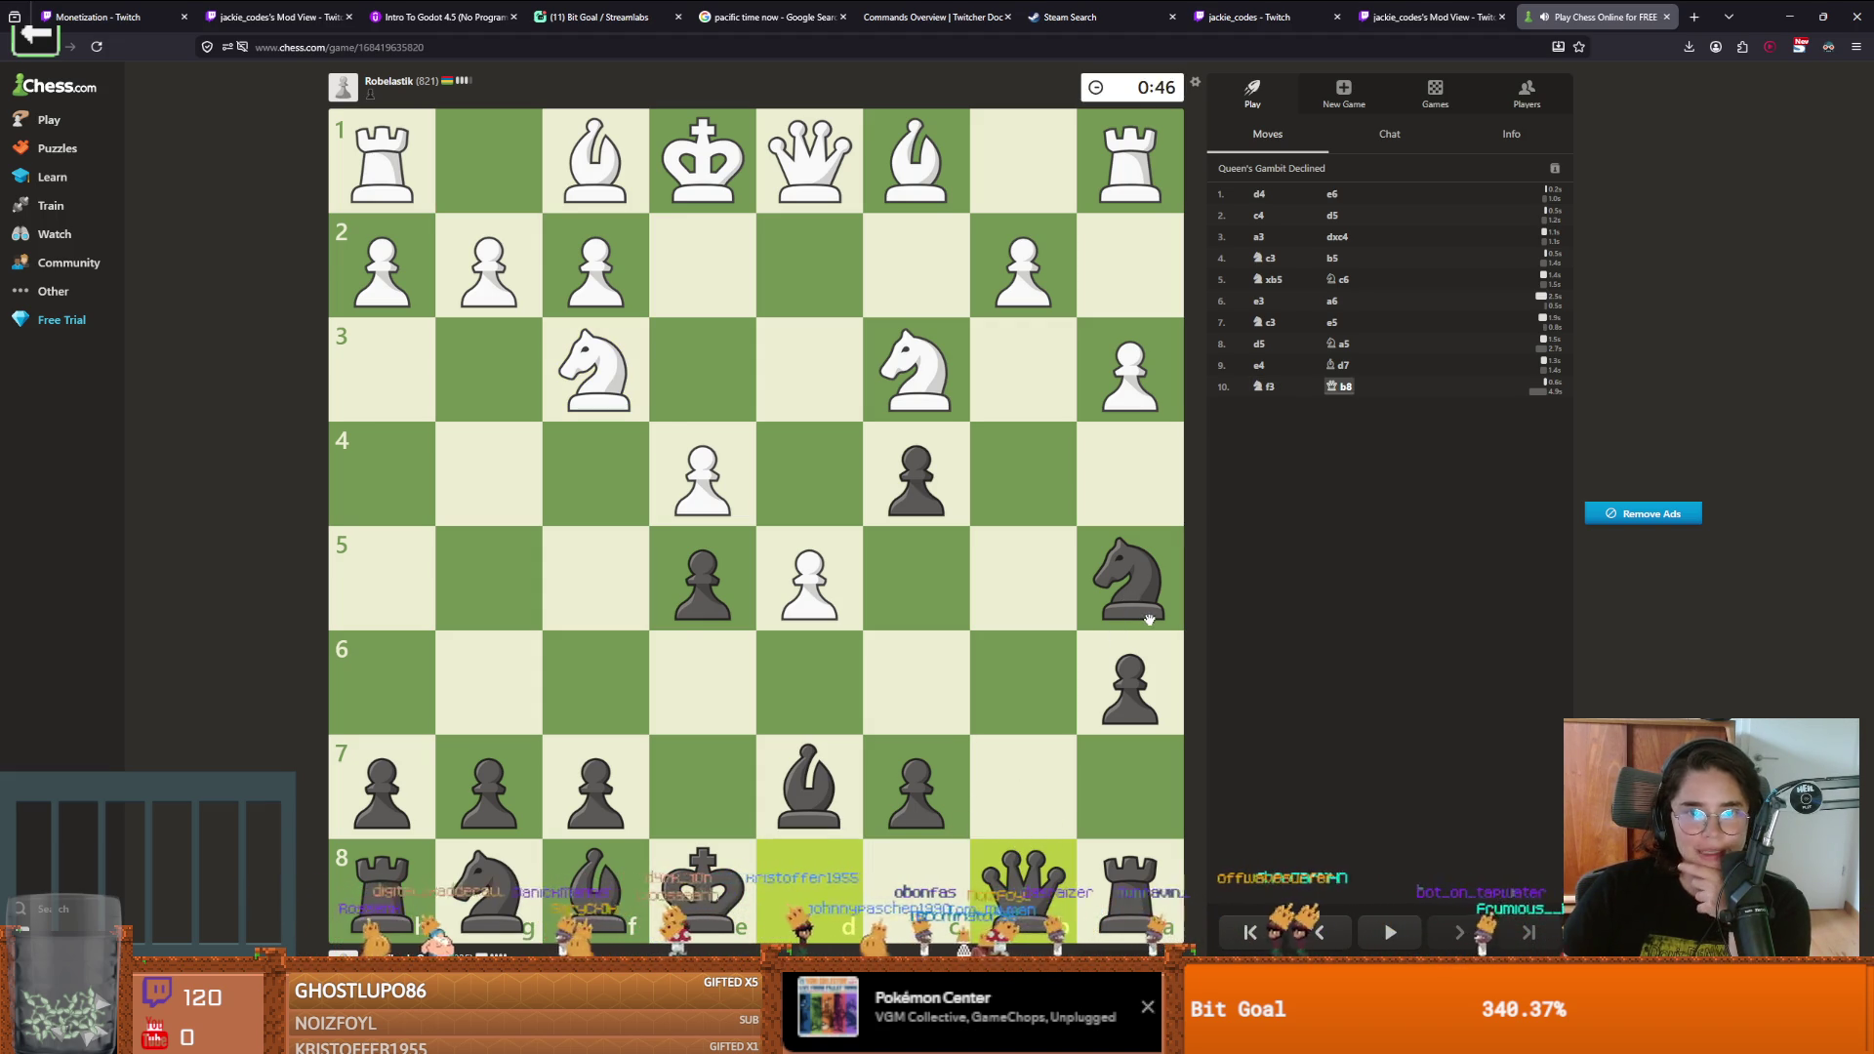
left_click_drag(809, 785, 548, 519)
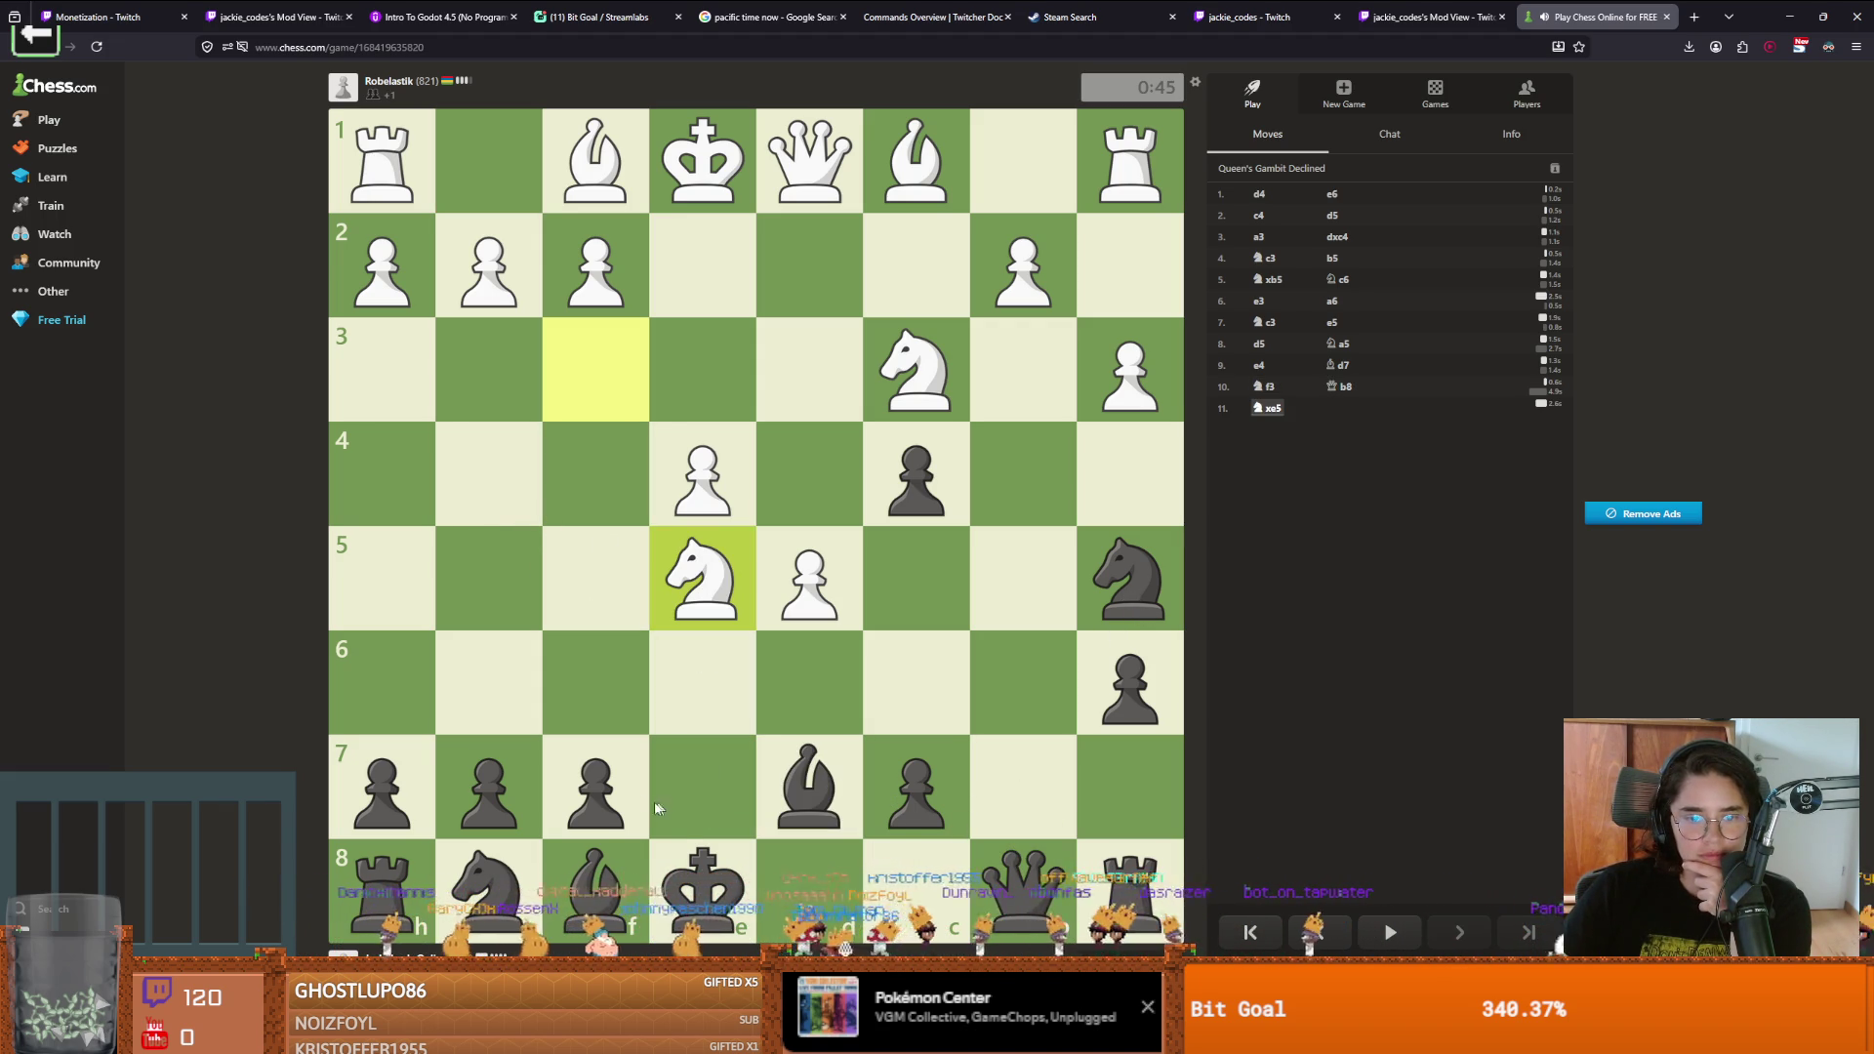
mouse_move(1130, 578)
left_mouse_down()
mouse_move(1012, 677)
mouse_move(1012, 293)
mouse_move(1005, 334)
left_mouse_up()
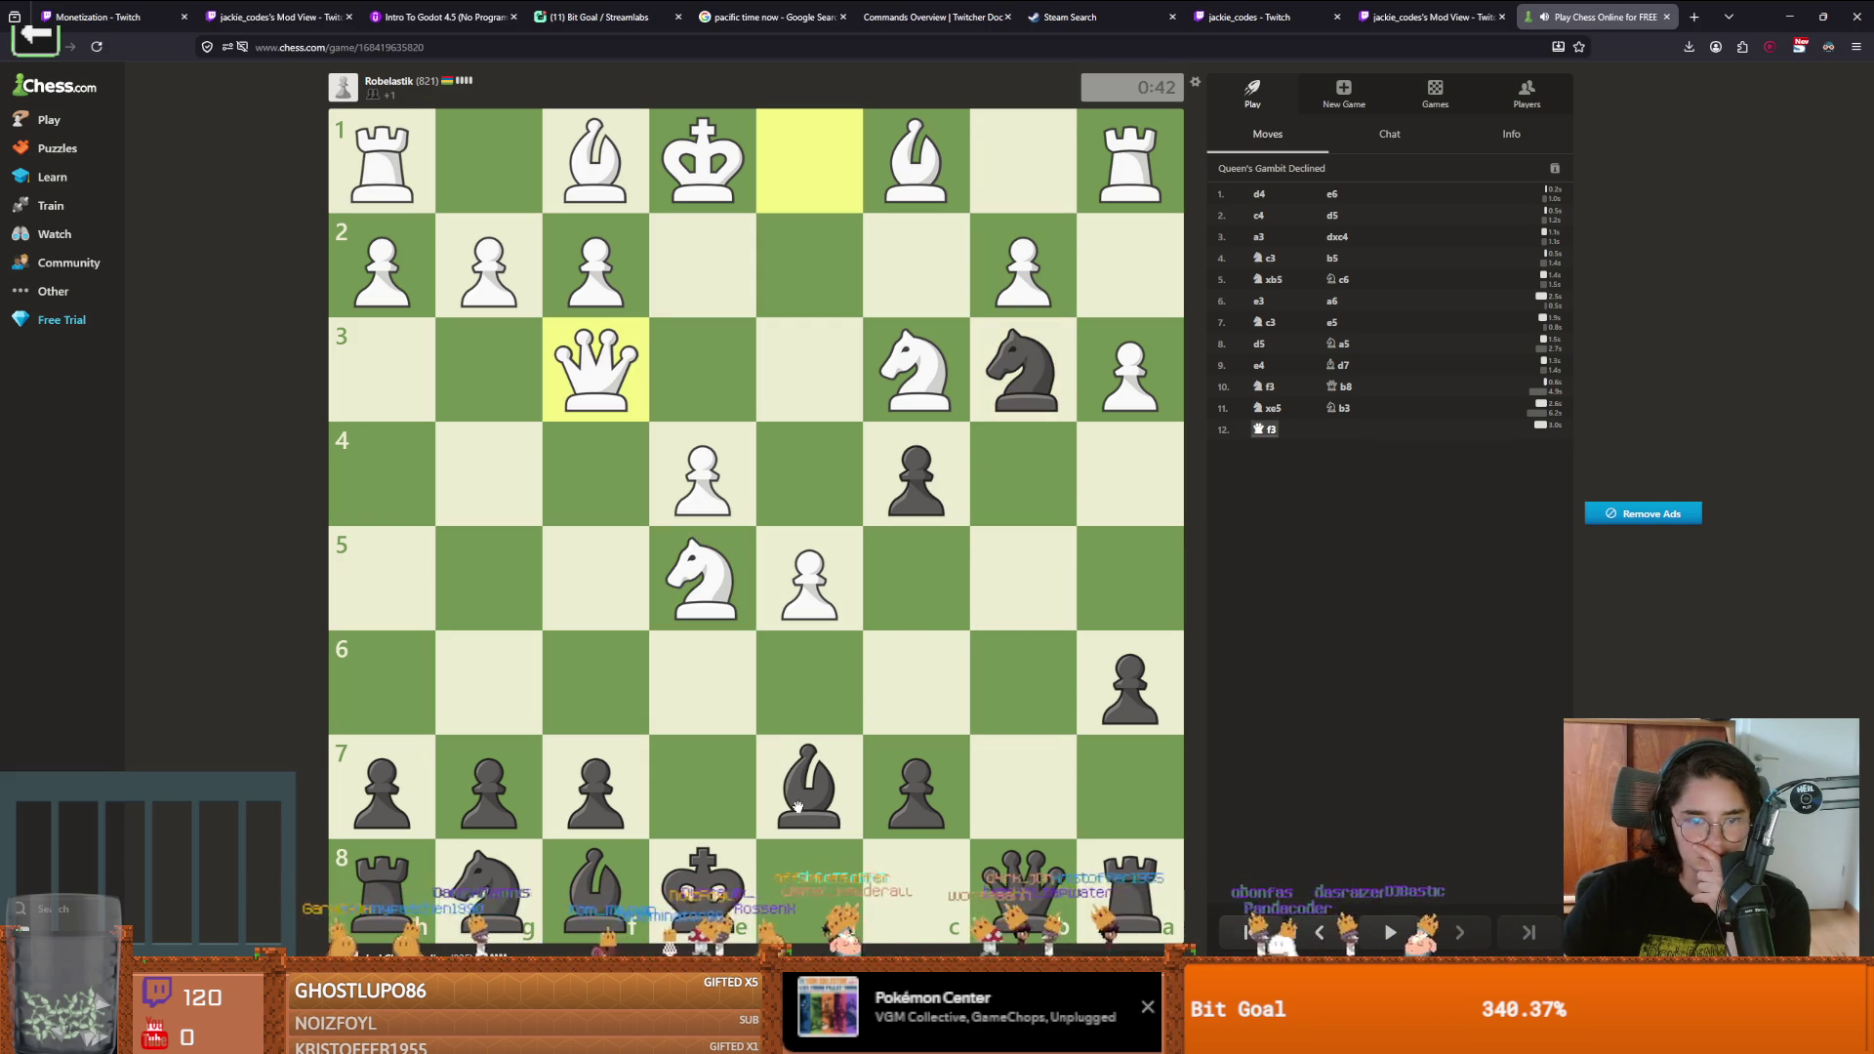
left_click_drag(1025, 864, 1025, 695)
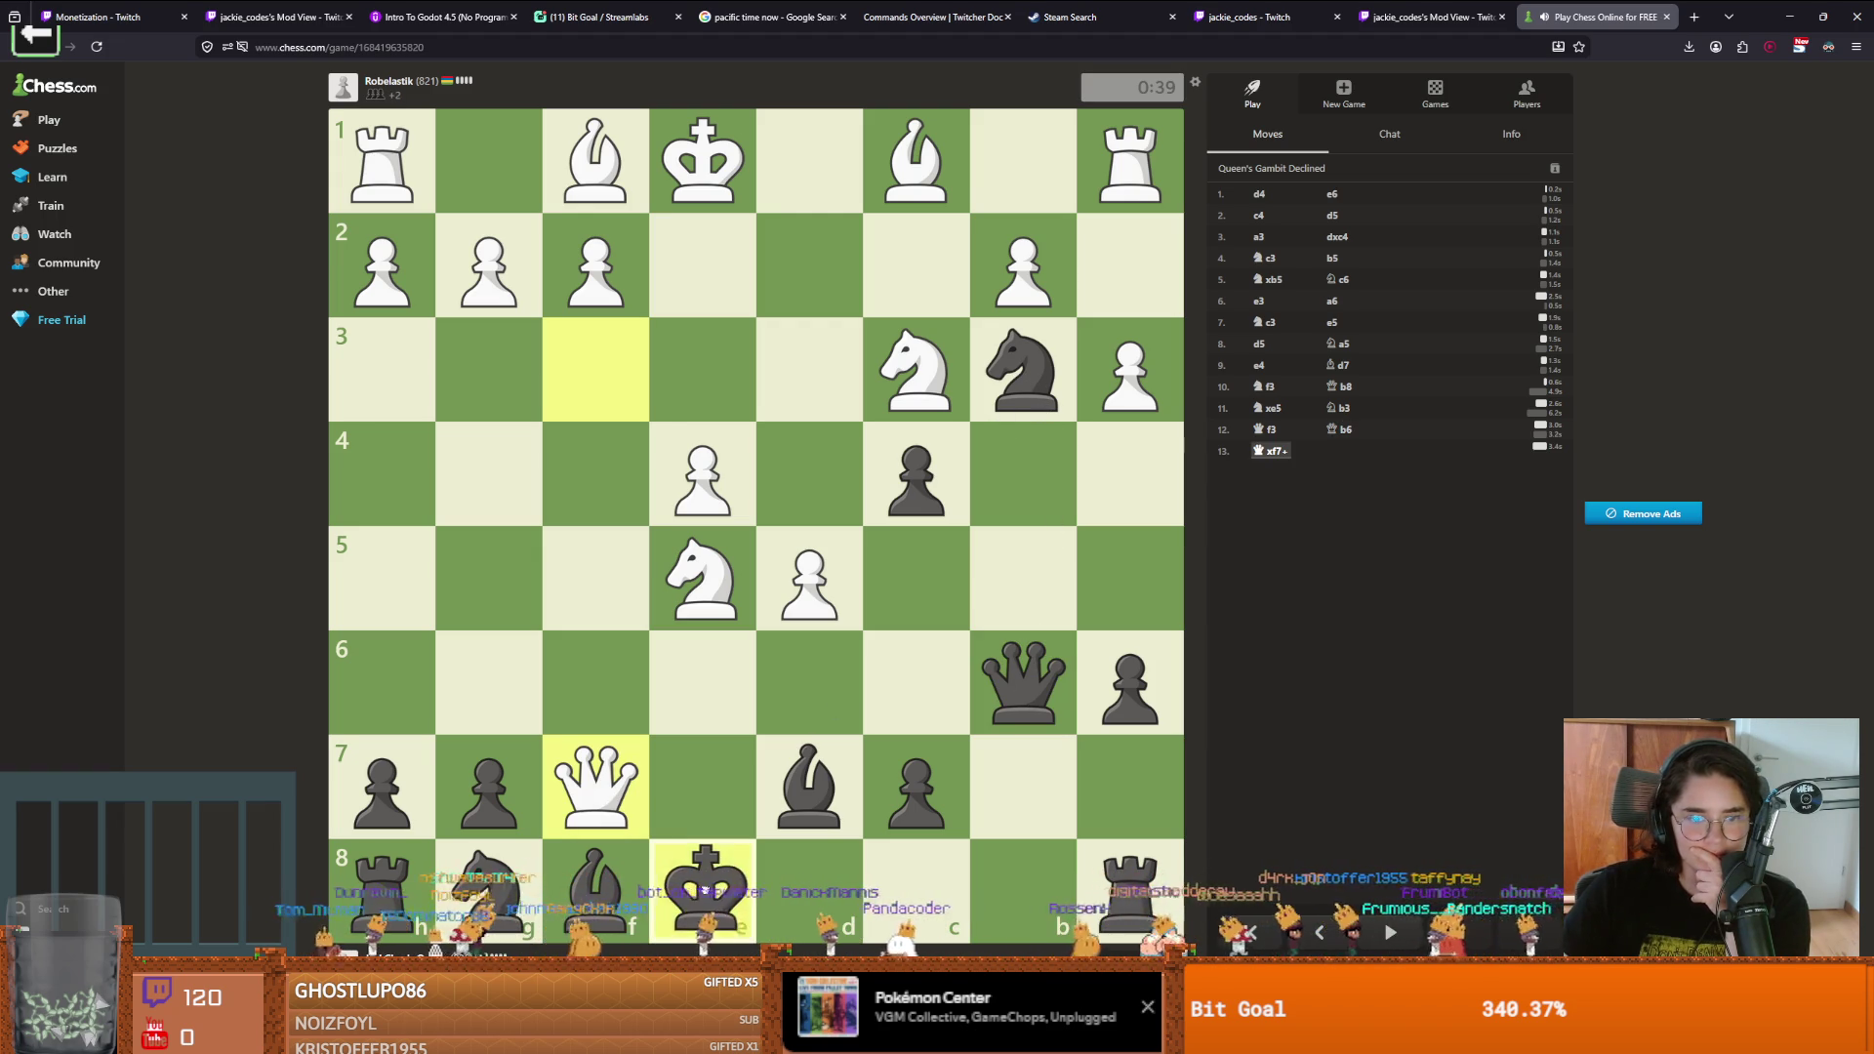
left_click_drag(750, 895, 781, 886)
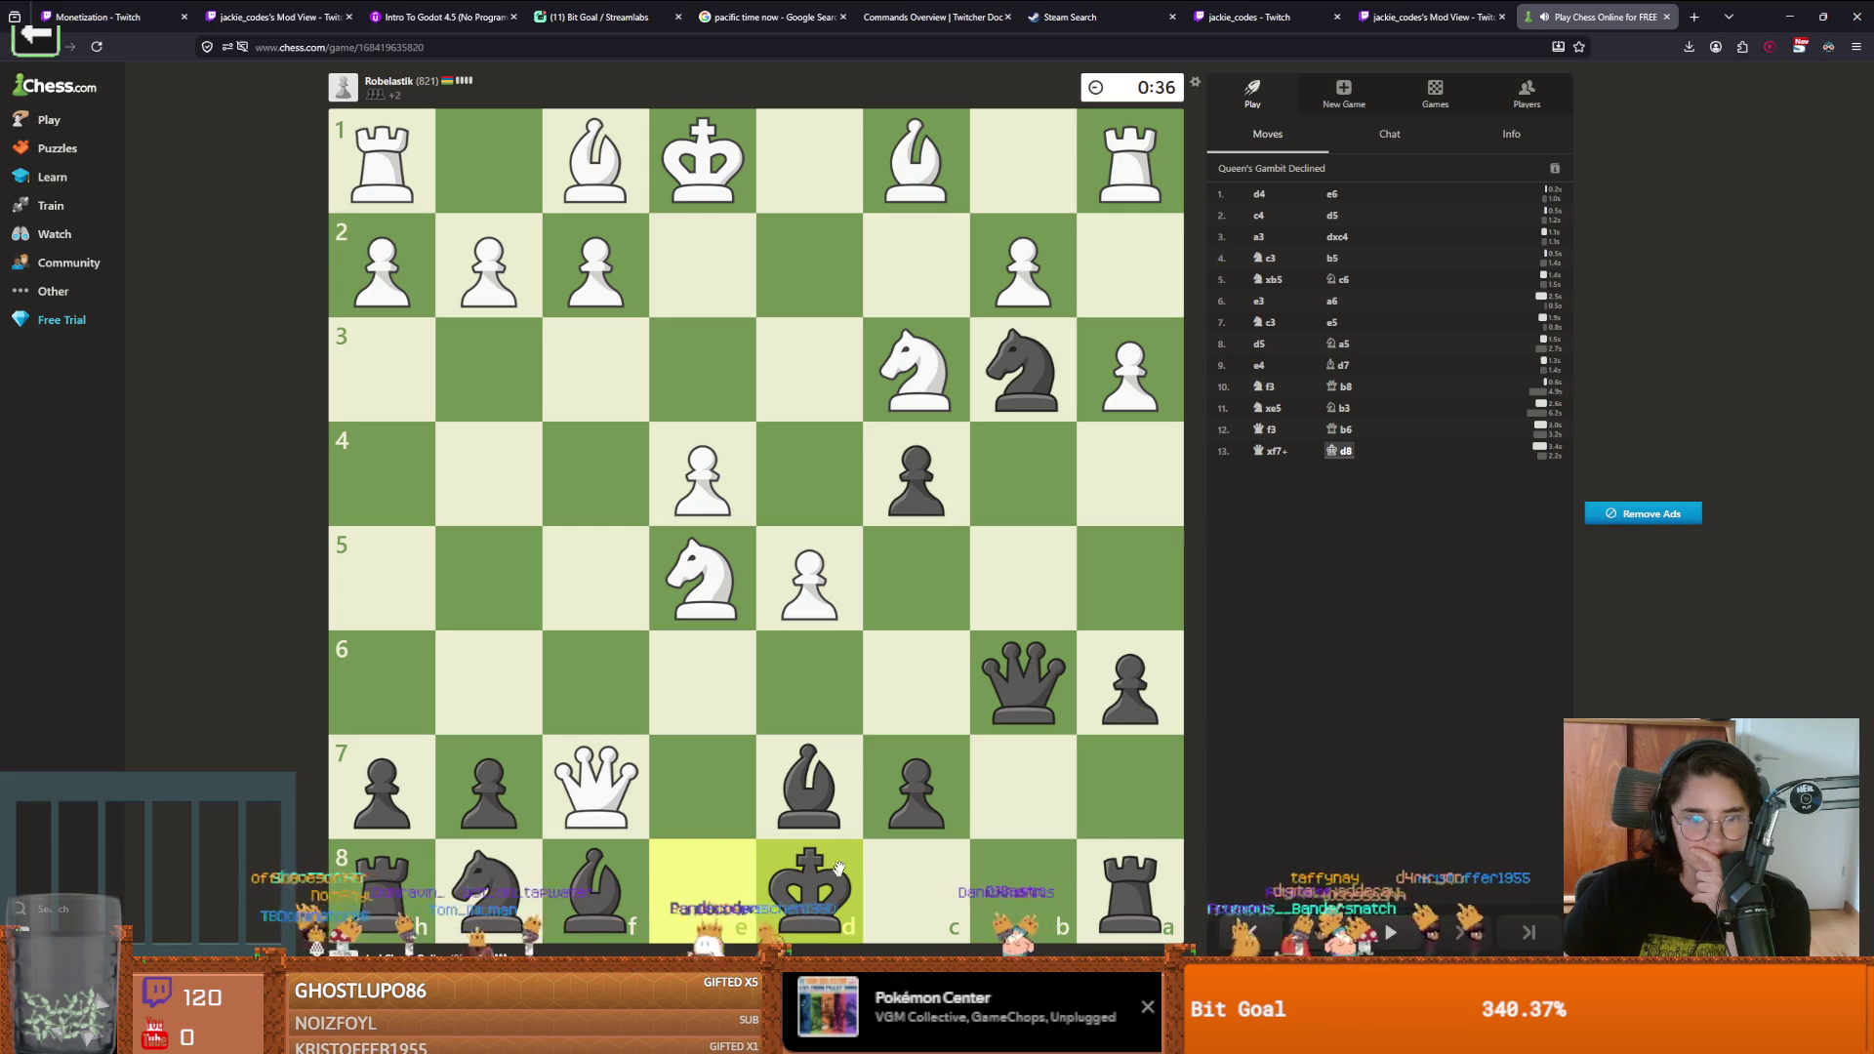
left_click(822, 484)
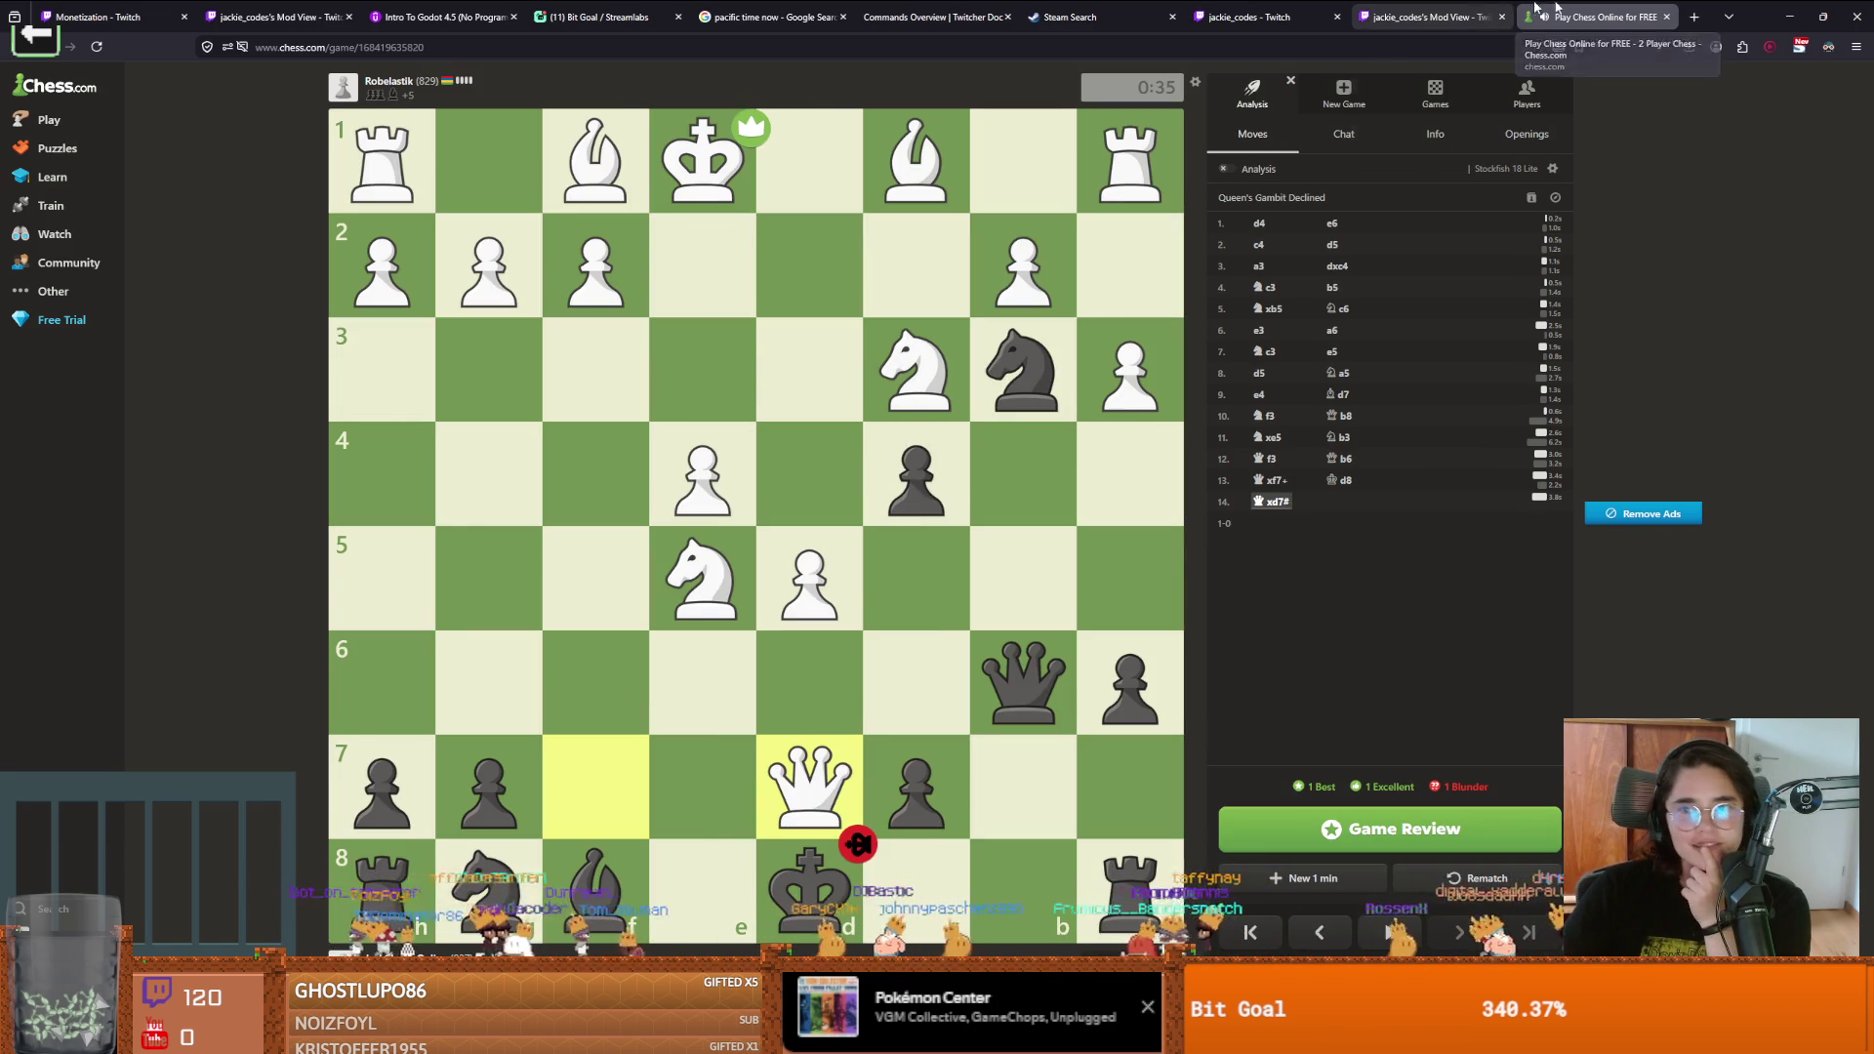
left_click(1313, 878)
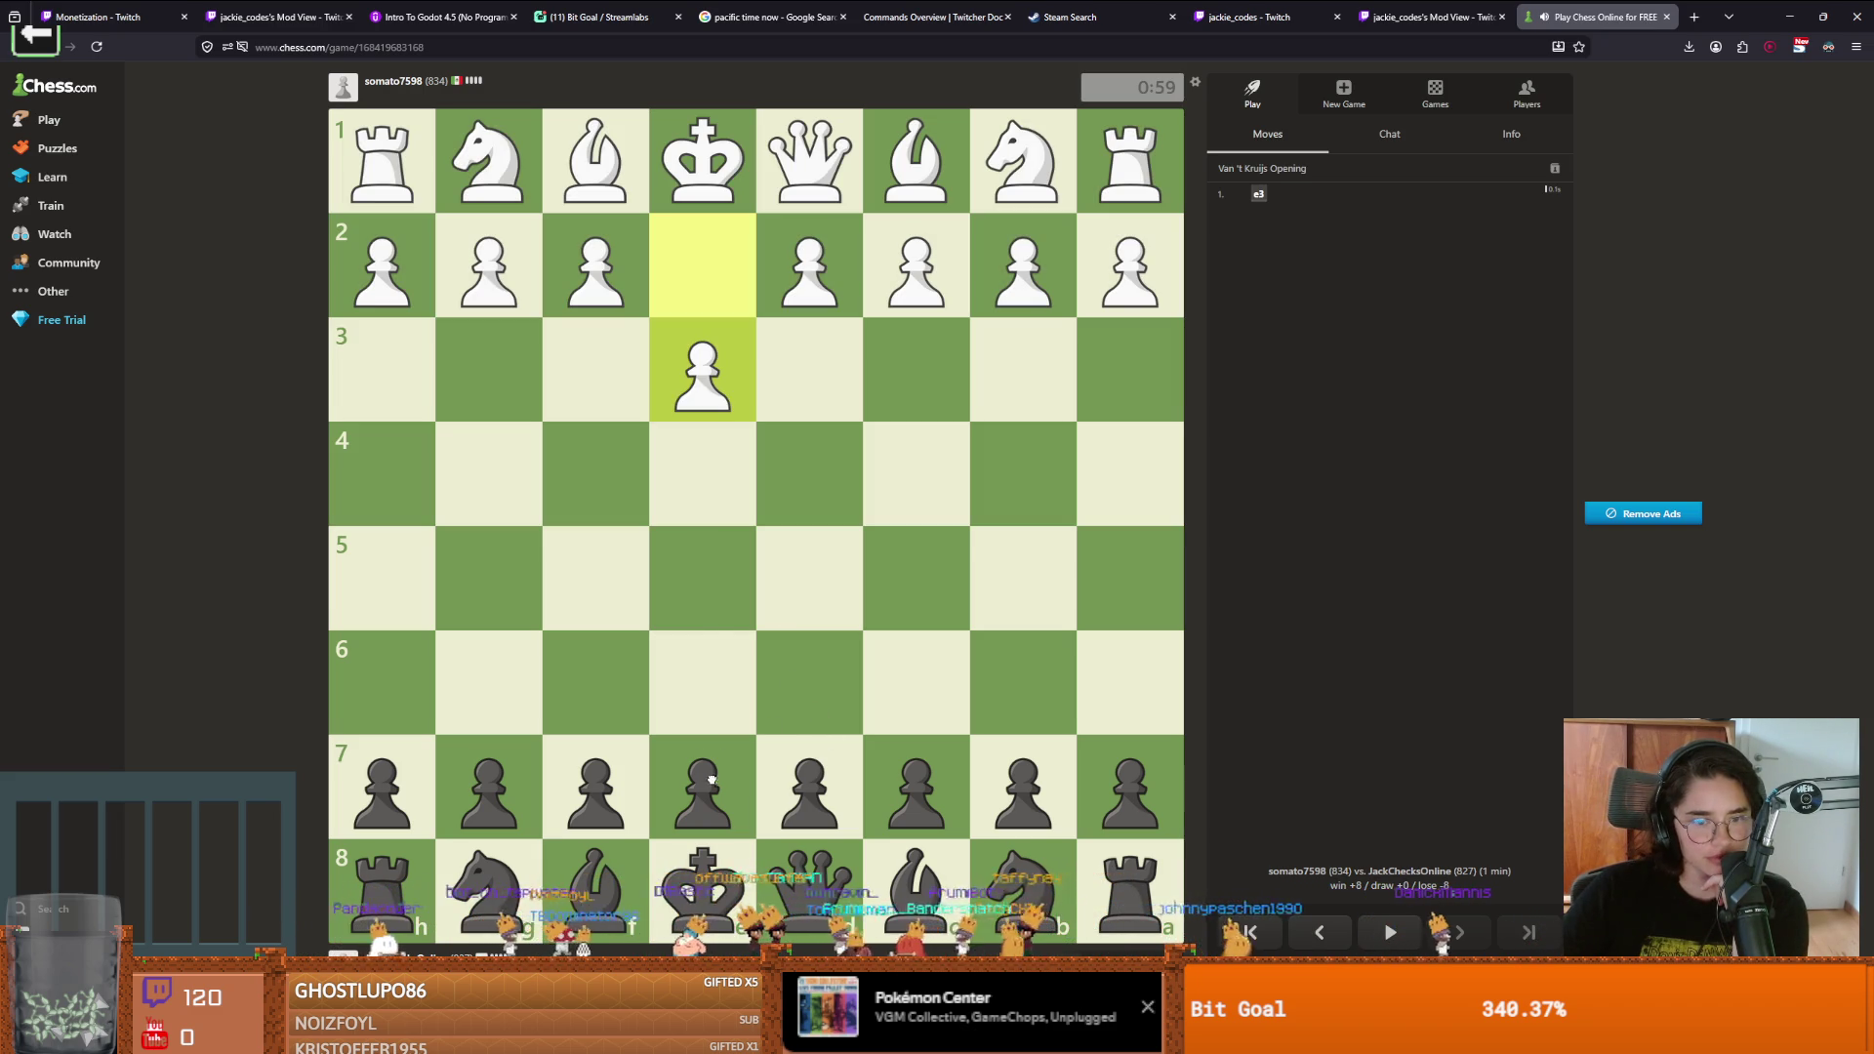
Answer as Black with e5, Nc6, Bc5, Nf6 and castle kingside
left_click_drag(711, 778, 703, 578)
left_click_drag(1037, 872, 918, 683)
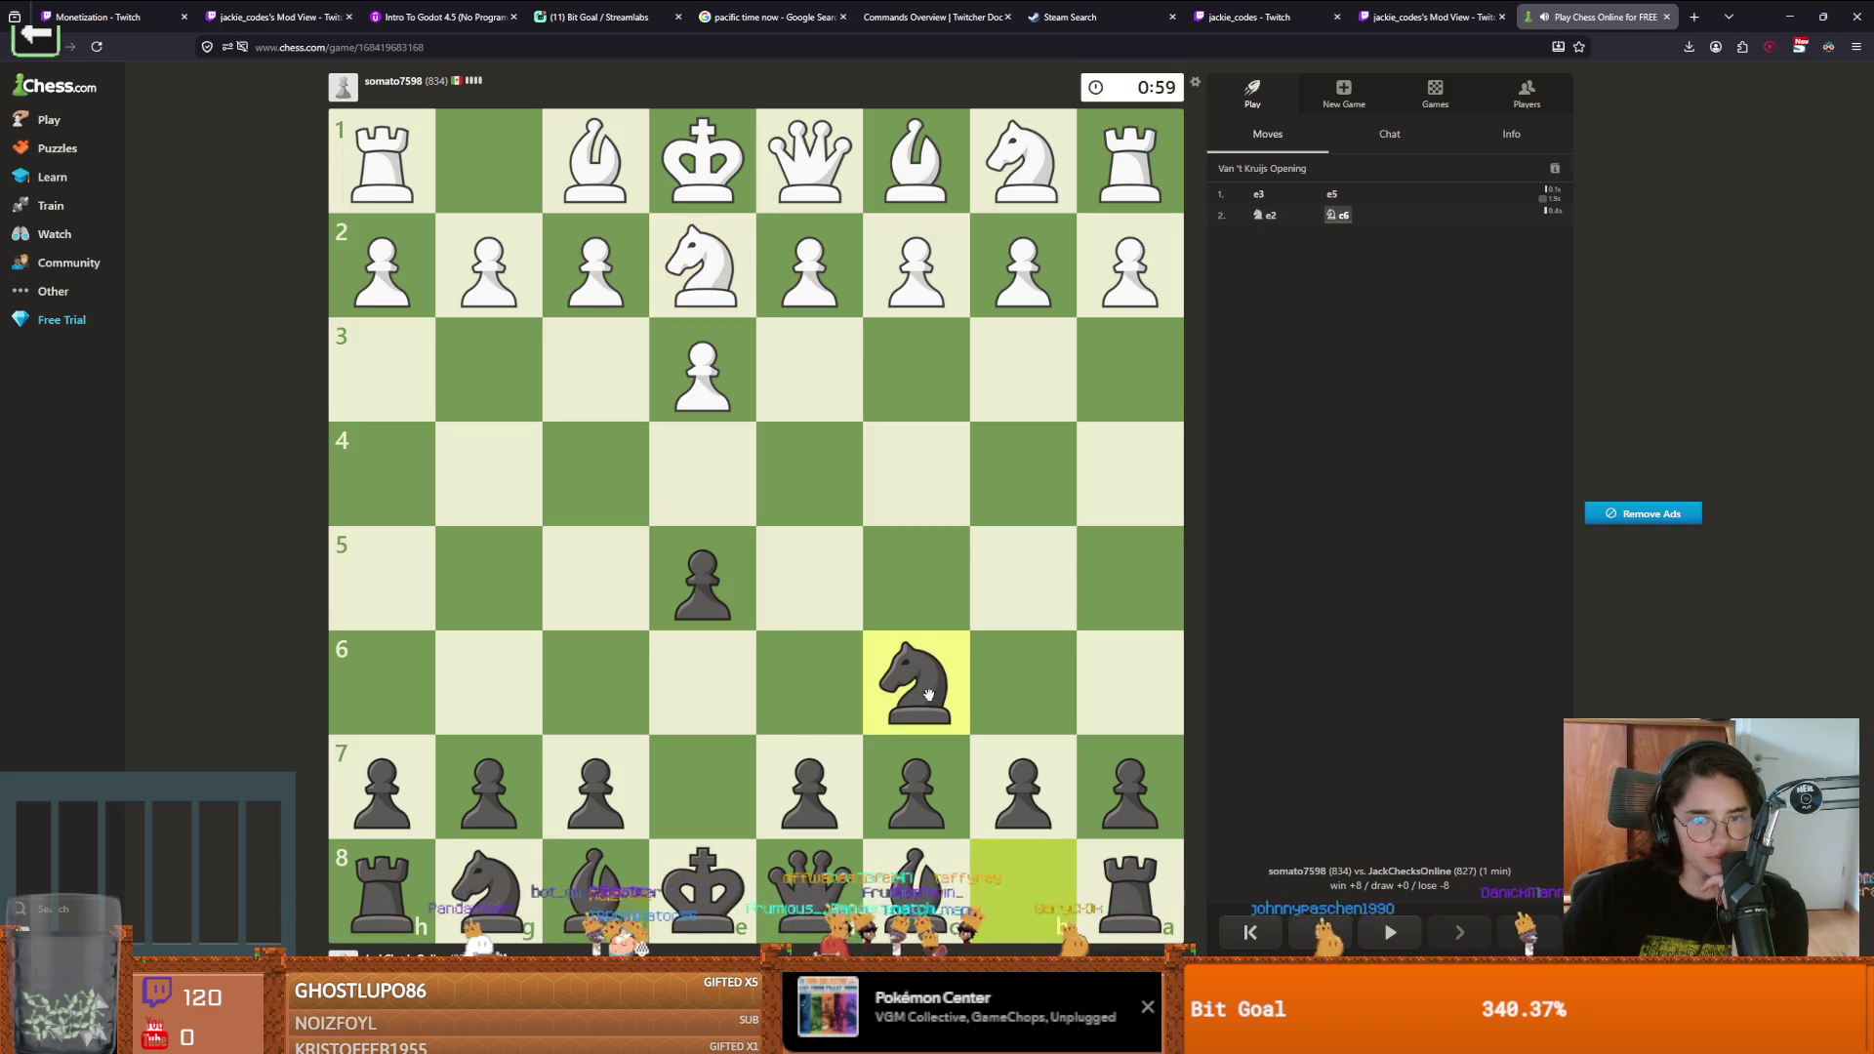
left_click_drag(804, 739, 891, 600)
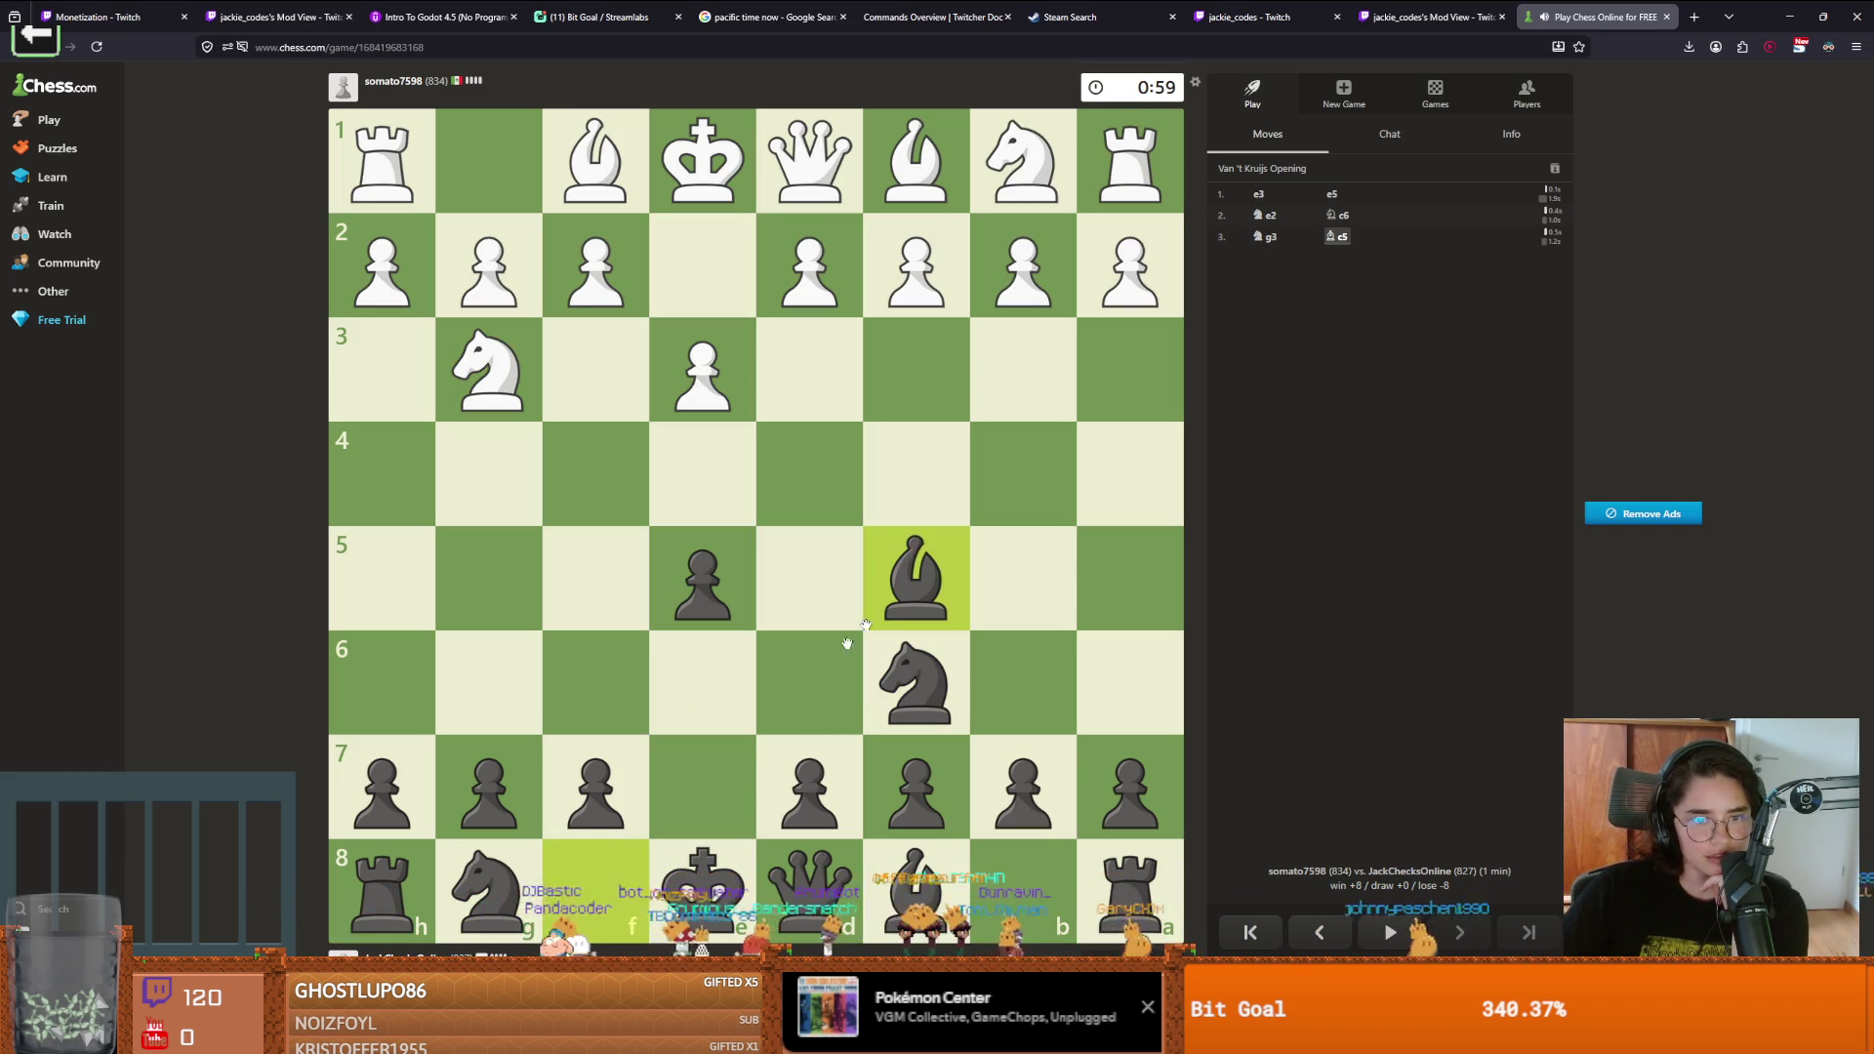
left_click_drag(488, 884, 595, 684)
left_click_drag(703, 884, 488, 883)
left_click_drag(810, 884, 697, 810)
Take on f4 with the e-pawn, retreat the bishop to b6, then capture on e3
left_click_drag(703, 576, 595, 473)
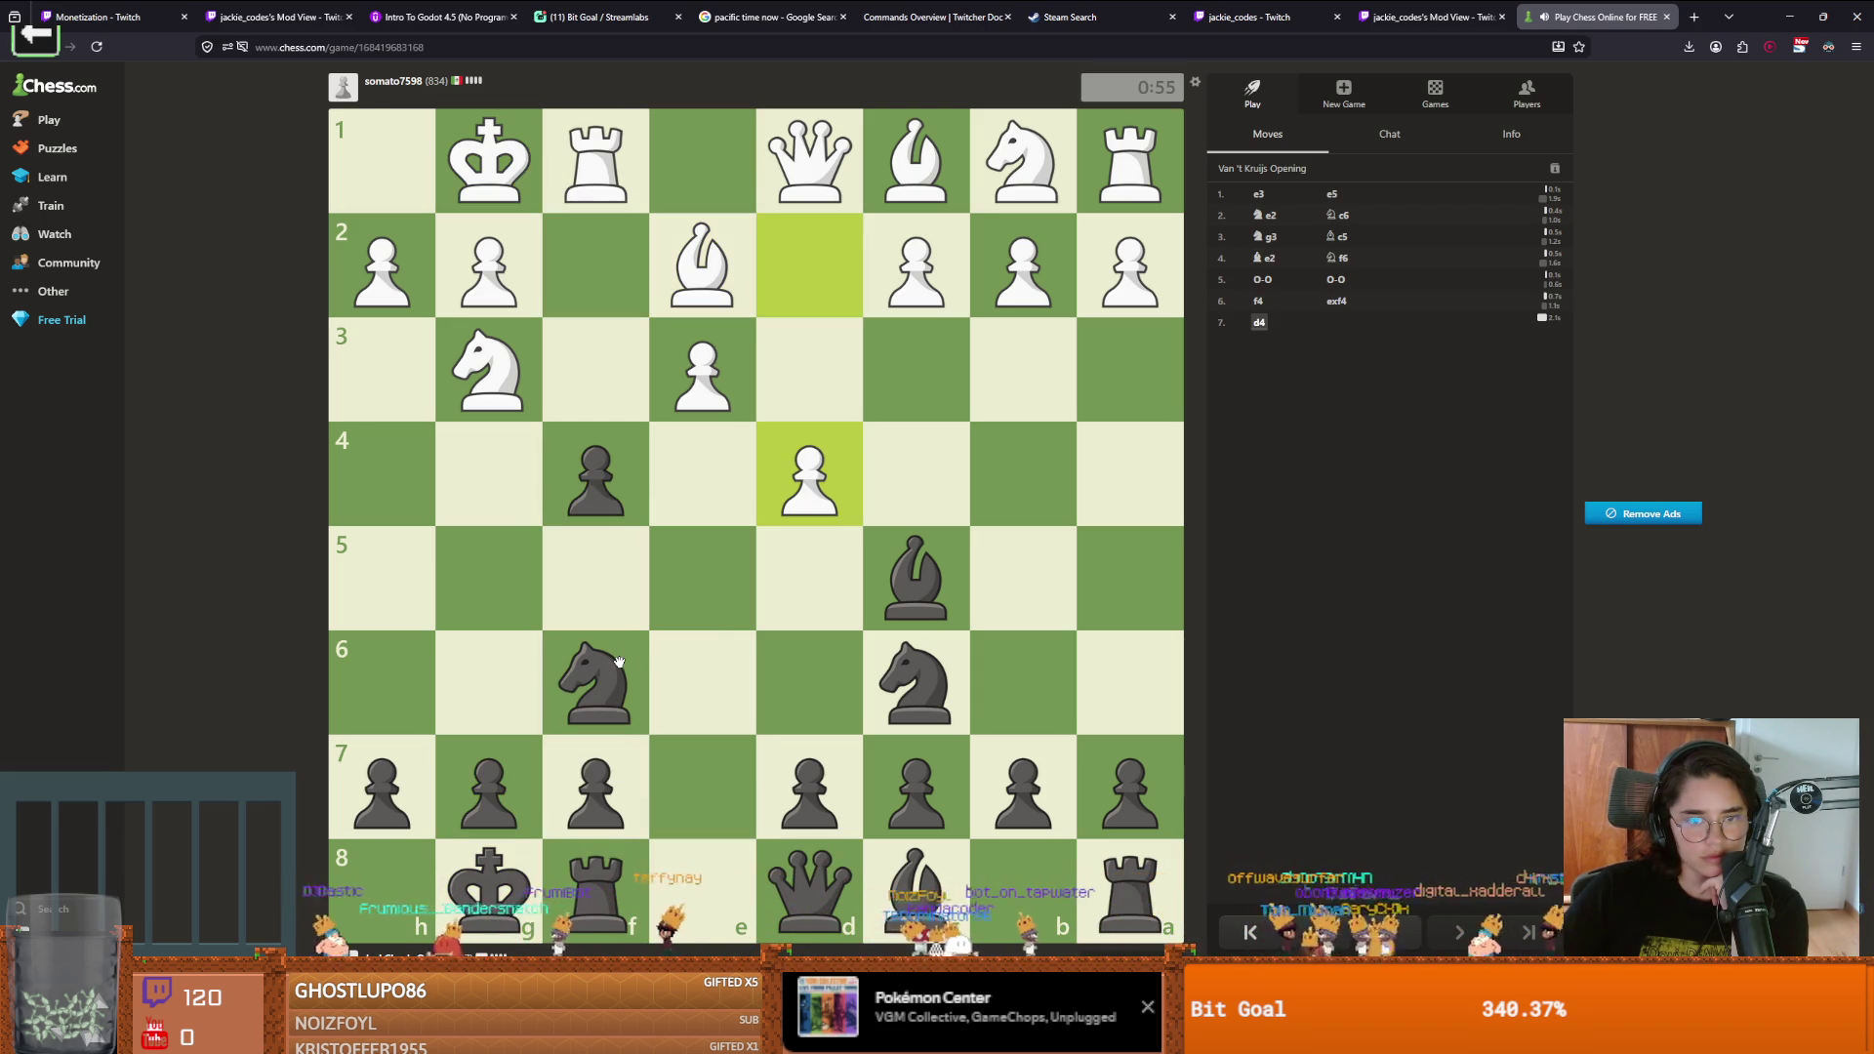
left_click_drag(596, 460, 694, 371)
left_click_drag(915, 578, 1035, 684)
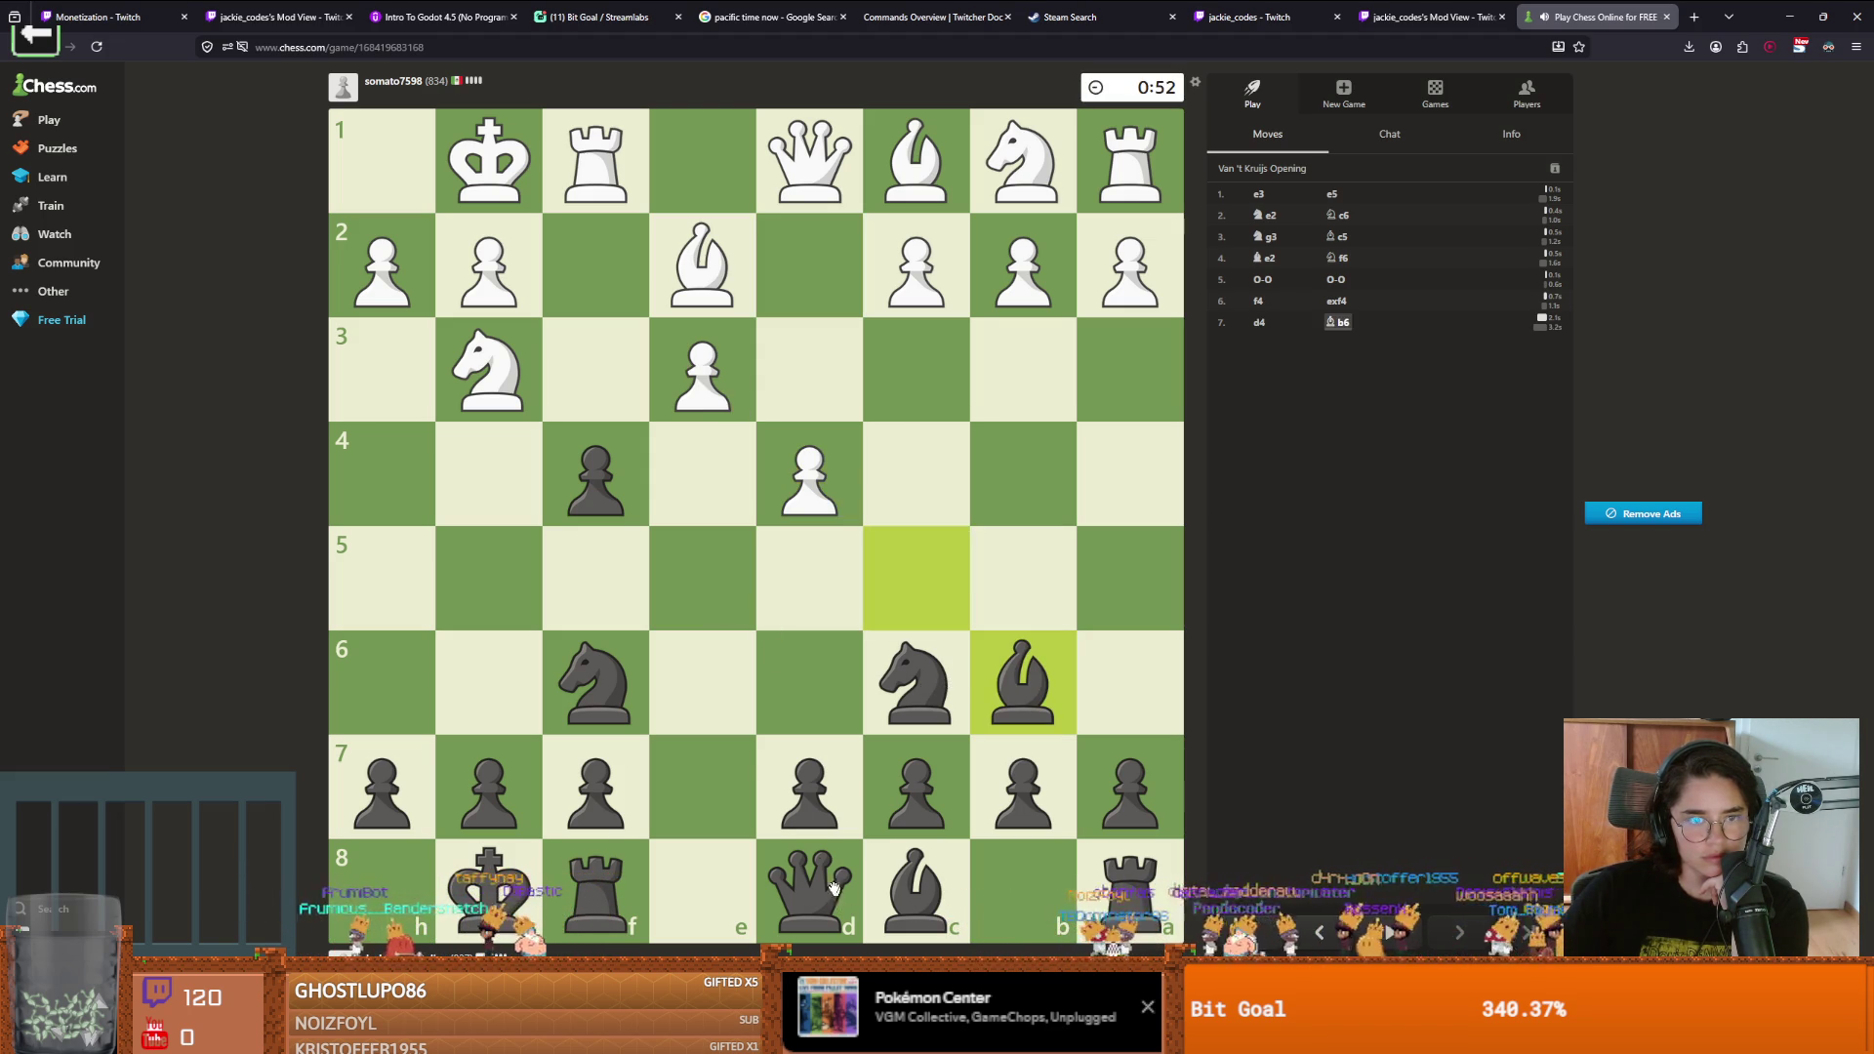
left_click(595, 473)
left_click(703, 370)
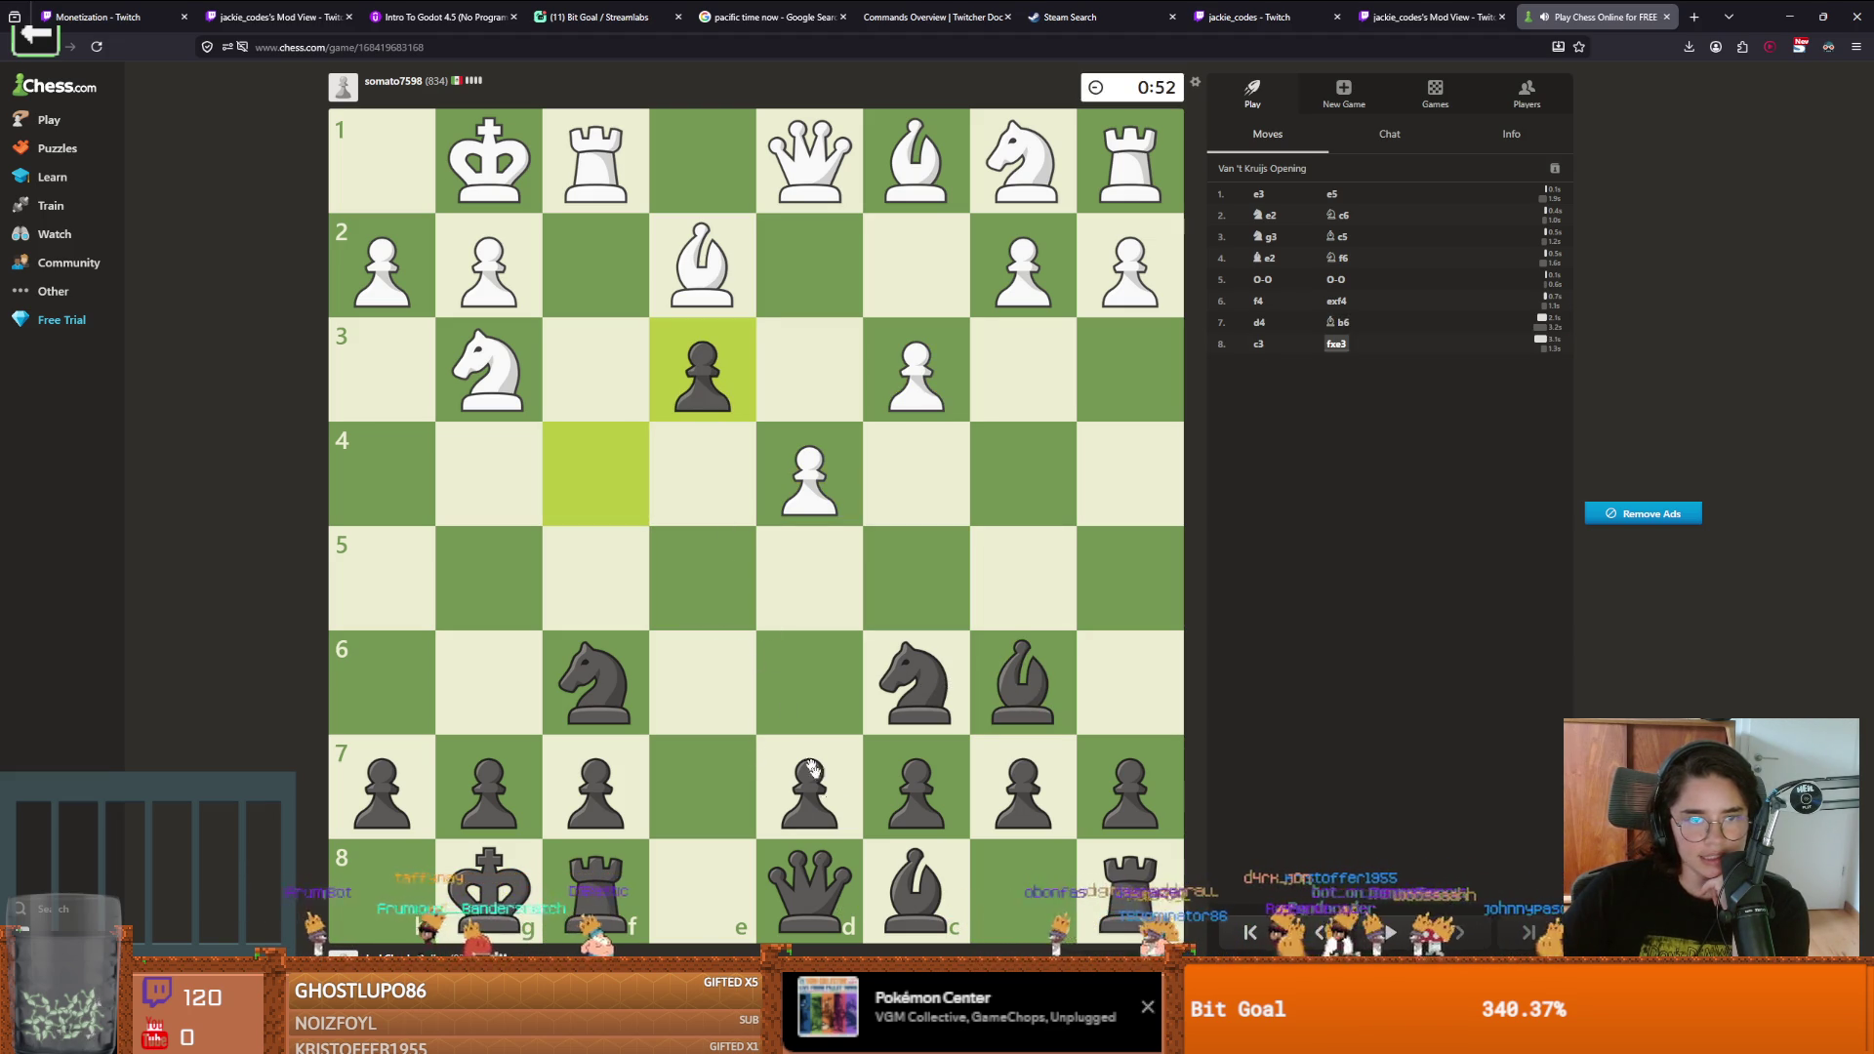
Play Qe7, d6, Nxg4 and bring the queen to d5
left_click_drag(842, 908, 734, 761)
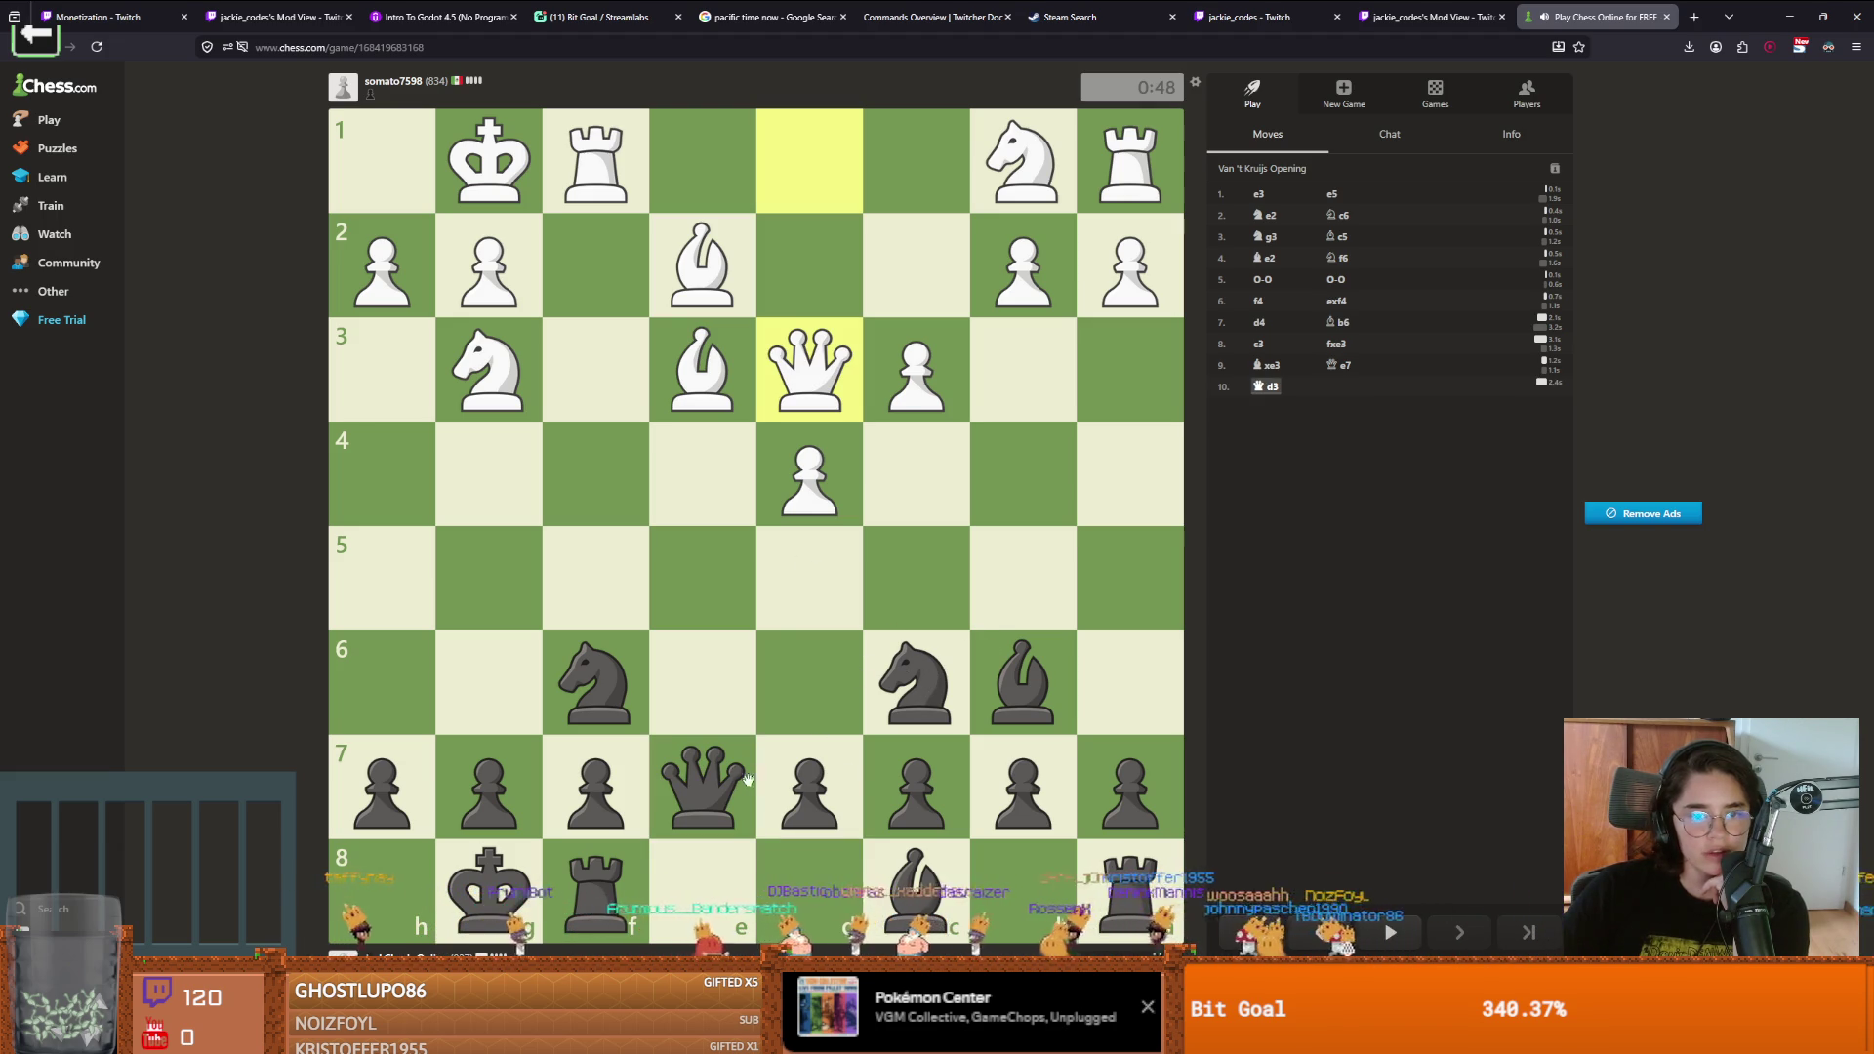
left_click_drag(809, 785, 809, 700)
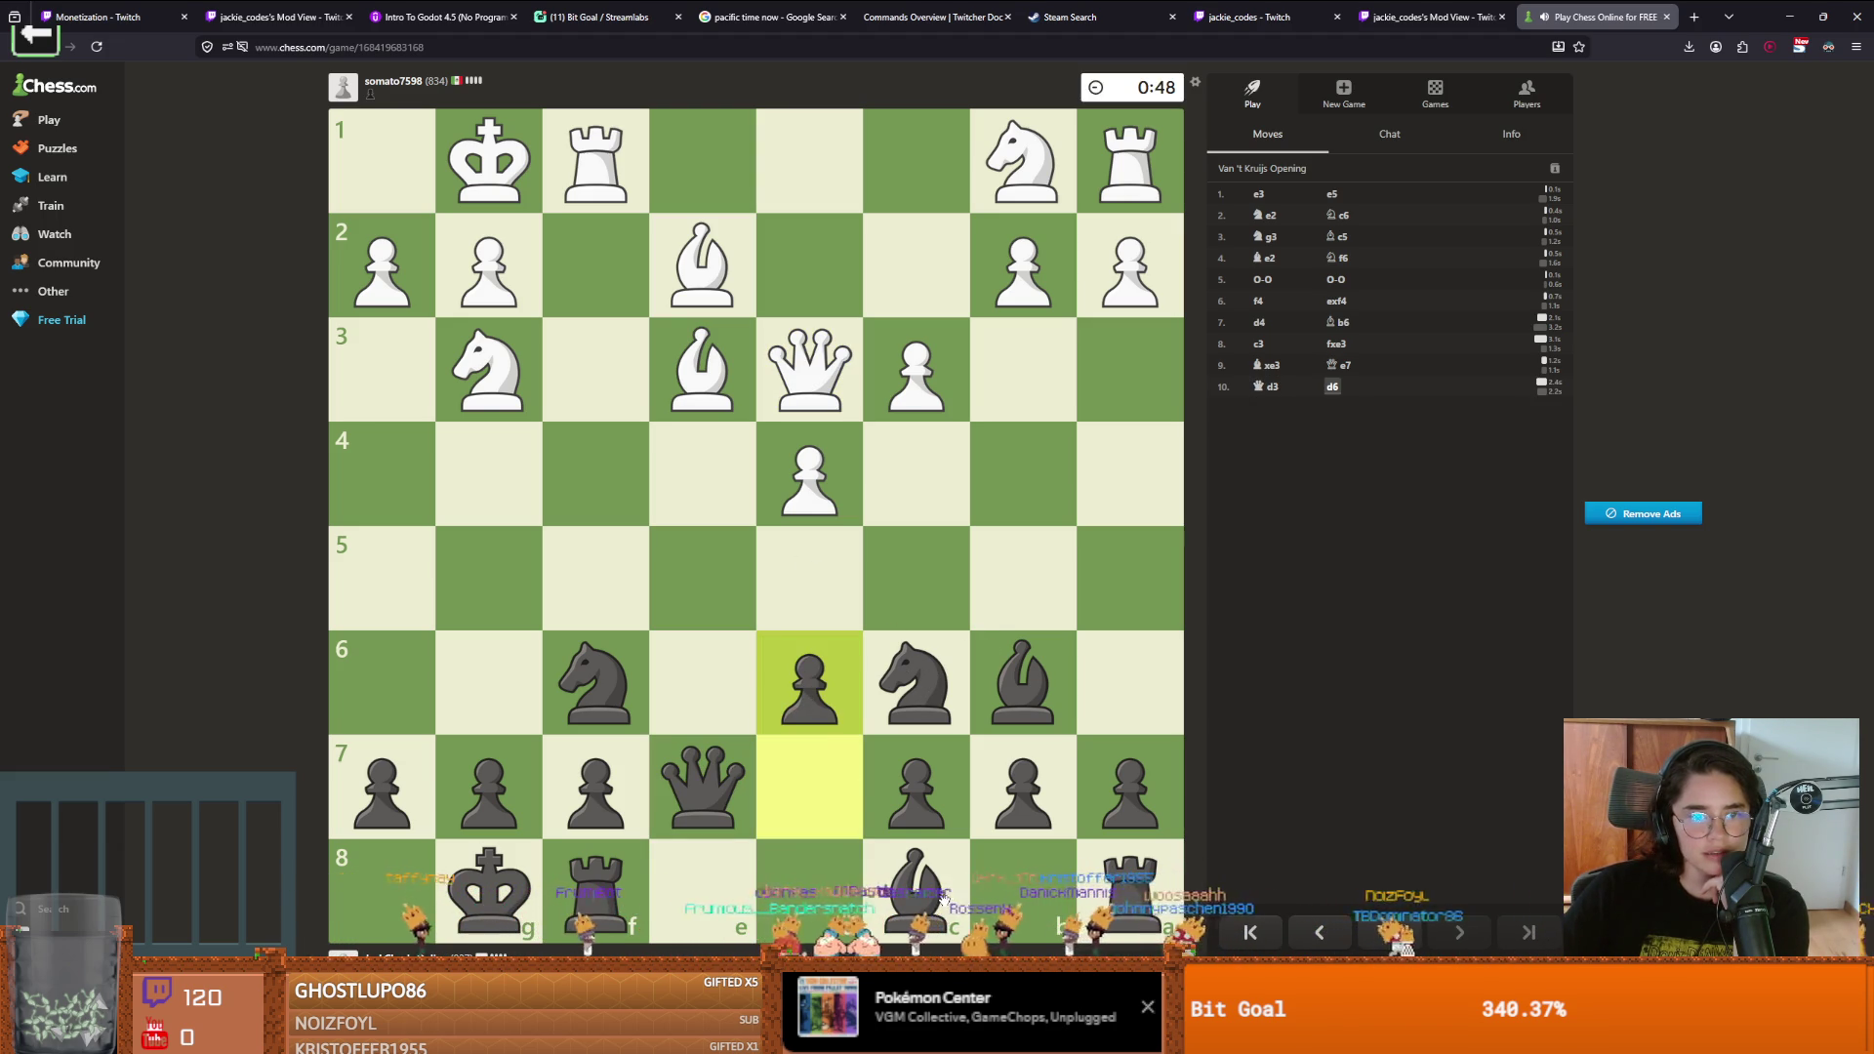
left_click_drag(684, 742, 686, 680)
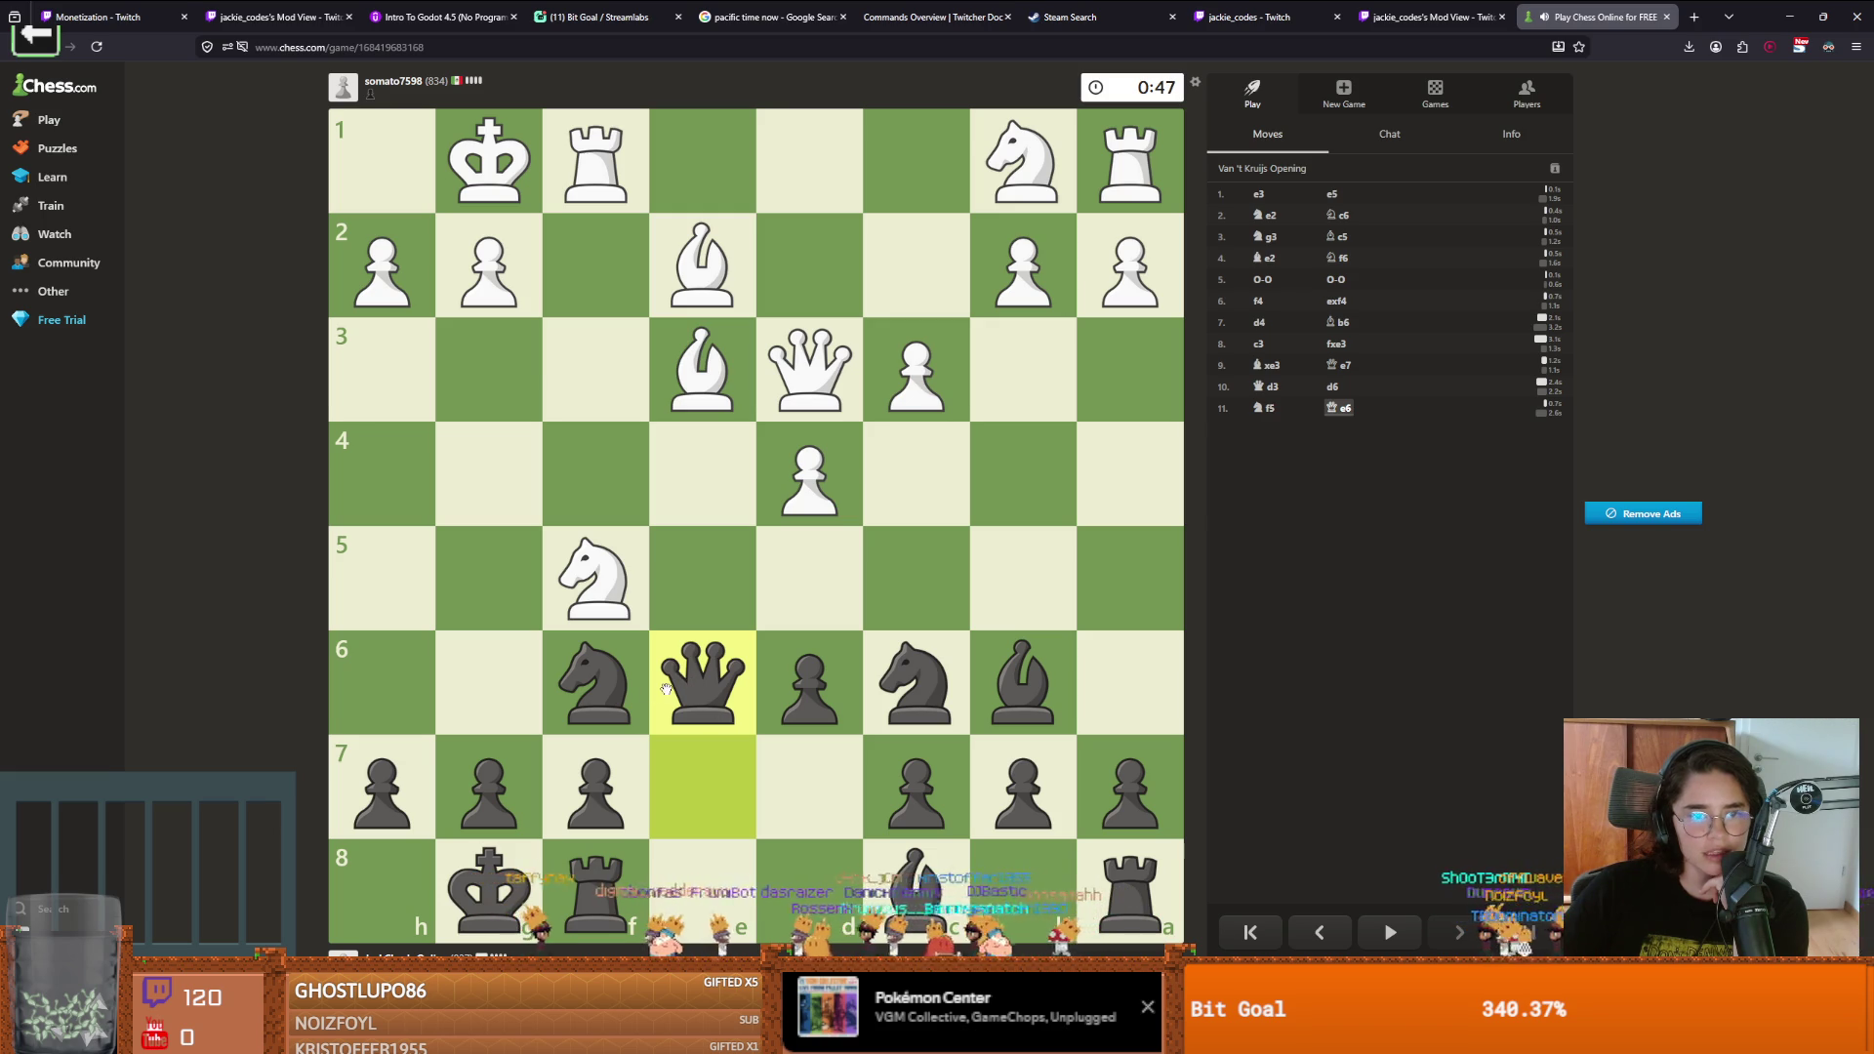
left_click_drag(620, 690, 493, 464)
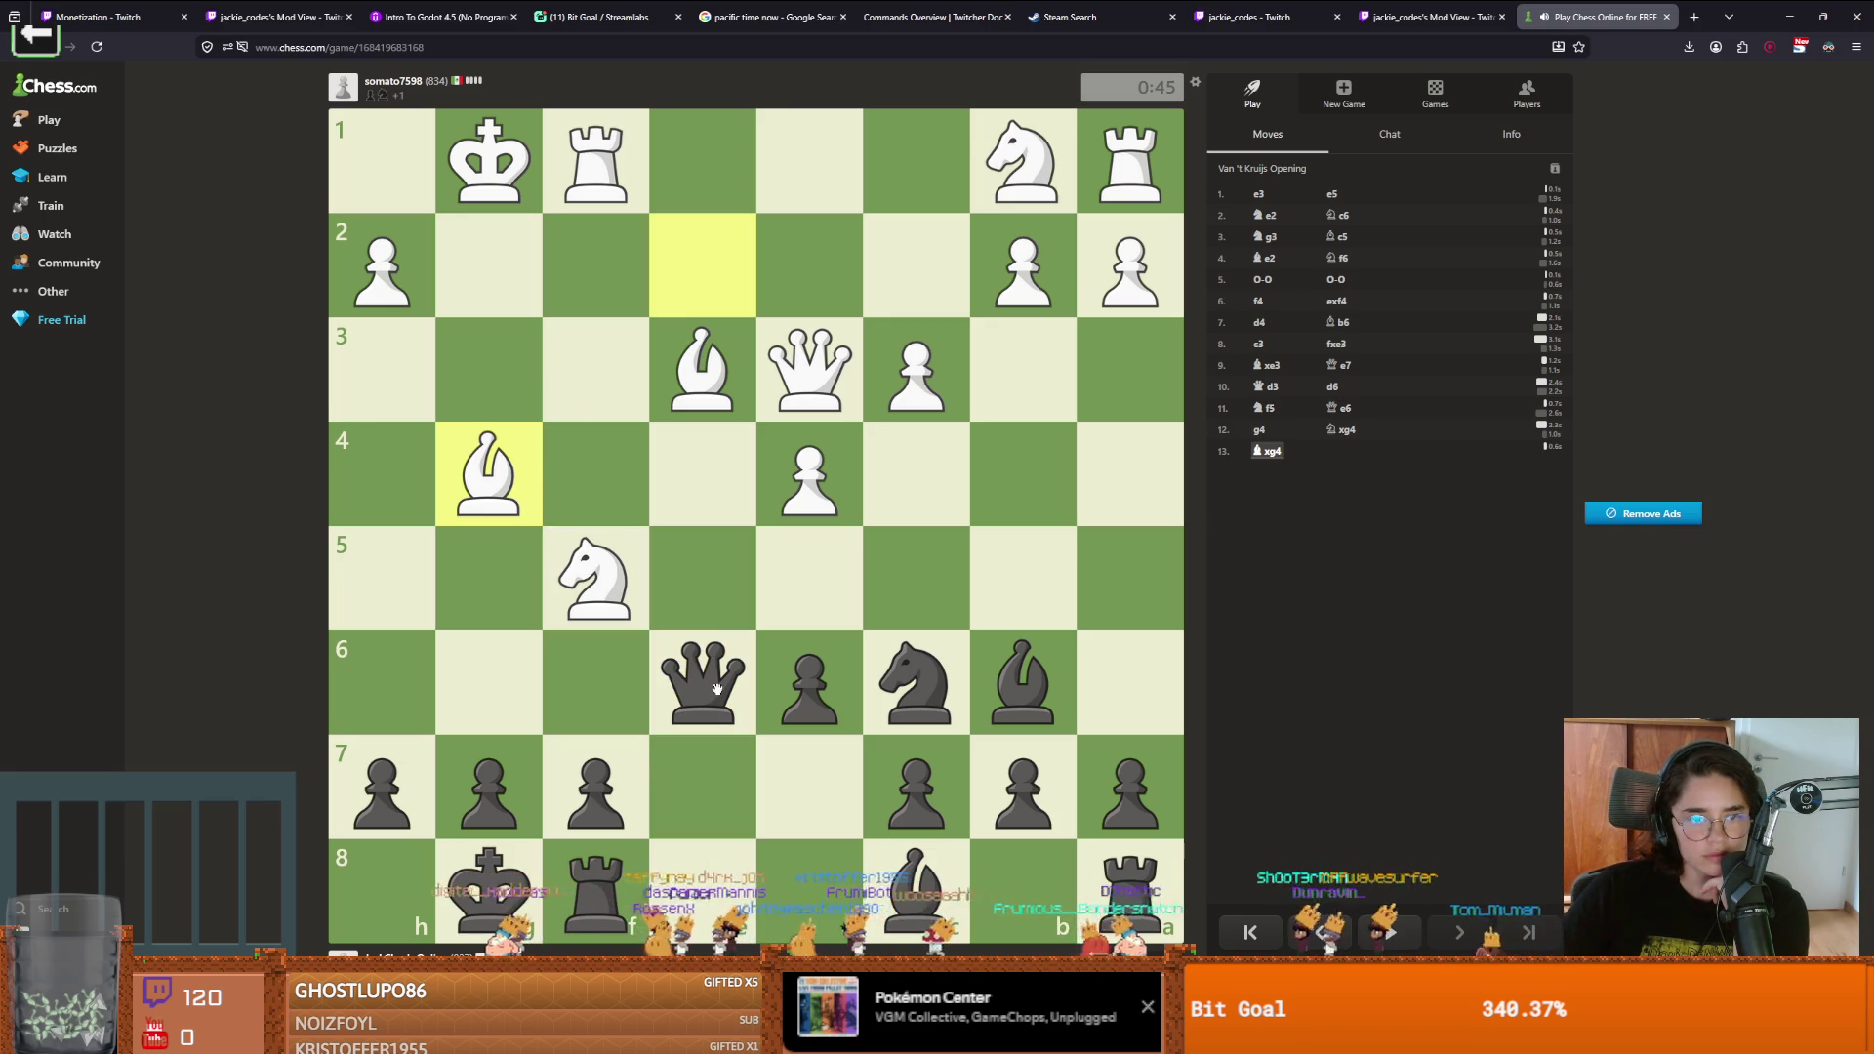
left_click_drag(702, 683, 795, 582)
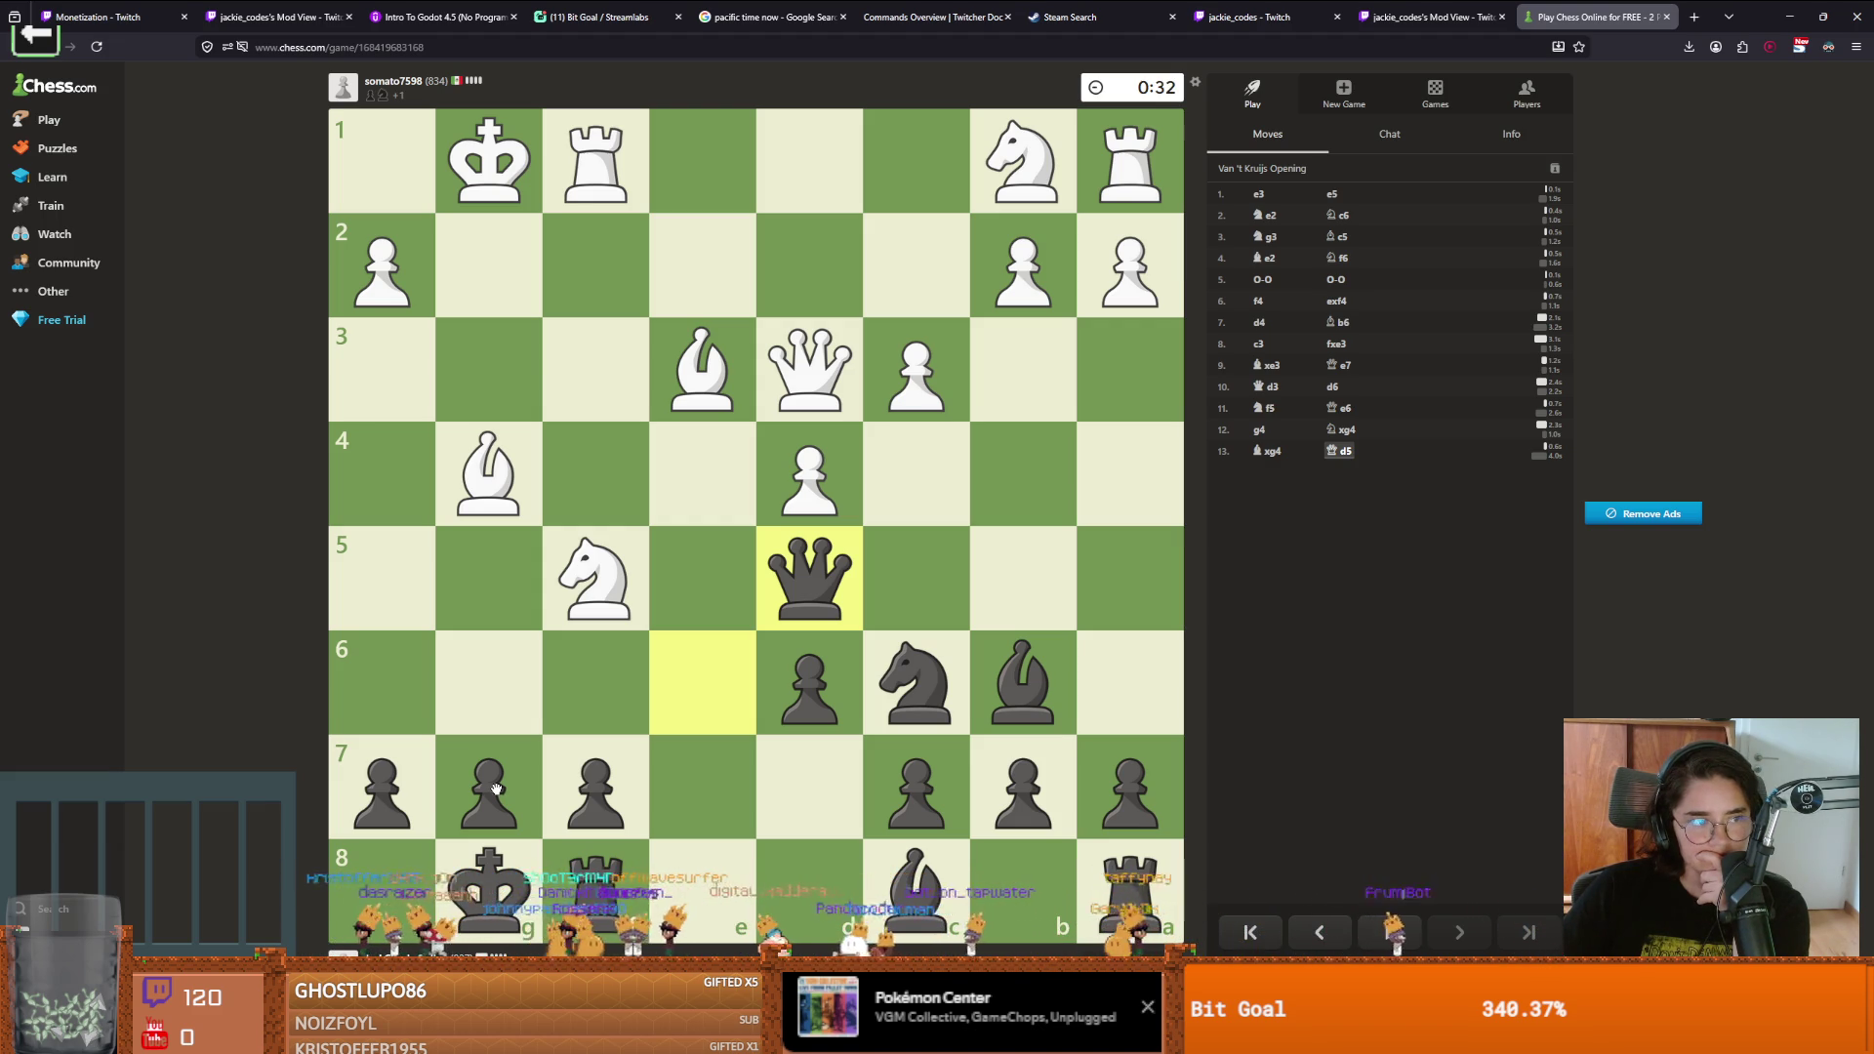
Play g6, Kg7, Qa5, capture the bishop on e3 and jump the knight to b4
left_click_drag(495, 789, 498, 683)
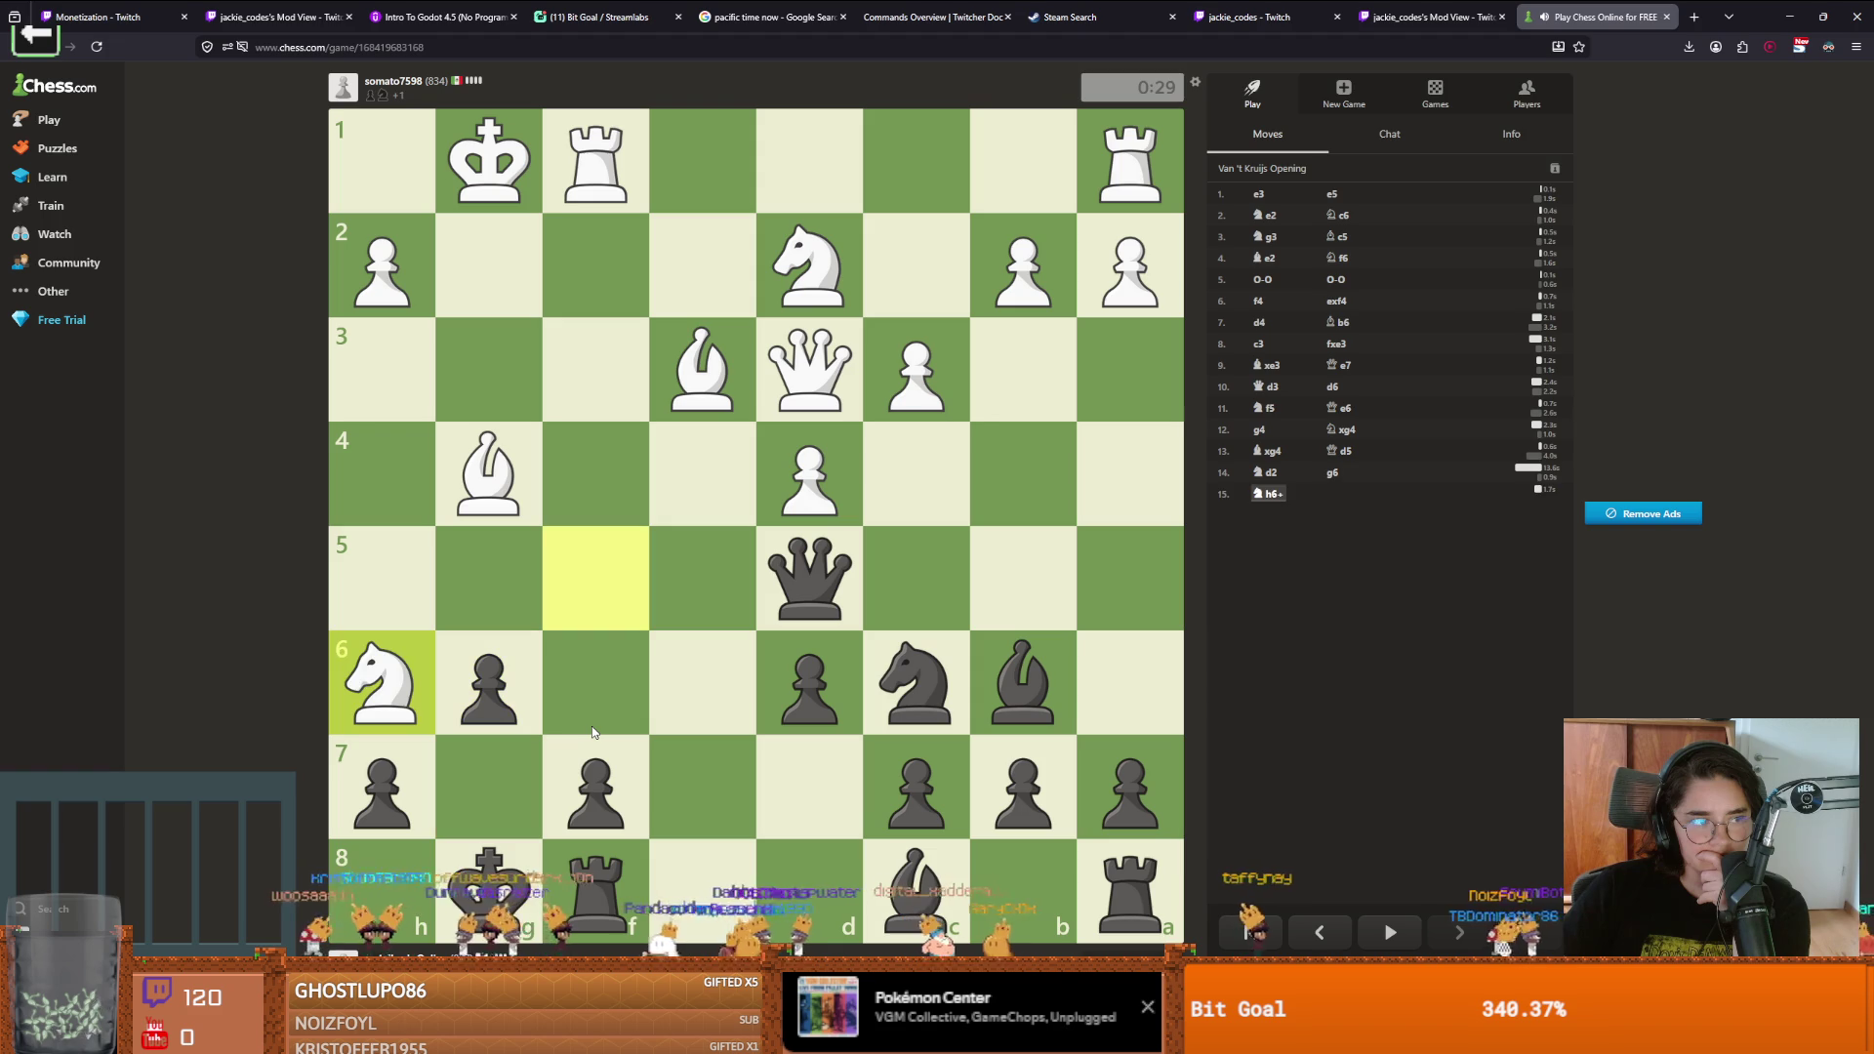
left_click_drag(488, 883, 485, 791)
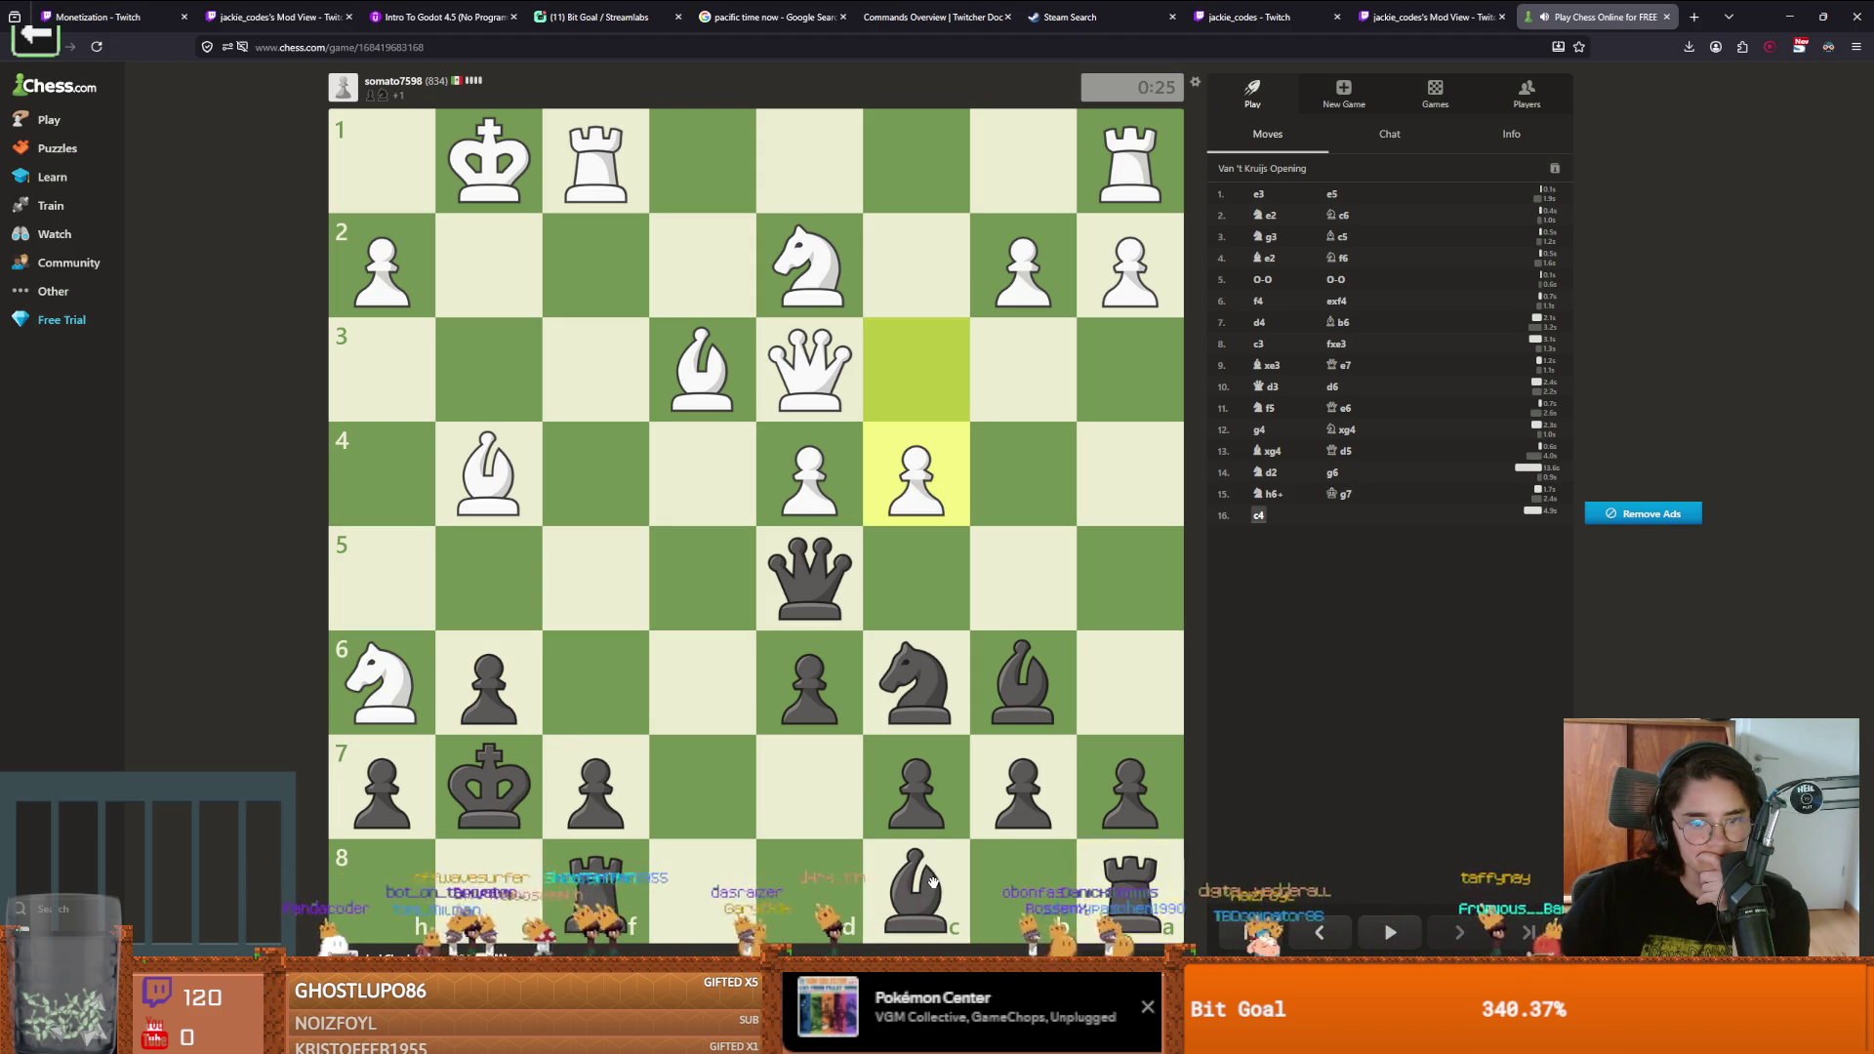
mouse_move(841, 592)
left_mouse_down()
mouse_move(478, 593)
mouse_move(712, 669)
mouse_move(700, 690)
mouse_move(796, 627)
mouse_move(1127, 578)
left_mouse_up()
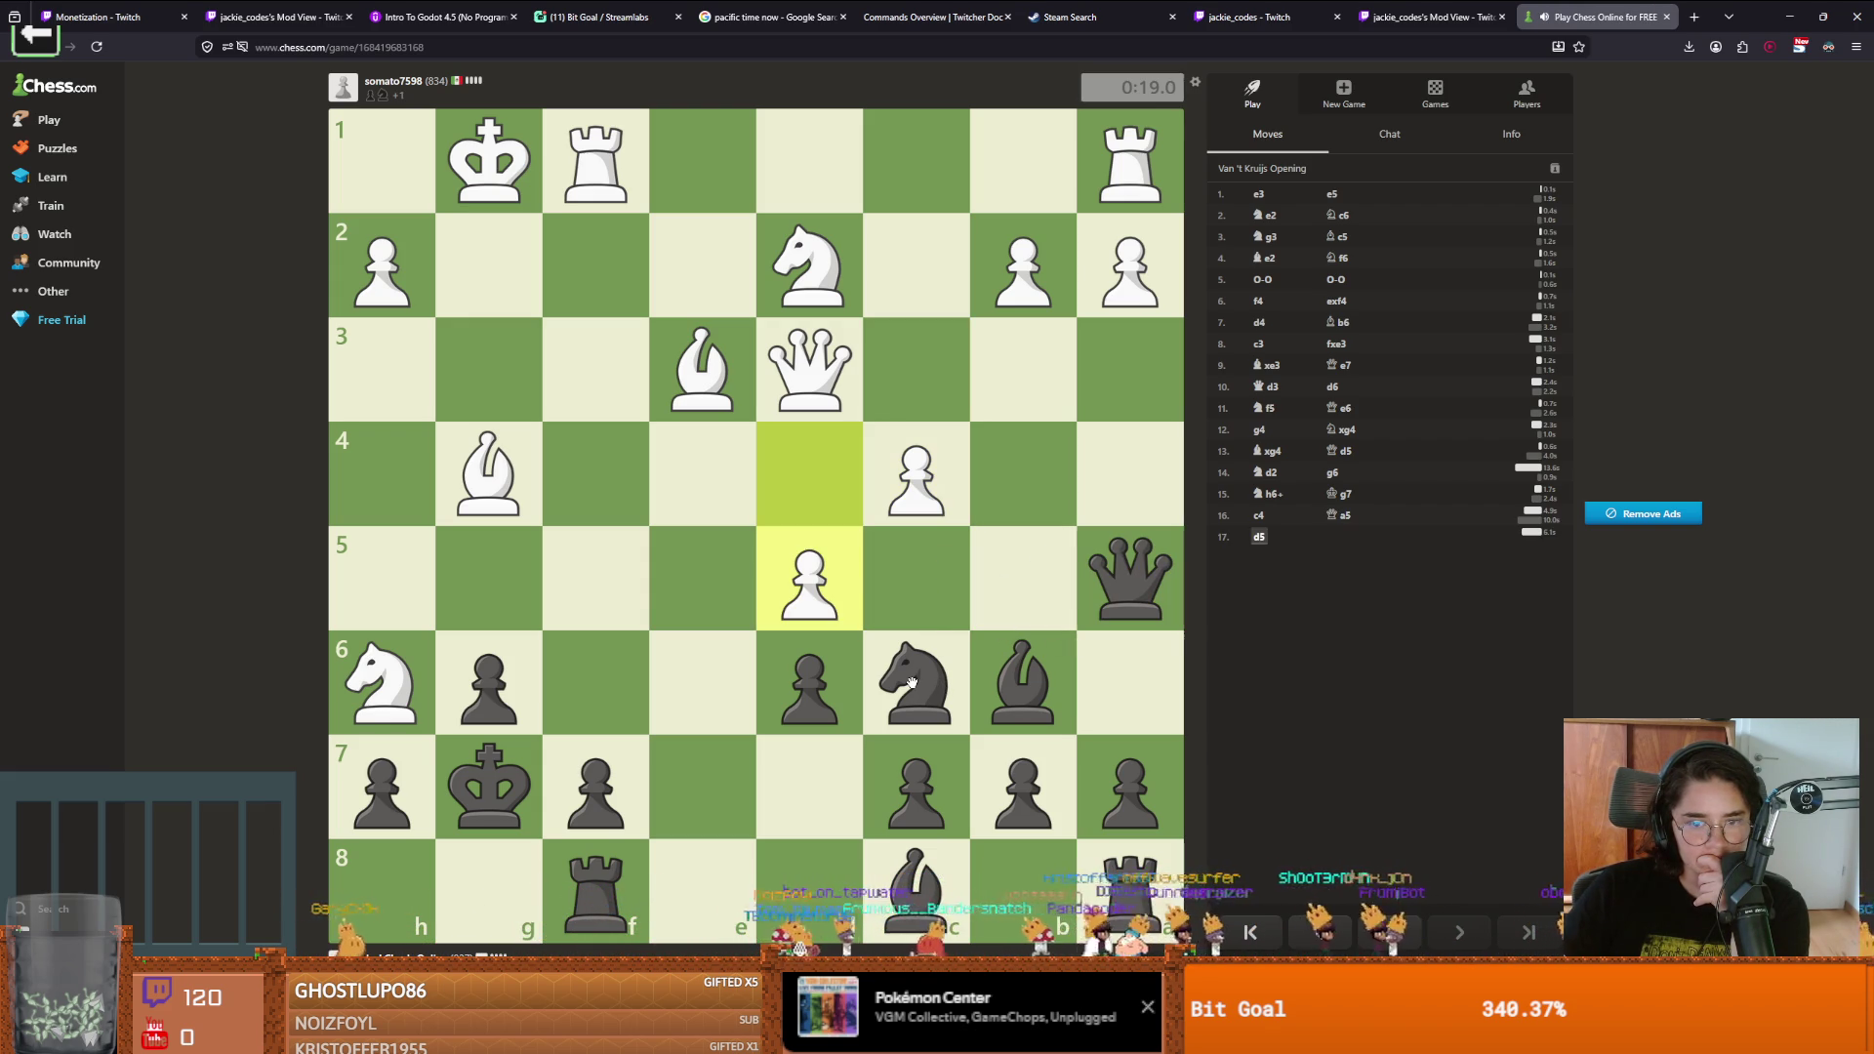
left_click_drag(1003, 658, 753, 388)
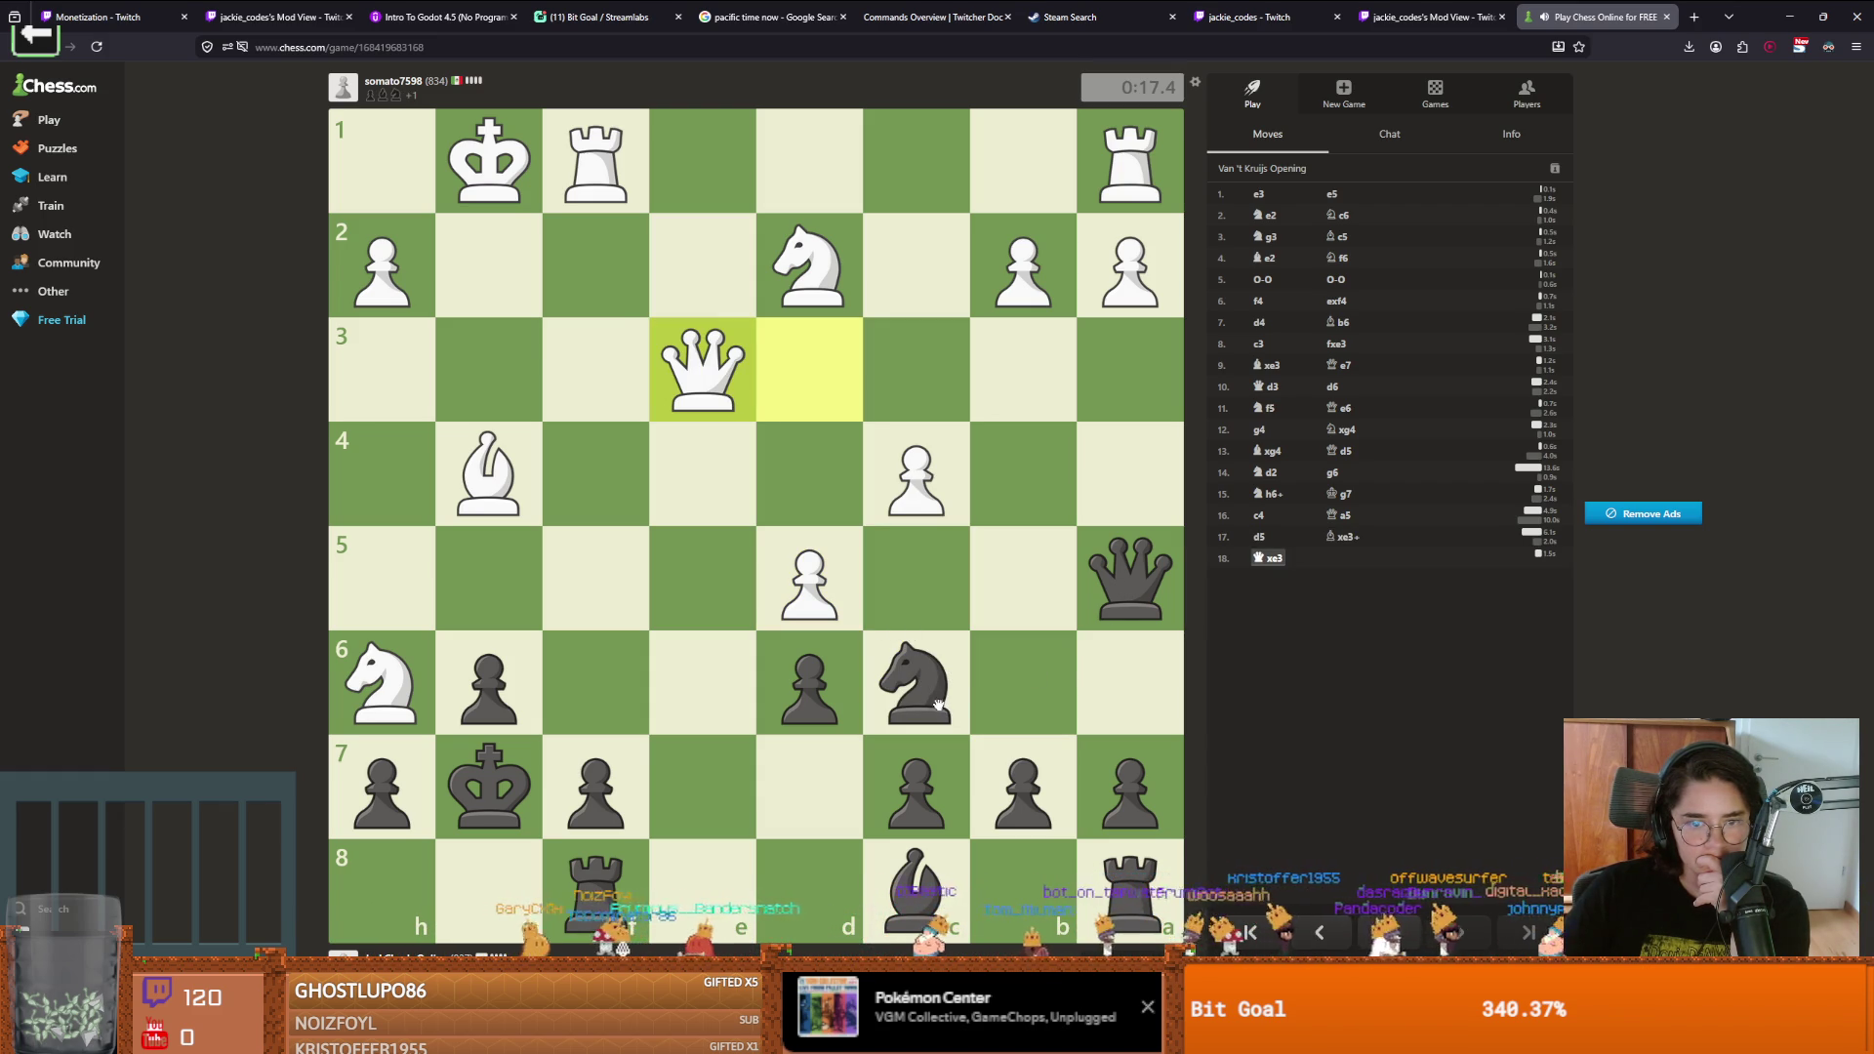
mouse_move(934, 702)
left_mouse_down()
mouse_move(859, 683)
mouse_move(912, 556)
mouse_move(991, 480)
left_mouse_up()
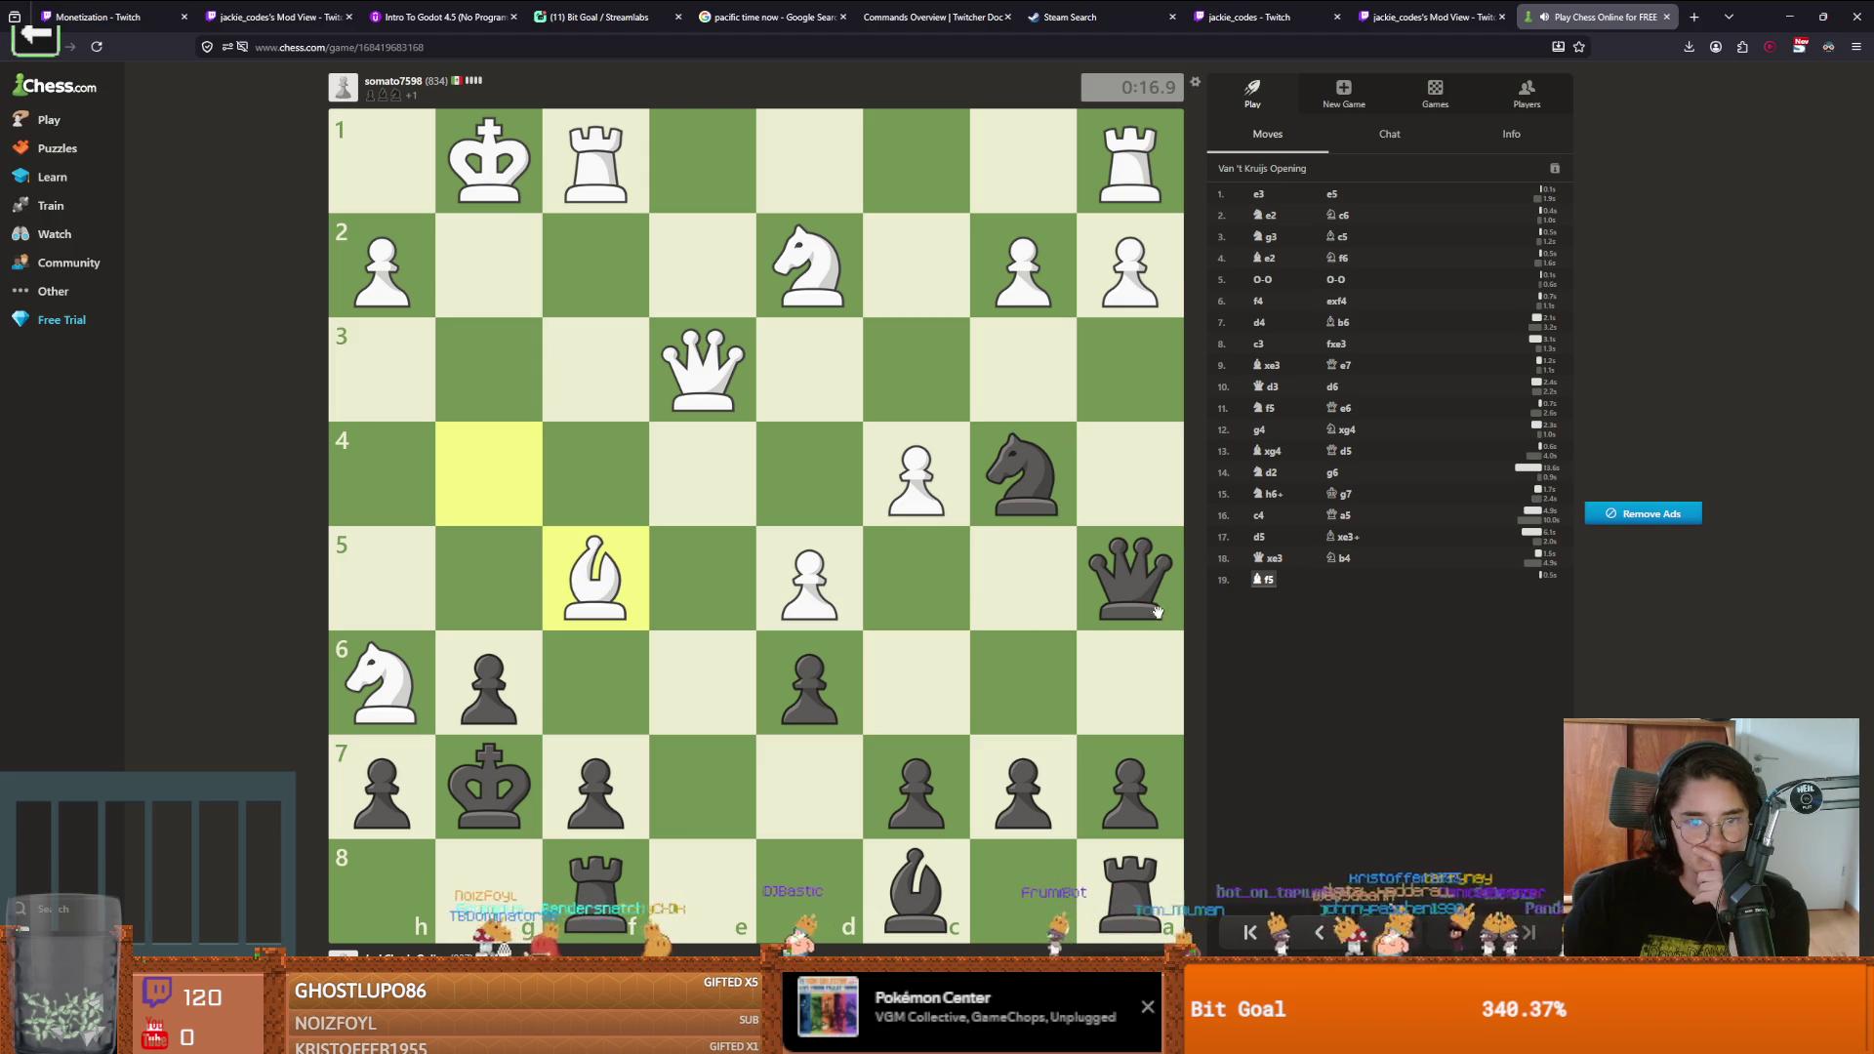
Trade on f5 with Bxf5 and gxf5, then walk the king Kf6, Ke7, Kd8 and play Re8
mouse_move(915, 888)
left_mouse_down()
mouse_move(823, 773)
mouse_move(596, 576)
left_mouse_up()
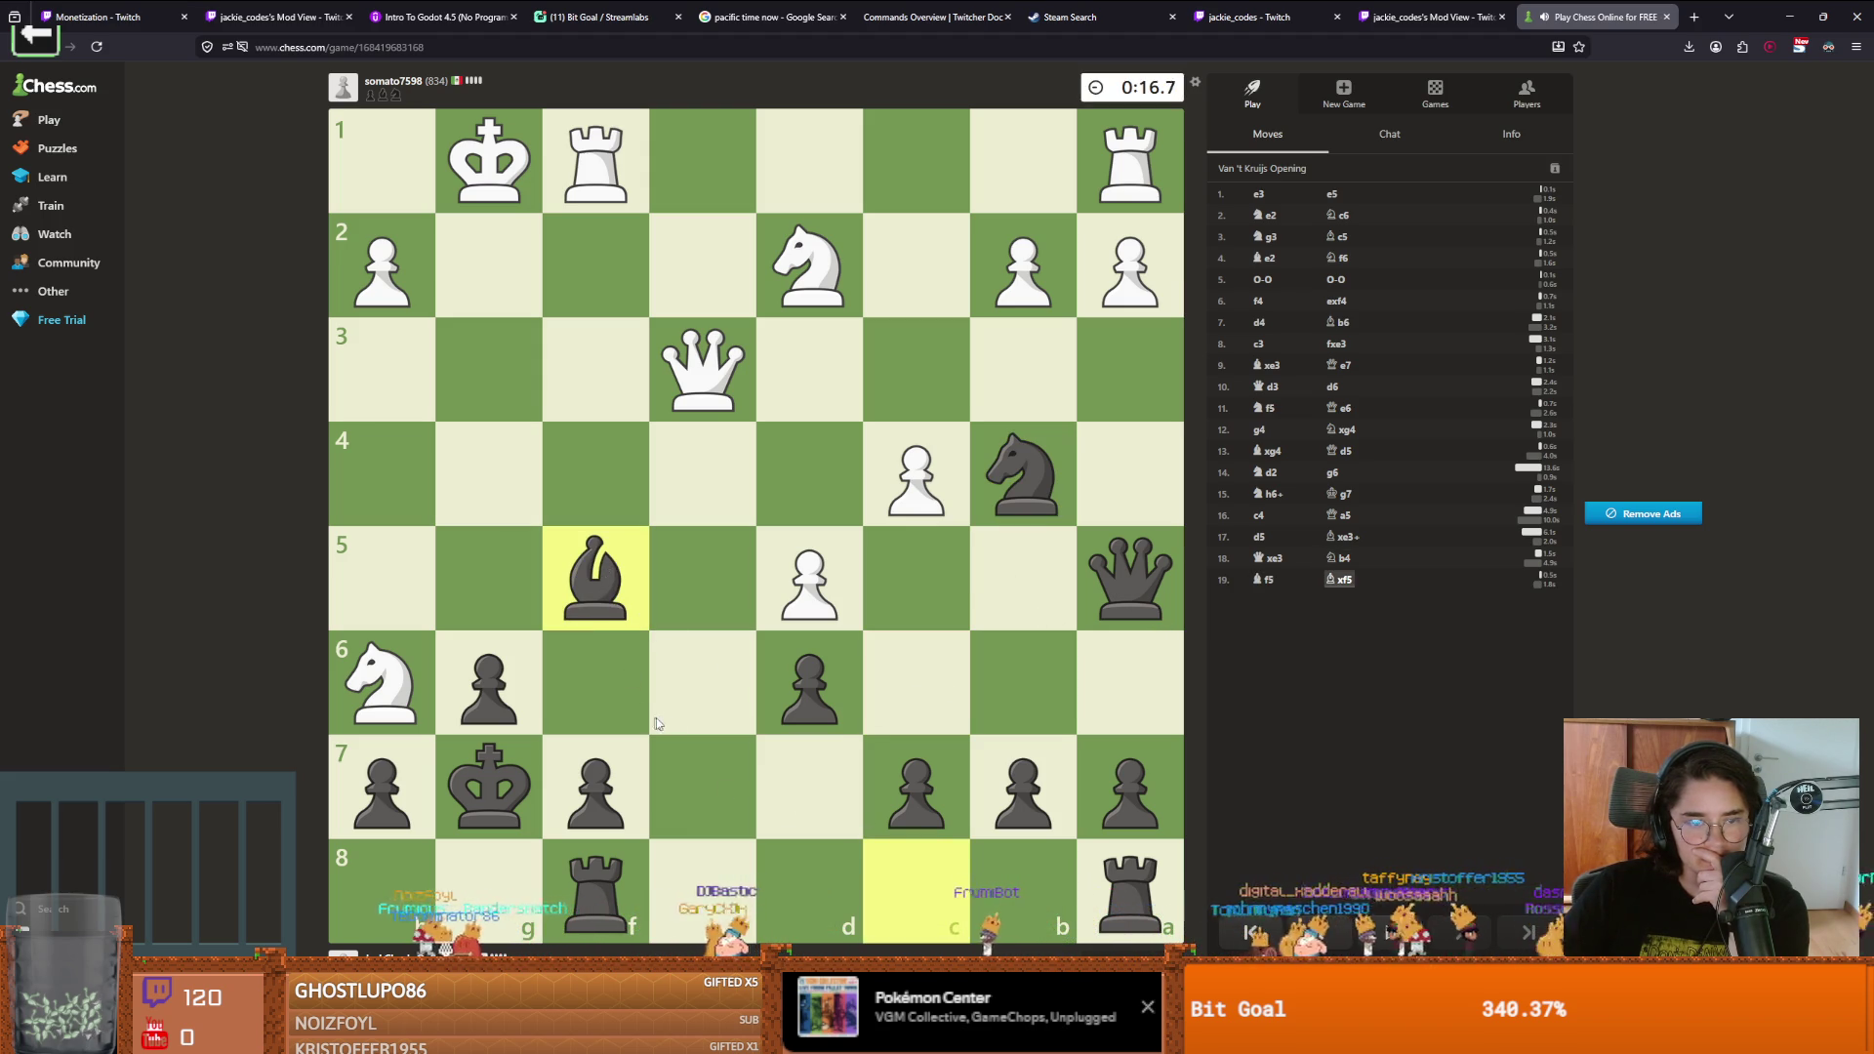
left_click_drag(533, 683, 596, 581)
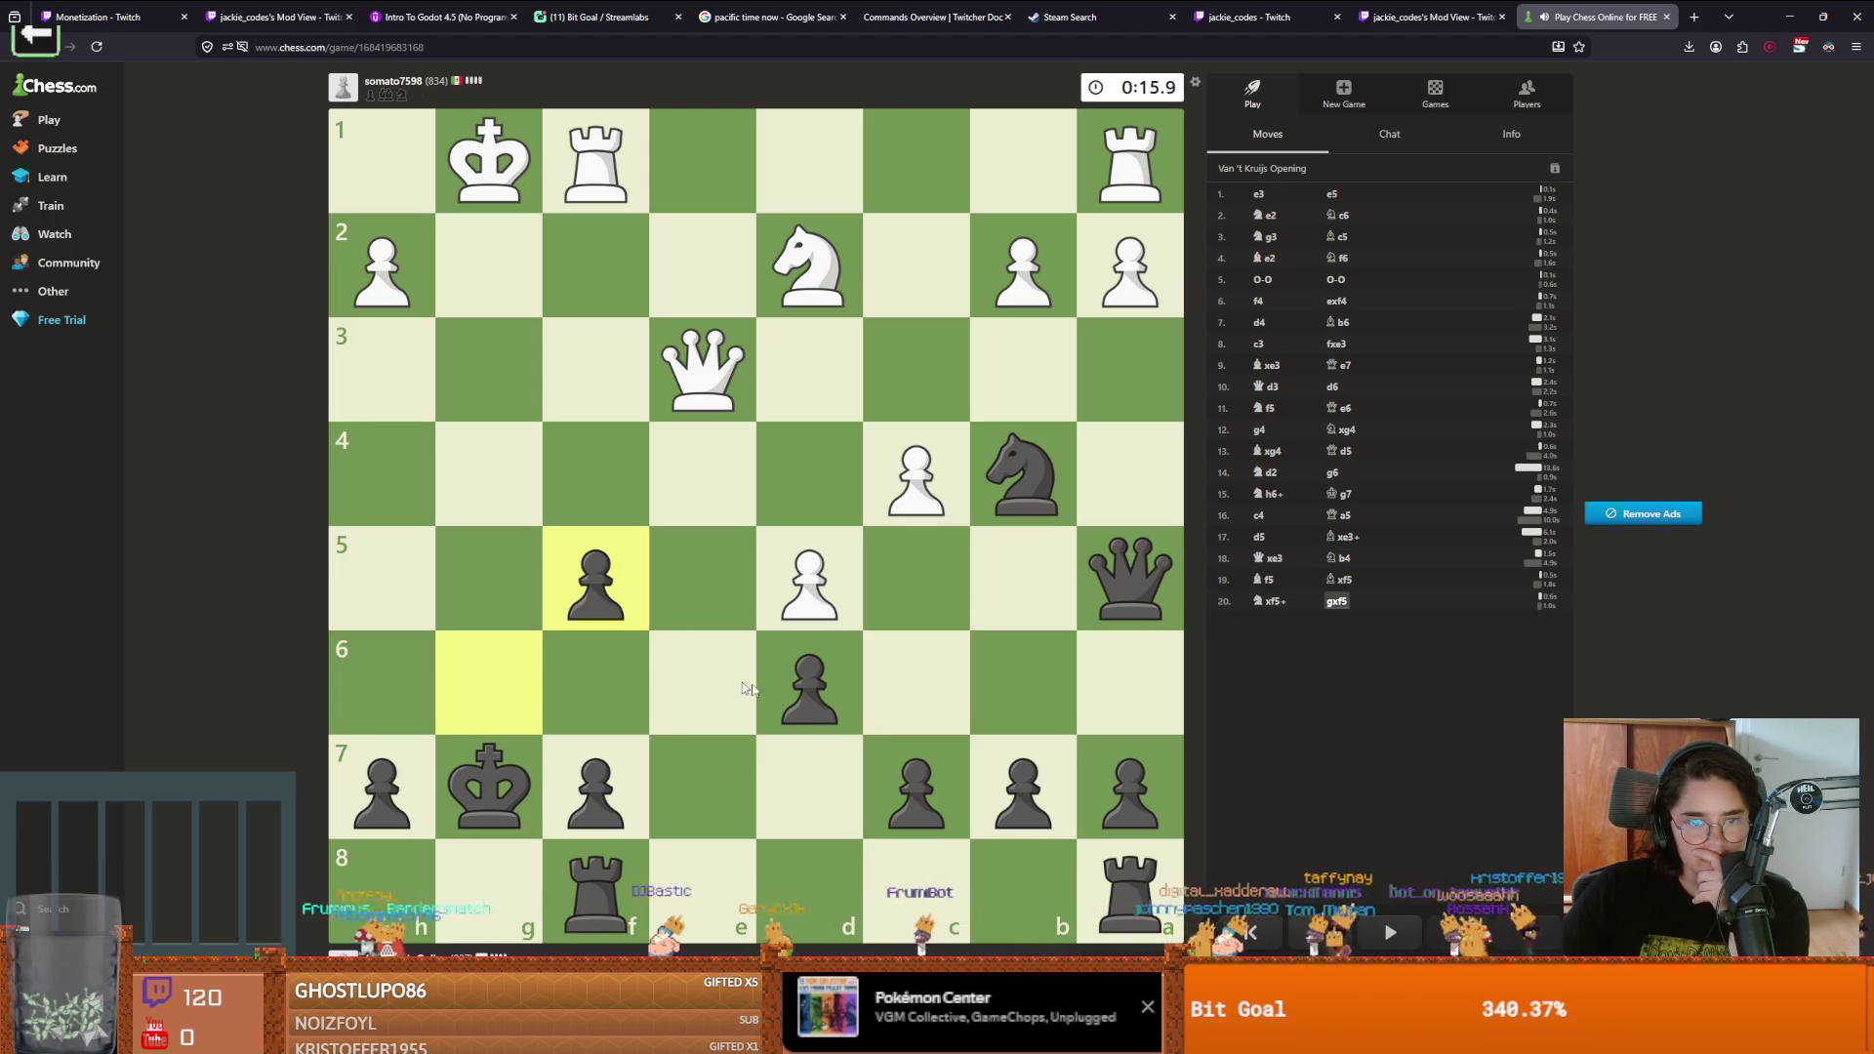
left_click_drag(544, 776, 606, 676)
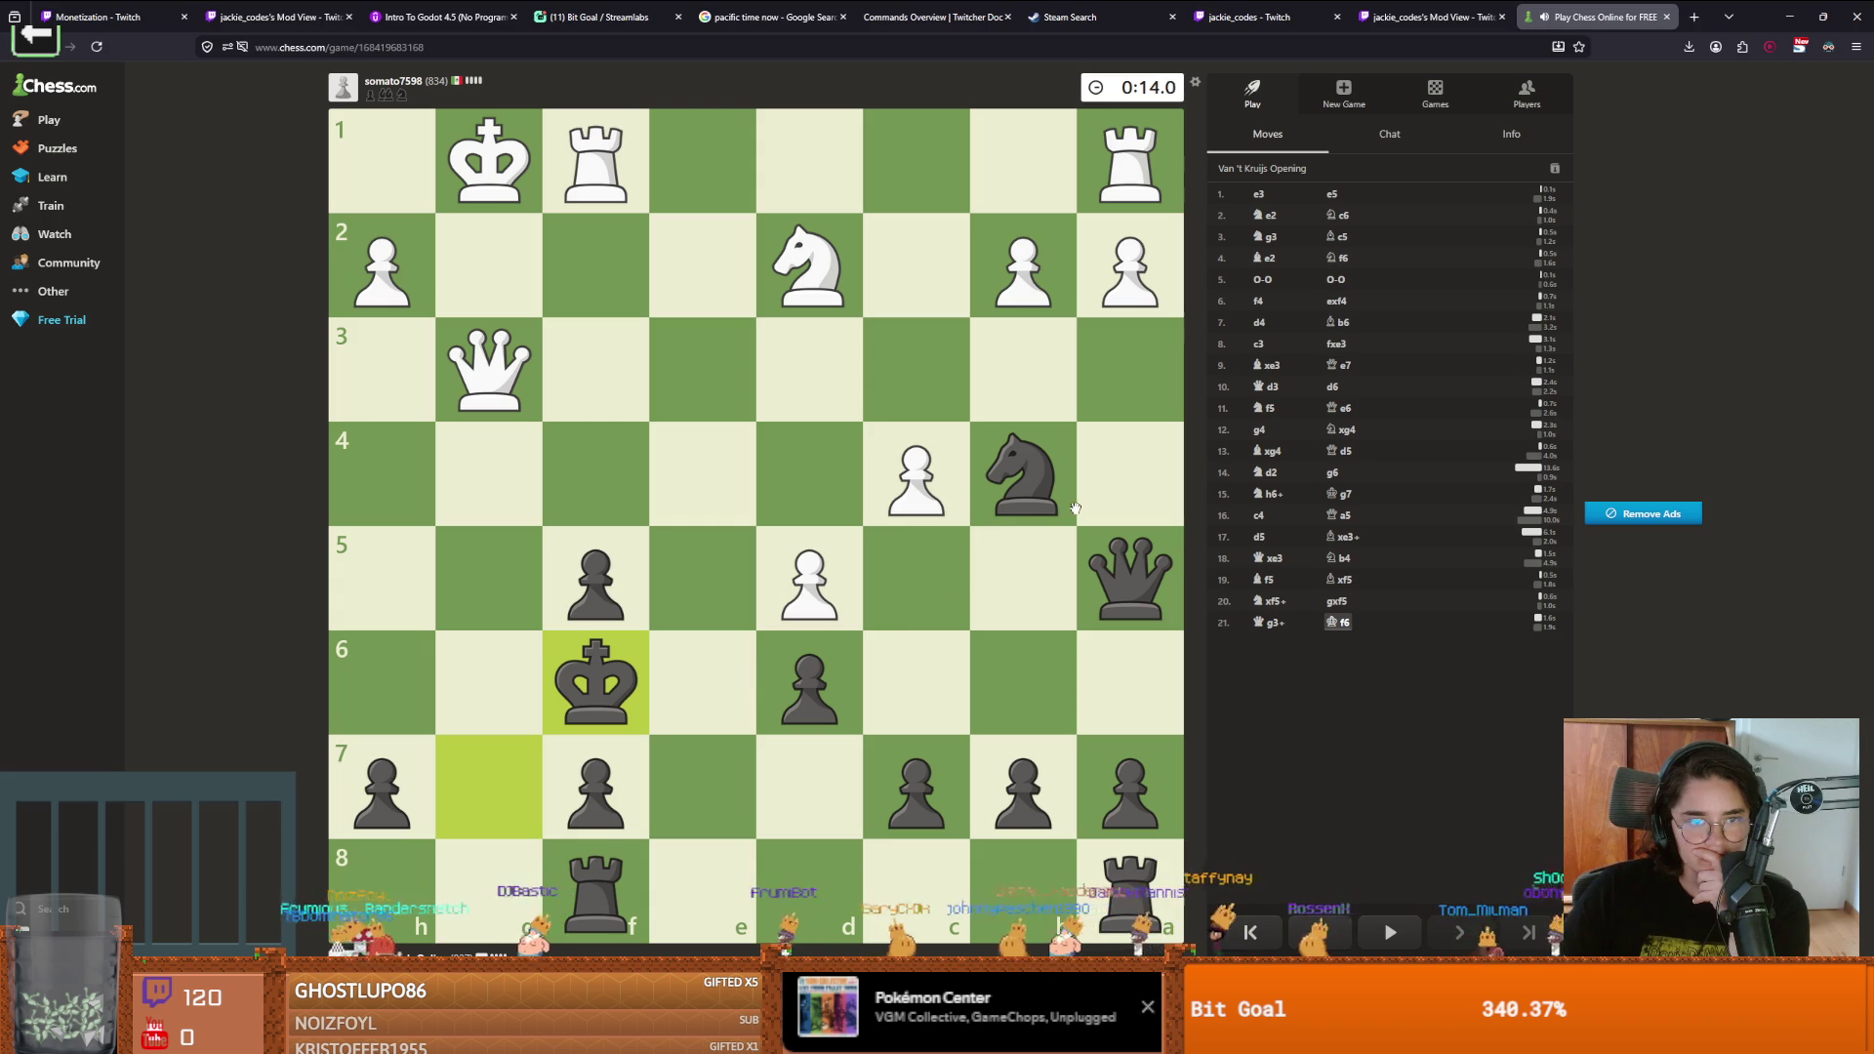
mouse_move(1120, 925)
left_mouse_down()
mouse_move(794, 888)
mouse_move(685, 904)
left_mouse_up()
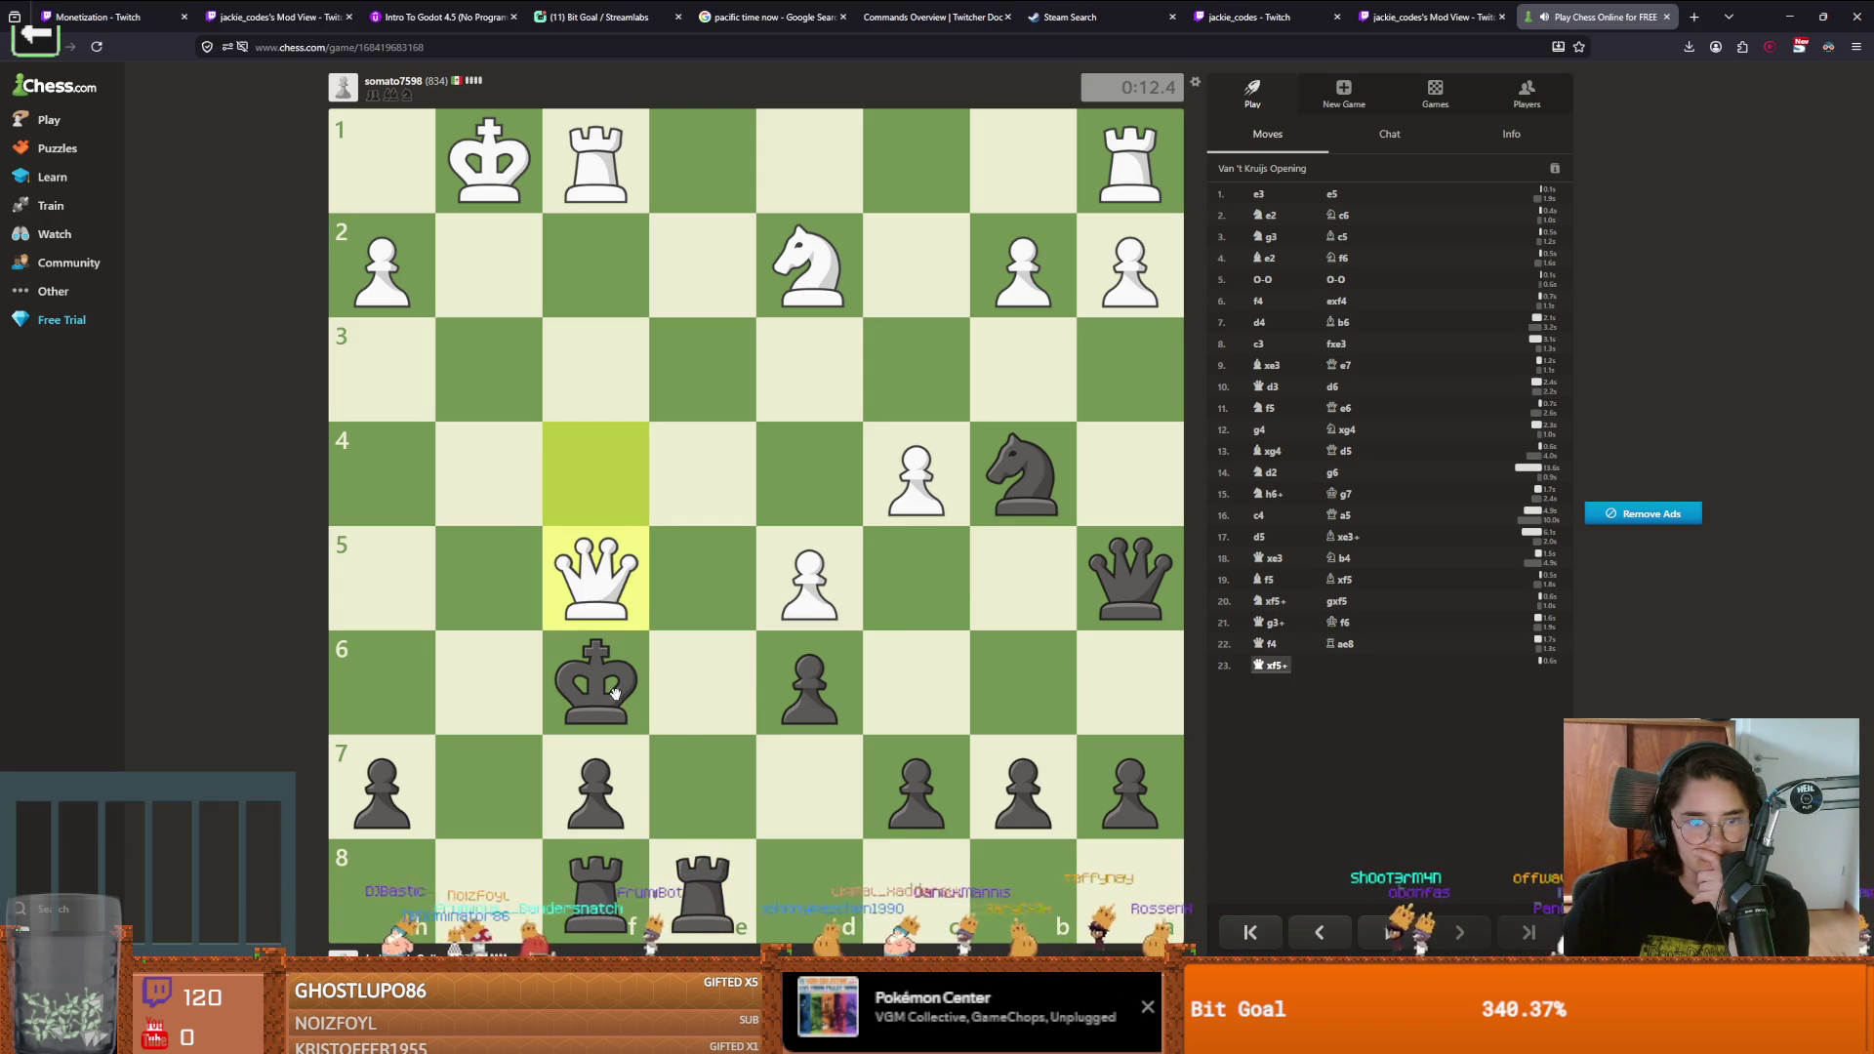
left_click_drag(596, 683, 698, 786)
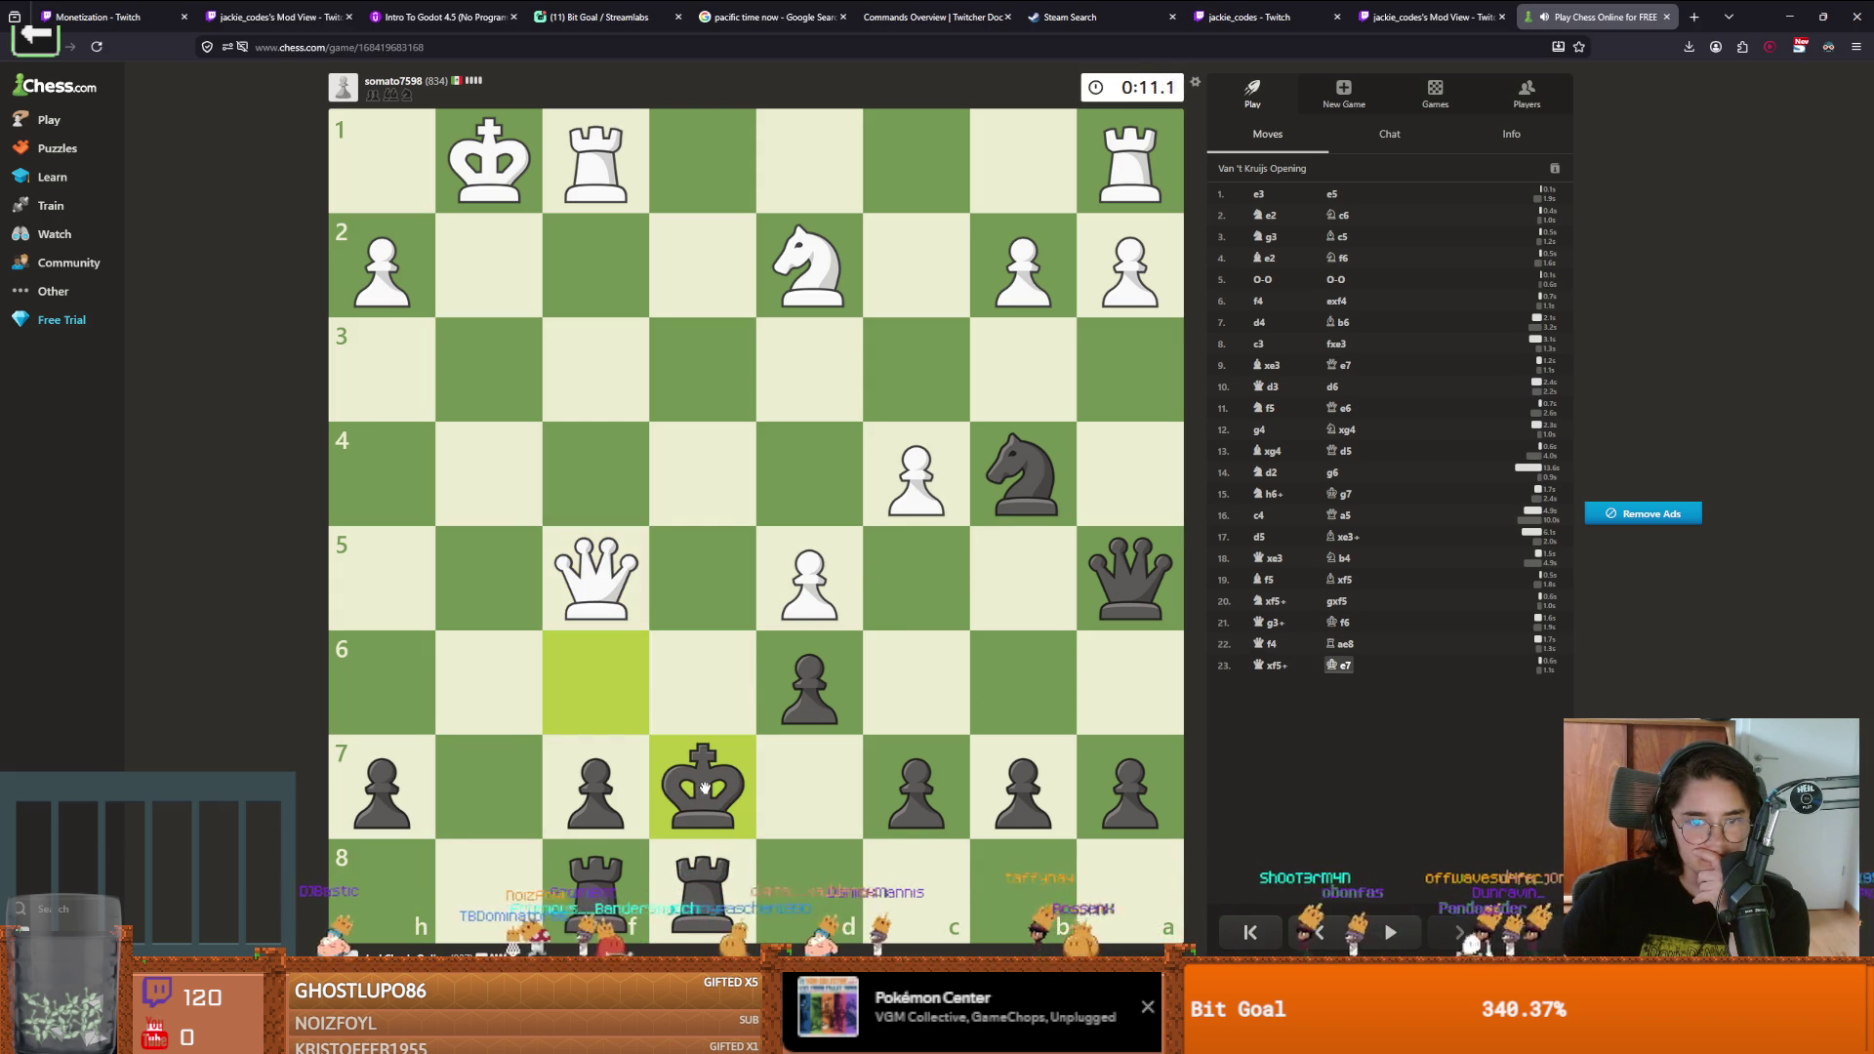
left_click_drag(706, 786, 809, 888)
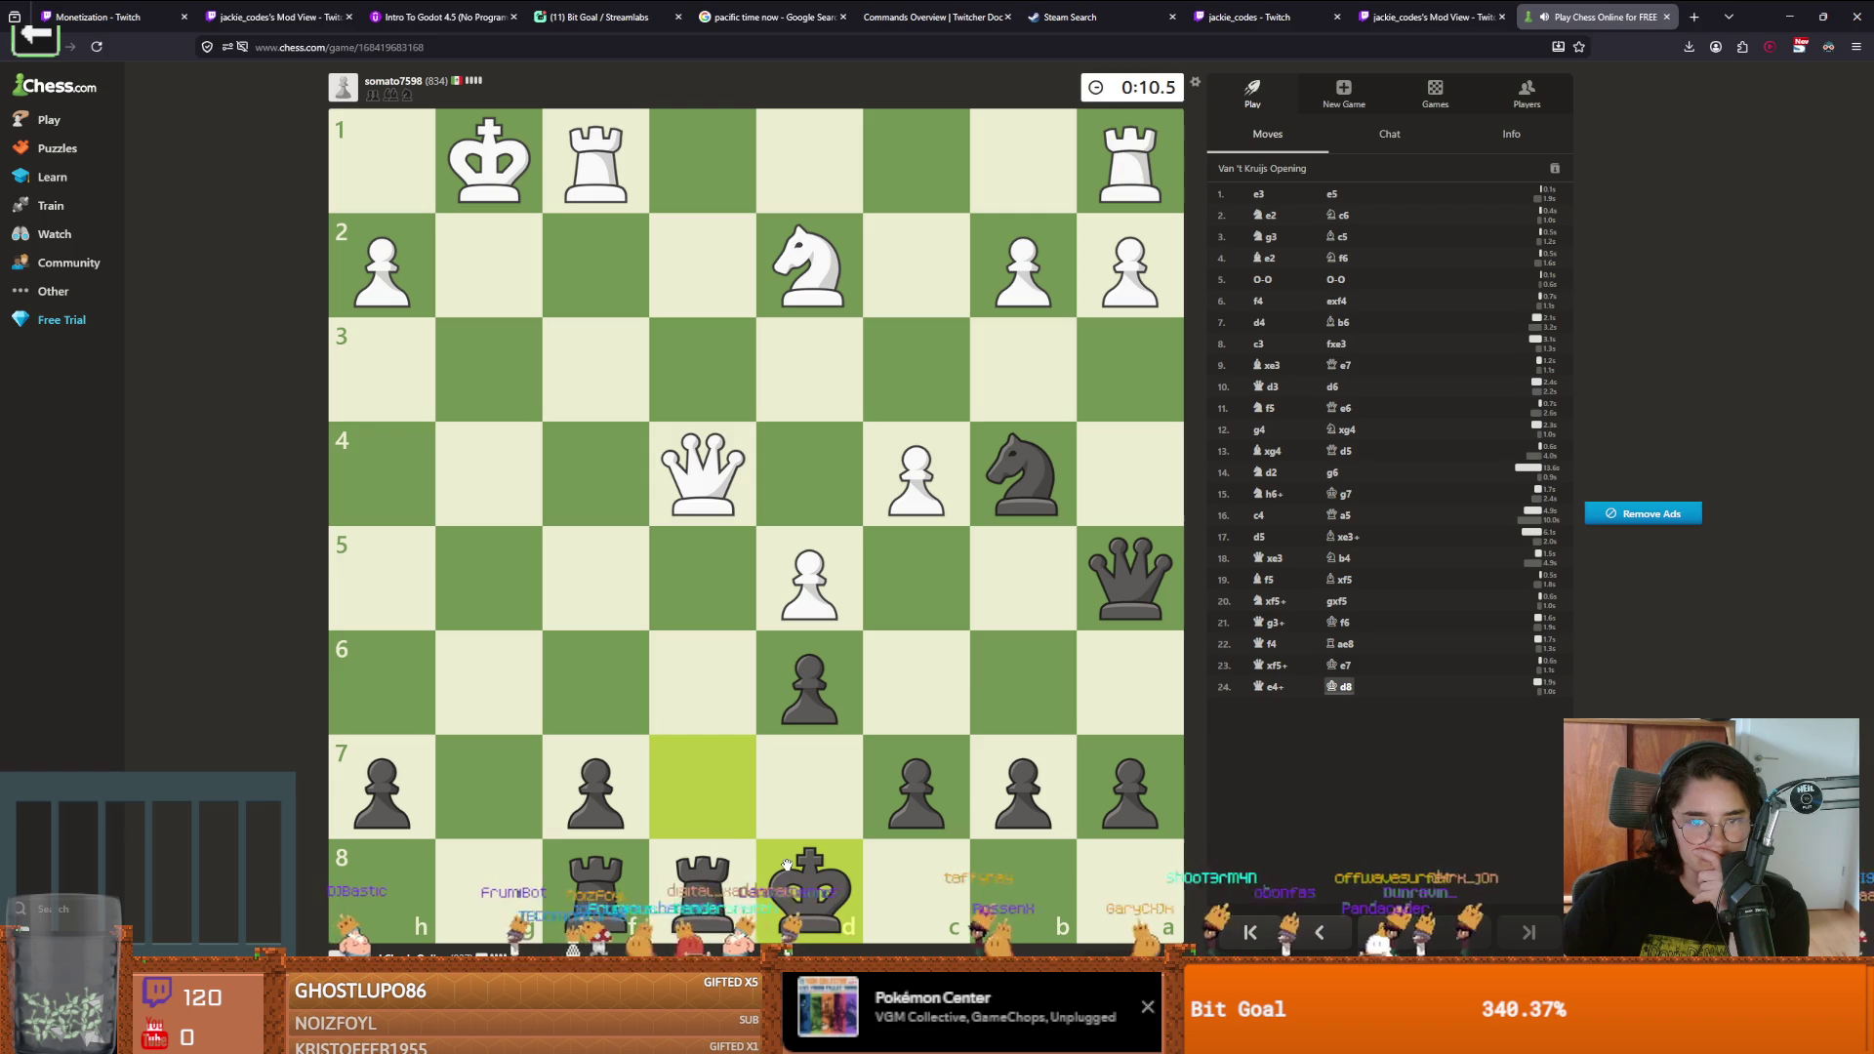
mouse_move(1022, 474)
left_mouse_down()
mouse_move(913, 448)
mouse_move(1022, 473)
left_mouse_up()
Block with Re7, play Nd3, Kc8, b6, Rxe8, Kb7 and Qc5+ until Black's clock expires
left_click_drag(703, 889, 702, 787)
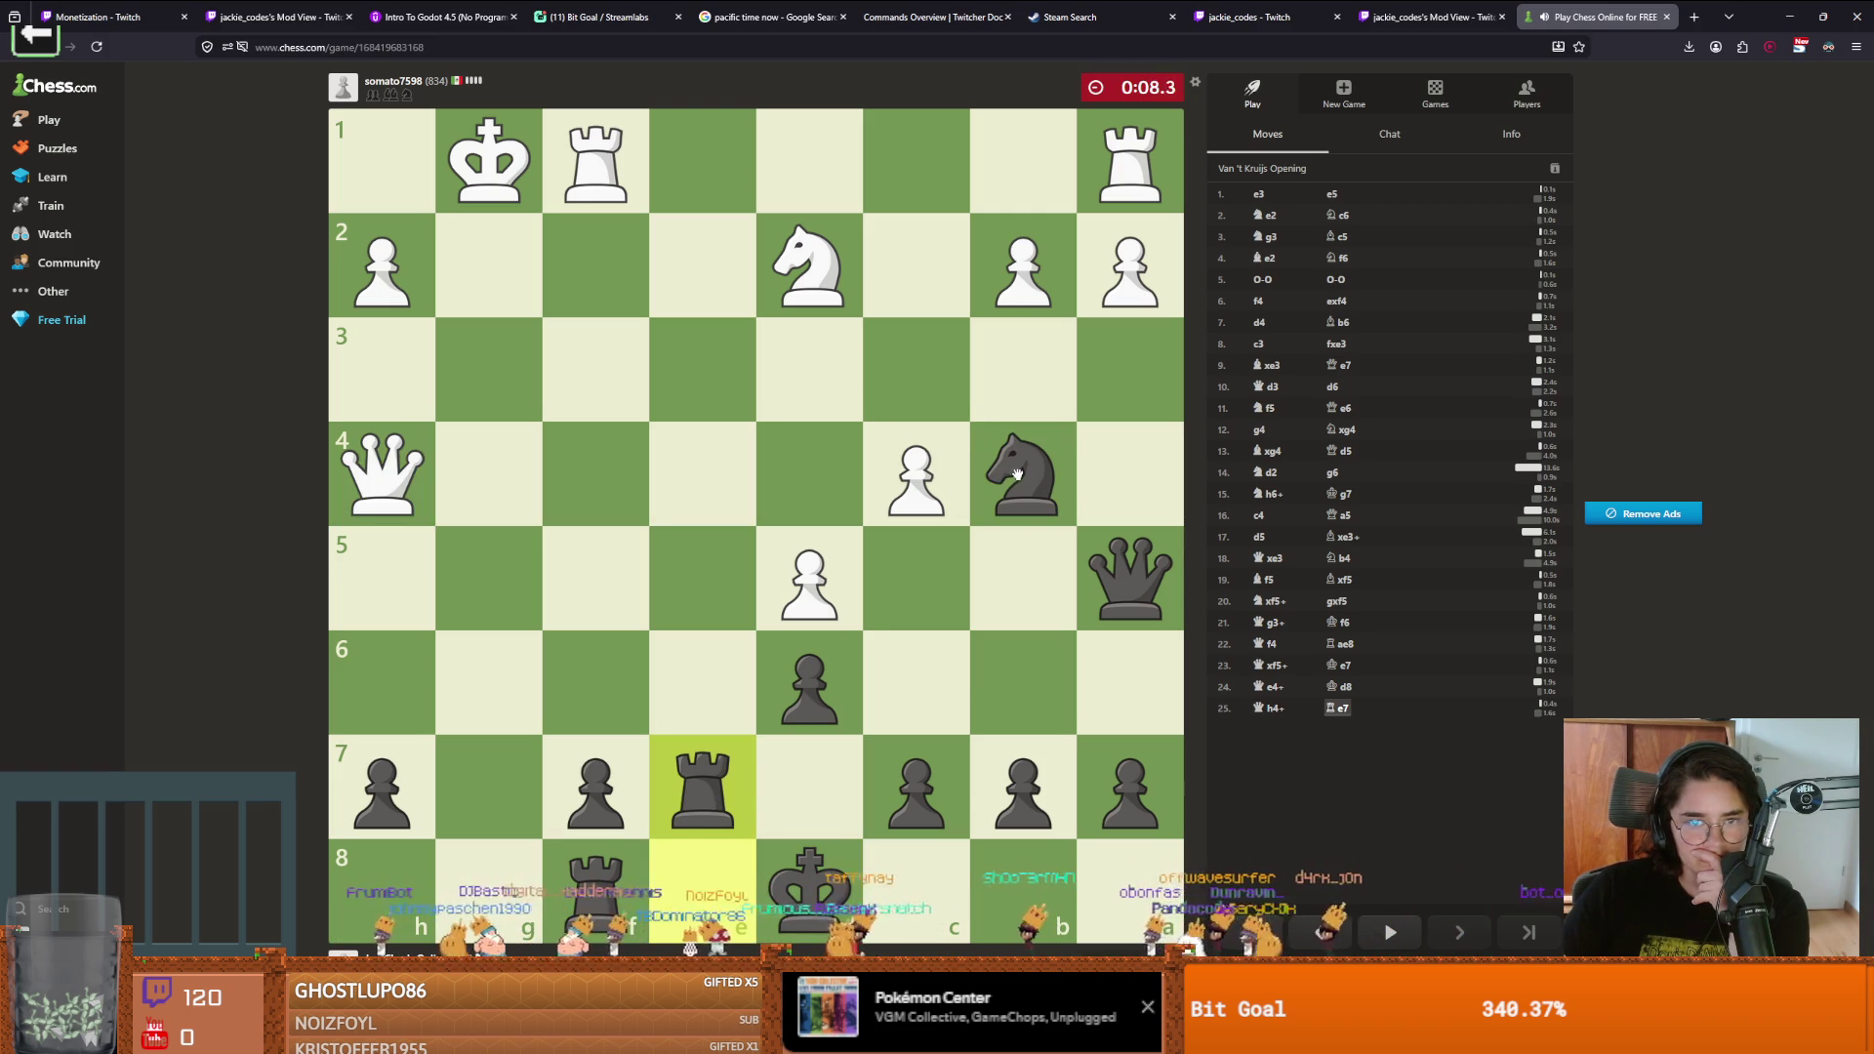
left_click_drag(1018, 470, 809, 369)
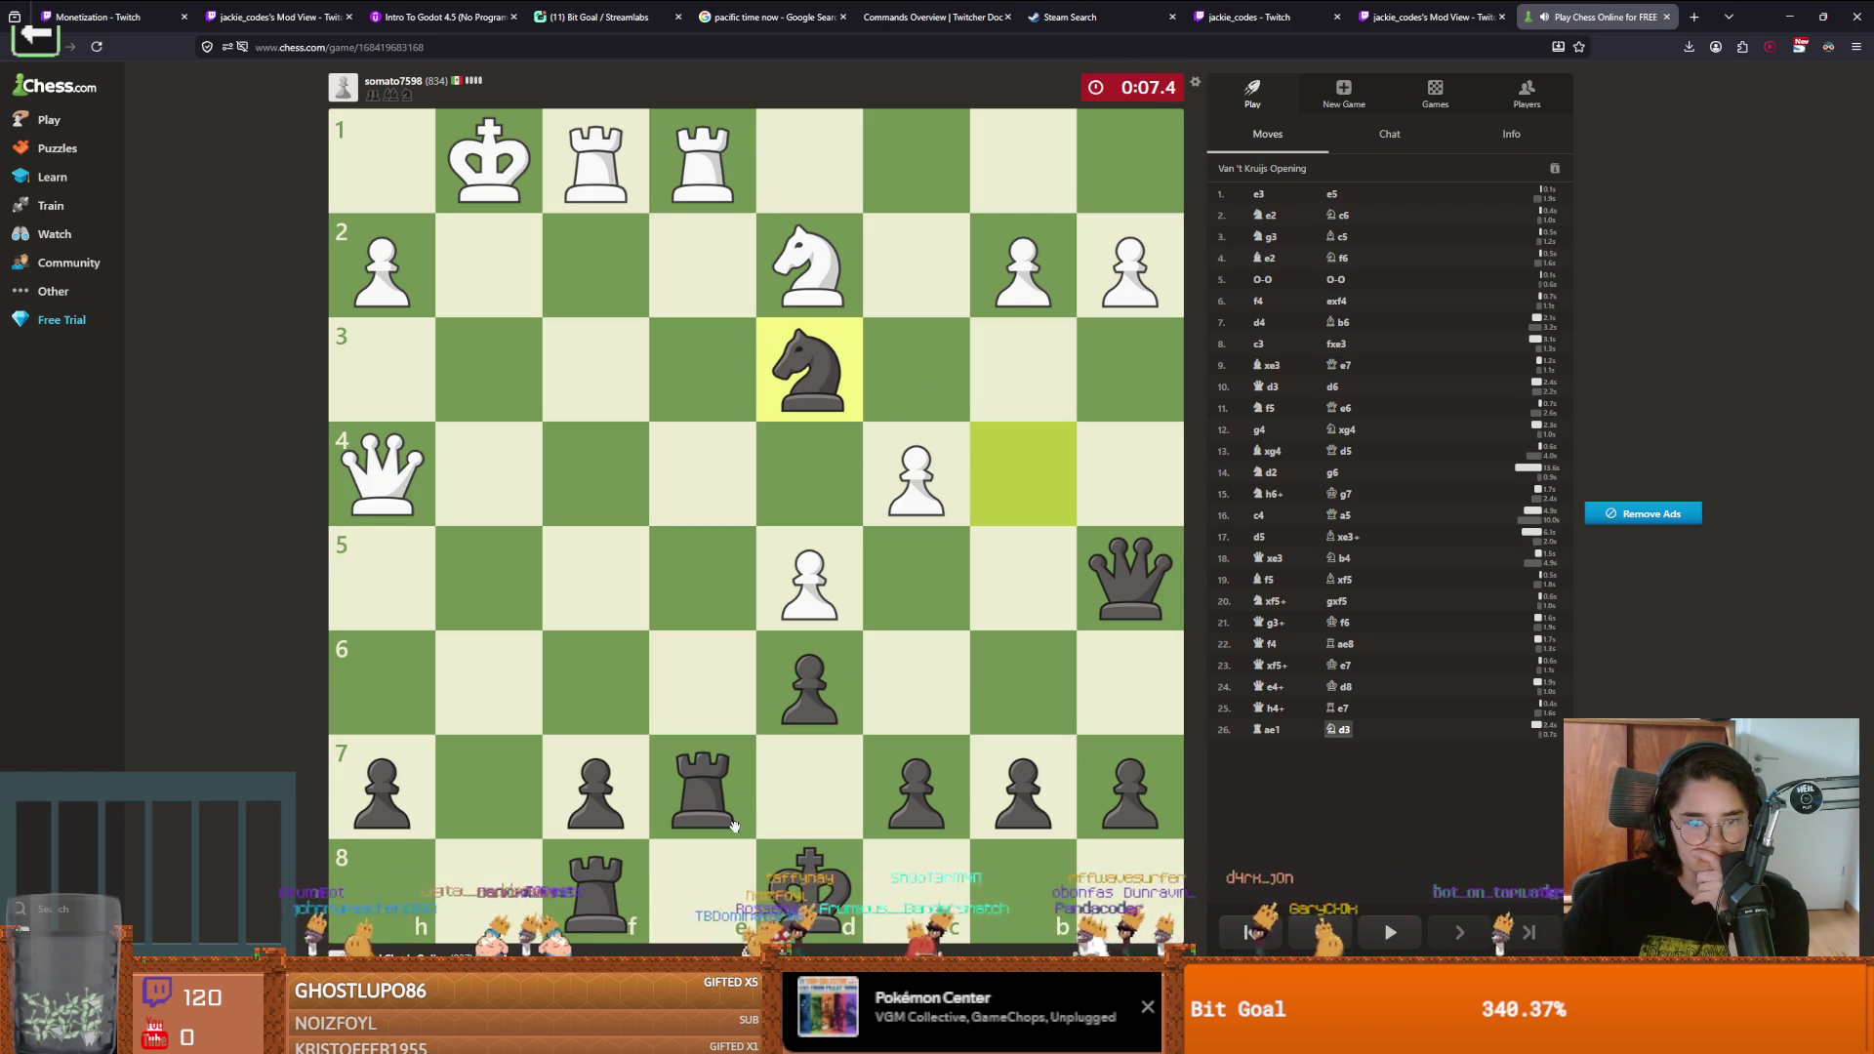
mouse_move(809, 883)
left_mouse_down()
mouse_move(836, 774)
mouse_move(836, 878)
mouse_move(915, 883)
left_mouse_up()
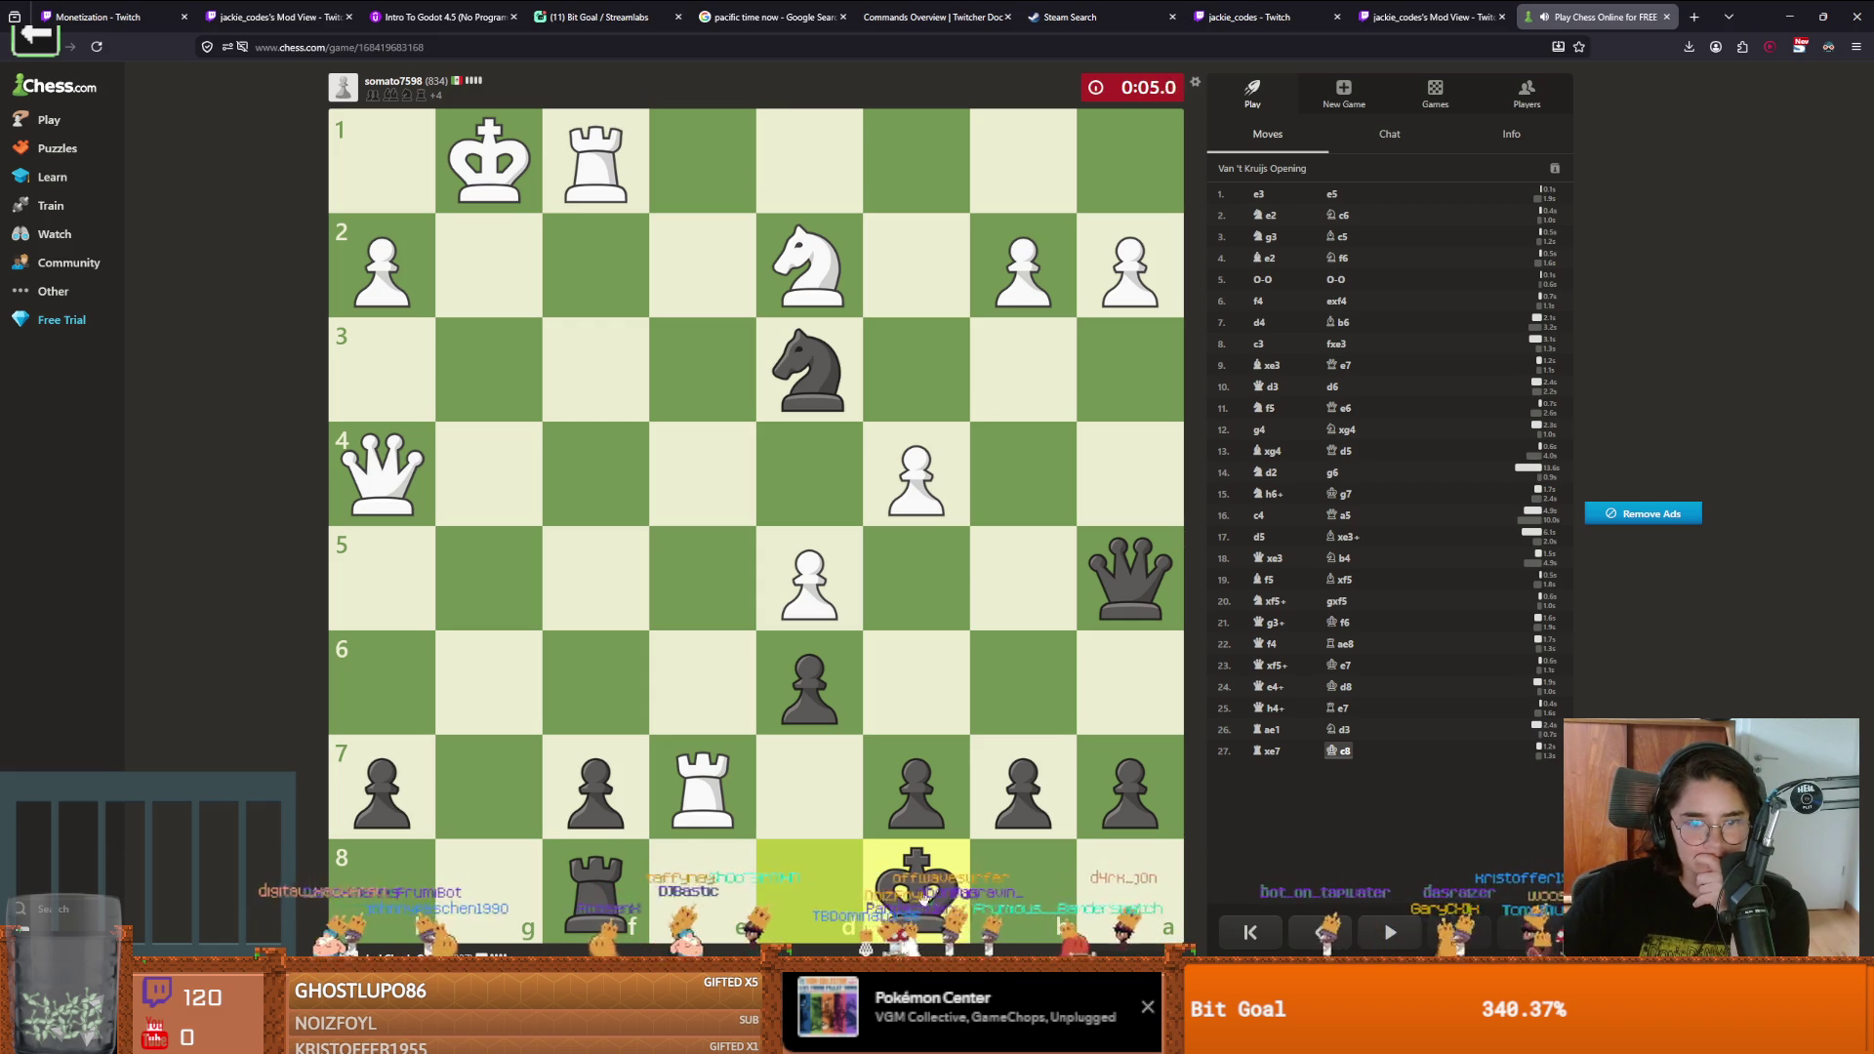
left_click_drag(1023, 786, 1023, 684)
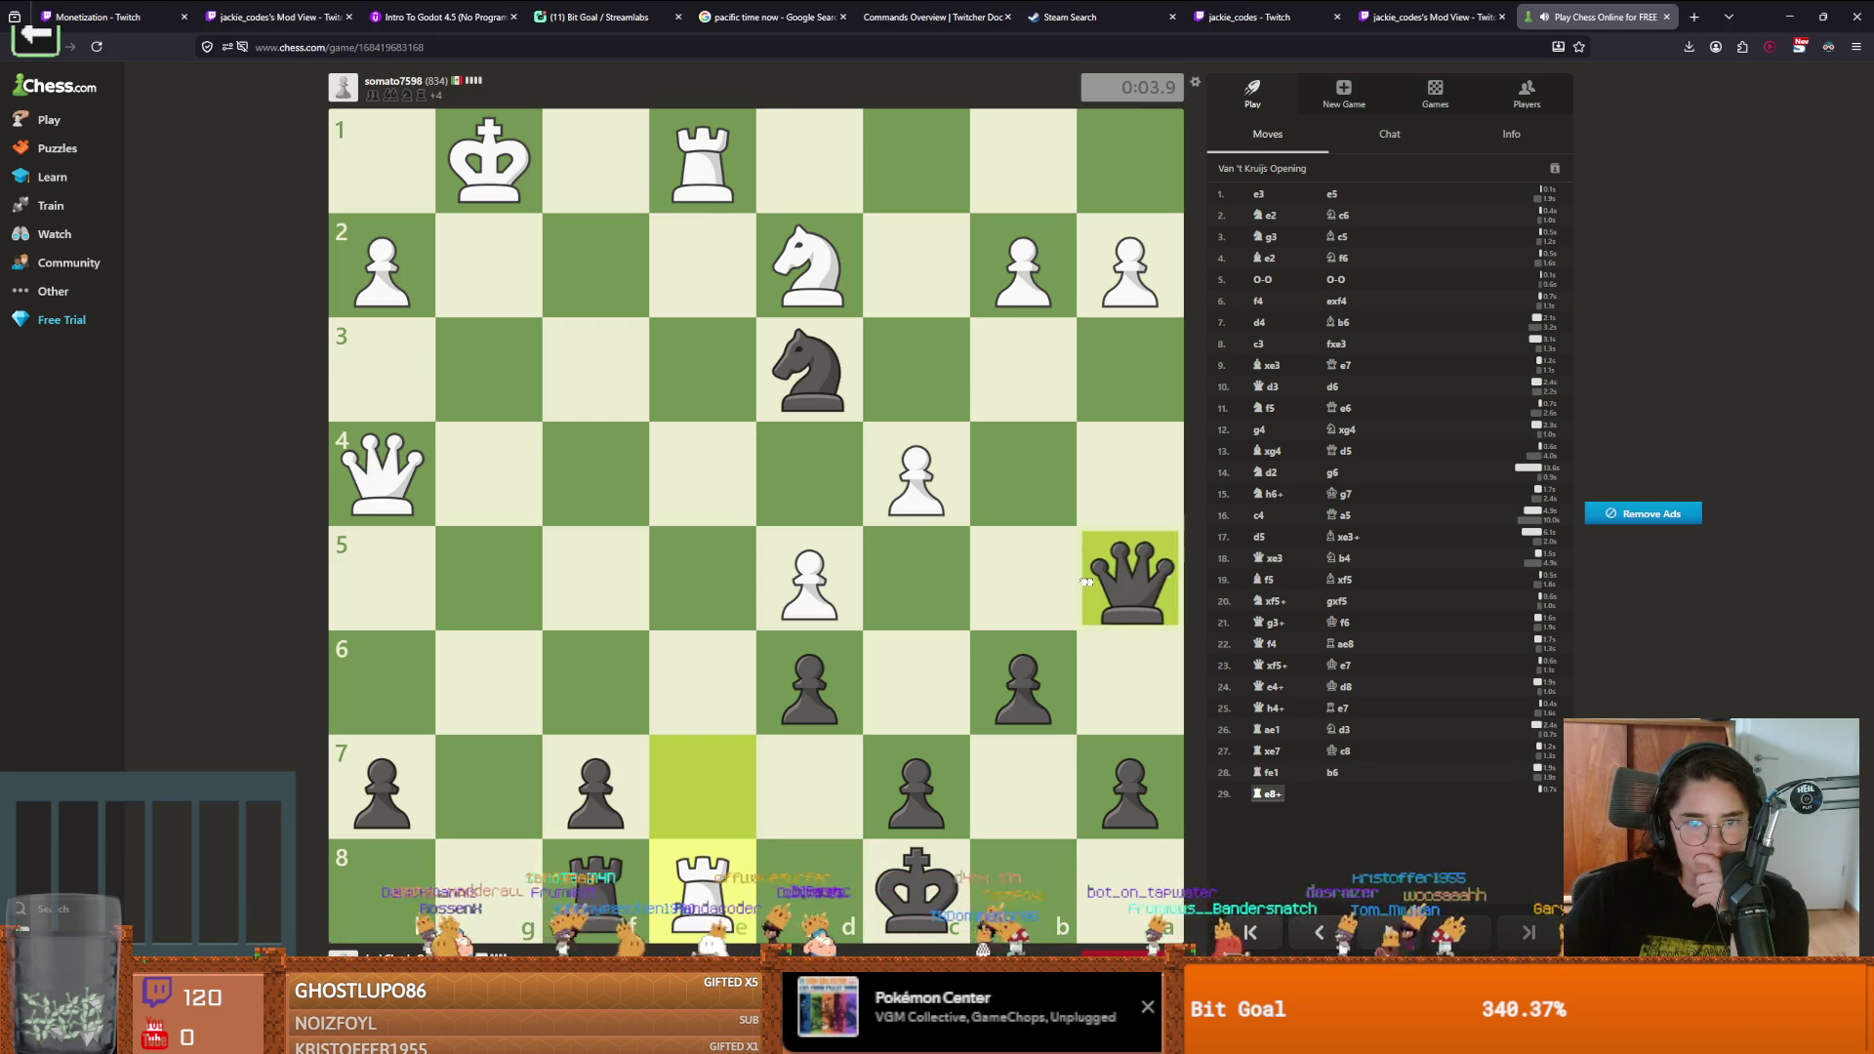
left_click_drag(595, 888, 703, 888)
left_click_drag(915, 889, 1023, 786)
left_click_drag(1126, 597, 923, 585)
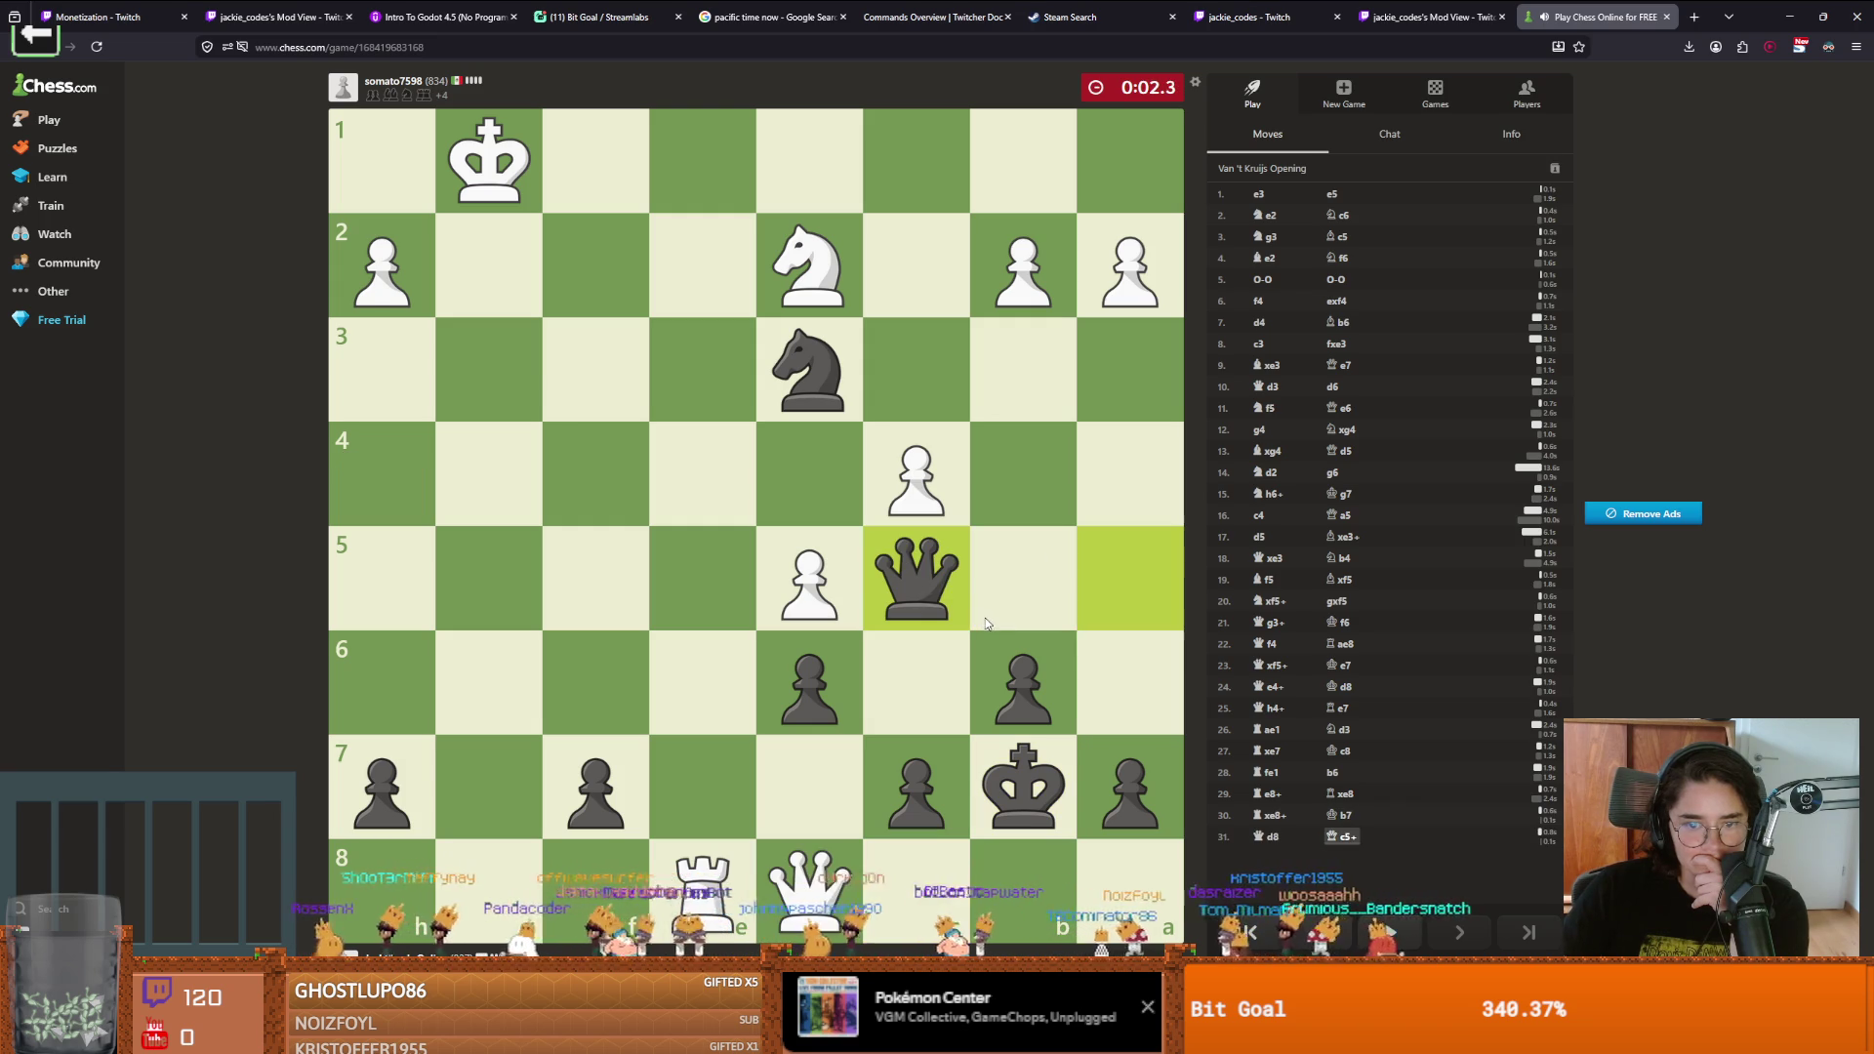
left_click_drag(917, 577, 622, 279)
right_click(605, 271)
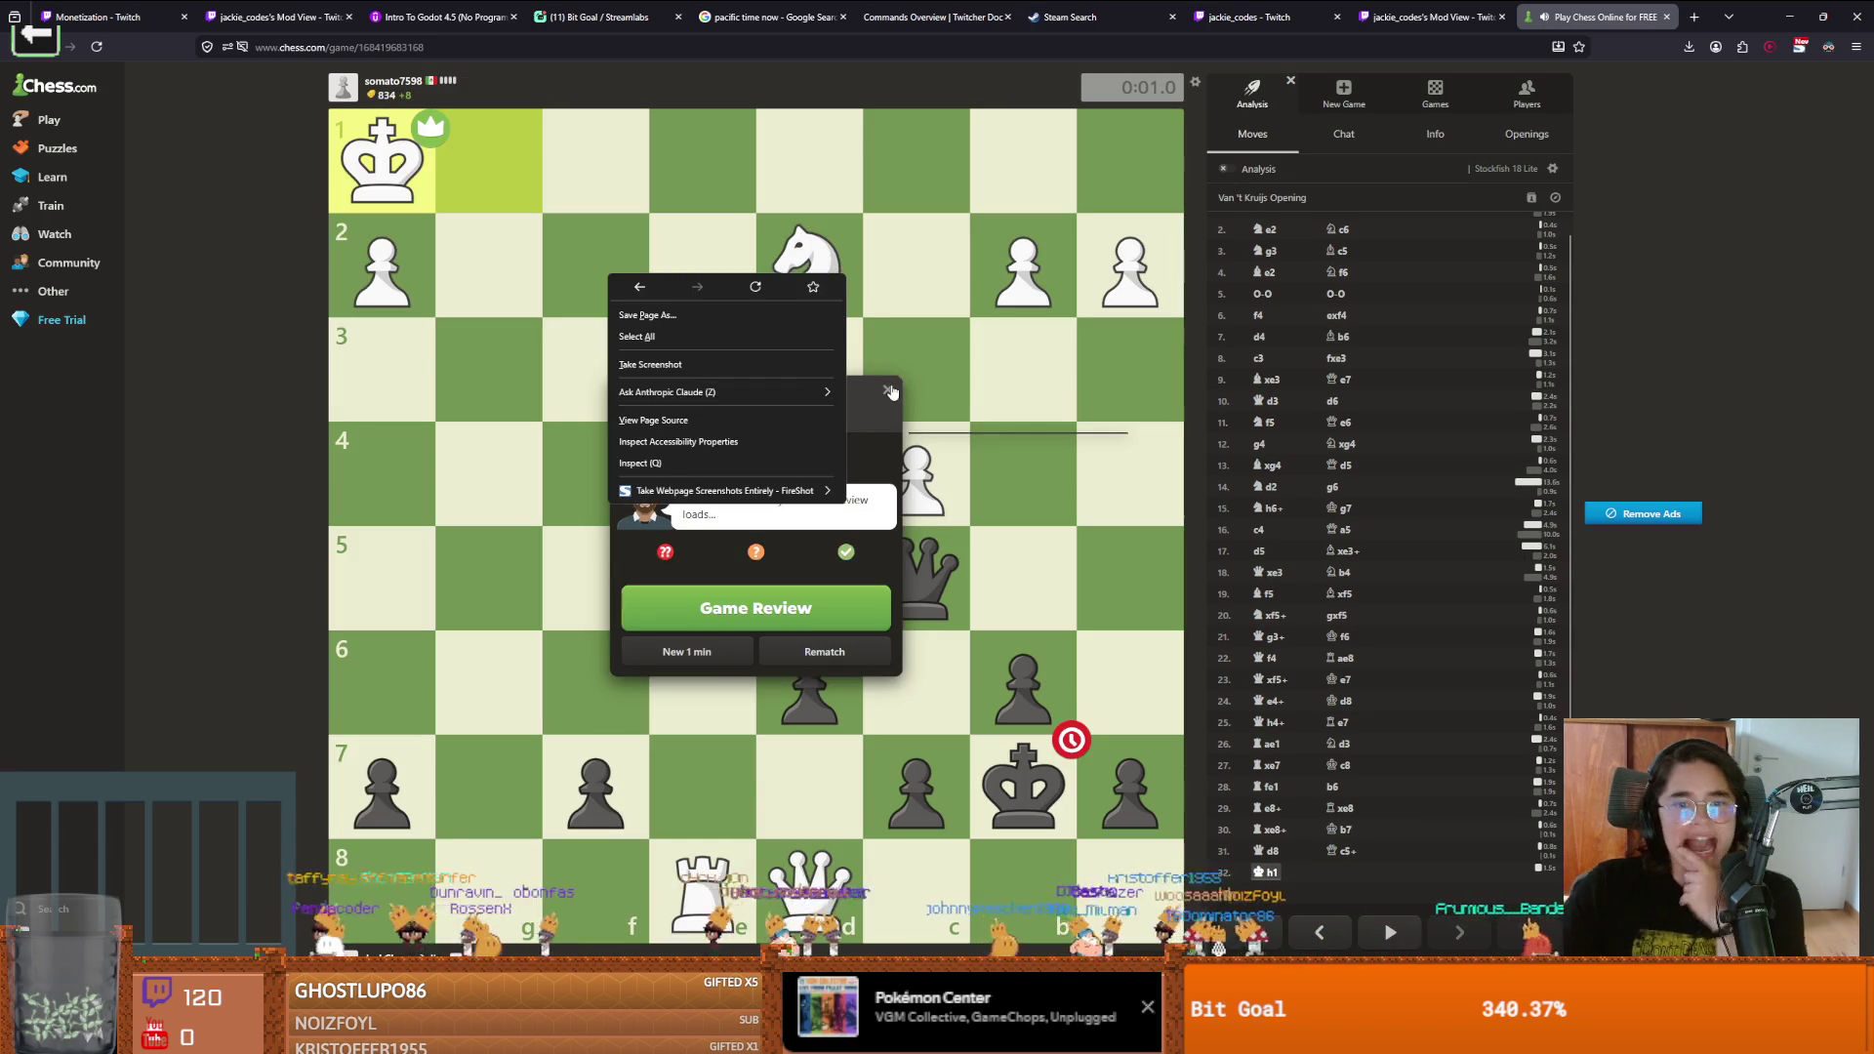
Dismiss the game-over popup and, as White, play e4, Nf3 and Qe2+
left_click(889, 393)
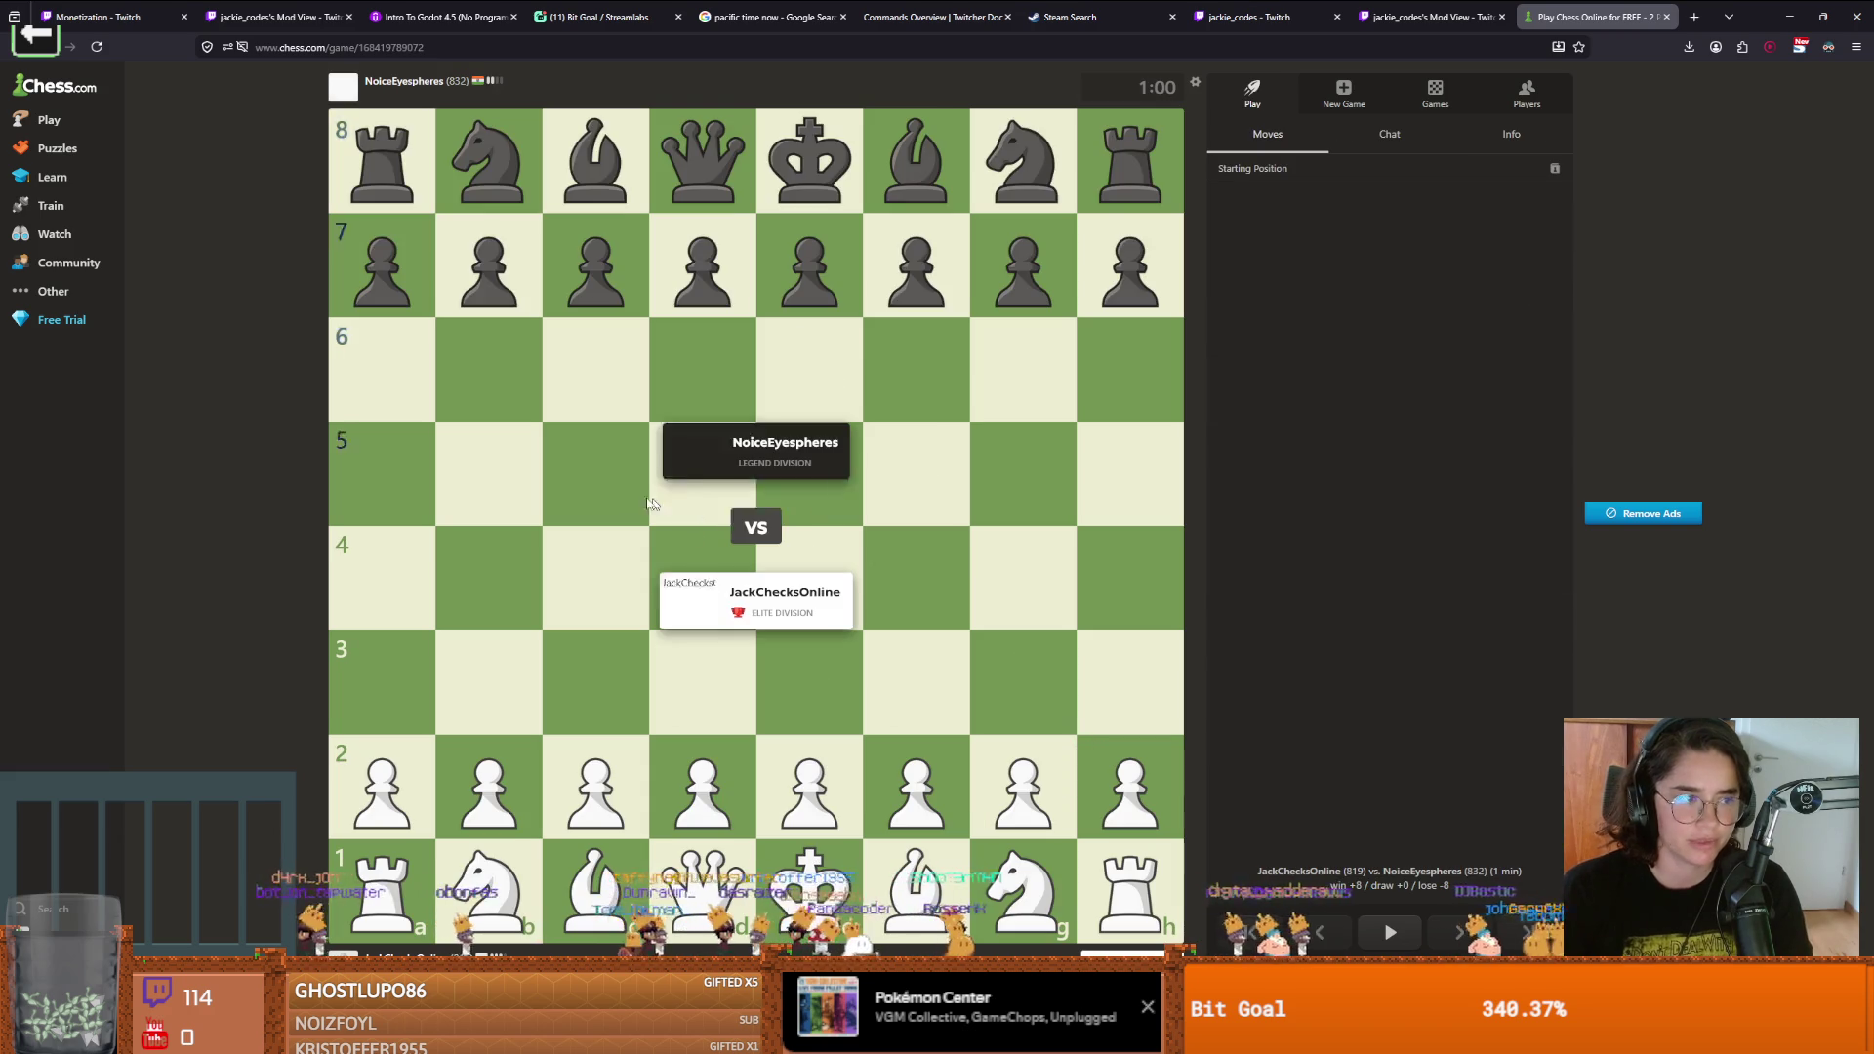
left_click_drag(795, 774, 809, 575)
mouse_move(1022, 890)
left_mouse_down()
mouse_move(928, 774)
mouse_move(914, 680)
left_mouse_up()
mouse_move(914, 889)
left_mouse_down()
mouse_move(674, 644)
mouse_move(807, 592)
mouse_move(702, 473)
left_mouse_up()
mouse_move(703, 883)
left_mouse_down()
mouse_move(813, 771)
mouse_move(781, 795)
mouse_move(795, 515)
left_mouse_up()
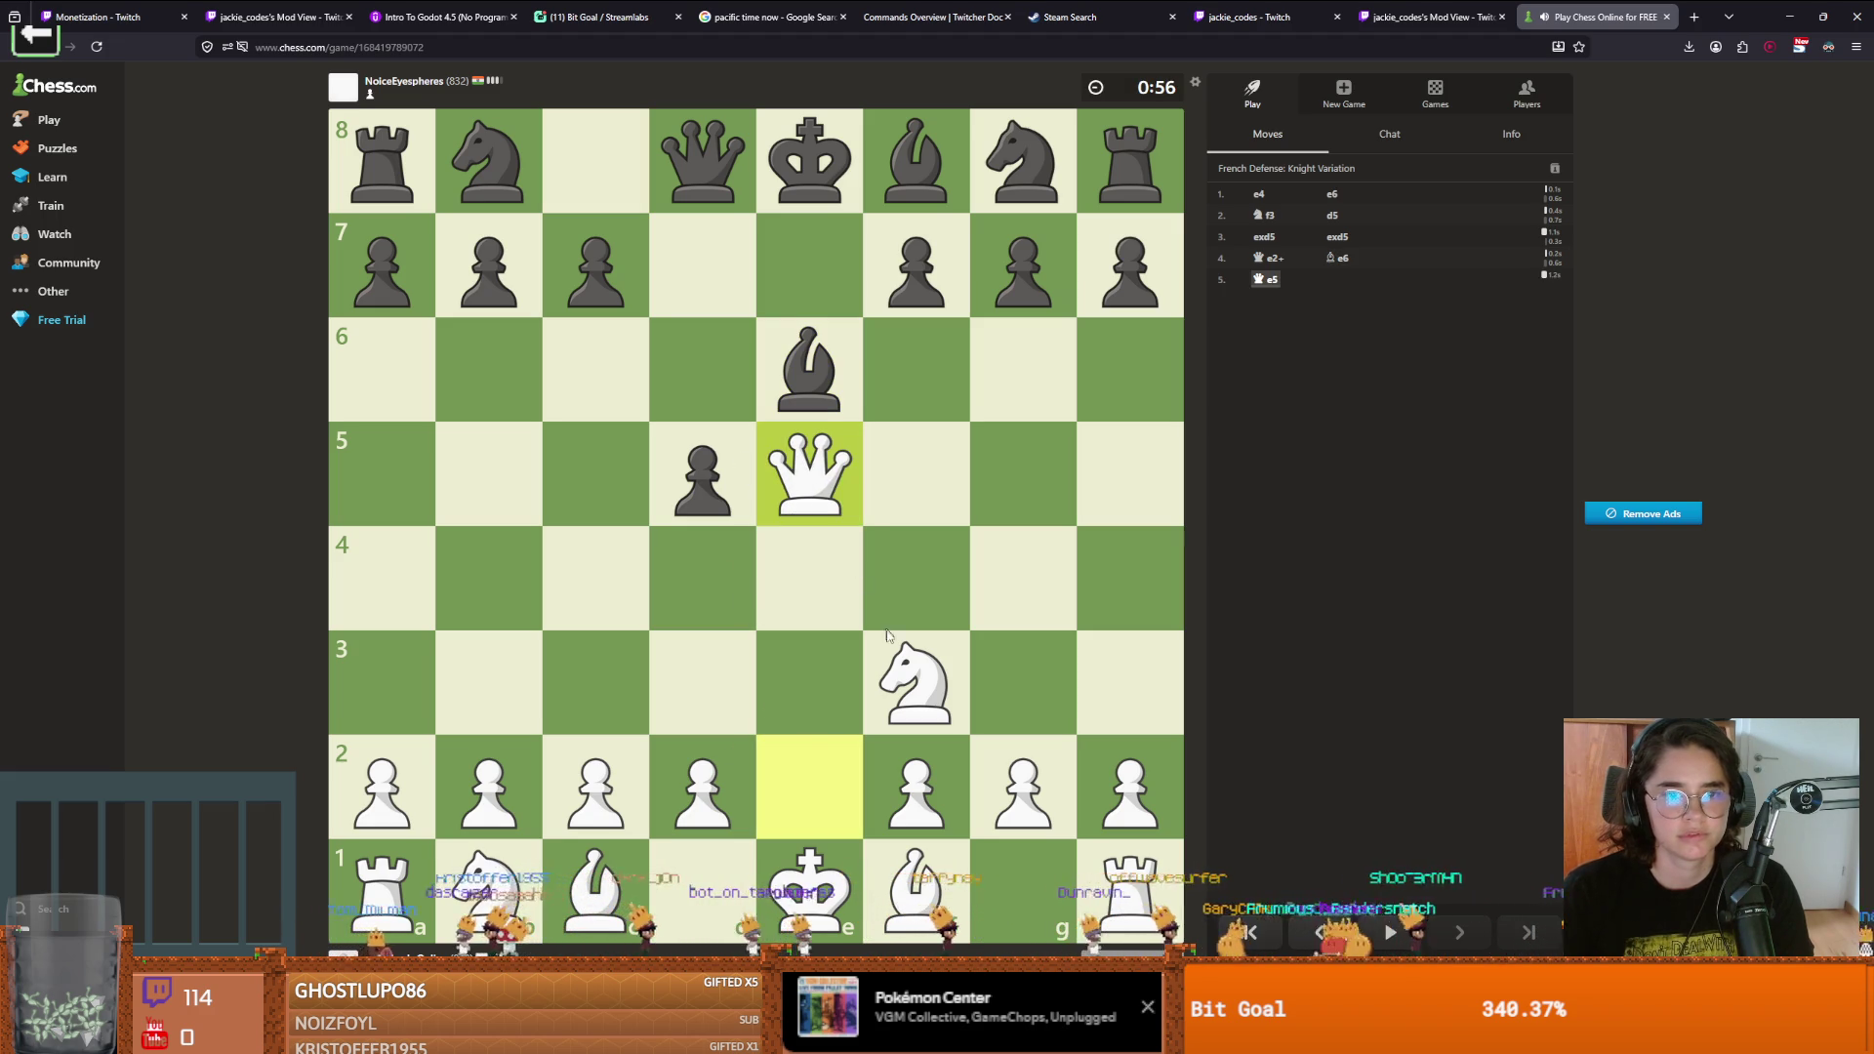
Win material with Qxg7 and Qxh8, then play Bd3 and castle kingside
mouse_move(802, 474)
left_mouse_down()
mouse_move(713, 563)
mouse_move(1001, 276)
left_mouse_up()
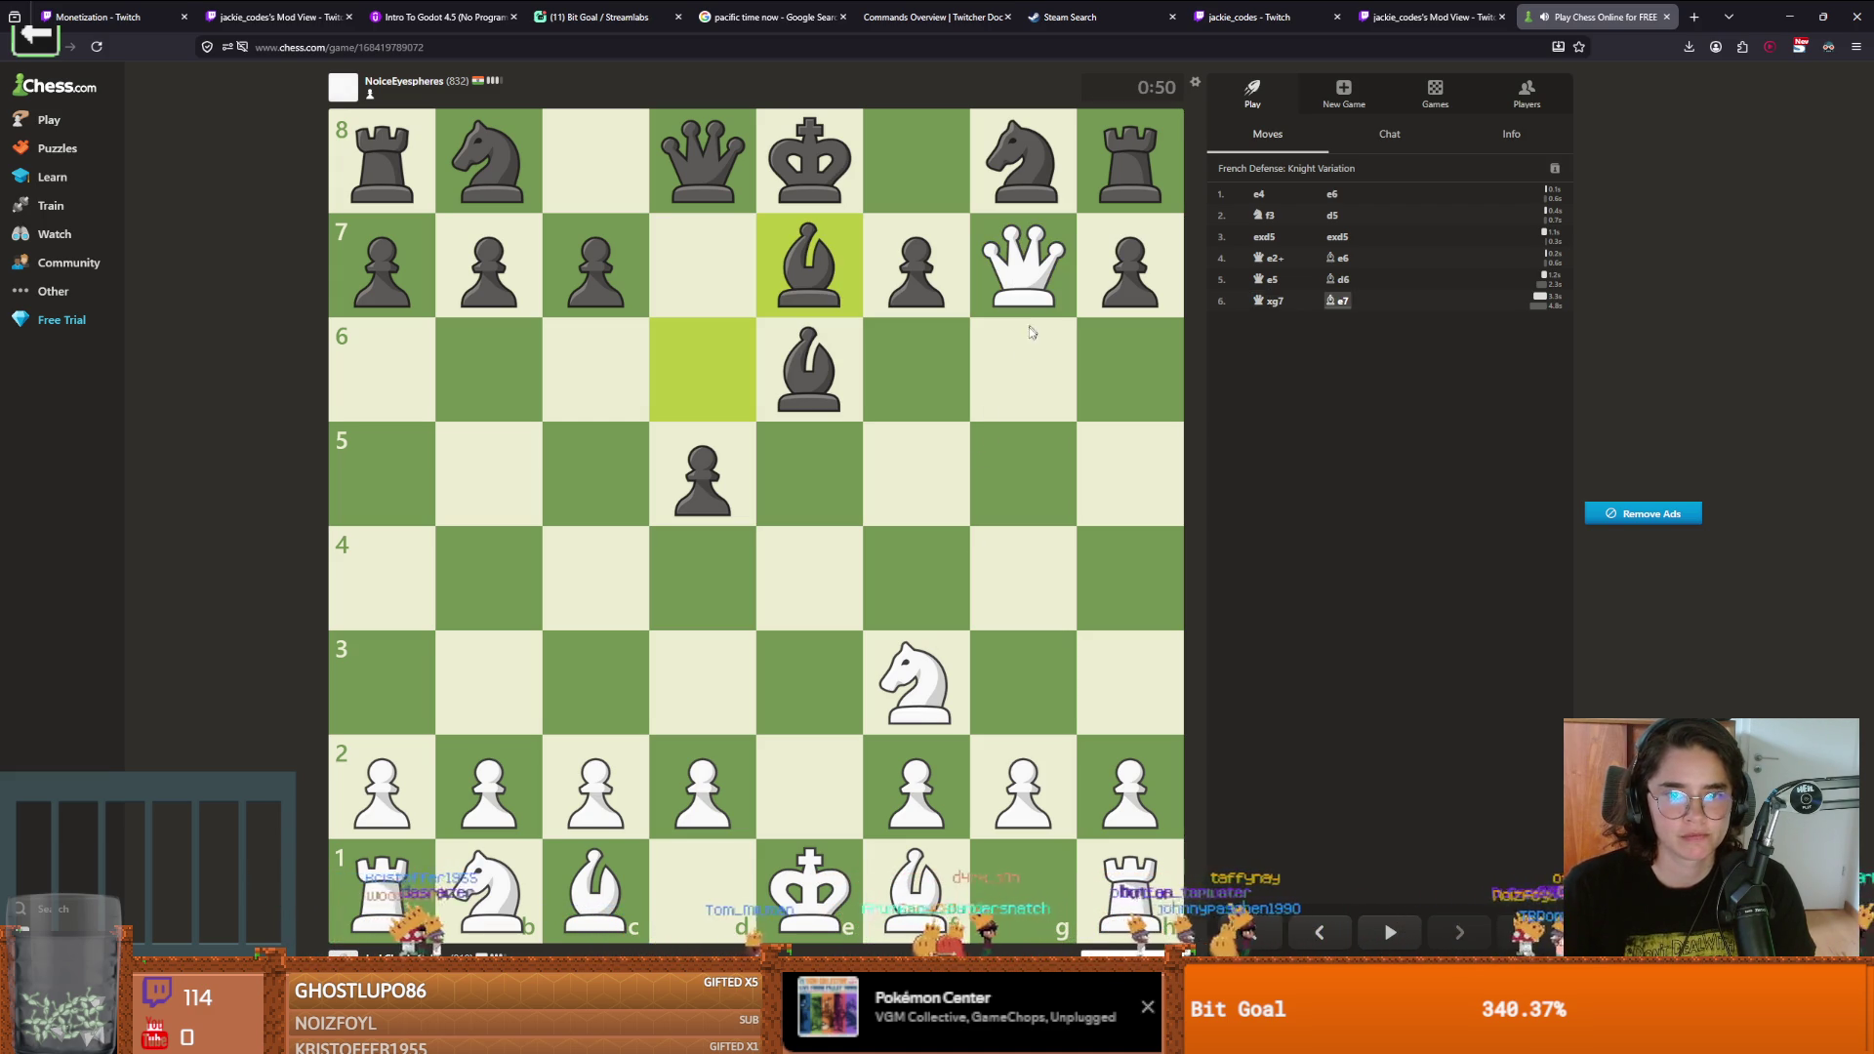
mouse_move(1023, 268)
left_mouse_down()
mouse_move(1119, 151)
mouse_move(1031, 164)
left_mouse_up()
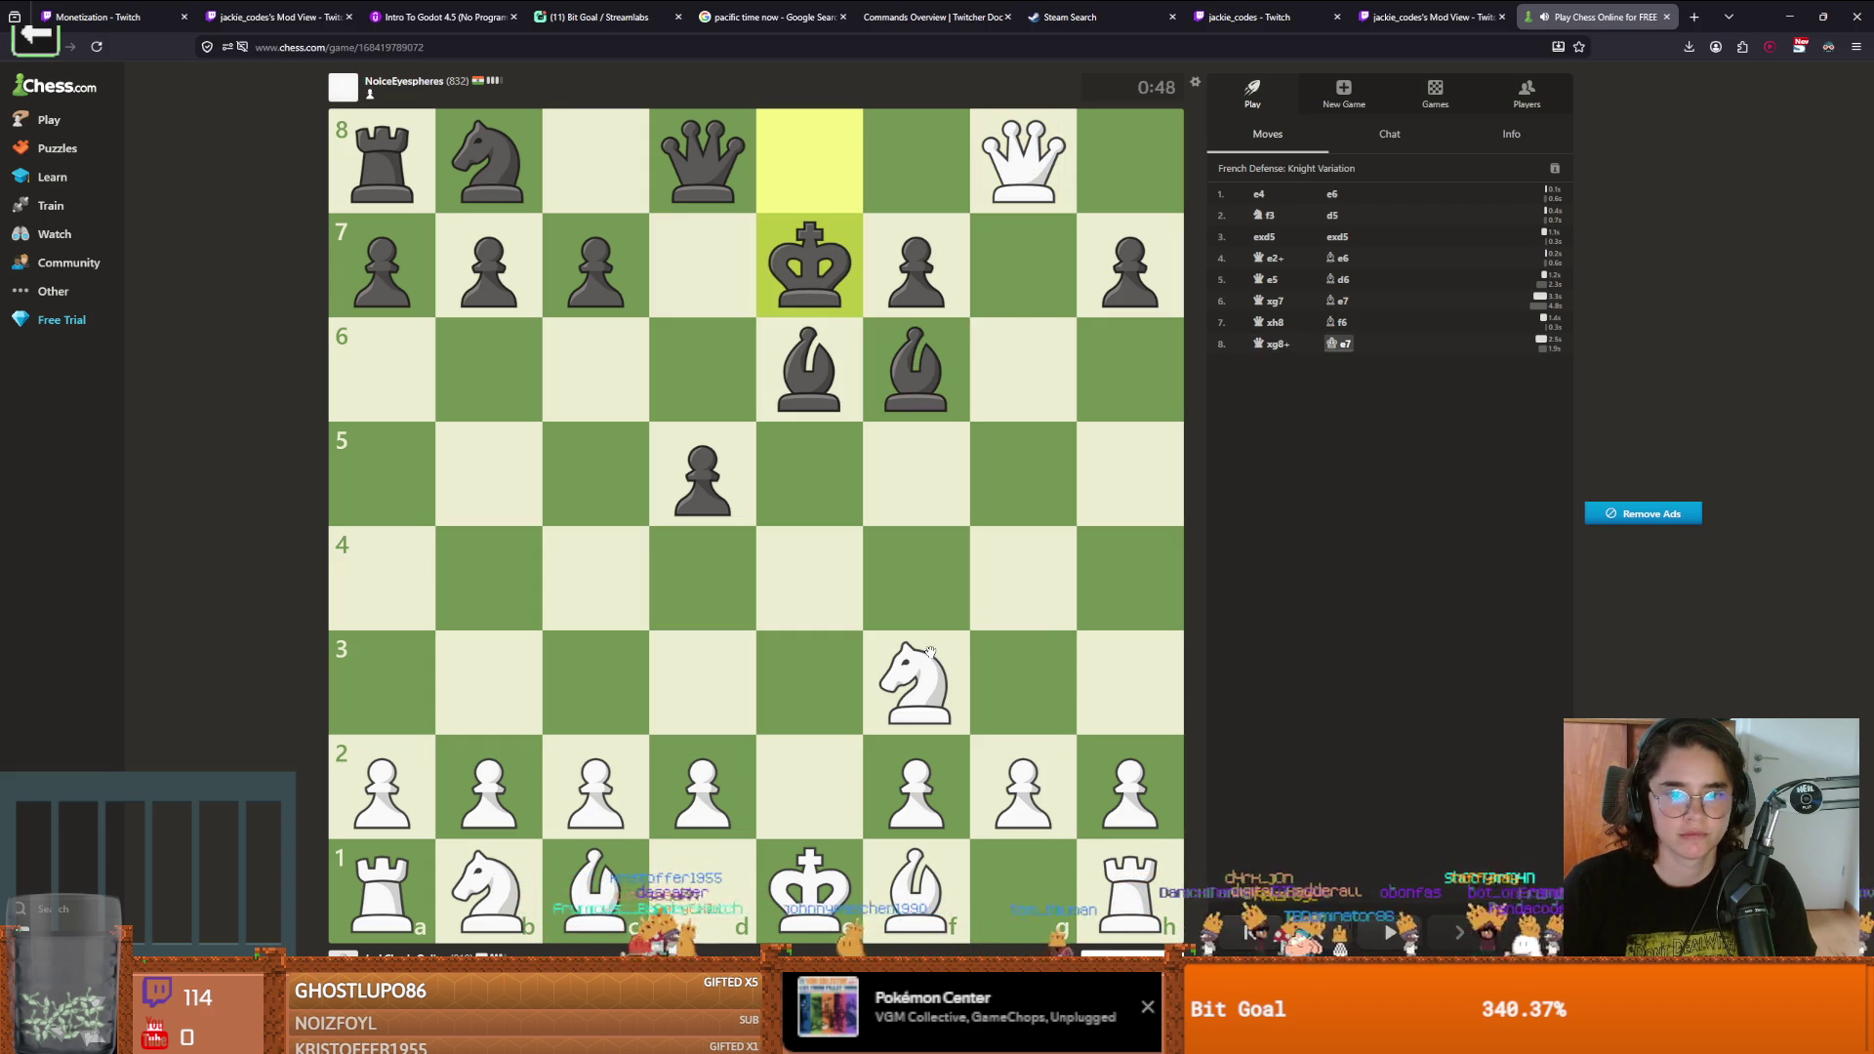
left_click_drag(883, 828, 700, 683)
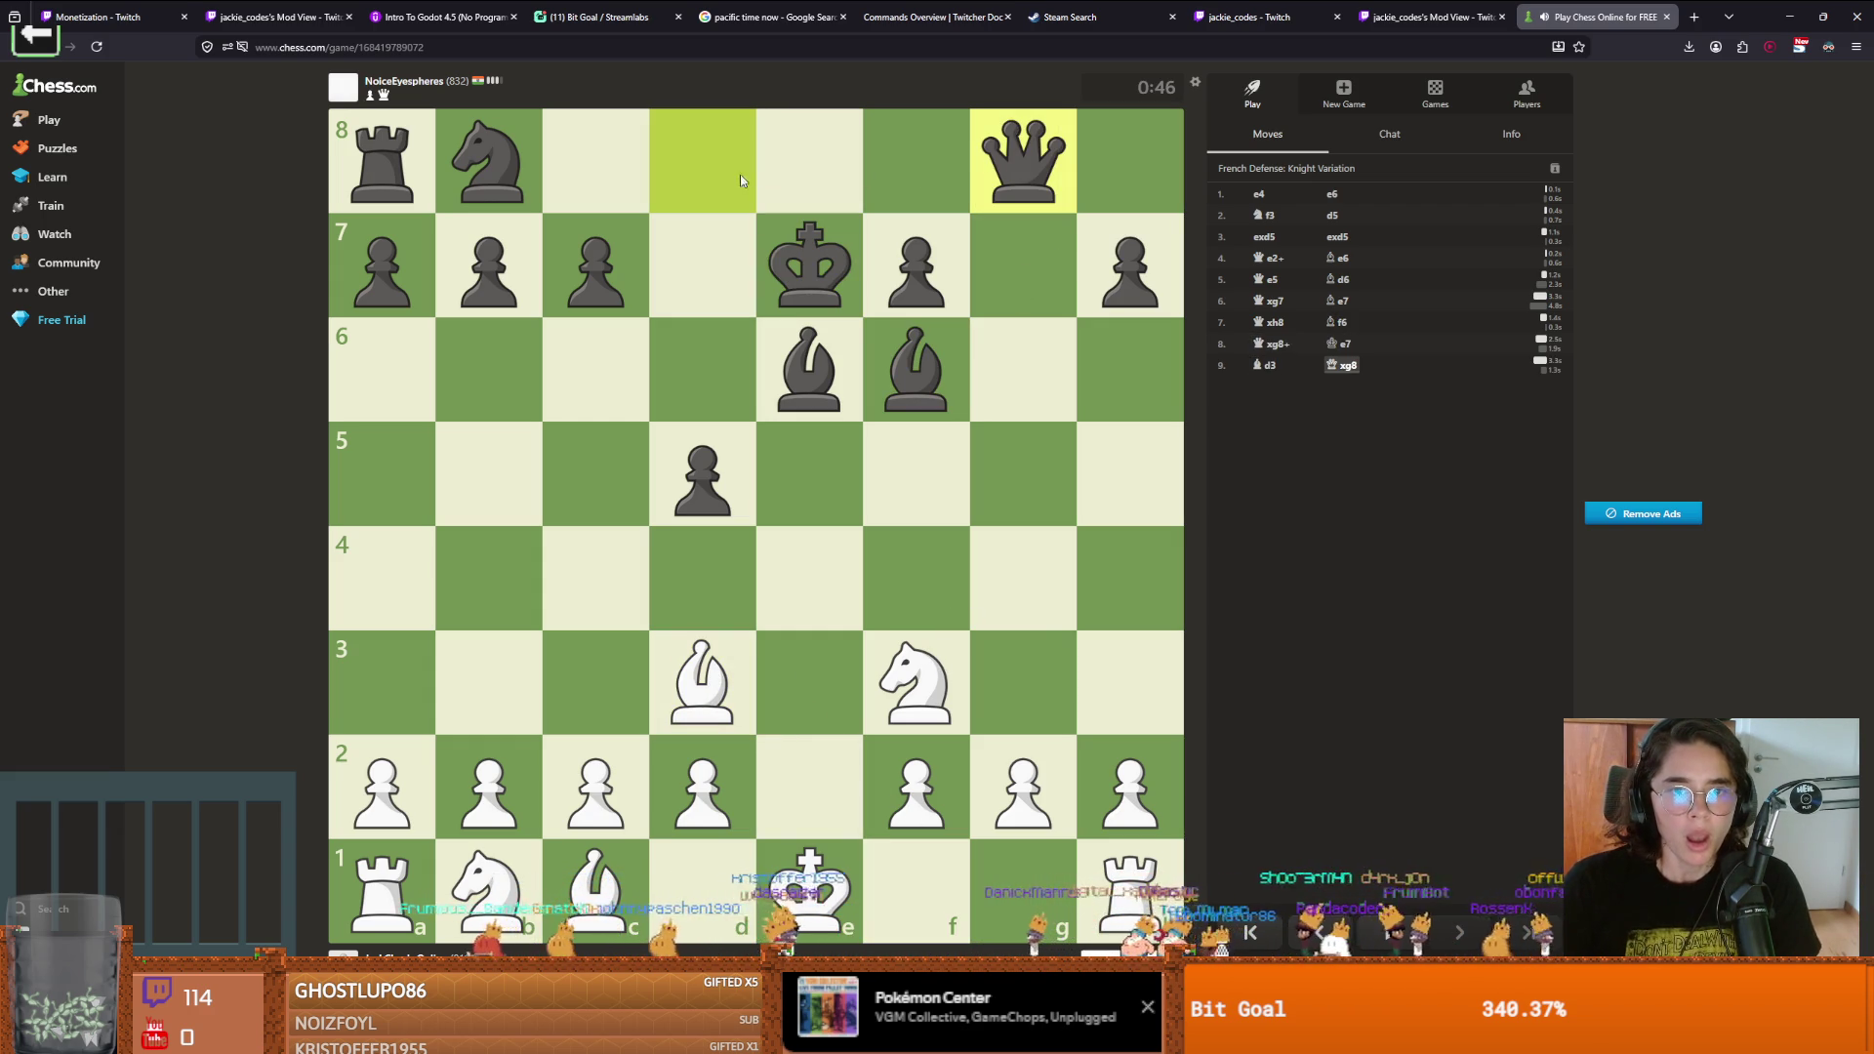
left_click_drag(918, 873, 1023, 888)
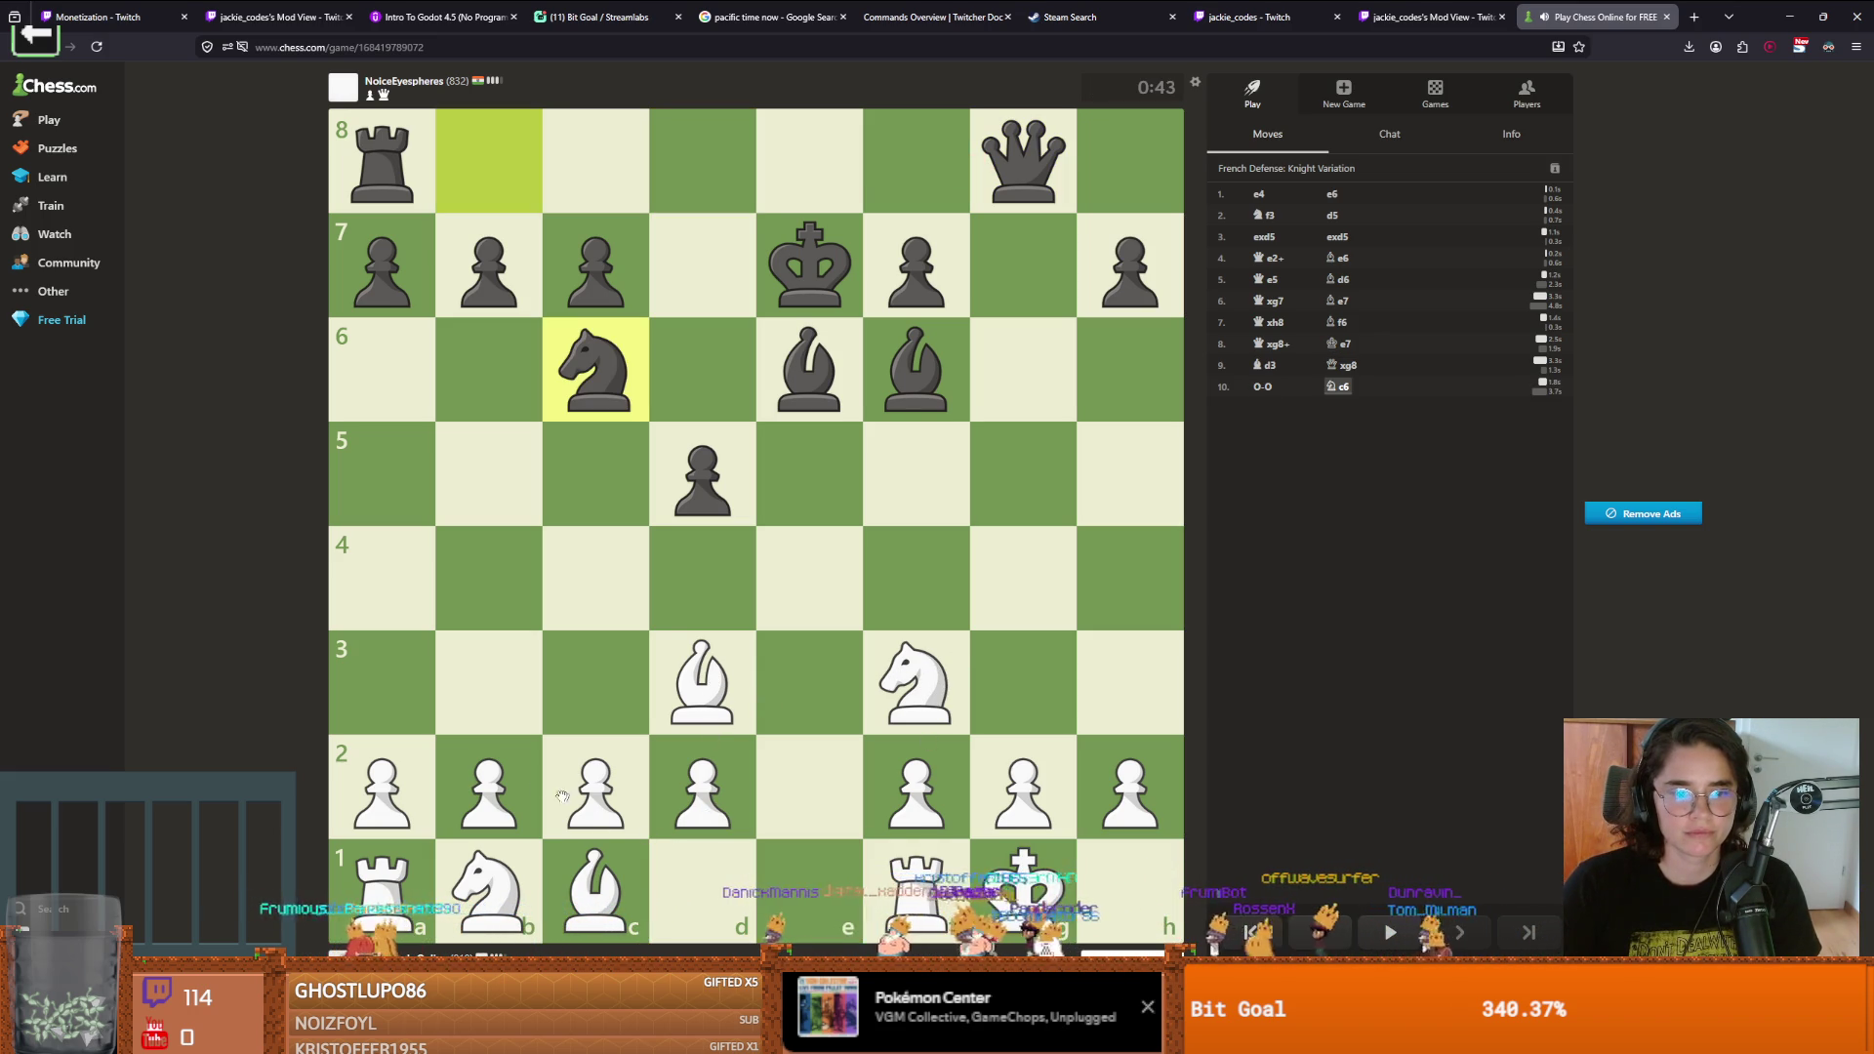
Push b3, play Ba3+ and advance the c-pawn to c3
left_click(500, 778)
left_click(501, 689)
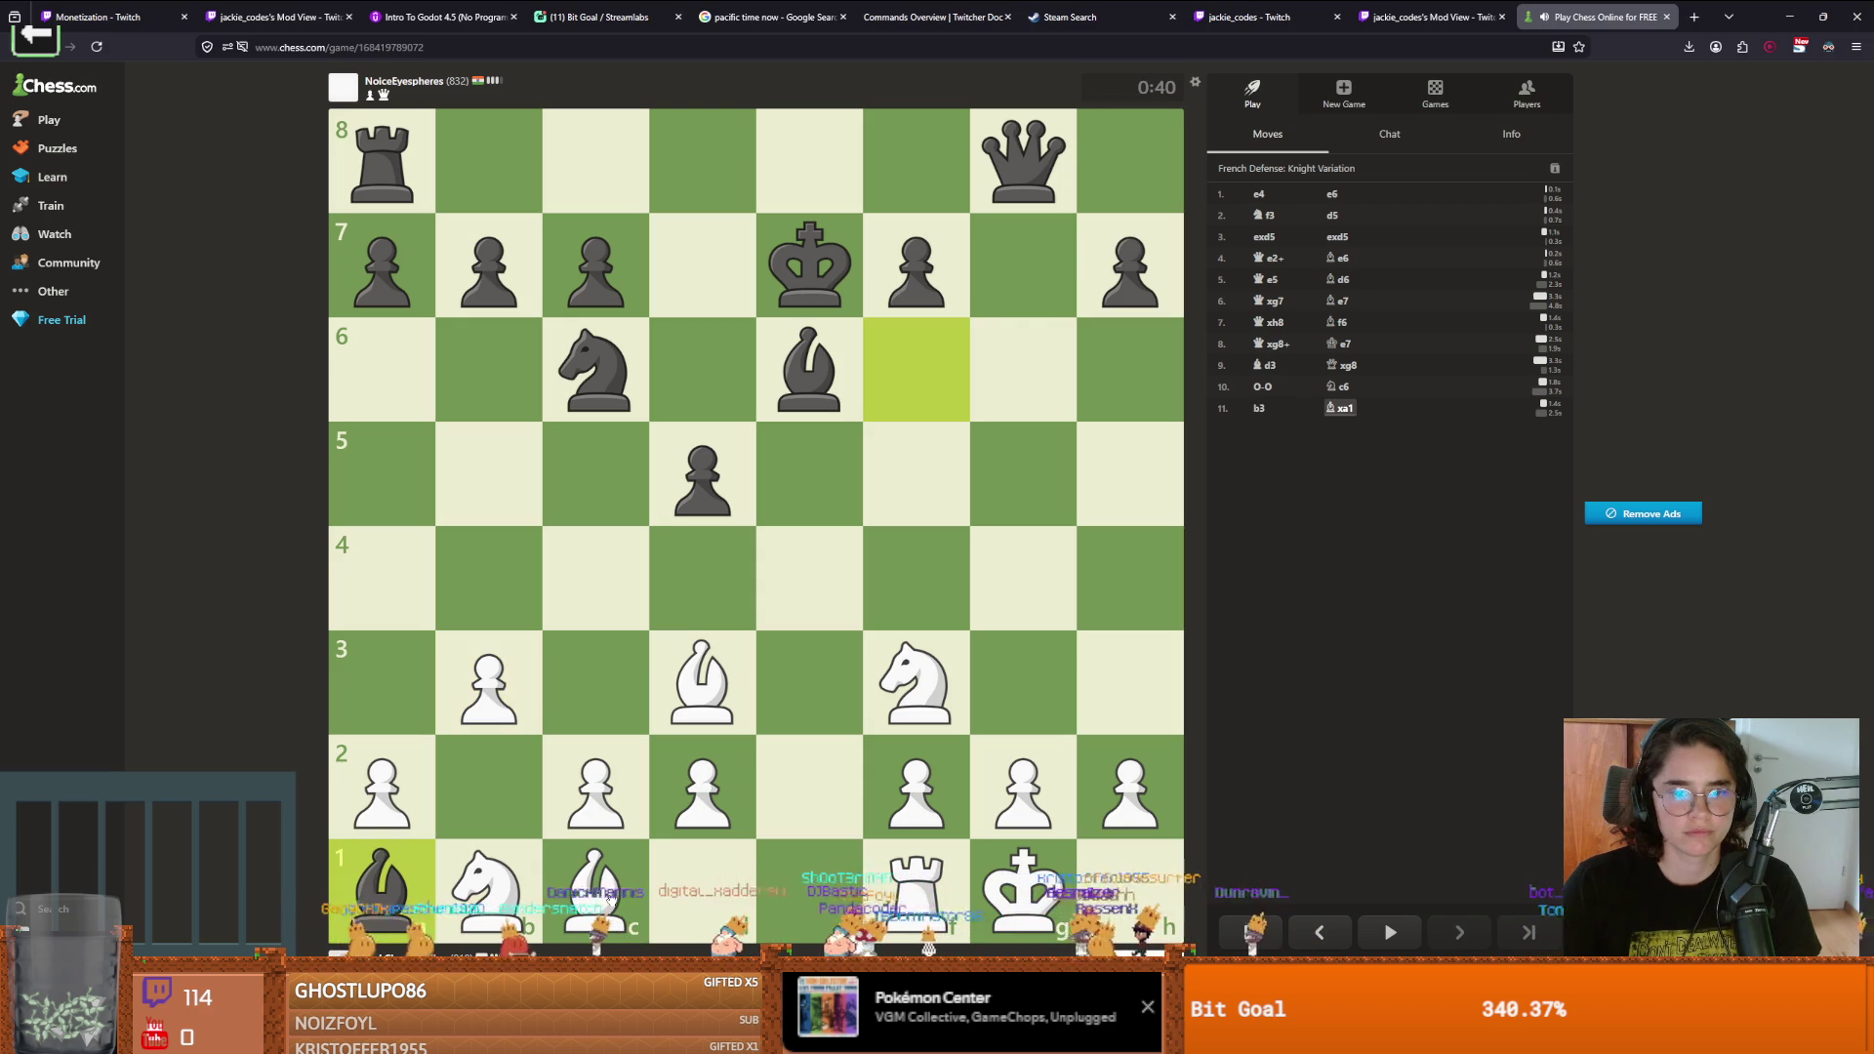
left_click_drag(567, 903, 382, 683)
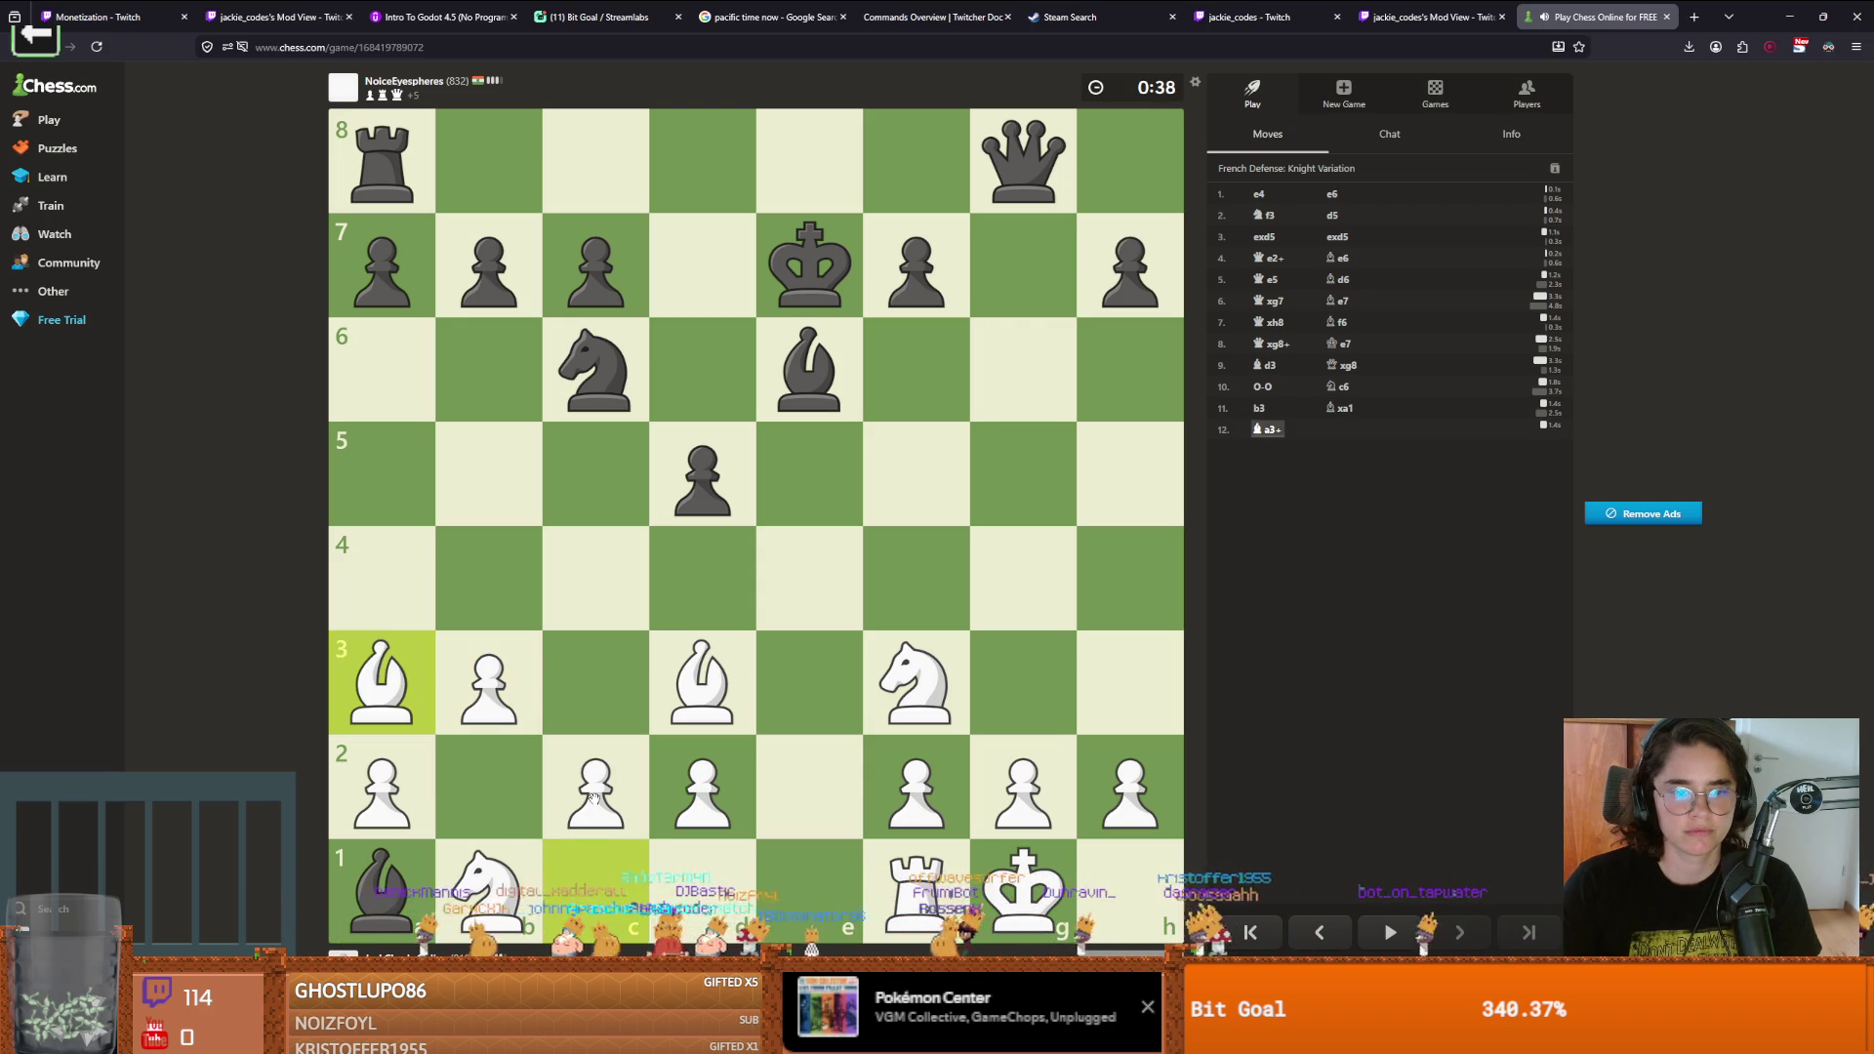
left_click(593, 799)
left_click(595, 684)
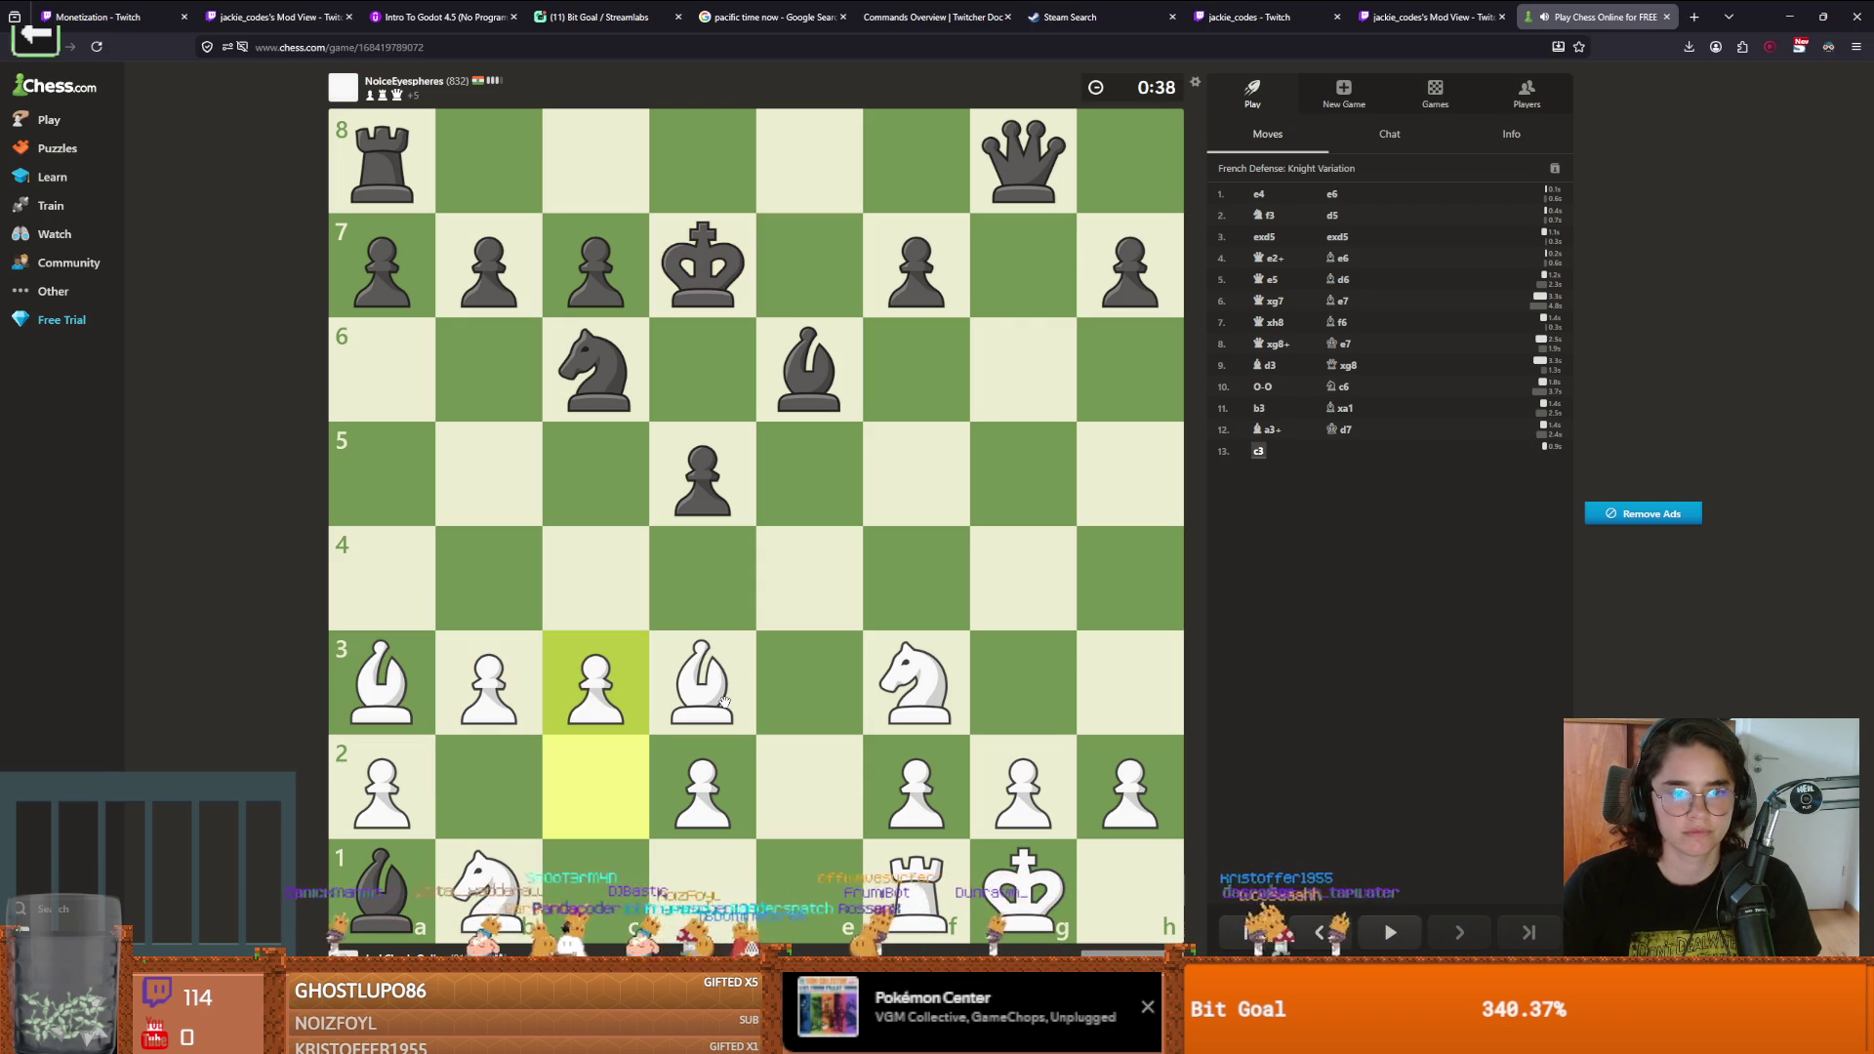
Play Bb5, capture the e8 rook with the bishop, then d3 and Nd2
left_click_drag(710, 689, 491, 506)
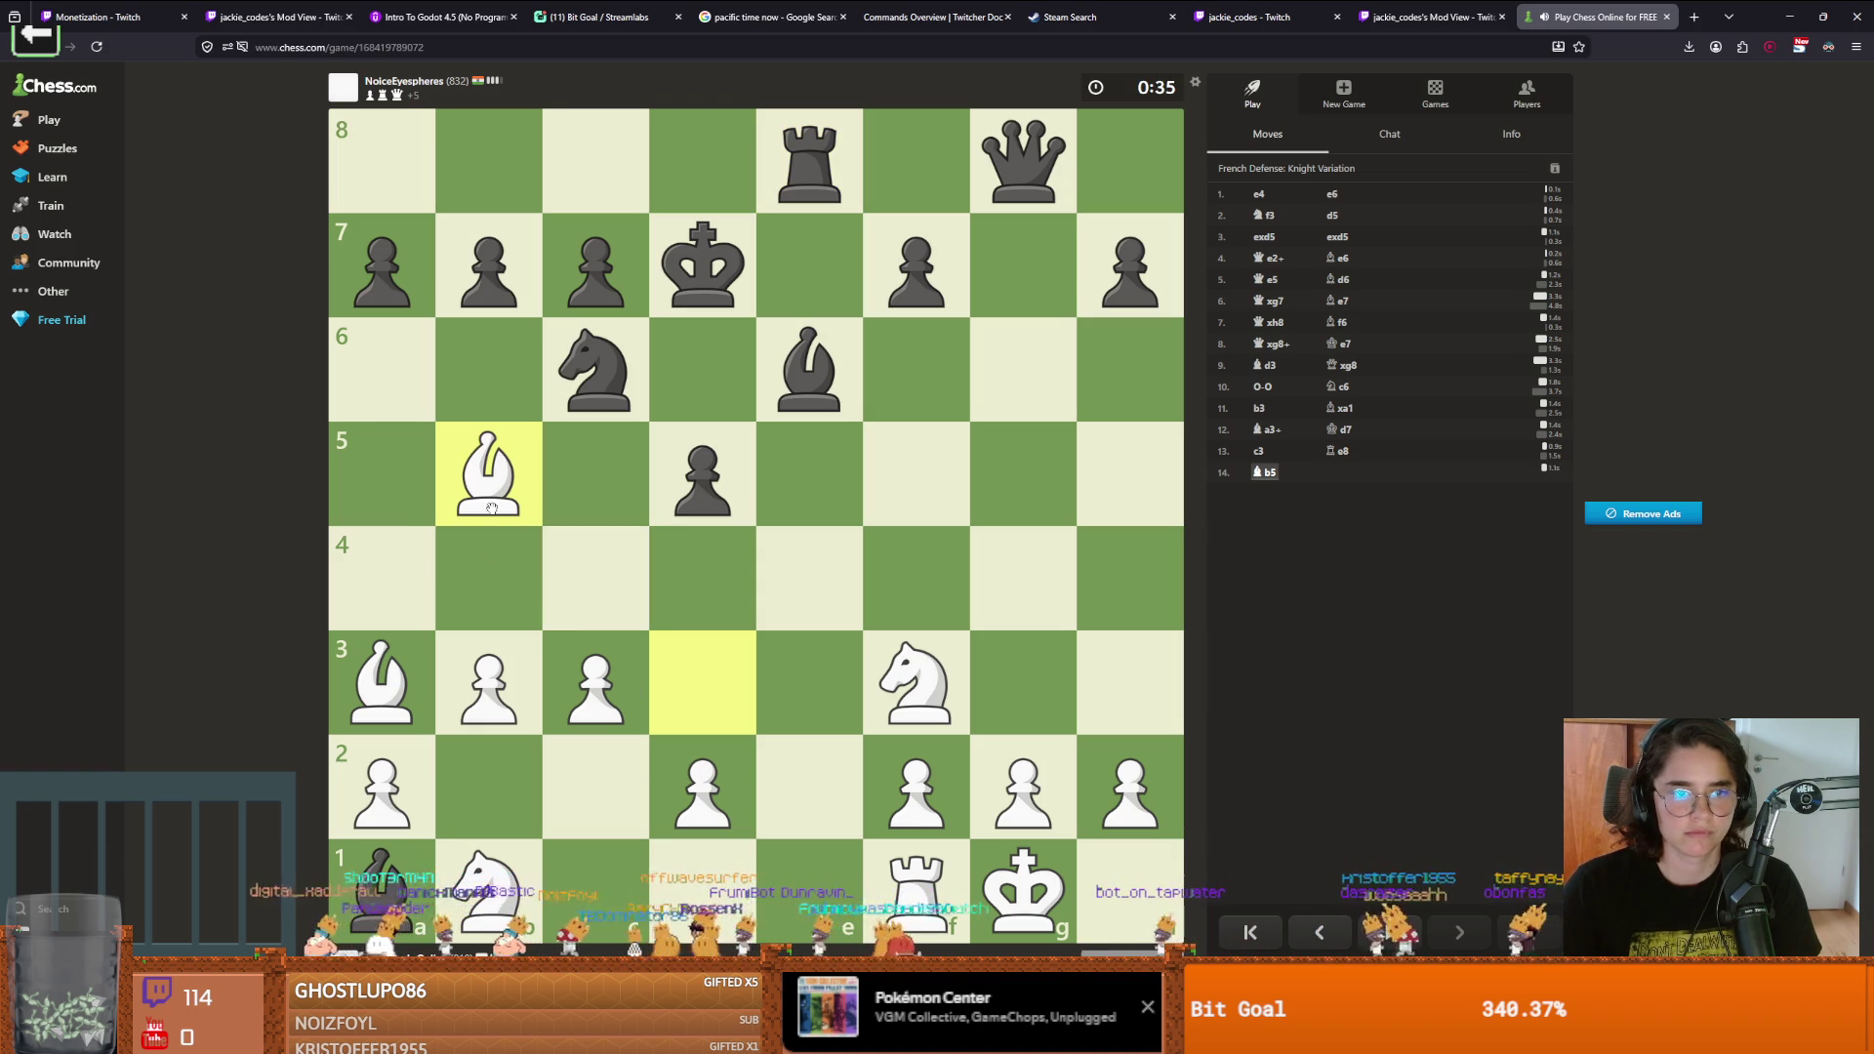
left_click_drag(951, 668, 803, 476)
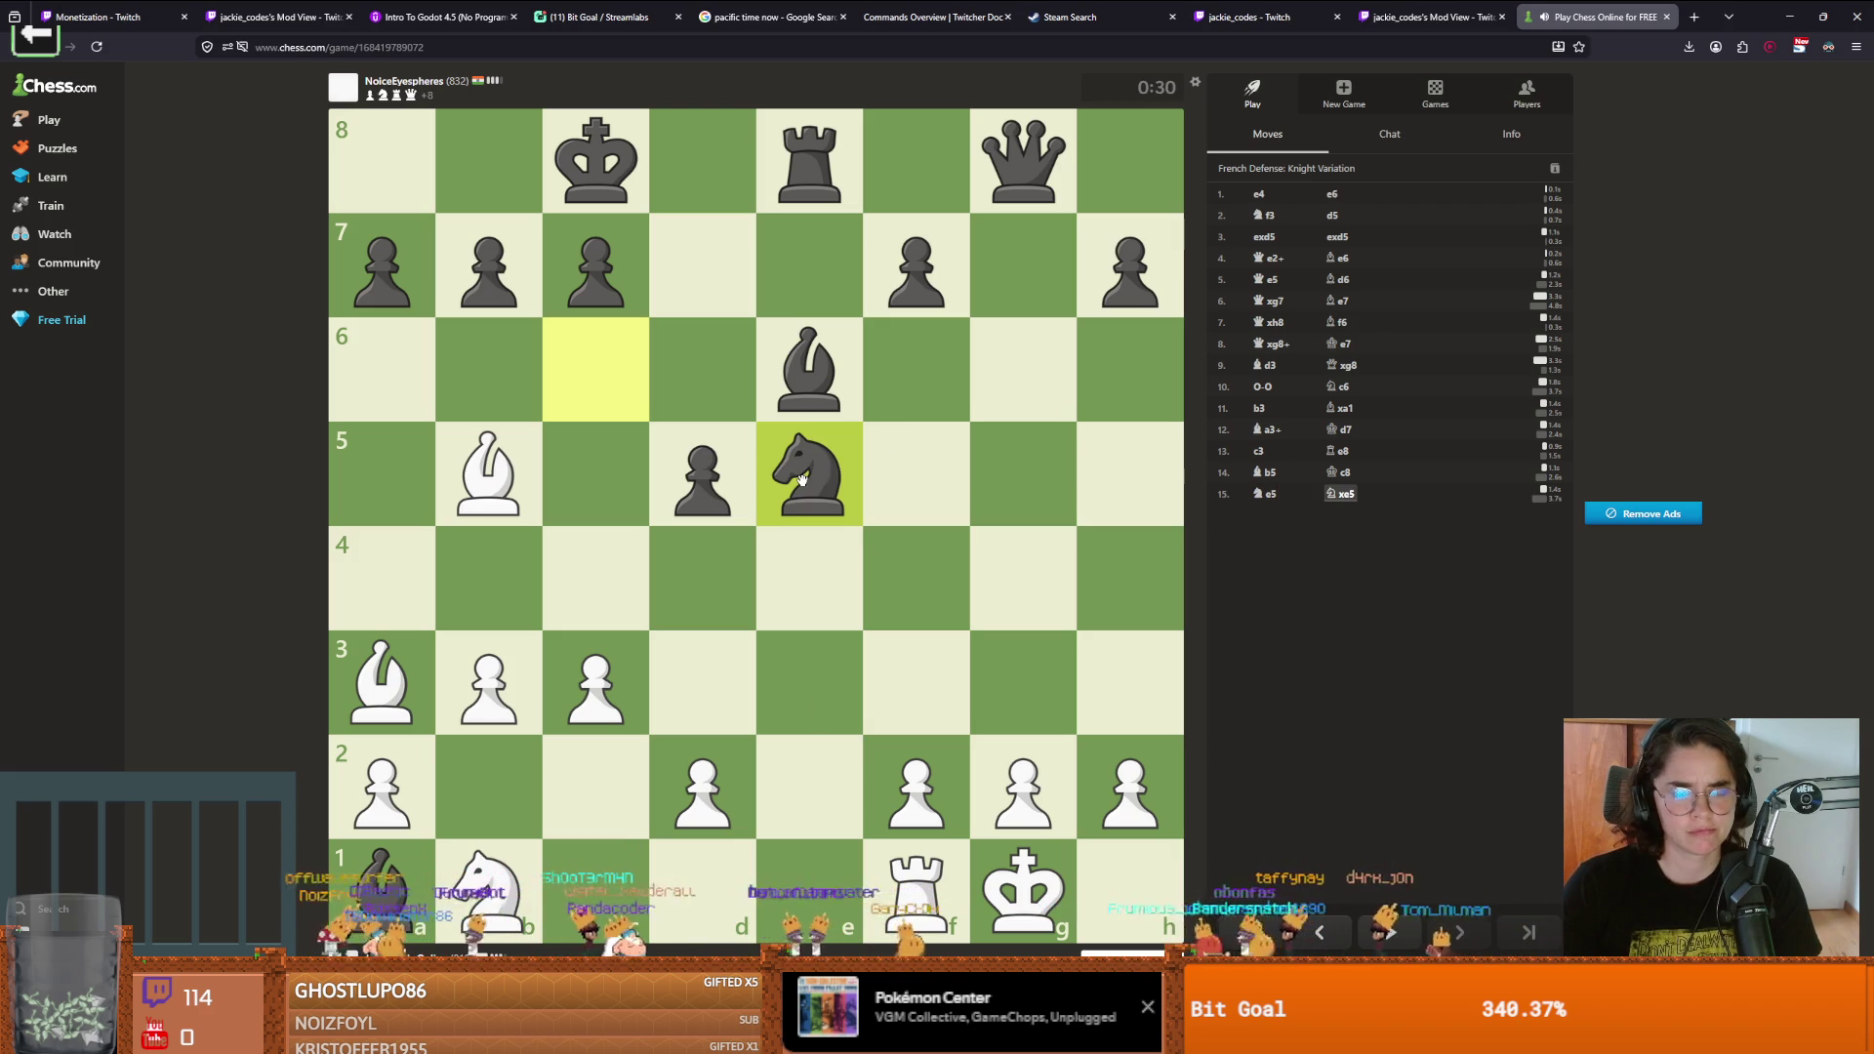
left_click(530, 458)
left_click(809, 162)
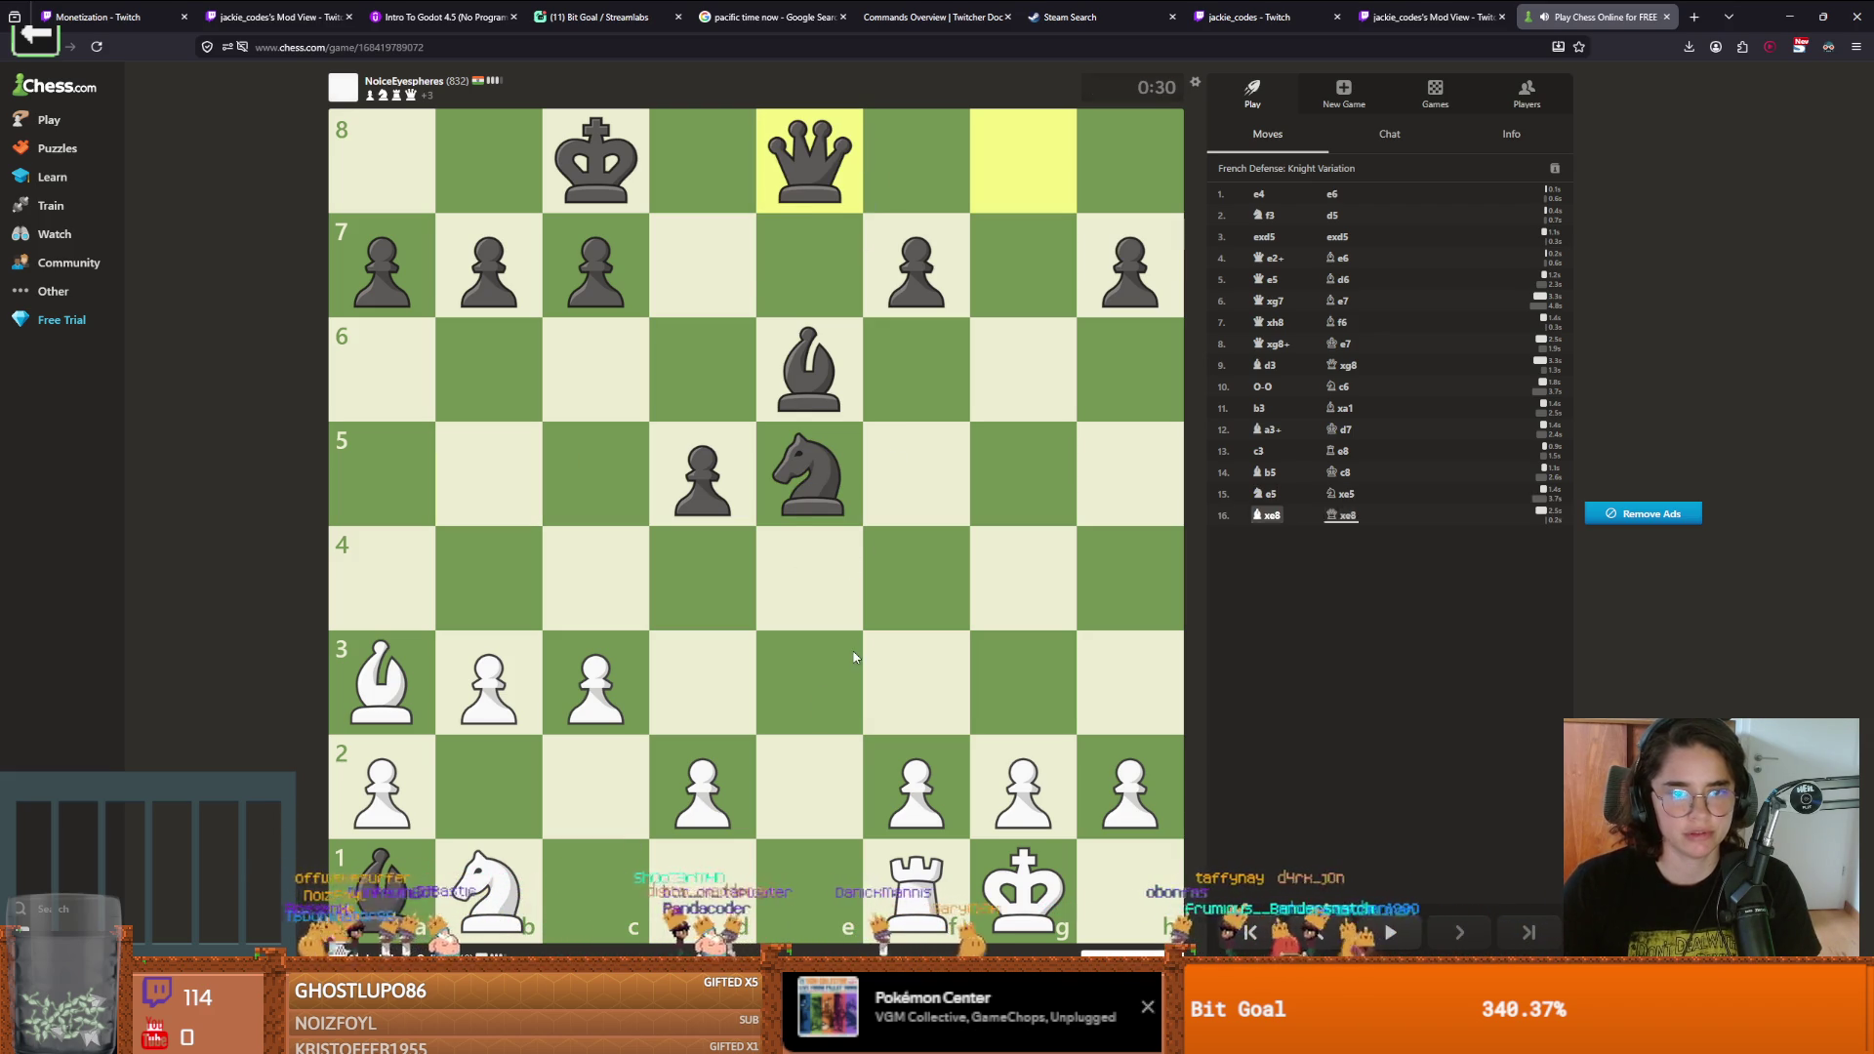
mouse_move(523, 886)
left_mouse_down()
mouse_move(595, 771)
mouse_move(683, 771)
left_mouse_up()
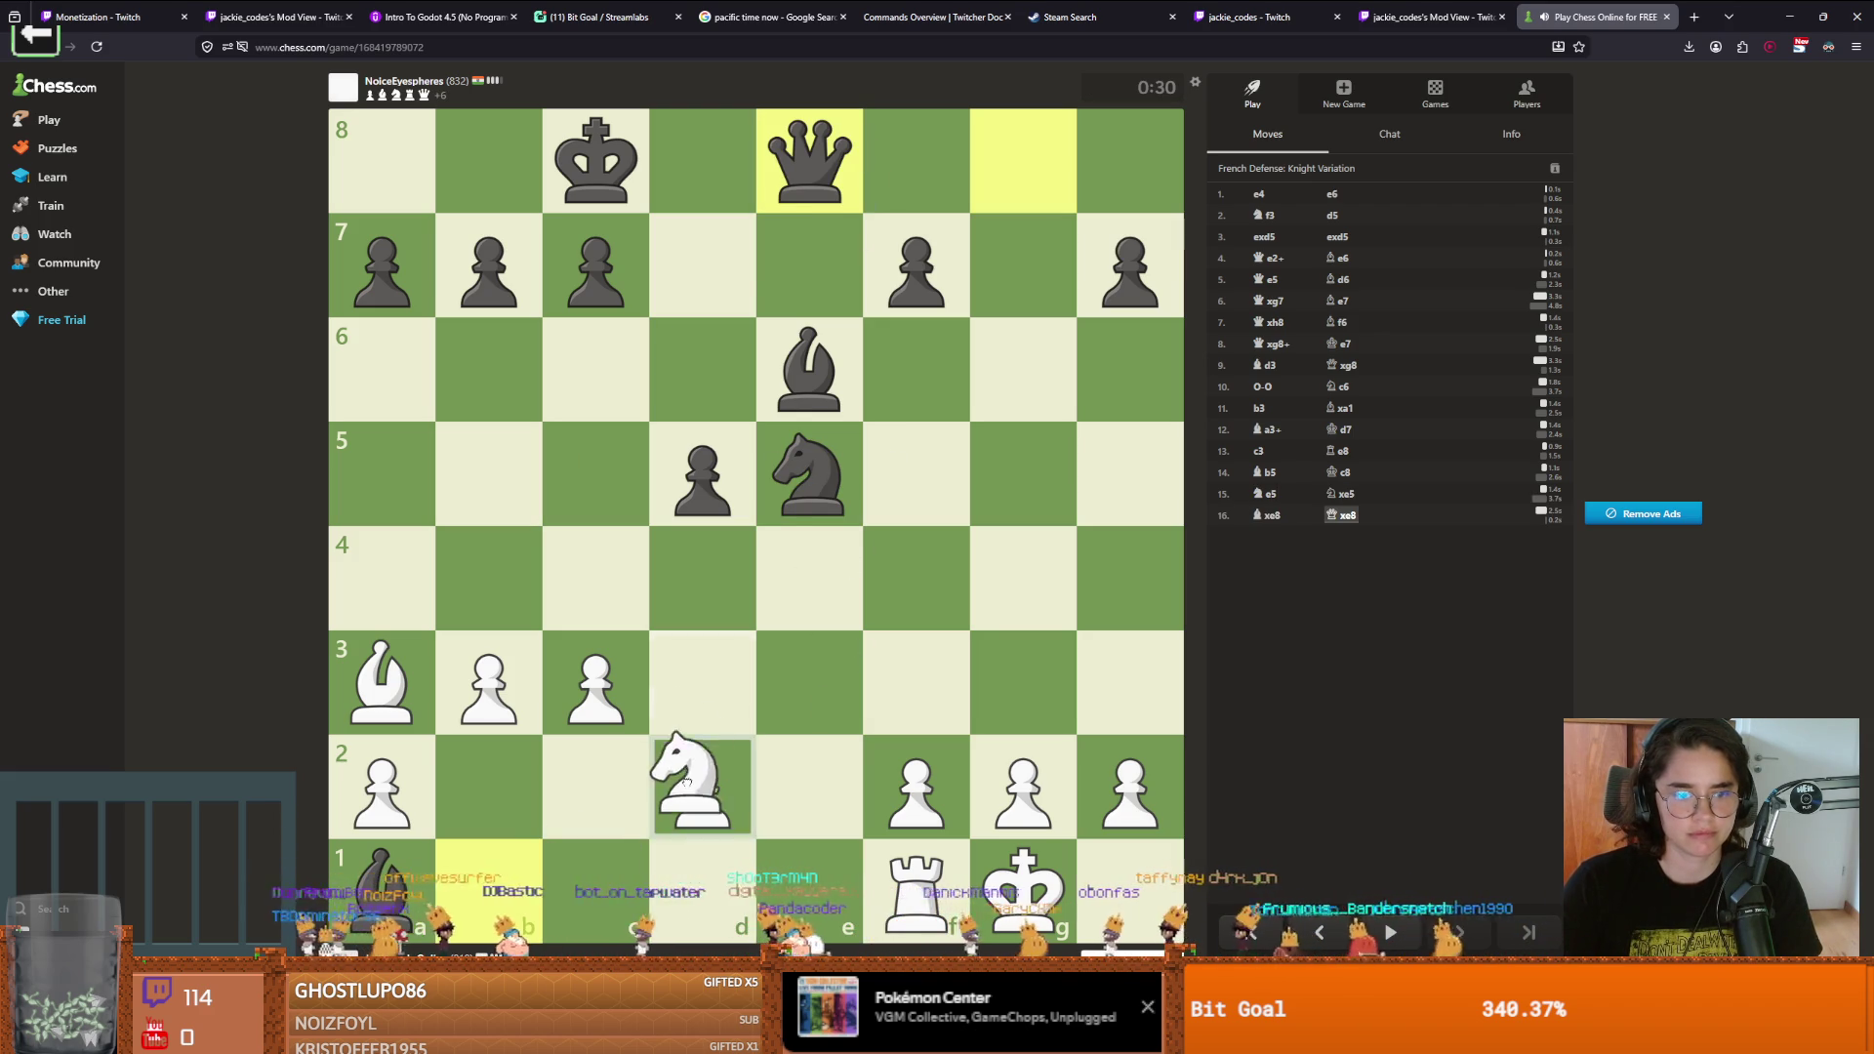
left_click(698, 683)
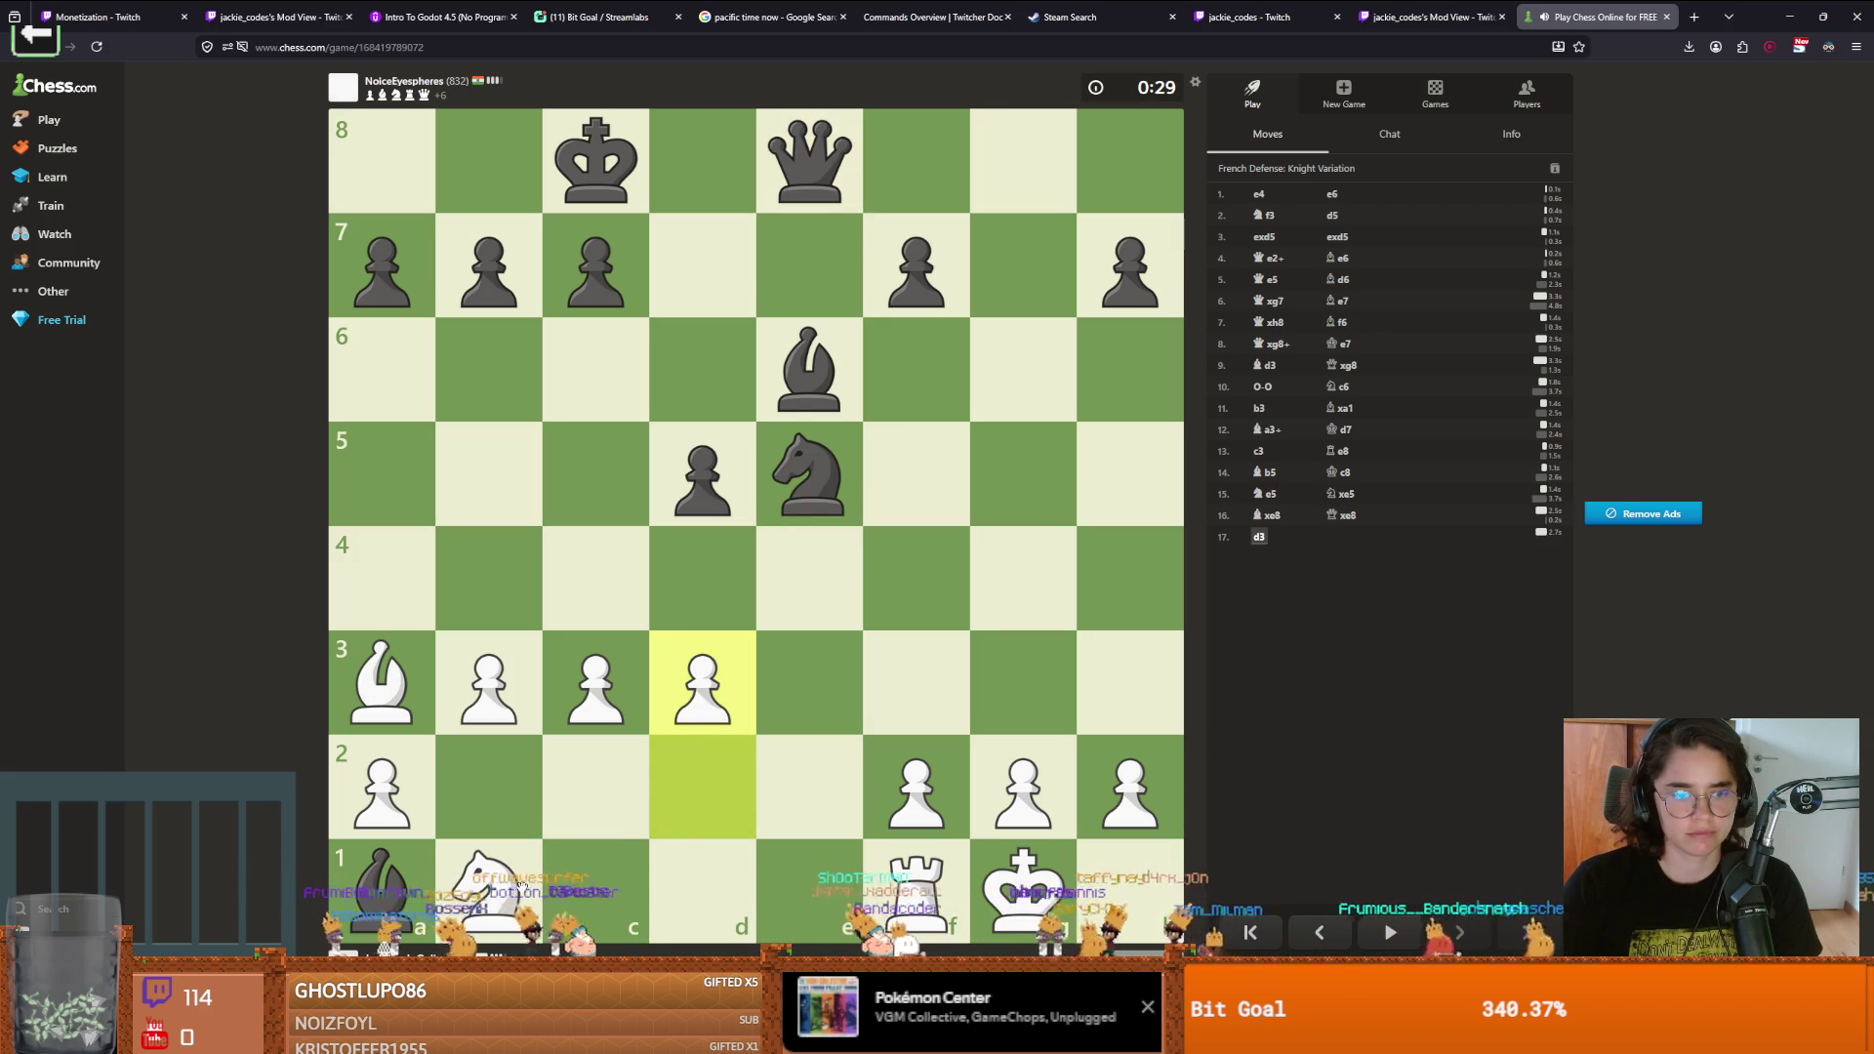
mouse_move(523, 886)
left_mouse_down()
mouse_move(627, 774)
mouse_move(701, 771)
left_mouse_up()
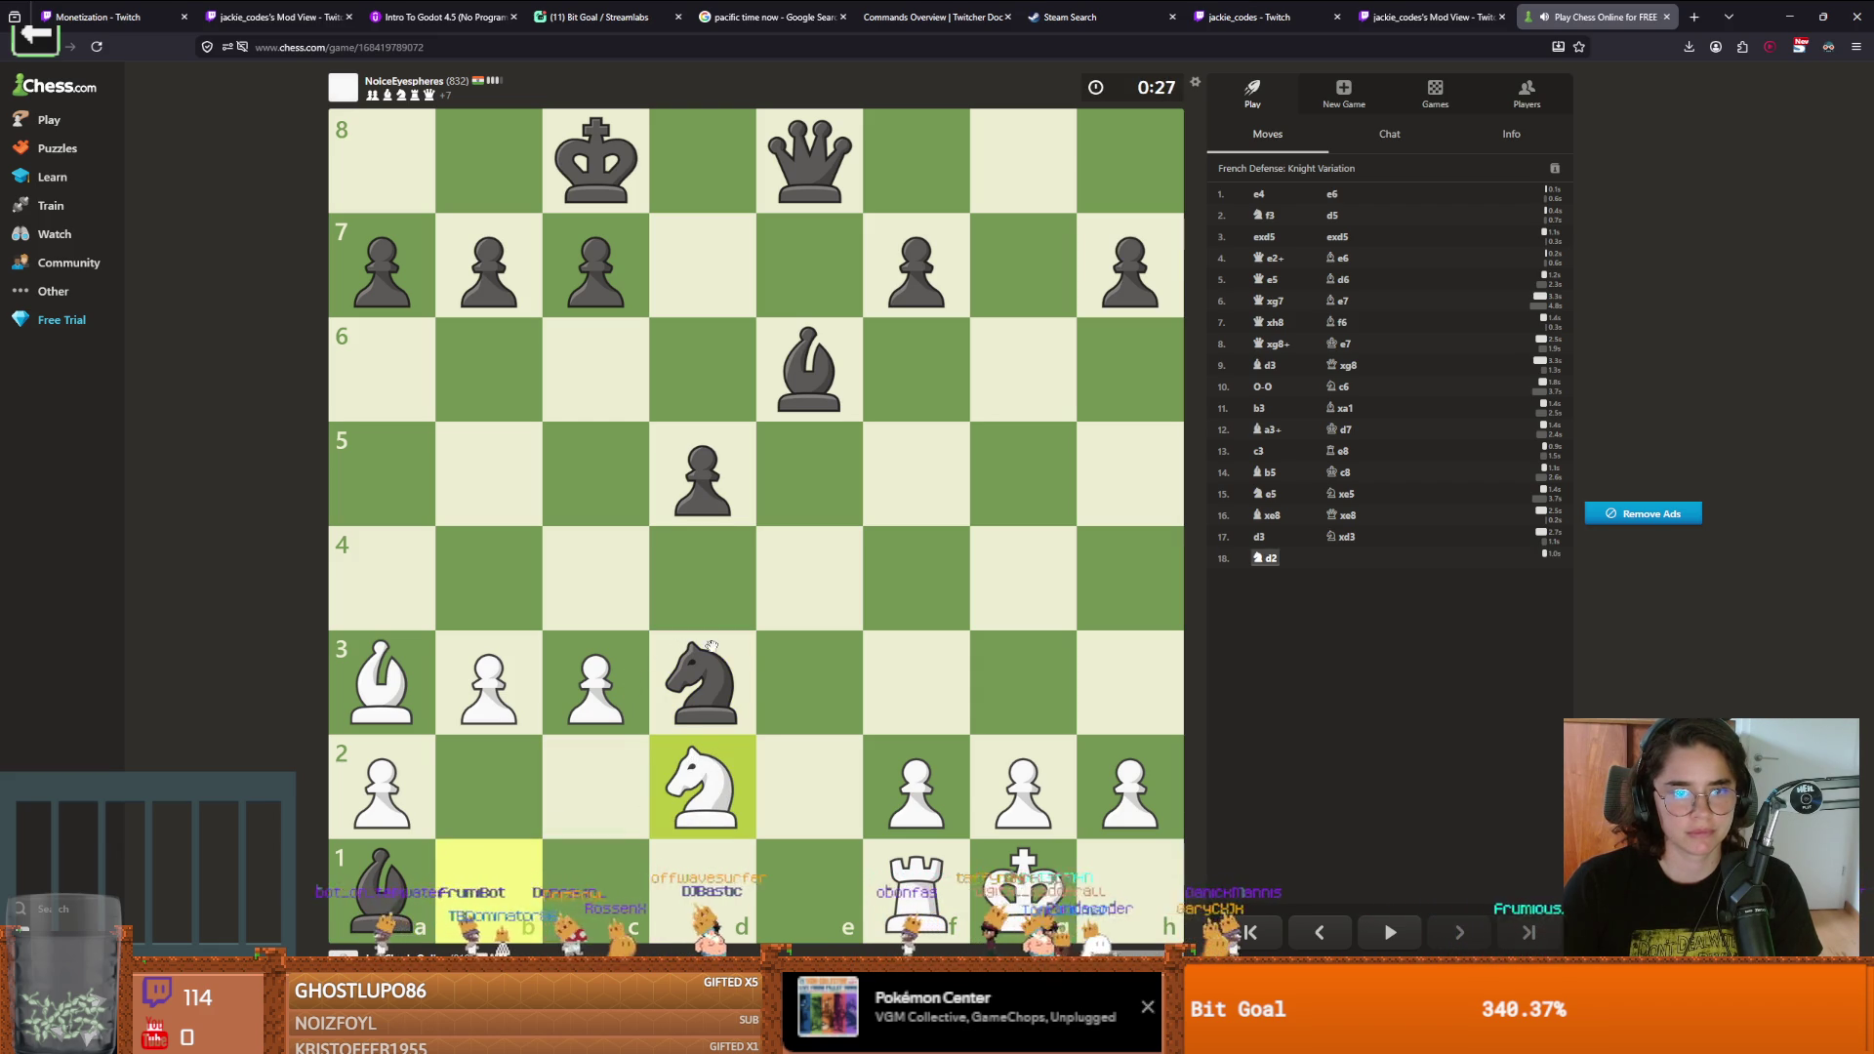
Continue with Nf3, Rd1, Bxb2, Rb1, Ne5, g3, Nf3 and Ng5 until checkmated
left_click_drag(711, 794, 892, 660)
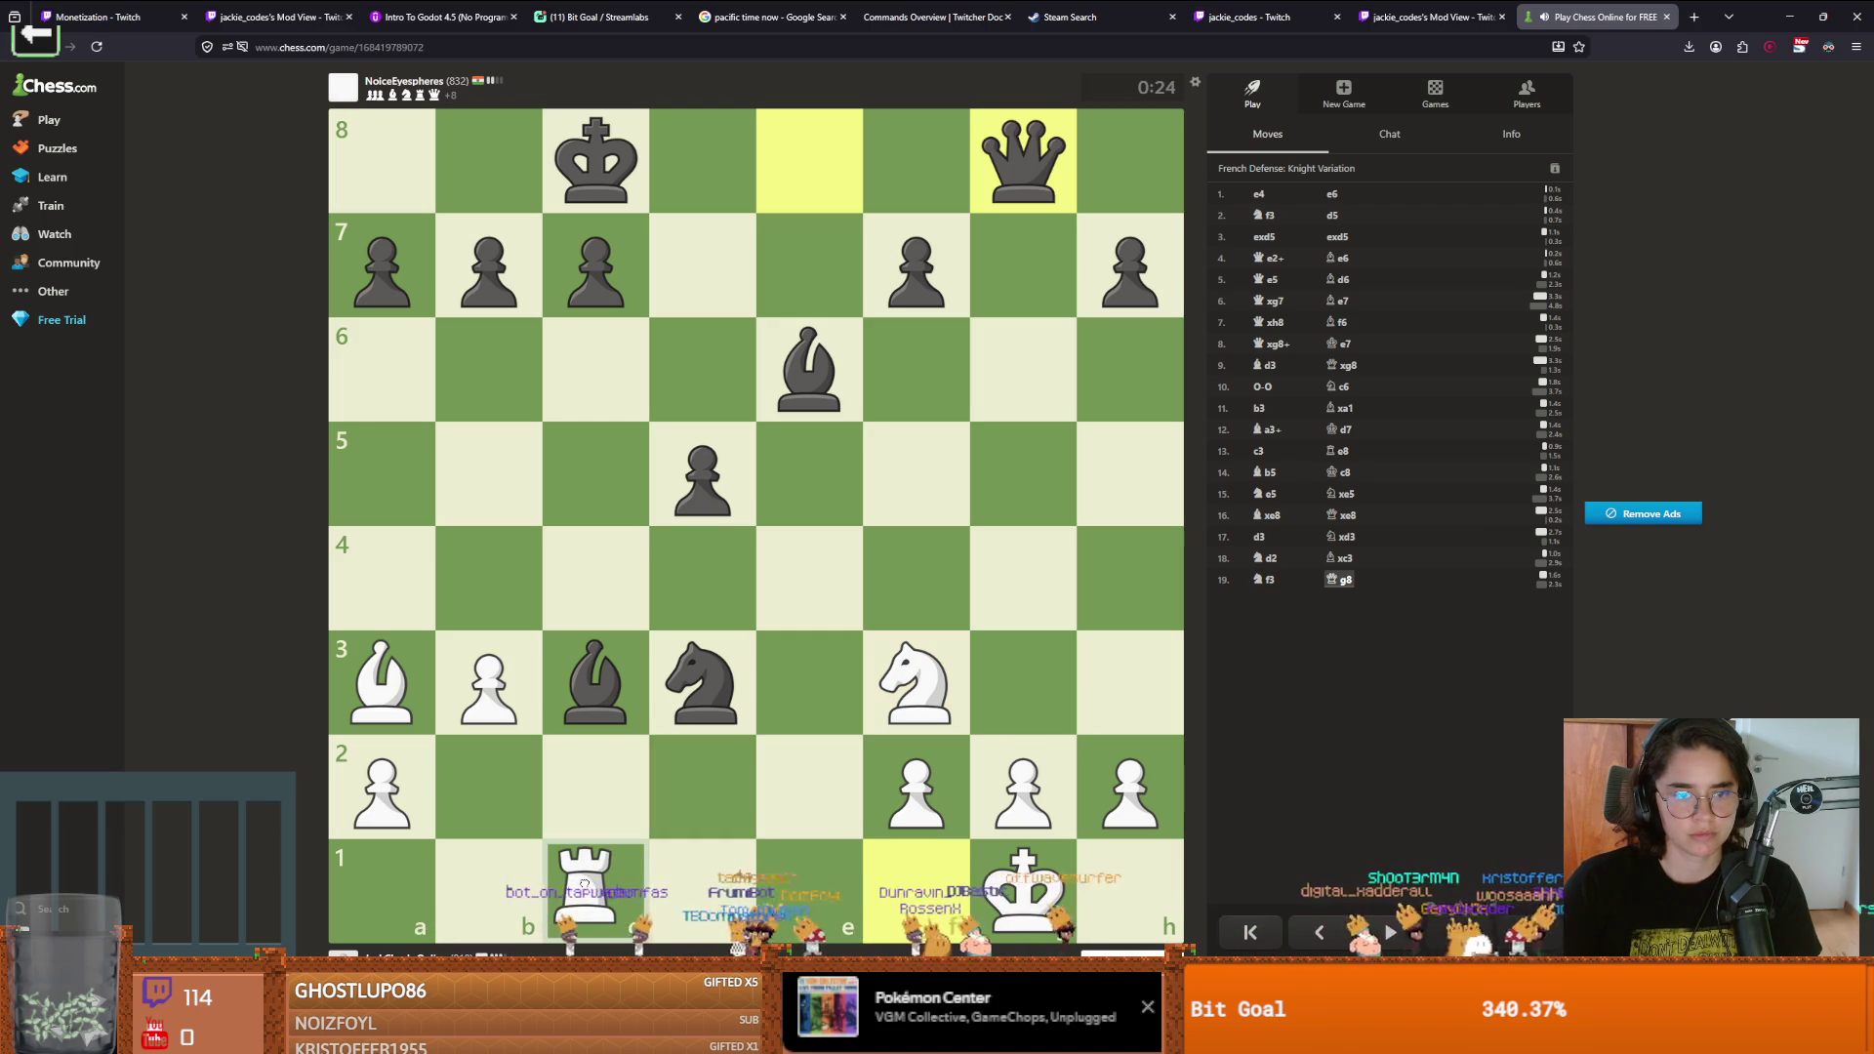
left_click_drag(677, 884, 684, 883)
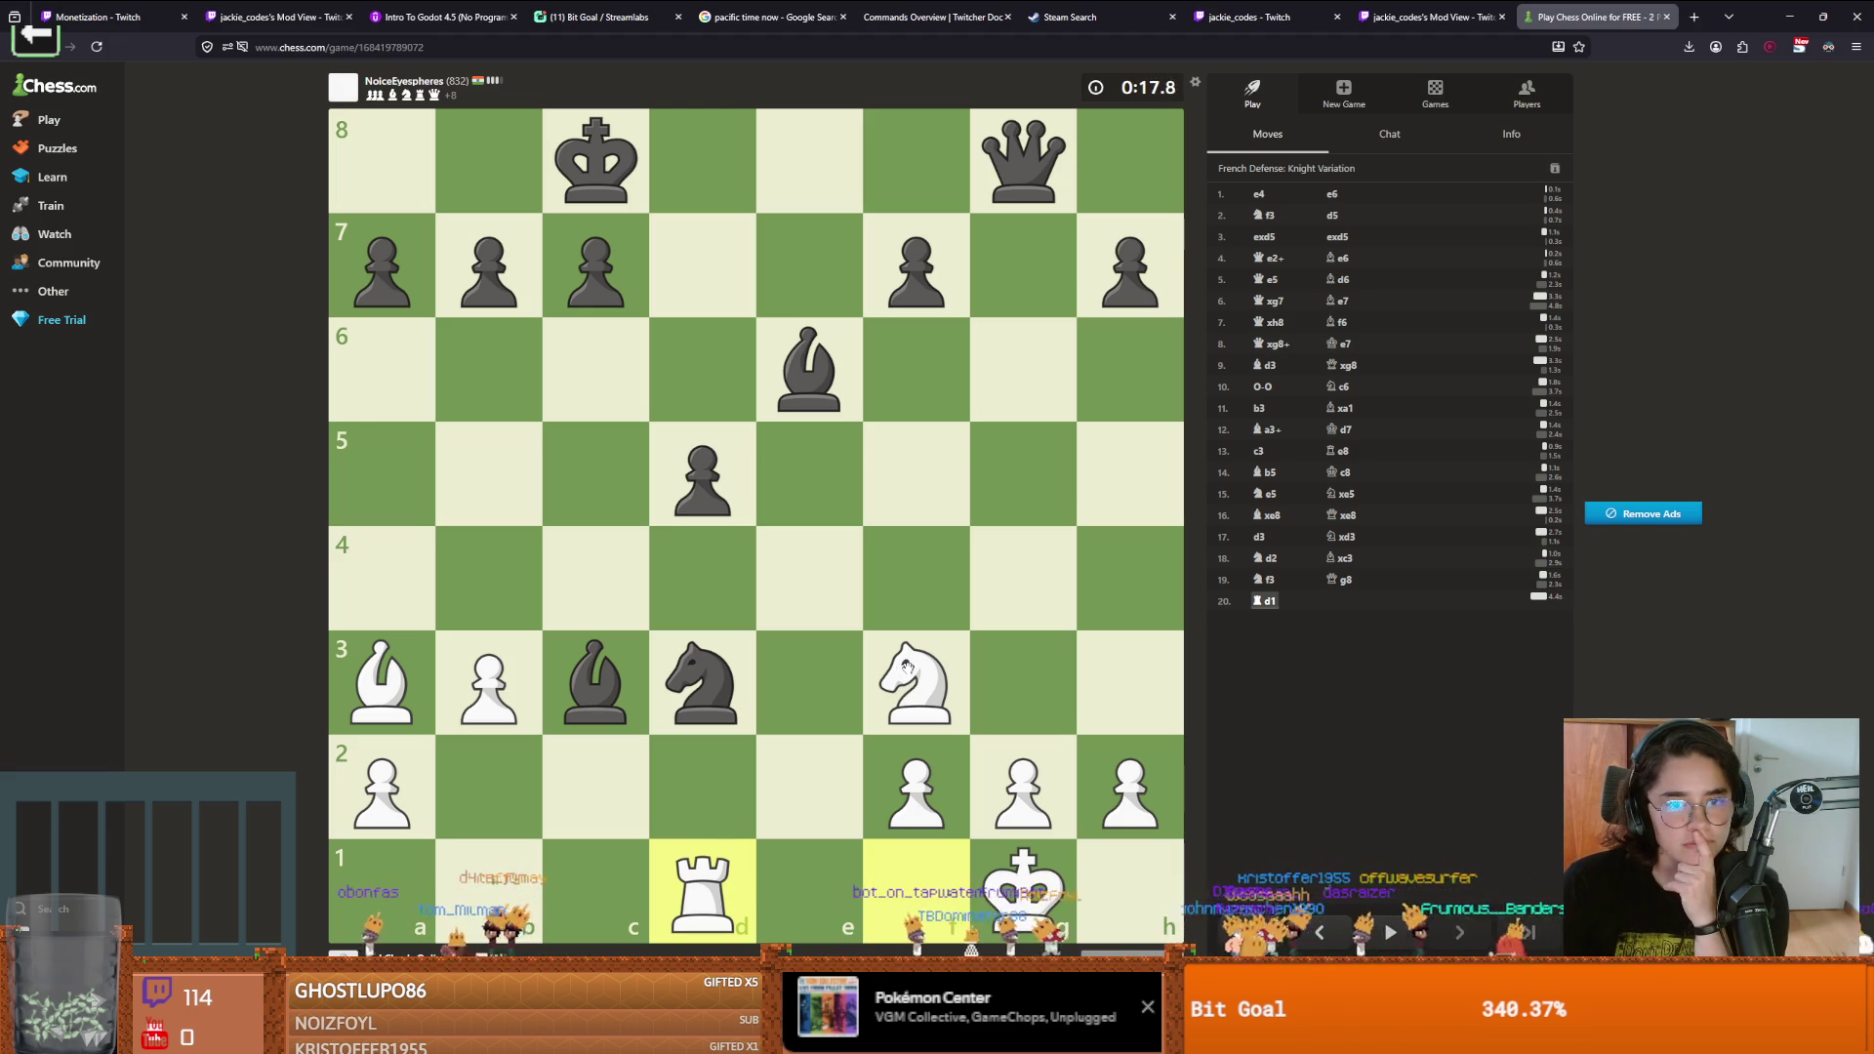
left_click_drag(381, 683, 488, 789)
left_click_drag(709, 878, 492, 883)
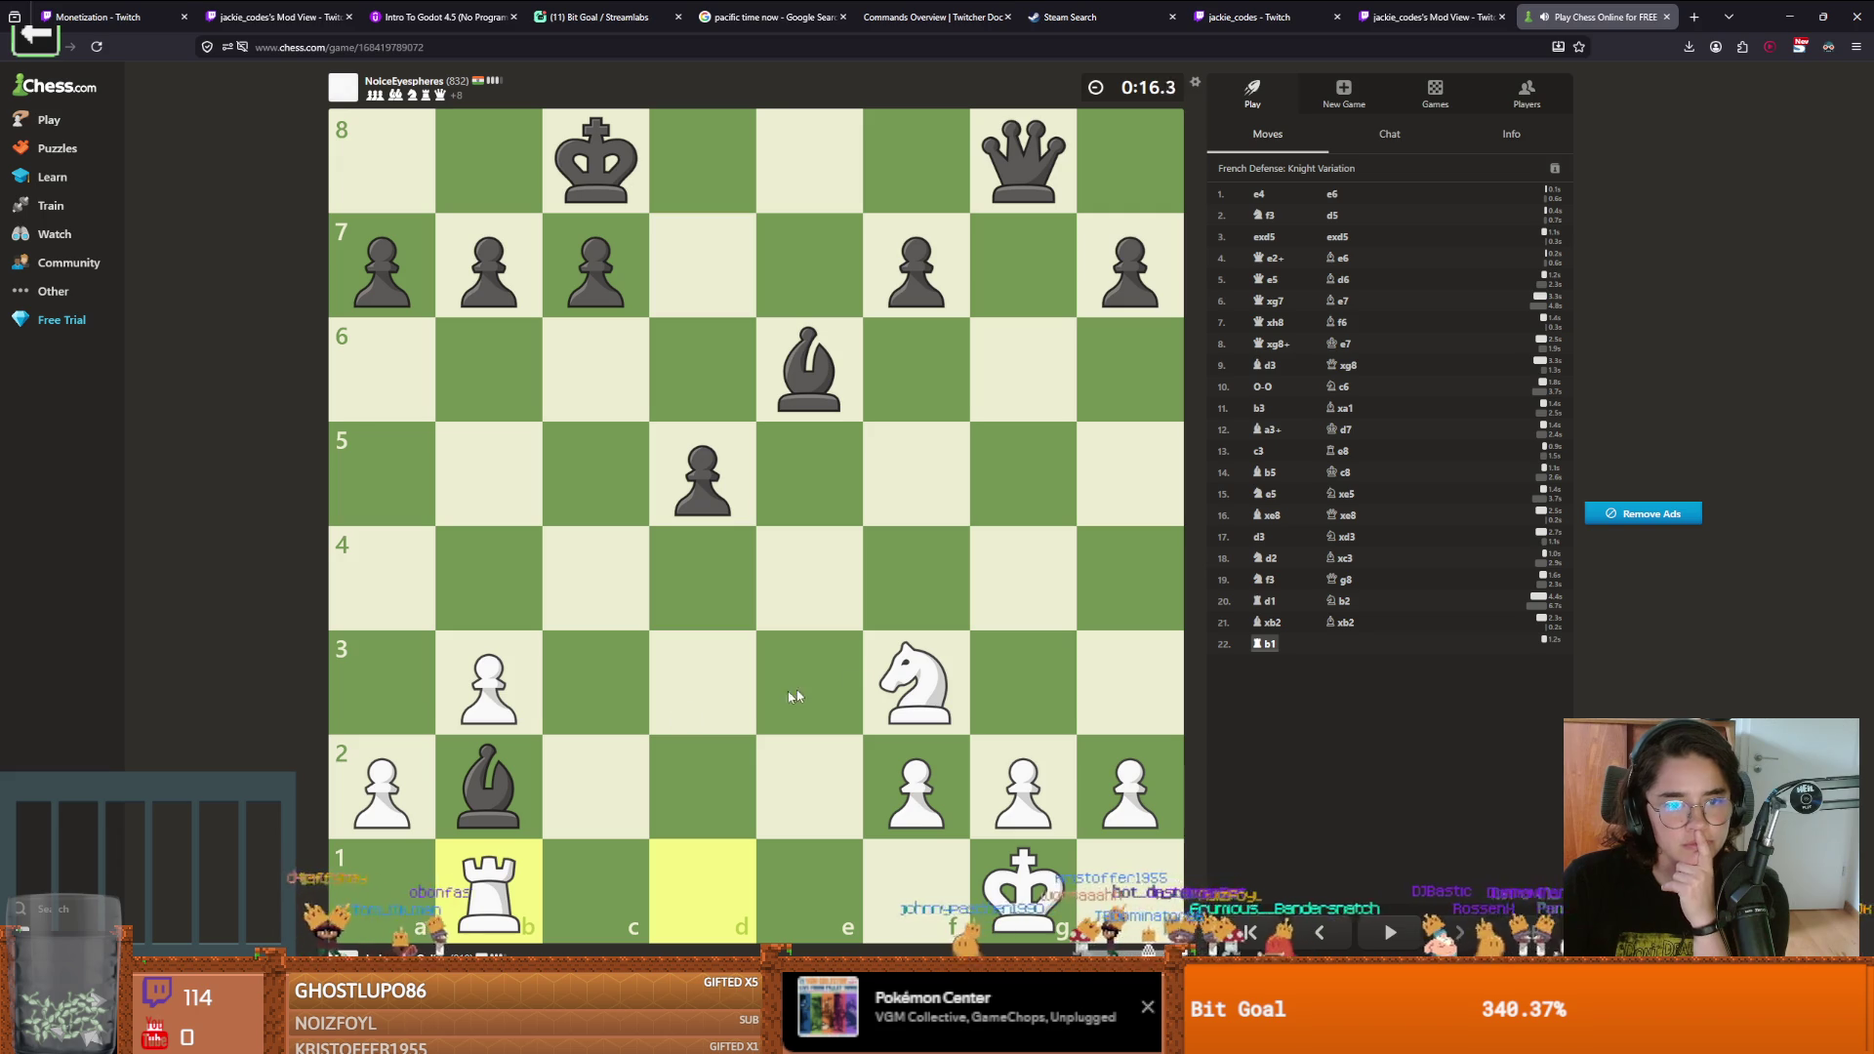
mouse_move(921, 681)
left_mouse_down()
mouse_move(849, 483)
mouse_move(802, 468)
left_mouse_up()
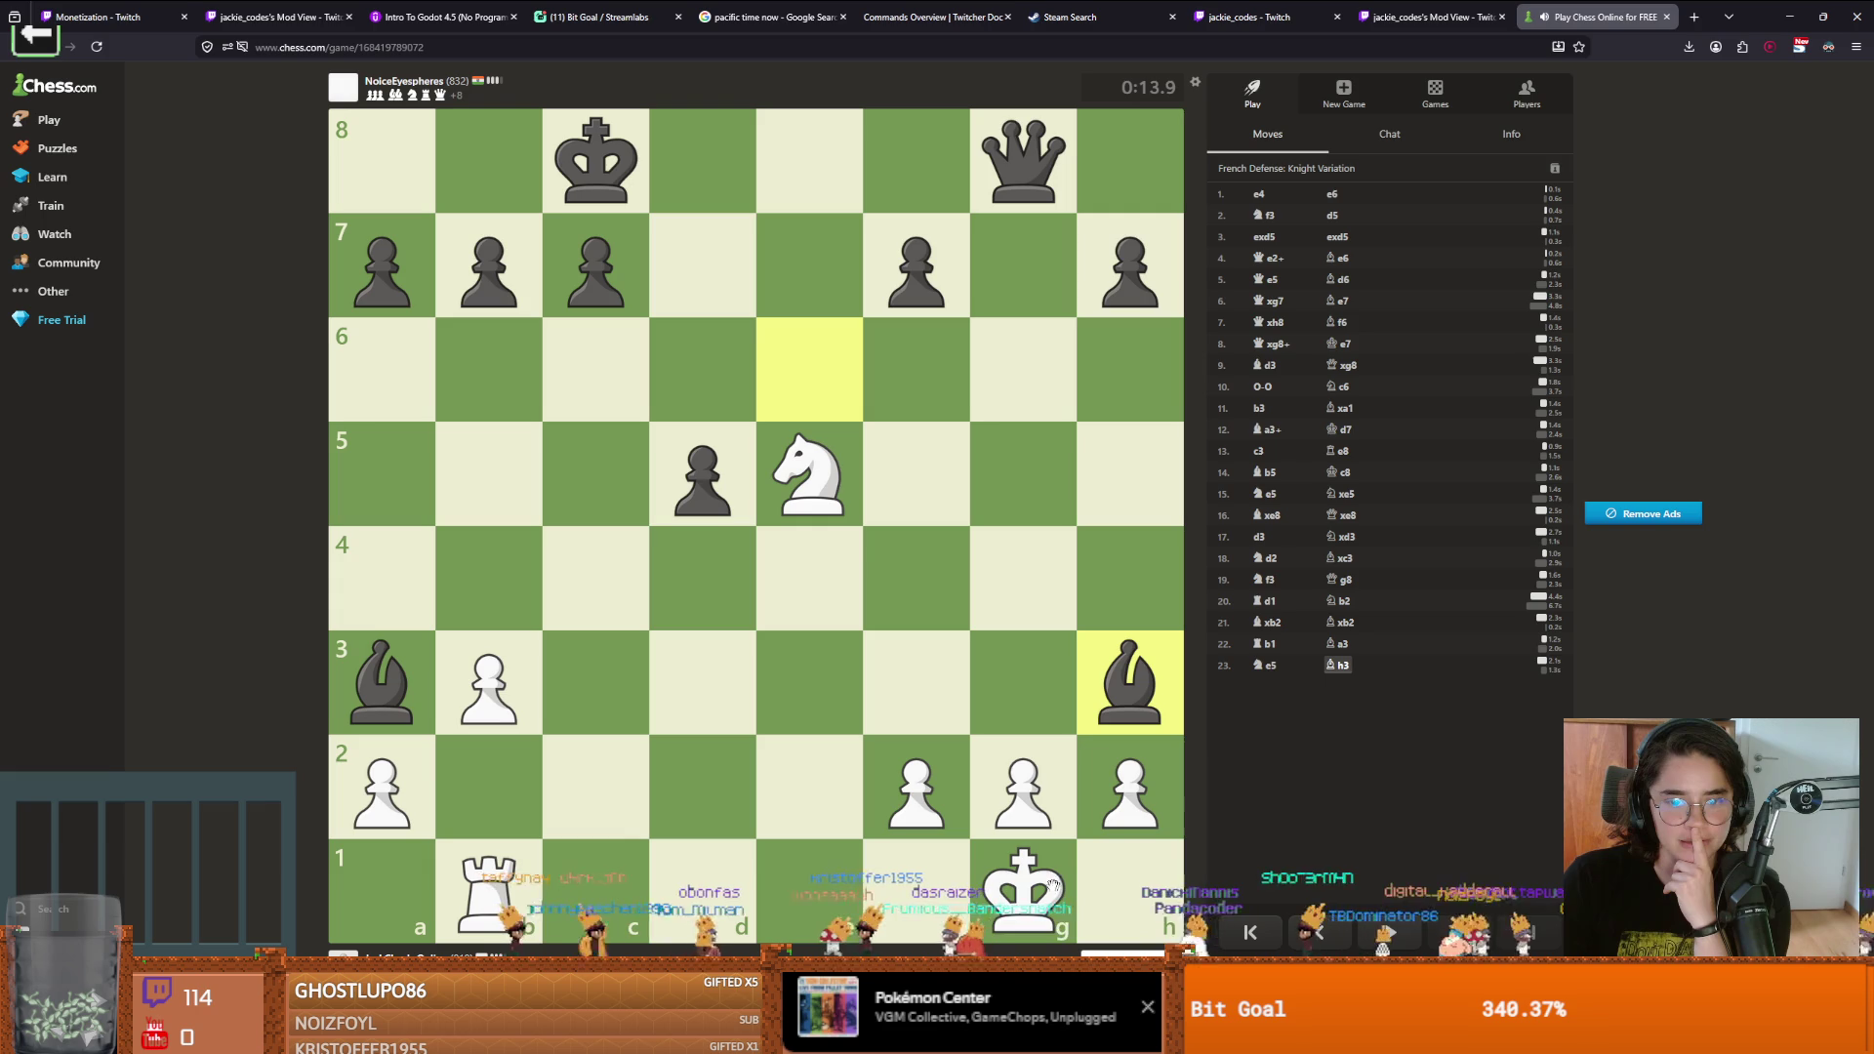
mouse_move(784, 503)
left_mouse_down()
mouse_move(805, 492)
mouse_move(893, 598)
mouse_move(1005, 556)
left_mouse_up()
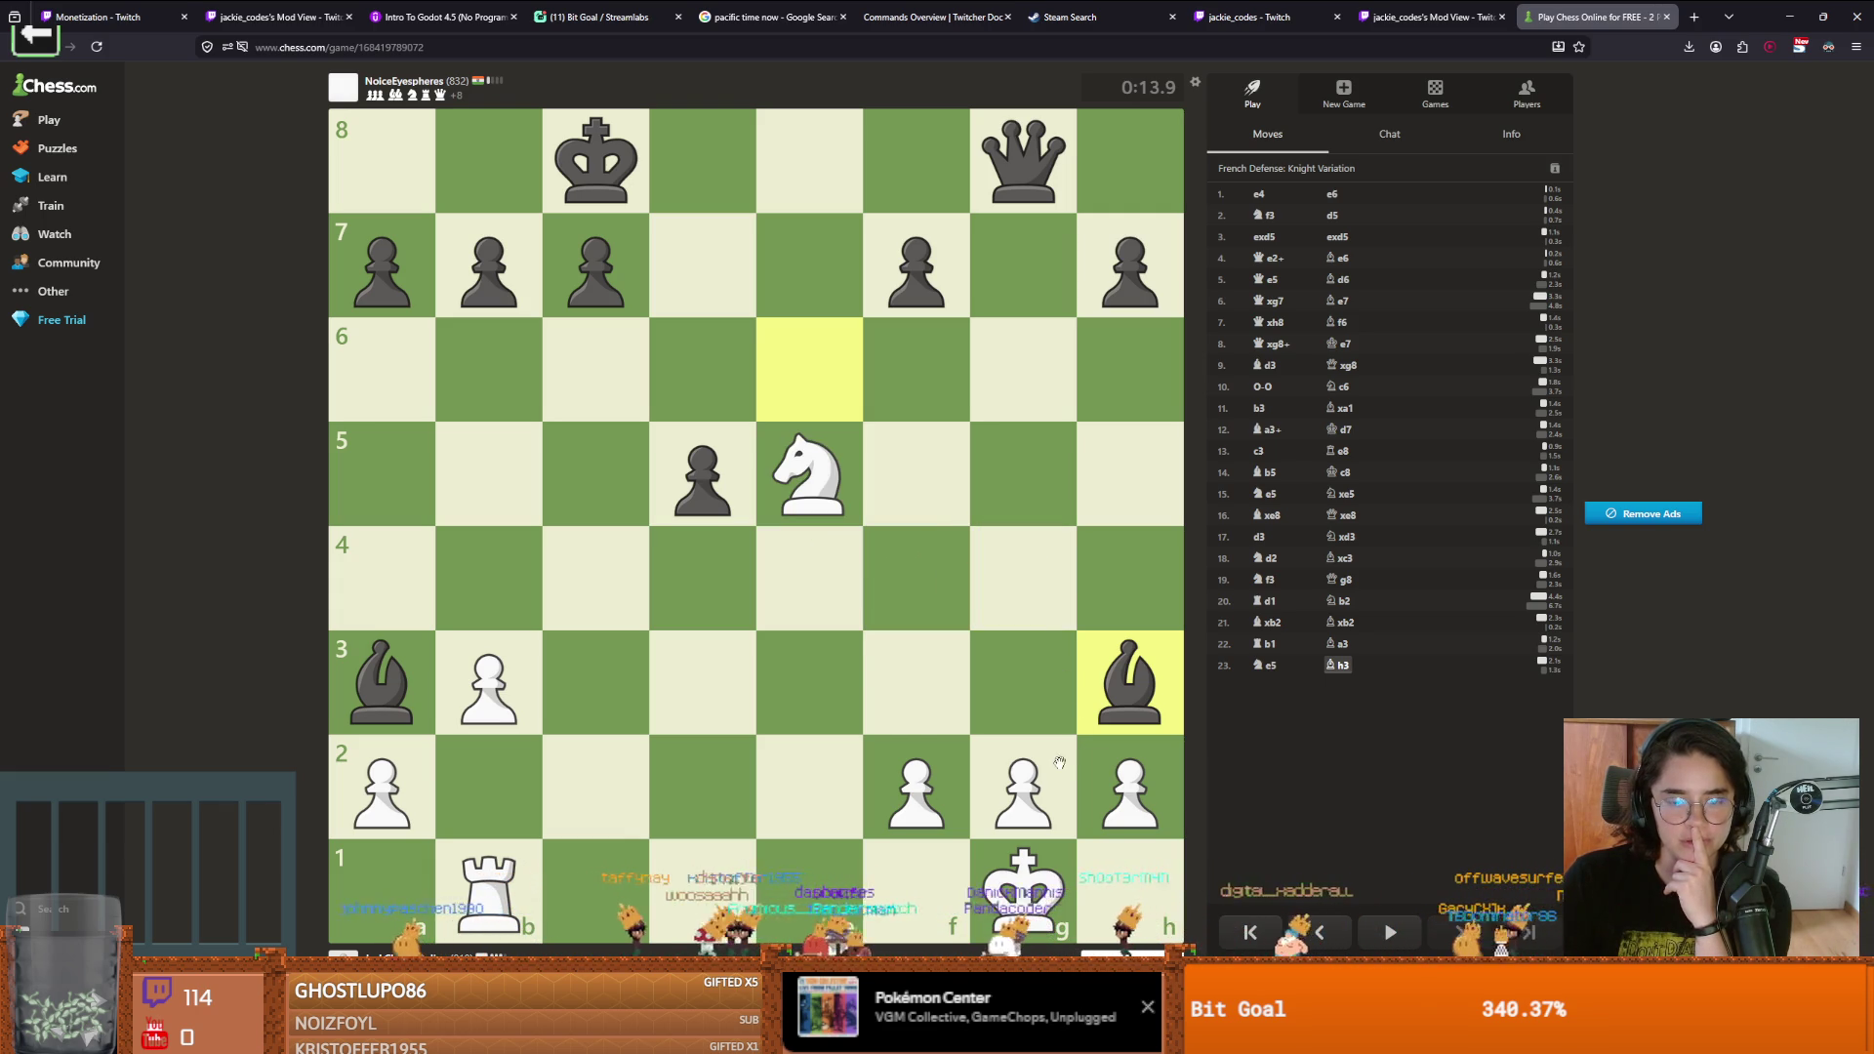
left_click_drag(1051, 774, 1005, 699)
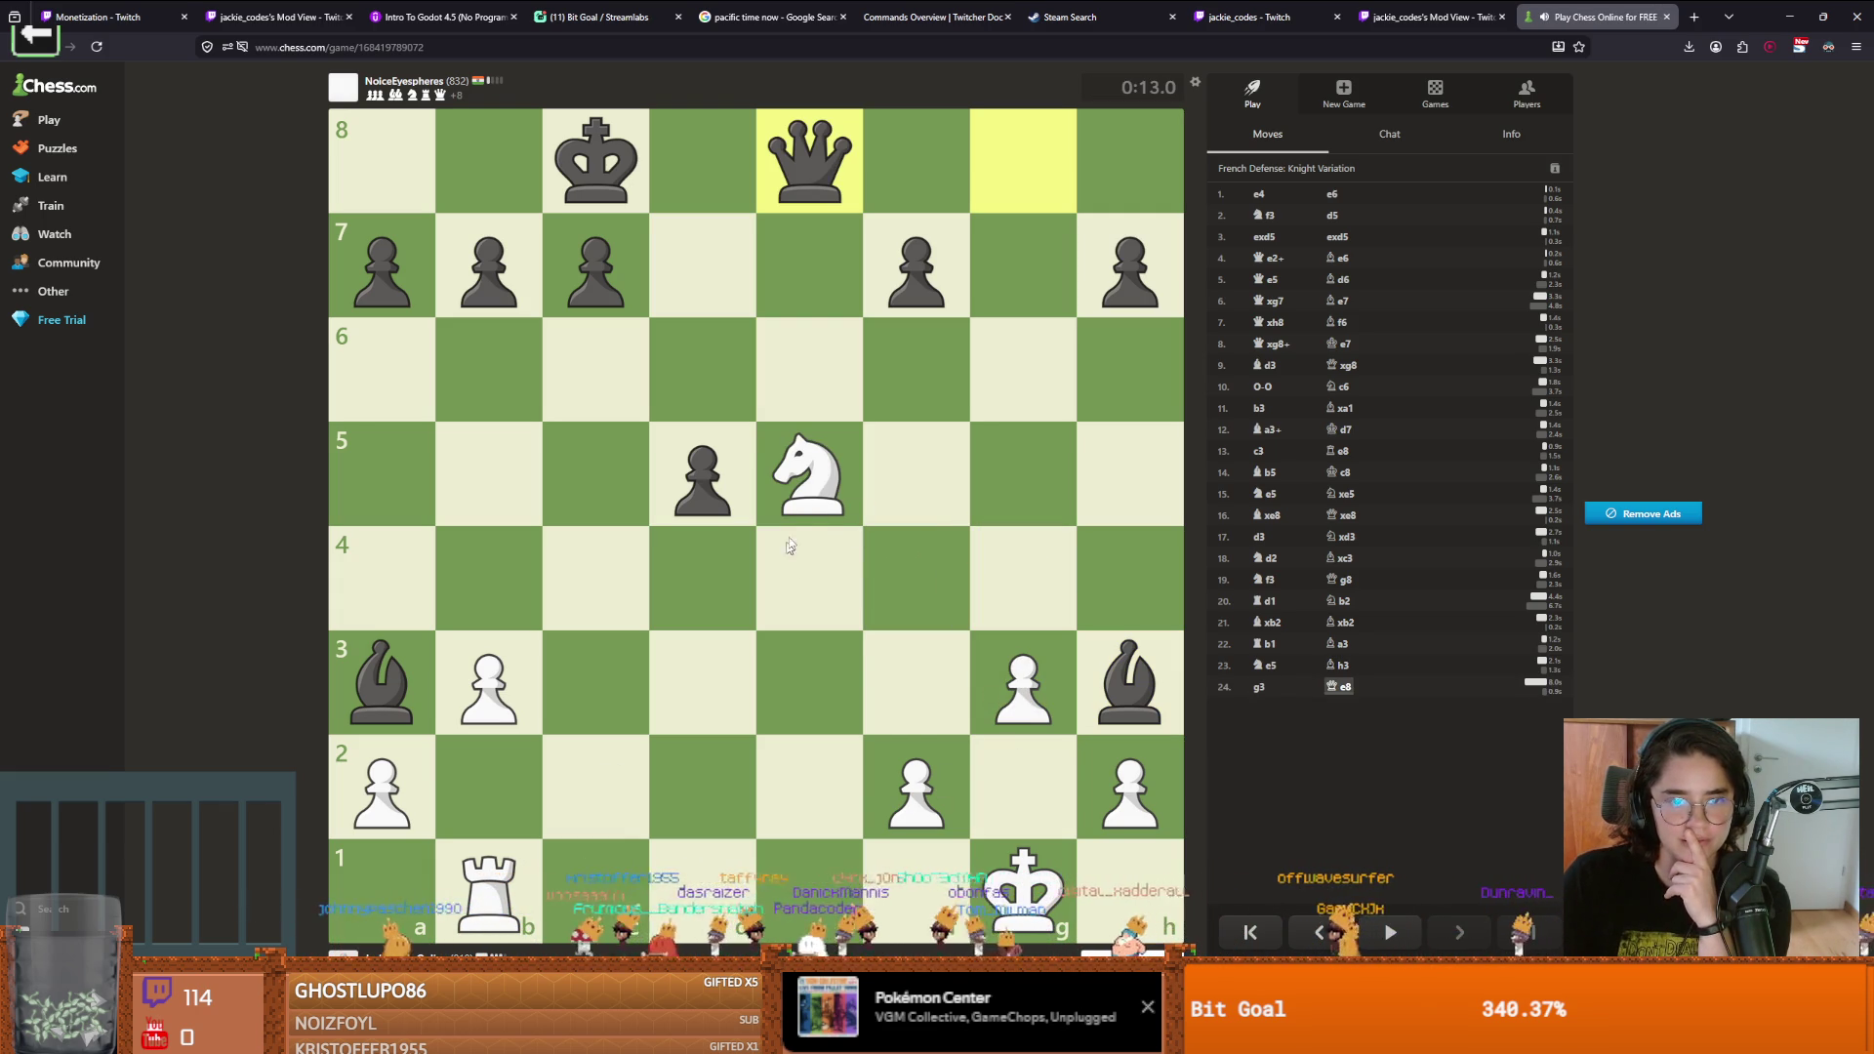
mouse_move(823, 480)
left_mouse_down()
mouse_move(878, 625)
mouse_move(954, 691)
left_mouse_up()
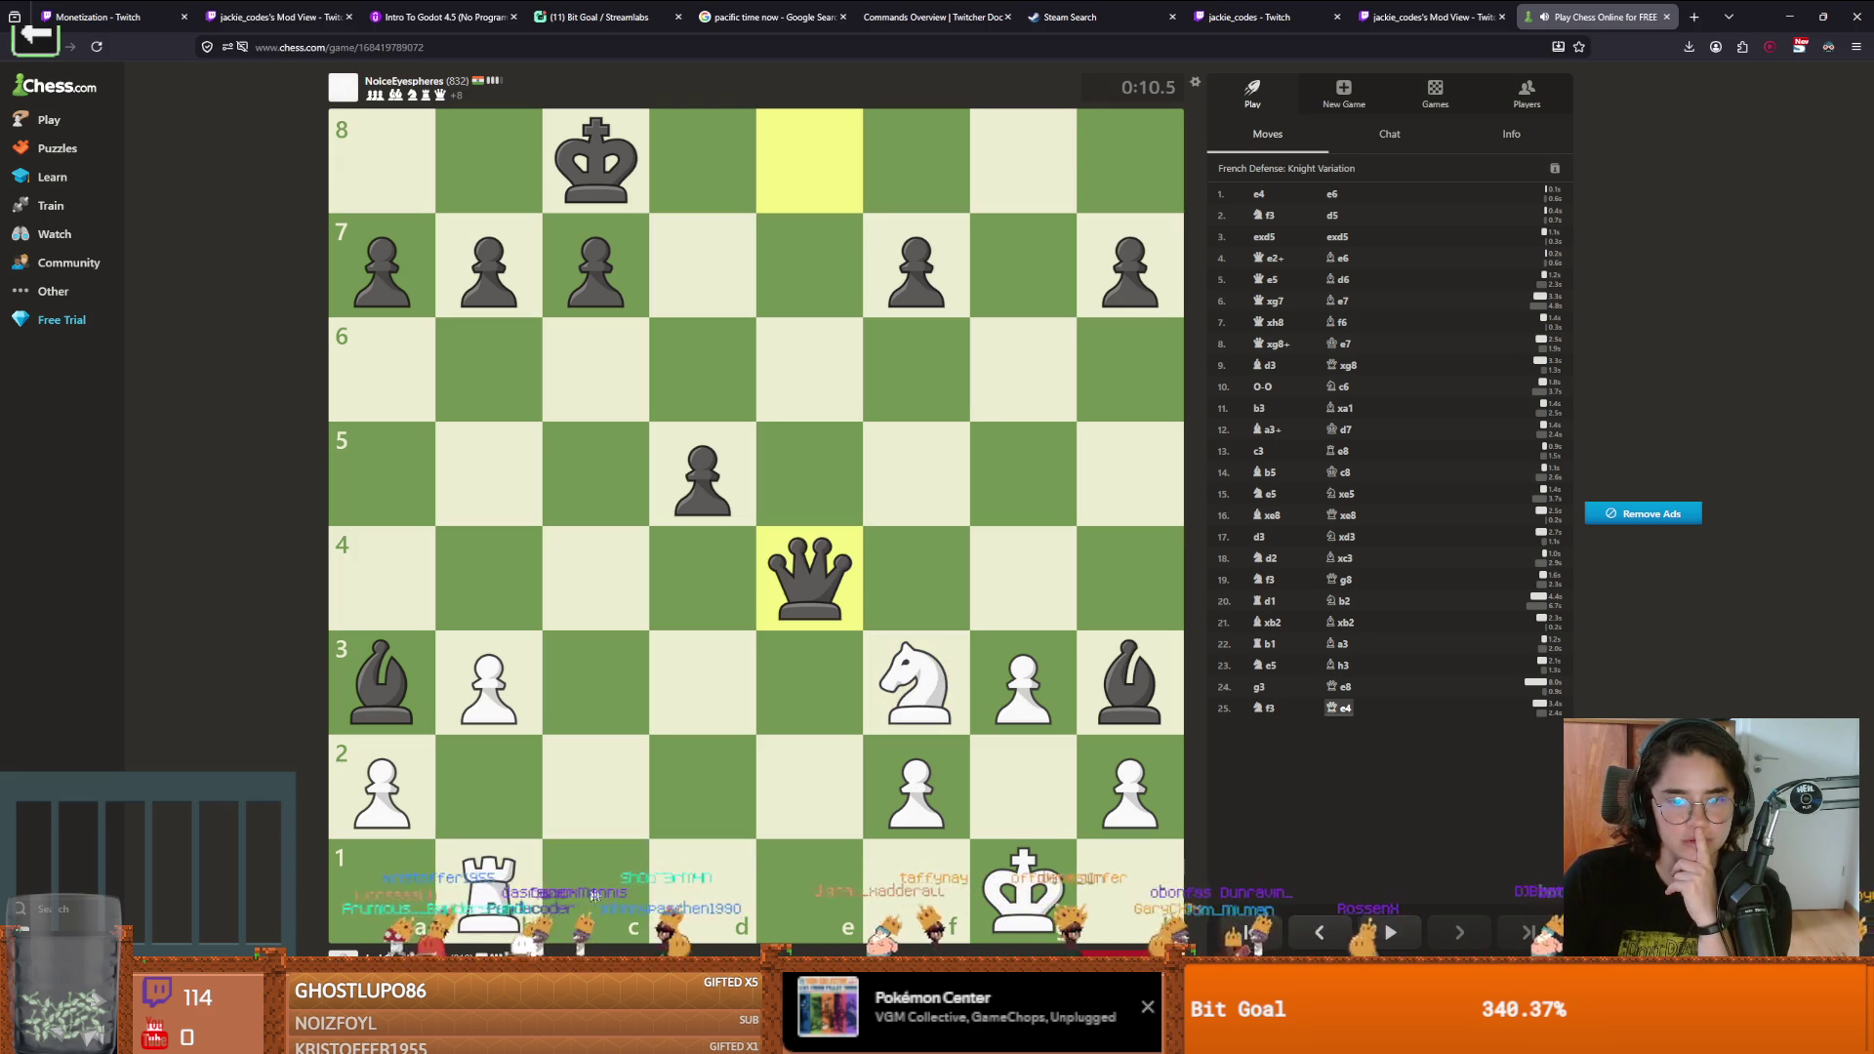
left_click_drag(959, 704, 1036, 471)
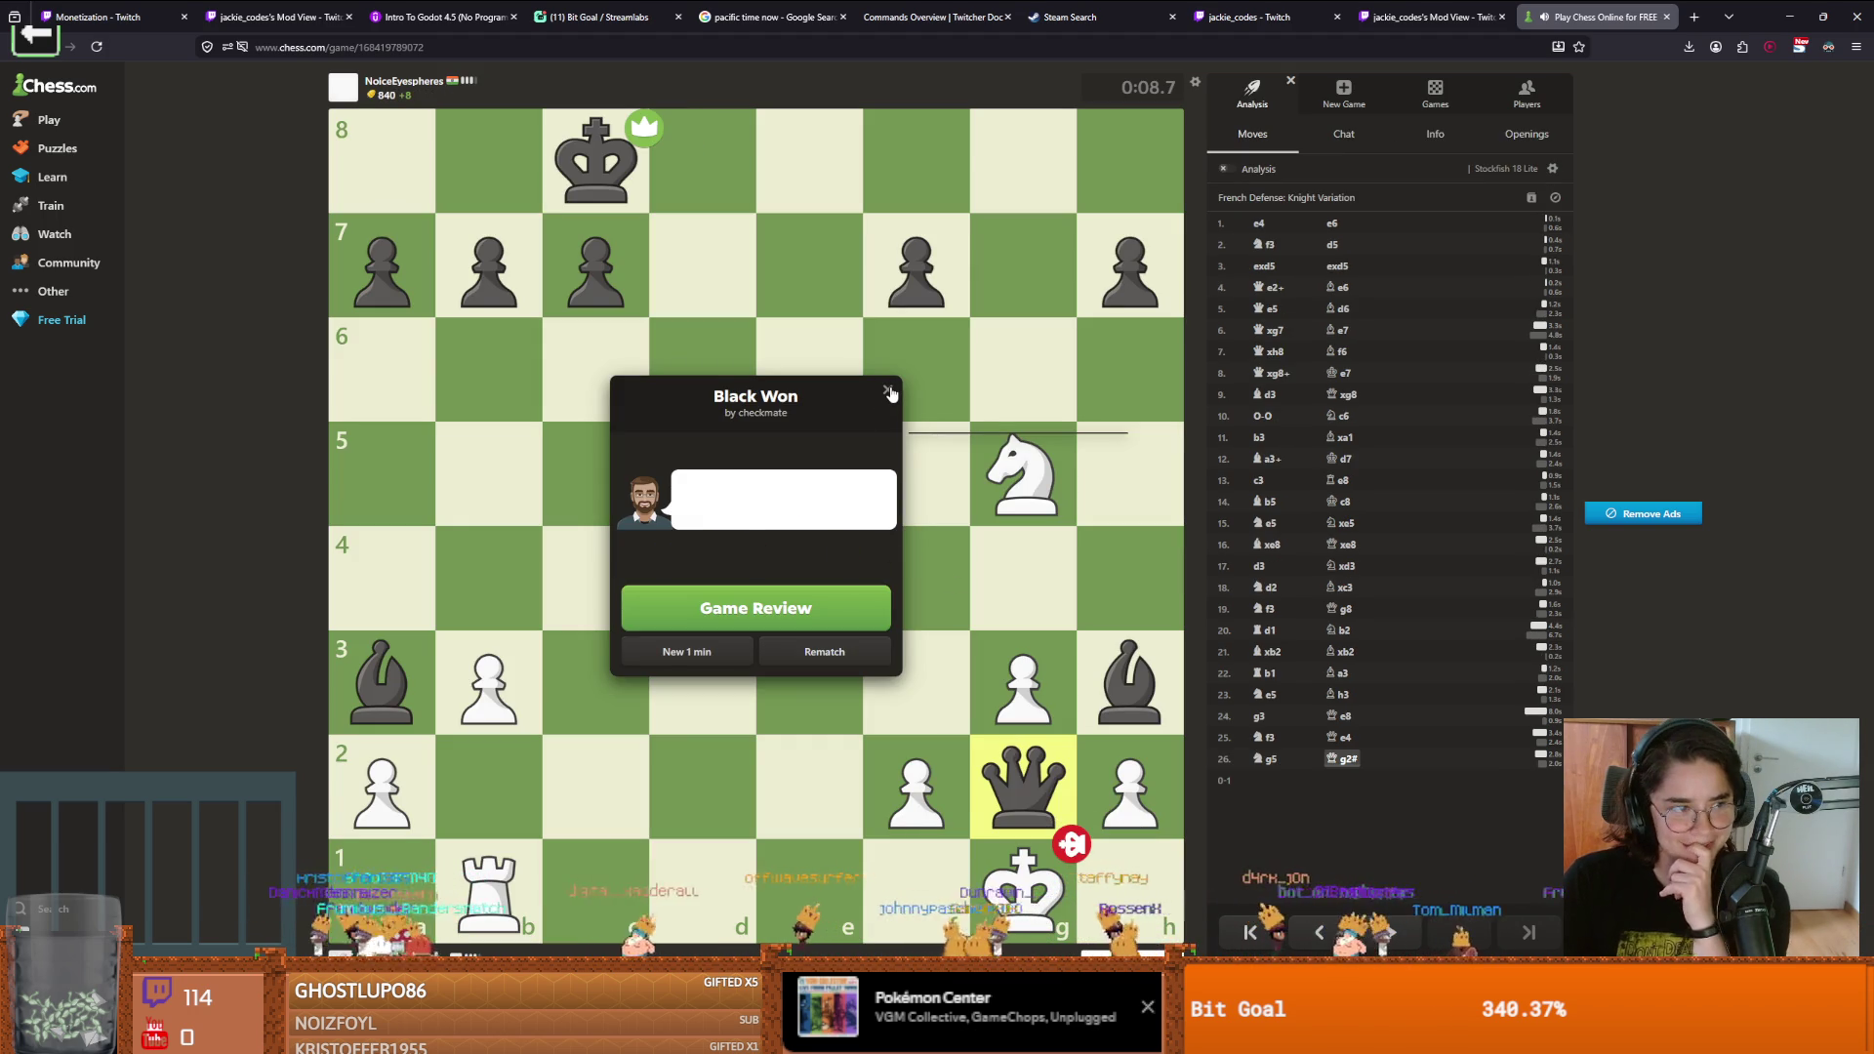
Close the Black Won result announcement
left_click(889, 392)
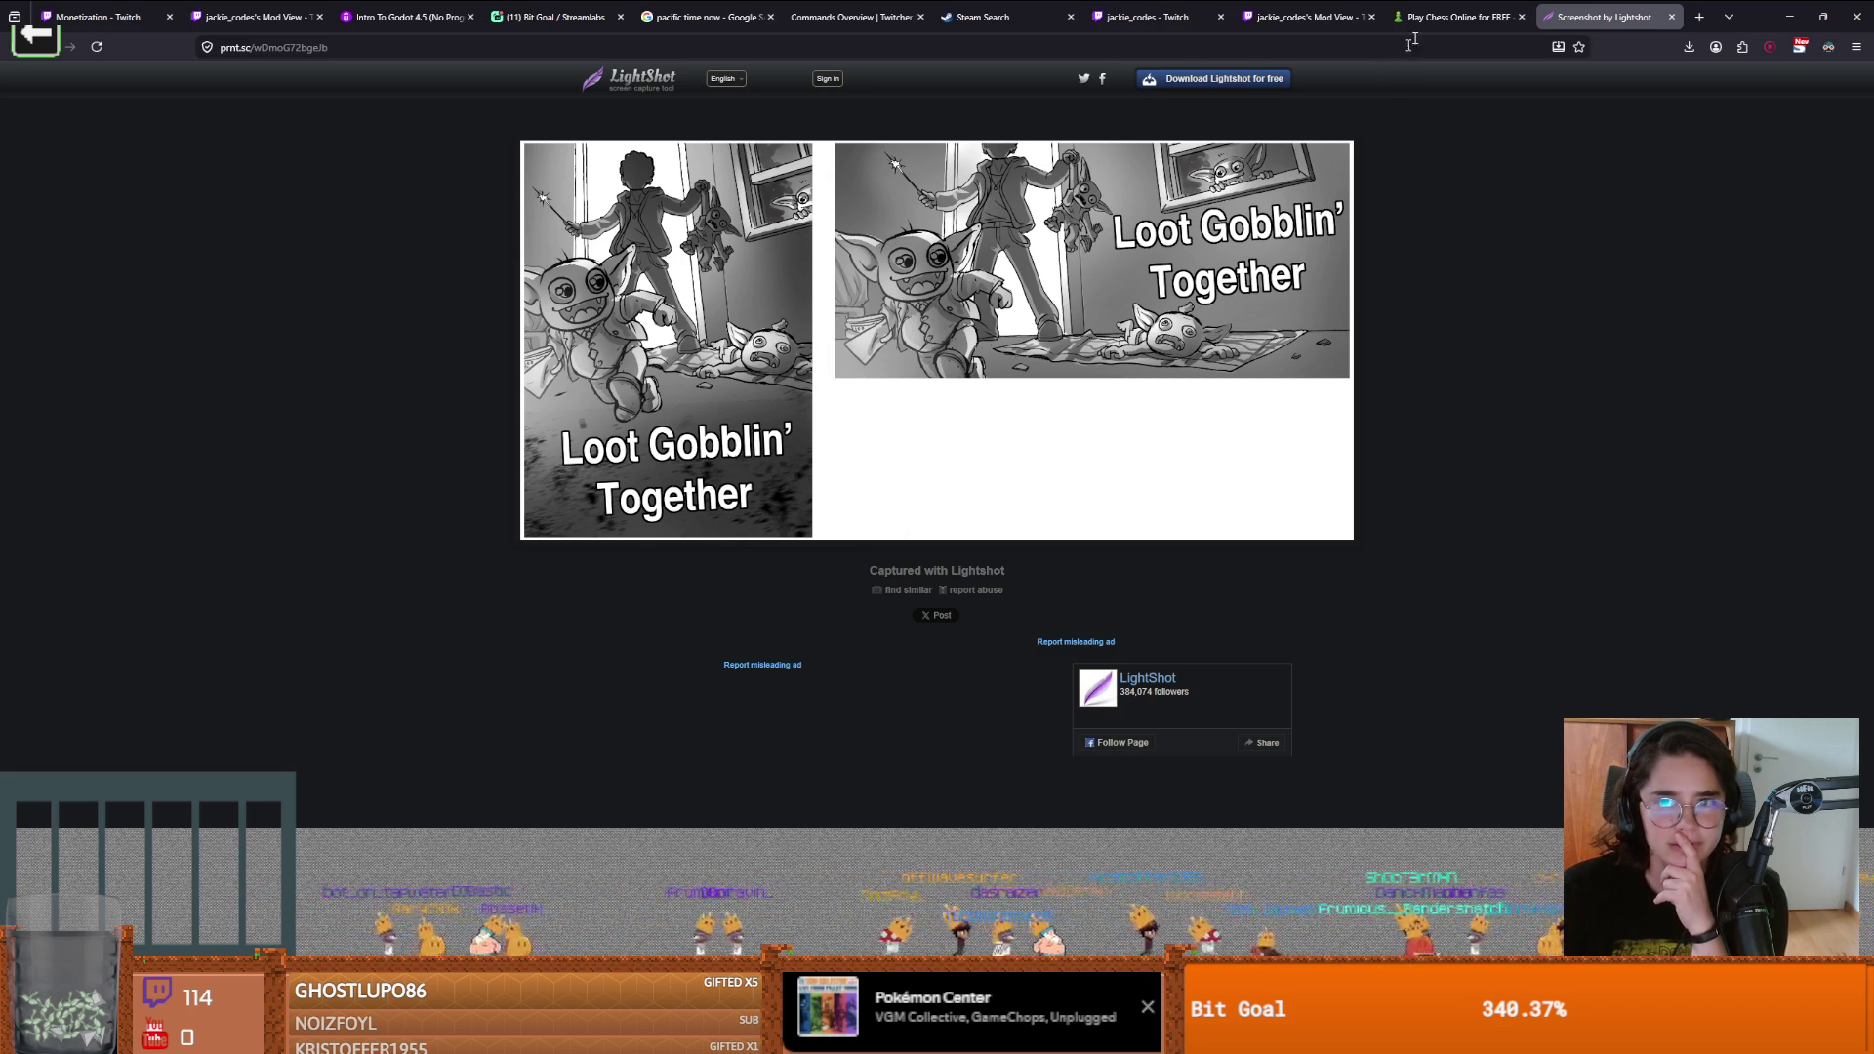
Switch back to the Play Chess Online tab on Chess.com
left_click(1454, 17)
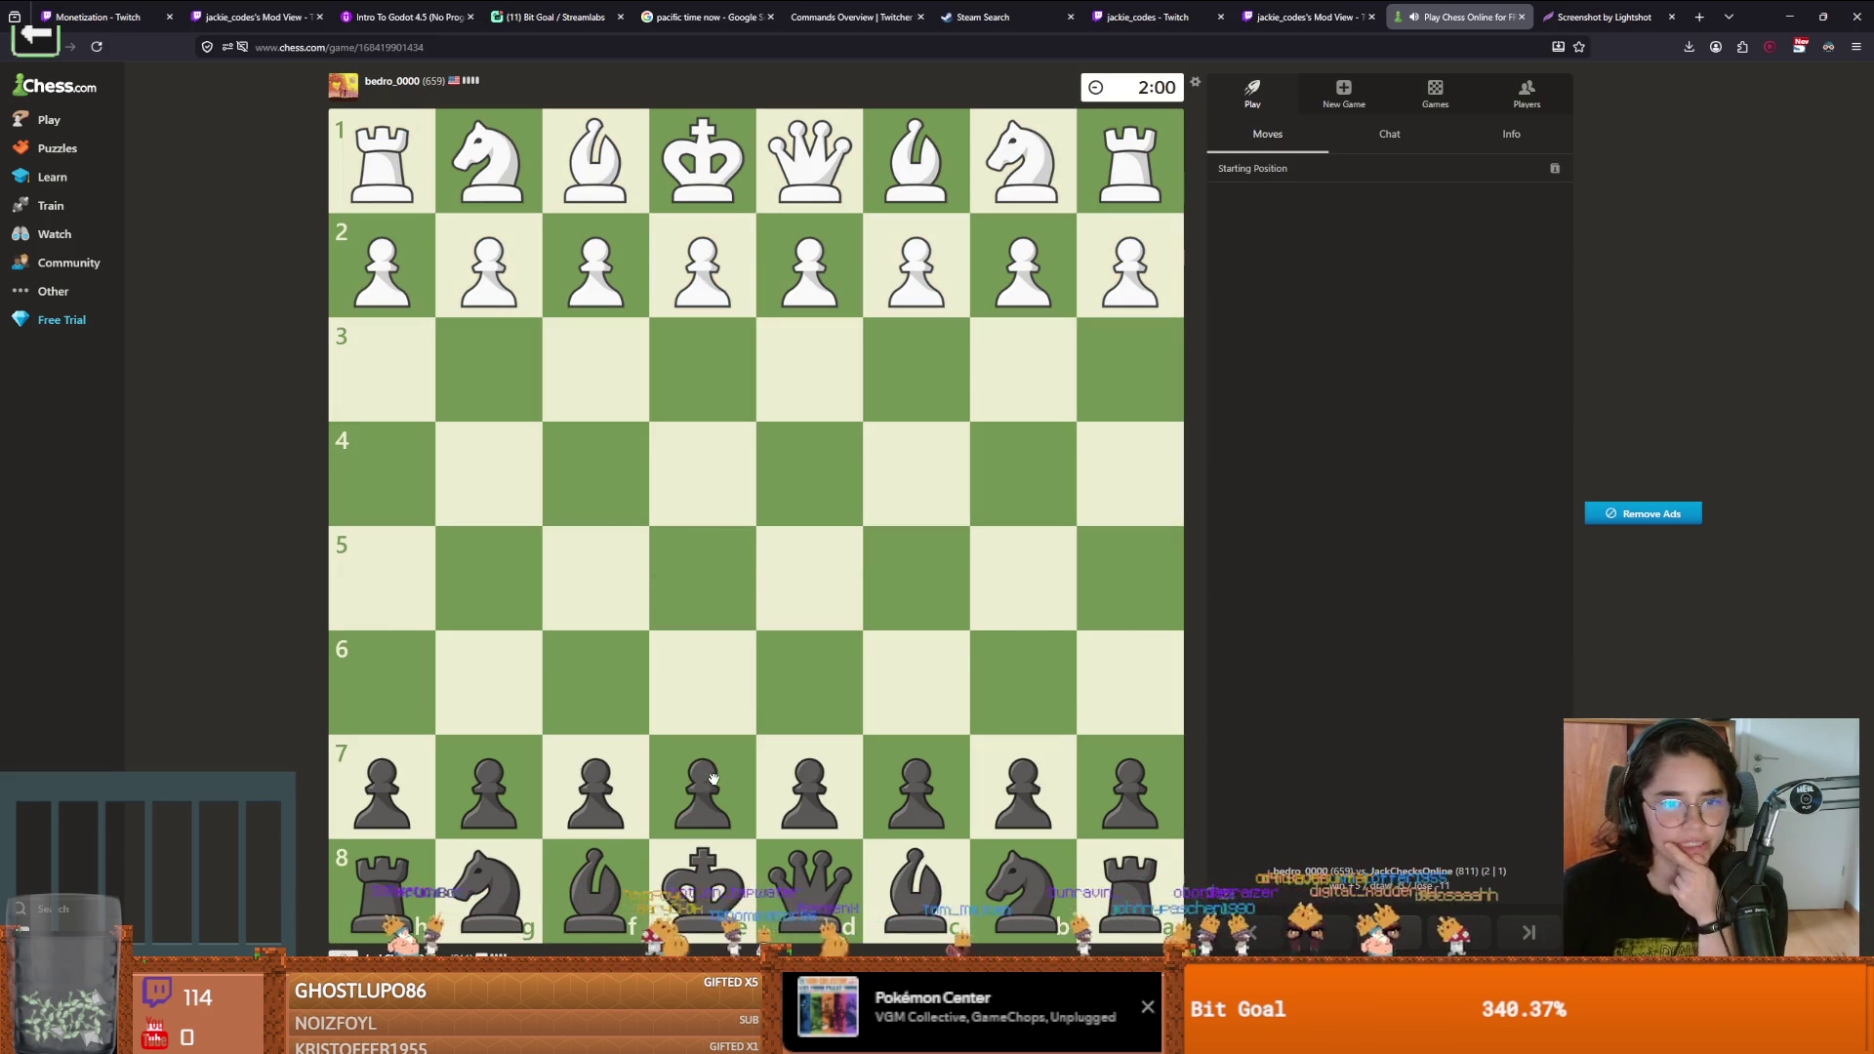
As Black, play e5, Nc6, Qf6, exd4, Nxd4 and Bc5
mouse_move(708, 786)
left_mouse_down()
mouse_move(683, 600)
mouse_move(702, 583)
left_mouse_up()
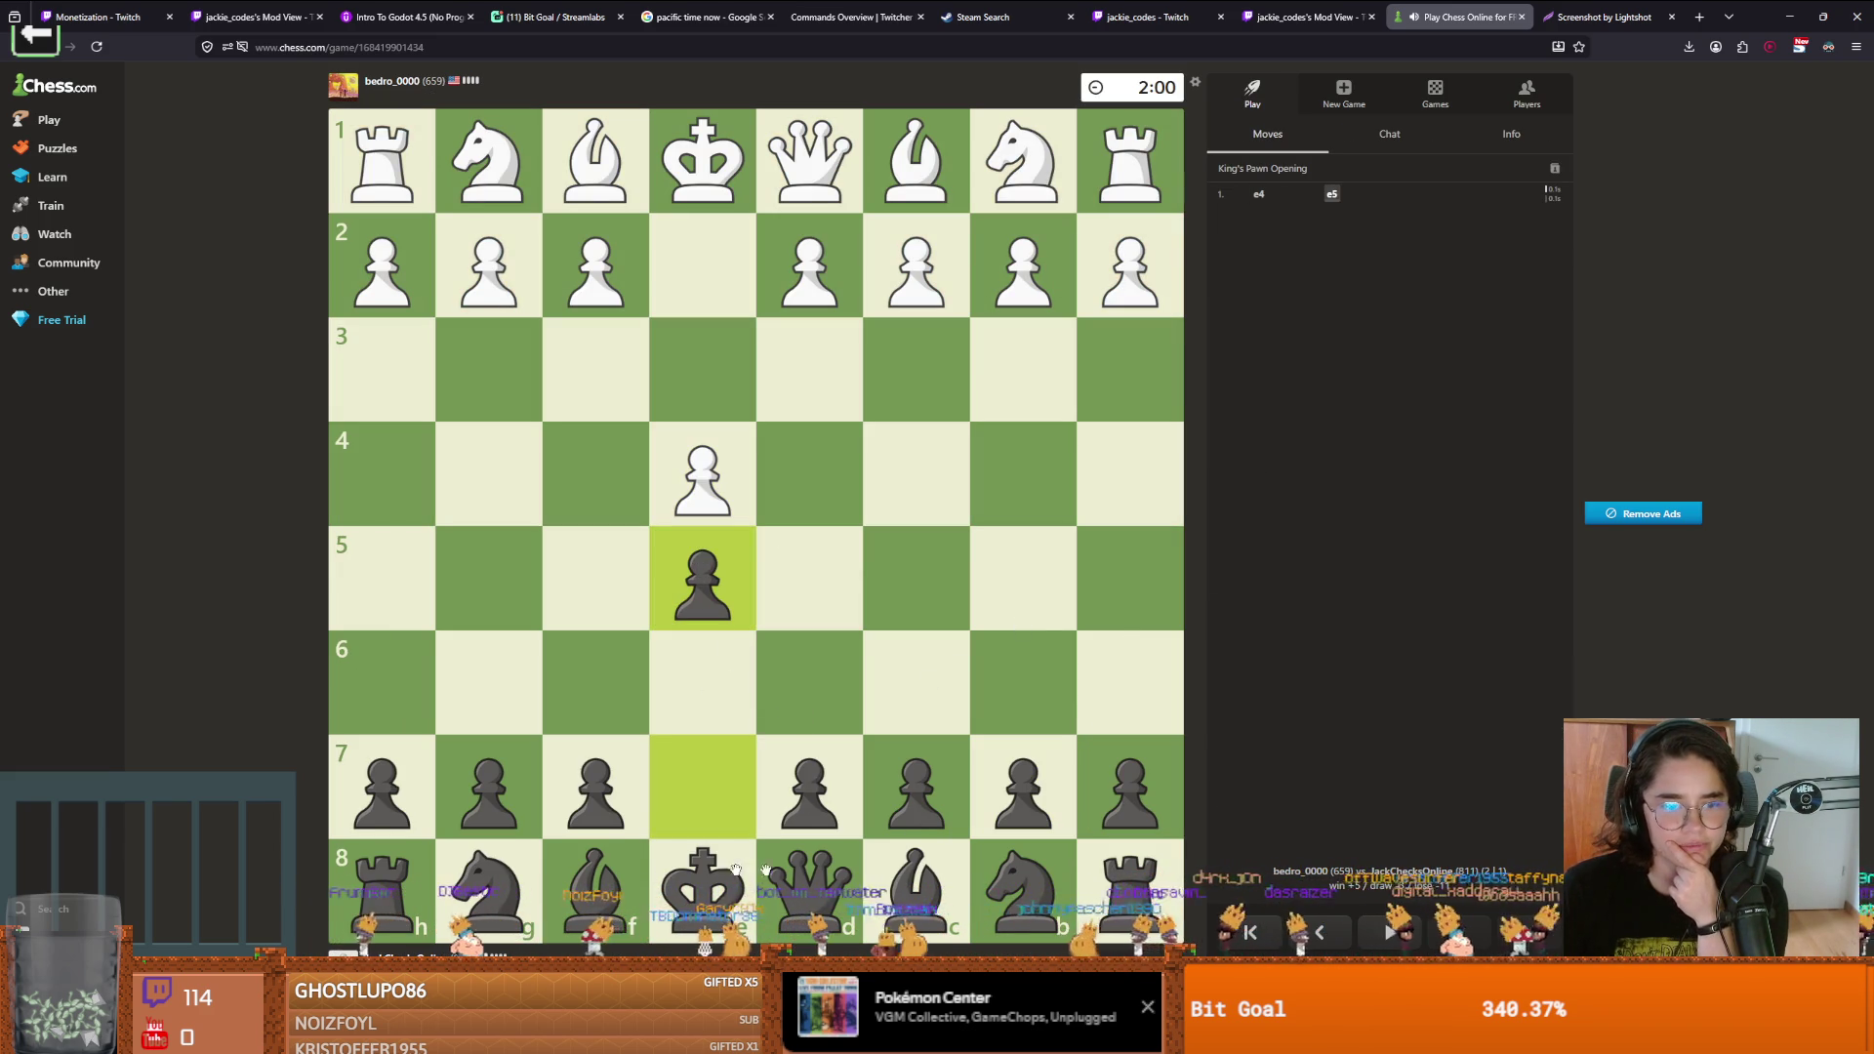
left_click_drag(561, 746, 488, 896)
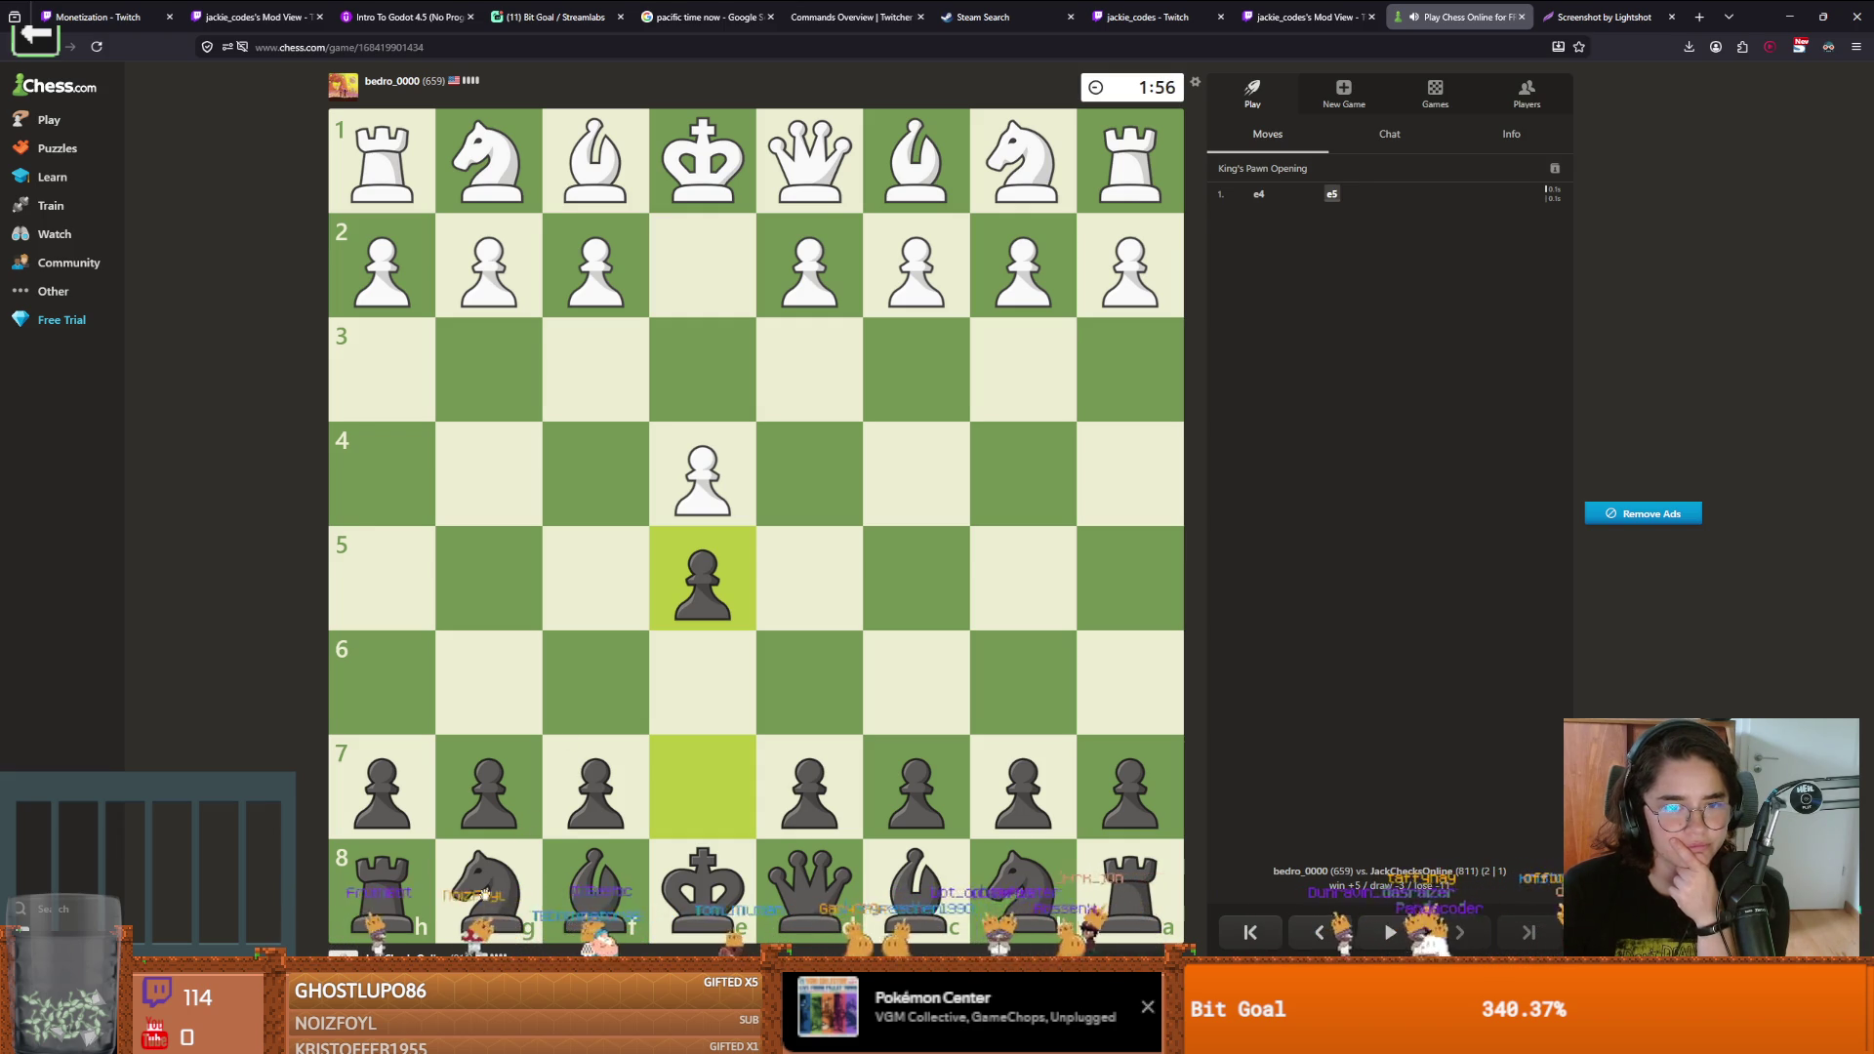
left_click_drag(1028, 789, 913, 685)
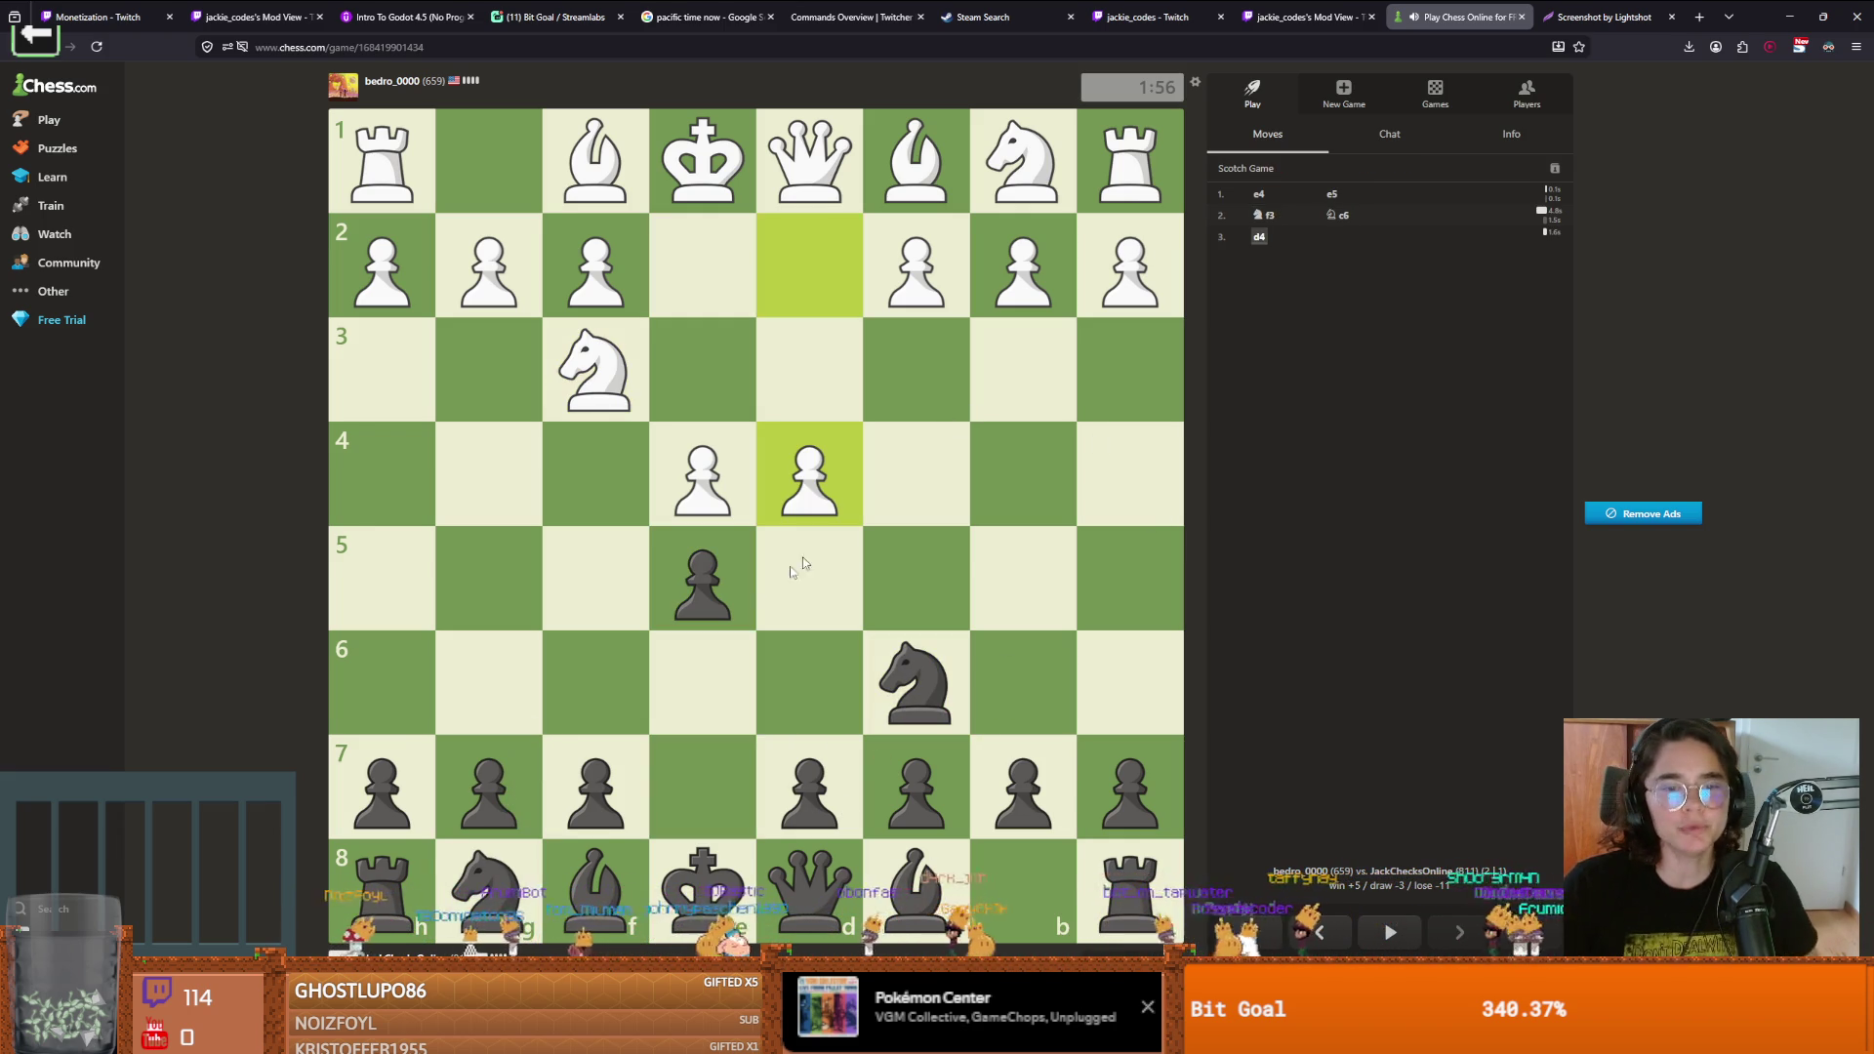
left_click_drag(814, 863, 598, 683)
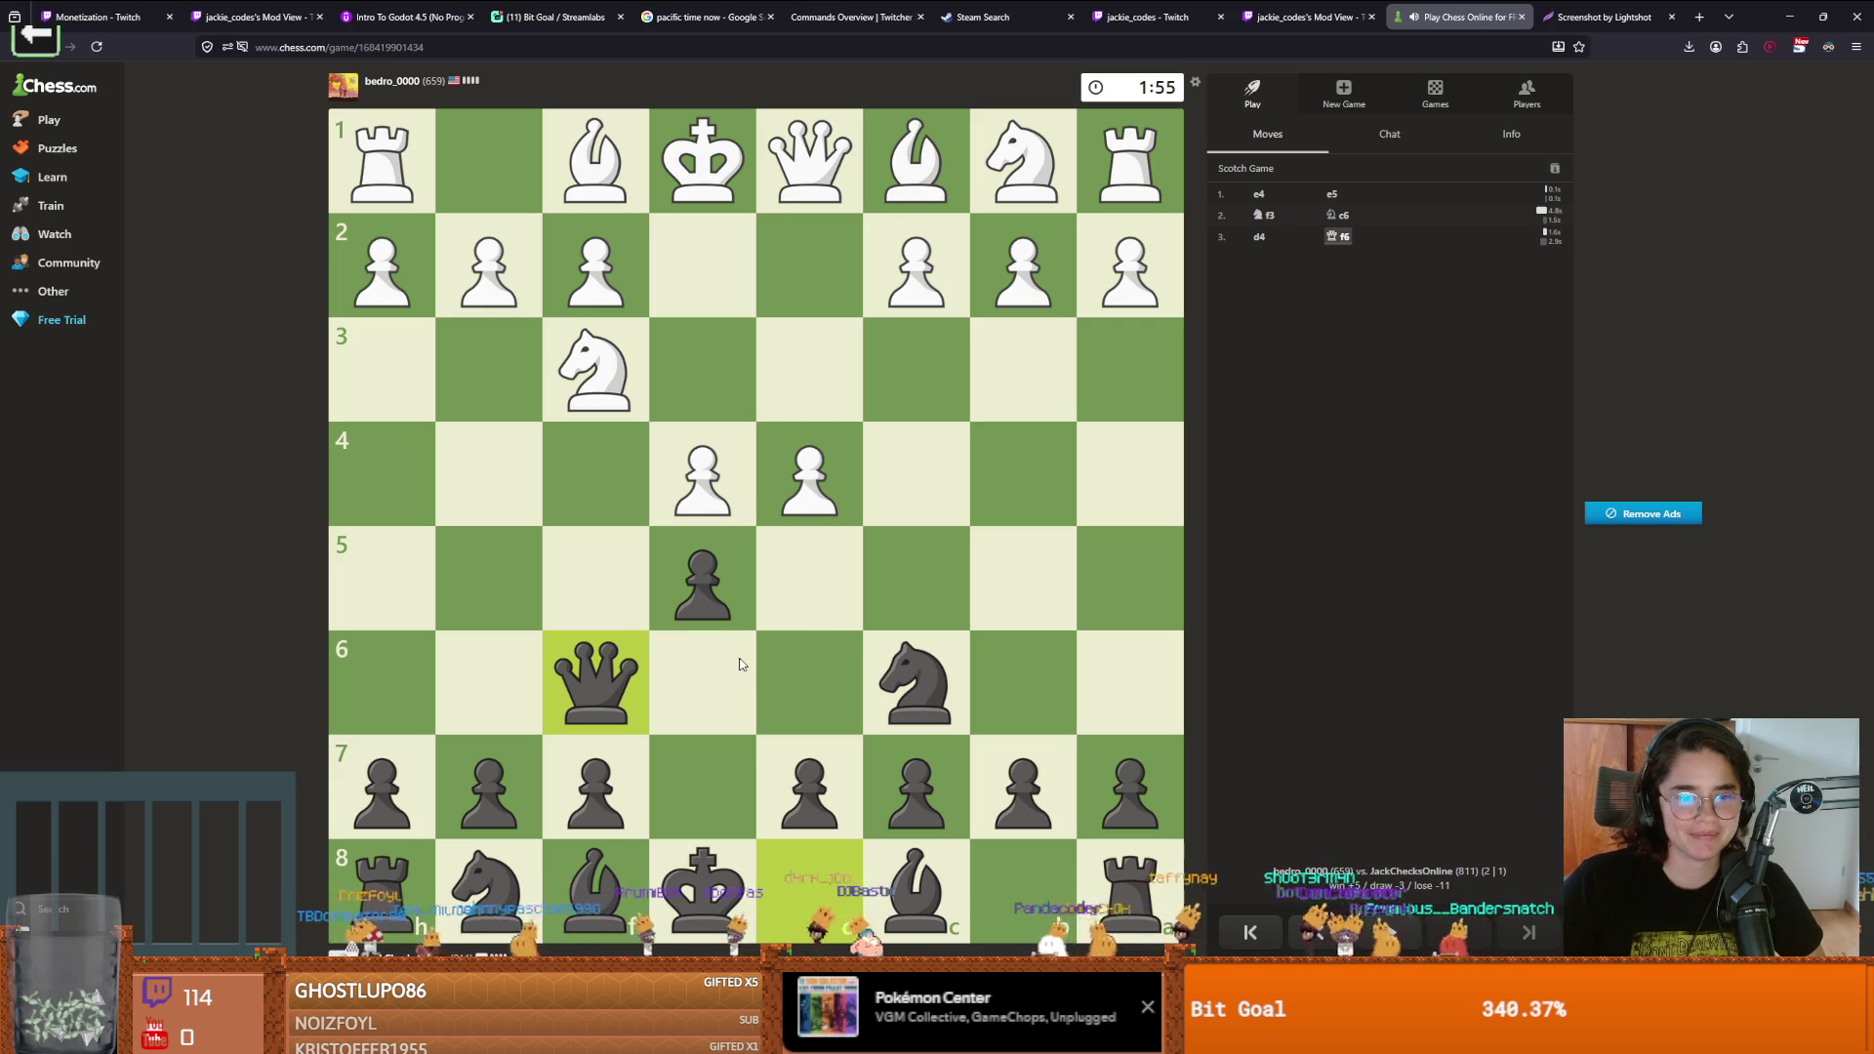
left_click_drag(724, 576, 830, 488)
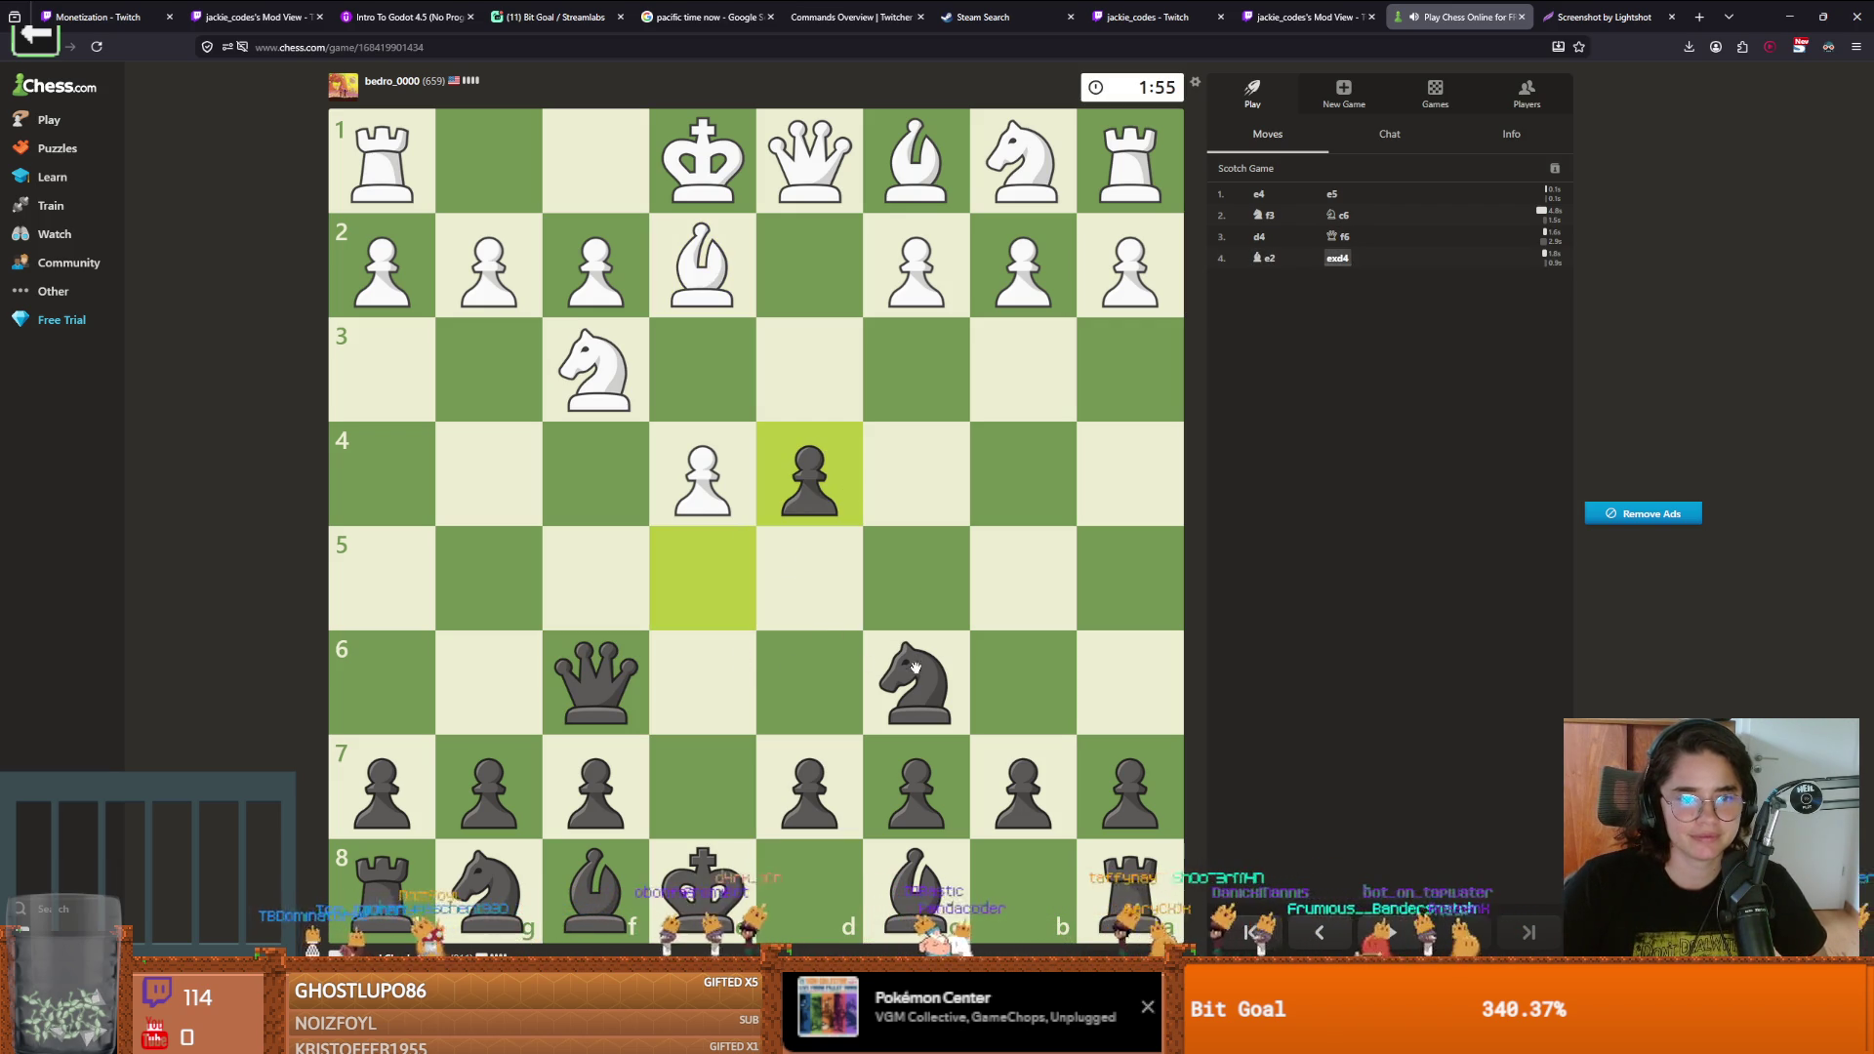
left_click_drag(910, 689, 805, 478)
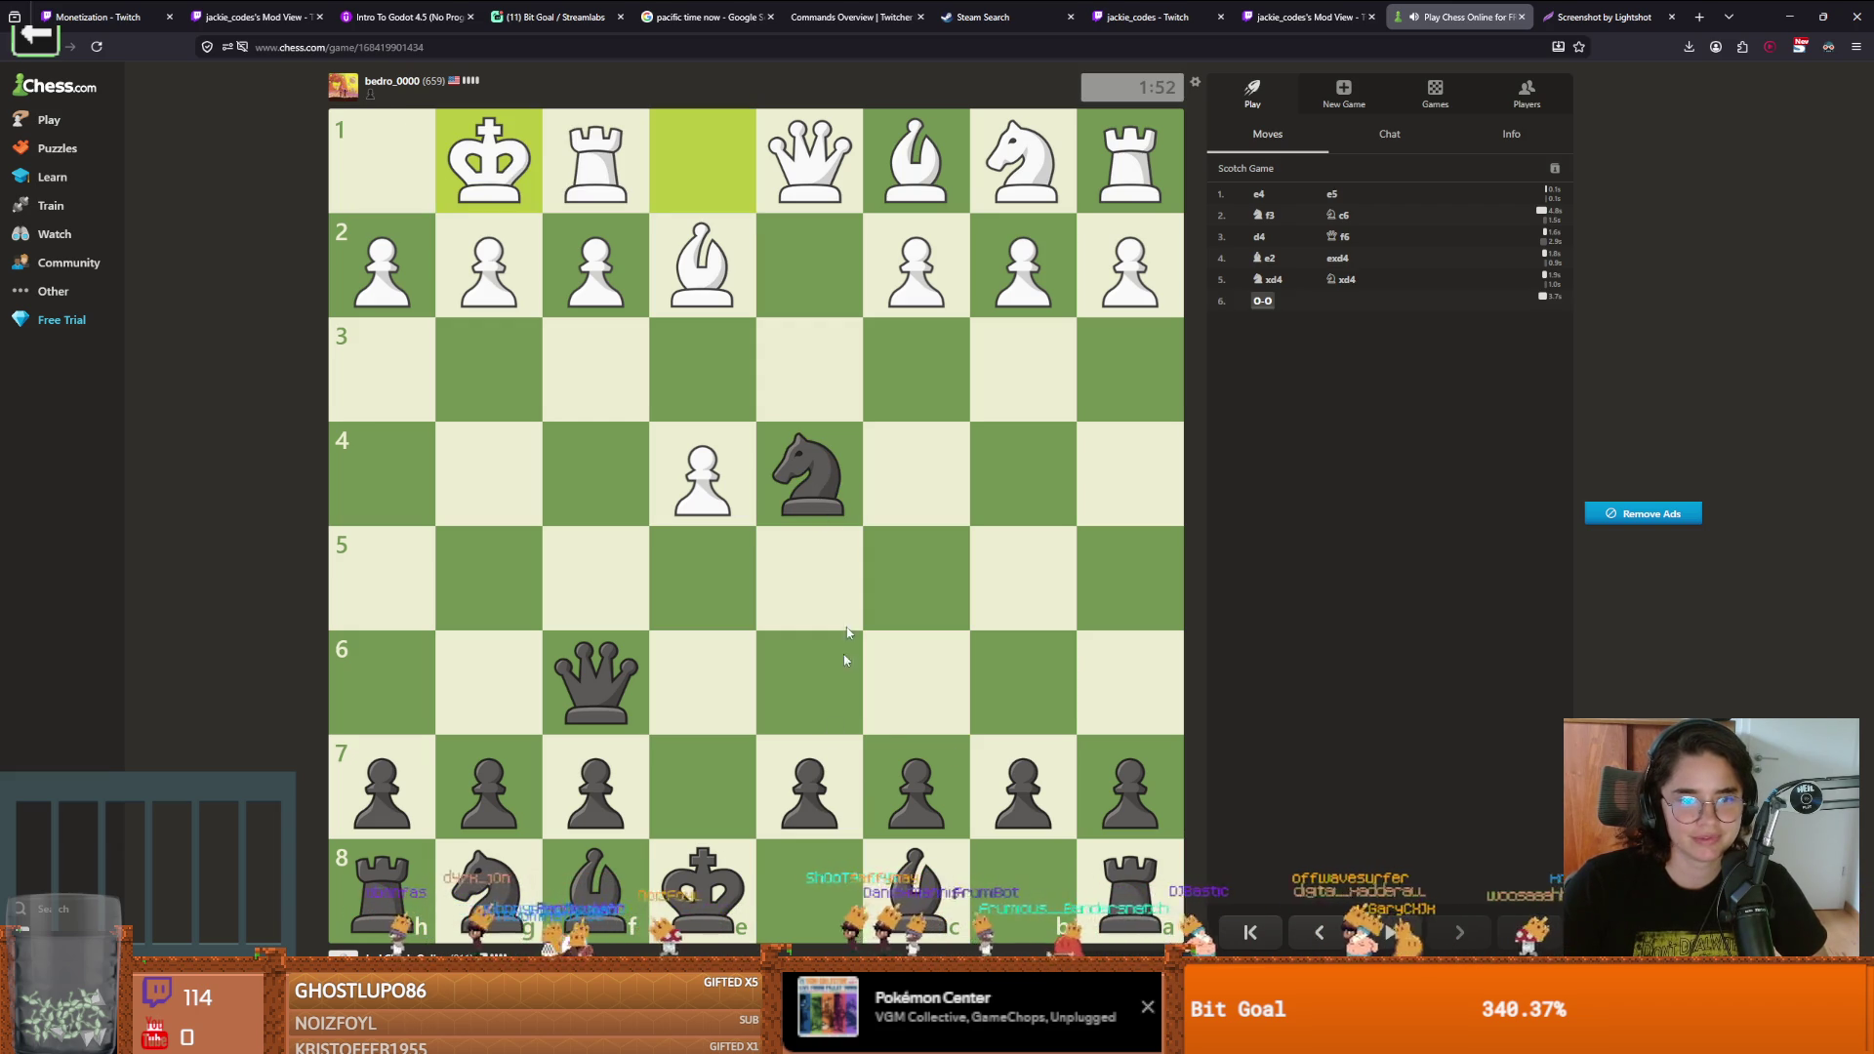
mouse_move(644, 883)
left_mouse_down()
mouse_move(954, 586)
mouse_move(974, 602)
left_mouse_up()
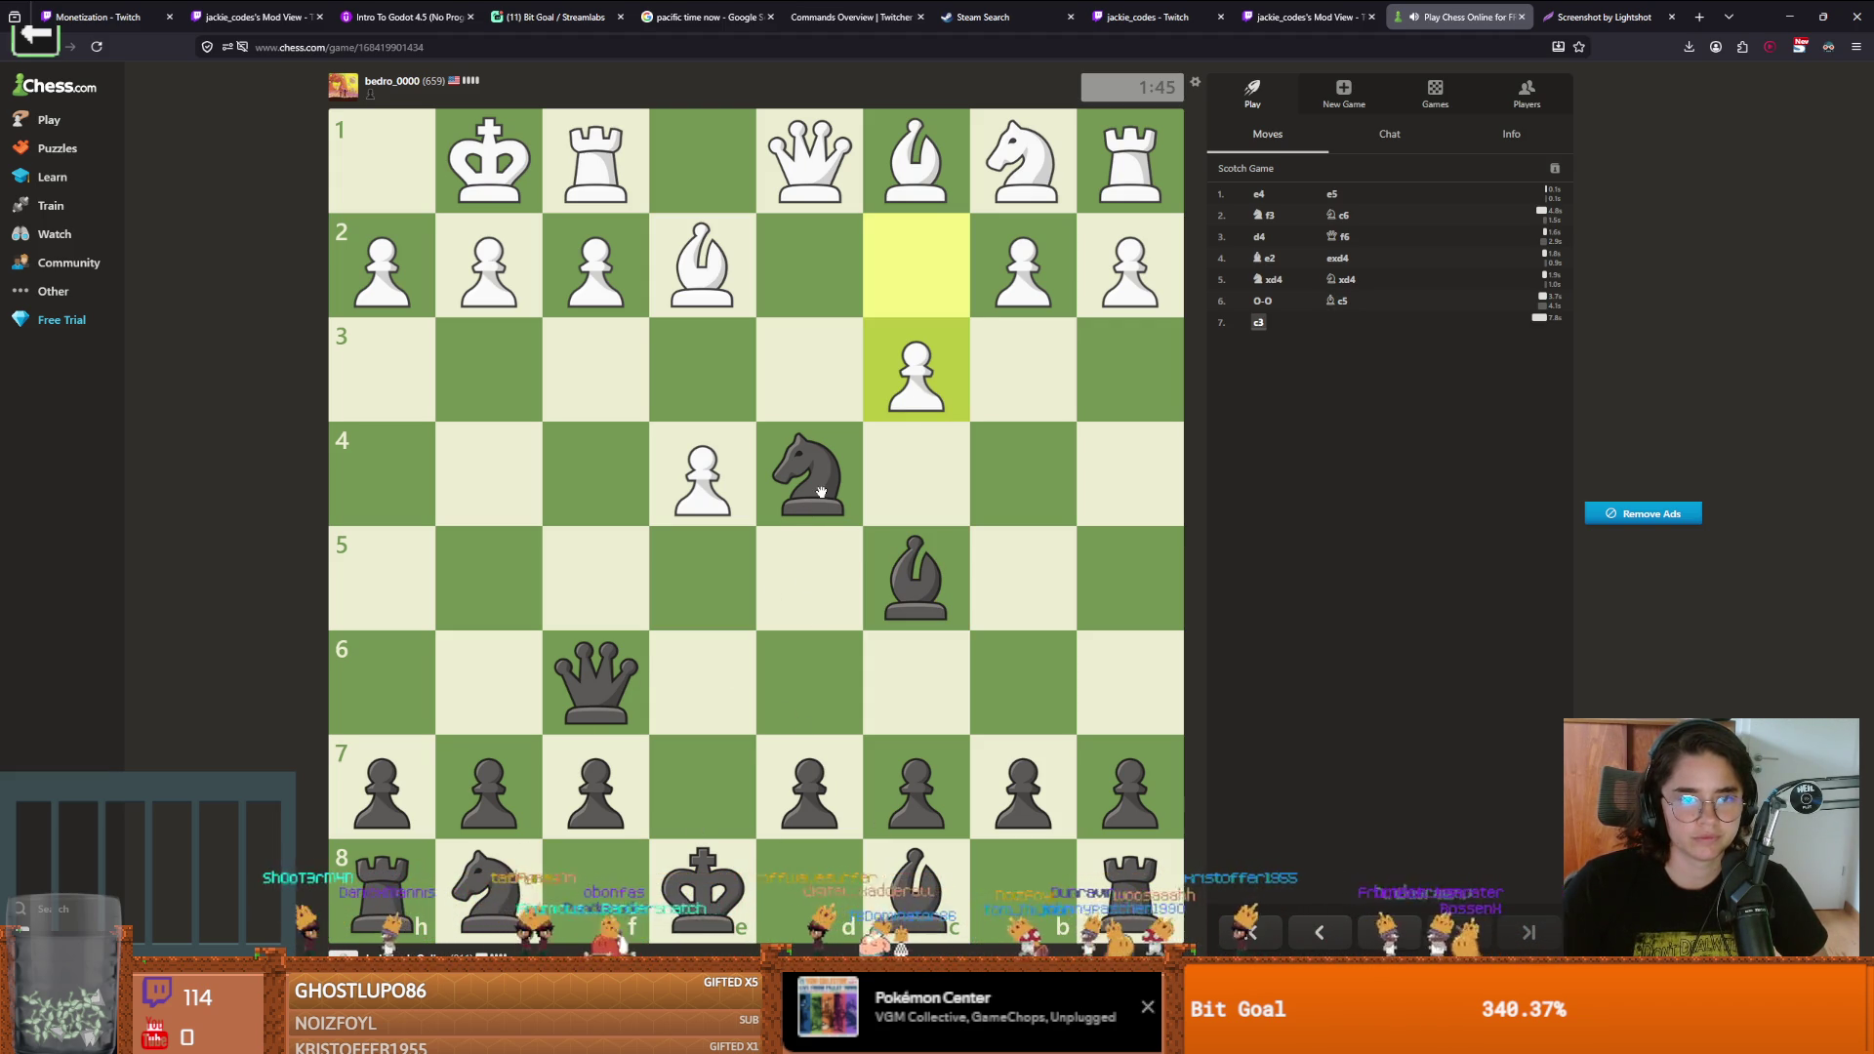
Play Nc6, Bb6, Ne5, d6, Be6, Bxd5 and castle queenside
mouse_move(820, 491)
left_mouse_down()
mouse_move(661, 513)
mouse_move(782, 495)
mouse_move(1033, 583)
mouse_move(893, 603)
mouse_move(906, 647)
left_mouse_up()
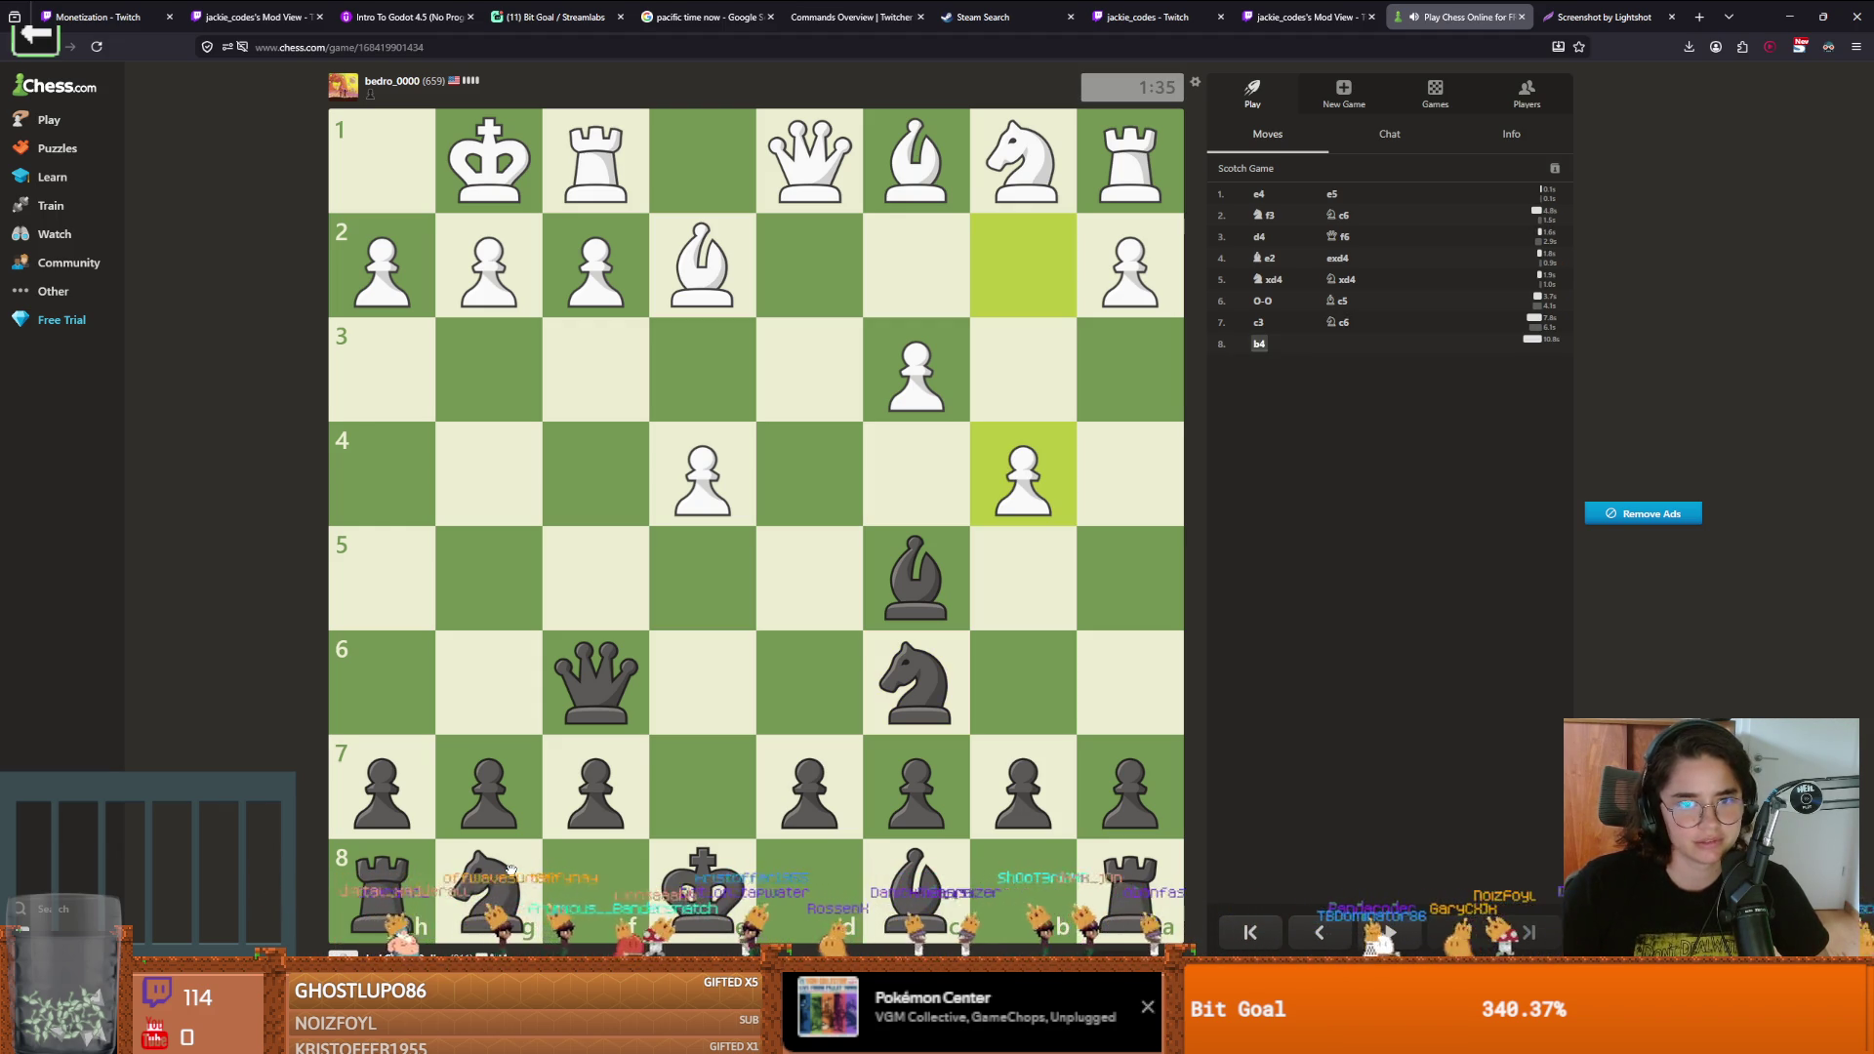
left_click_drag(905, 584, 1017, 686)
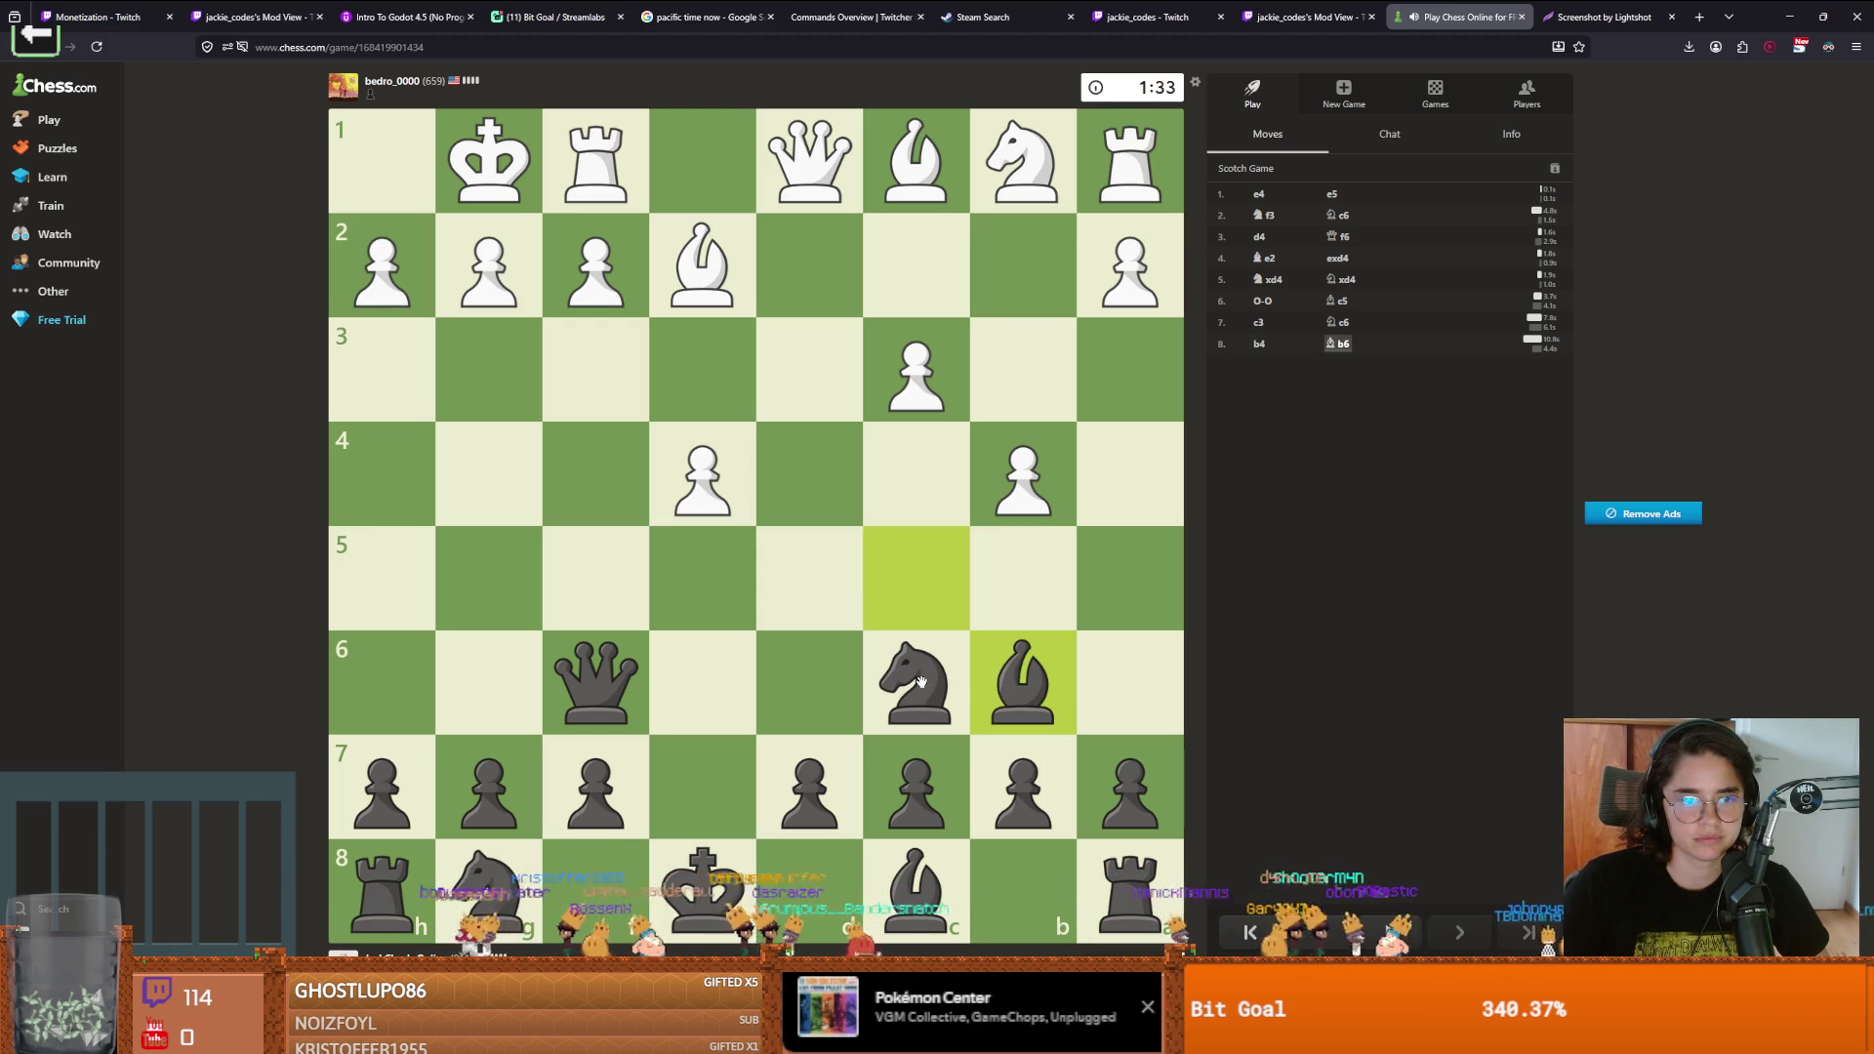
mouse_move(953, 701)
left_mouse_down()
mouse_move(914, 664)
mouse_move(1098, 621)
mouse_move(1122, 578)
mouse_move(903, 670)
mouse_move(739, 600)
left_mouse_up()
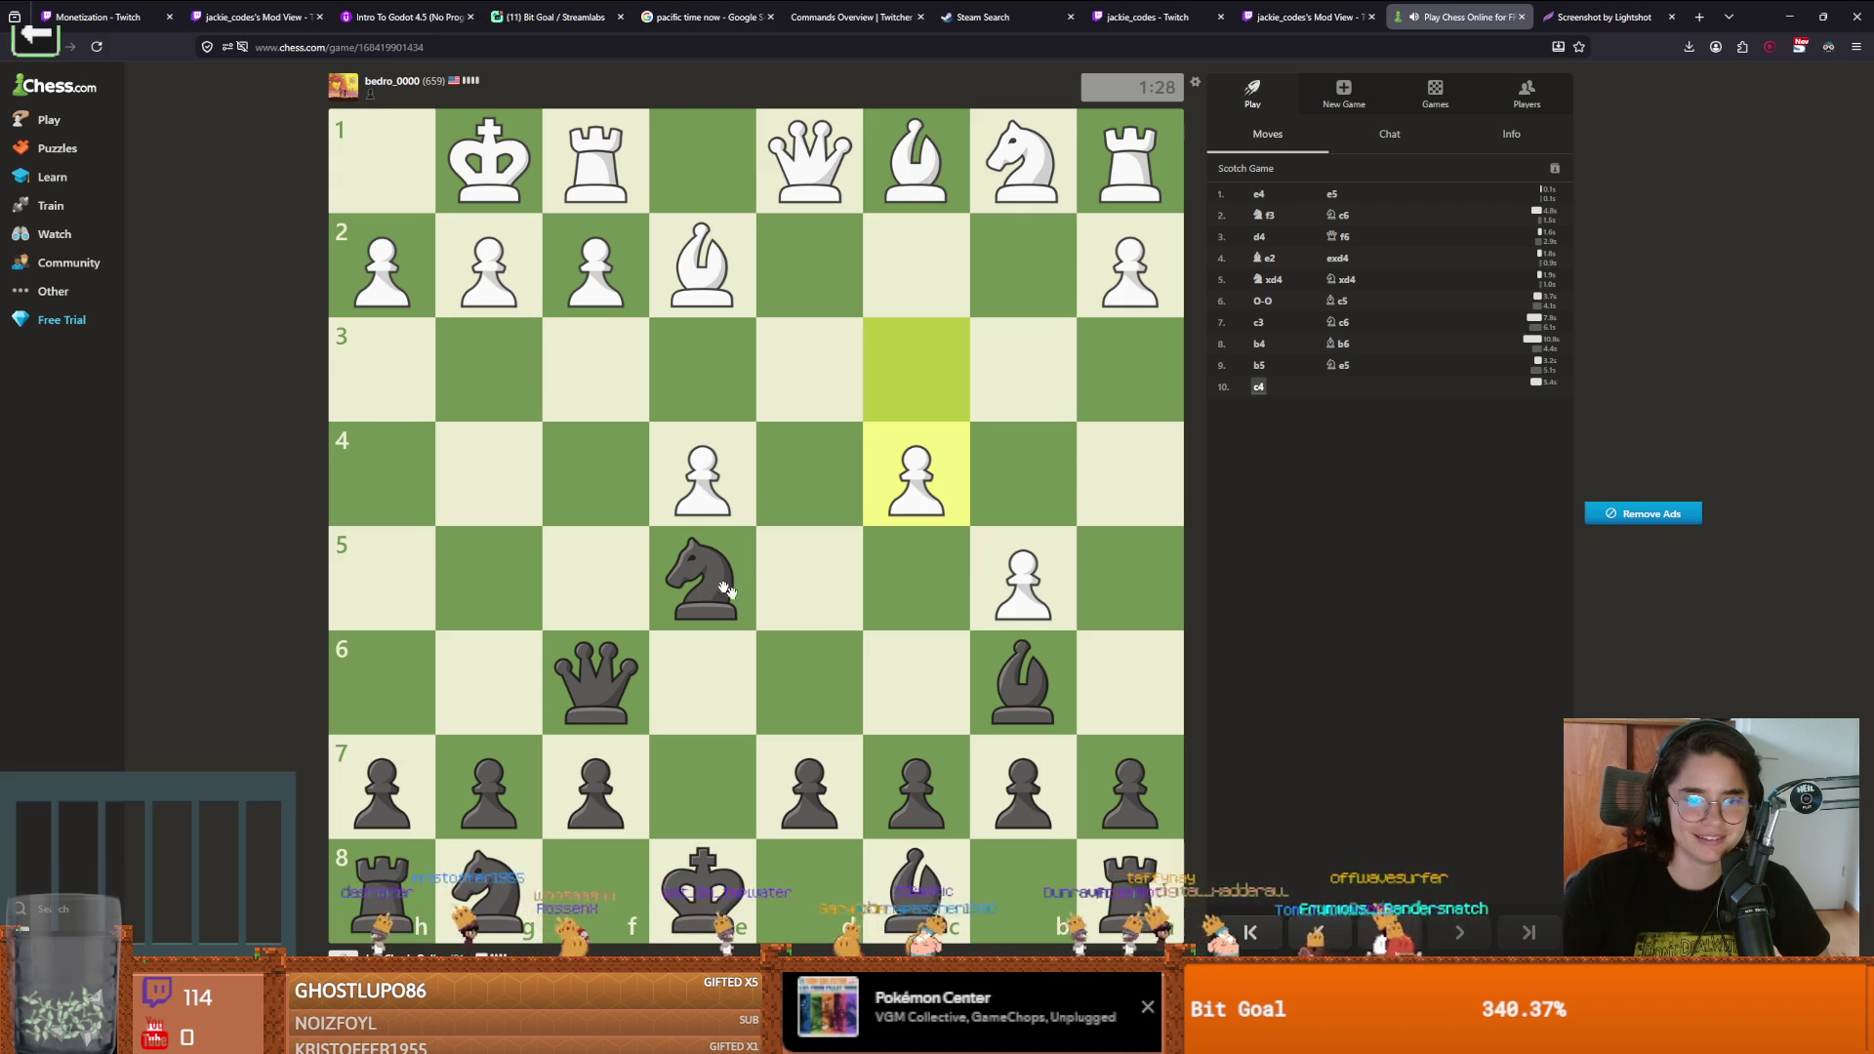
left_click_drag(847, 825, 809, 682)
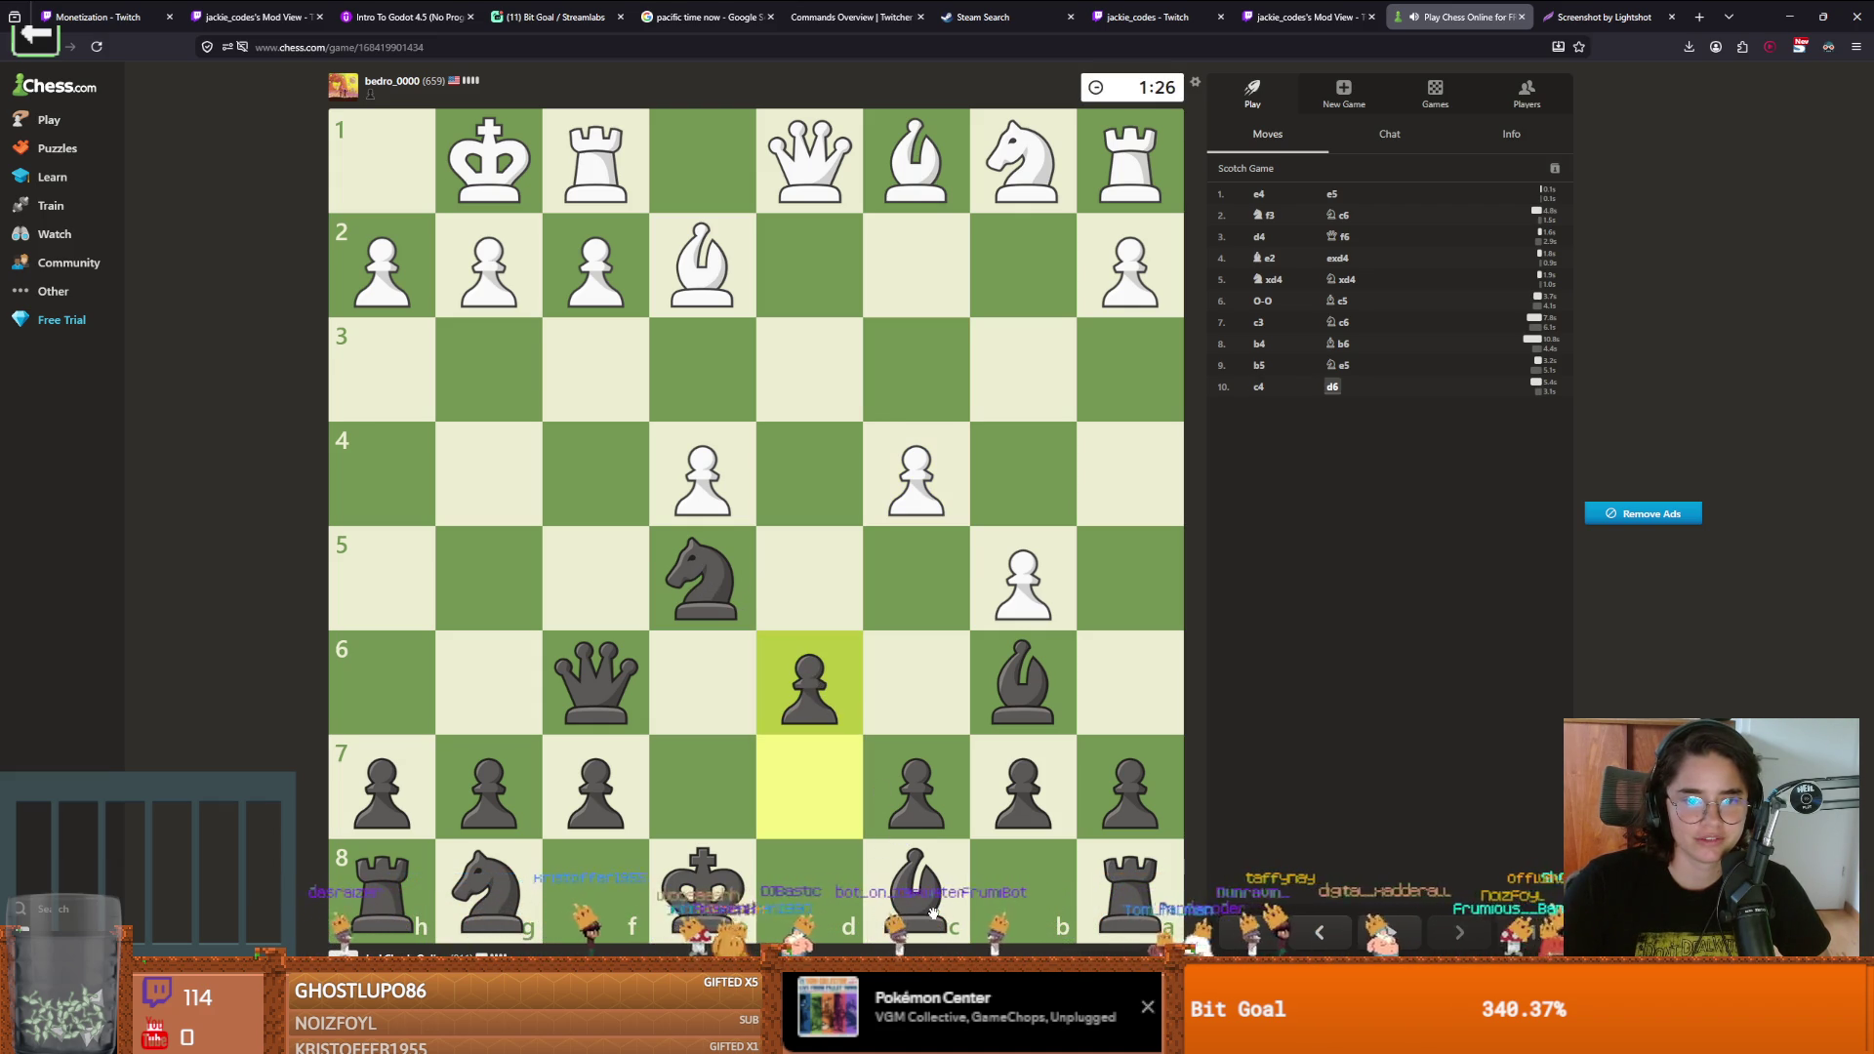
left_click_drag(922, 893, 703, 688)
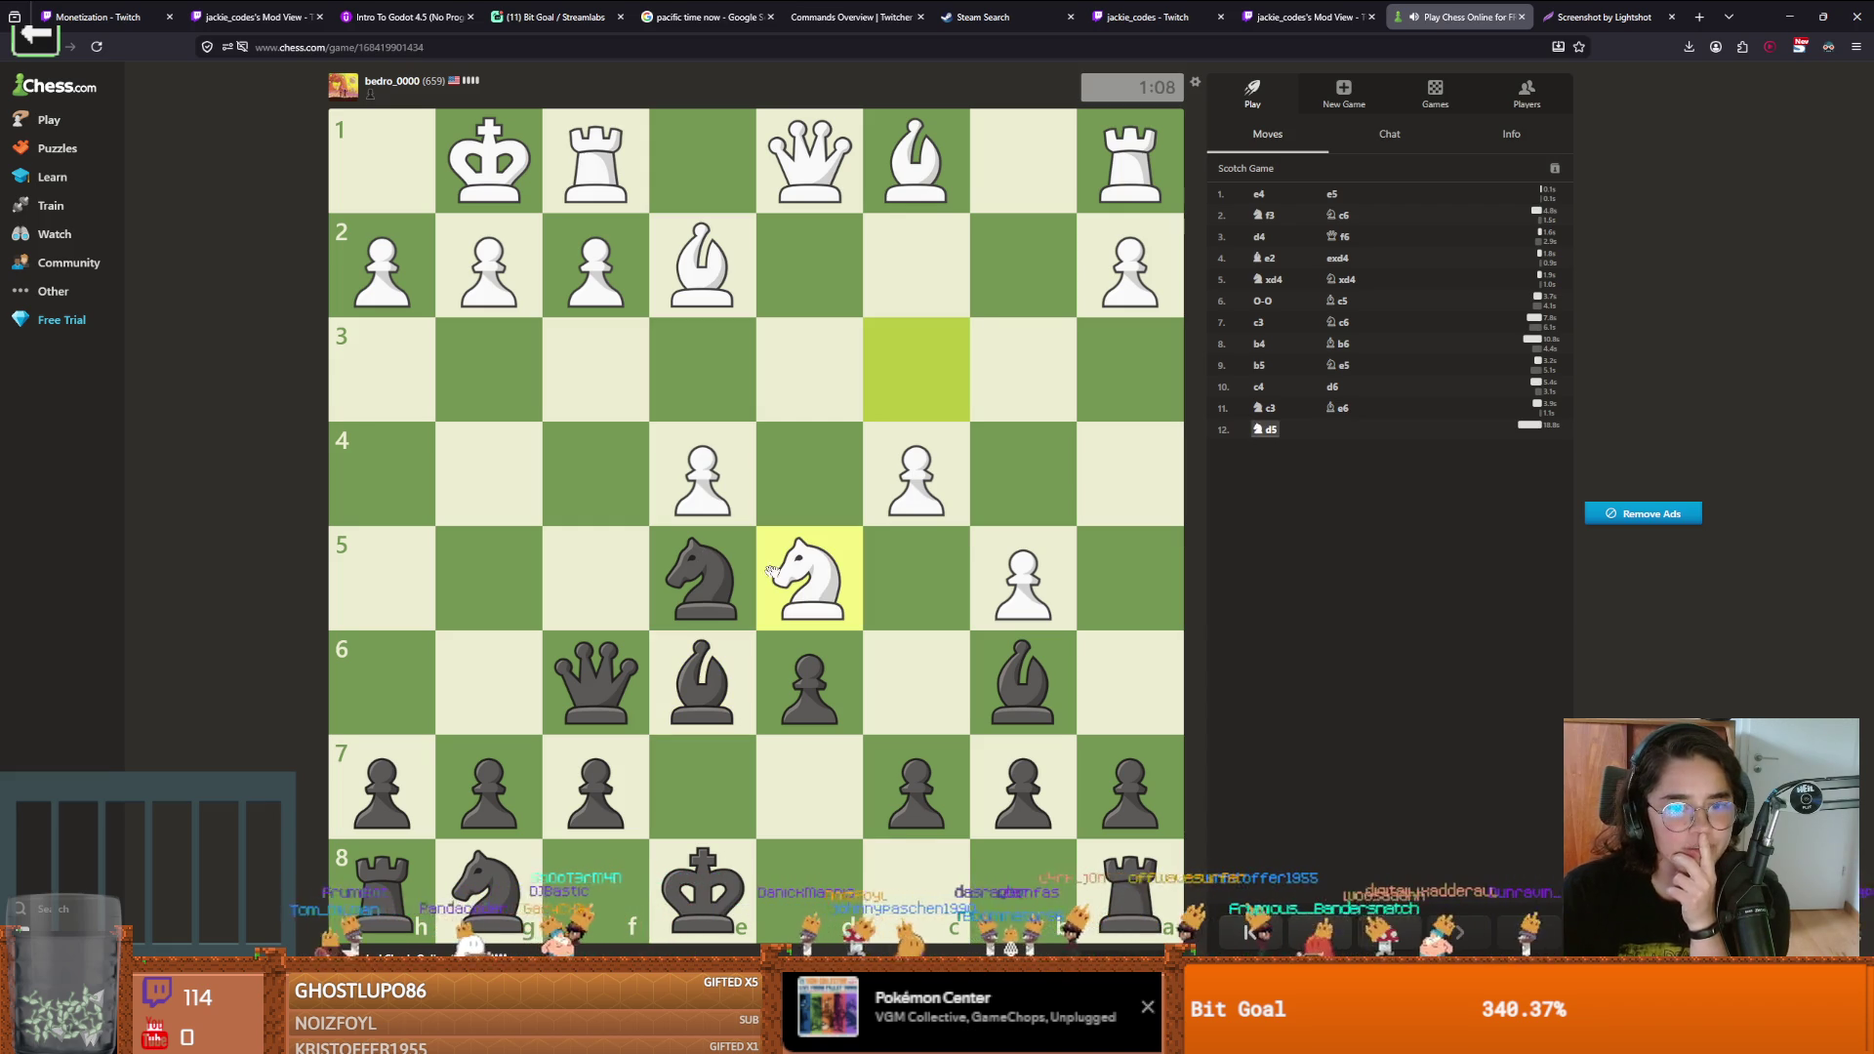
mouse_move(596, 685)
left_mouse_down()
mouse_move(596, 587)
mouse_move(594, 661)
mouse_move(494, 673)
mouse_move(595, 684)
mouse_move(806, 579)
left_mouse_up()
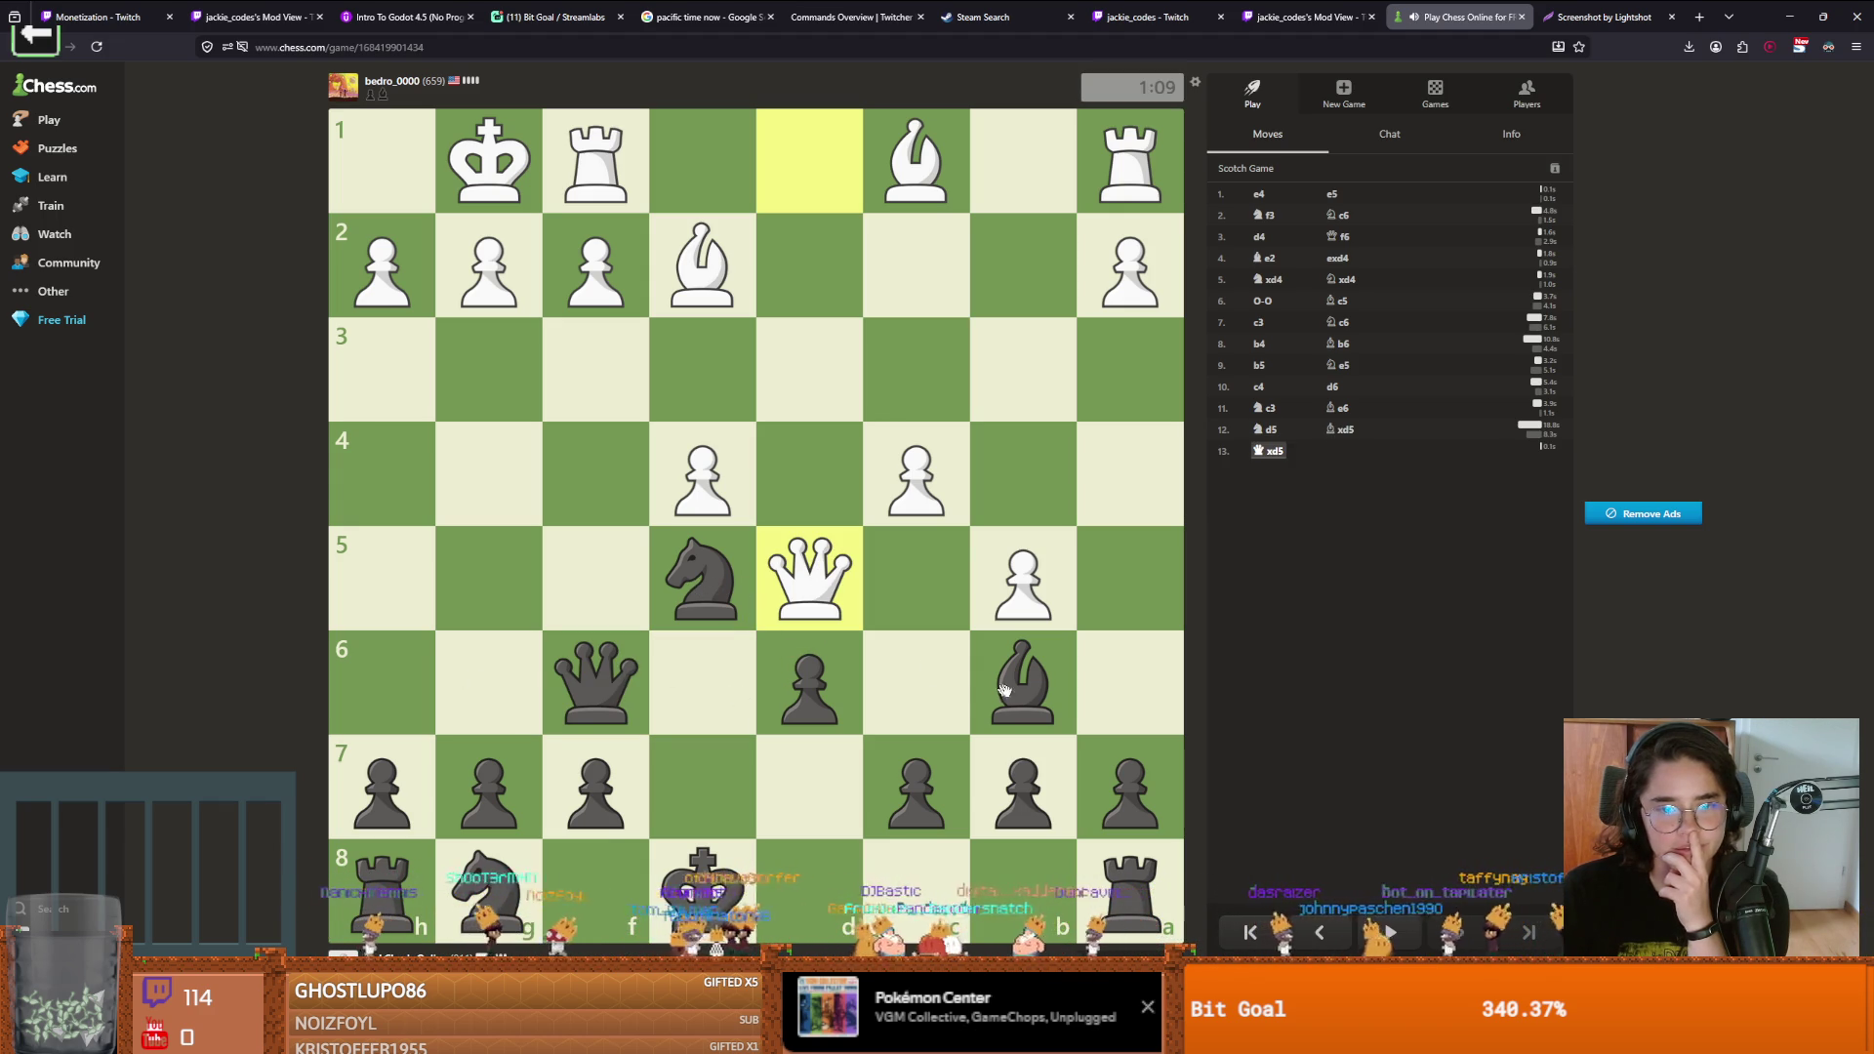
mouse_move(961, 783)
left_mouse_down()
mouse_move(932, 727)
mouse_move(865, 778)
left_mouse_up()
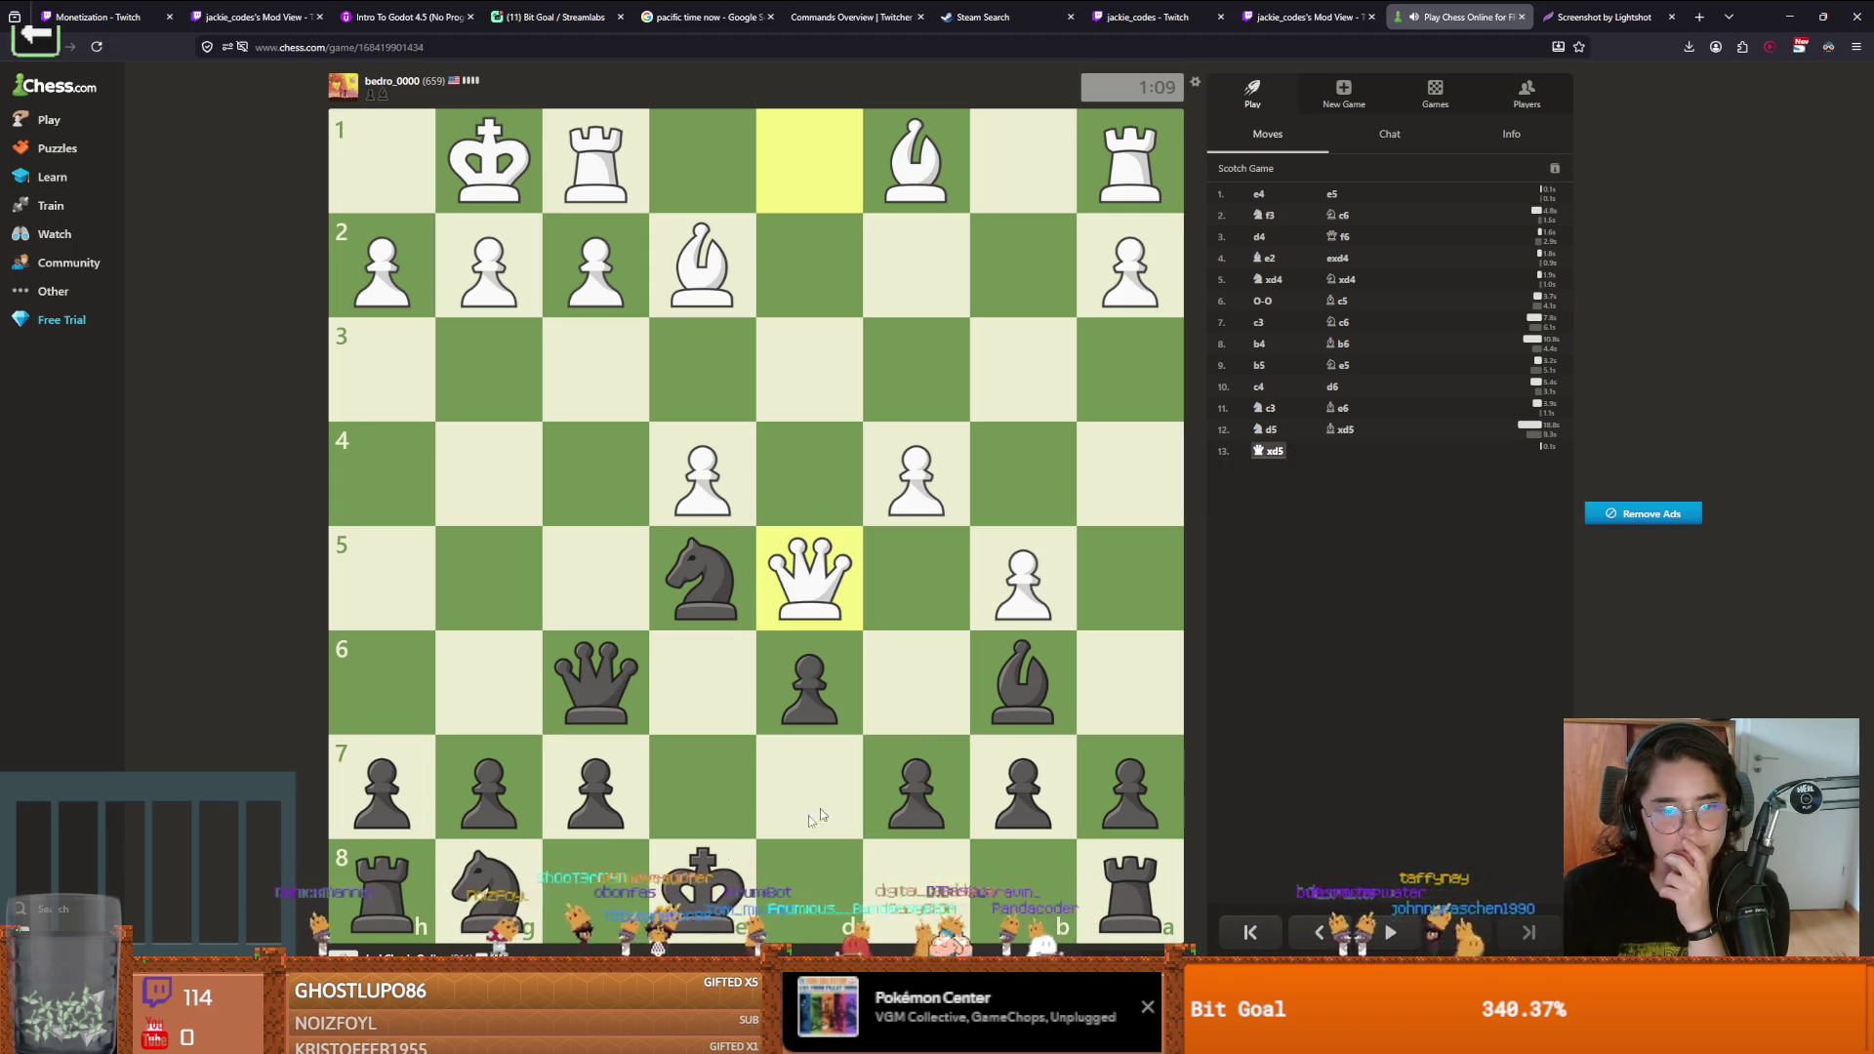
left_click_drag(714, 877, 924, 876)
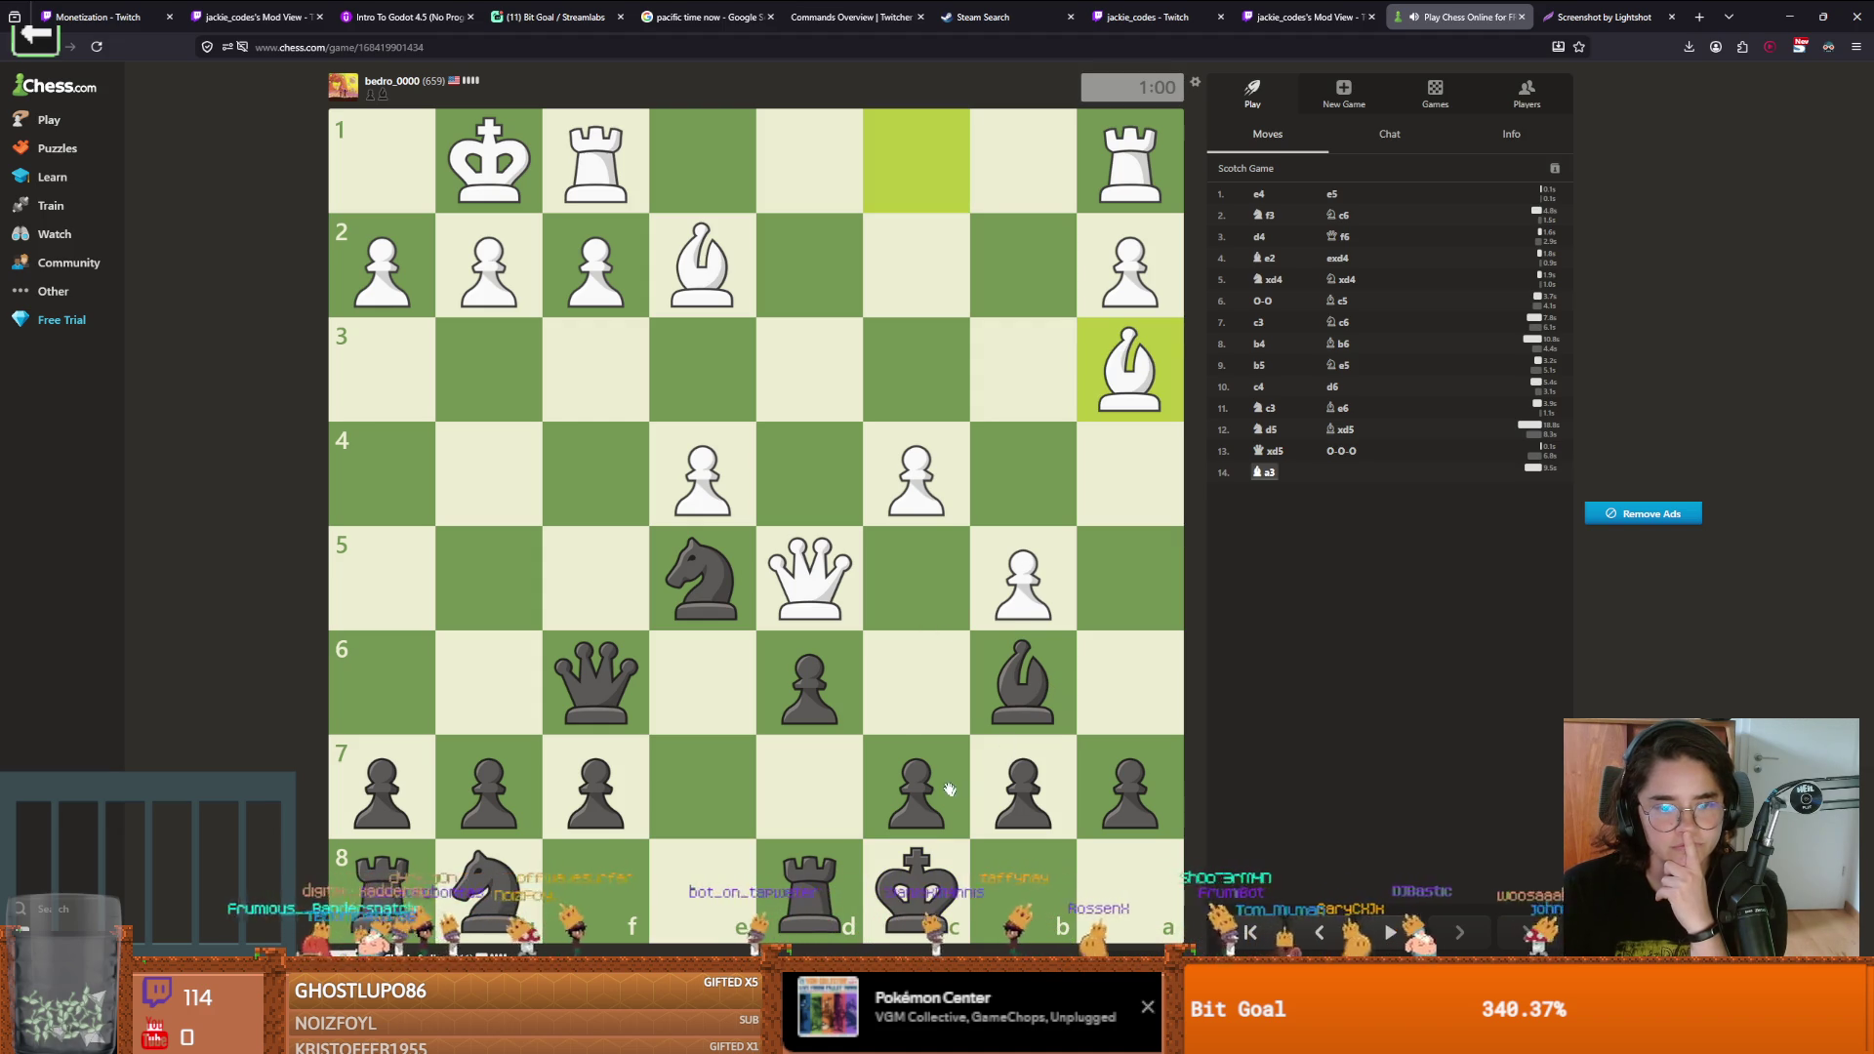
Develop the g8 knight to e7 and move the queen to e6
left_click(1135, 771)
left_click(488, 884)
left_click(722, 781)
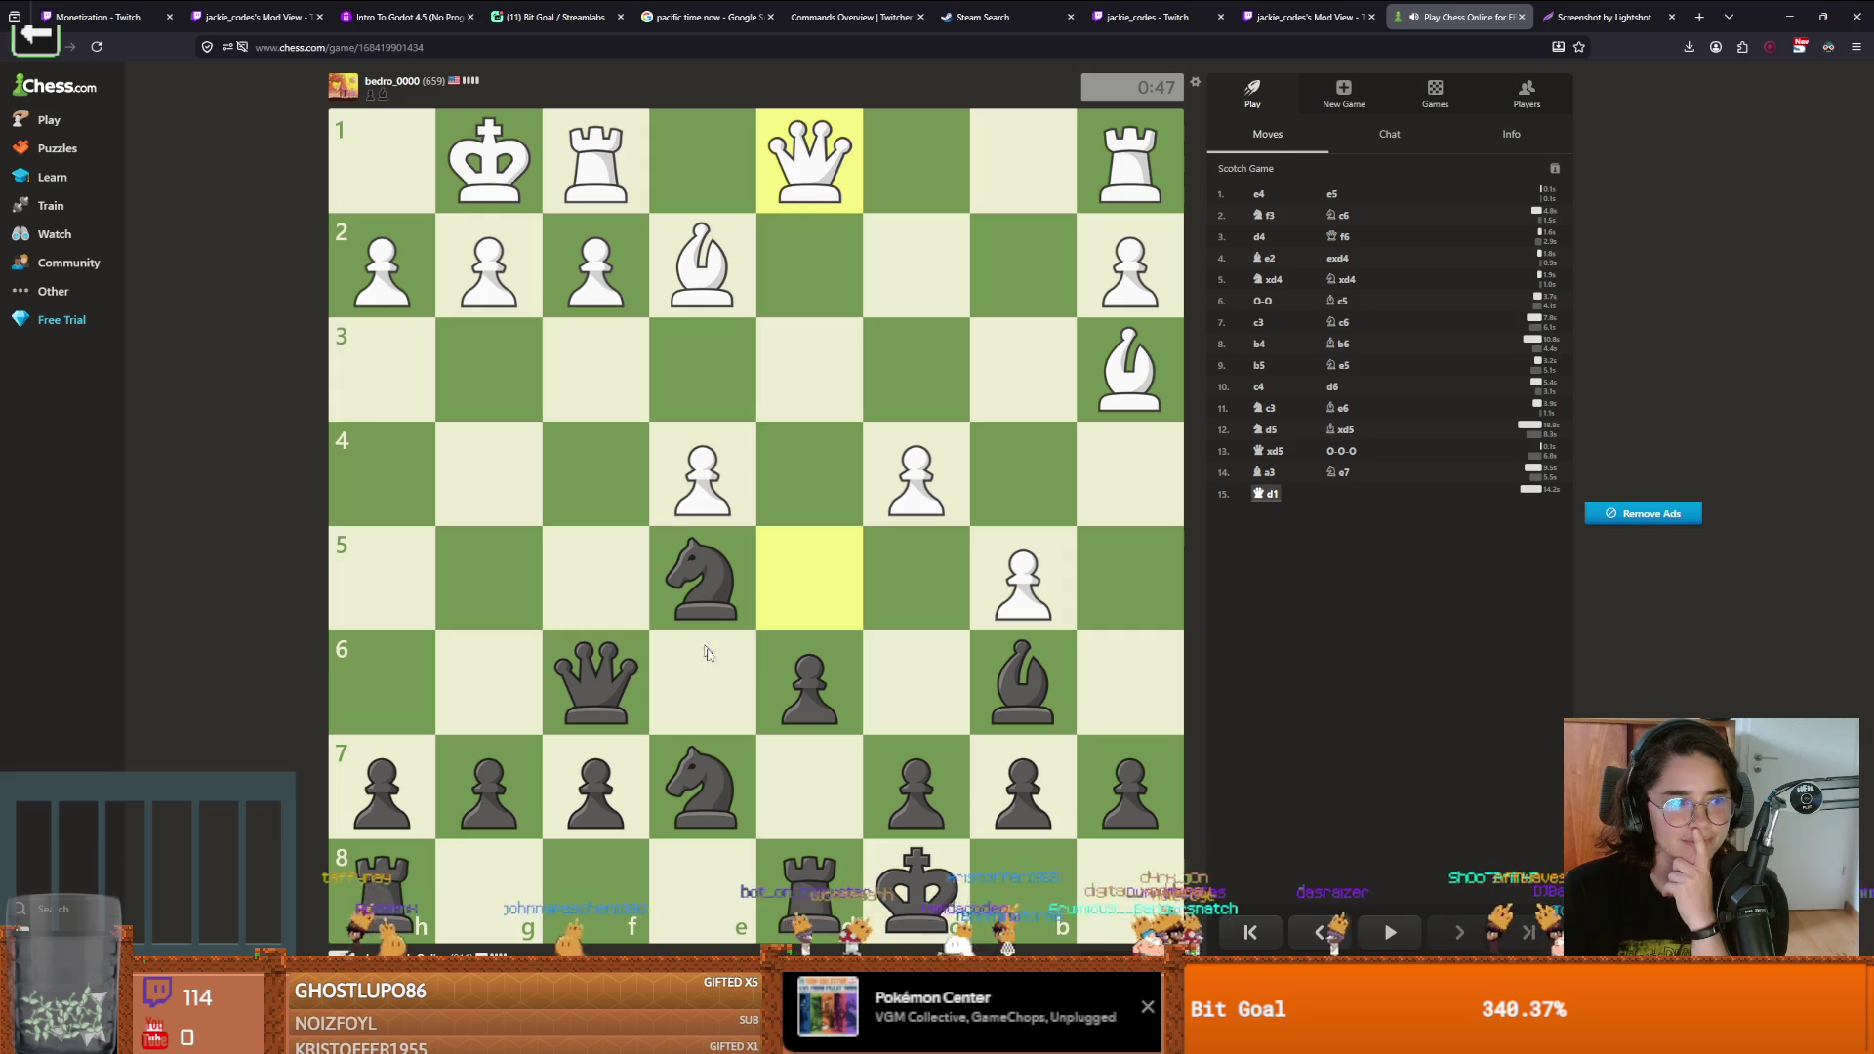
left_click_drag(613, 682, 695, 676)
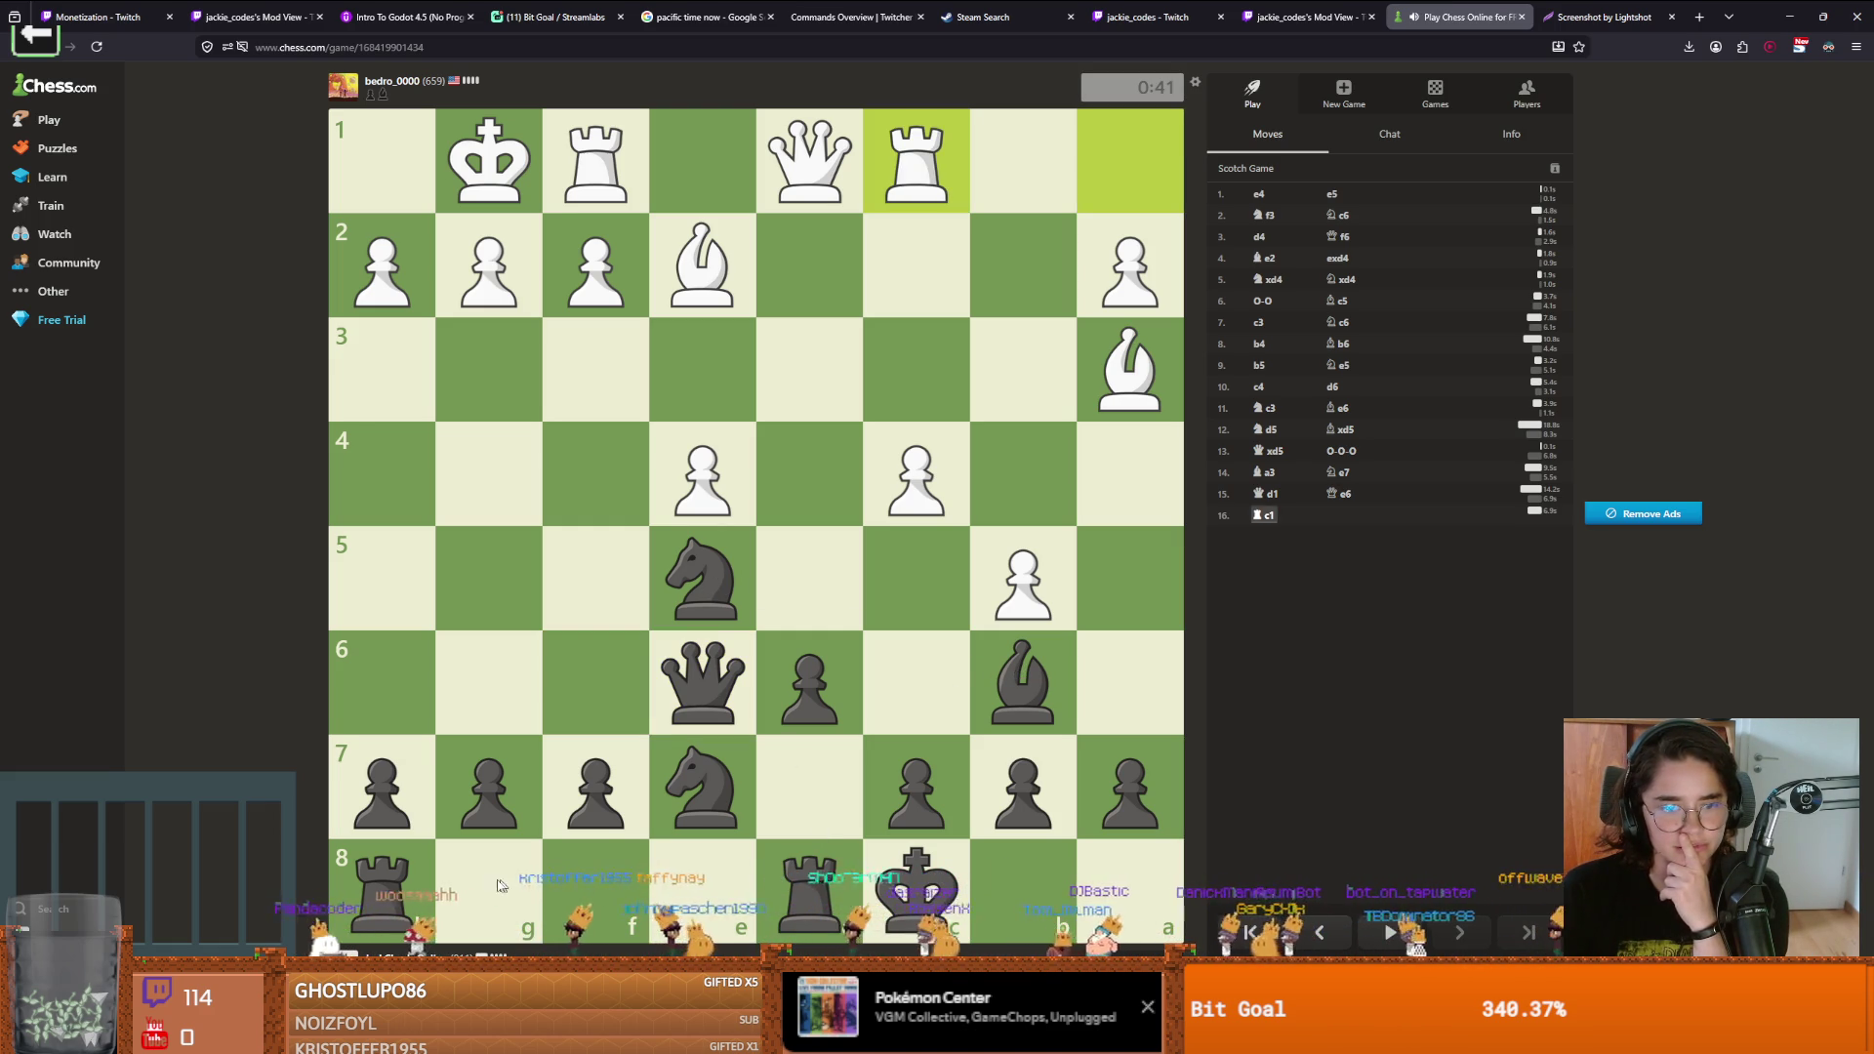
Push g5 and g4, check with Nf3+, recapture gxf3, then take dxc5
left_click_drag(535, 789, 488, 564)
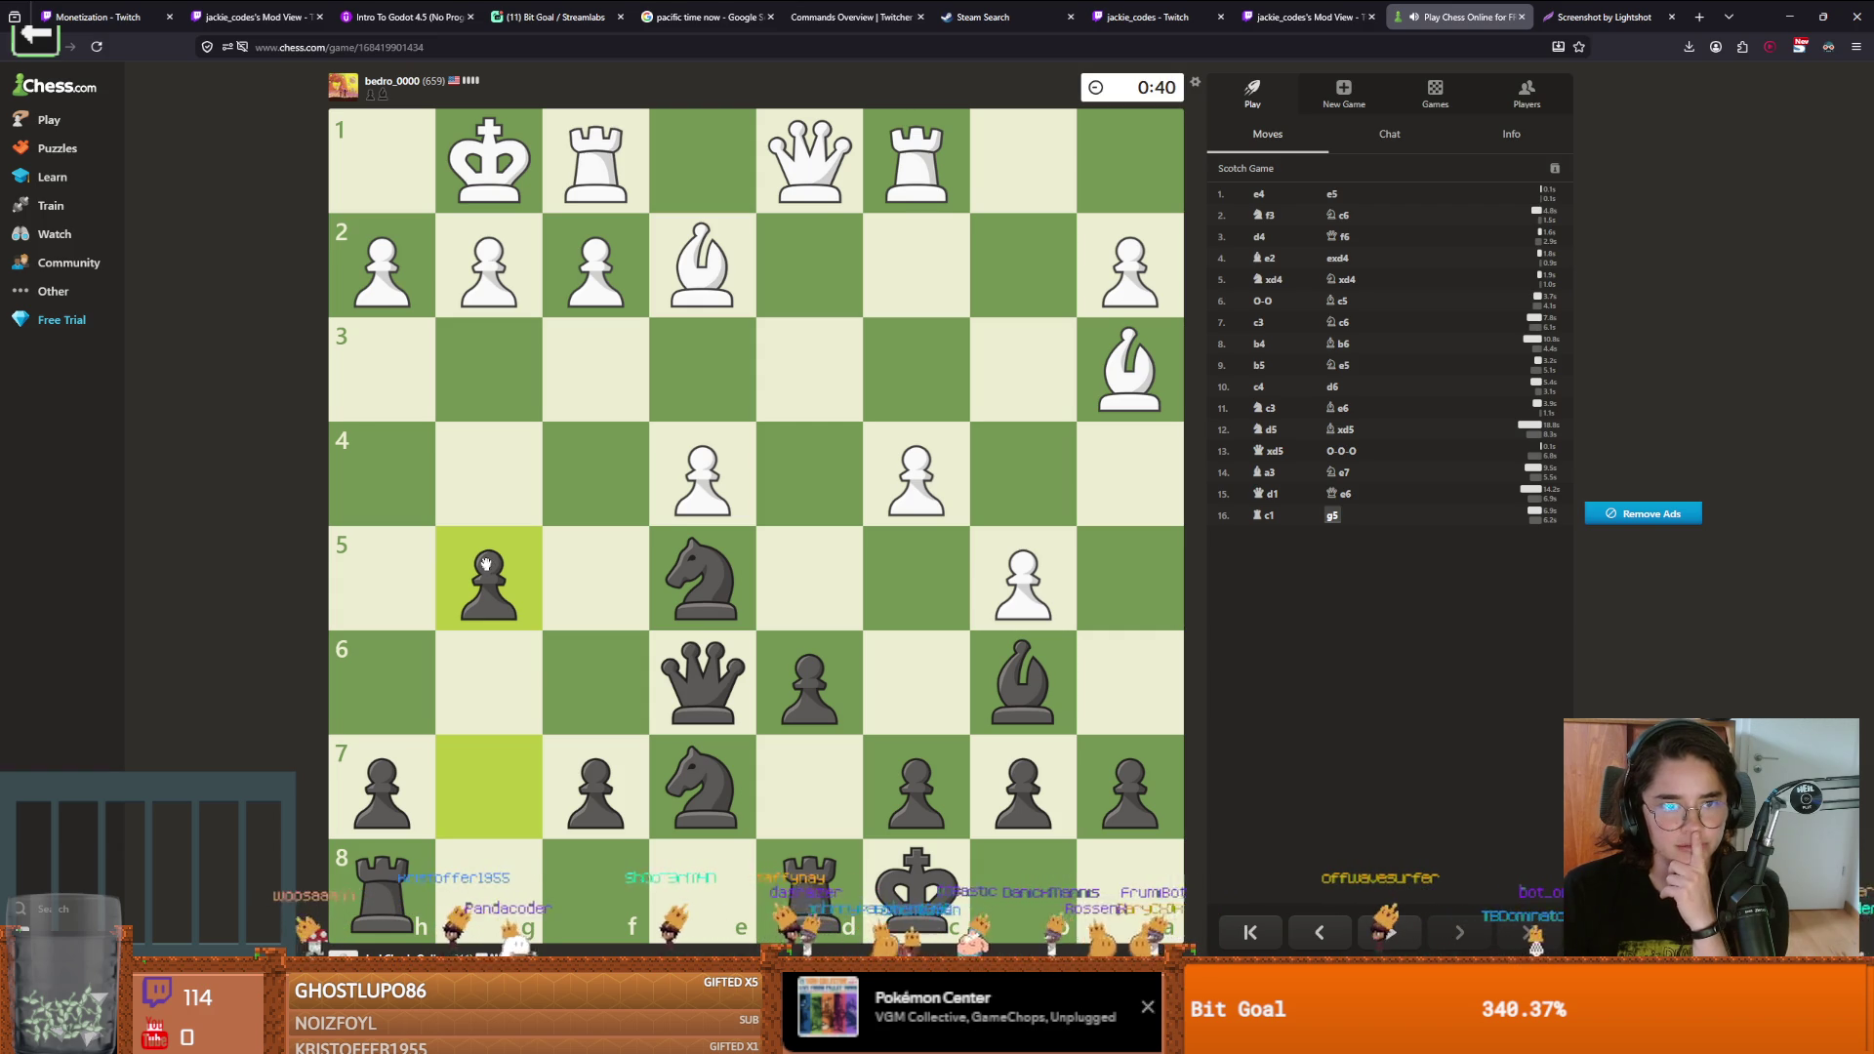
left_click_drag(497, 573, 491, 466)
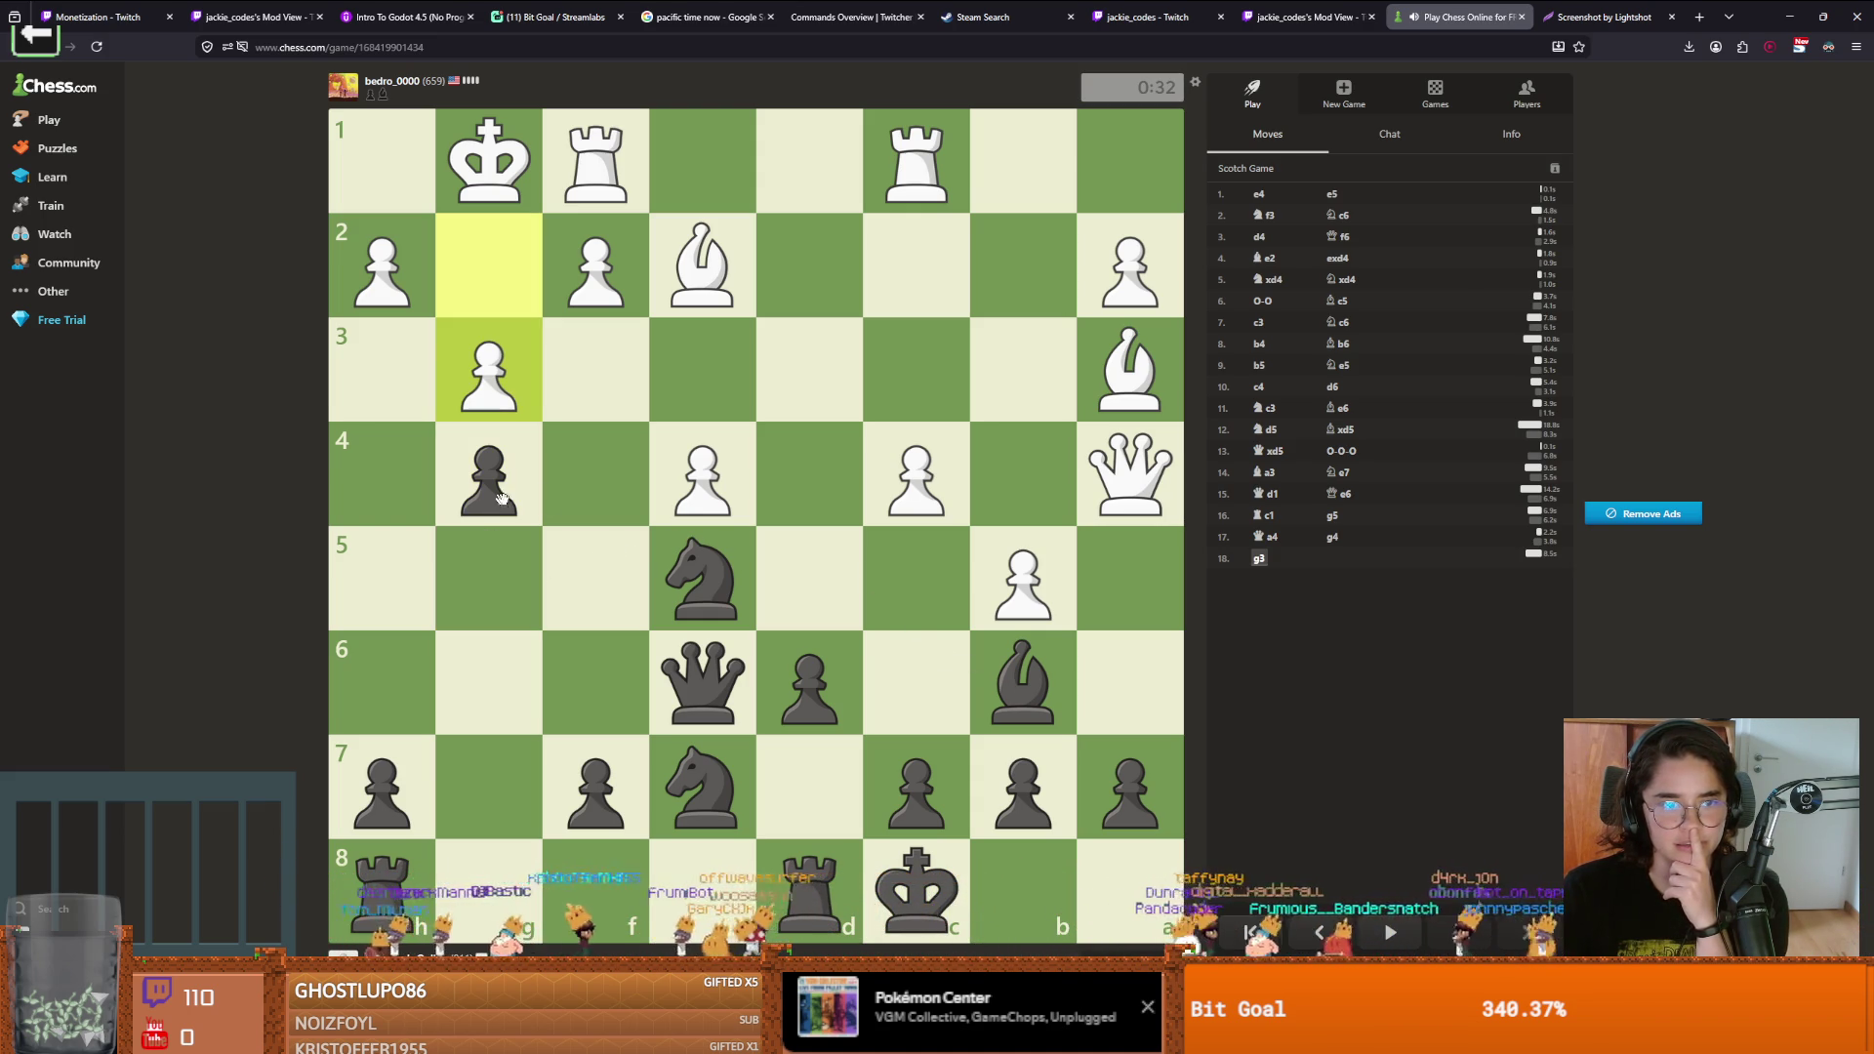
mouse_move(702, 573)
left_mouse_down()
mouse_move(685, 474)
mouse_move(598, 369)
left_mouse_up()
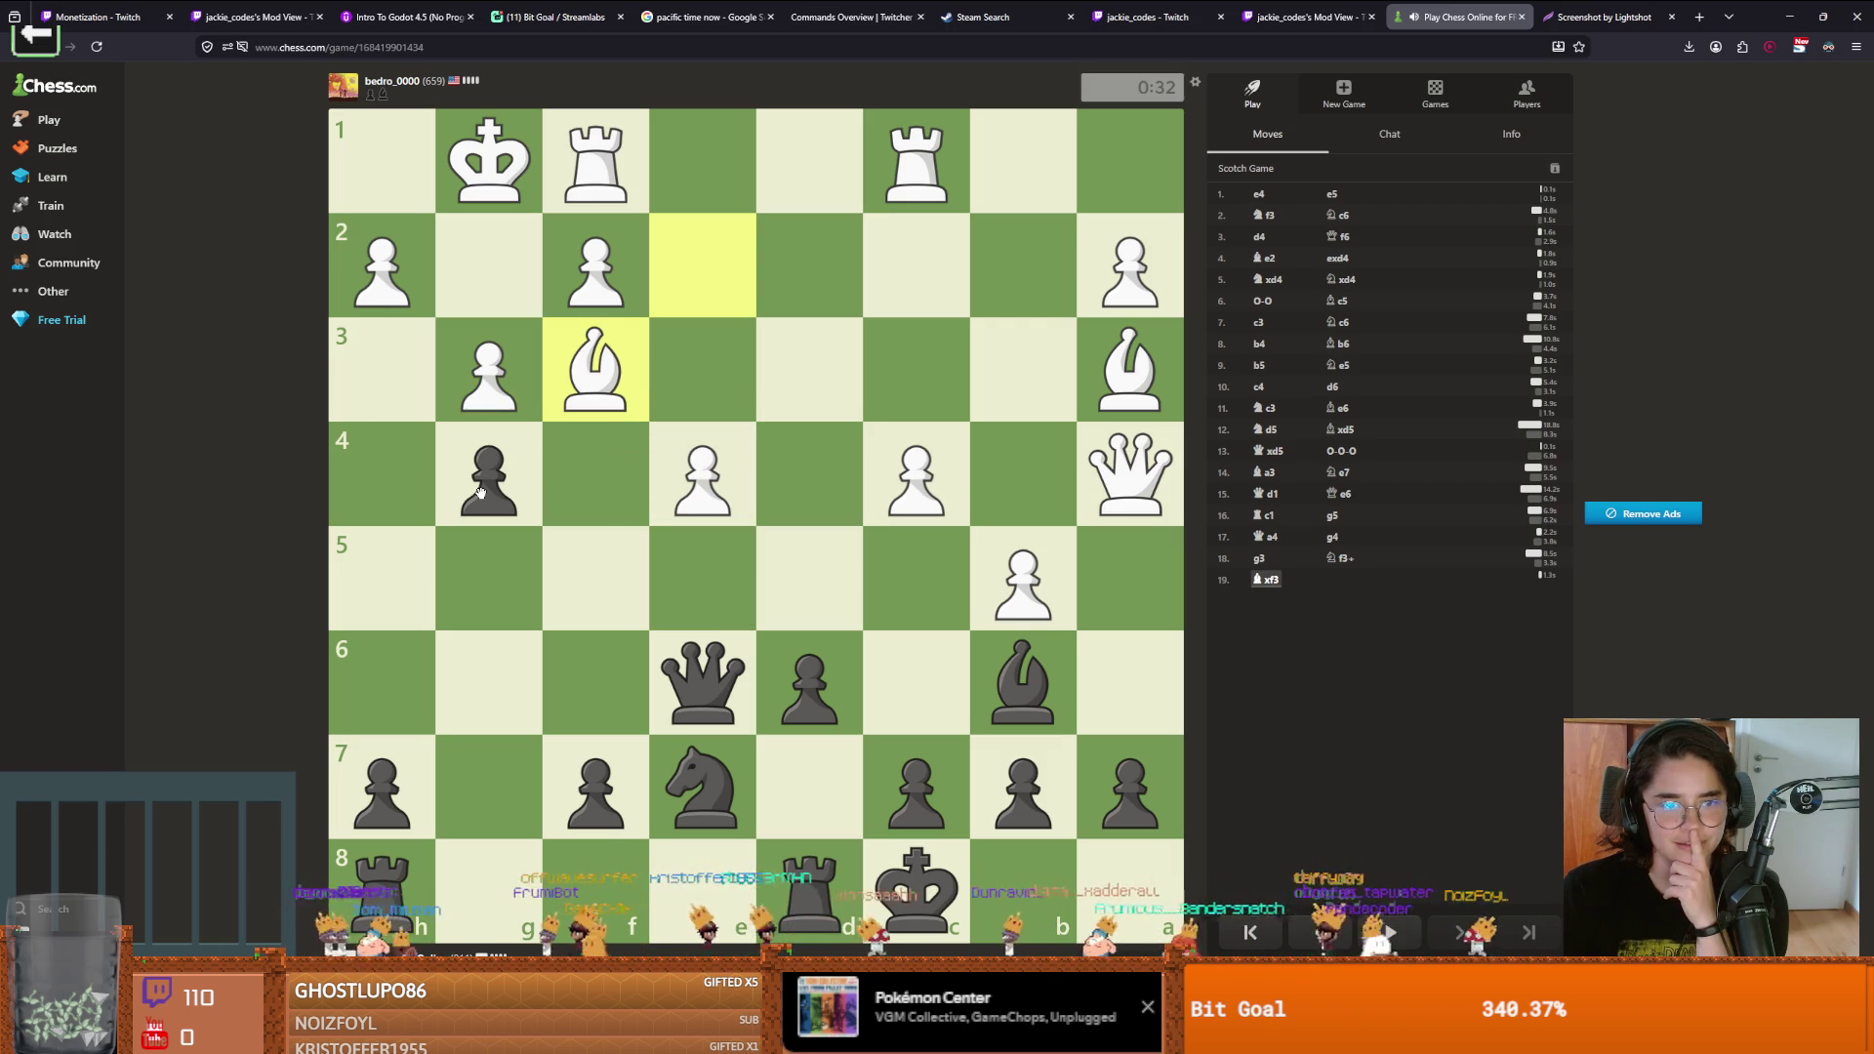
left_click_drag(480, 491, 598, 374)
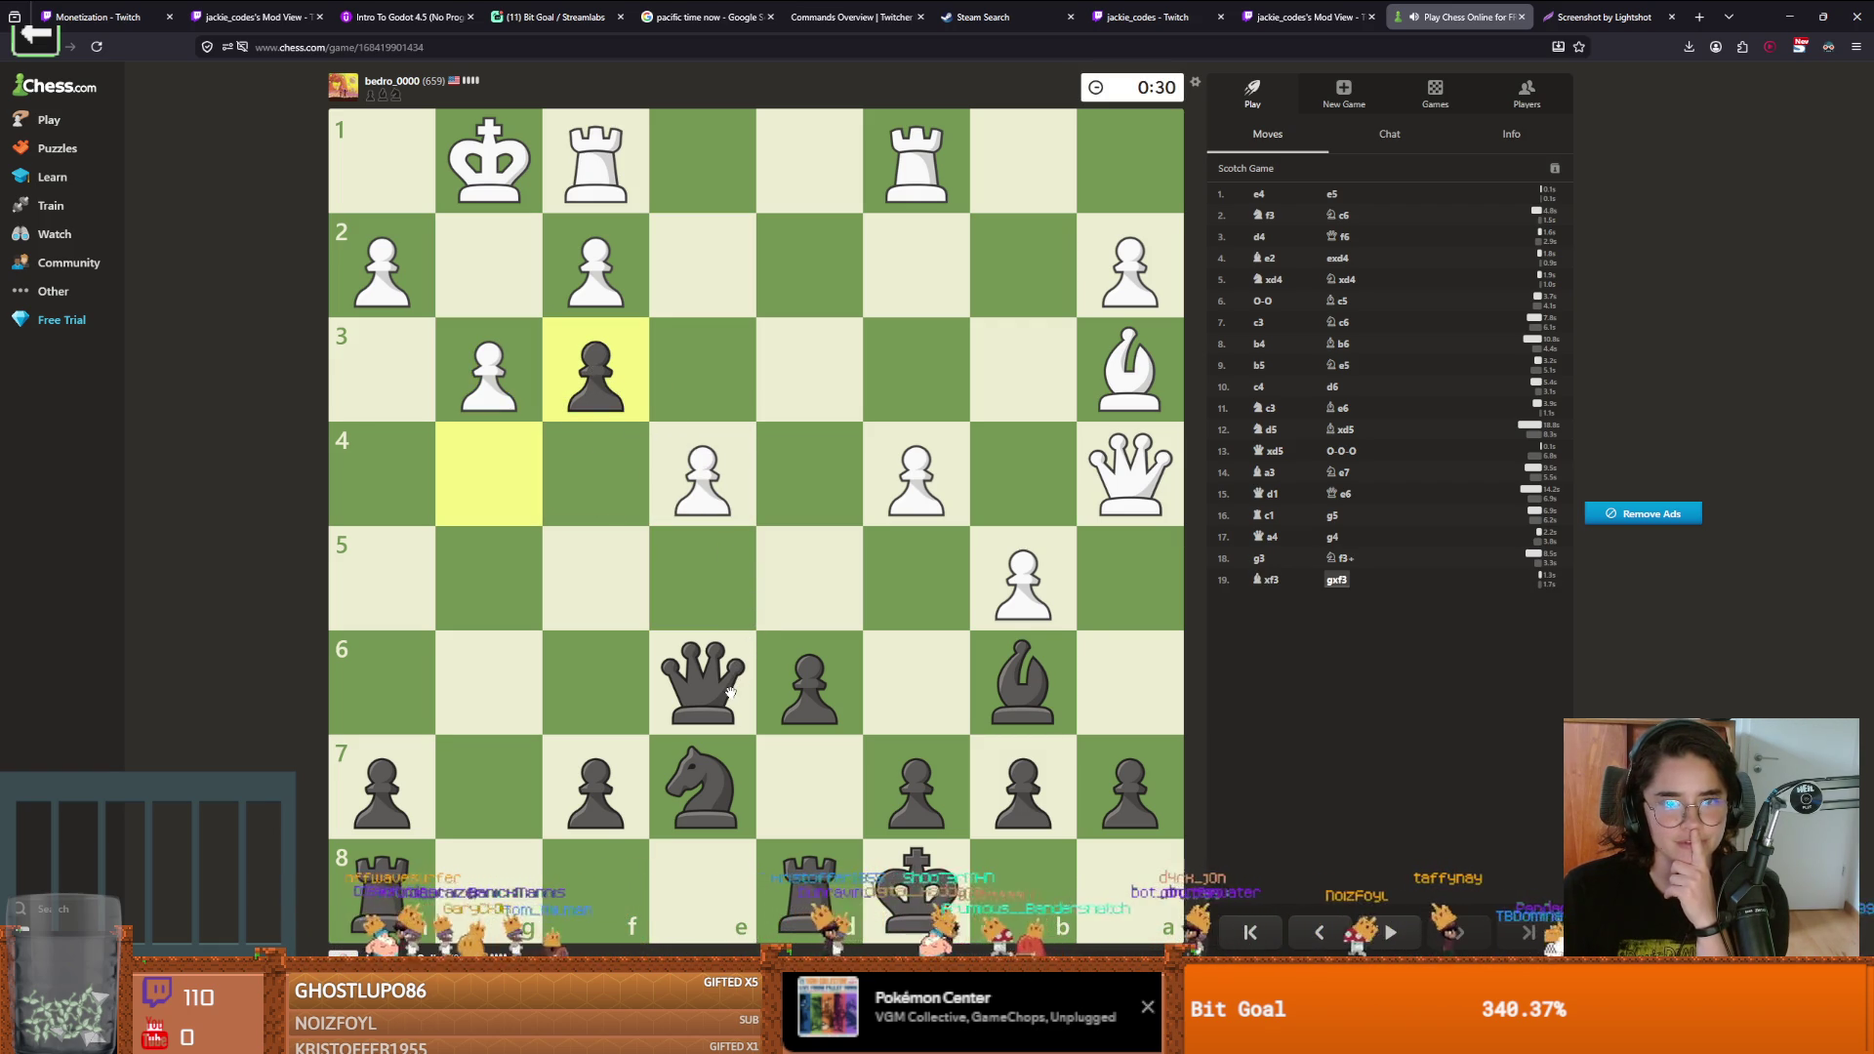
left_click_drag(795, 686, 940, 611)
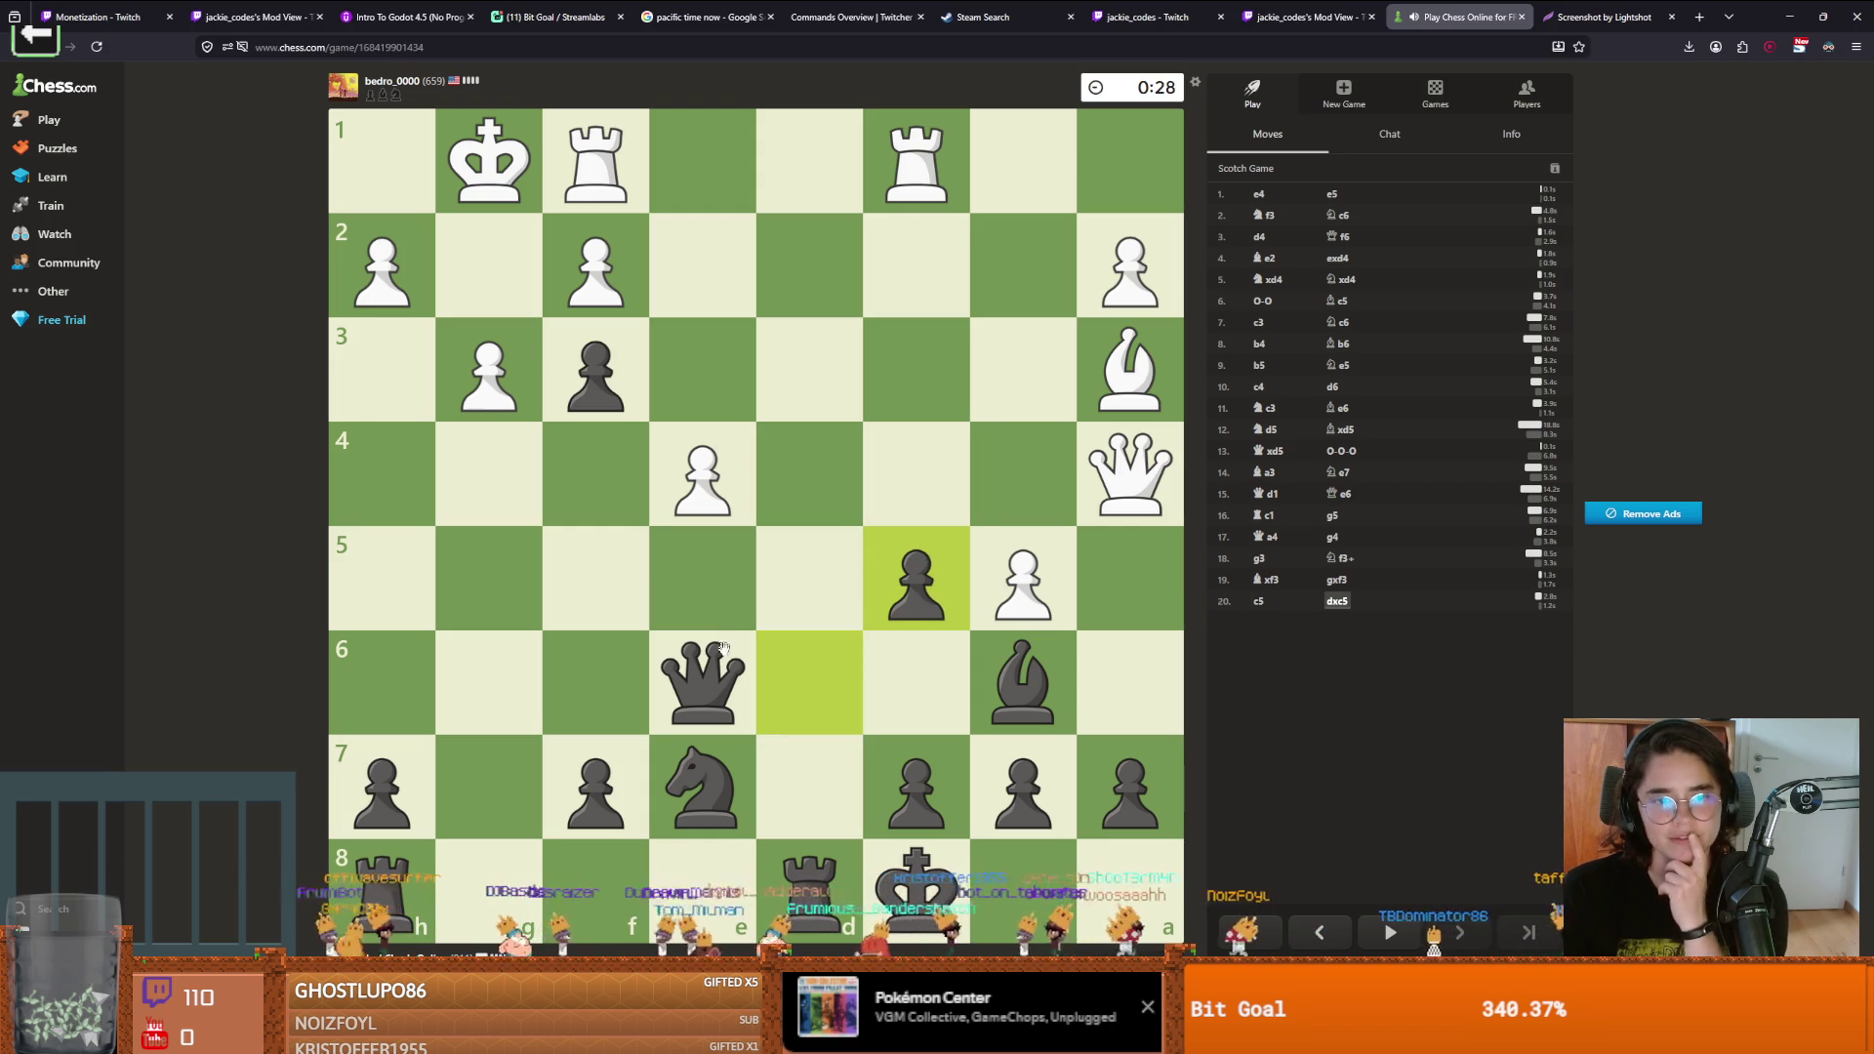
Recapture Bxc5, push b6, play Rhg8, and take White's rook on d1
left_click_drag(1023, 684, 922, 566)
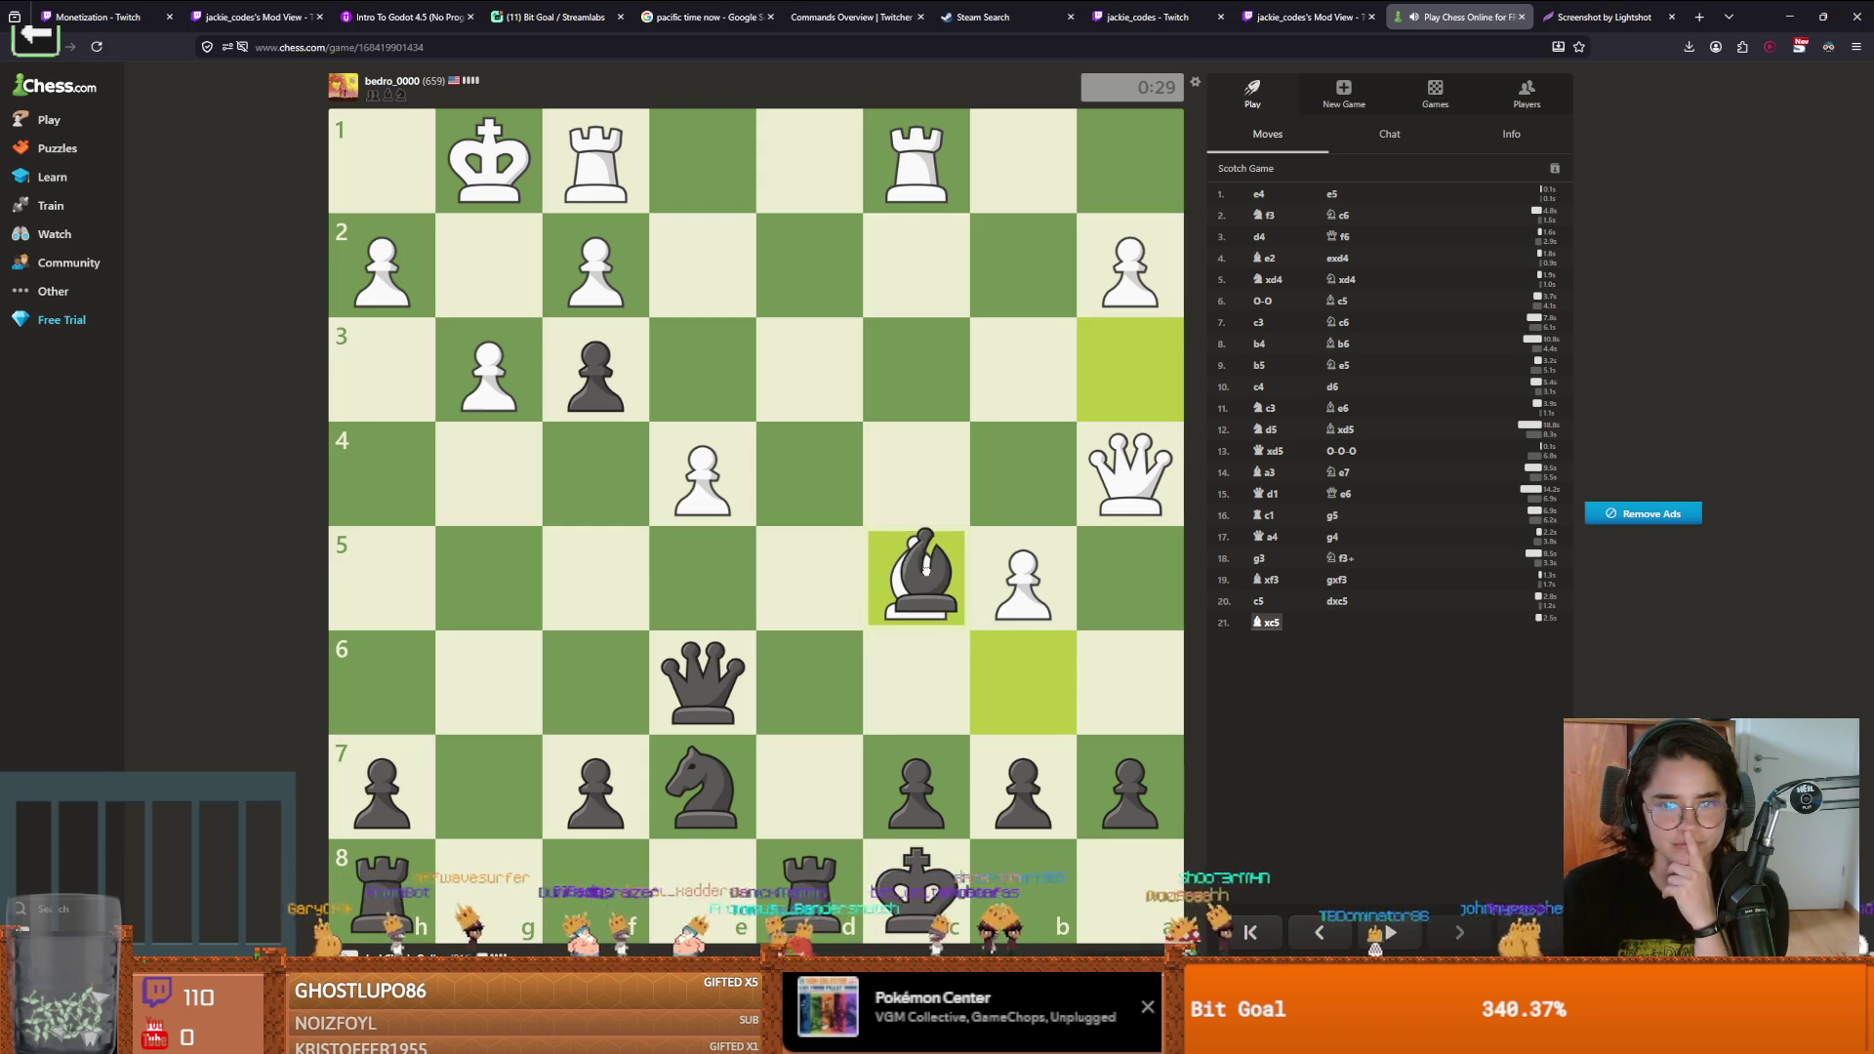
left_click(916, 786)
left_click_drag(997, 798, 1006, 674)
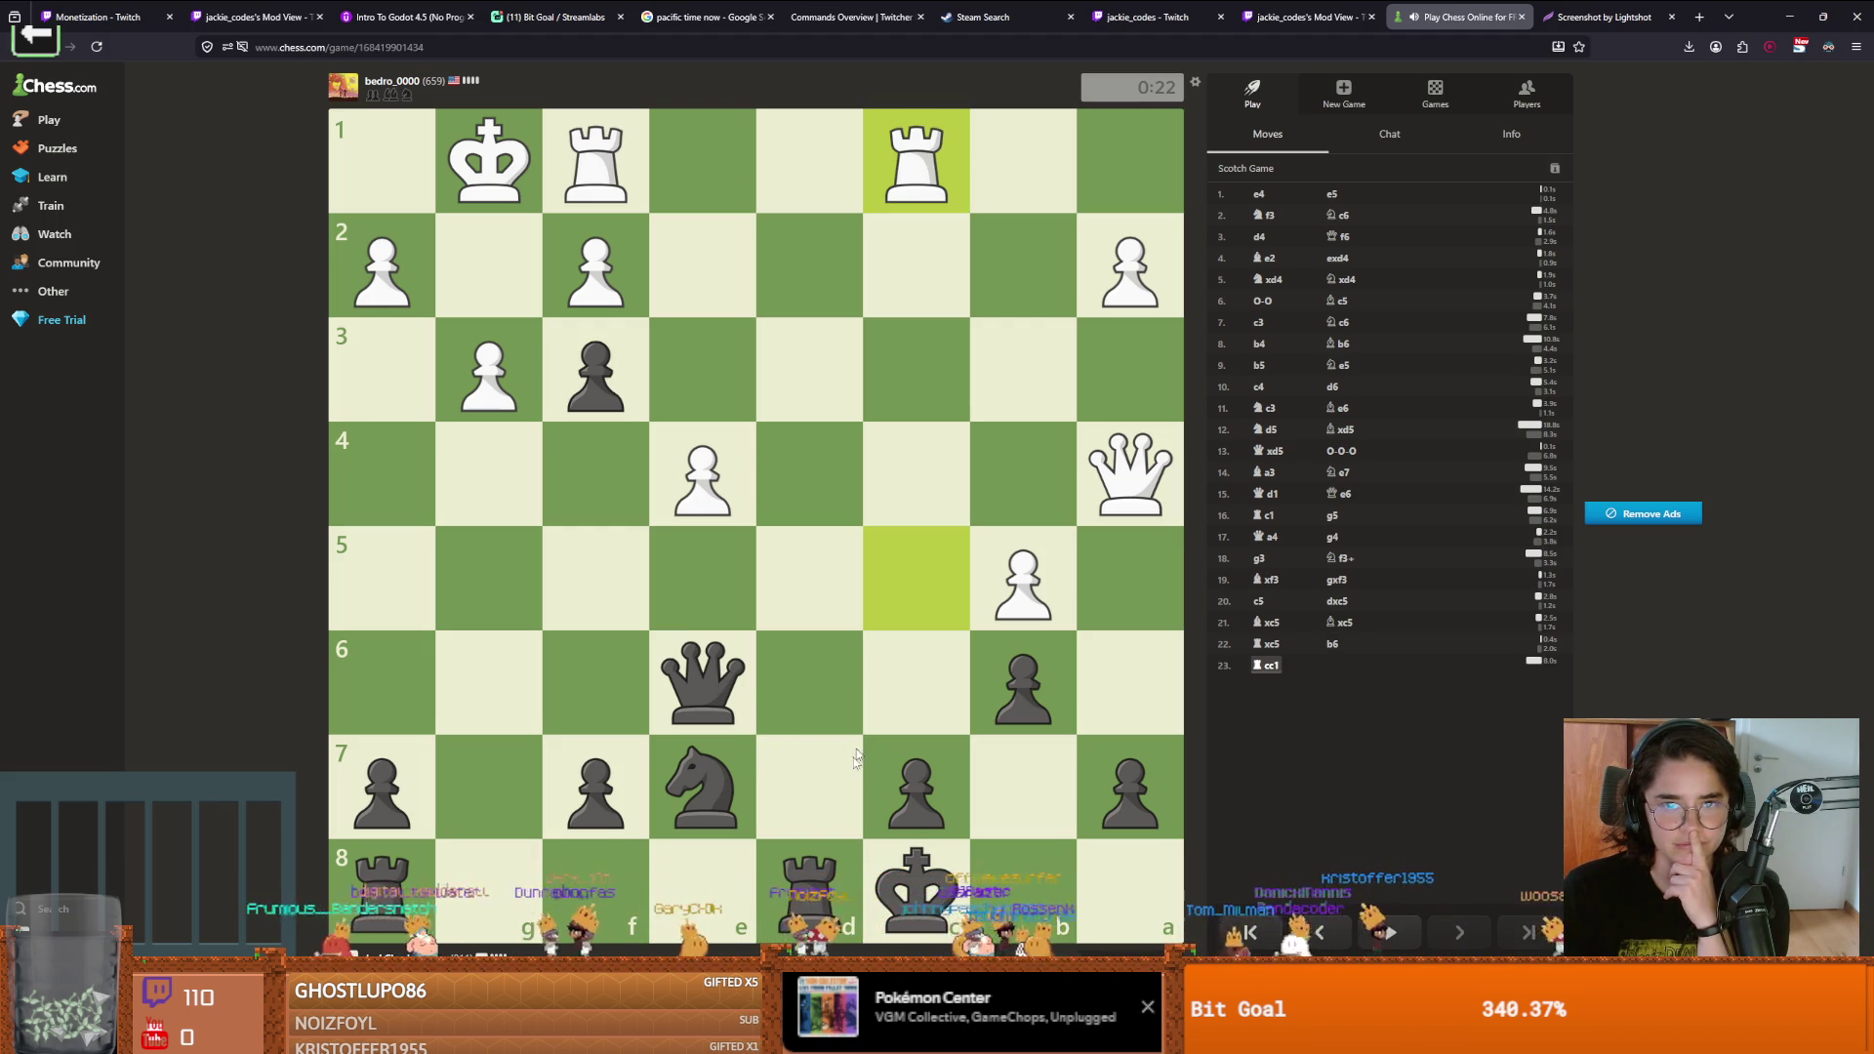
left_click(411, 897)
left_click_drag(411, 897, 488, 888)
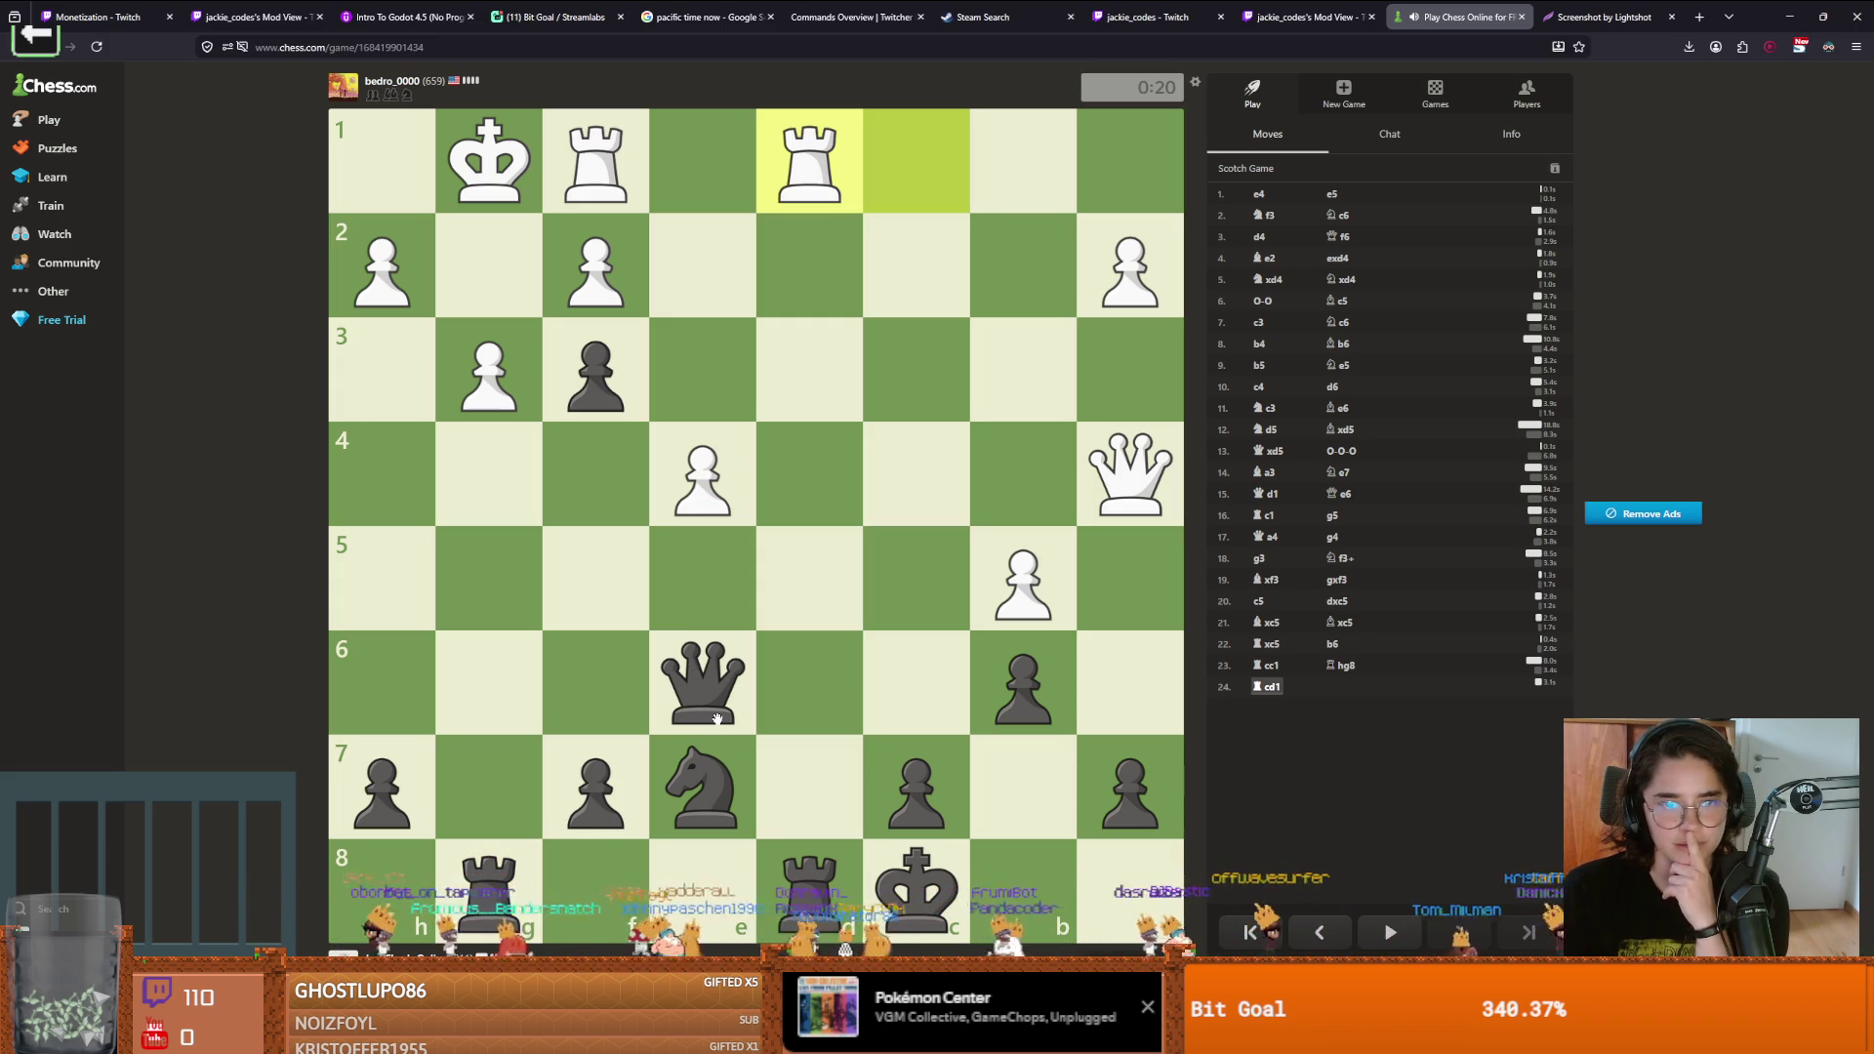
left_click_drag(809, 886, 820, 166)
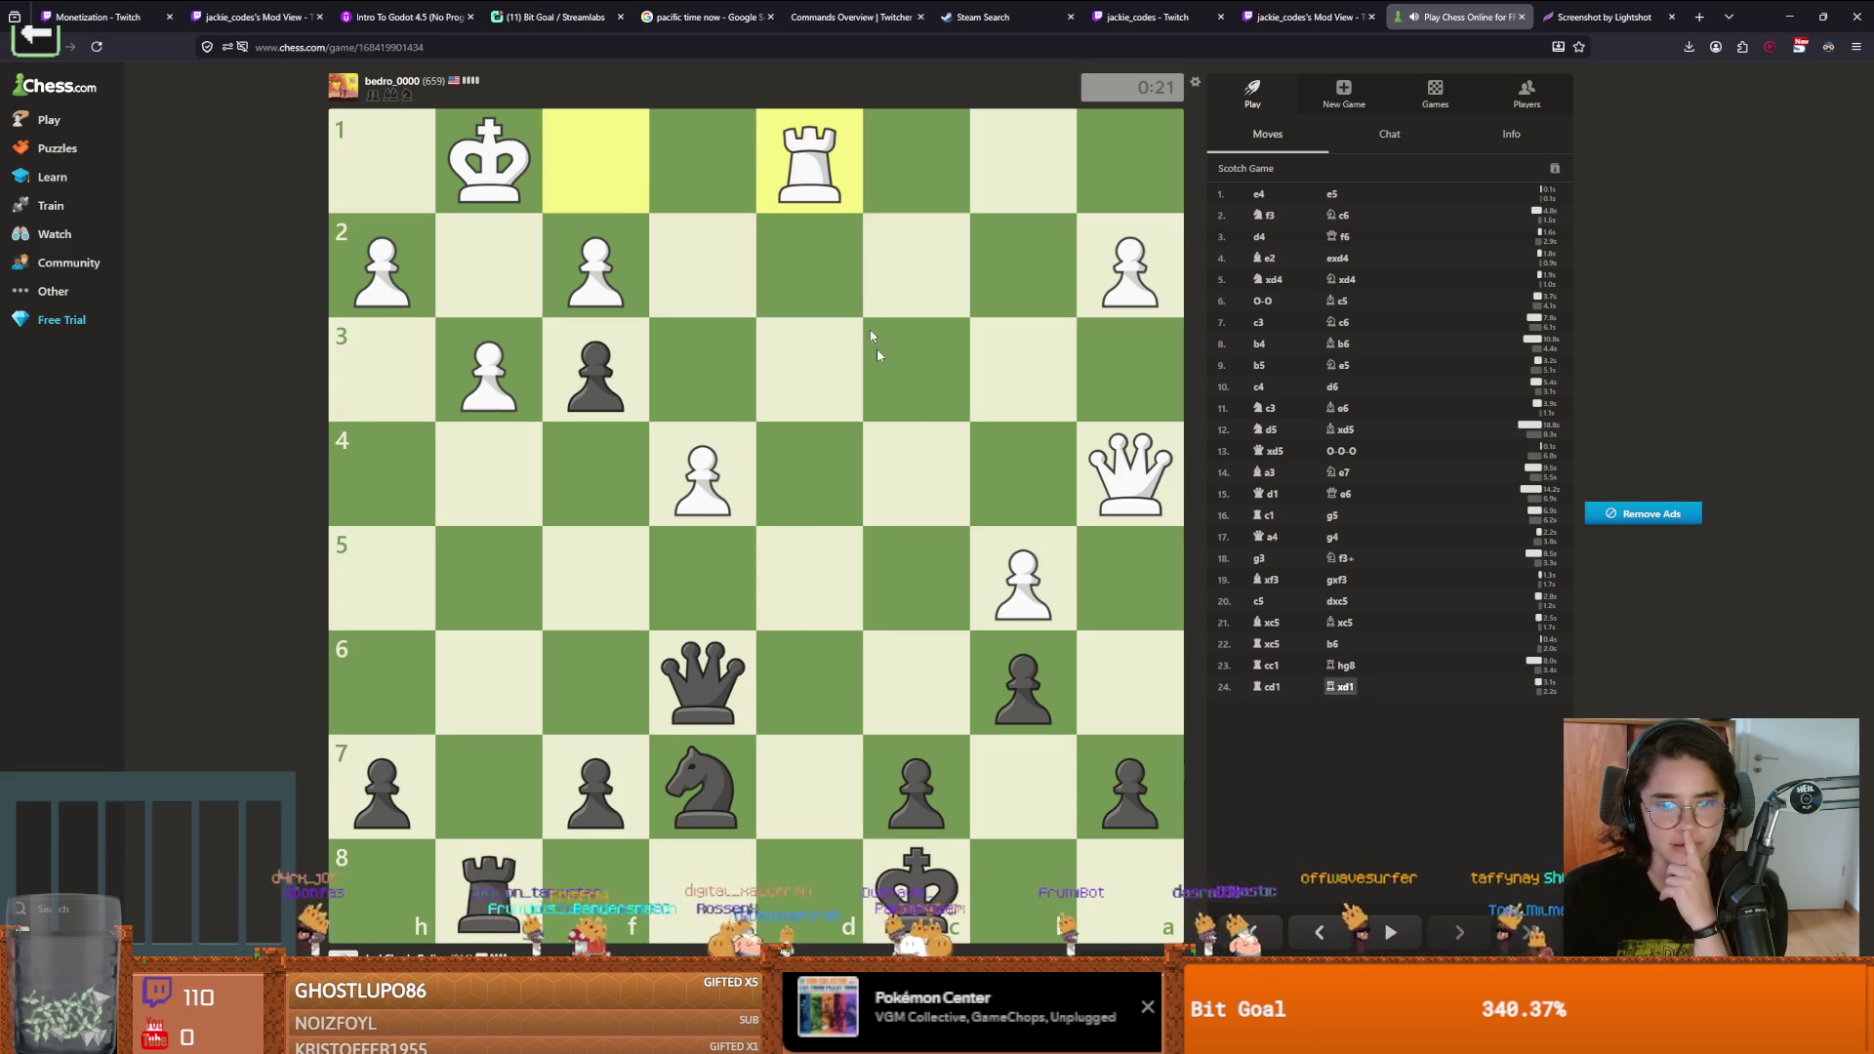
Bring the g8 rook to d8, then play Kc8 and Ng6
mouse_move(674, 817)
left_mouse_down()
mouse_move(1005, 787)
mouse_move(1000, 806)
left_mouse_up()
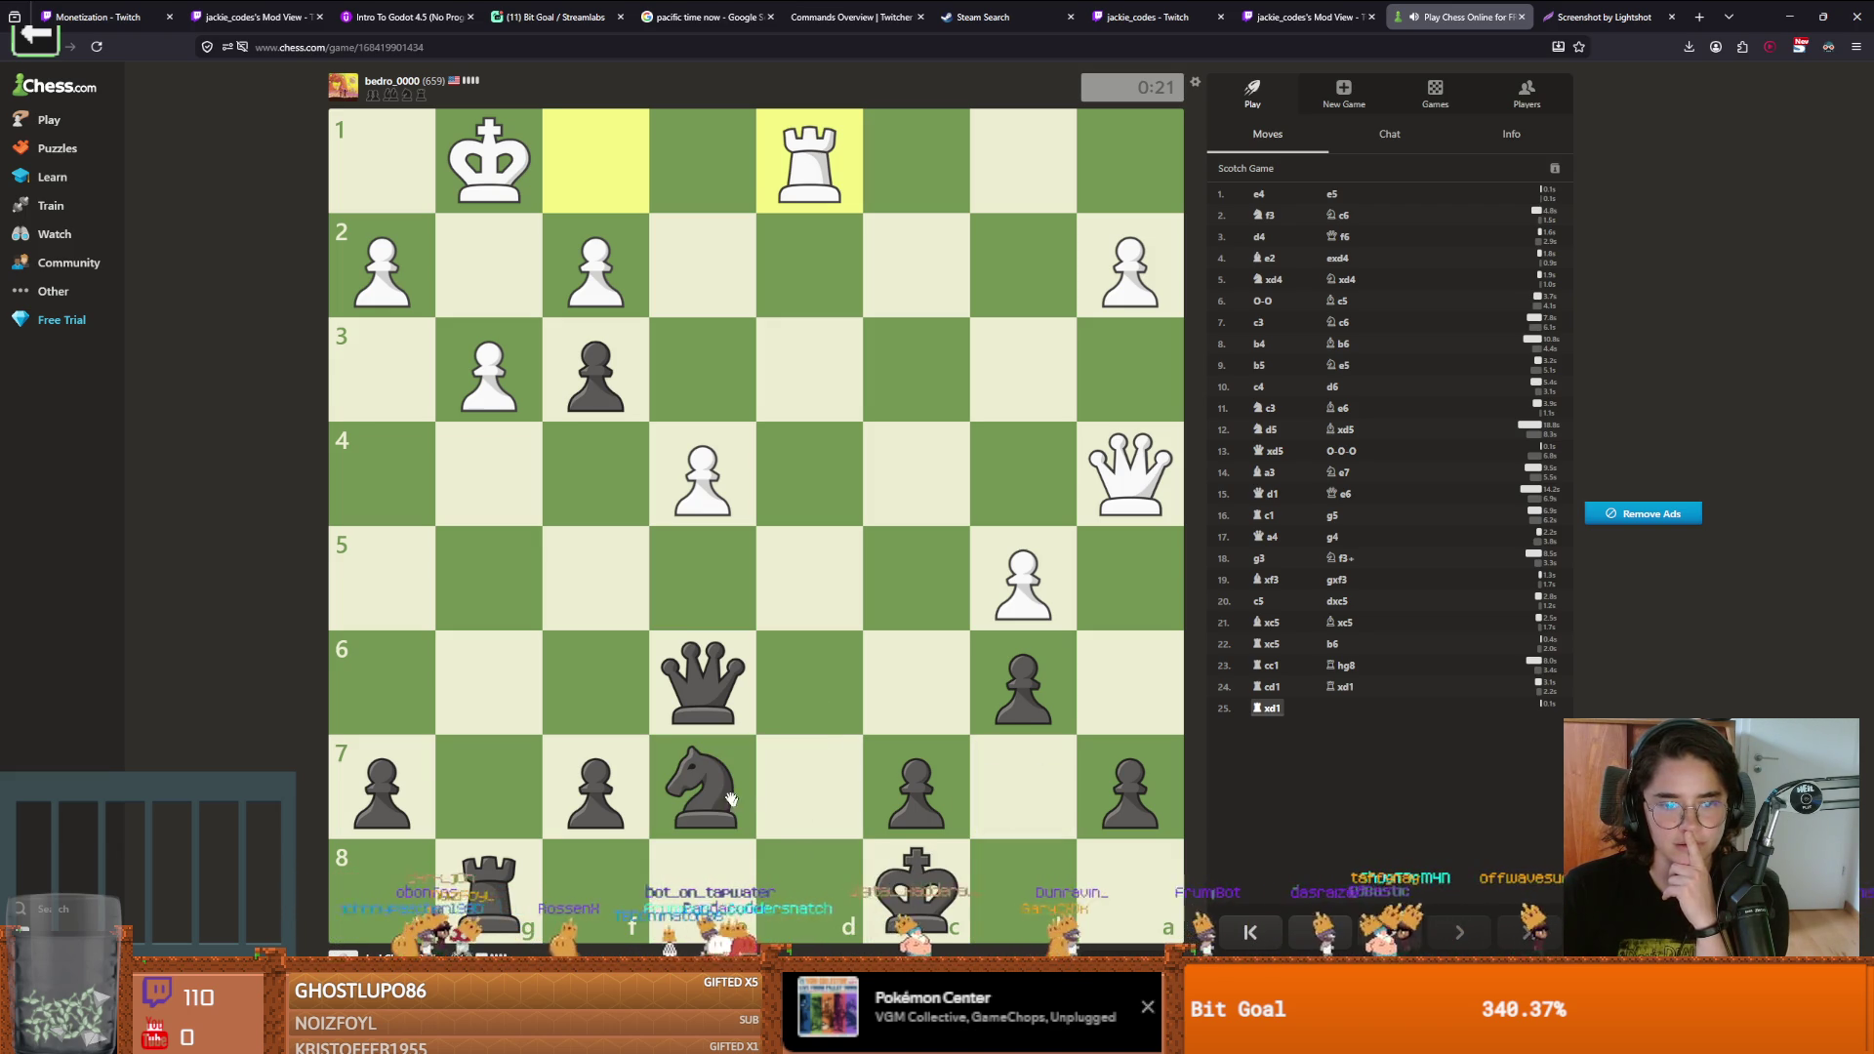
left_click_drag(490, 886, 810, 883)
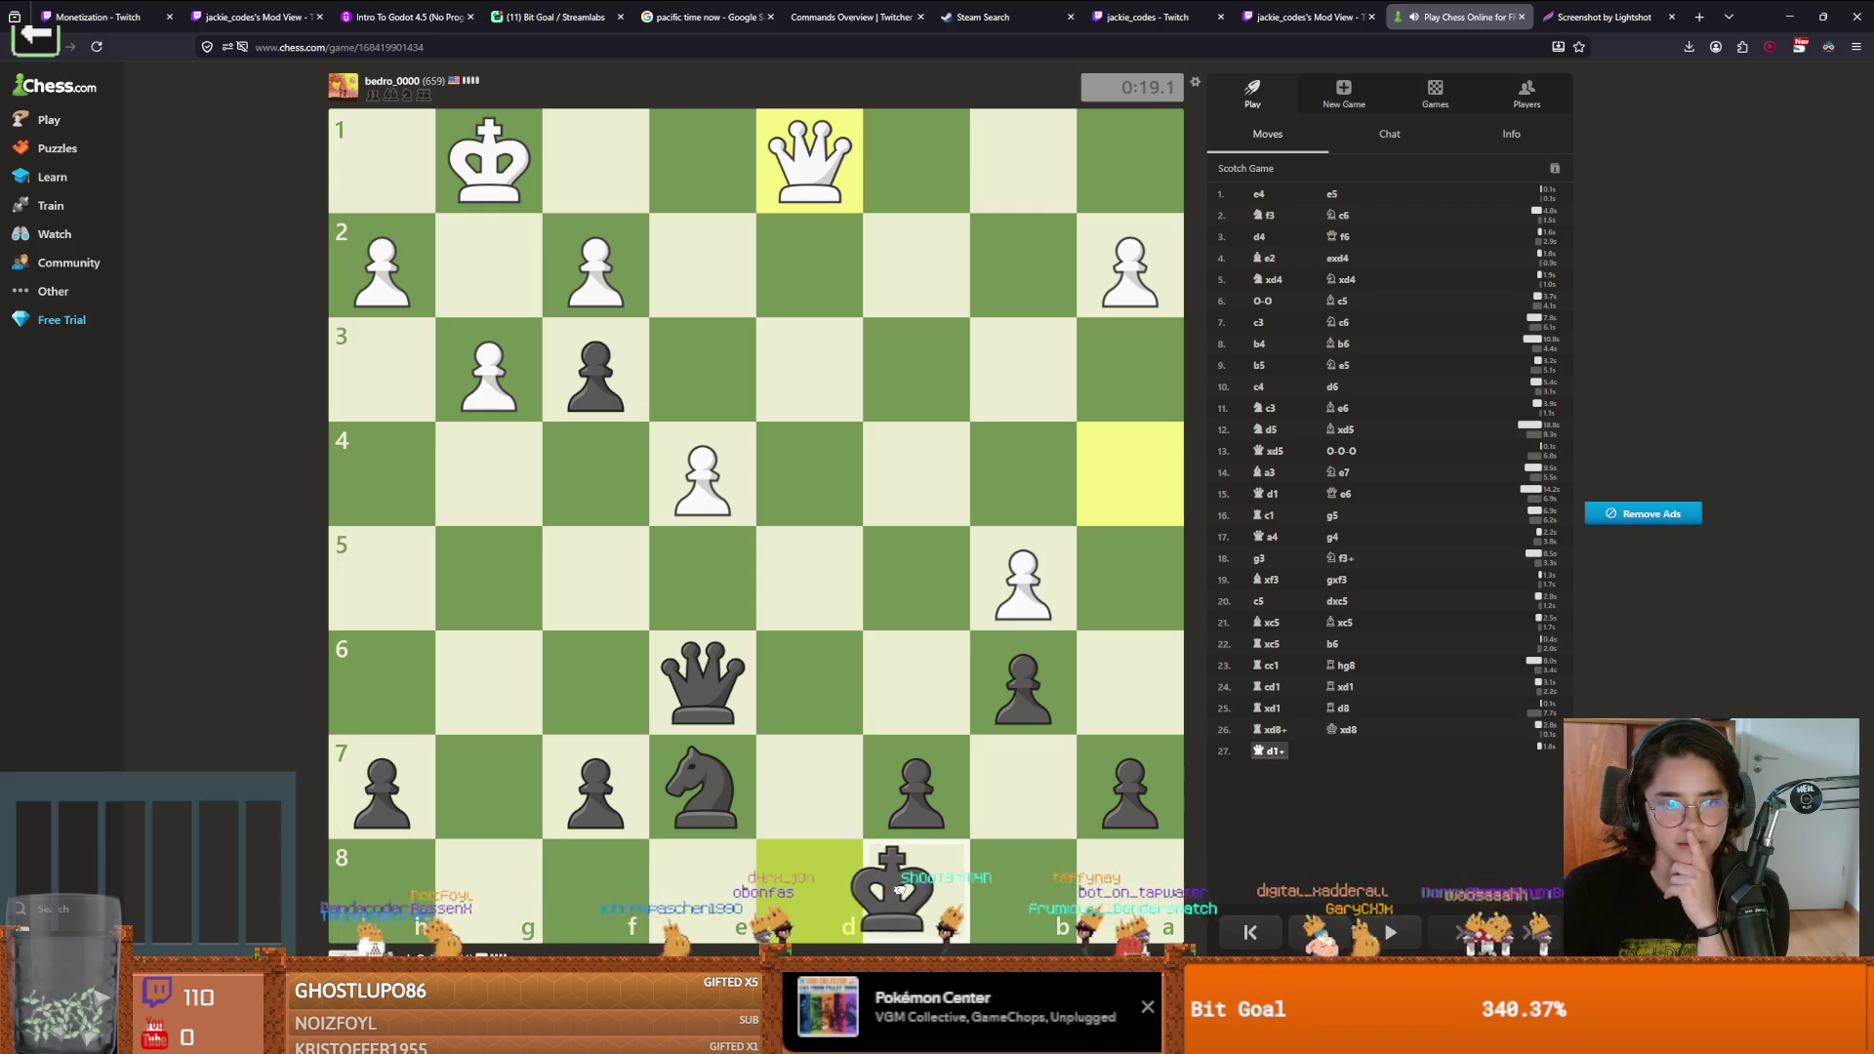
left_click_drag(893, 888, 915, 883)
left_click_drag(703, 781, 490, 678)
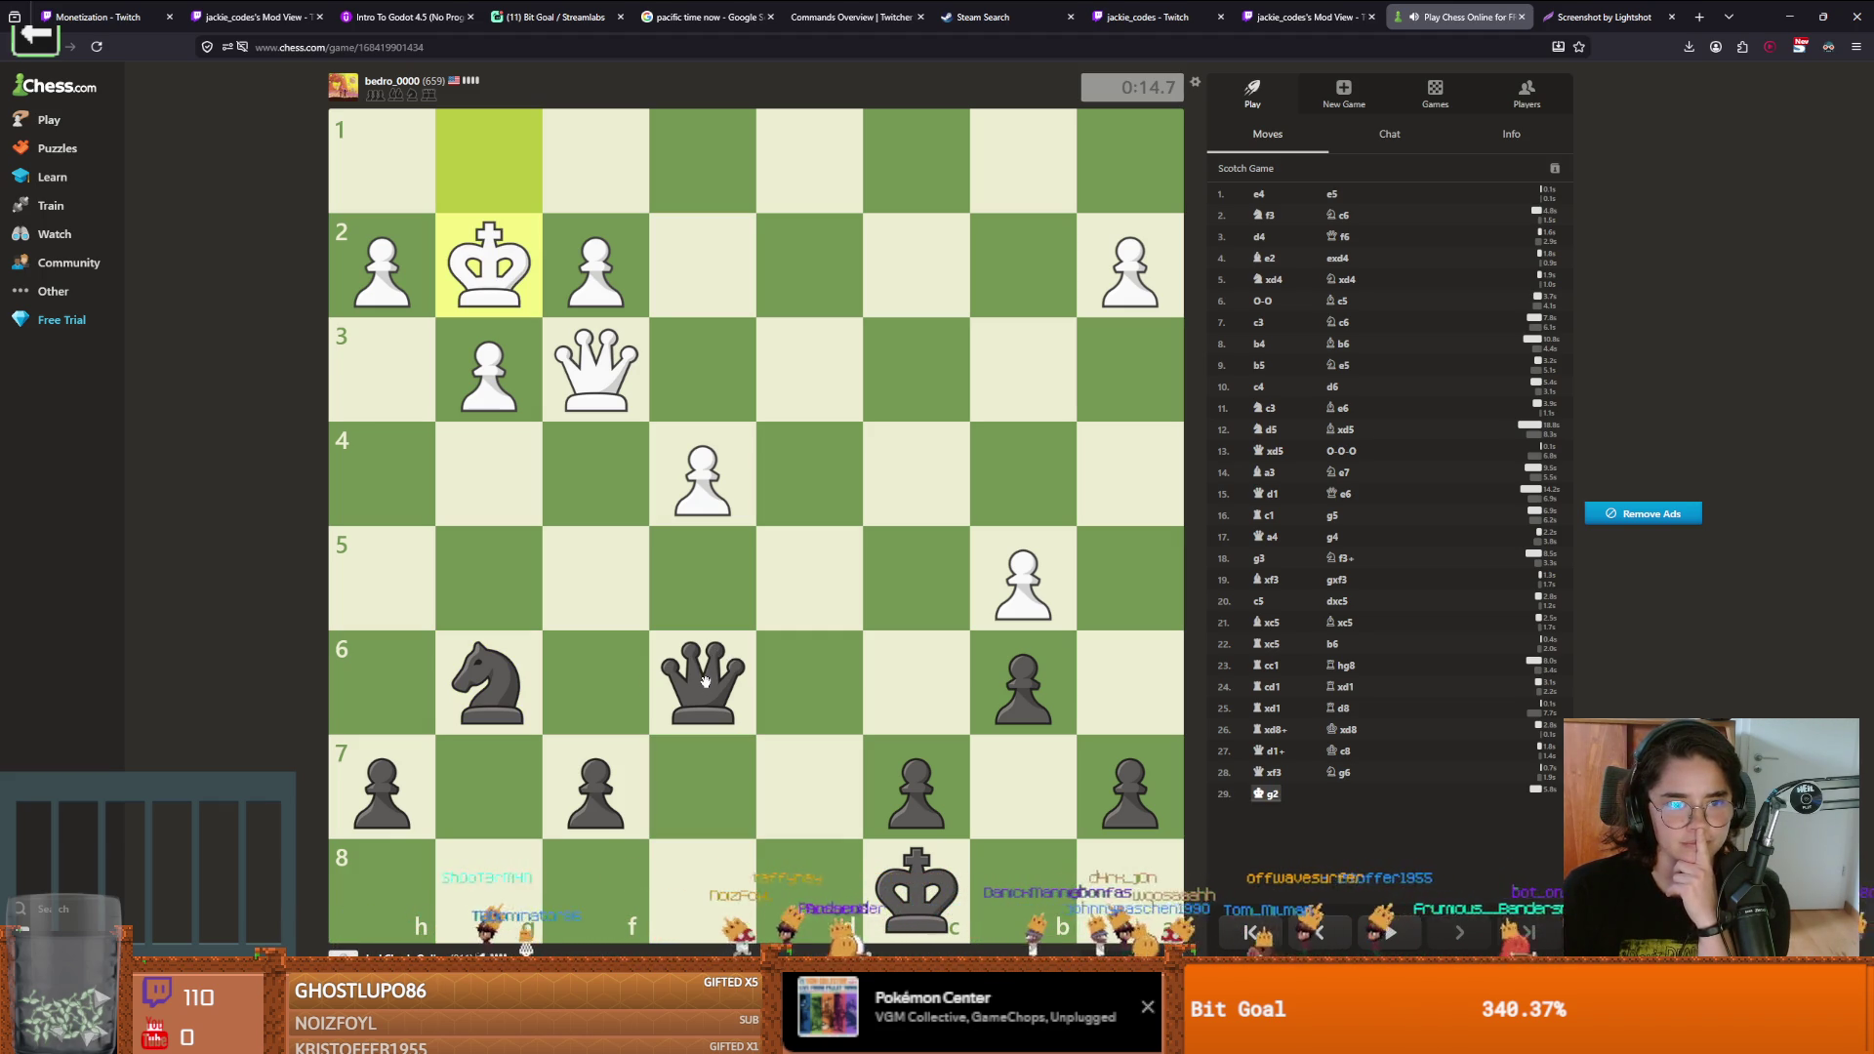
Grab pawns with the queen: Qxa2, Qa4, then Qxe4 with check
left_click_drag(704, 680, 1131, 271)
left_click(1127, 270)
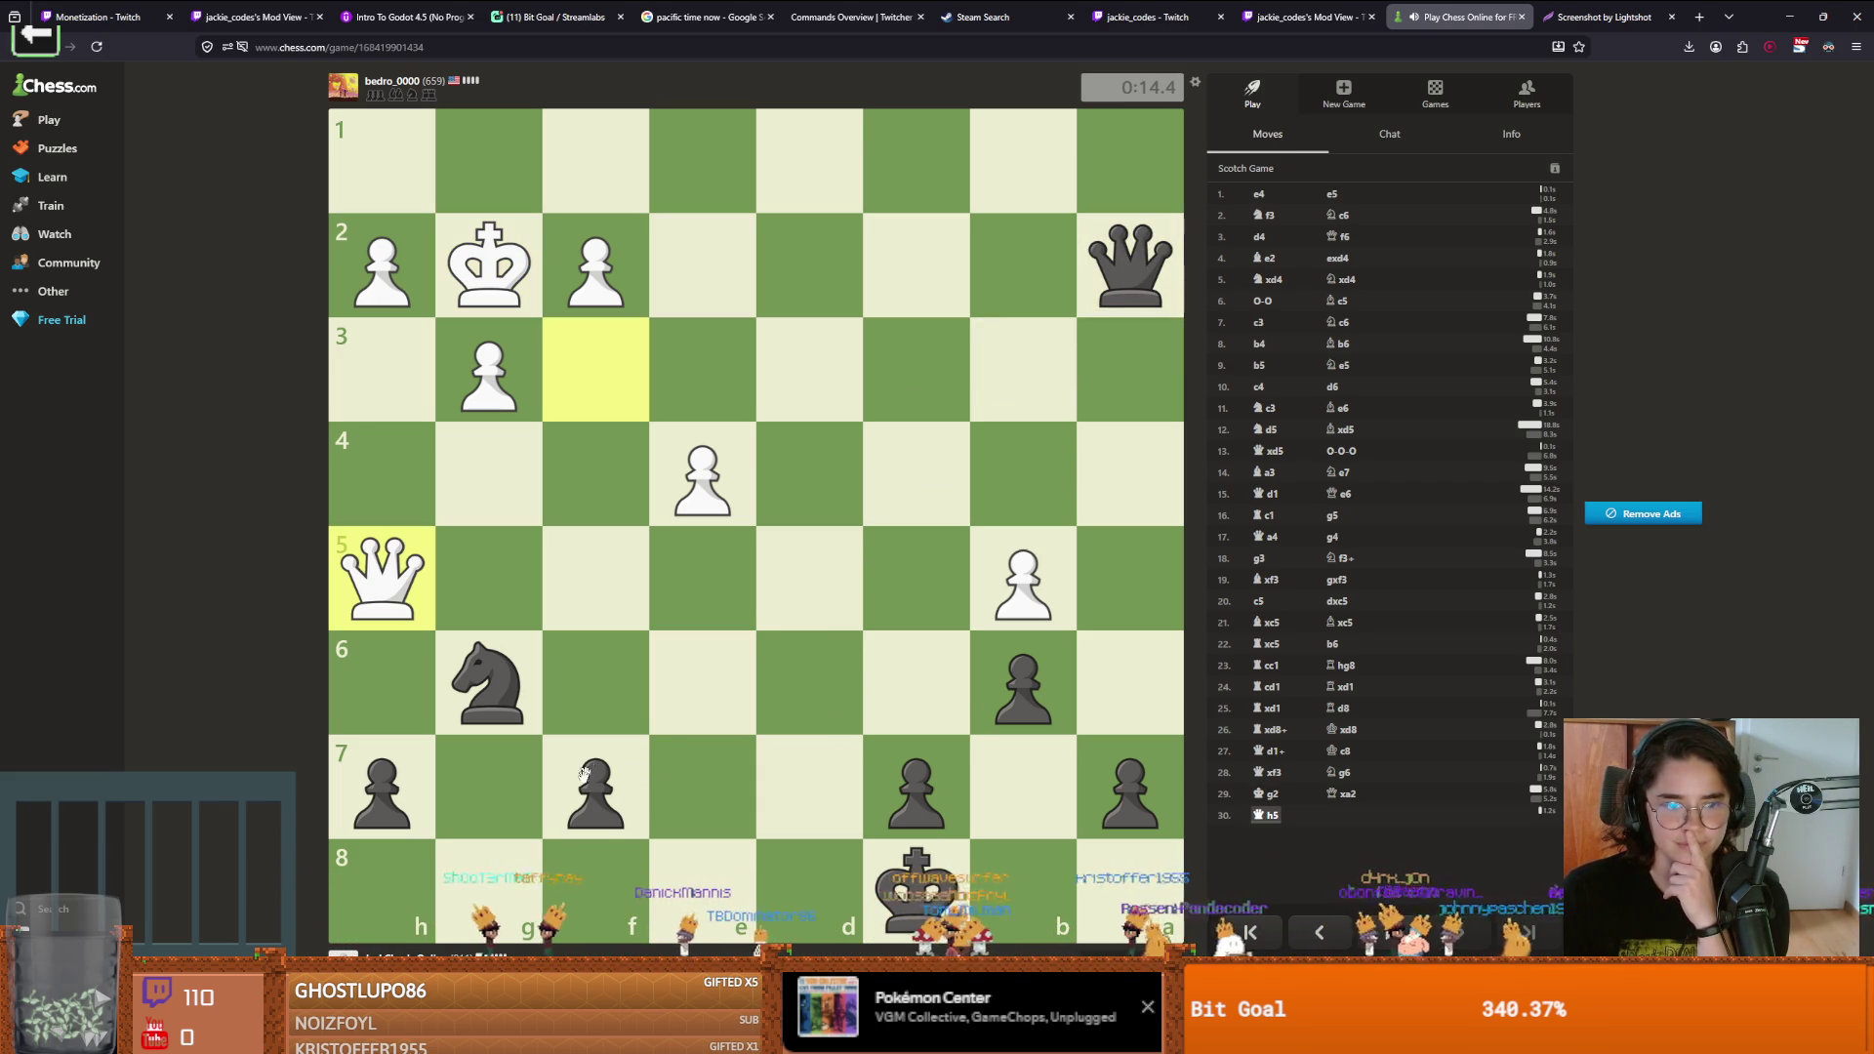
left_click_drag(1142, 281, 1132, 473)
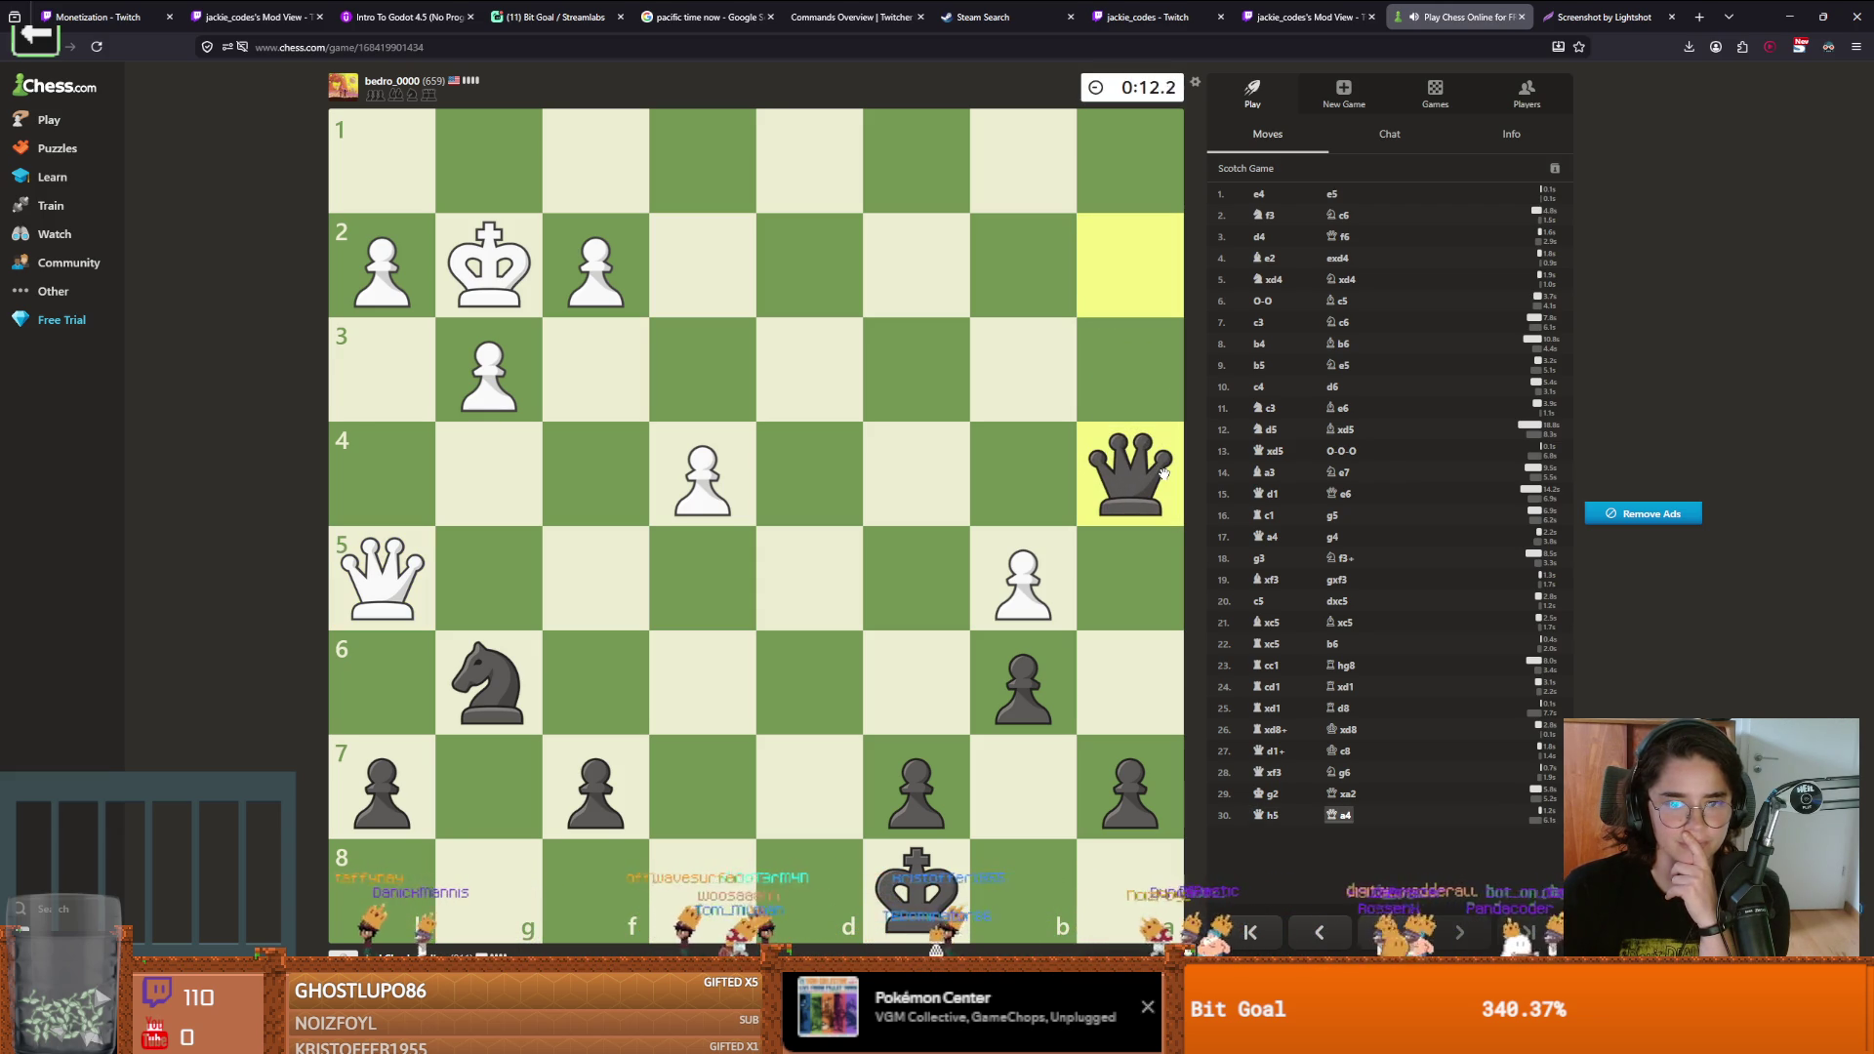
left_click(1130, 473)
left_click(703, 473)
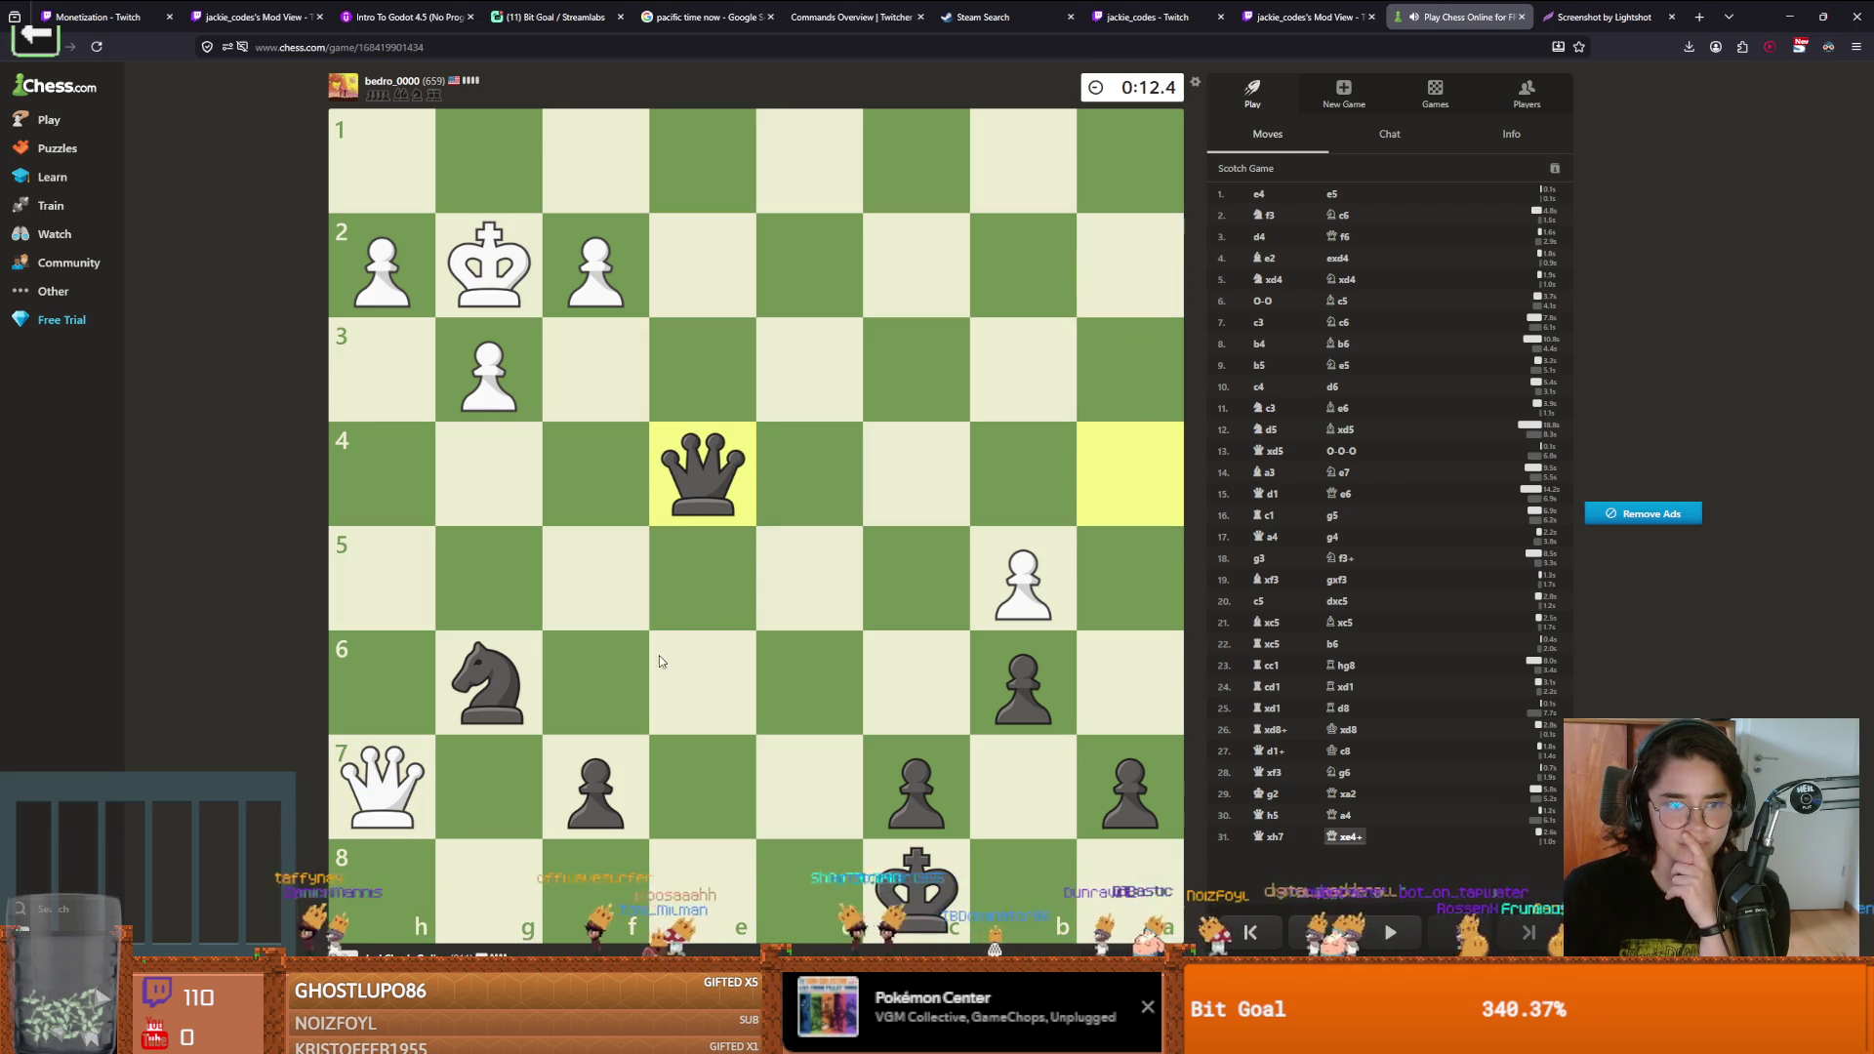
Push the c-pawn to c5 and c4, then capture White's queen on f8 with the knight
left_click_drag(919, 781, 916, 586)
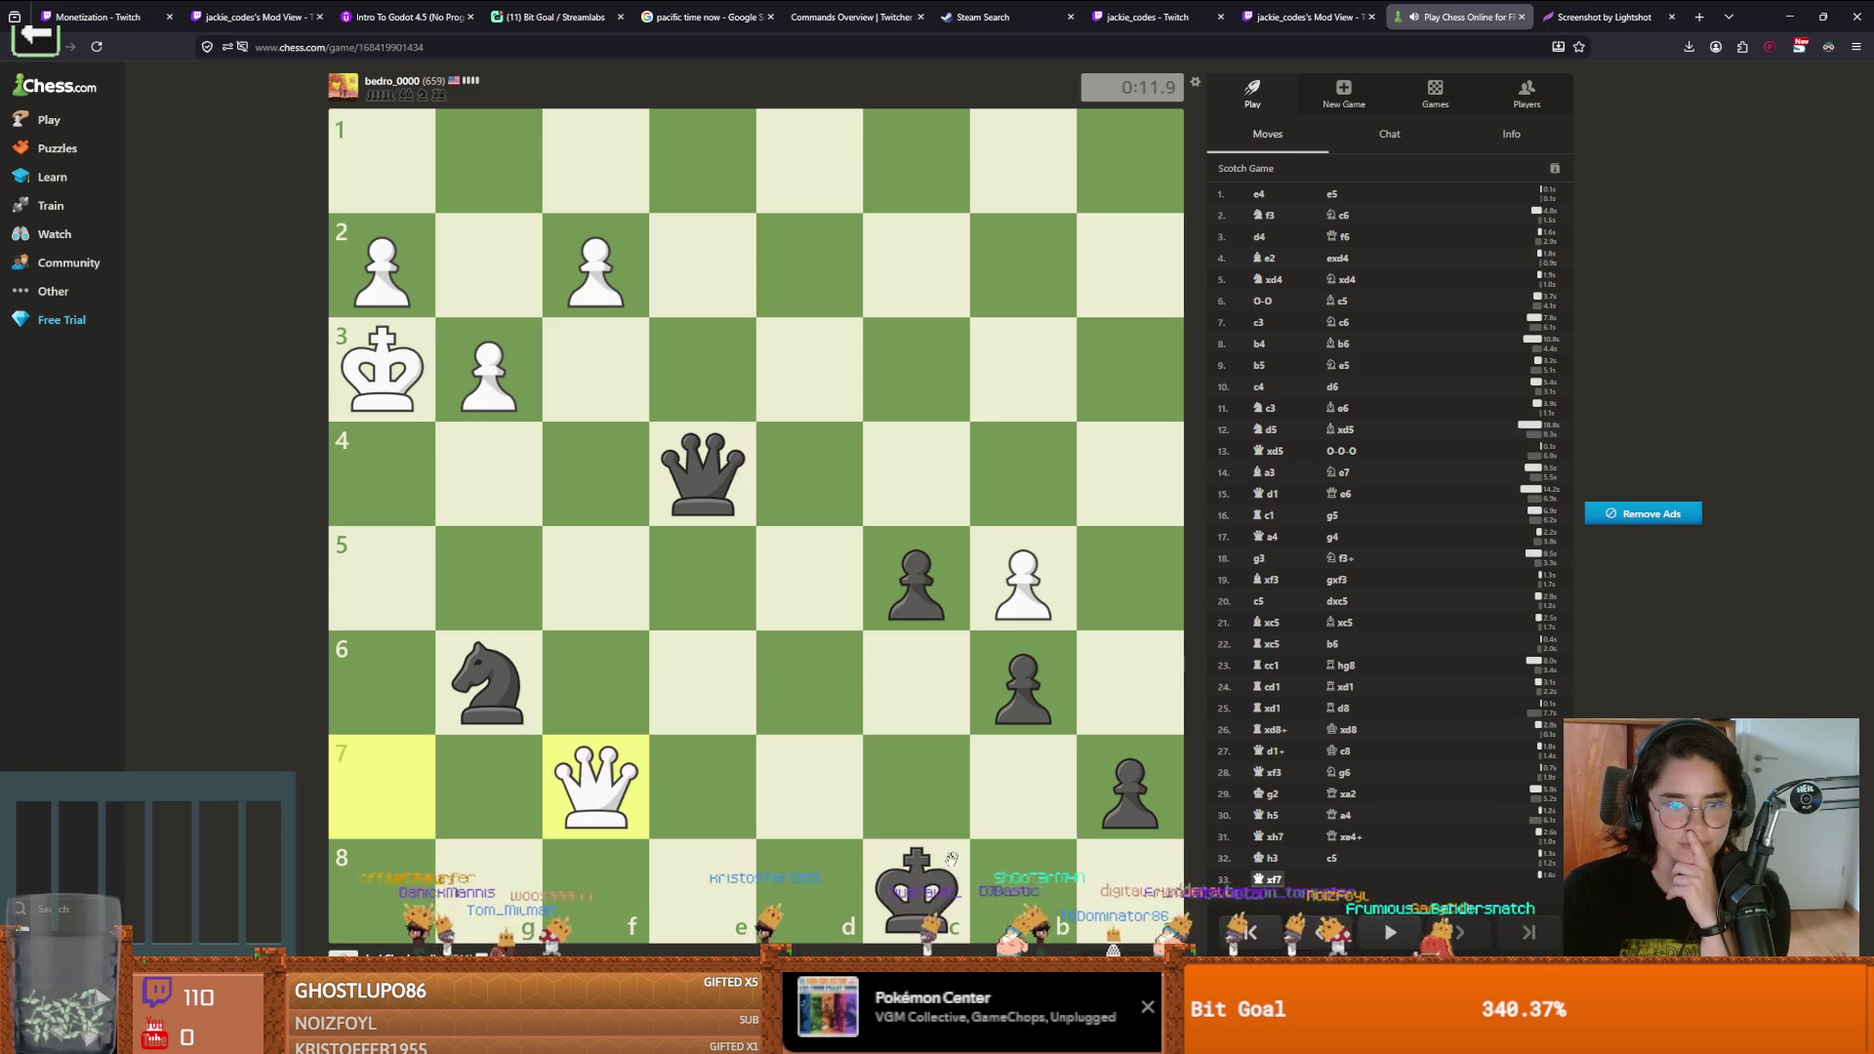
left_click_drag(710, 488, 713, 494)
left_click(712, 493)
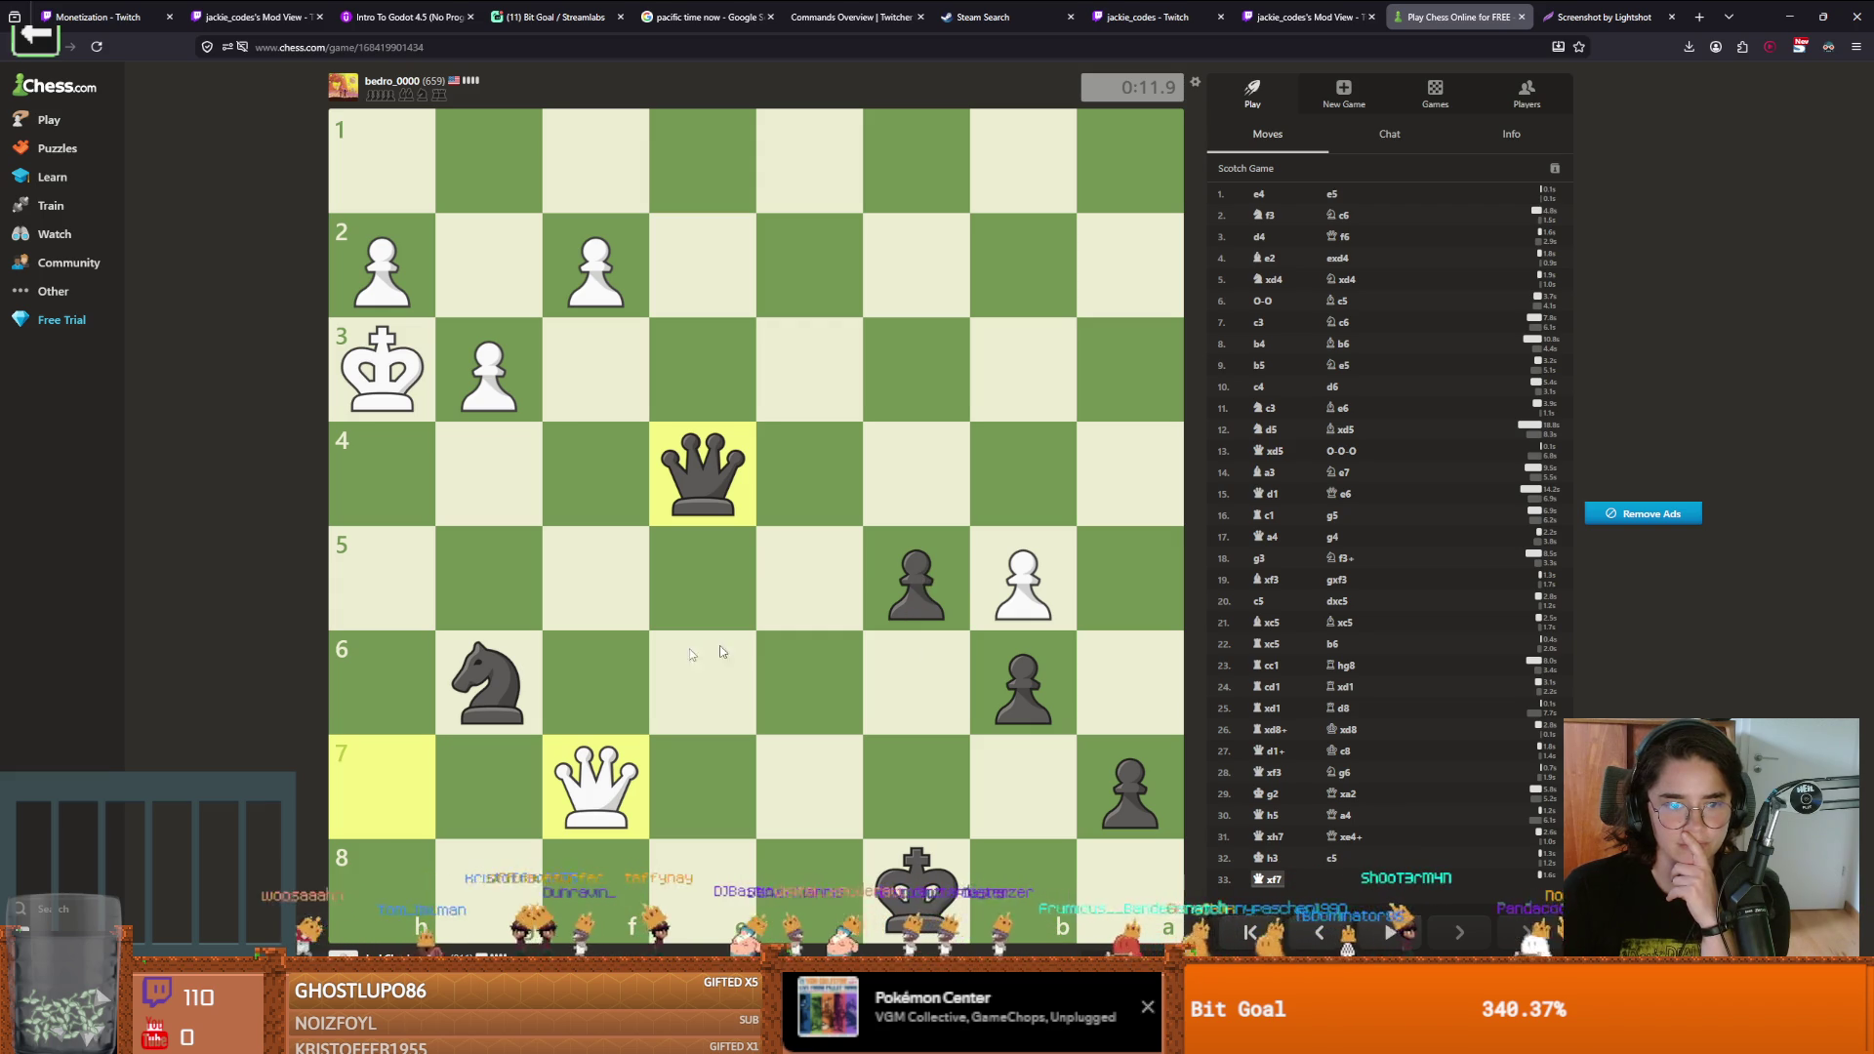
mouse_move(488, 683)
left_mouse_down()
mouse_move(677, 577)
mouse_move(488, 683)
left_mouse_up()
left_click_drag(917, 586, 903, 461)
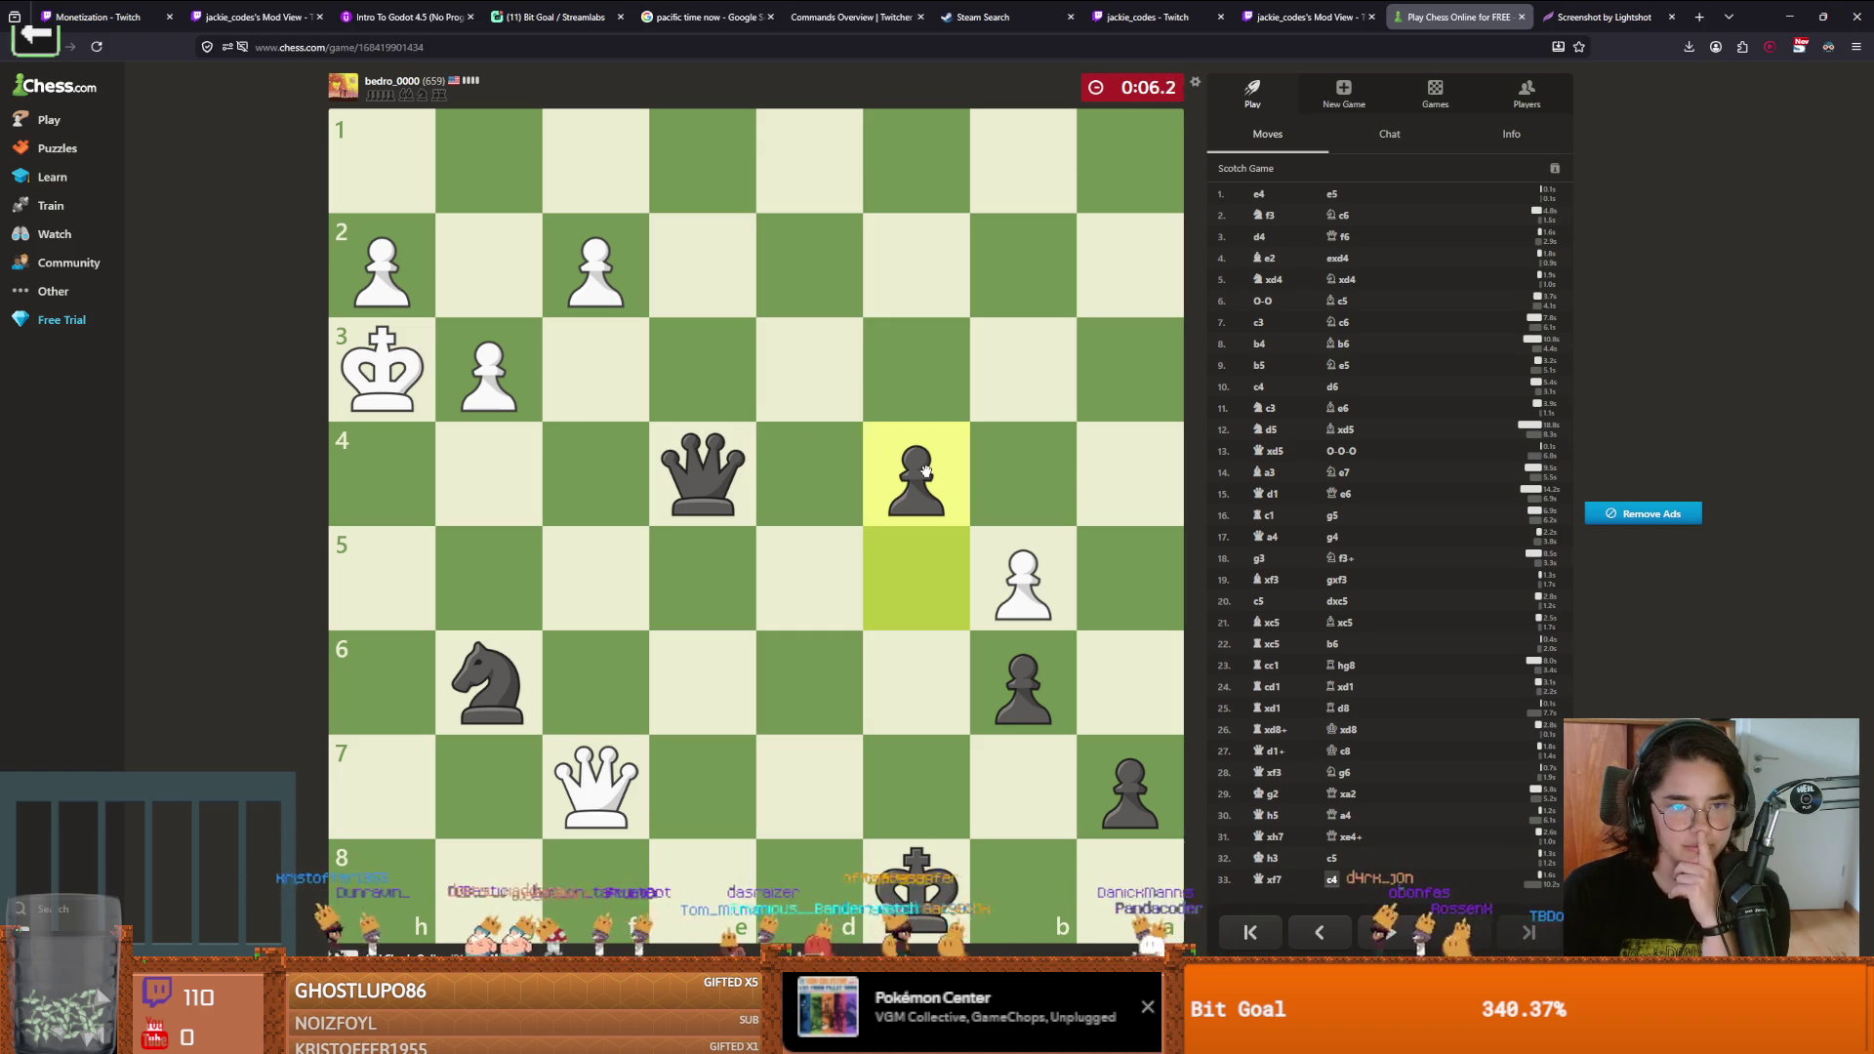
left_click(517, 702)
left_click(607, 853)
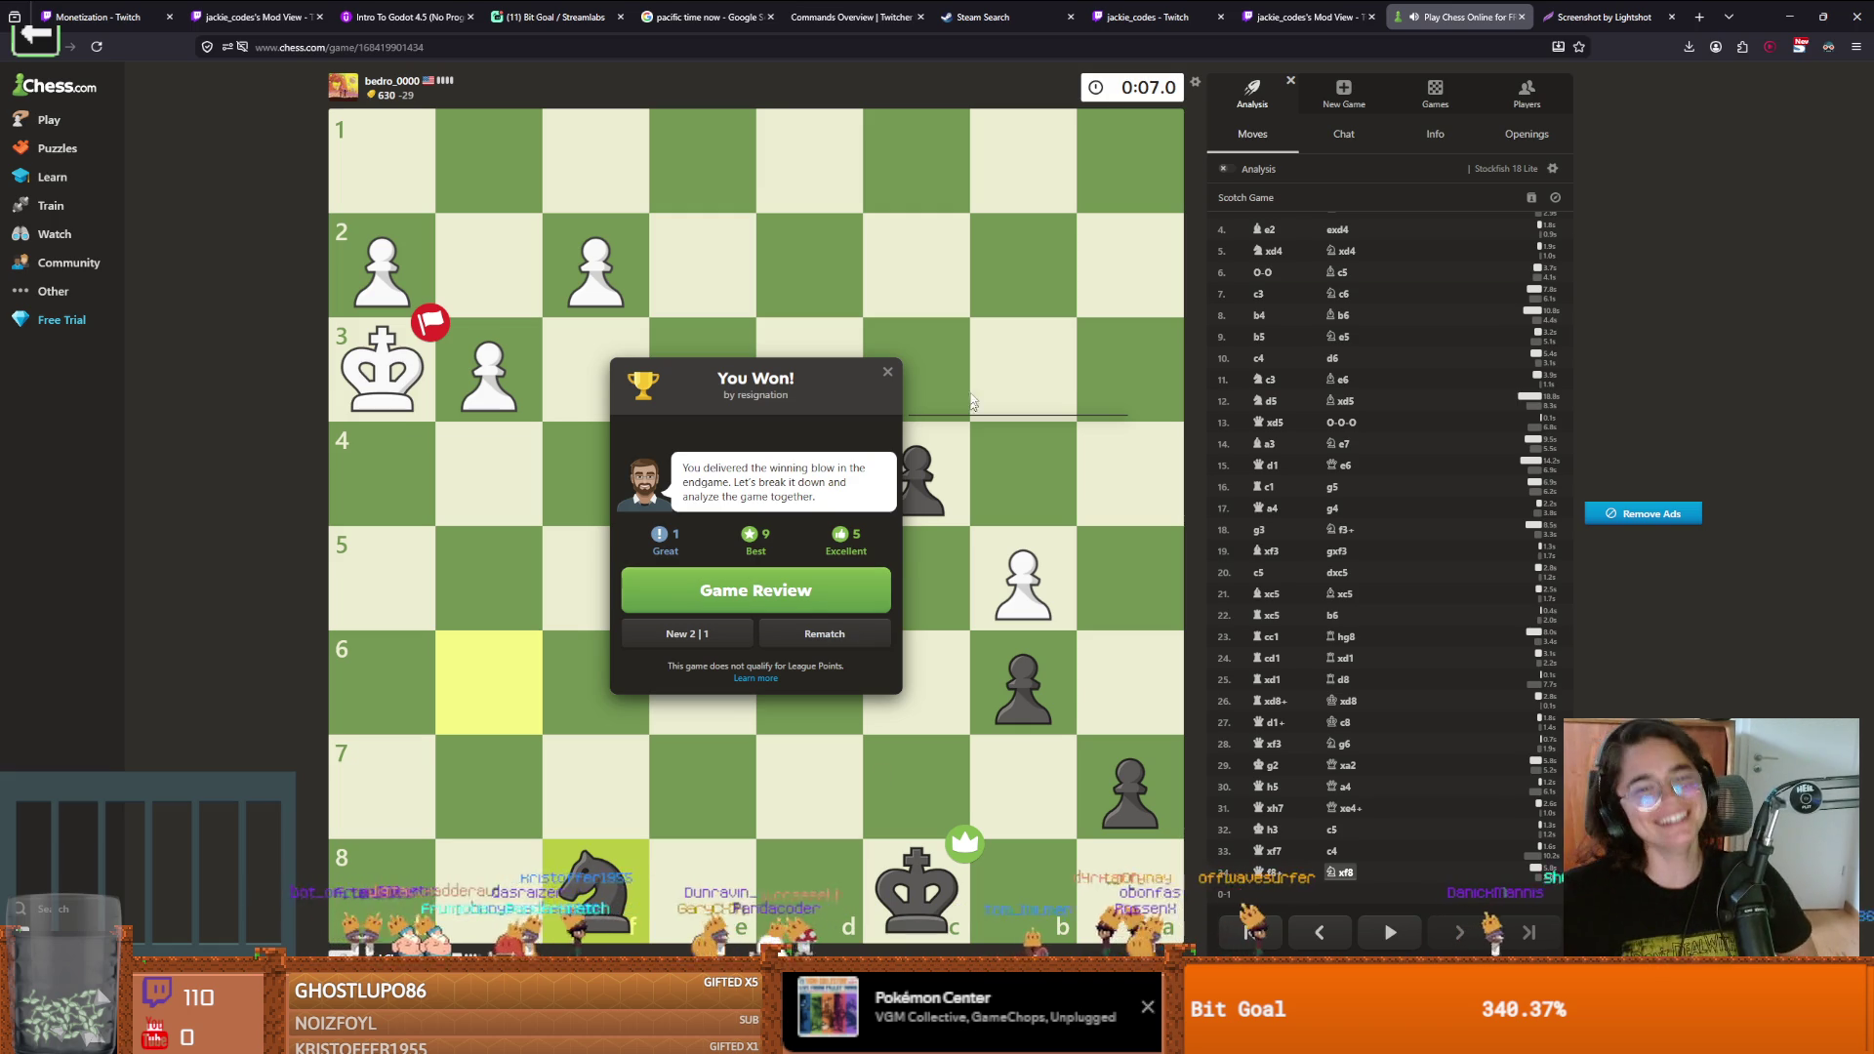
Close the You Won summary dialog with its X
left_click(887, 372)
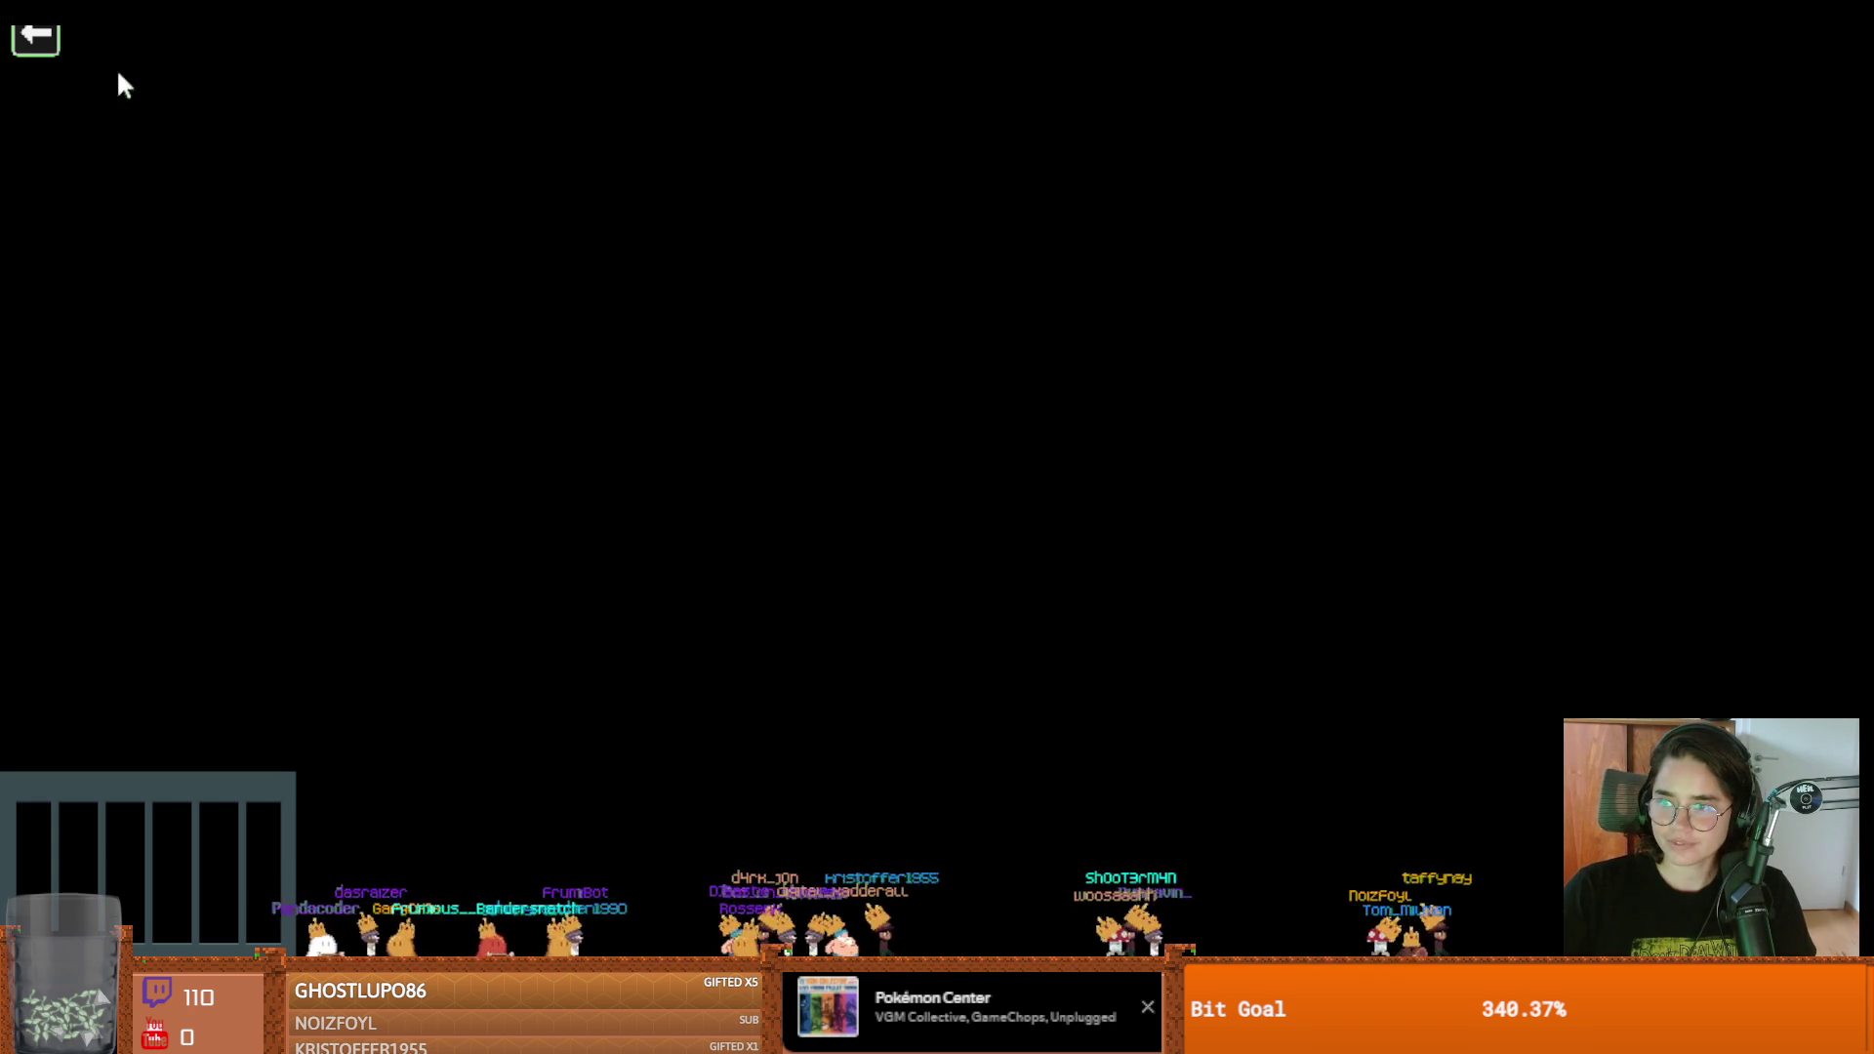
Run the Cannon stream game, then quit it and launch Jackie's Lemmings
left_click(37, 39)
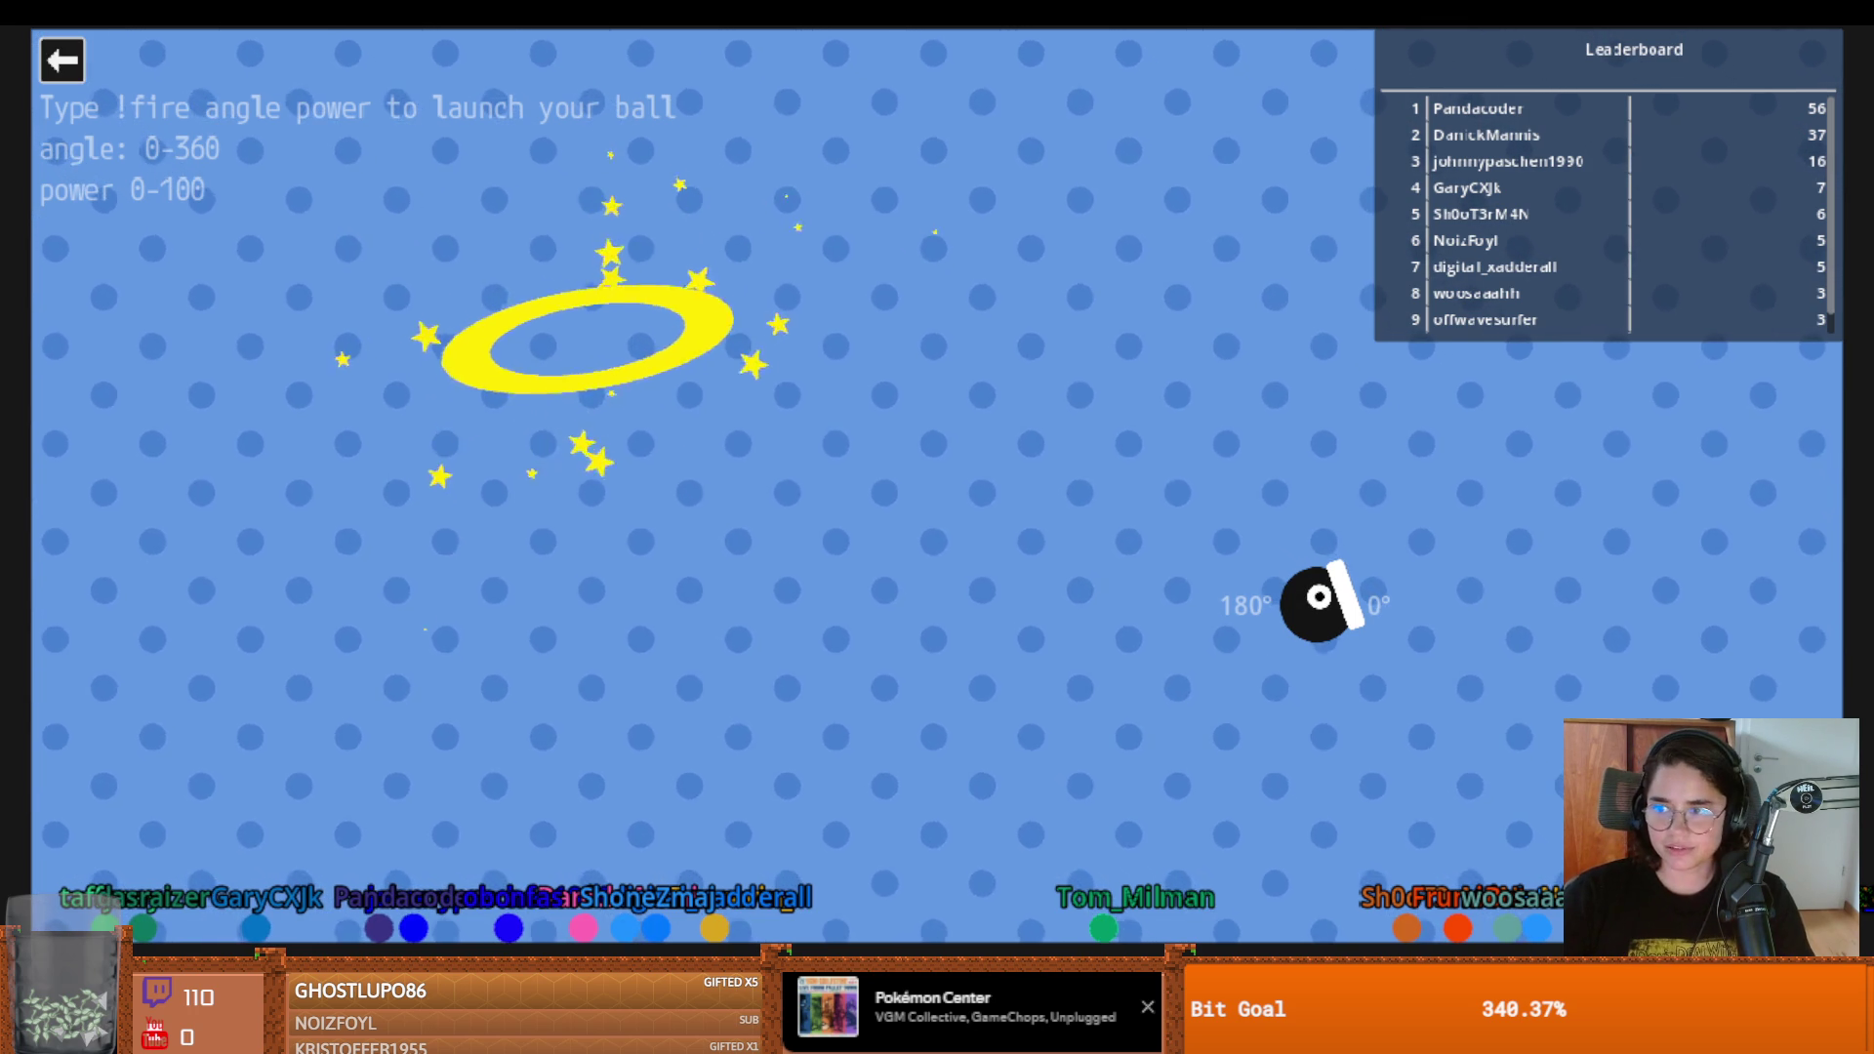
left_click(62, 59)
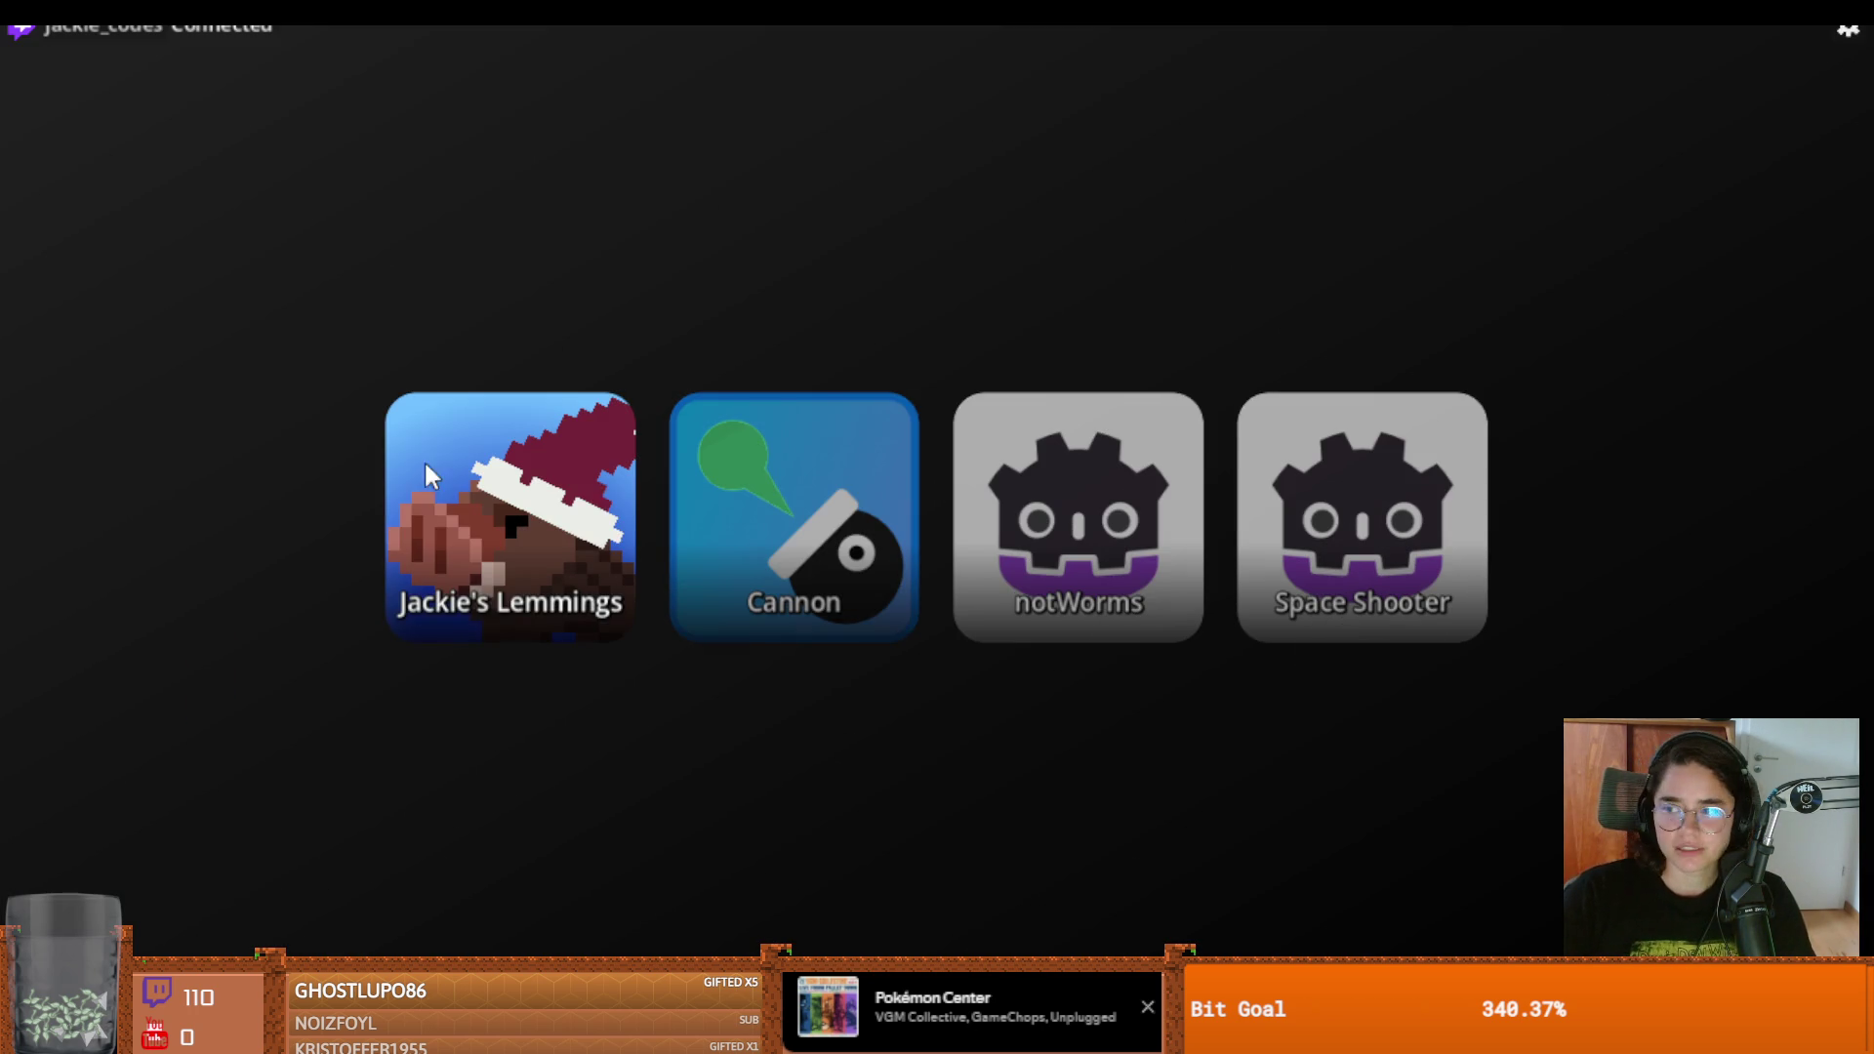
left_click(590, 498)
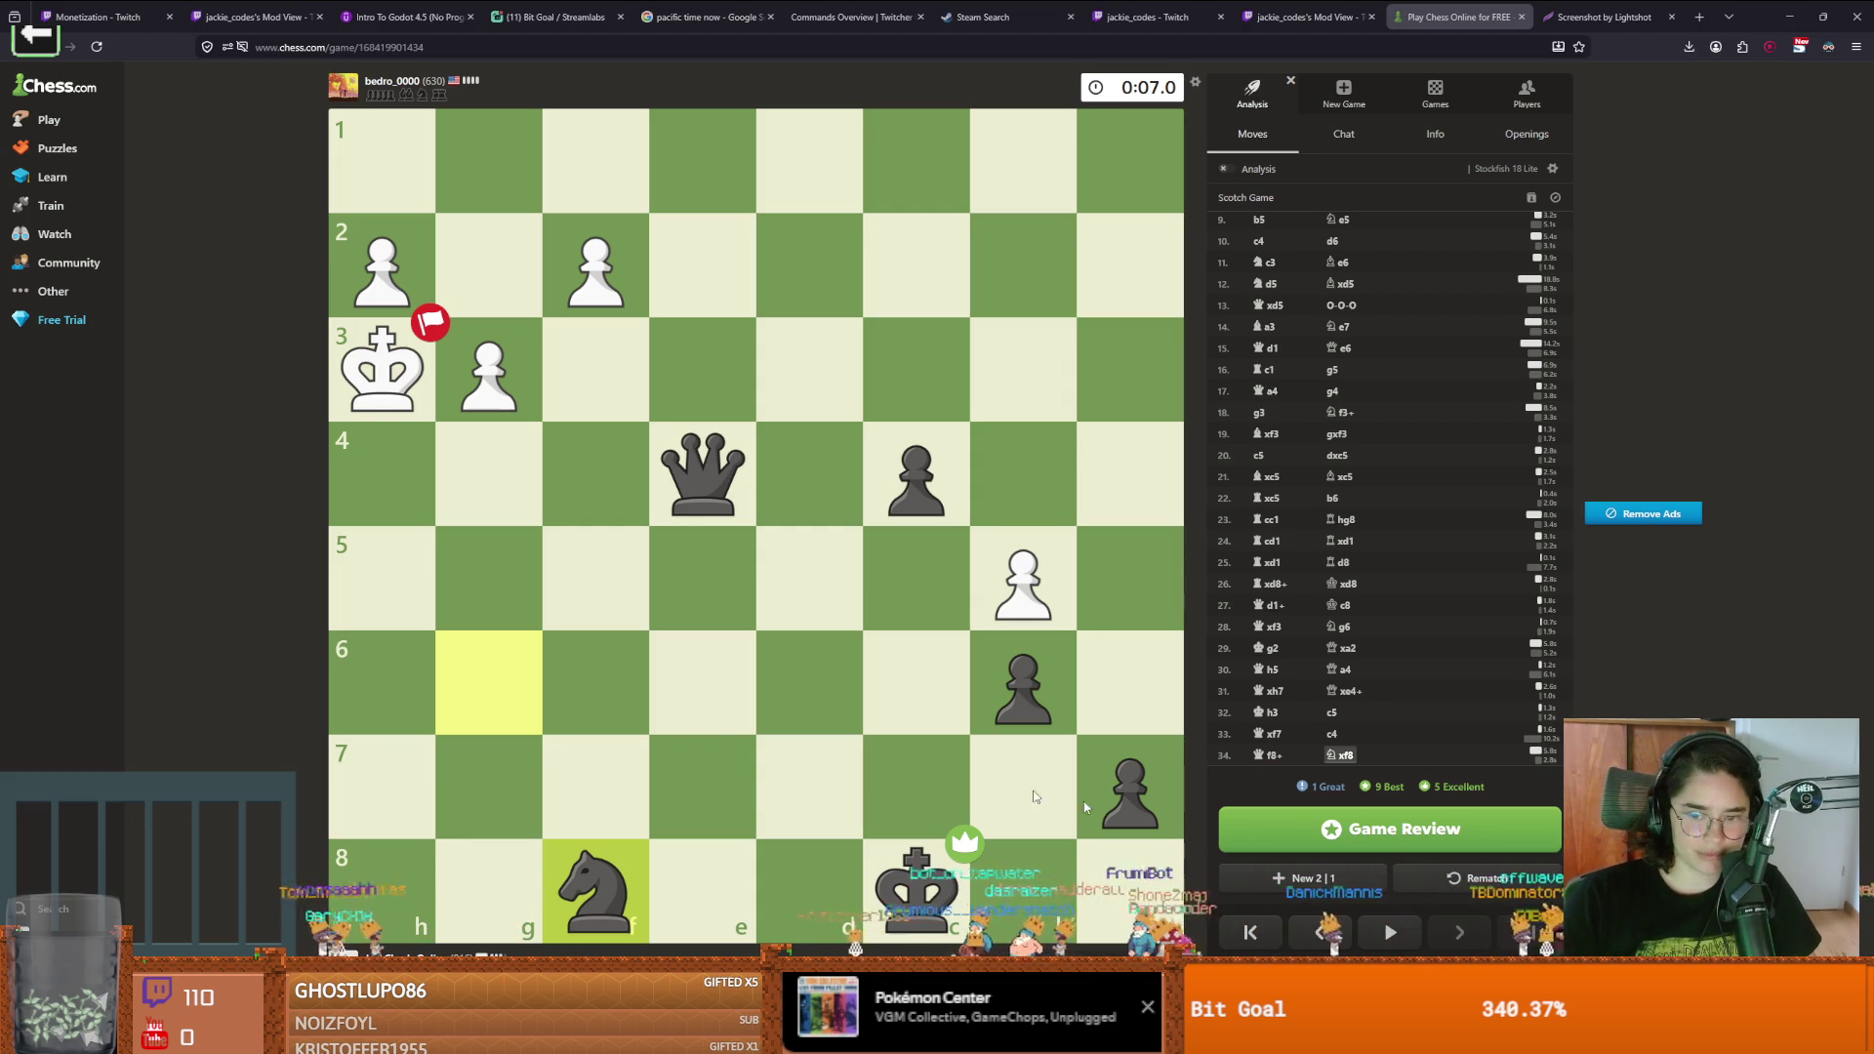
left_click(1315, 933)
left_click(1316, 932)
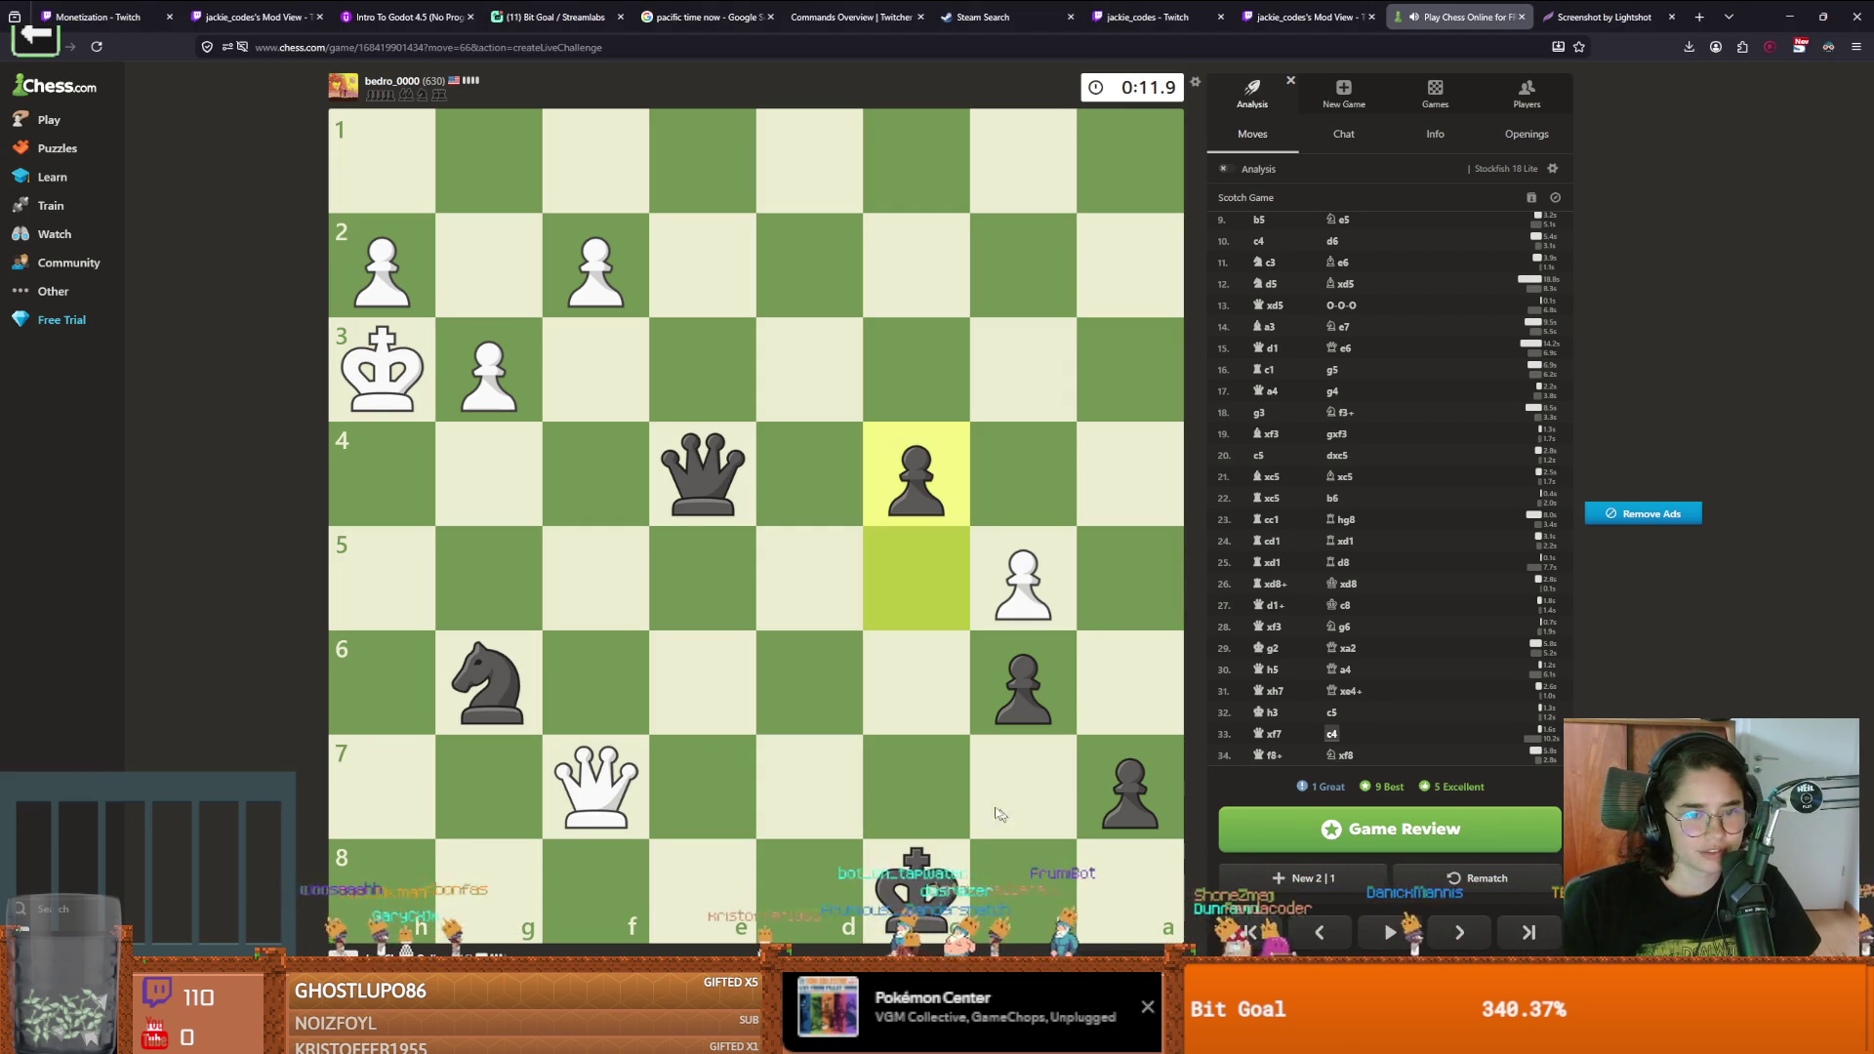
left_click(1449, 934)
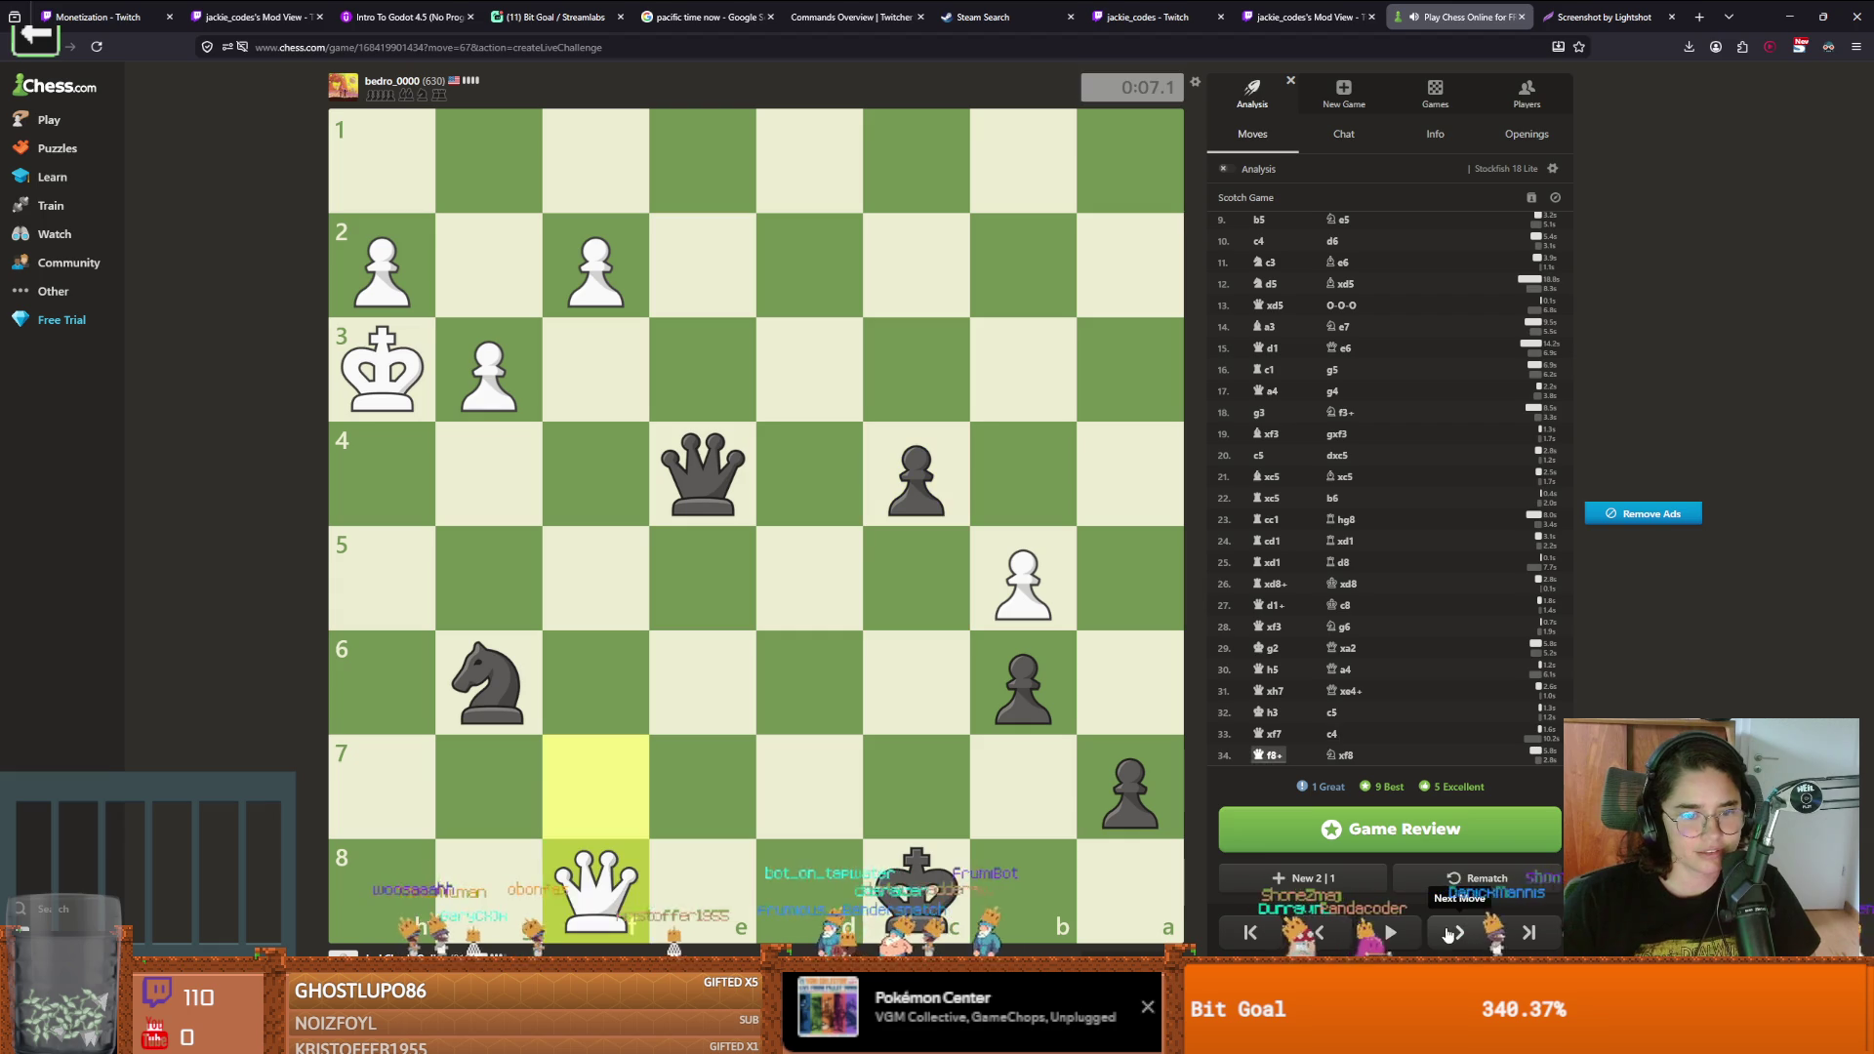
left_click(1449, 934)
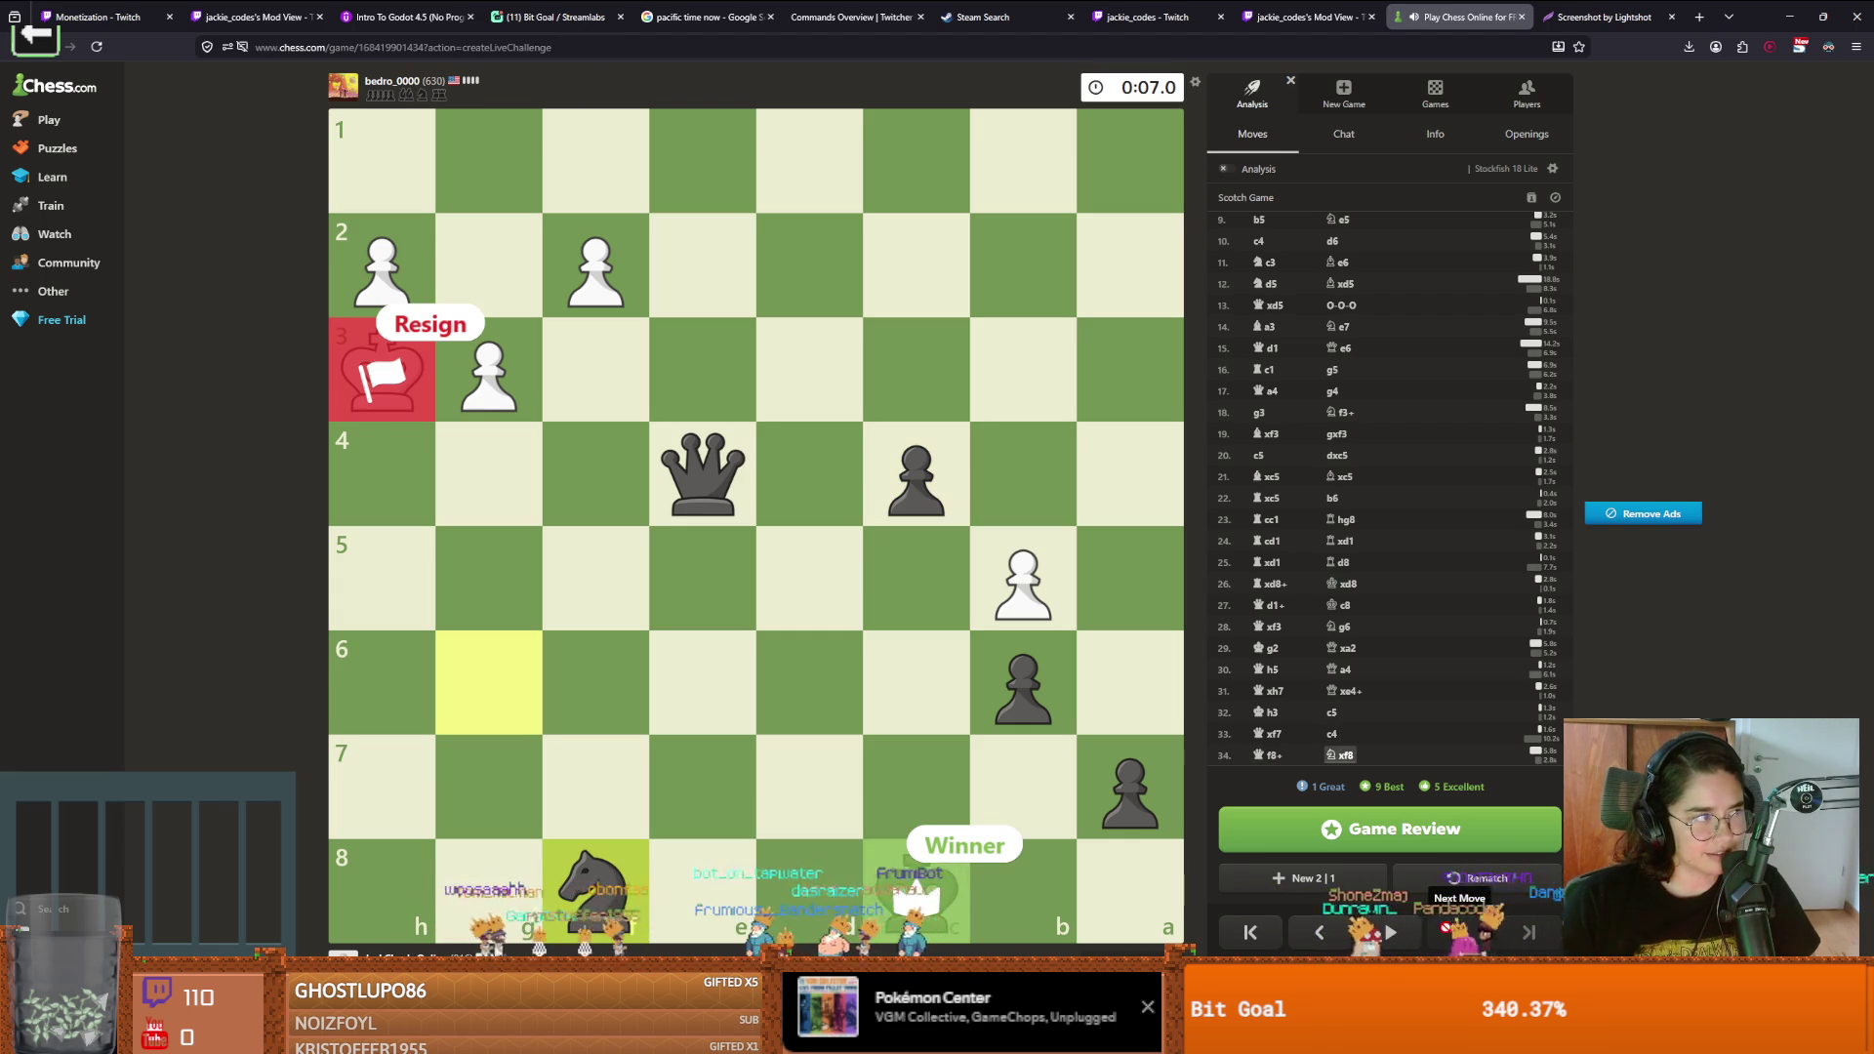
left_click(1329, 932)
left_click(1331, 931)
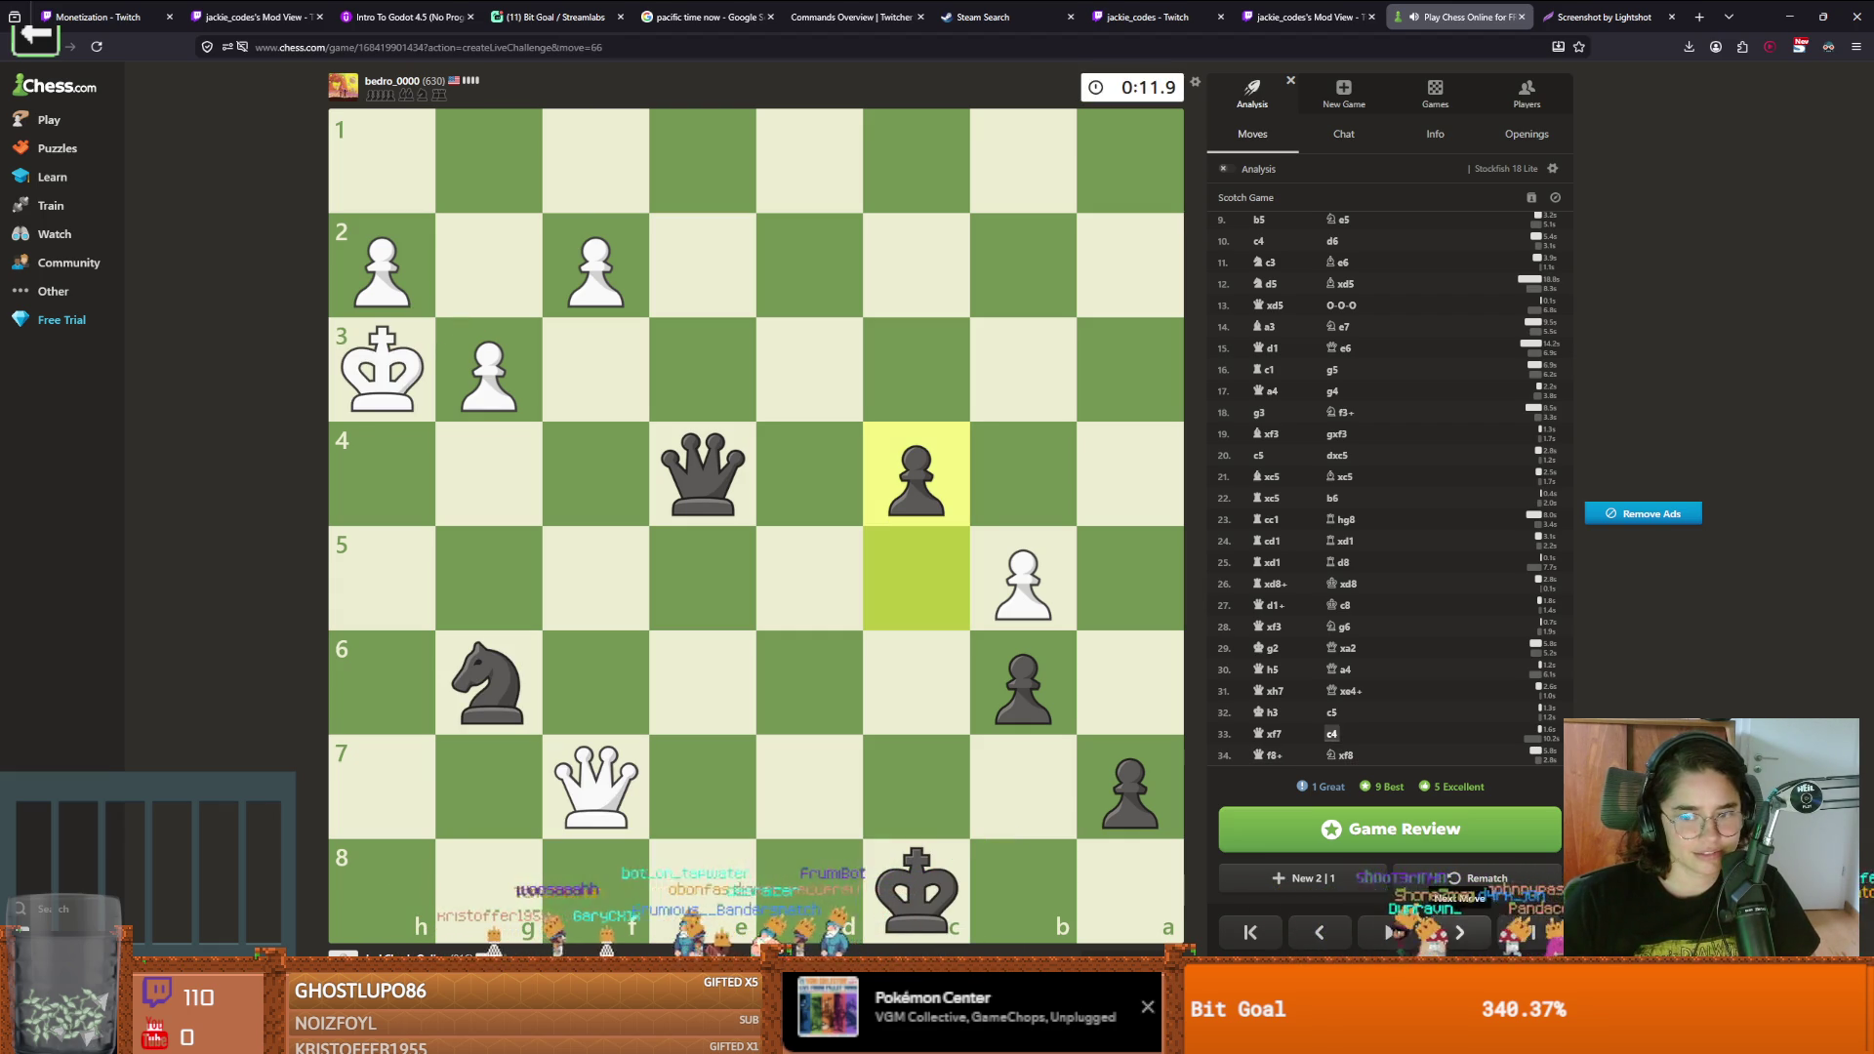
left_click(1455, 933)
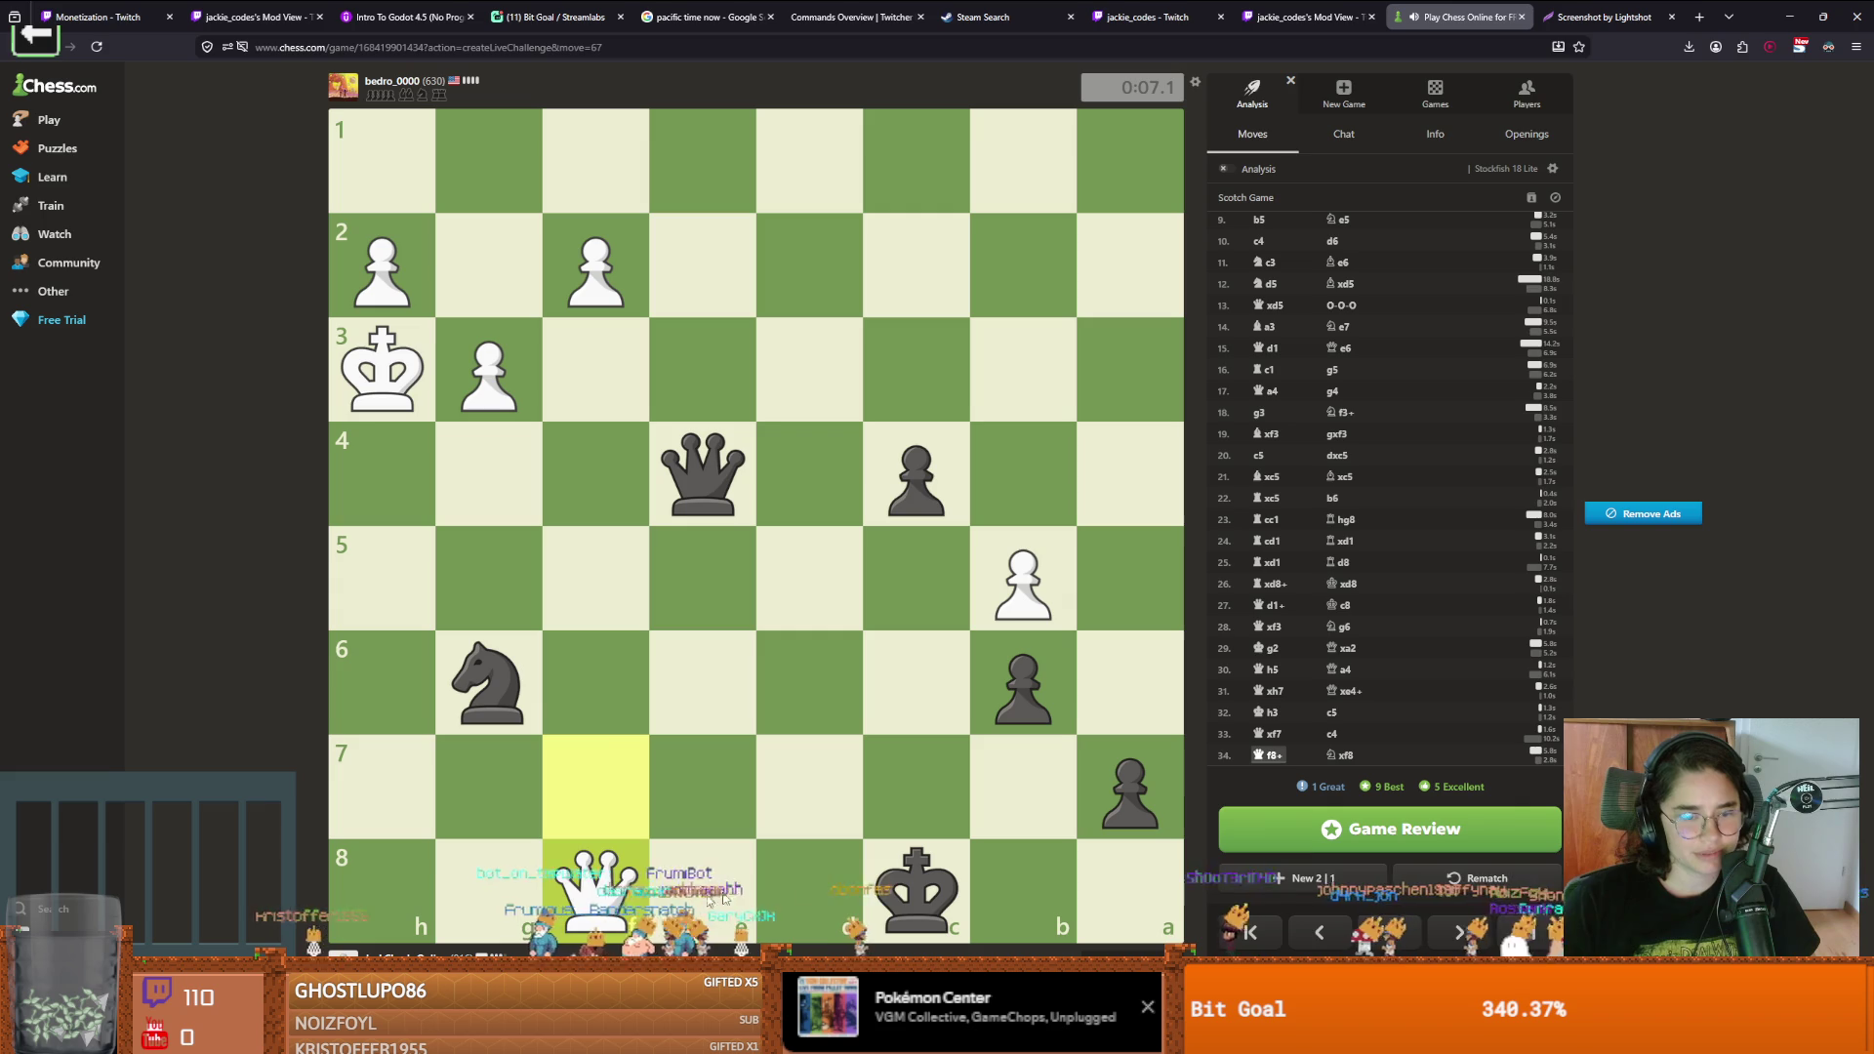
left_click(1320, 929)
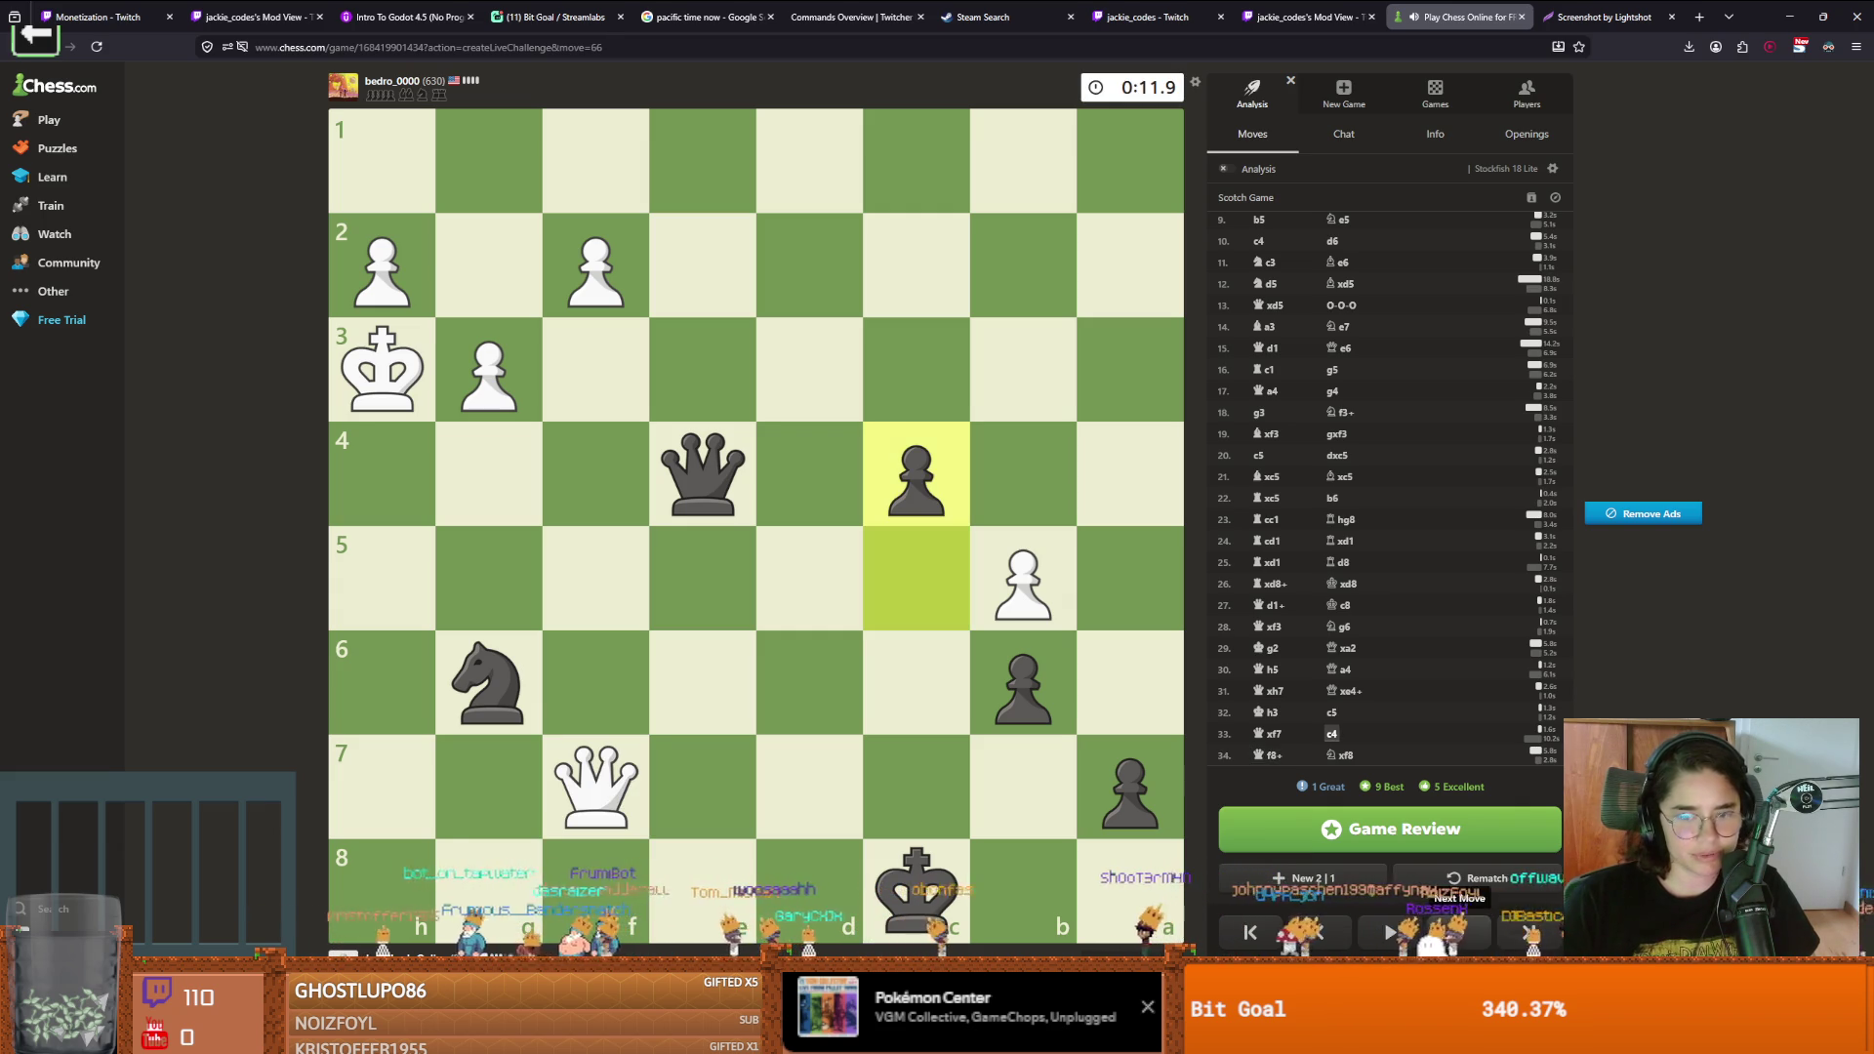
left_click(1447, 937)
left_click(1303, 937)
left_click(1447, 937)
left_click(1317, 932)
left_click(1457, 932)
left_click(1458, 932)
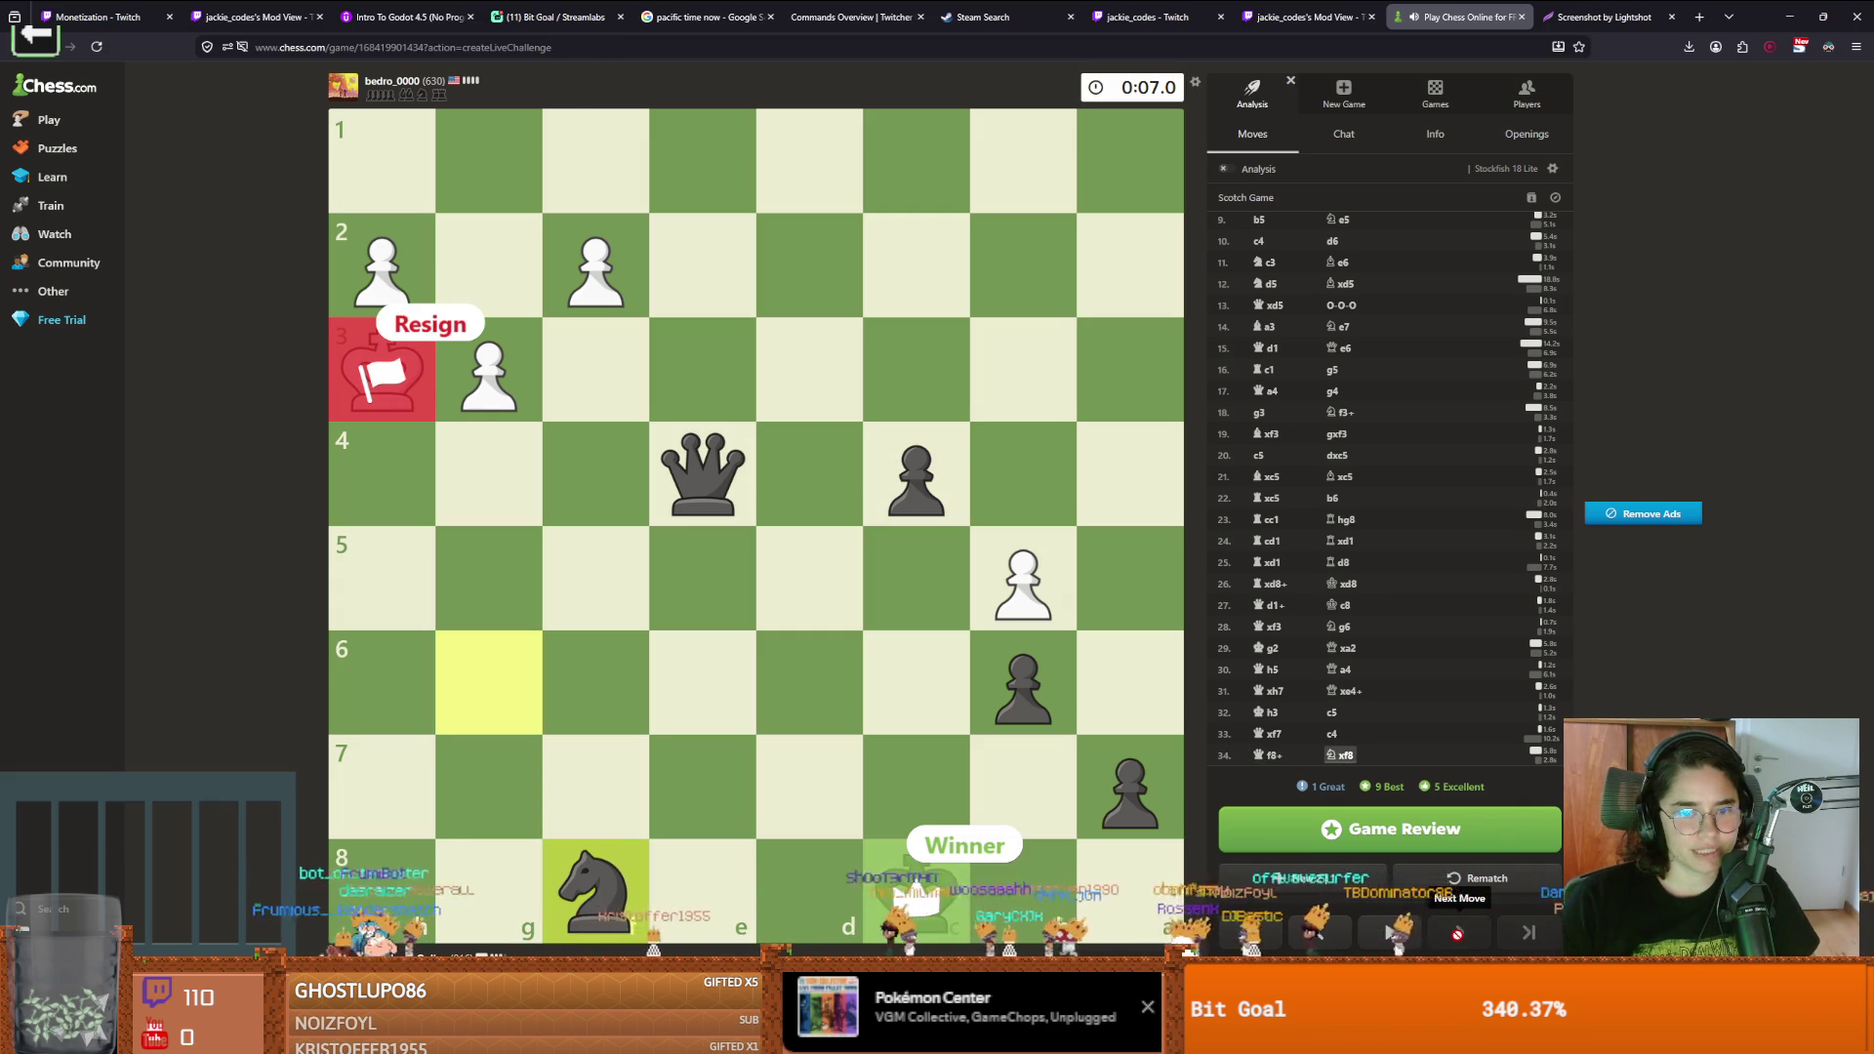
left_click(1320, 934)
left_click(1457, 932)
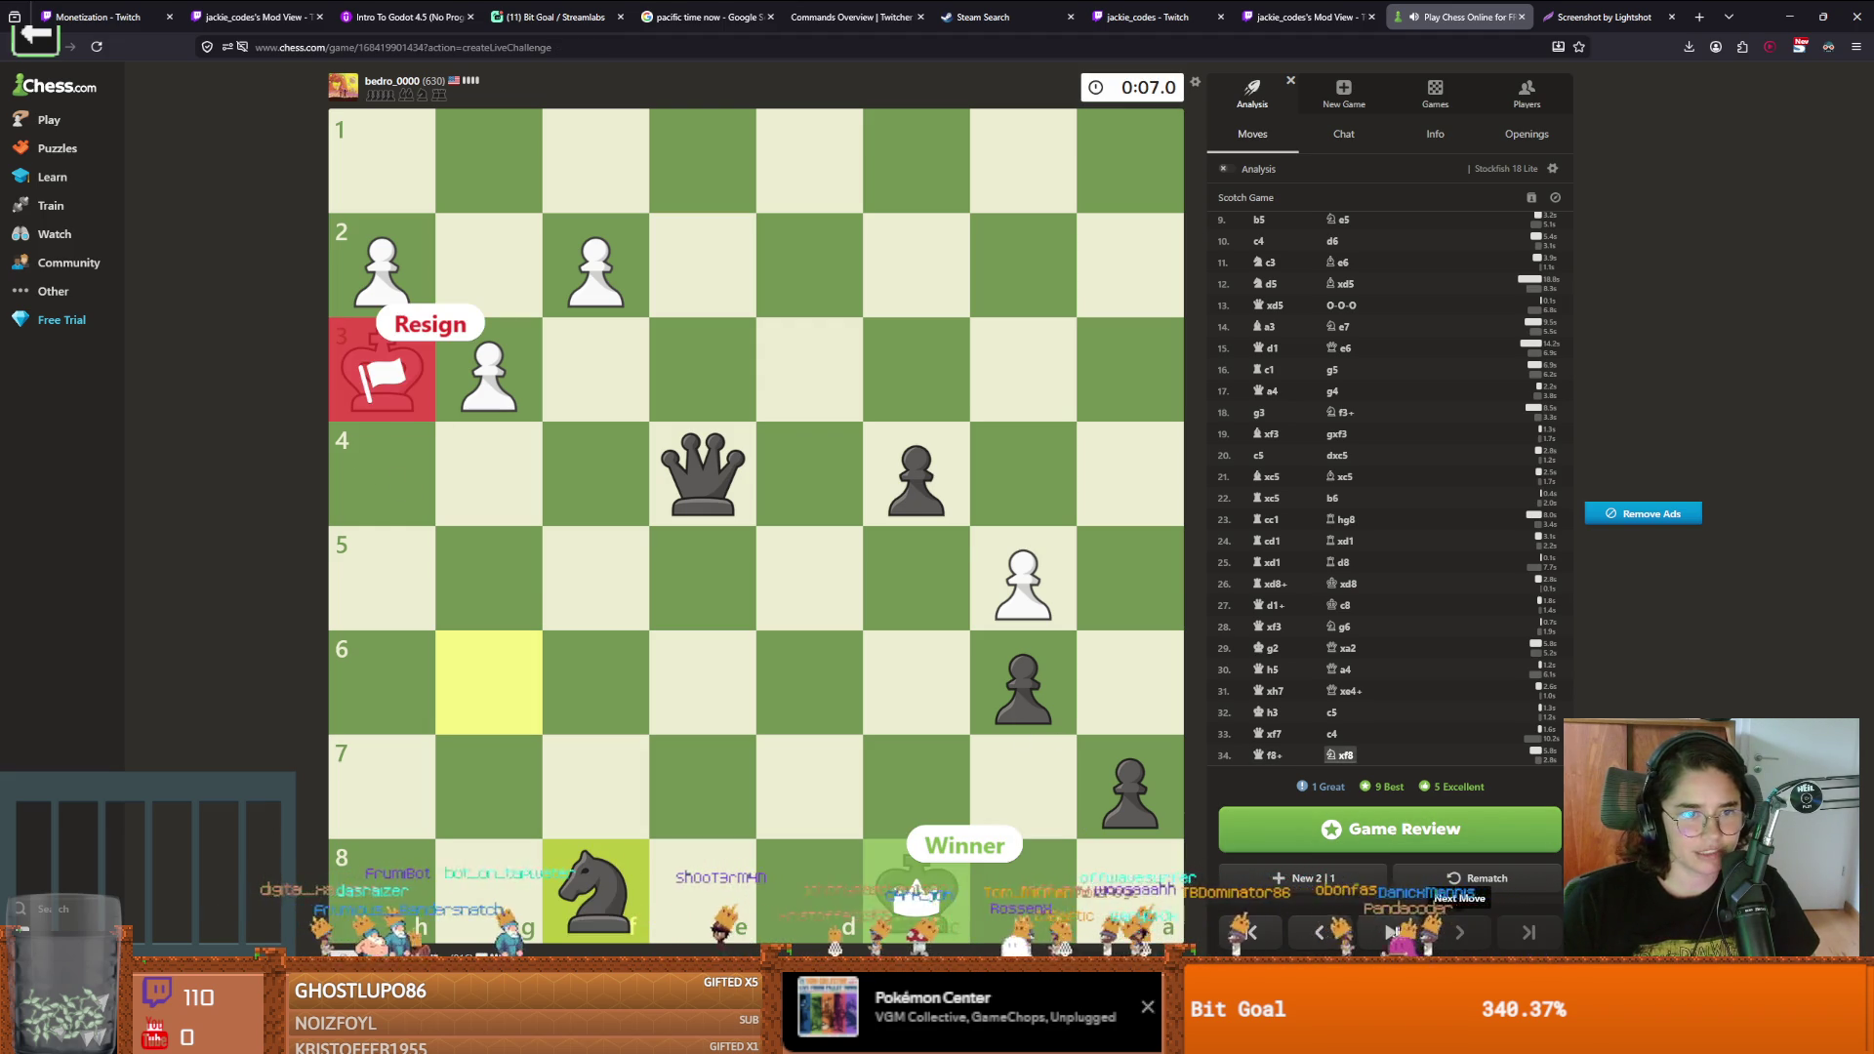
left_click(1319, 934)
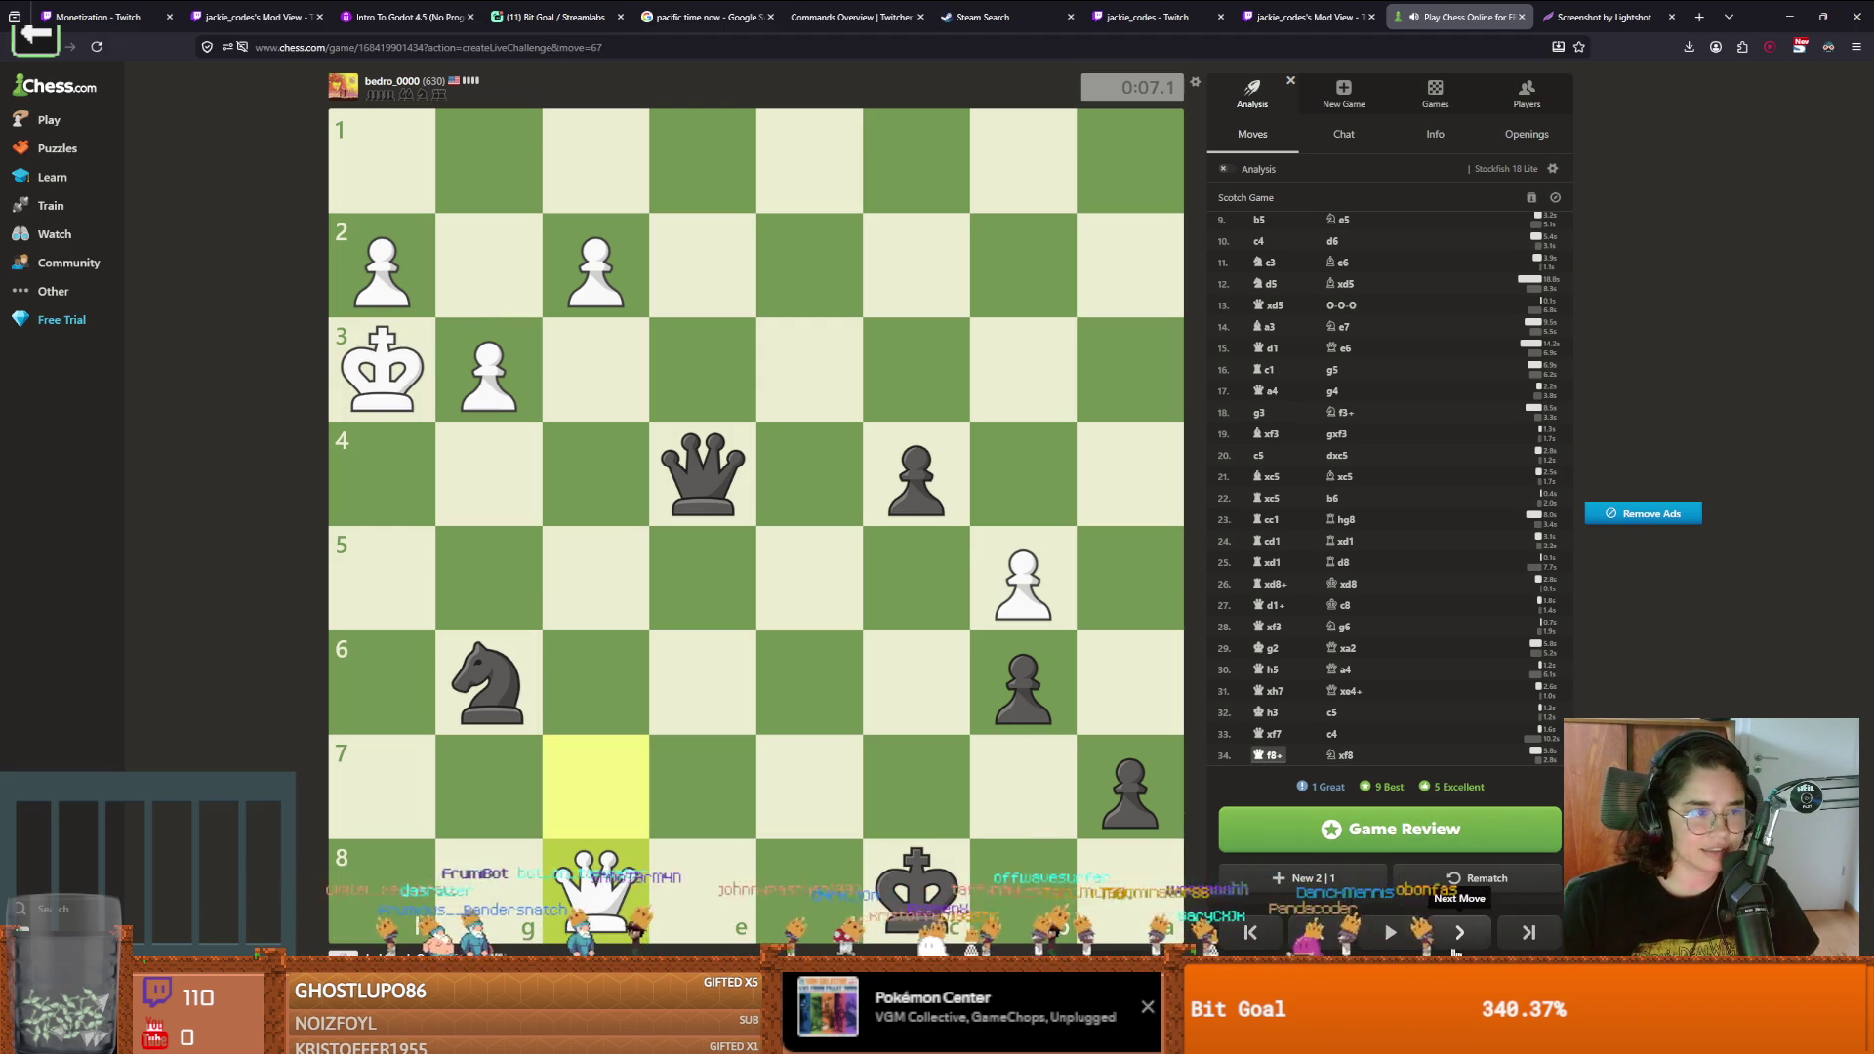
left_click(1461, 932)
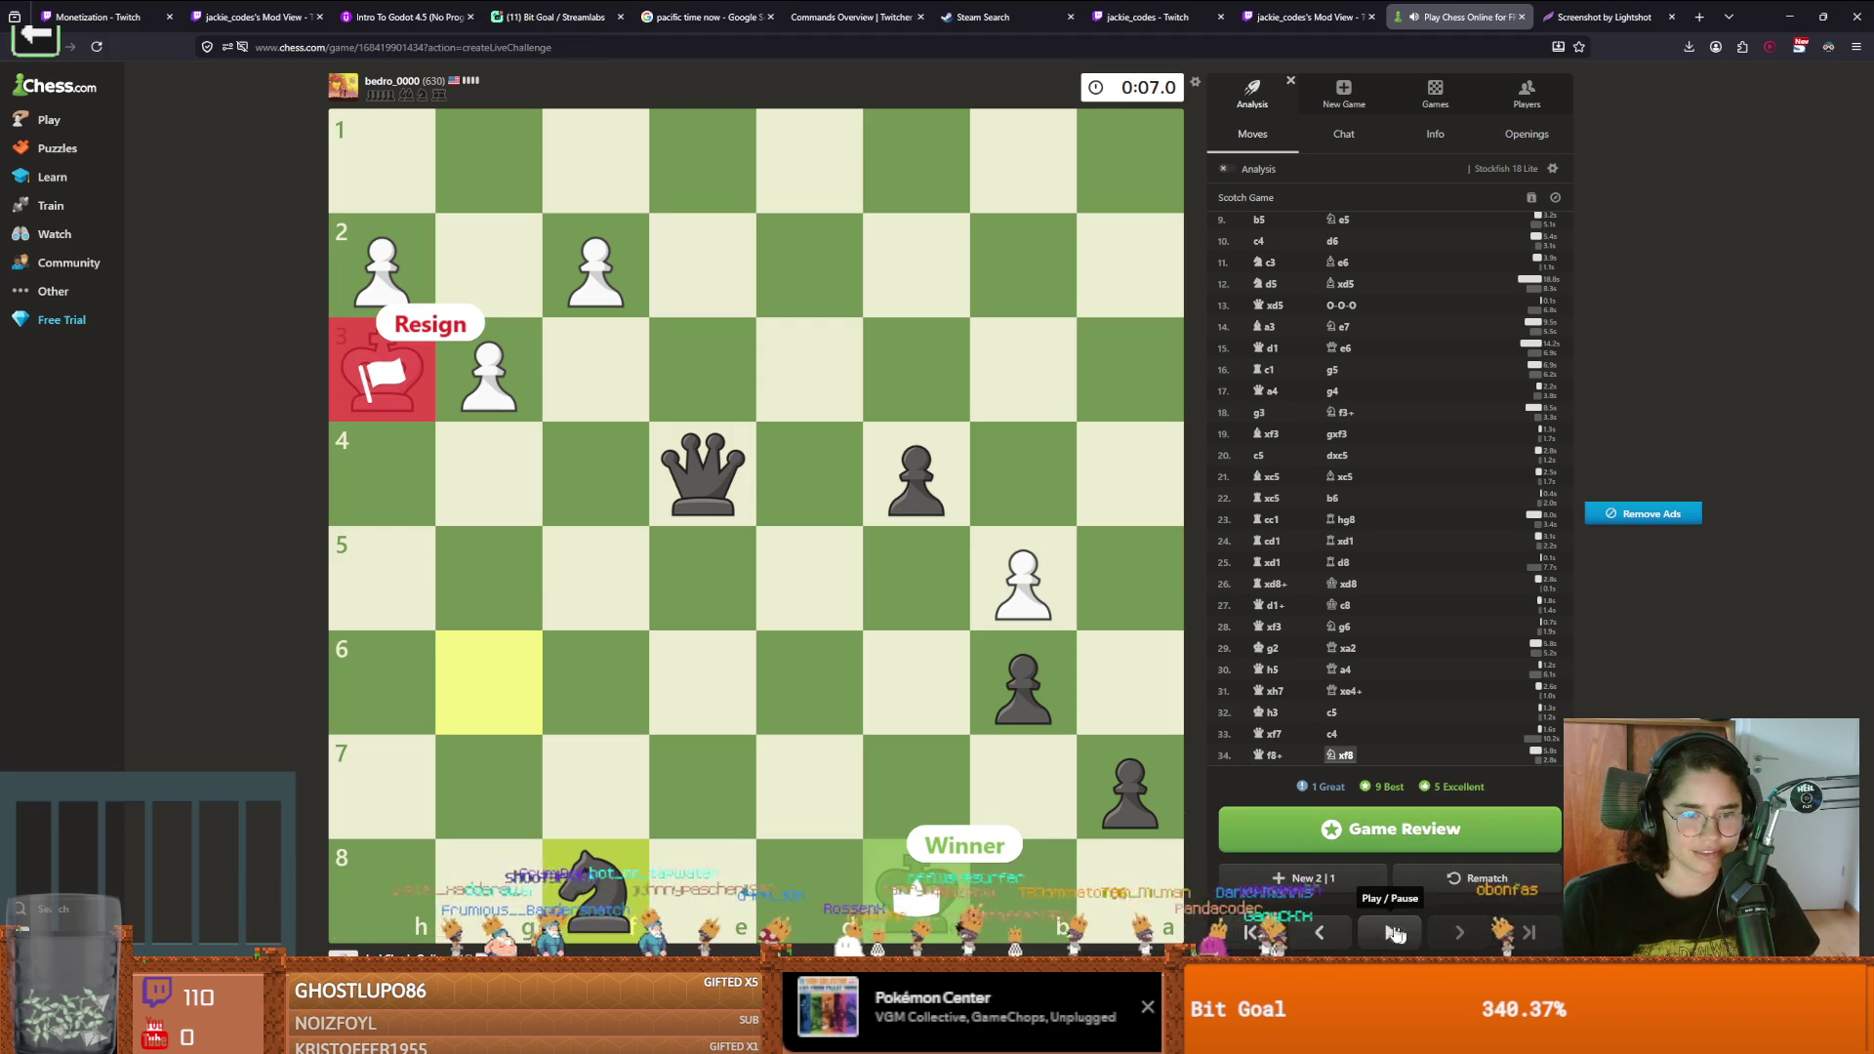
left_click(1337, 933)
left_click(1340, 932)
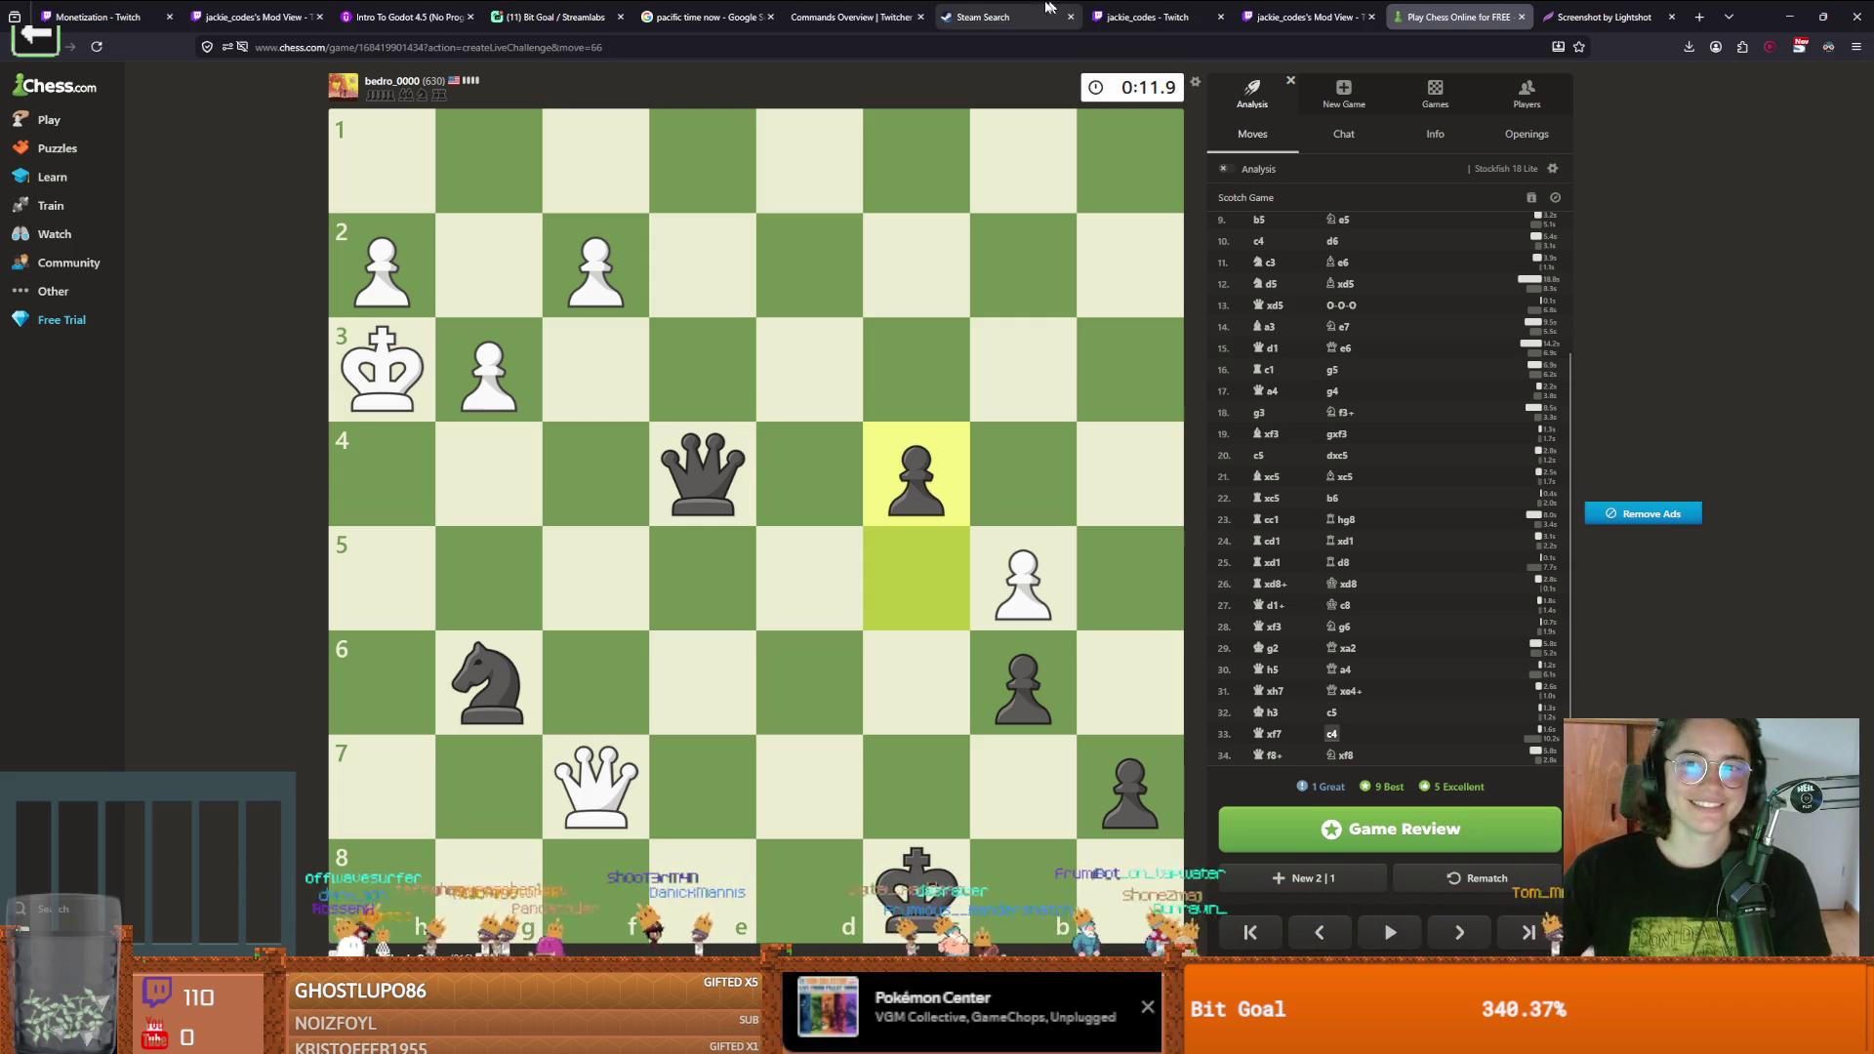
key("alt+Tab")
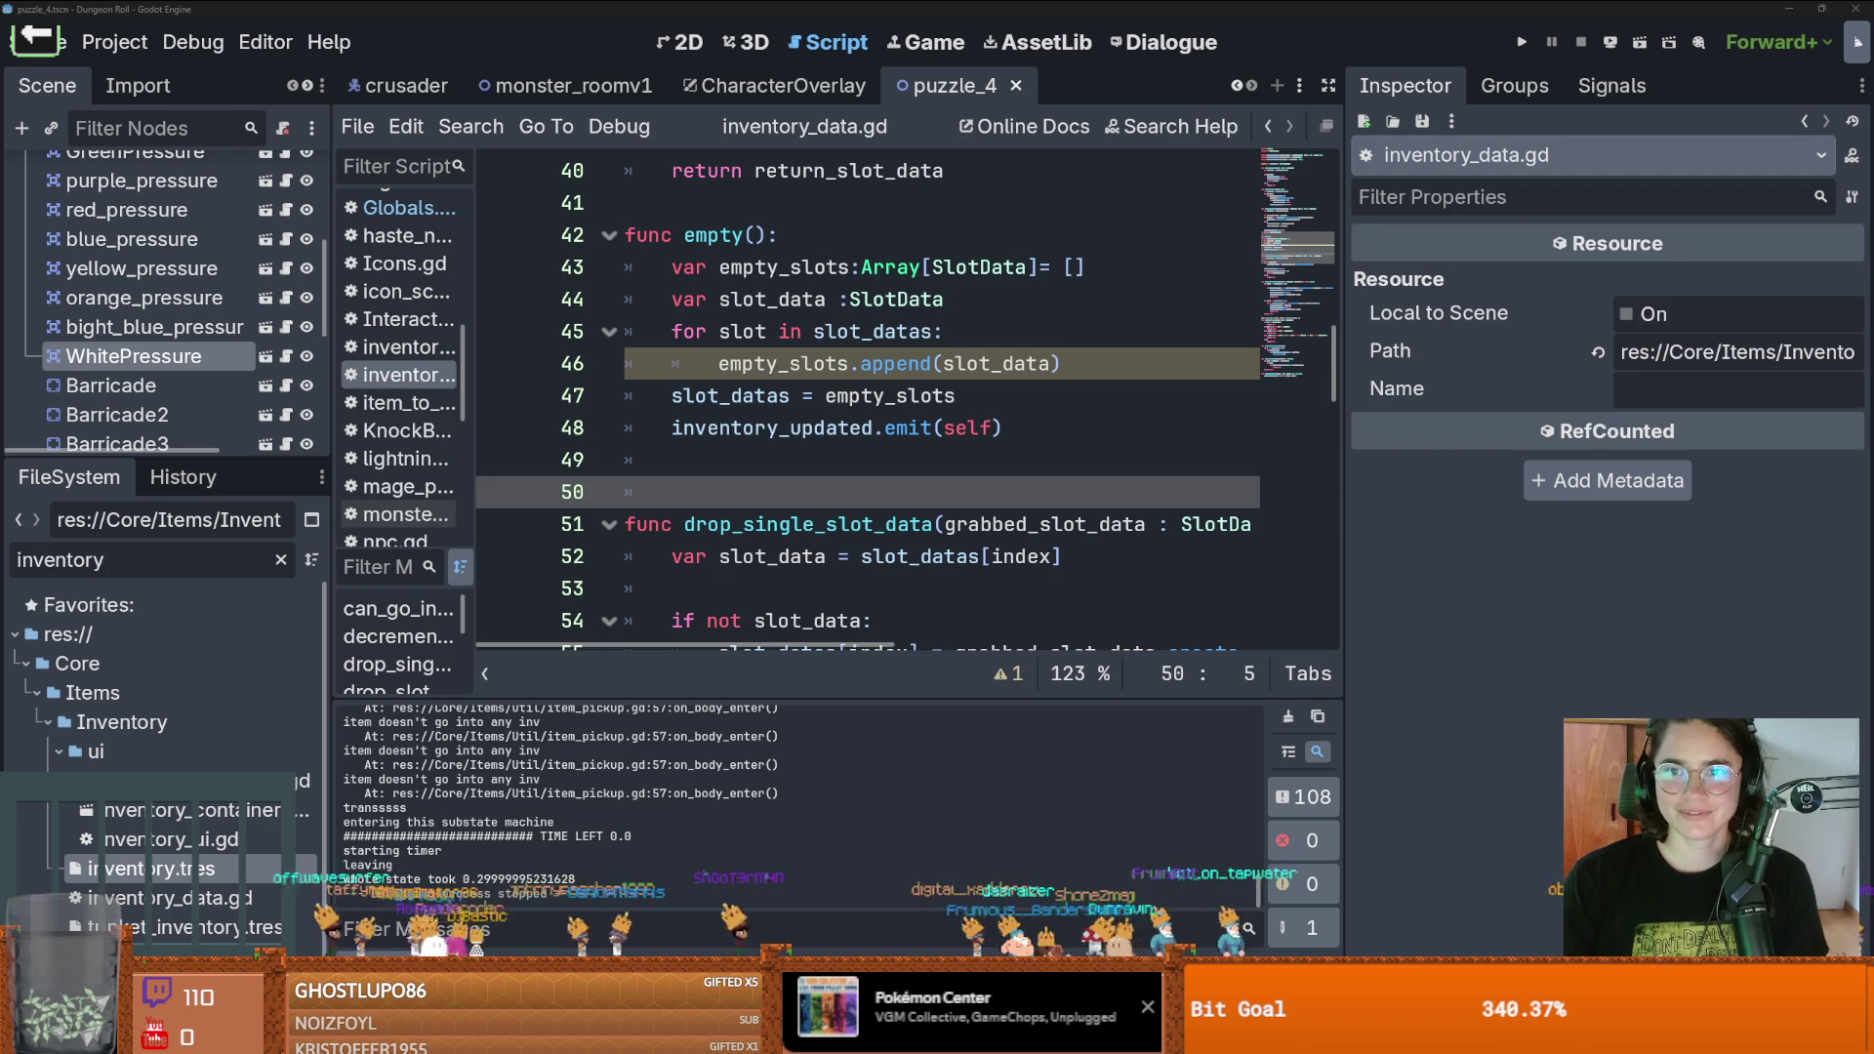
Save inventory_data.gd with Ctrl+S and switch to the Twitch moderator view
left_click(1012, 392)
key("ctrl+s")
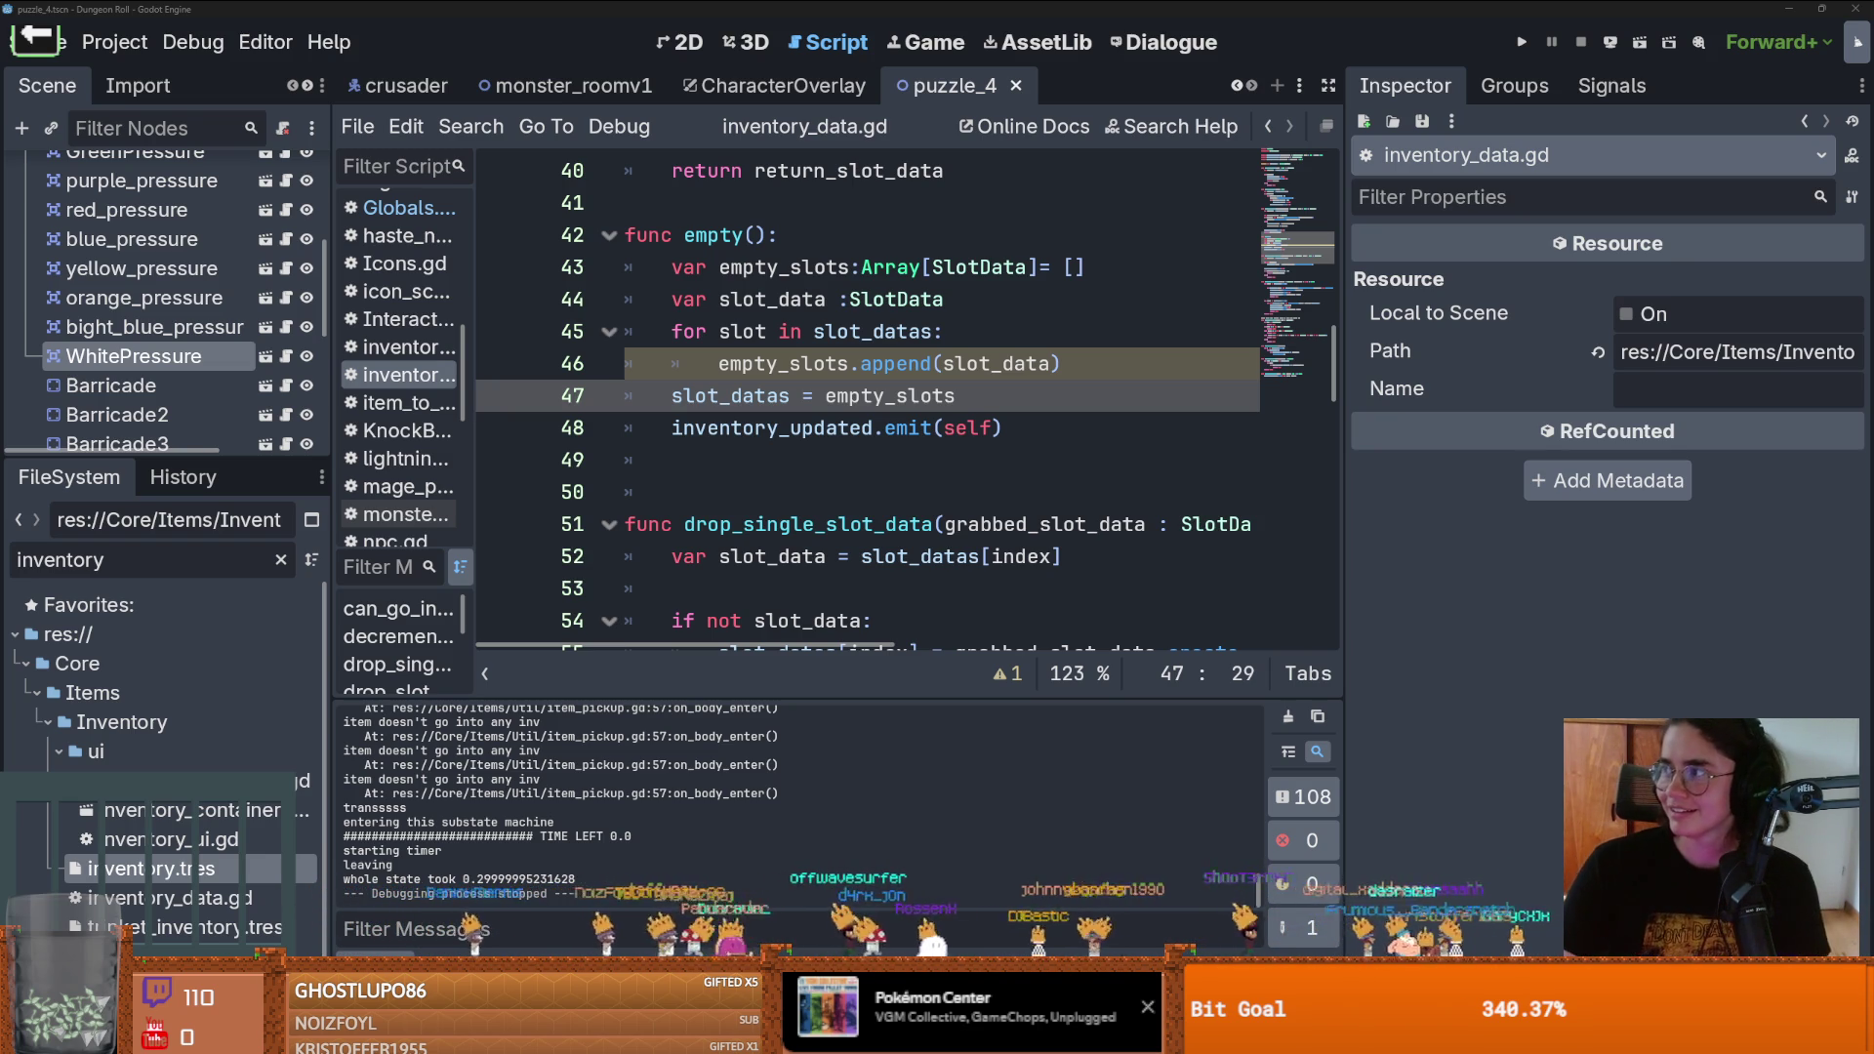
key("alt+Tab")
scroll(1197, 483, "up", 10)
scroll(1286, 523, "up", 5)
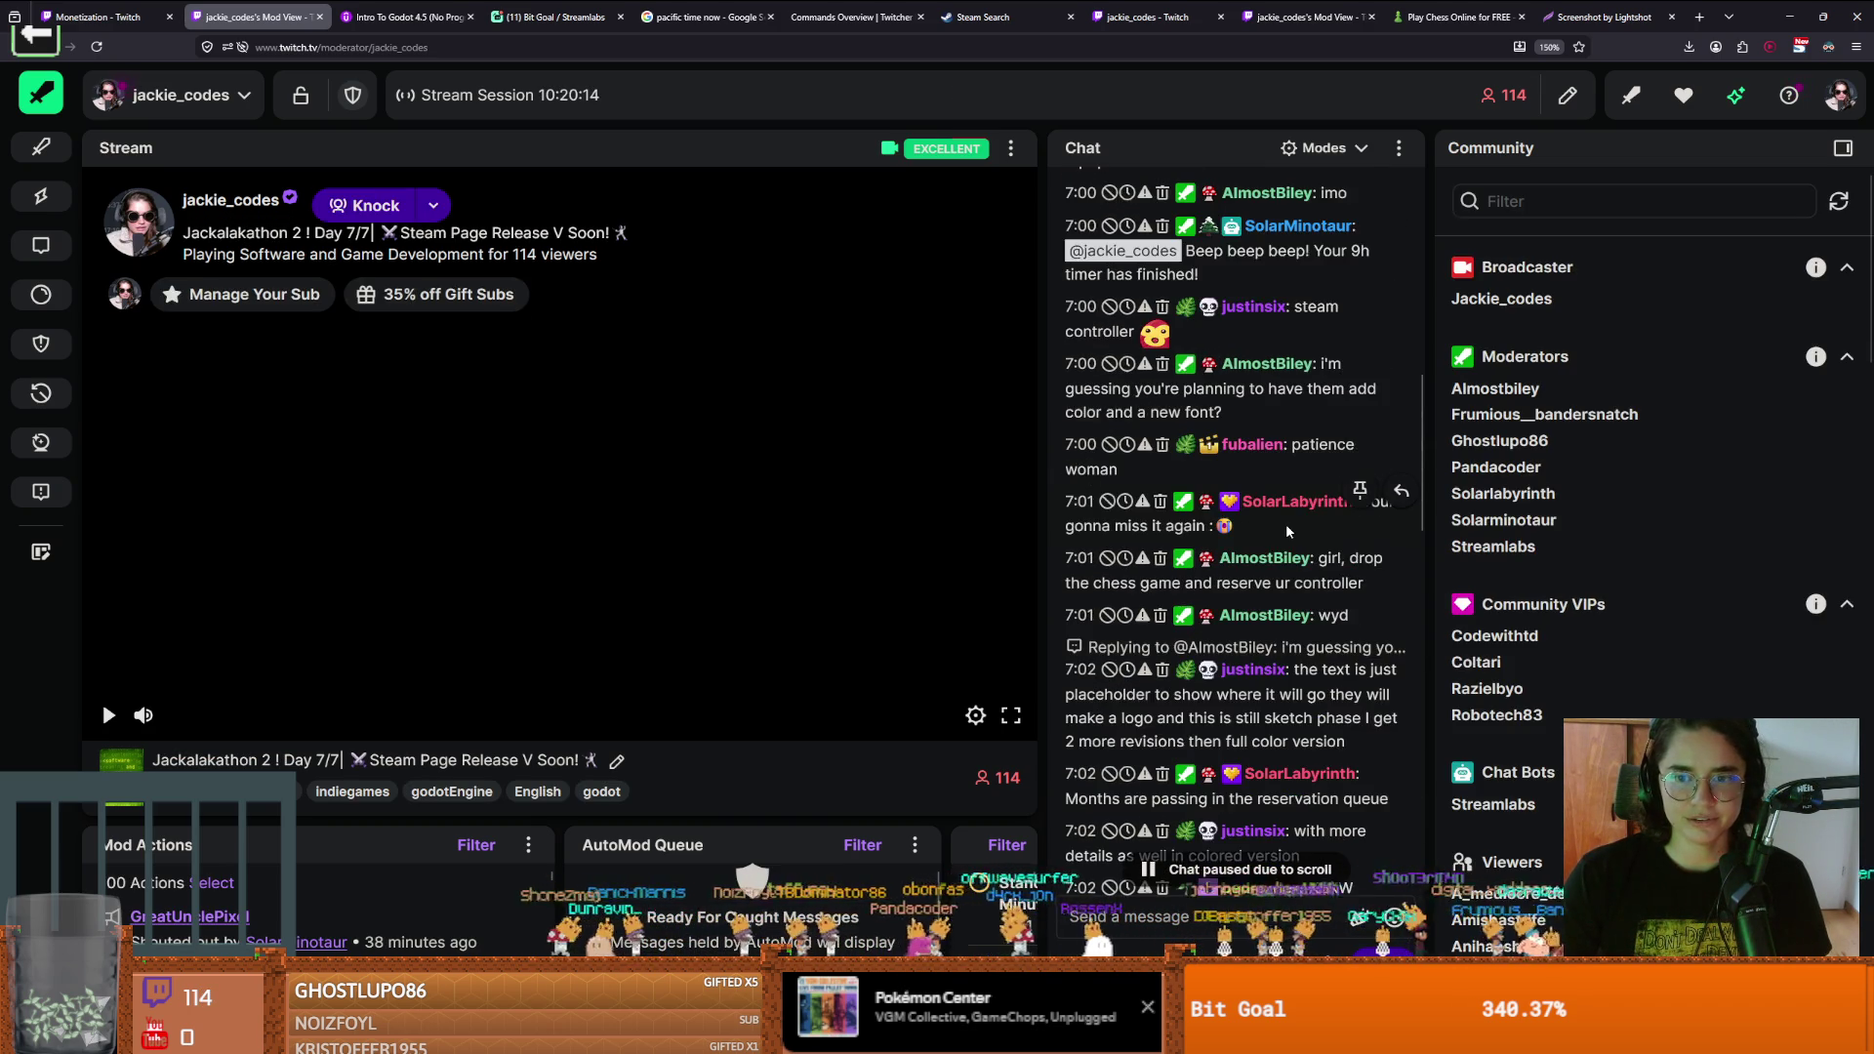
Scroll back through older Twitch chat messages, then return to Godot
scroll(1288, 531, "up", 5)
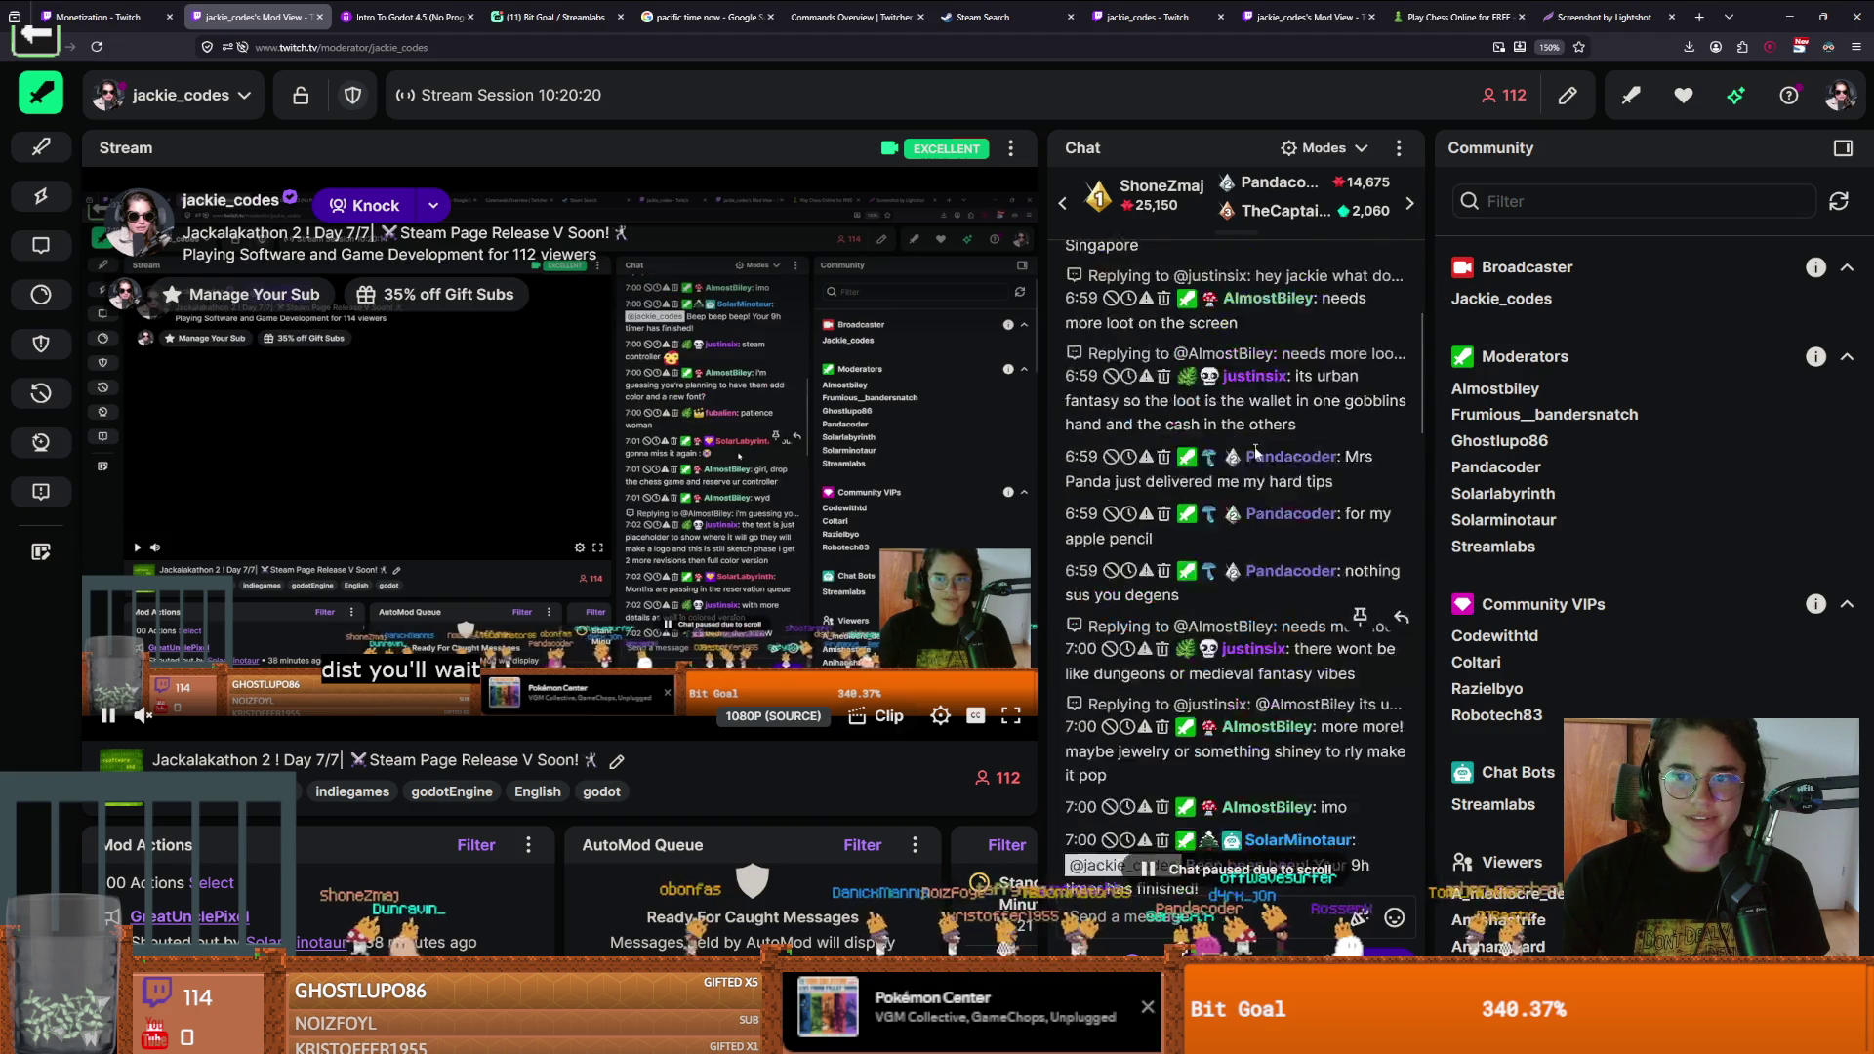
key("alt+Tab")
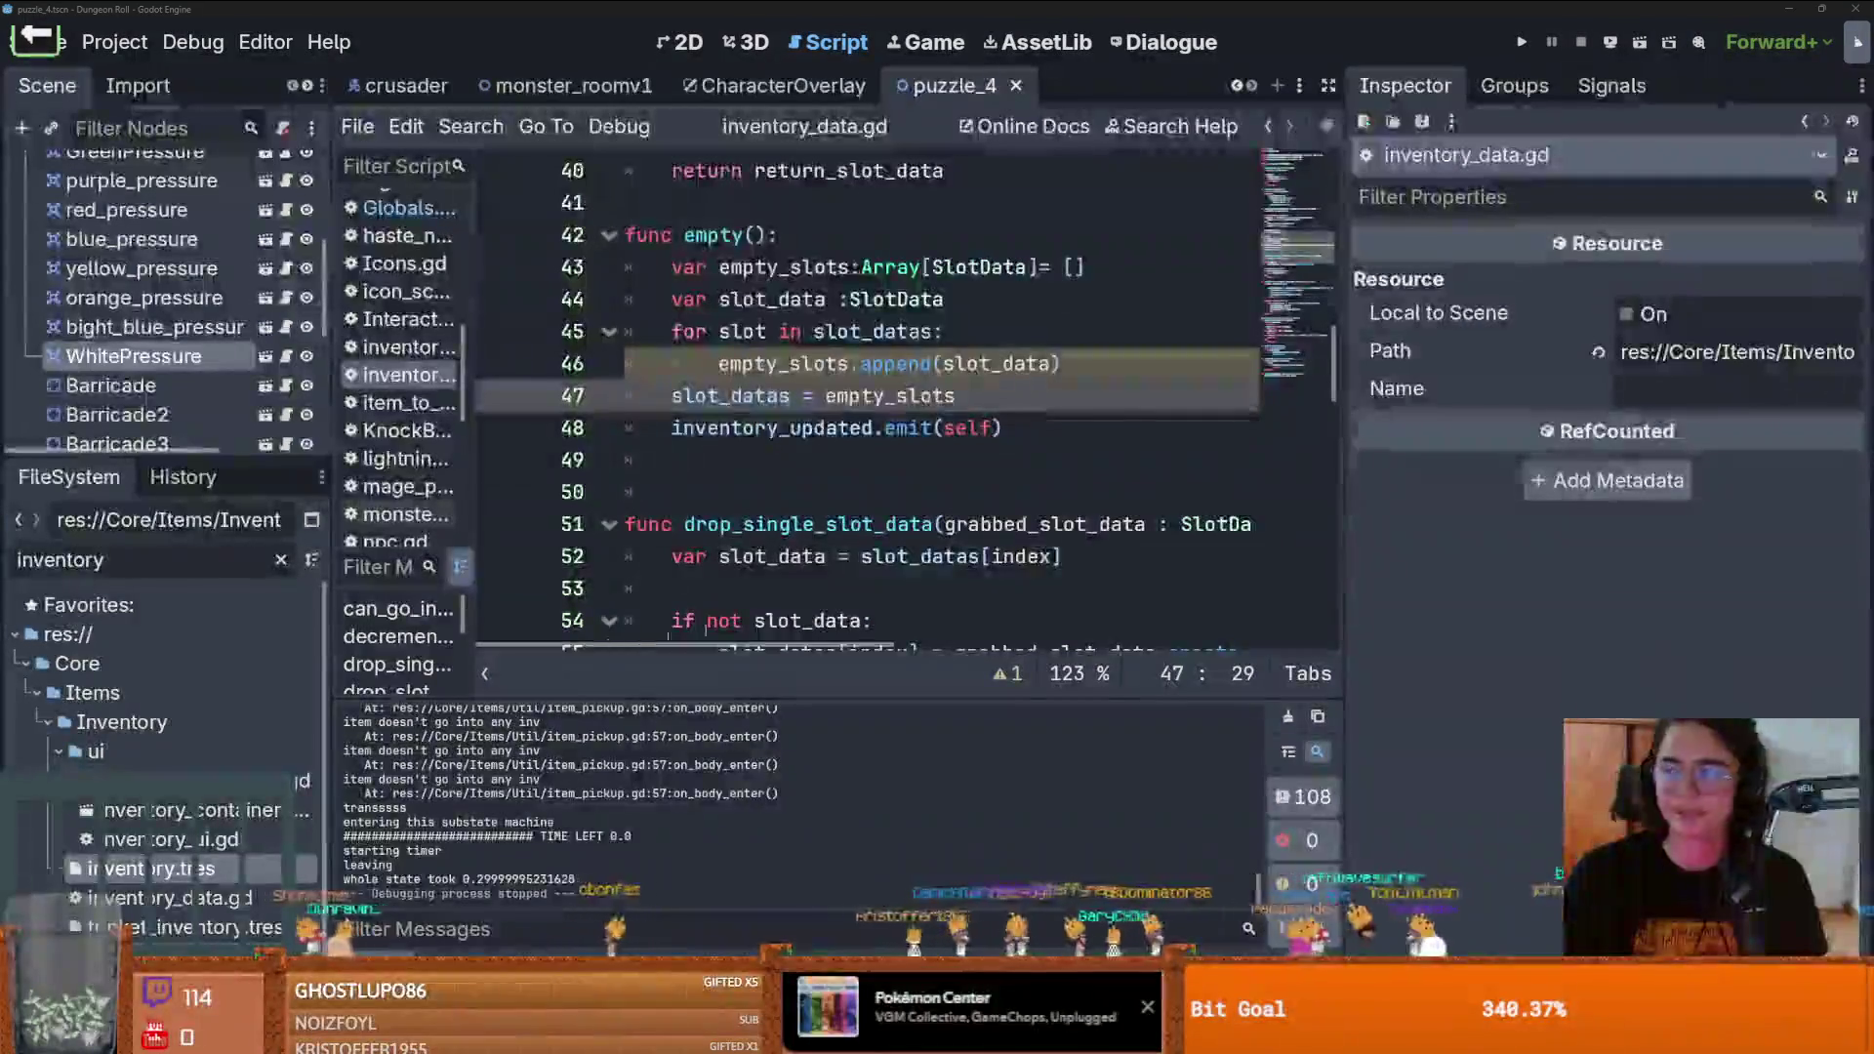
Switch to the Chess.com page and show the New Game options
mouse_move(904, 362)
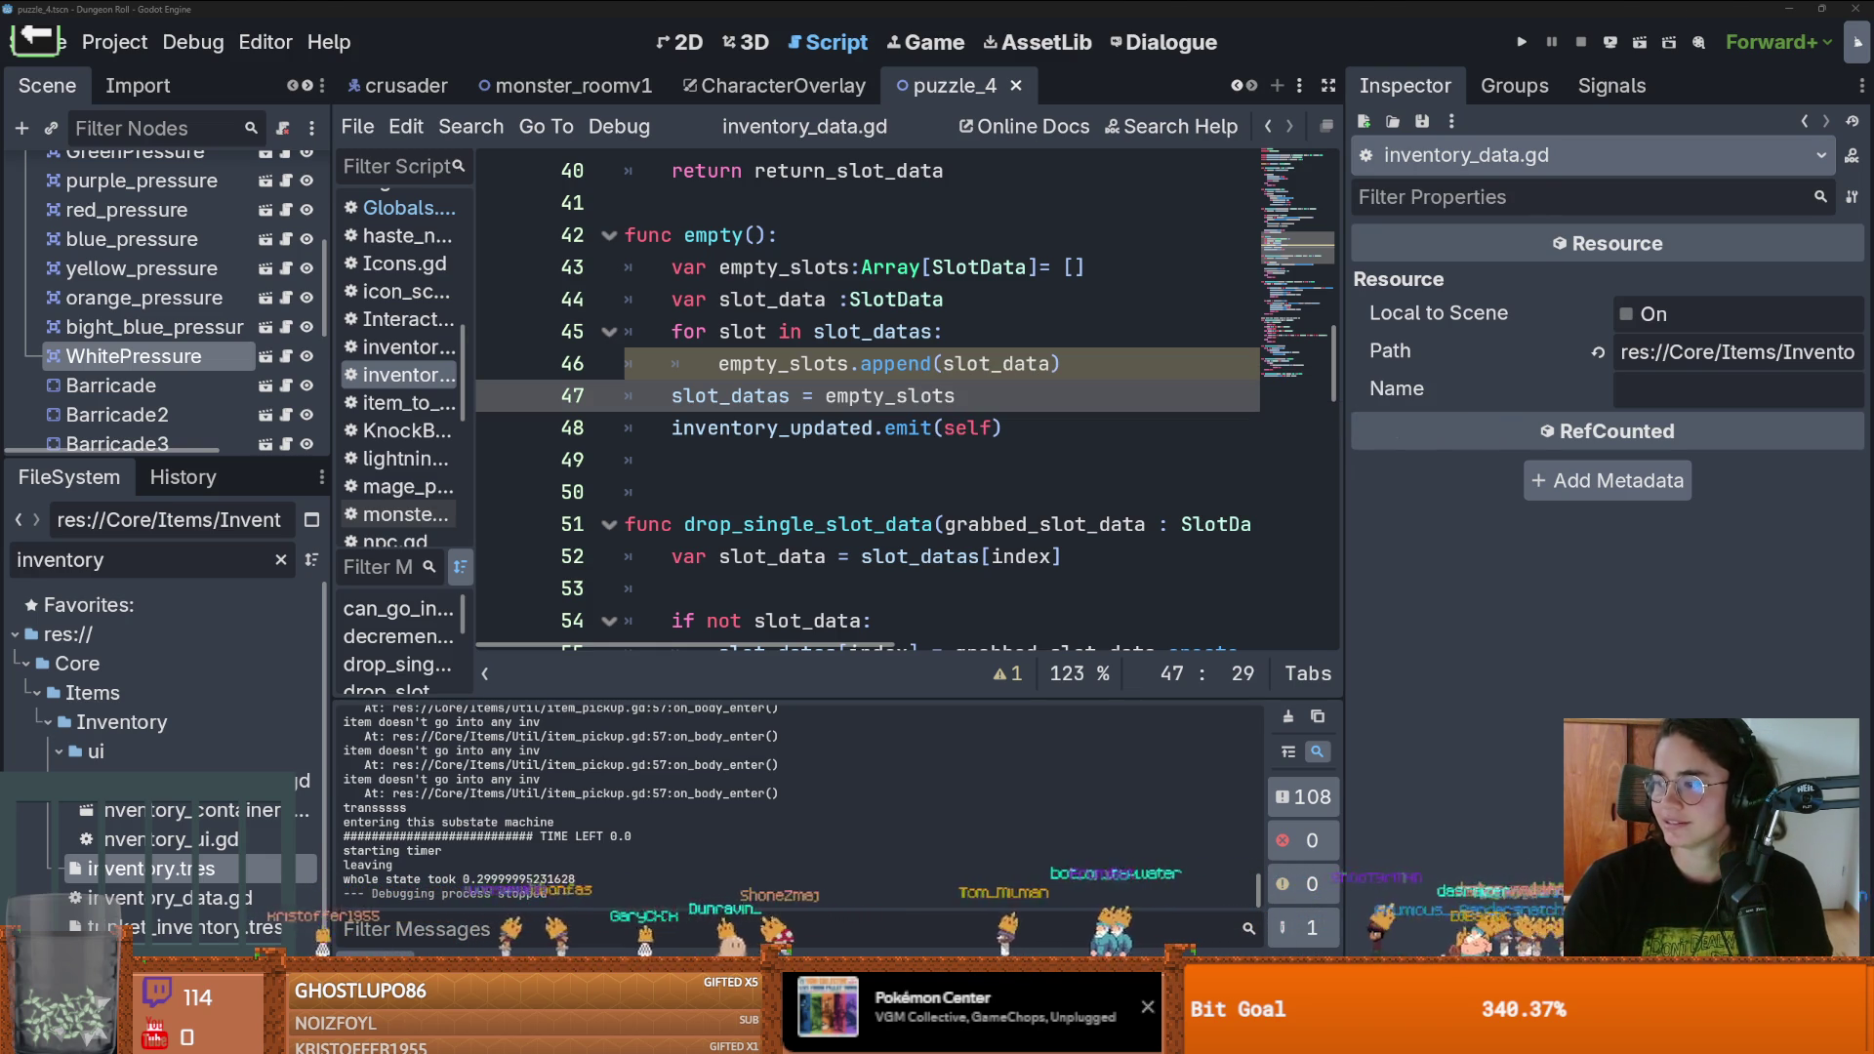
key("alt+Tab")
left_click(1344, 93)
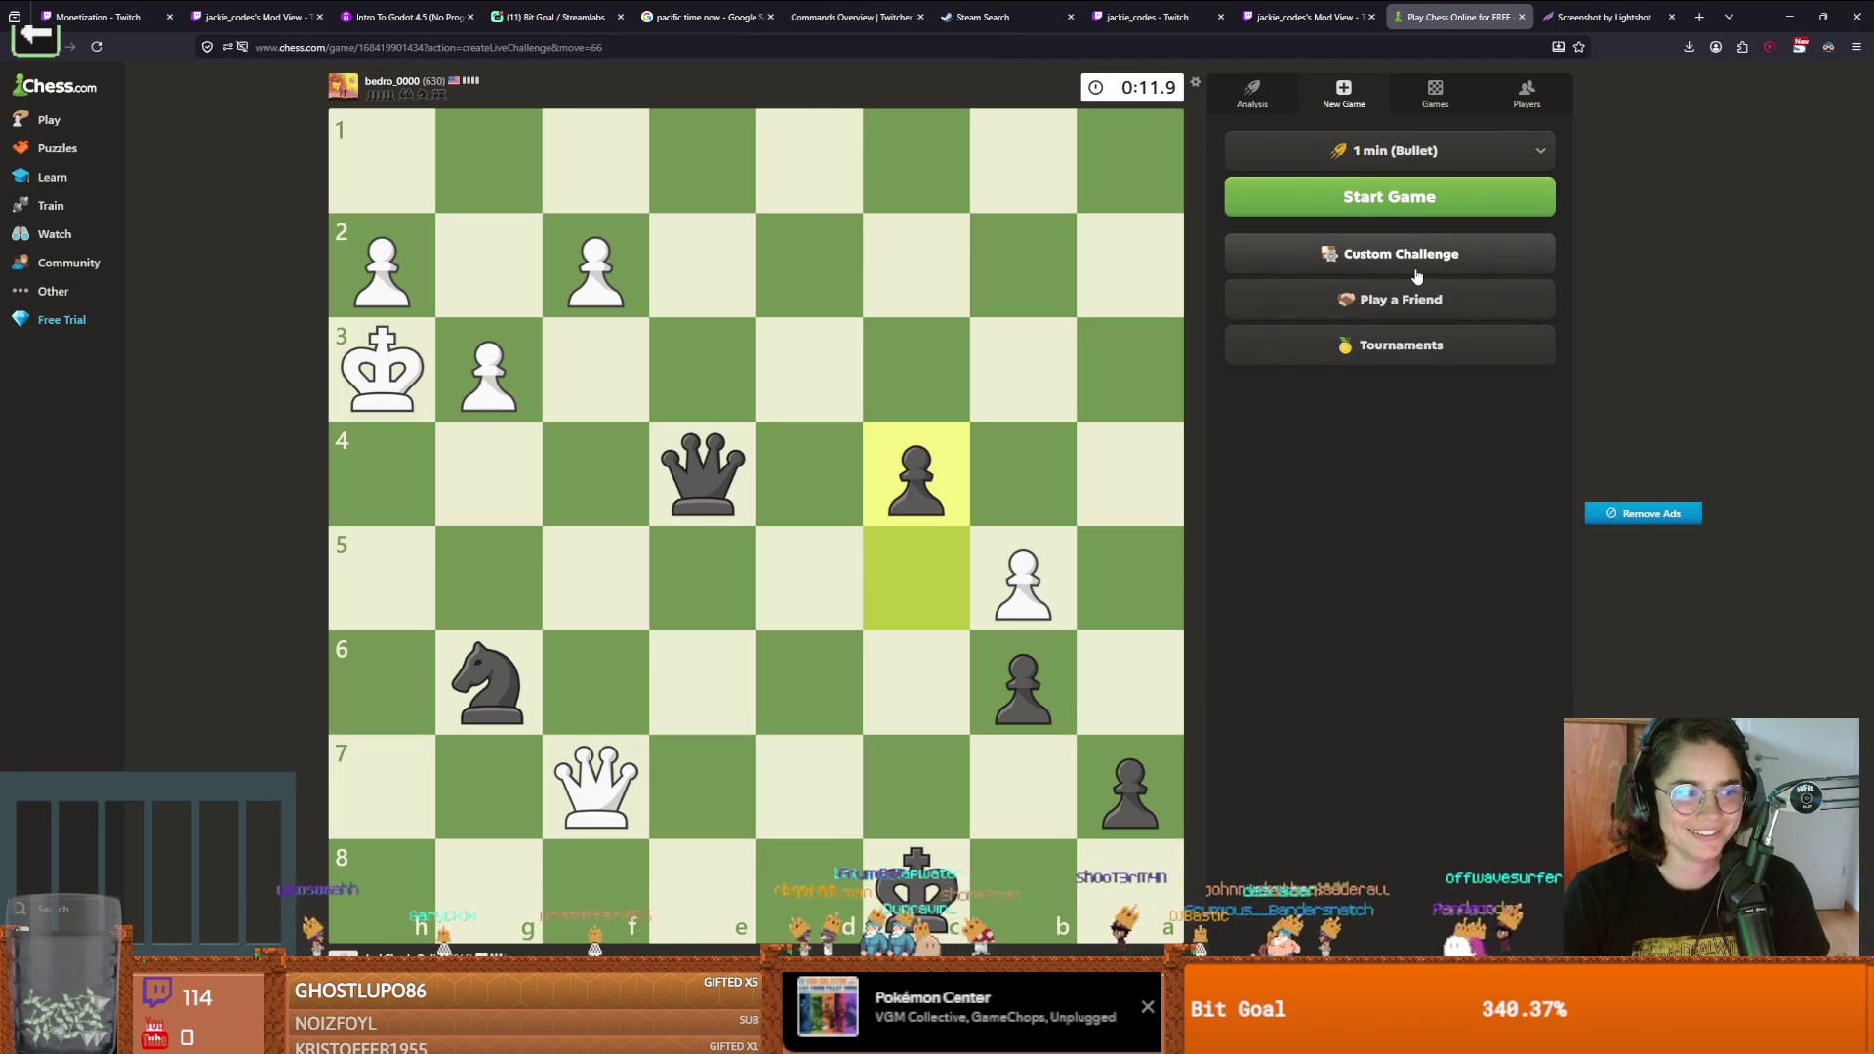
Start a 1 min Bullet game through the custom challenge options
left_click(1416, 276)
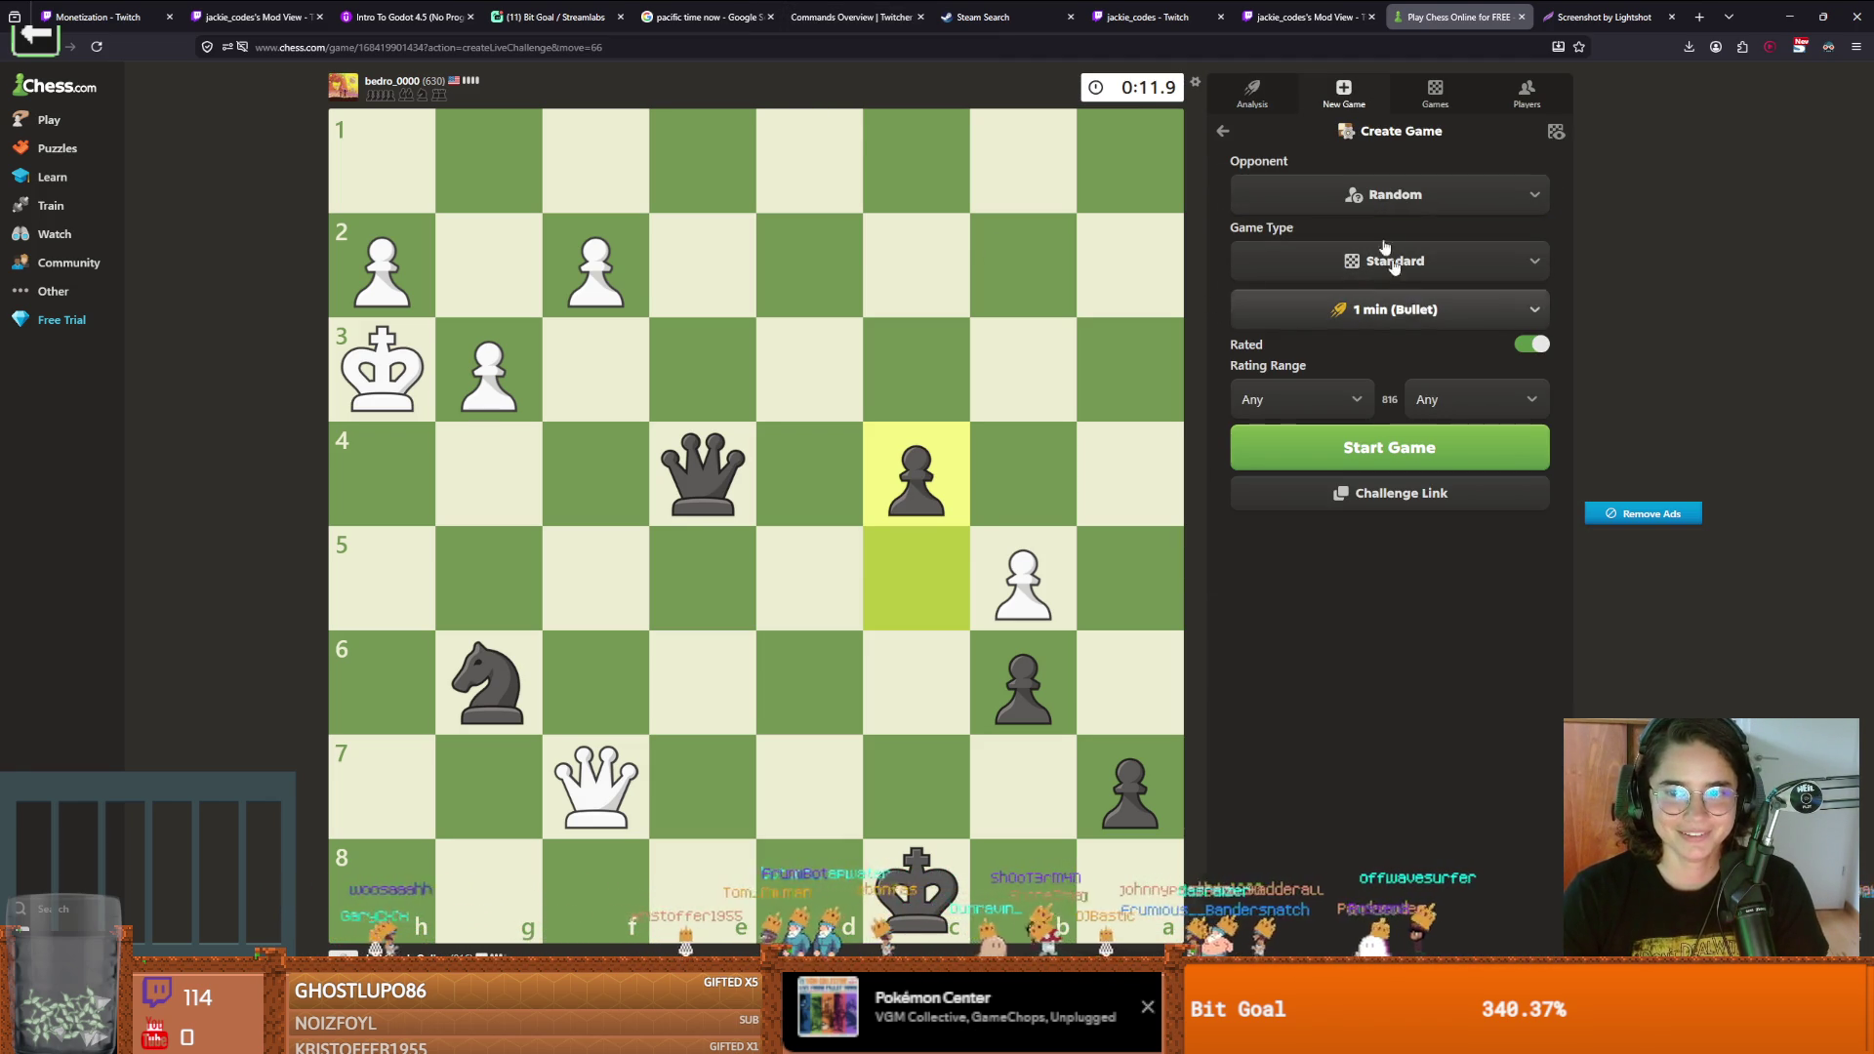
left_click(1253, 93)
left_click(1347, 95)
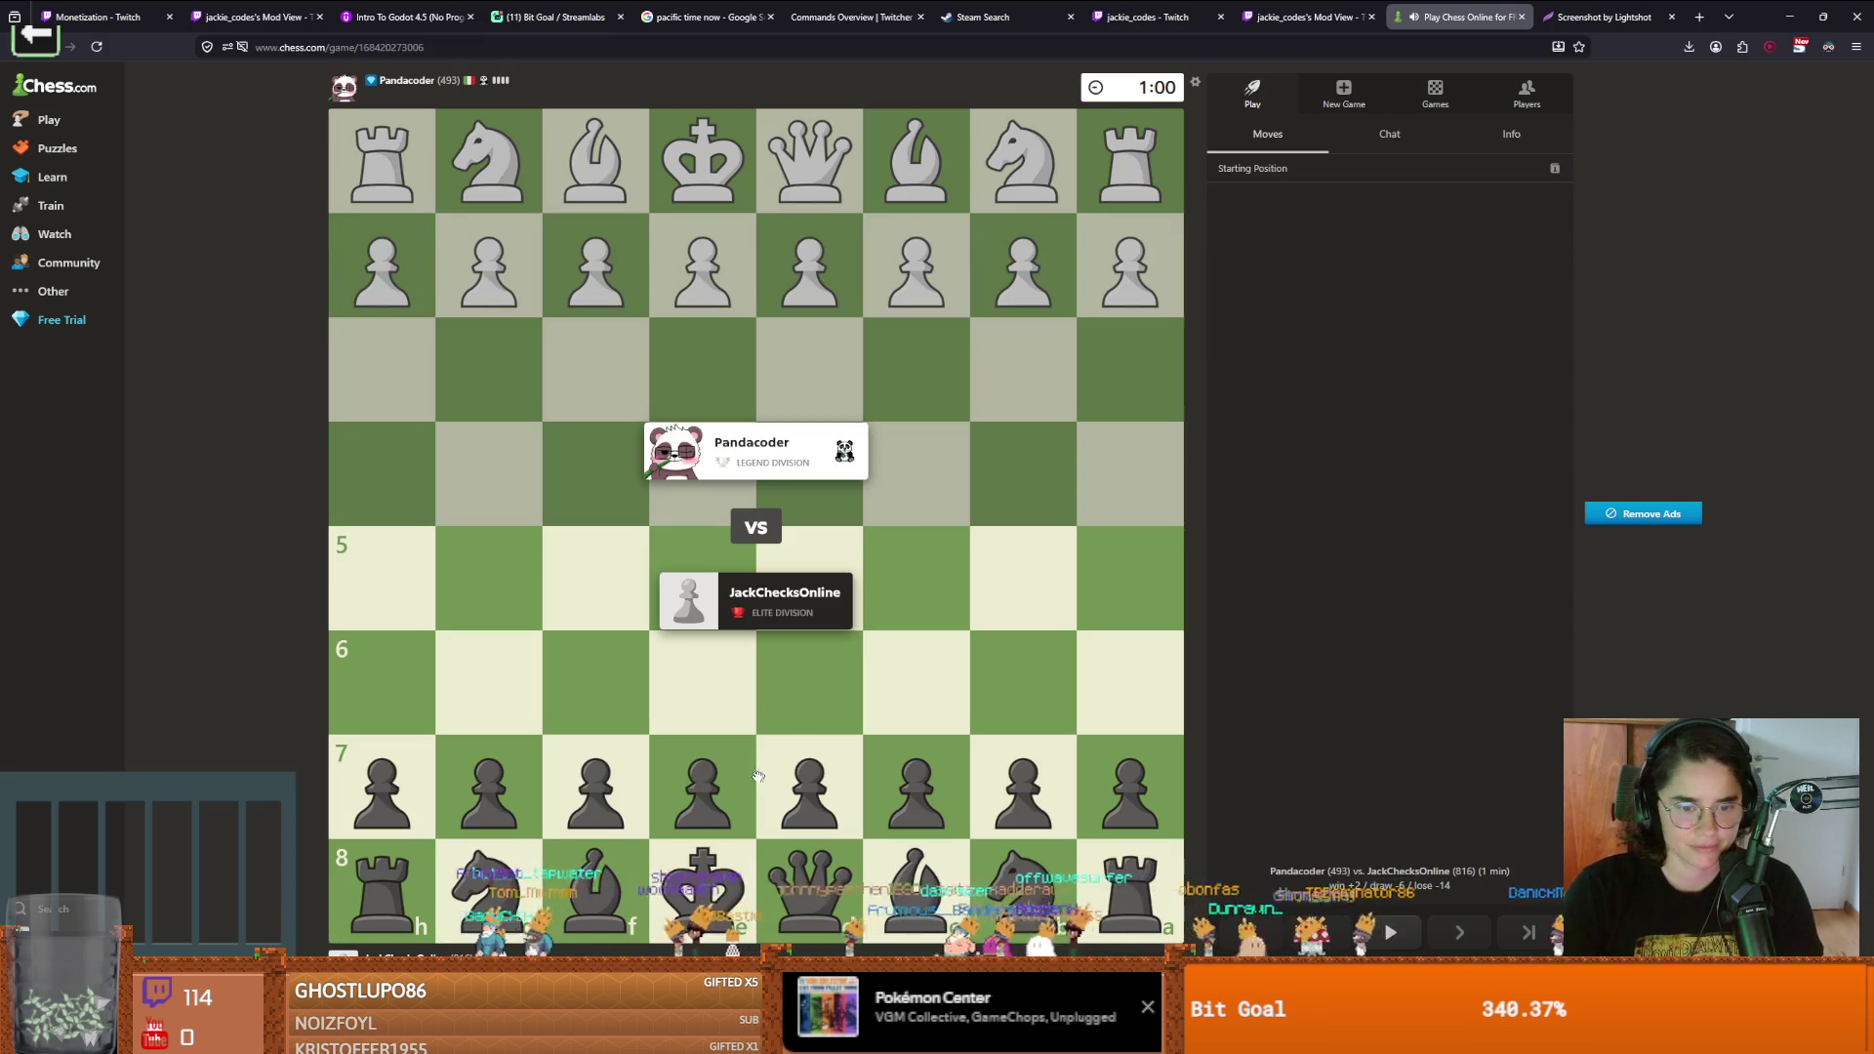
Open as Black with e5, Nc6, Bc5, trade on e3, then Nf6 and d6
left_click_drag(716, 771, 703, 581)
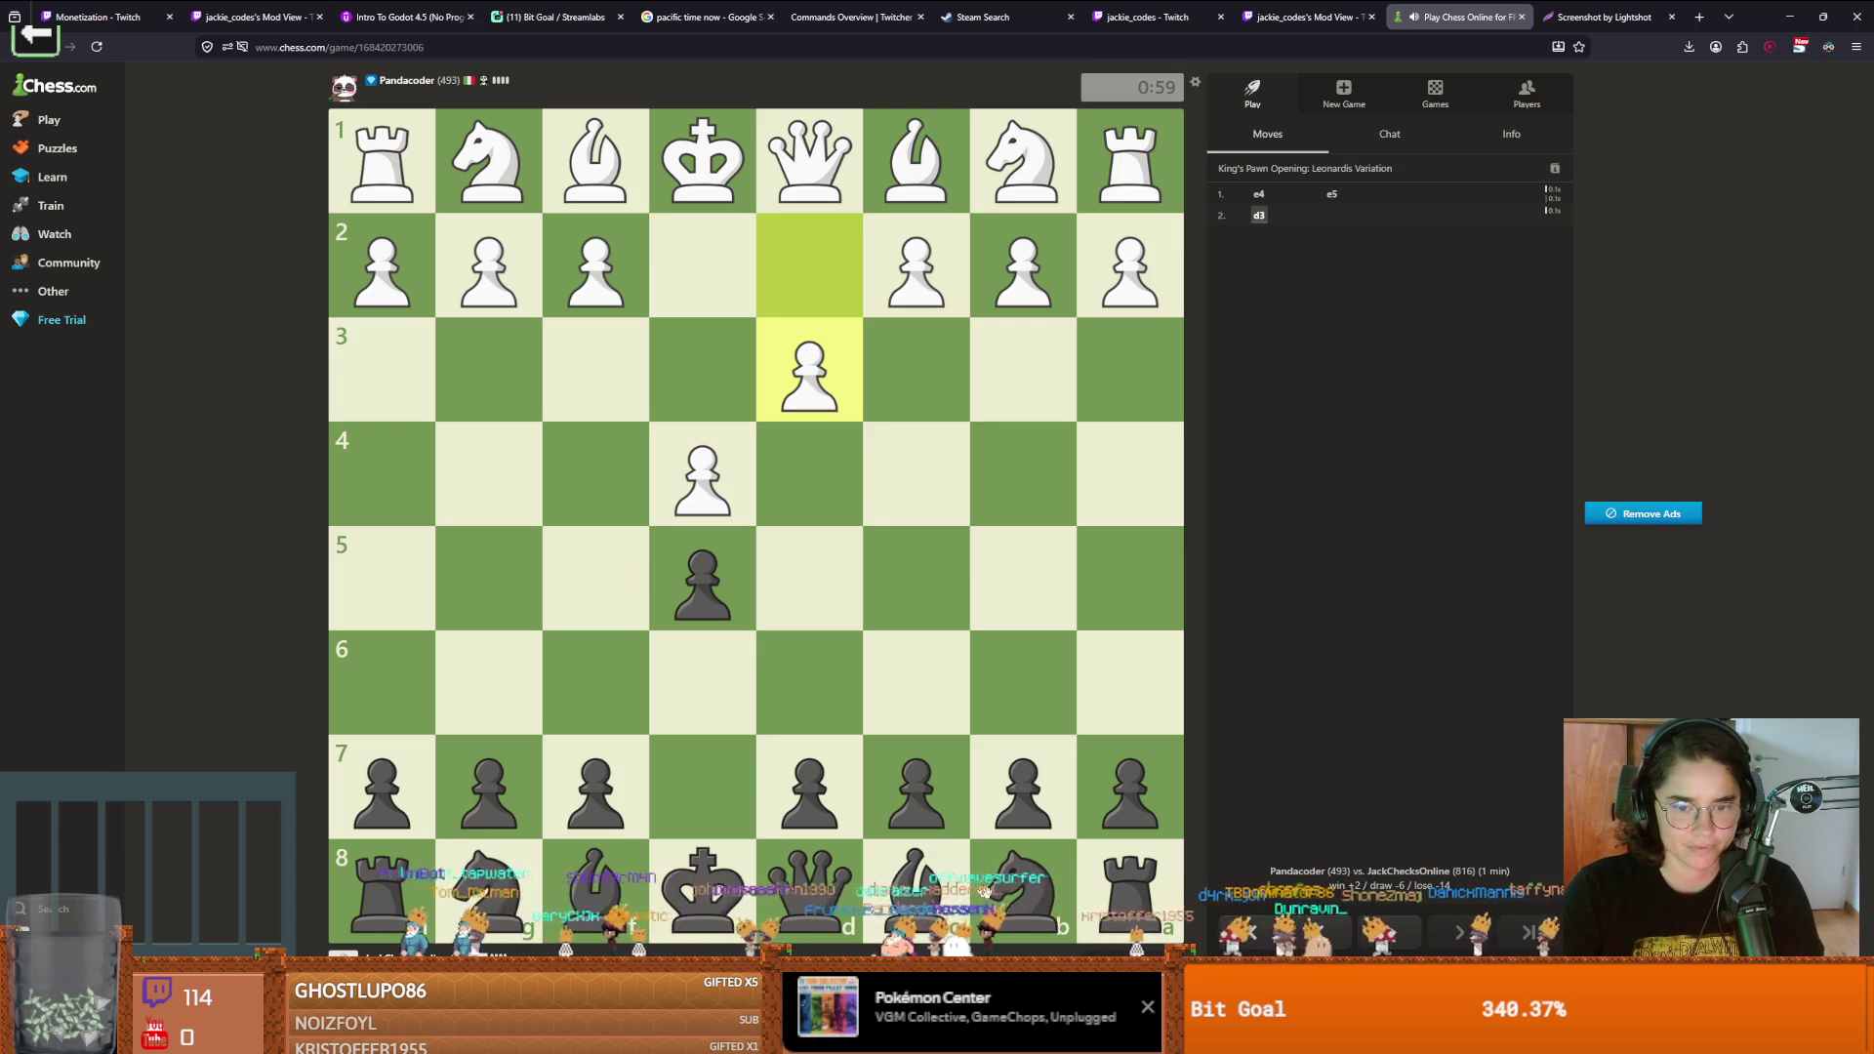
left_click(916, 684)
mouse_move(597, 898)
left_mouse_down()
mouse_move(915, 576)
mouse_move(702, 371)
left_mouse_up()
mouse_move(810, 888)
left_mouse_down()
mouse_move(386, 479)
mouse_move(695, 775)
left_mouse_up()
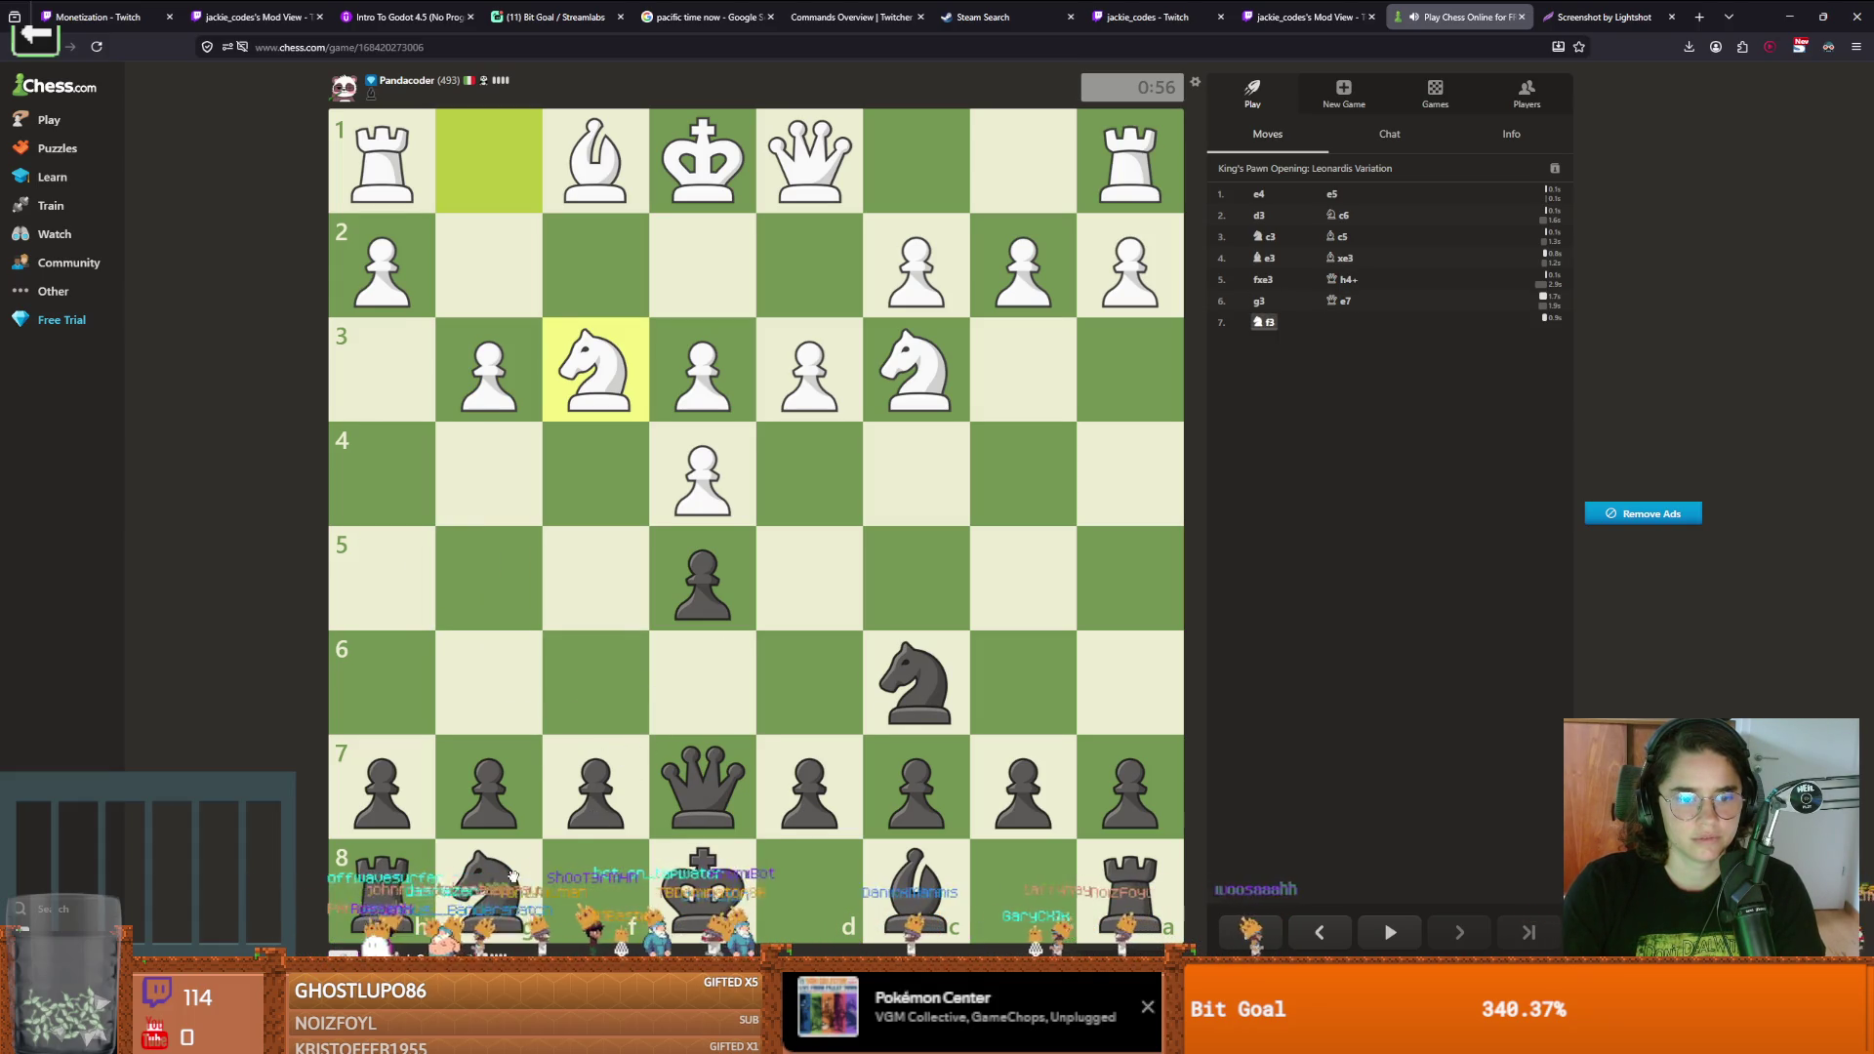
left_click_drag(488, 884, 609, 707)
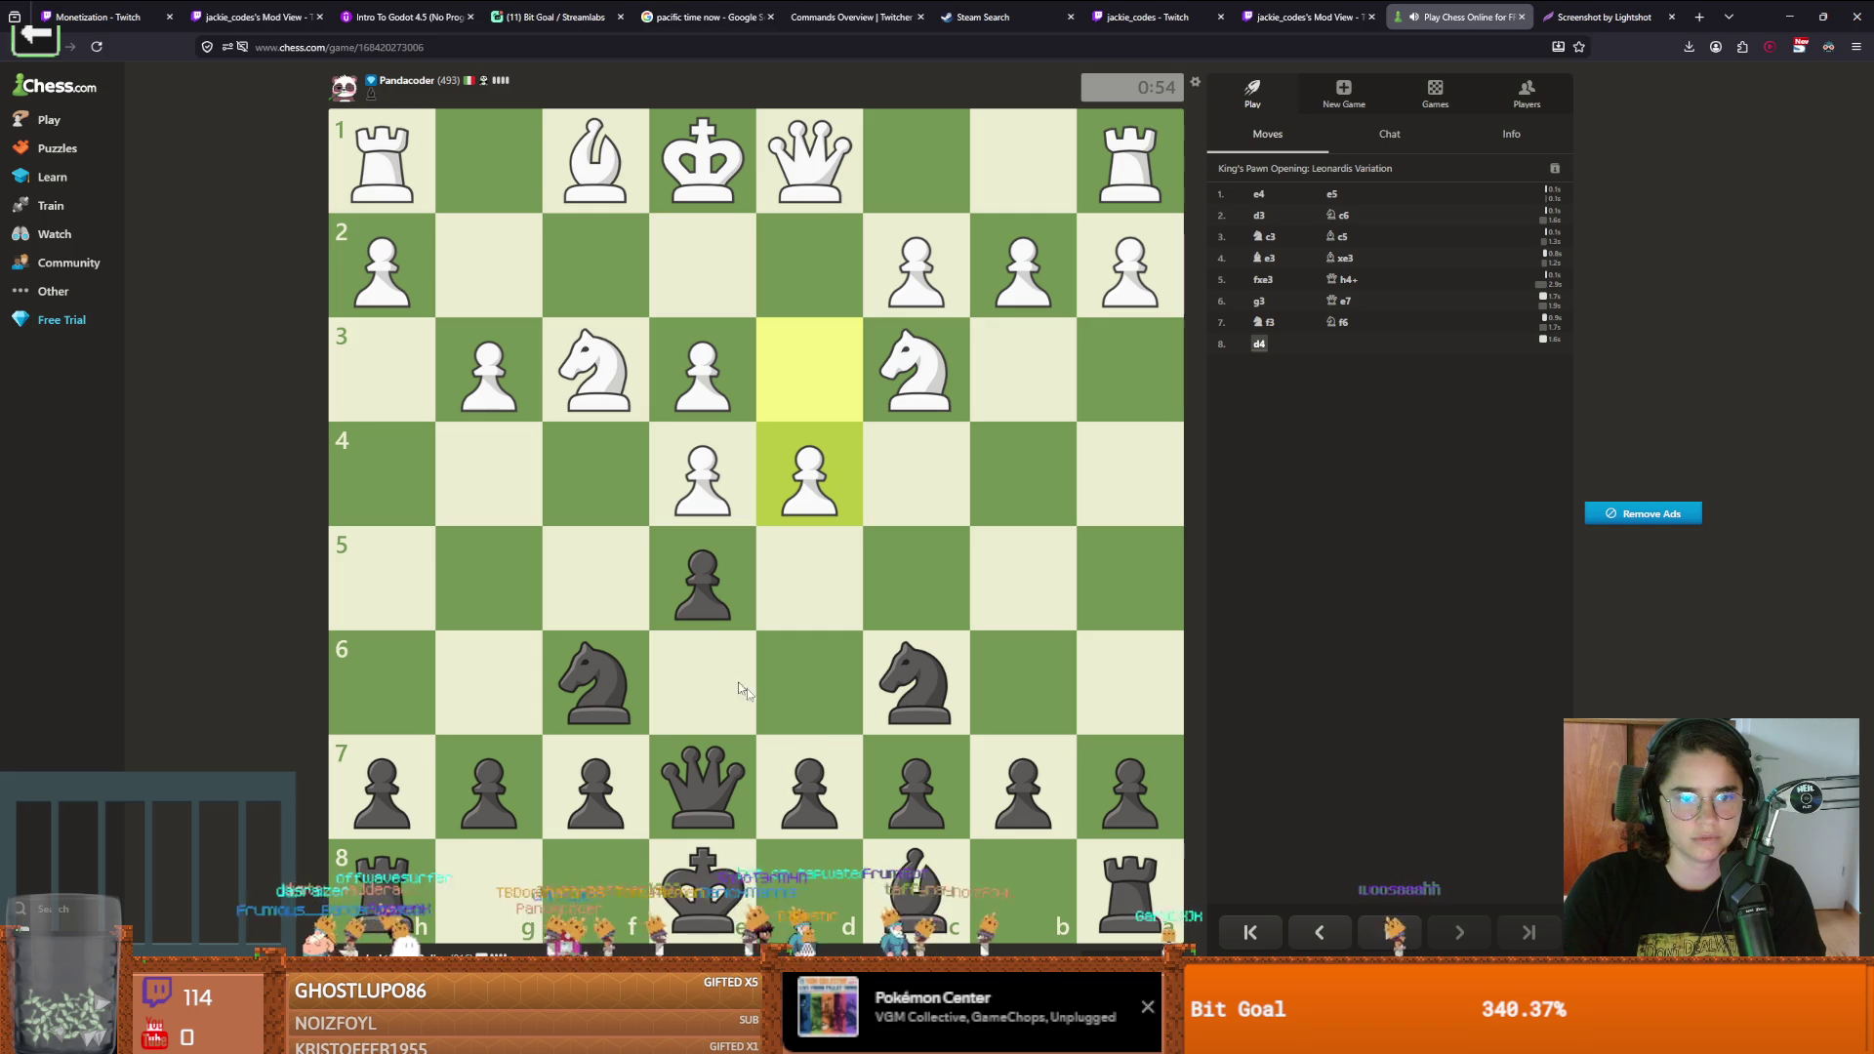
left_click_drag(811, 754, 819, 683)
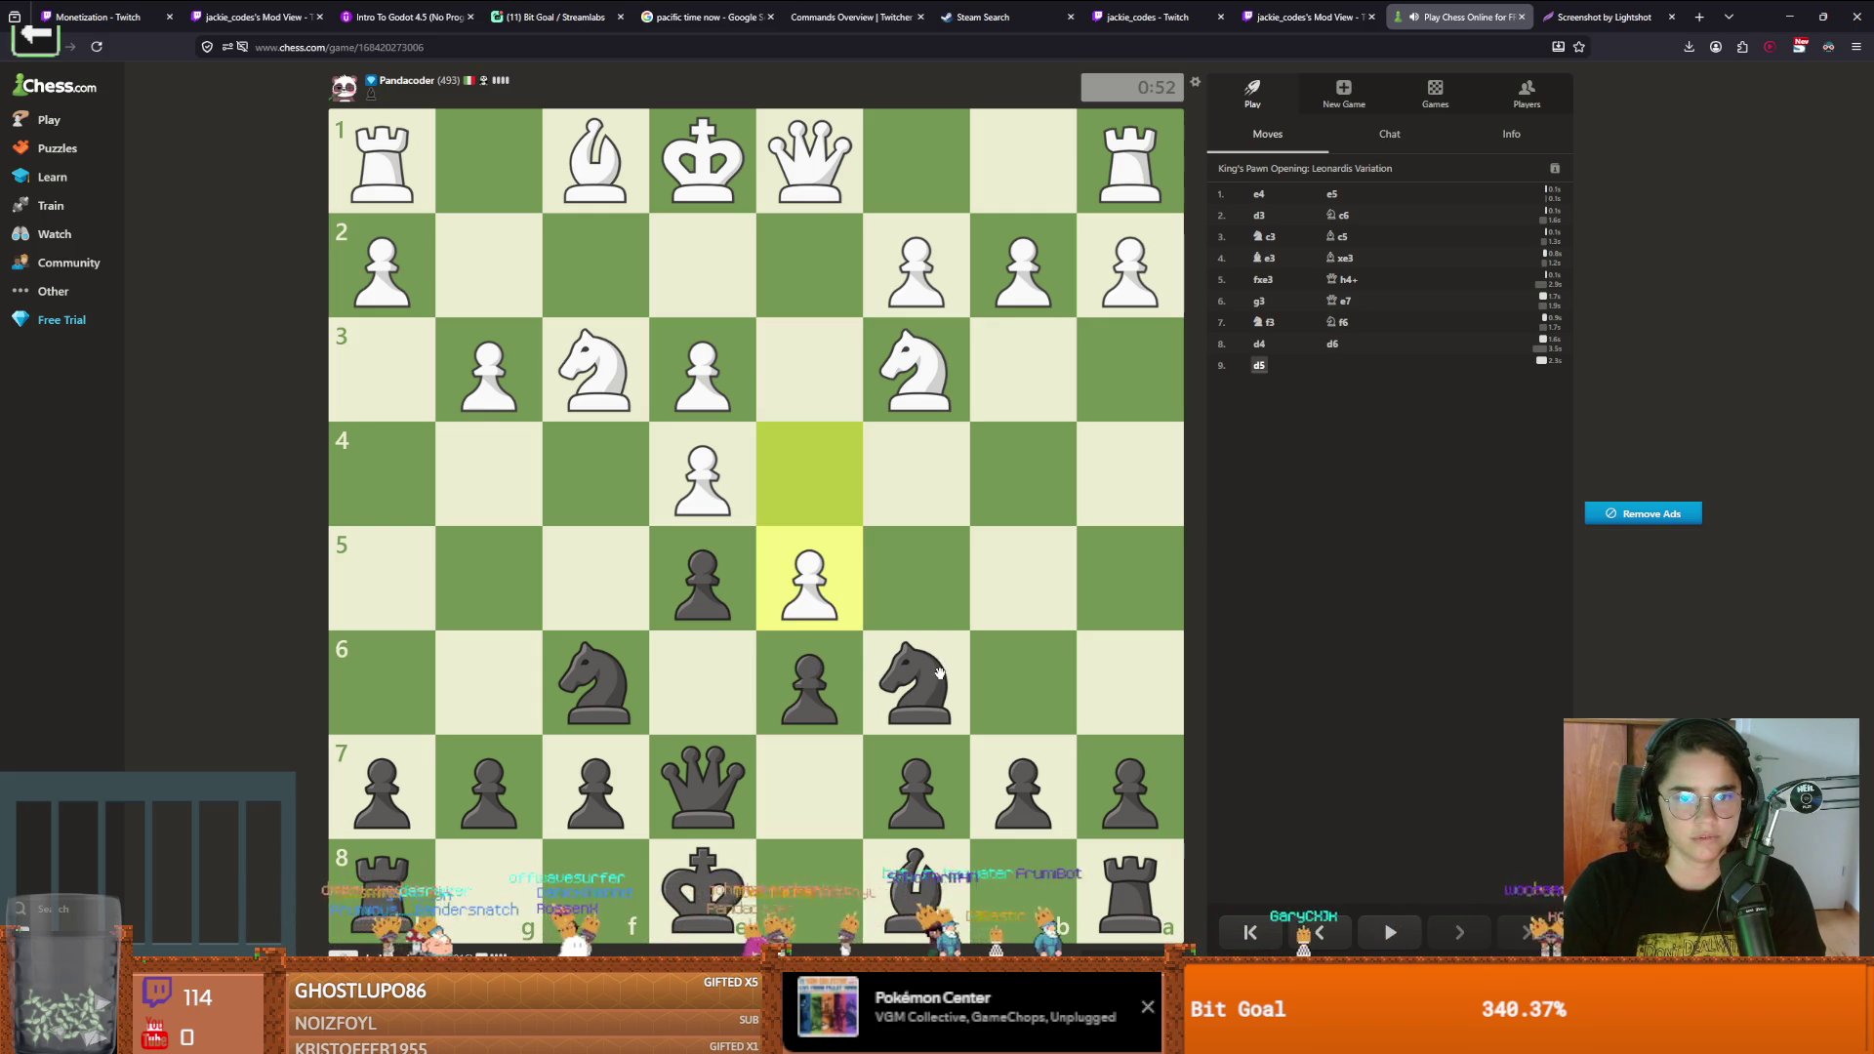
Retreat the knight to a6, advance the b-pawn, push c6, and play Qe6
mouse_move(938, 674)
left_mouse_down()
mouse_move(907, 654)
mouse_move(1015, 483)
left_mouse_up()
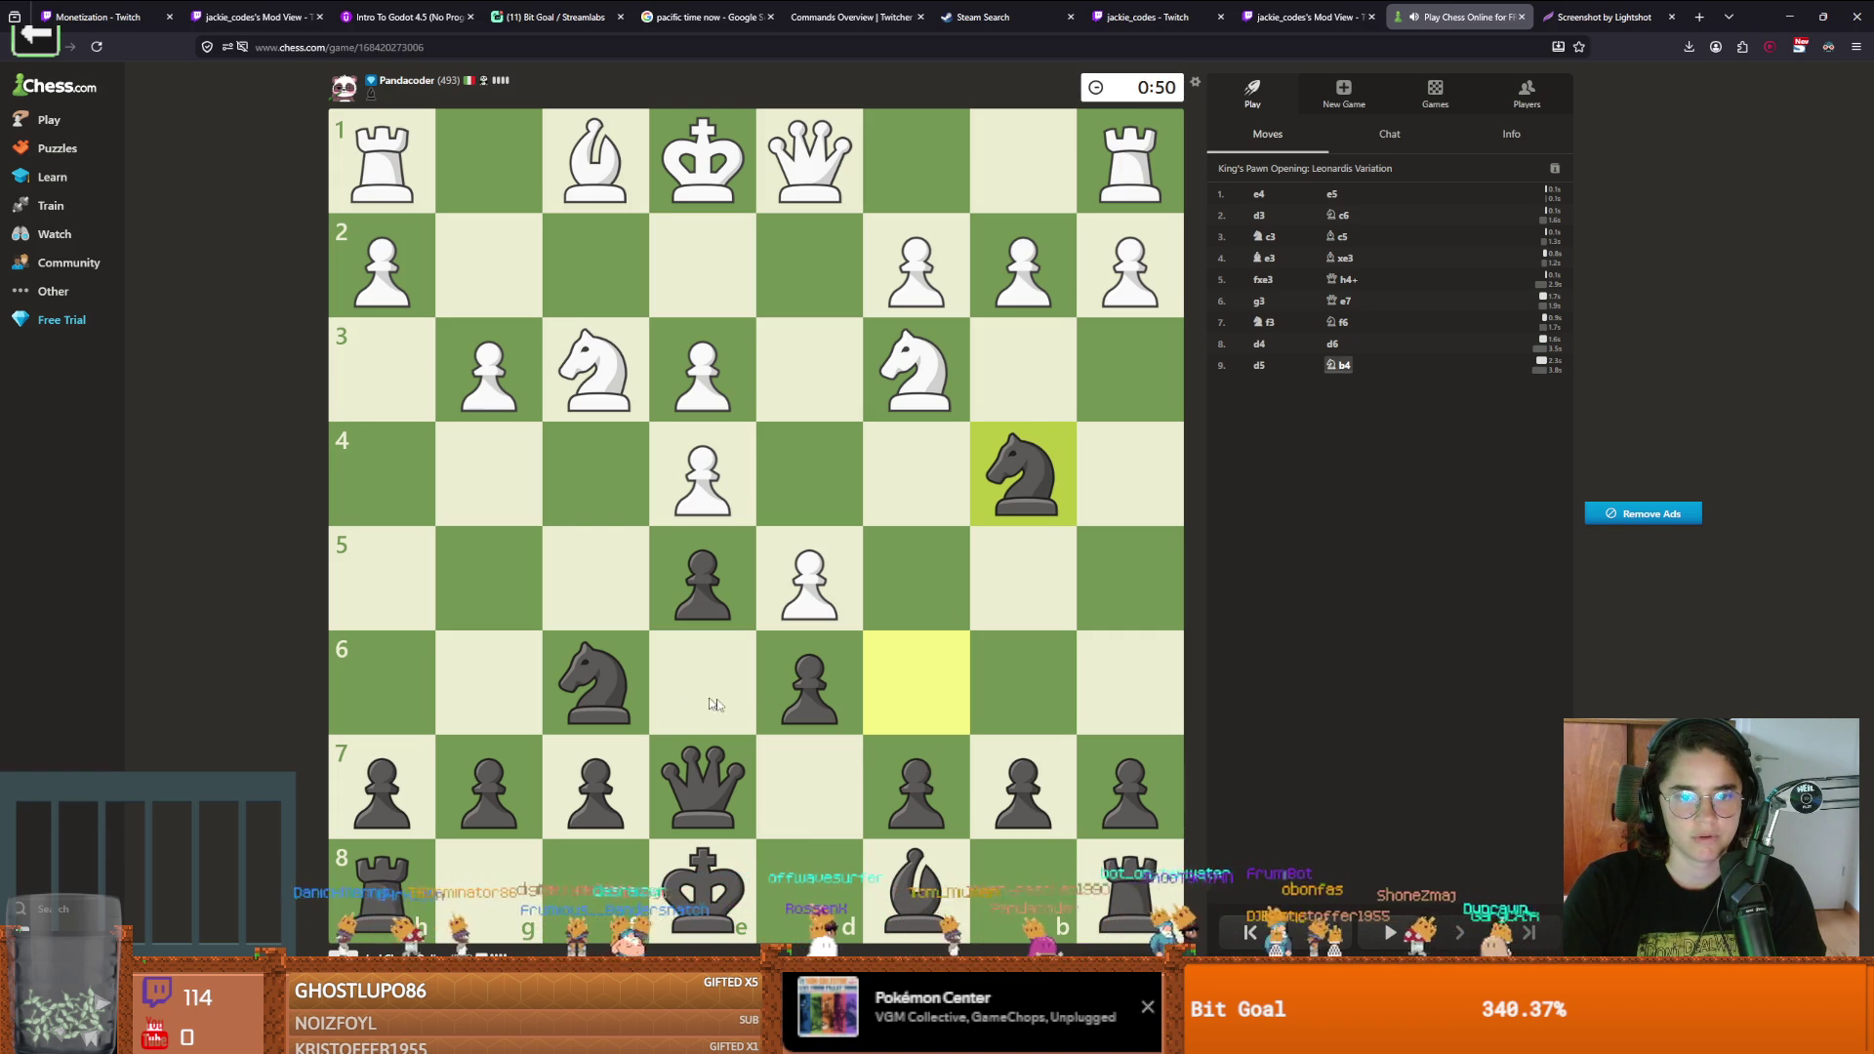
left_click_drag(1025, 488, 1109, 680)
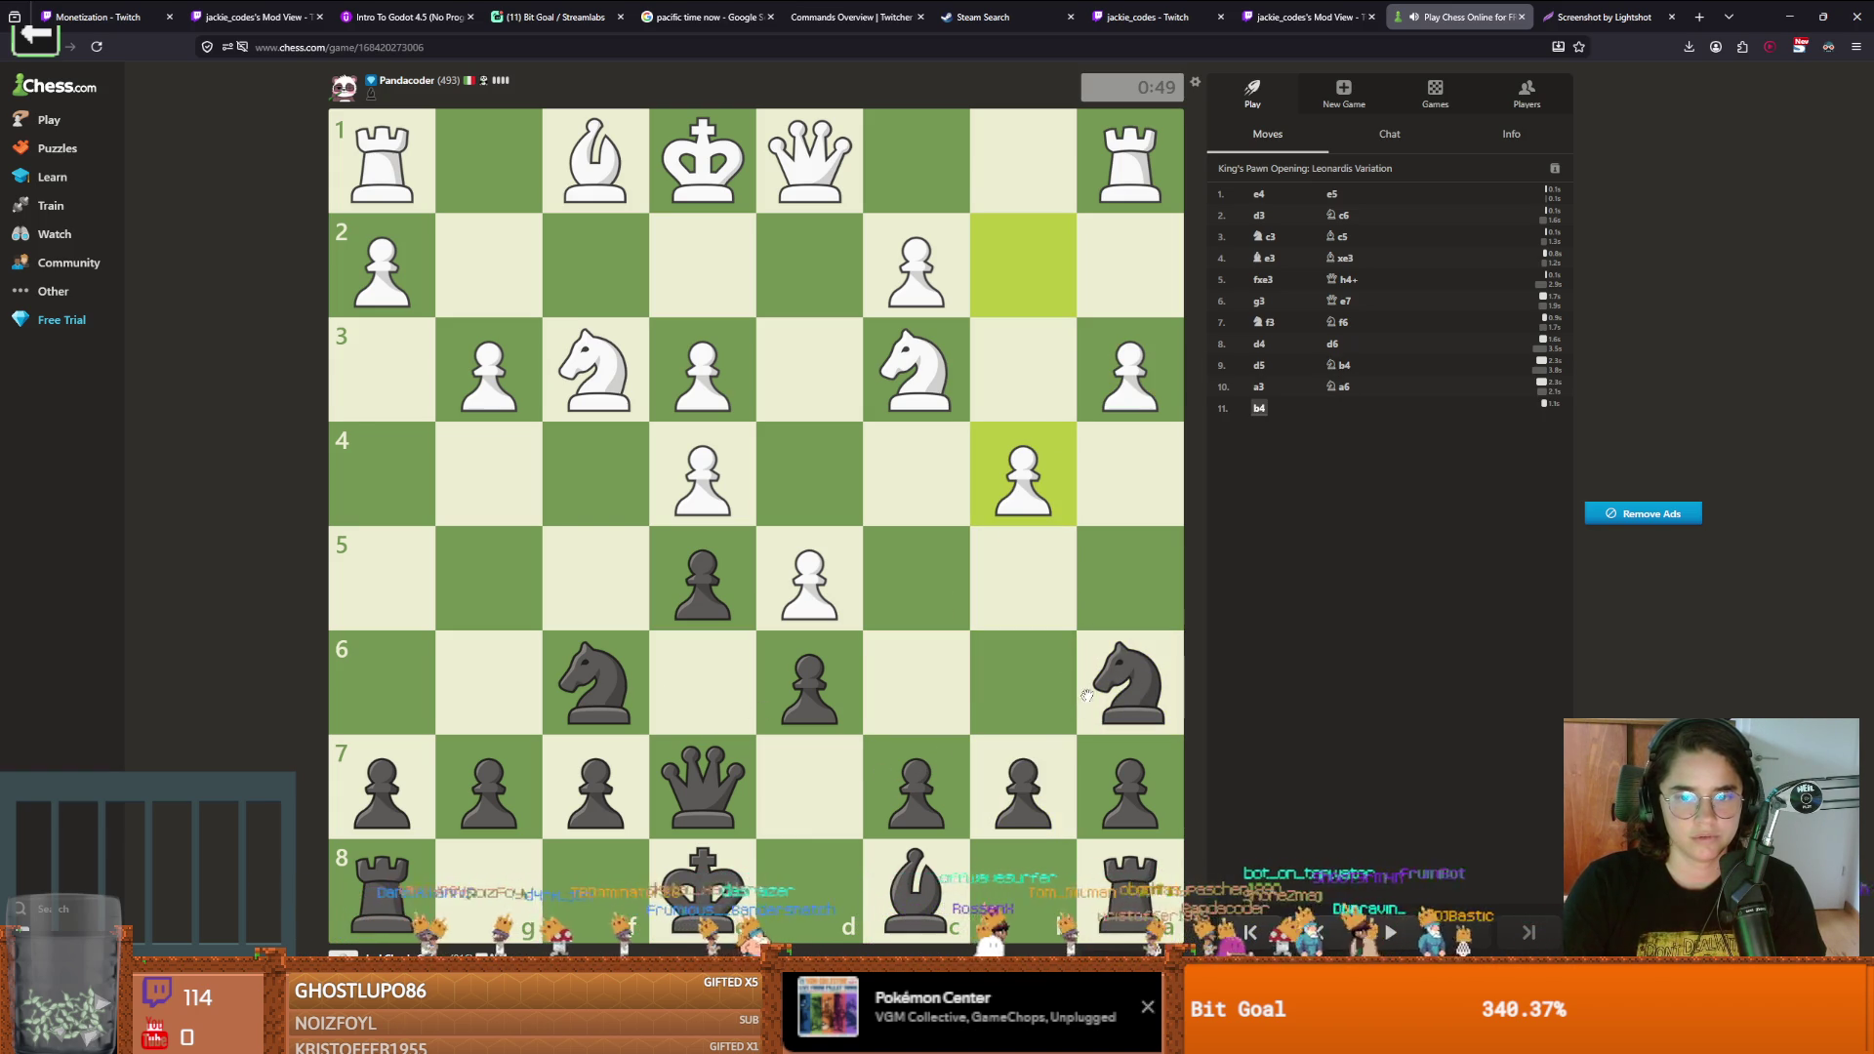
mouse_move(1023, 786)
left_mouse_down()
mouse_move(1035, 589)
mouse_move(1034, 644)
left_mouse_up()
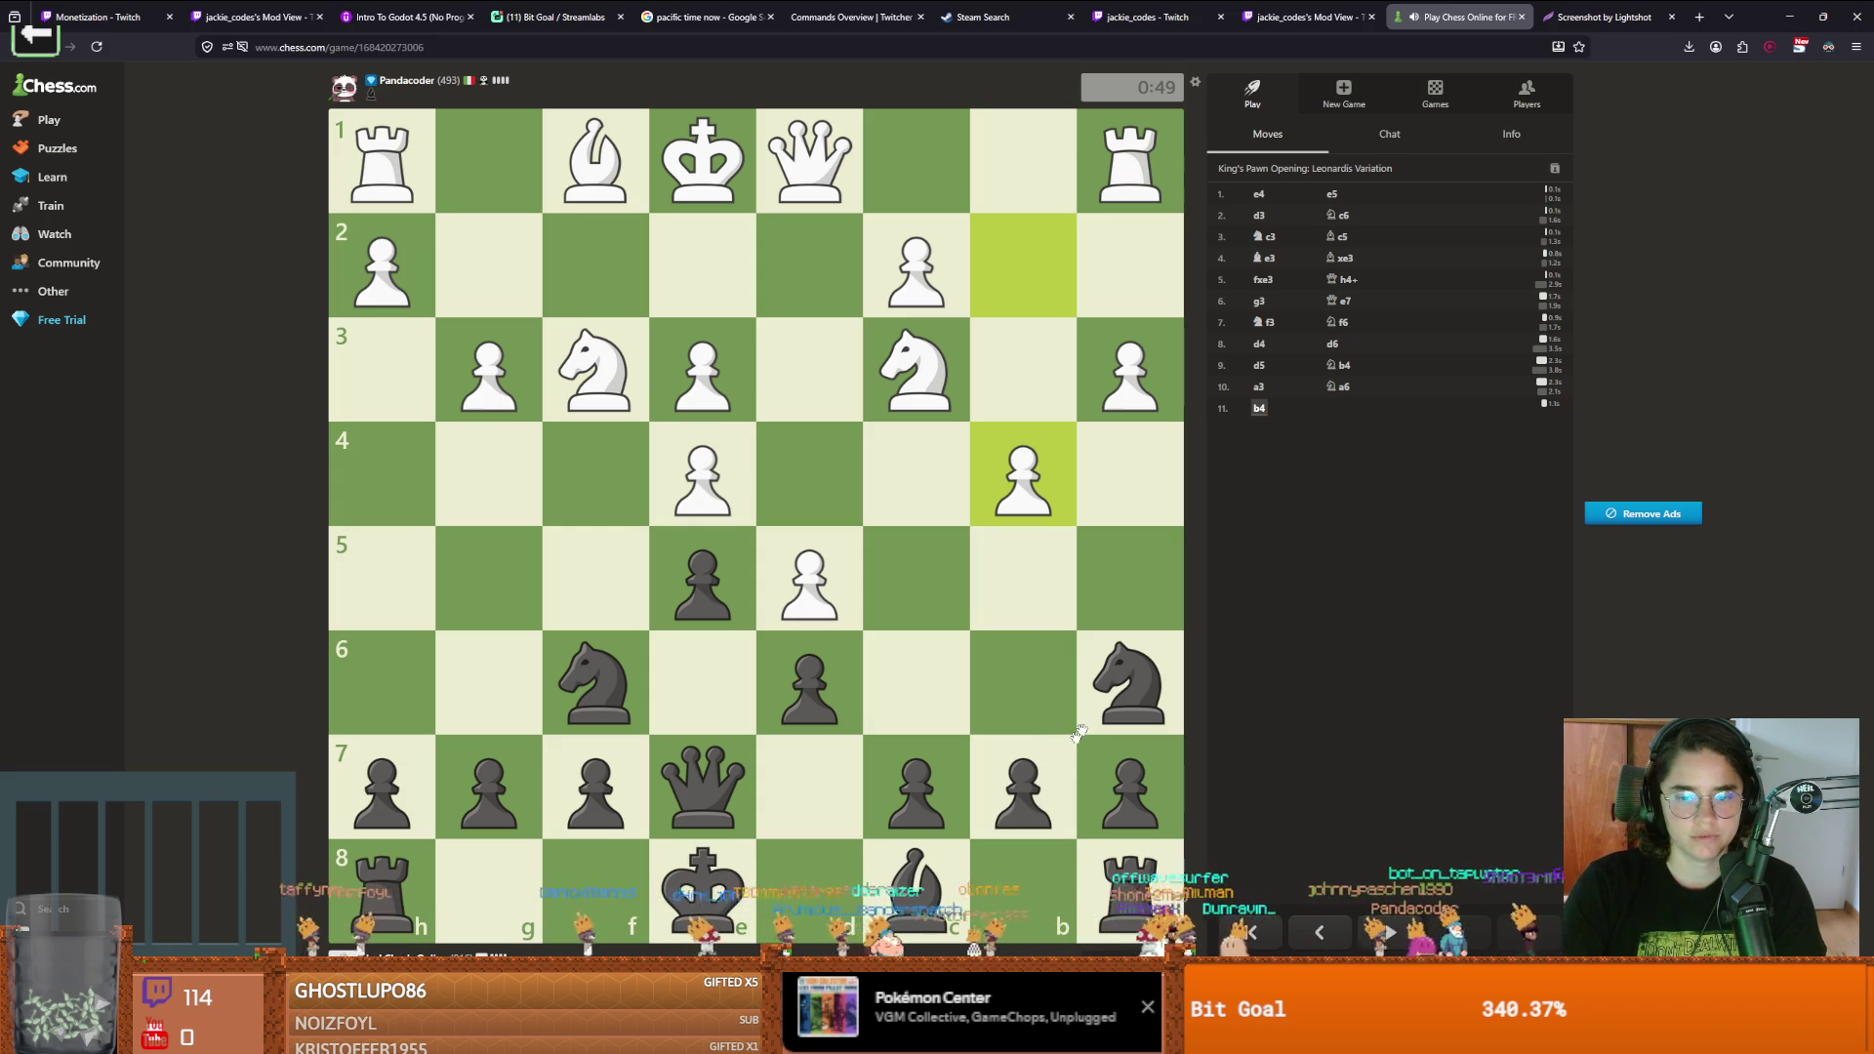
left_click_drag(1021, 779, 1023, 683)
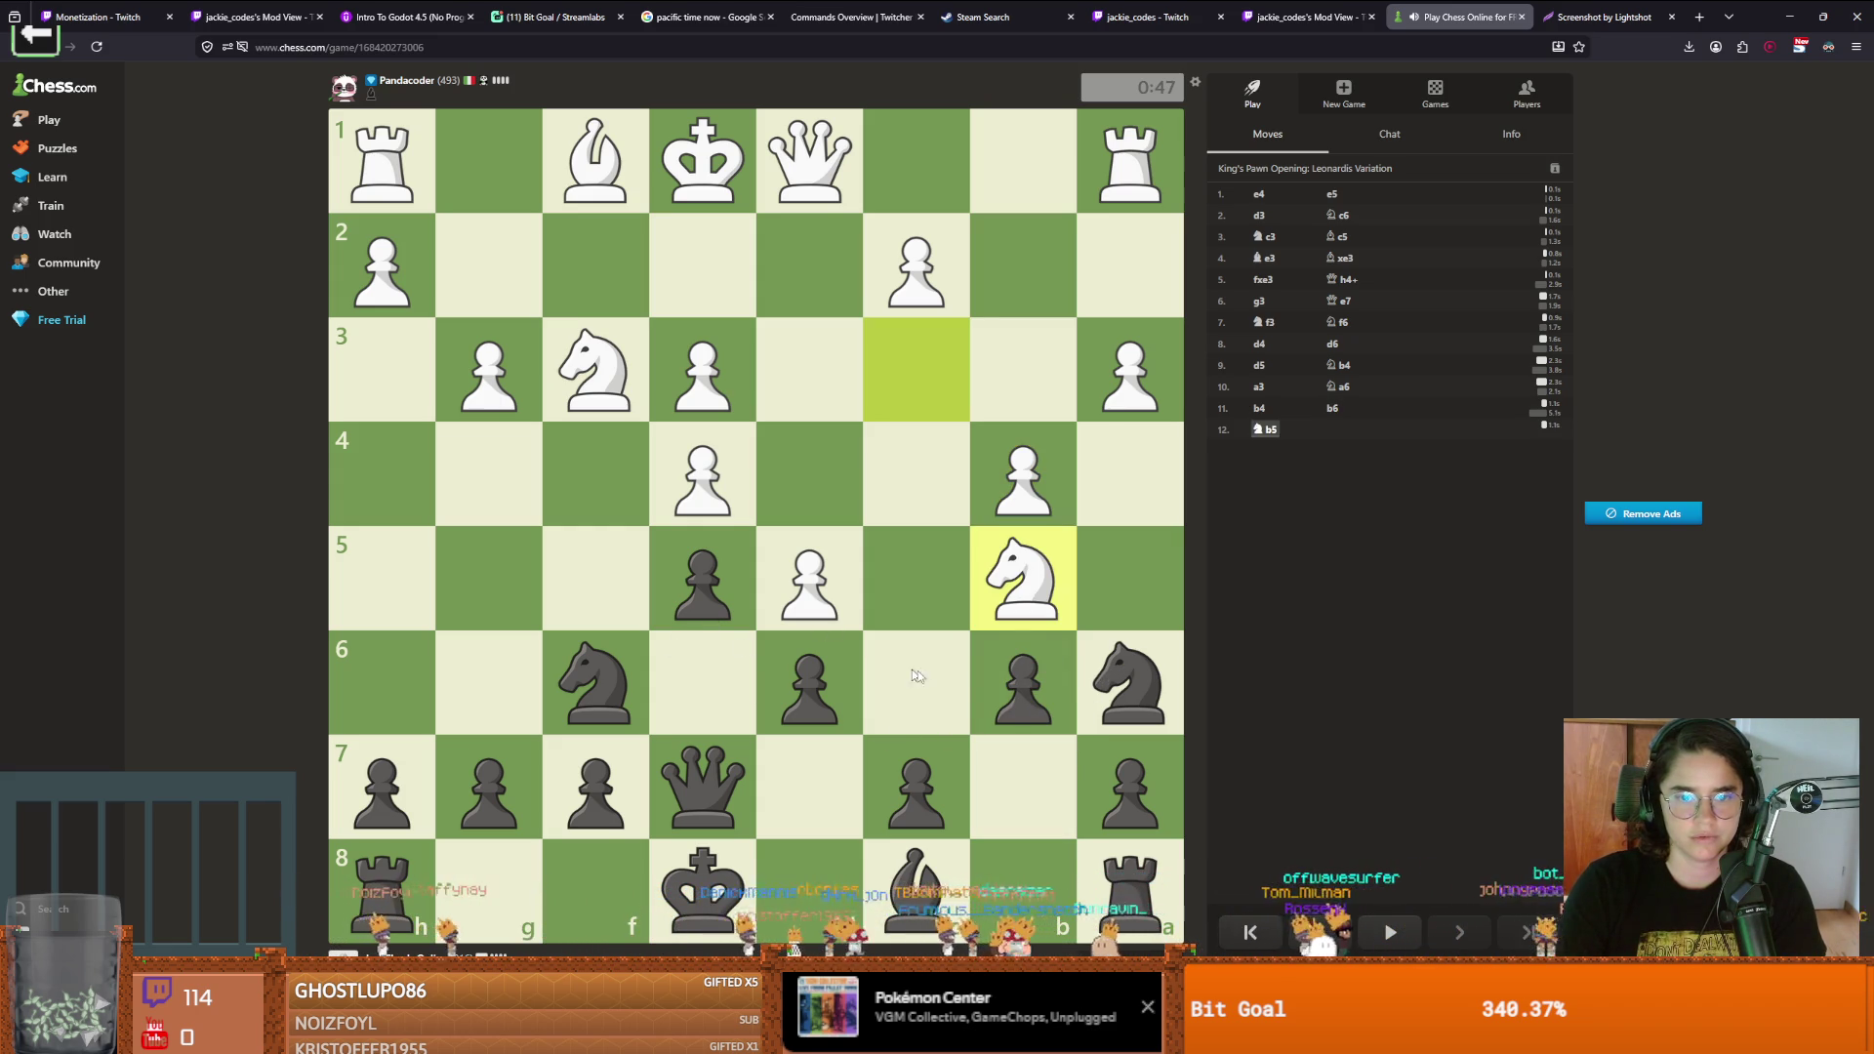
left_click_drag(955, 771, 936, 663)
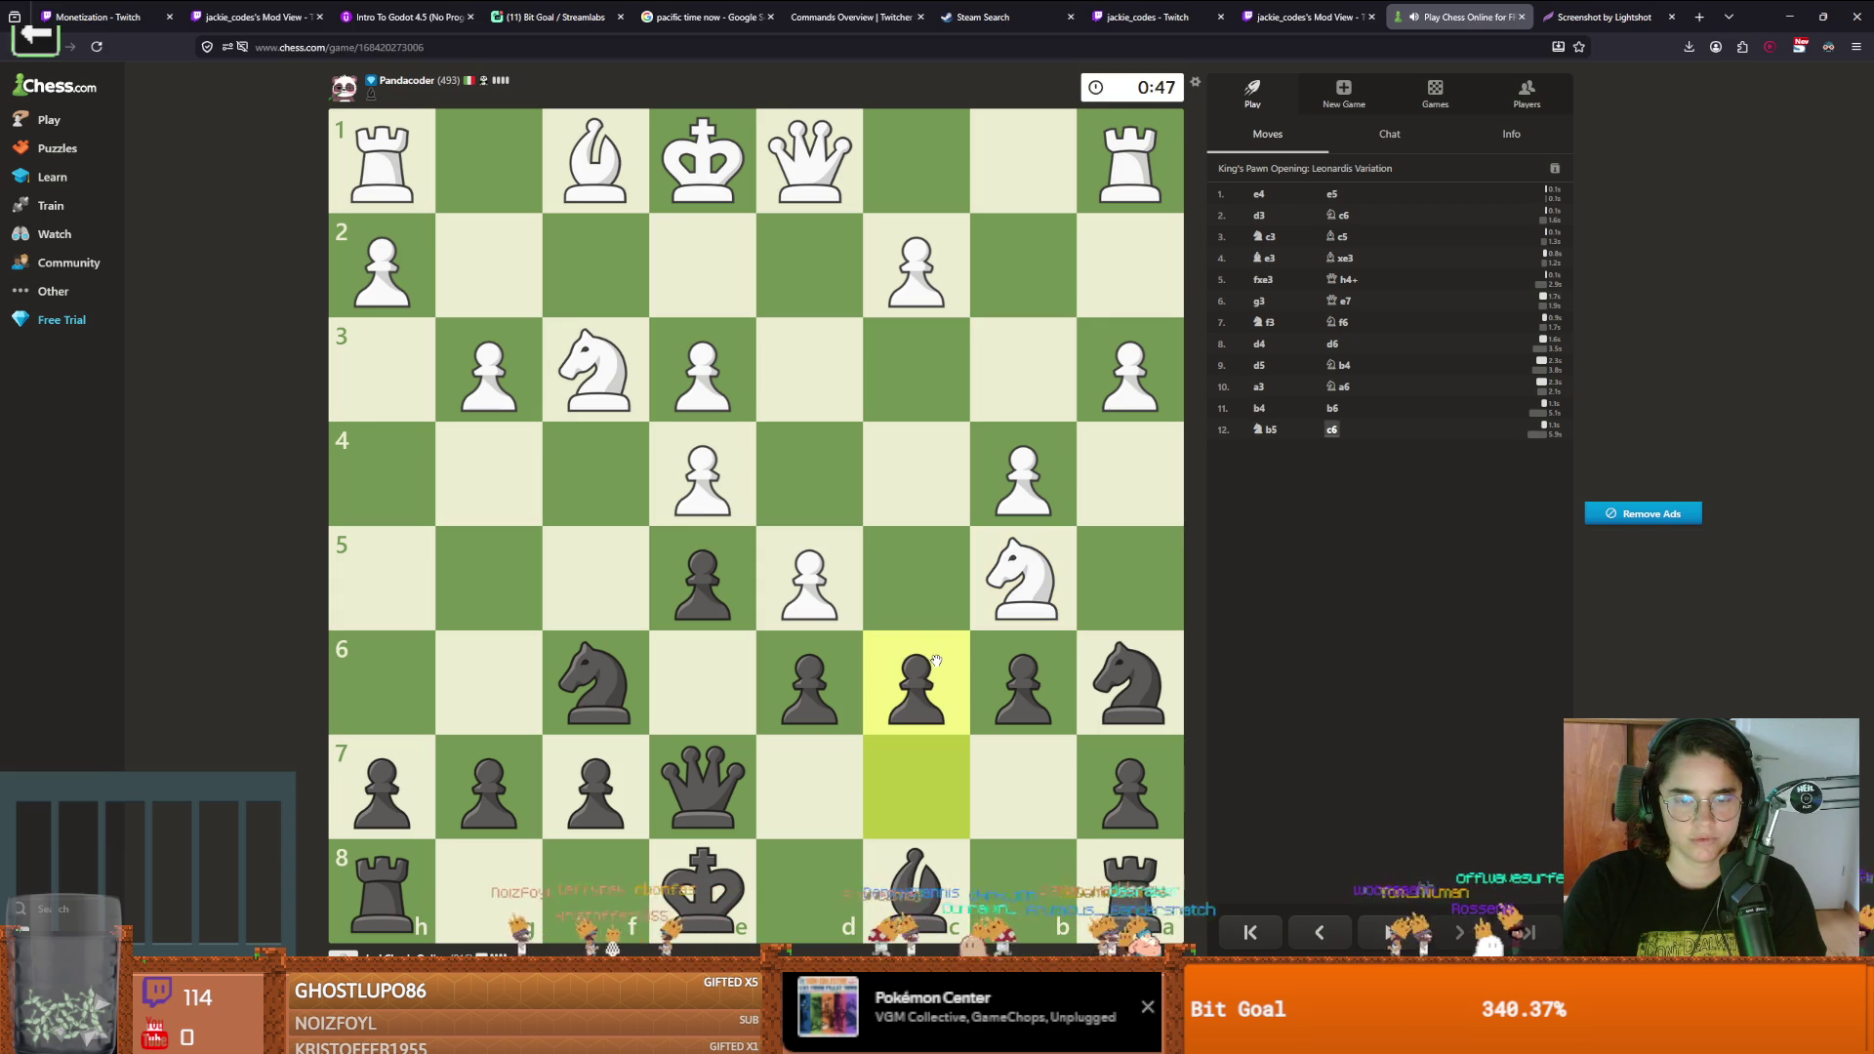
mouse_move(694, 813)
left_mouse_down()
mouse_move(778, 782)
mouse_move(911, 782)
mouse_move(879, 790)
left_mouse_up()
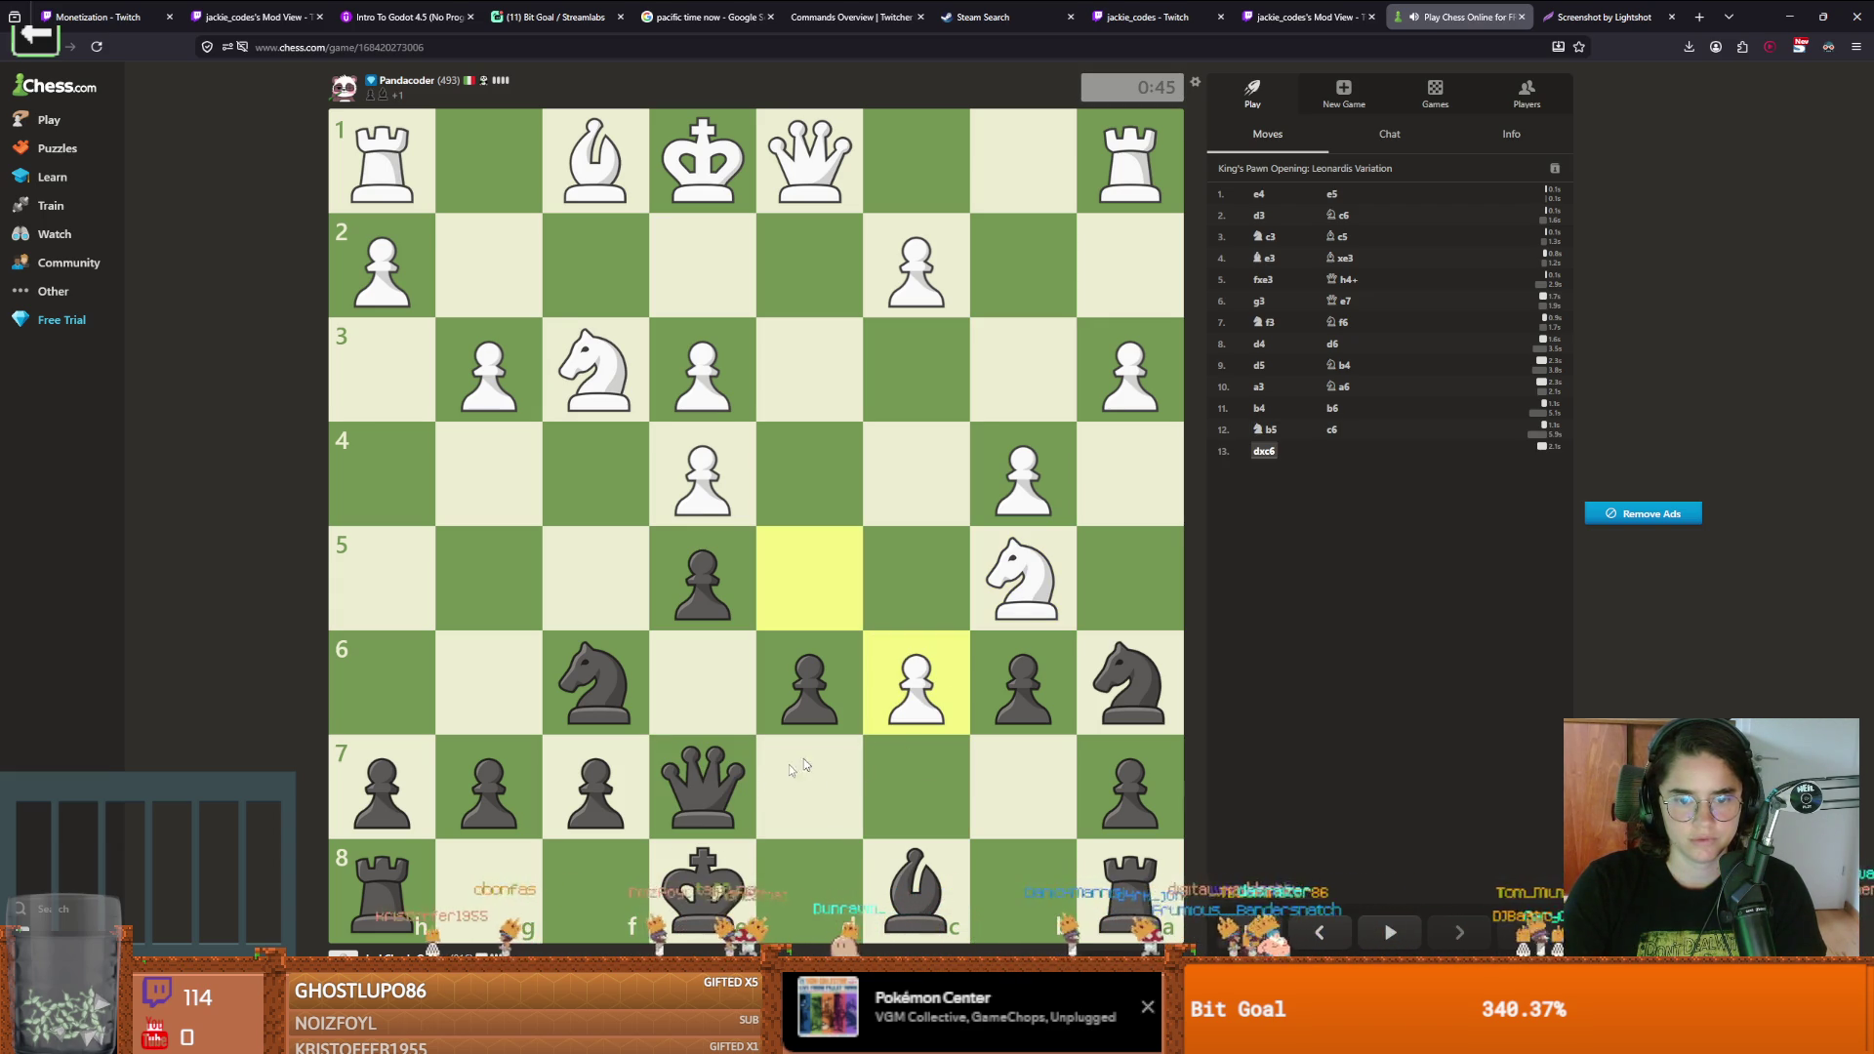
left_click_drag(703, 785, 713, 683)
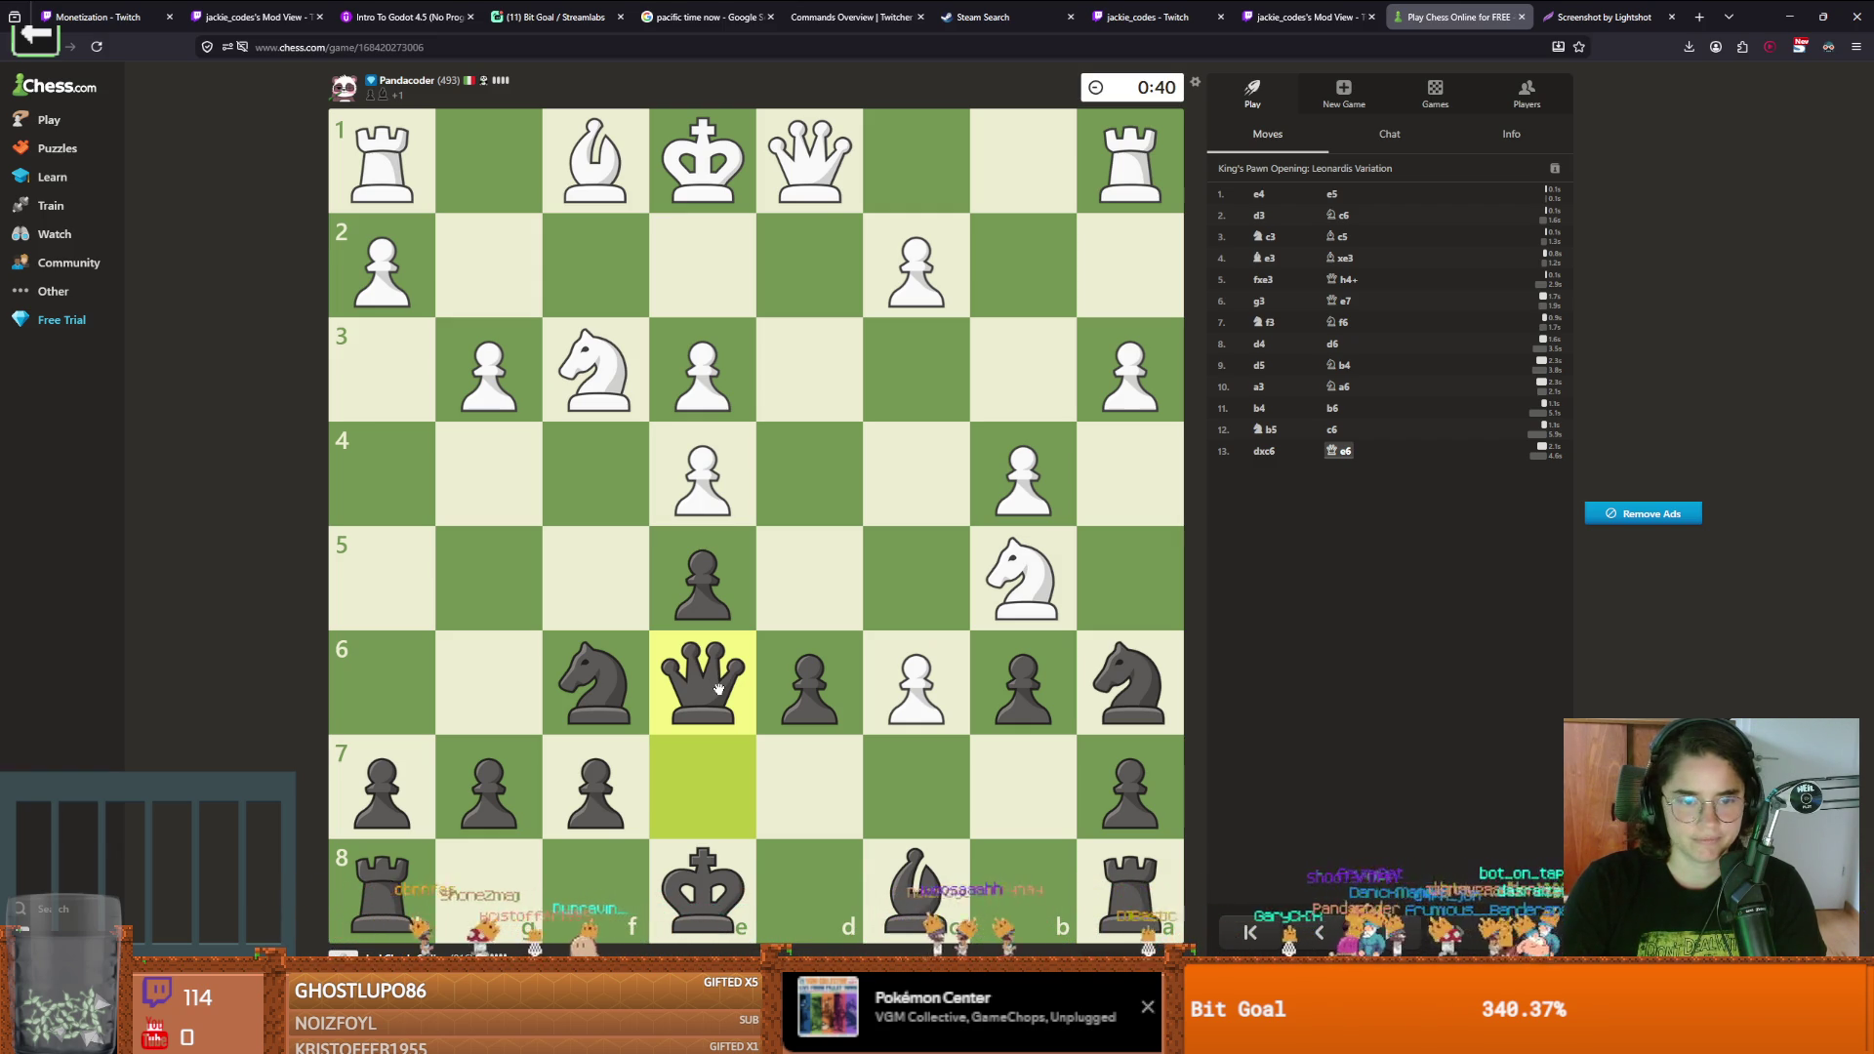
Move the queen up, escape the knight check, push b5, play Kc7 and Rd8
mouse_move(709, 722)
left_mouse_down()
mouse_move(711, 685)
mouse_move(926, 491)
left_mouse_up()
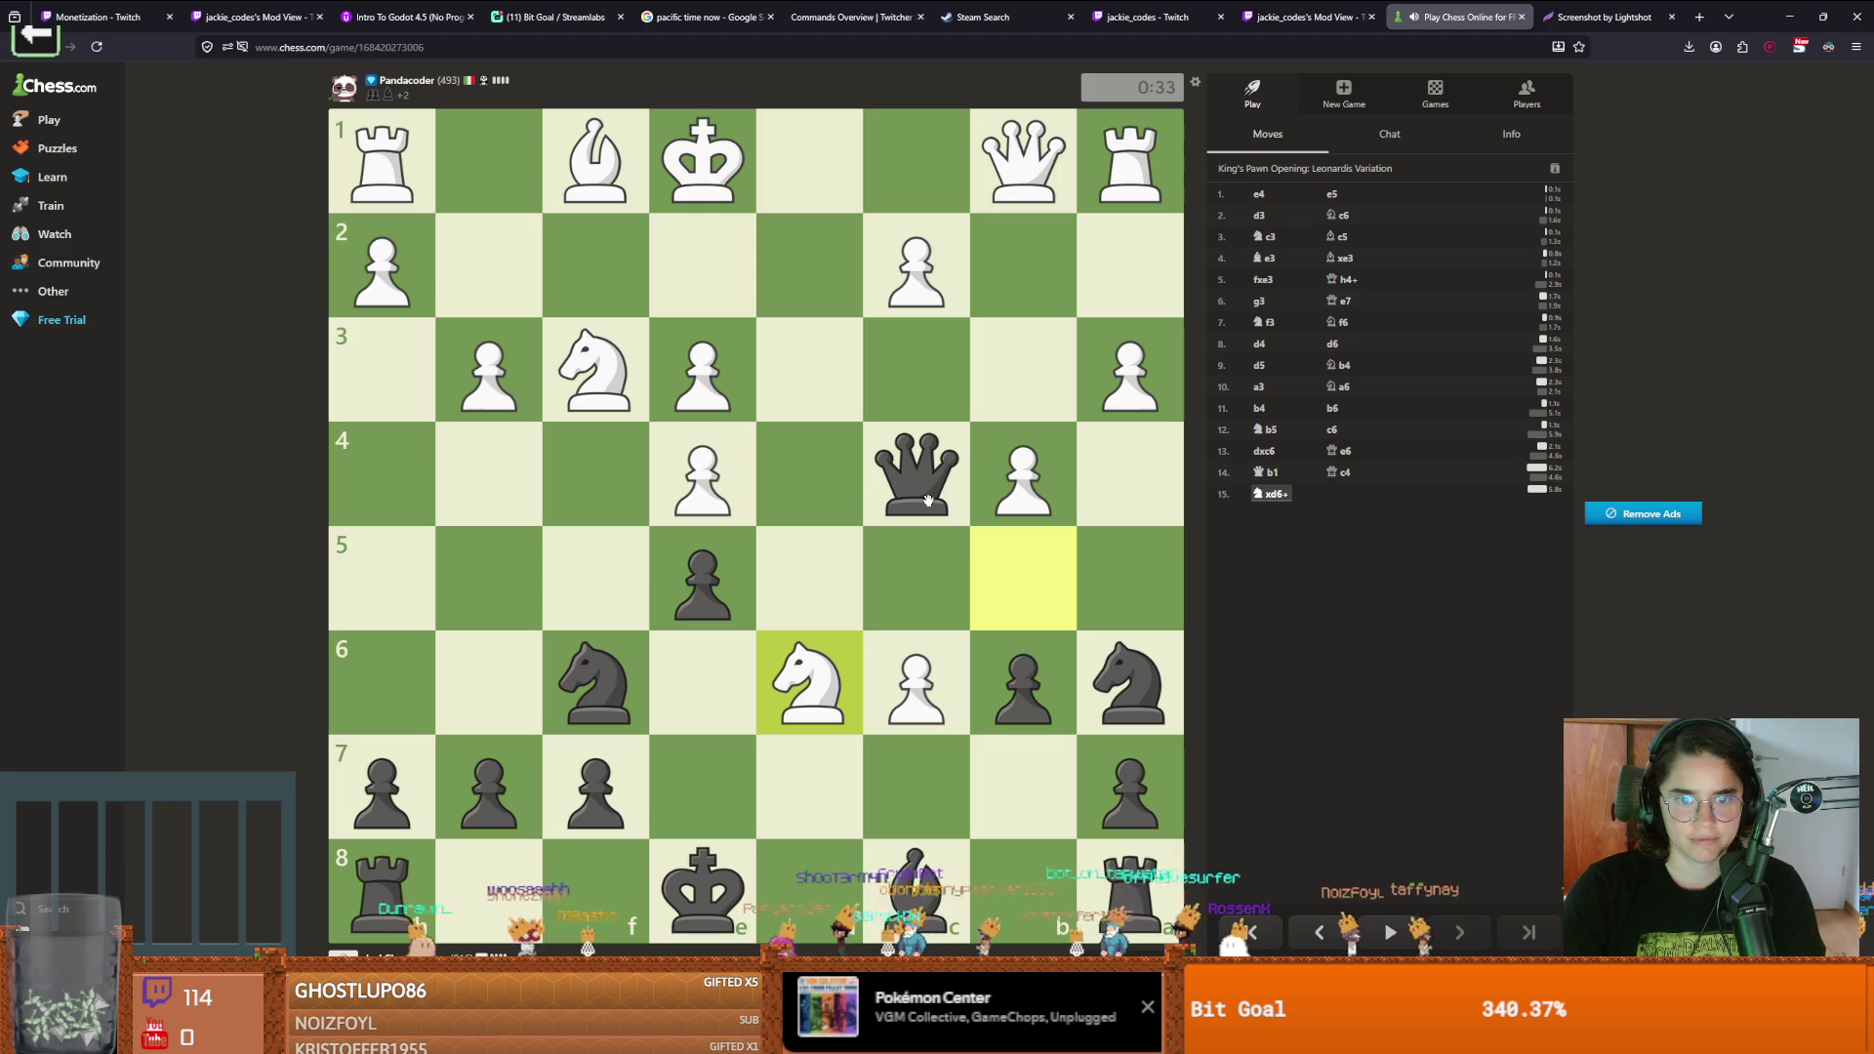
left_click_drag(927, 501, 917, 371)
mouse_move(703, 888)
left_mouse_down()
mouse_move(810, 815)
mouse_move(702, 890)
mouse_move(830, 864)
left_mouse_up()
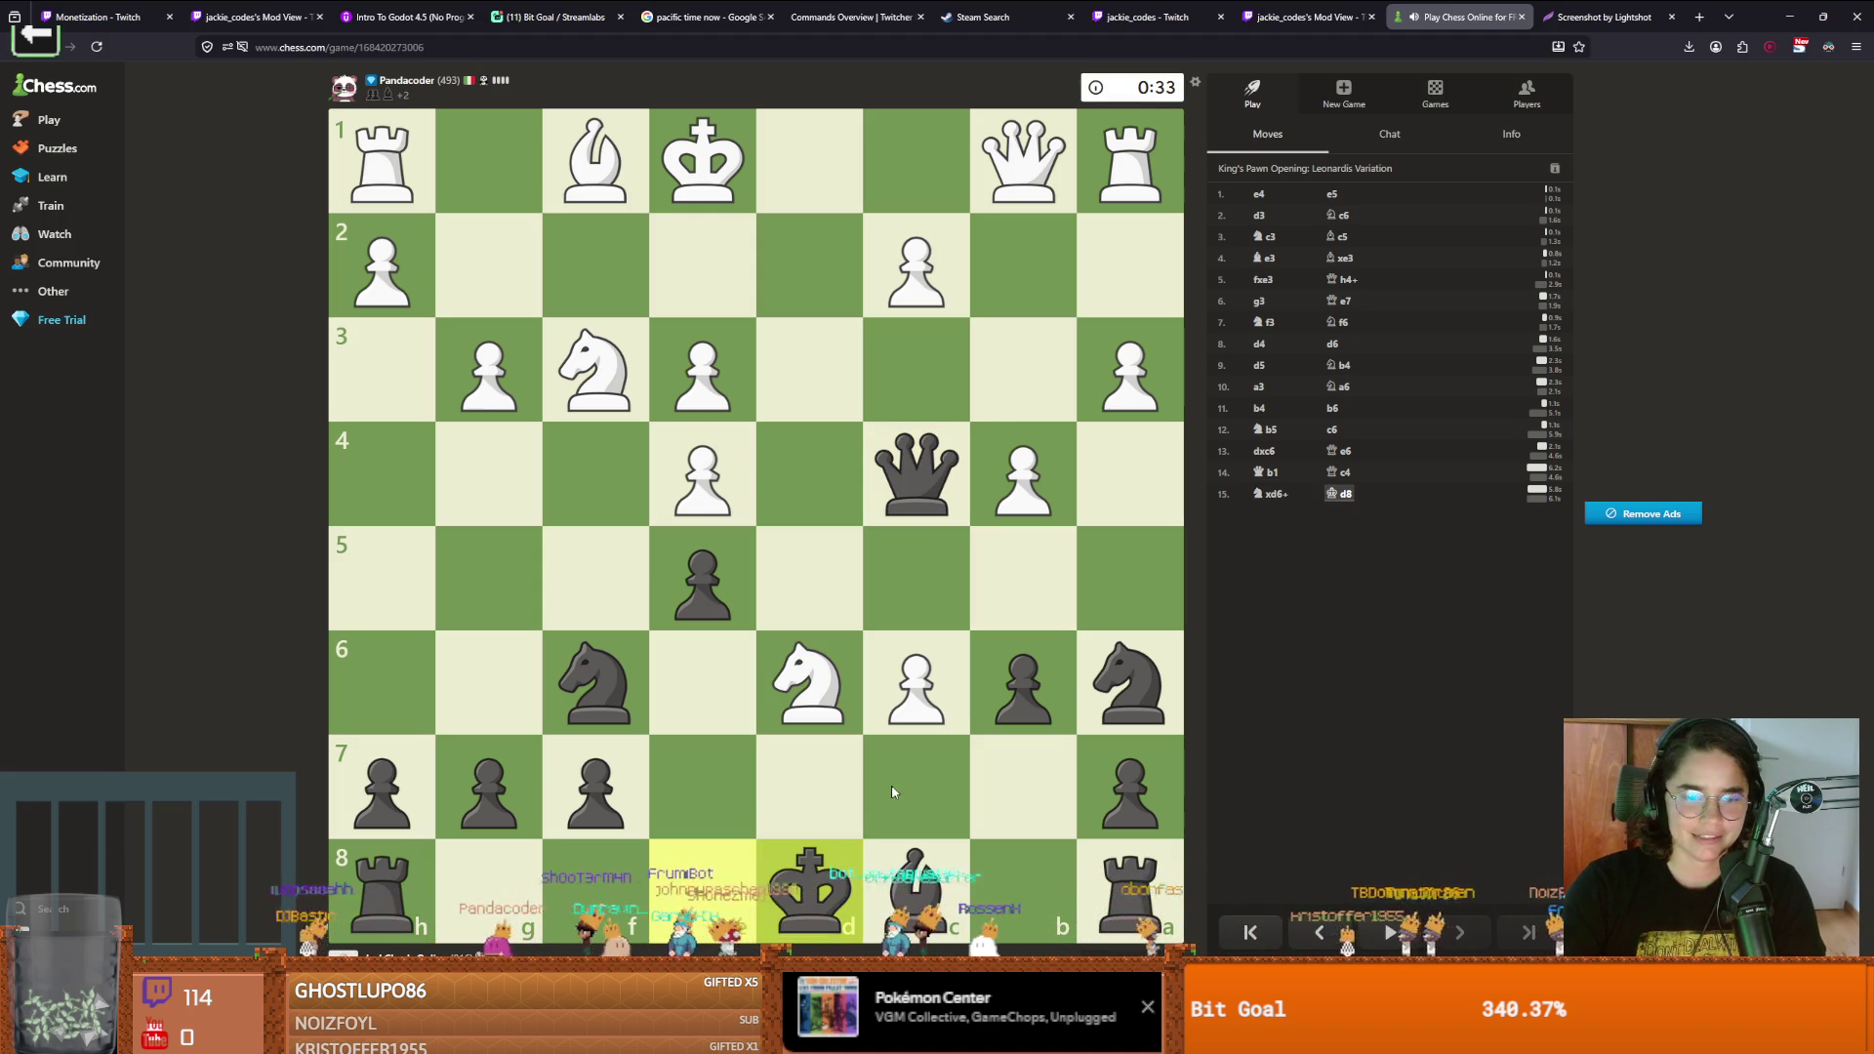
left_click_drag(1010, 669, 1023, 578)
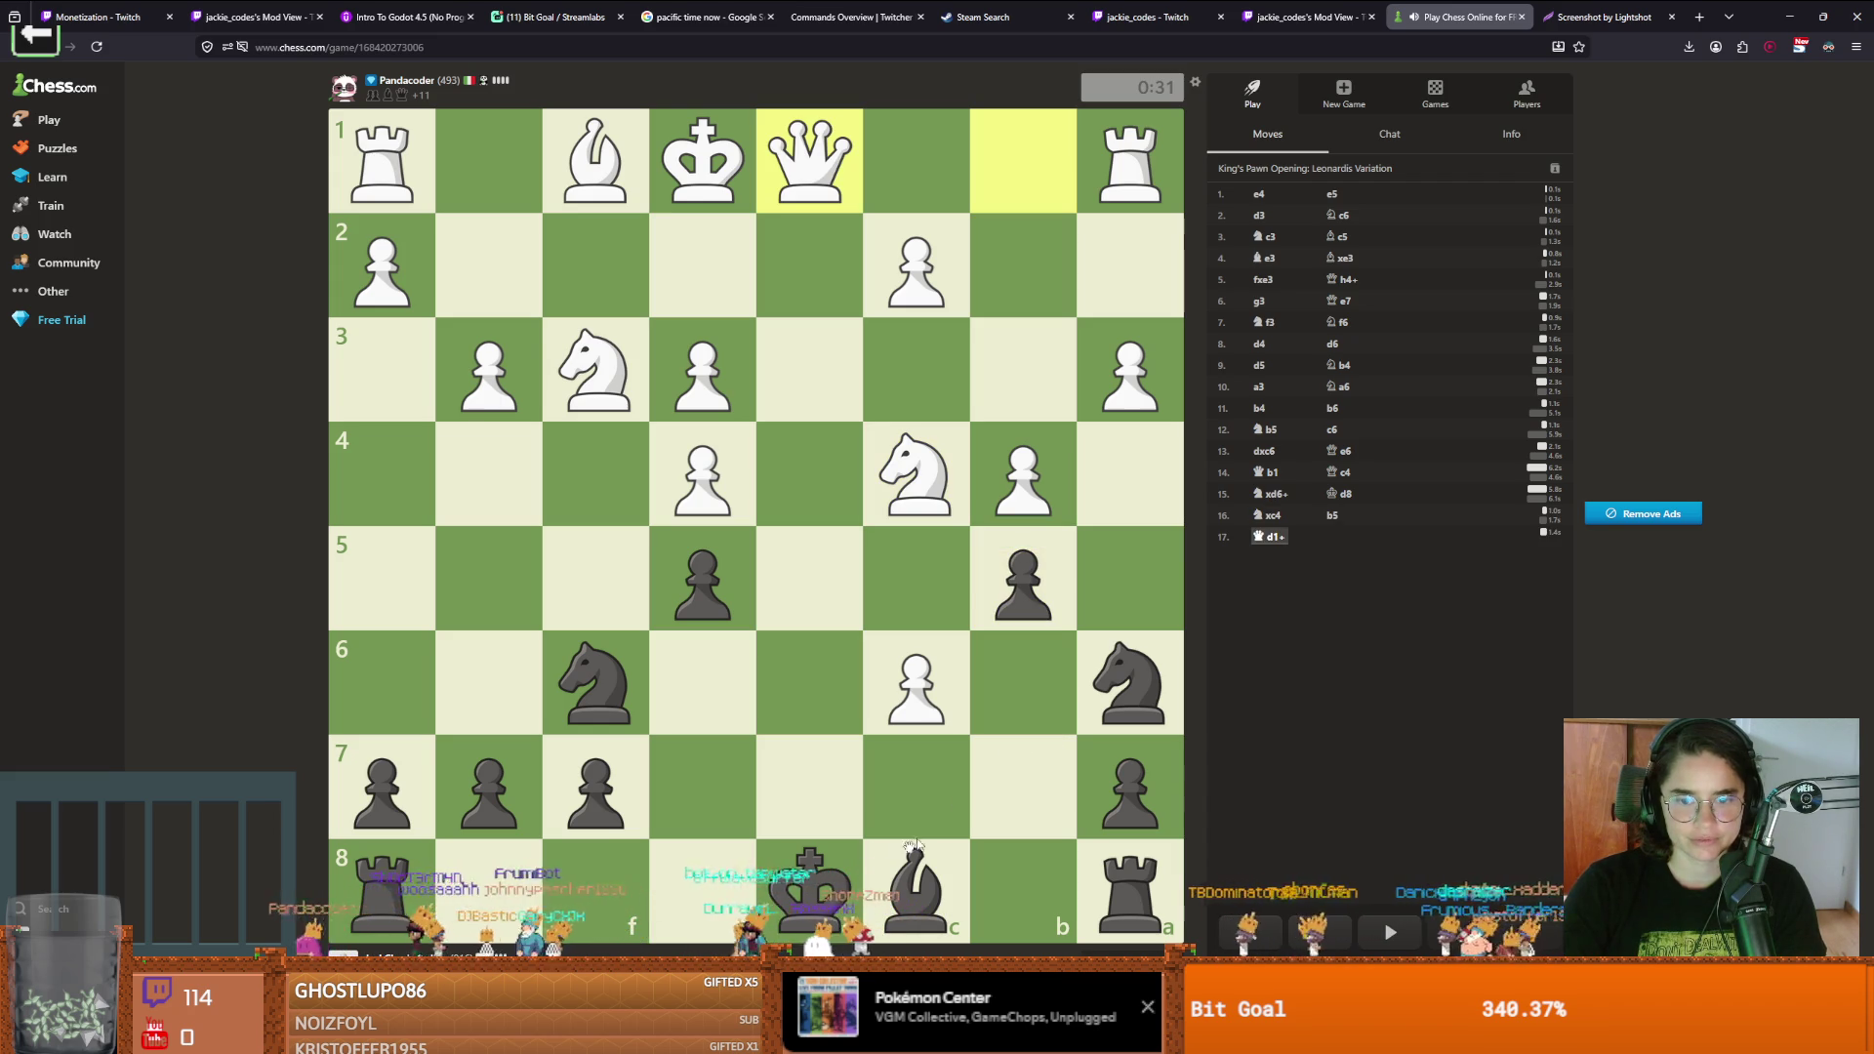
mouse_move(835, 891)
left_mouse_down()
mouse_move(886, 811)
mouse_move(917, 805)
left_mouse_up()
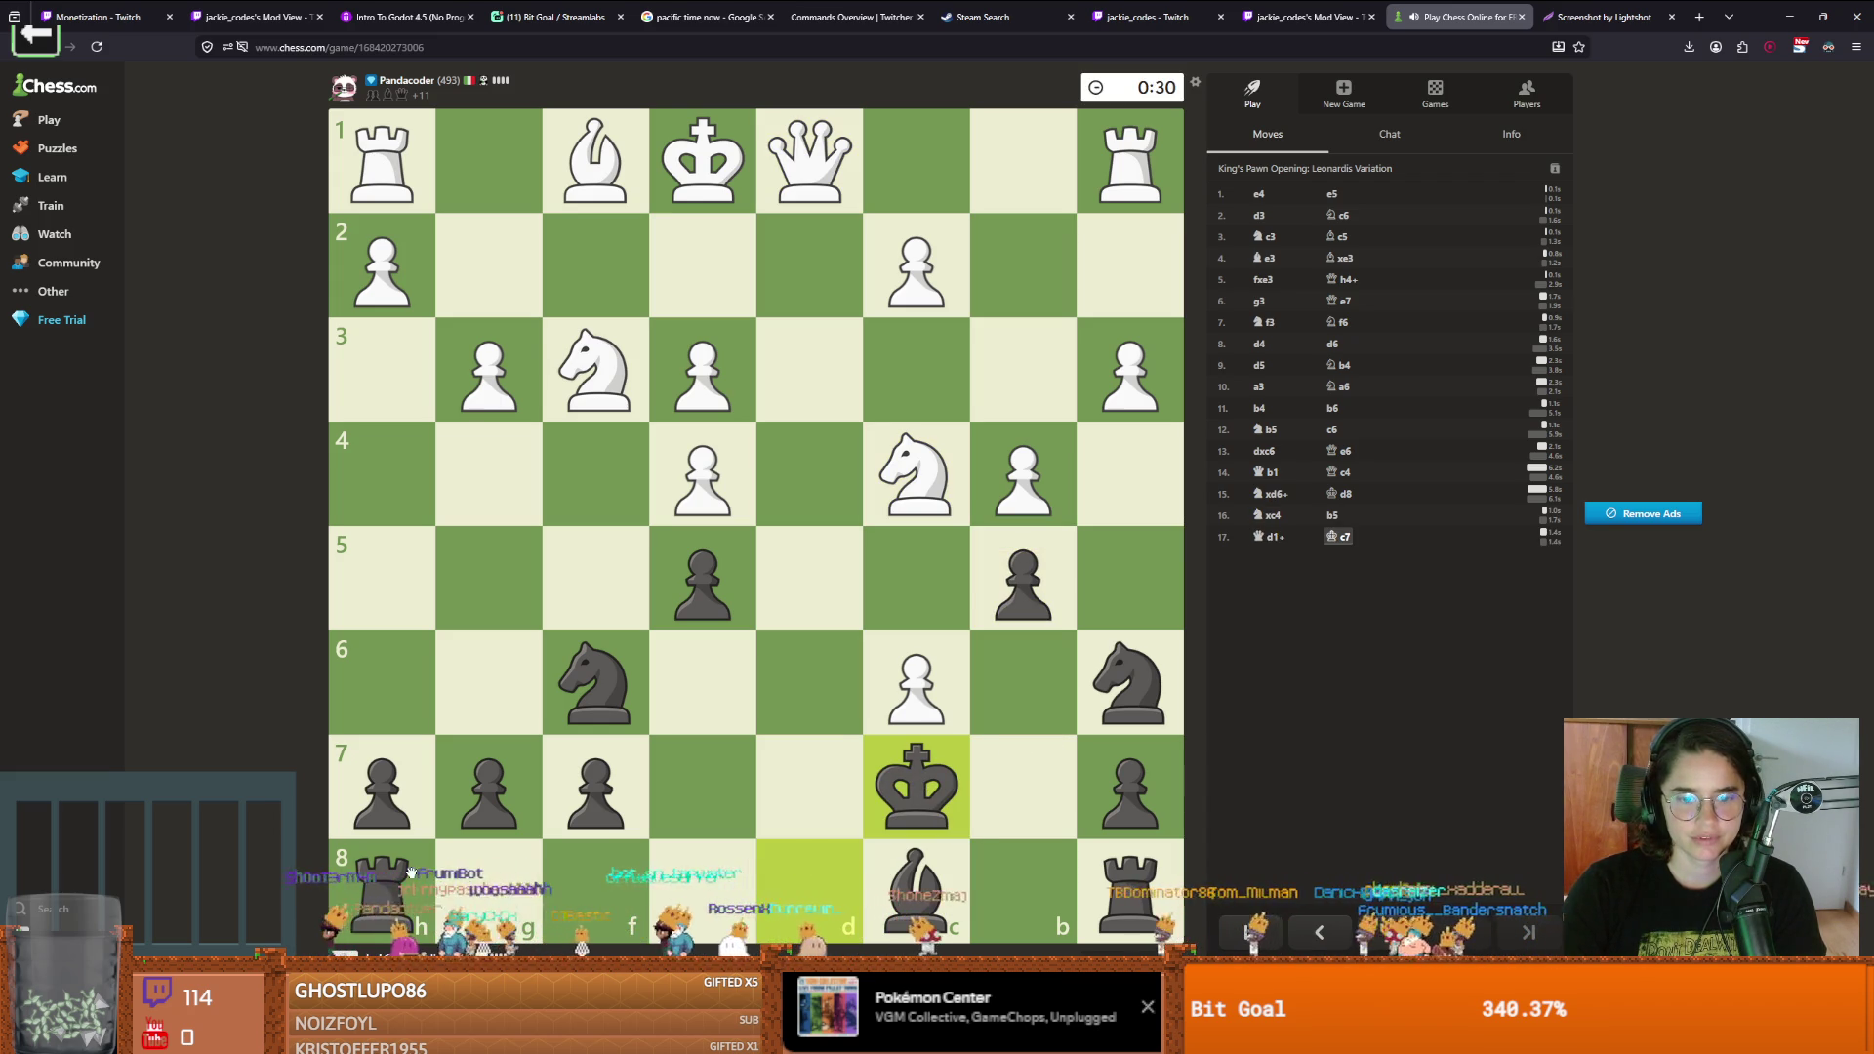
left_click_drag(410, 872, 827, 896)
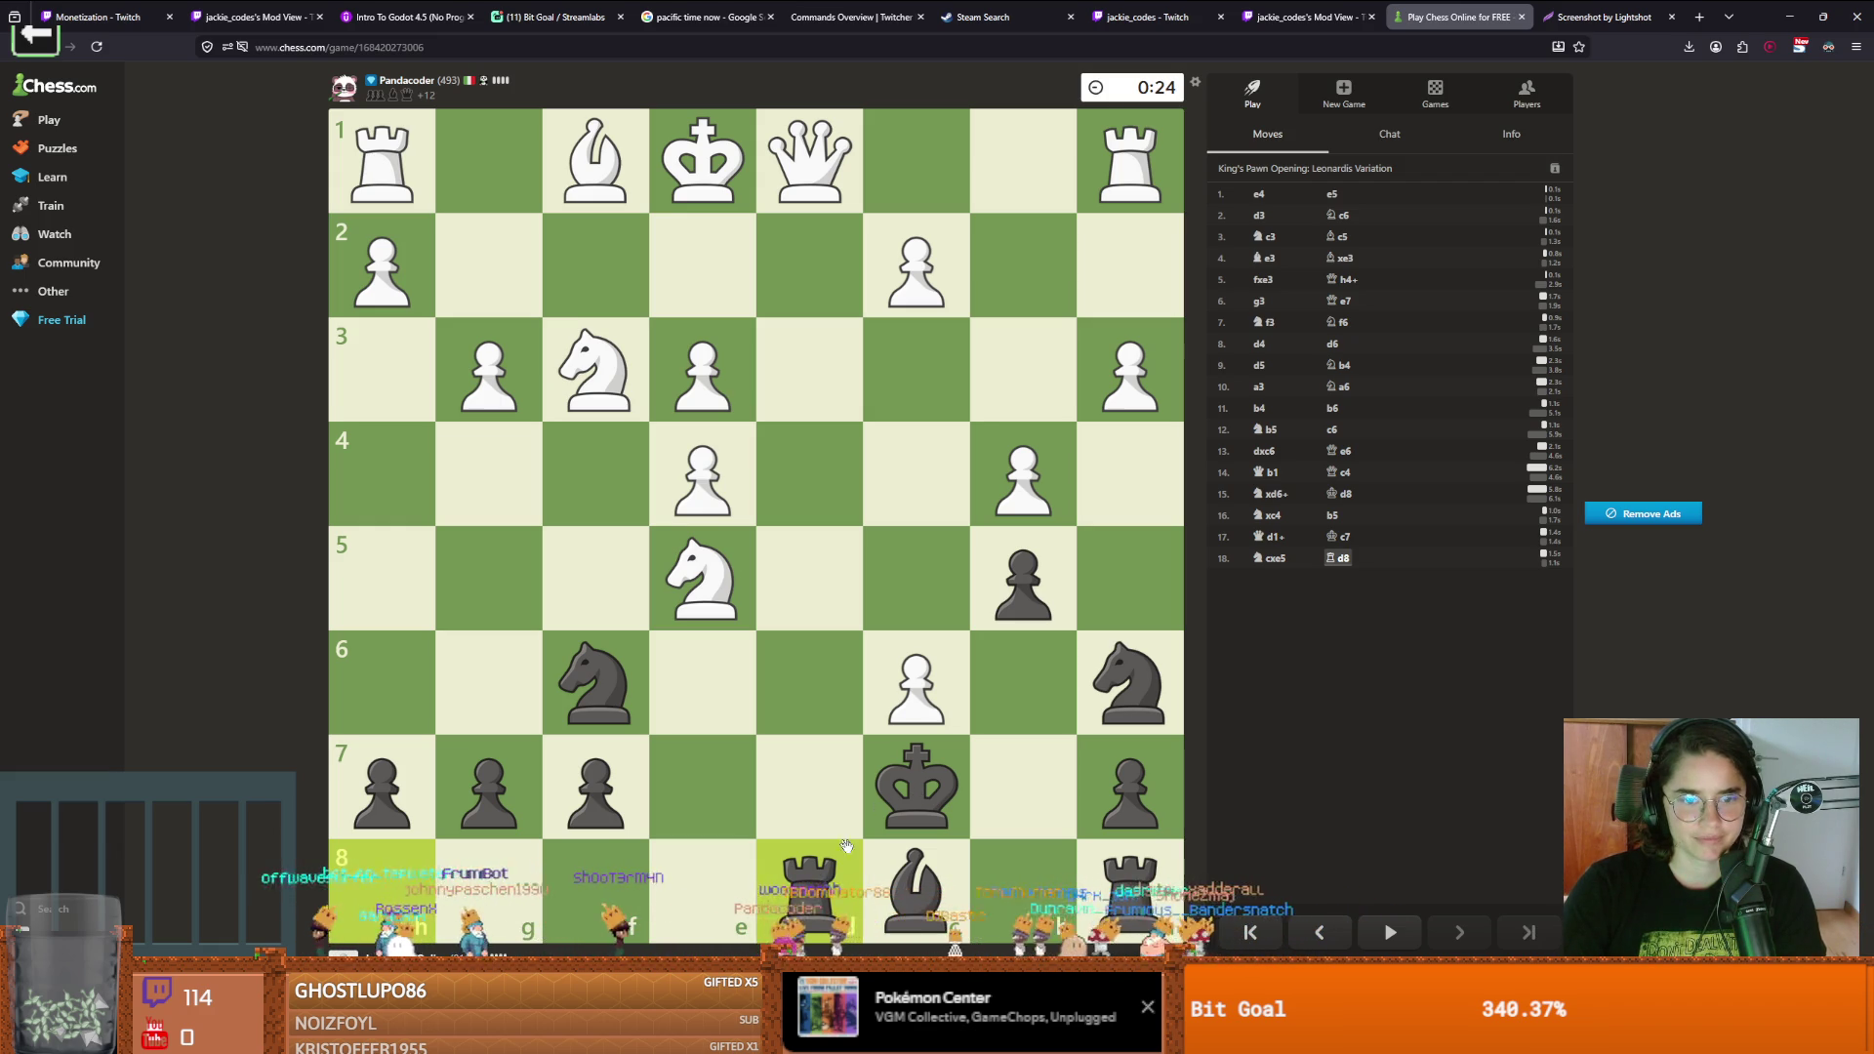
Play Be6, Nh5 and Nxg3, then dismiss the White Won result dialog
left_click(1125, 676)
left_click(1126, 676)
left_click(595, 781)
left_click(812, 883)
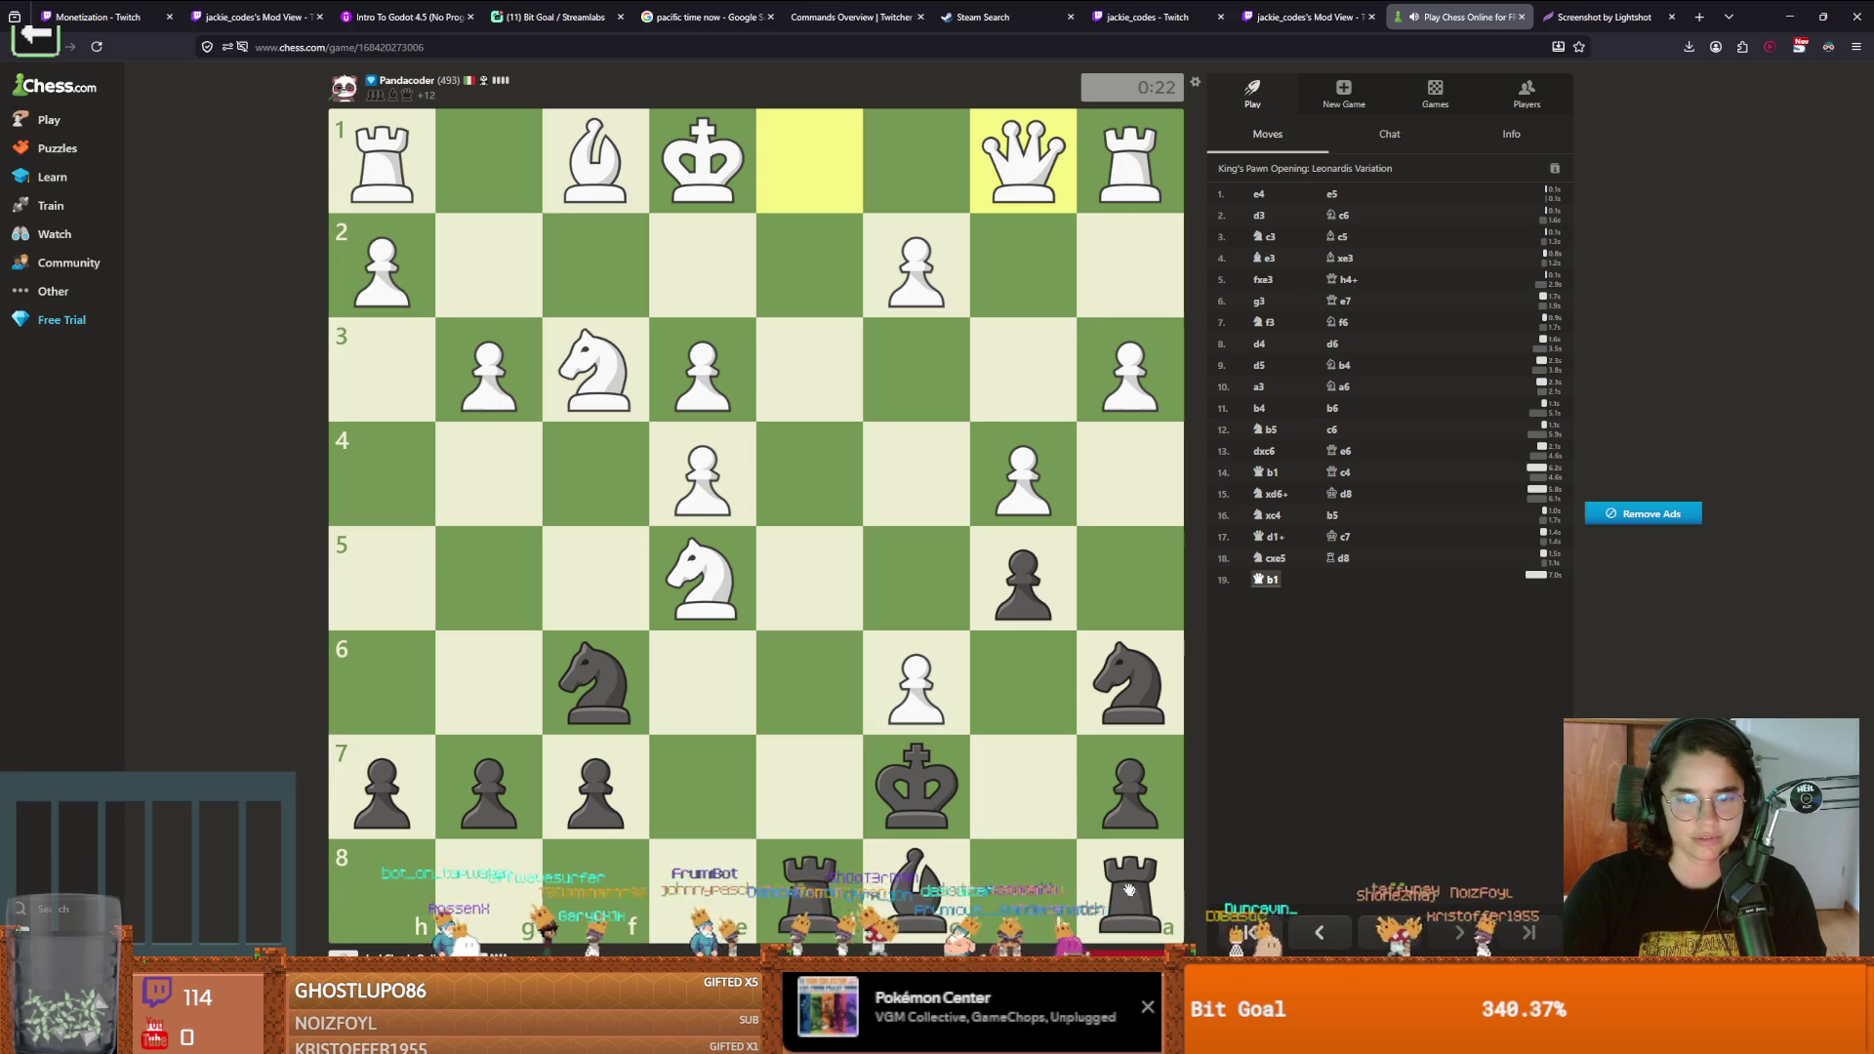
left_click_drag(935, 896, 688, 673)
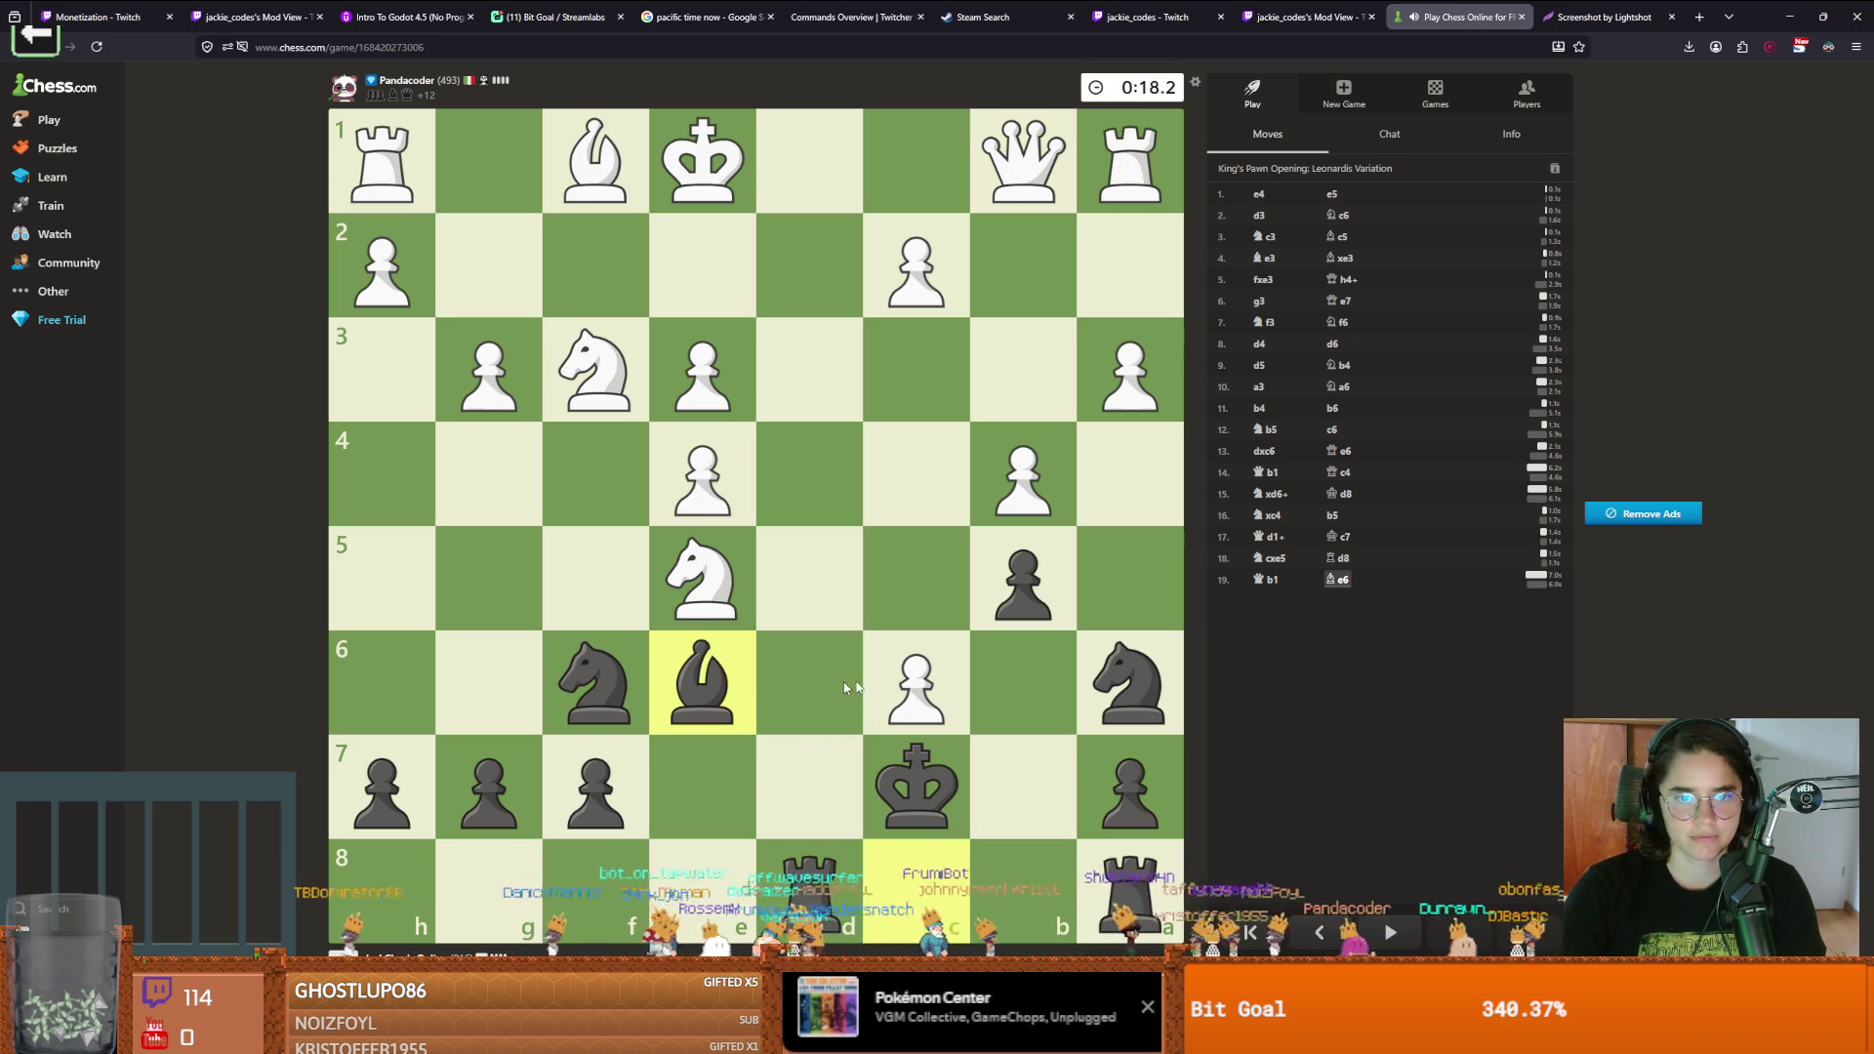
mouse_move(623, 677)
left_mouse_down()
mouse_move(569, 672)
mouse_move(398, 576)
left_mouse_up()
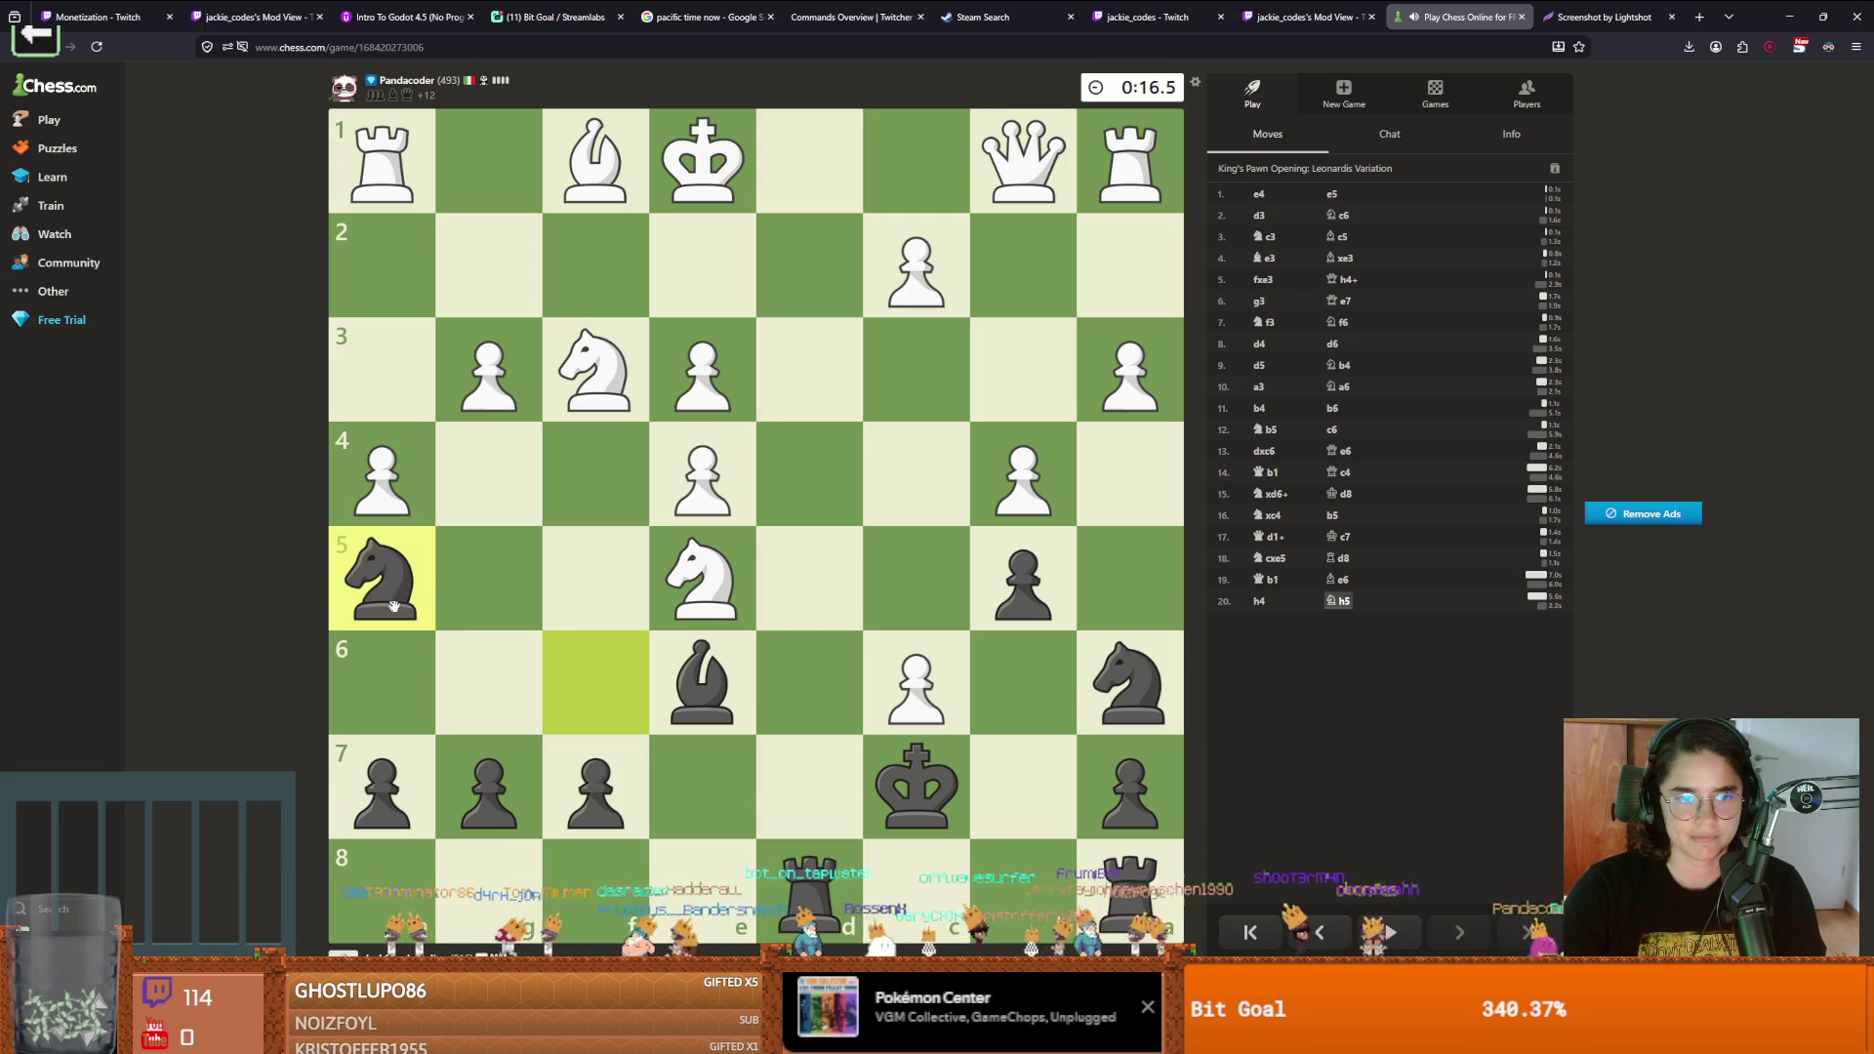
mouse_move(390, 598)
left_mouse_down()
mouse_move(502, 406)
mouse_move(493, 386)
left_mouse_up()
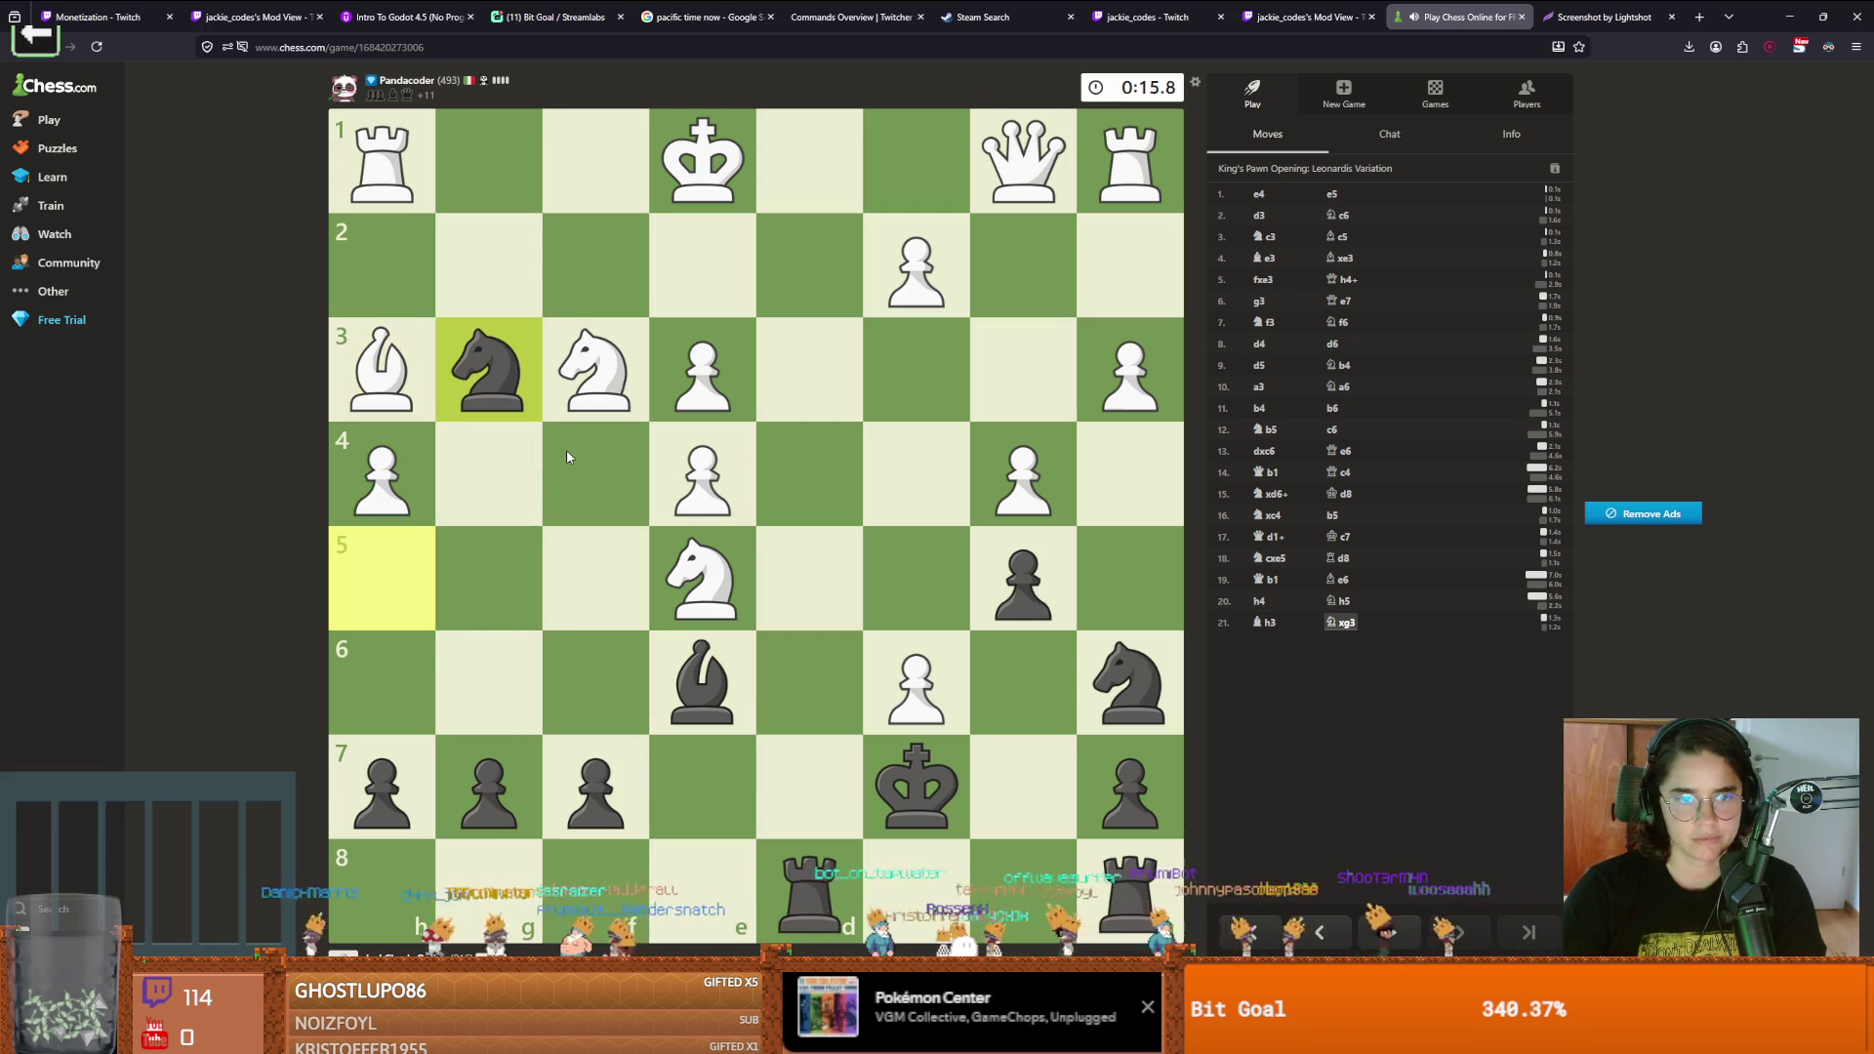
right_click(492, 365)
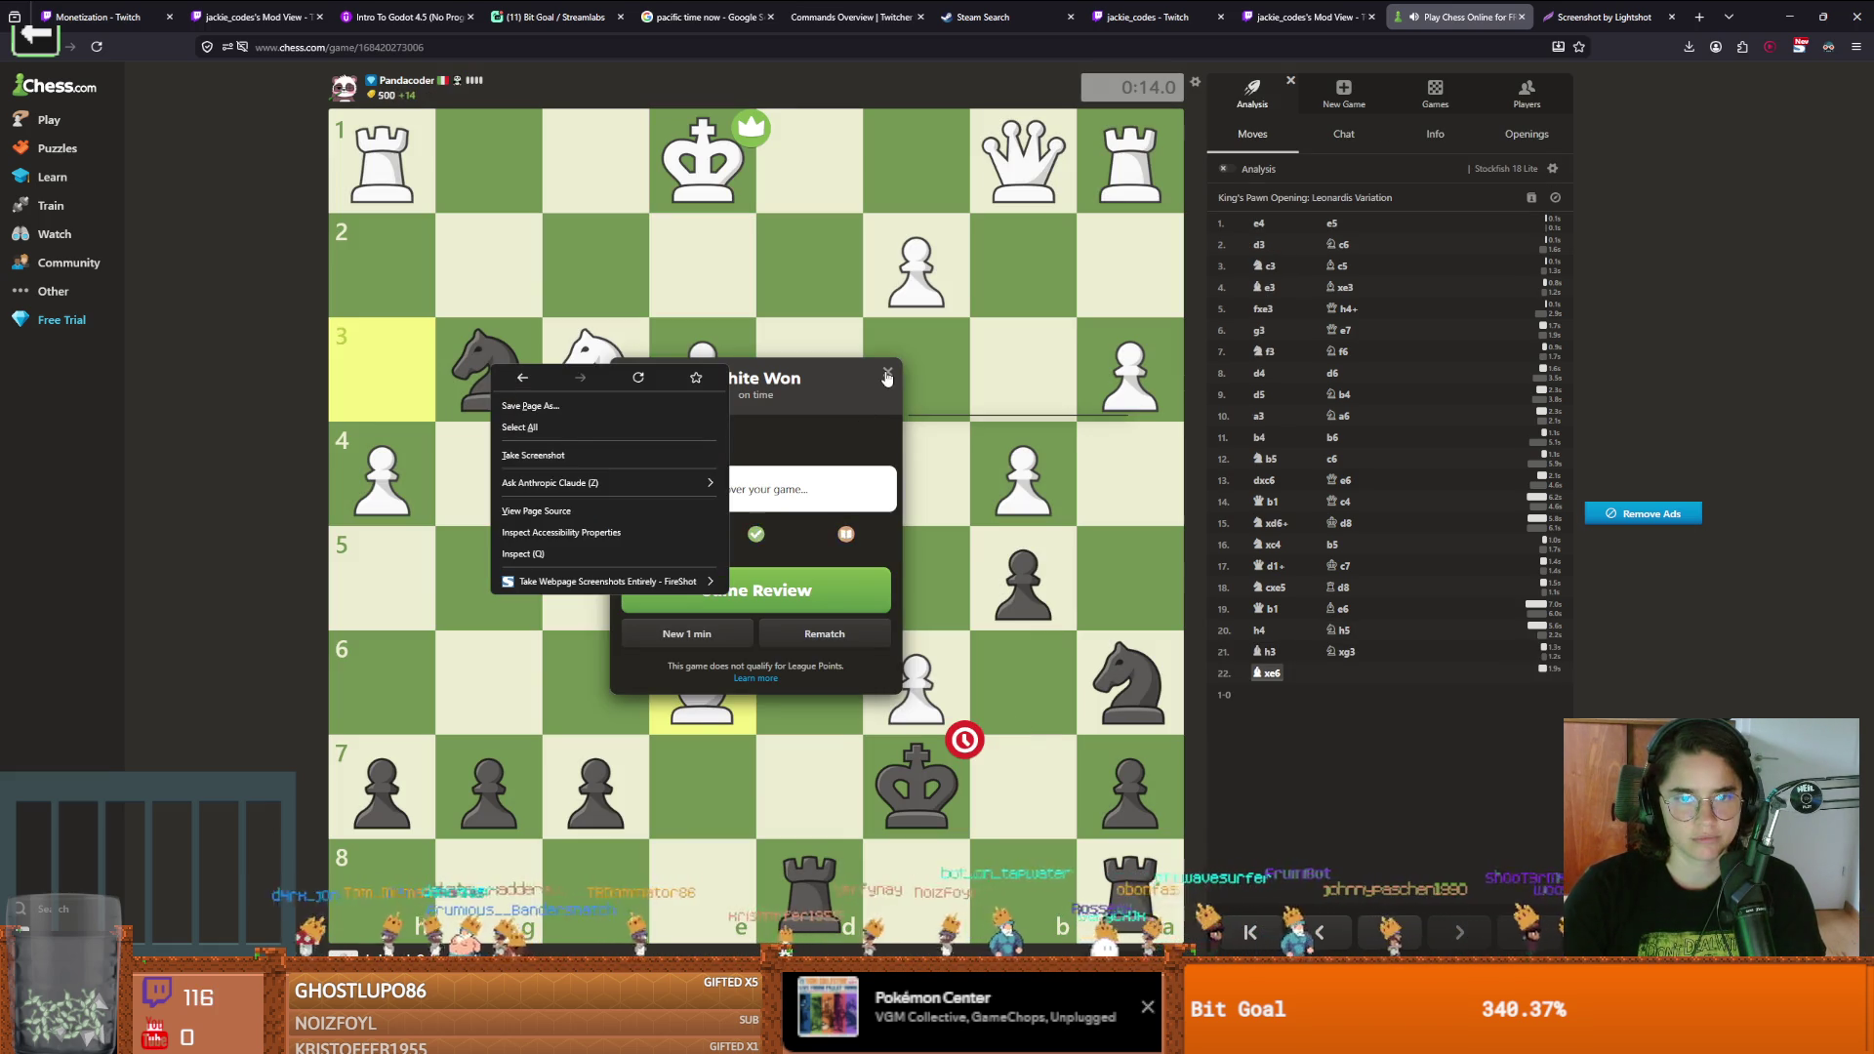
left_click(887, 374)
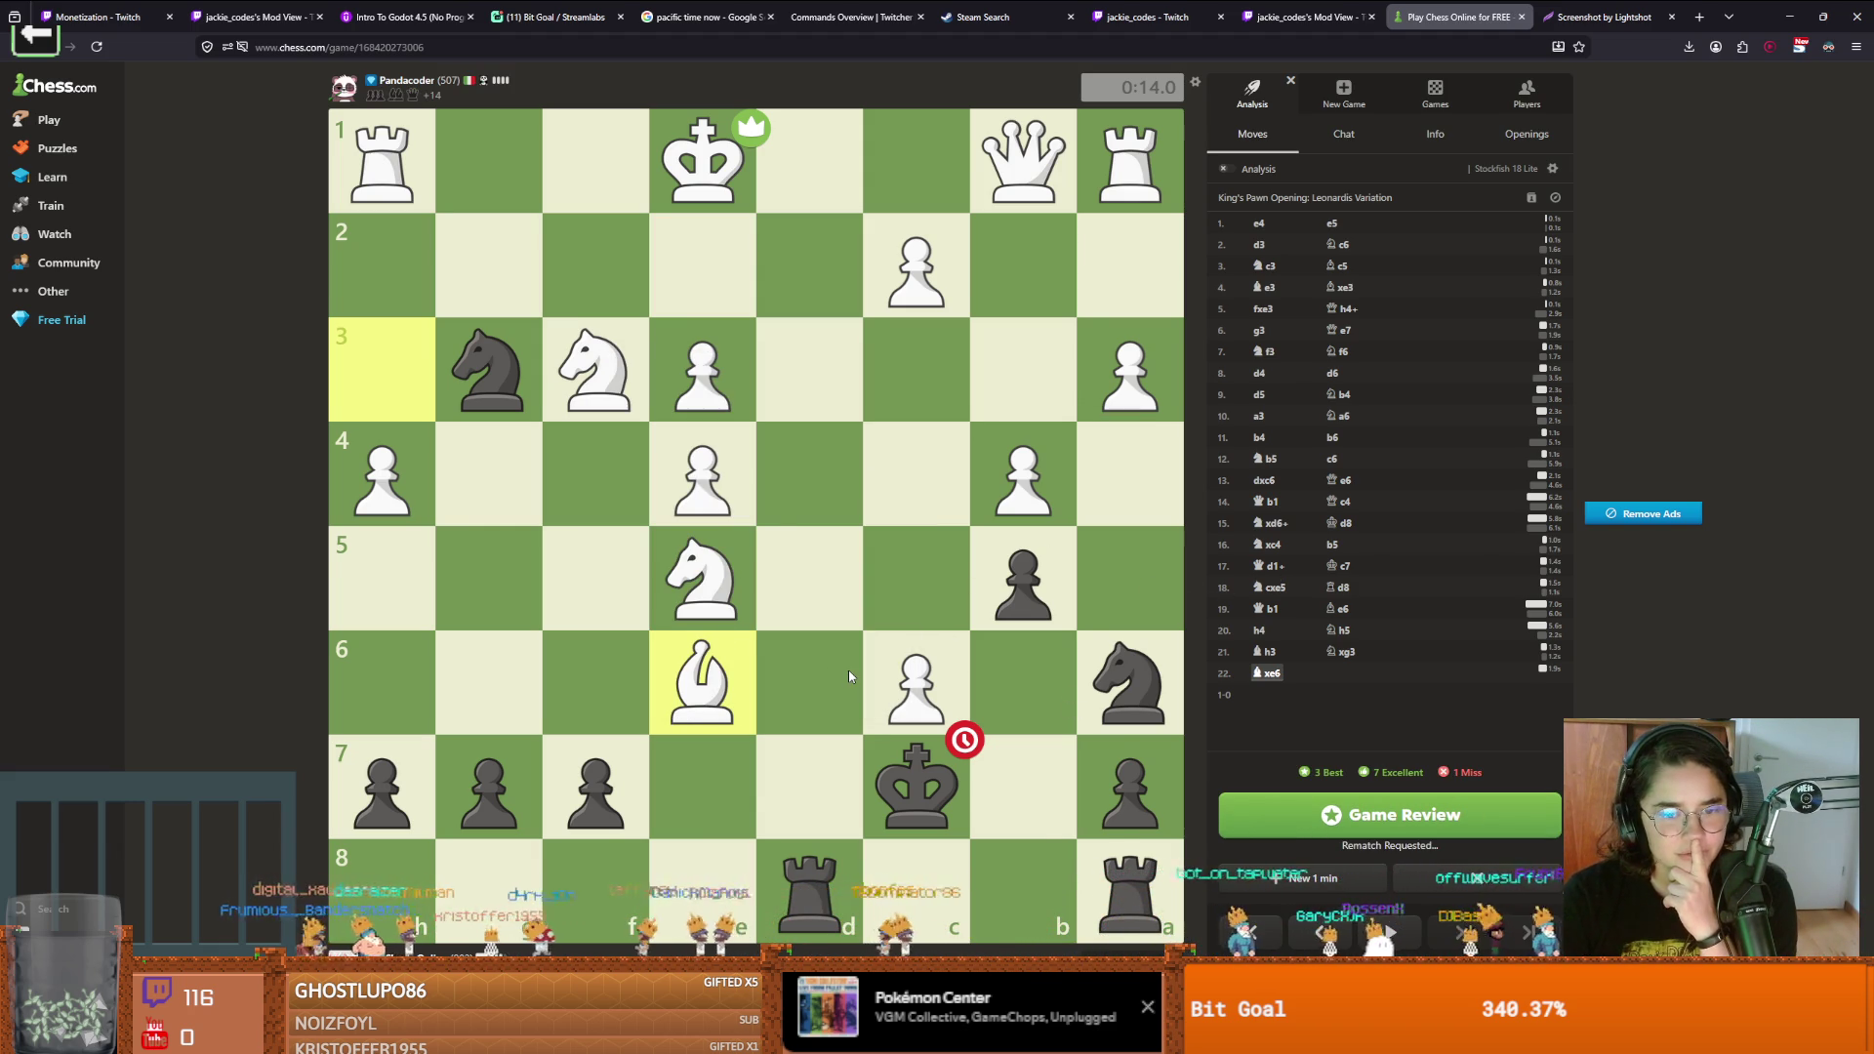
Open as White with e4, Bc4, exd5, Bb3 and Qh5
left_click_drag(805, 787, 809, 578)
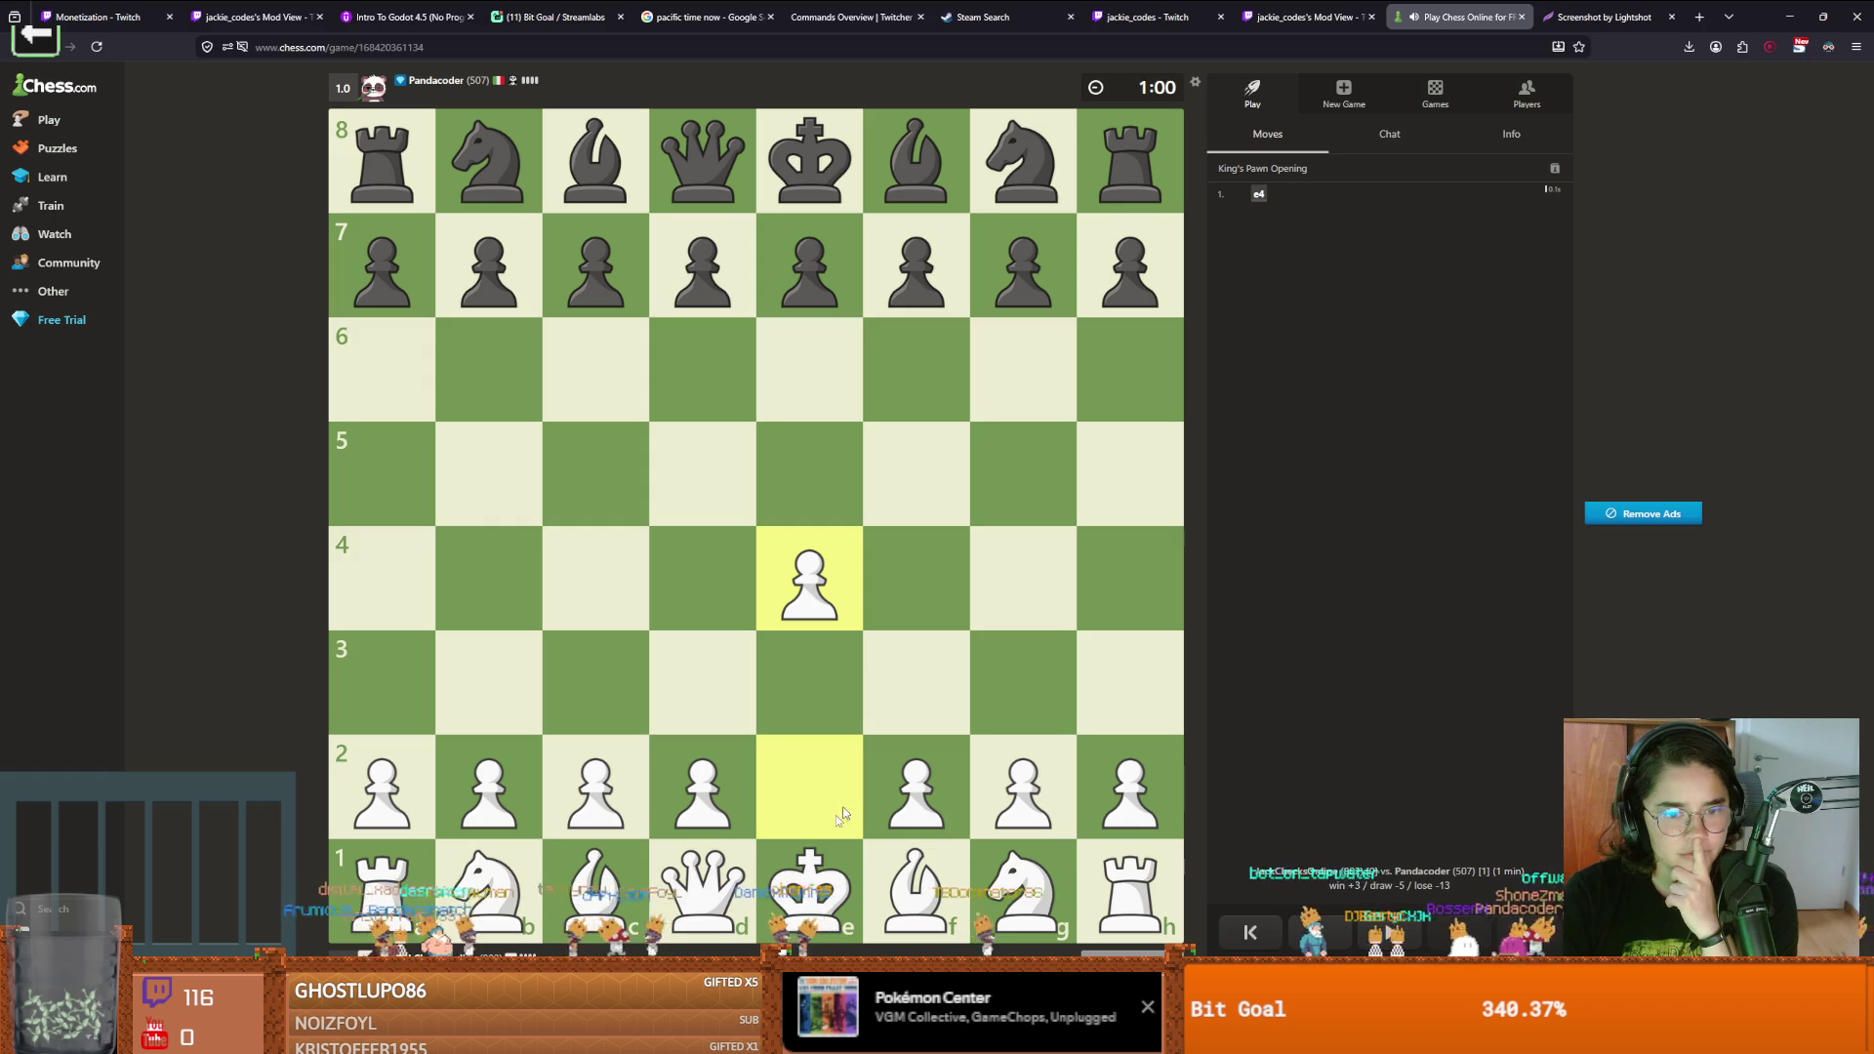
left_click_drag(888, 890, 597, 584)
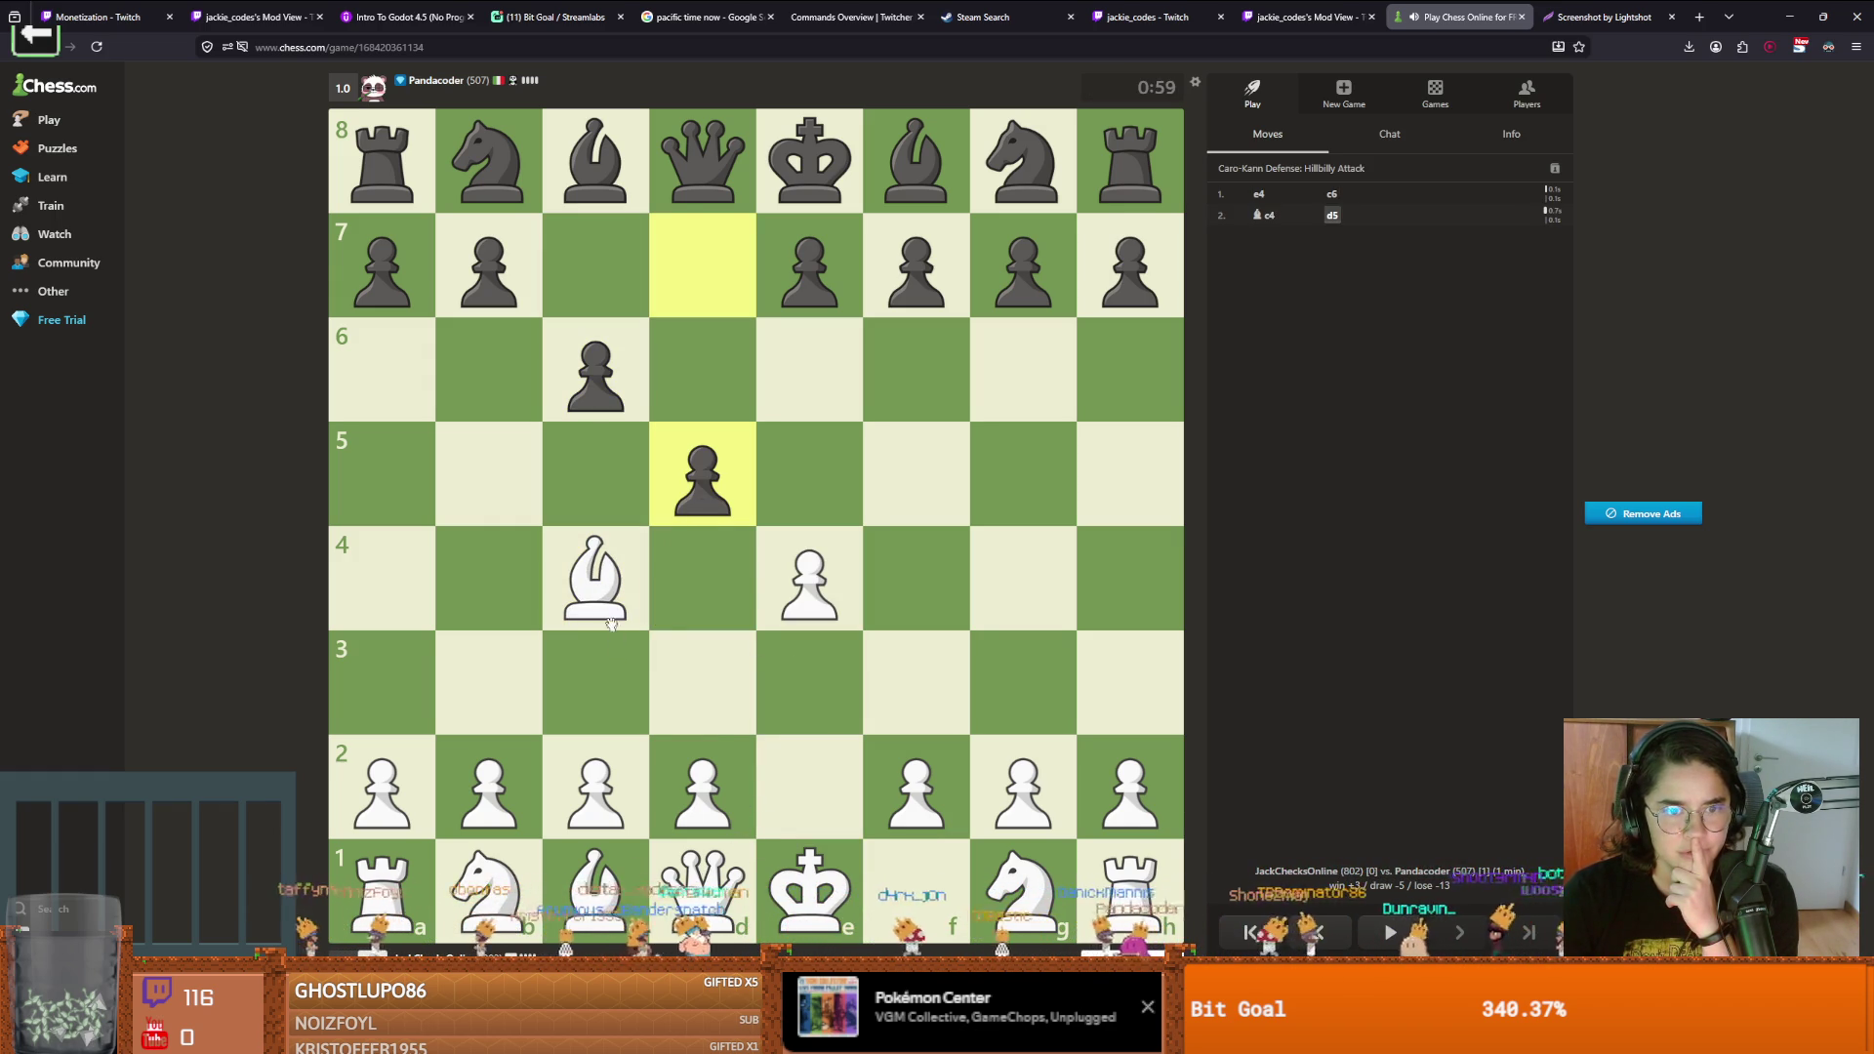
left_click_drag(741, 591, 694, 483)
left_click_drag(602, 593, 509, 674)
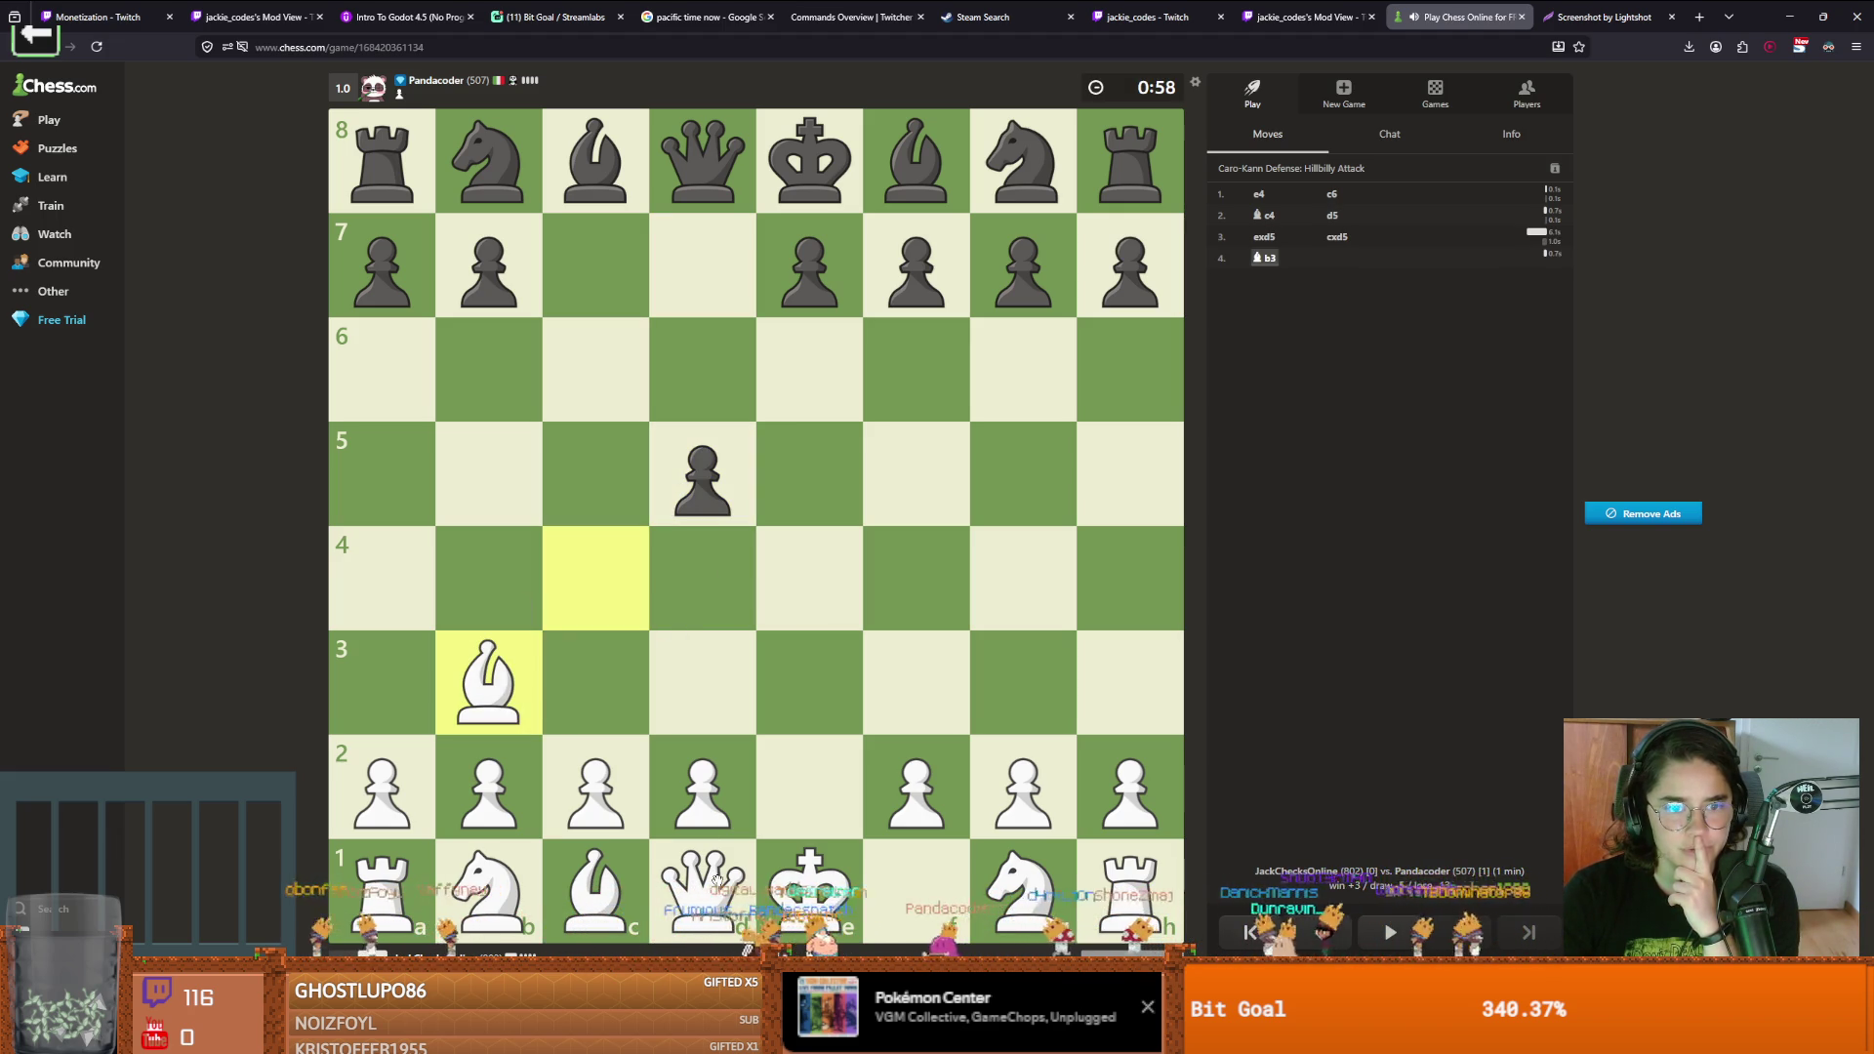
mouse_move(715, 881)
left_mouse_down()
mouse_move(1142, 478)
mouse_move(707, 471)
mouse_move(475, 272)
left_mouse_up()
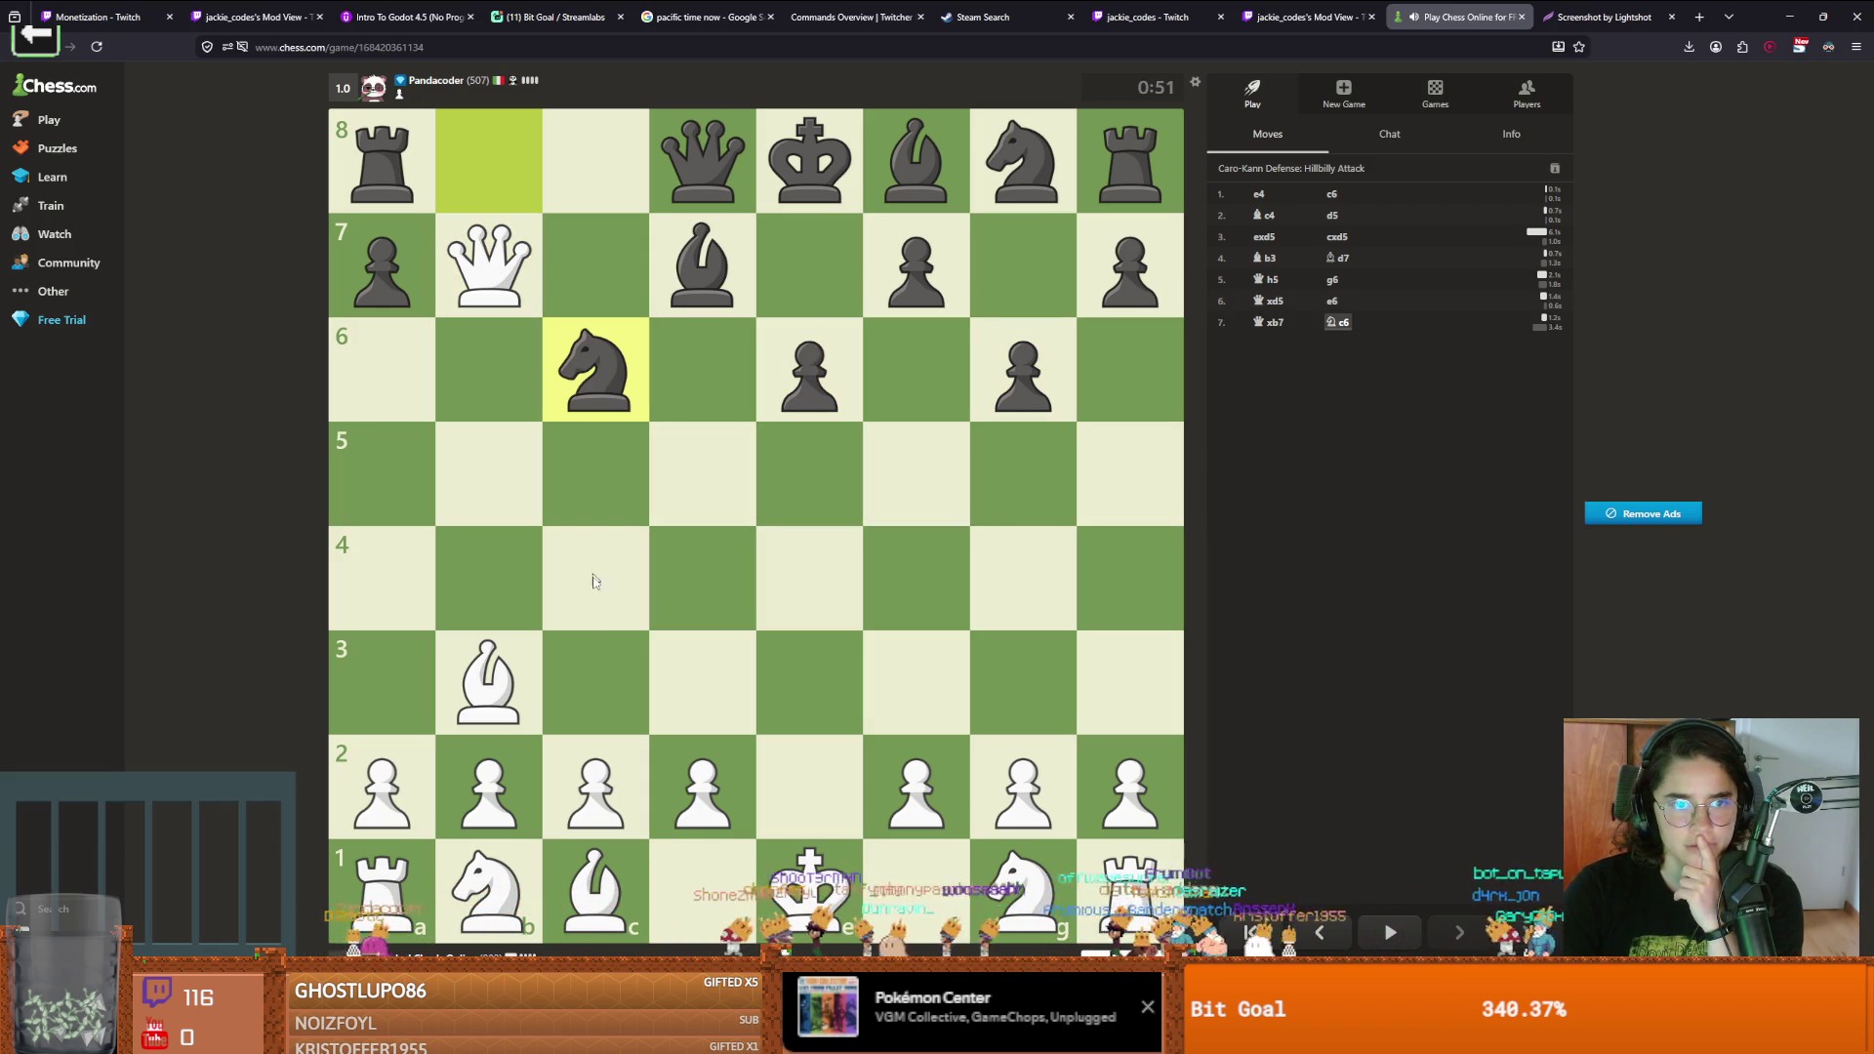
Play Nf3, castle kingside, return the bishop to c4, then push b3 and d3
left_click_drag(971, 781, 916, 683)
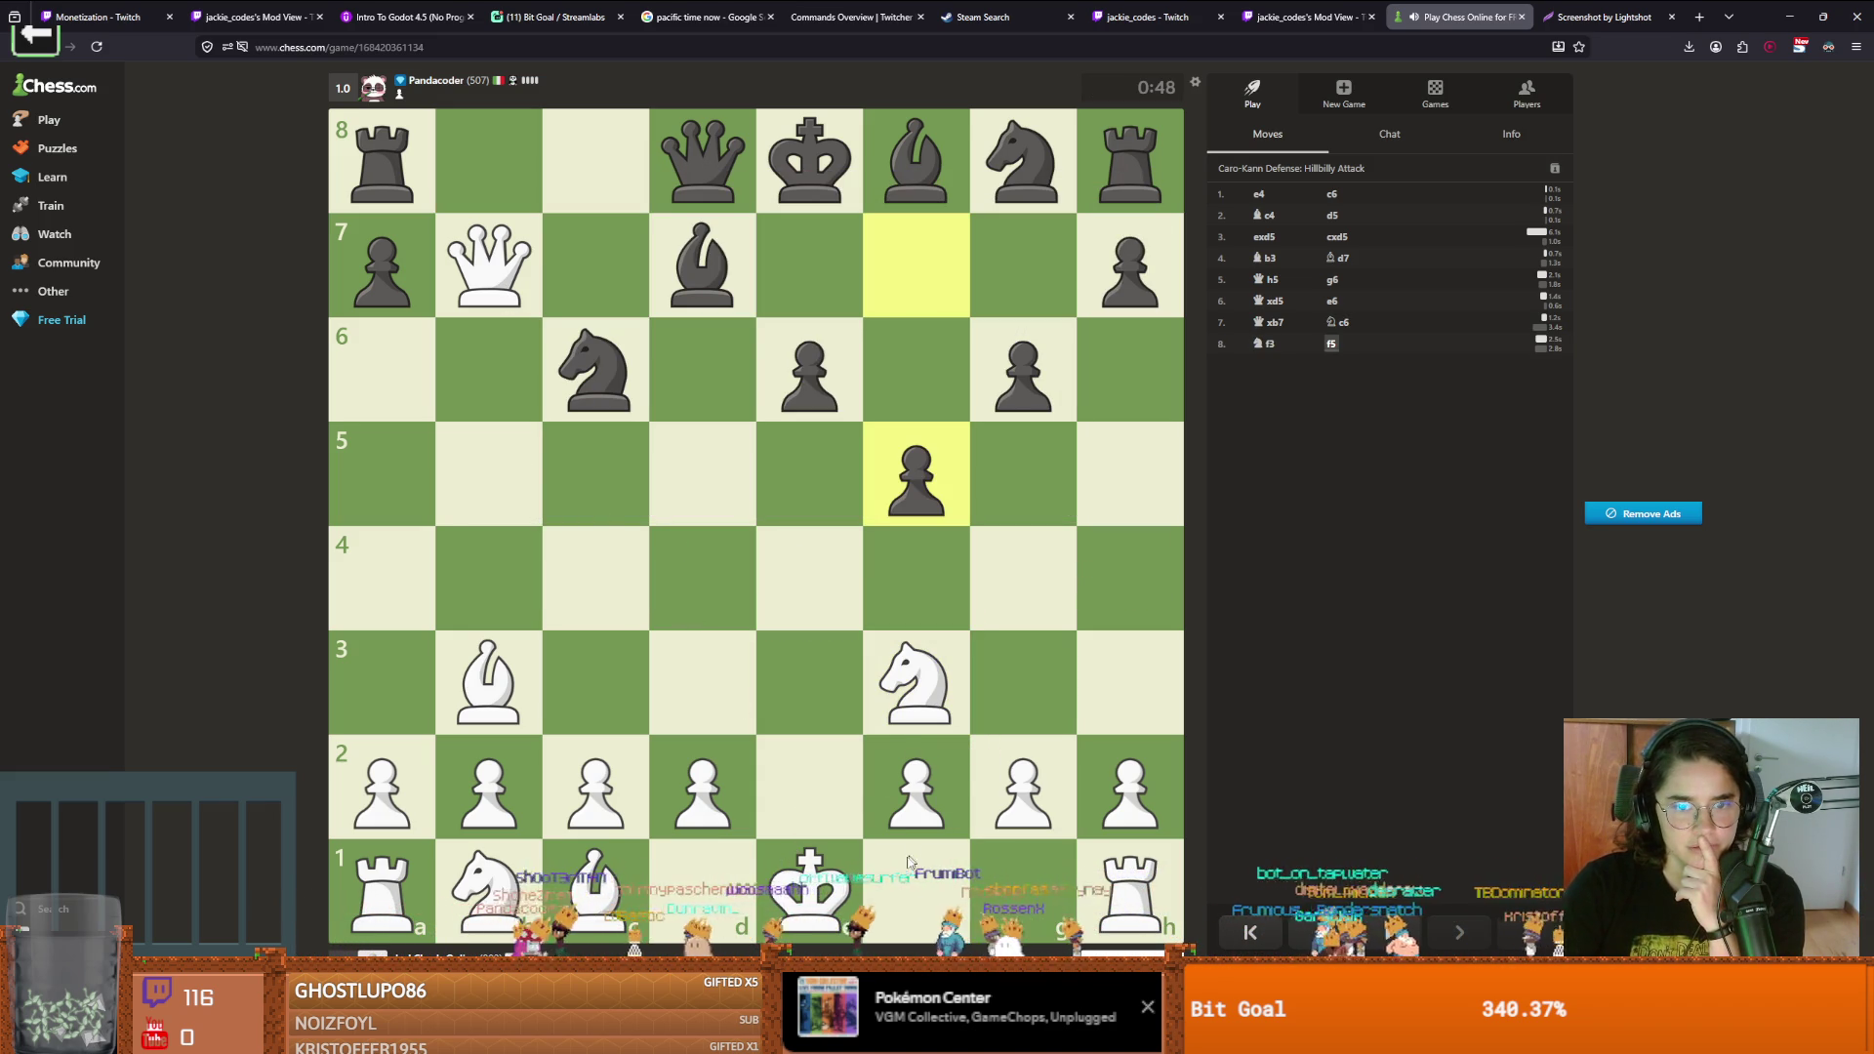
left_click_drag(818, 883, 1022, 886)
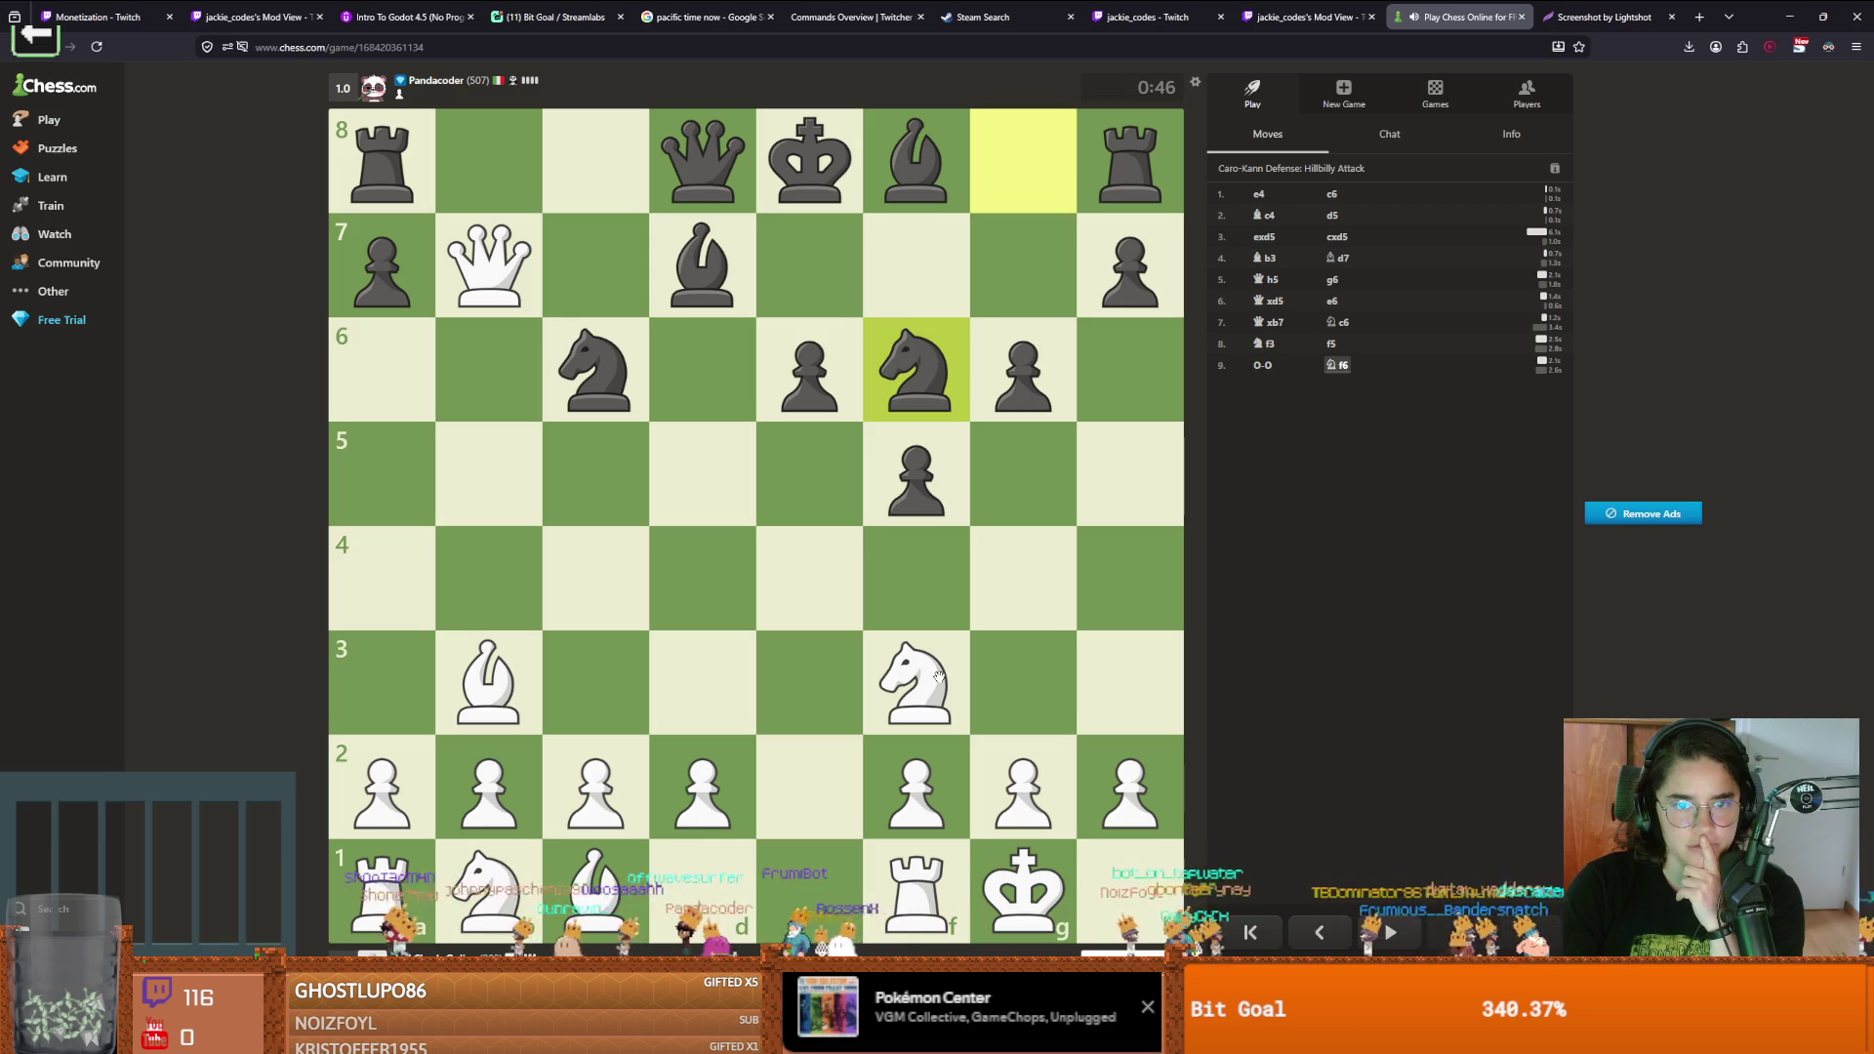
left_click_drag(488, 683, 595, 581)
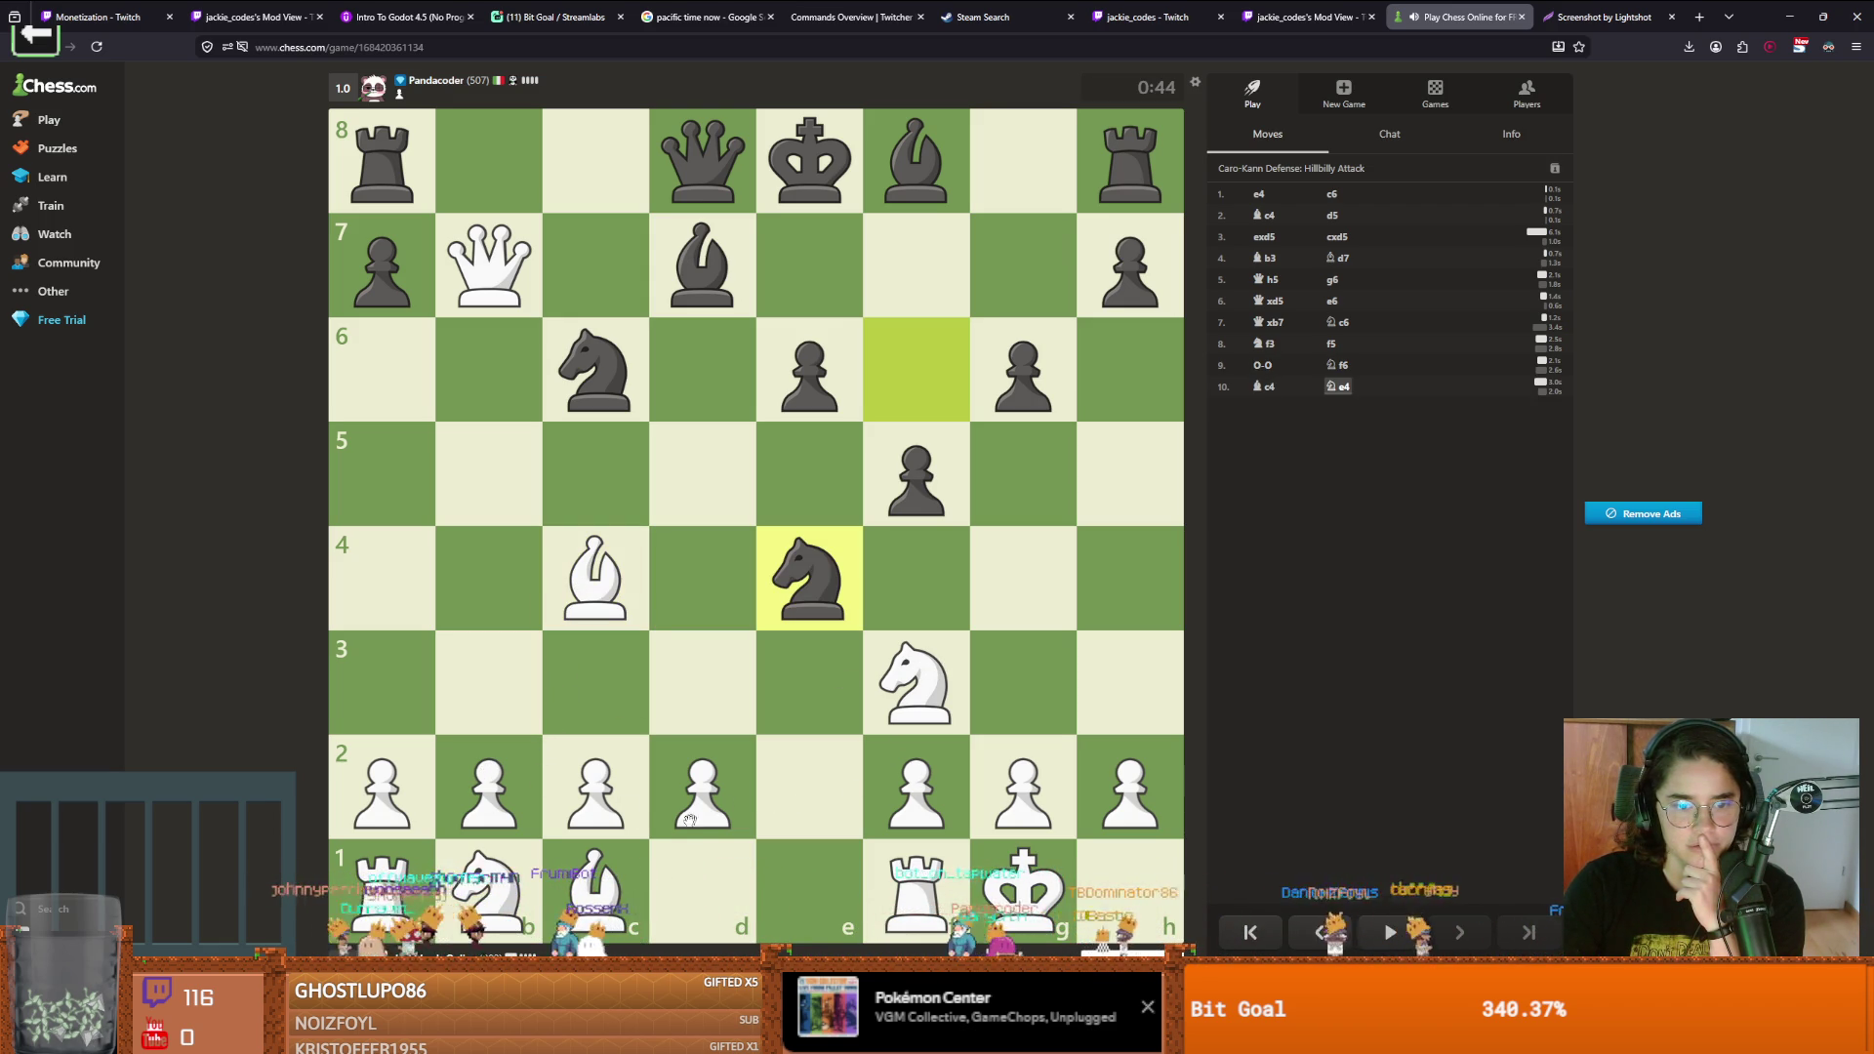
left_click_drag(492, 786, 516, 677)
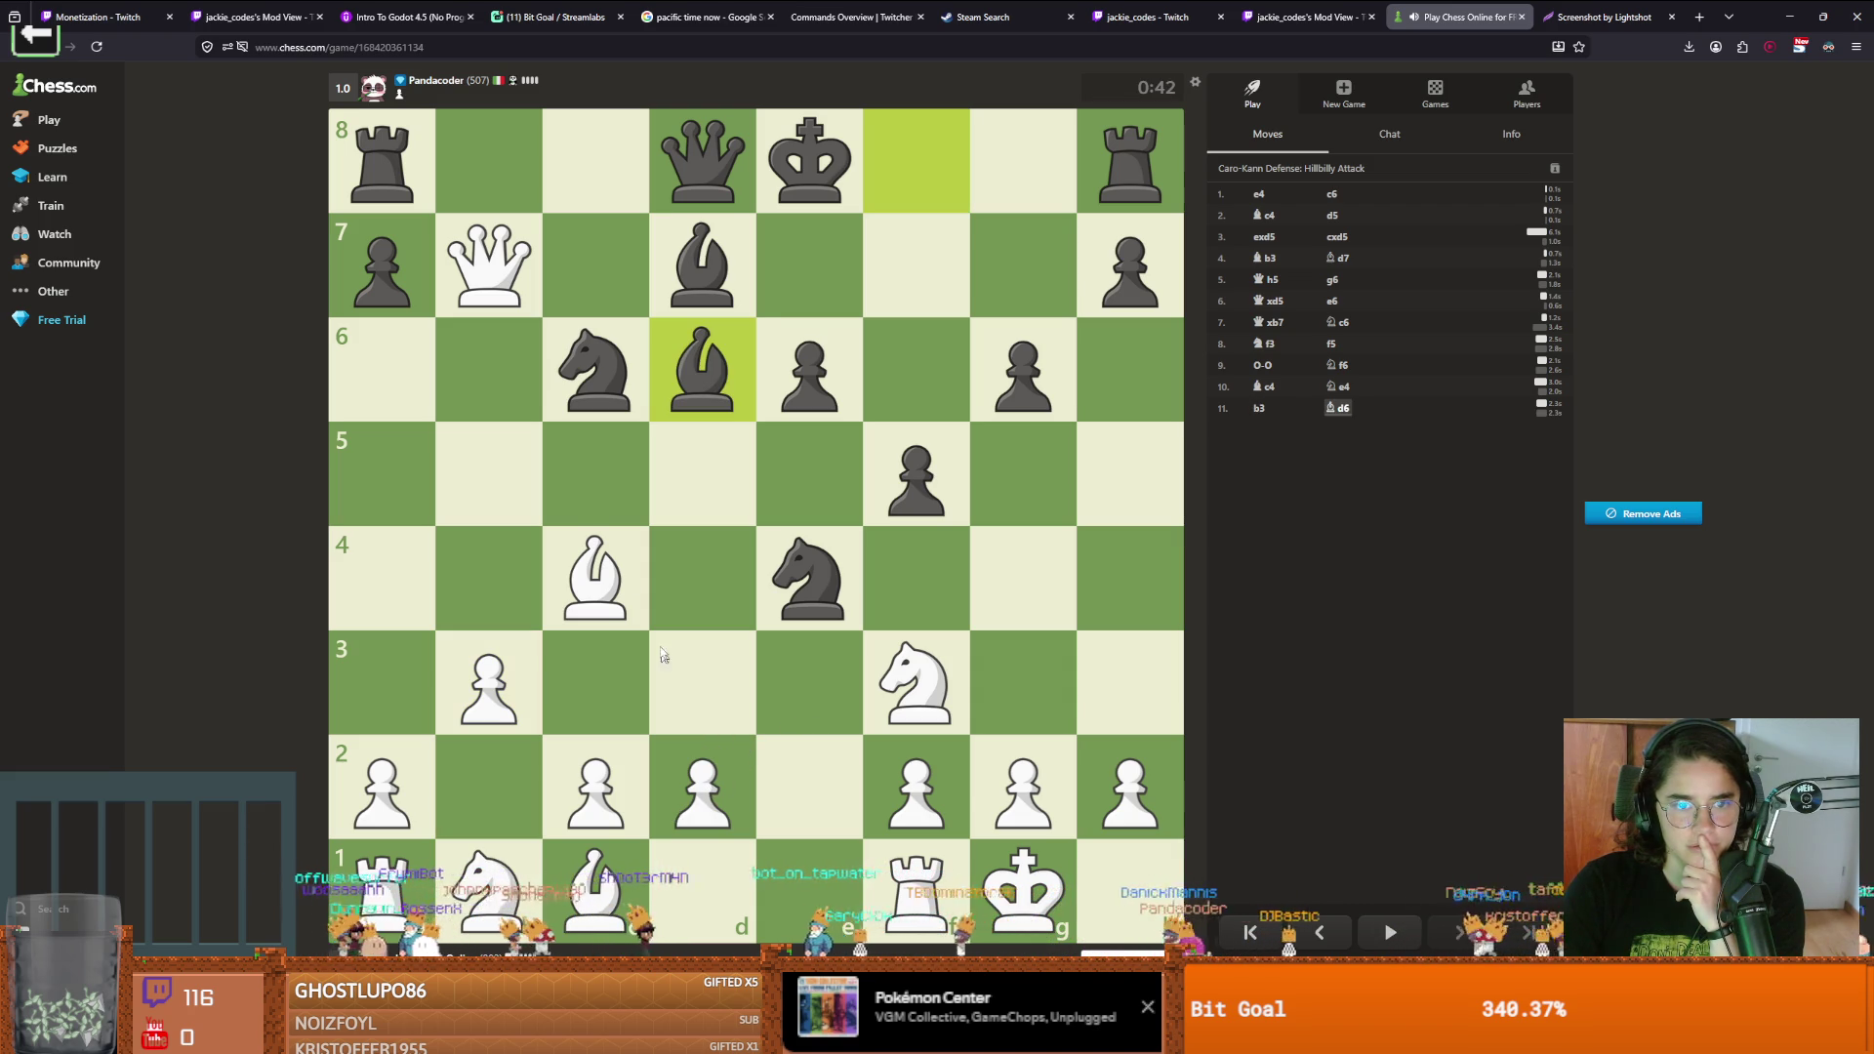
left_click_drag(723, 778, 723, 670)
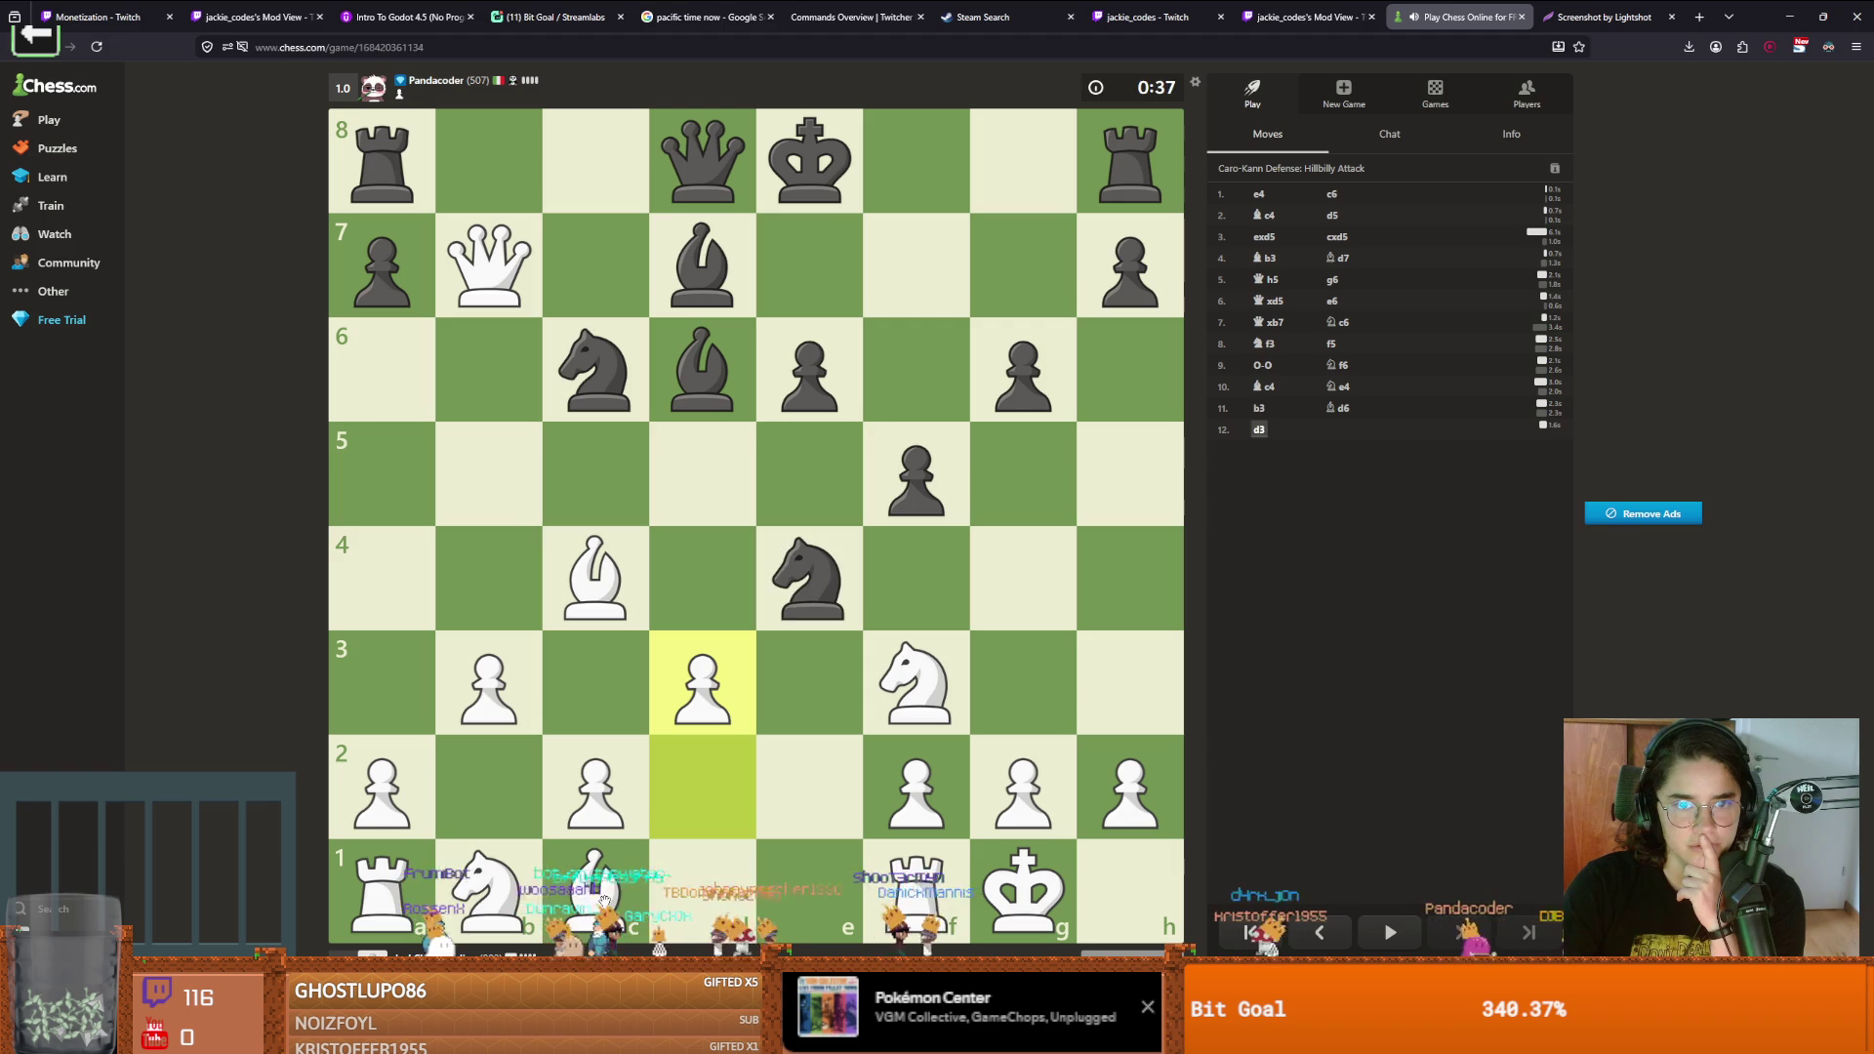
Play Qb5, capture the rook on b8, develop Bb2, then Nd4 and Bxd4
mouse_move(493, 279)
left_mouse_down()
mouse_move(494, 420)
mouse_move(518, 468)
left_mouse_up()
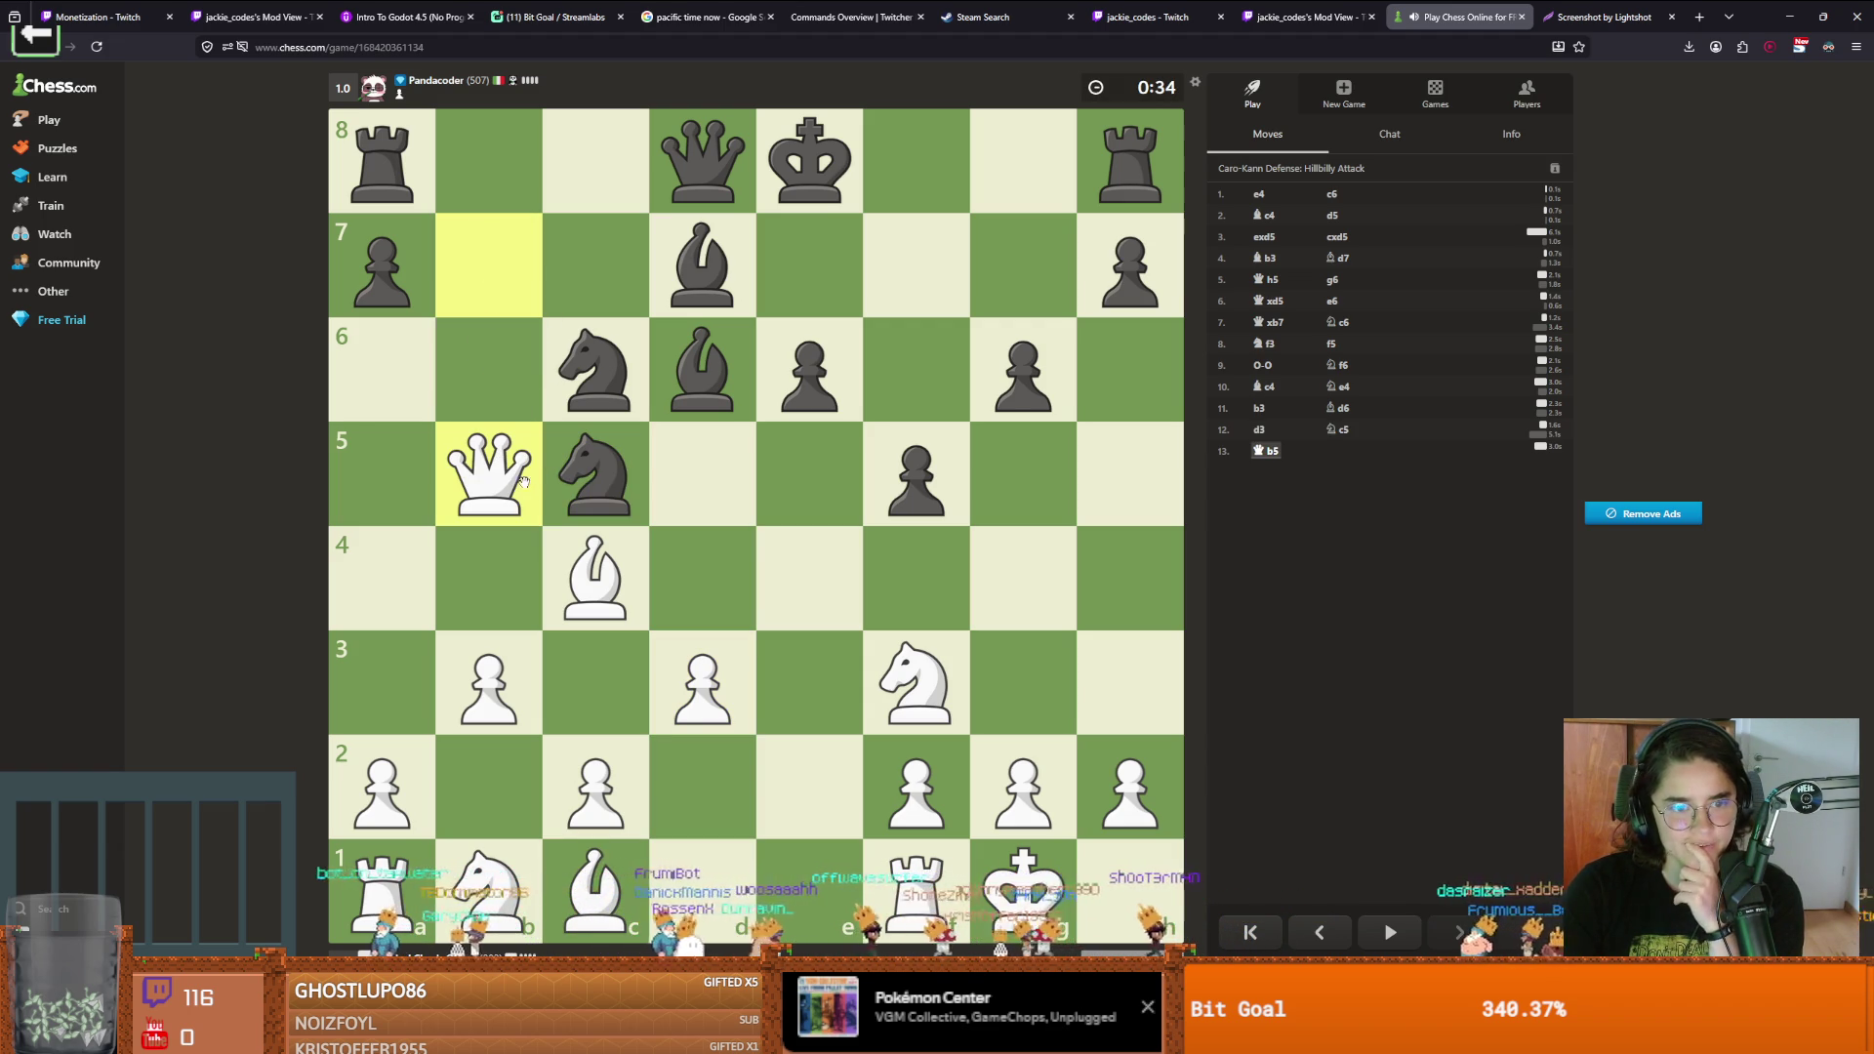
mouse_move(478, 475)
left_mouse_down()
mouse_move(421, 408)
mouse_move(489, 478)
left_mouse_up()
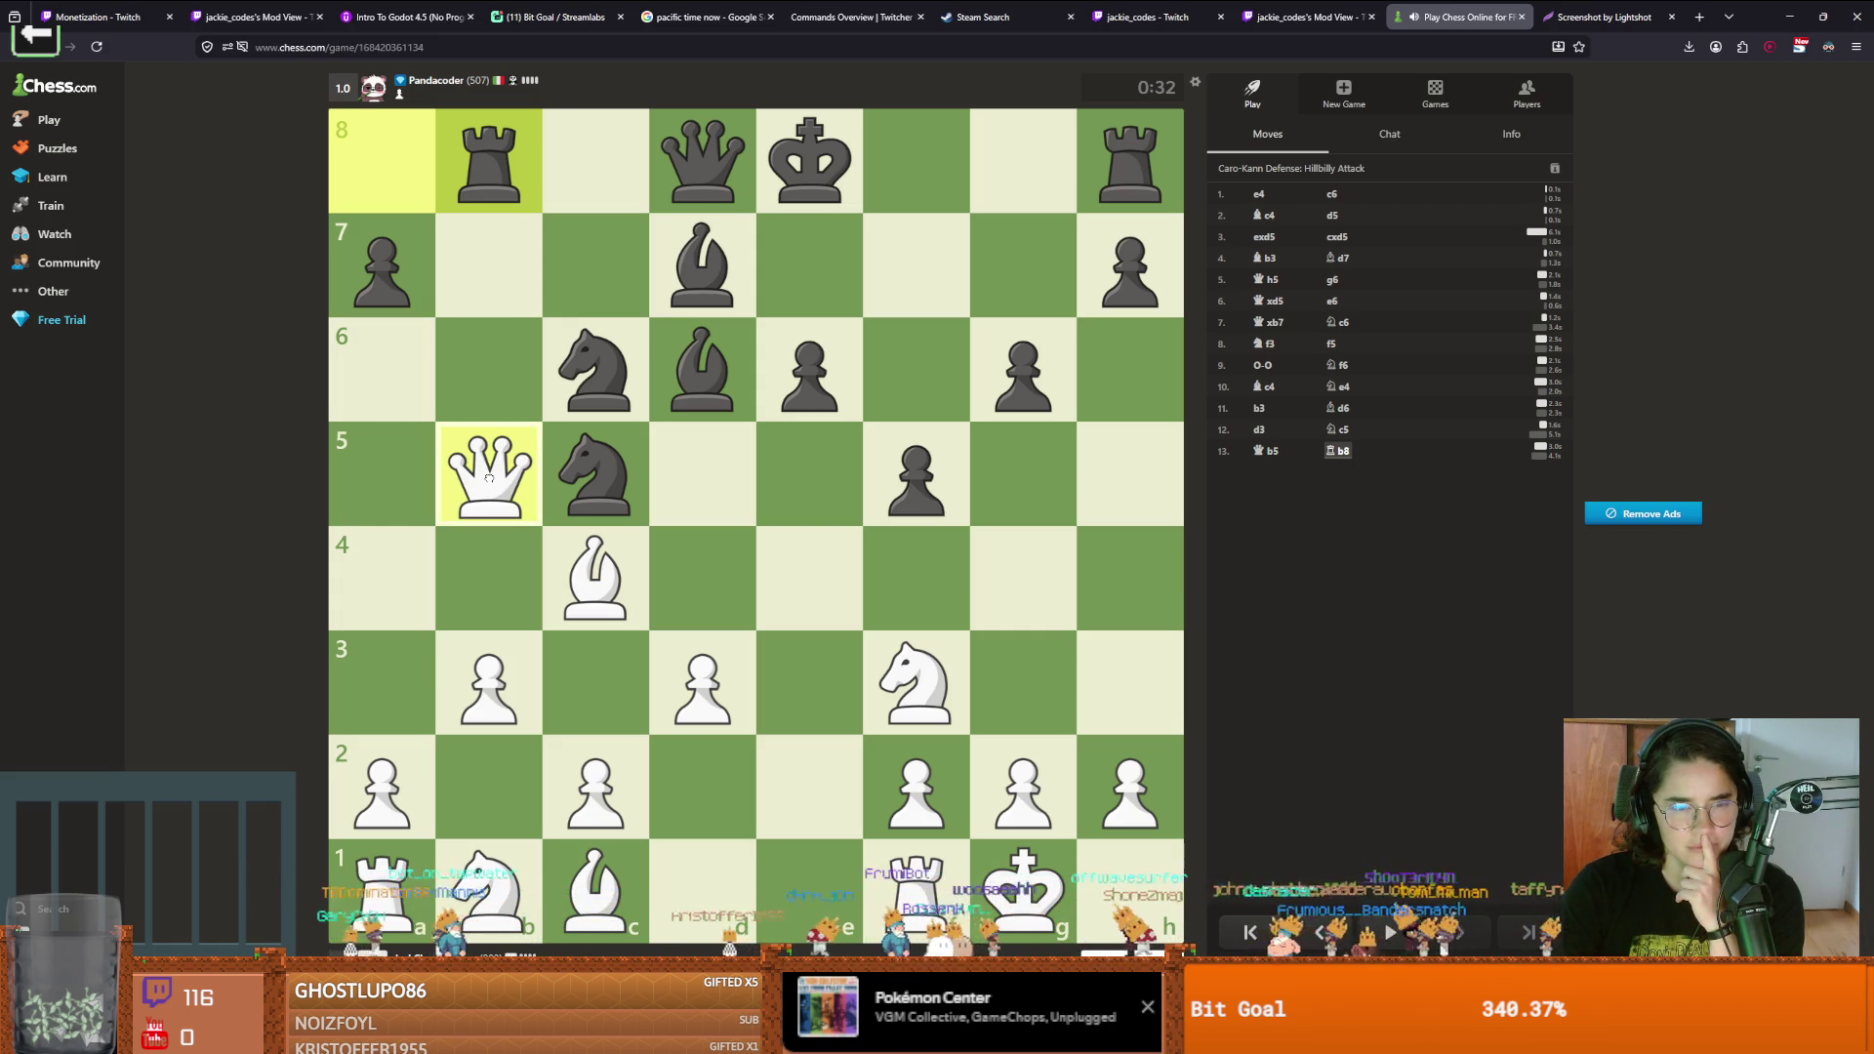
left_click_drag(489, 478, 489, 161)
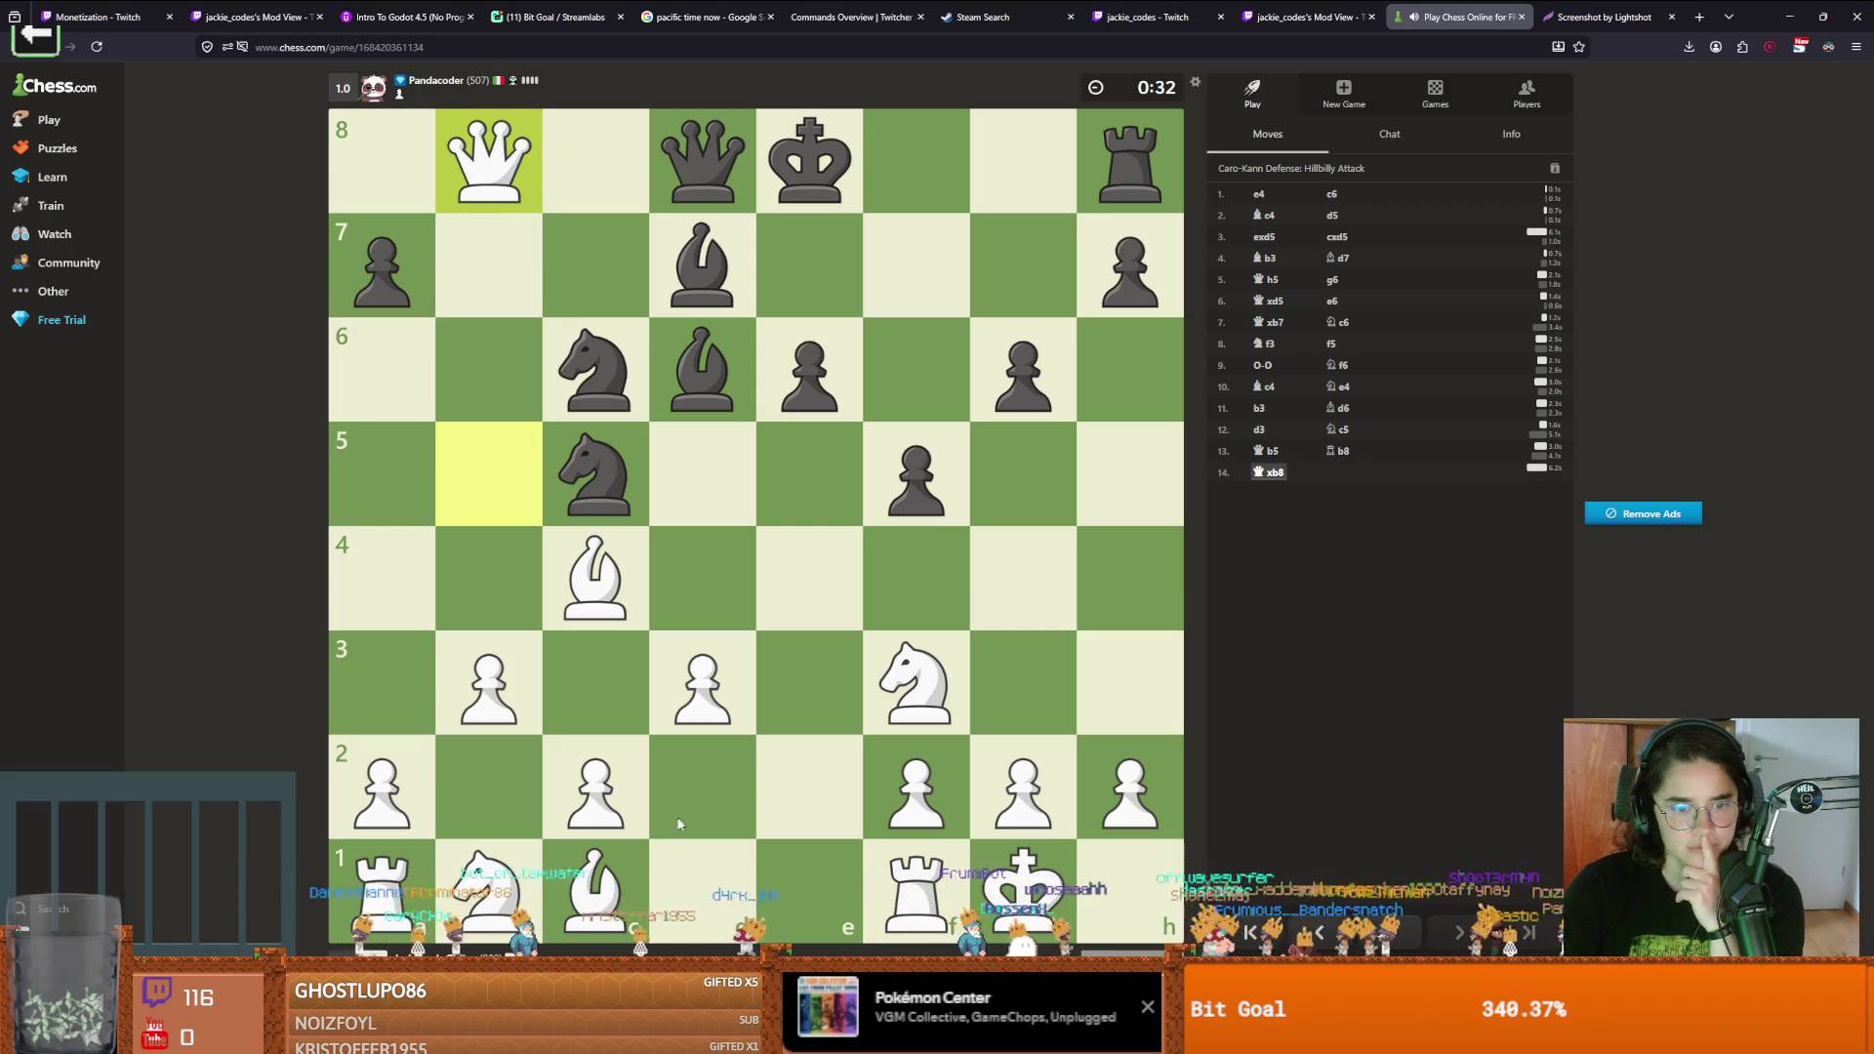
left_click_drag(596, 884, 532, 781)
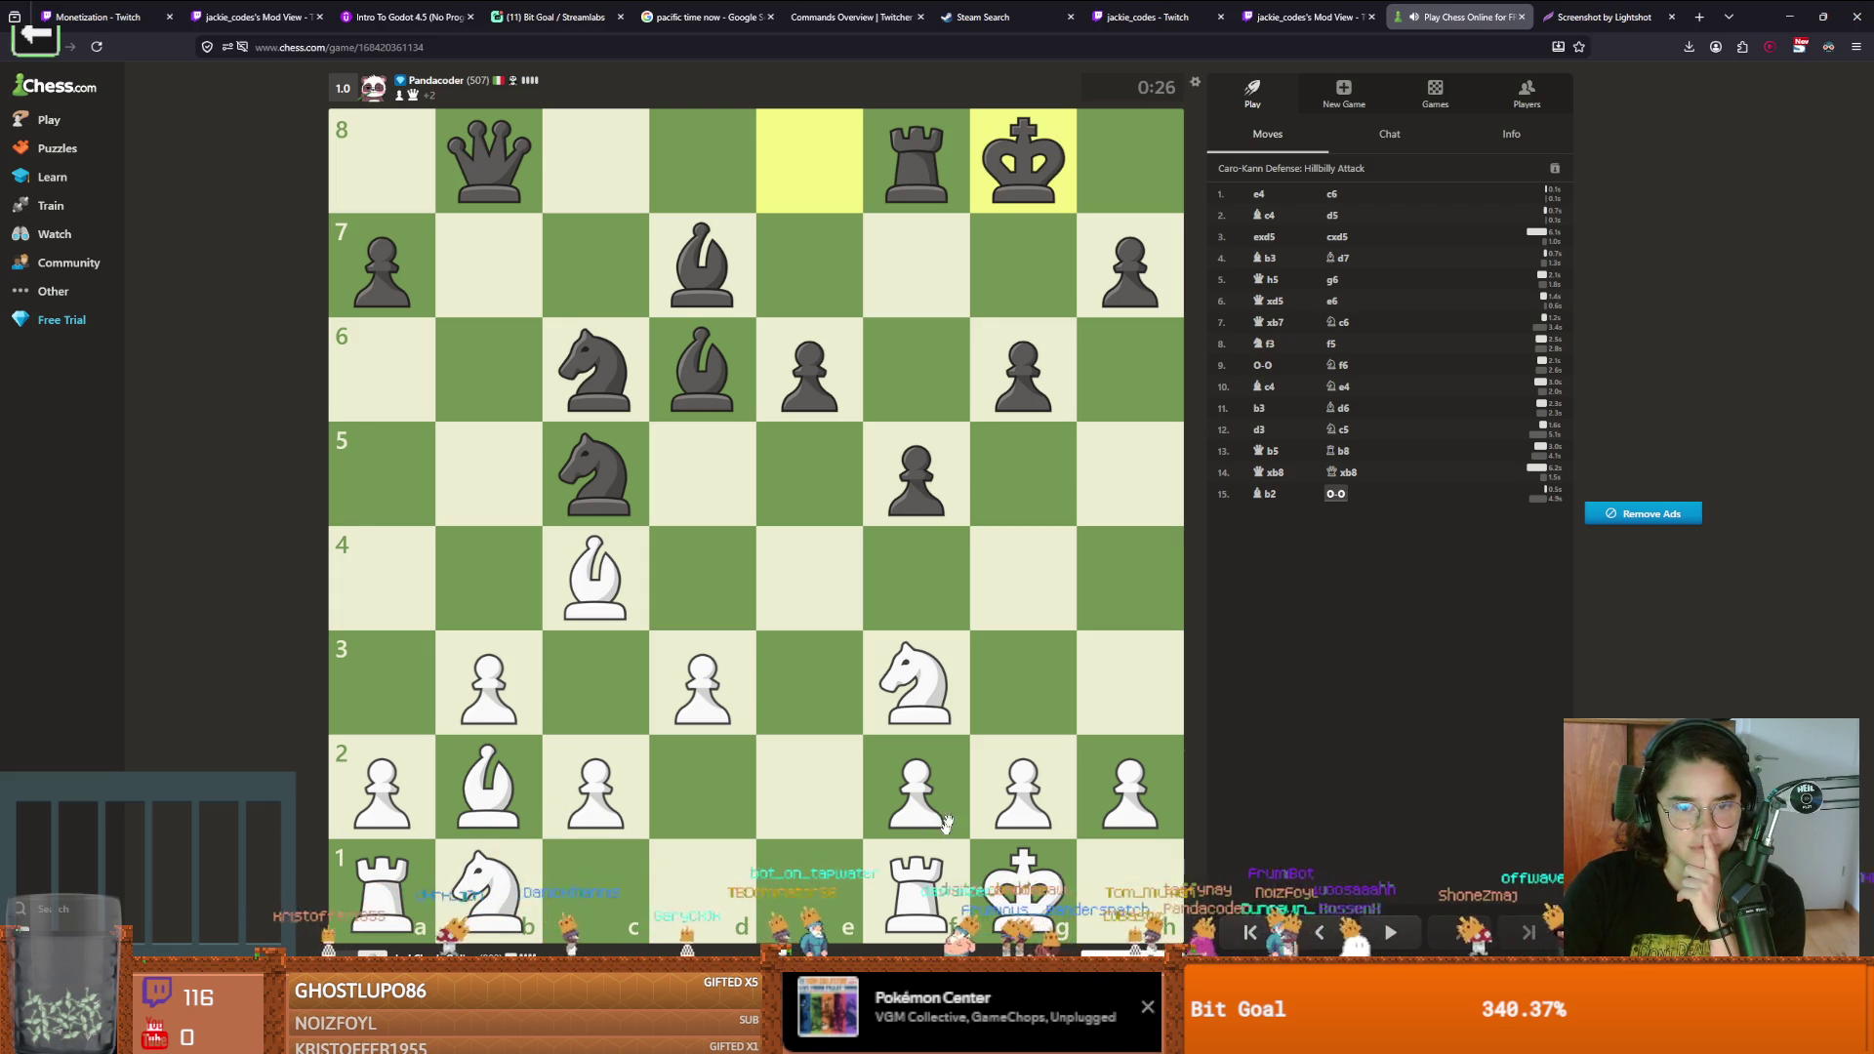
left_click_drag(938, 717, 698, 578)
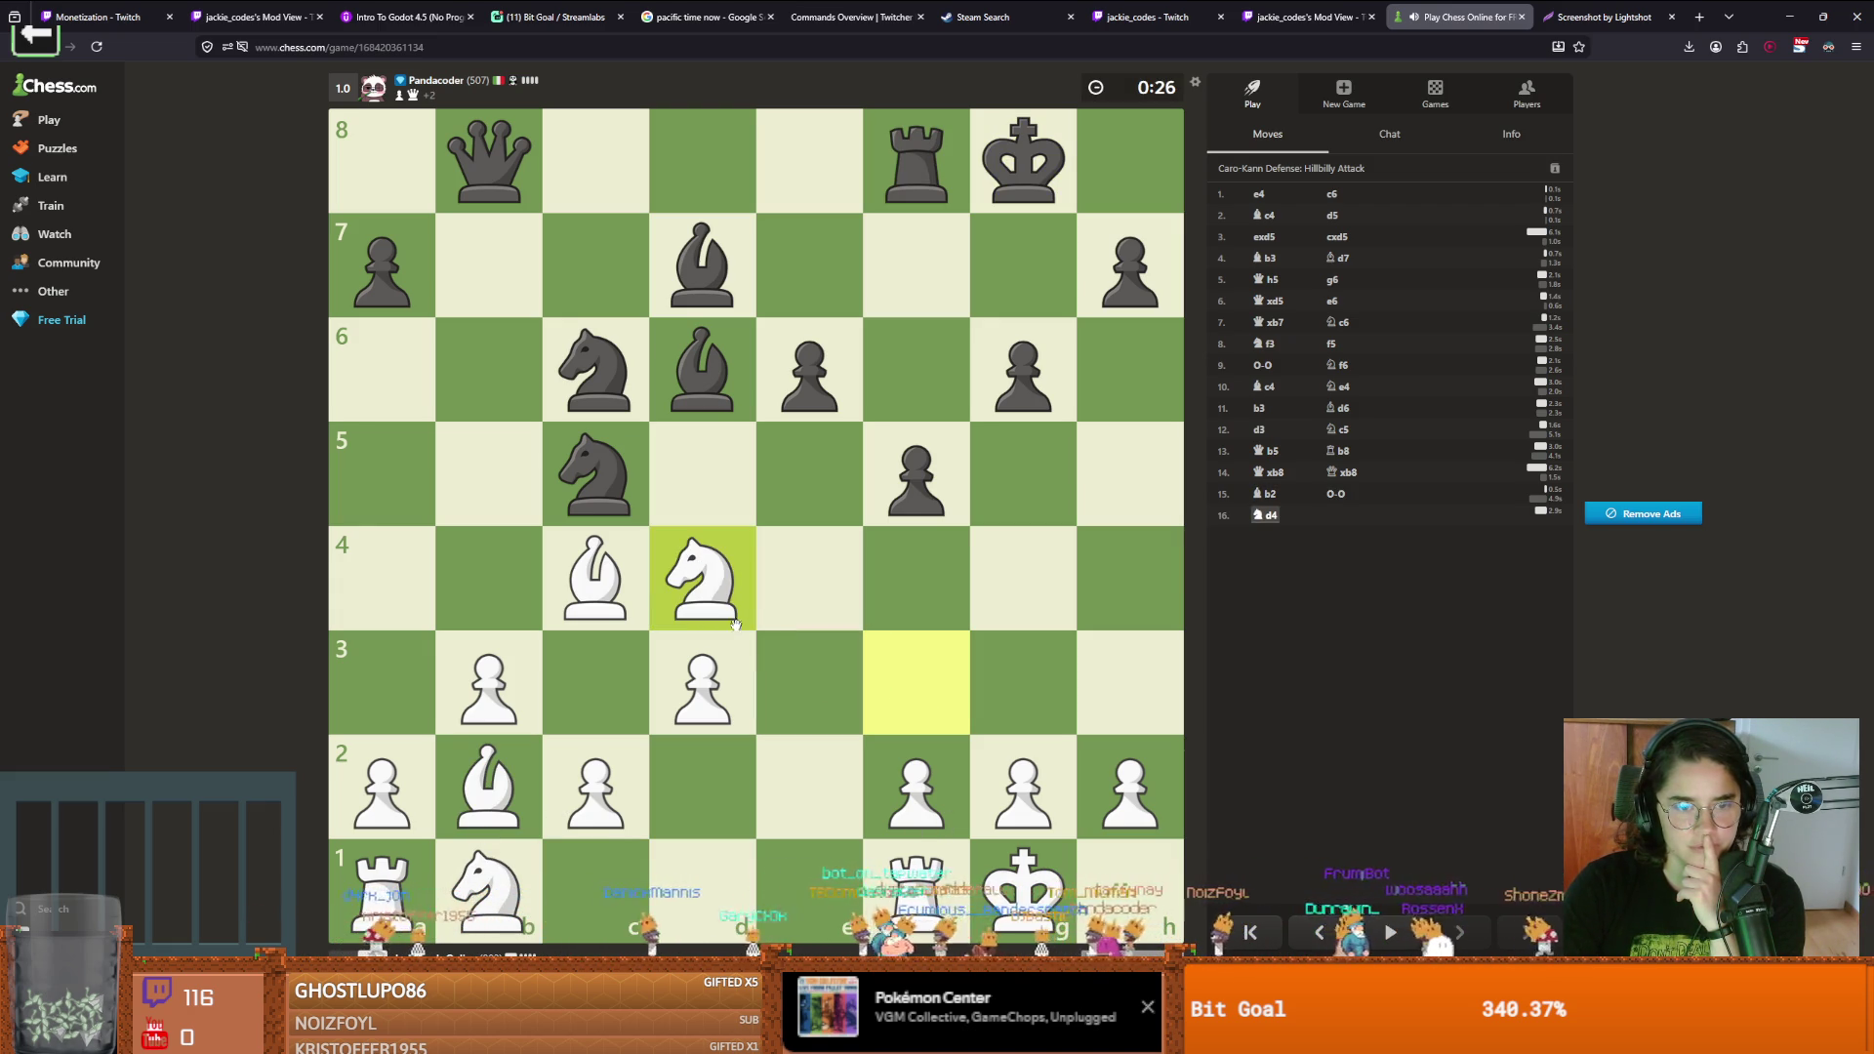
mouse_move(488, 785)
left_mouse_down()
mouse_move(640, 591)
mouse_move(708, 580)
left_mouse_up()
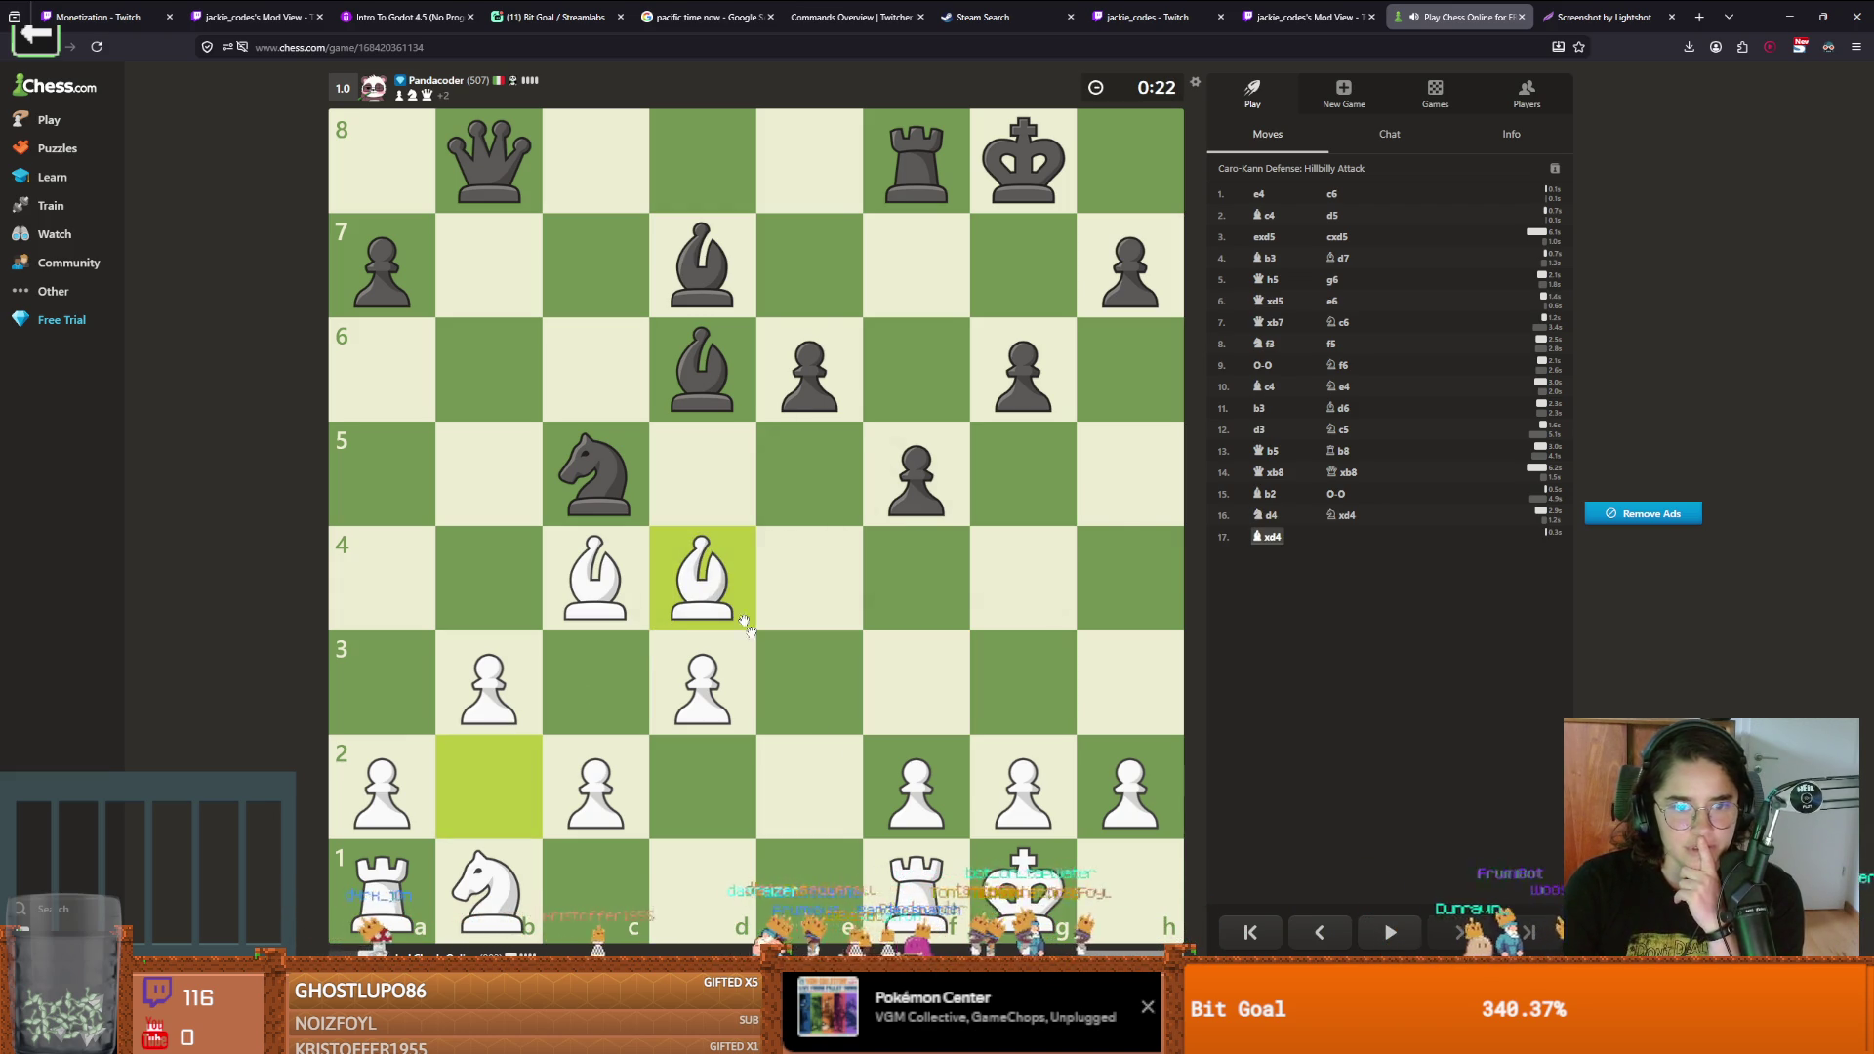
Take on b5 with the bishop, then play c4, Nd2, Nf3, a3 and Rd1
left_click_drag(620, 583, 488, 478)
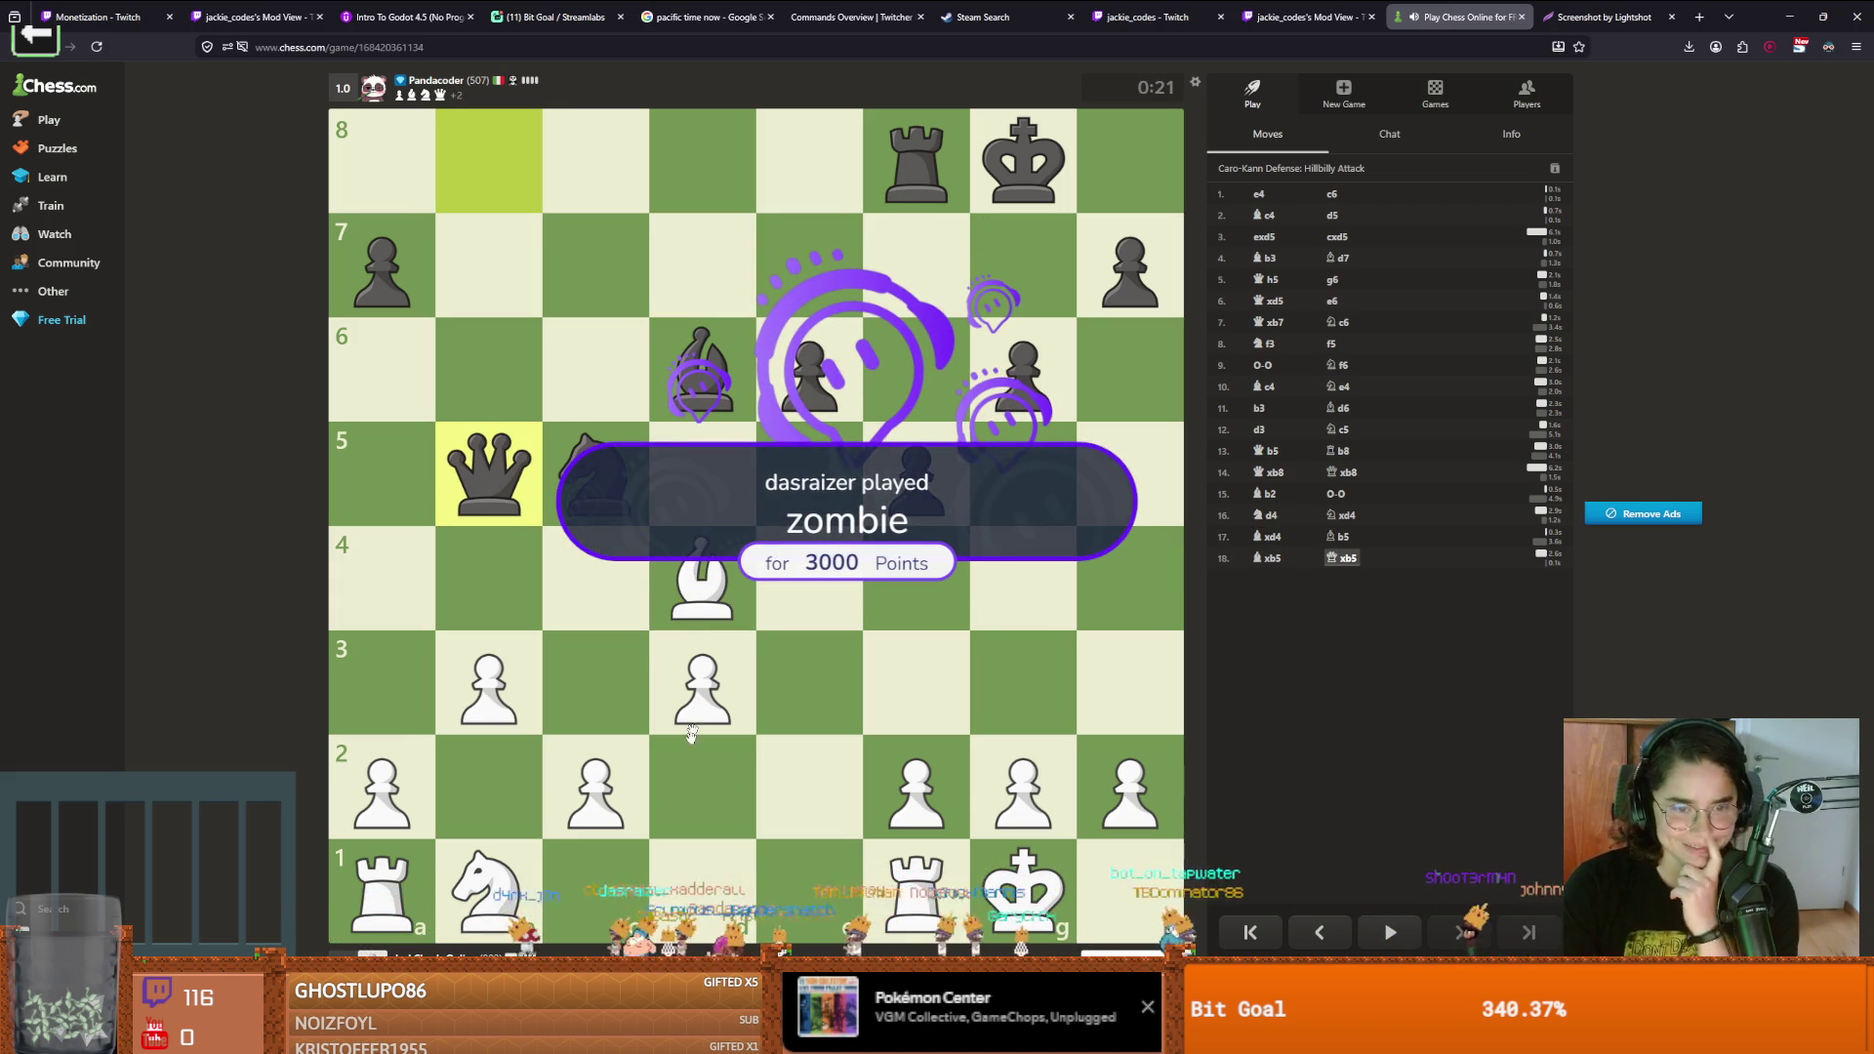
left_click_drag(595, 786, 595, 578)
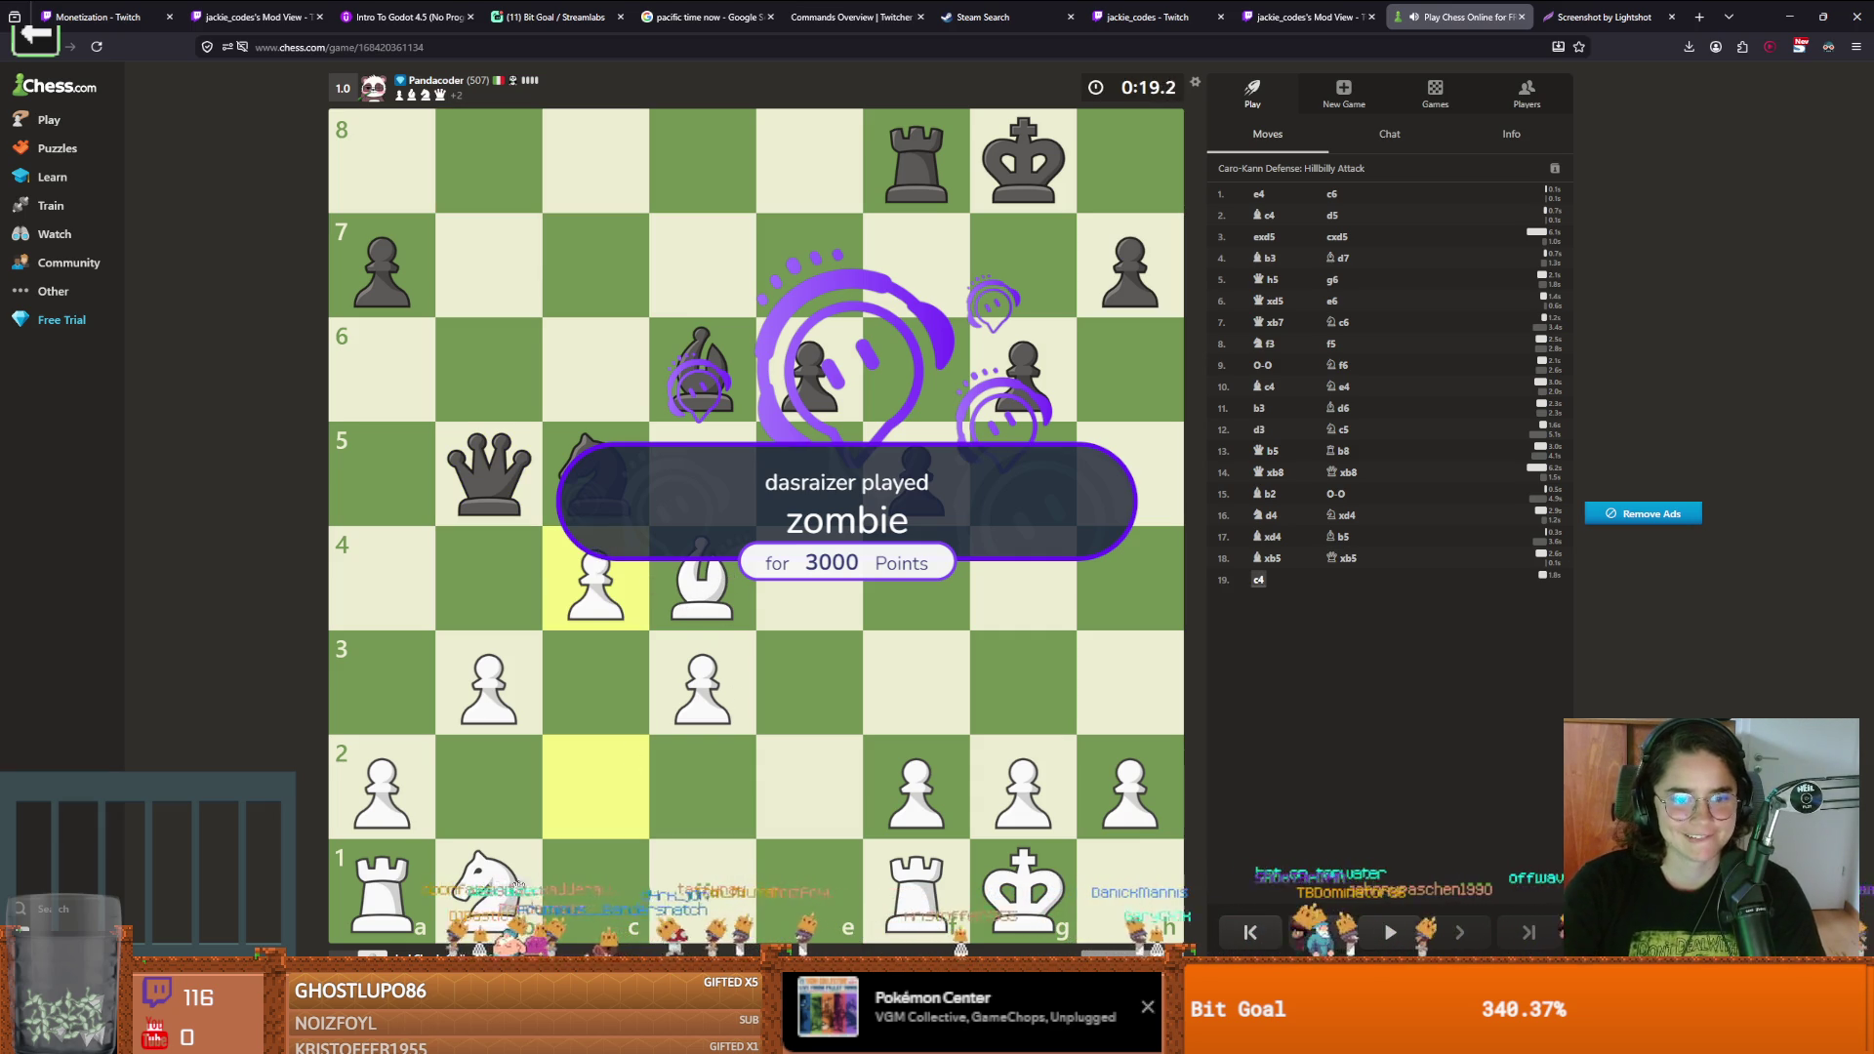
left_click_drag(493, 883, 734, 749)
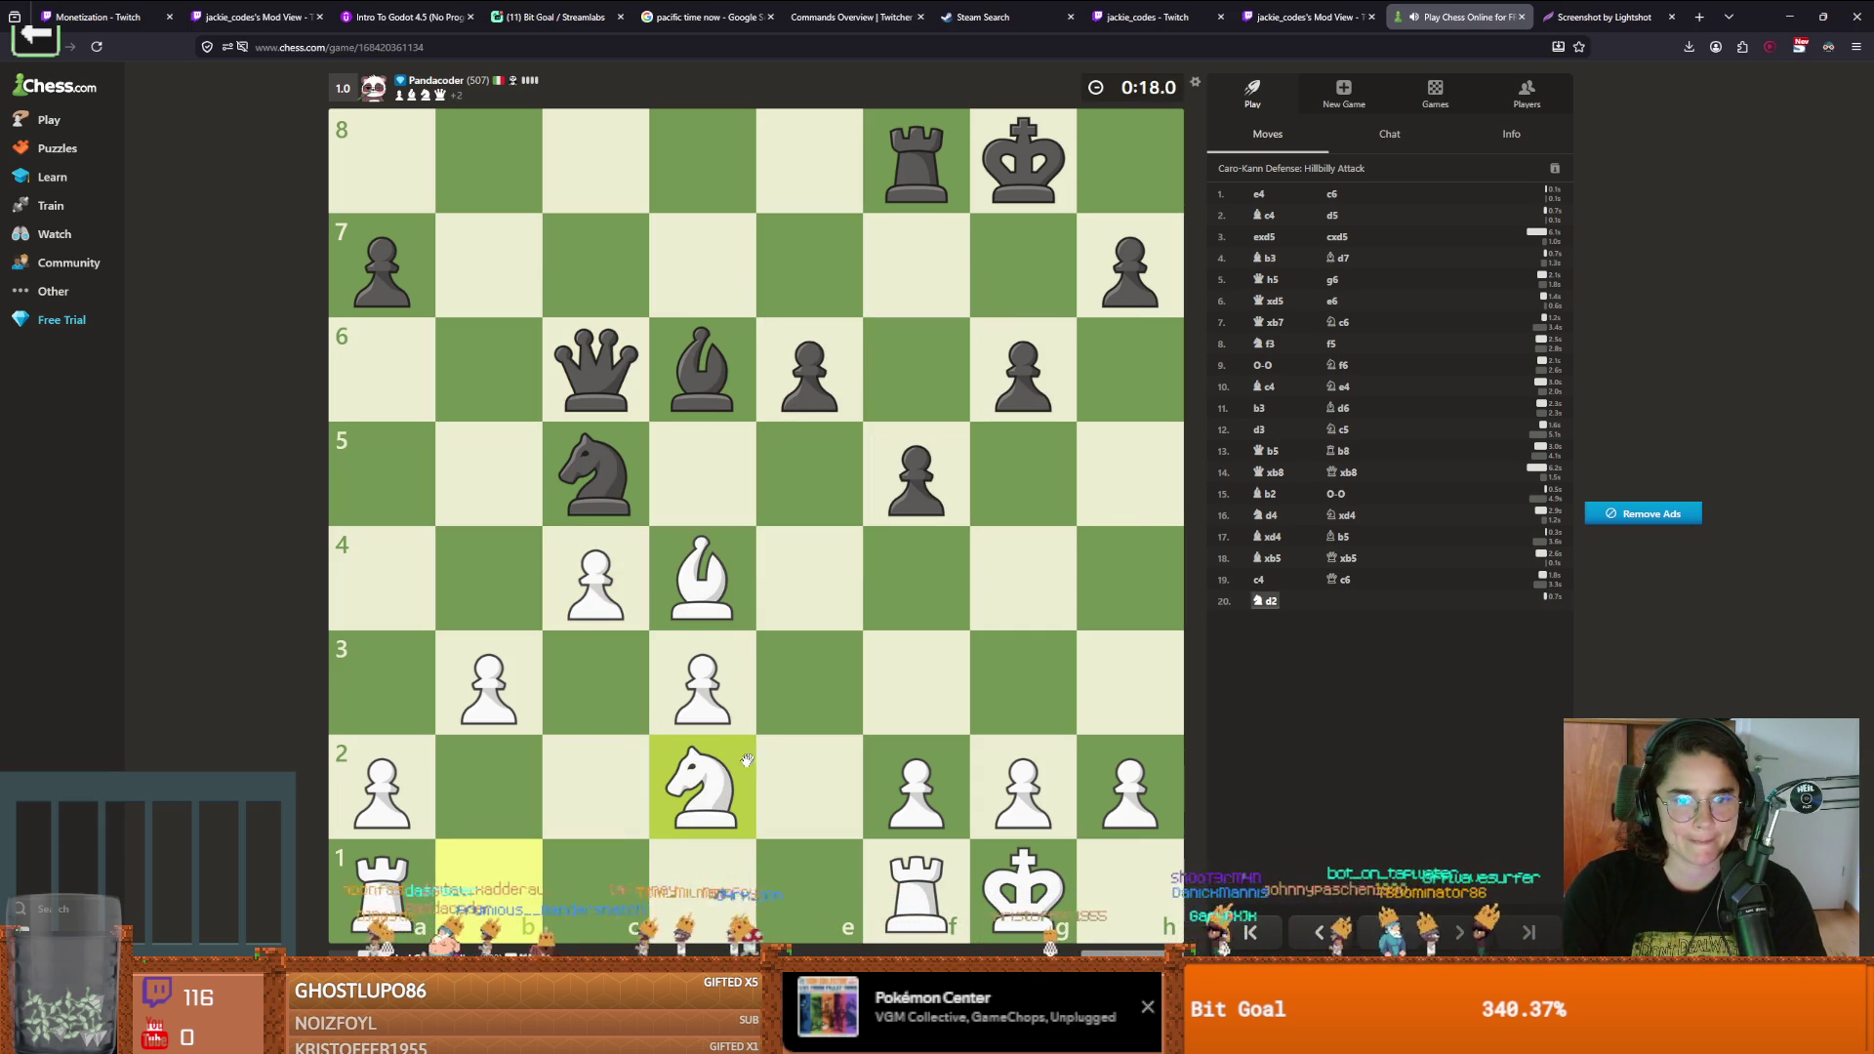
left_click_drag(724, 787, 934, 652)
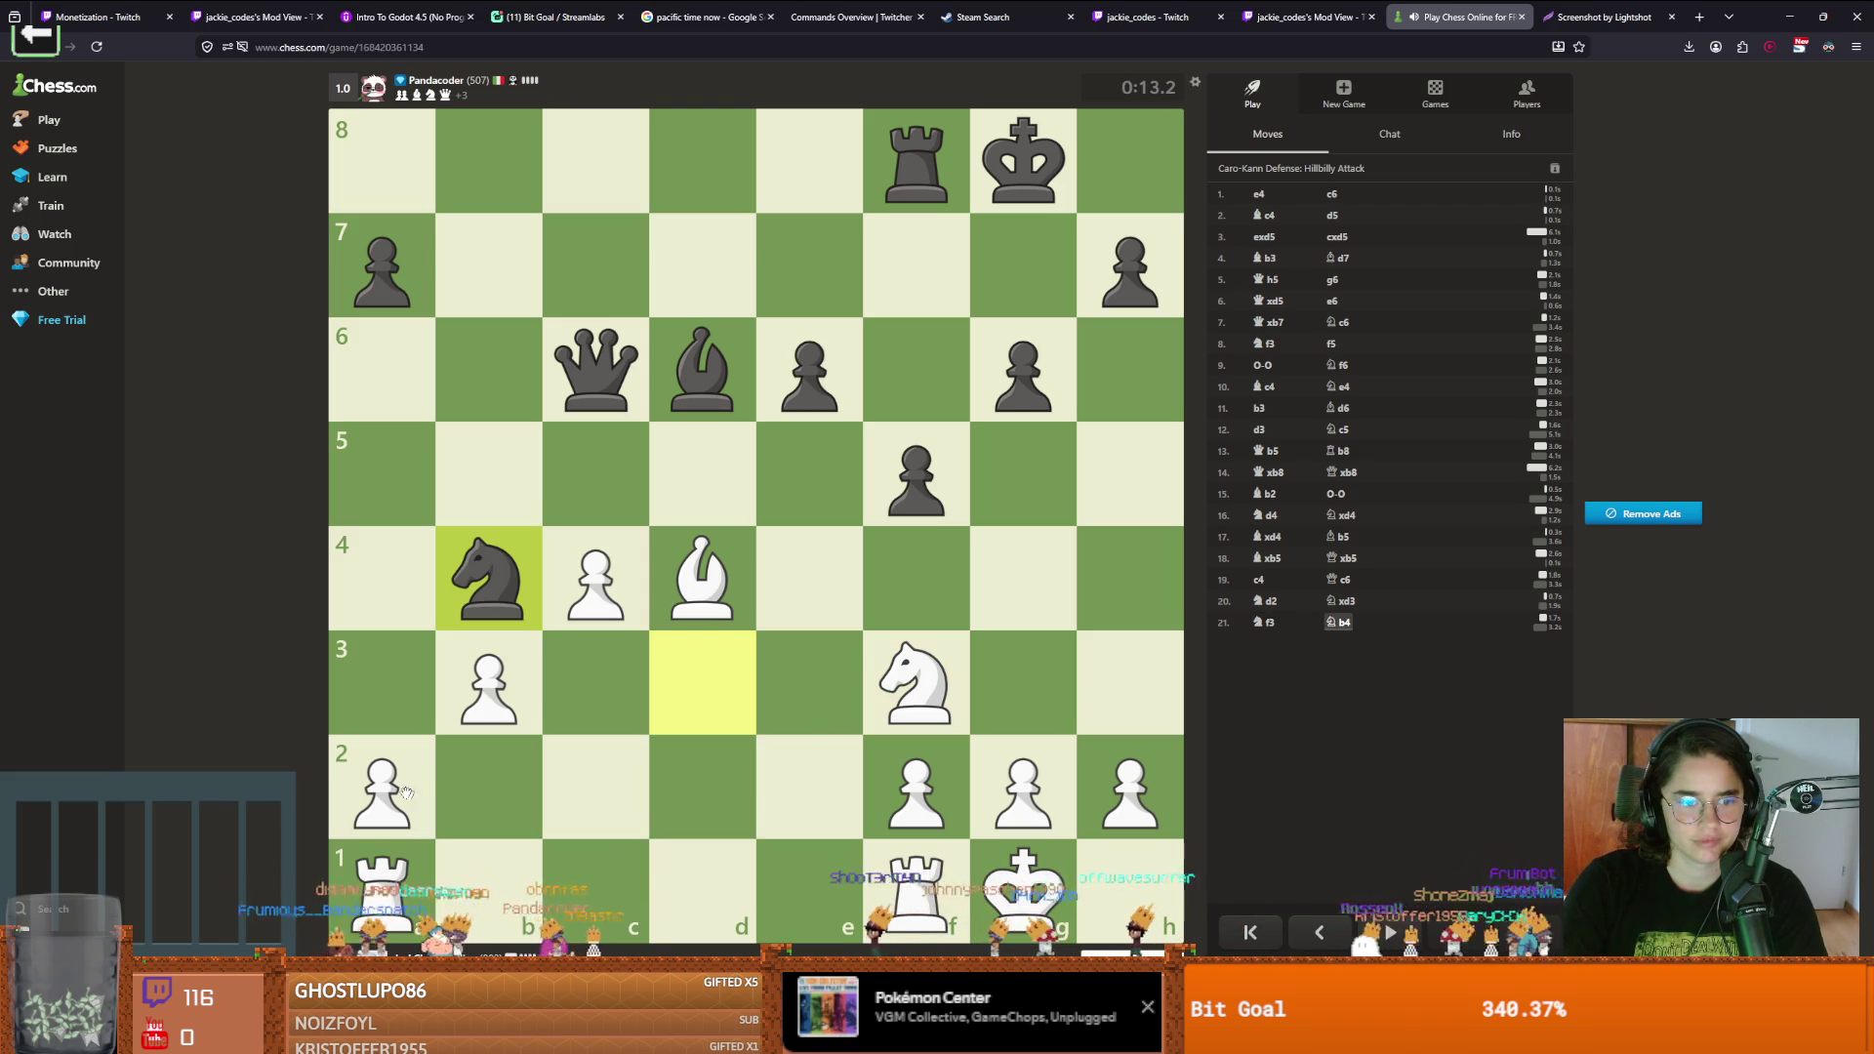
left_click_drag(382, 785, 382, 684)
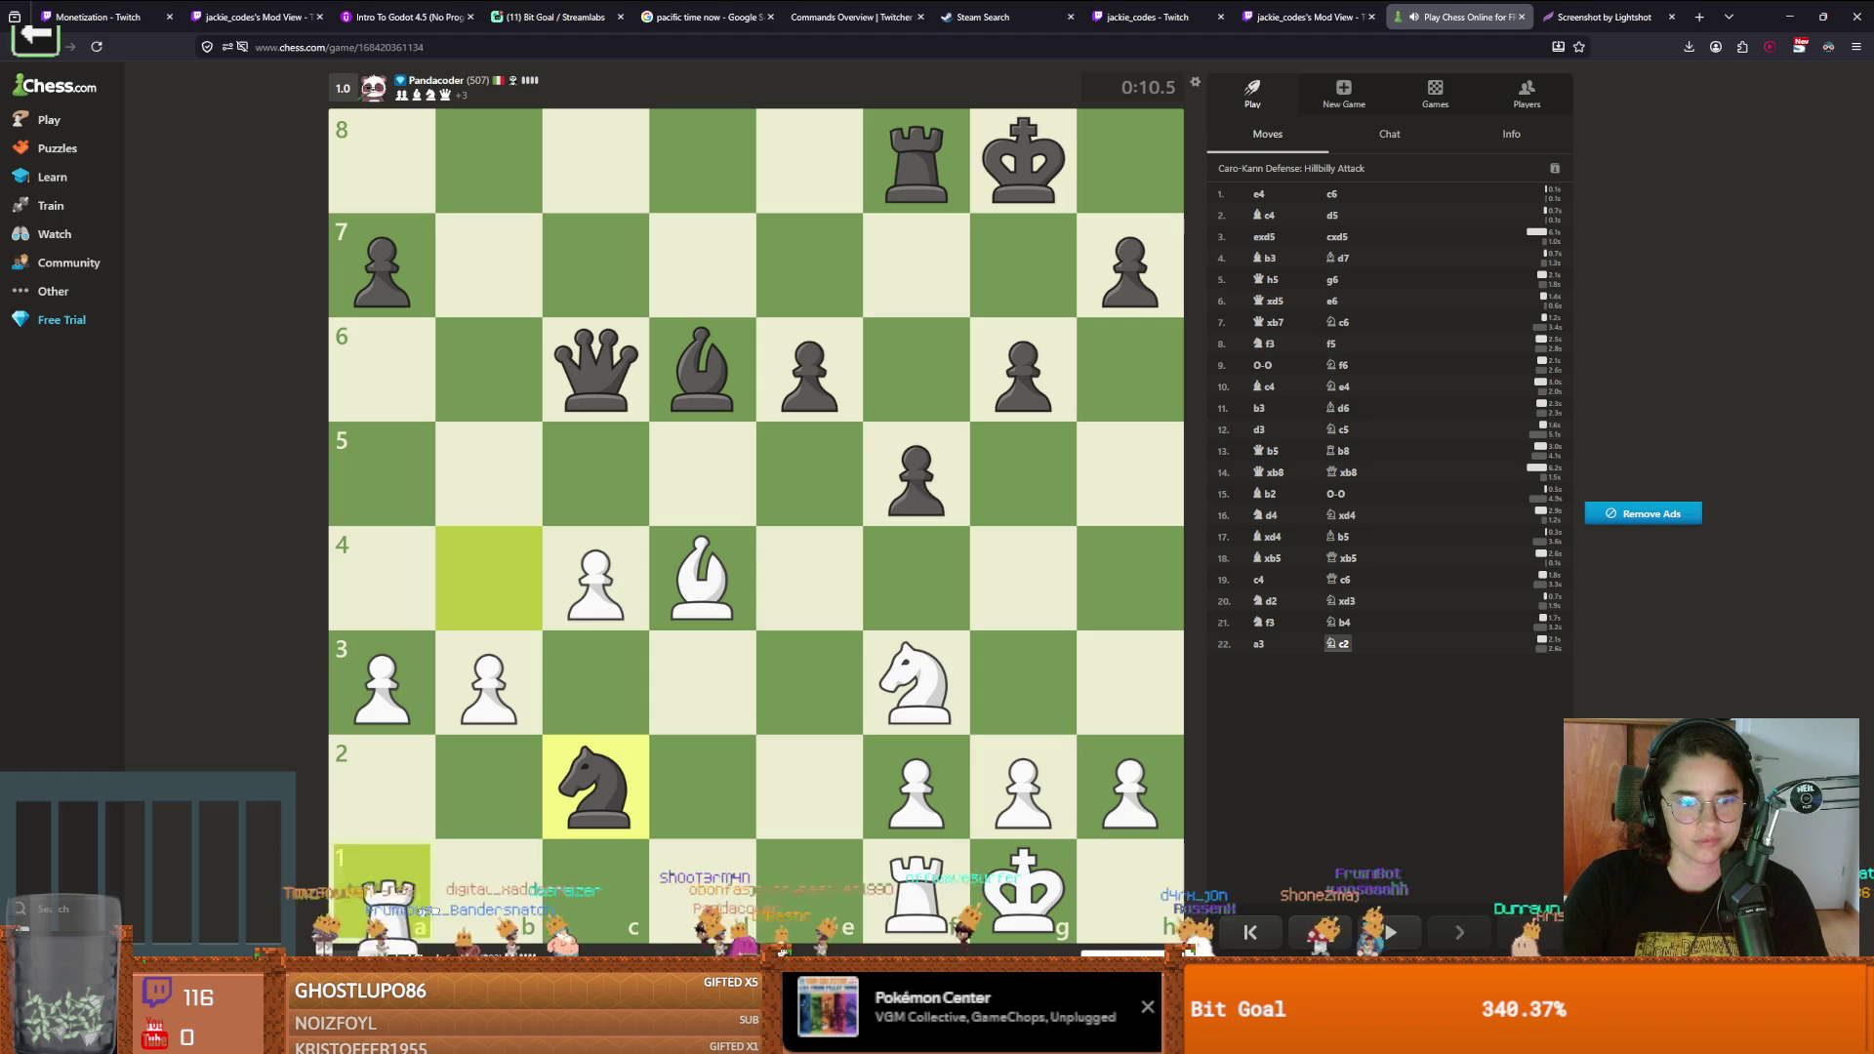
mouse_move(558, 884)
left_mouse_down()
mouse_move(701, 884)
mouse_move(700, 363)
mouse_move(701, 681)
left_mouse_up()
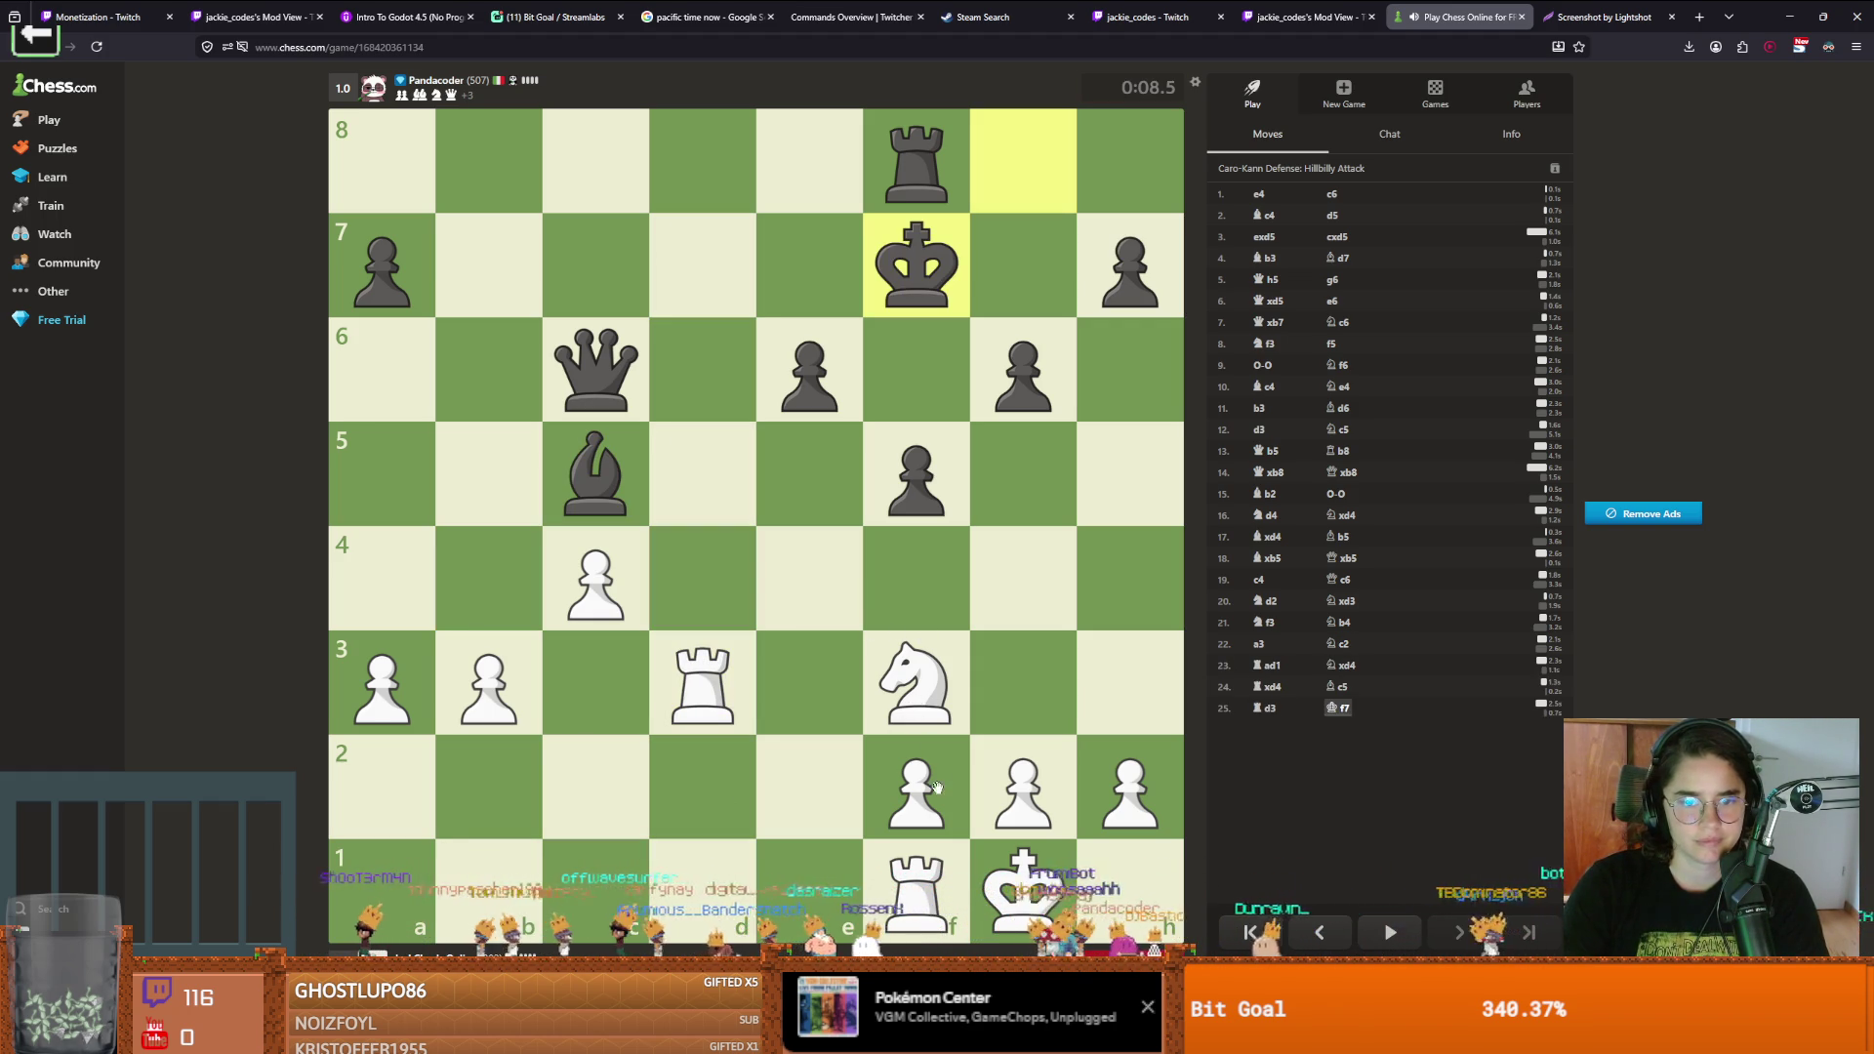
Give checks with Ng5, Nxh7, Rd8, Rf8 and Re1, bringing the other rook to d1
left_click_drag(918, 703, 985, 512)
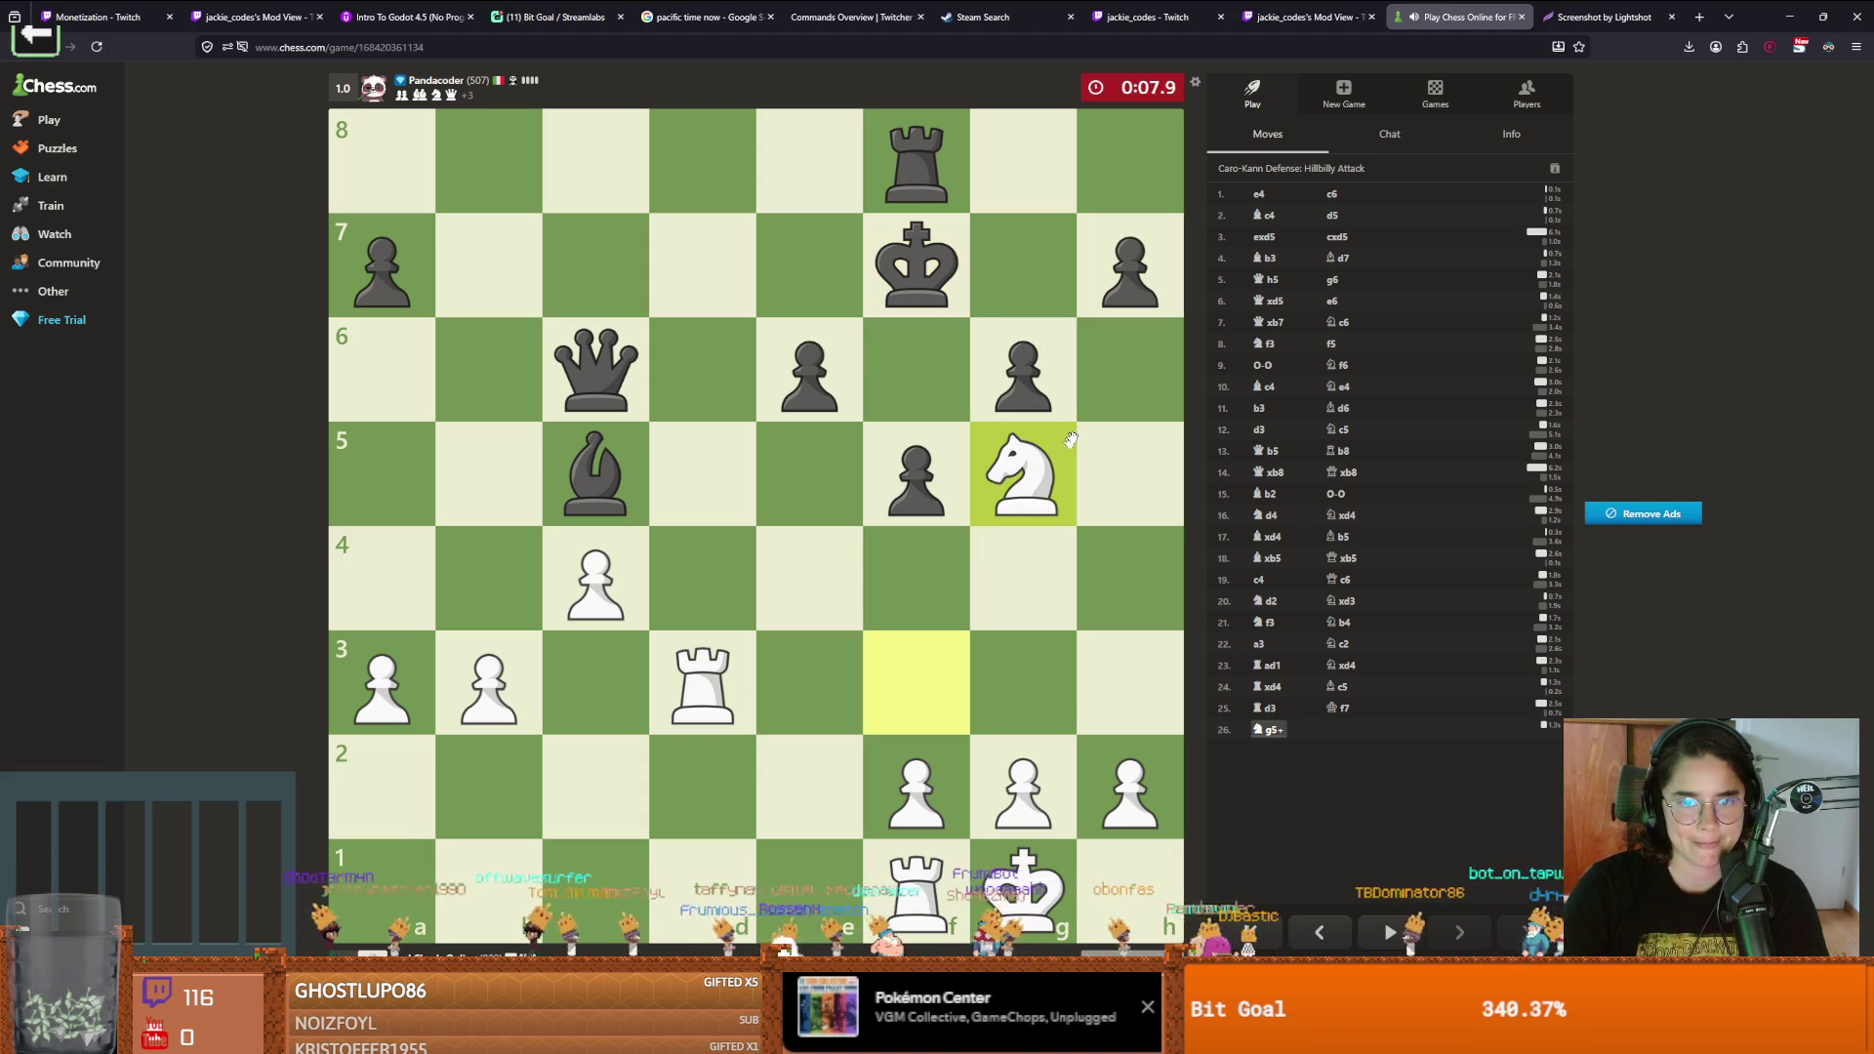
mouse_move(1055, 457)
left_mouse_down()
mouse_move(1124, 260)
mouse_move(917, 161)
left_mouse_up()
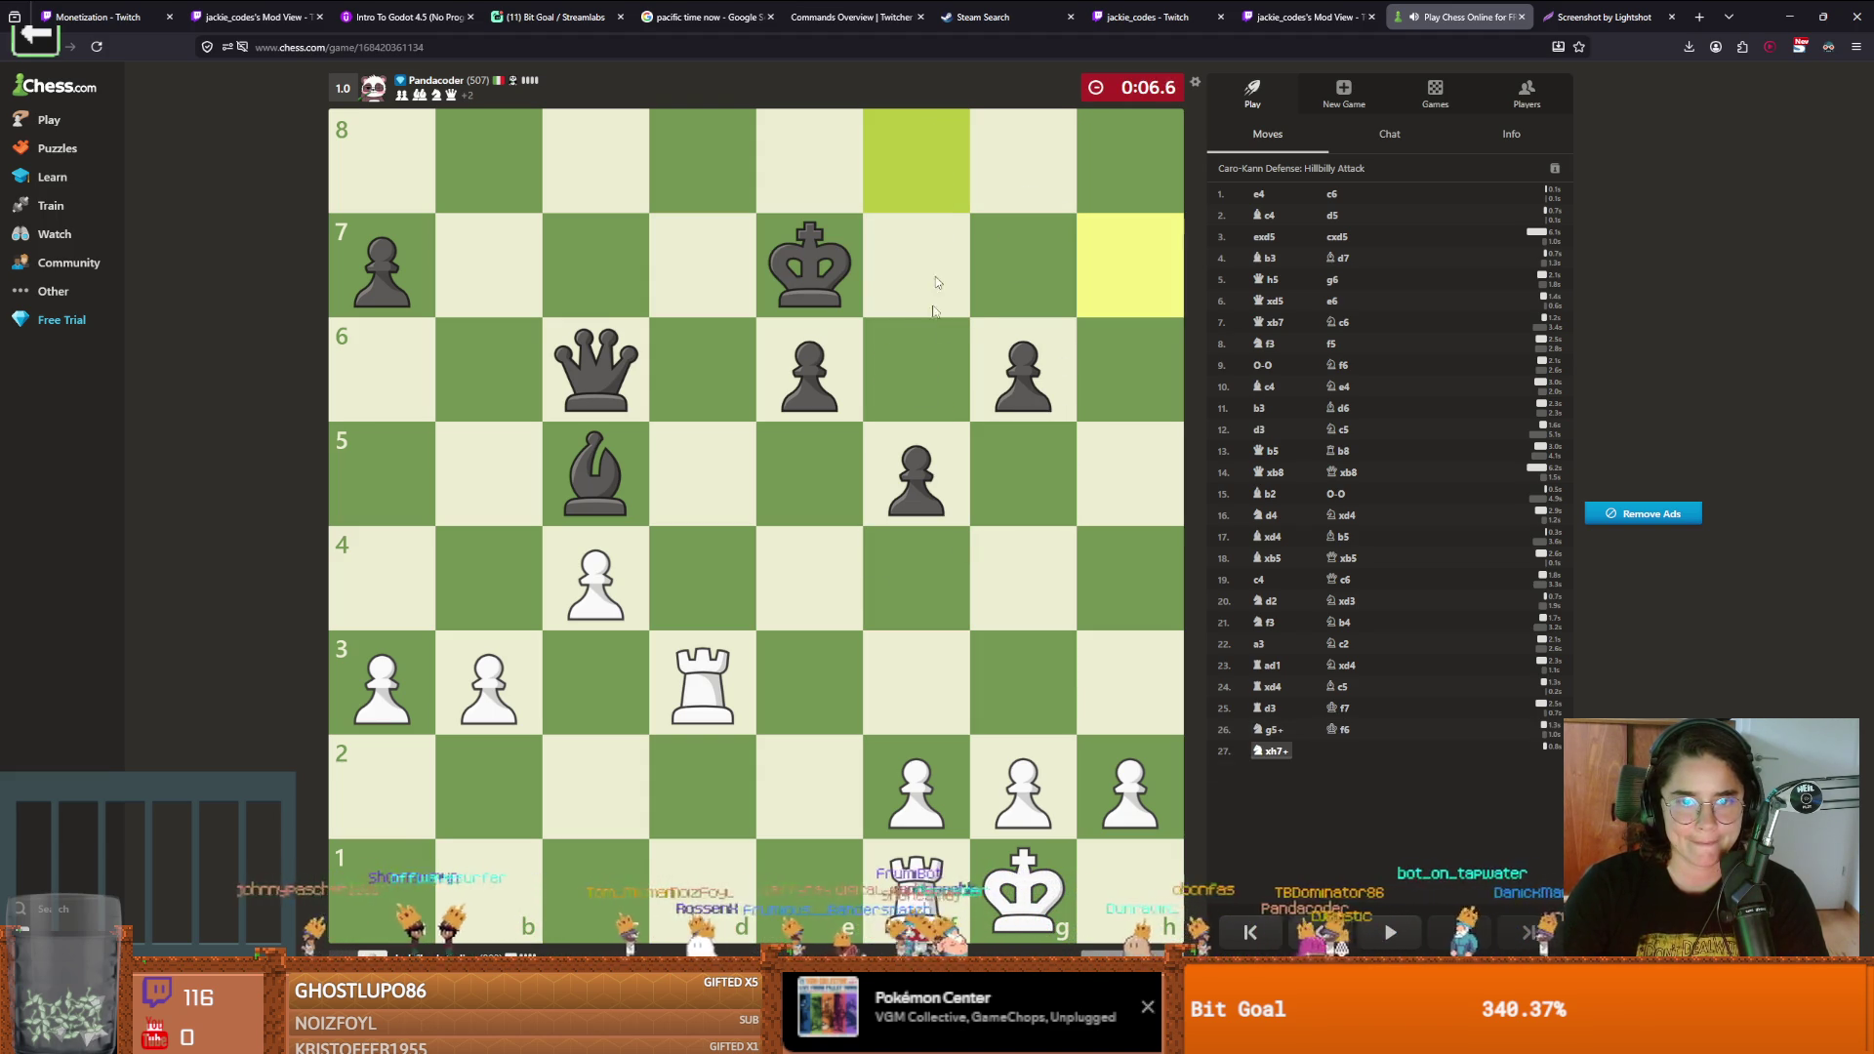
left_click_drag(703, 683, 705, 163)
left_click_drag(925, 864, 703, 888)
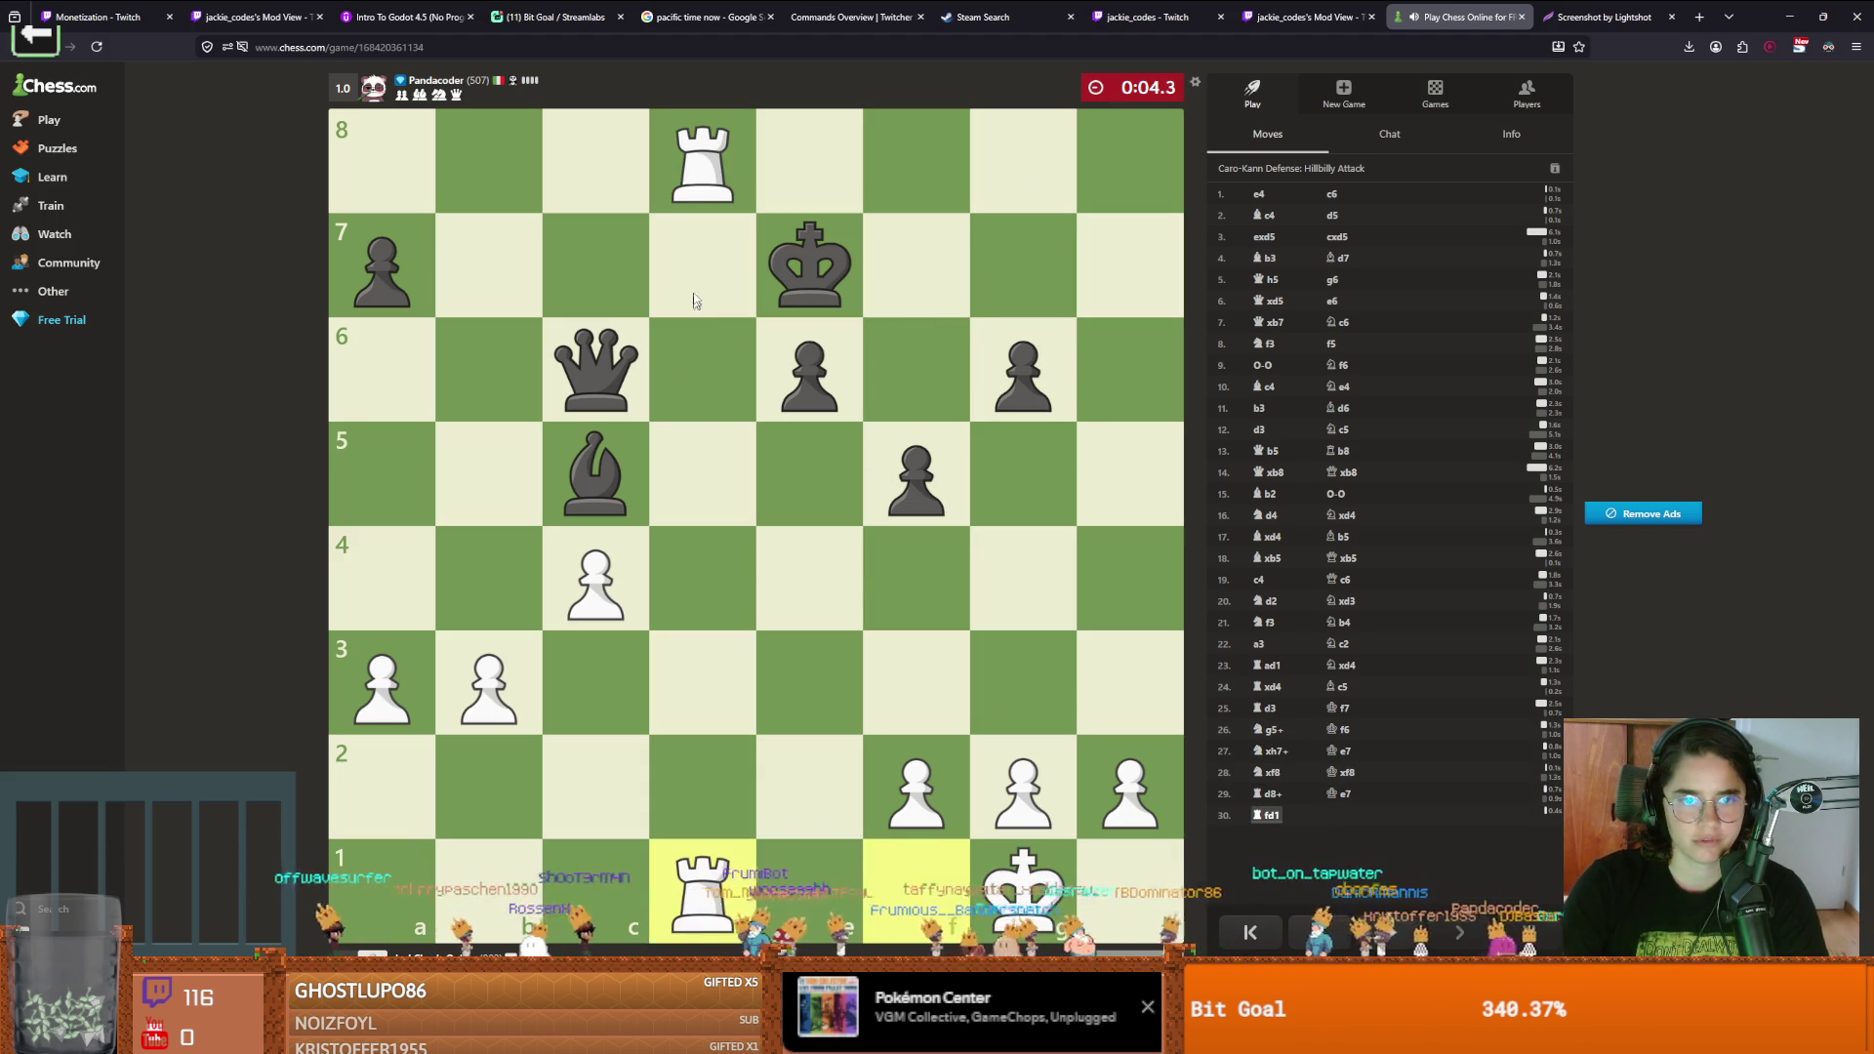
left_click_drag(704, 192, 923, 161)
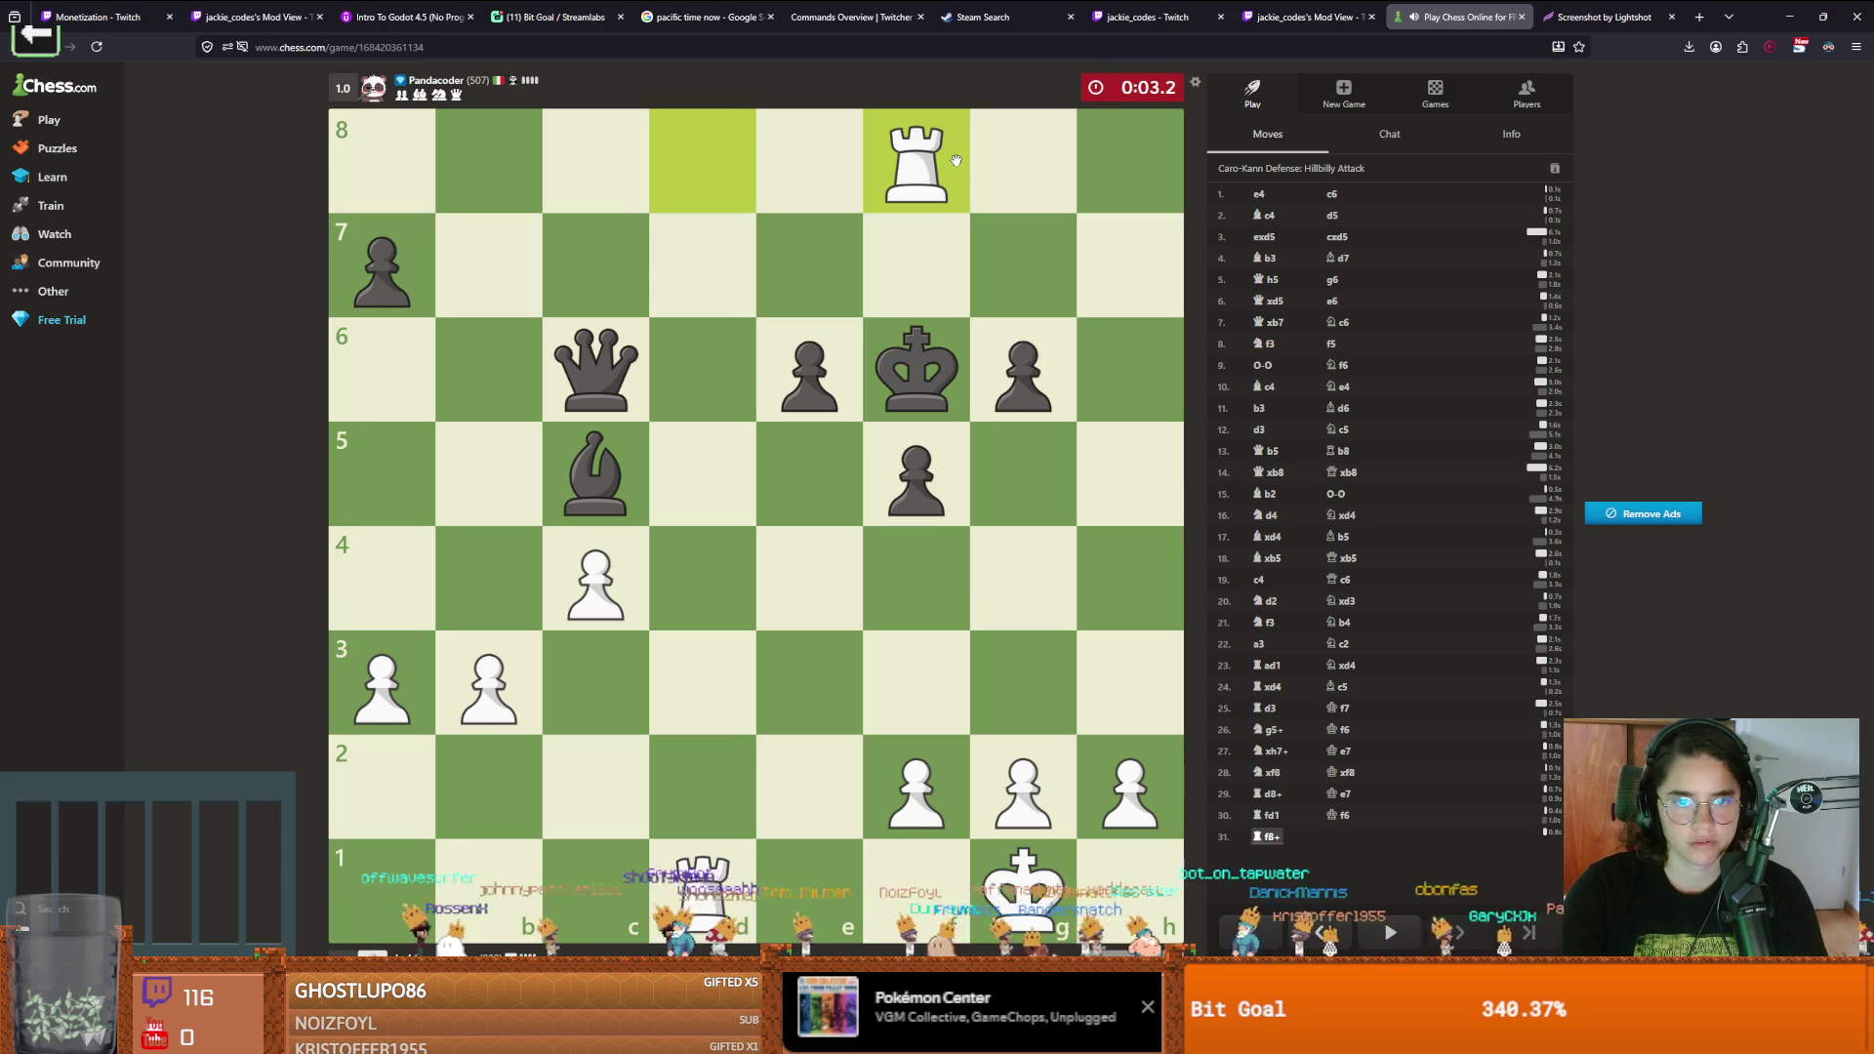
left_click_drag(787, 879, 796, 883)
Push the g-pawn to g3 with check as the opponent's clock runs out
left_click(1022, 786)
left_click(1025, 683)
right_click(1035, 666)
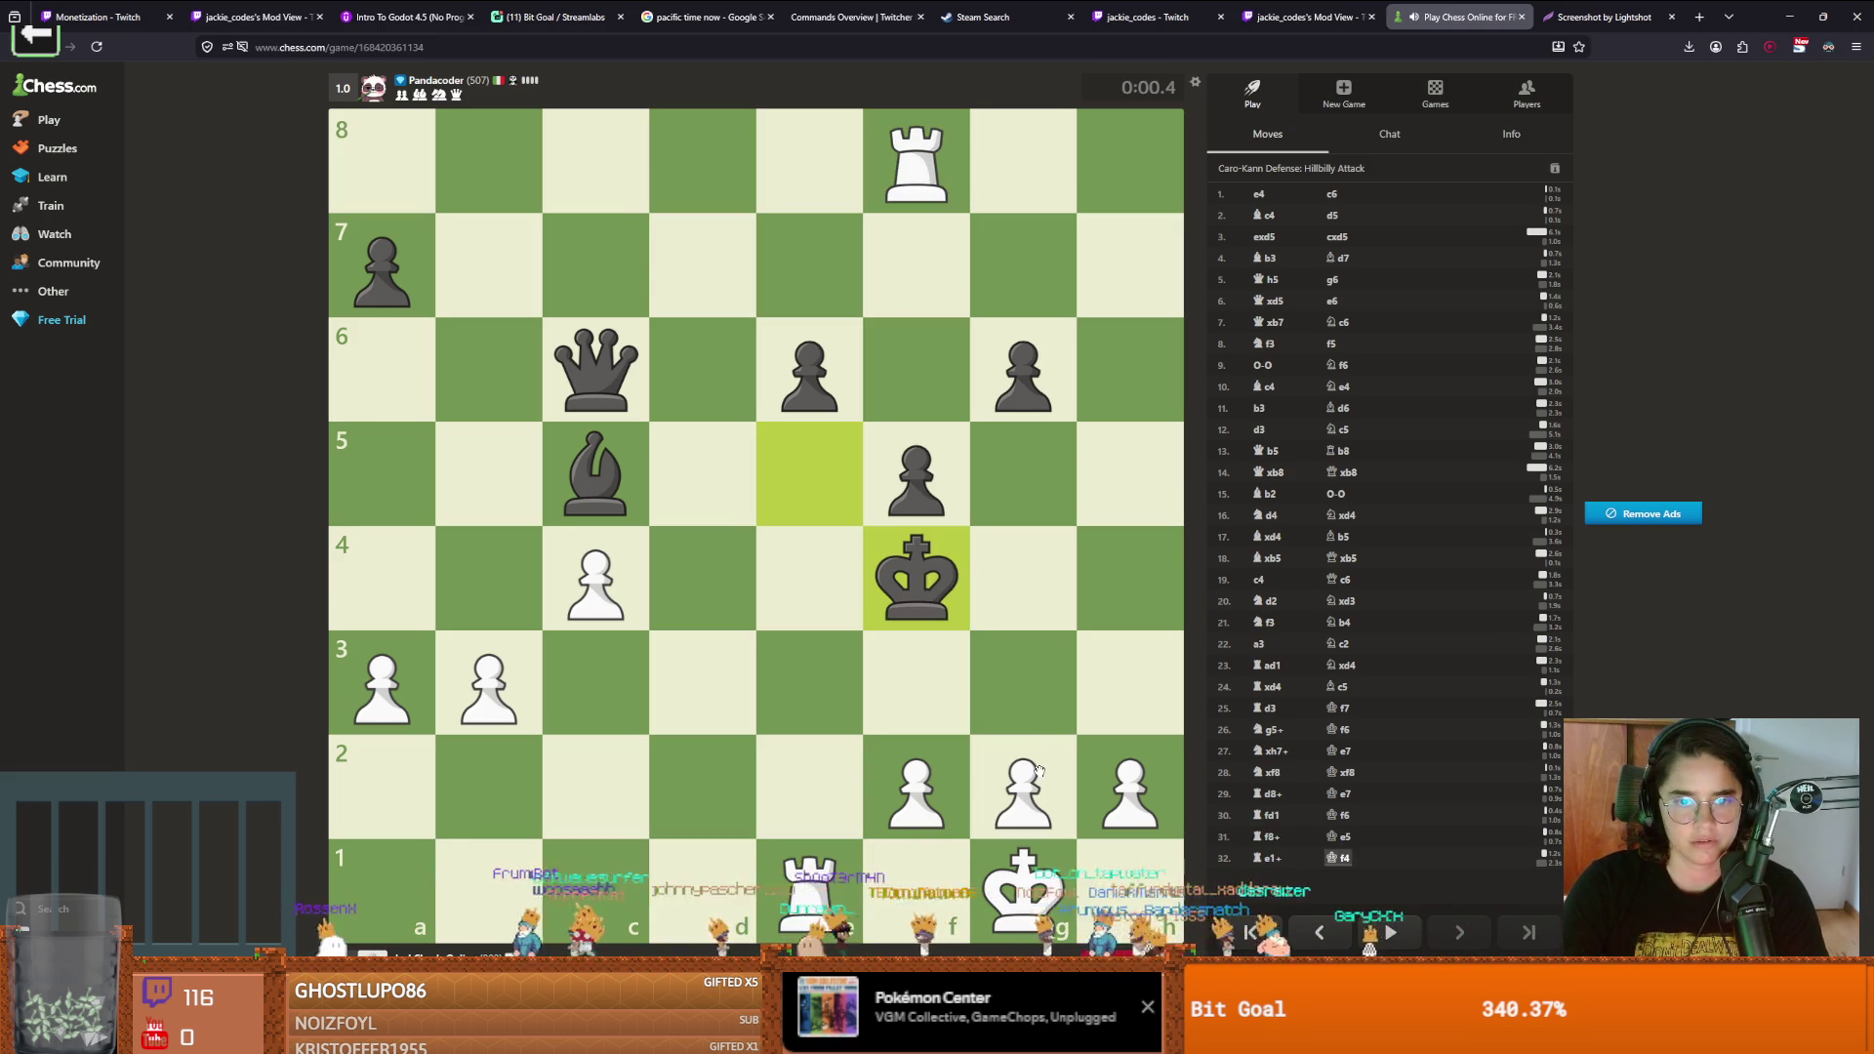
left_click(1036, 667)
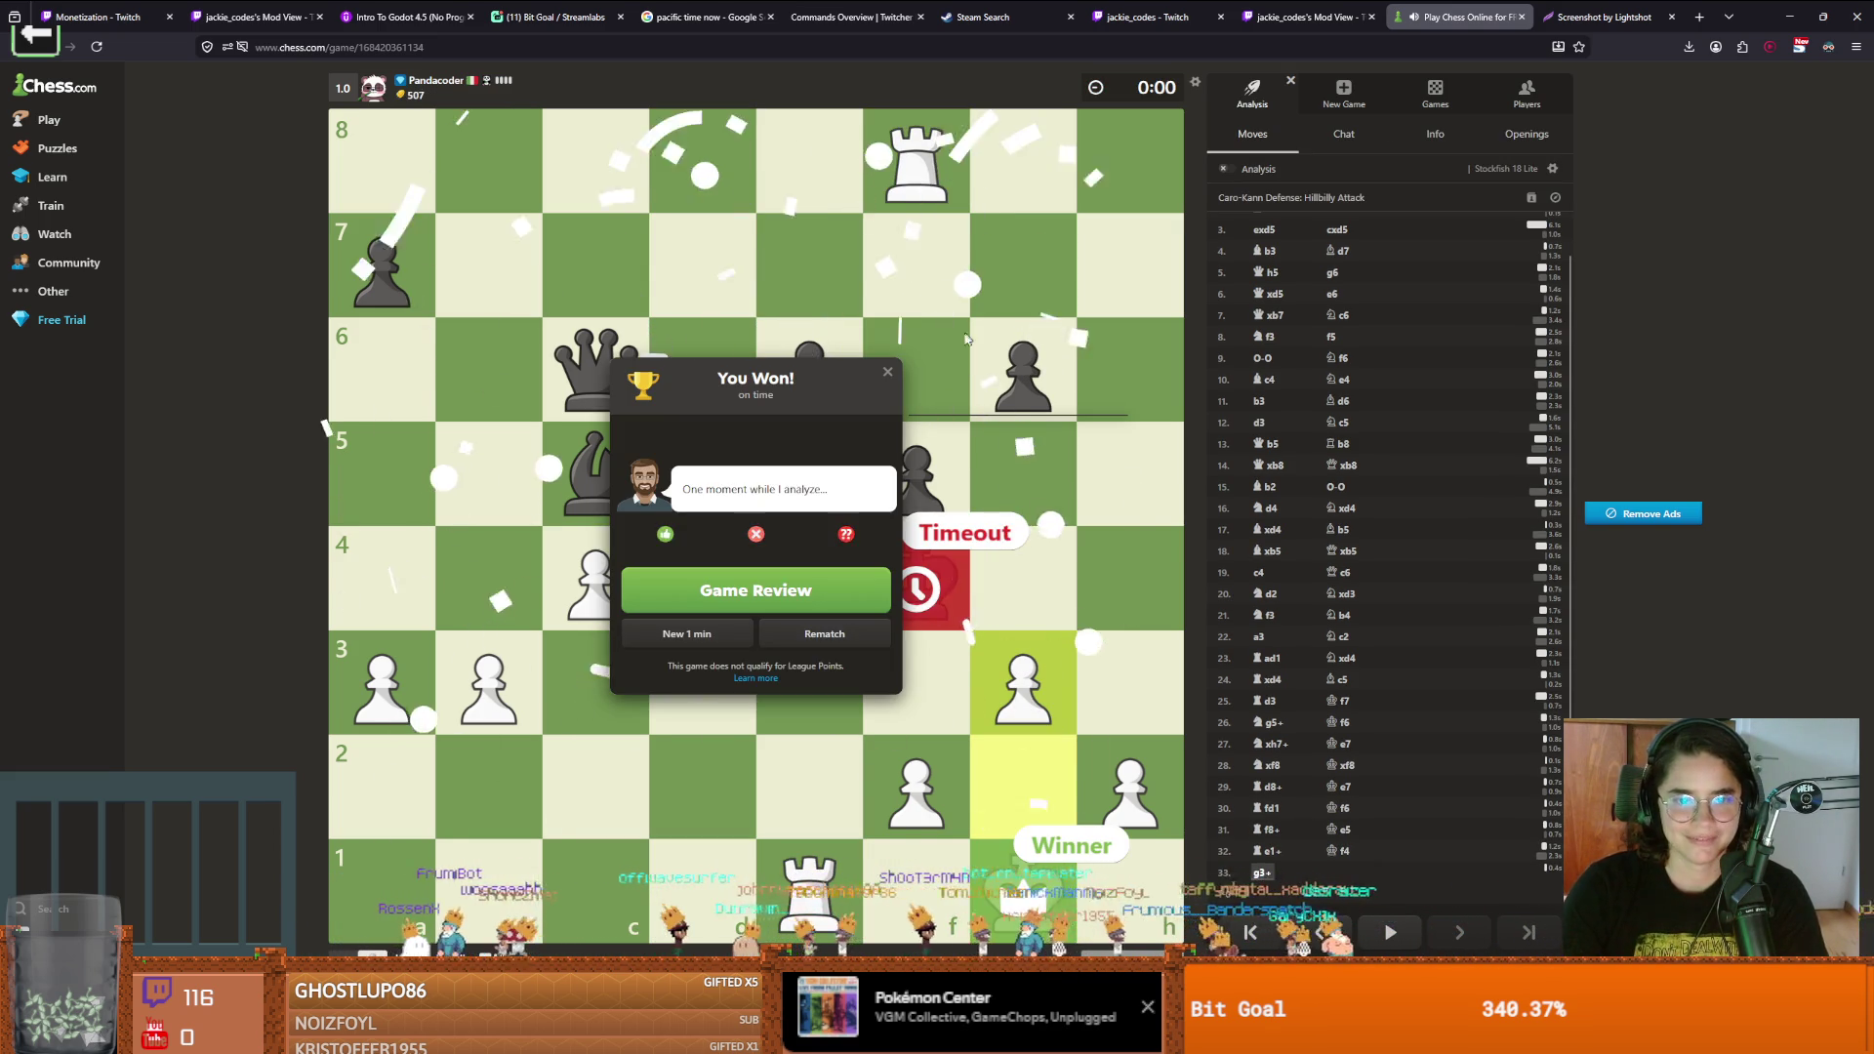
Close the 'You Won' popup to reveal the finished game's Game Review summary
left_click(937, 357)
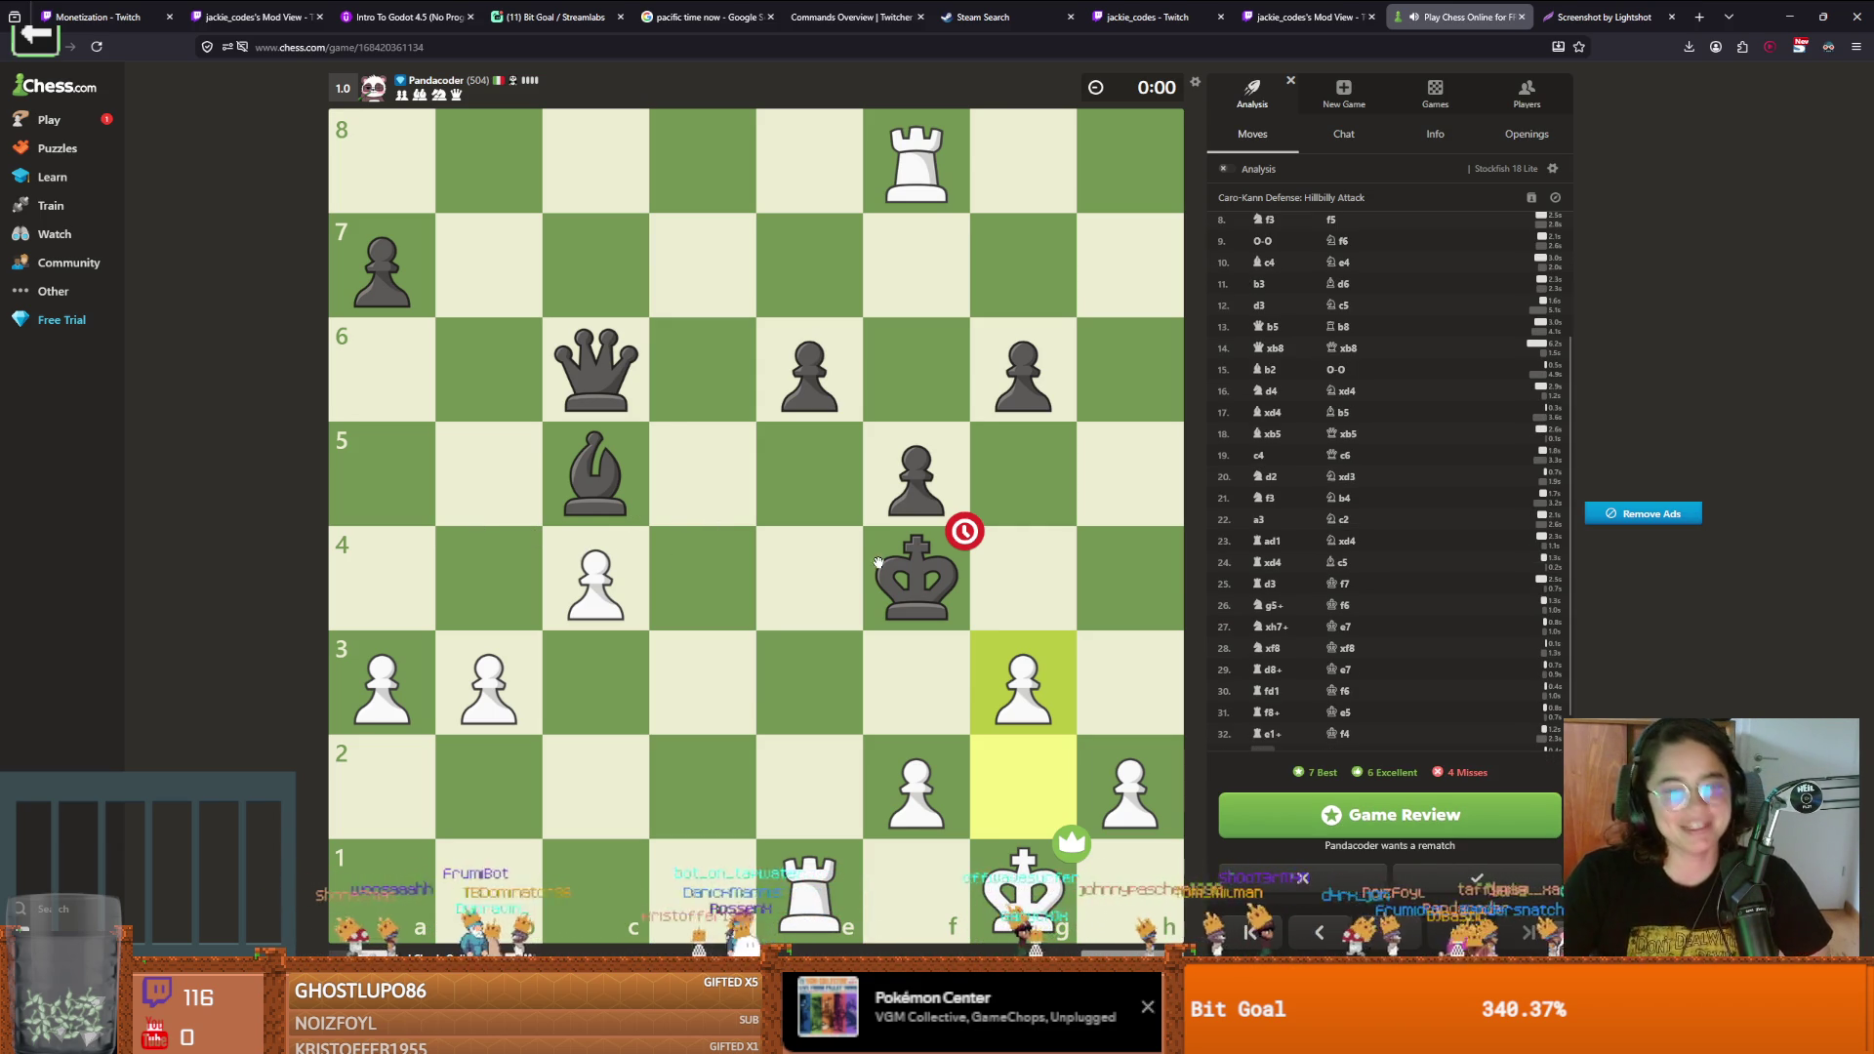
Start a rematch as Black and open with e5, Nc6, Bc5 and Nf6
left_click(1476, 877)
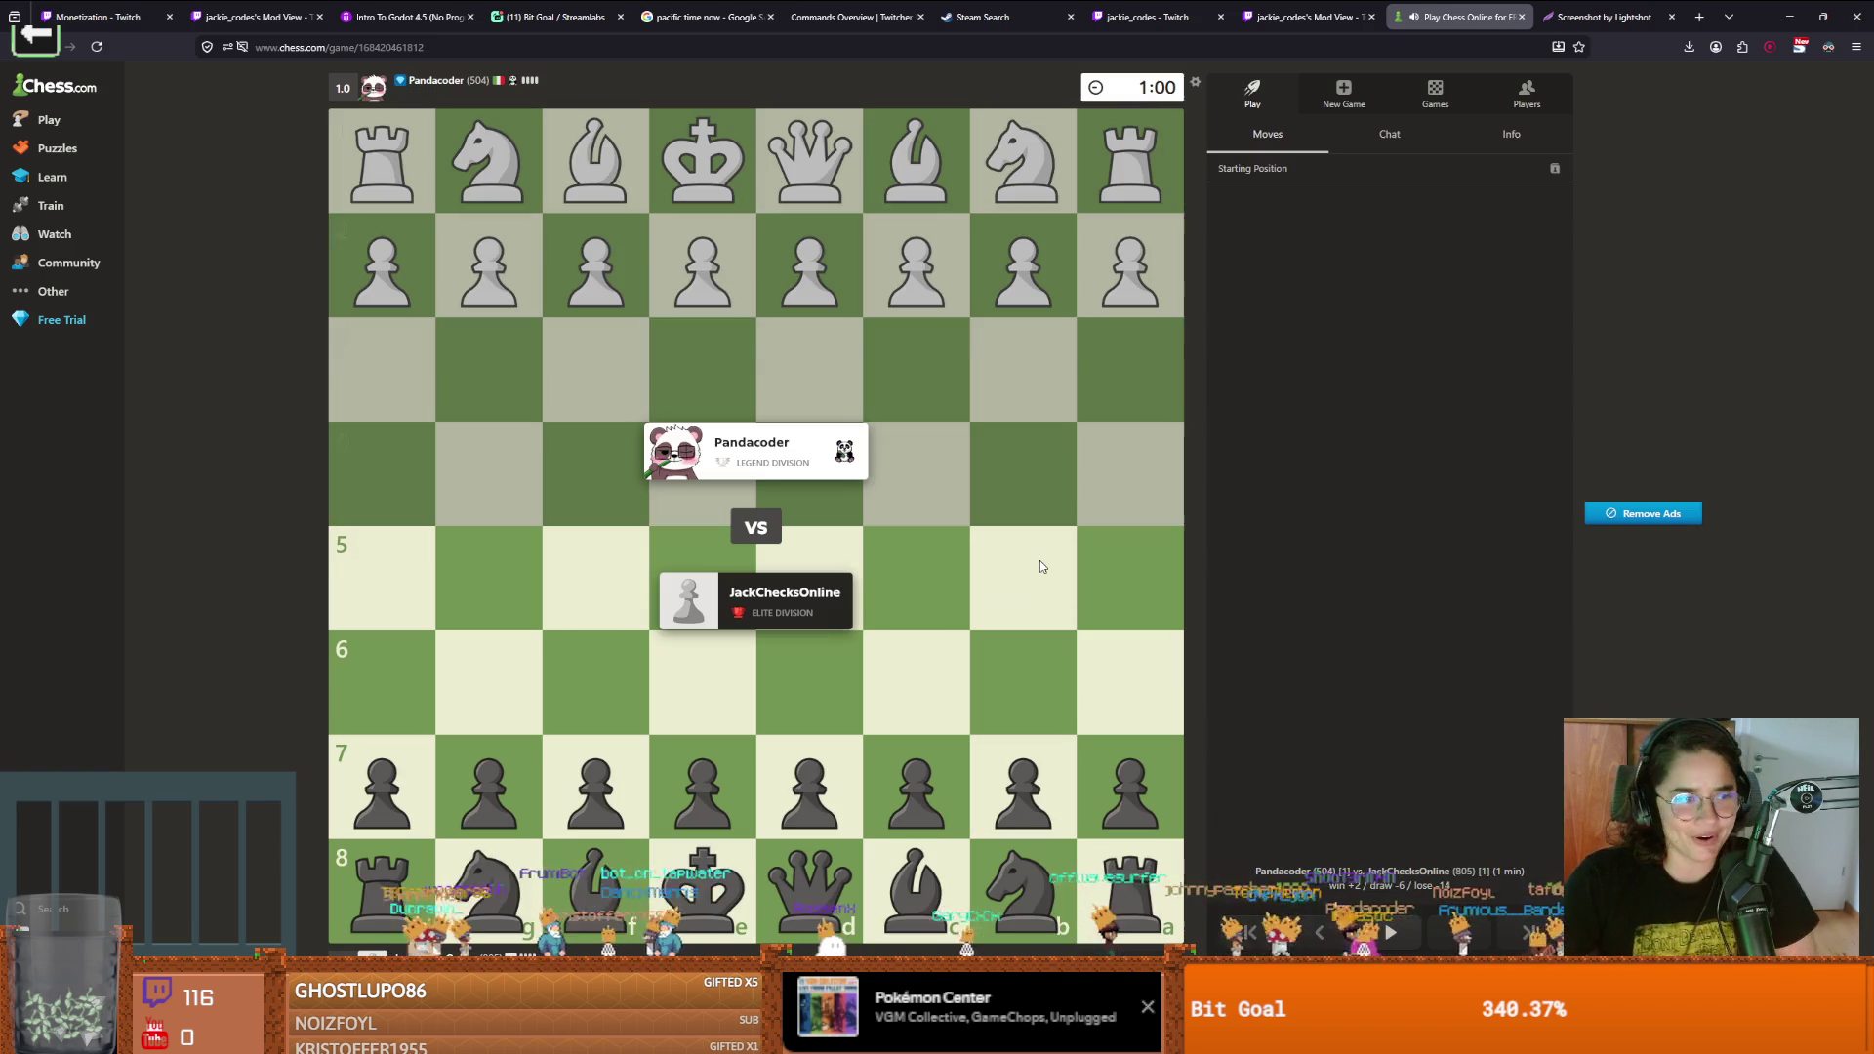
left_click(703, 786)
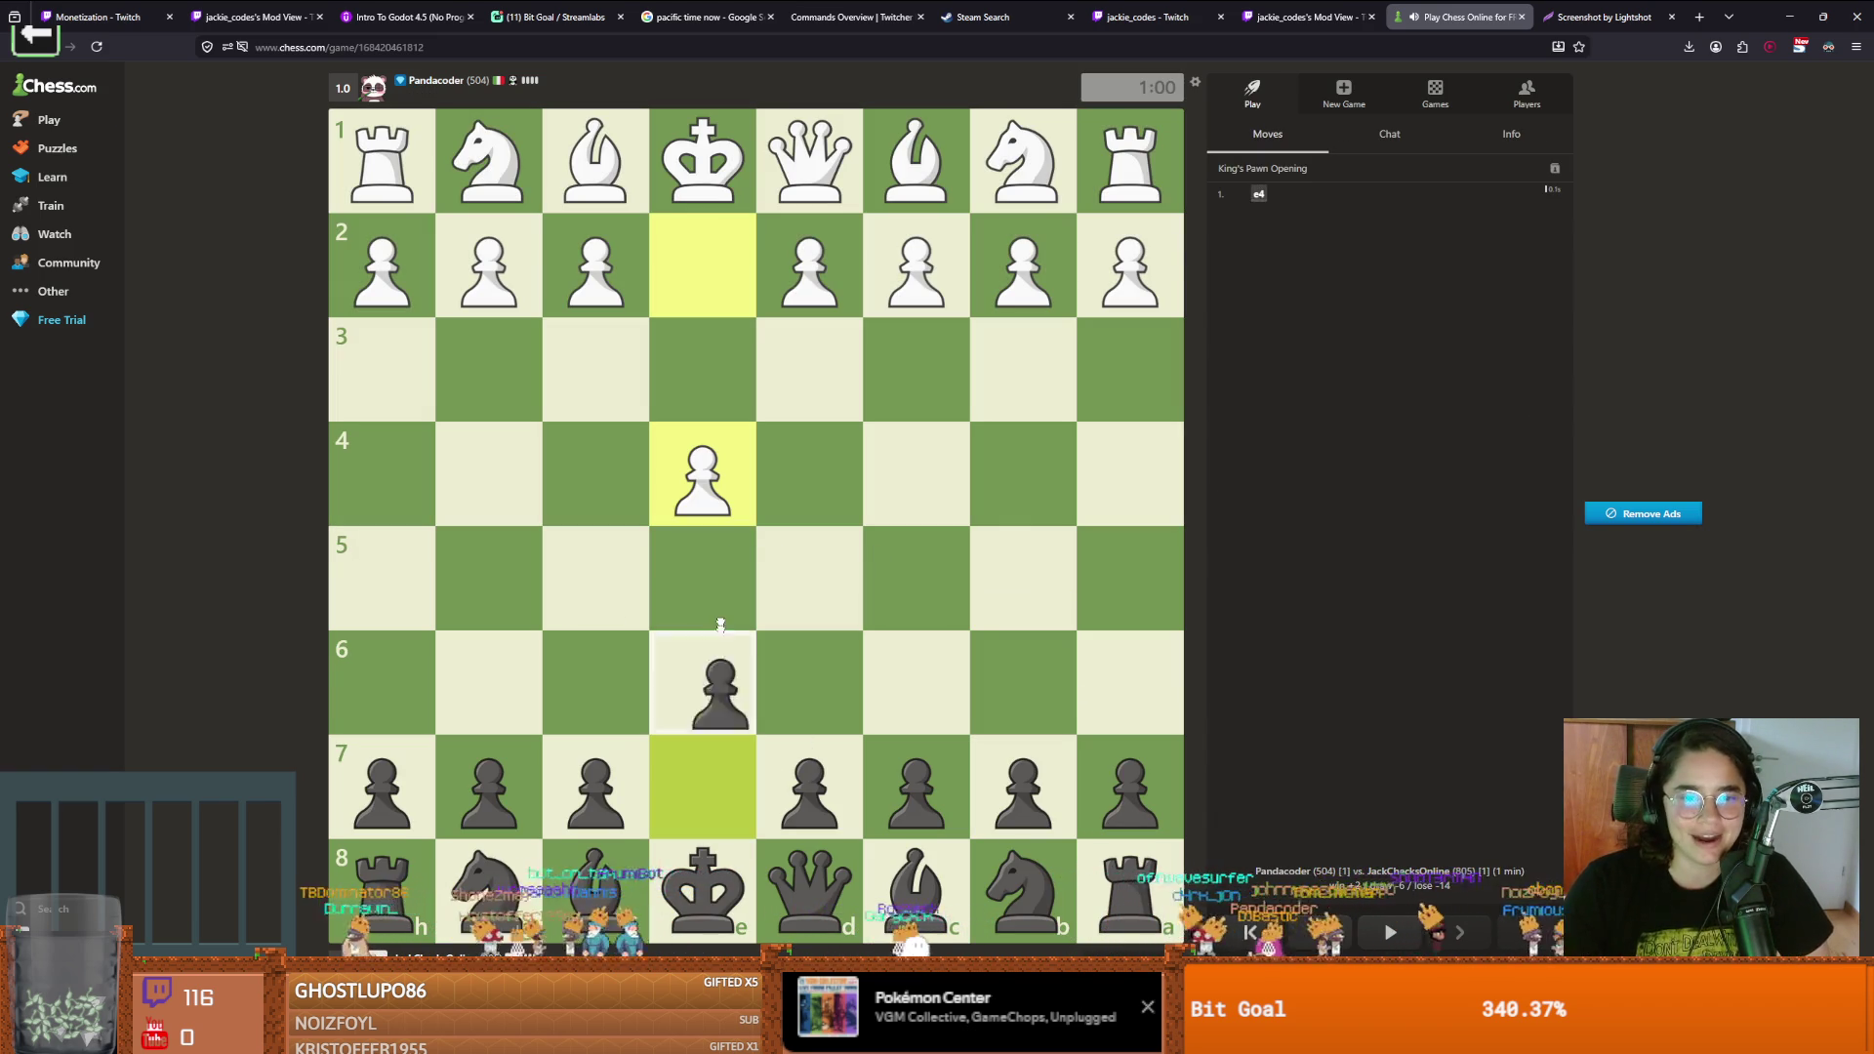
left_click(703, 577)
left_click(1023, 890)
left_click(922, 673)
left_click_drag(595, 890, 916, 578)
left_click(595, 683)
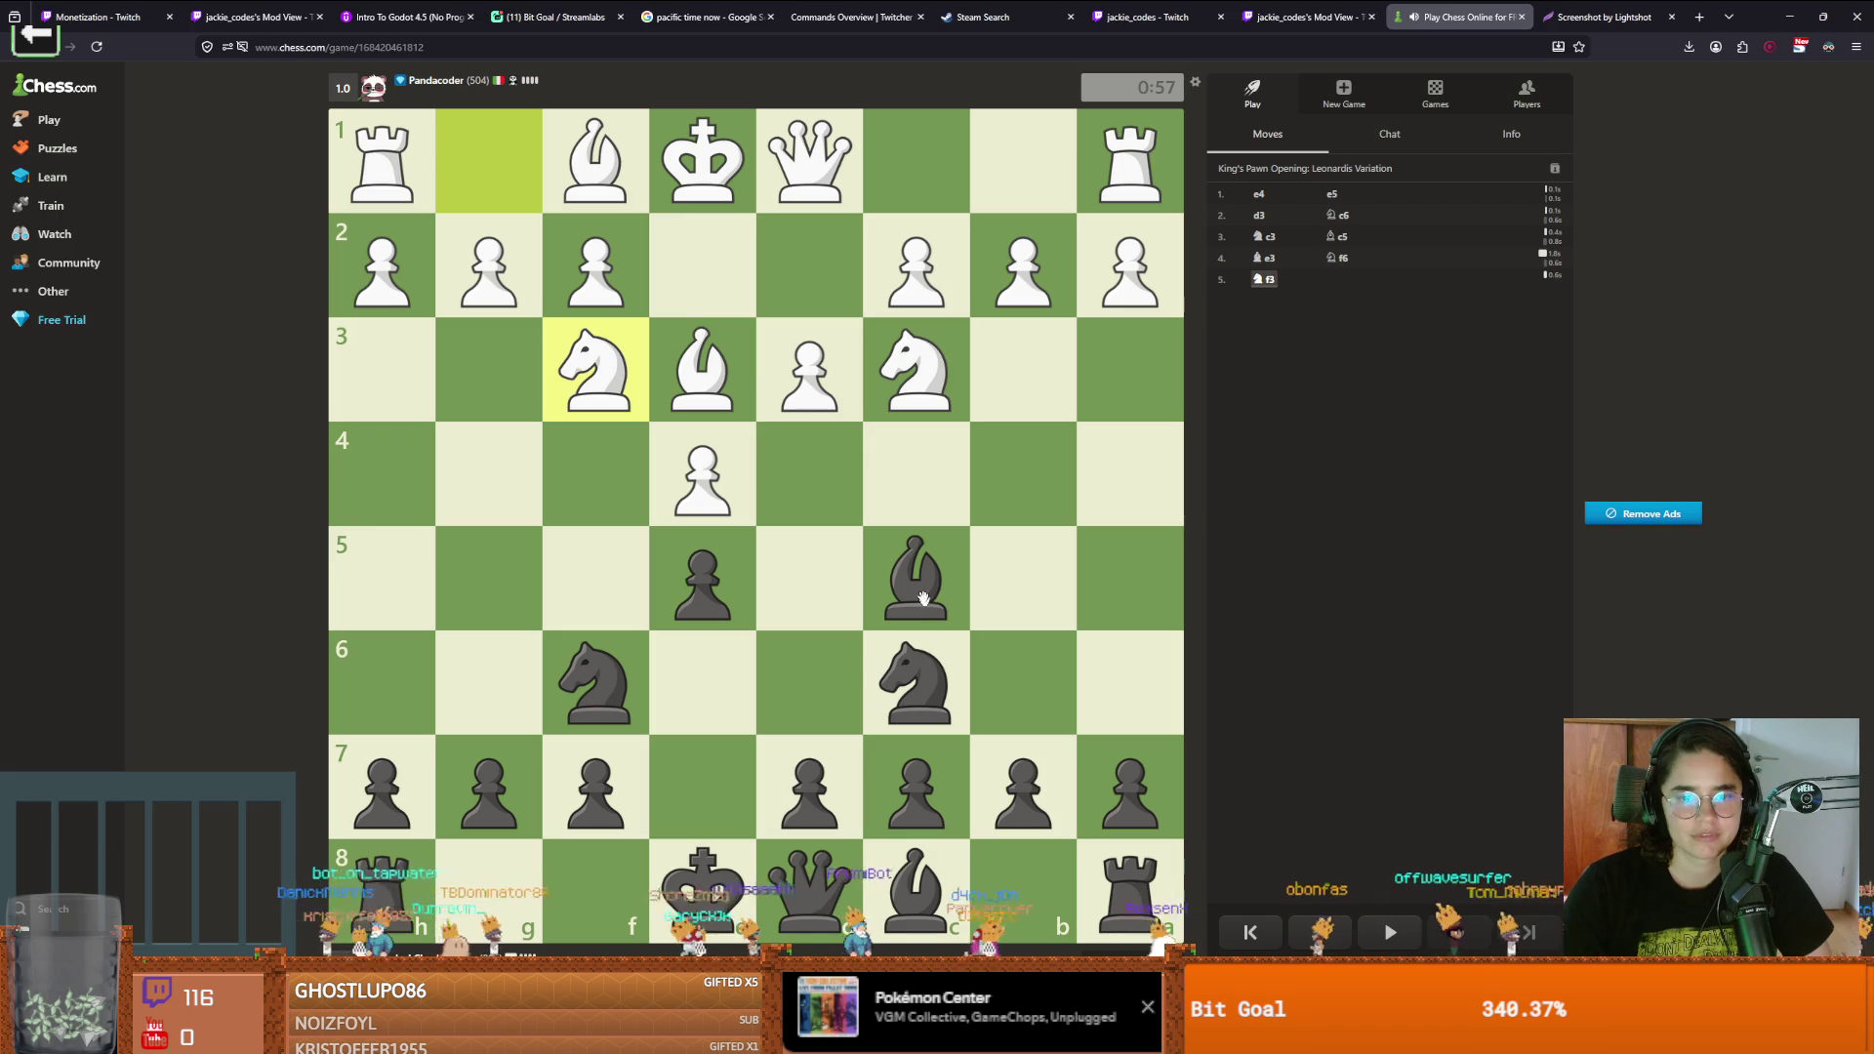
Play Bxe3, Ng4, Nxe3, retreat the knight to g4, then Nb4
left_click_drag(878, 598, 703, 371)
left_click(596, 676)
left_click_drag(595, 675, 476, 478)
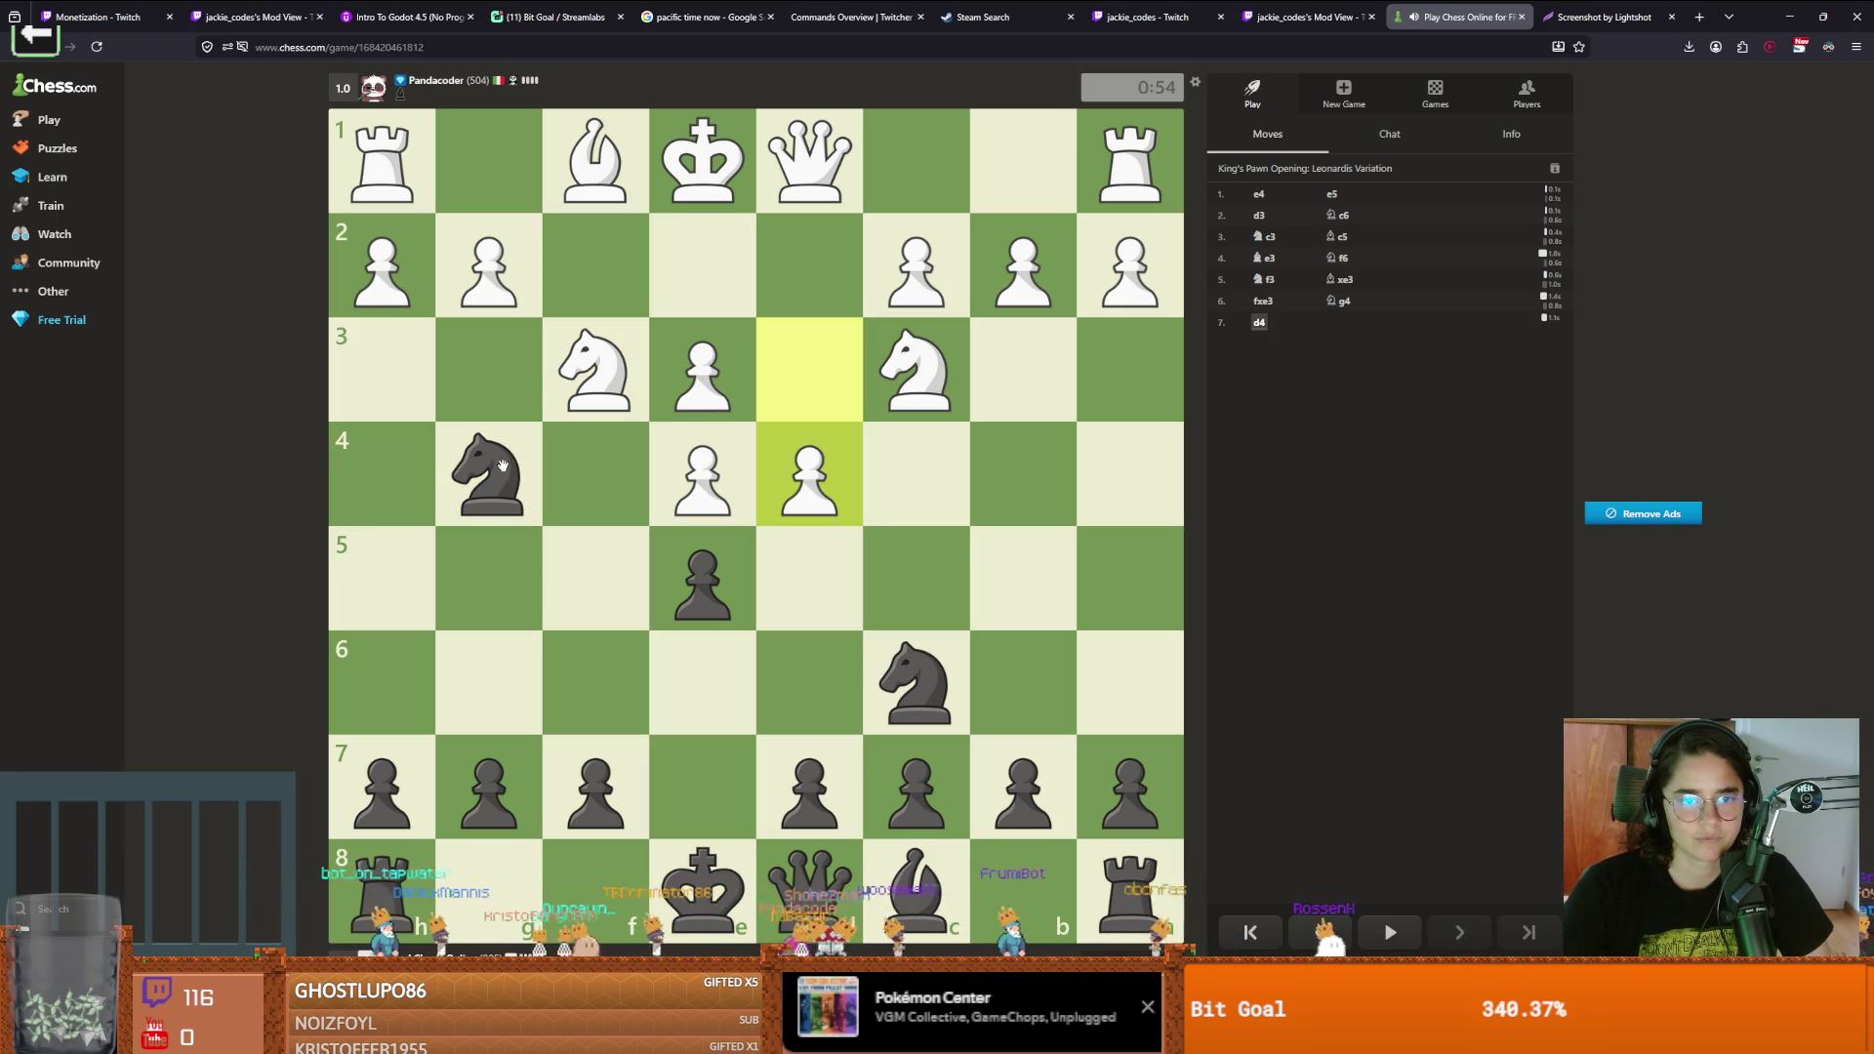
left_click_drag(475, 479, 693, 371)
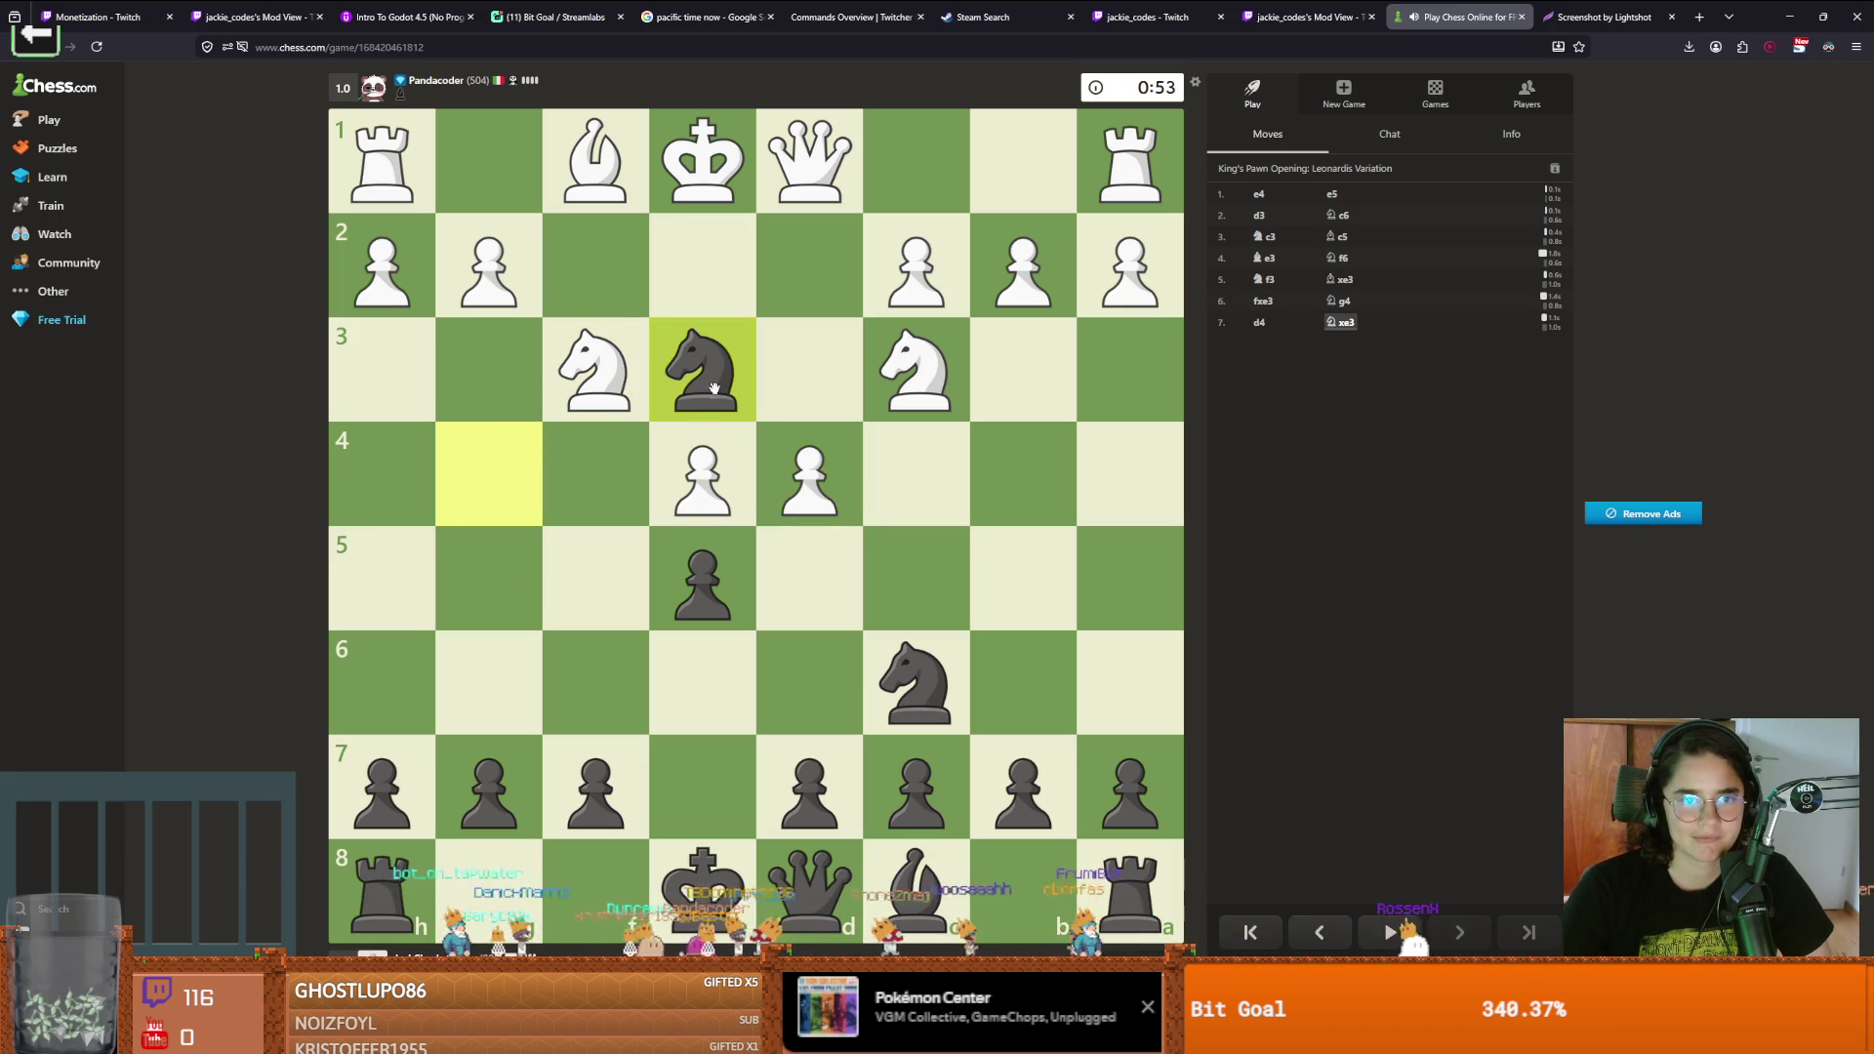
mouse_move(713, 389)
left_mouse_down()
mouse_move(808, 386)
mouse_move(899, 429)
mouse_move(523, 464)
mouse_move(532, 479)
left_mouse_up()
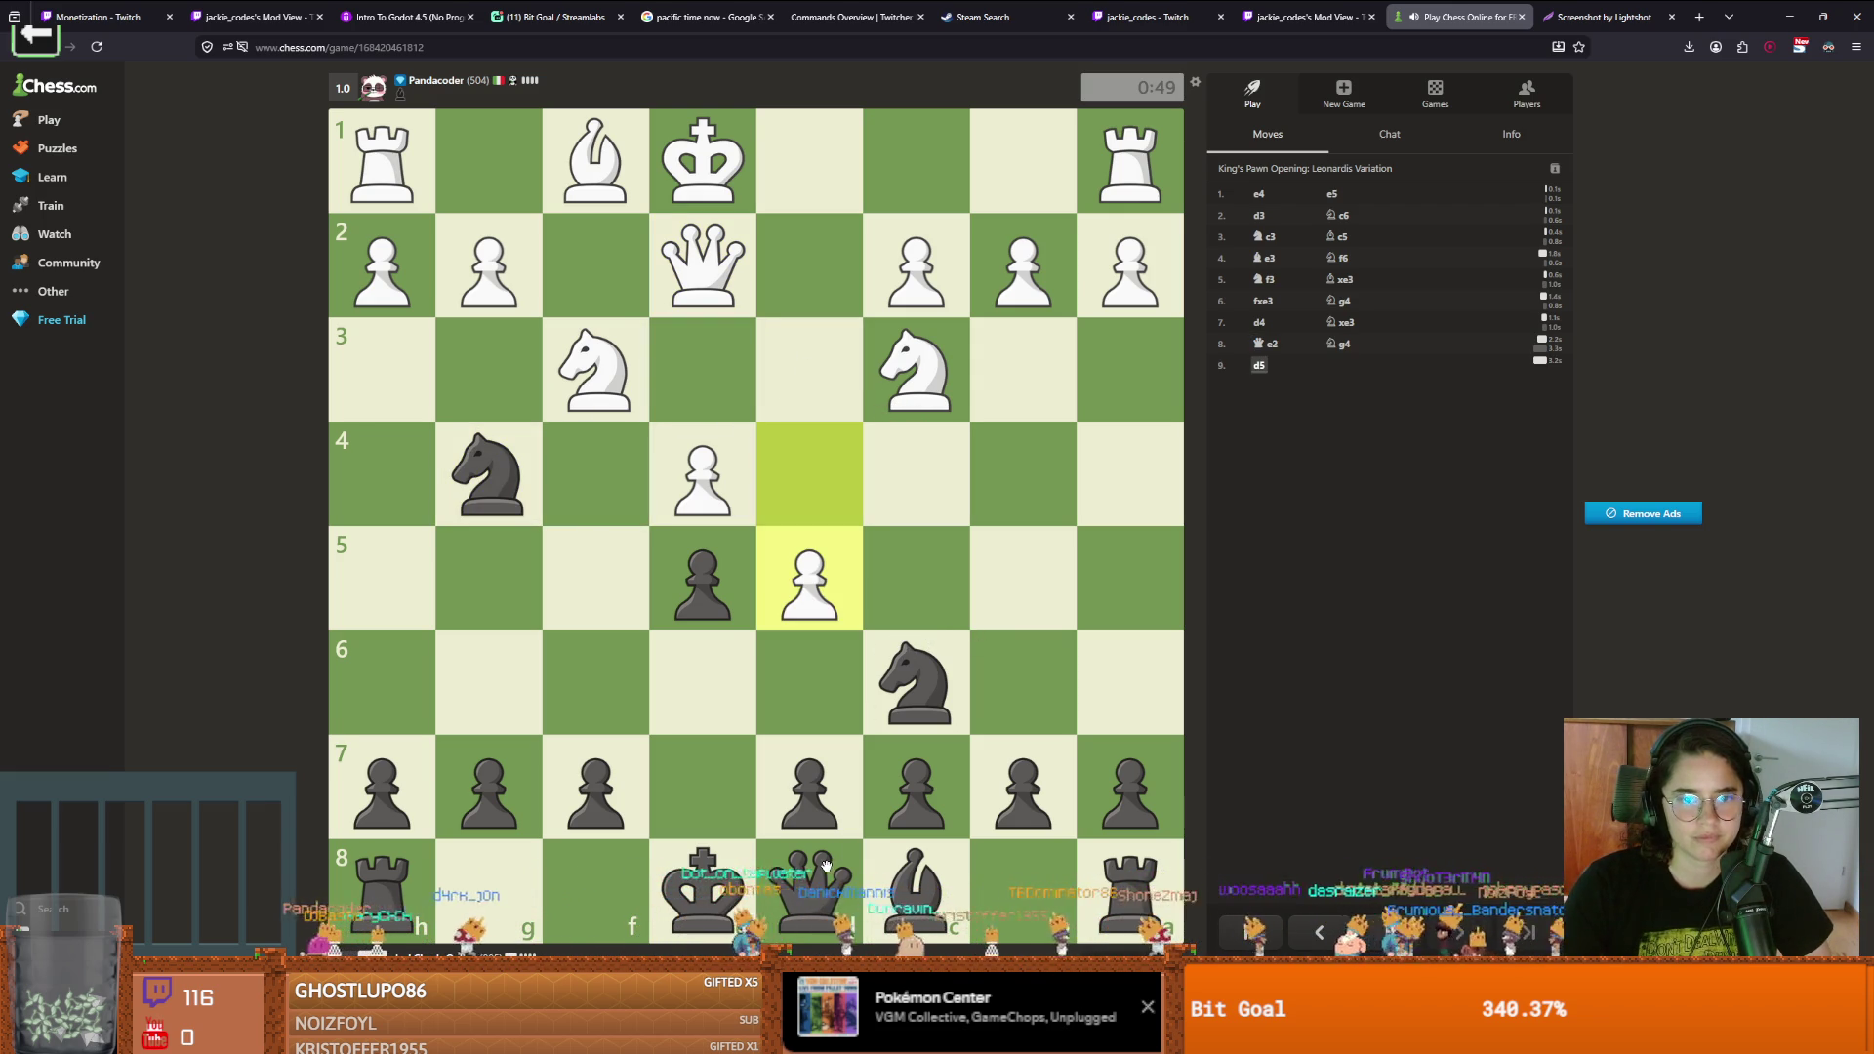
mouse_move(885, 699)
left_mouse_down()
mouse_move(1021, 472)
mouse_move(1030, 500)
left_mouse_up()
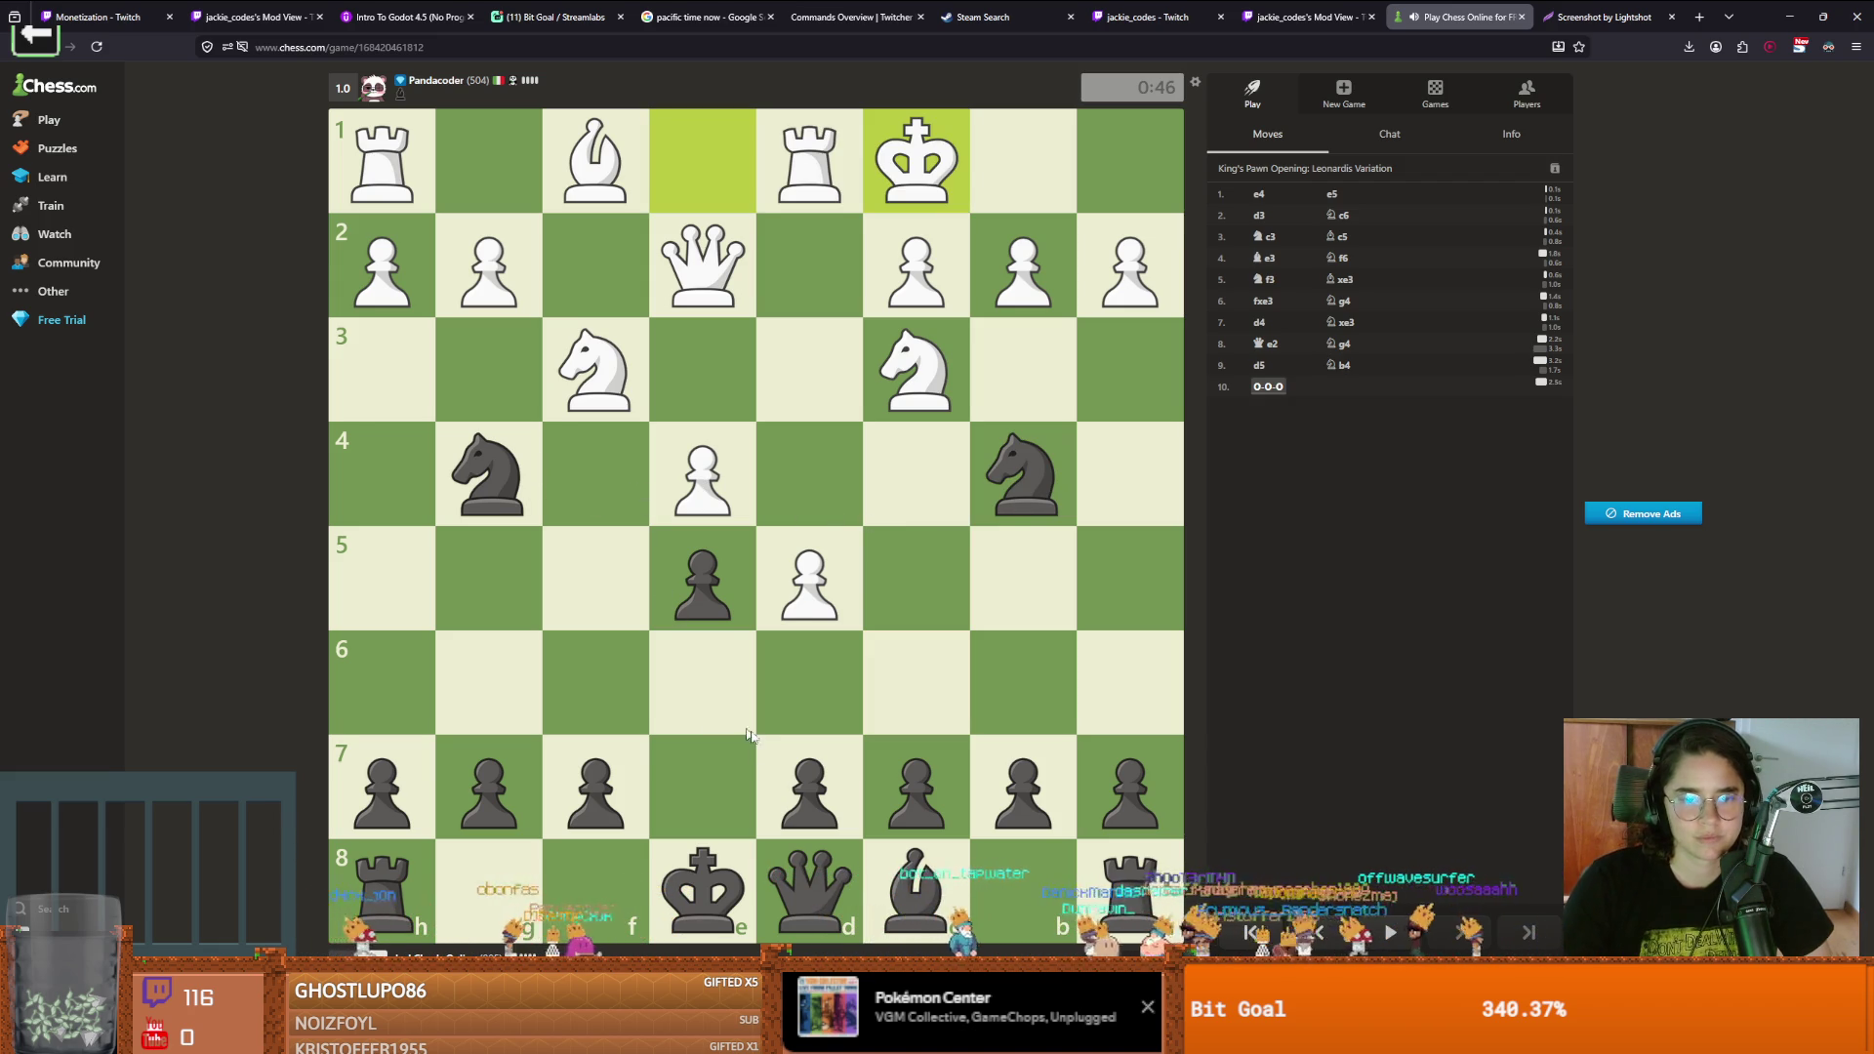
Continue with Qe7, Na6, d6, c6, bxc6, d5 and cxd5 through move 16
left_click_drag(809, 889, 742, 809)
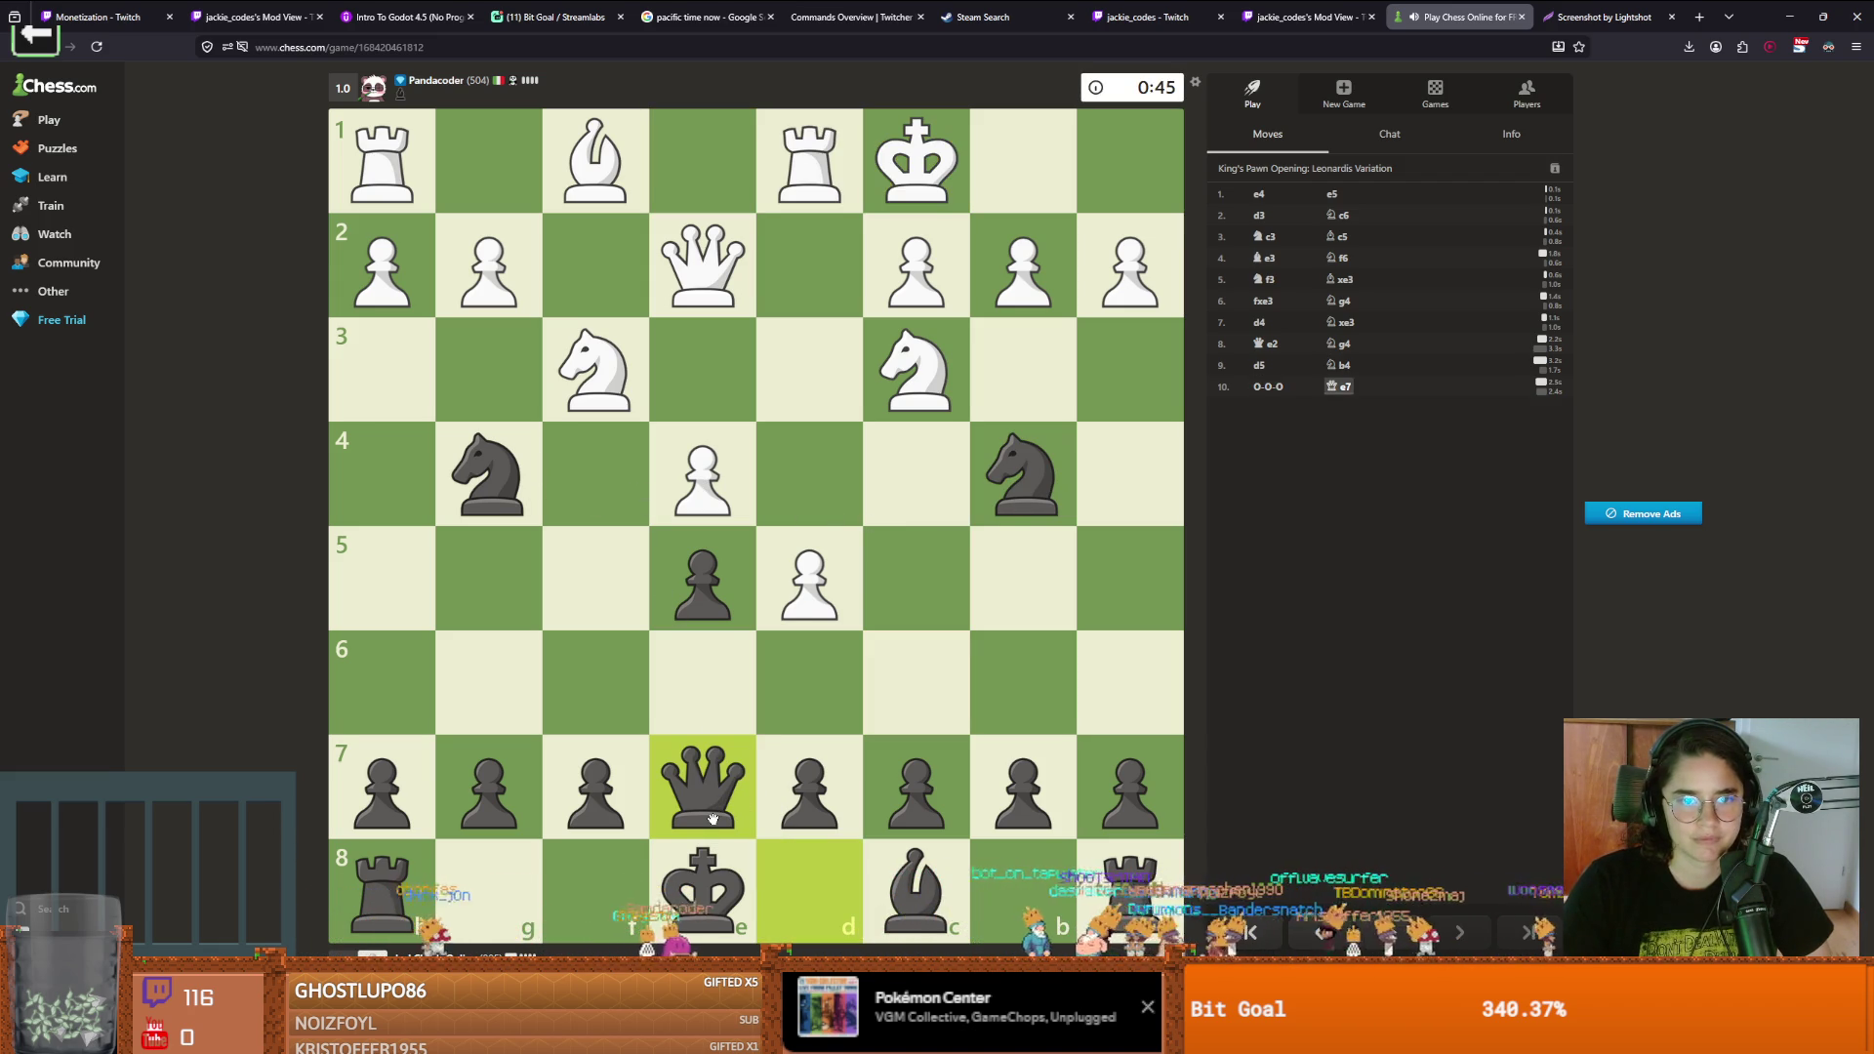
left_click_drag(1035, 506, 1101, 695)
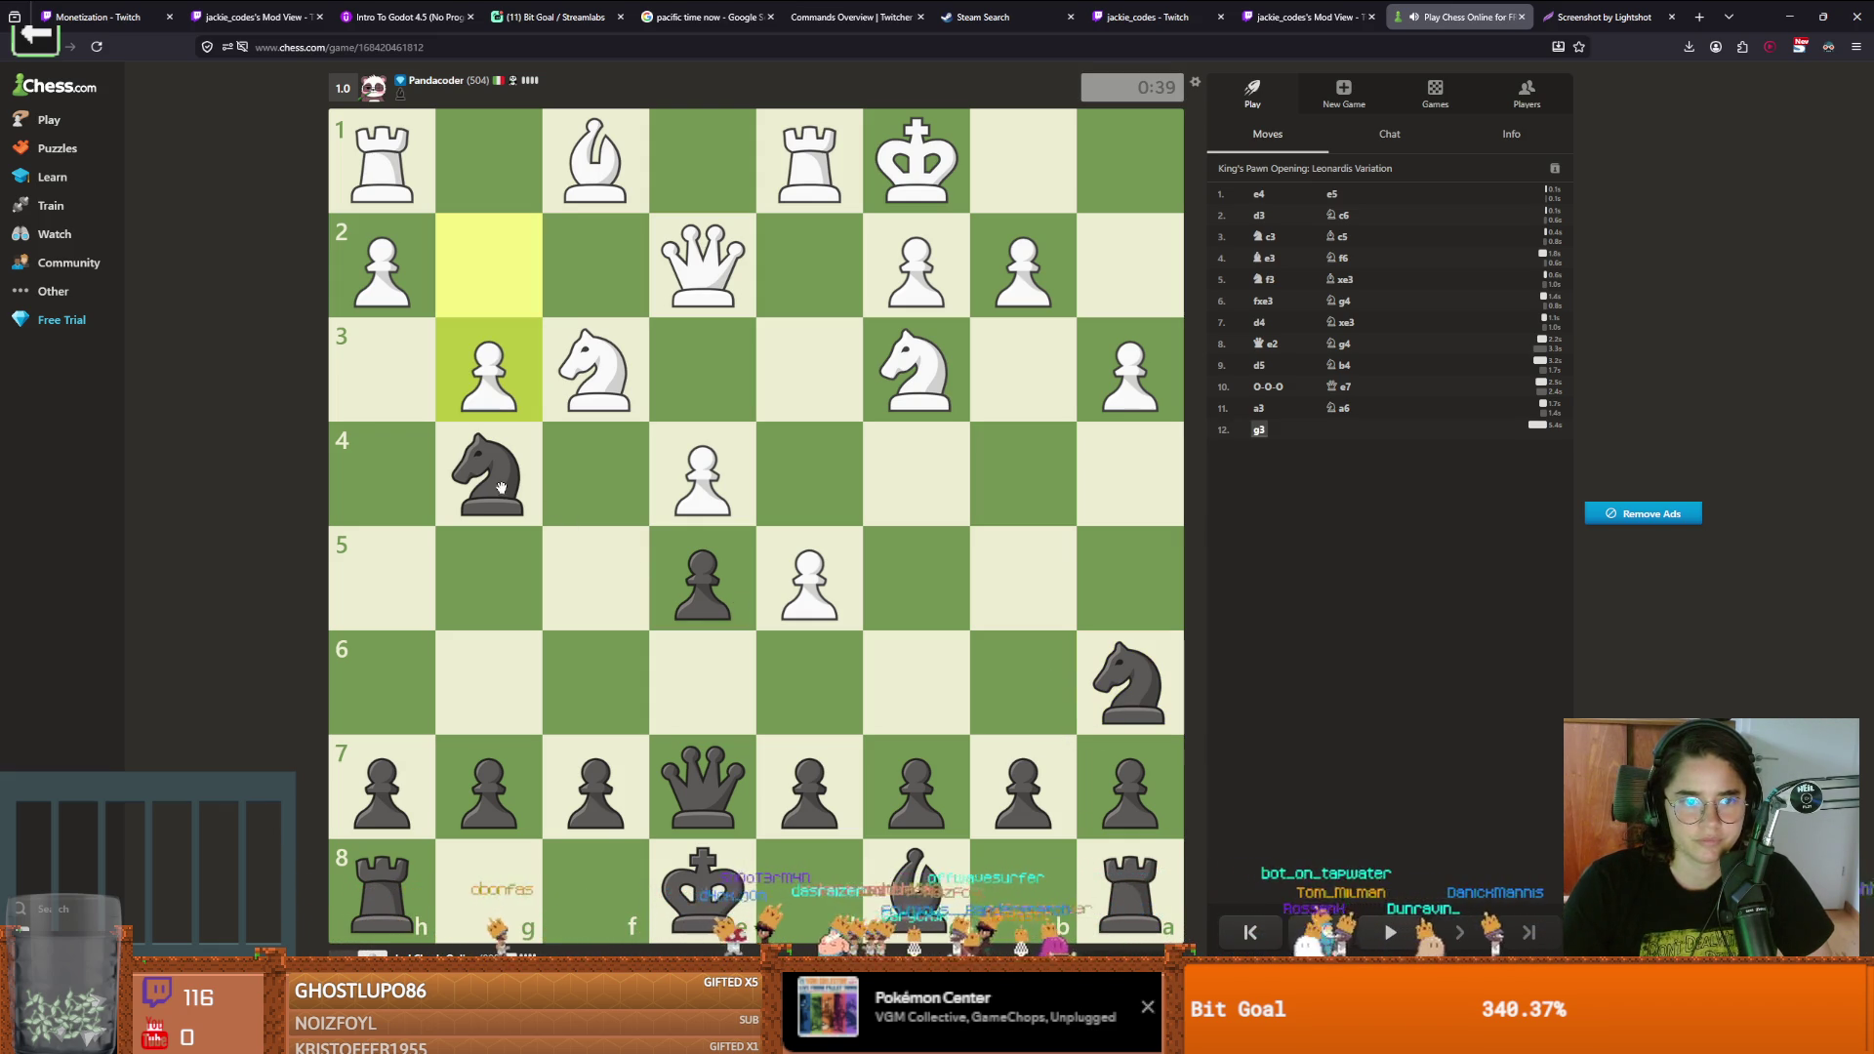
left_click_drag(812, 781, 818, 664)
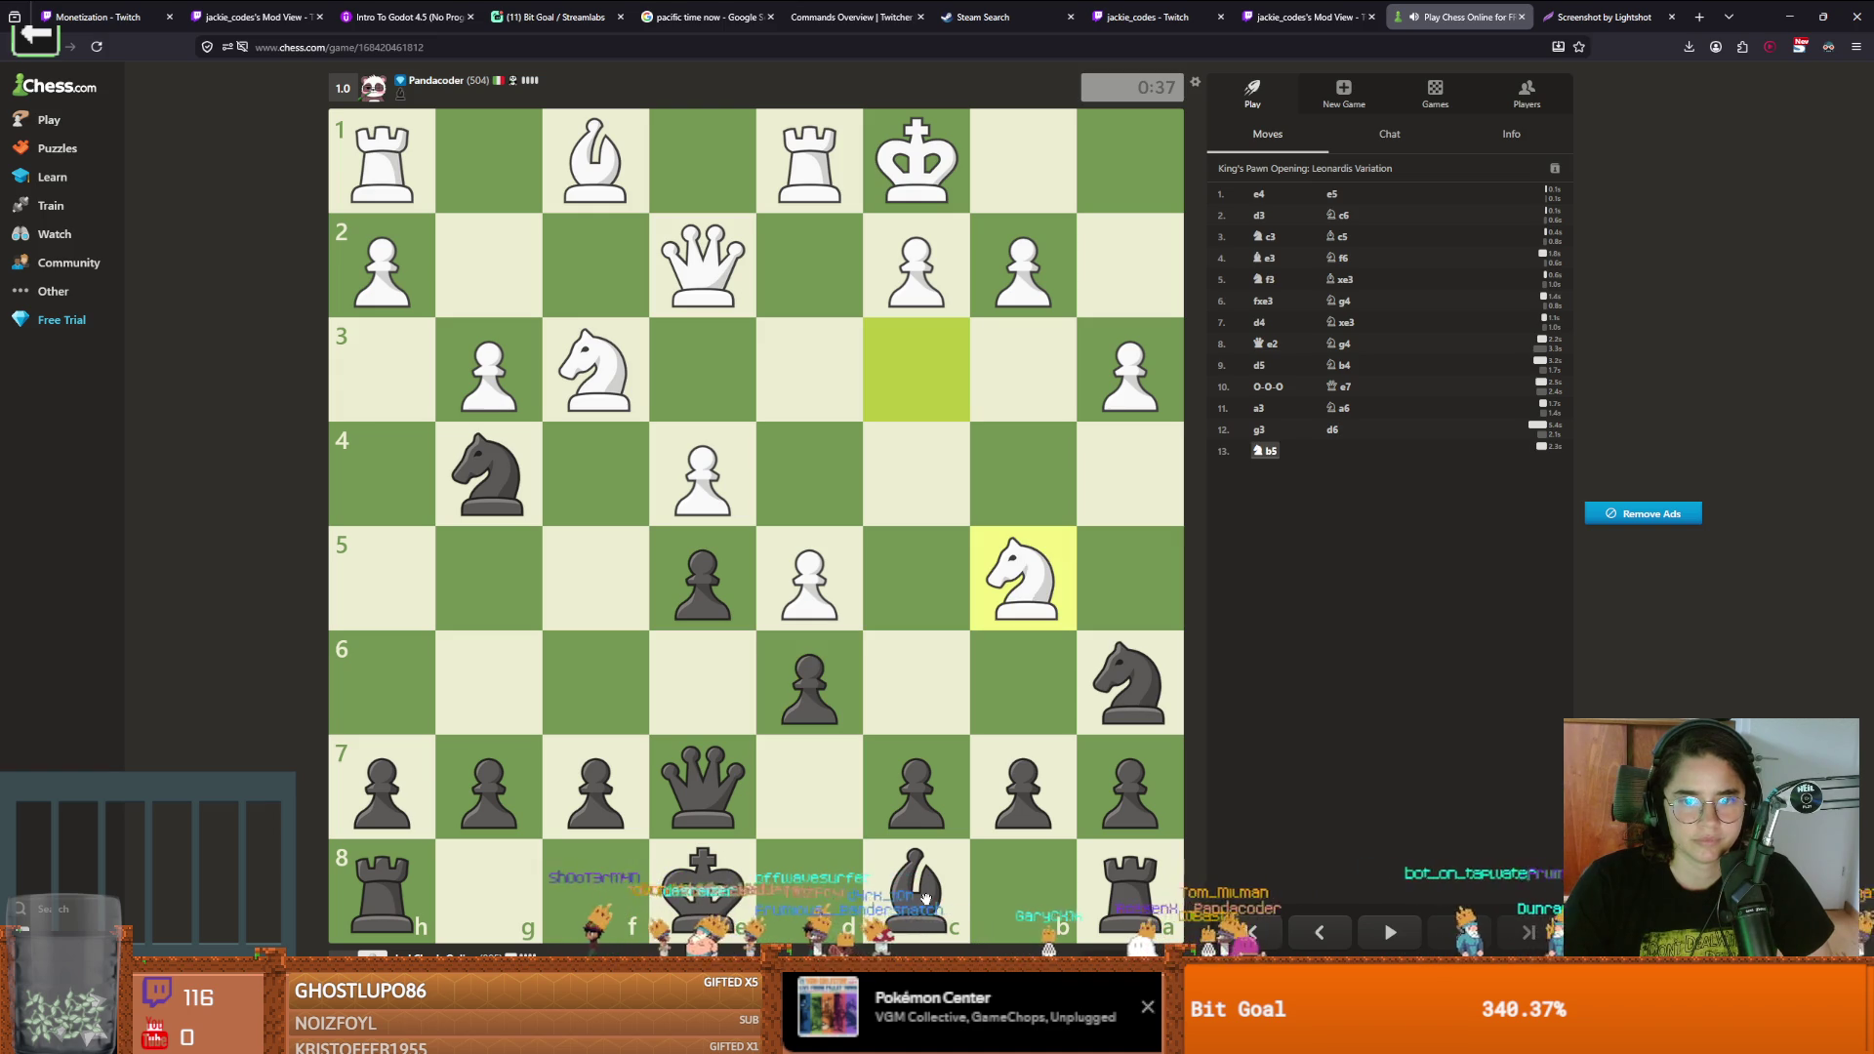
left_click_drag(917, 781, 918, 683)
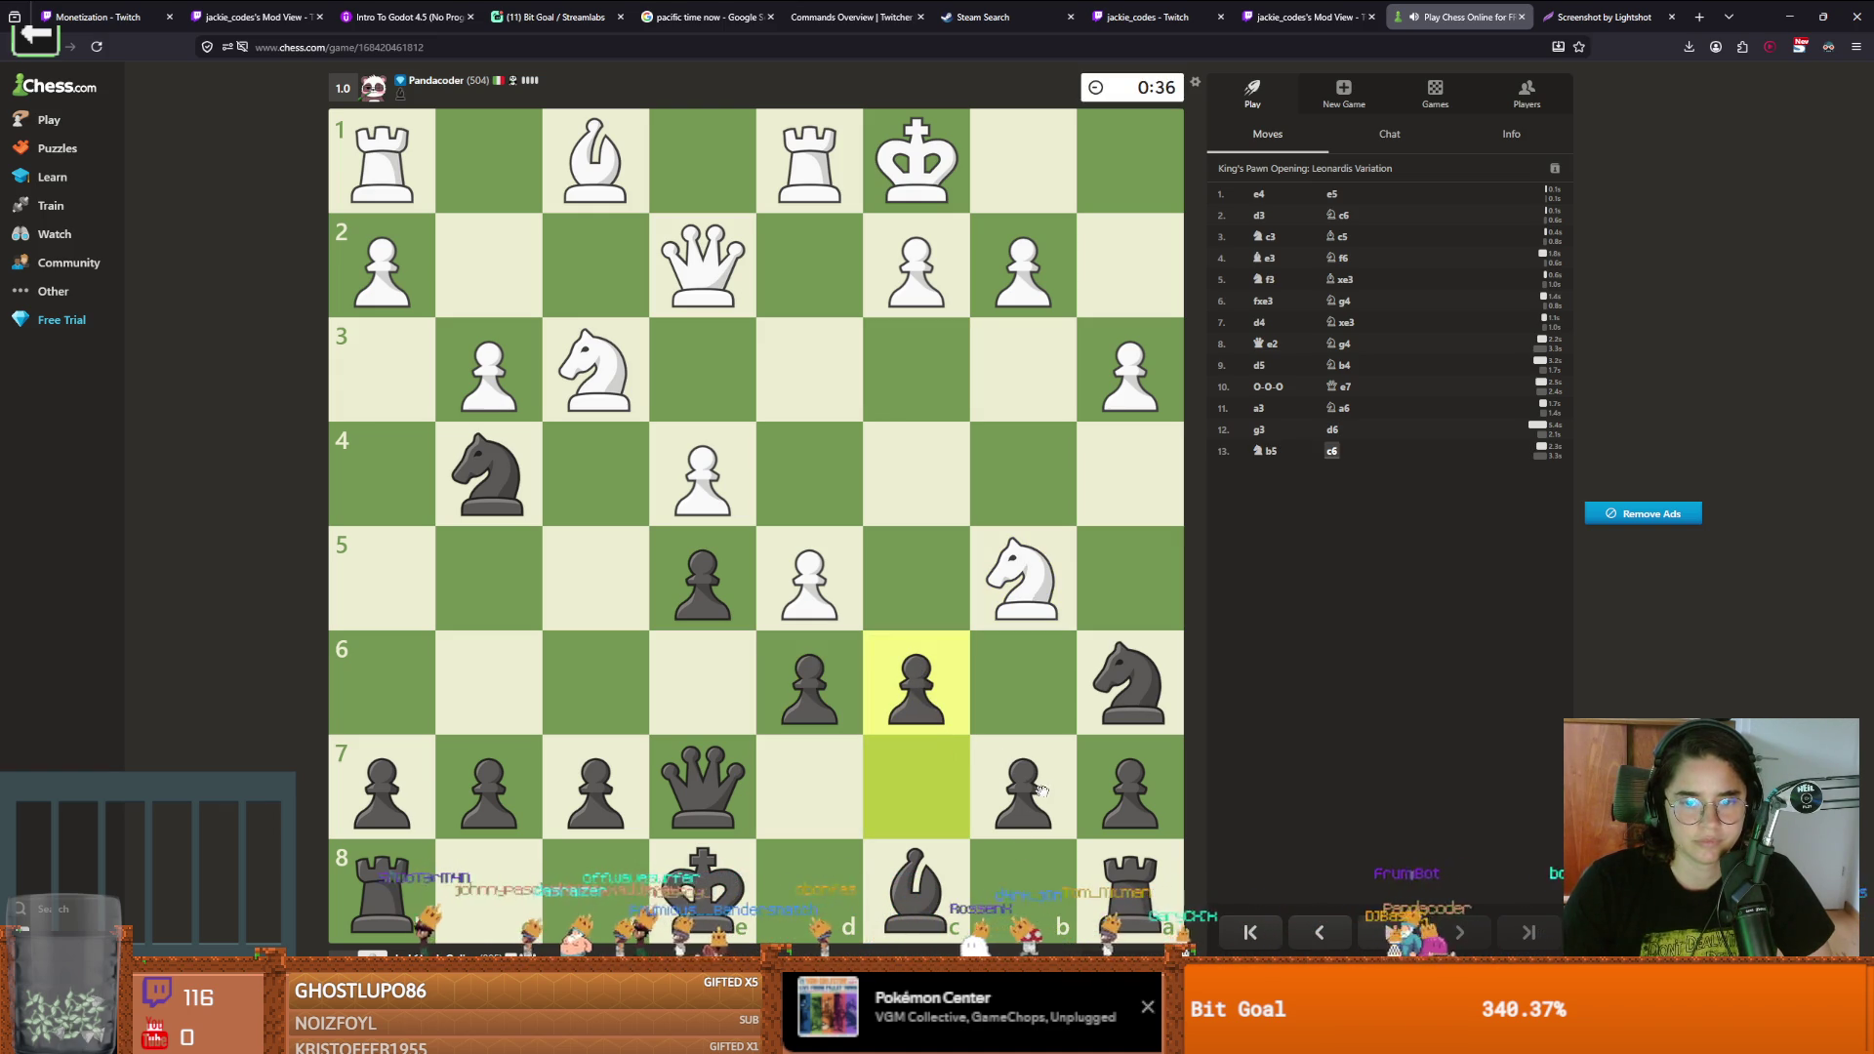
left_click_drag(1043, 798, 913, 673)
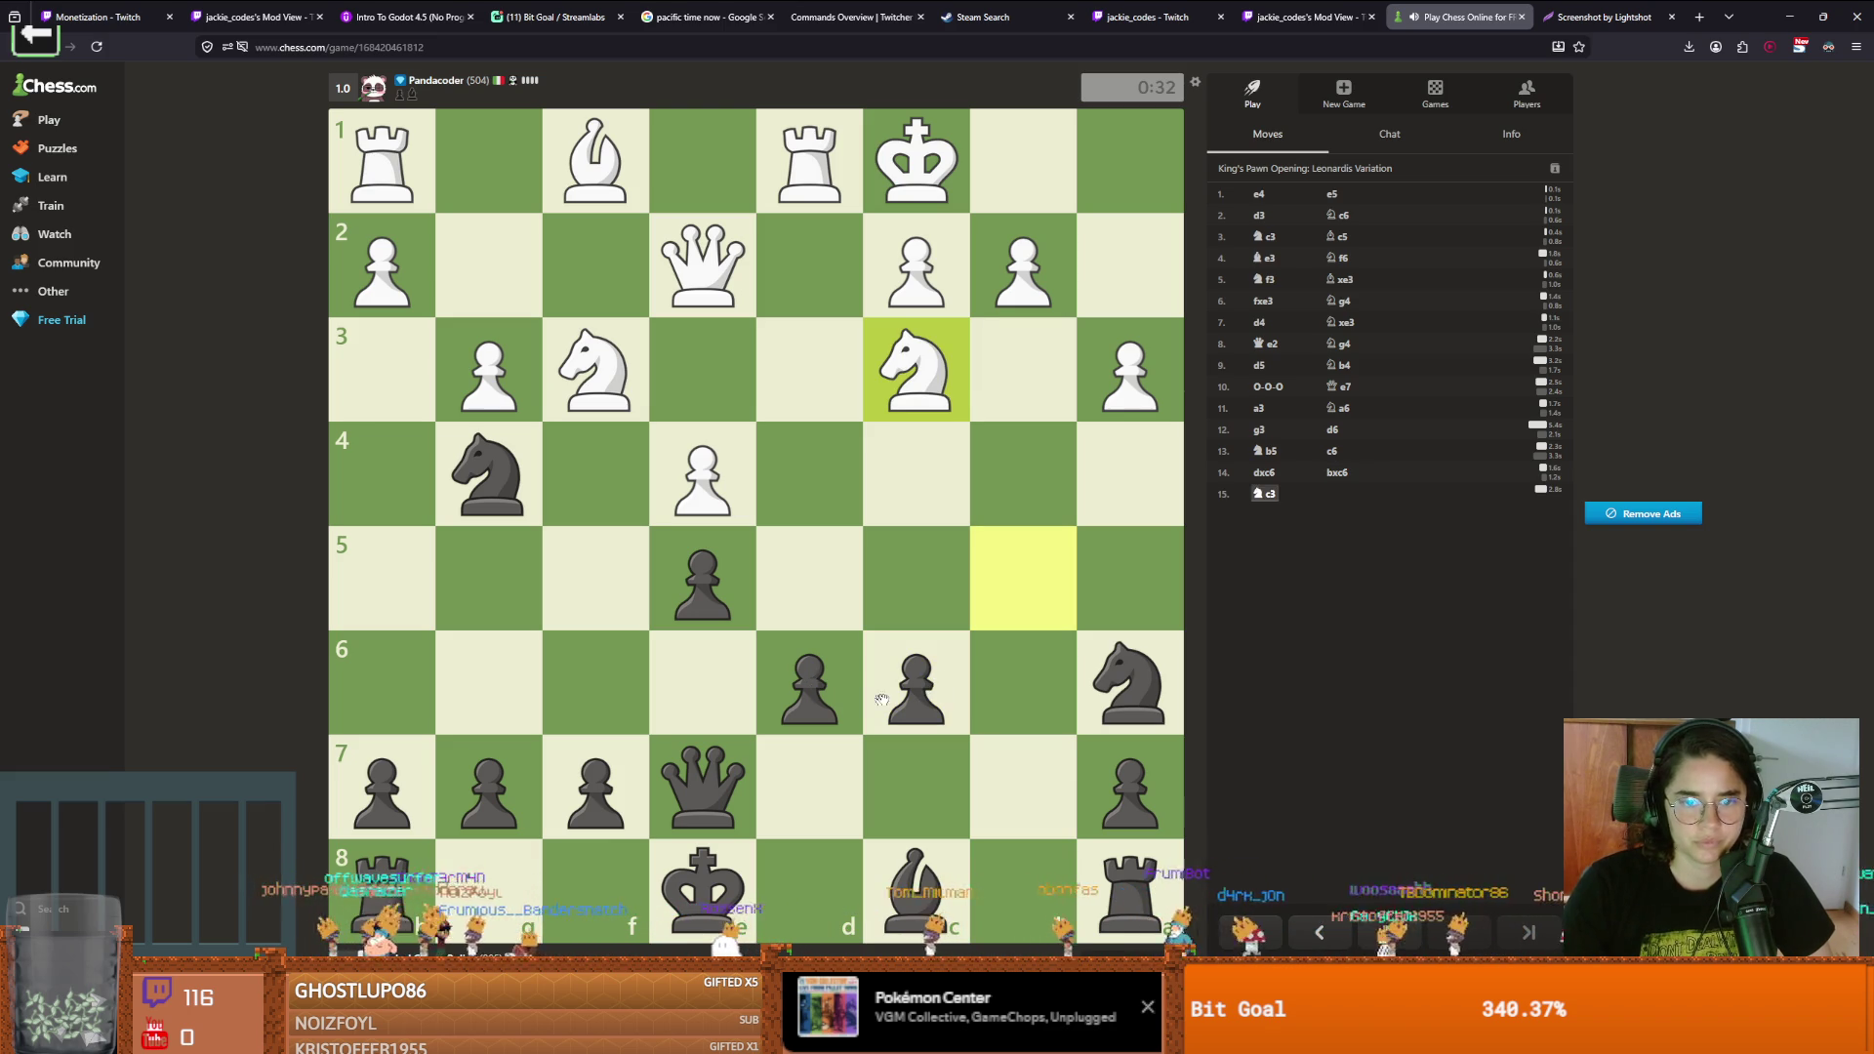
left_click_drag(825, 691, 843, 605)
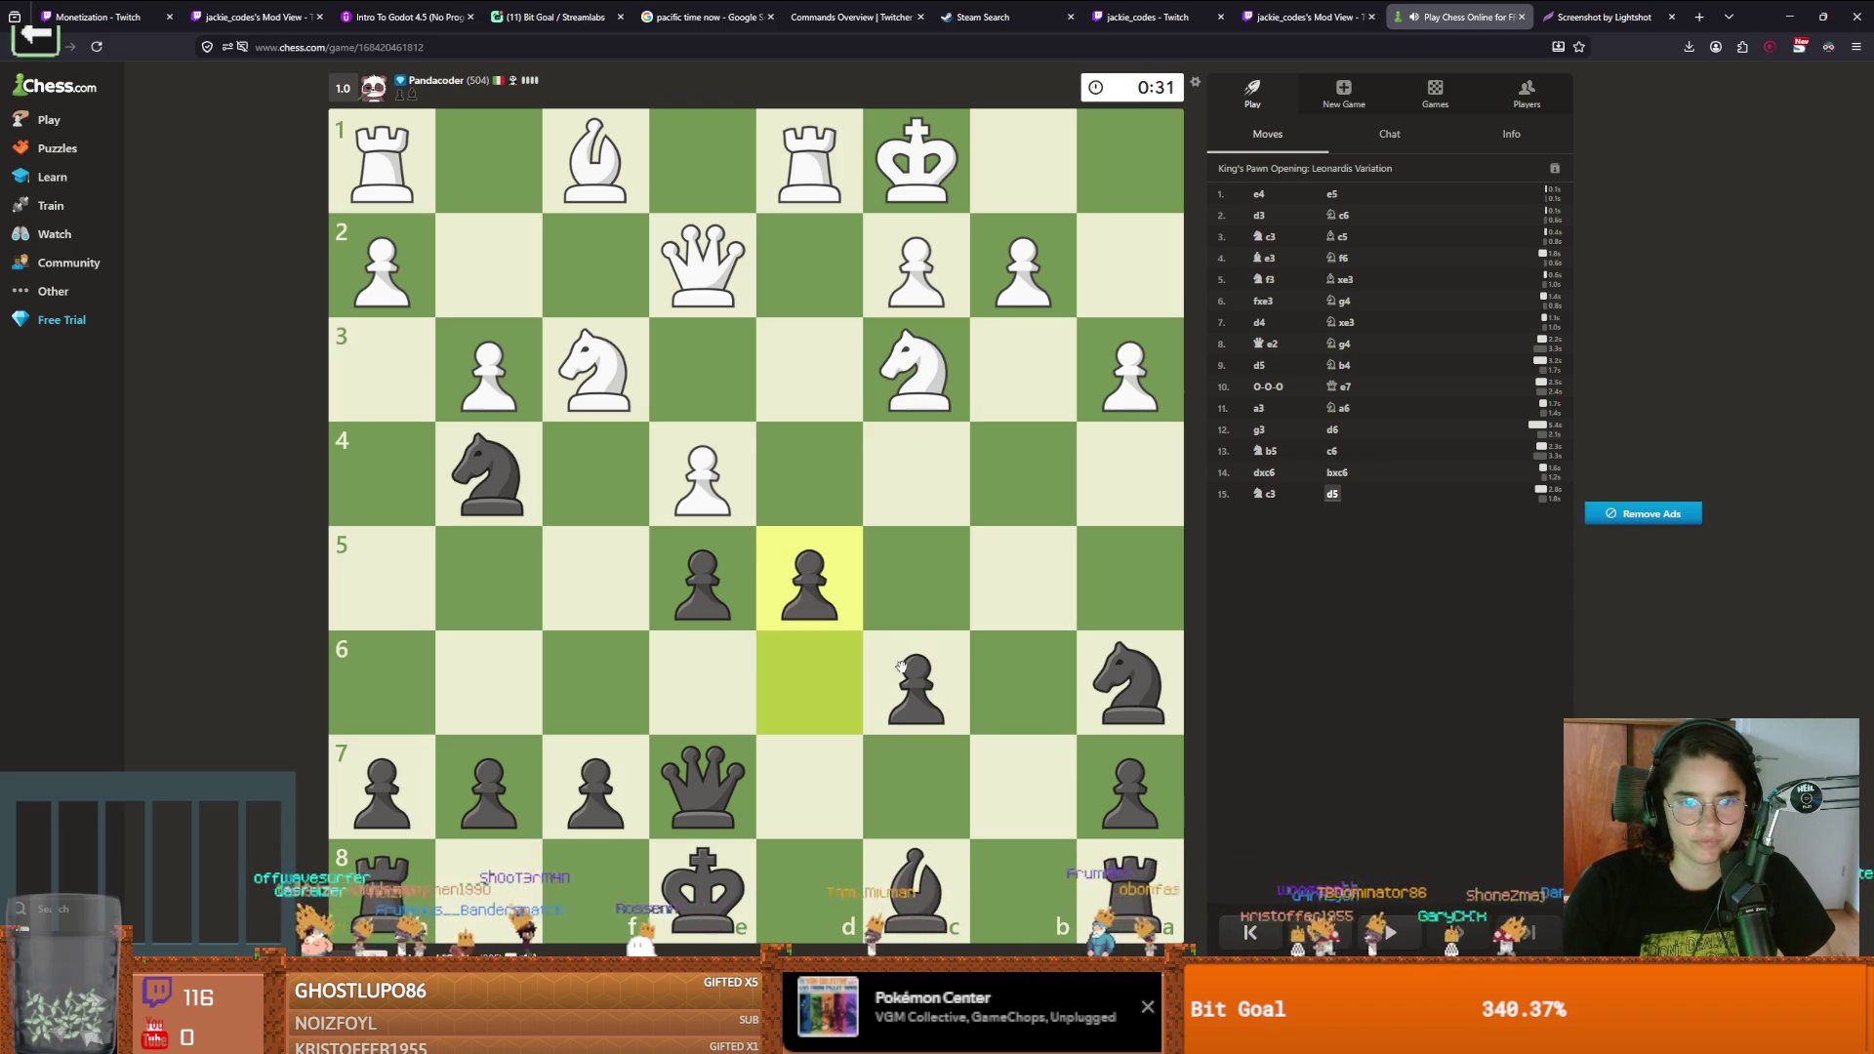
left_click_drag(904, 669, 815, 584)
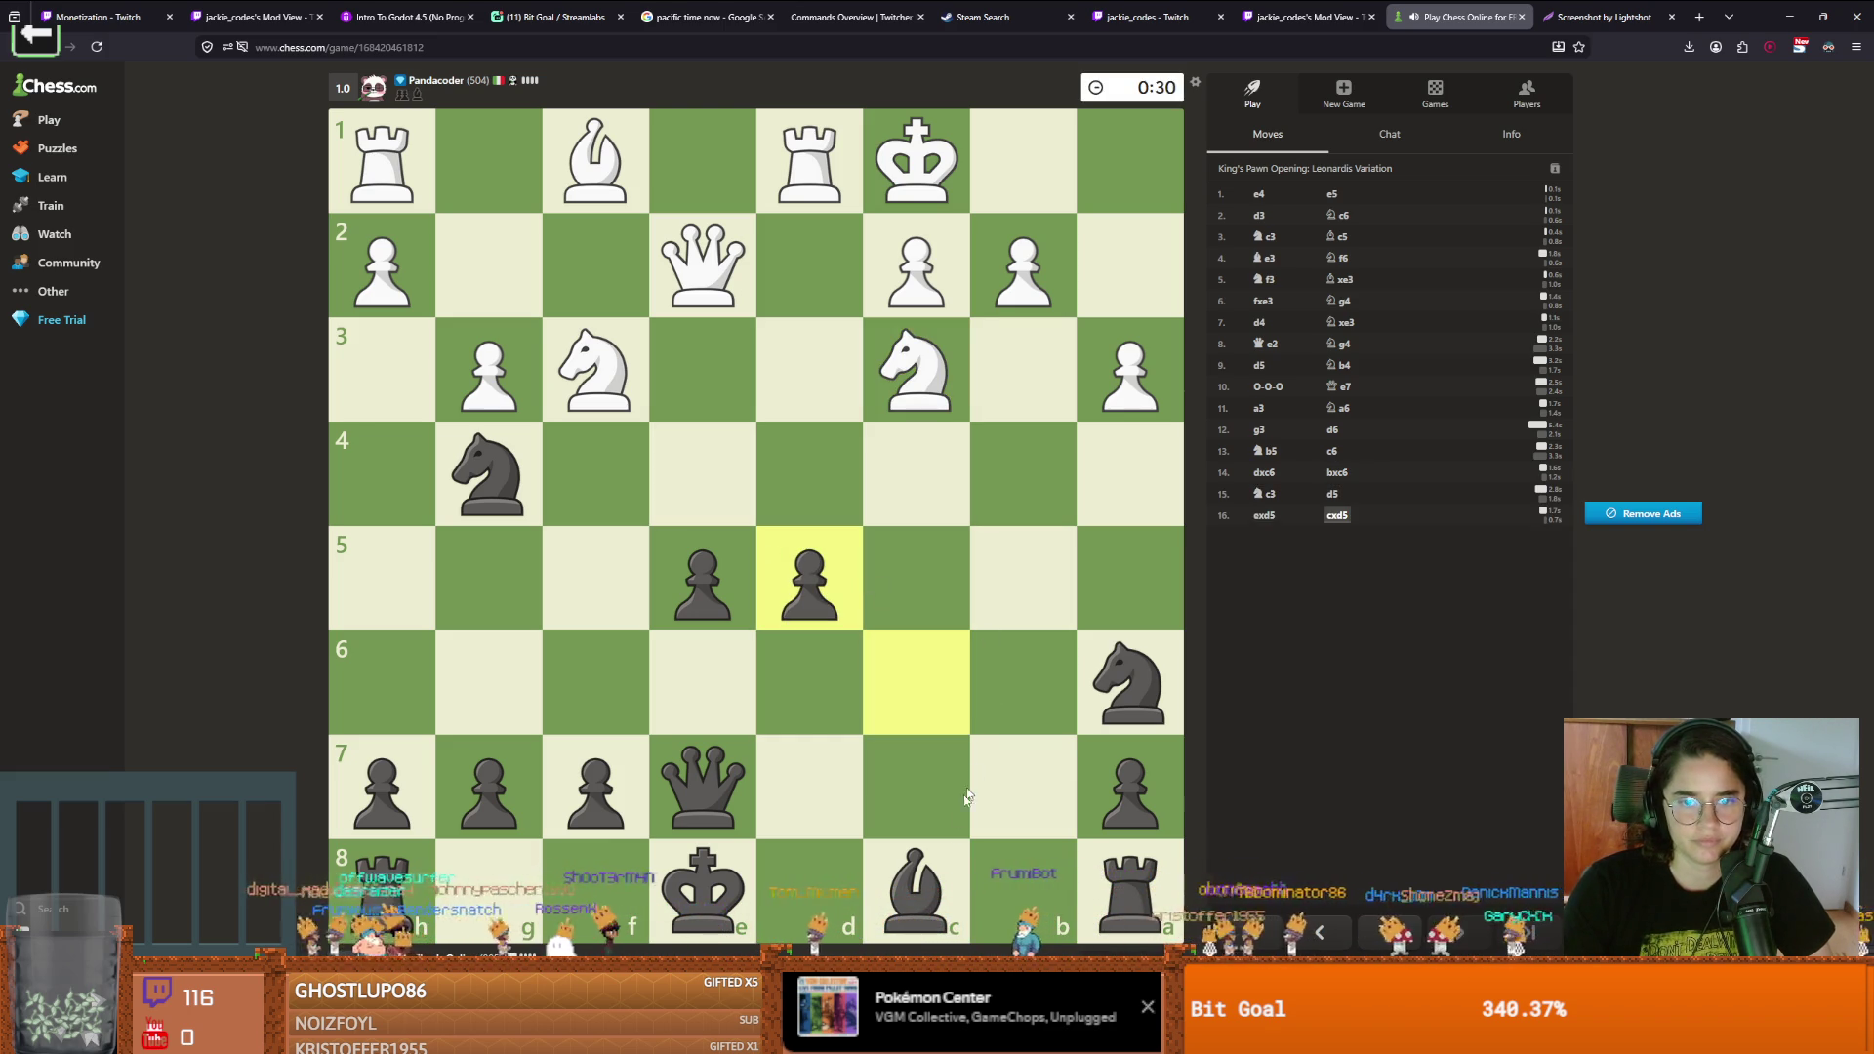
Play Qd6, Qc5 and Bf5, then capture White's knight on e5
left_click_drag(701, 786, 805, 667)
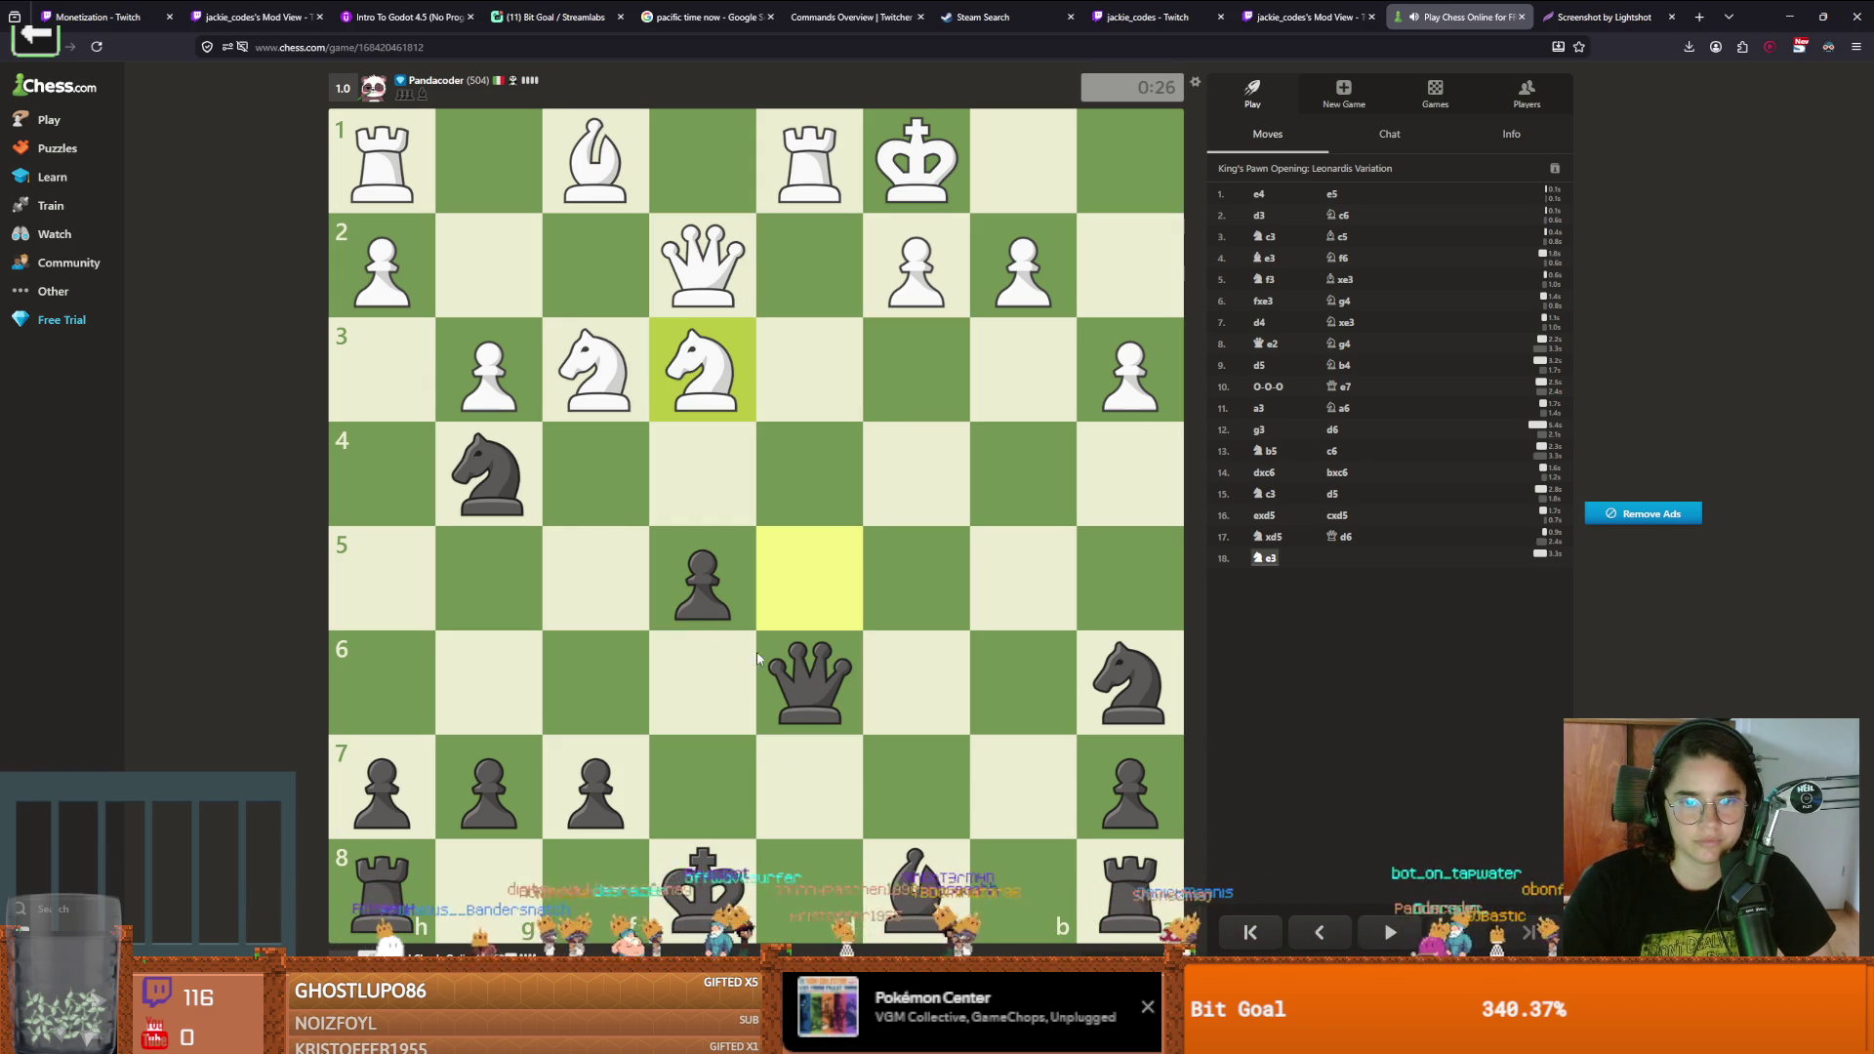
left_click(793, 675)
left_click(904, 578)
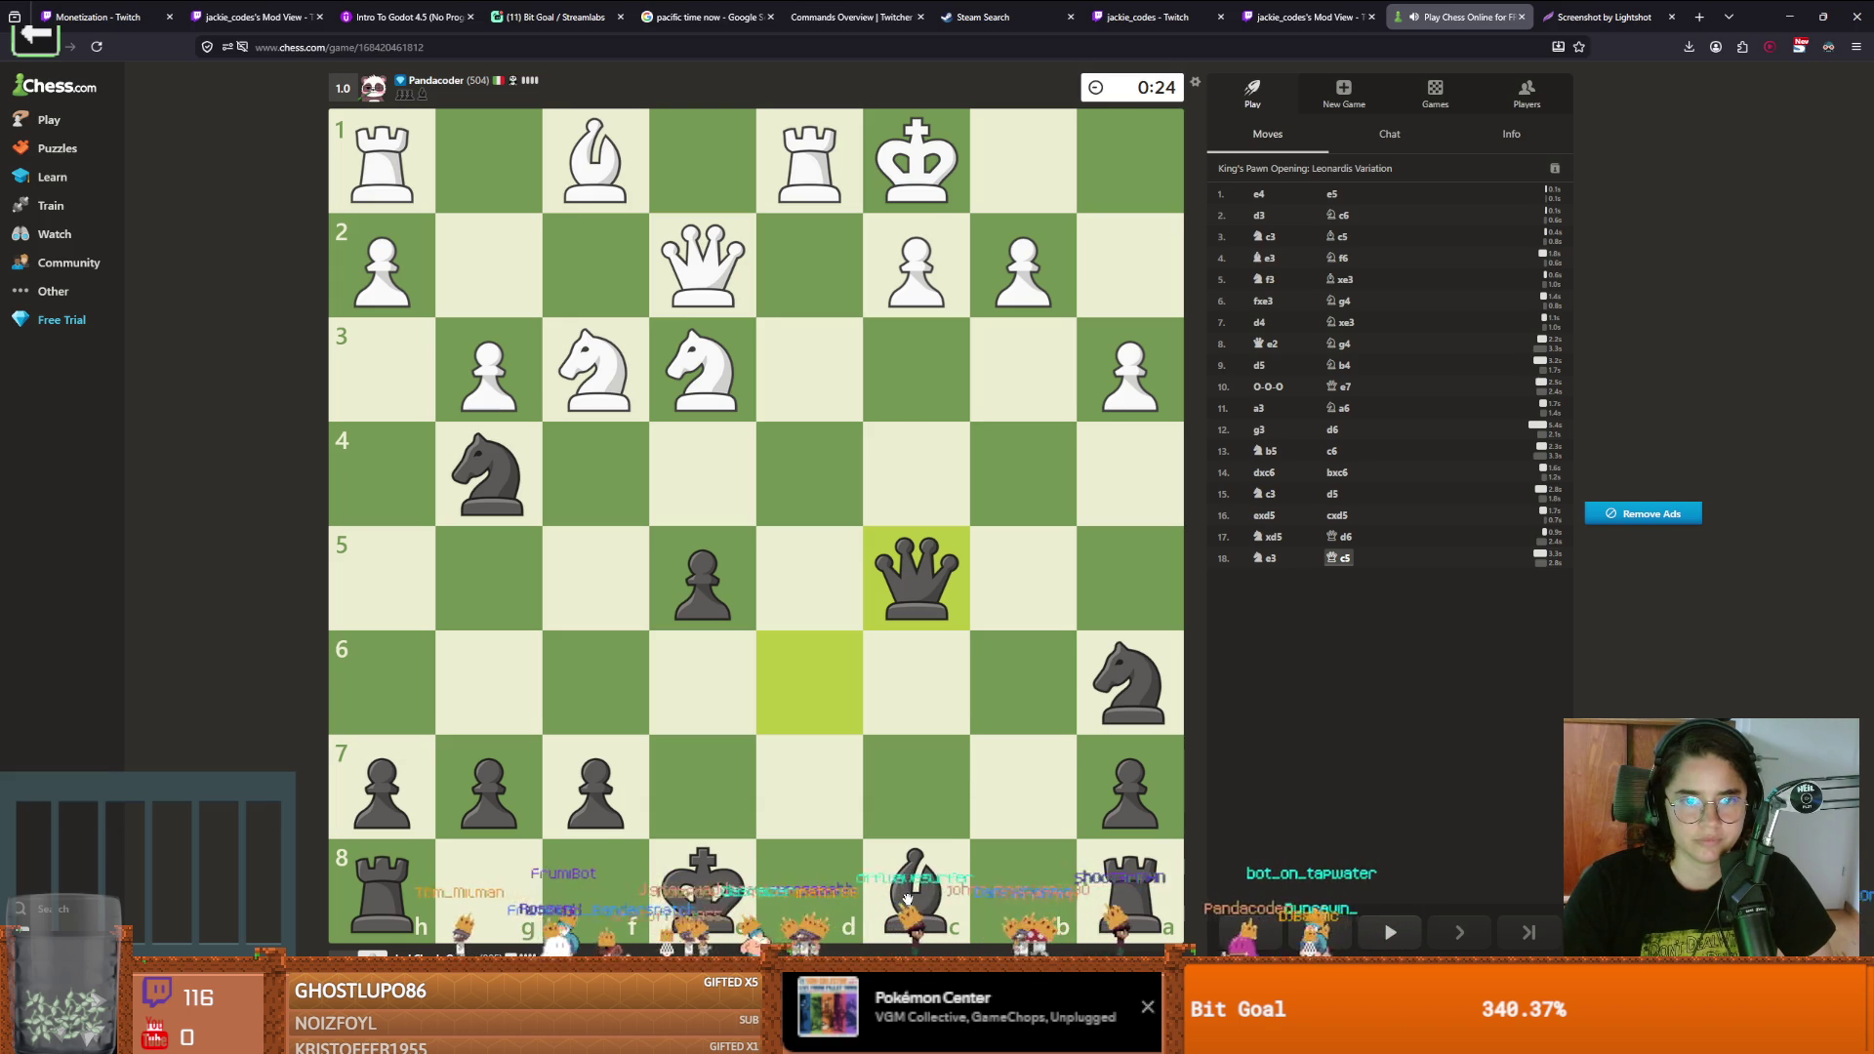
left_click_drag(925, 876, 575, 572)
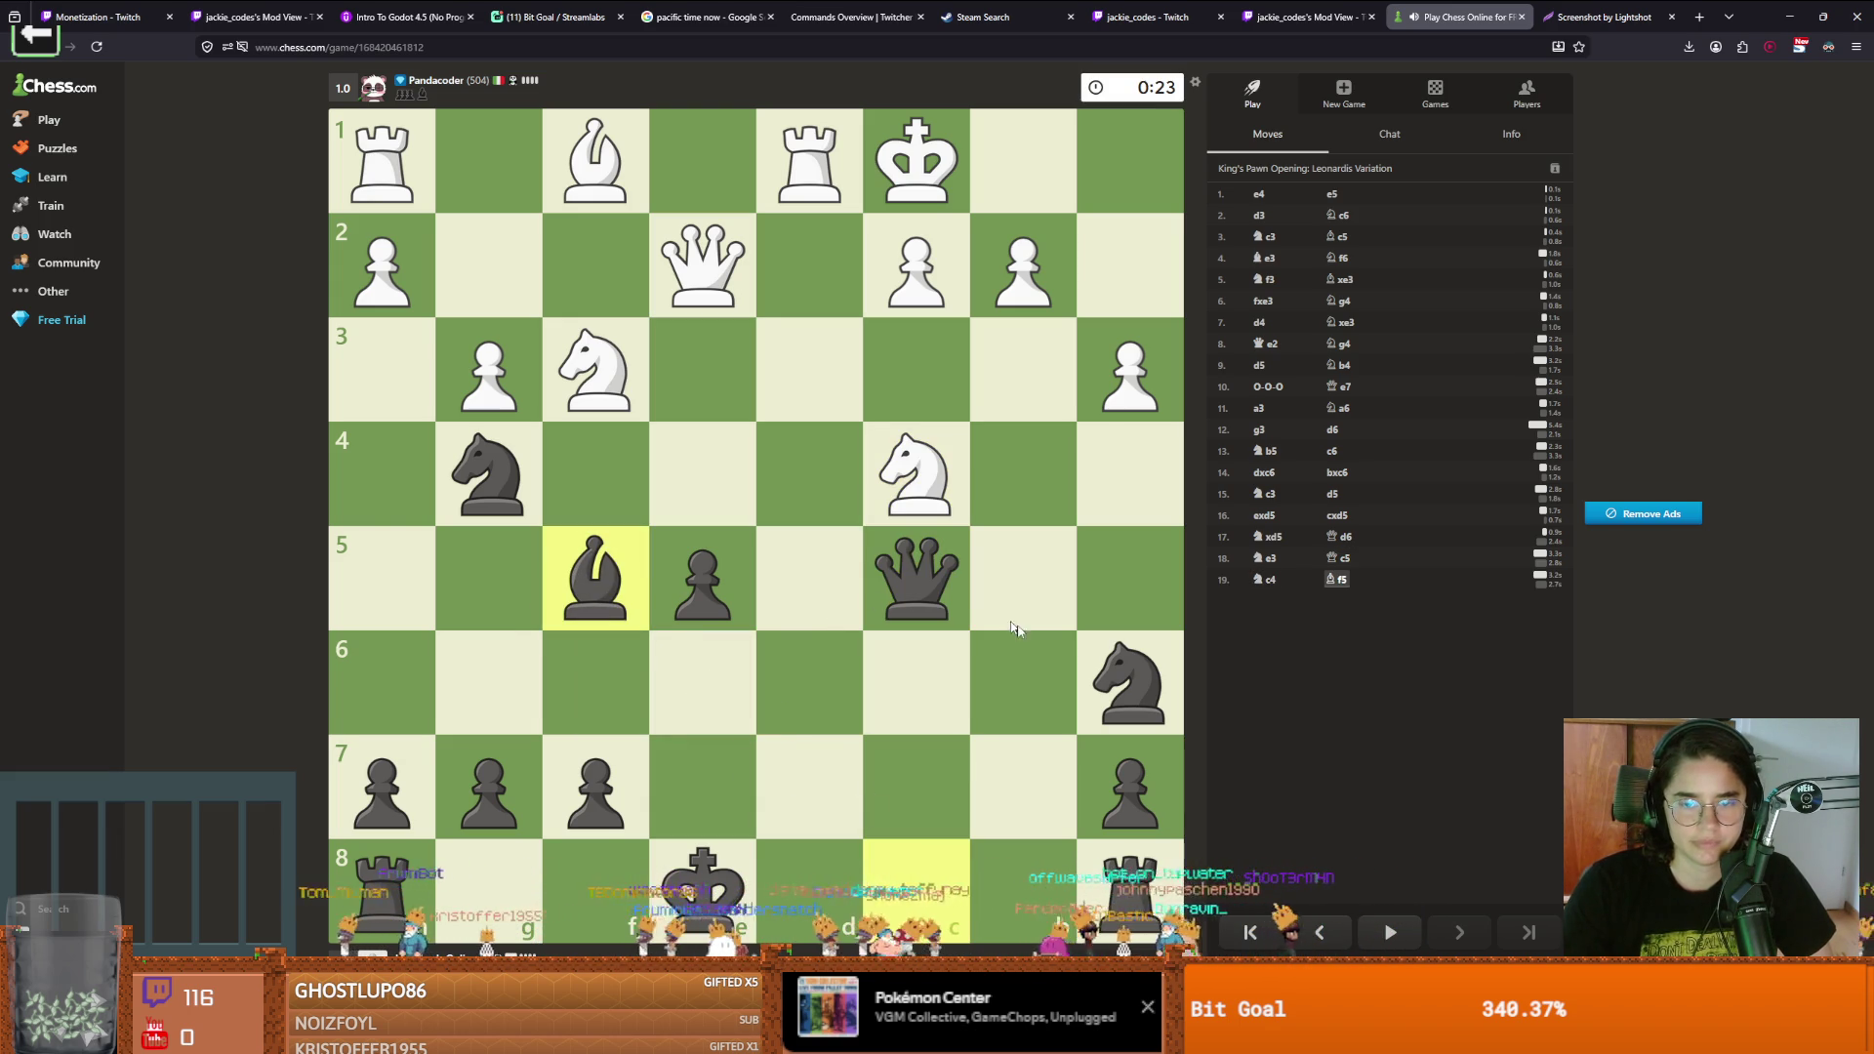
left_click_drag(488, 476, 702, 578)
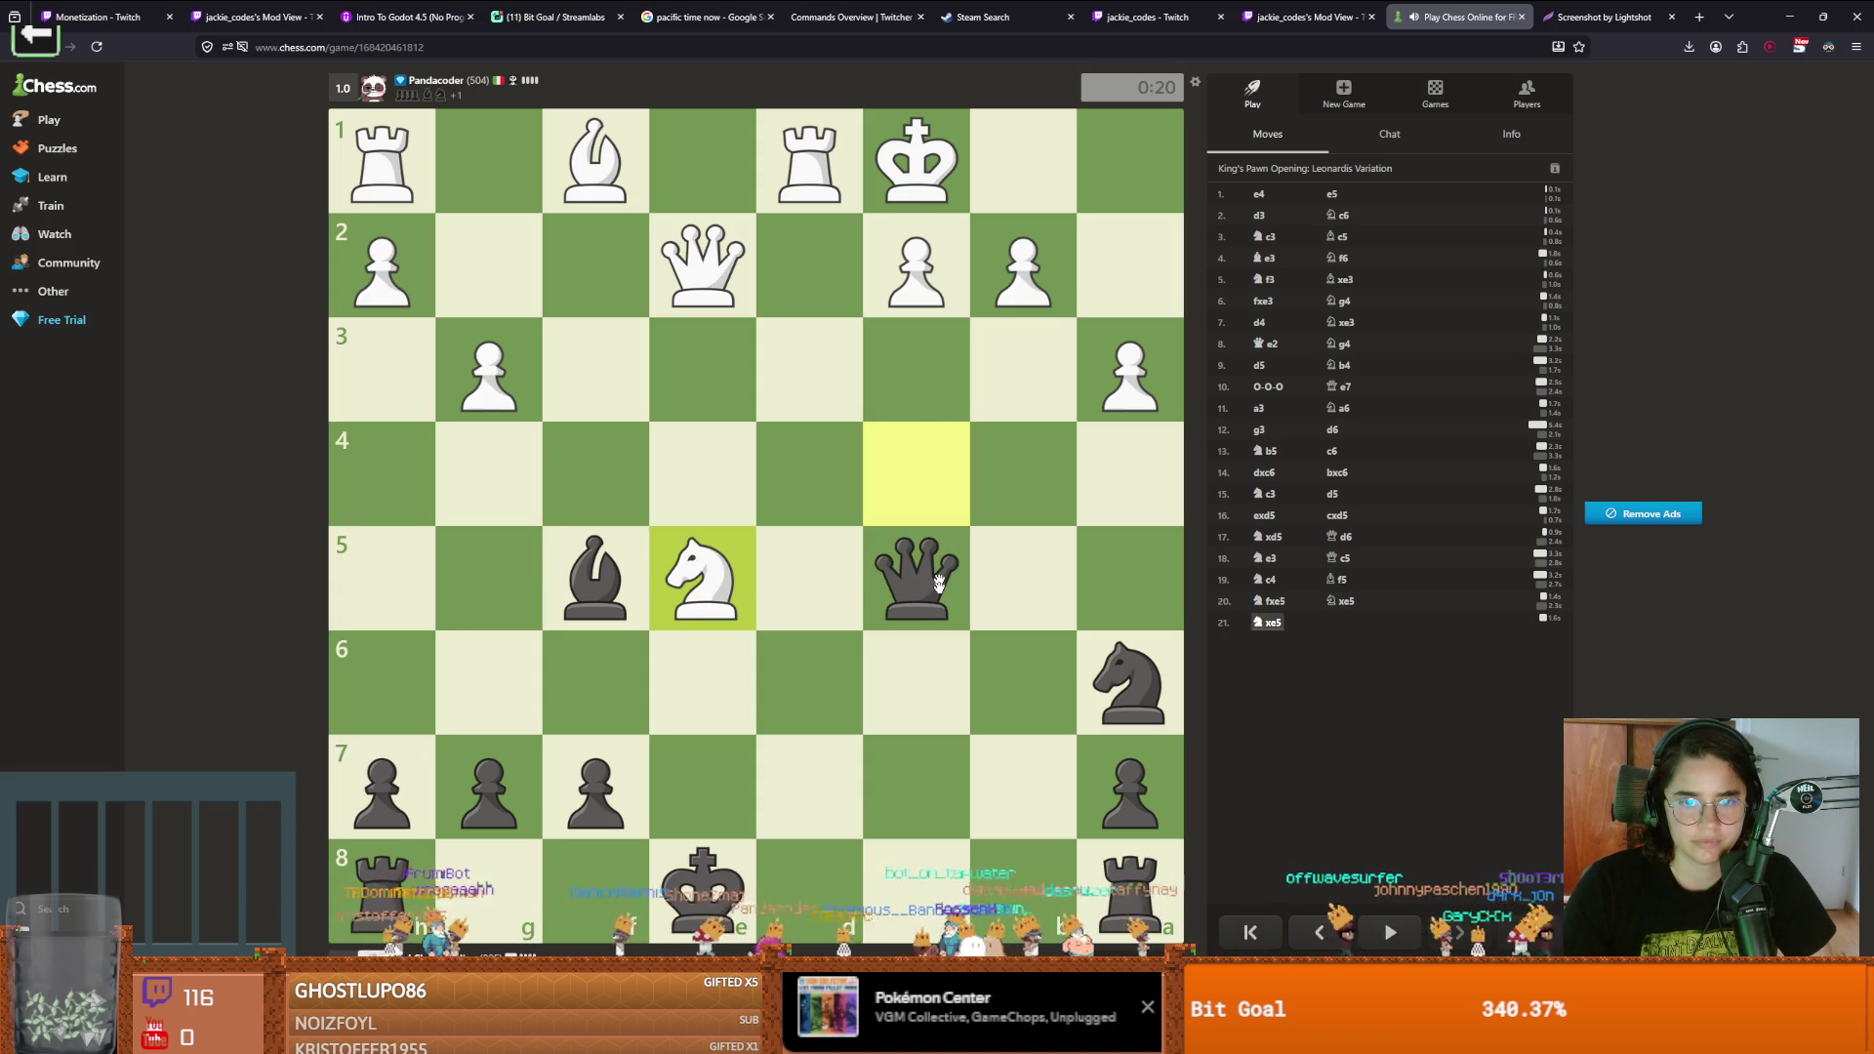
Bring the rook to c8, step the king to e7, win White's queen, then Na4
mouse_move(939, 571)
left_mouse_down()
mouse_move(910, 369)
mouse_move(740, 490)
left_mouse_up()
mouse_move(595, 576)
left_mouse_down()
mouse_move(671, 459)
mouse_move(1016, 776)
left_mouse_up()
left_click_drag(1130, 884, 916, 883)
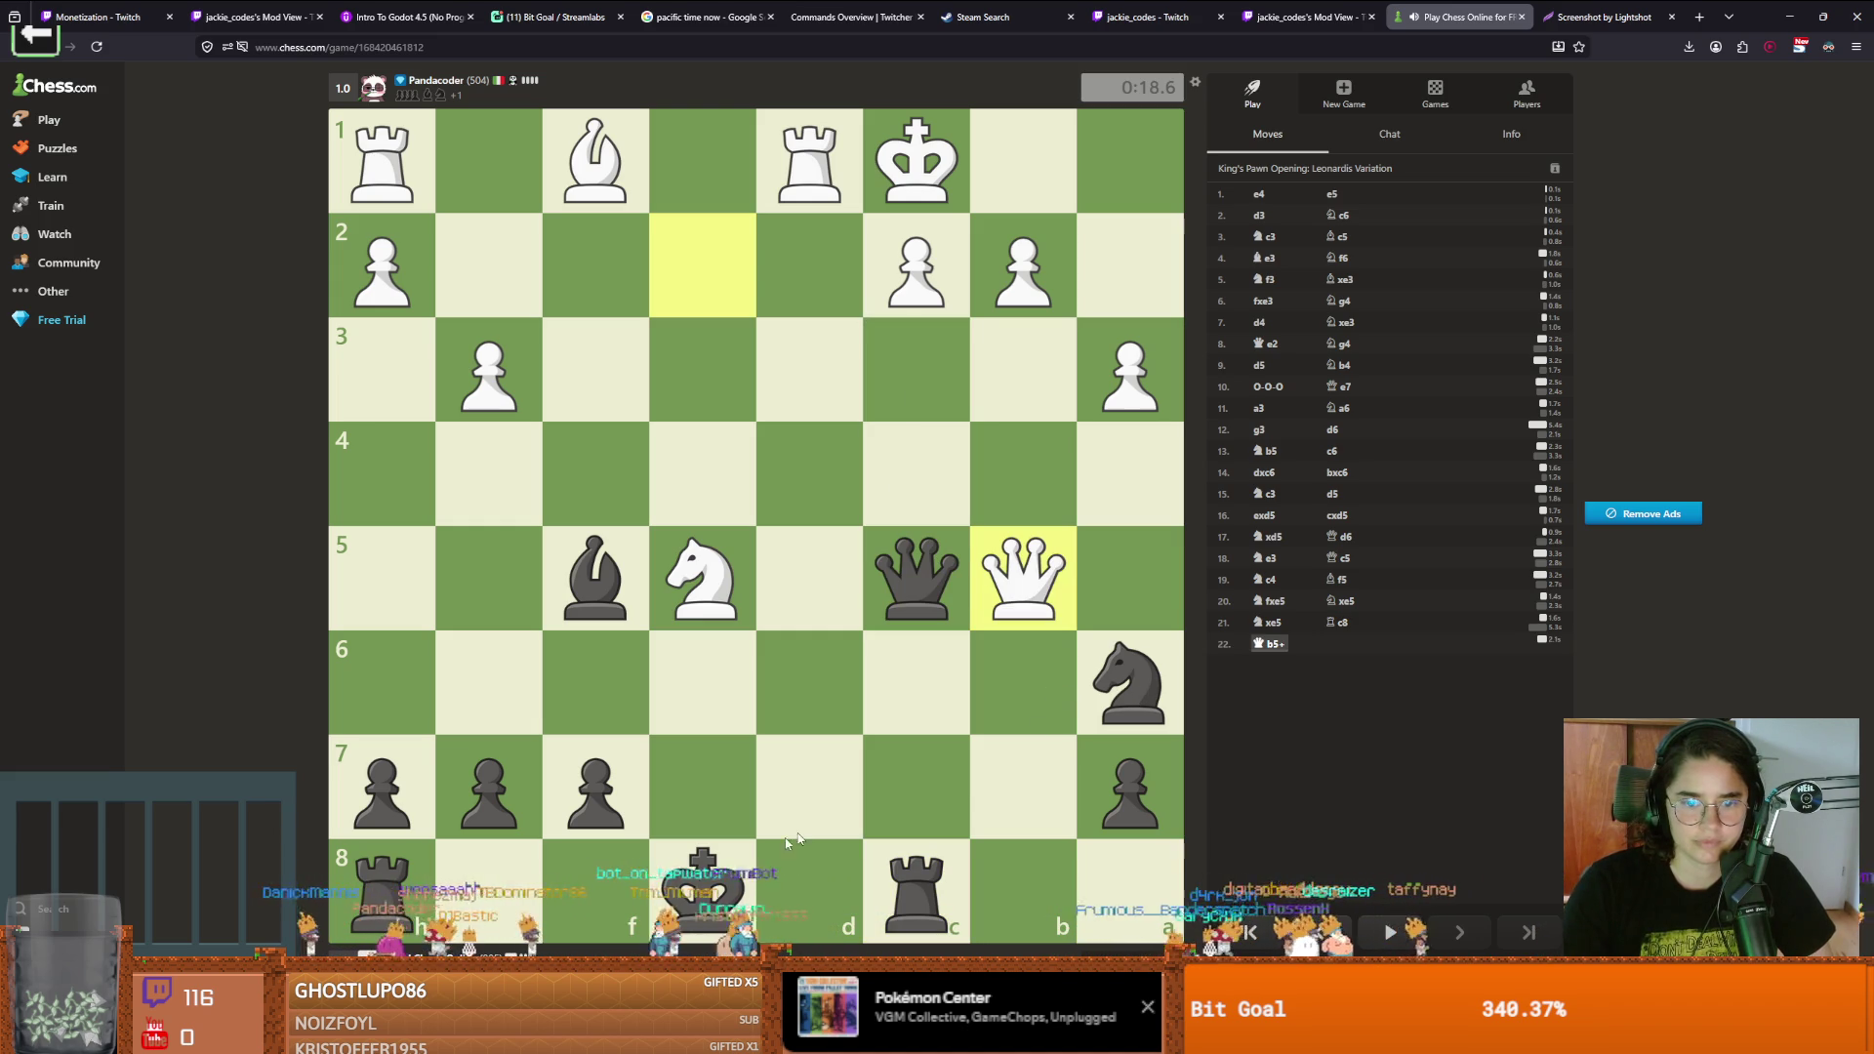
left_click_drag(695, 873, 697, 785)
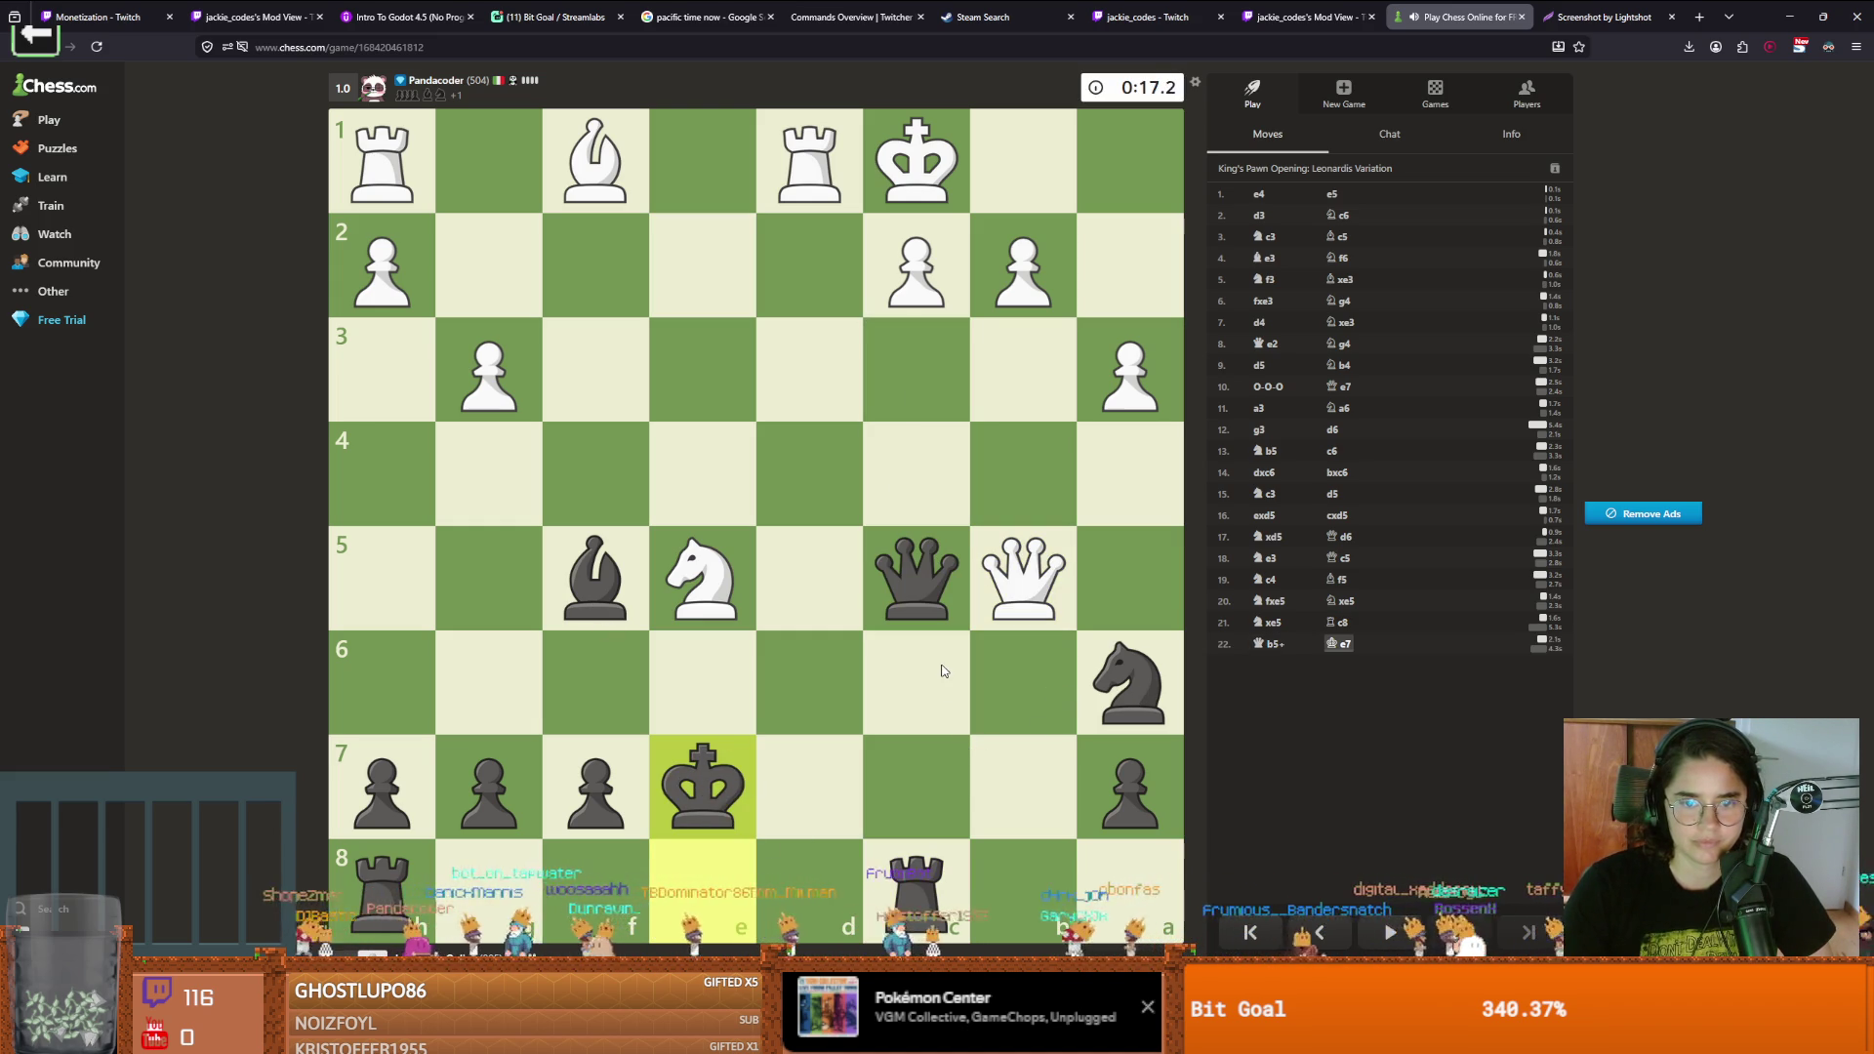
mouse_move(1129, 683)
left_mouse_down()
mouse_move(970, 628)
mouse_move(970, 592)
left_mouse_up()
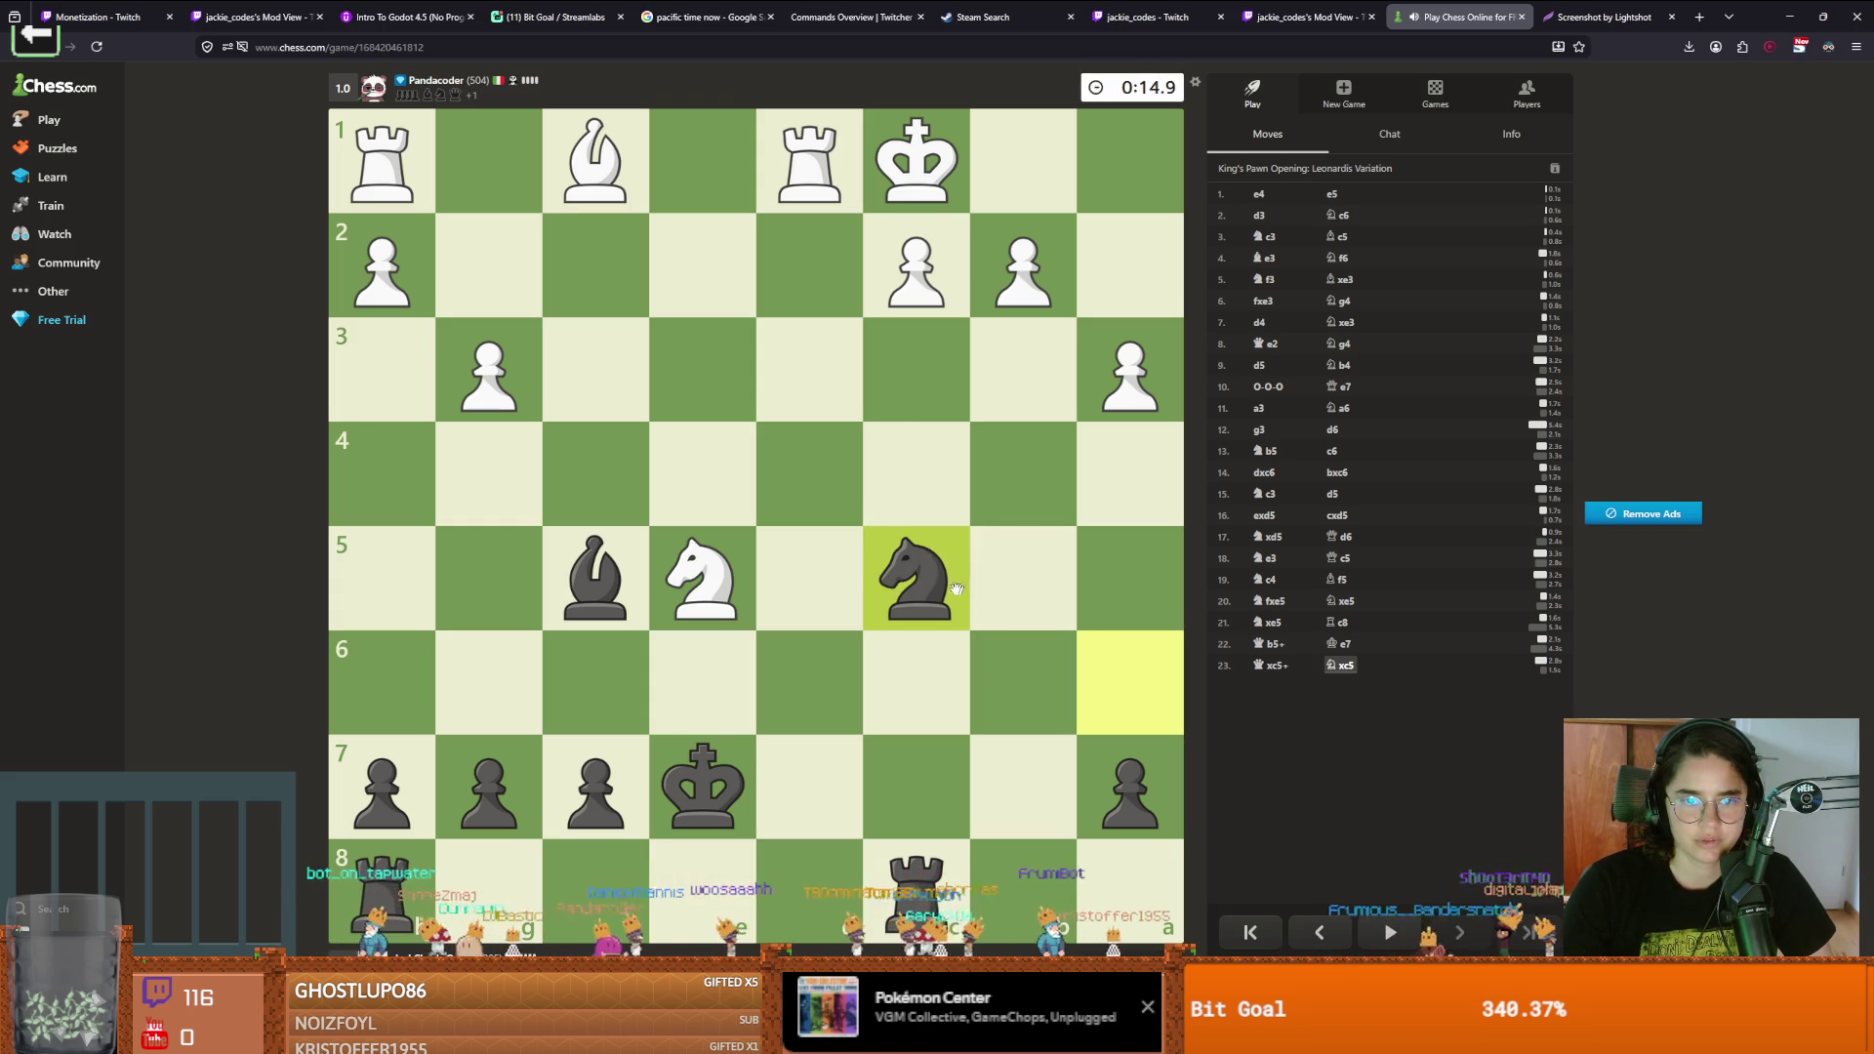
mouse_move(929, 576)
left_mouse_down()
mouse_move(1103, 502)
mouse_move(1126, 472)
left_mouse_up()
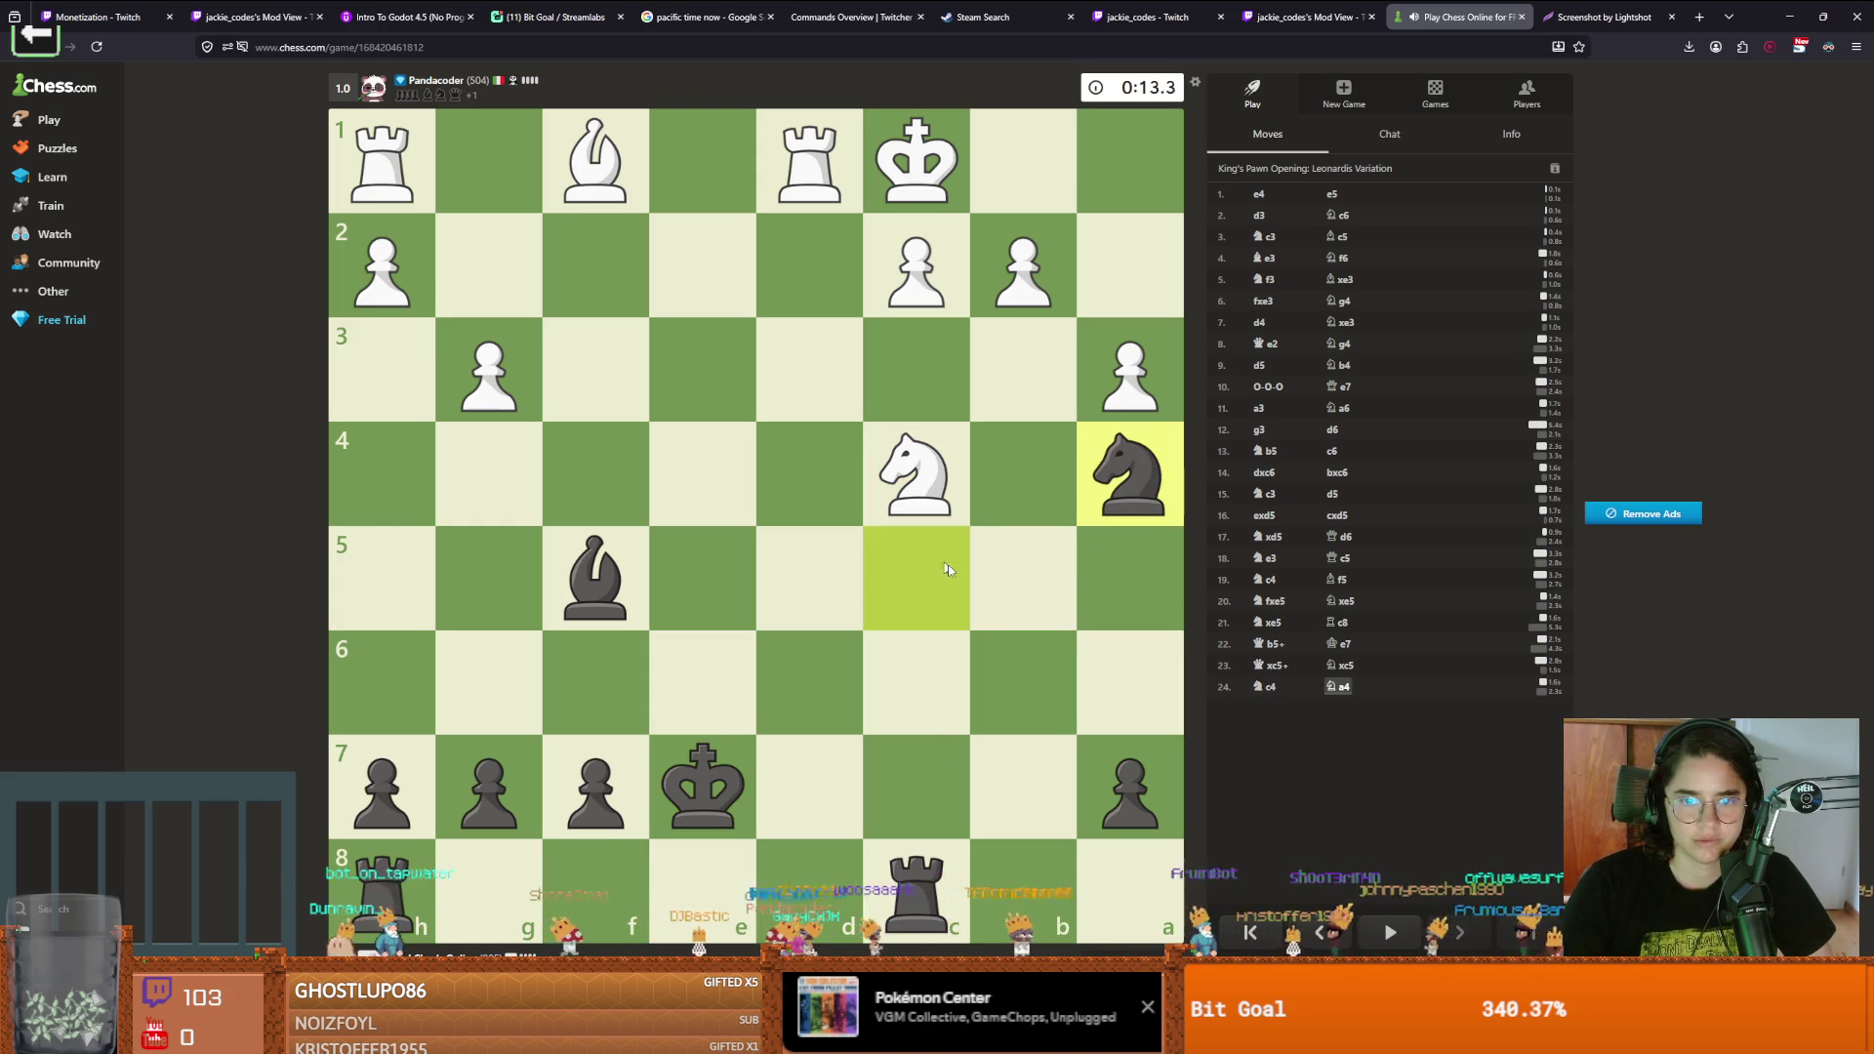
Check with Rxc2, Rc8, Rd8 and Rb8, grabbing b2 and playing Nc4, until White flags
mouse_move(919, 878)
left_mouse_down()
mouse_move(921, 654)
mouse_move(917, 883)
left_mouse_up()
left_click(908, 250)
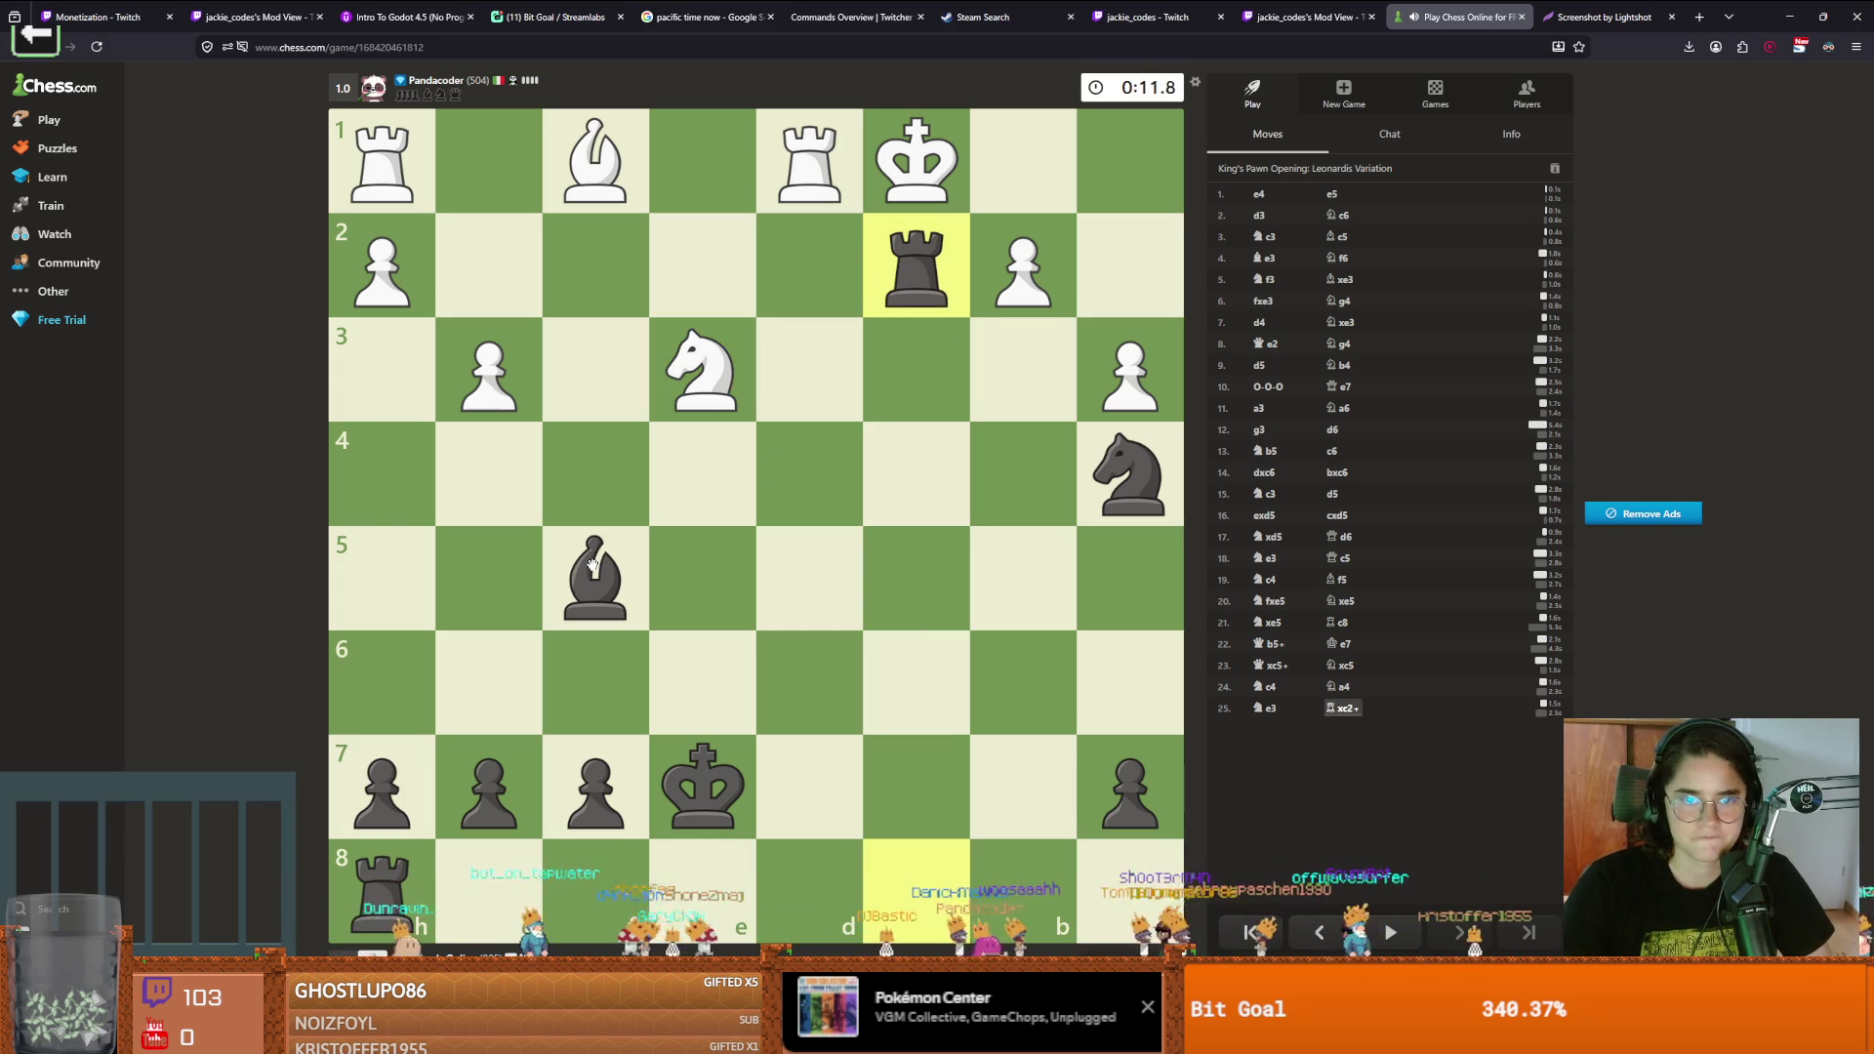
left_click_drag(599, 566, 915, 263)
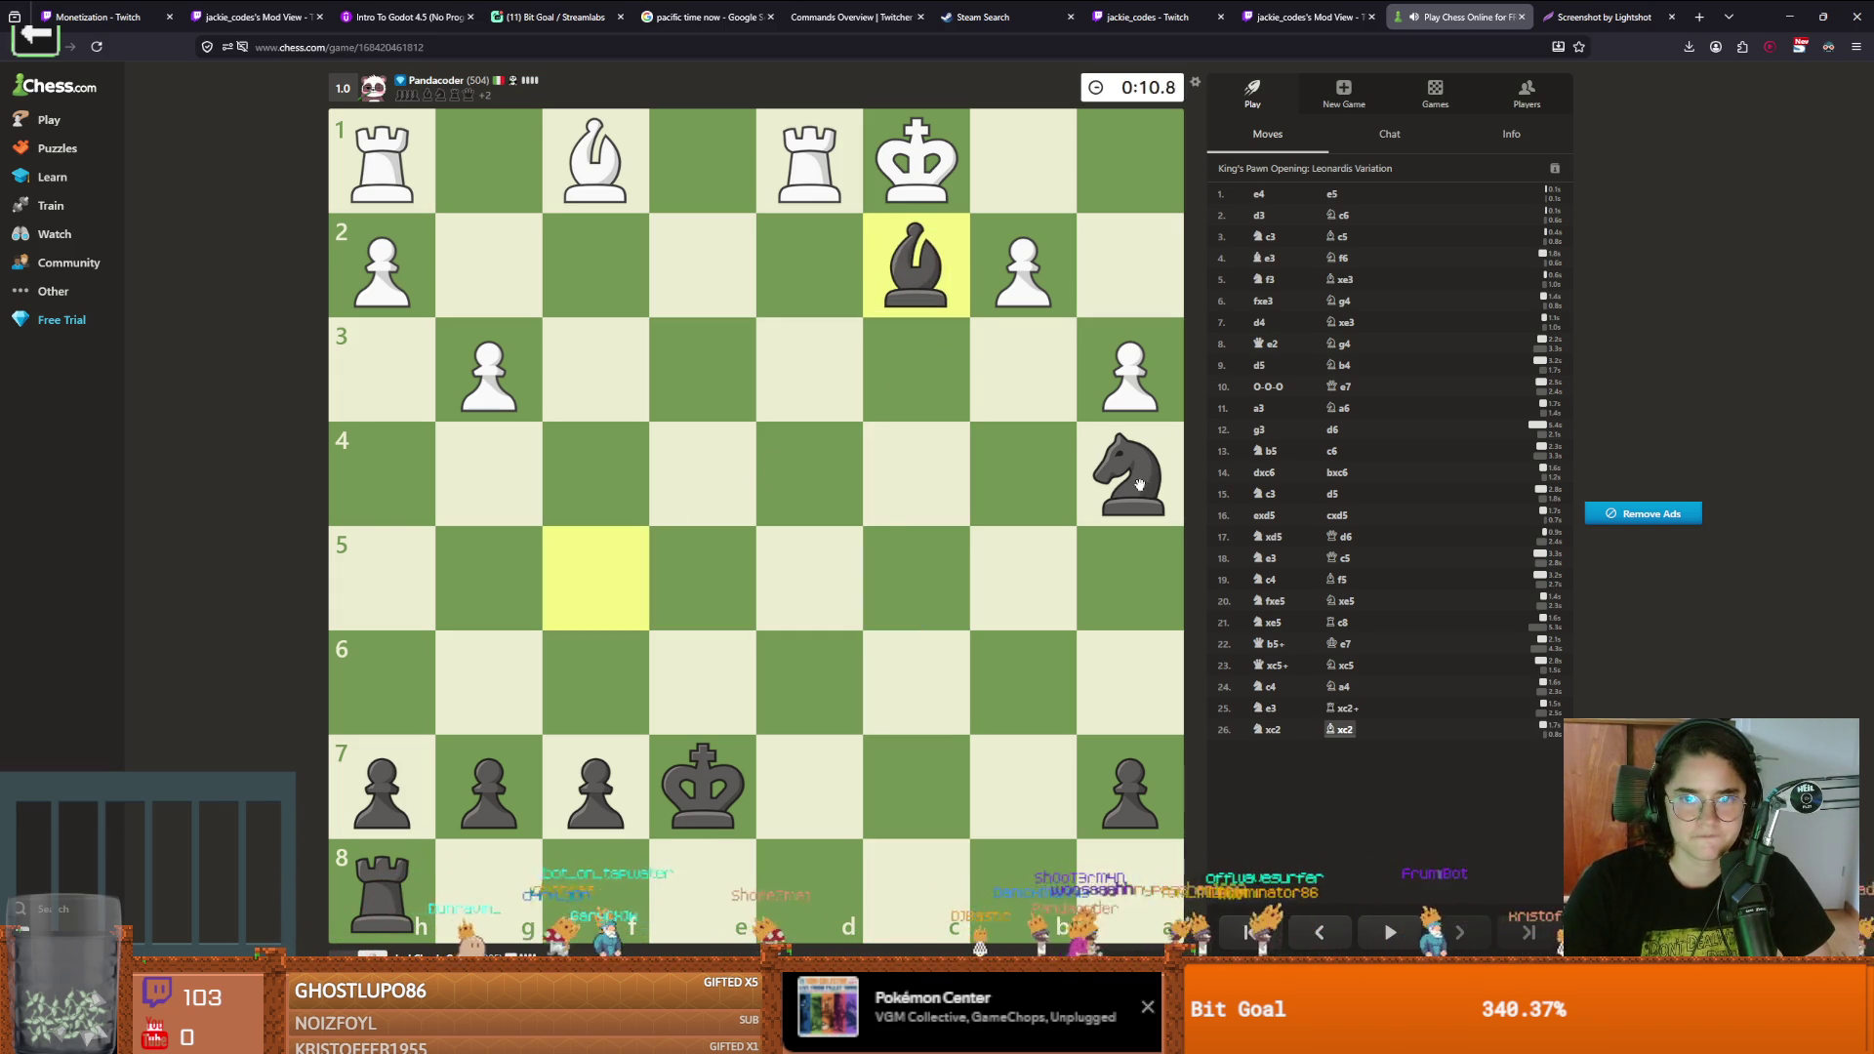
left_click(944, 863)
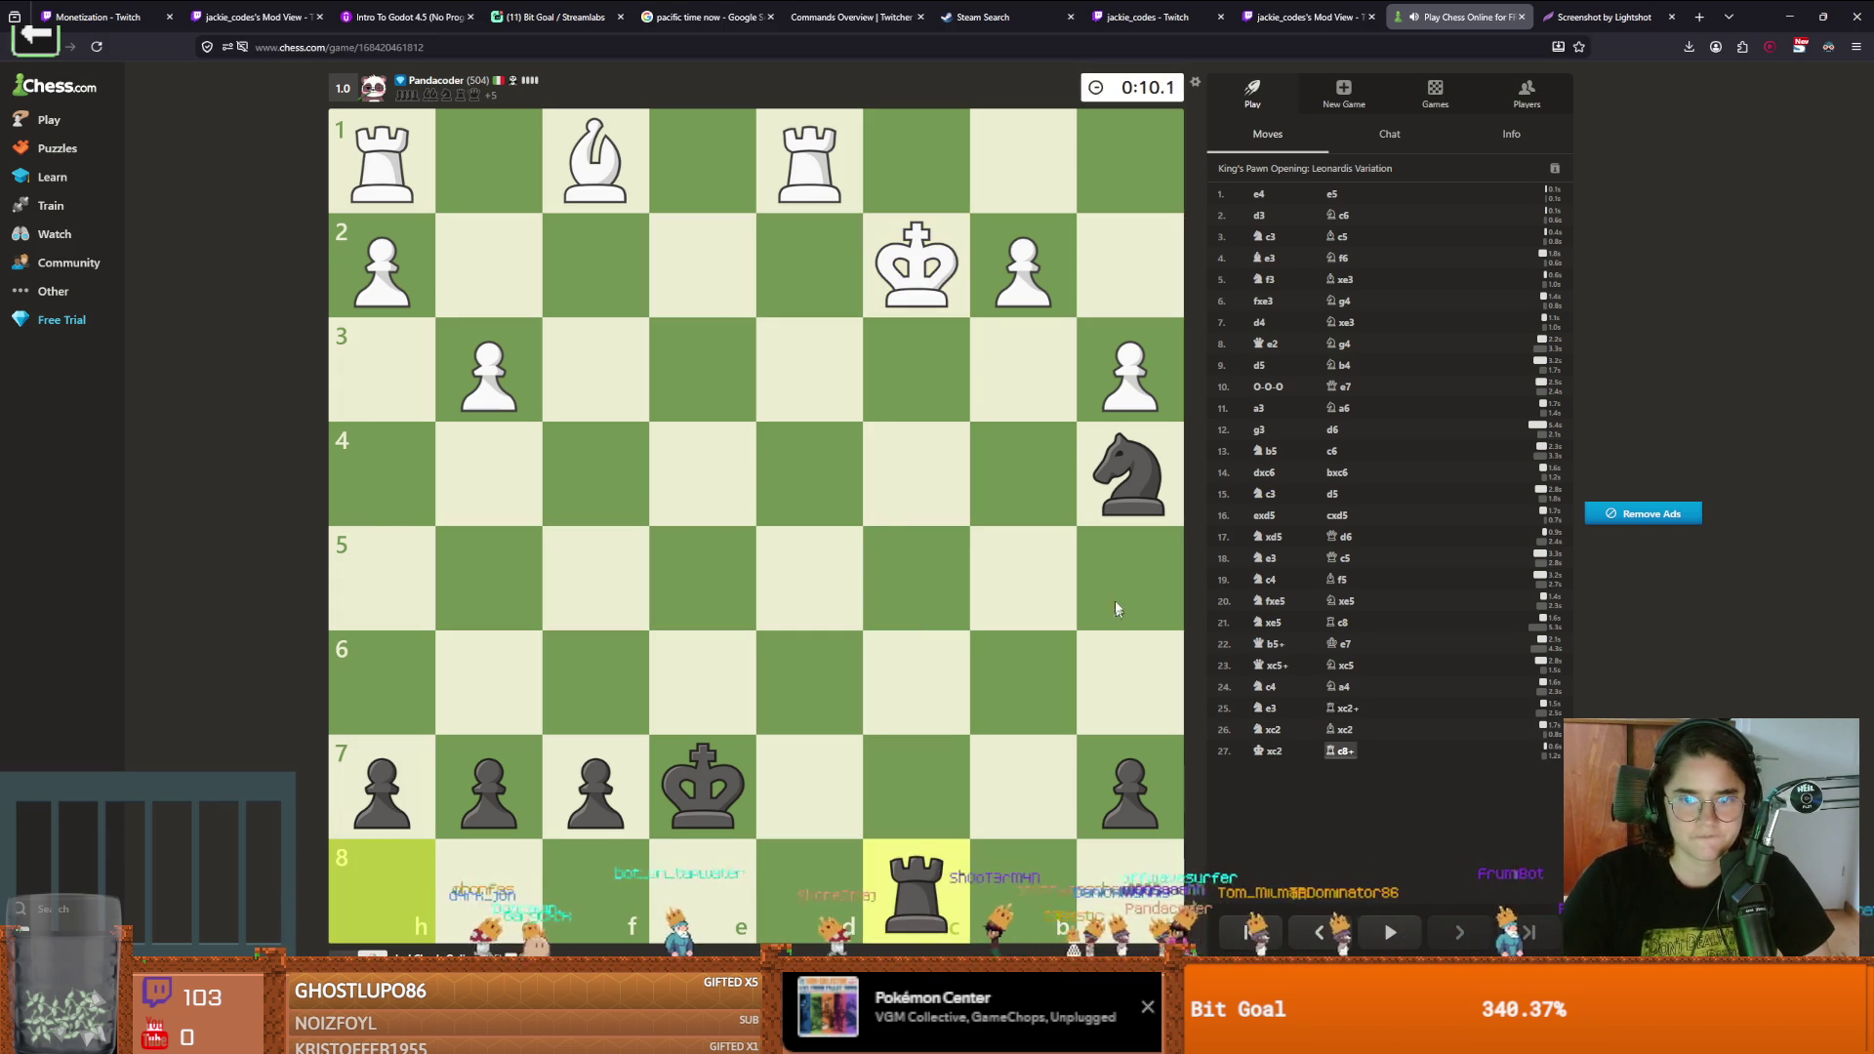
left_click_drag(1133, 483, 1005, 254)
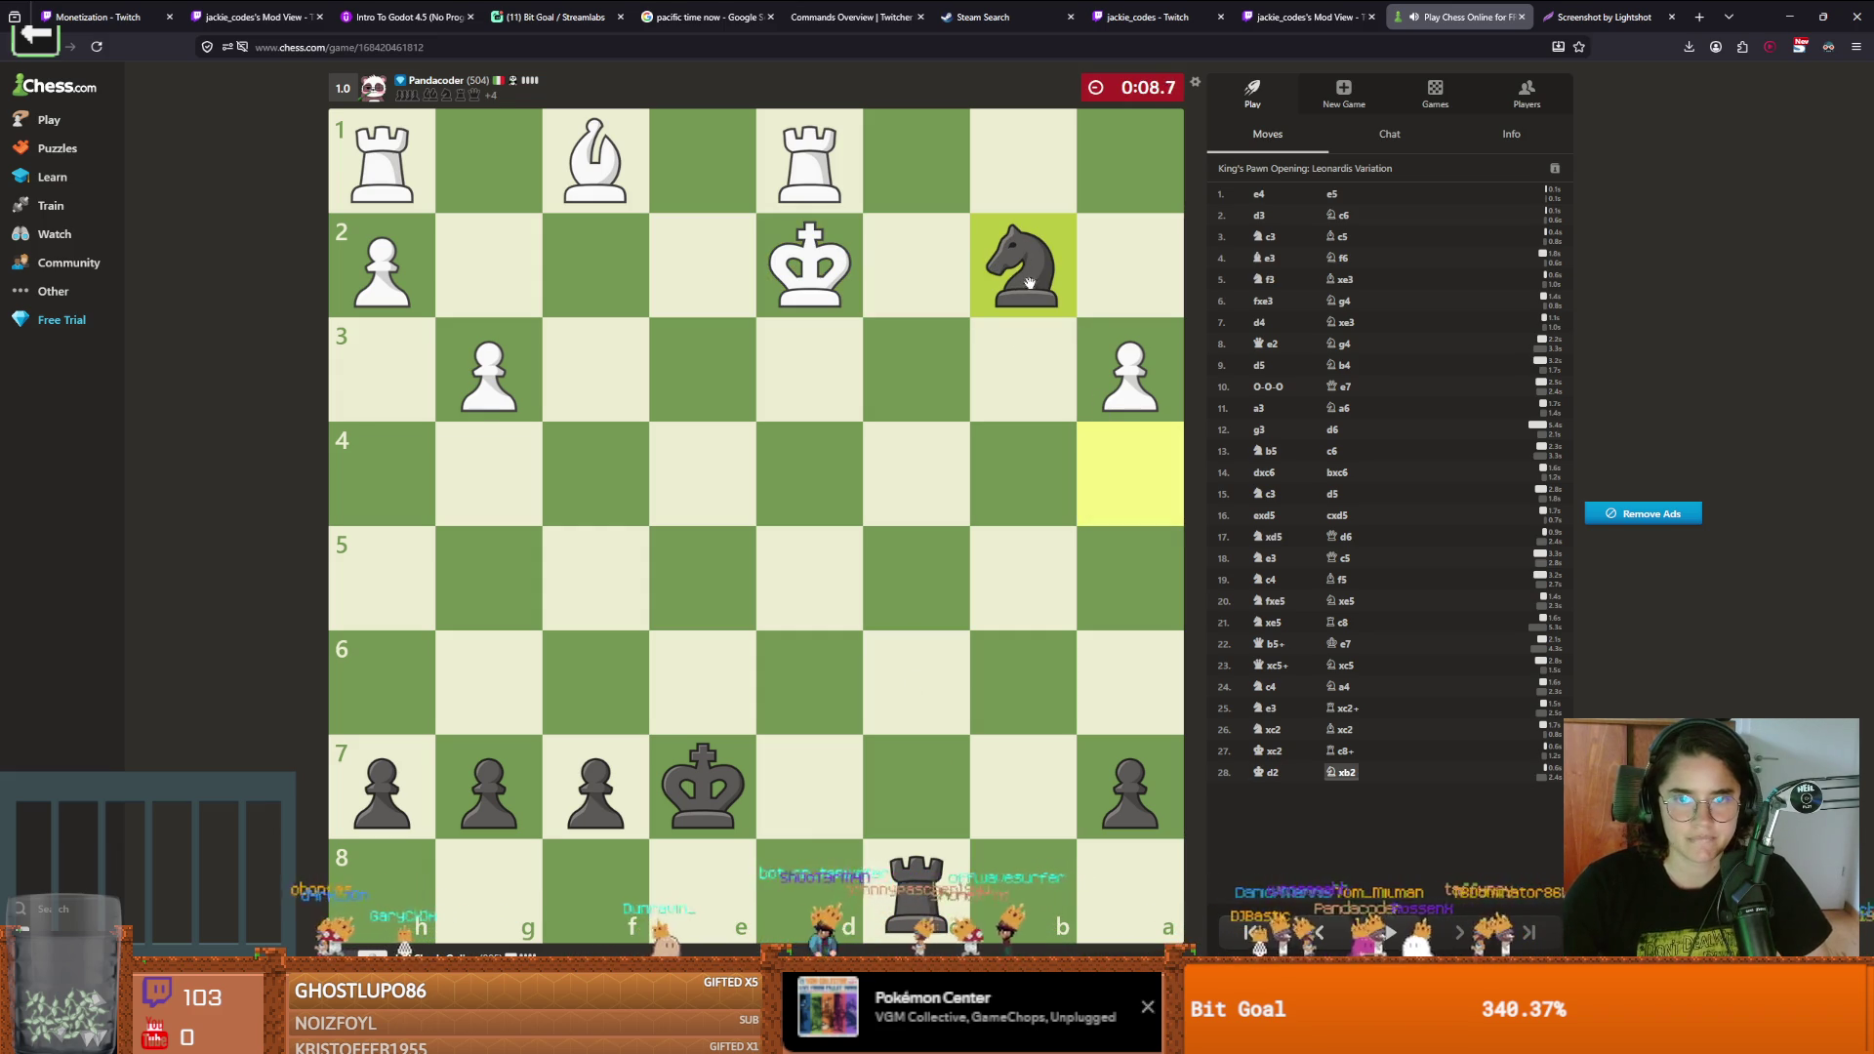
left_click_drag(832, 869, 833, 871)
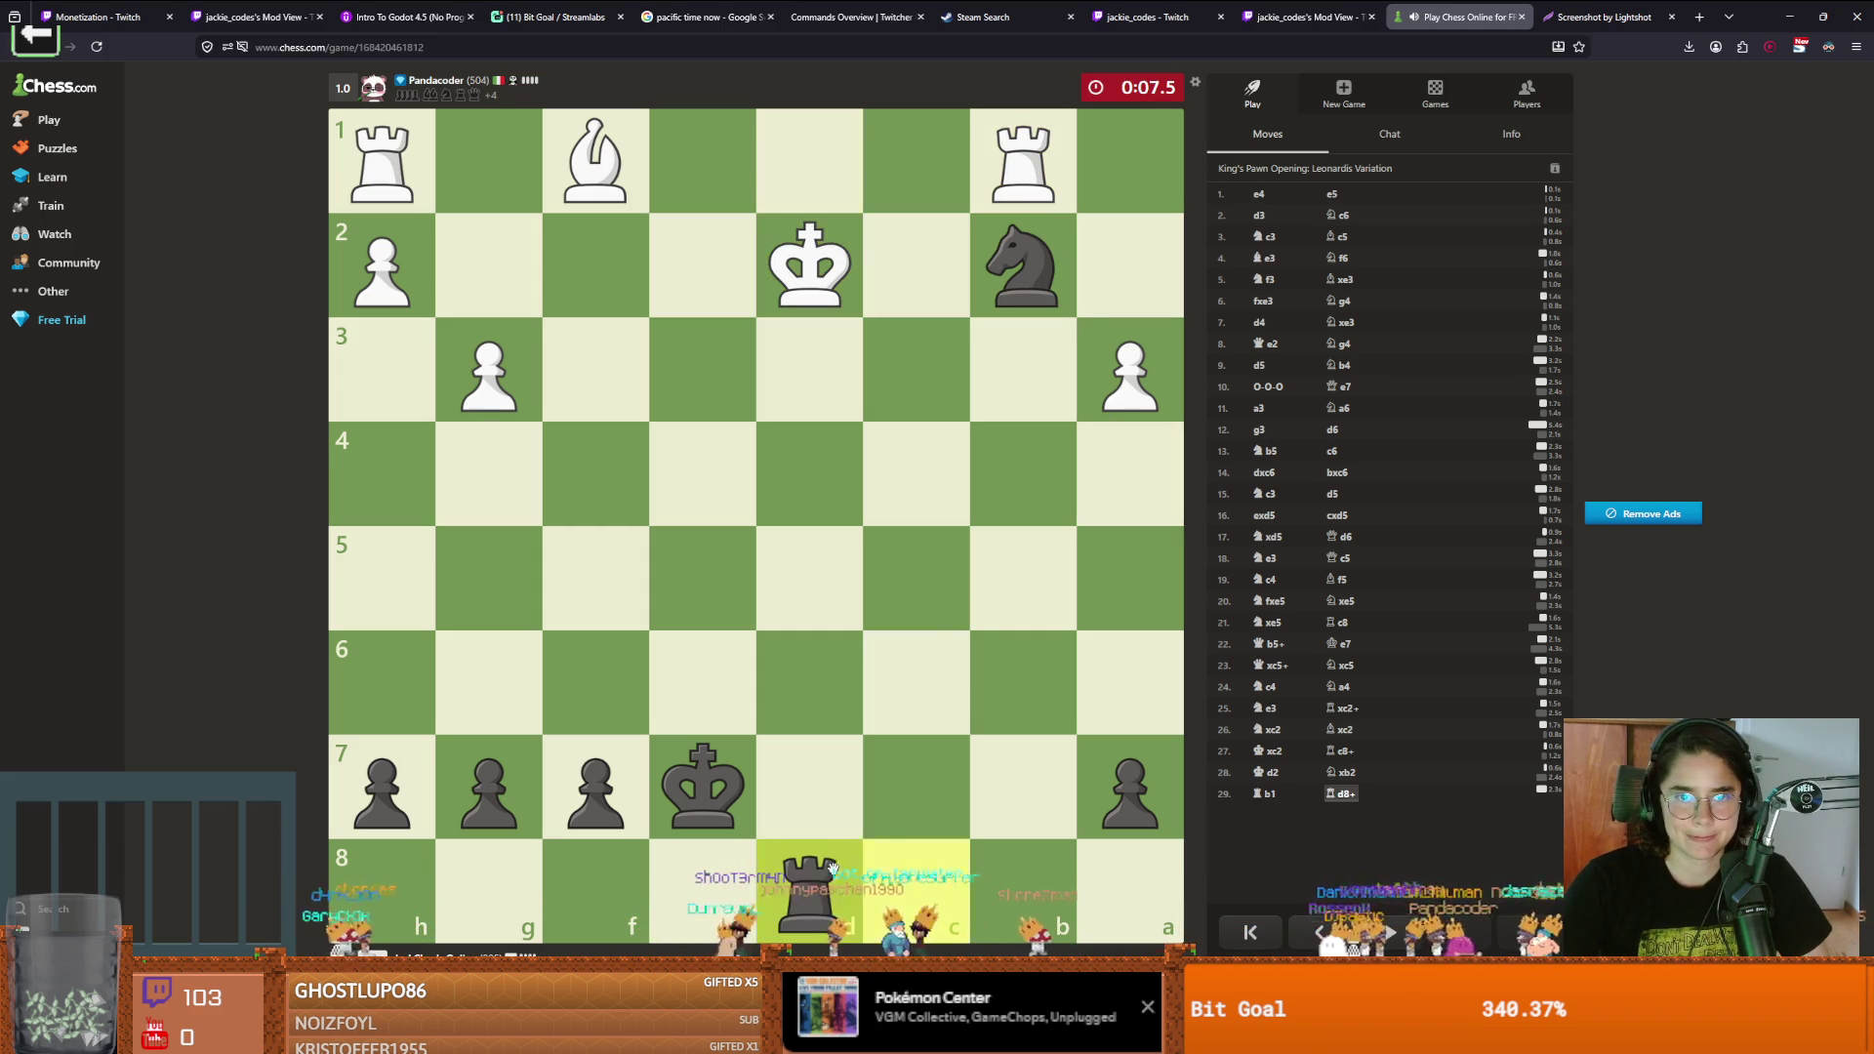
mouse_move(1039, 273)
left_mouse_down()
mouse_move(923, 467)
mouse_move(713, 347)
left_mouse_up()
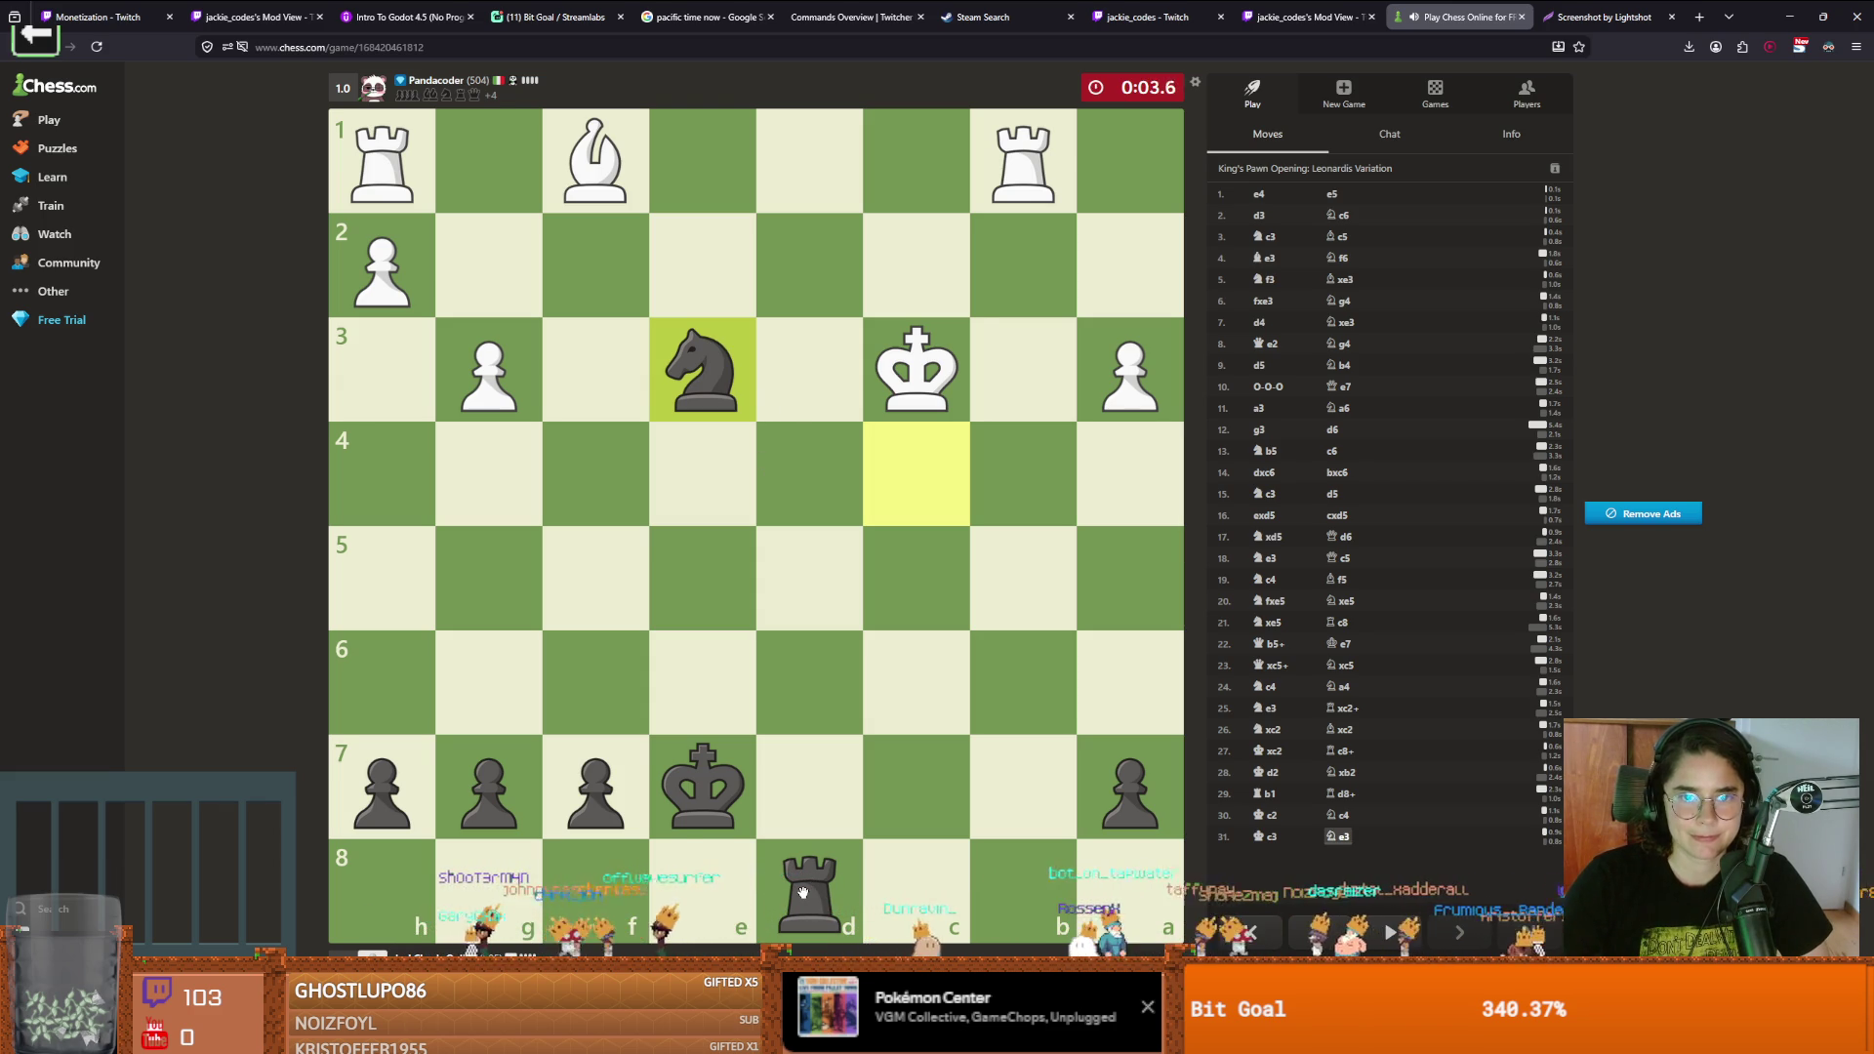
mouse_move(802, 891)
left_mouse_down()
mouse_move(1020, 888)
mouse_move(1035, 166)
left_mouse_up()
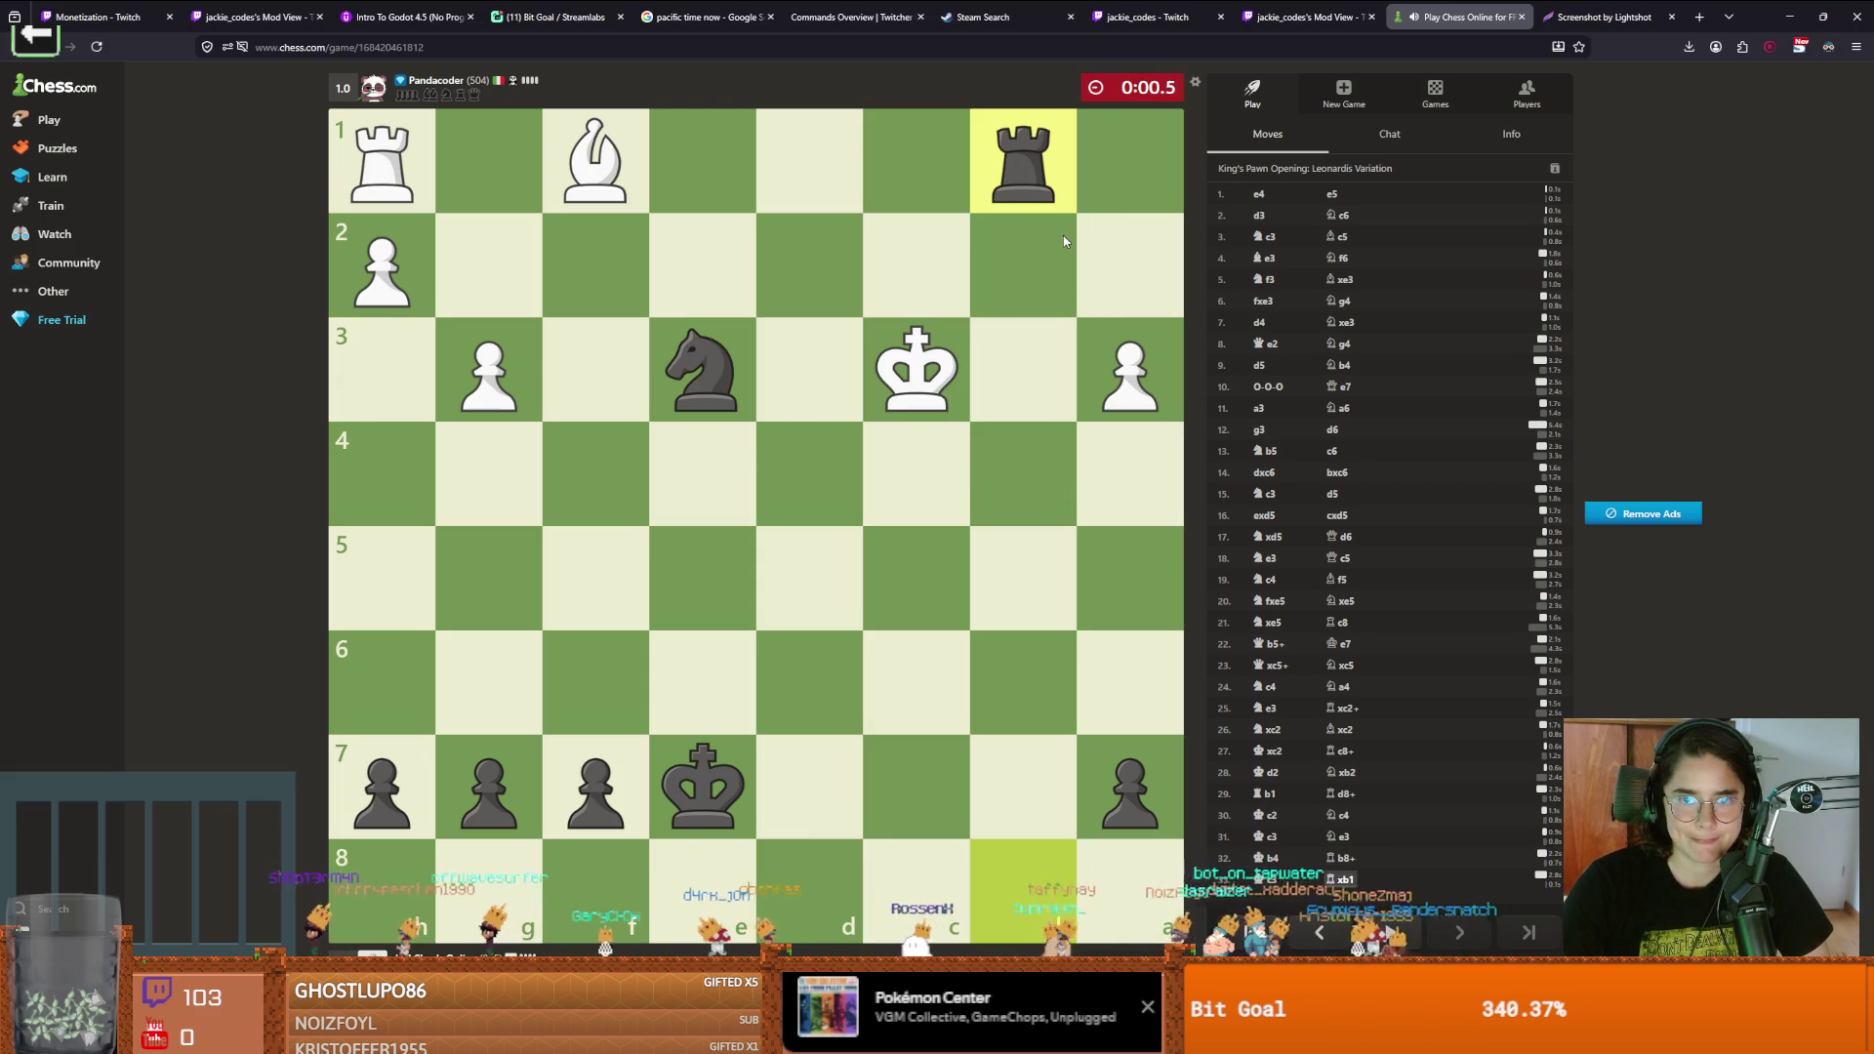
Close the You Won! dialog and switch from the browser to the Godot editor
left_click(911, 396)
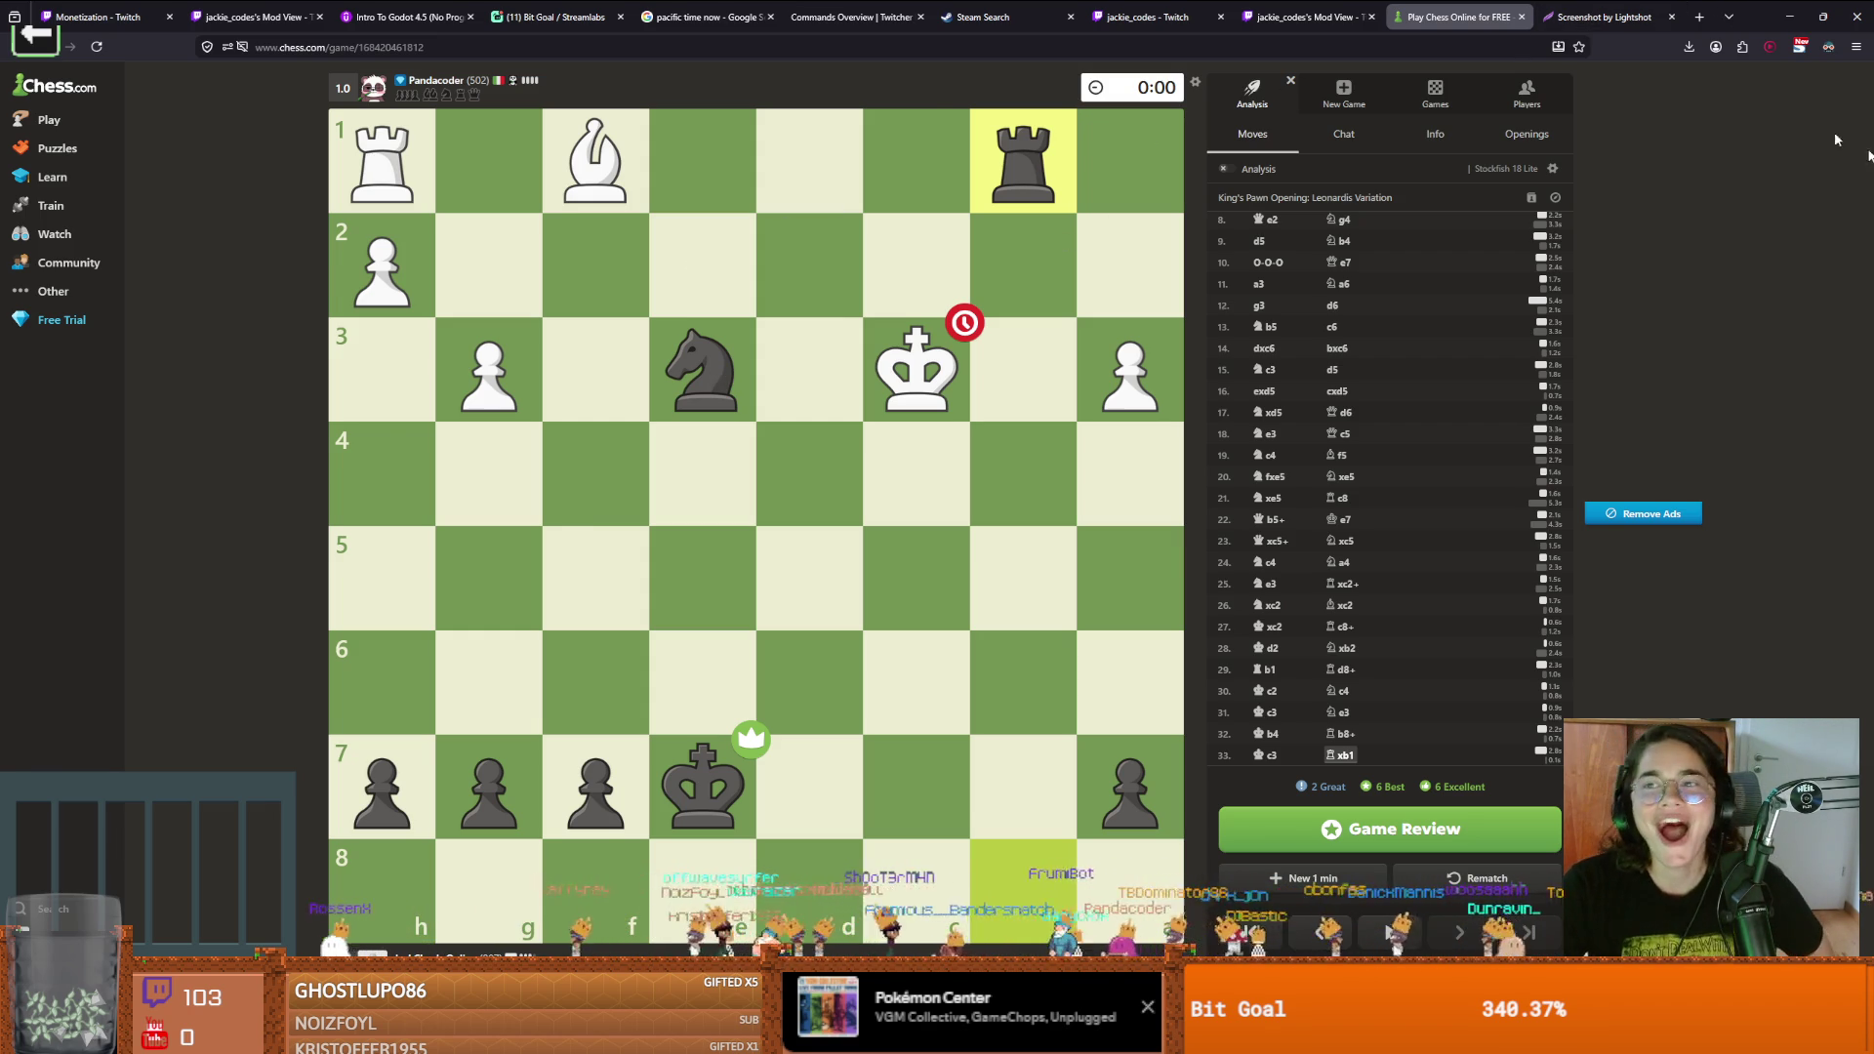
key("alt+Tab")
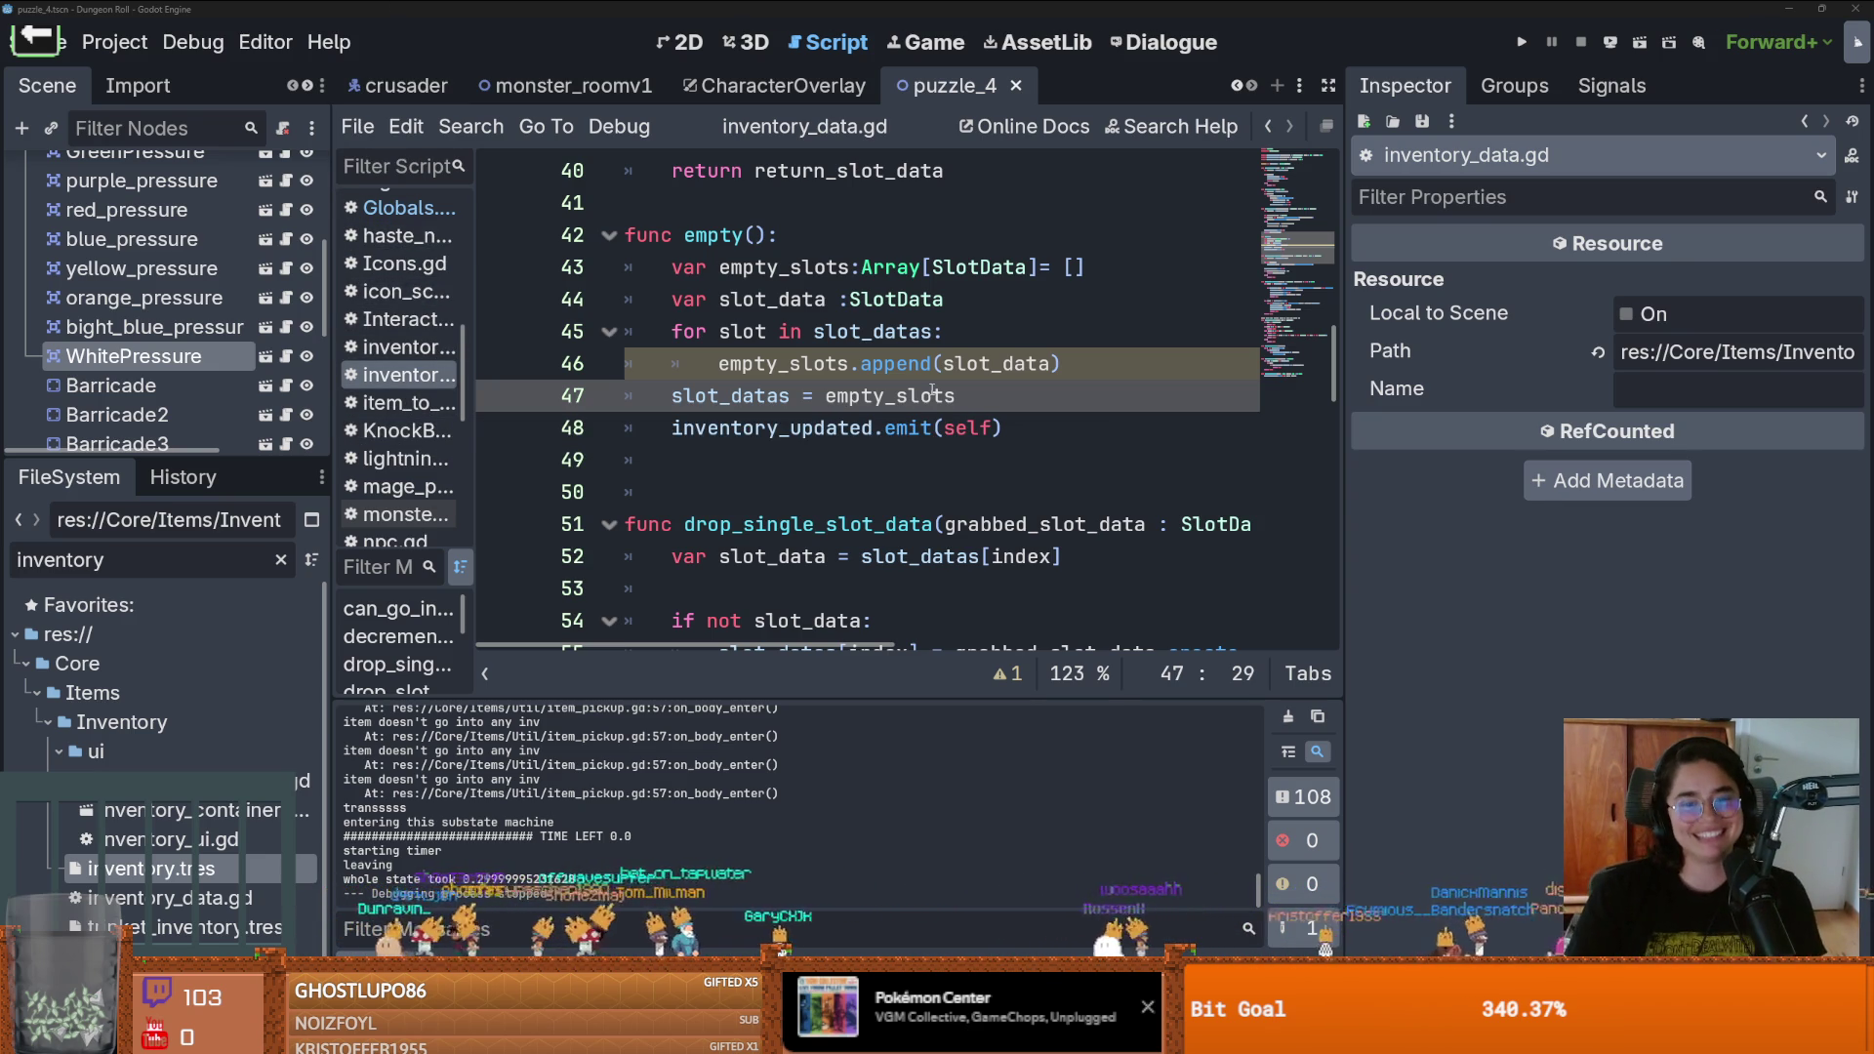
Save the scripts and narrow the Inspector to review empty() in inventory_data.gd
key("Down")
key("Down")
key("ctrl+s")
left_click_drag(1347, 427, 1667, 434)
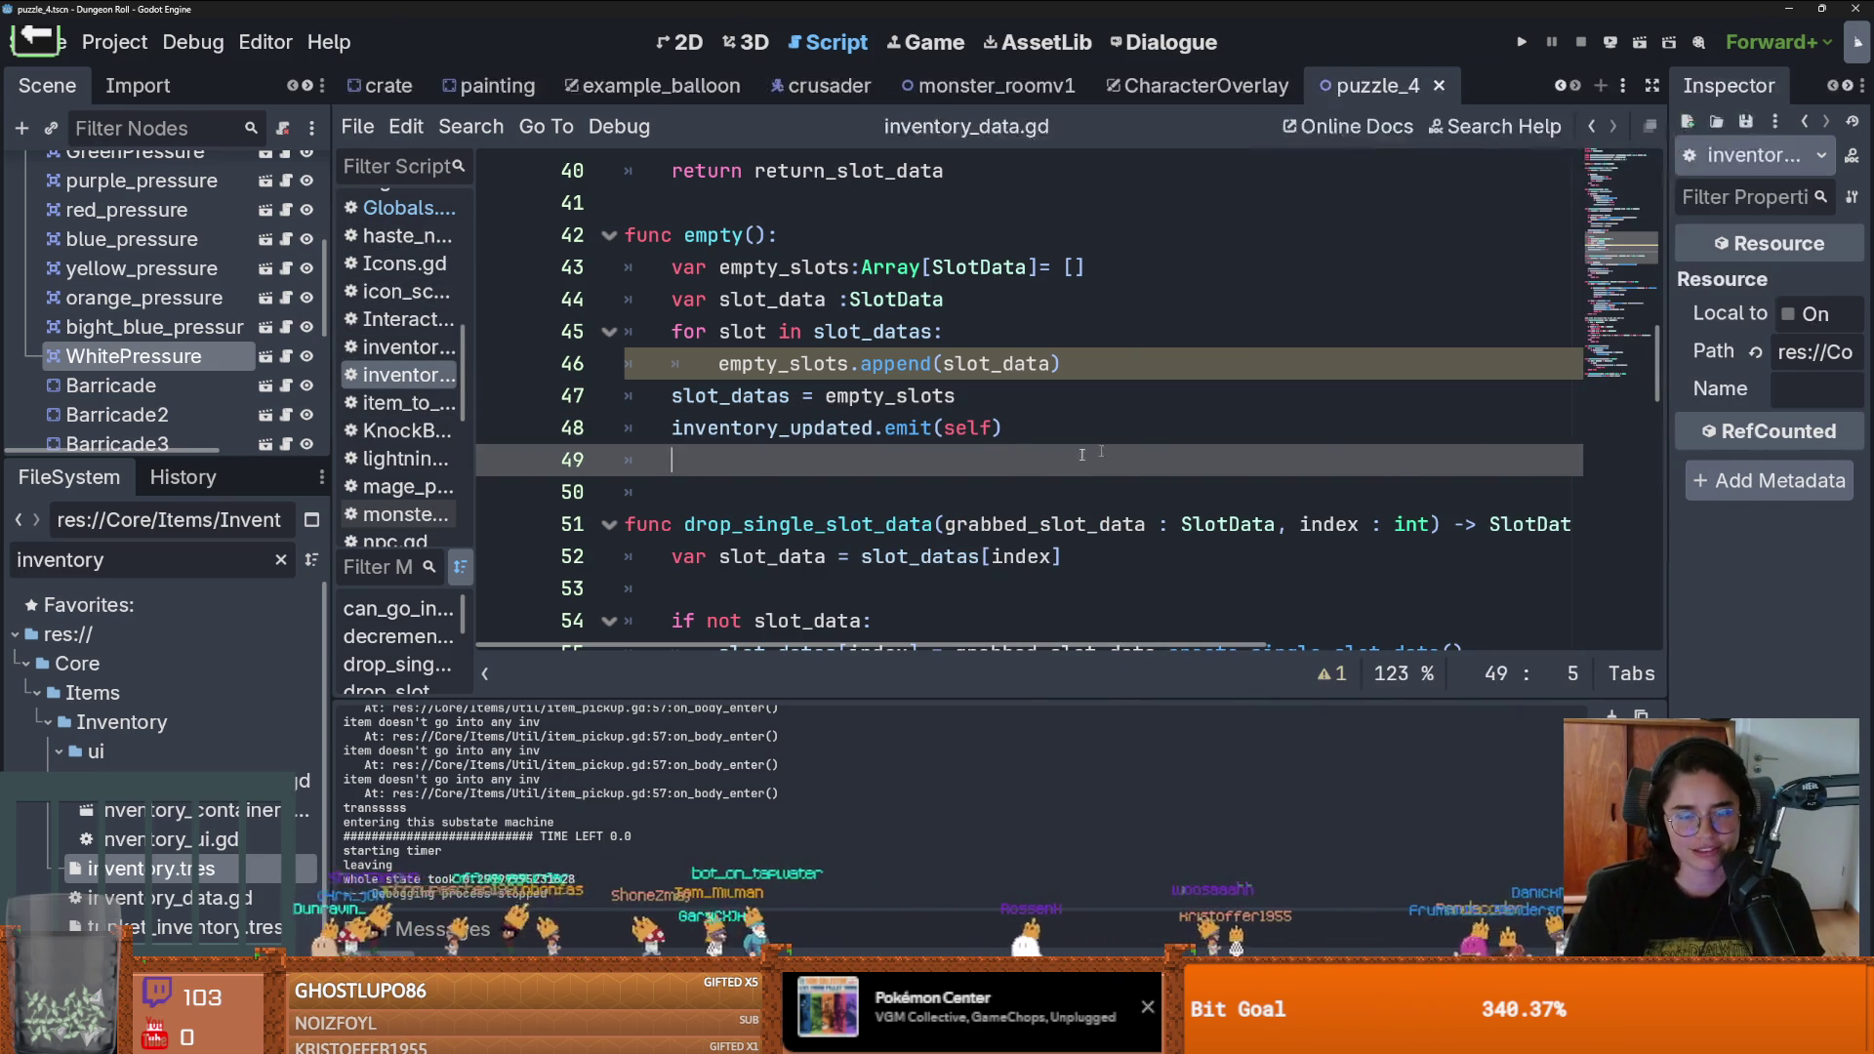
key("Down")
left_click(740, 467)
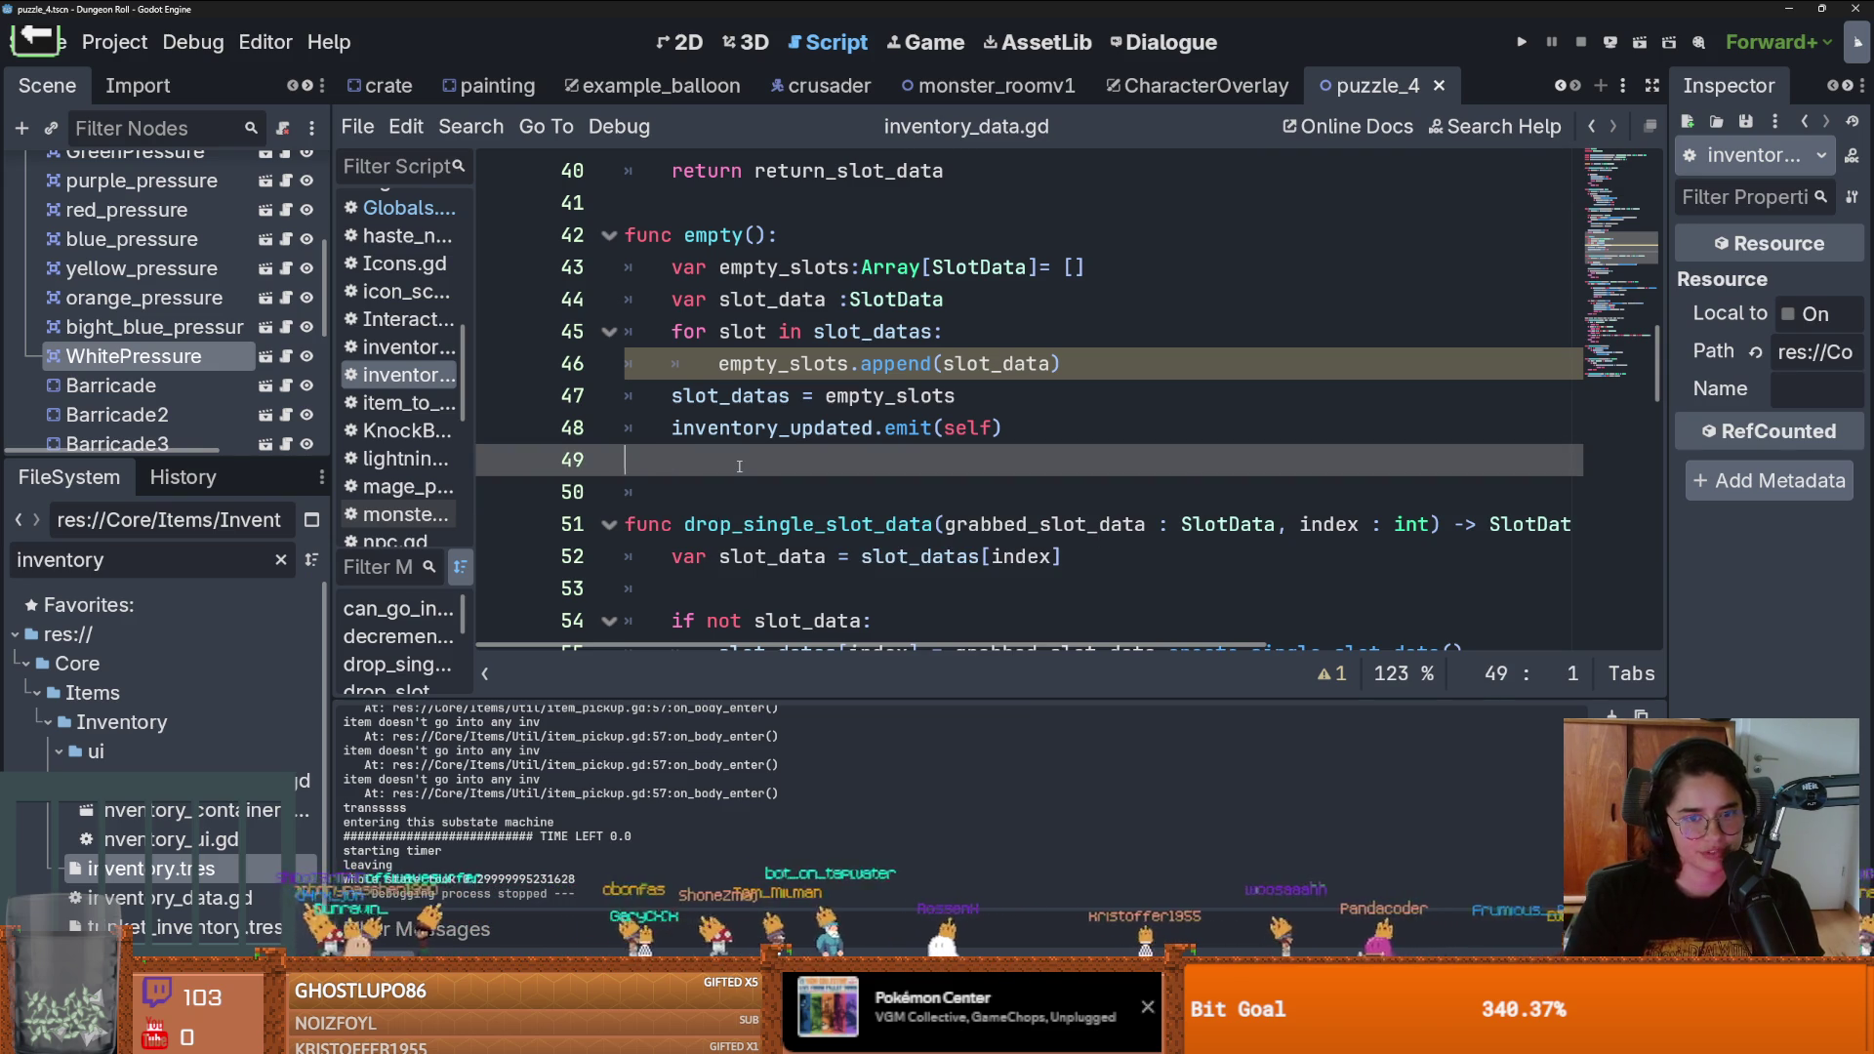
scroll(738, 467, "down", 1)
scroll(736, 466, "up", 2)
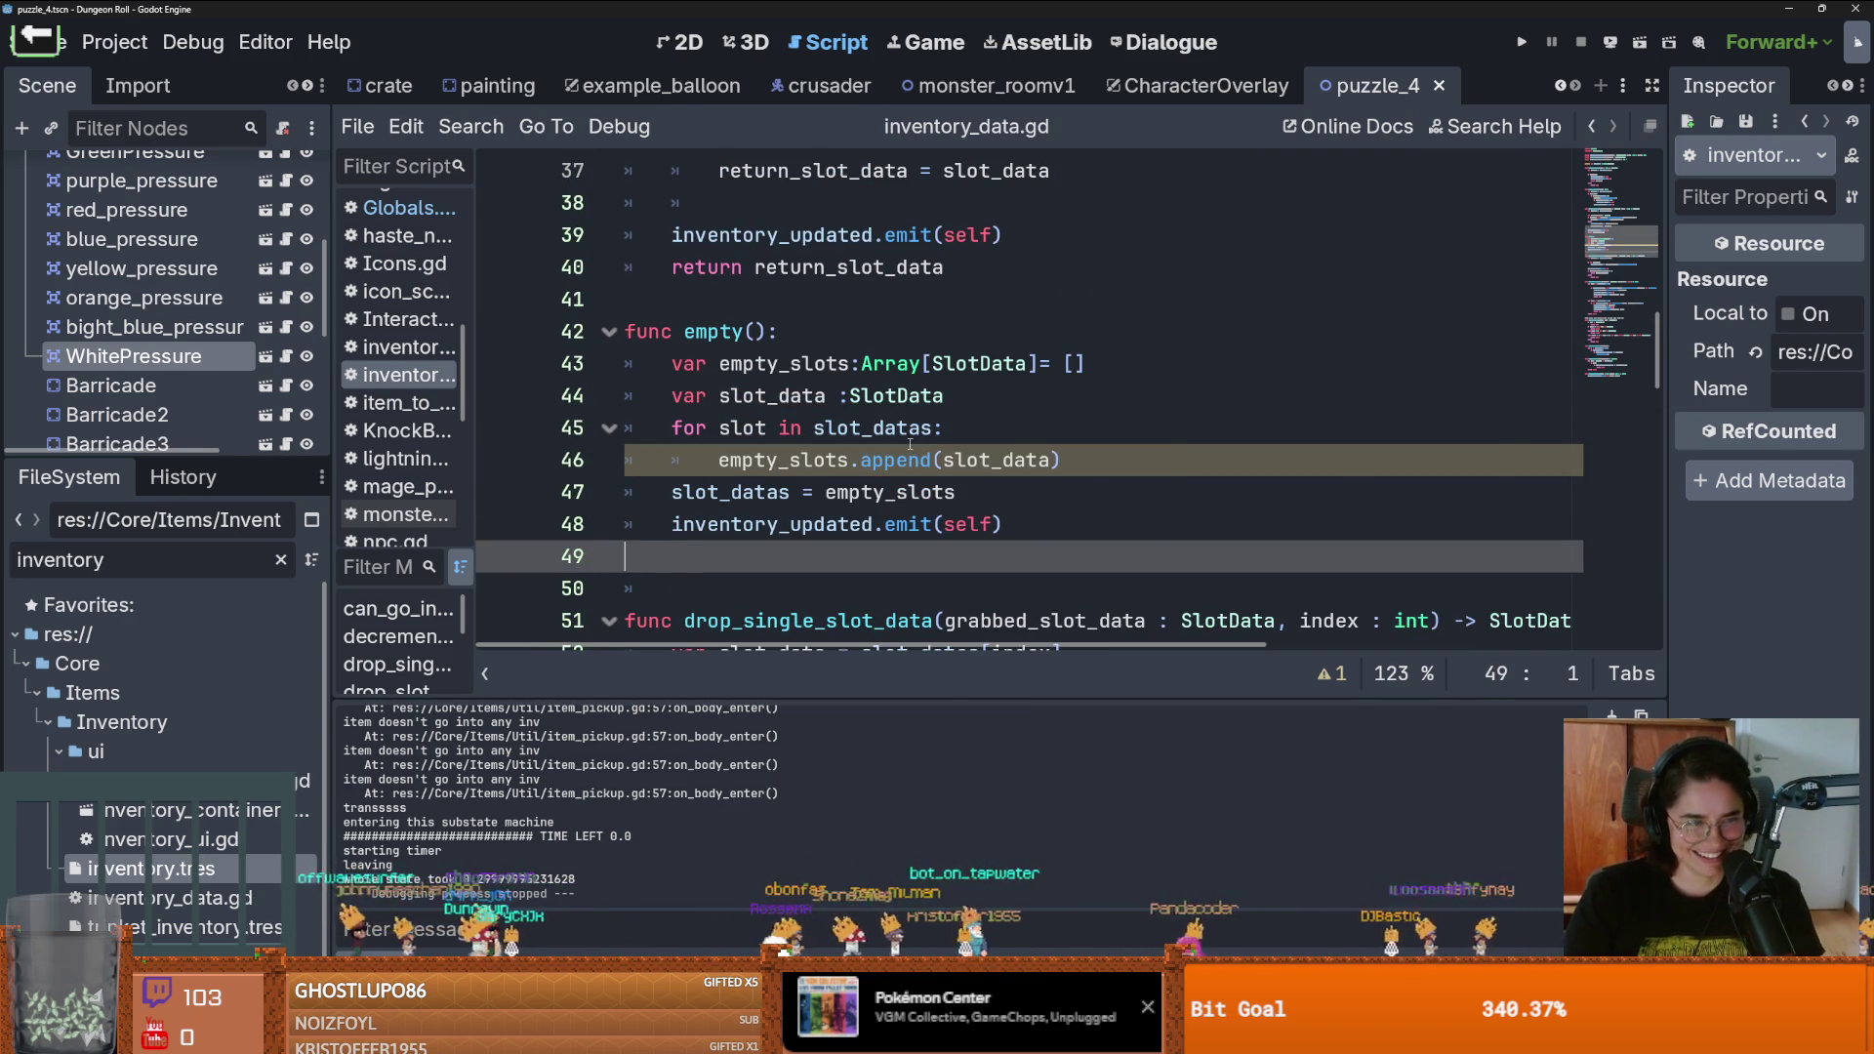
mouse_move(859, 429)
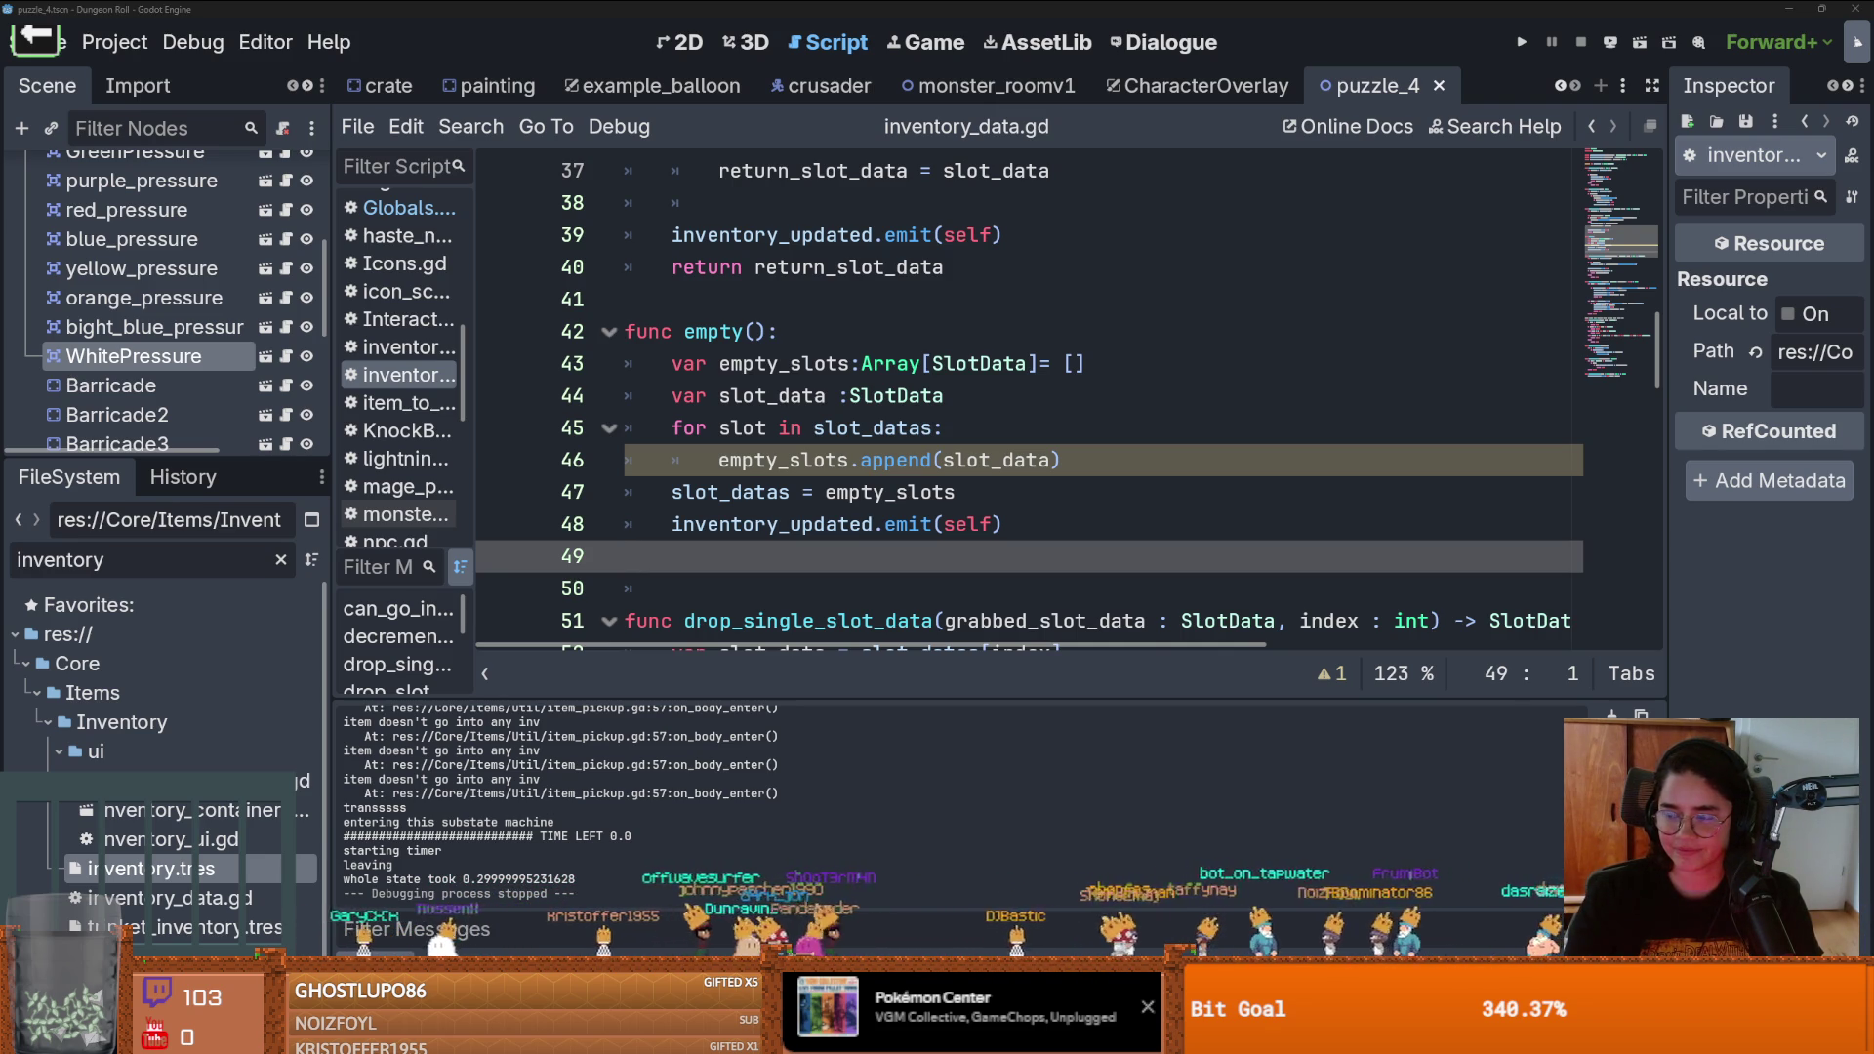
left_click(1123, 459)
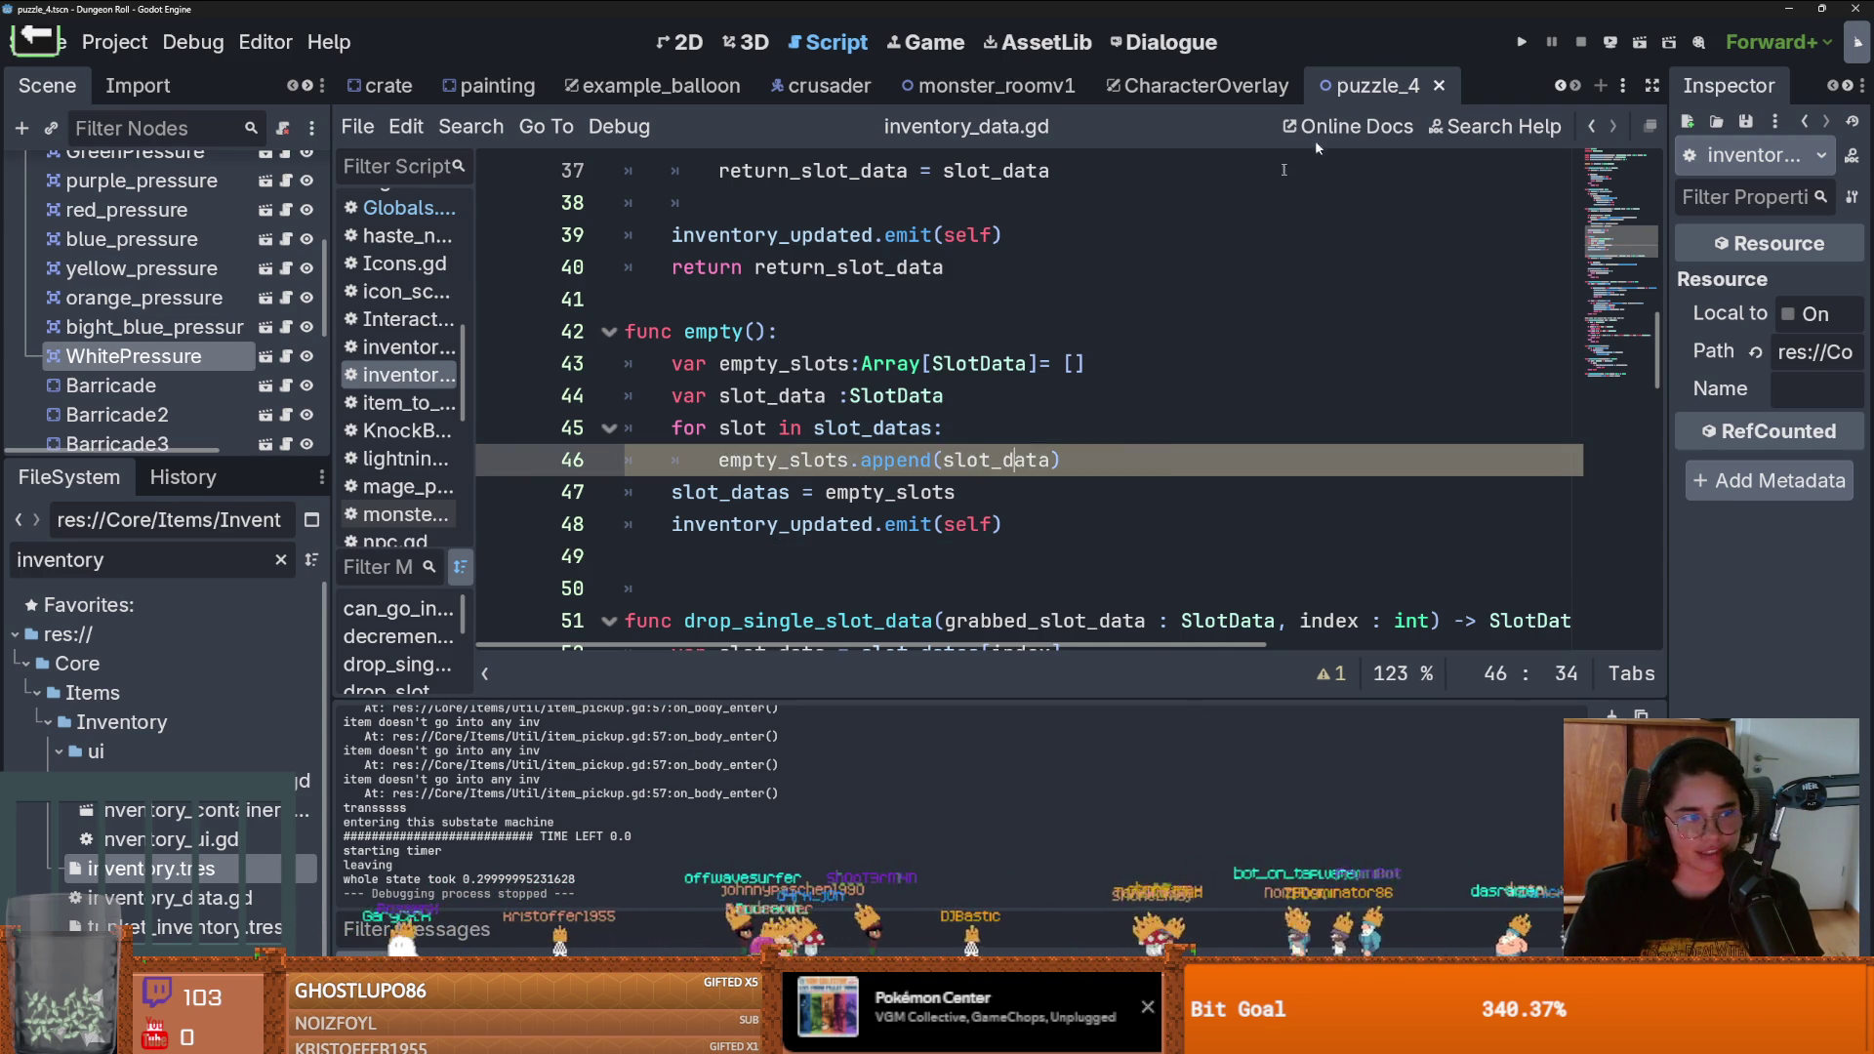
Launch Dungeon Roll maximized and walk the knight through the top door into Eleanors Garden
left_click(1522, 43)
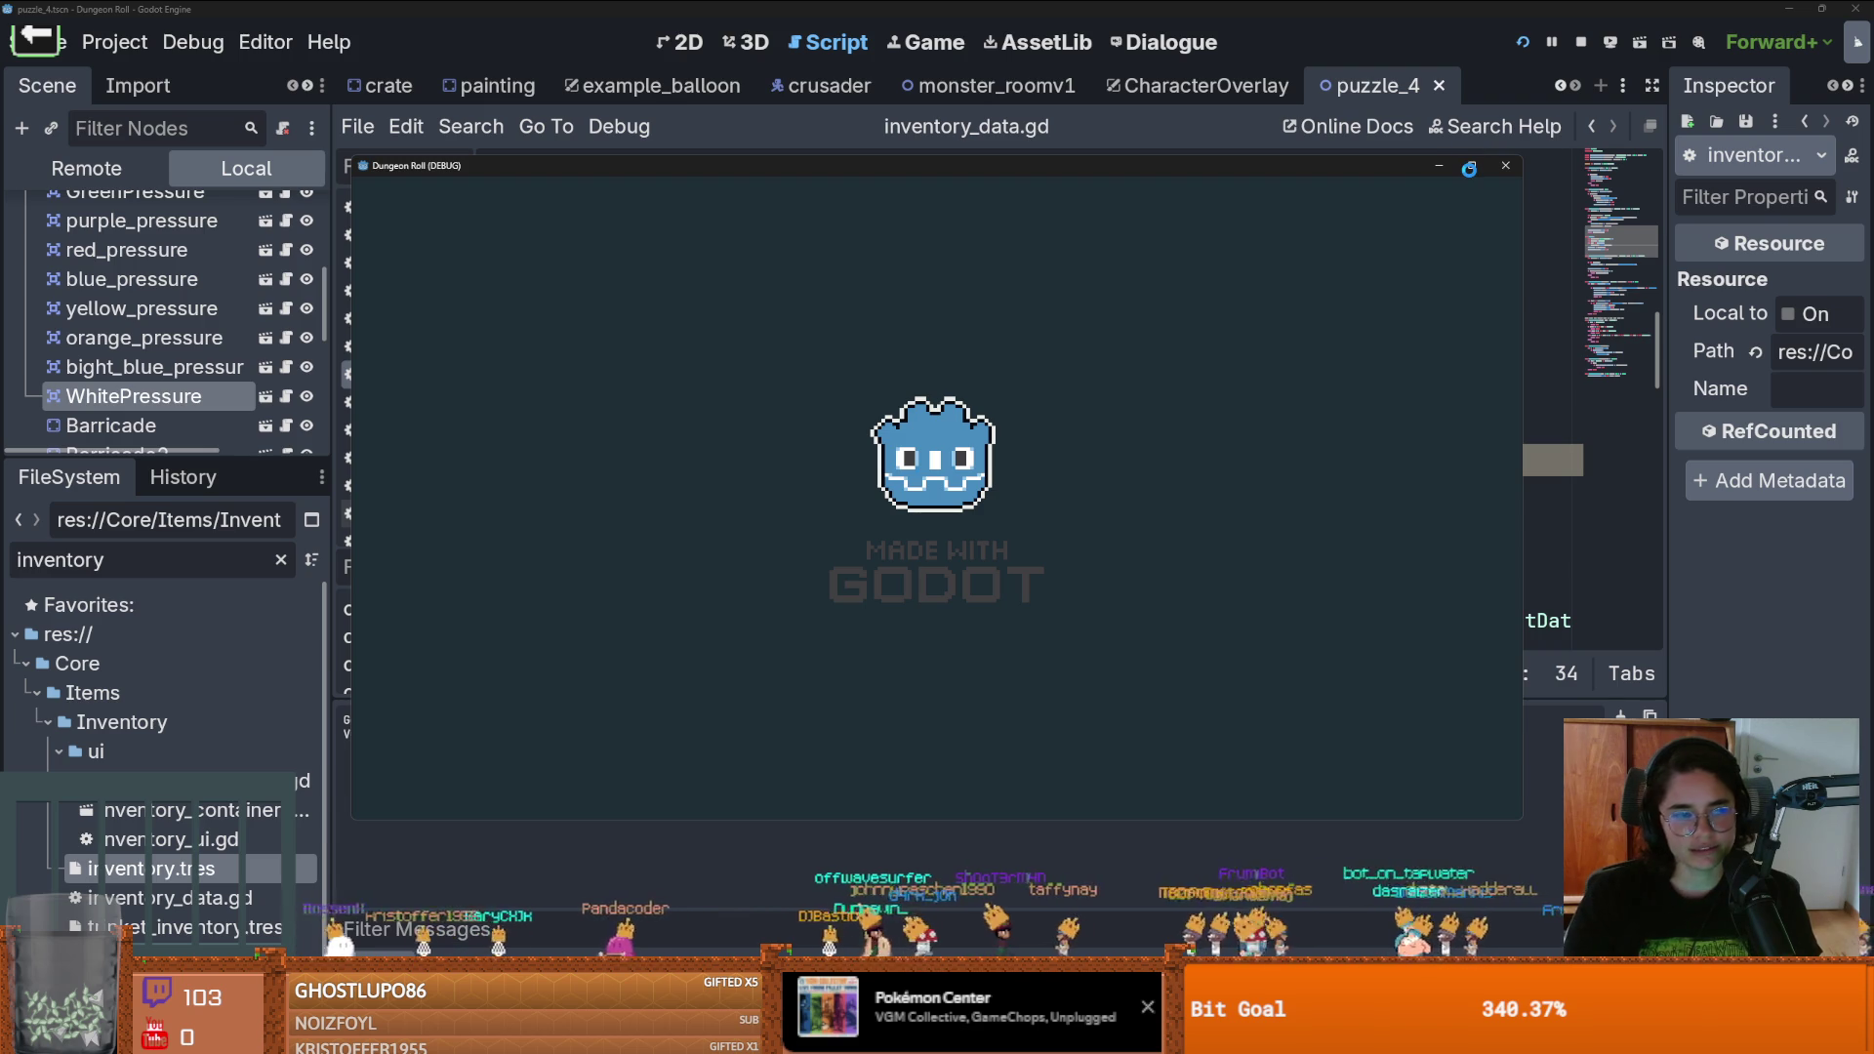
left_click(1469, 168)
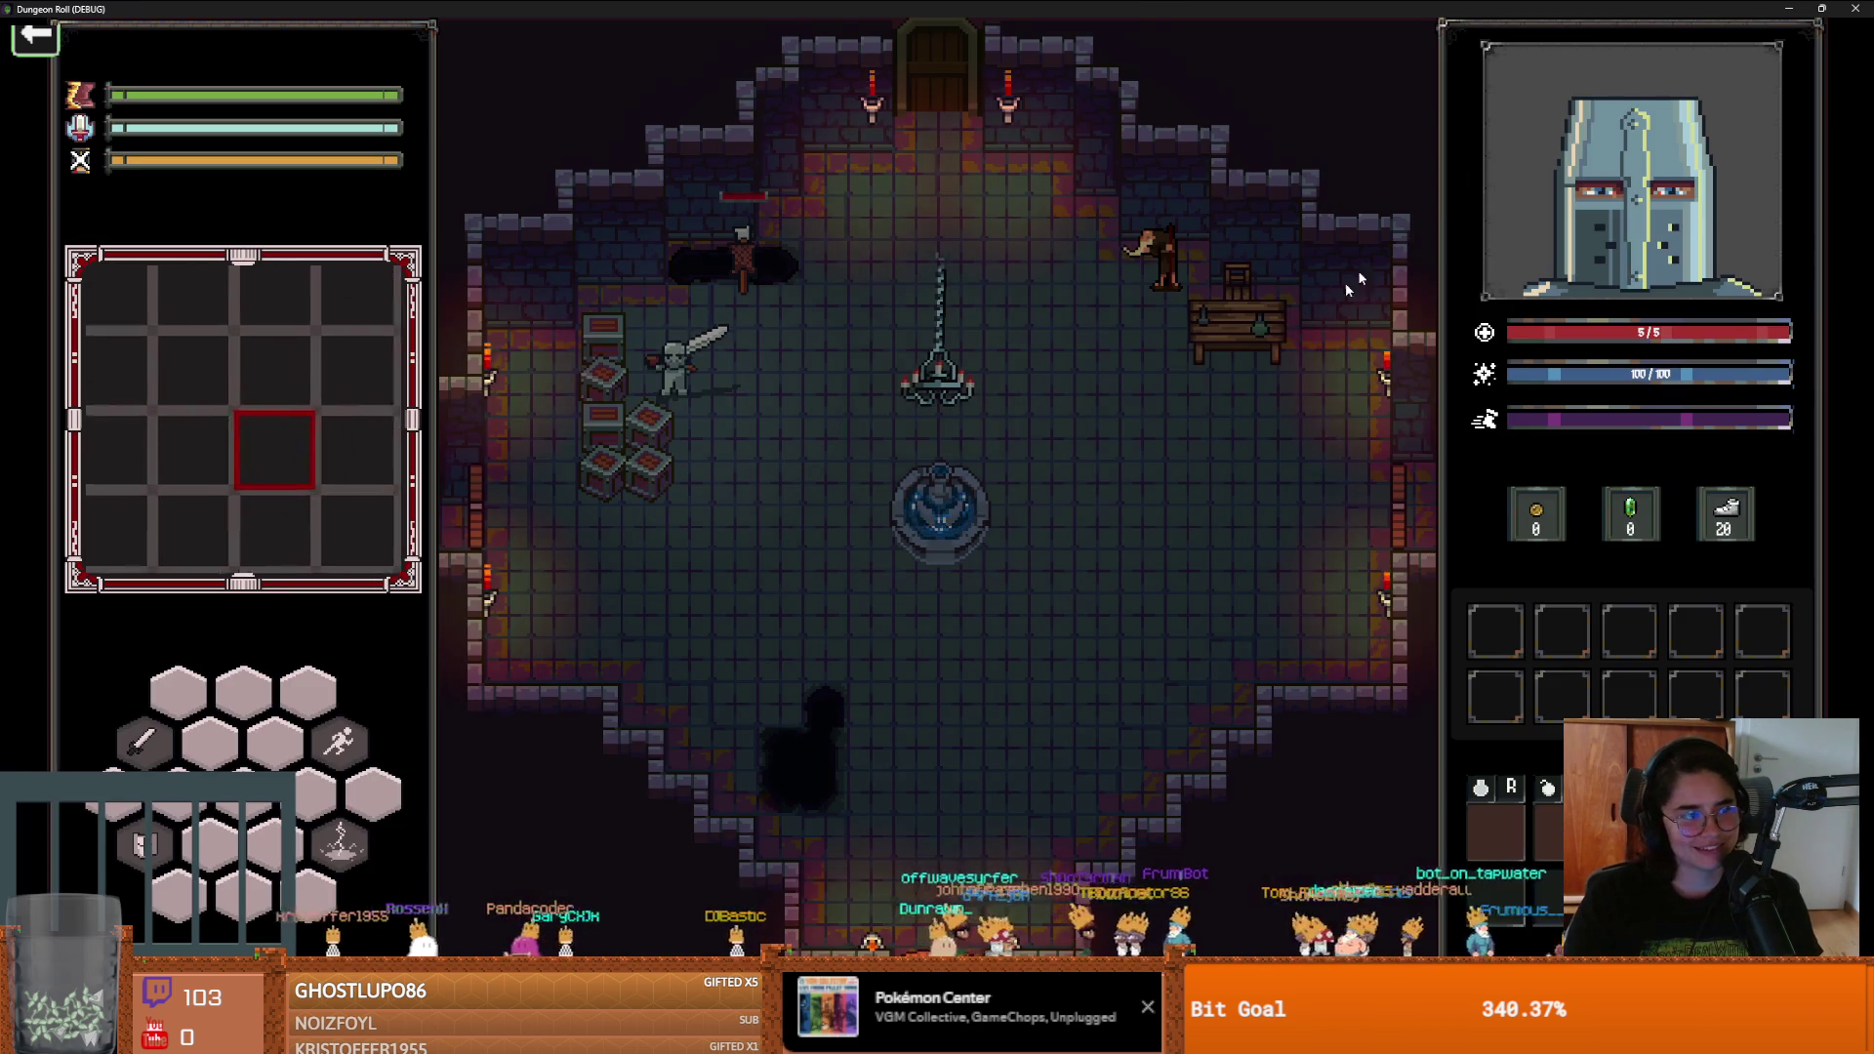
key("w")
key("d")
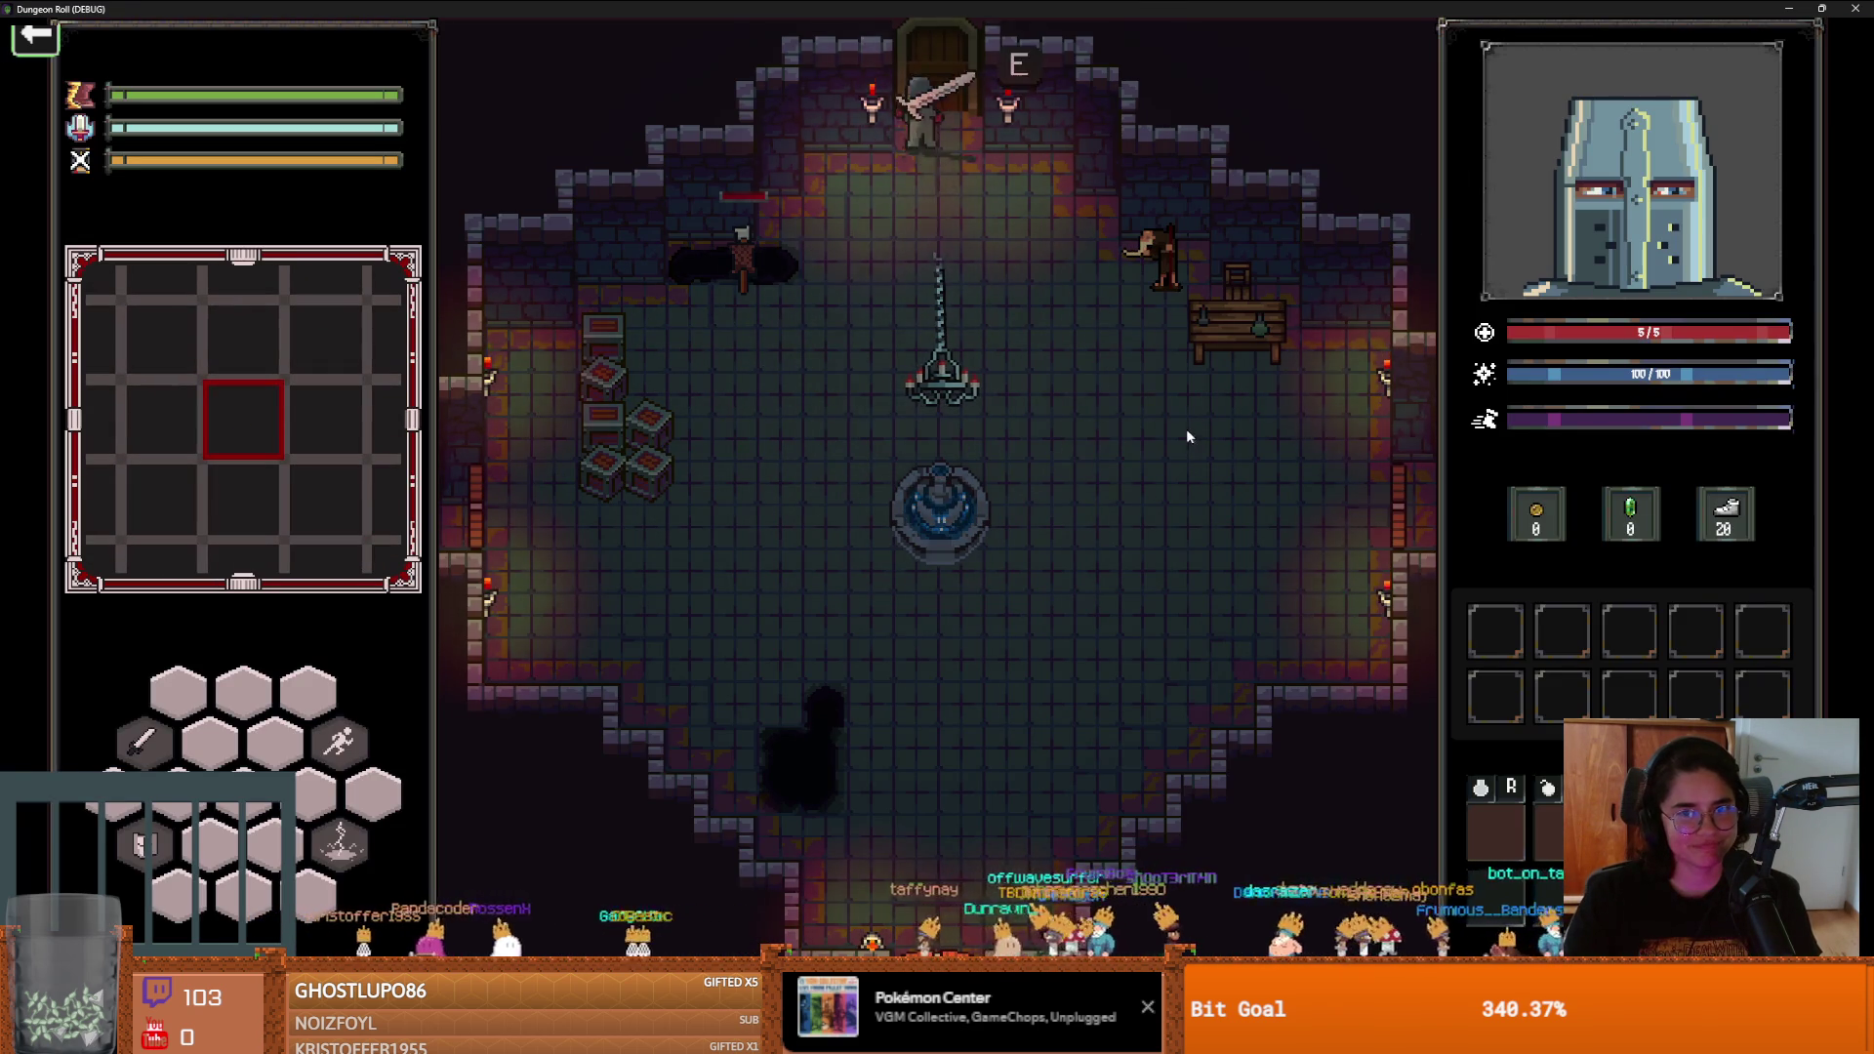
key("e")
scroll(1386, 813, "down", 3)
scroll(1386, 813, "down", 5)
scroll(1259, 893, "up", 1)
scroll(1152, 859, "down", 3)
scroll(1044, 820, "up", 1)
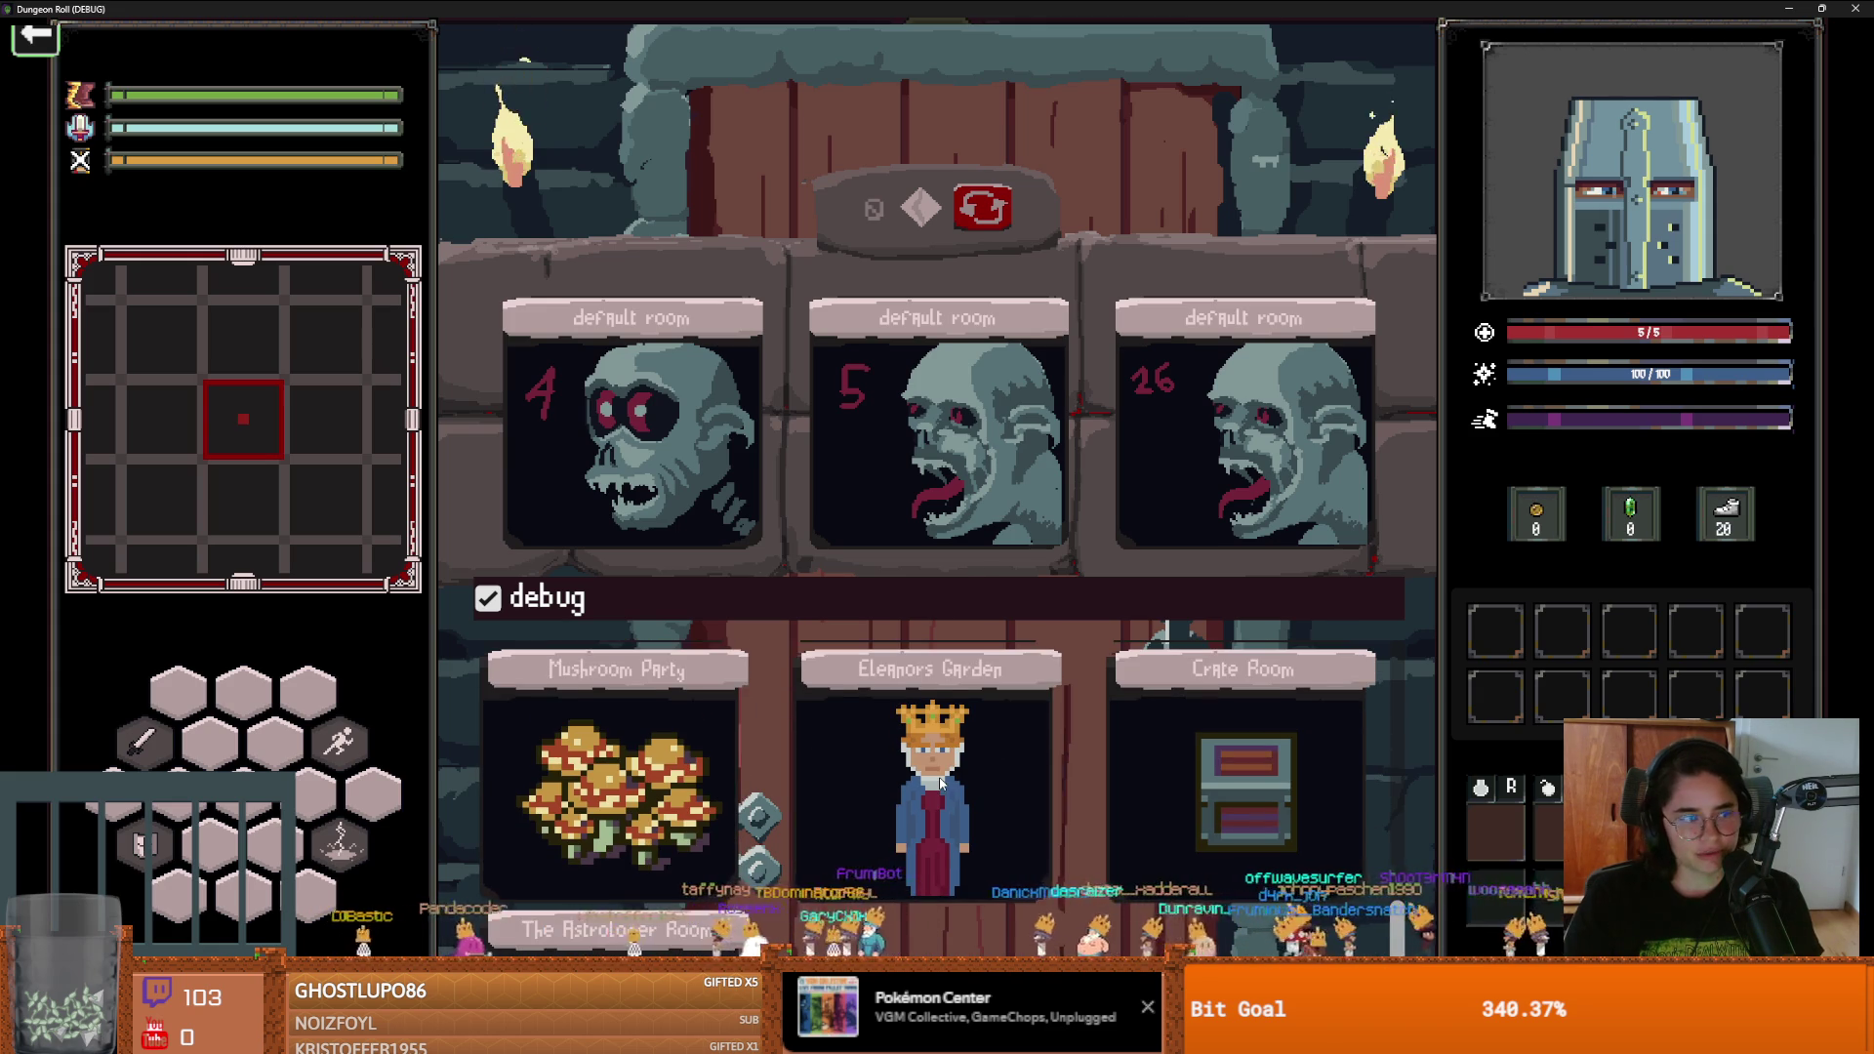
left_click(941, 780)
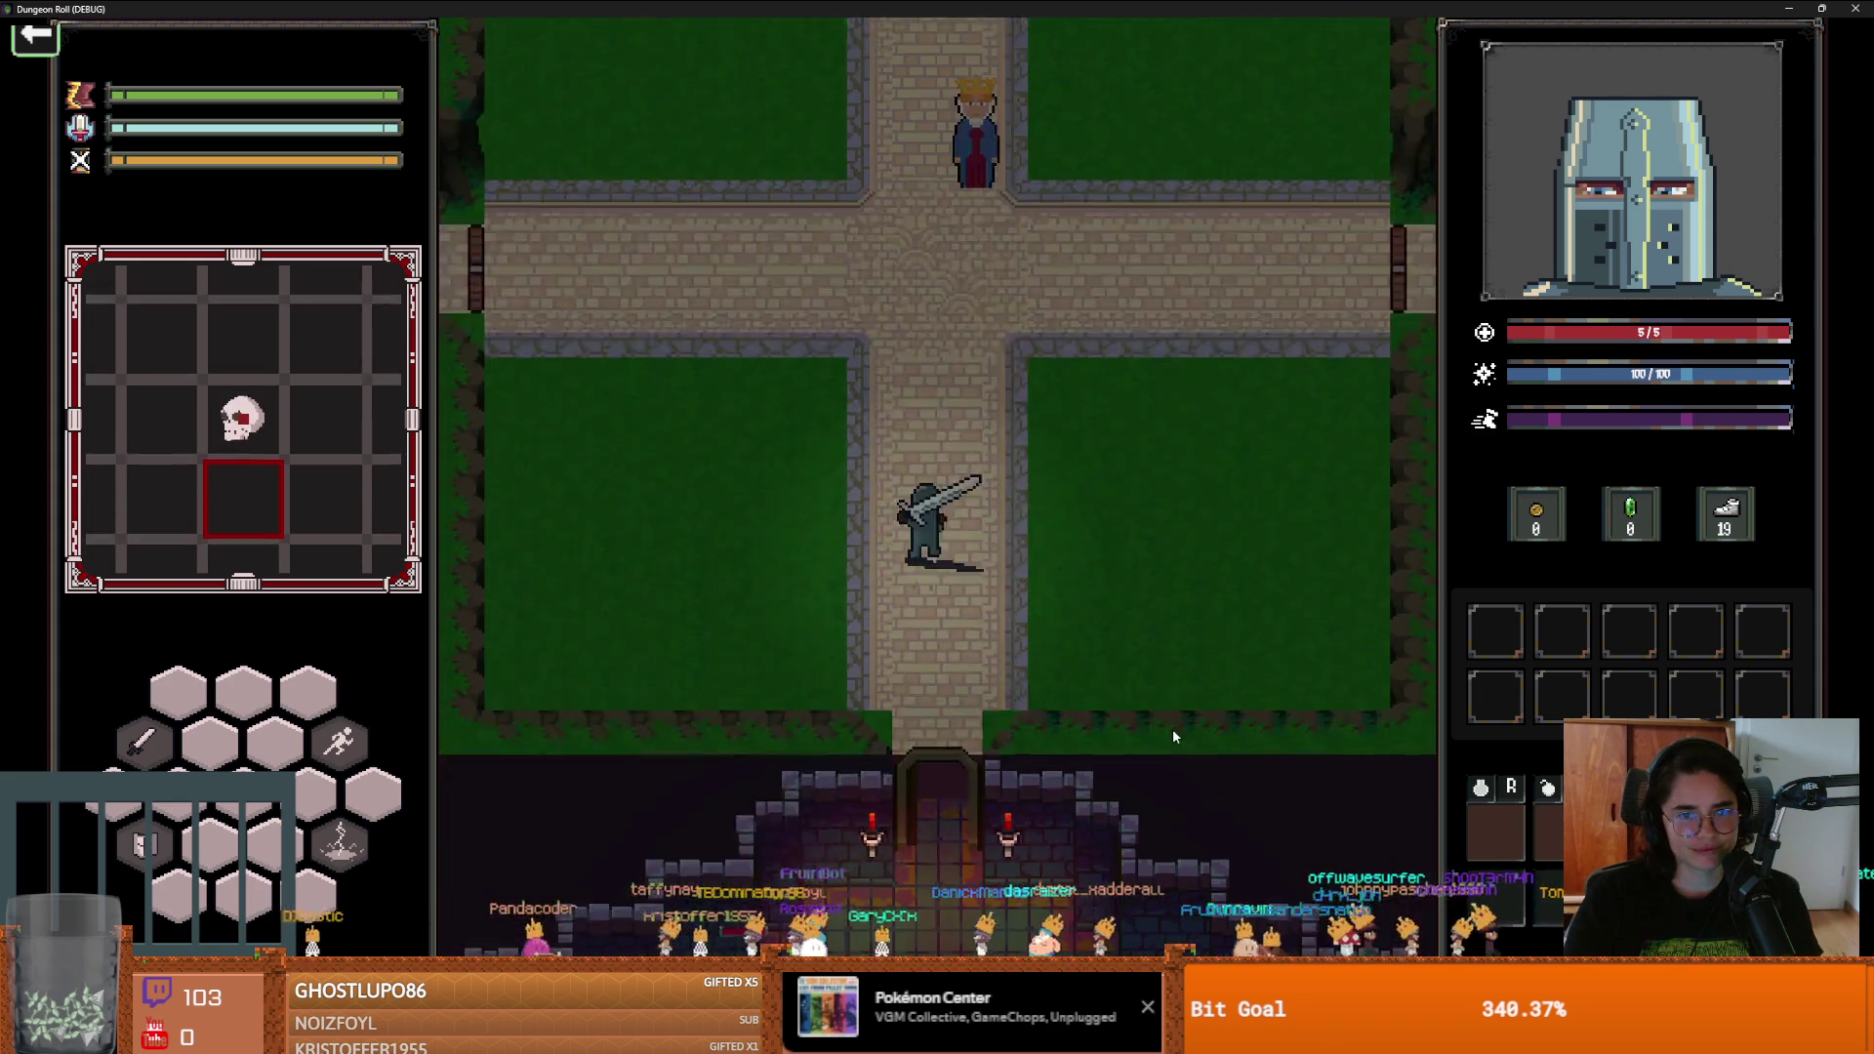
Talk to the king and accept the Eleanor of Aquitaine upgrade card
key("s")
key("w")
key("e")
left_click(1032, 527)
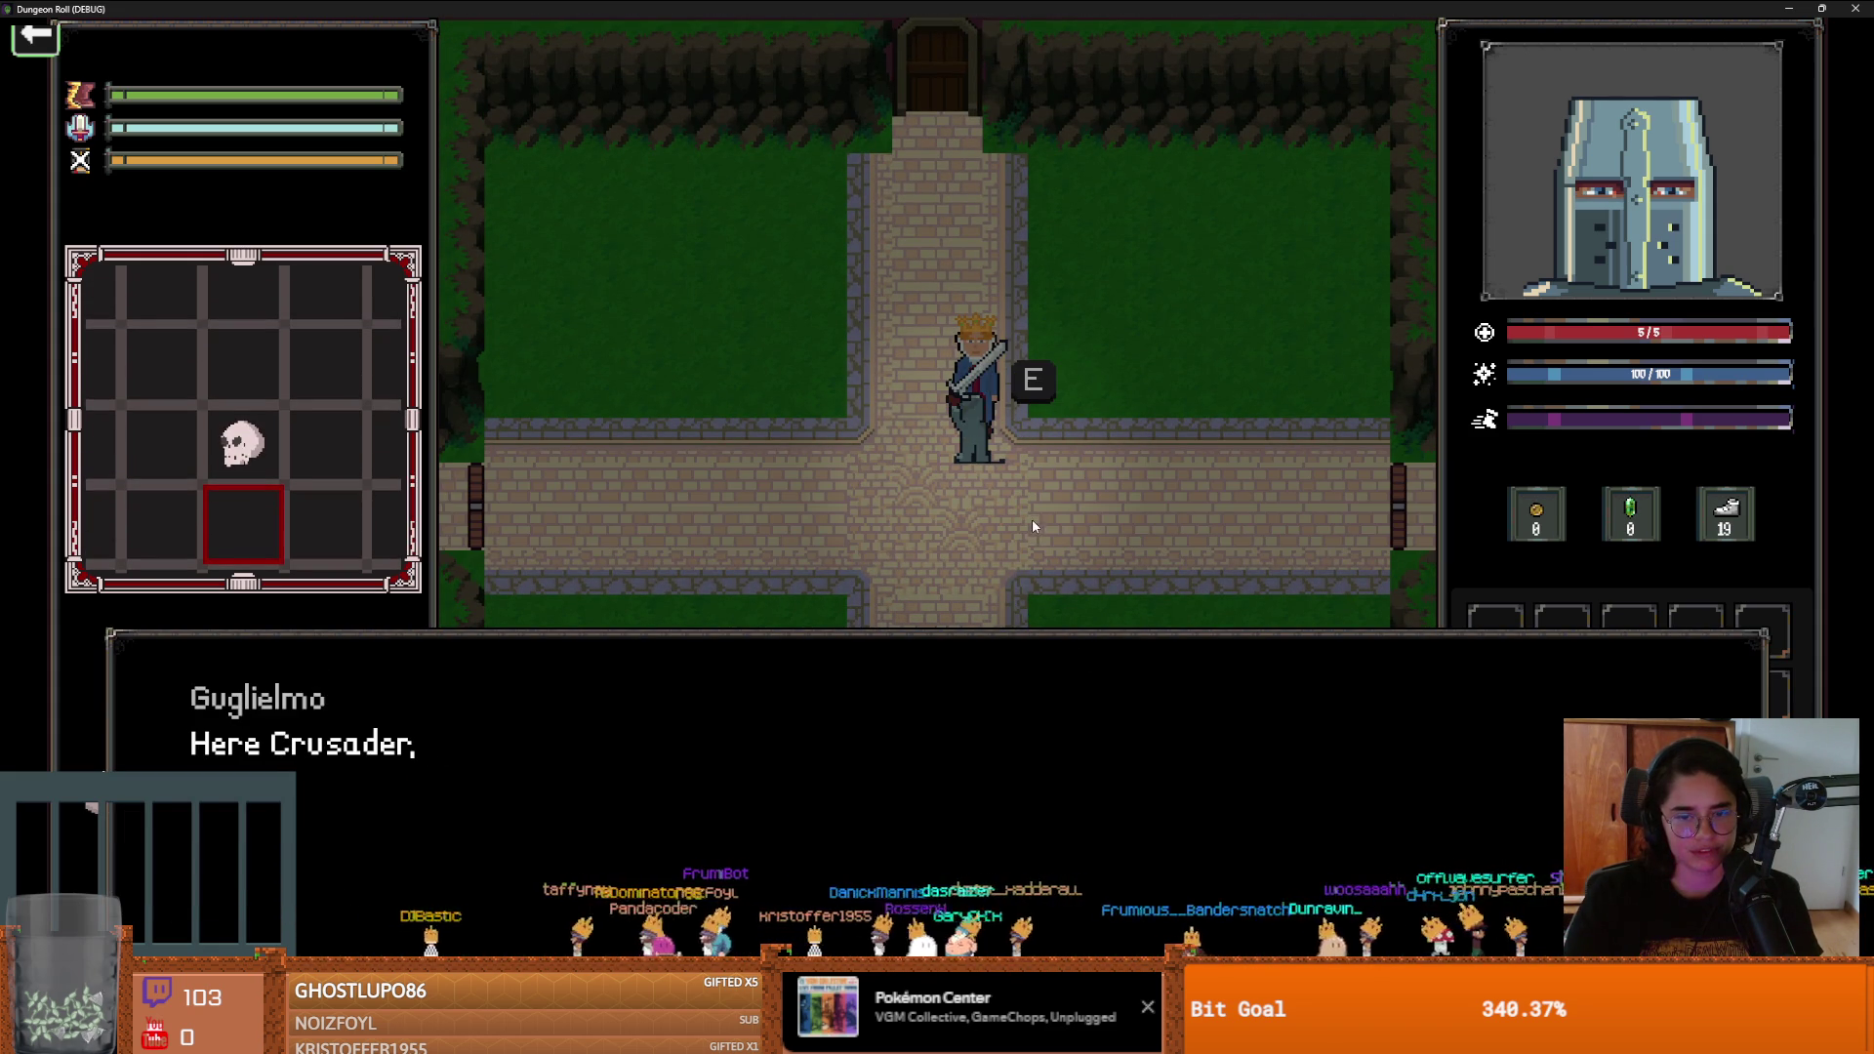
left_click(980, 683)
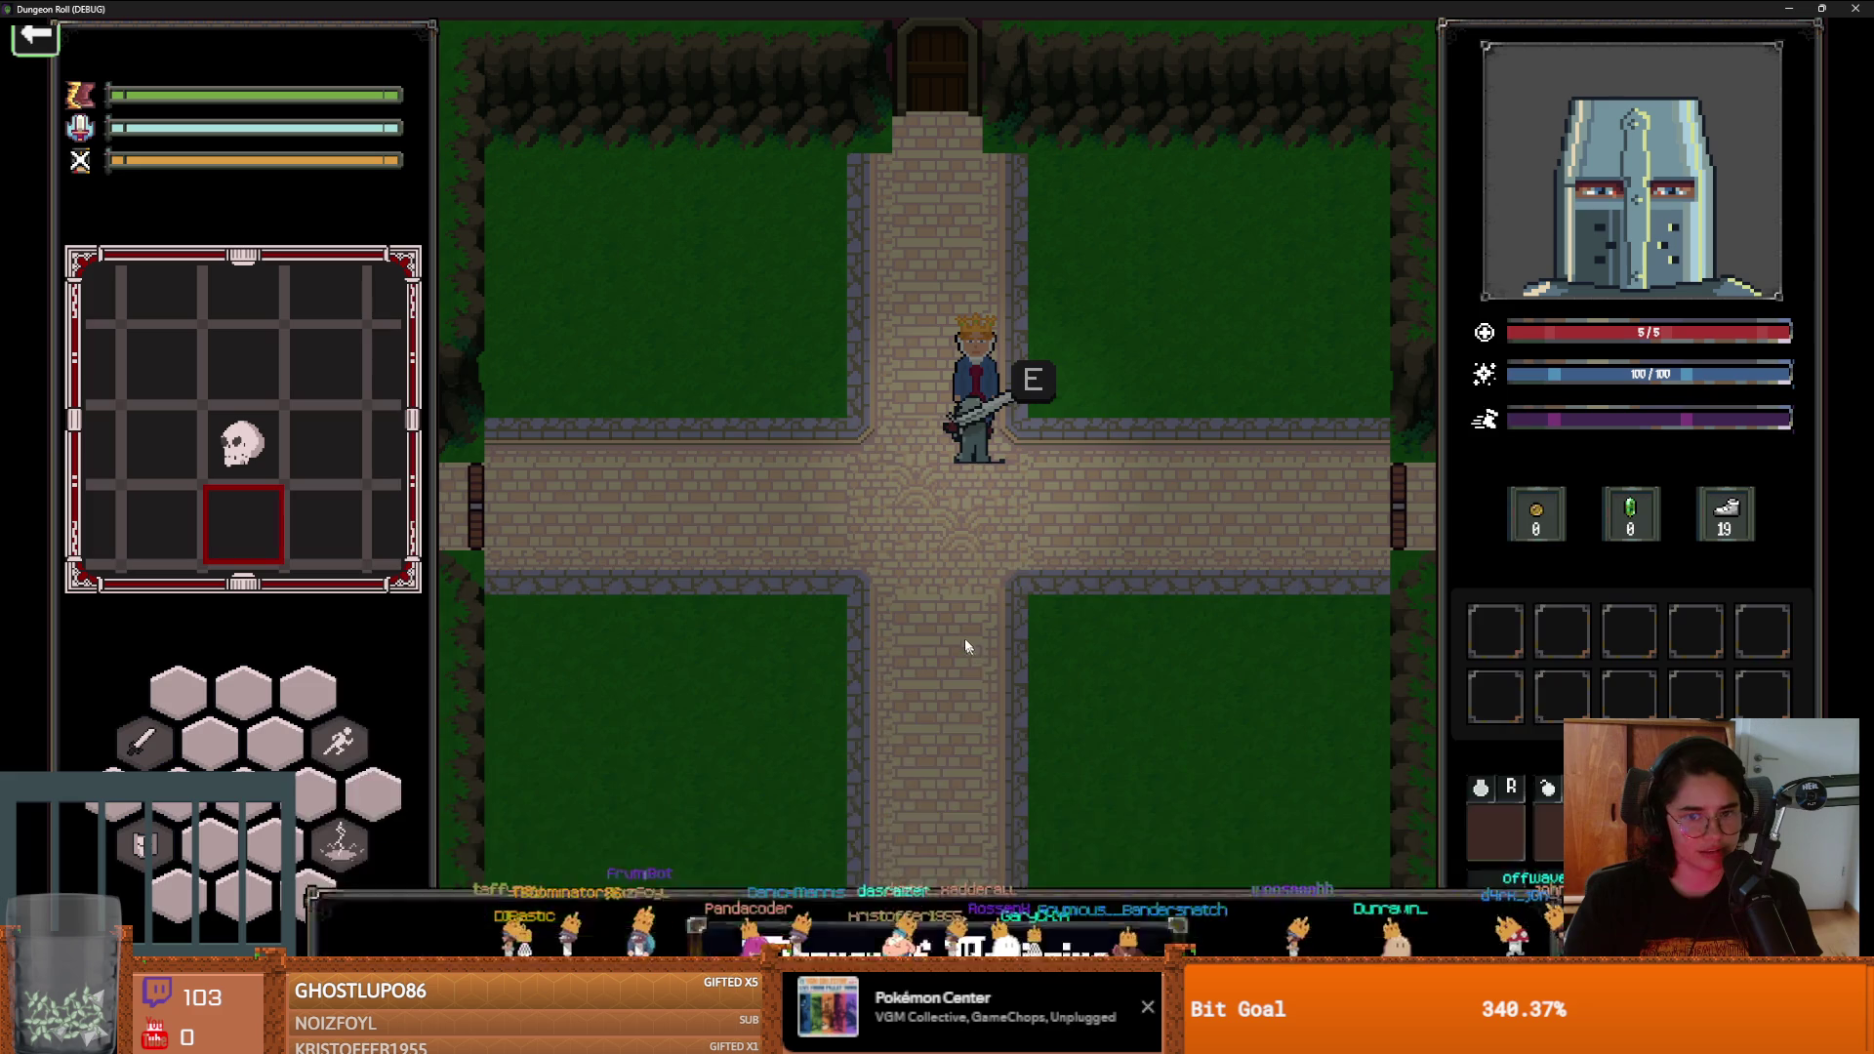
key("e")
key("s")
key("a")
key("a")
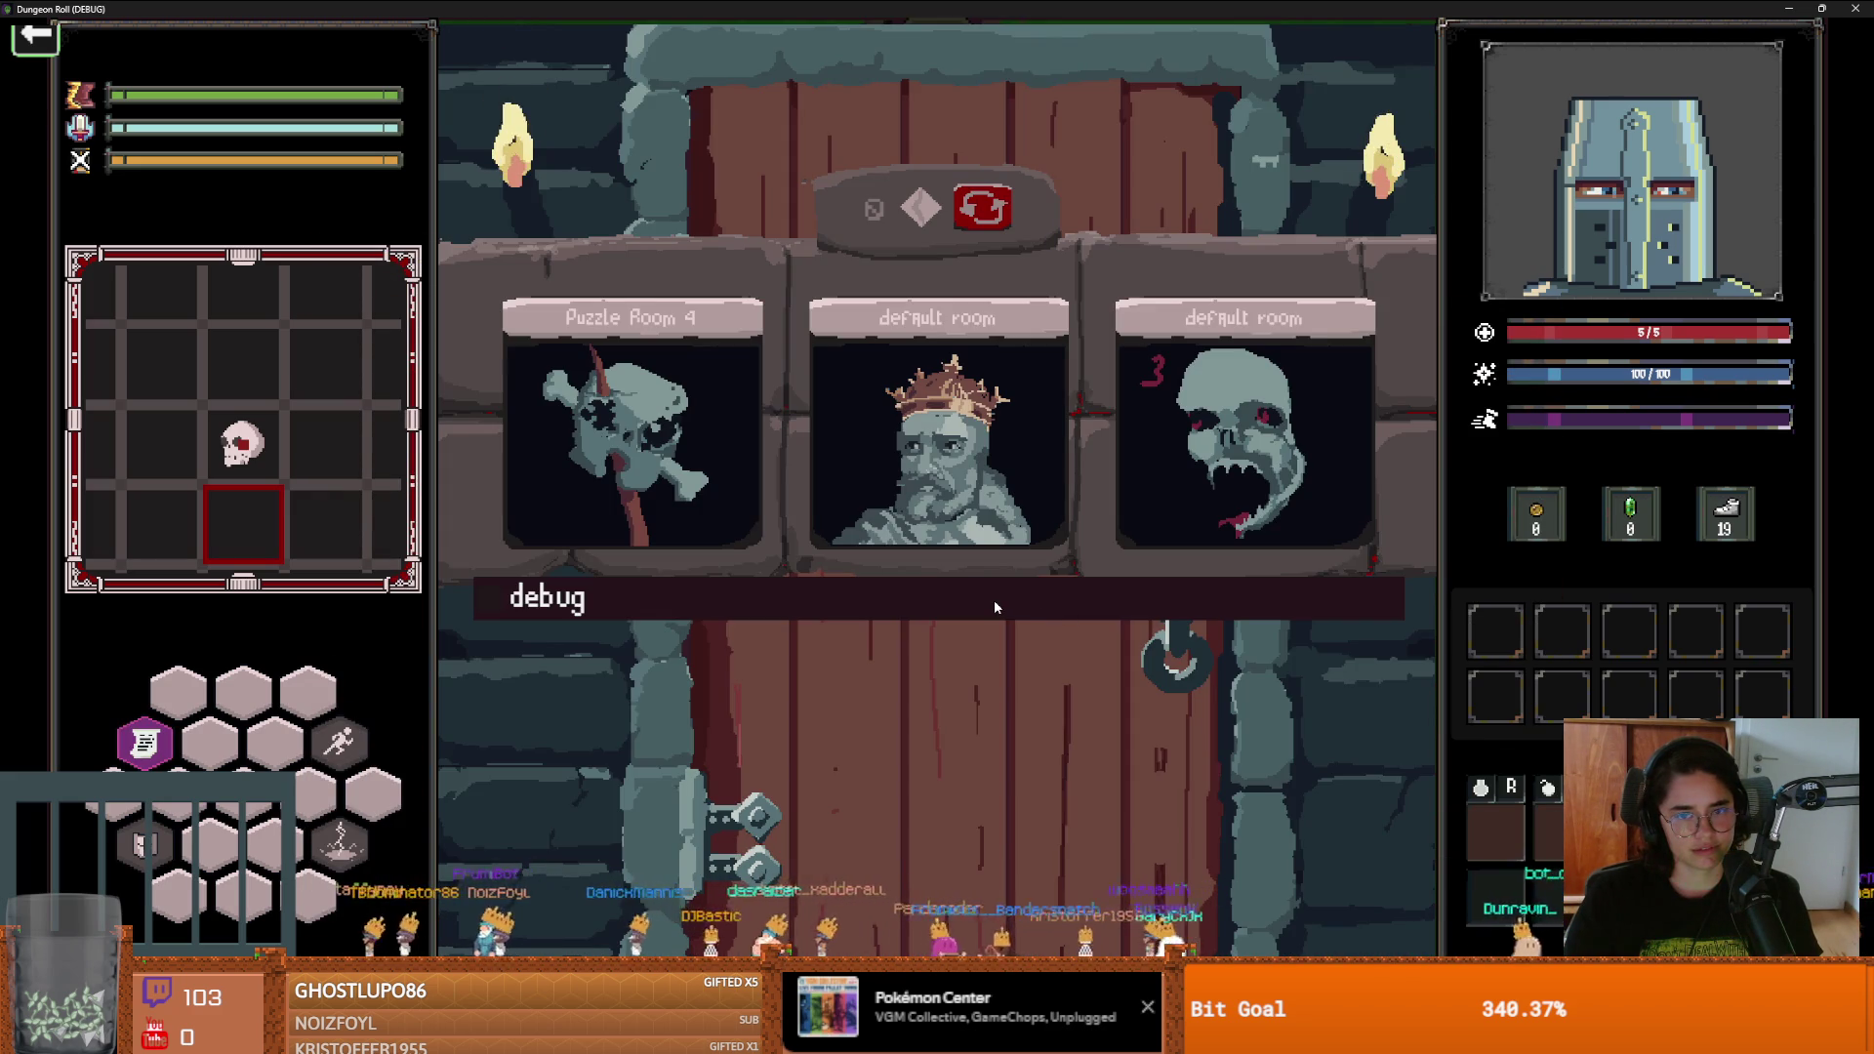
Enter the right-hand room, fight the goblins, and end the run from the pause menu
left_click(1298, 425)
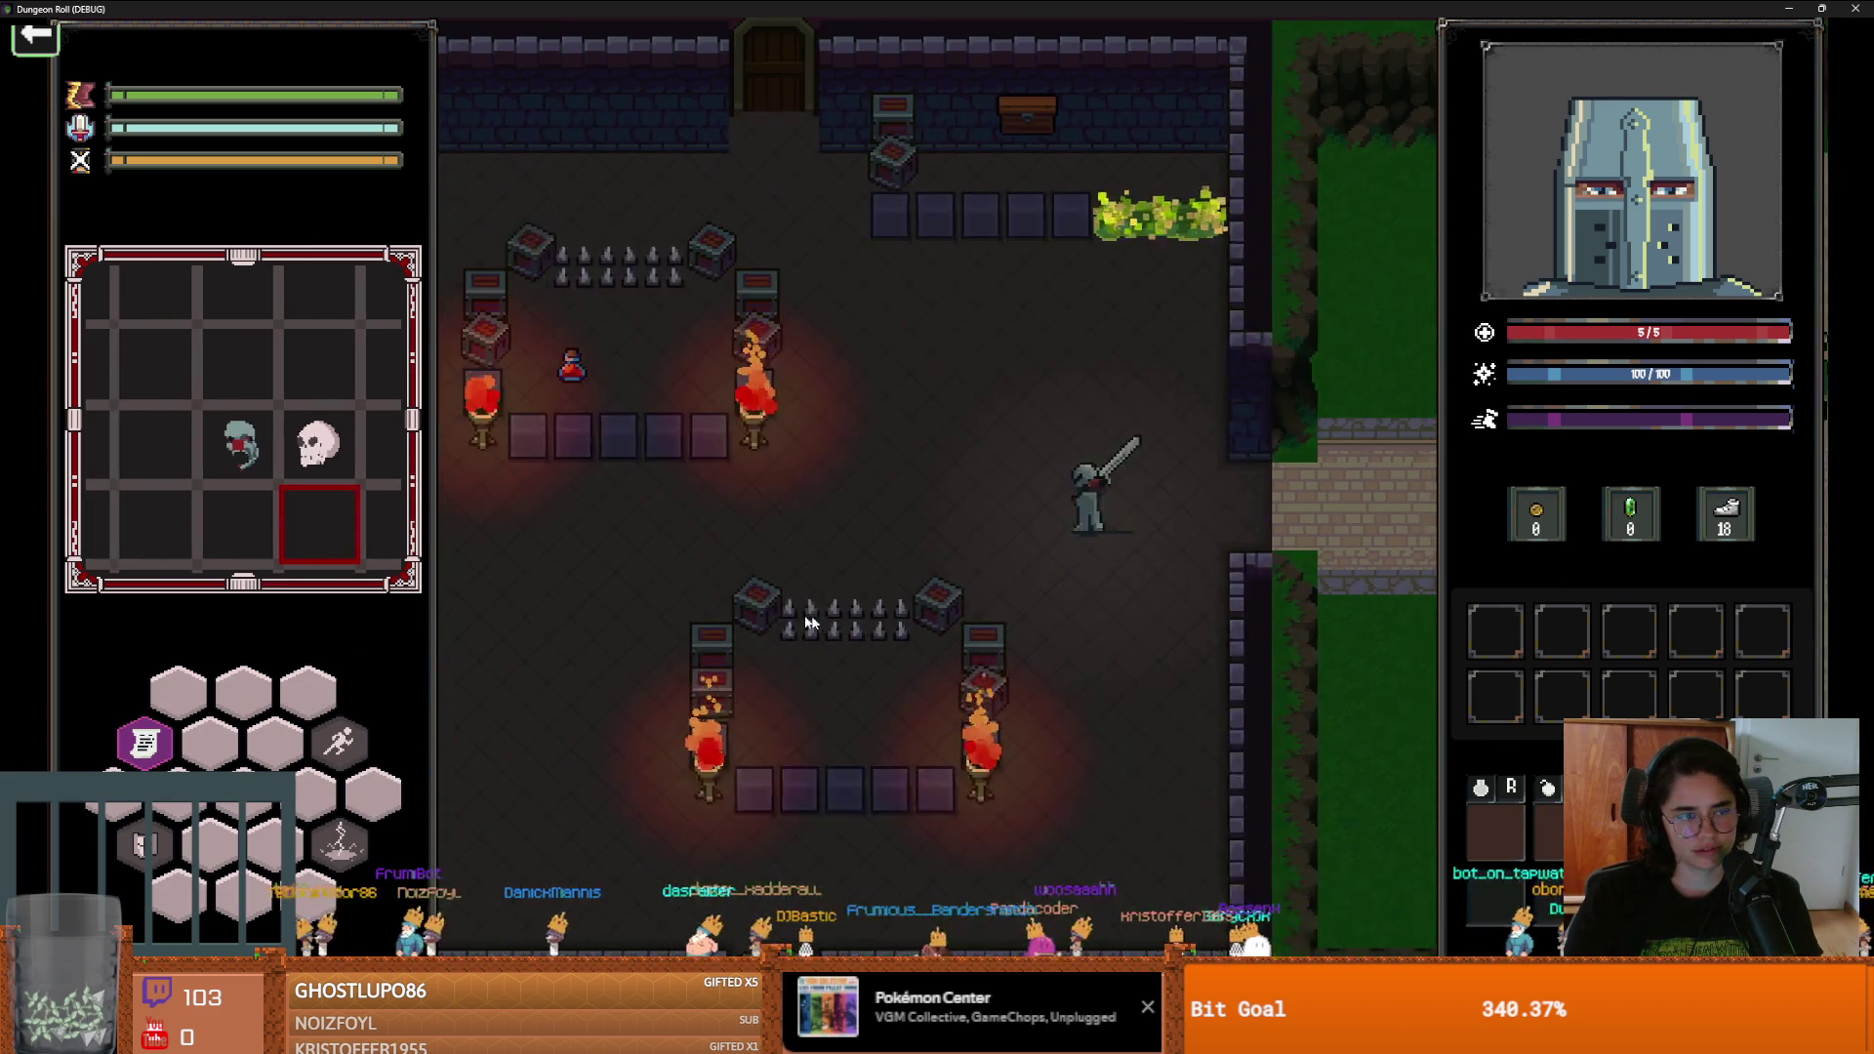
left_click(873, 606)
left_click(876, 606)
key("d")
key("s")
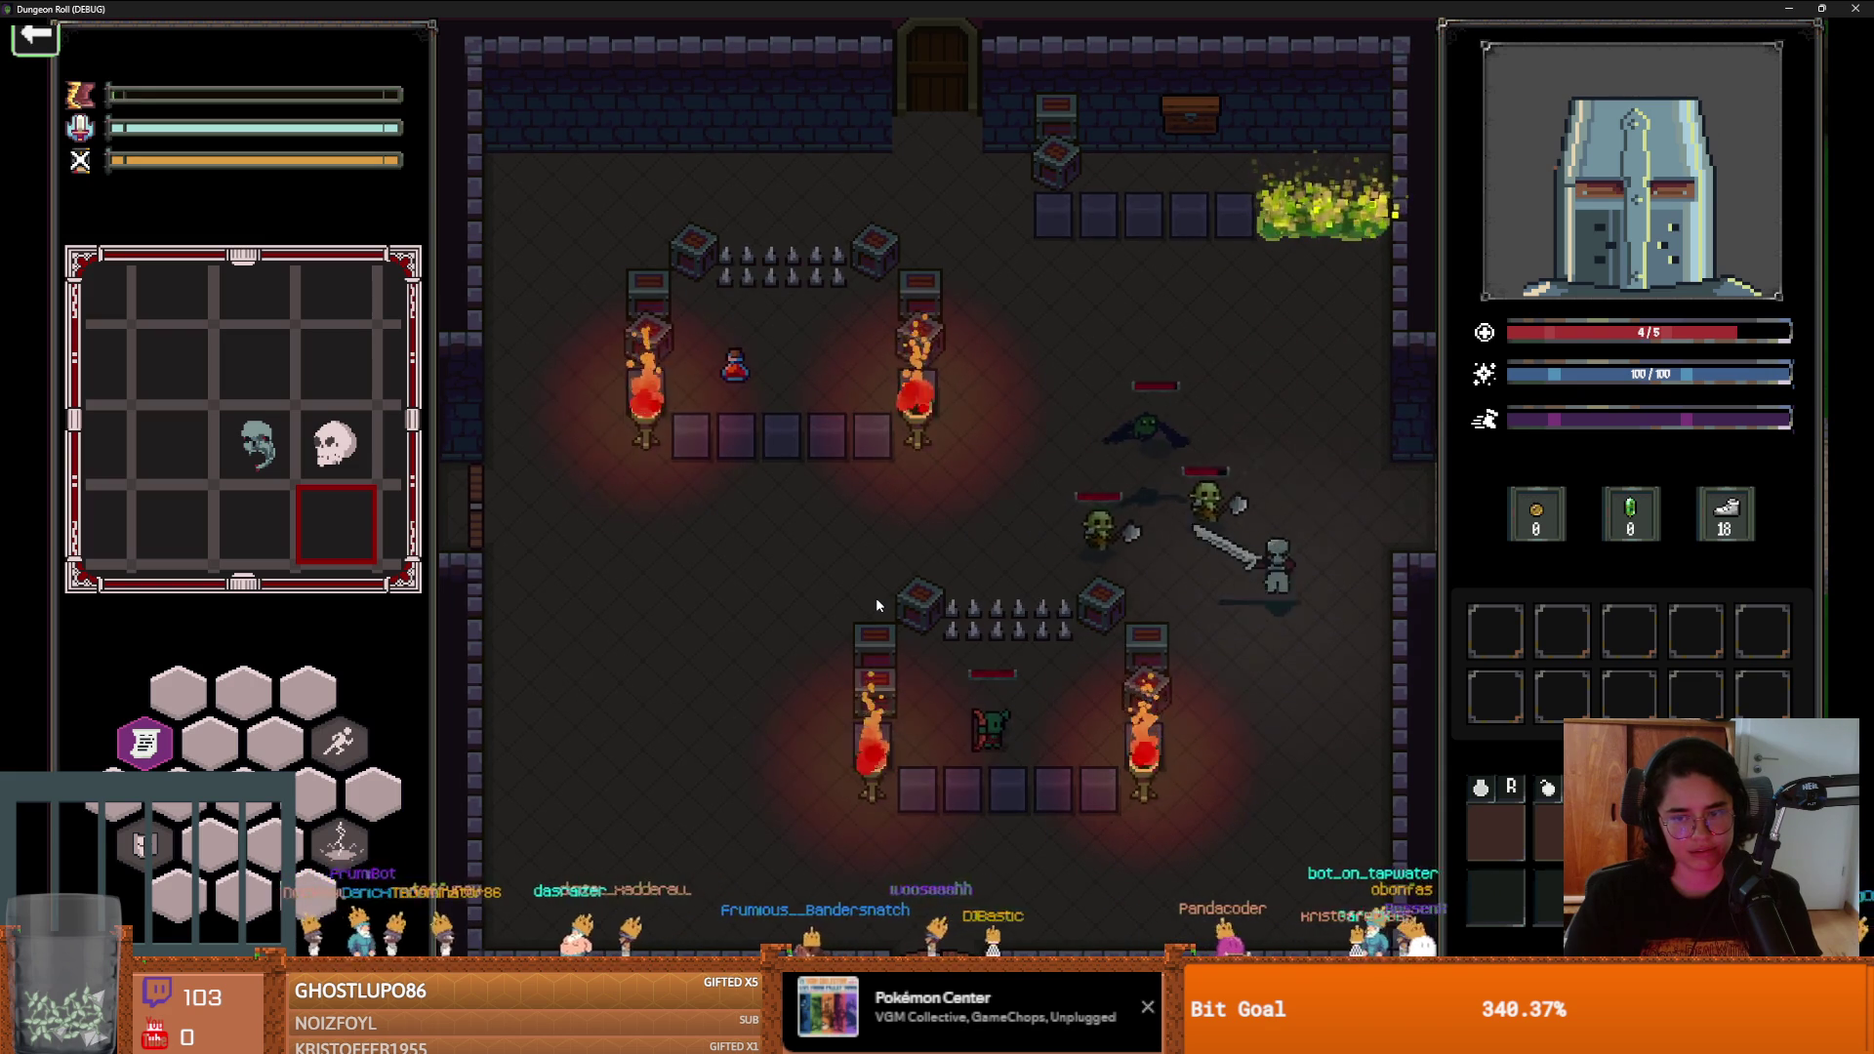
key("Escape")
left_click(957, 638)
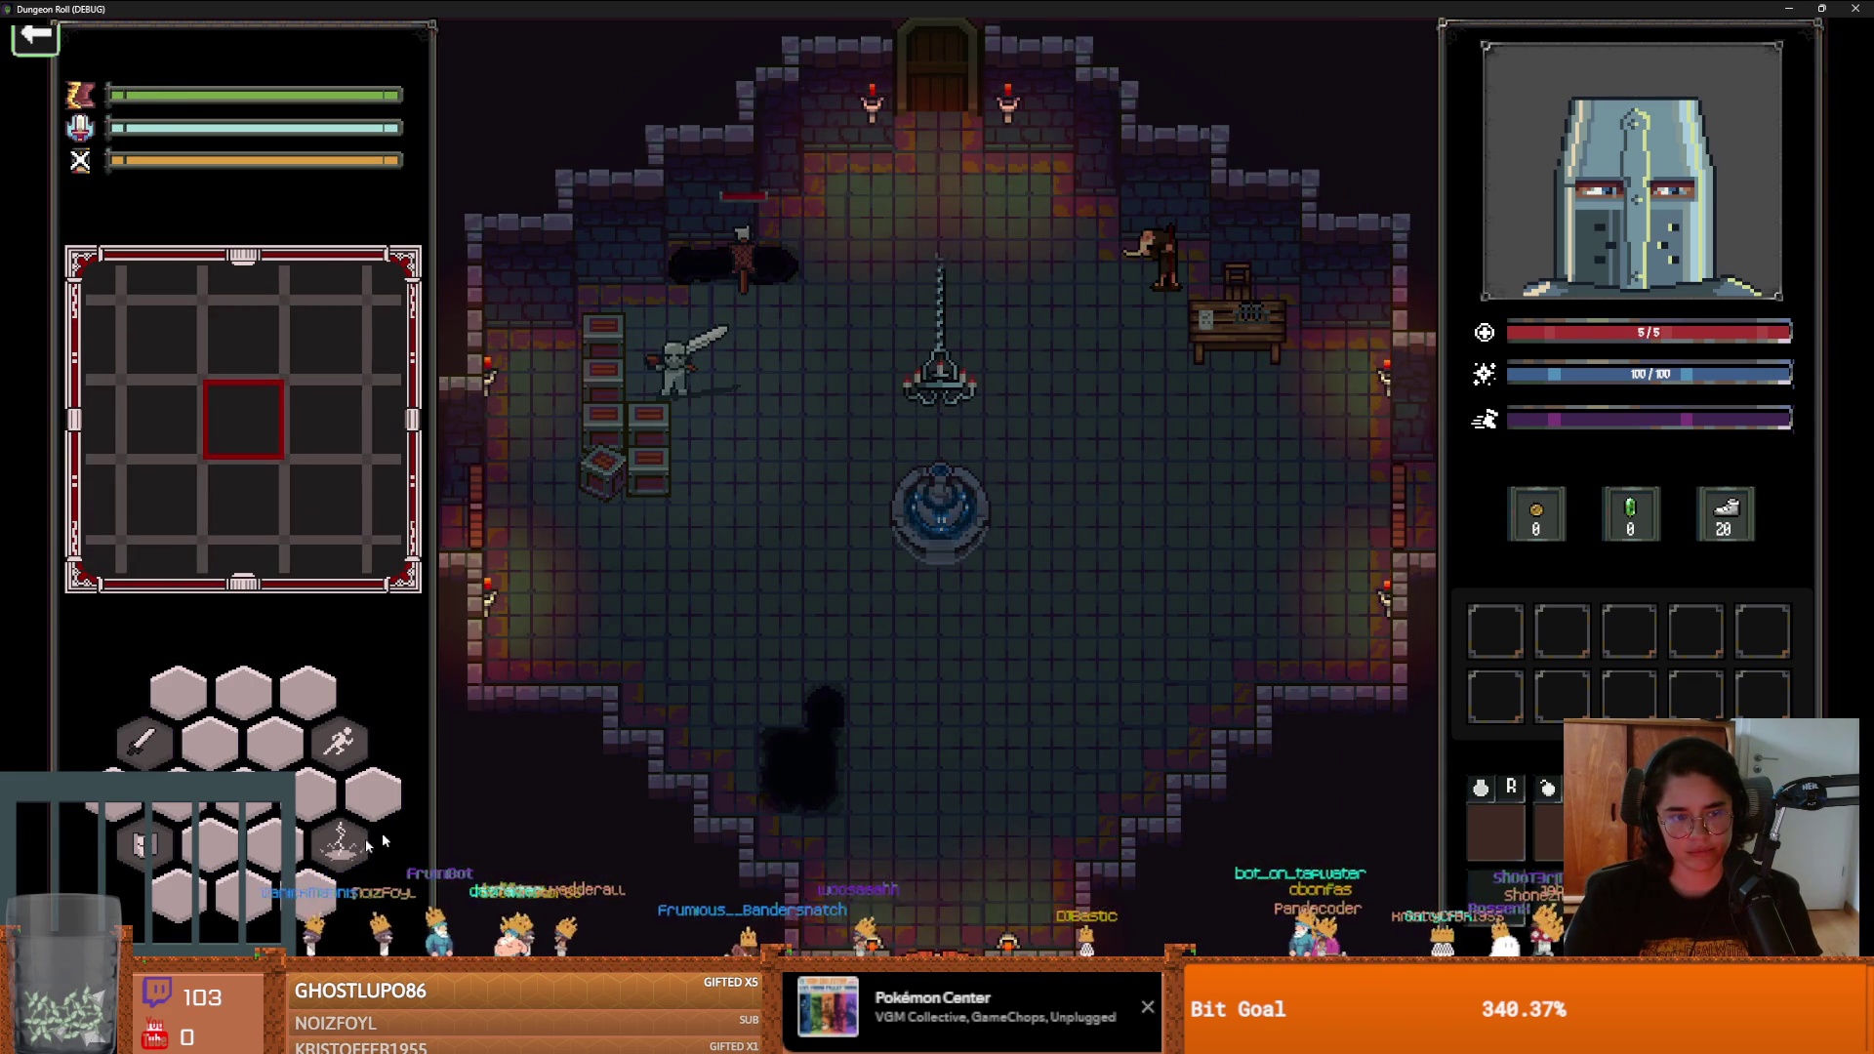
Enter another room through the west door, attack a goblin, then stop the game with F8
key("s")
key("a")
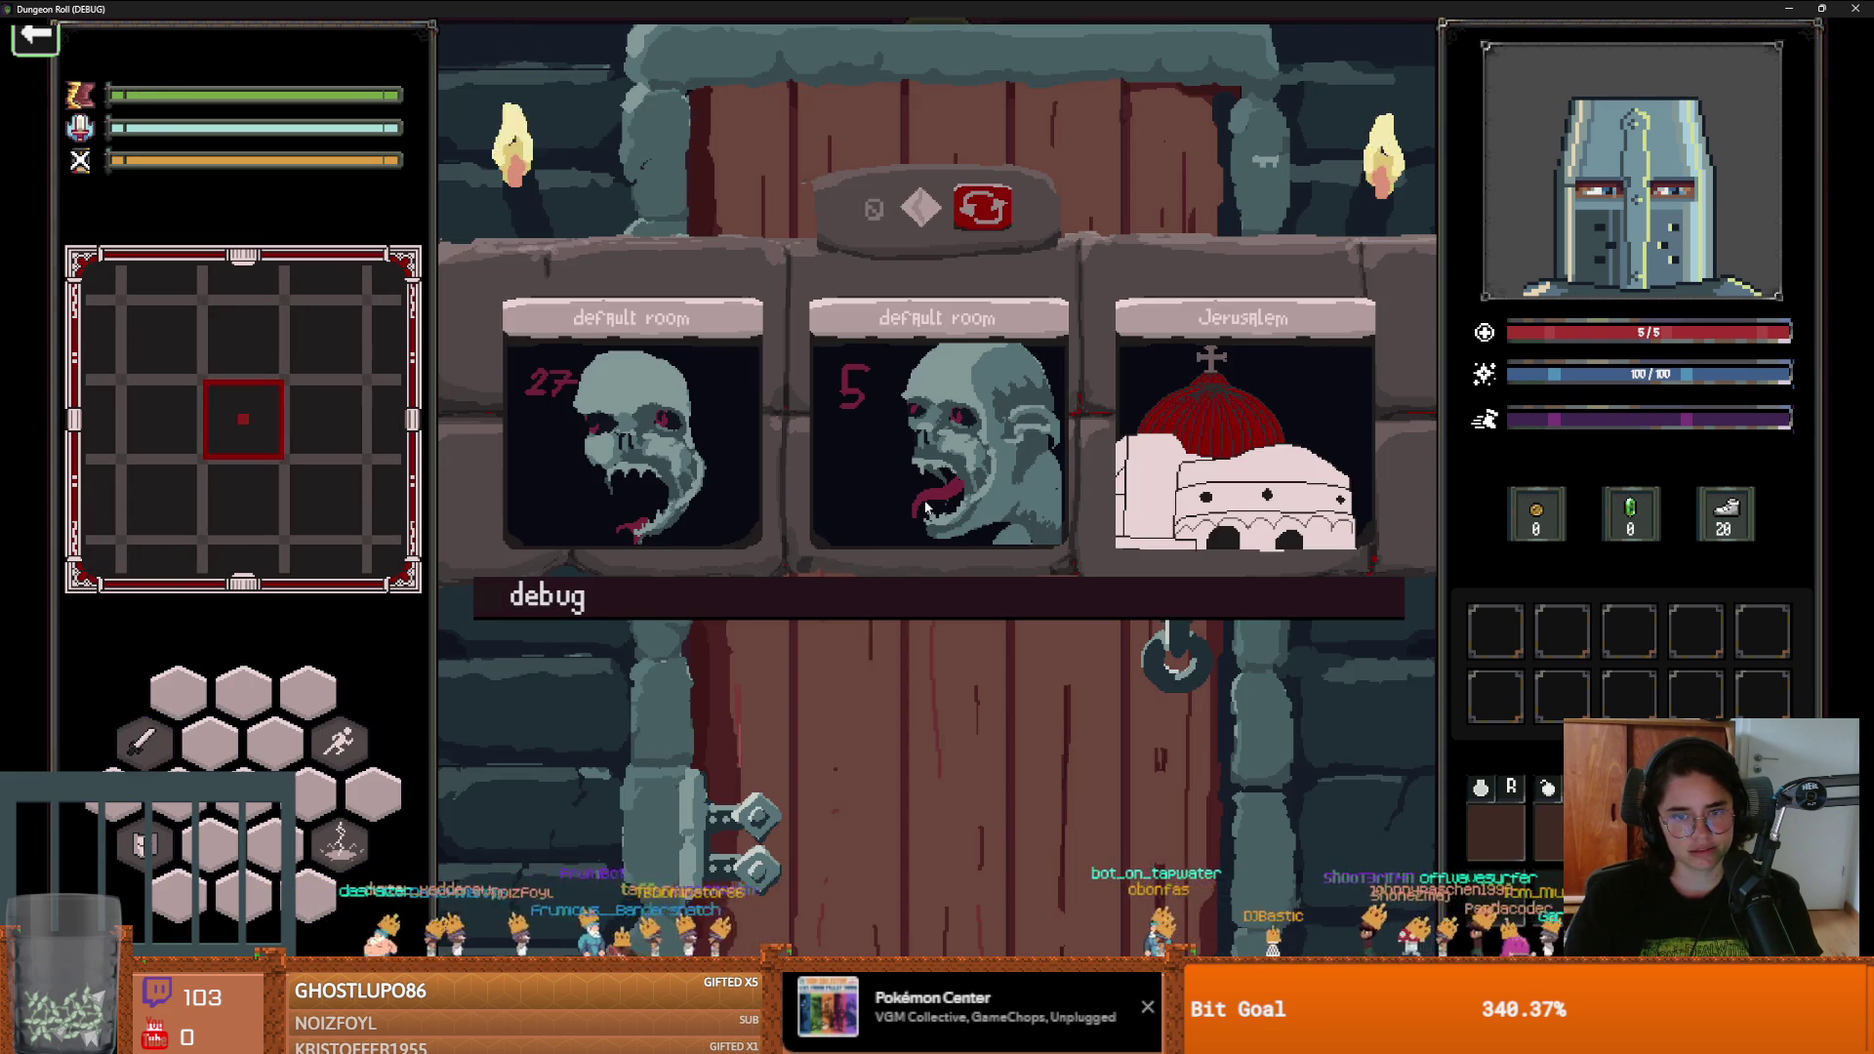
left_click(925, 506)
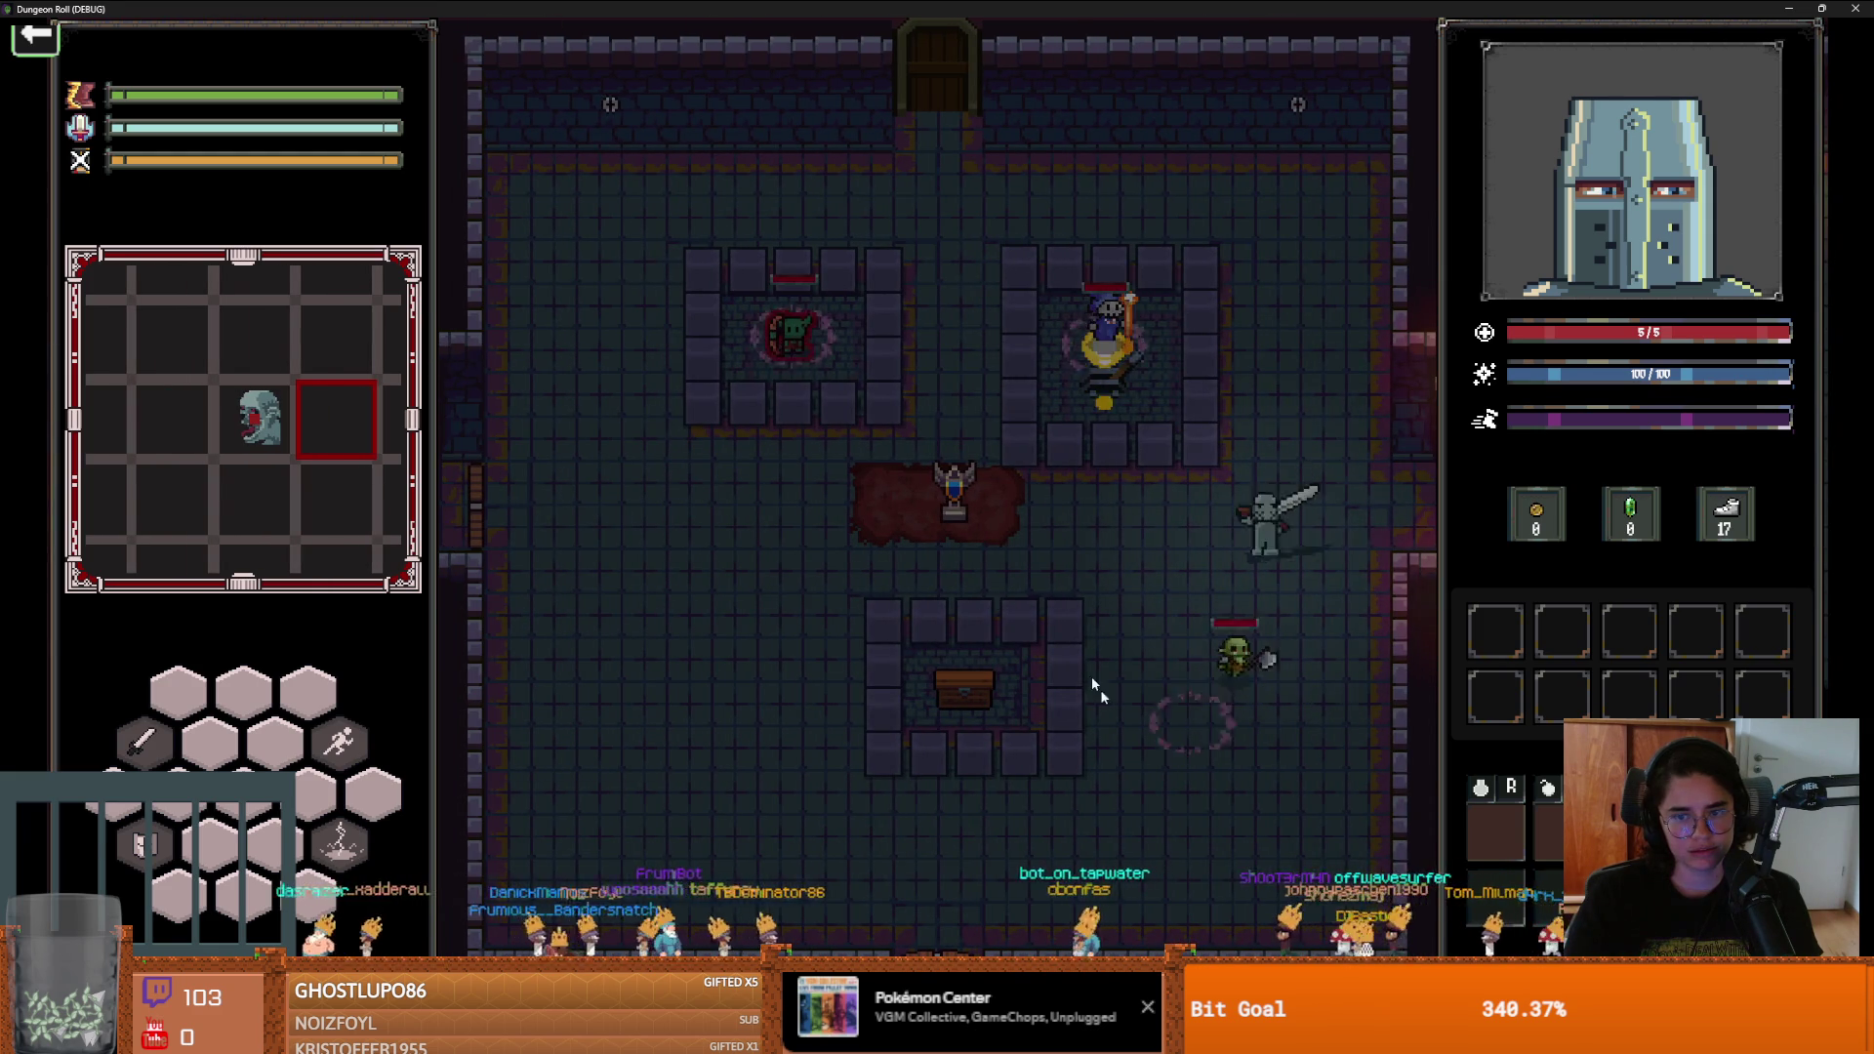
left_click(1235, 664)
key("s")
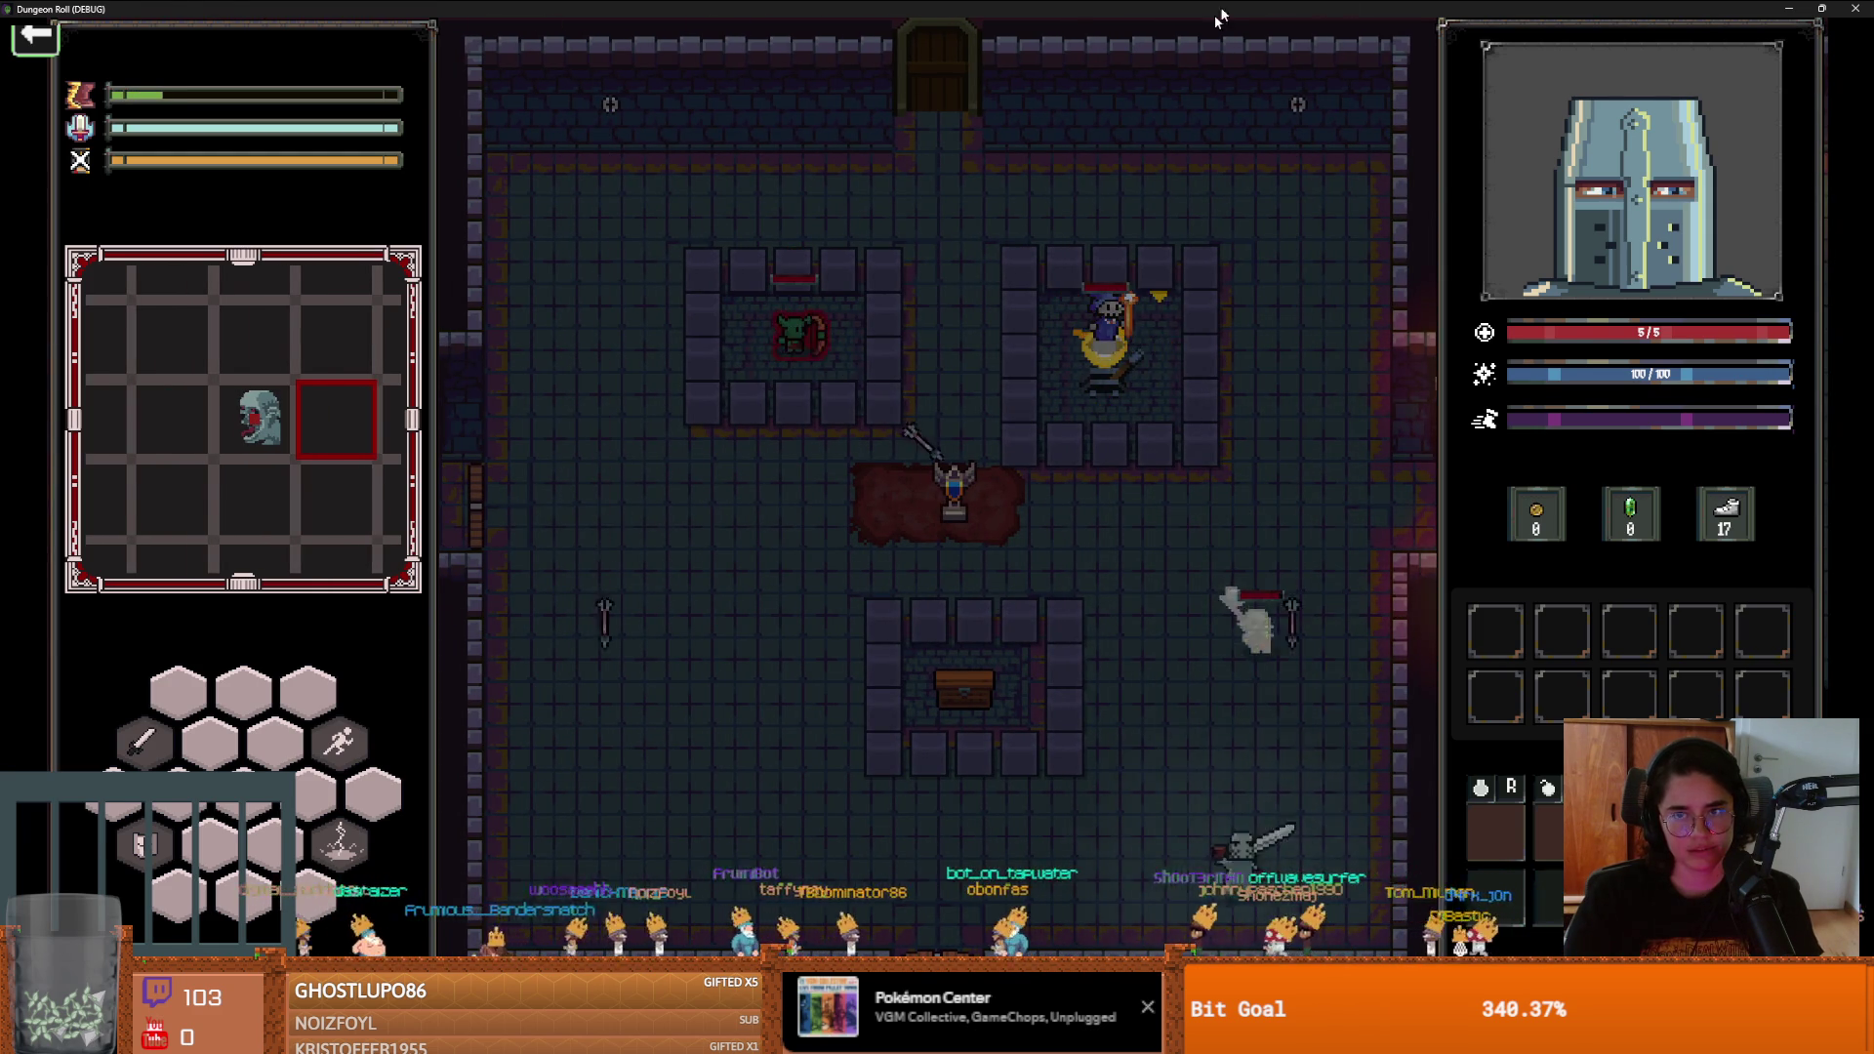
left_click_drag(1230, 8, 1394, 500)
key("F8")
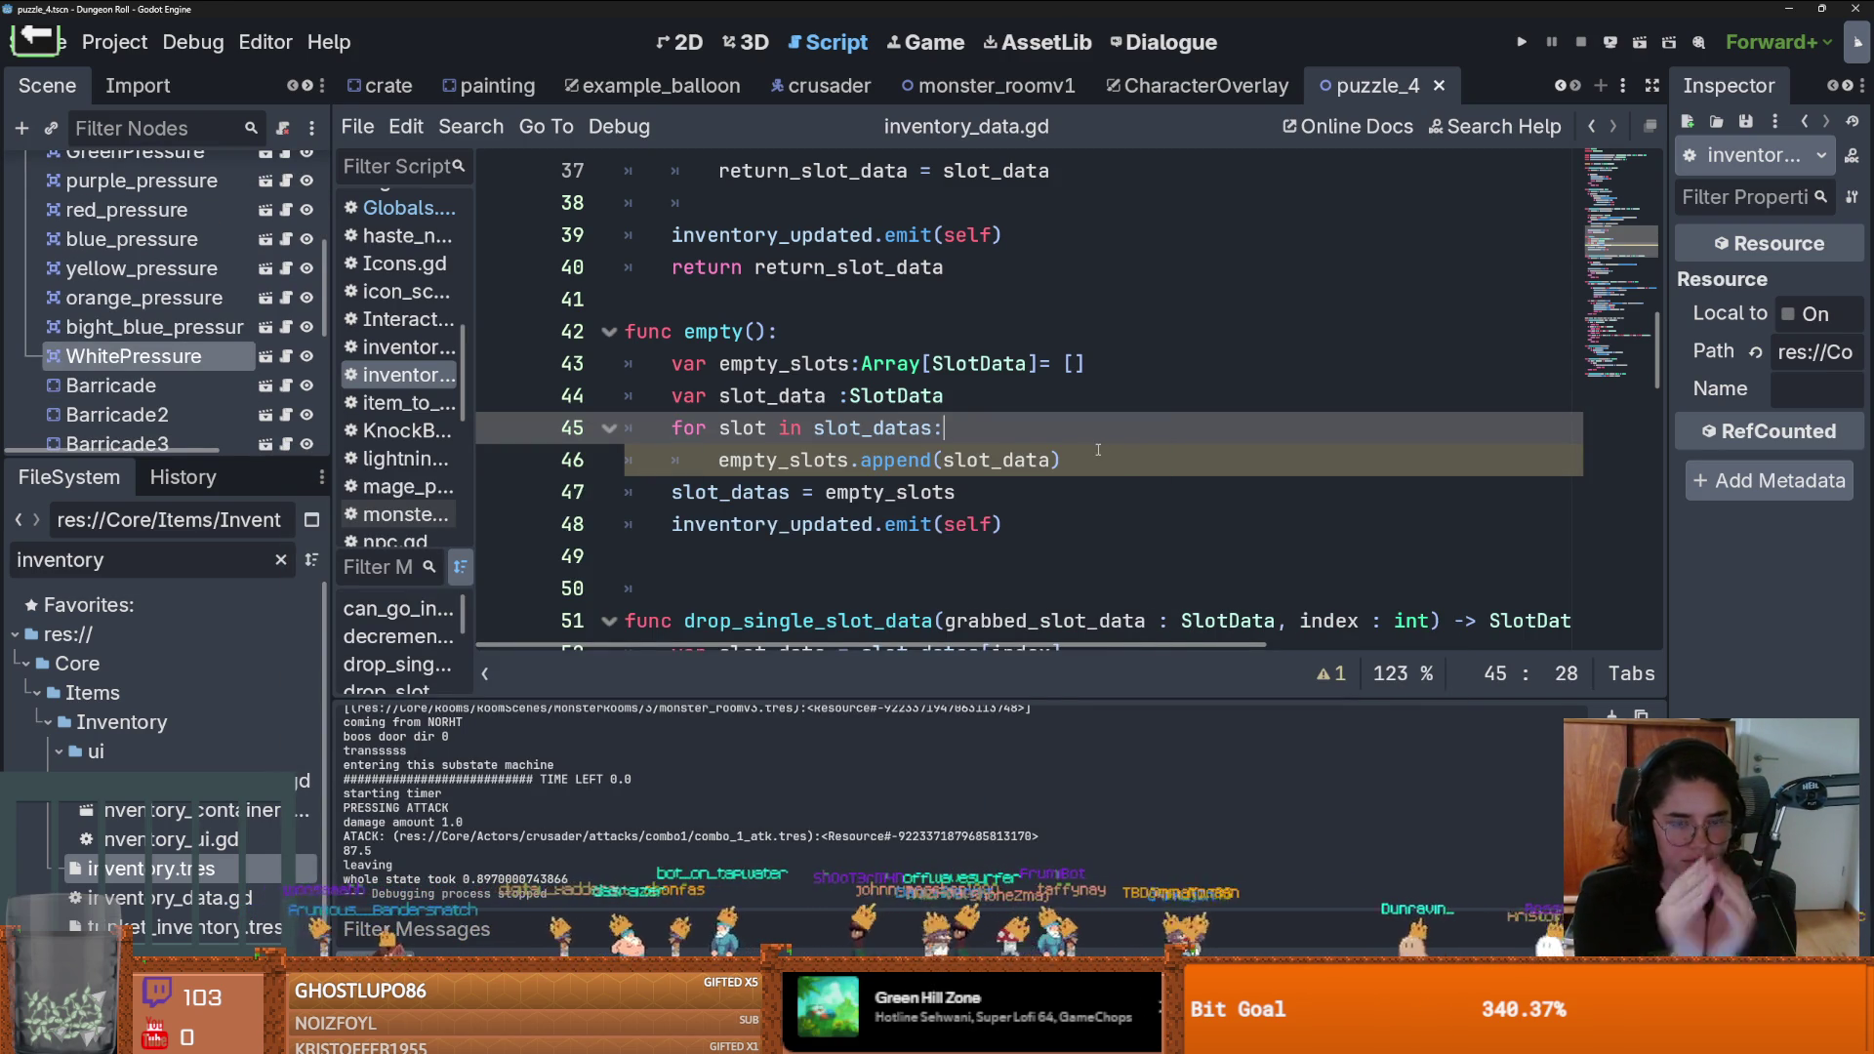
Save, filter the FileSystem dock for 'Global', and open Globals.gd
key("Up")
key("Up")
key("Up")
key("ctrl+s")
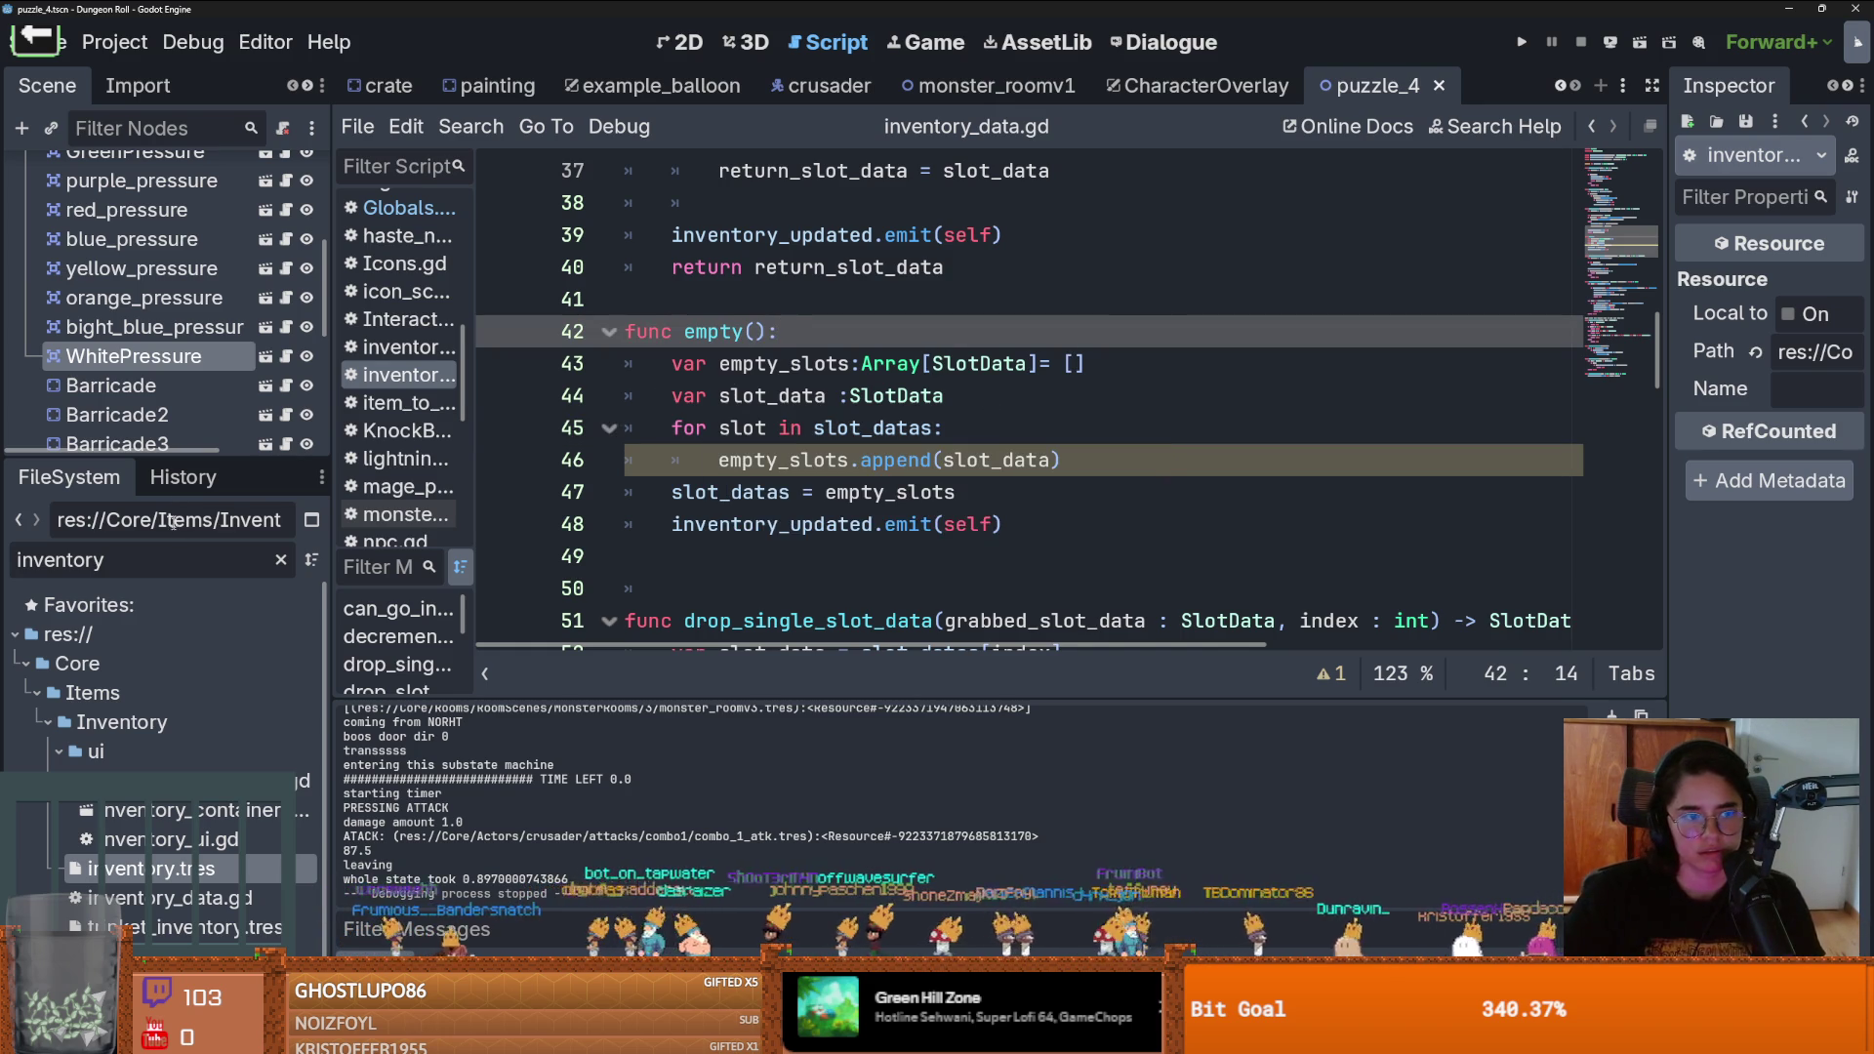
left_click_drag(191, 454, 191, 465)
left_click(137, 579)
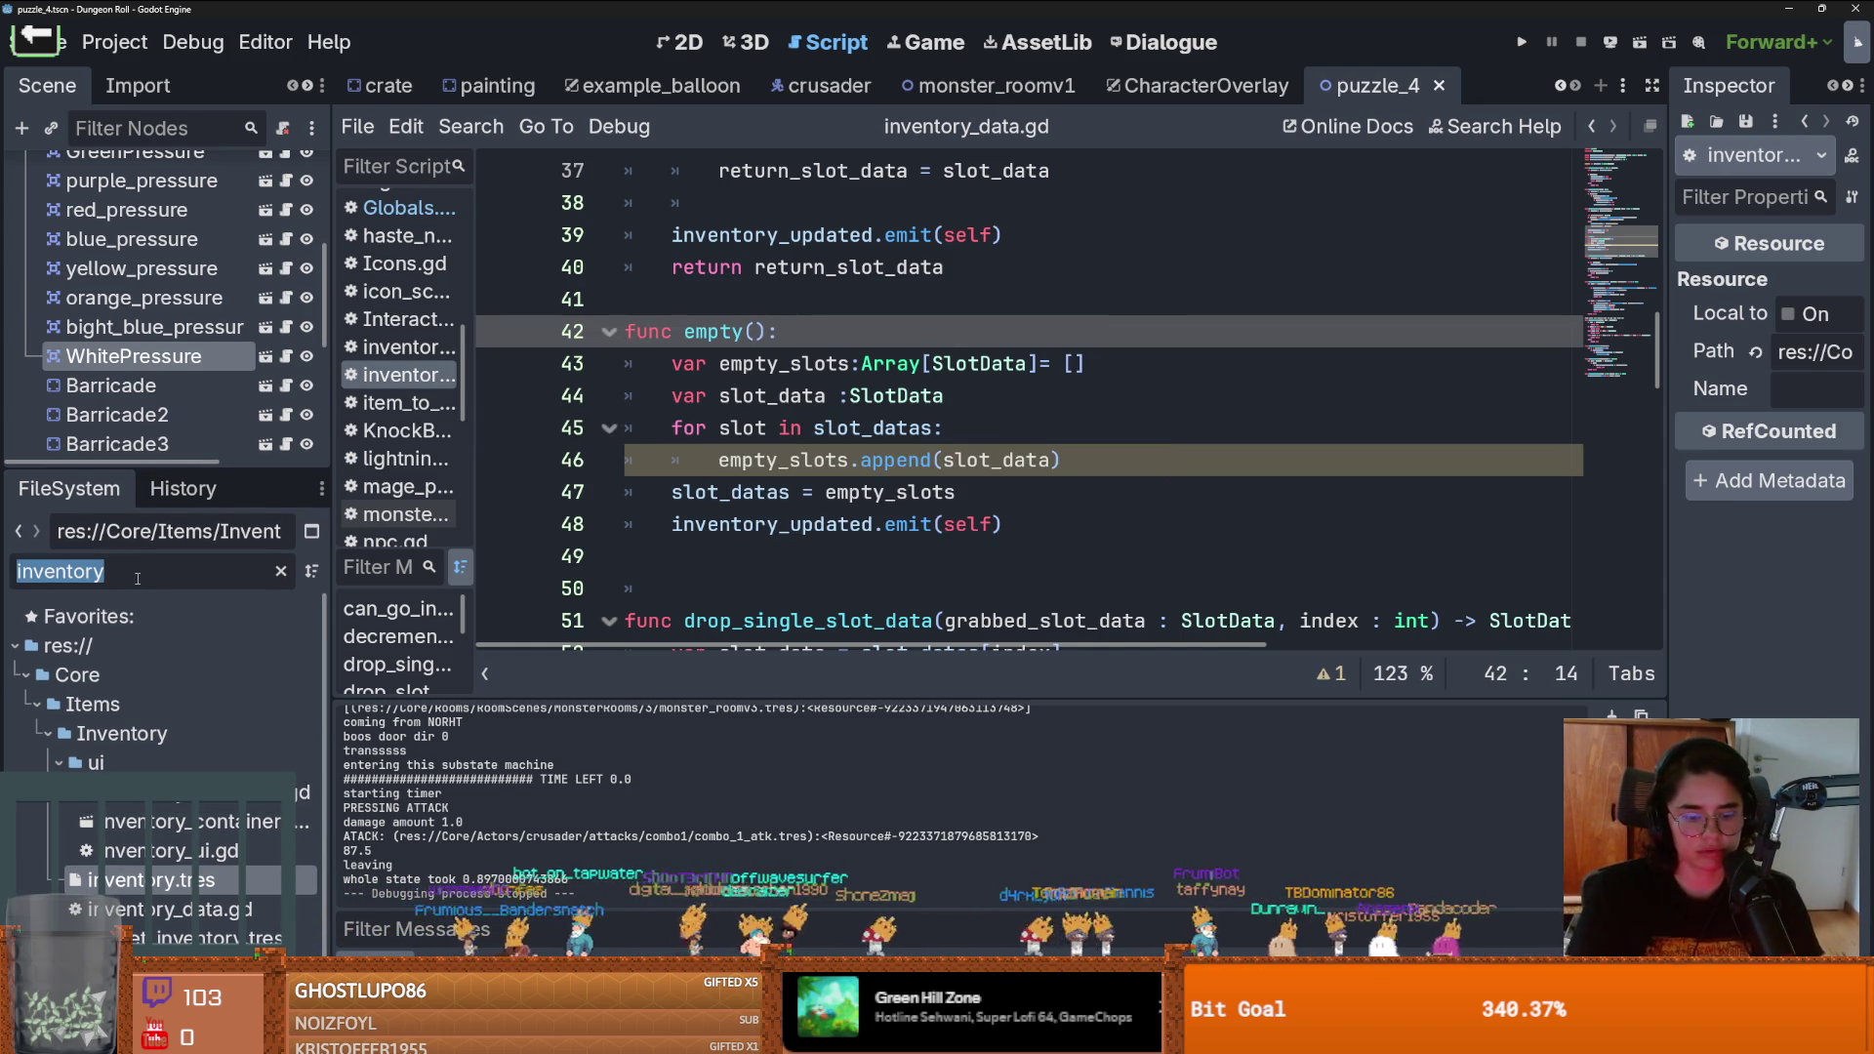
type("Globals")
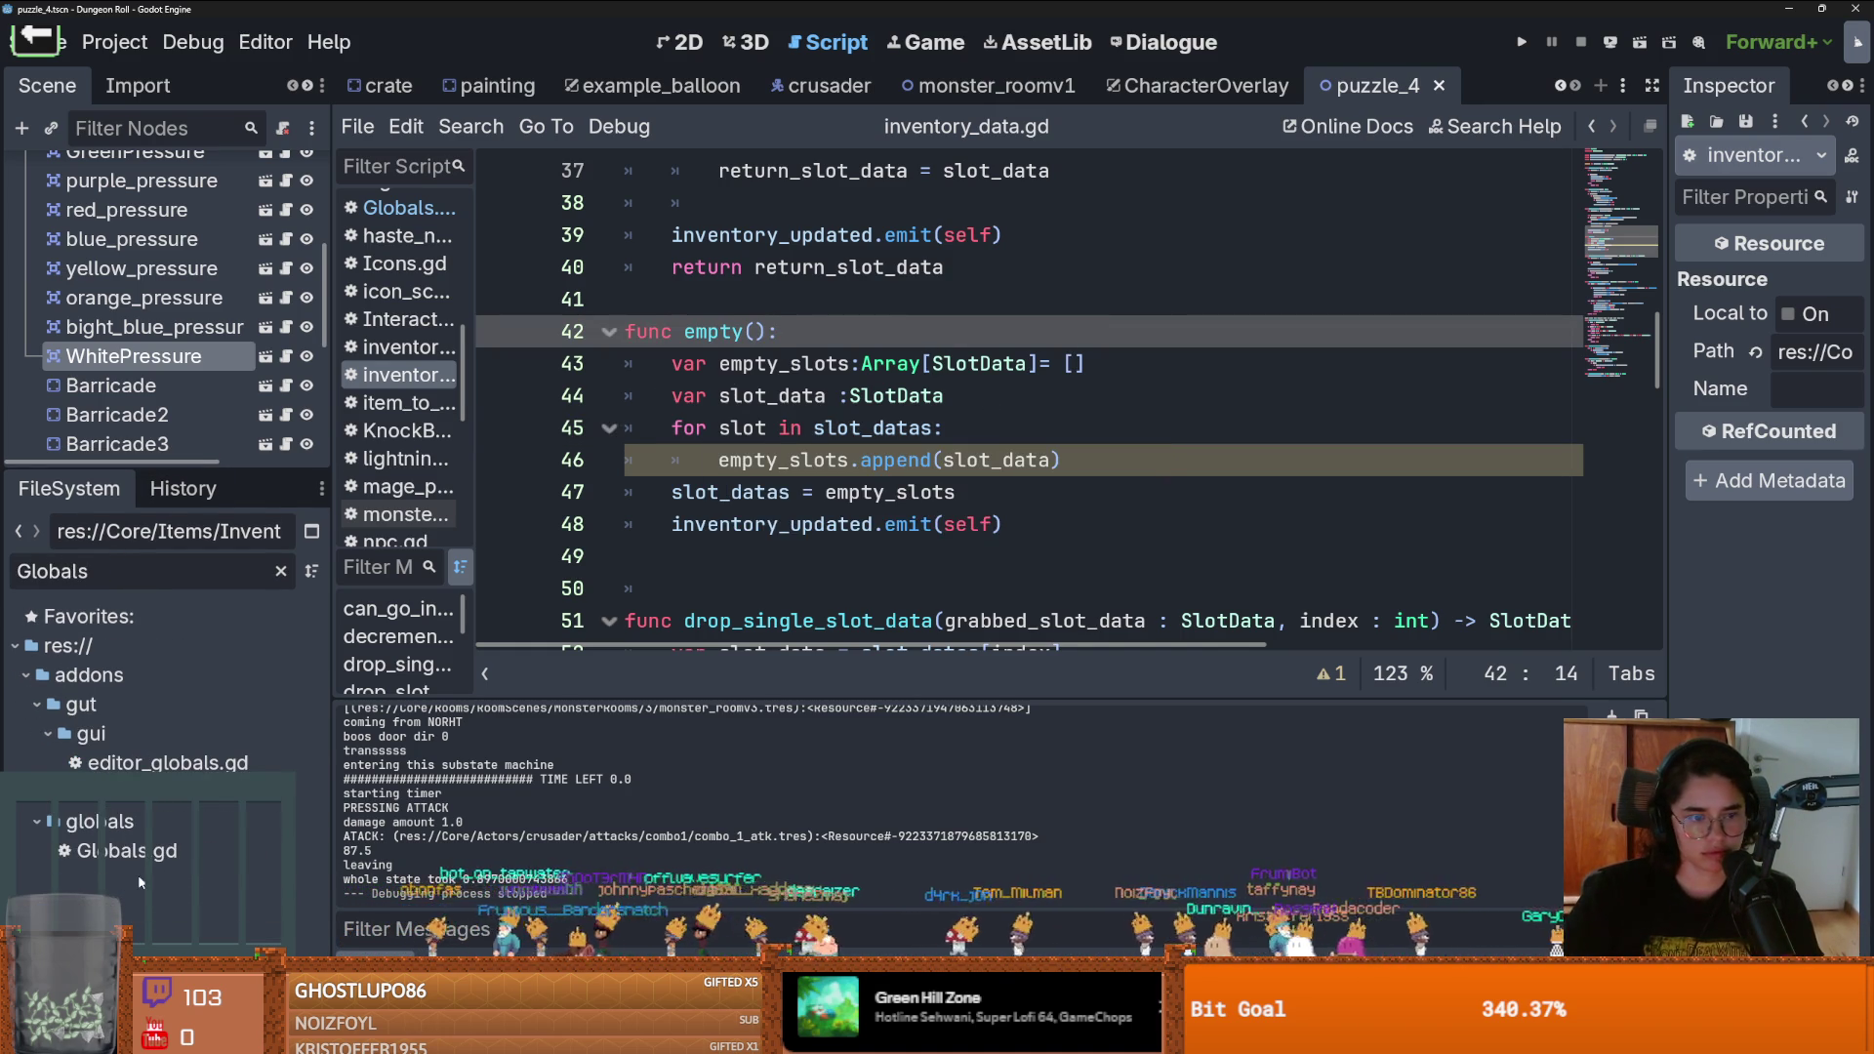
double_click(127, 850)
Declare 'var arr_of_upgrades = []' above func _ready in Globals.gd and save it
scroll(914, 396, "up", 8)
scroll(914, 395, "up", 20)
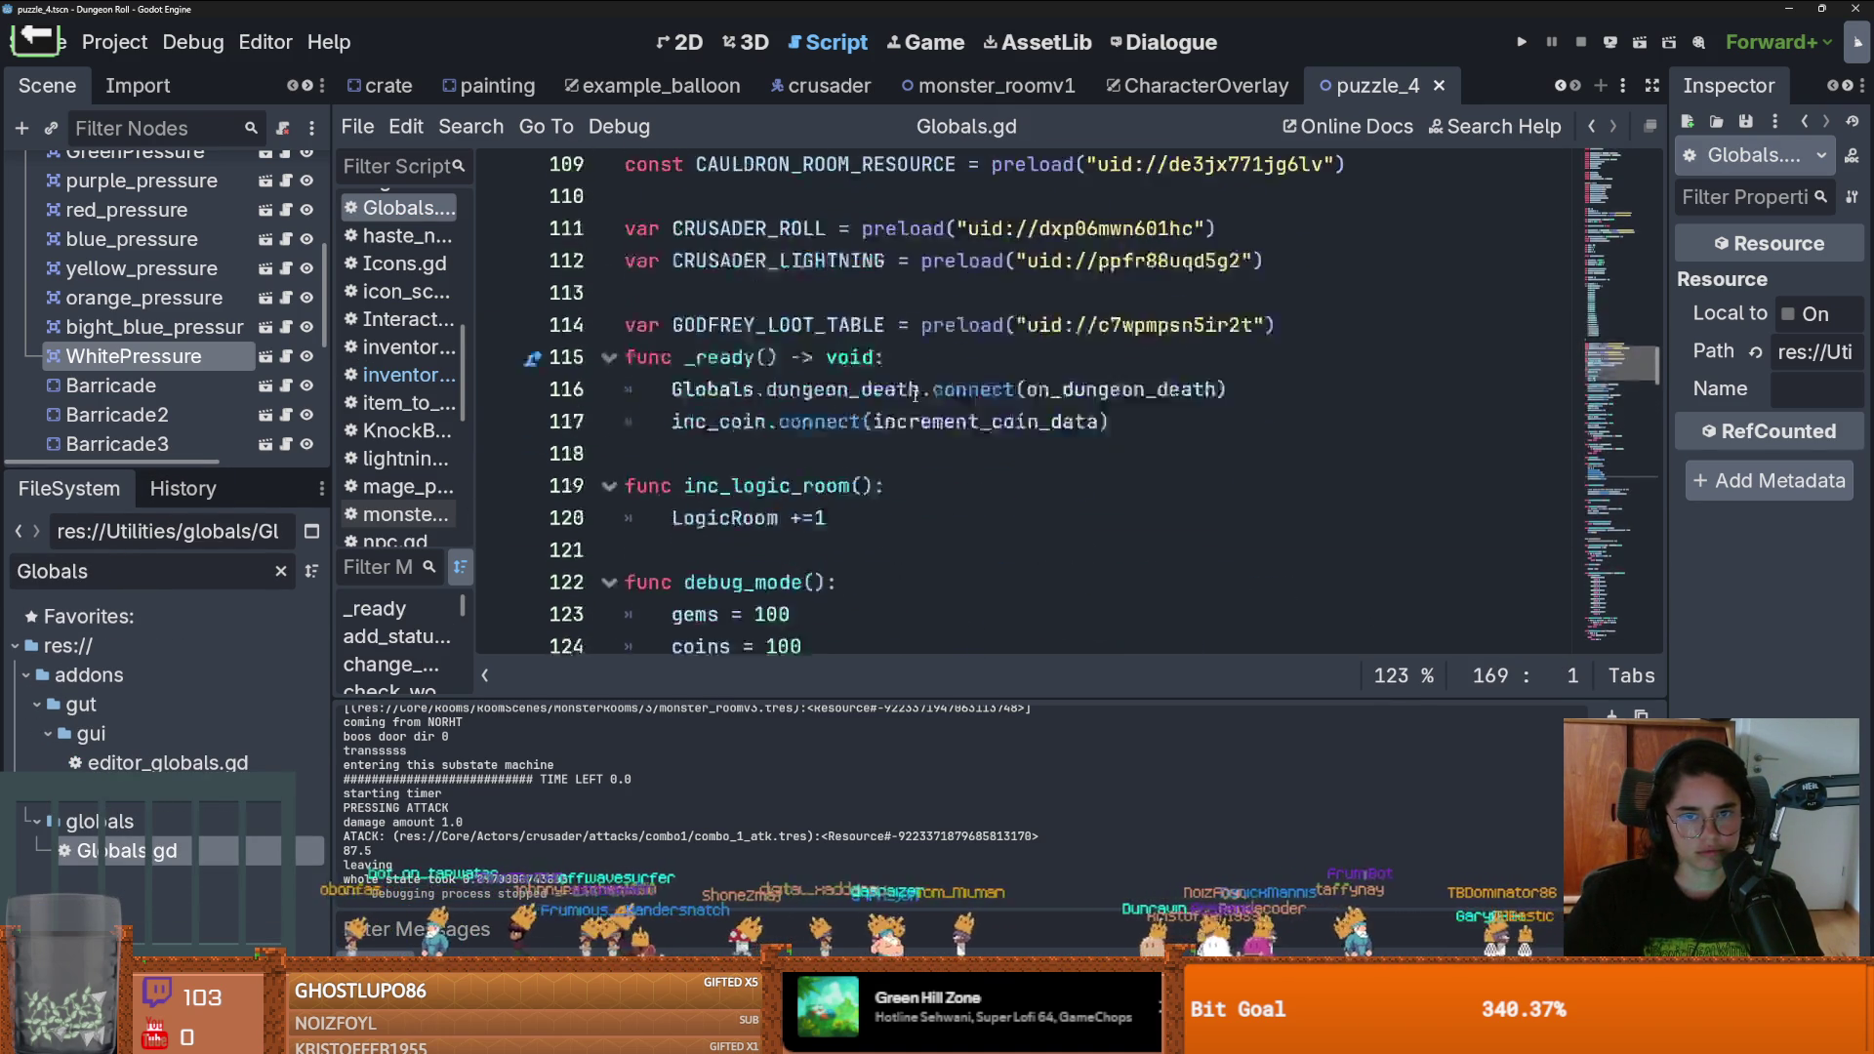
scroll(914, 395, "down", 6)
scroll(915, 395, "down", 10)
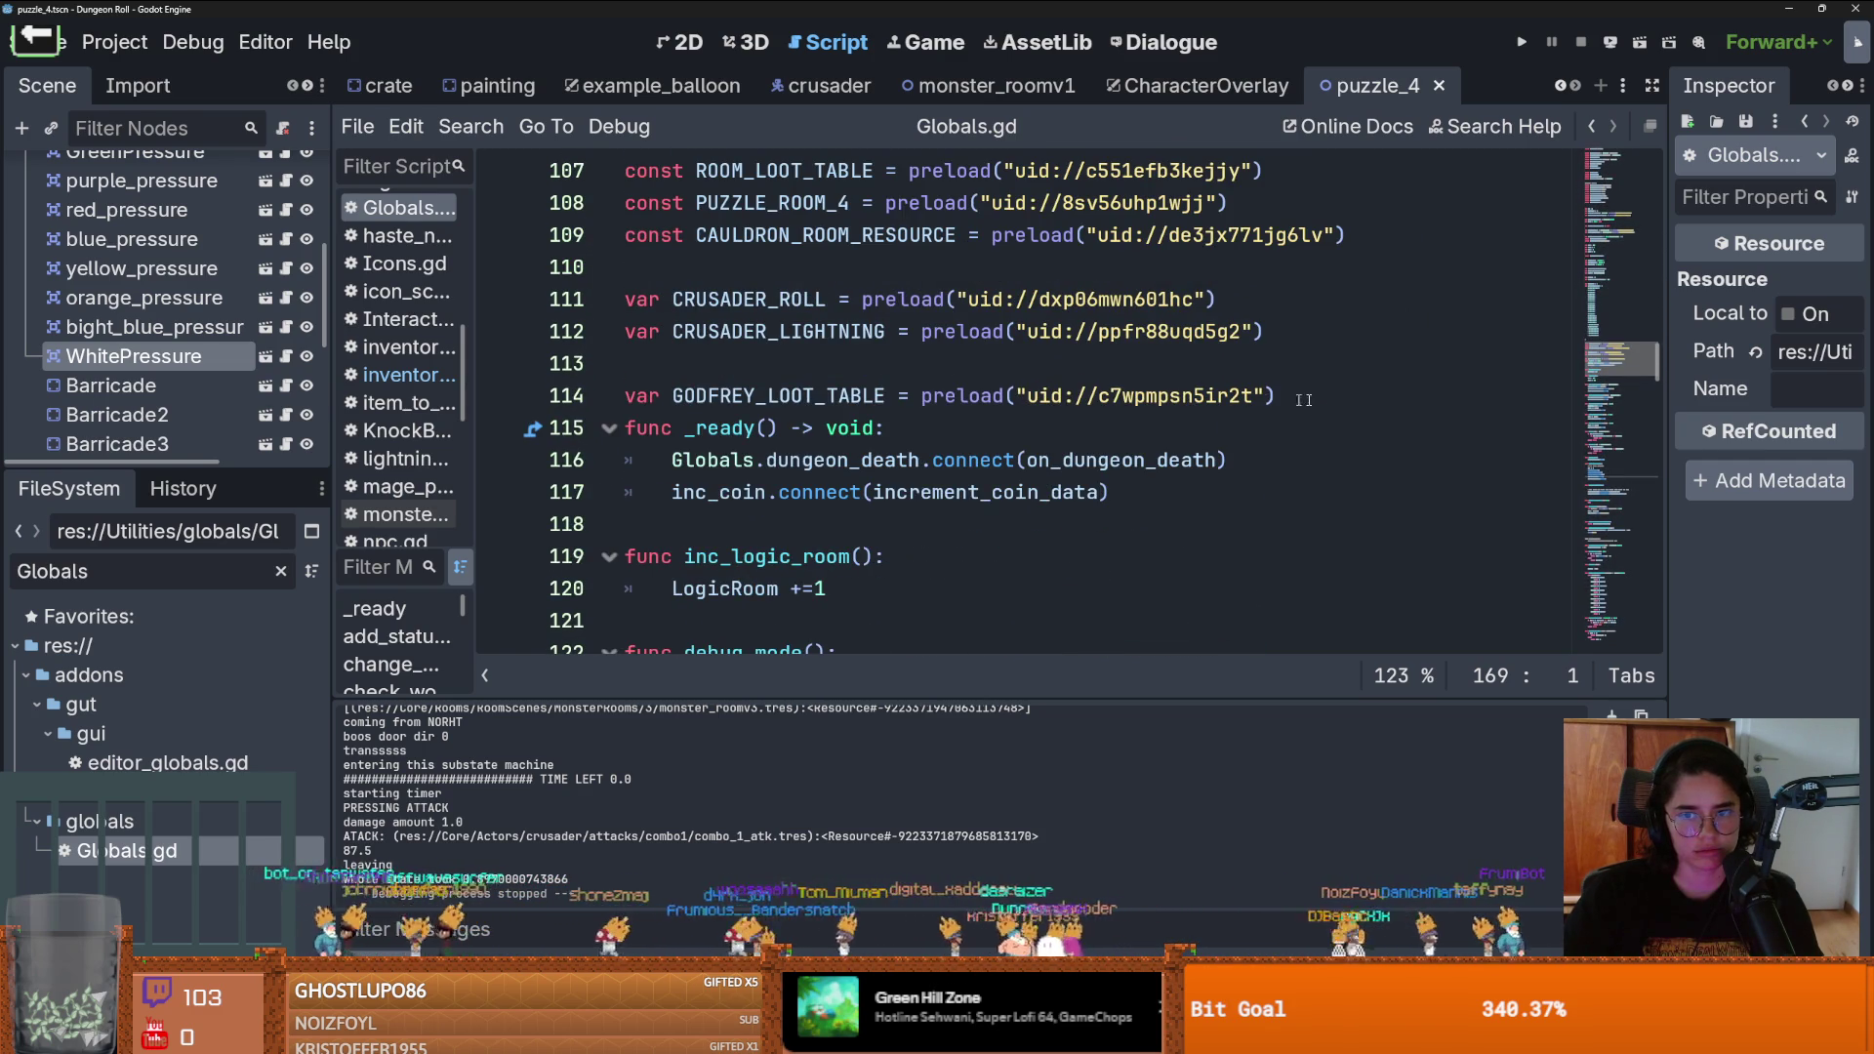
left_click(1285, 399)
key("Return")
key("Return")
key("Return")
key("Up")
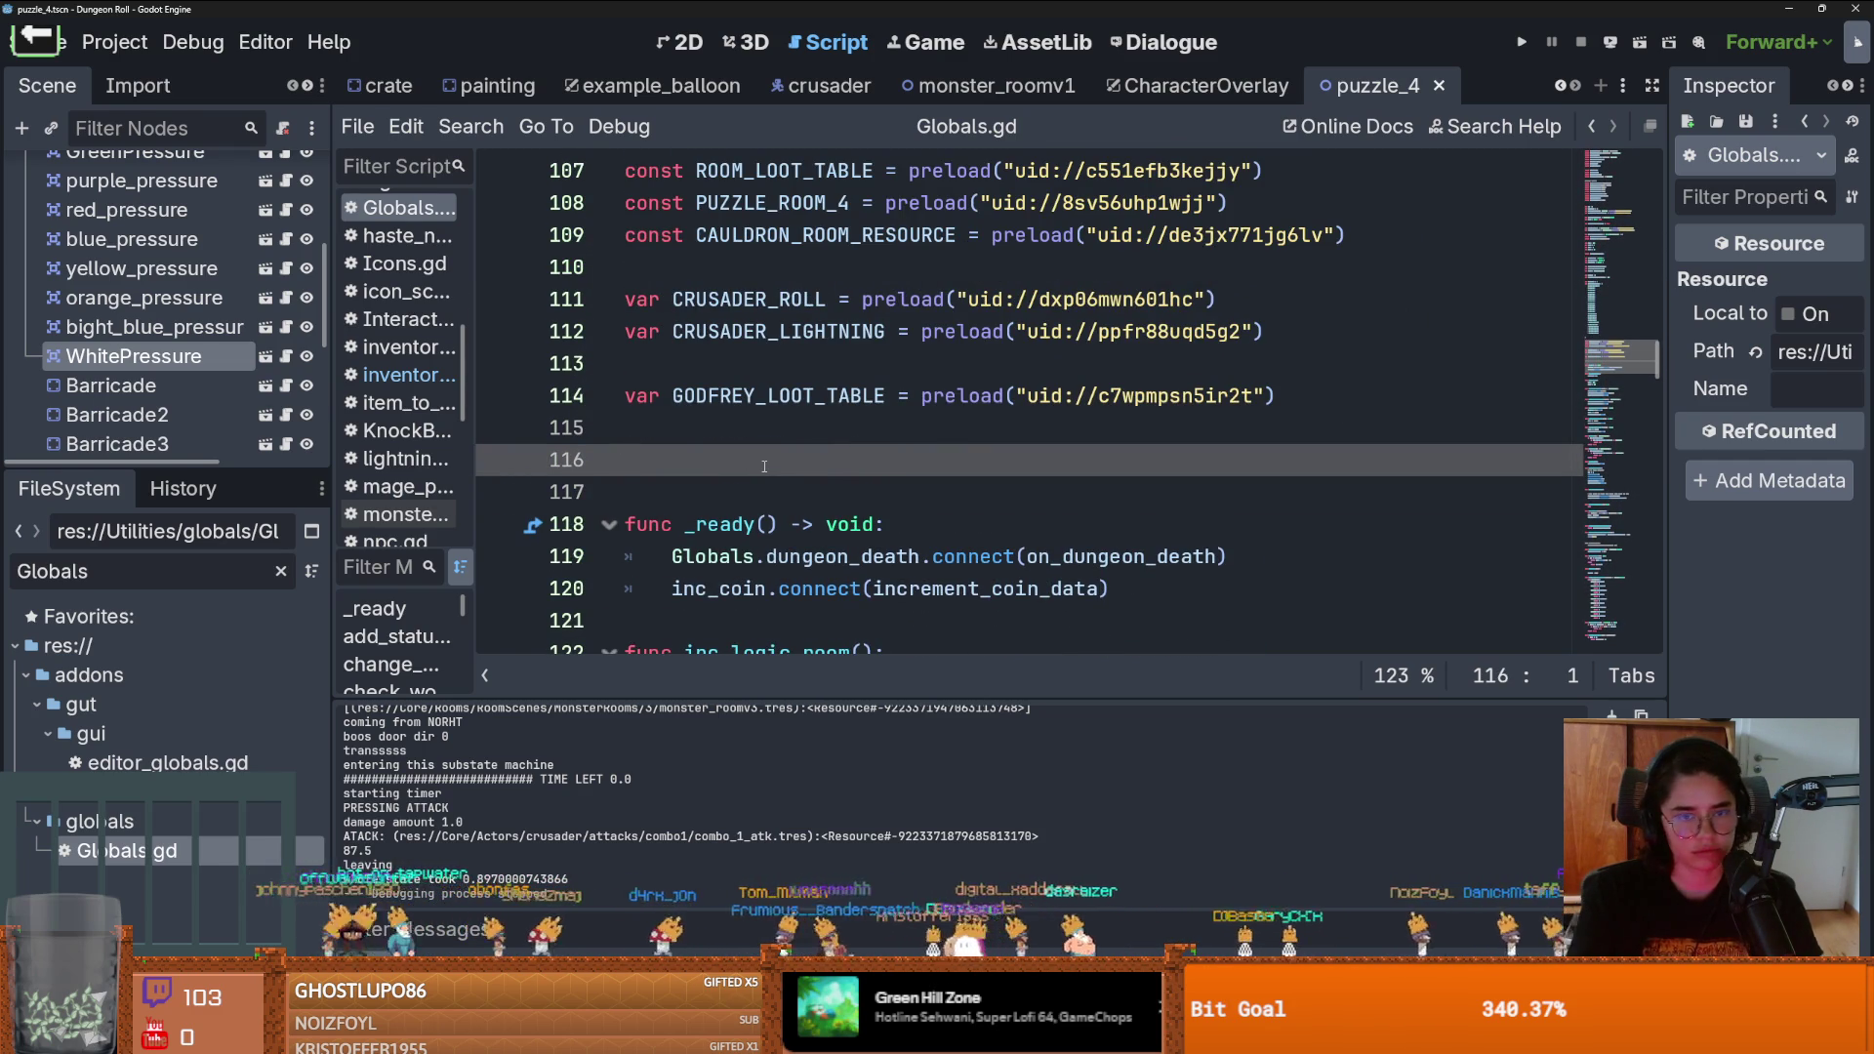
type("ar arr_of_u")
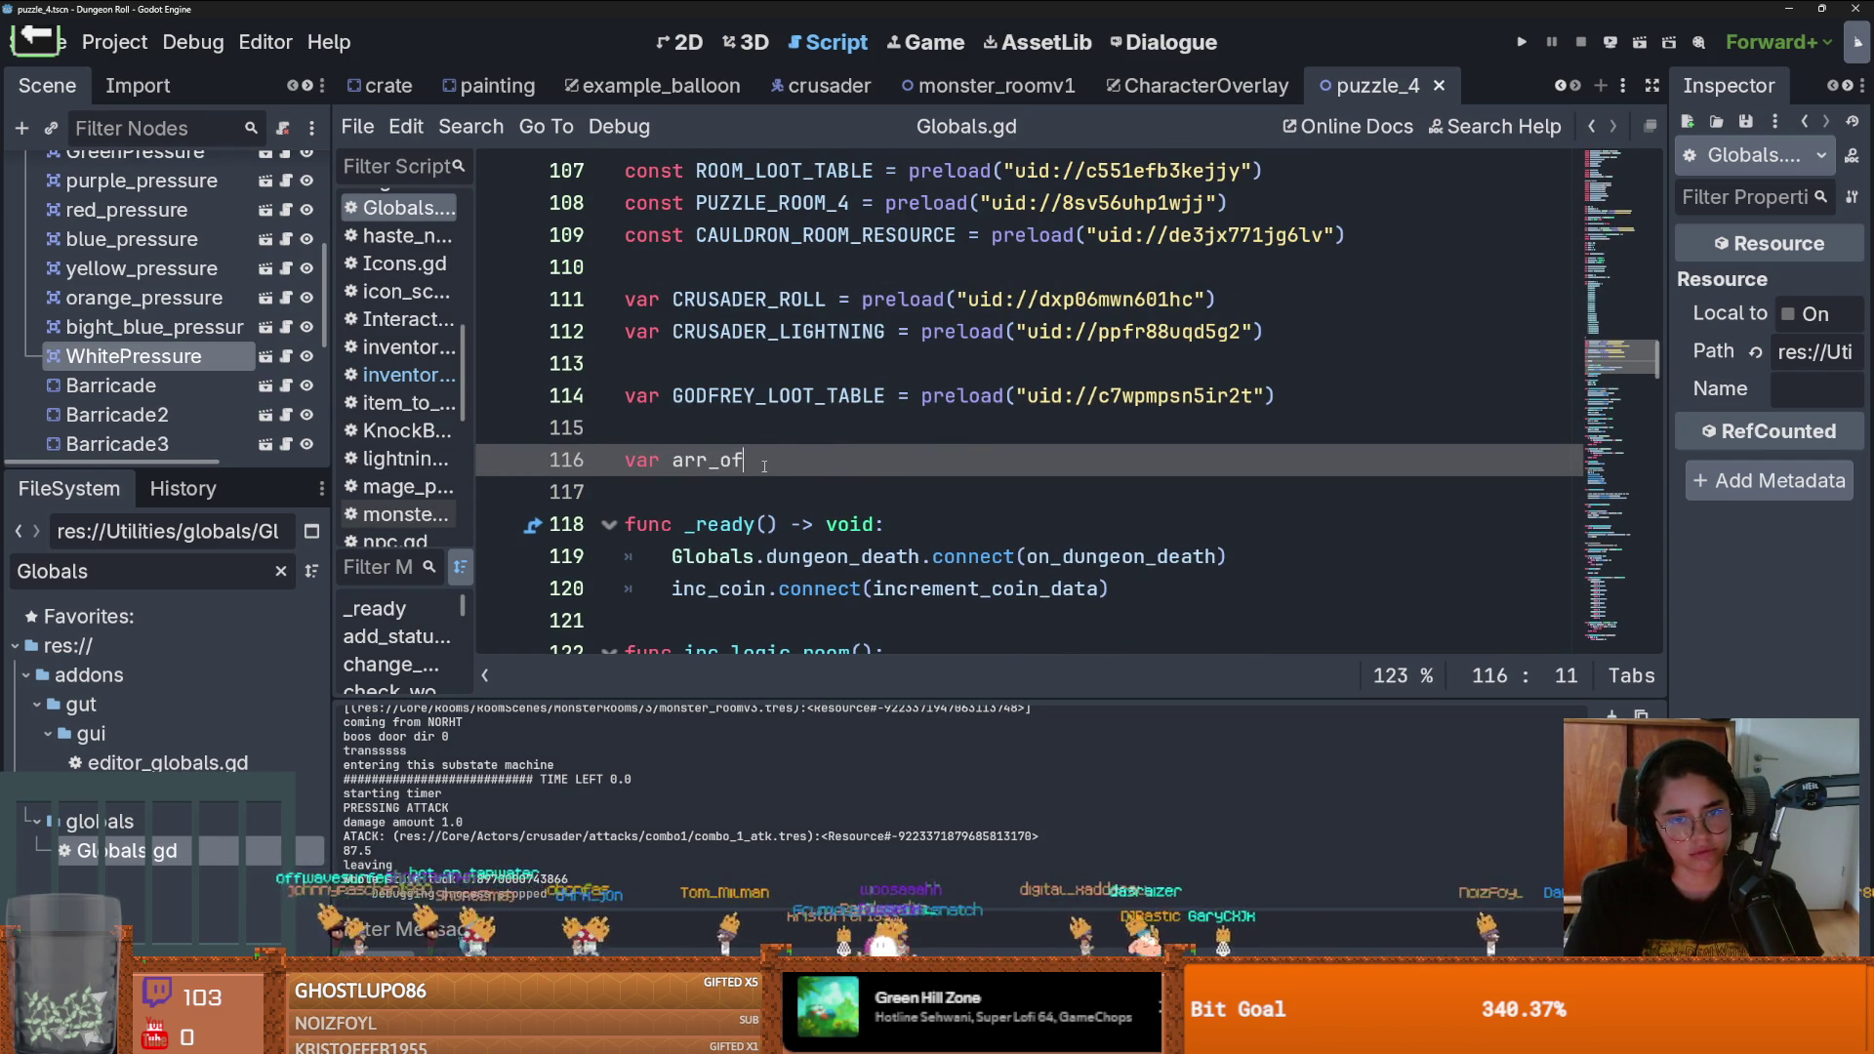
type("pgrades ")
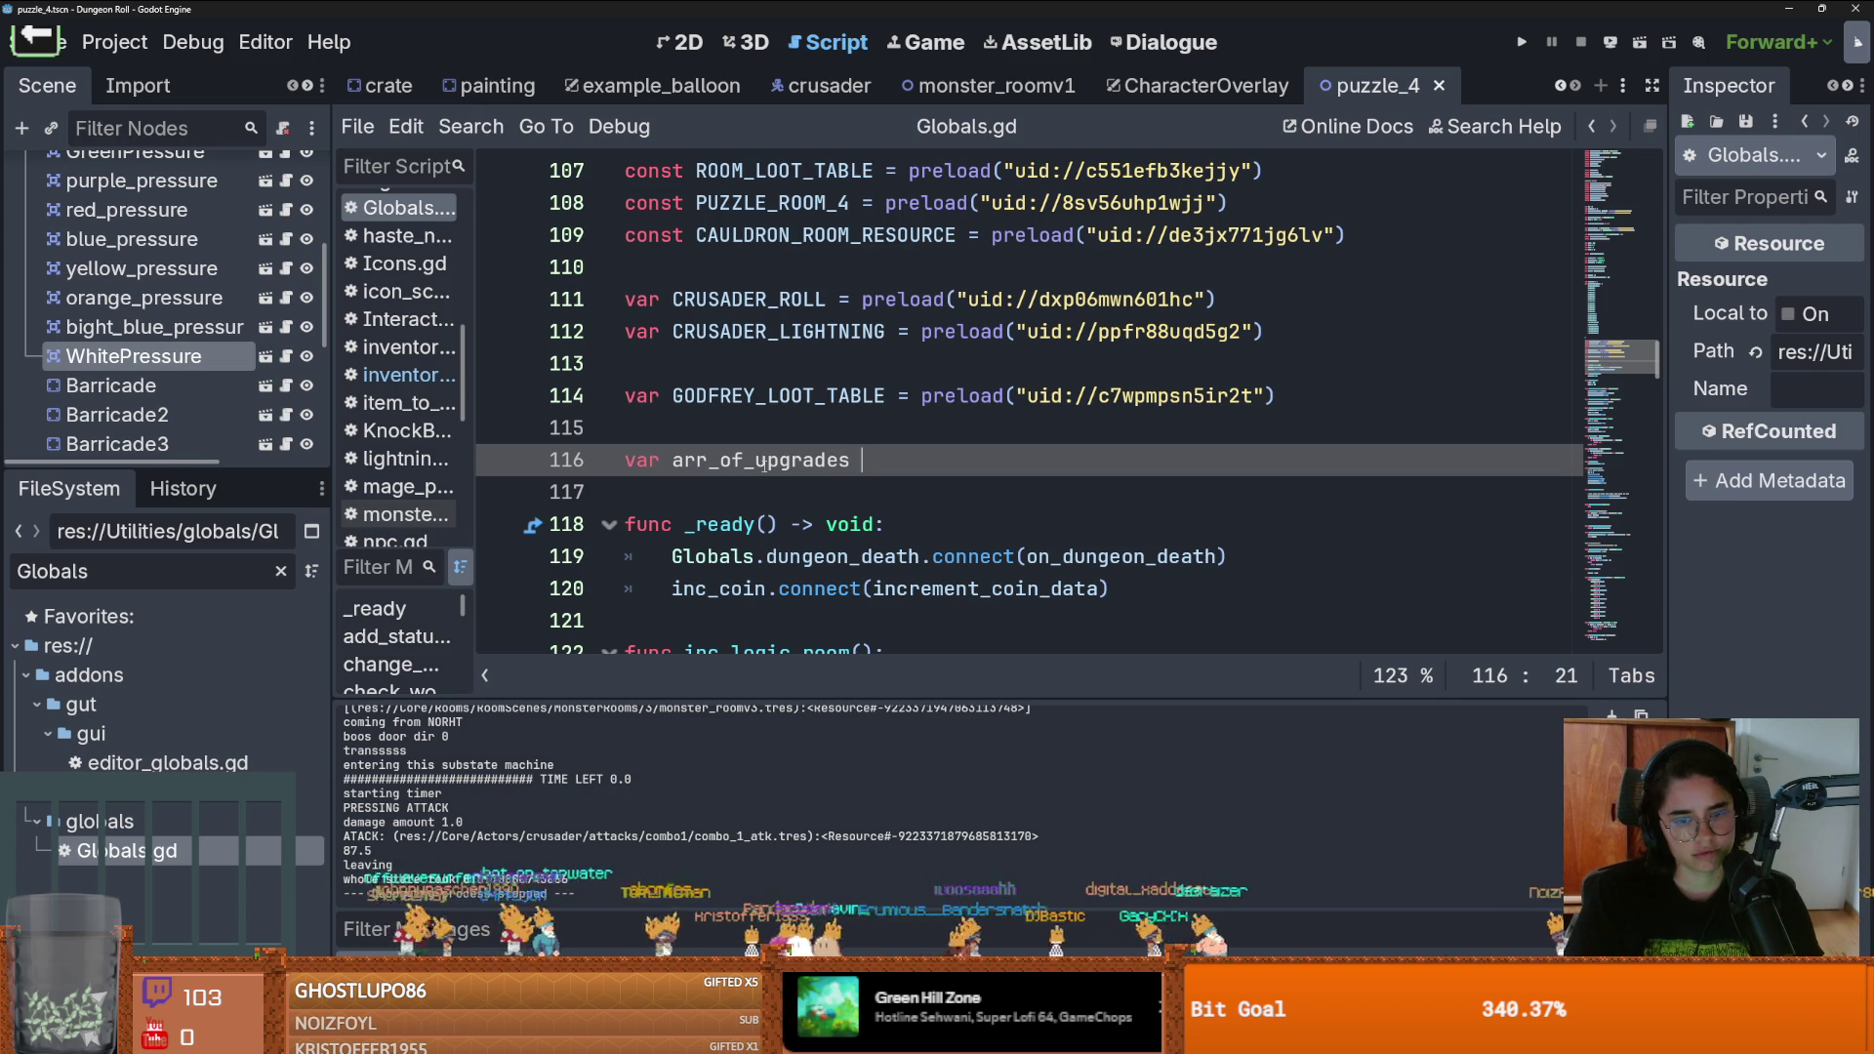
type("= -")
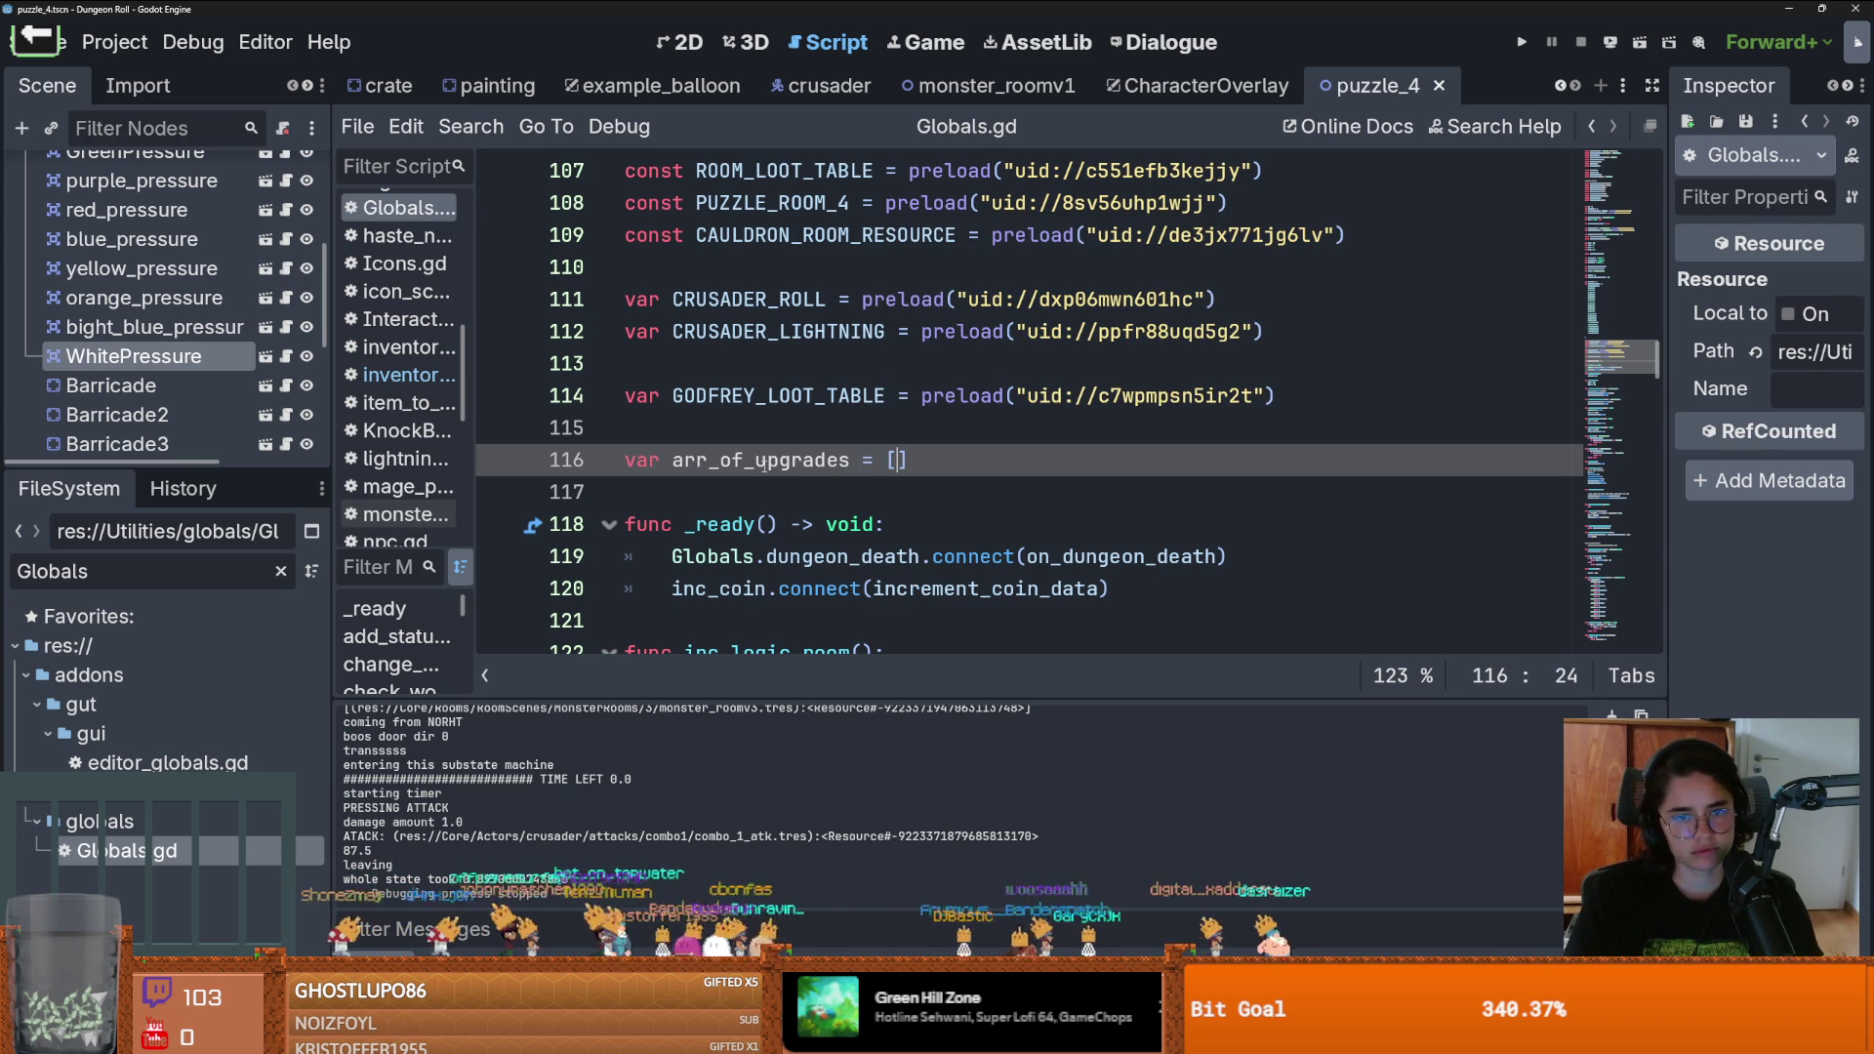
double_click(764, 461)
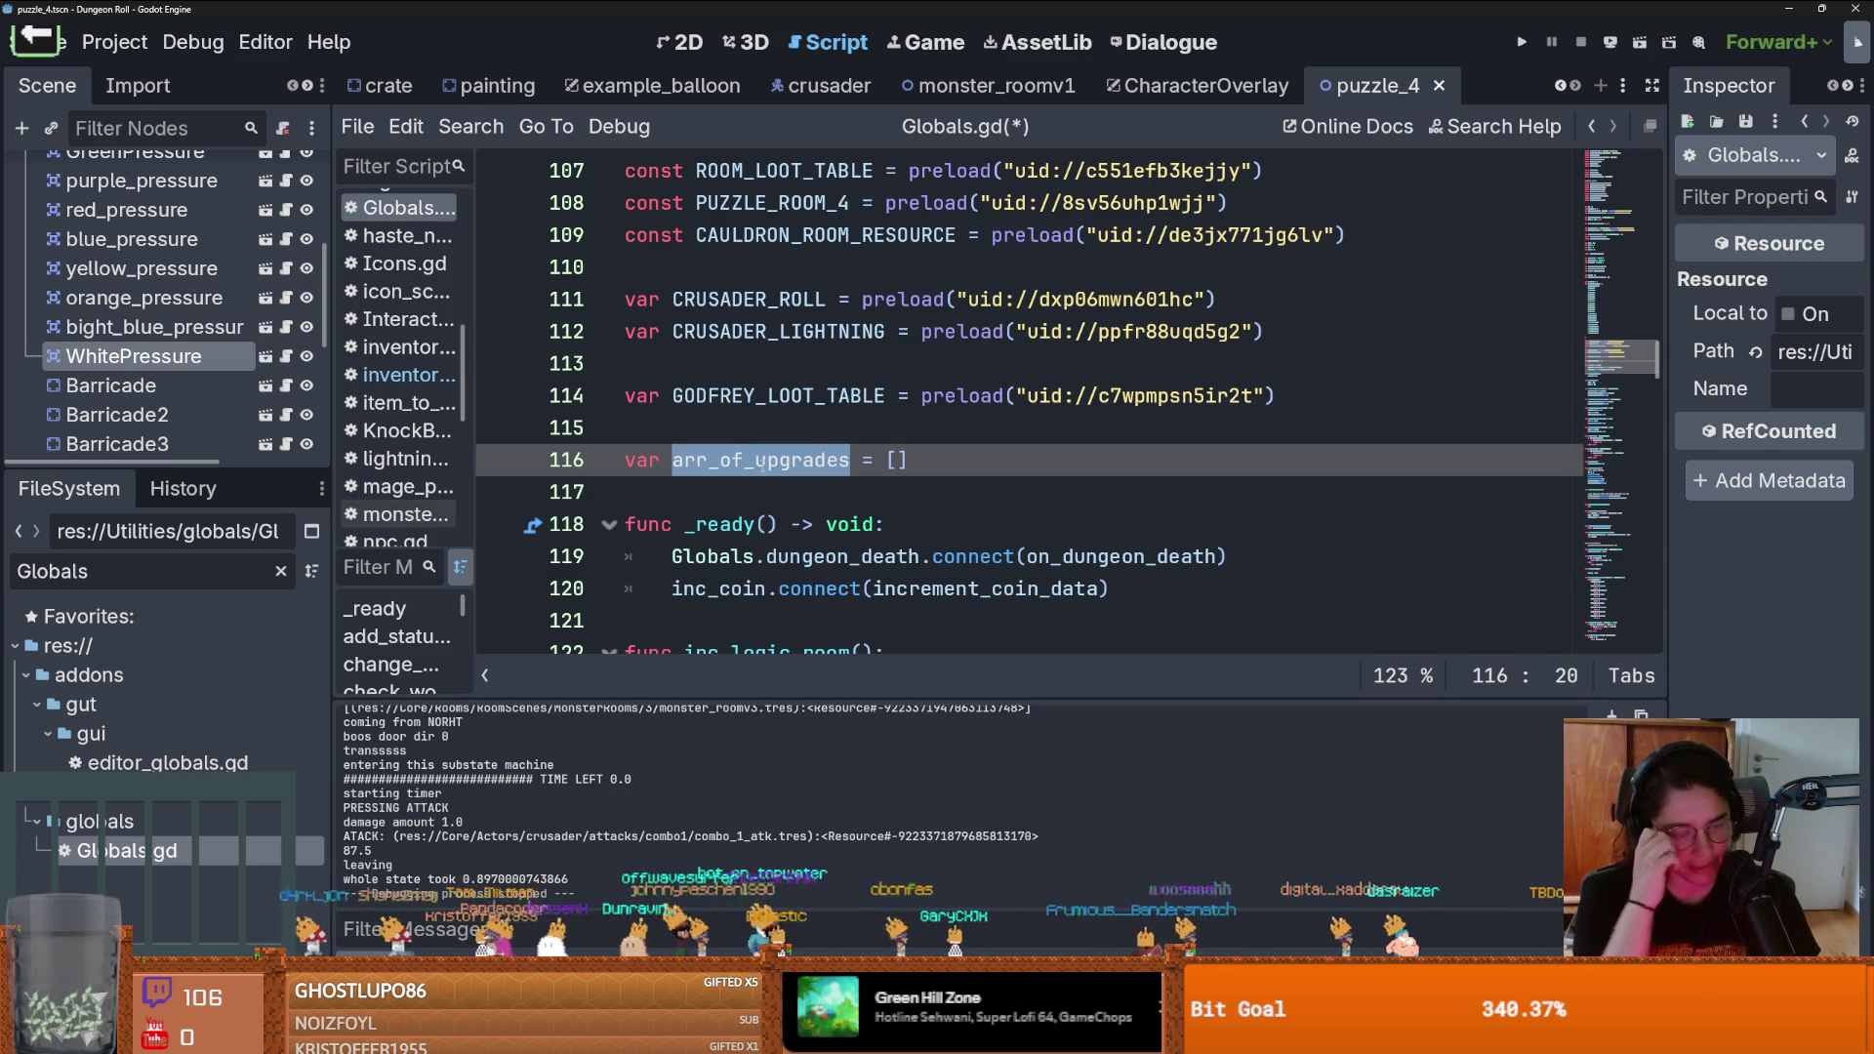
key("ctrl+s")
left_click(1206, 85)
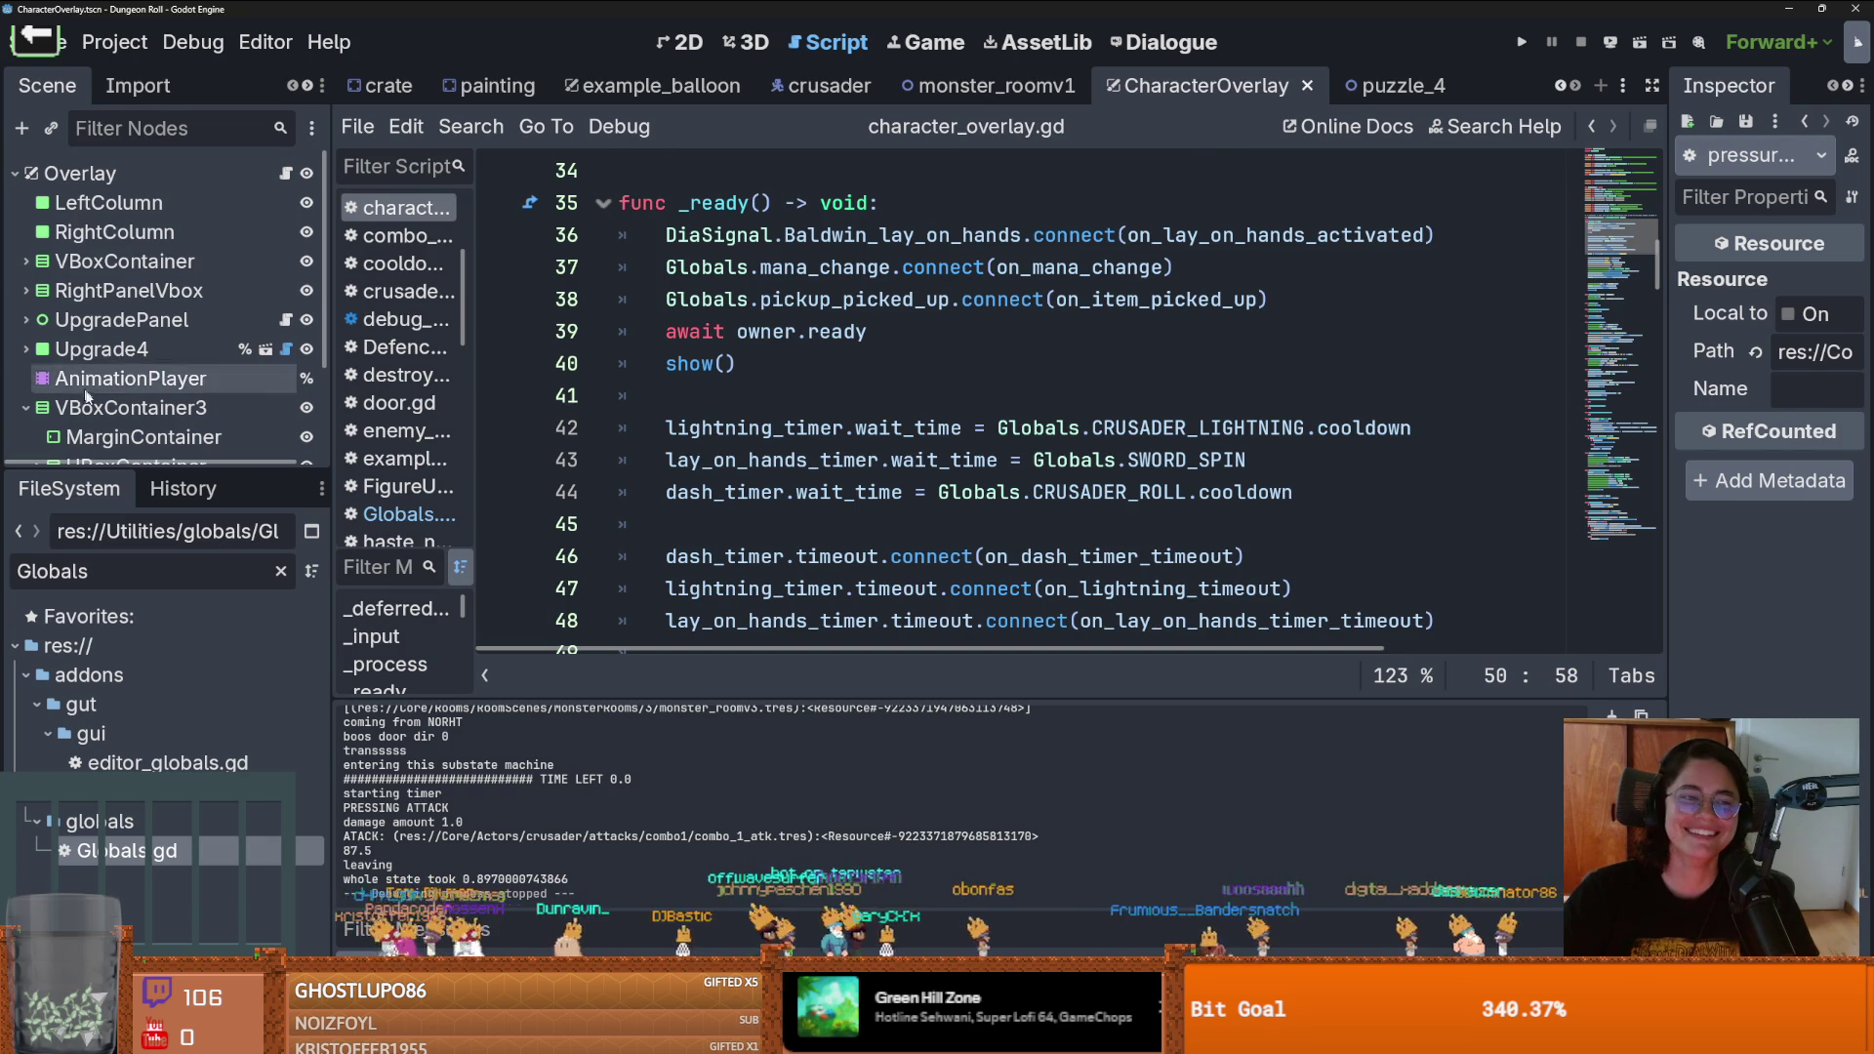
Enlarge the Scene tree, collapse VBoxContainer3, and open upgrade_panel.gd at show_person_upgrades
left_click_drag(179, 466, 179, 766)
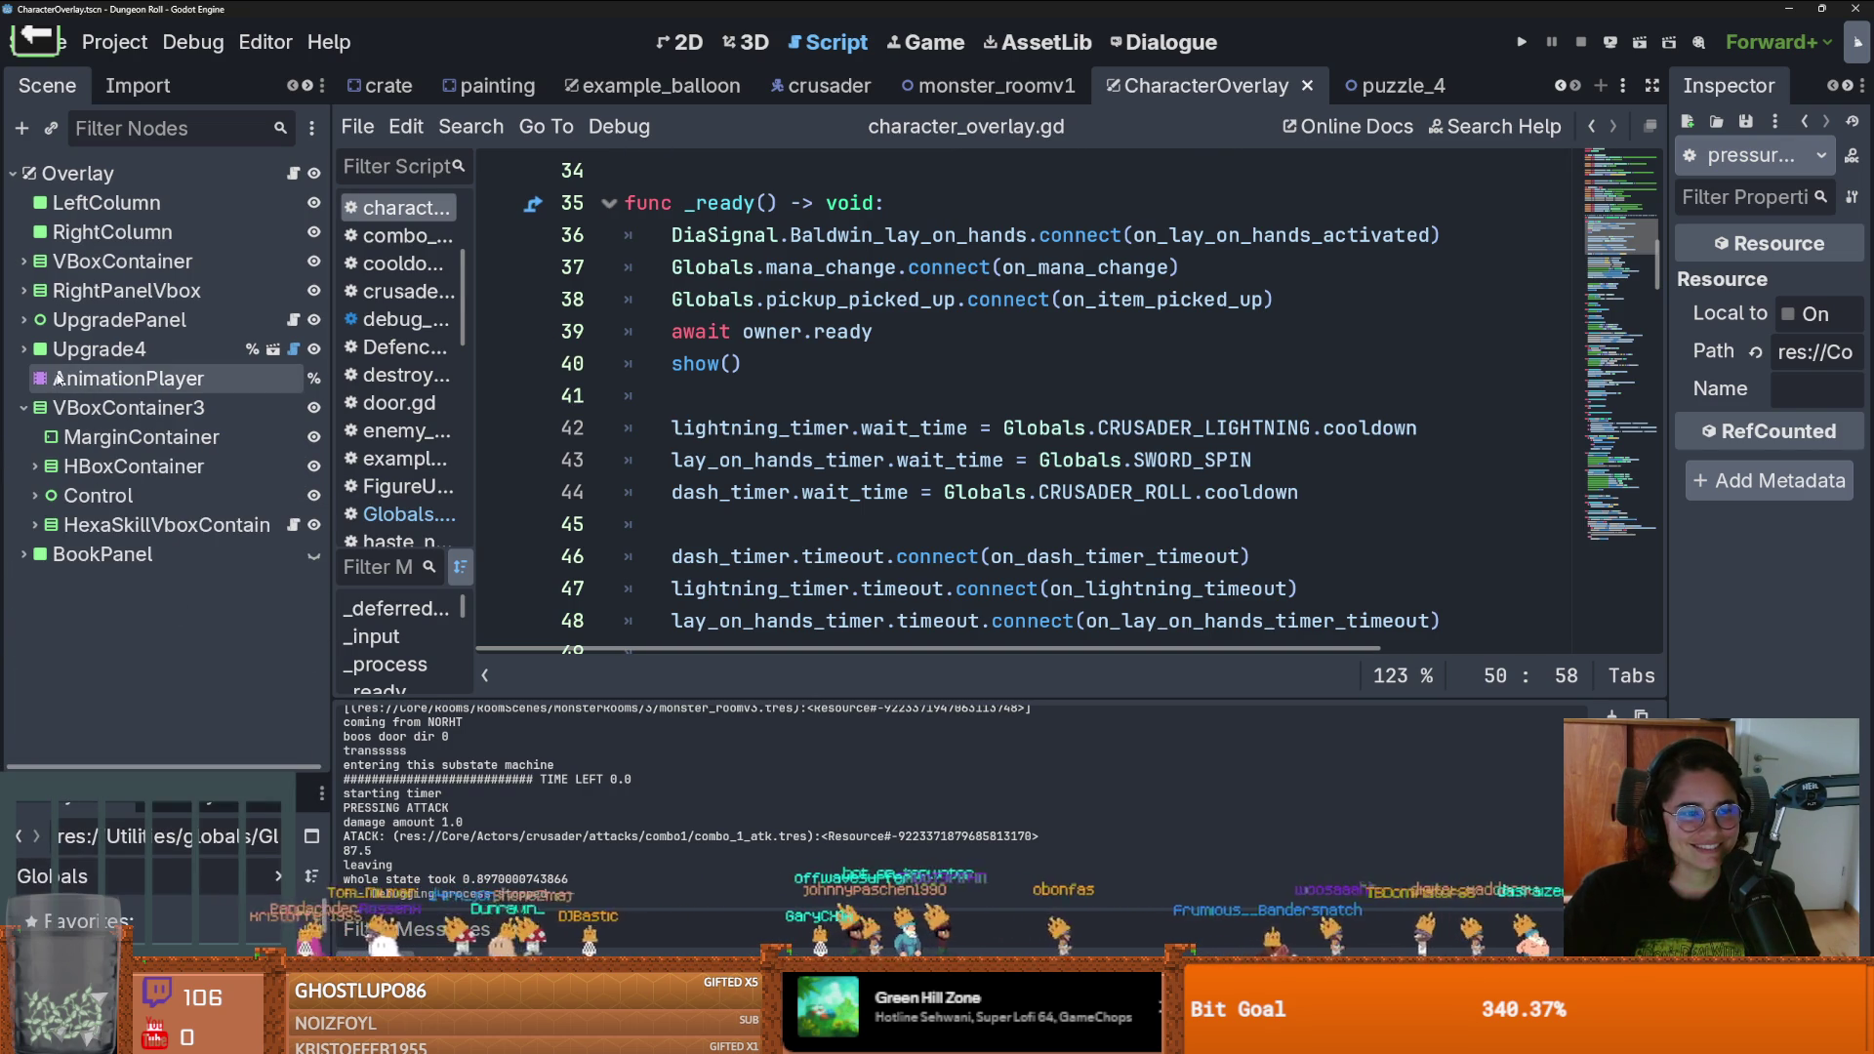
left_click(21, 407)
key("ctrl+s")
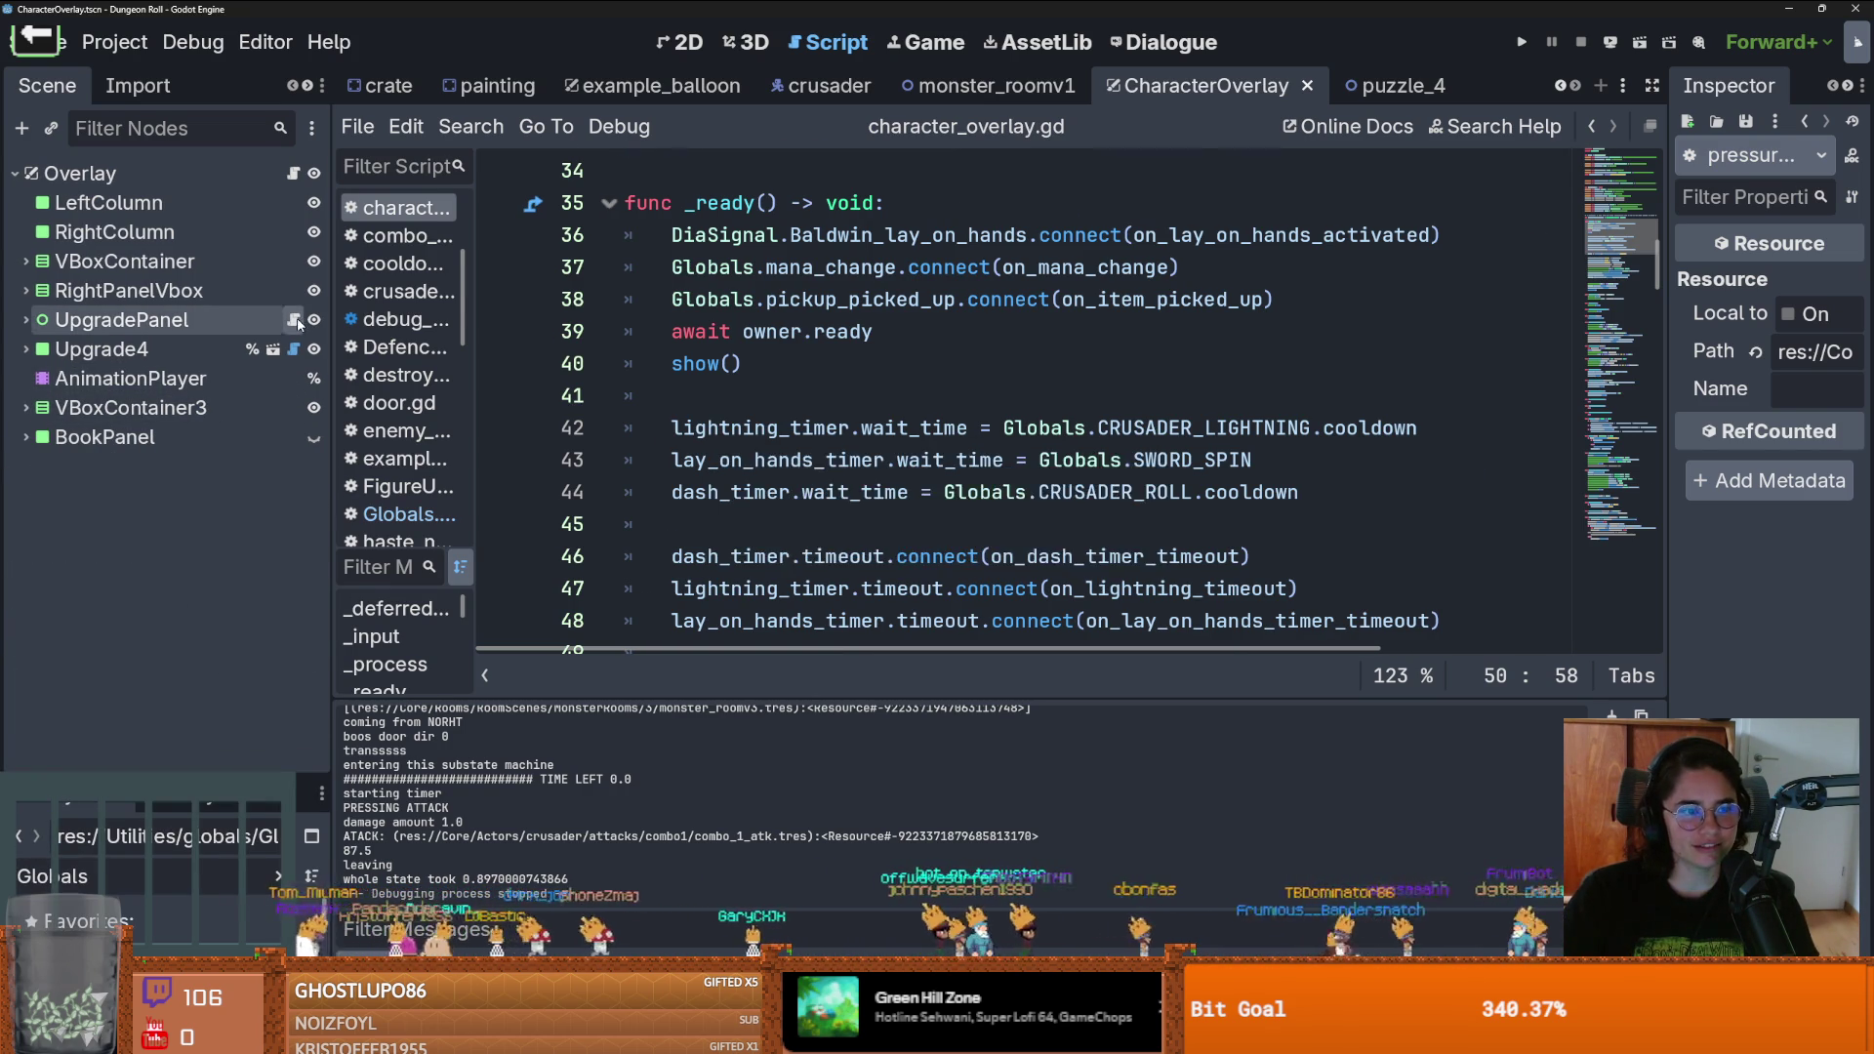
left_click(293, 319)
scroll(712, 151, "down", 1)
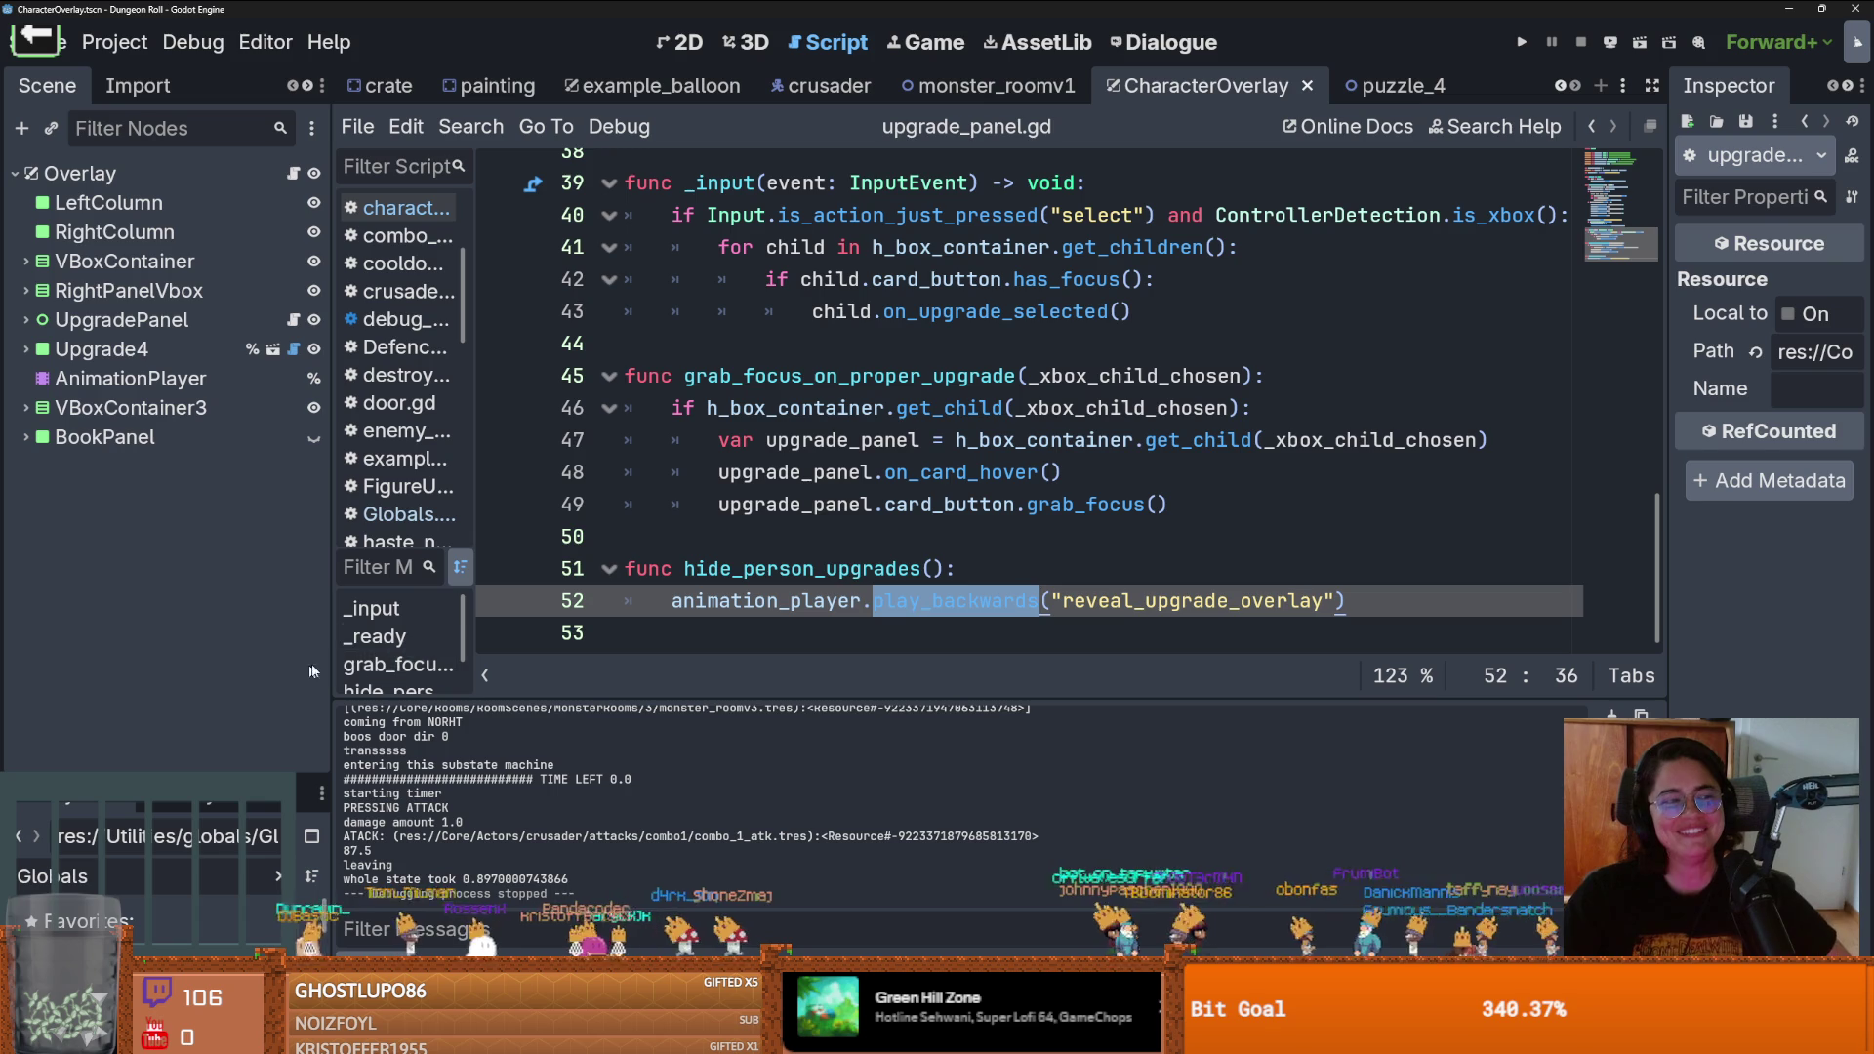
scroll(1074, 471, "up", 5)
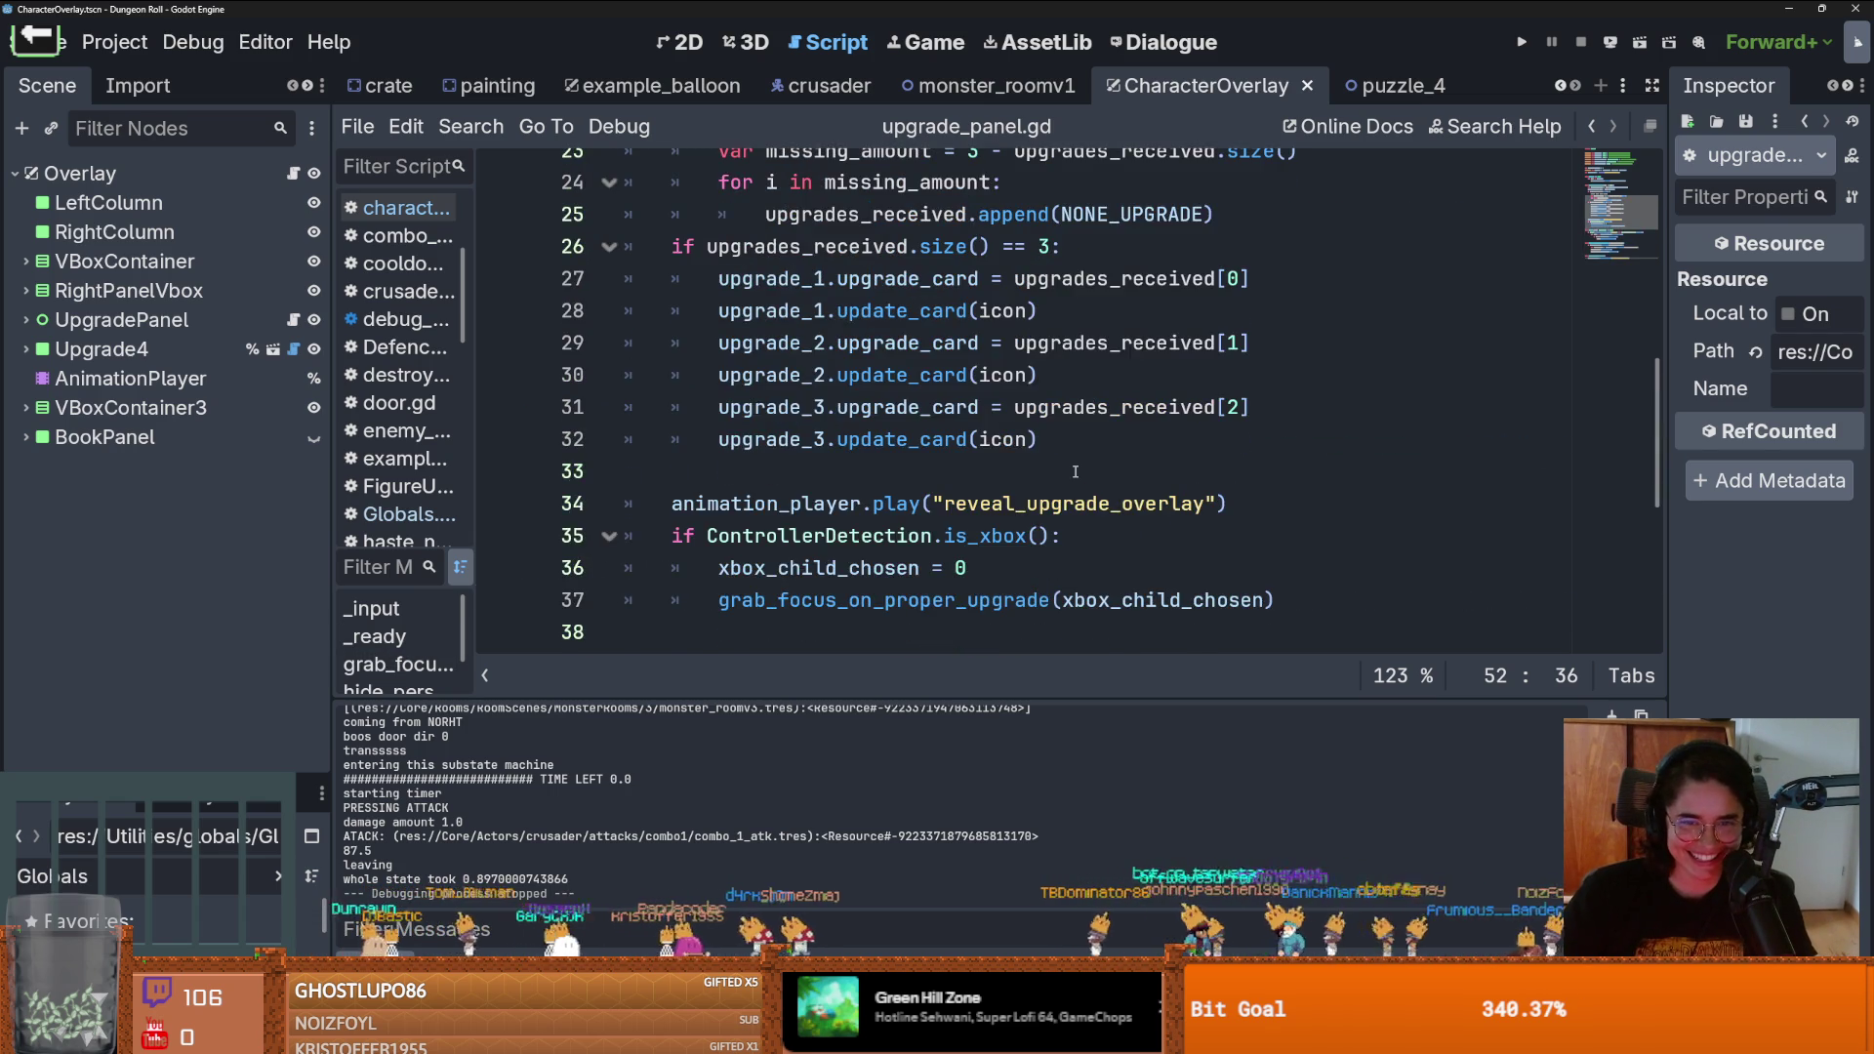
scroll(1074, 471, "up", 2)
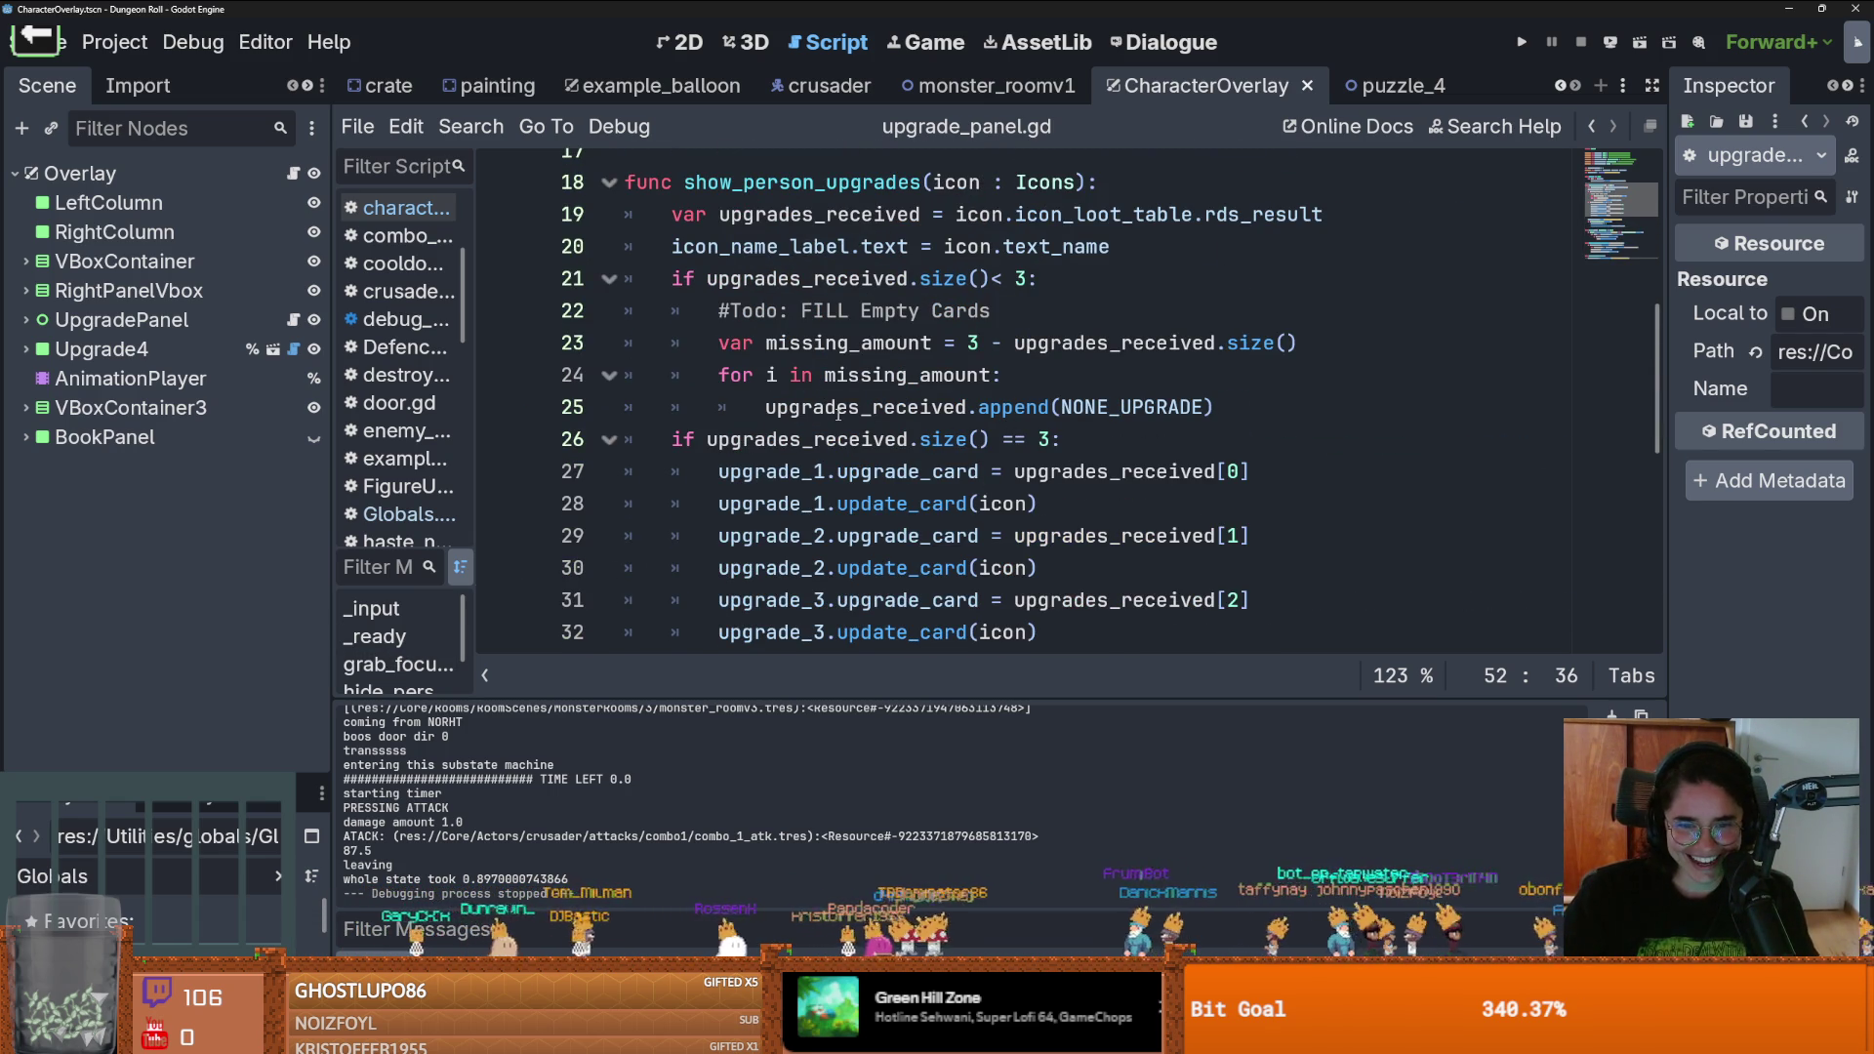
scroll(838, 414, "up", 1)
double_click(760, 343)
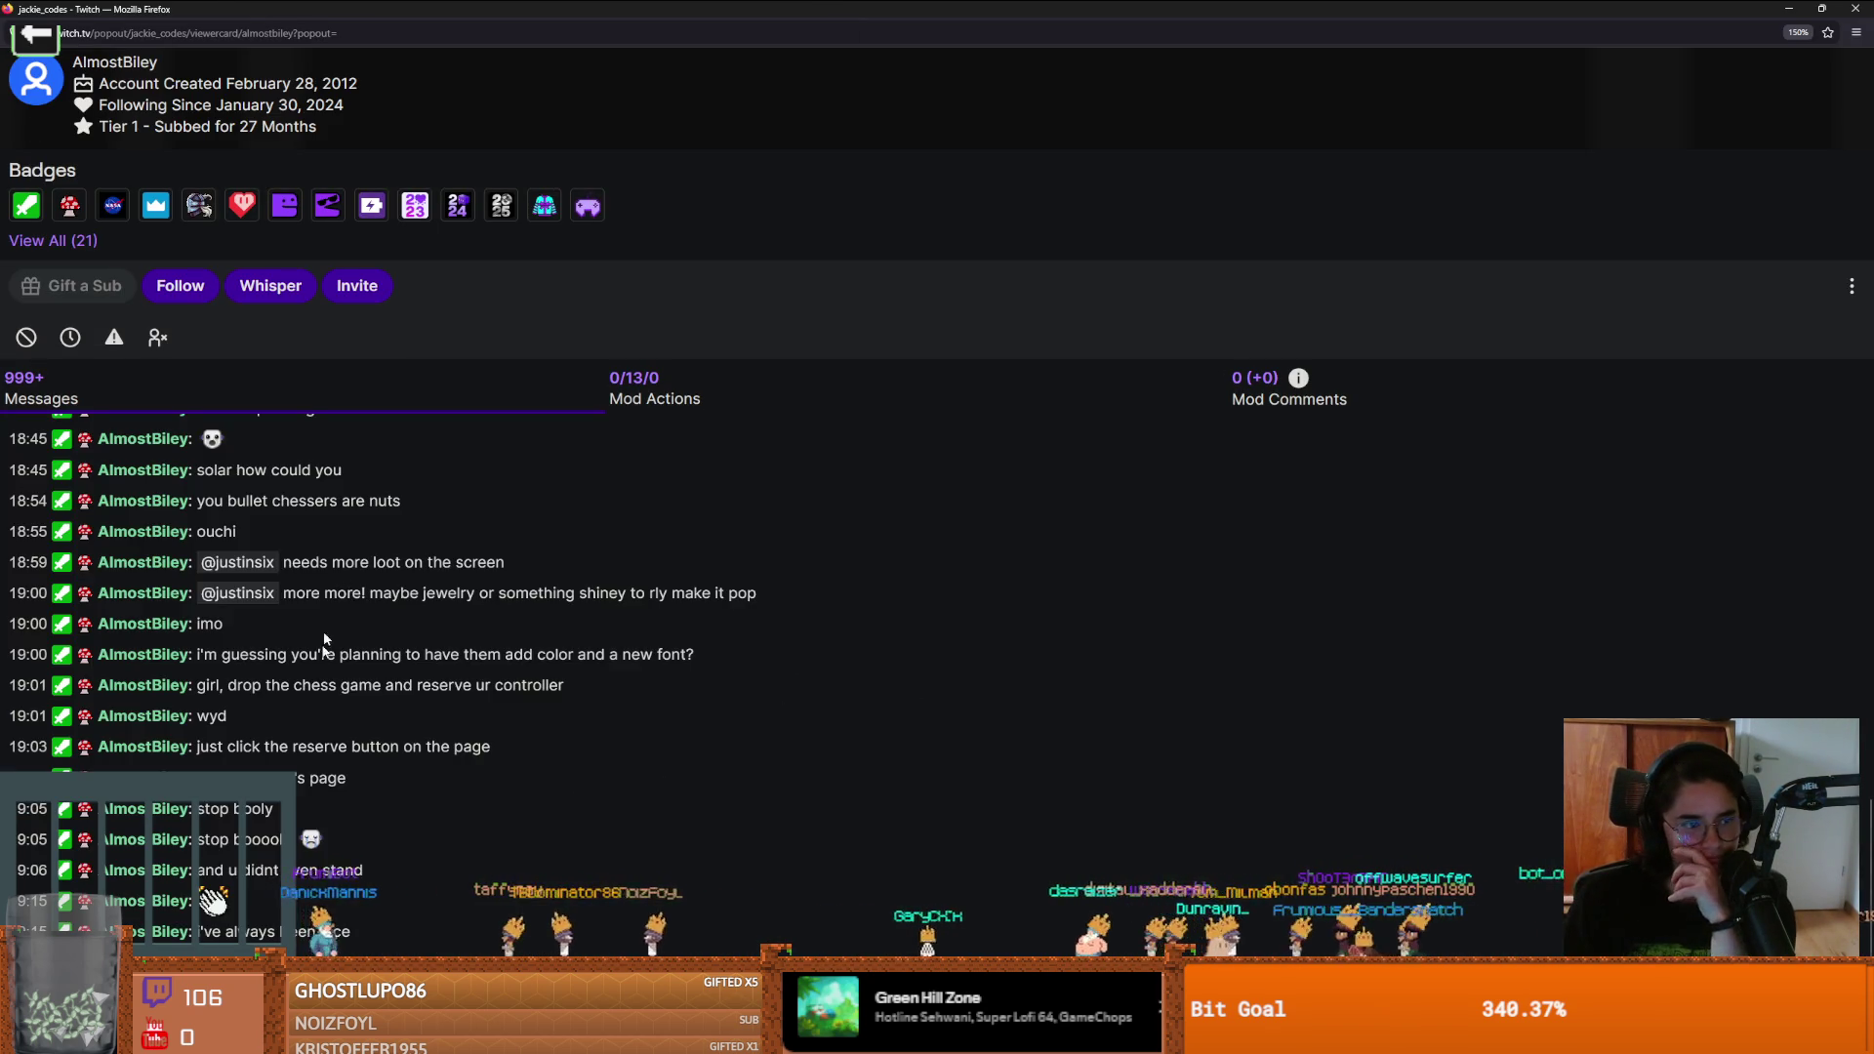
Scroll up the viewer card's Messages list and highlight the 17:07 moderator message
scroll(332, 615, "up", 5)
scroll(328, 683, "up", 5)
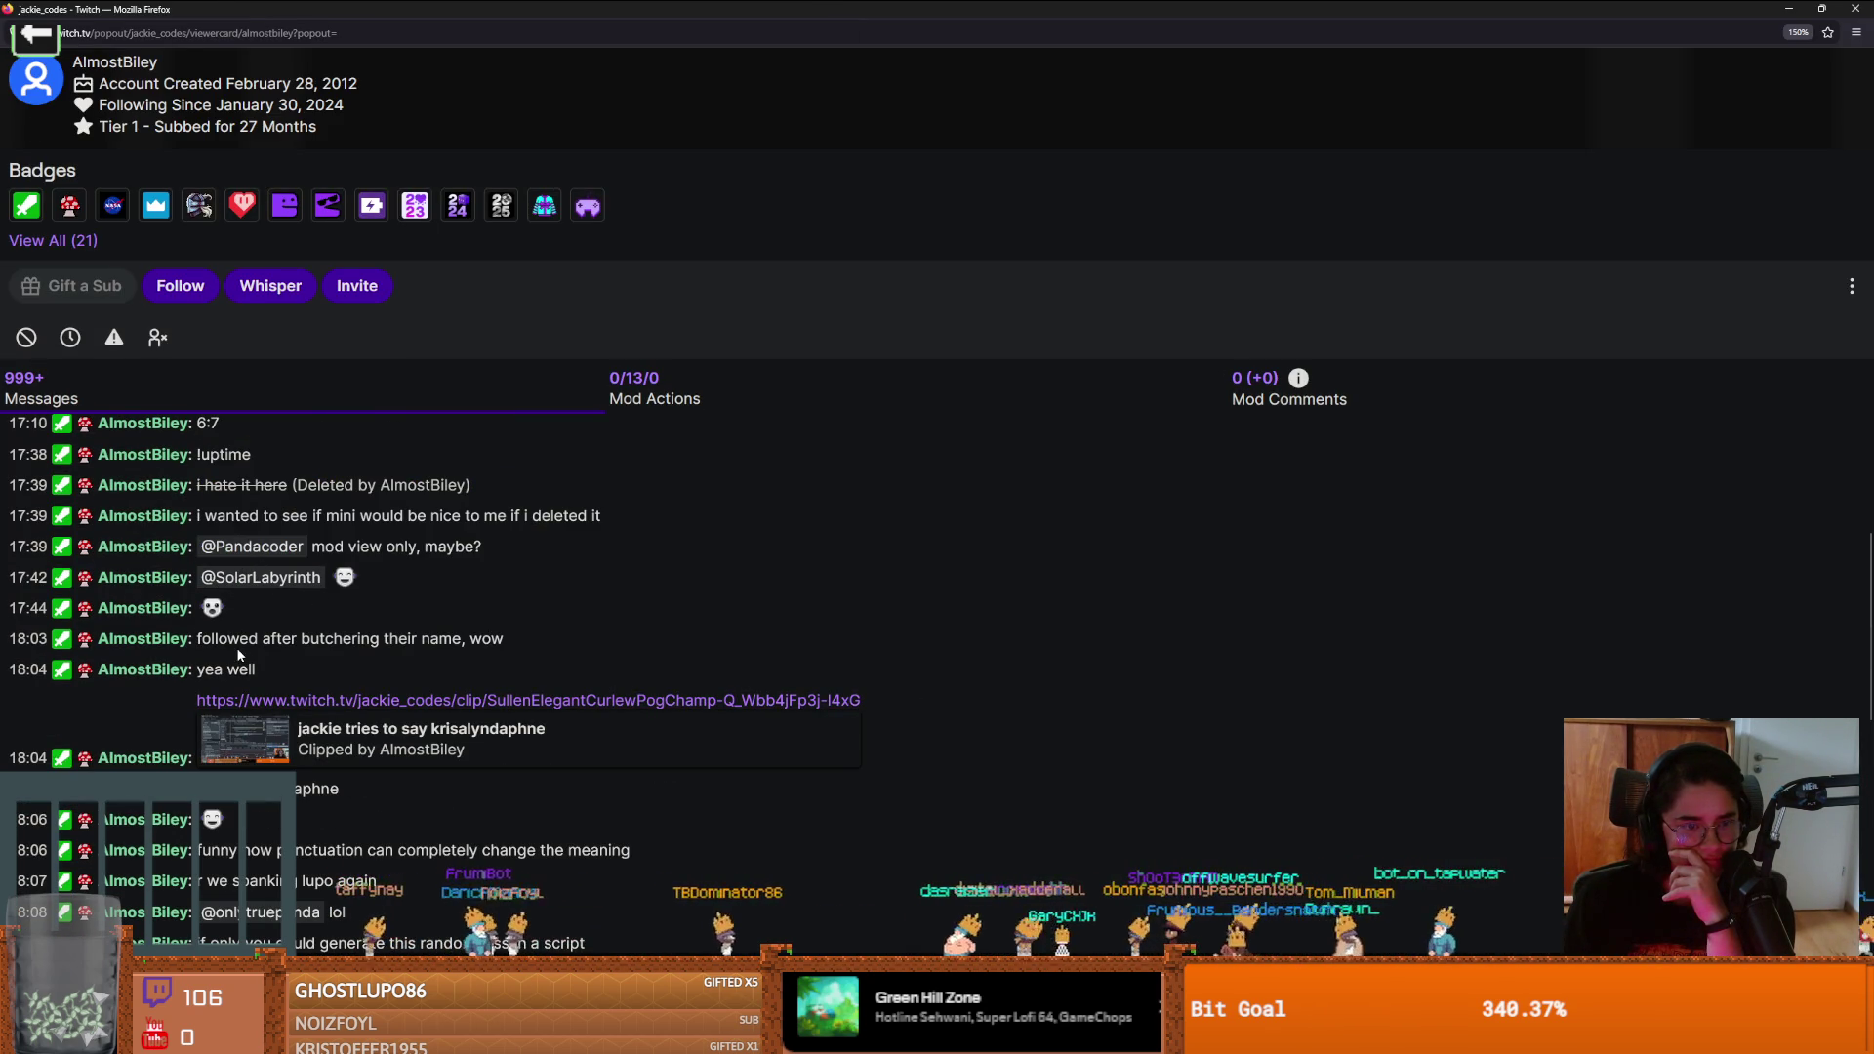
scroll(322, 698, "up", 3)
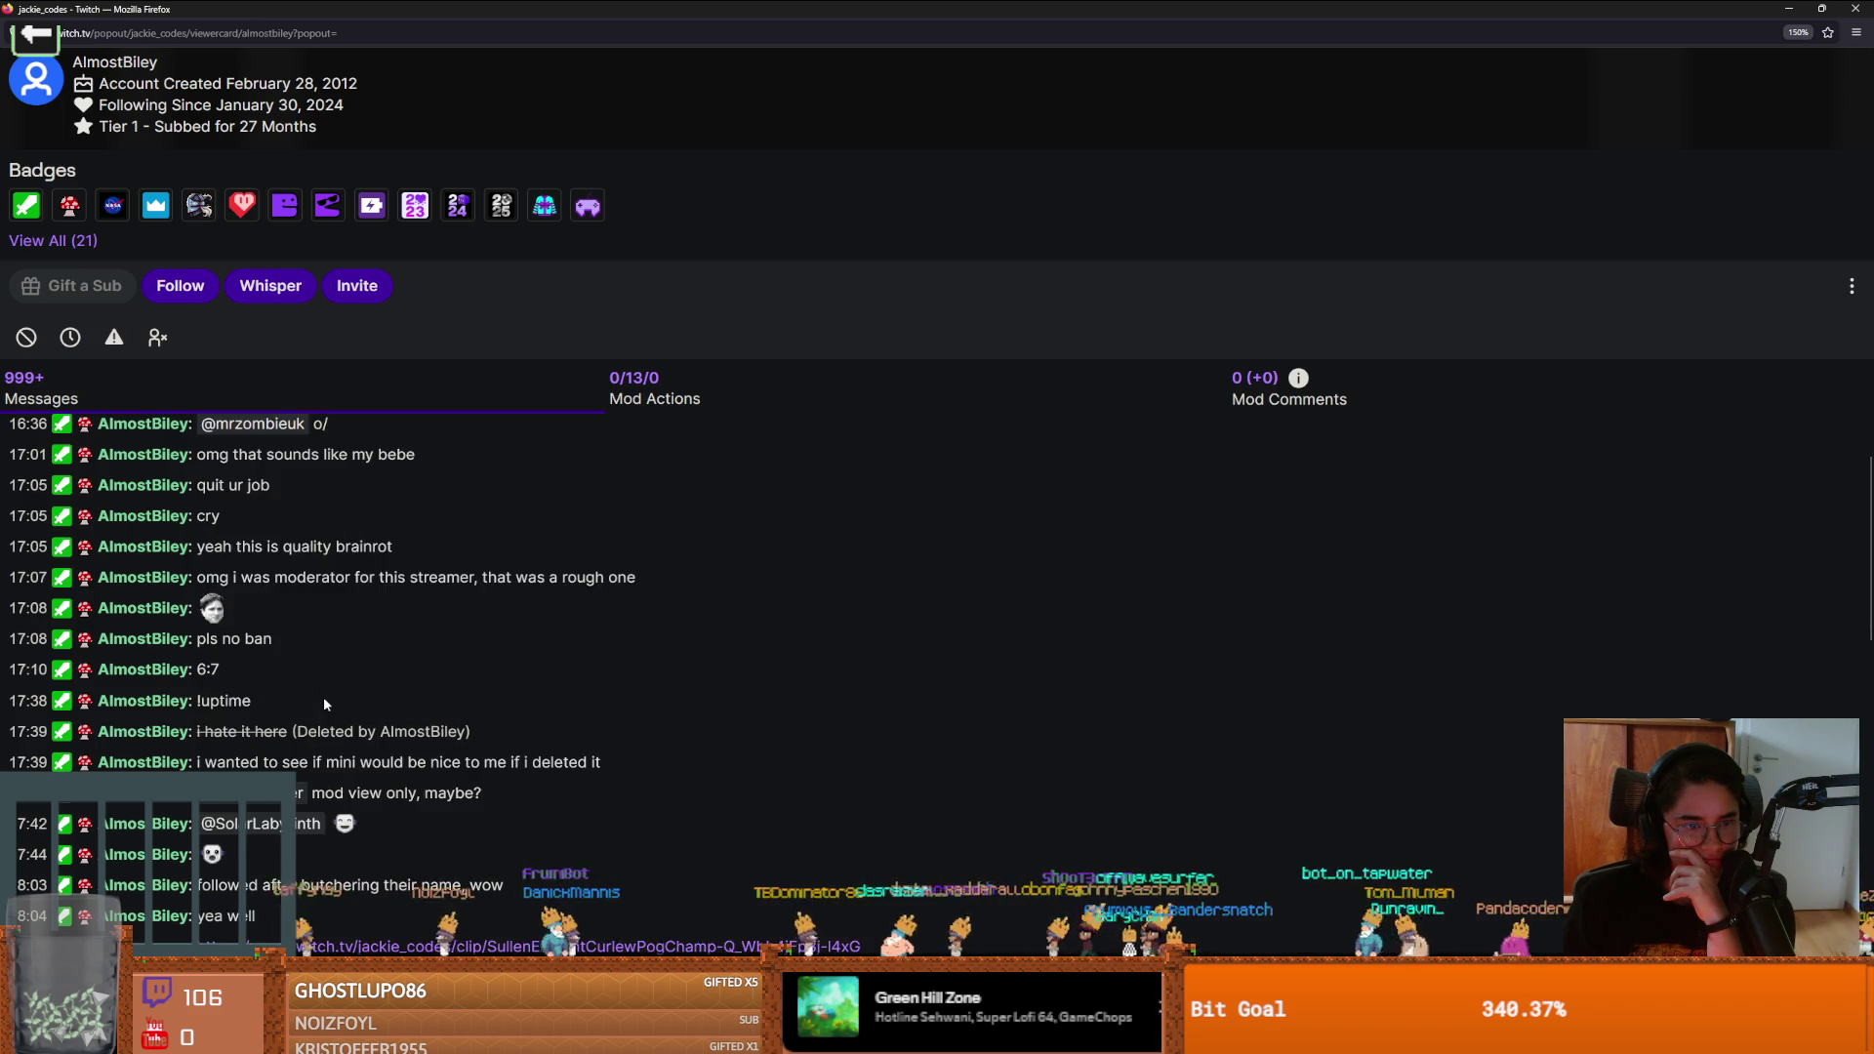
scroll(324, 699, "up", 1)
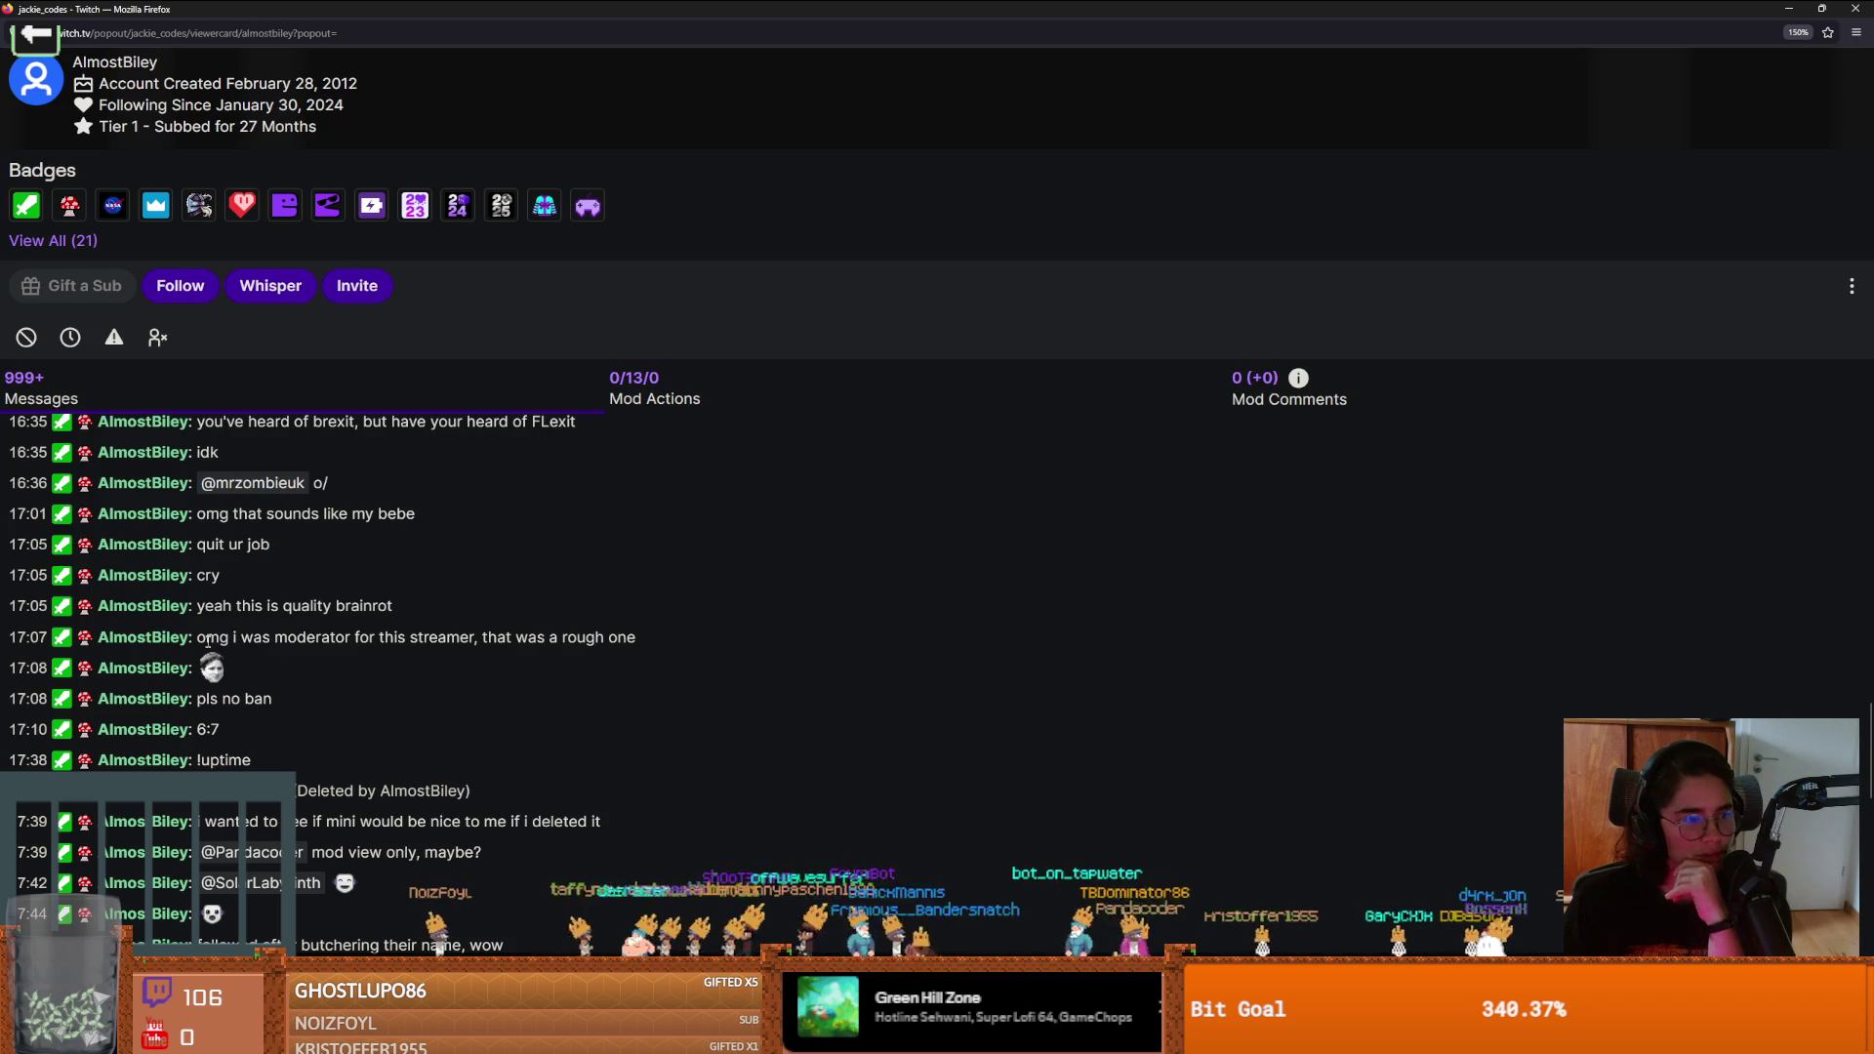
mouse_move(206, 641)
left_mouse_down()
mouse_move(654, 660)
mouse_move(632, 654)
left_mouse_up()
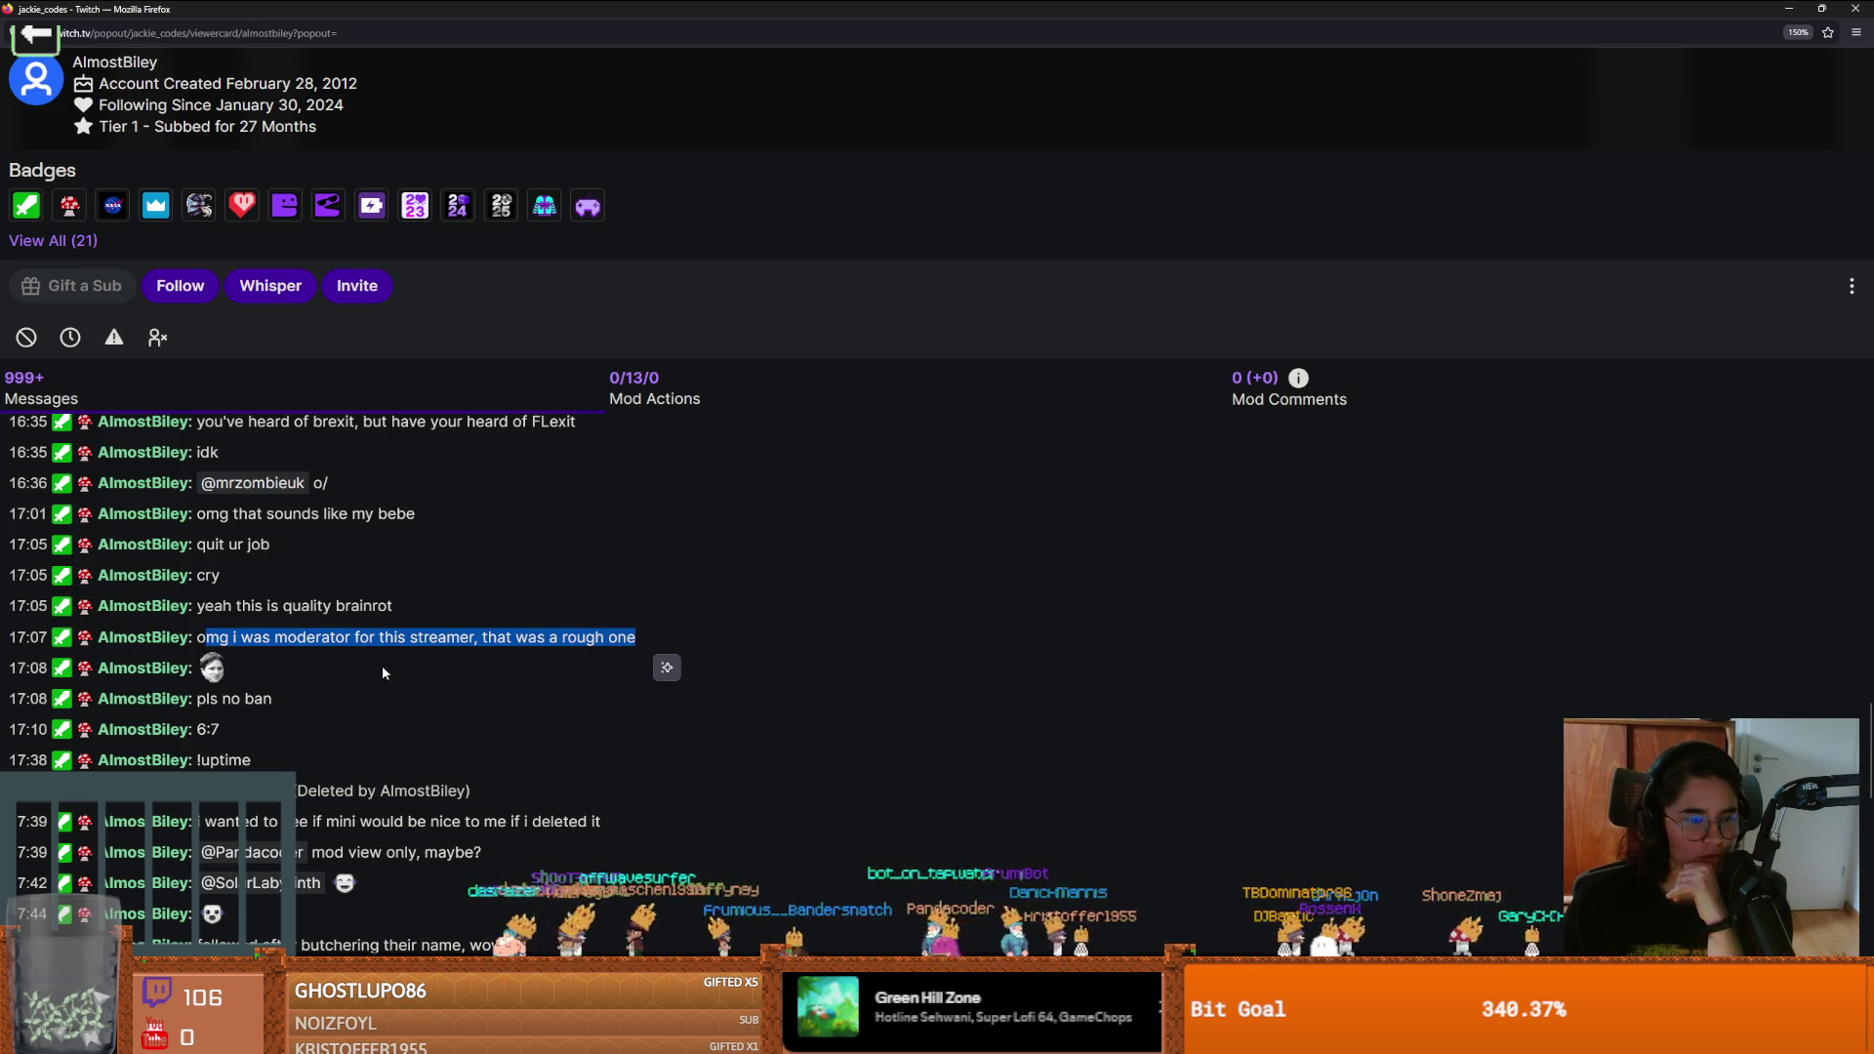
Scroll down to highlight the deleted 17:39 message and the 18:03 message
scroll(384, 679, "down", 2)
left_click_drag(281, 577, 203, 582)
scroll(322, 683, "down", 1)
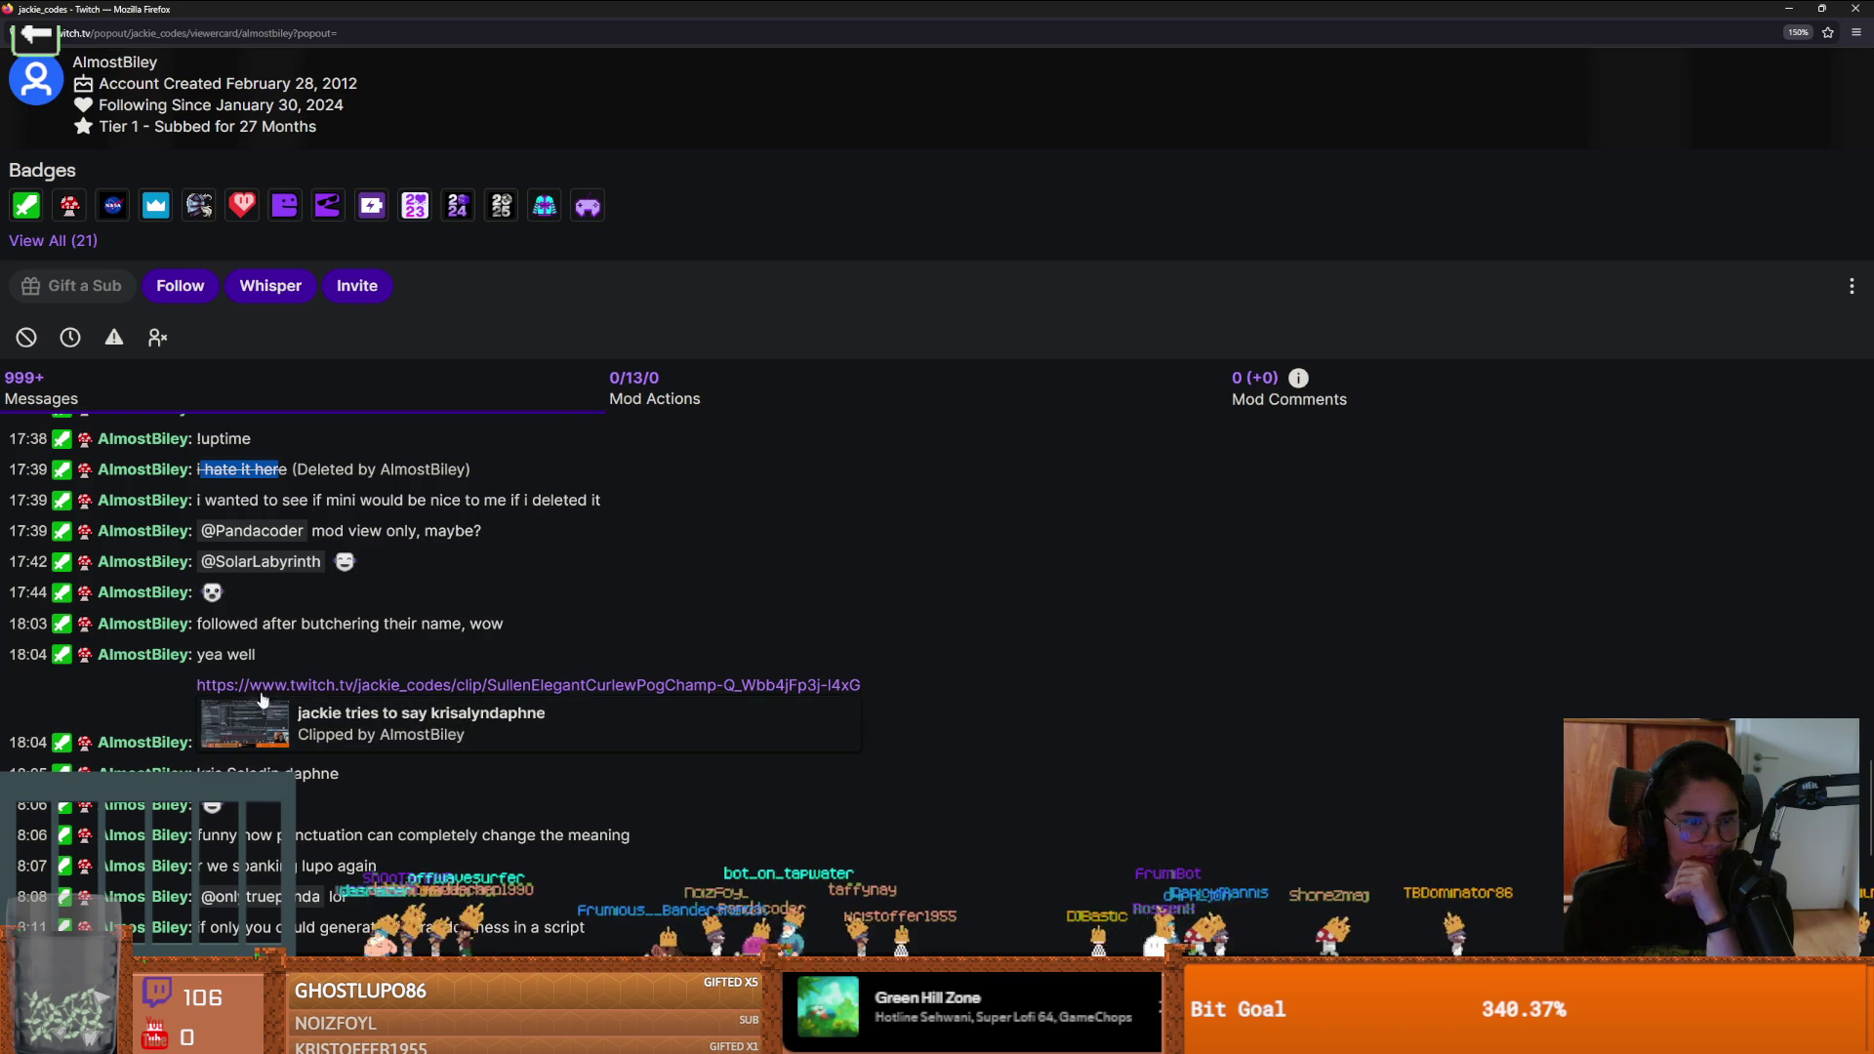
left_click_drag(296, 624, 487, 628)
left_click(487, 628)
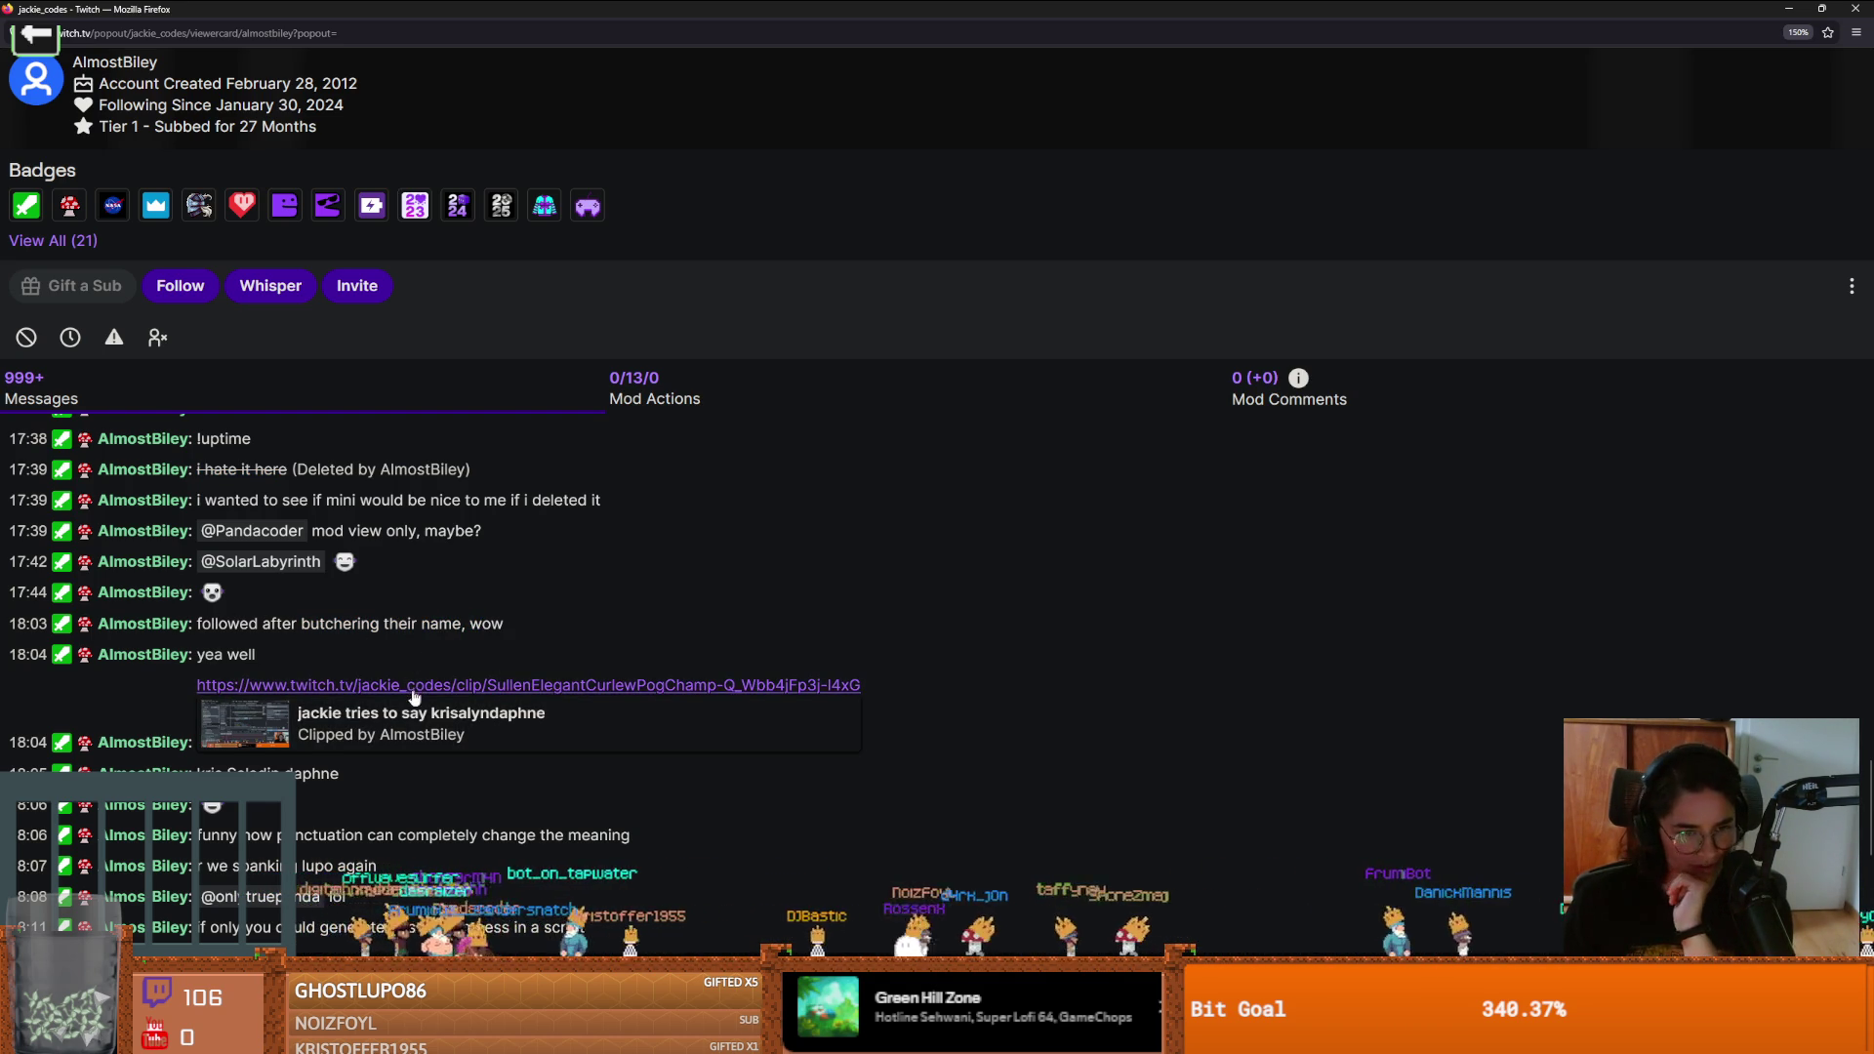
Continue down, highlighting the 18:05, 18:07, and 18:12–18:13 messages
scroll(390, 673, "down", 2)
left_click_drag(196, 559, 354, 555)
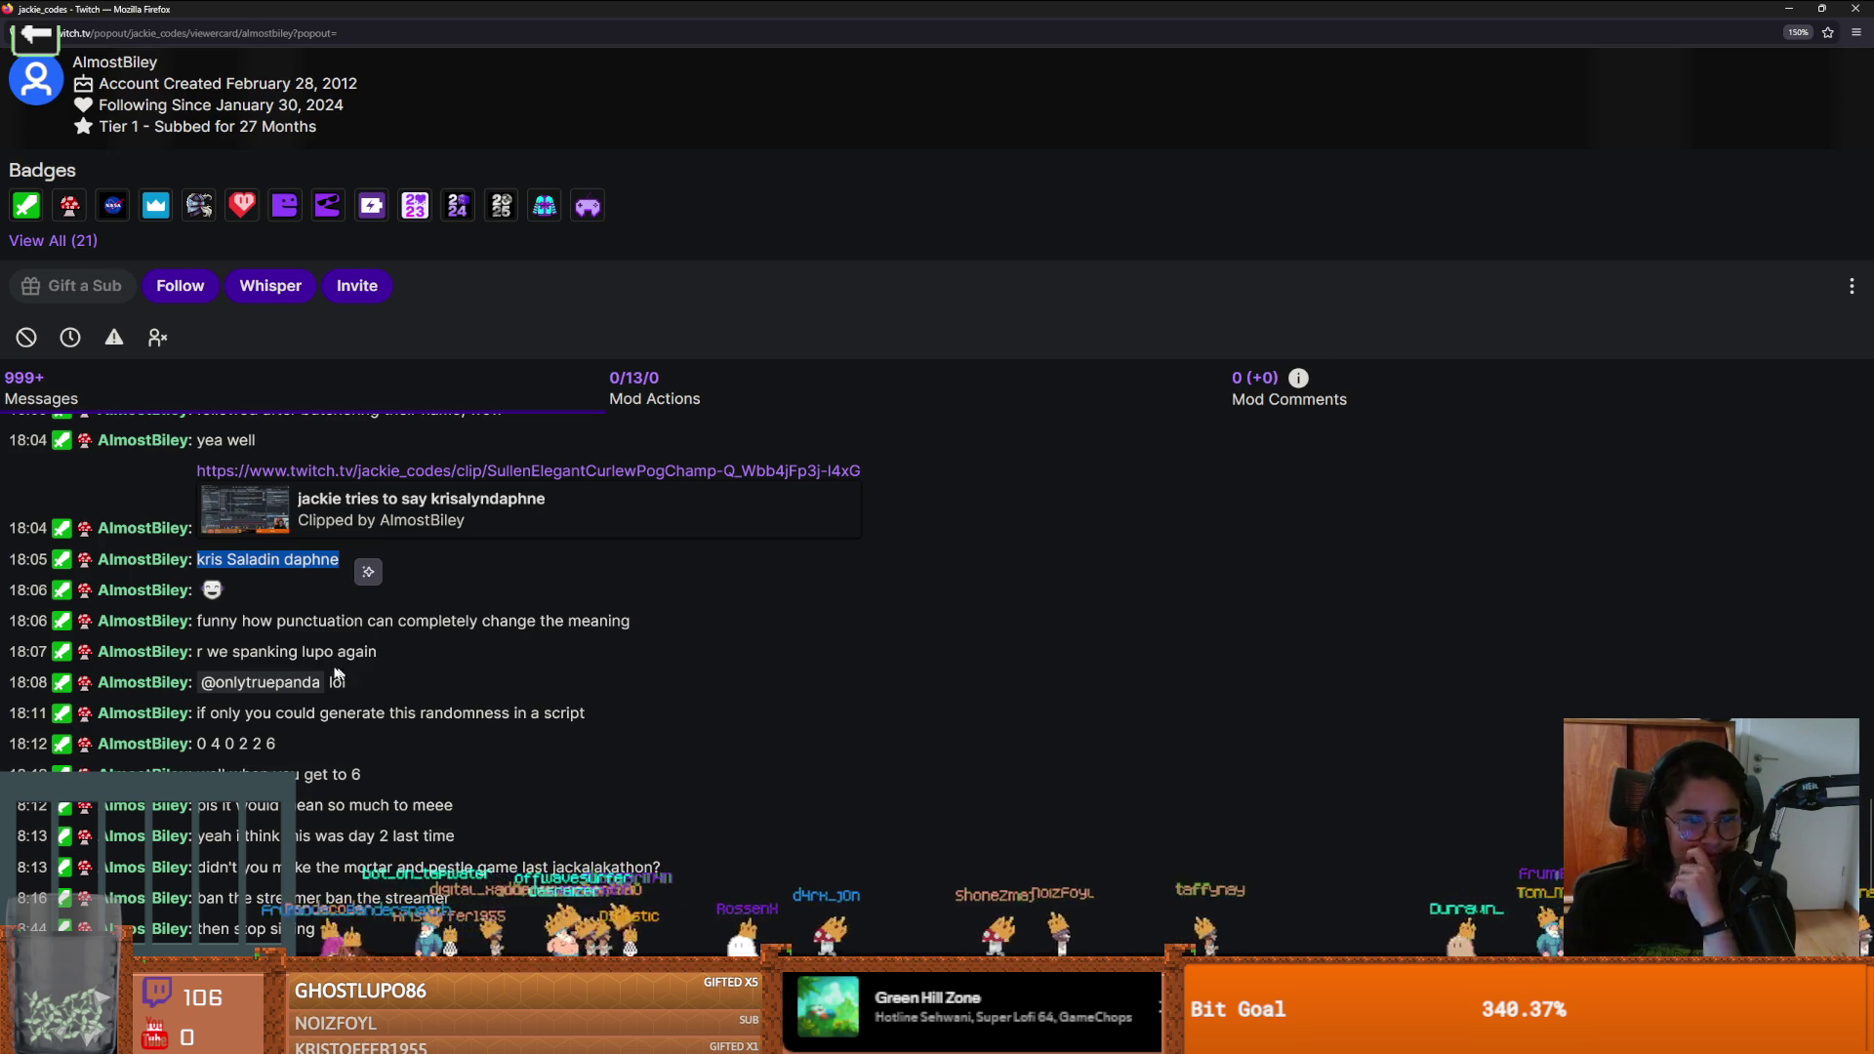
scroll(283, 654, "down", 1)
left_click_drag(219, 543, 392, 549)
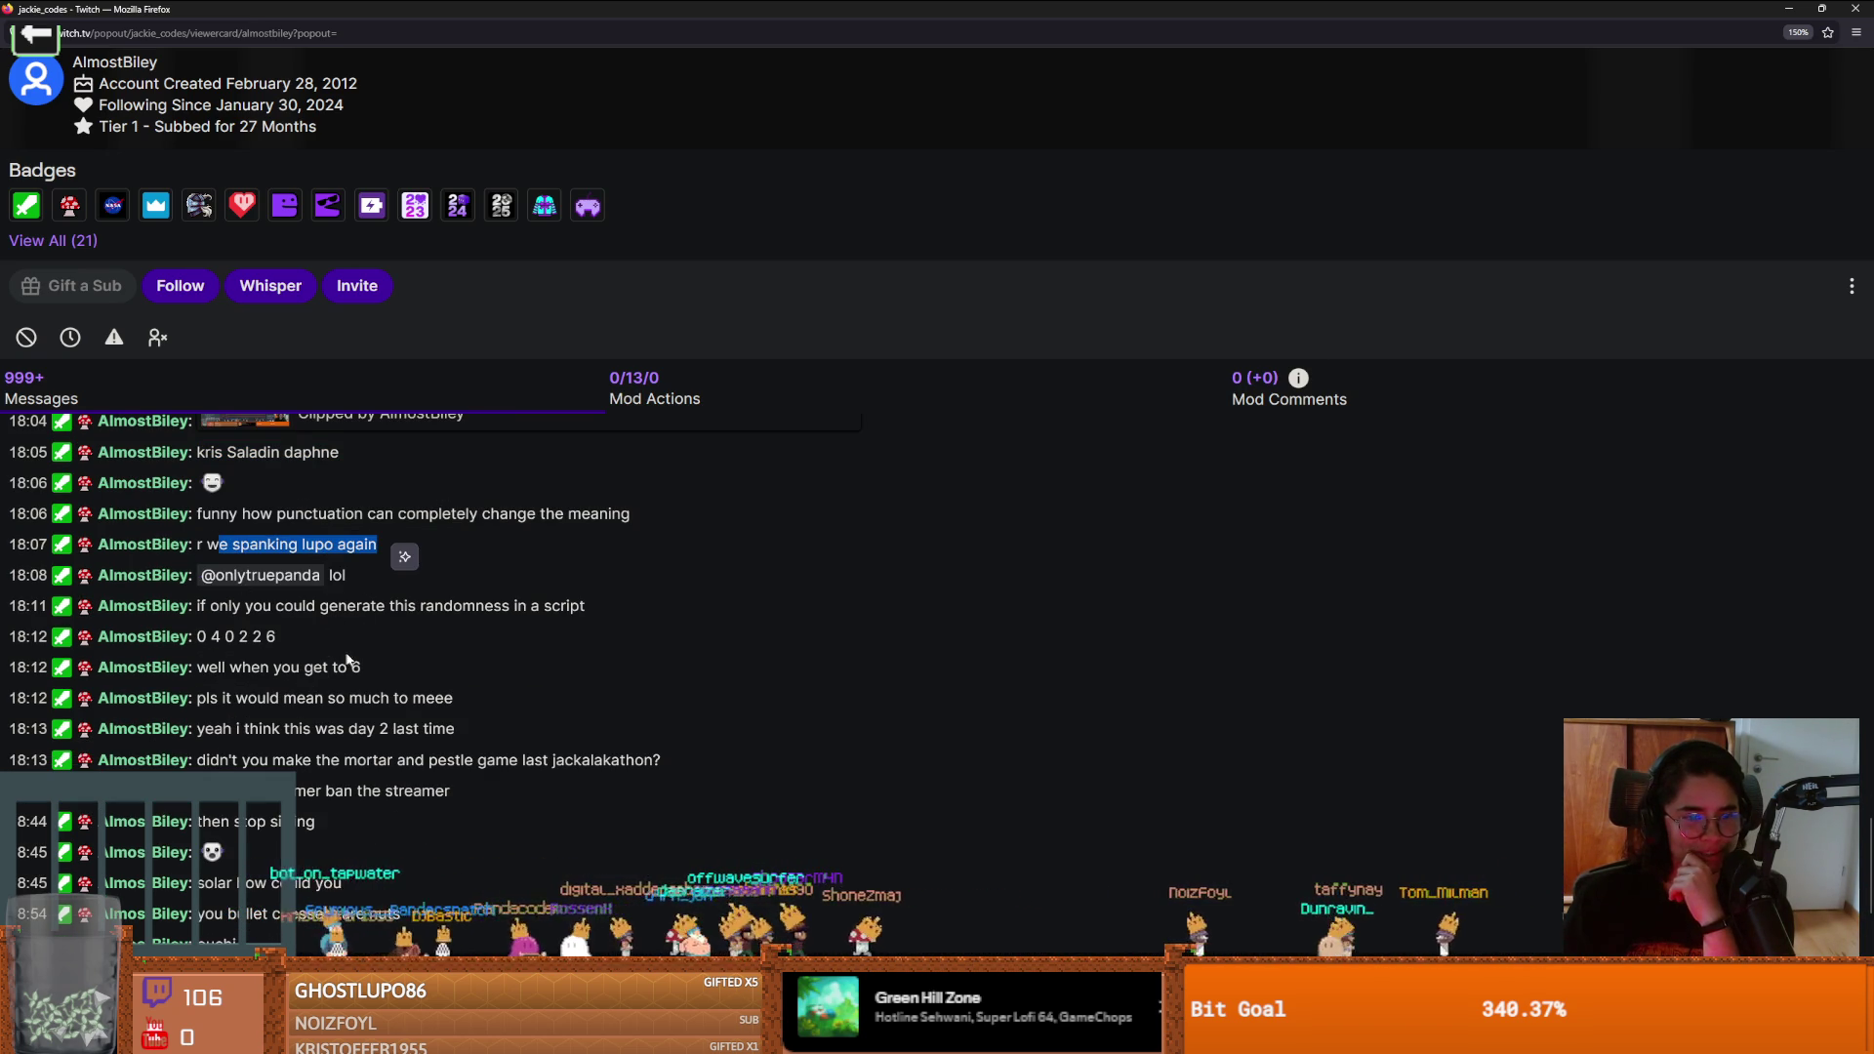
scroll(231, 591, "down", 1)
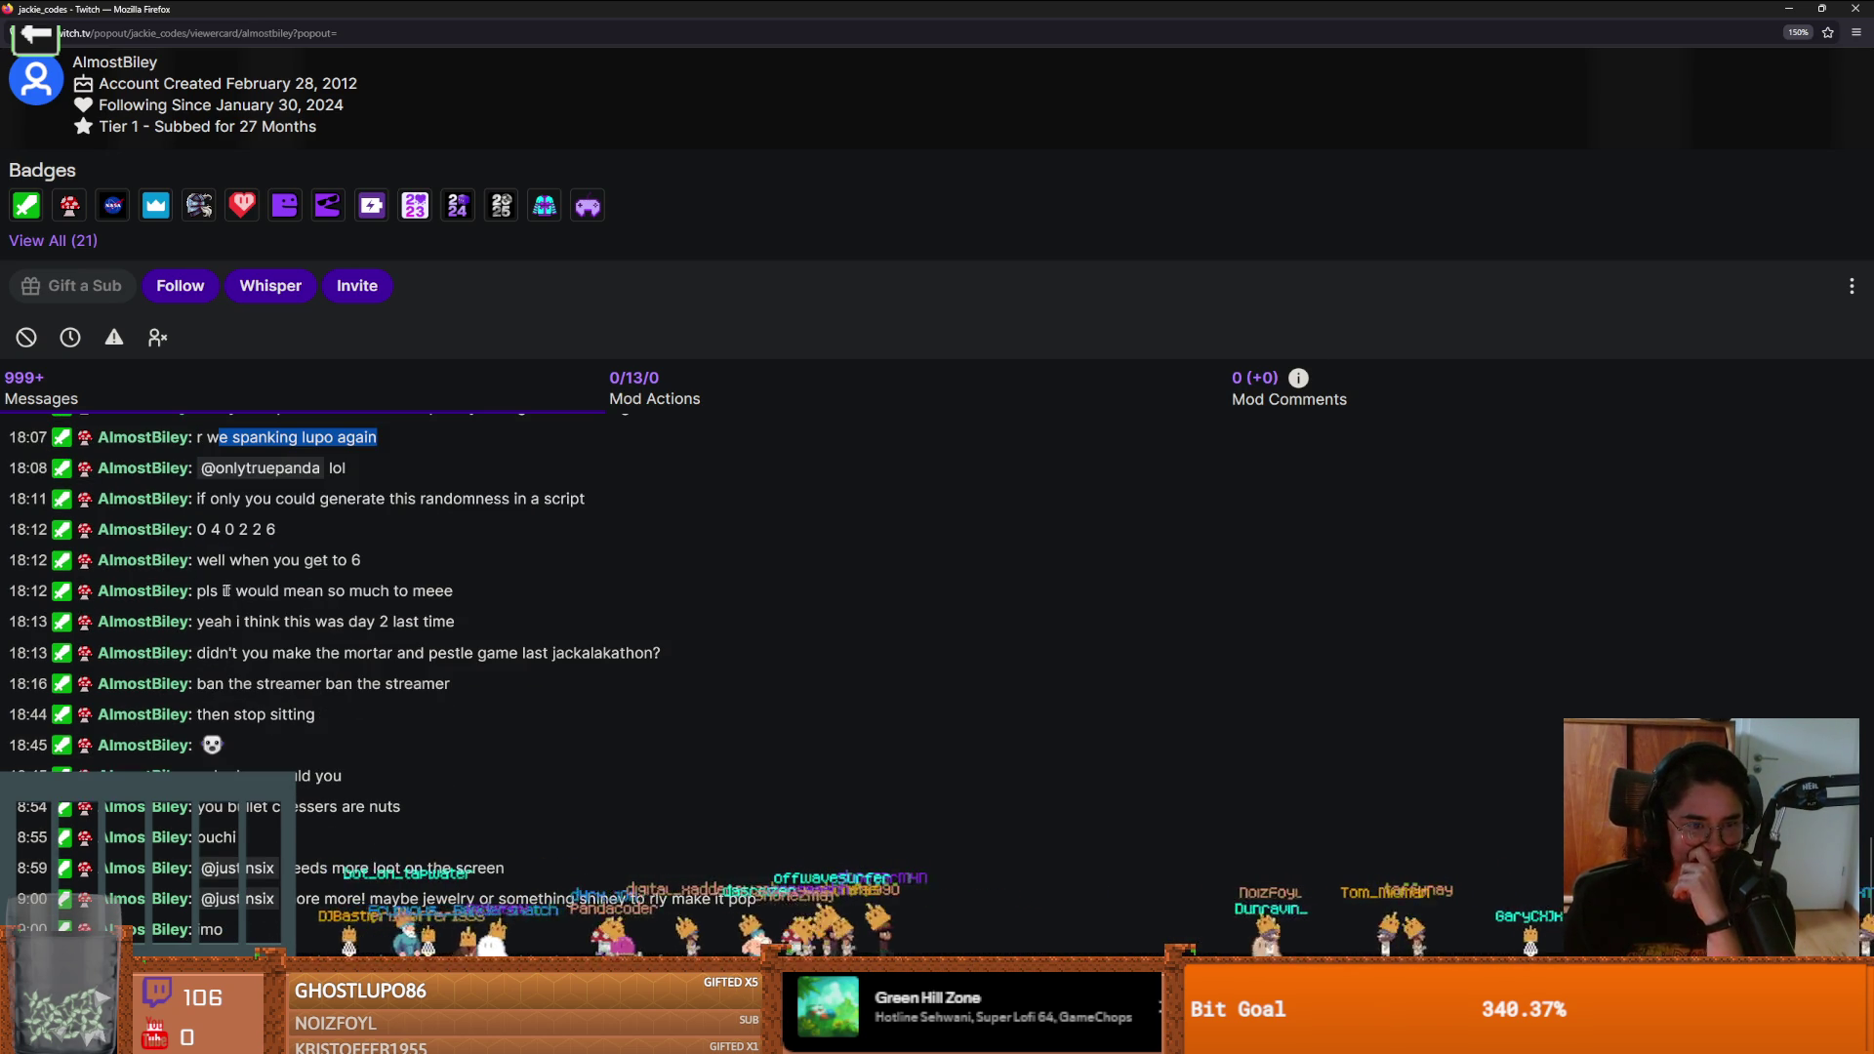
mouse_move(218, 598)
left_mouse_down()
mouse_move(484, 611)
mouse_move(455, 632)
left_mouse_up()
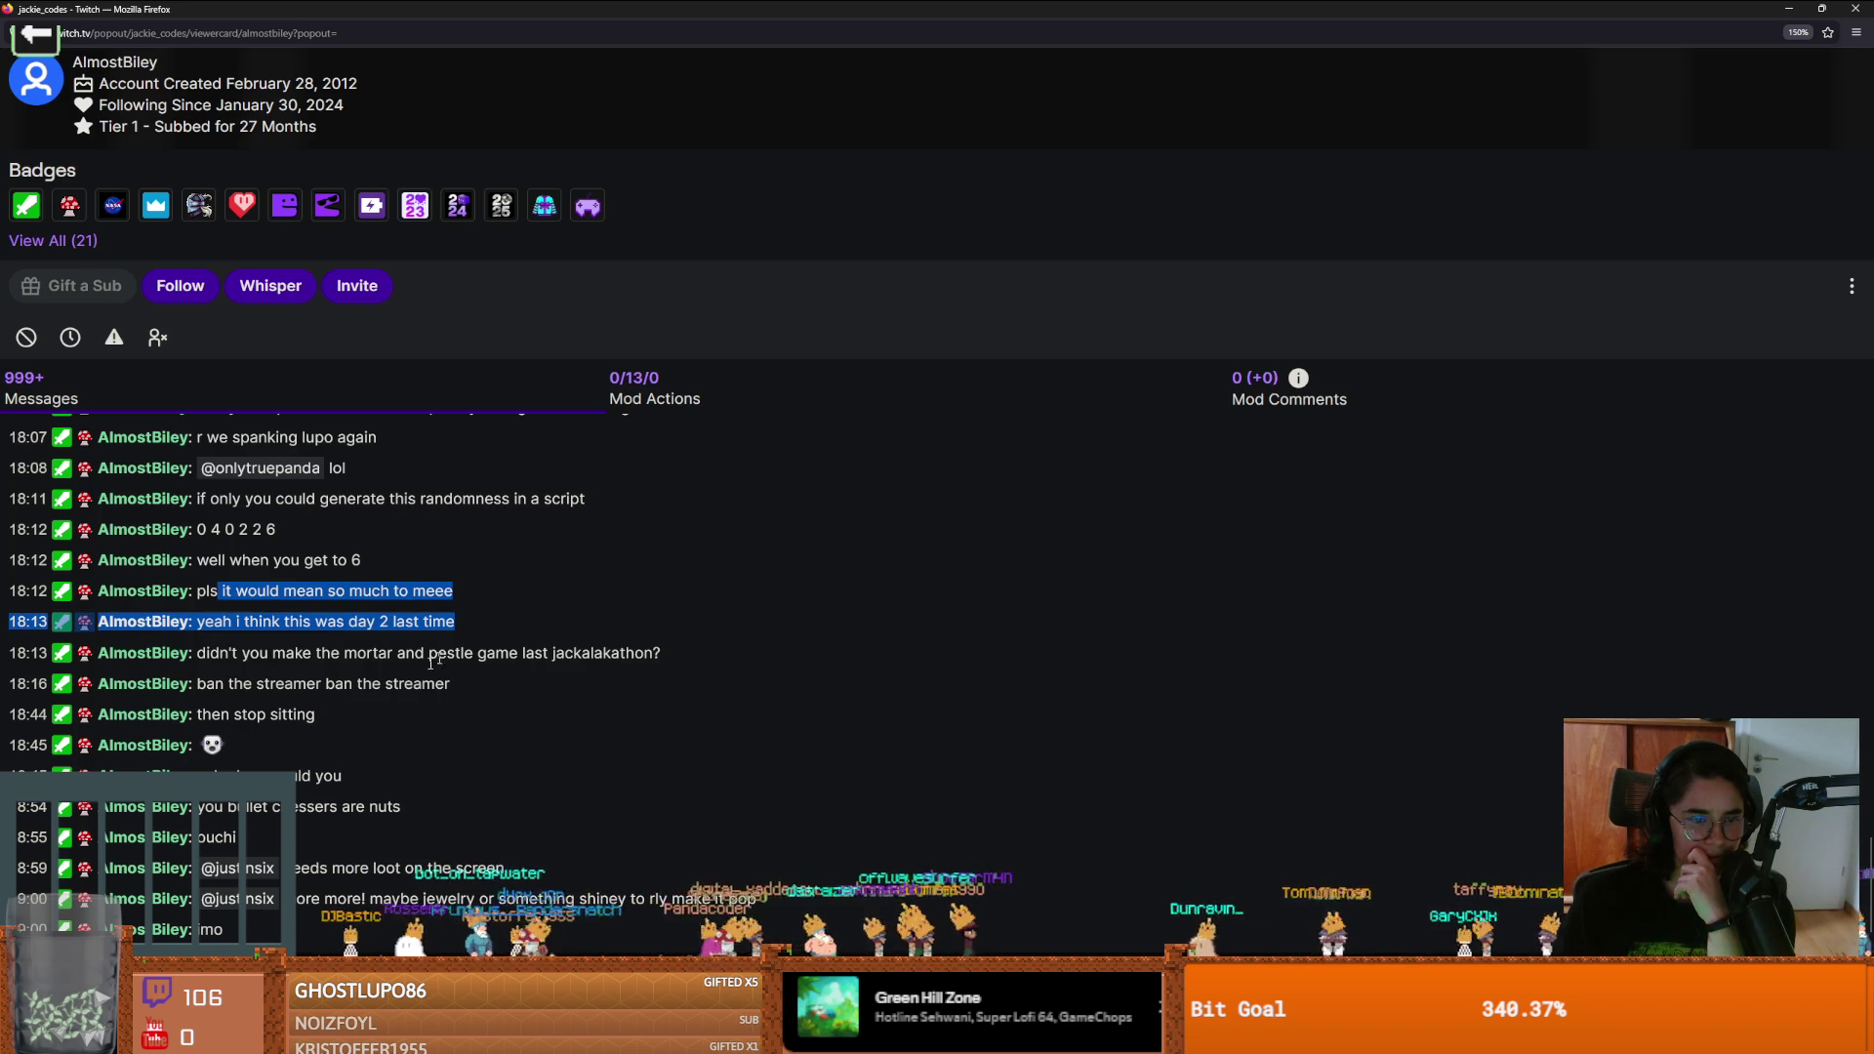
left_click(290, 655)
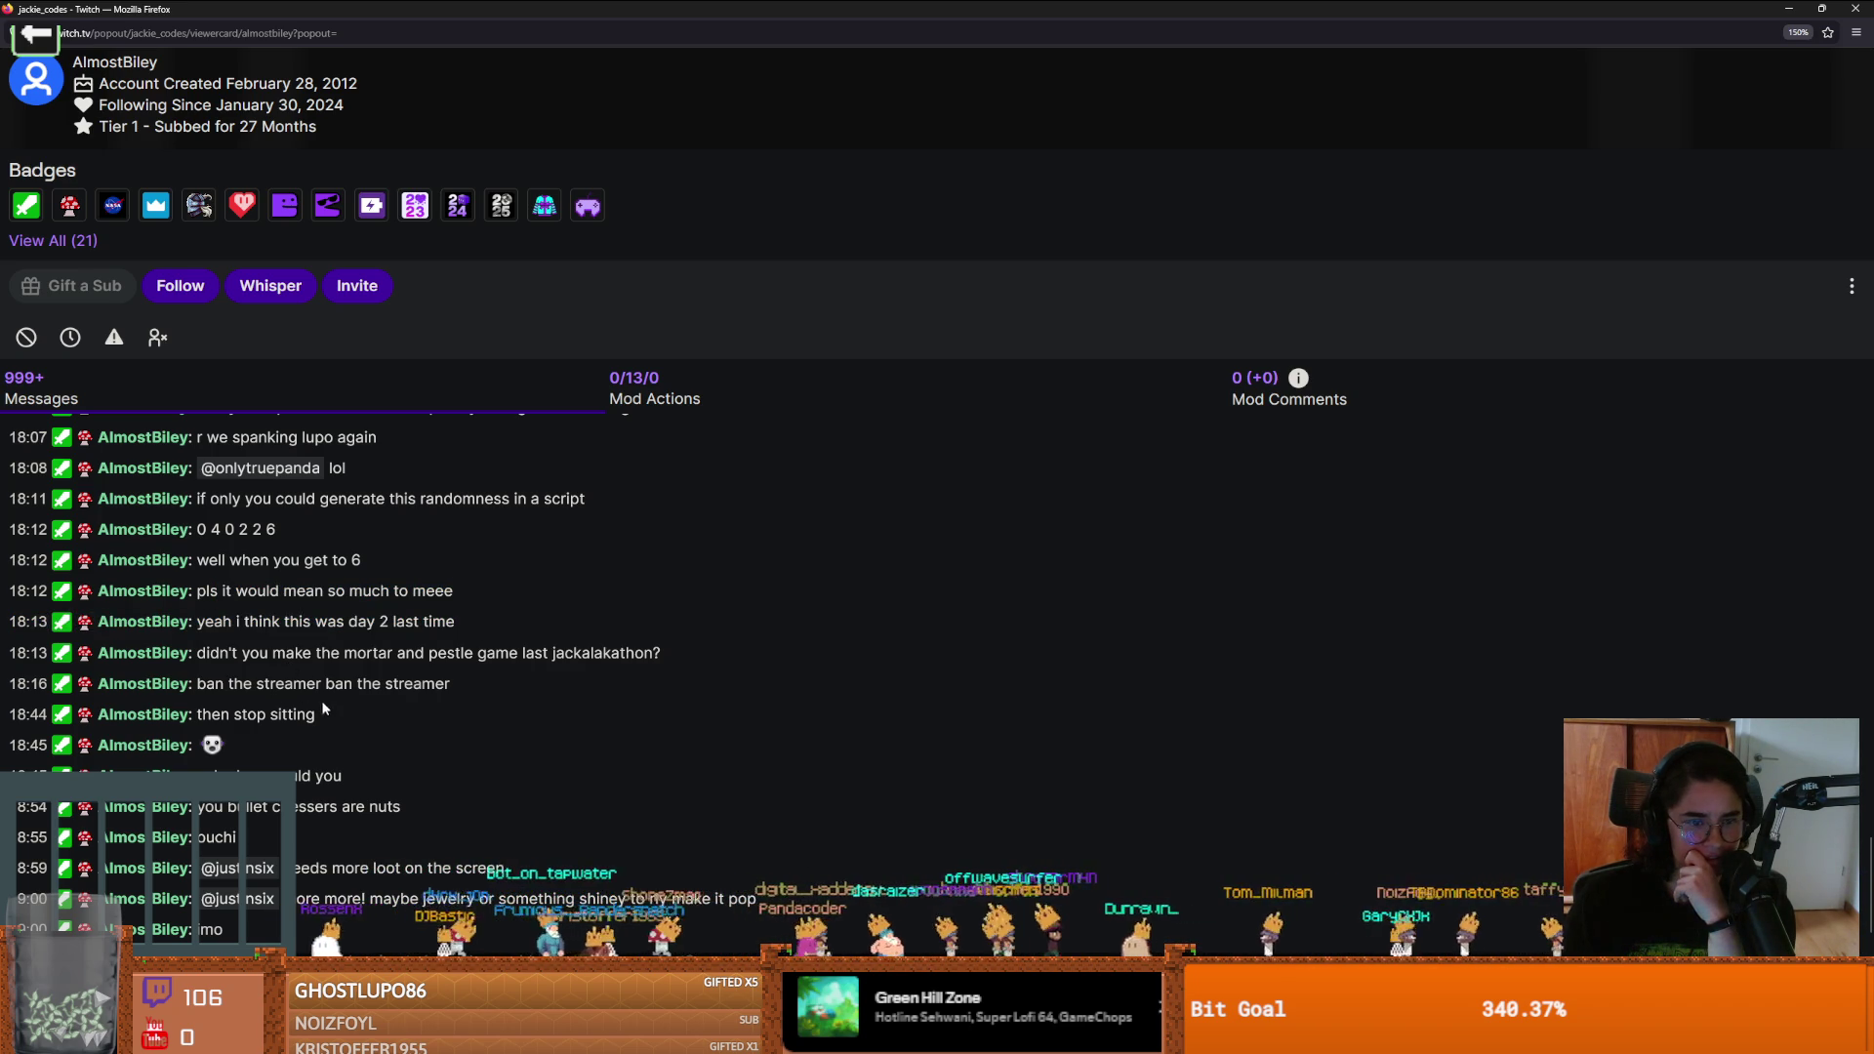
Highlight the mortar and pestle game question and the messages that follow
left_click_drag(206, 653, 597, 655)
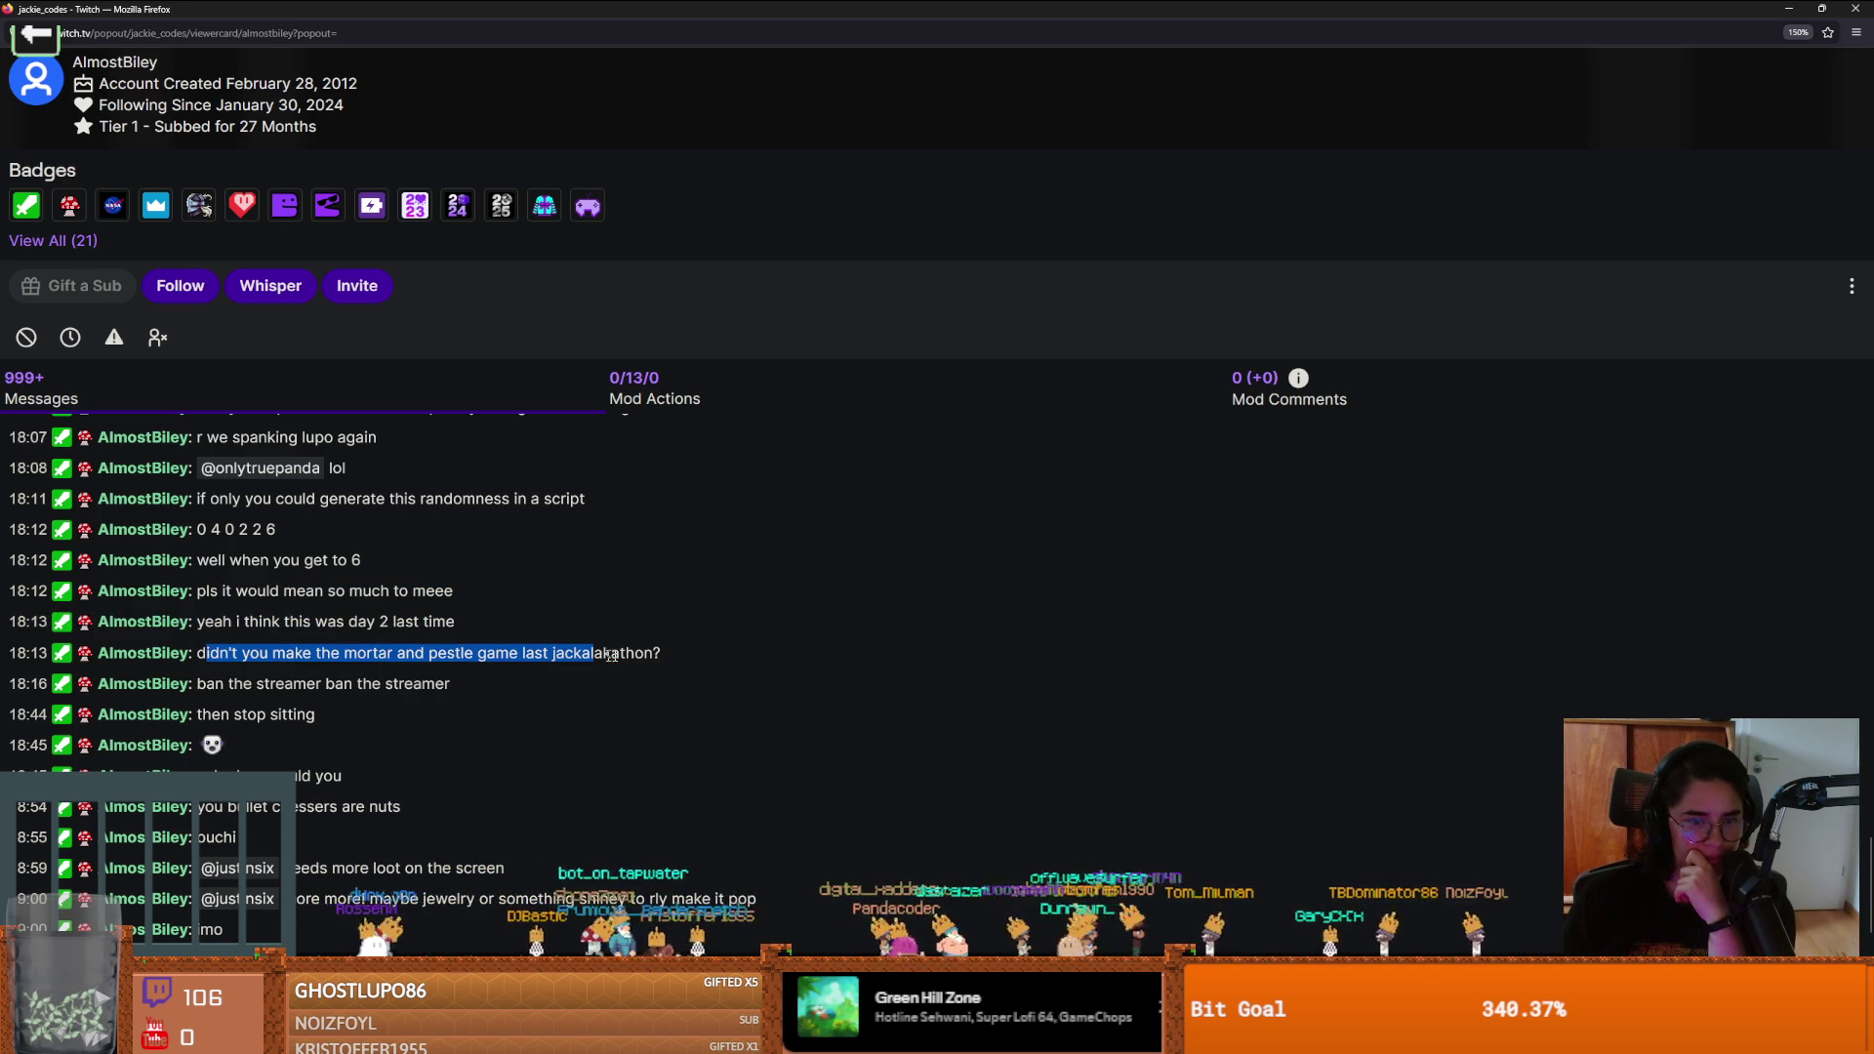
scroll(315, 658, "down", 1)
scroll(225, 615, "down", 1)
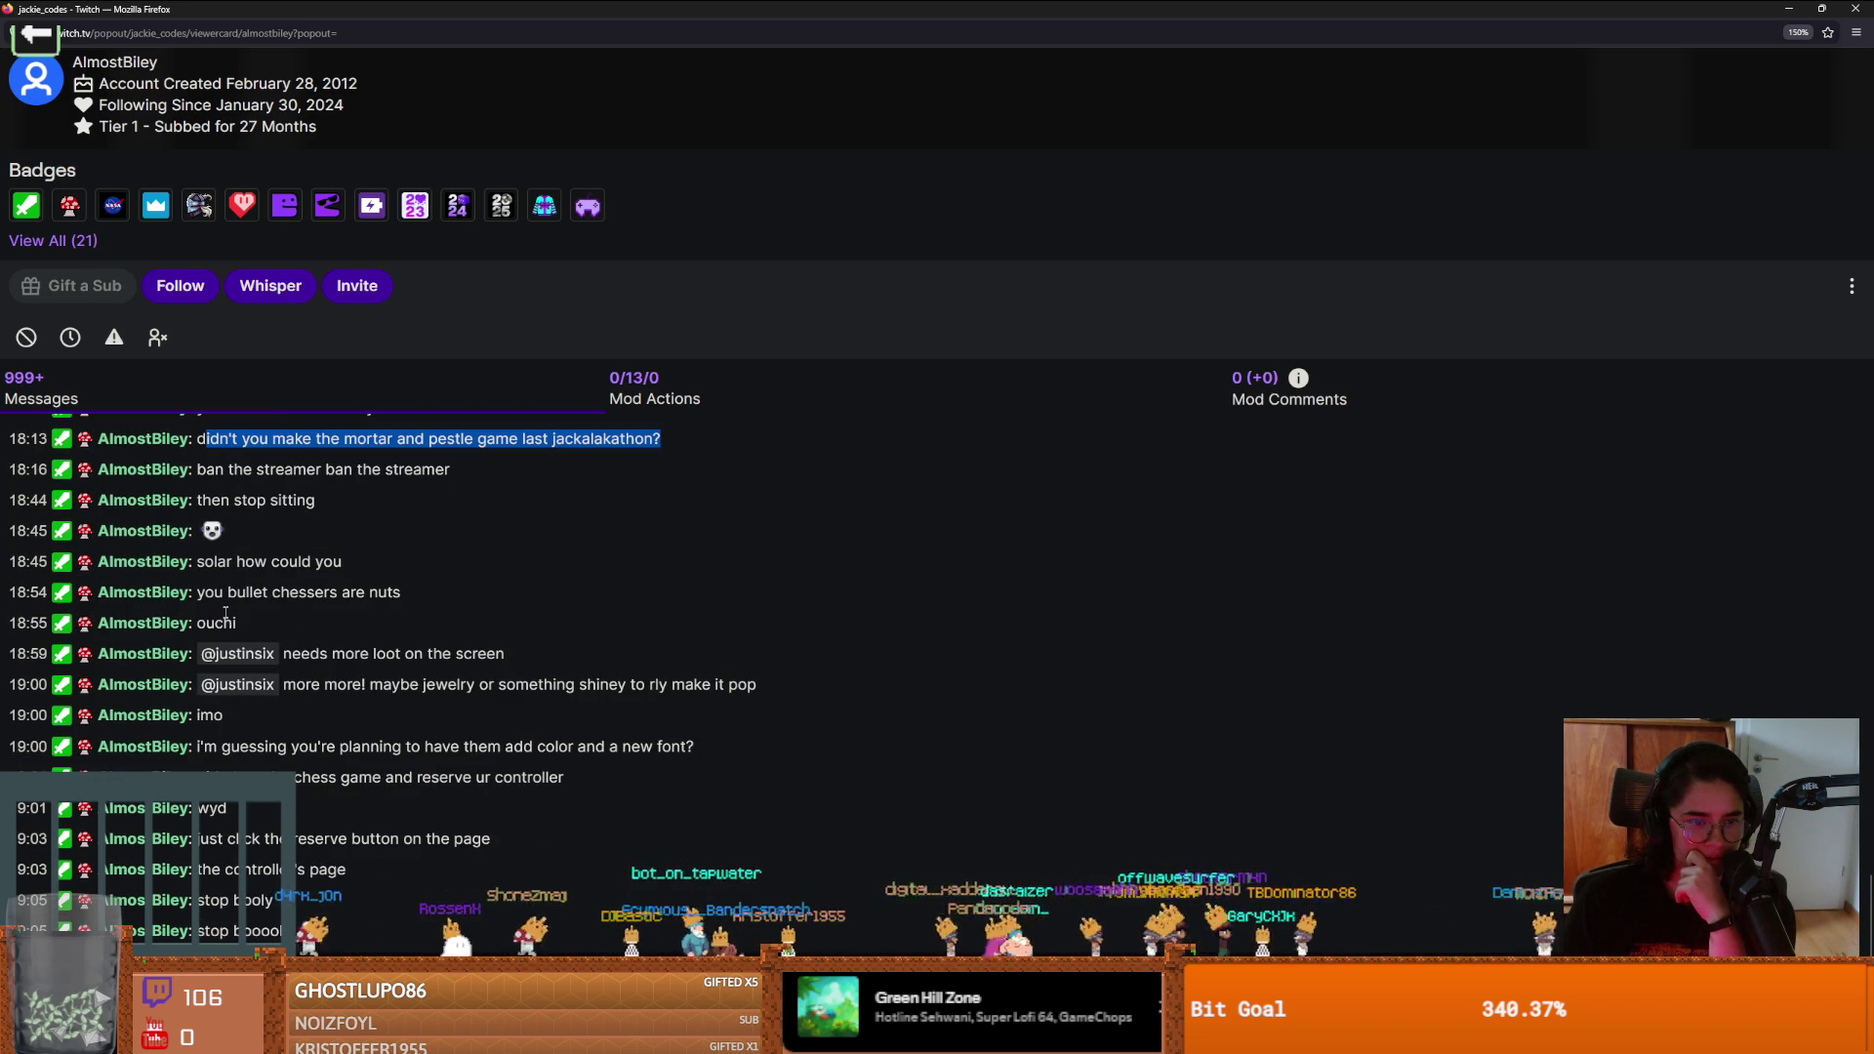
mouse_move(211, 591)
left_mouse_down()
mouse_move(281, 591)
mouse_move(385, 652)
mouse_move(458, 659)
left_mouse_up()
scroll(280, 593, "down", 1)
left_click(289, 670)
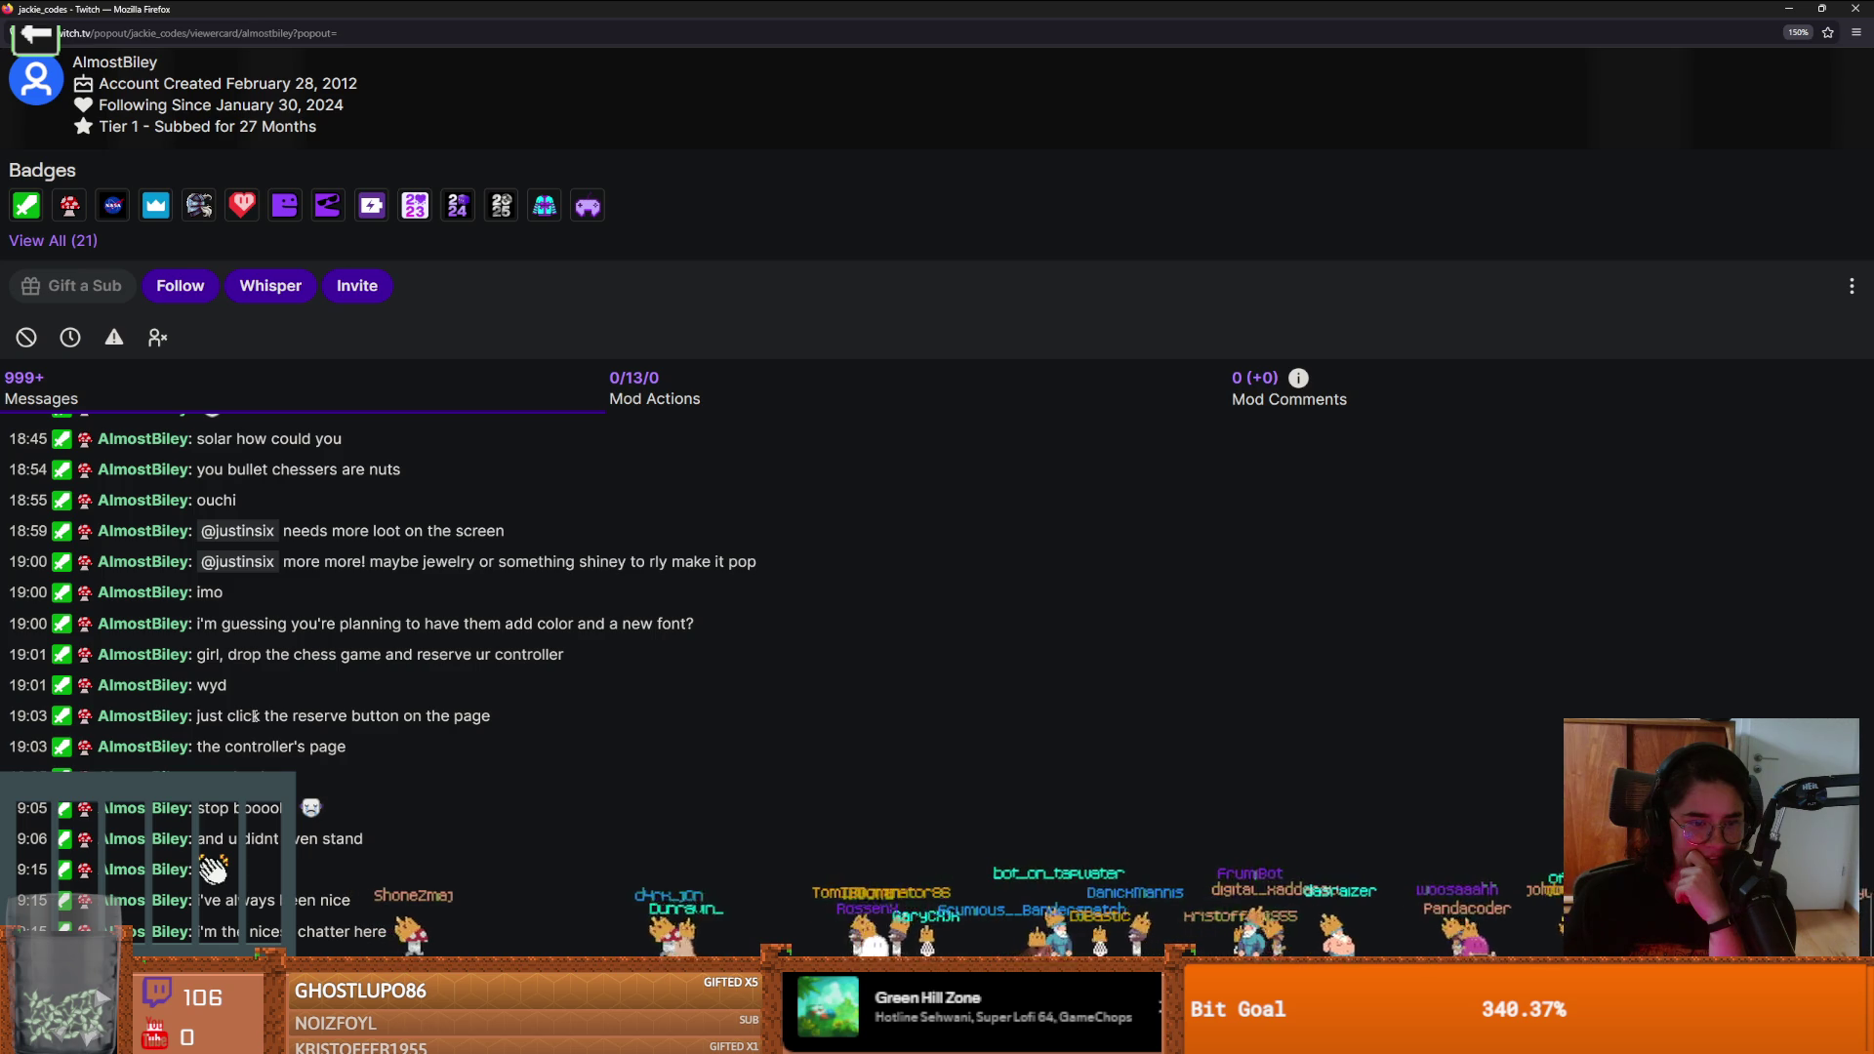
Scroll to the Brexit chat message, select its text, then shrink and close the viewer card
scroll(260, 719, "down", 10)
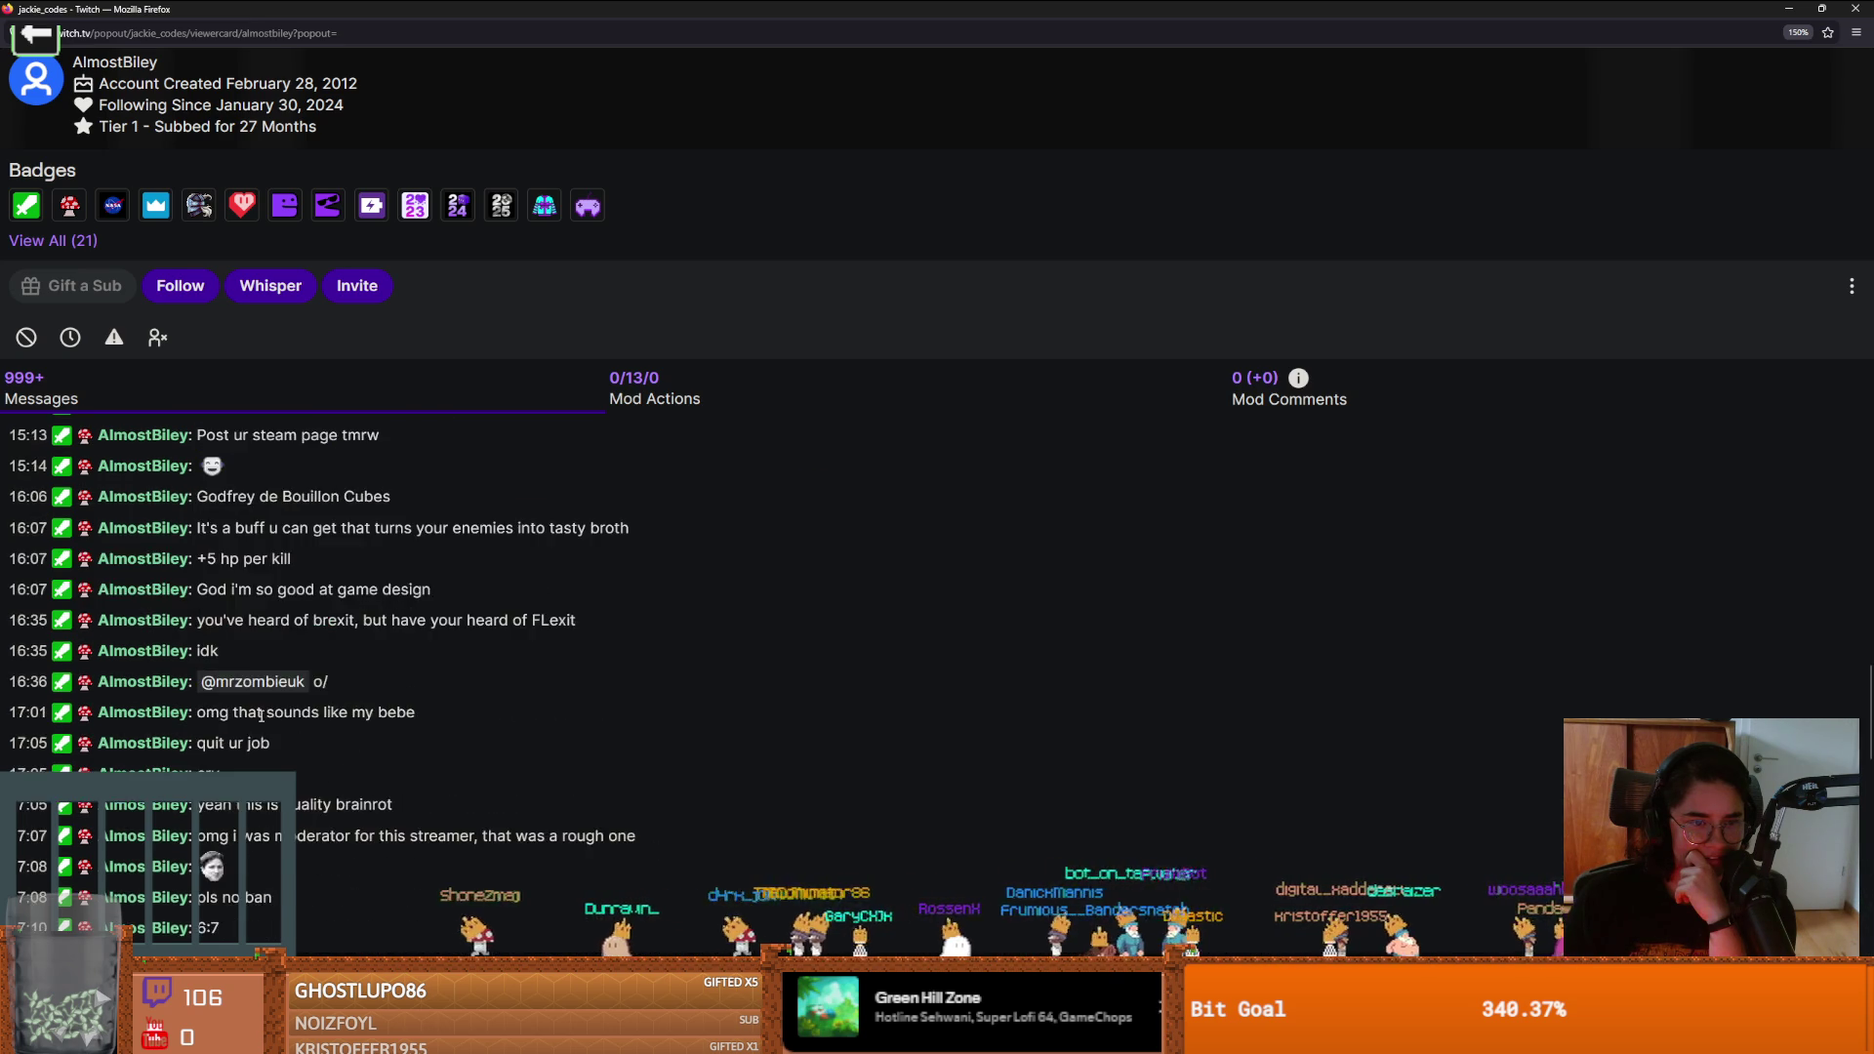
scroll(262, 714, "down", 2)
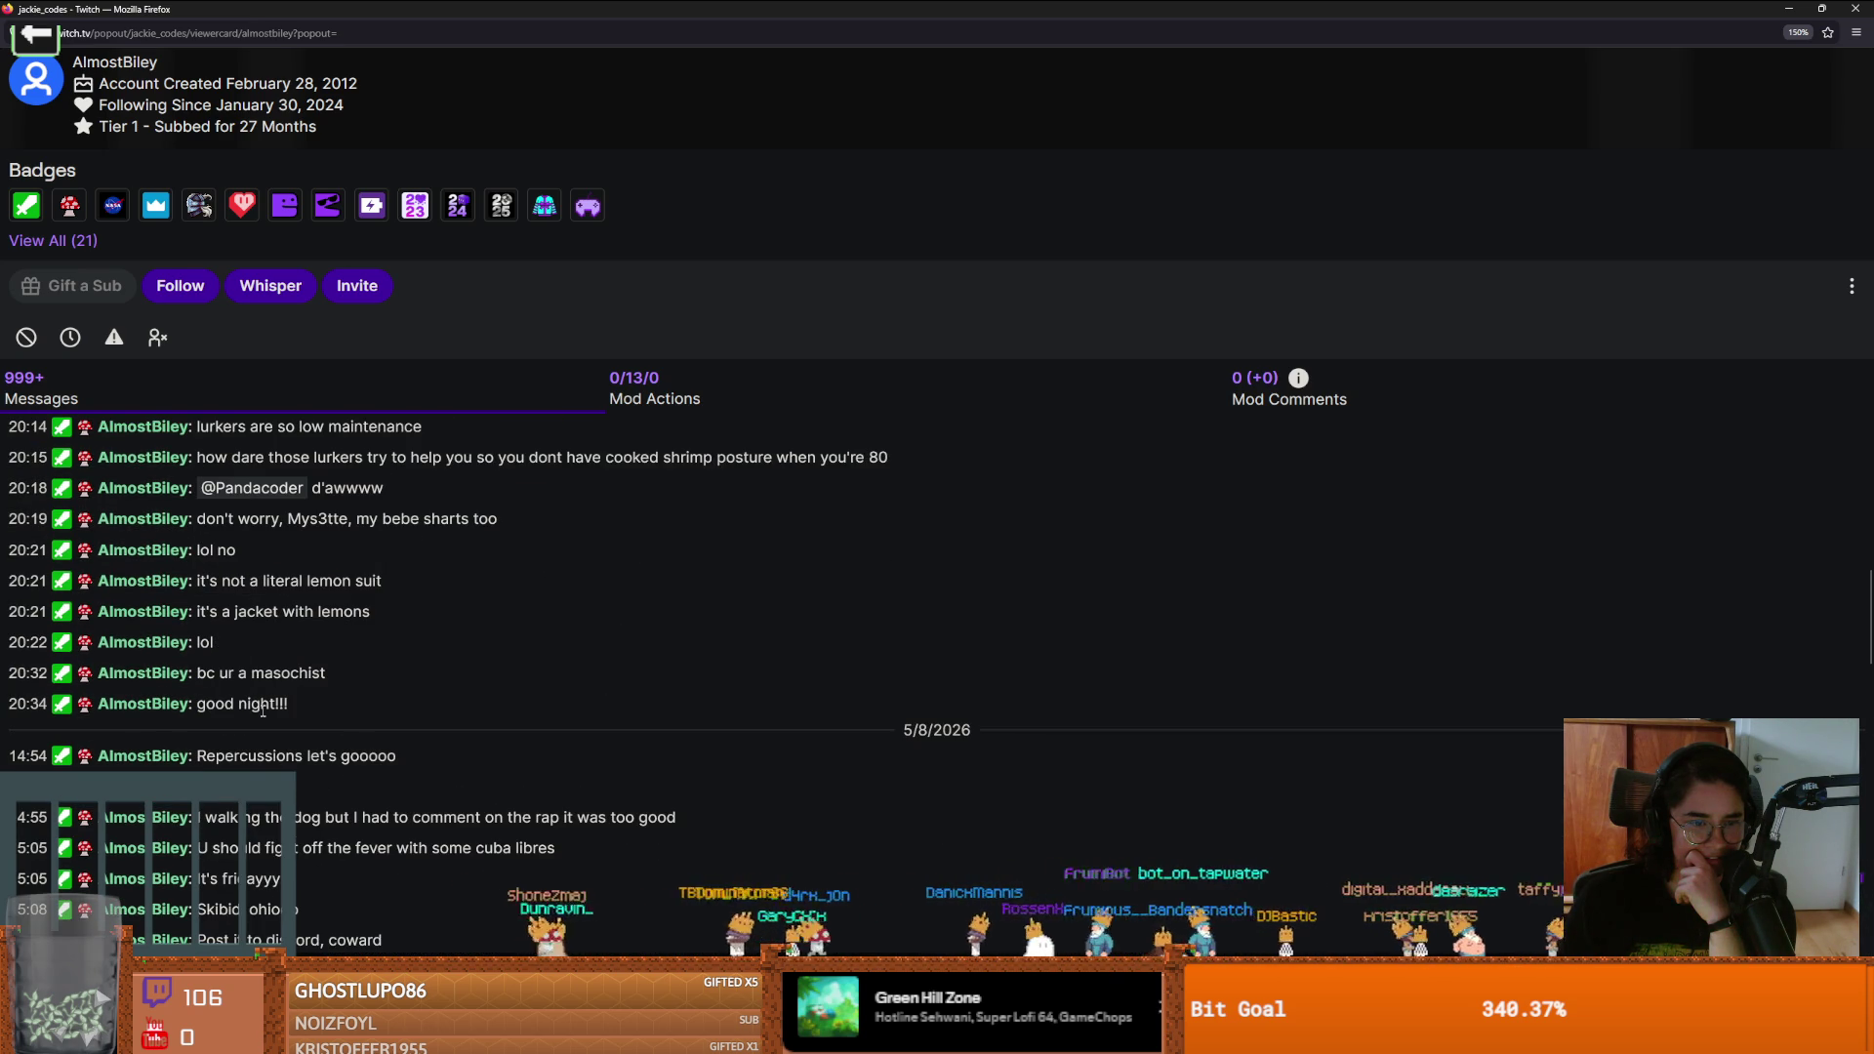
scroll(263, 710, "down", 2)
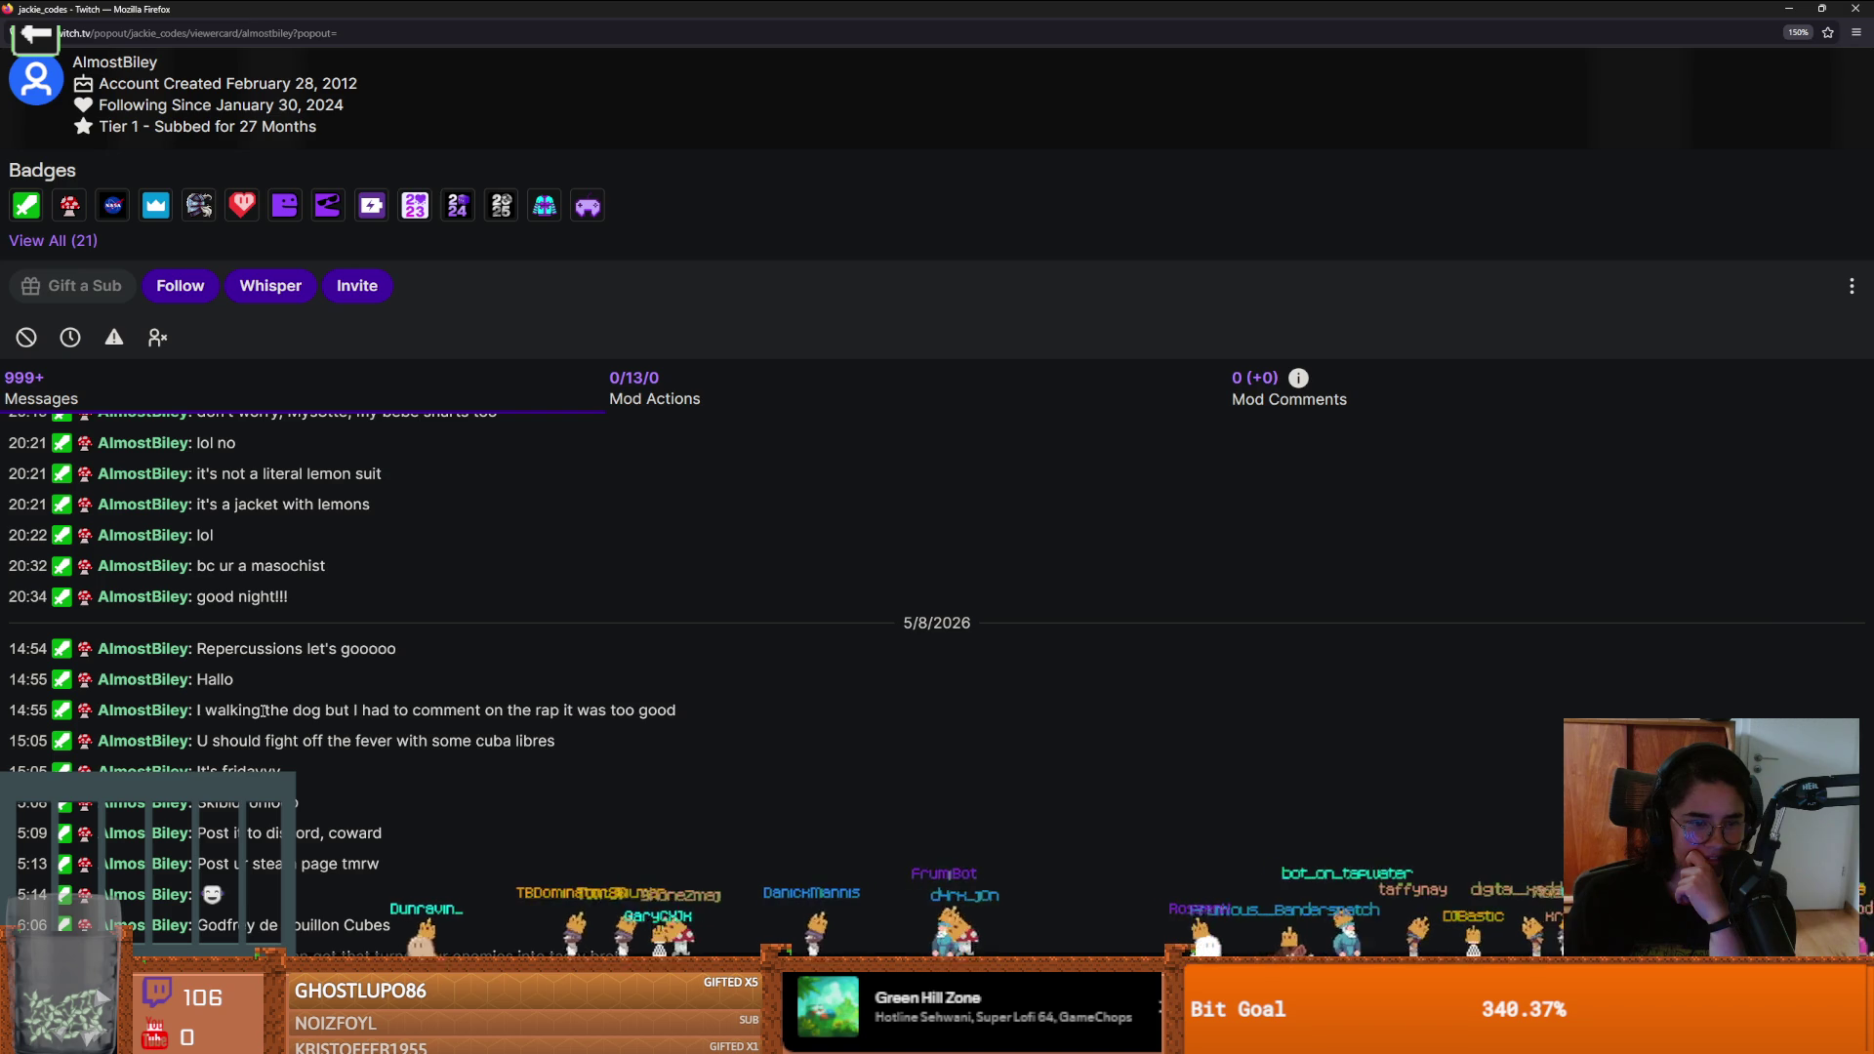
scroll(264, 710, "down", 4)
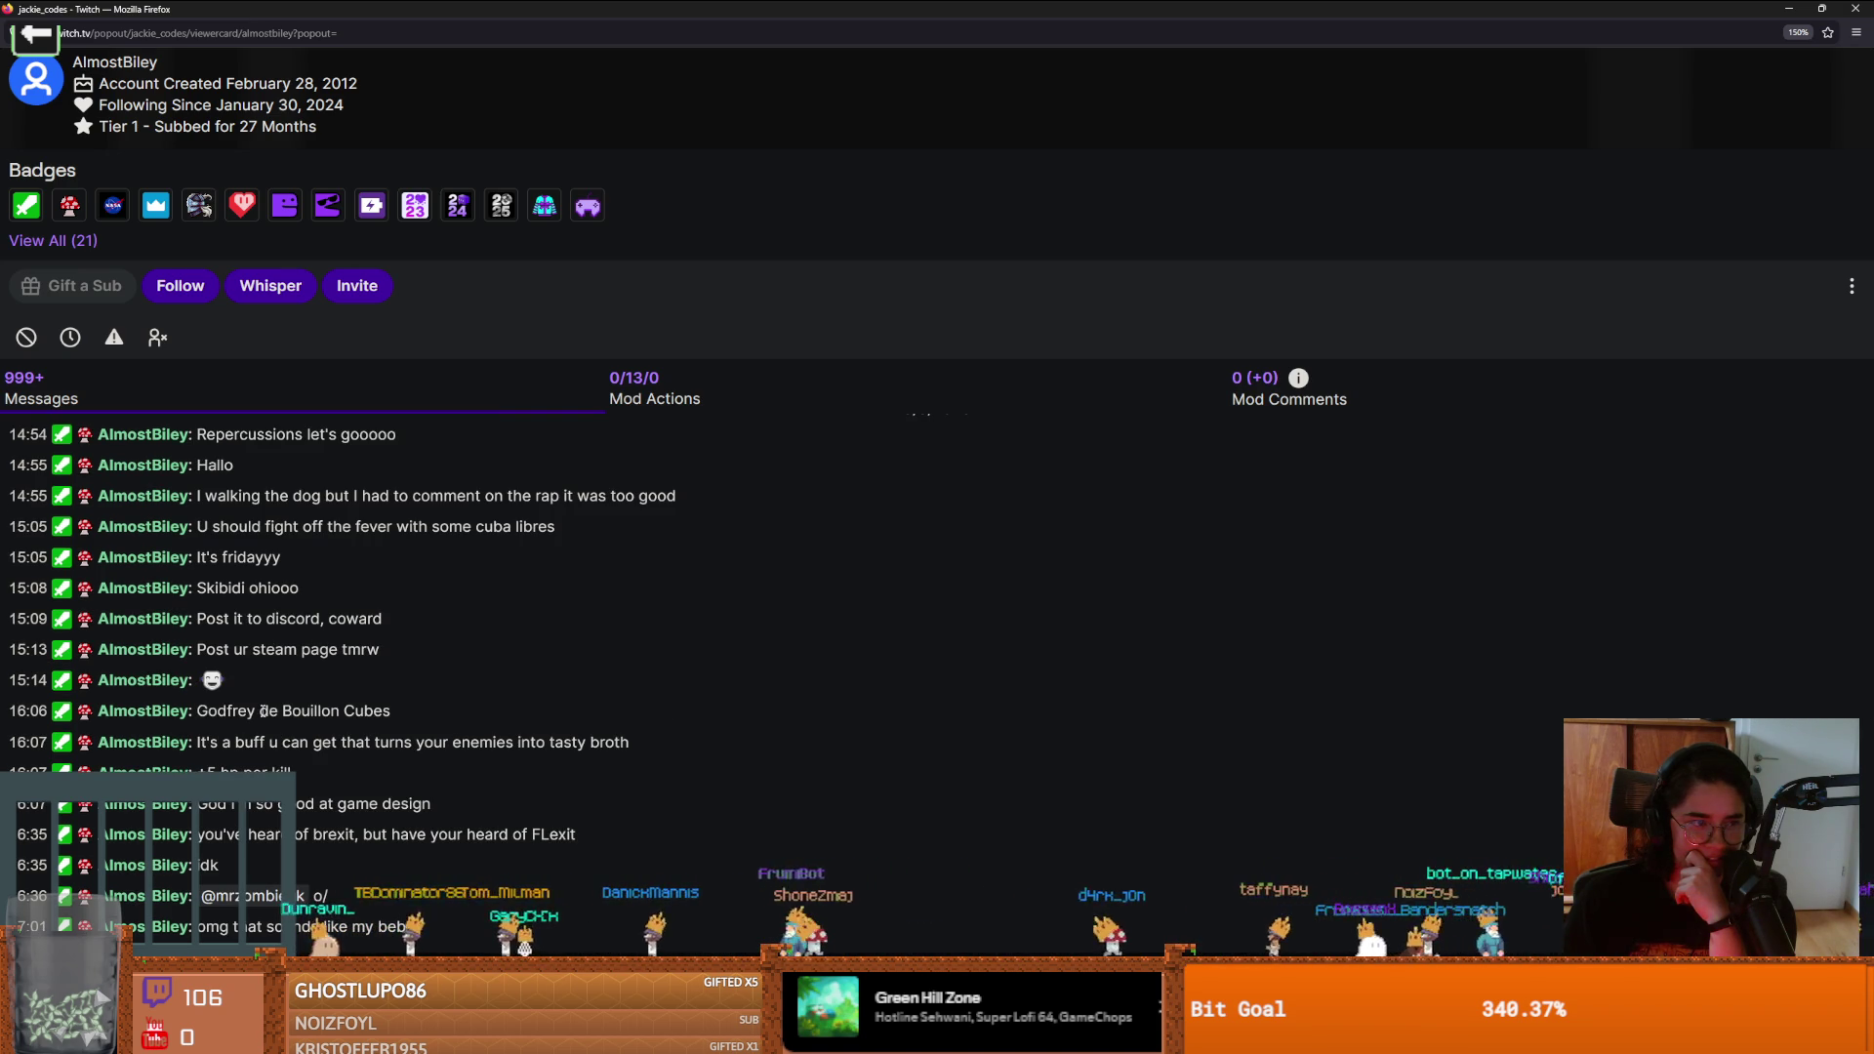
scroll(264, 710, "down", 2)
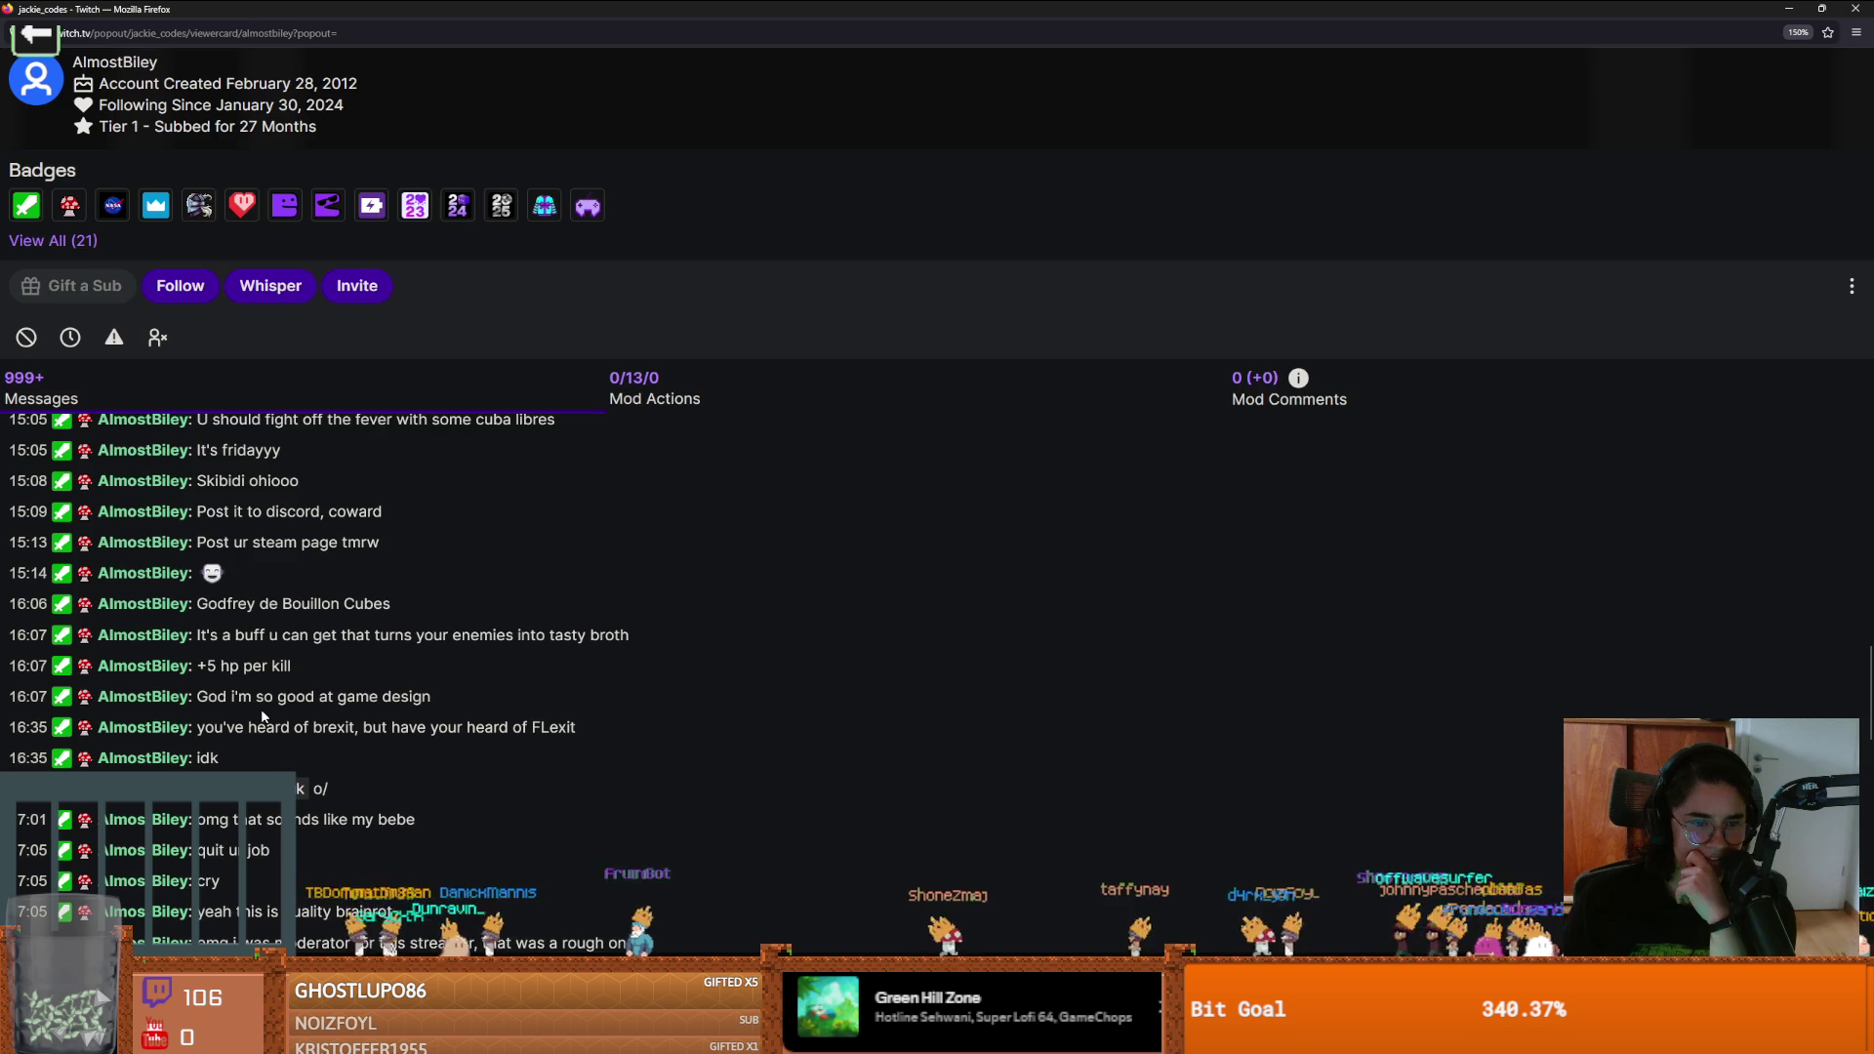
scroll(263, 713, "down", 2)
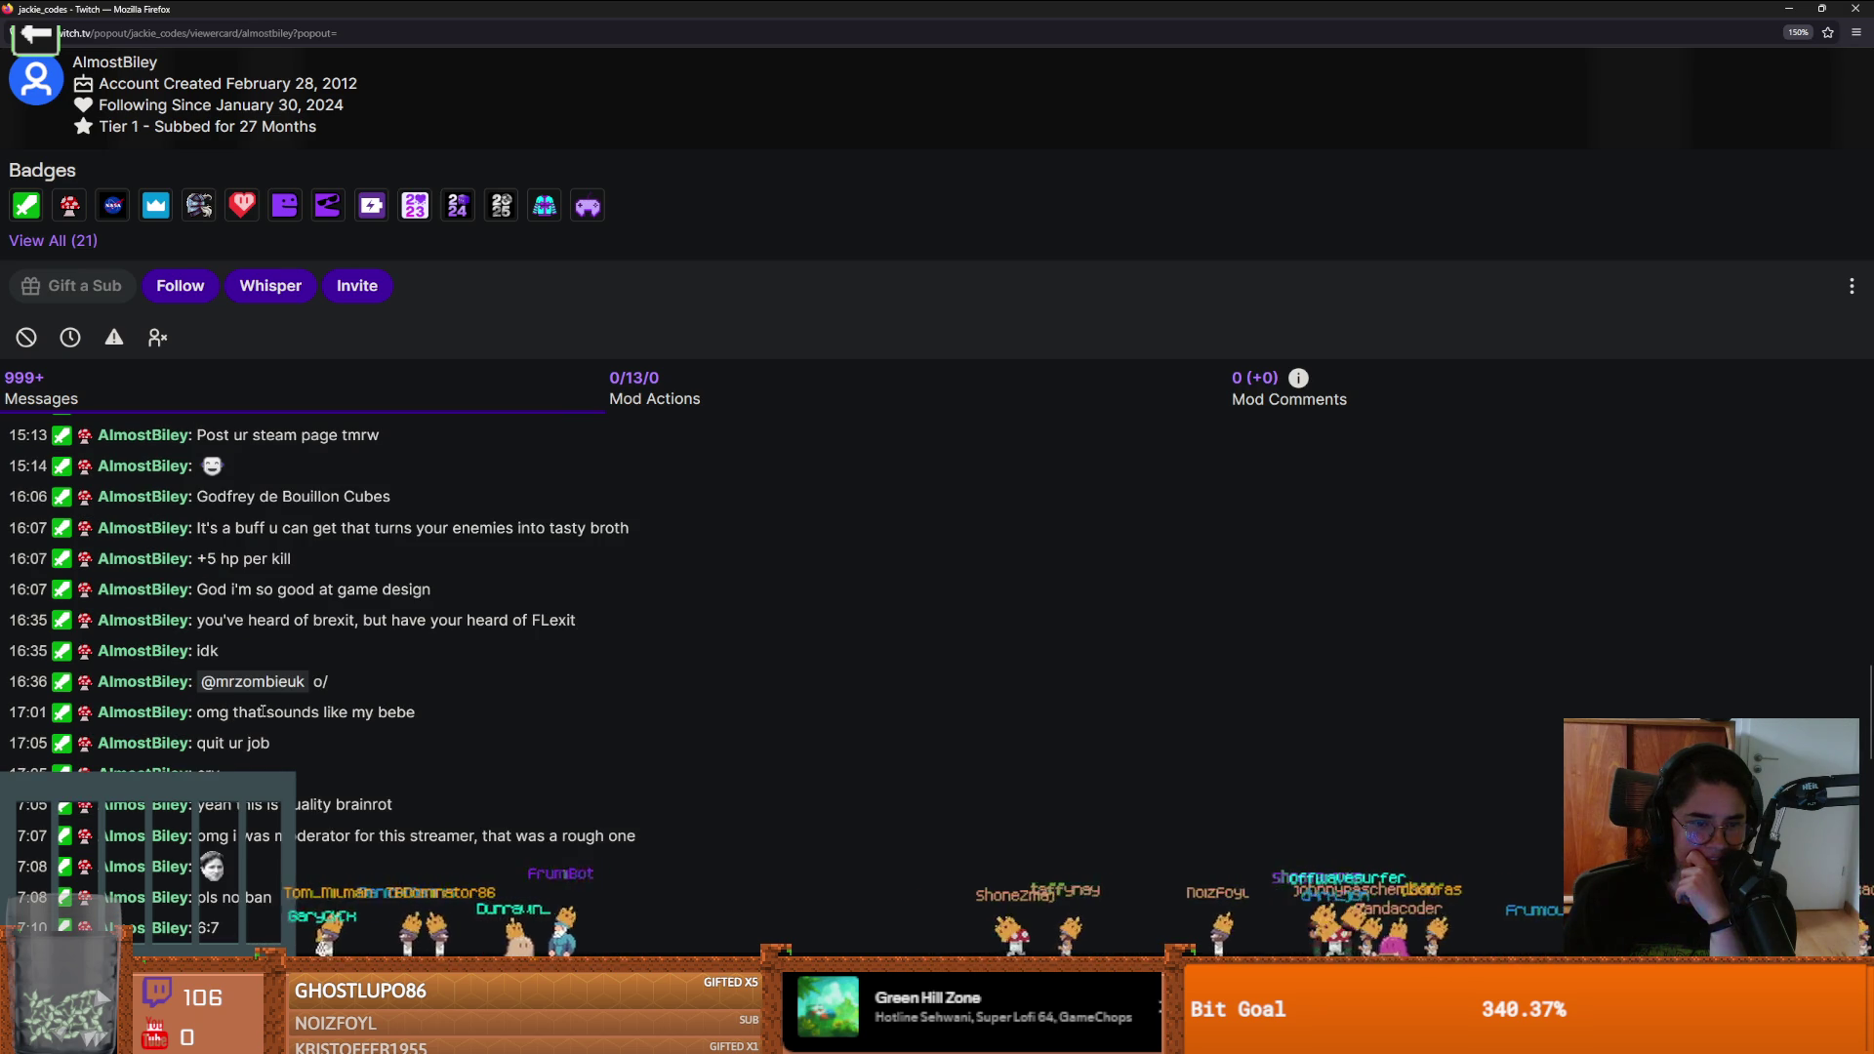
left_click_drag(239, 619, 574, 622)
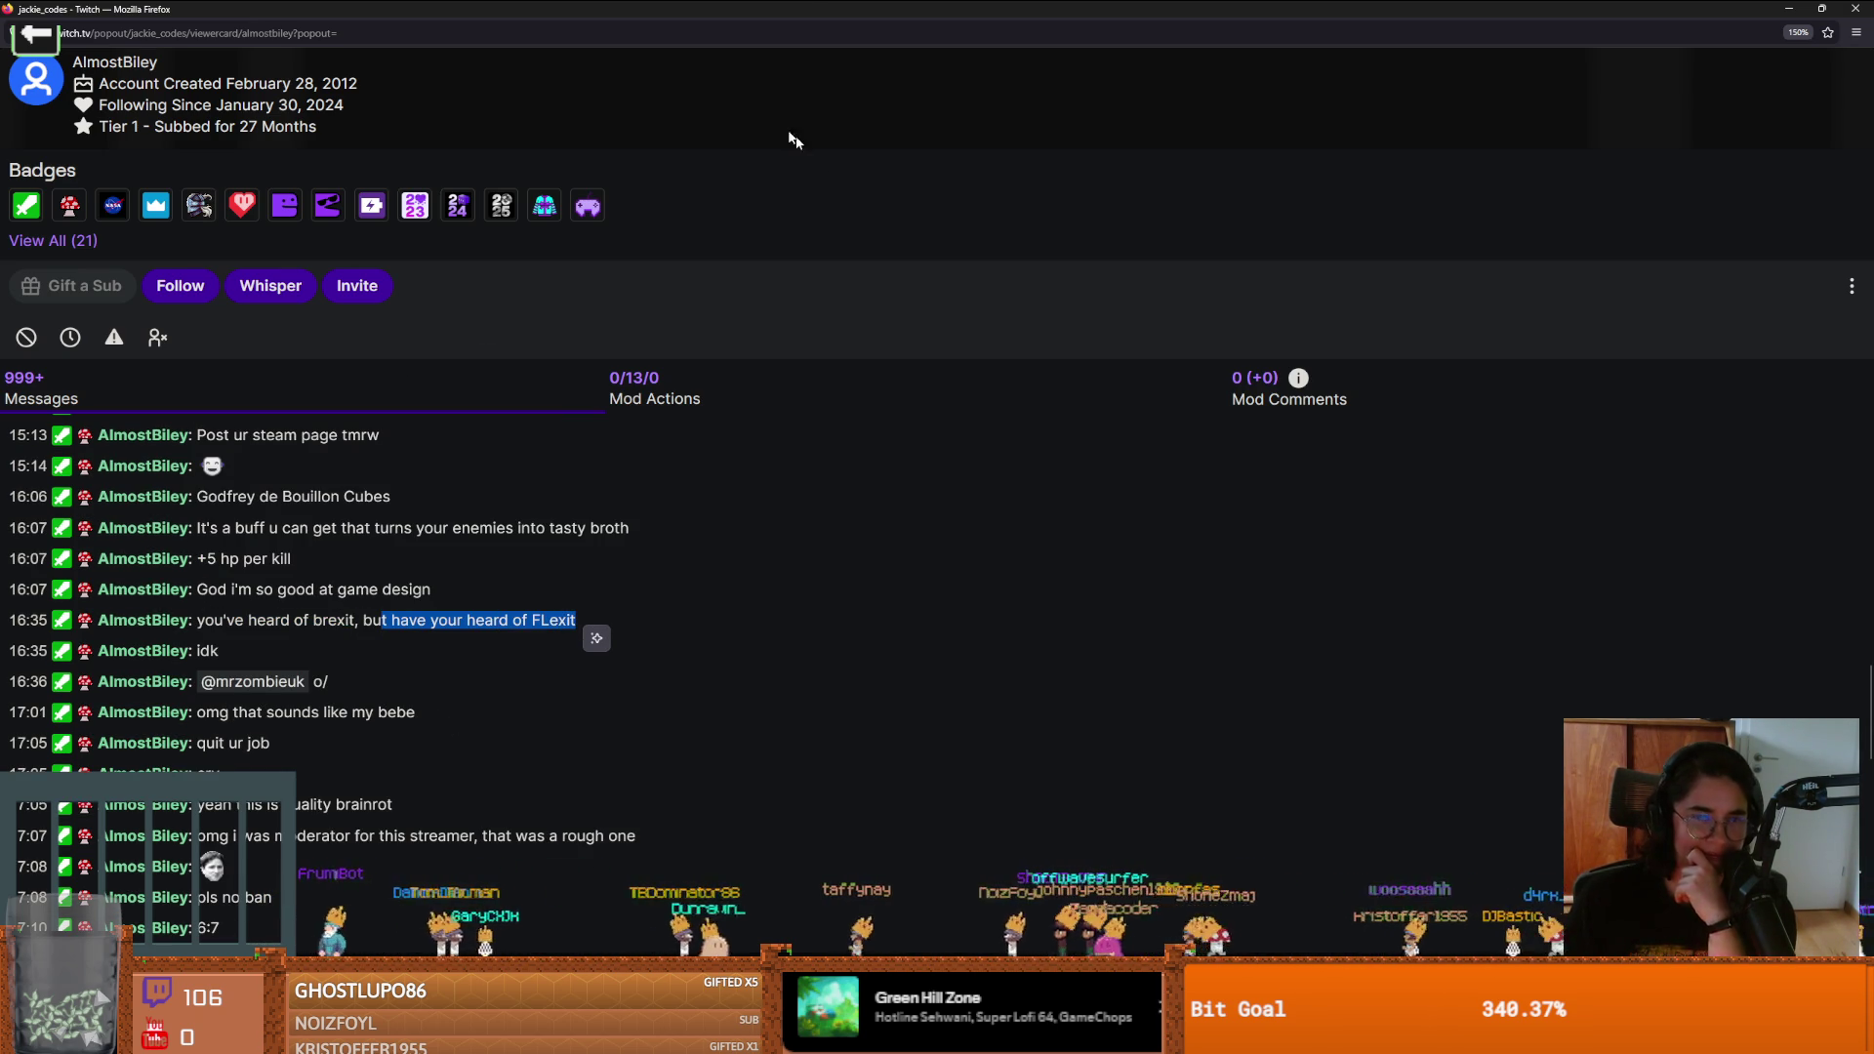
double_click(879, 10)
left_click(937, 274)
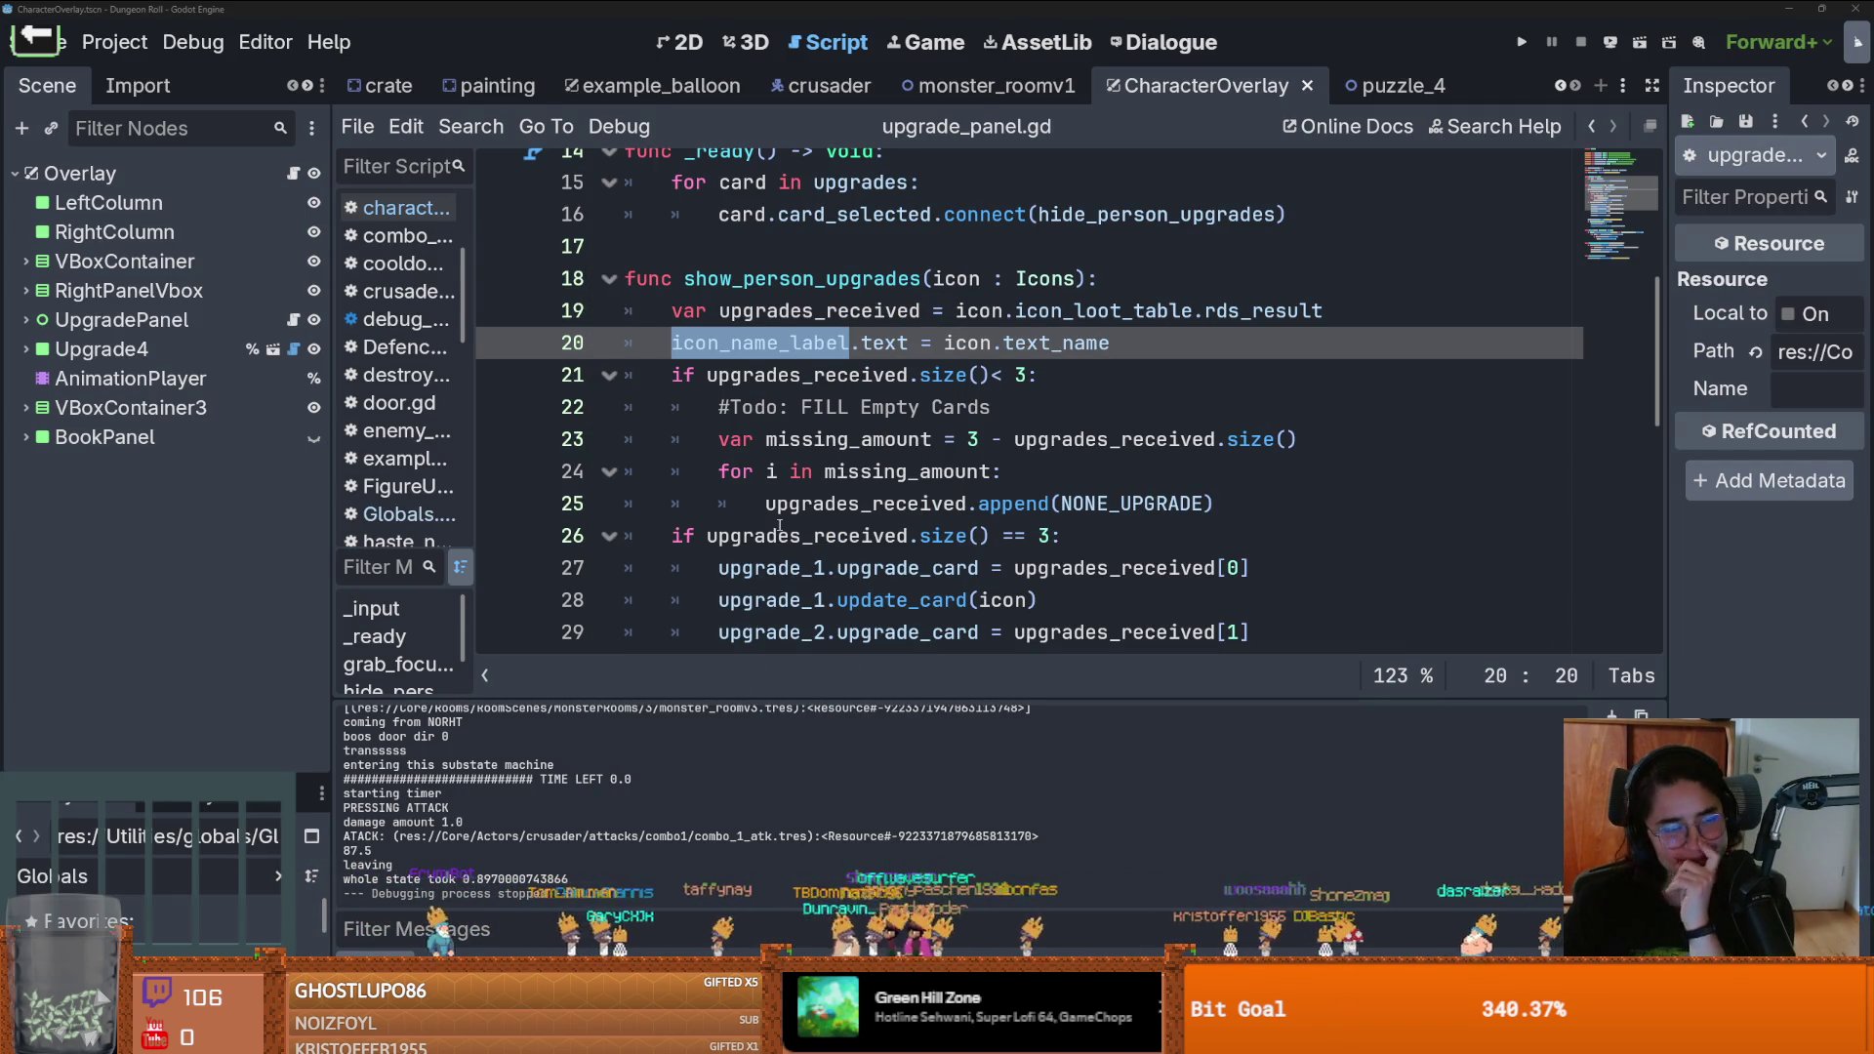
Review the upgrade_panel.gd code around the missing_amount loop near line 23
left_click(931, 472)
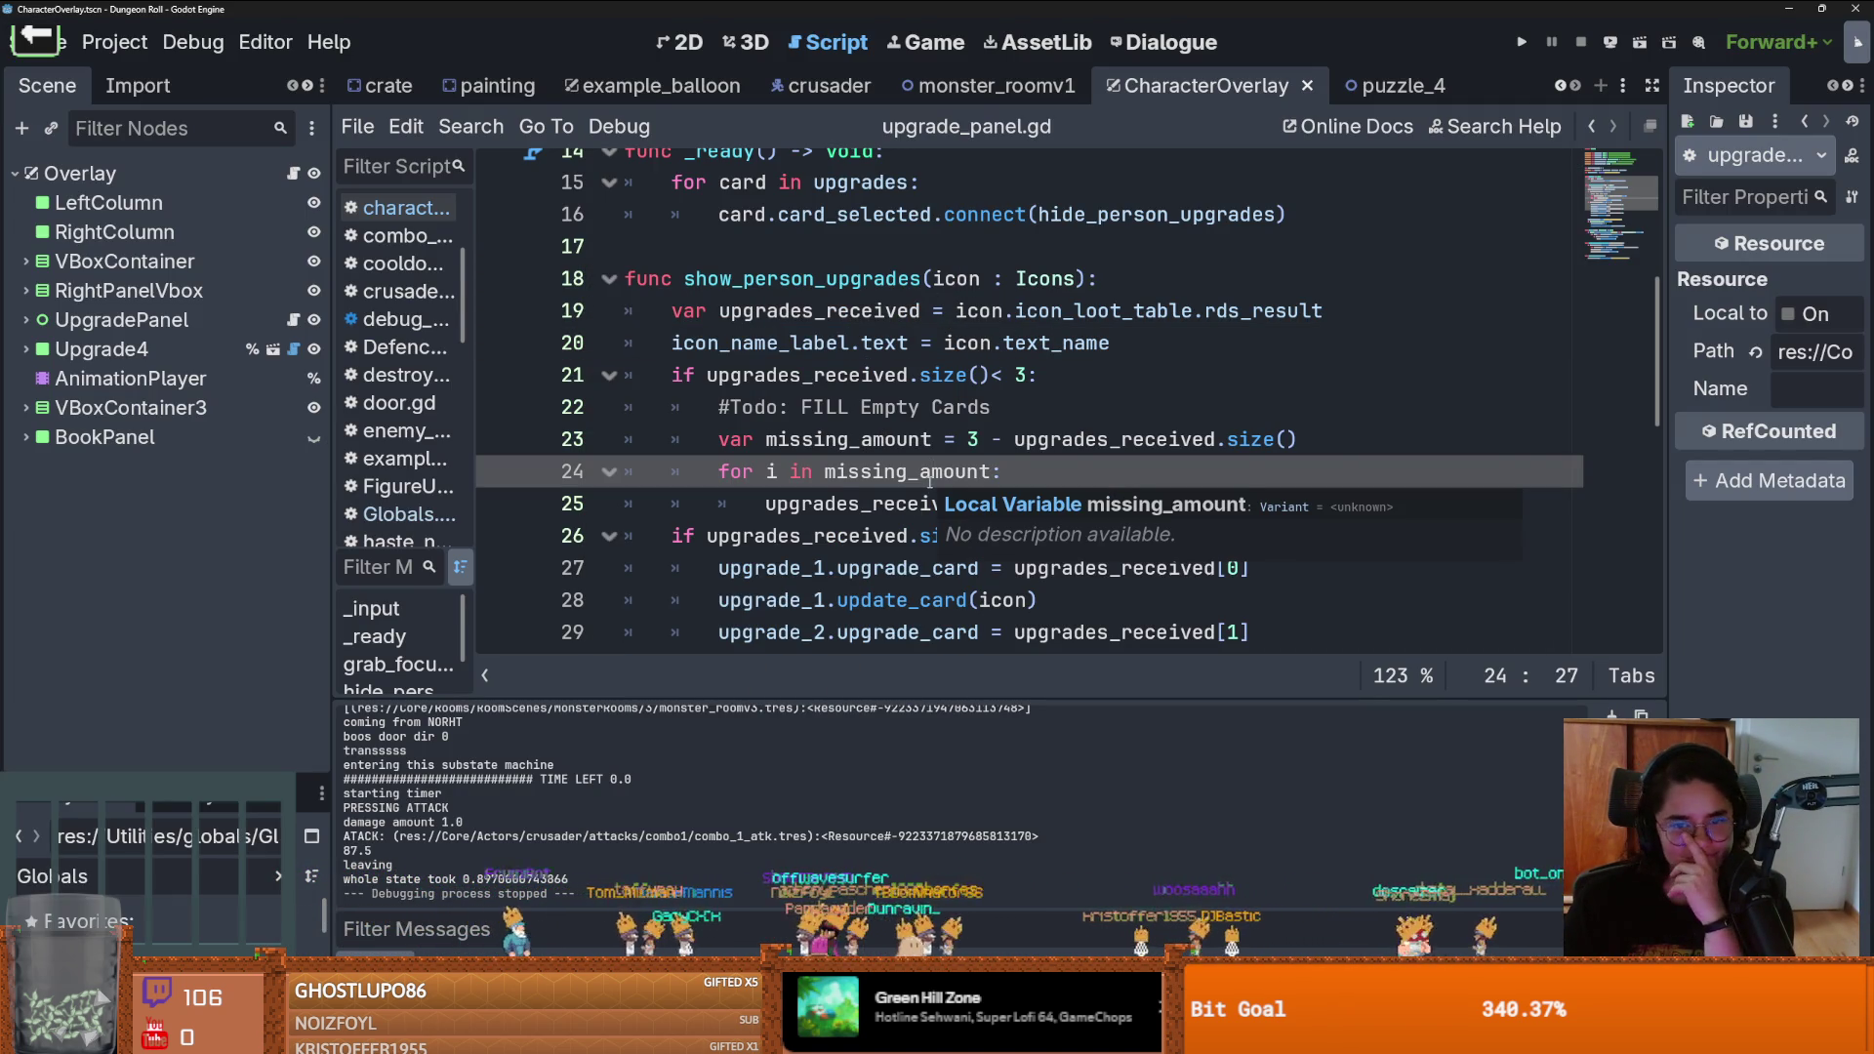
left_click(1174, 440)
scroll(1022, 491, "up", 2)
scroll(1023, 491, "down", 10)
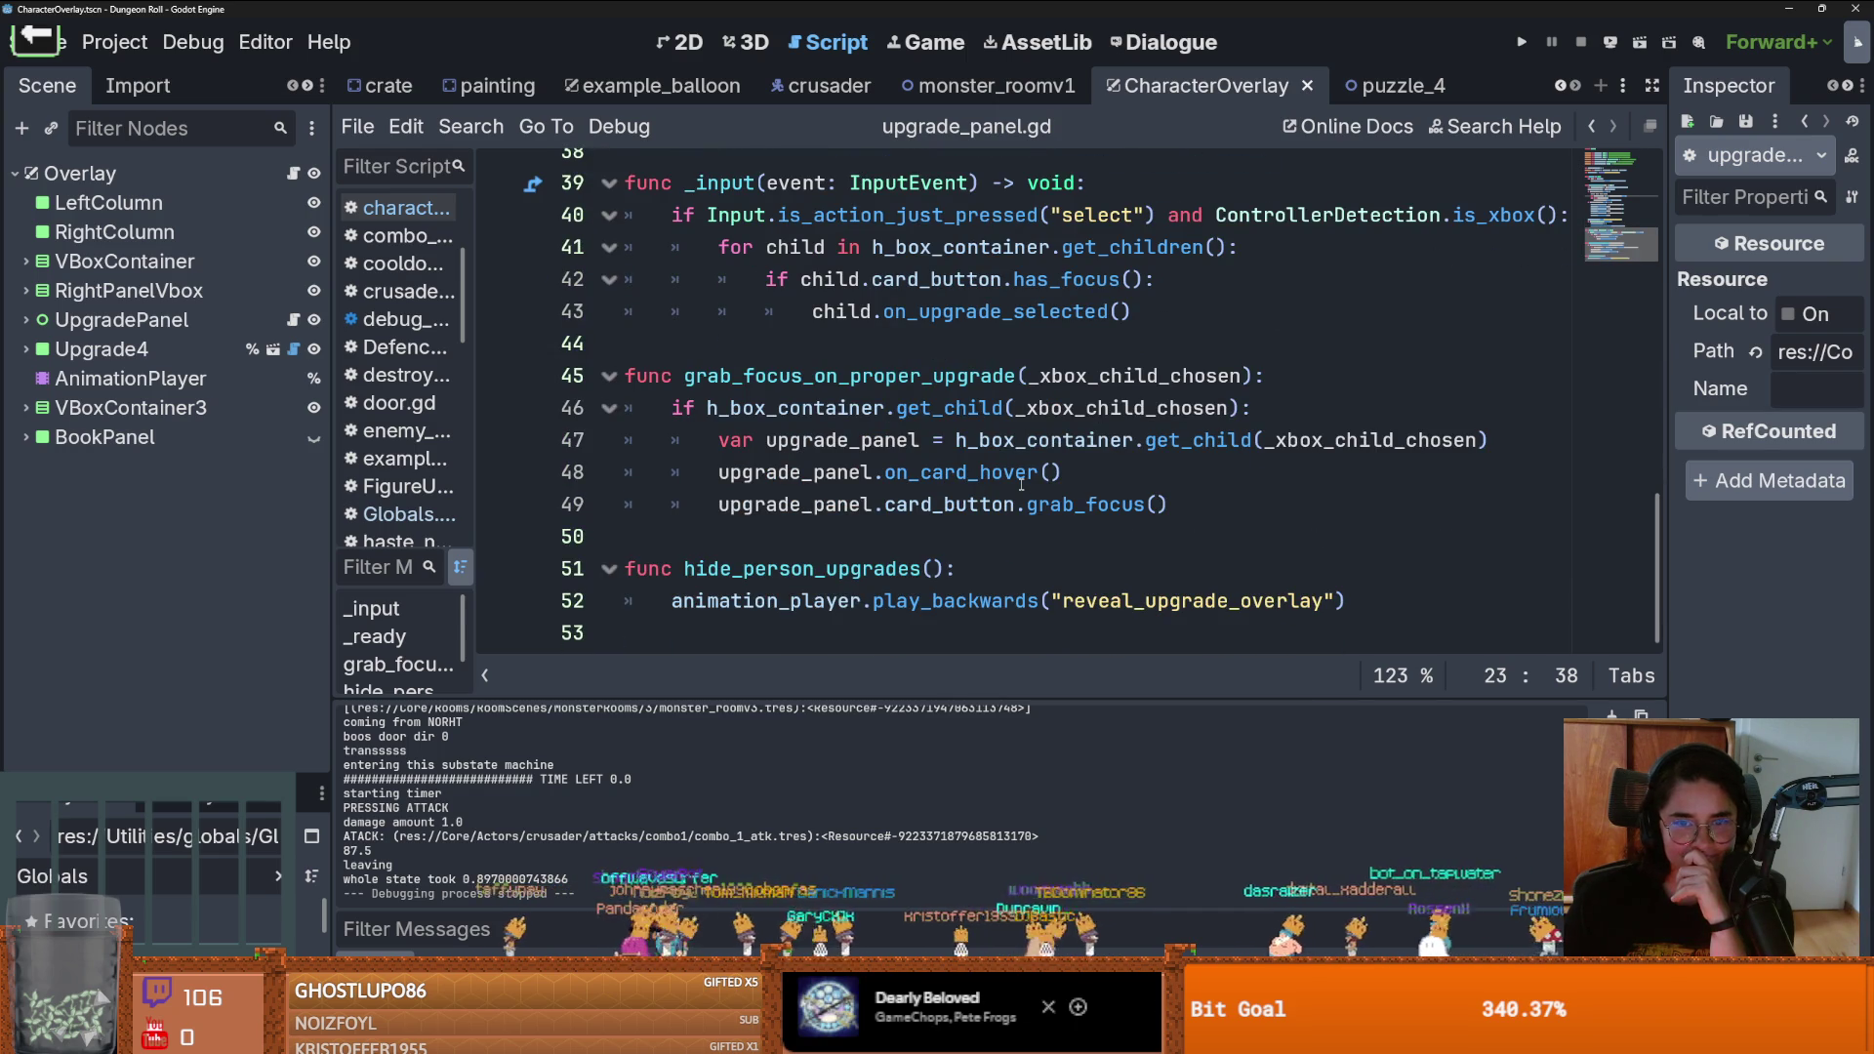
scroll(1021, 478, "up", 4)
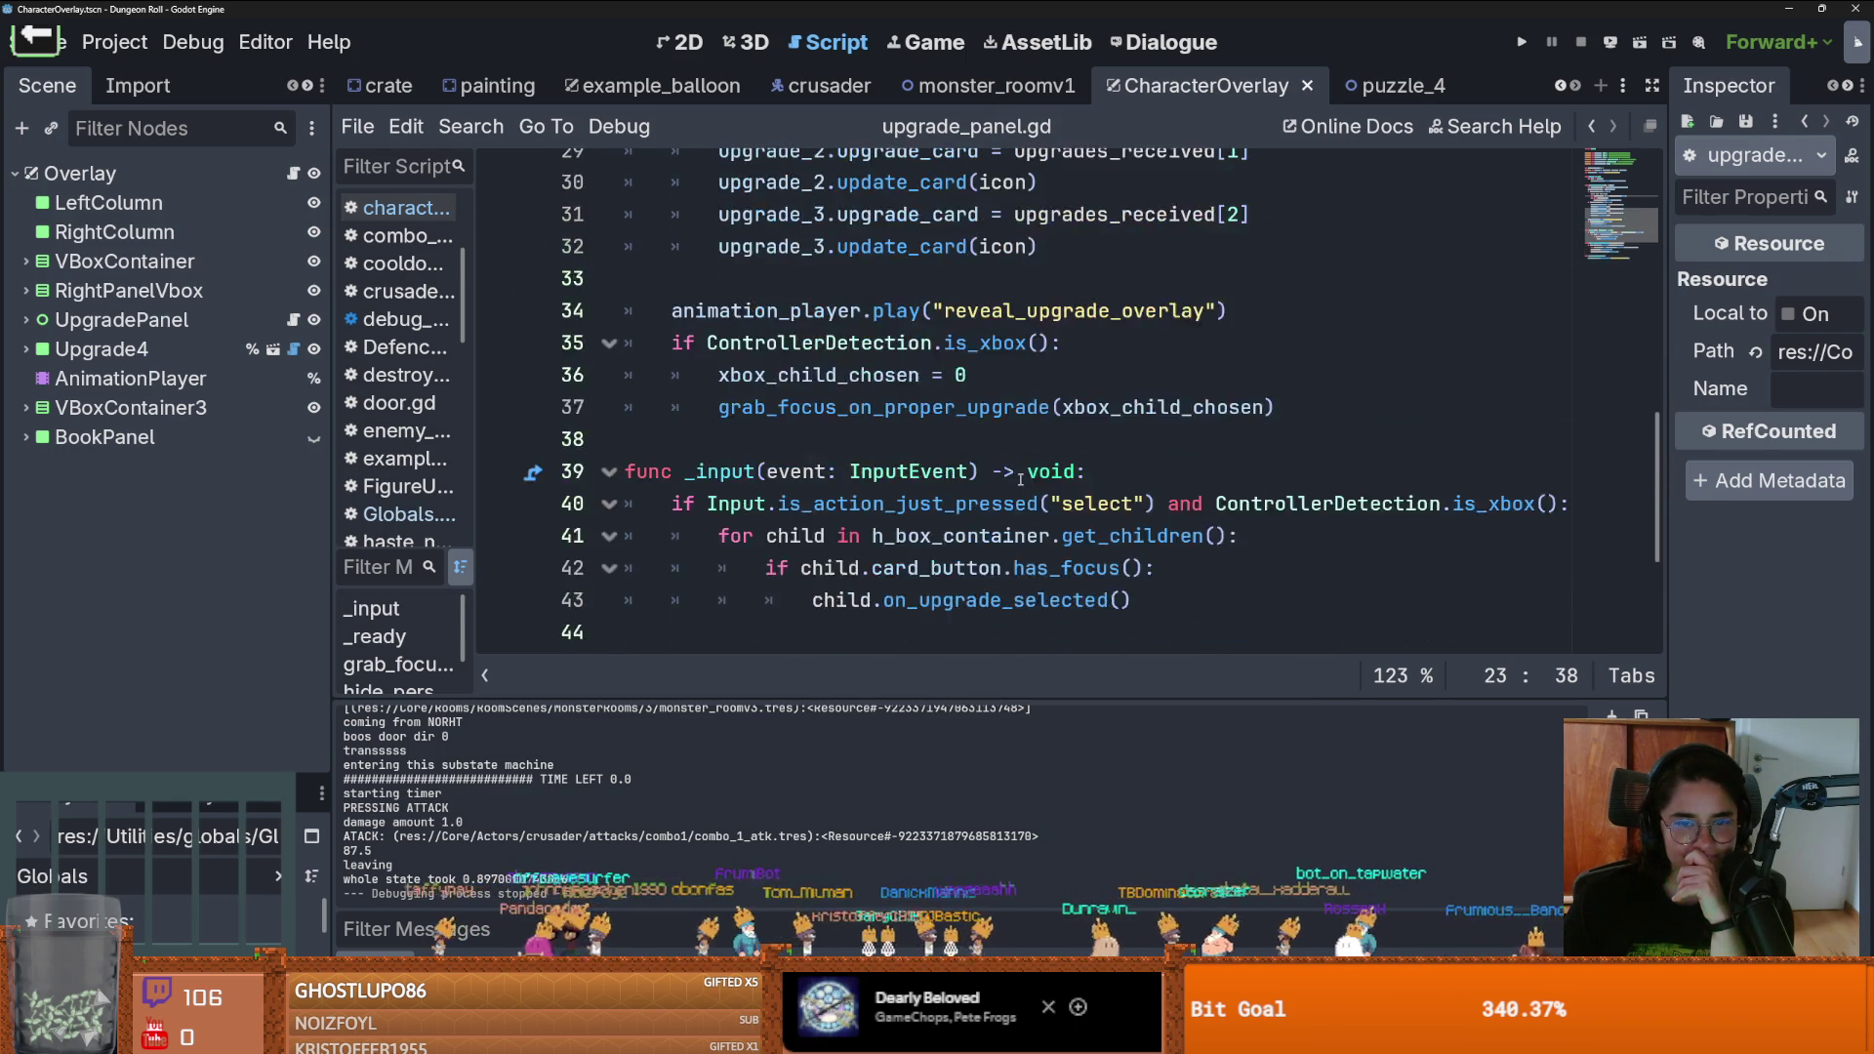
scroll(1021, 478, "down", 4)
scroll(1021, 479, "up", 6)
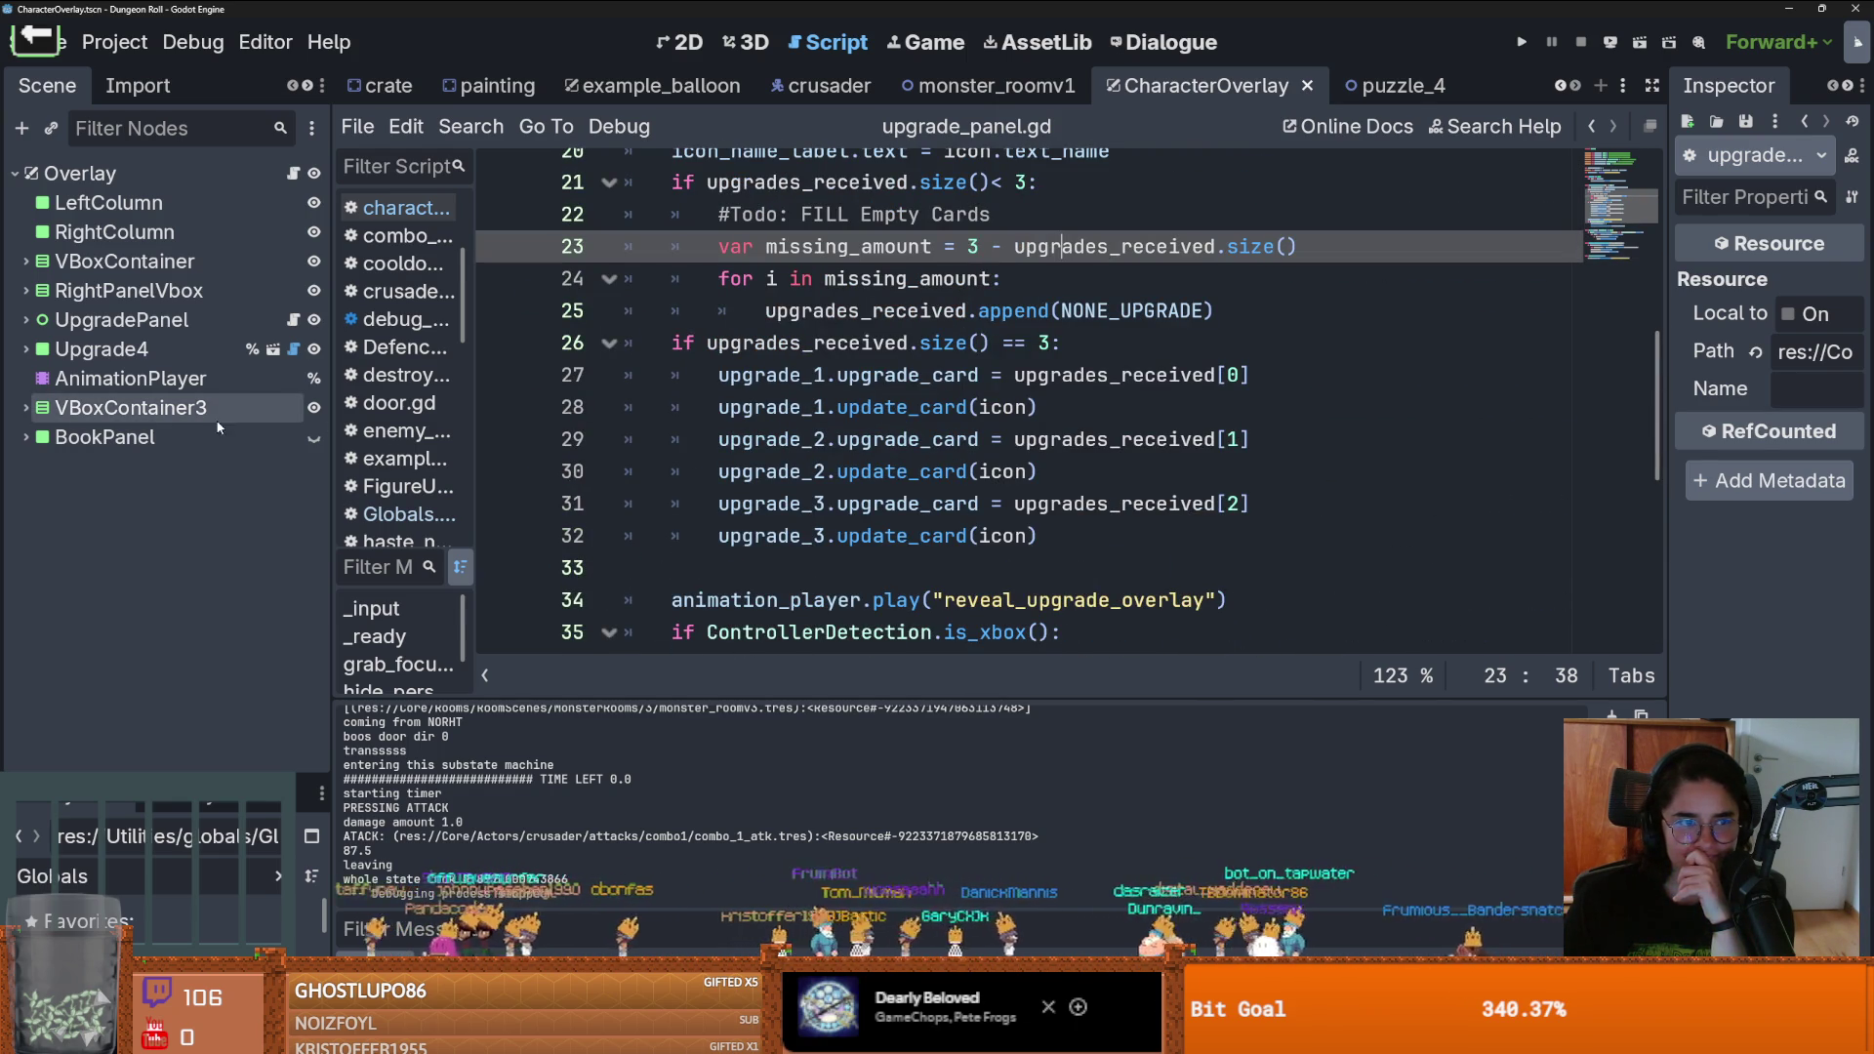
Expand Upgrade4 in the 2D scene, select its CardButton, and open its Upgradecard.gd script
left_click(24, 349)
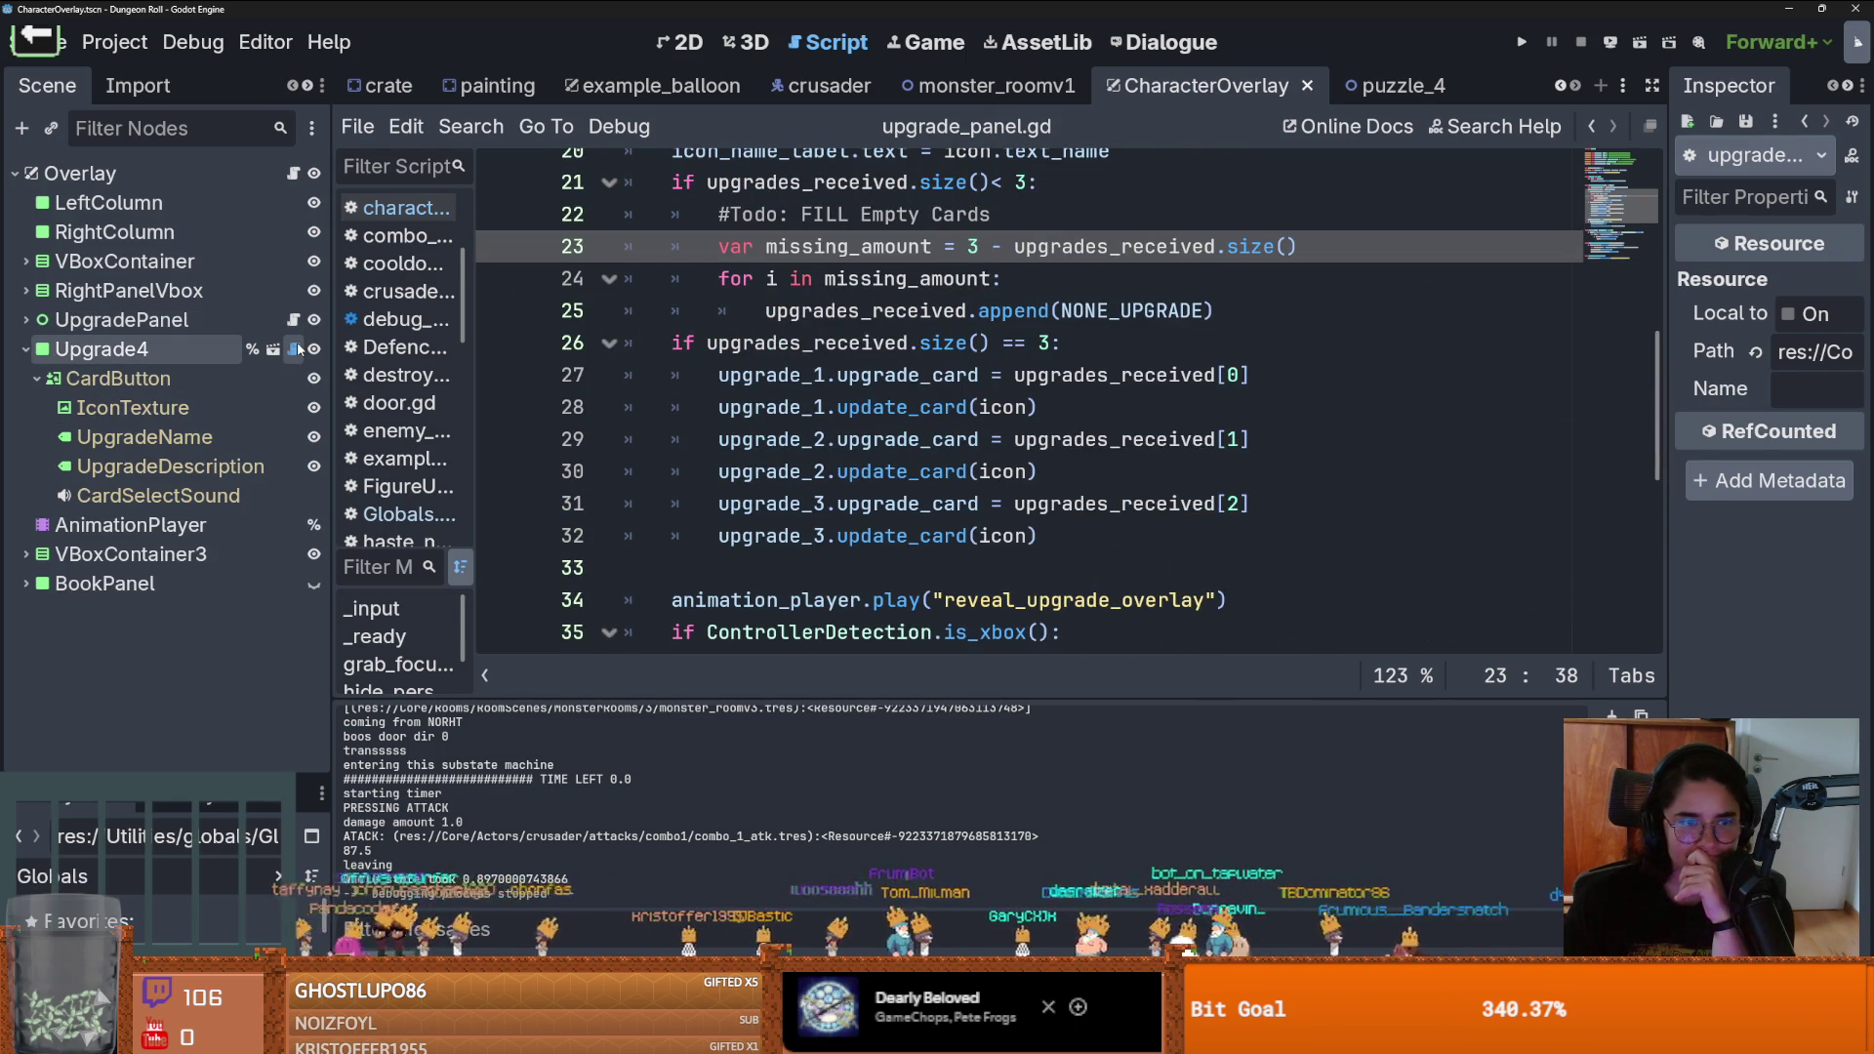
left_click(688, 42)
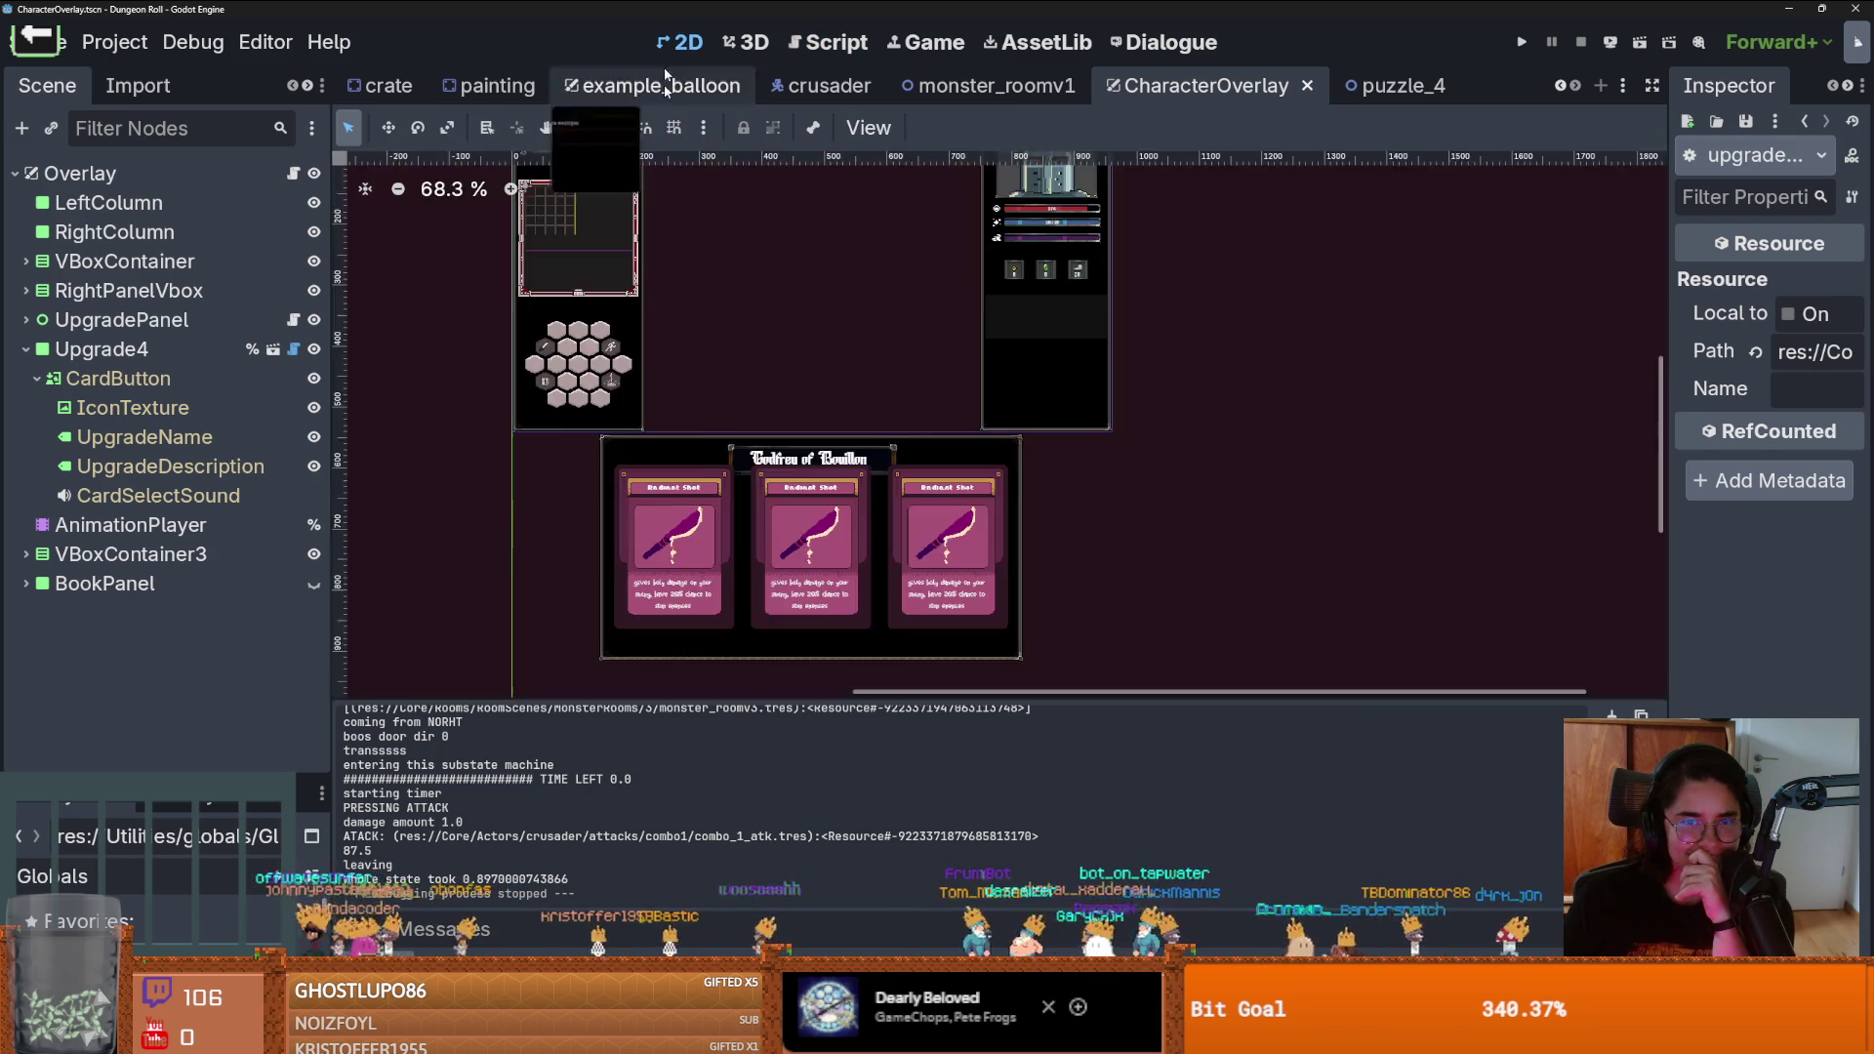
scroll(810, 507, "down", 5)
scroll(817, 505, "up", 2)
left_click(834, 503)
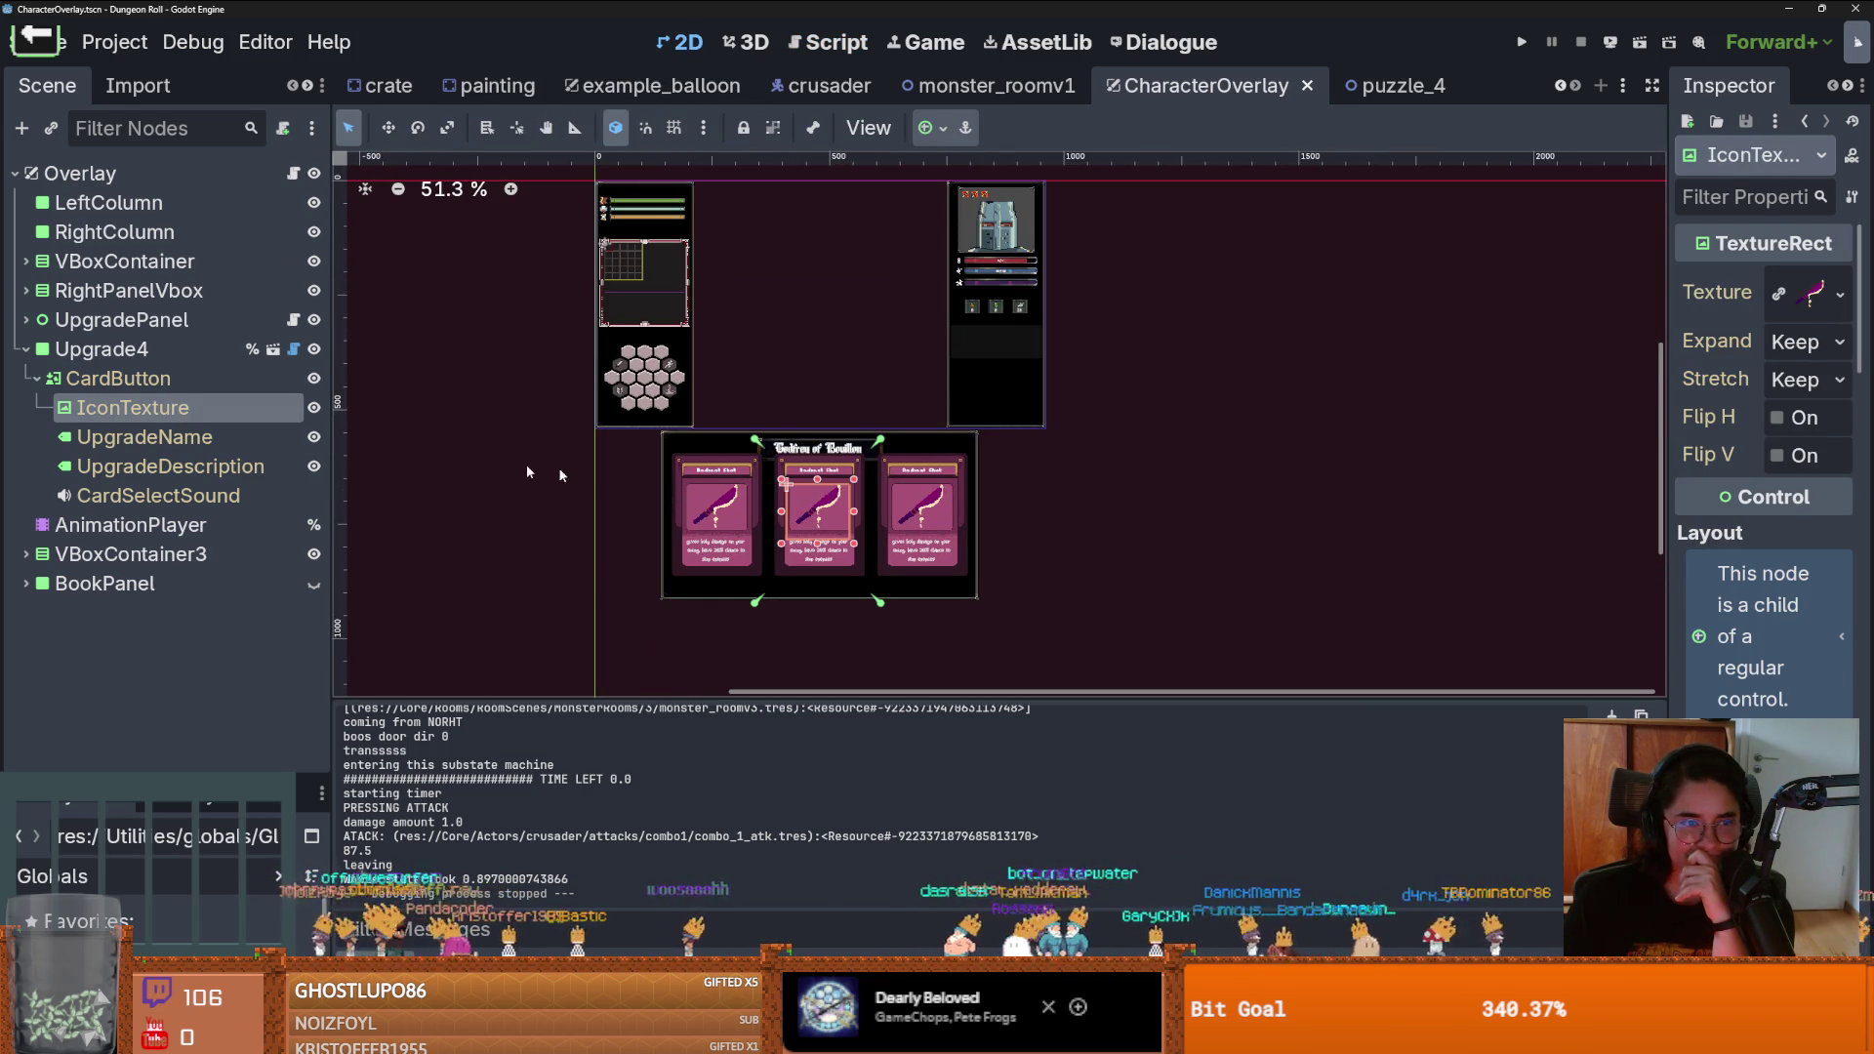
left_click(178, 380)
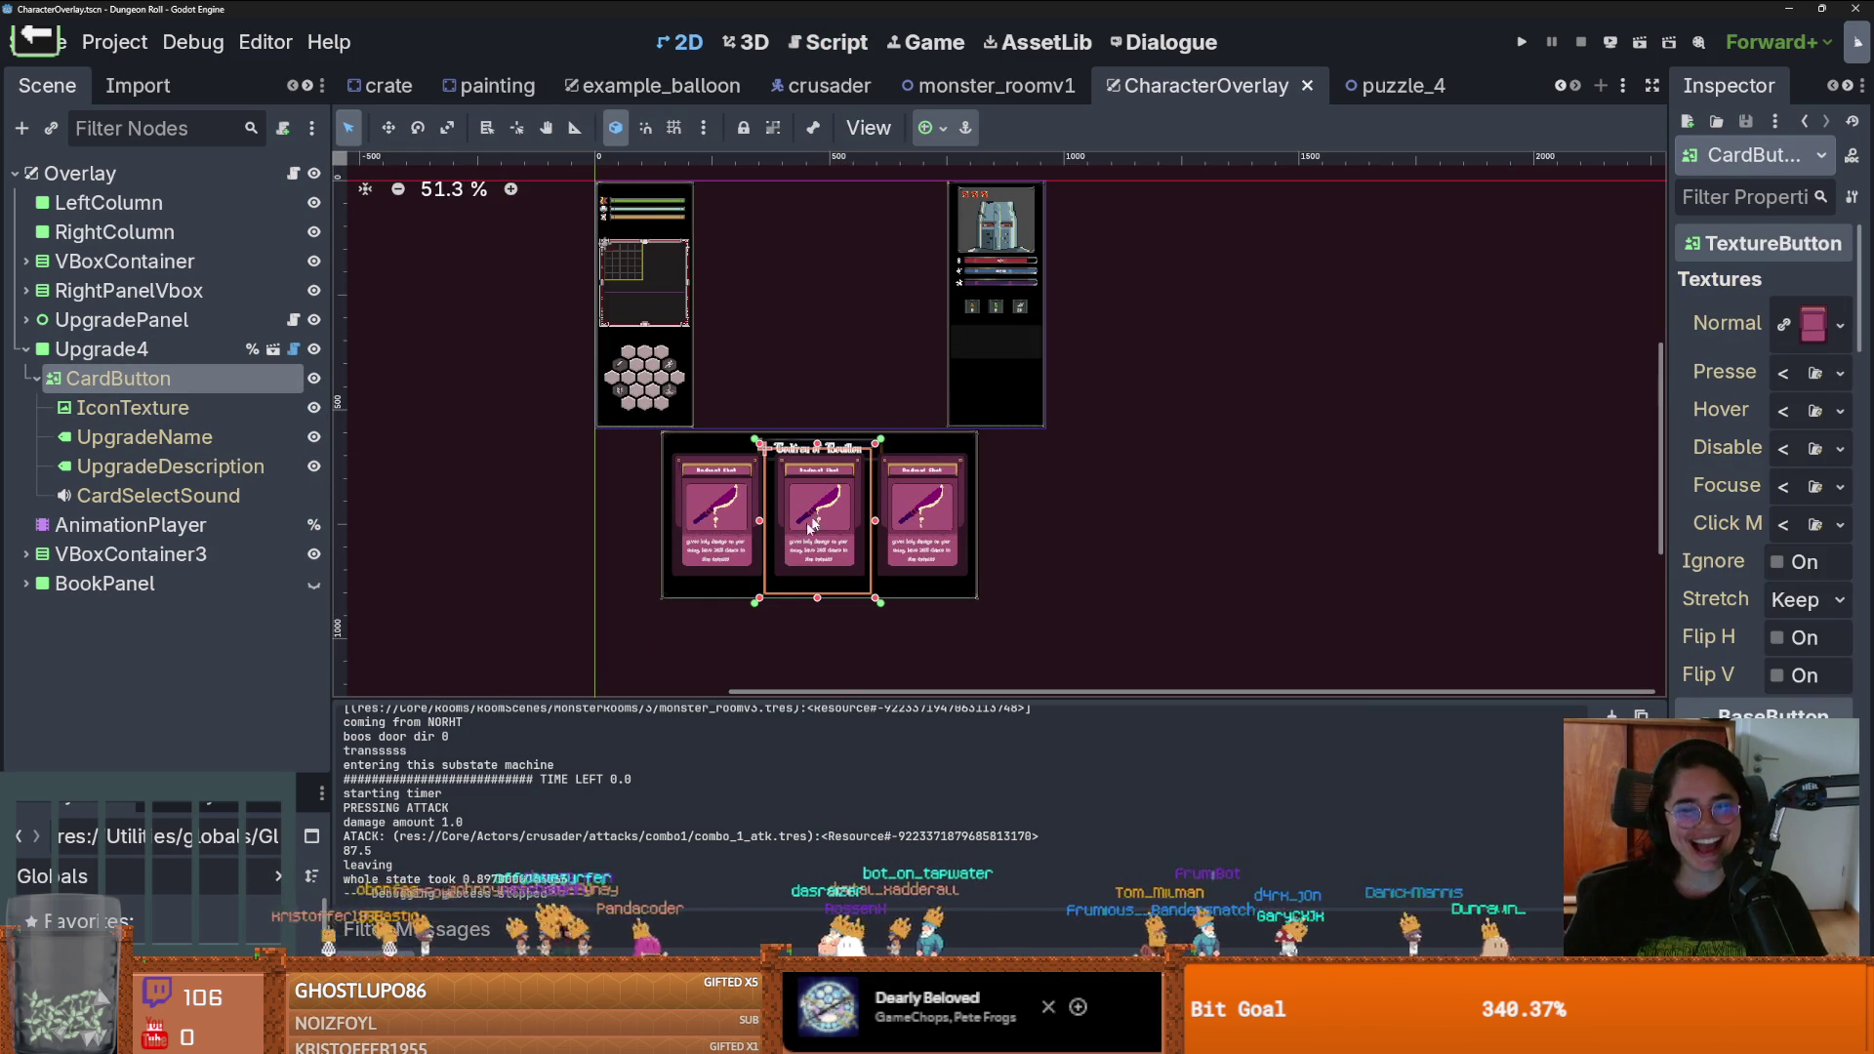
scroll(820, 542, "up", 6)
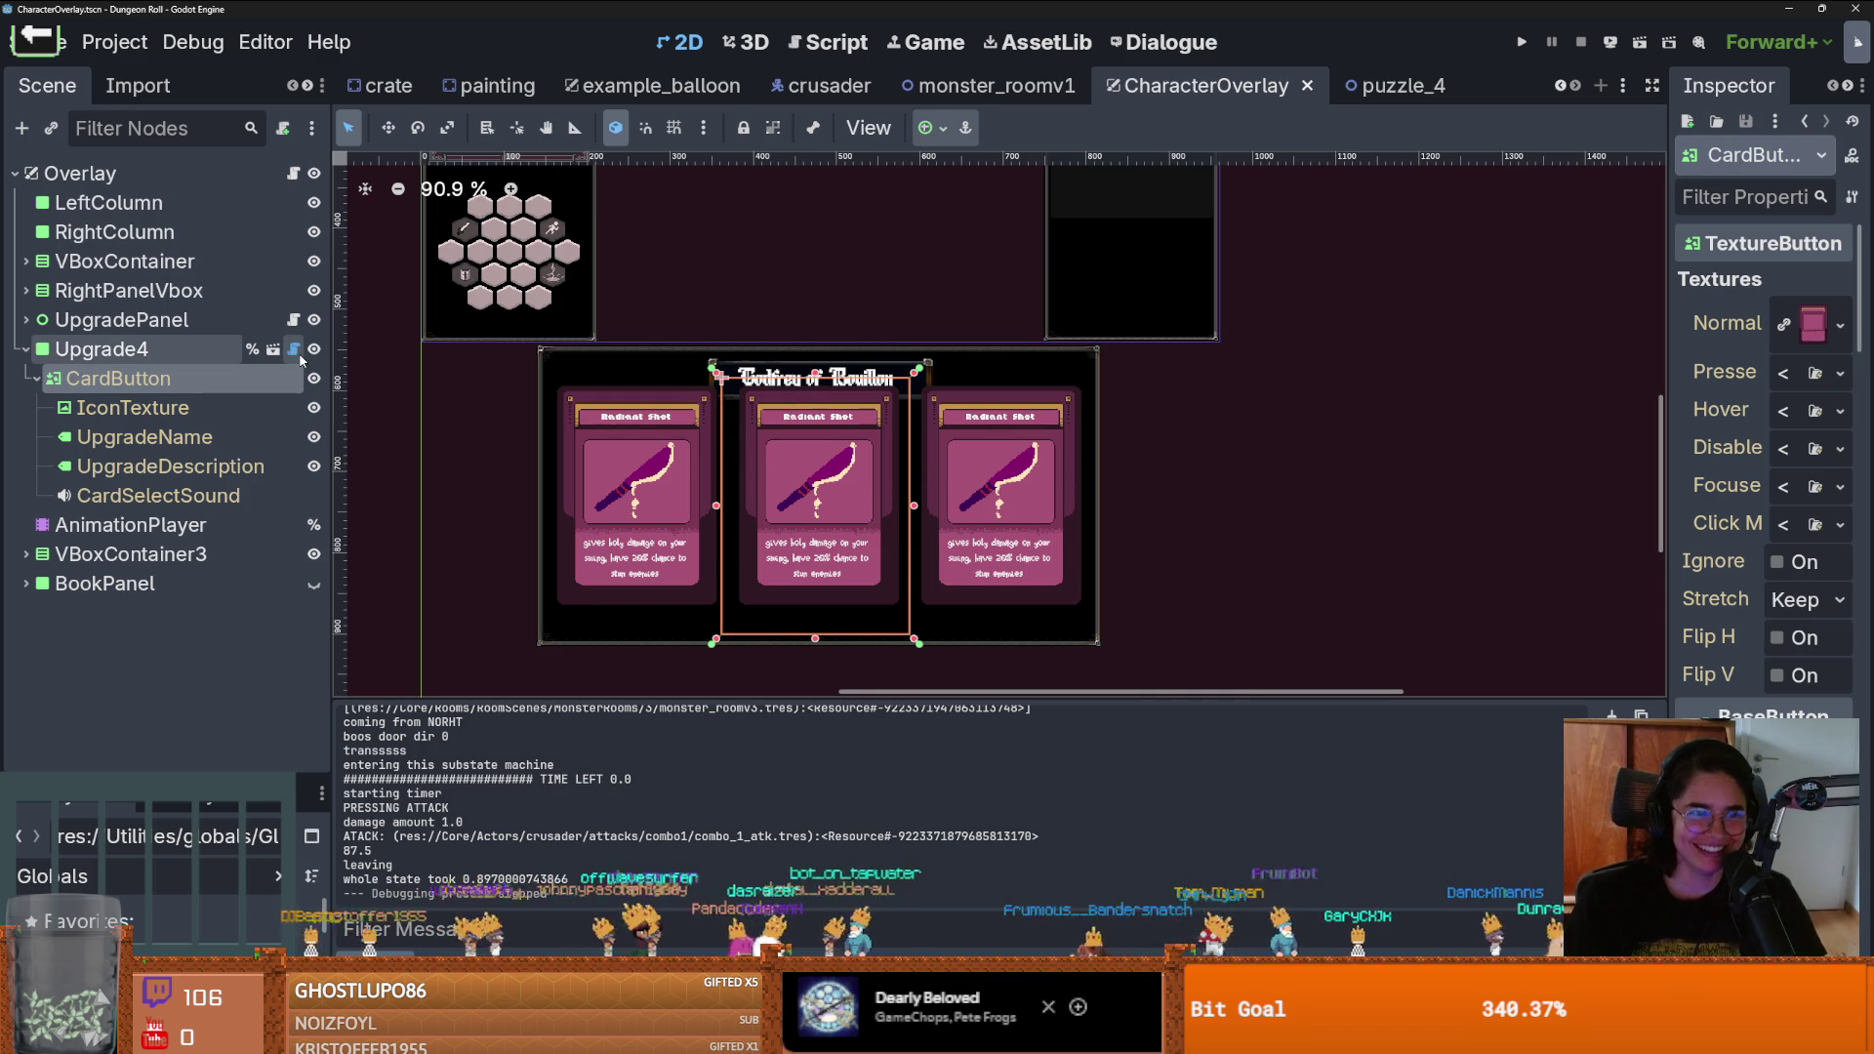
left_click(293, 349)
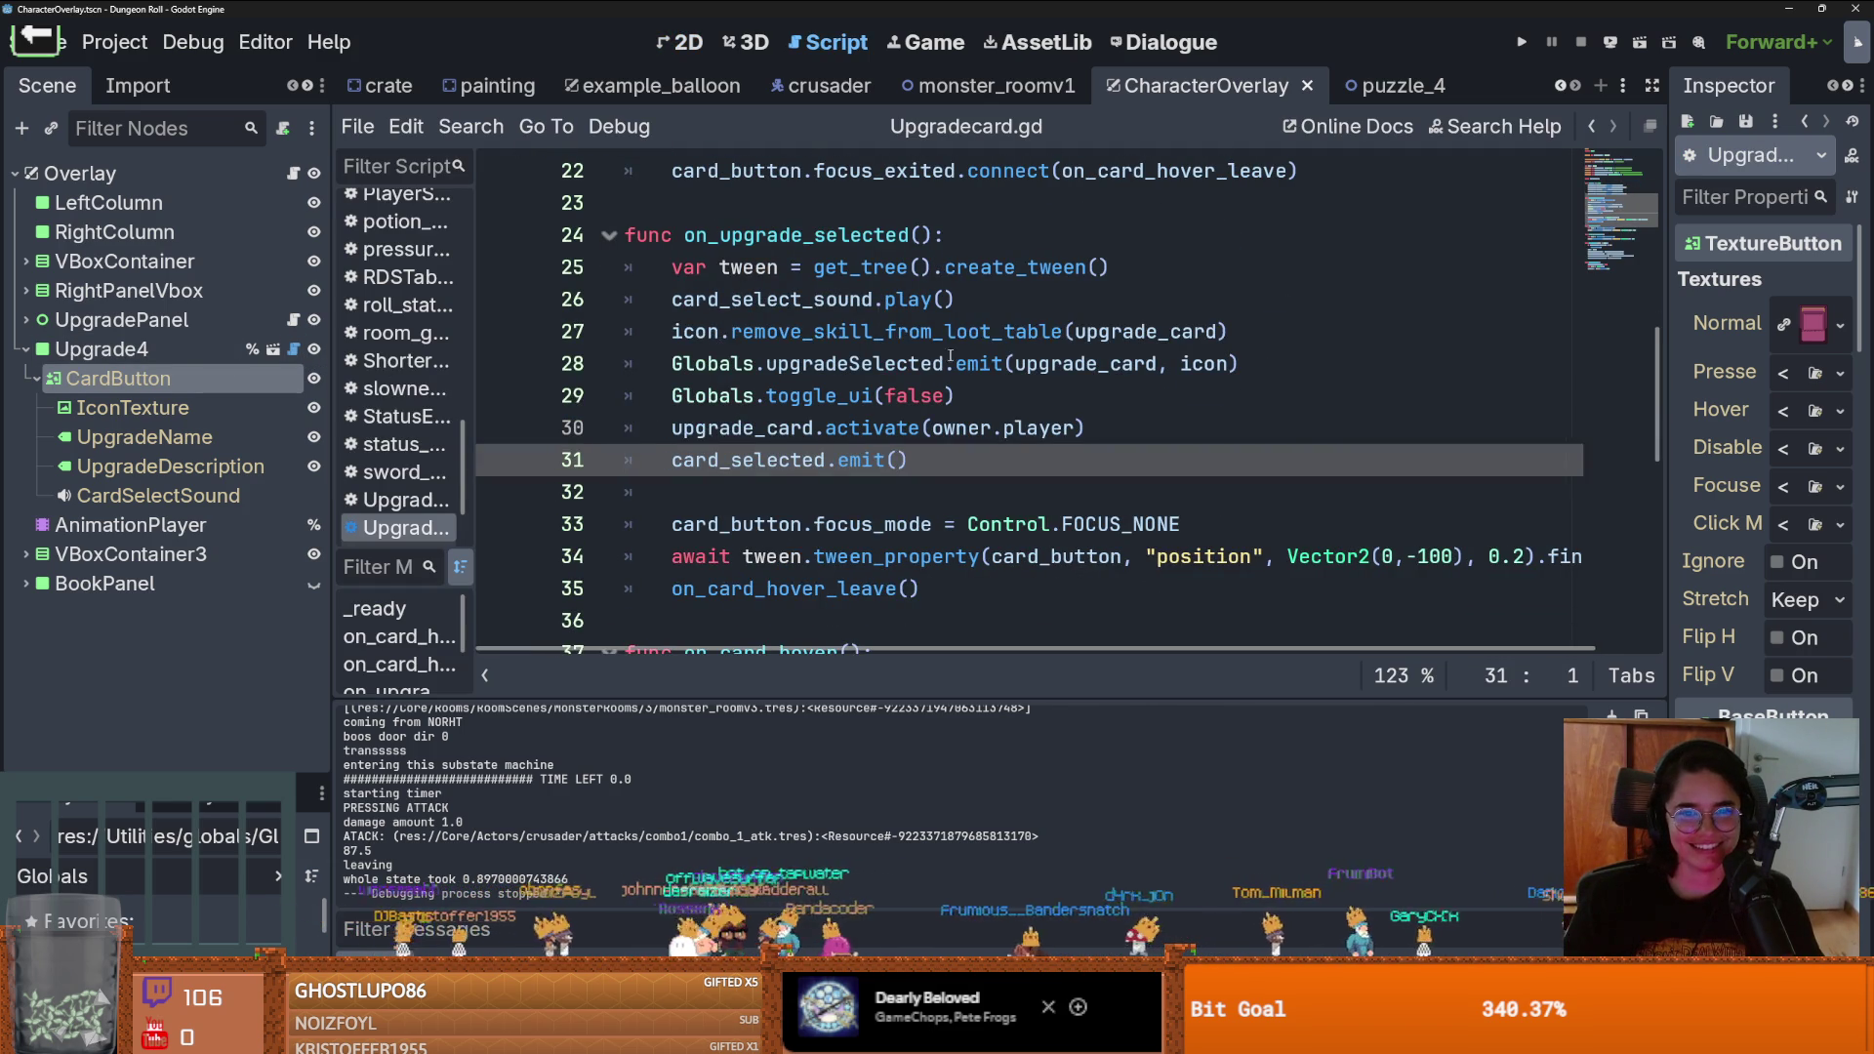
Add a Globals.add_upgrade( call on a new line after upgrade_card.activate
left_click(878, 331)
left_click(829, 395)
left_click_drag(829, 395, 871, 396)
double_click(1024, 363)
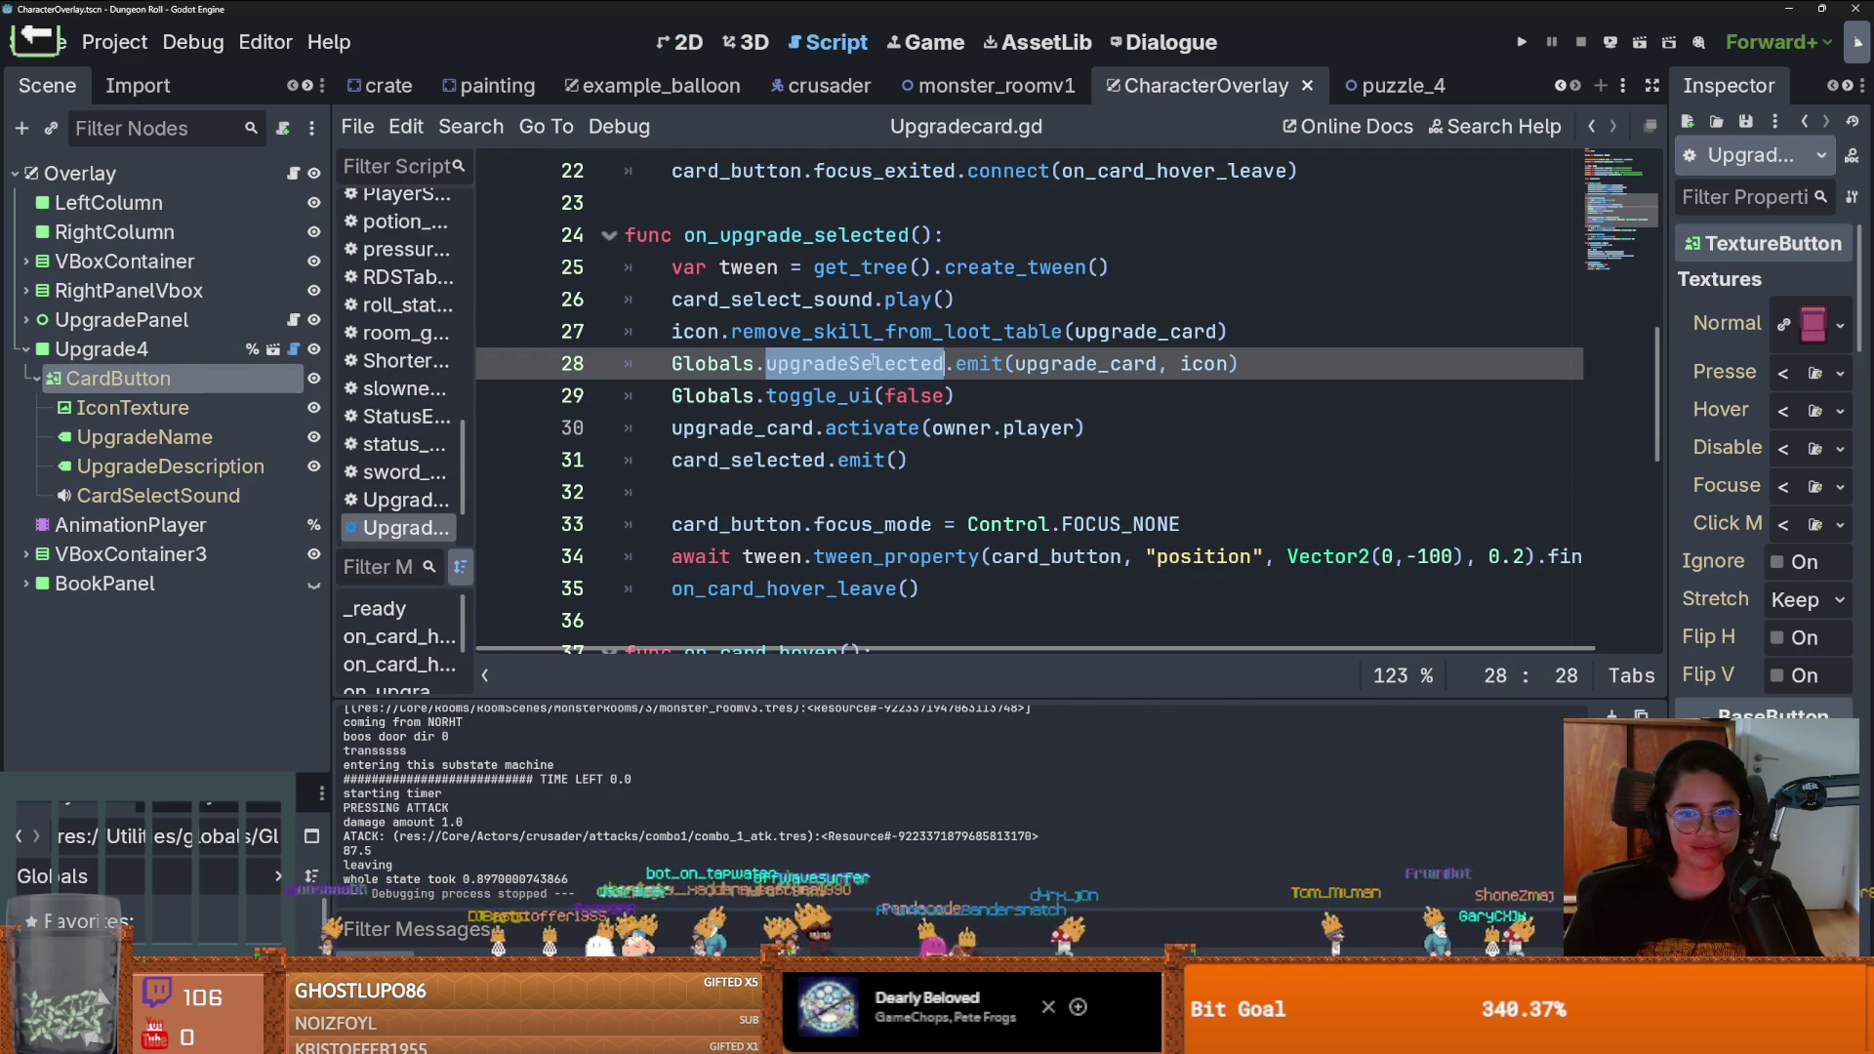
double_click(869, 428)
left_click(1169, 435)
key("Return")
type("Globals.add")
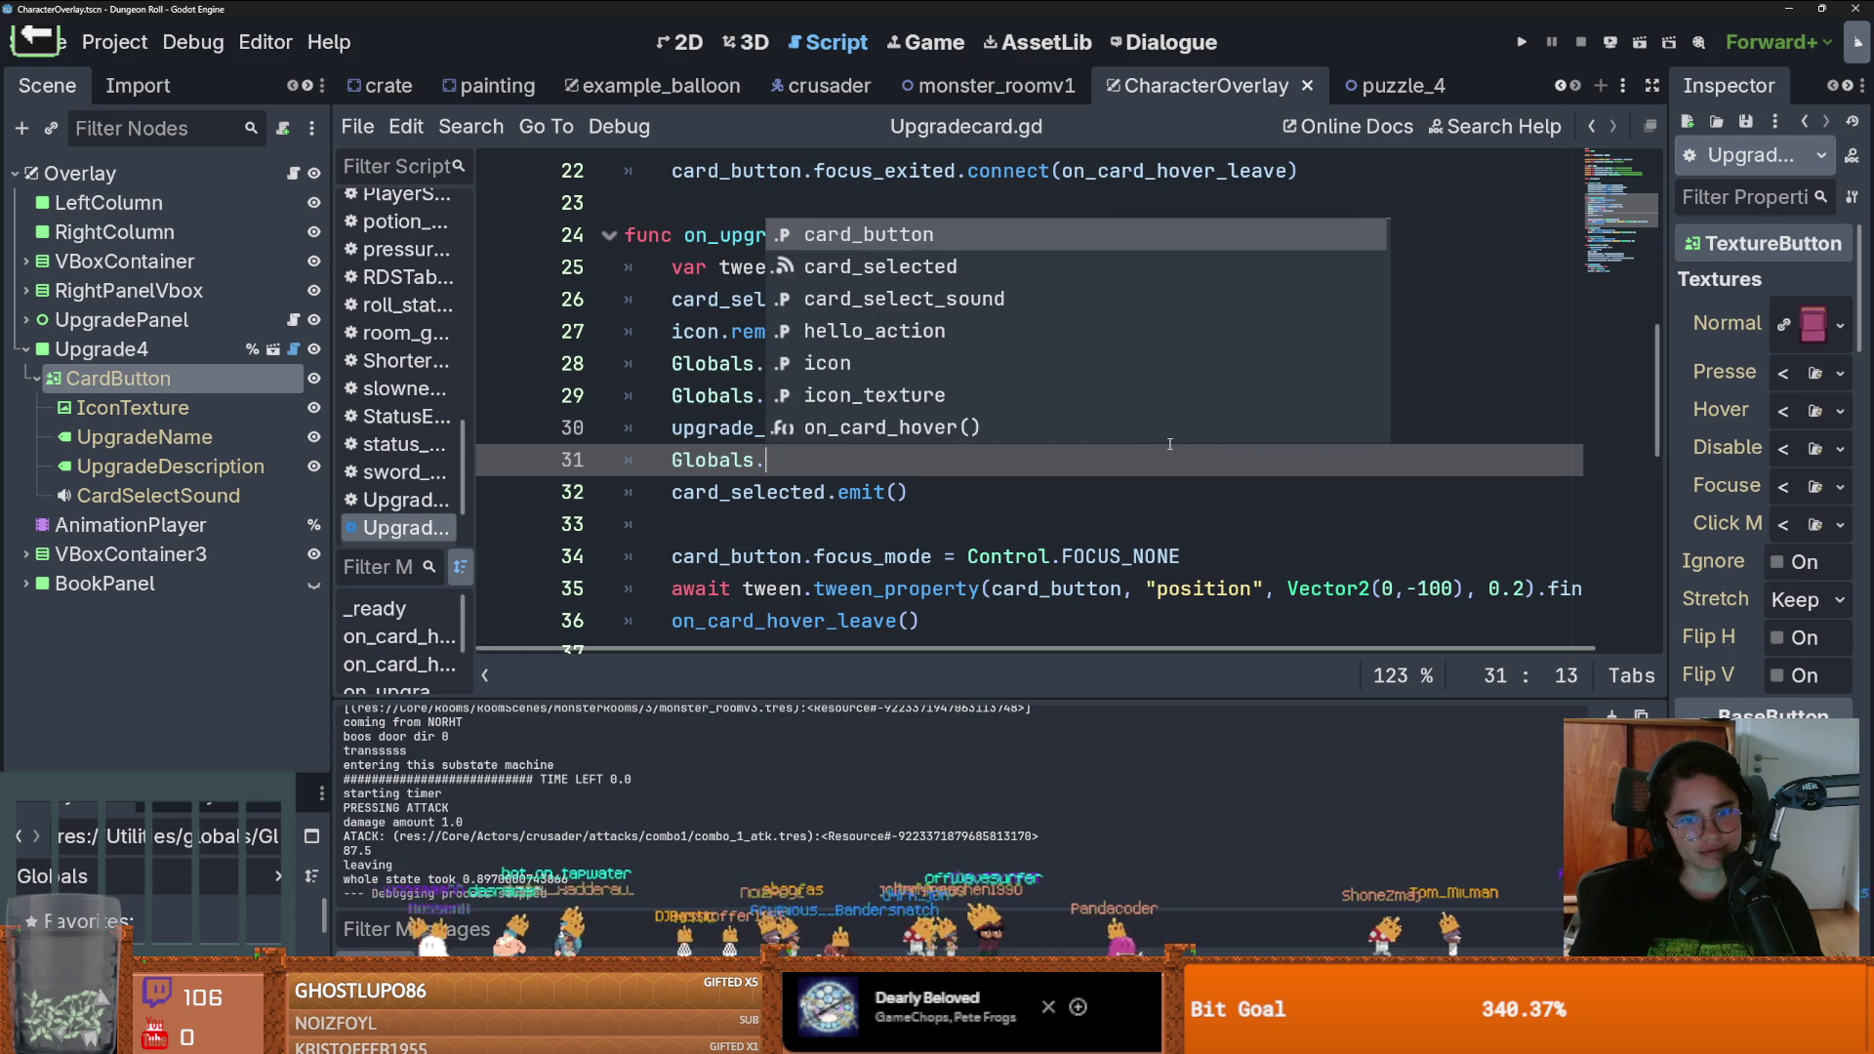
type("_")
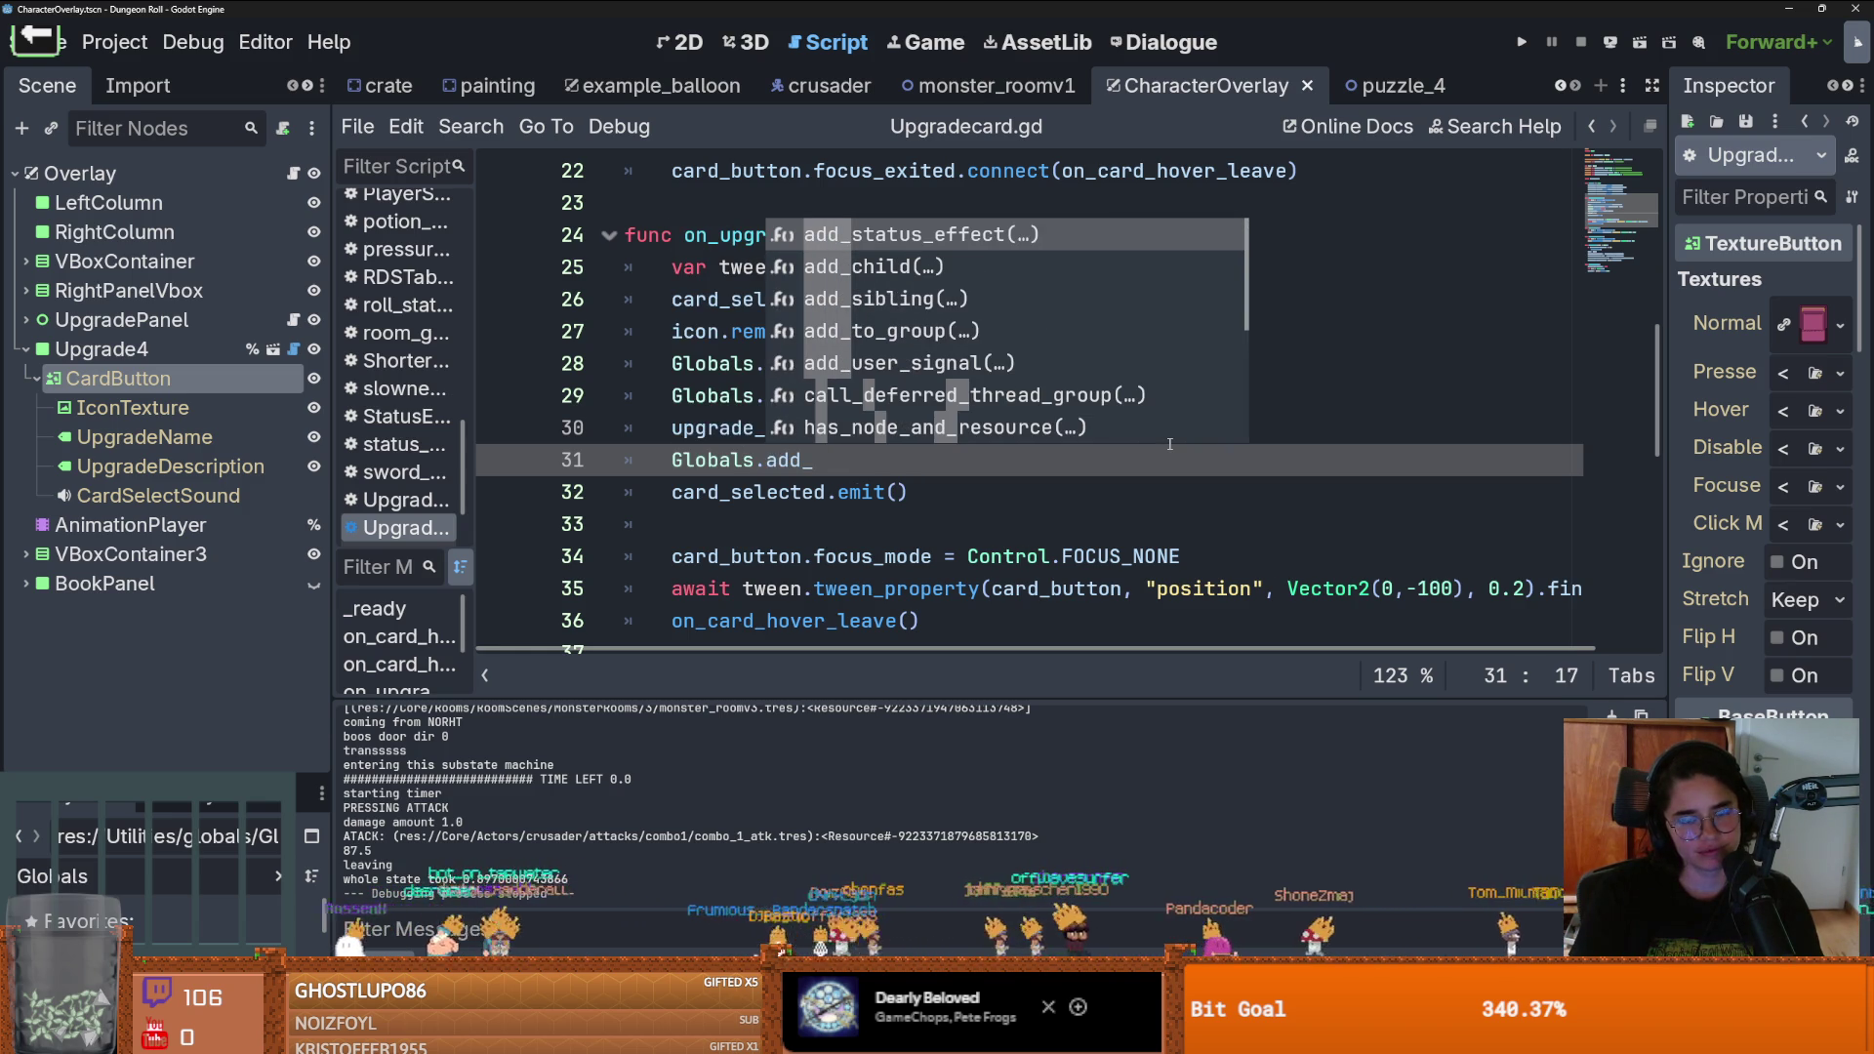
type("upgrad")
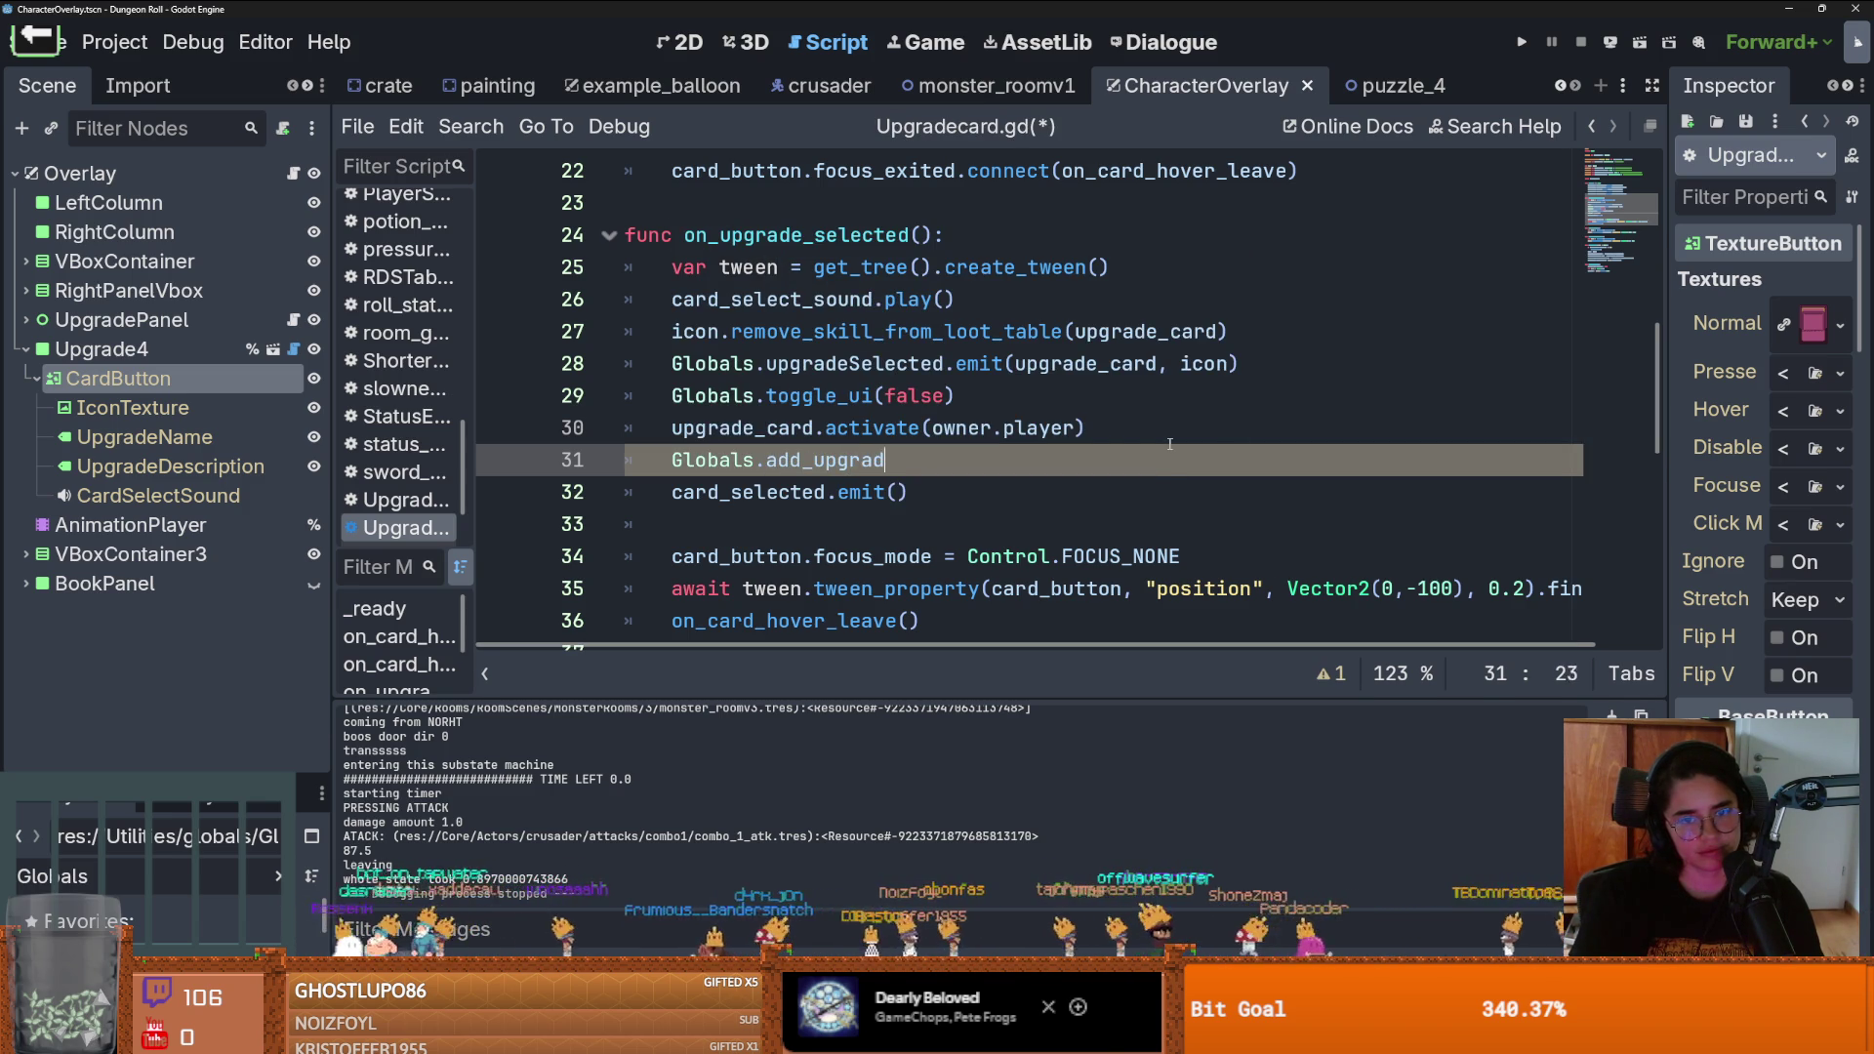
type("e(")
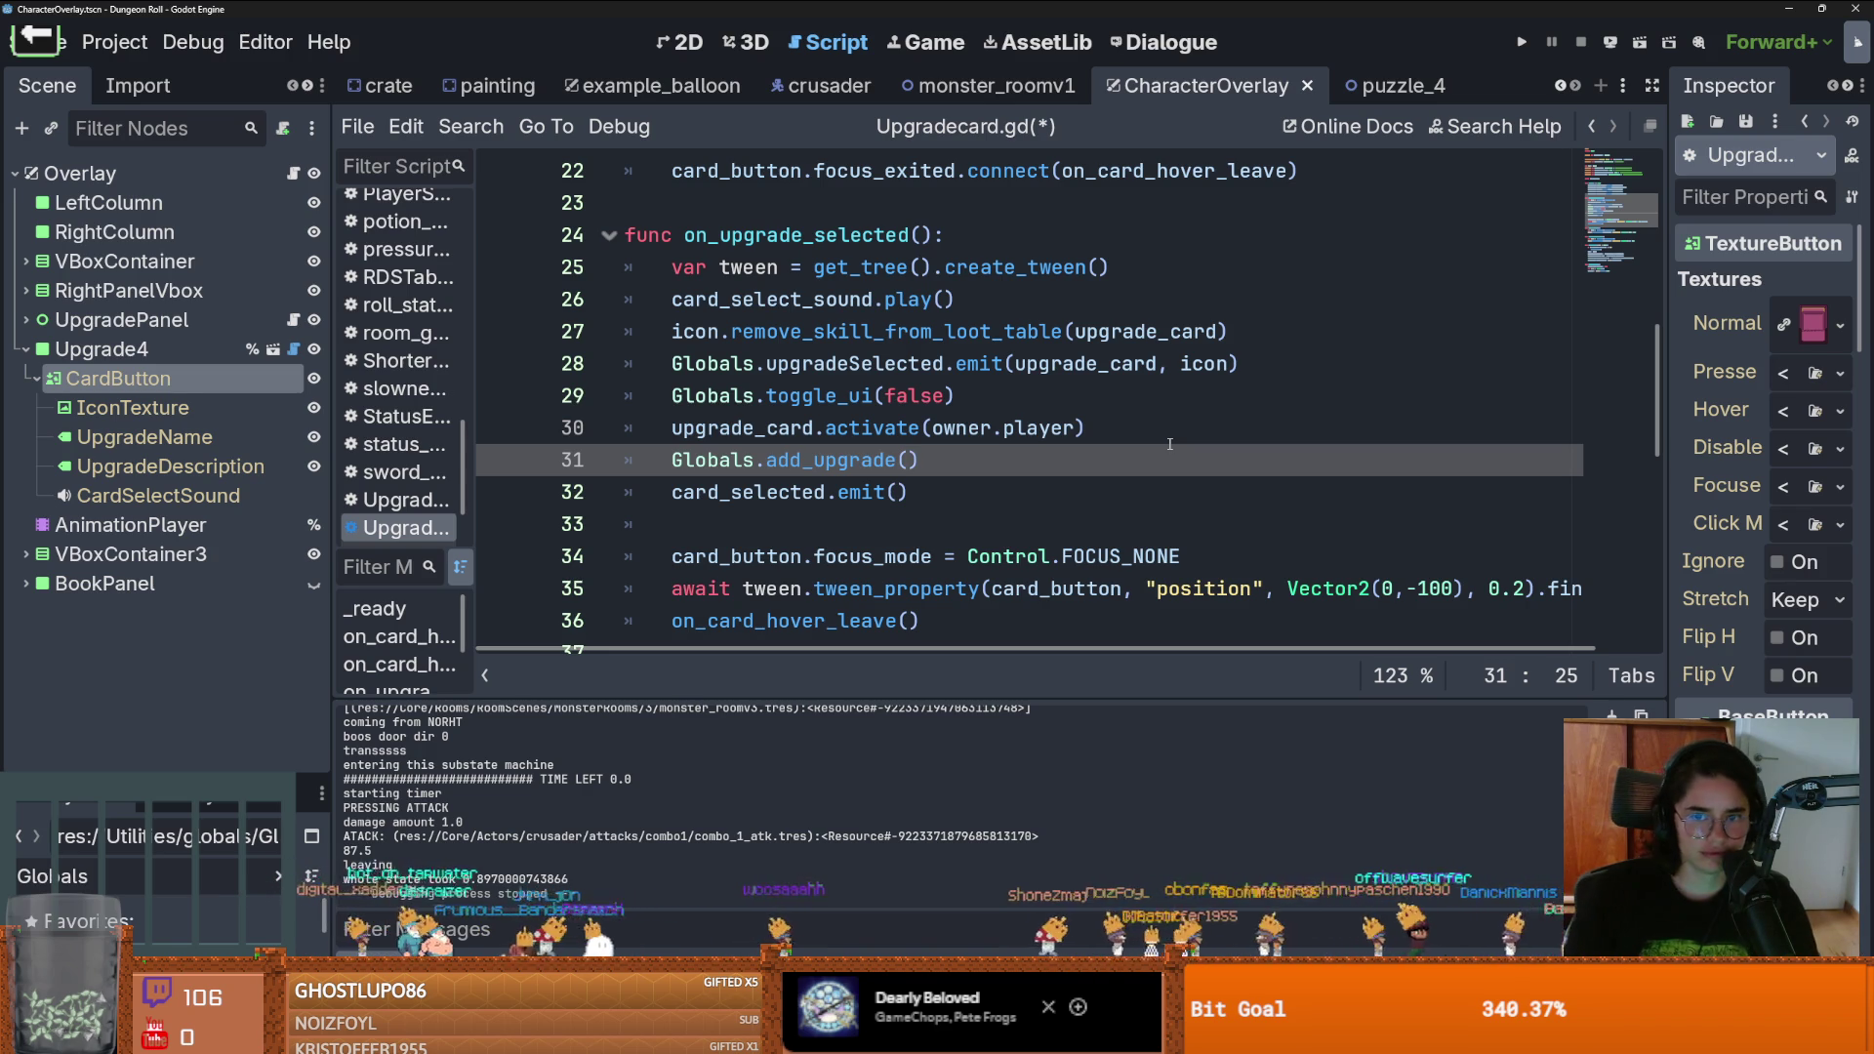
Pass upgrade_card as the add_upgrade argument and jump to its definition in Globals
double_click(1083, 363)
key("ctrl+c")
left_click(905, 460)
key("ctrl+v")
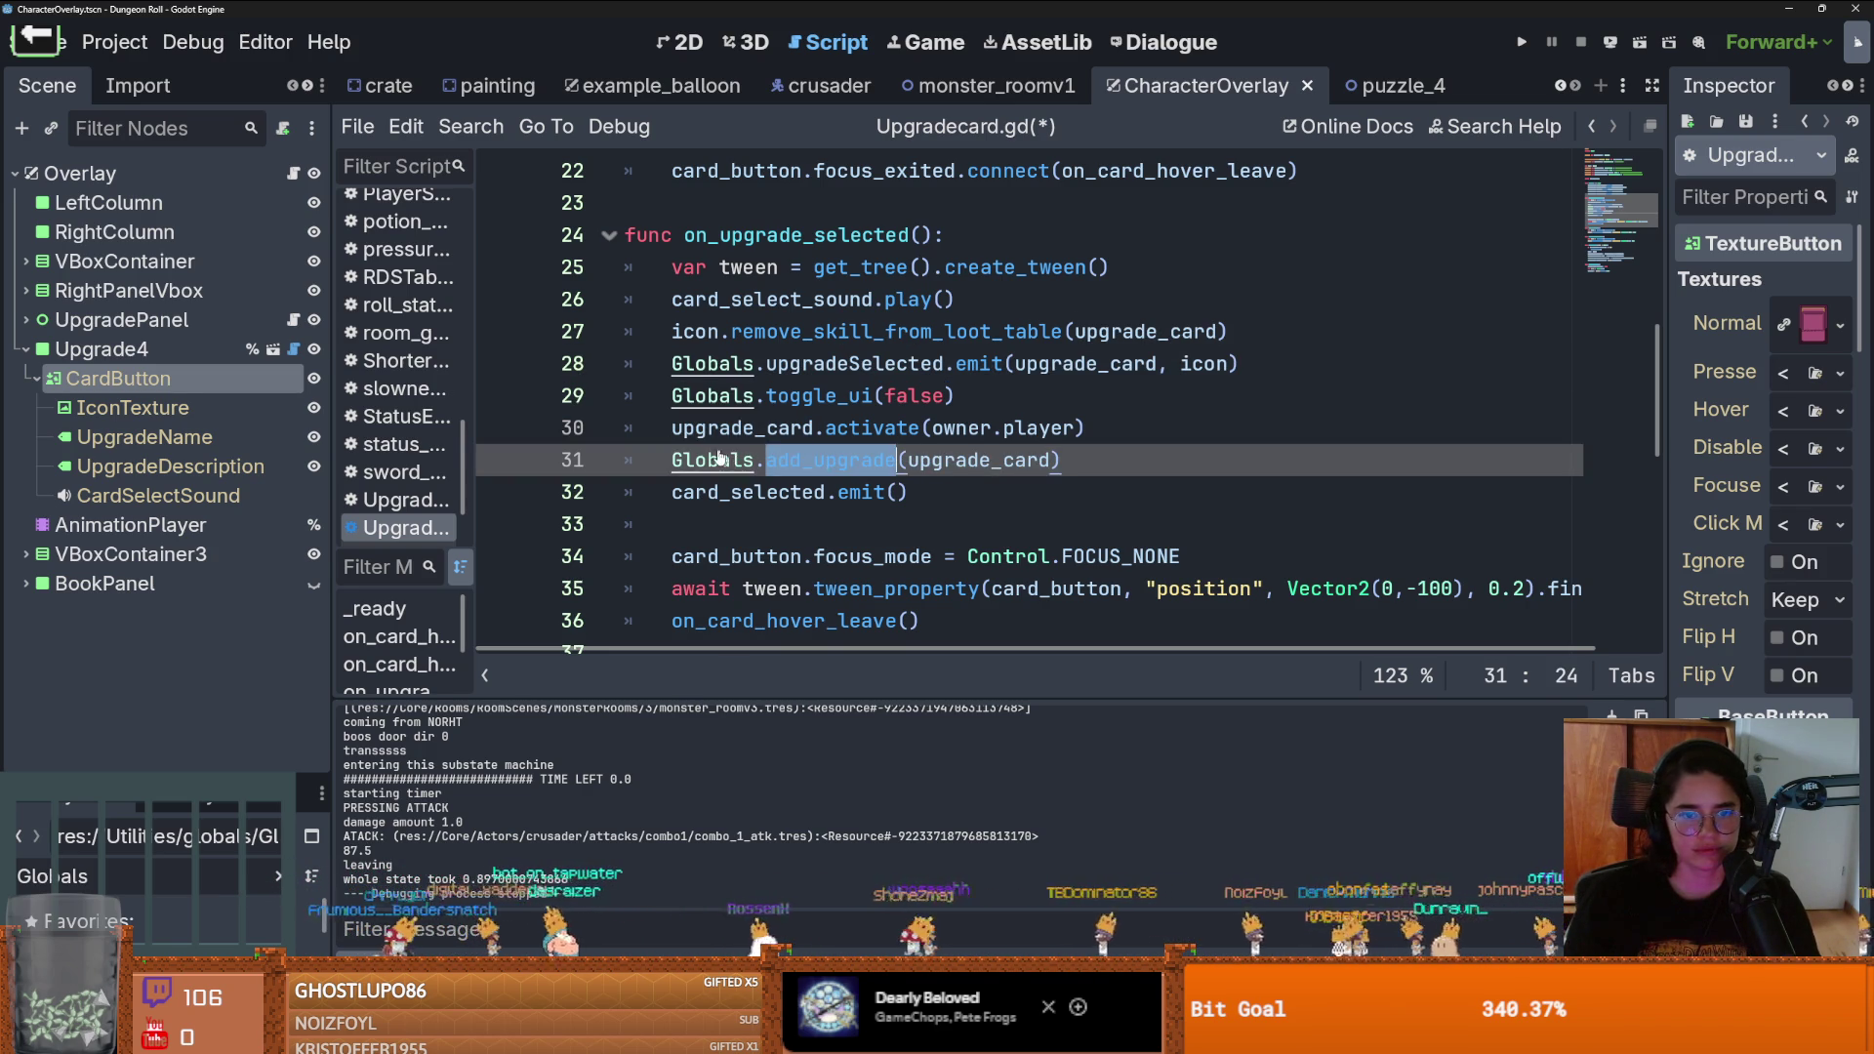
left_click(825, 459, "ctrl")
scroll(767, 444, "down", 20)
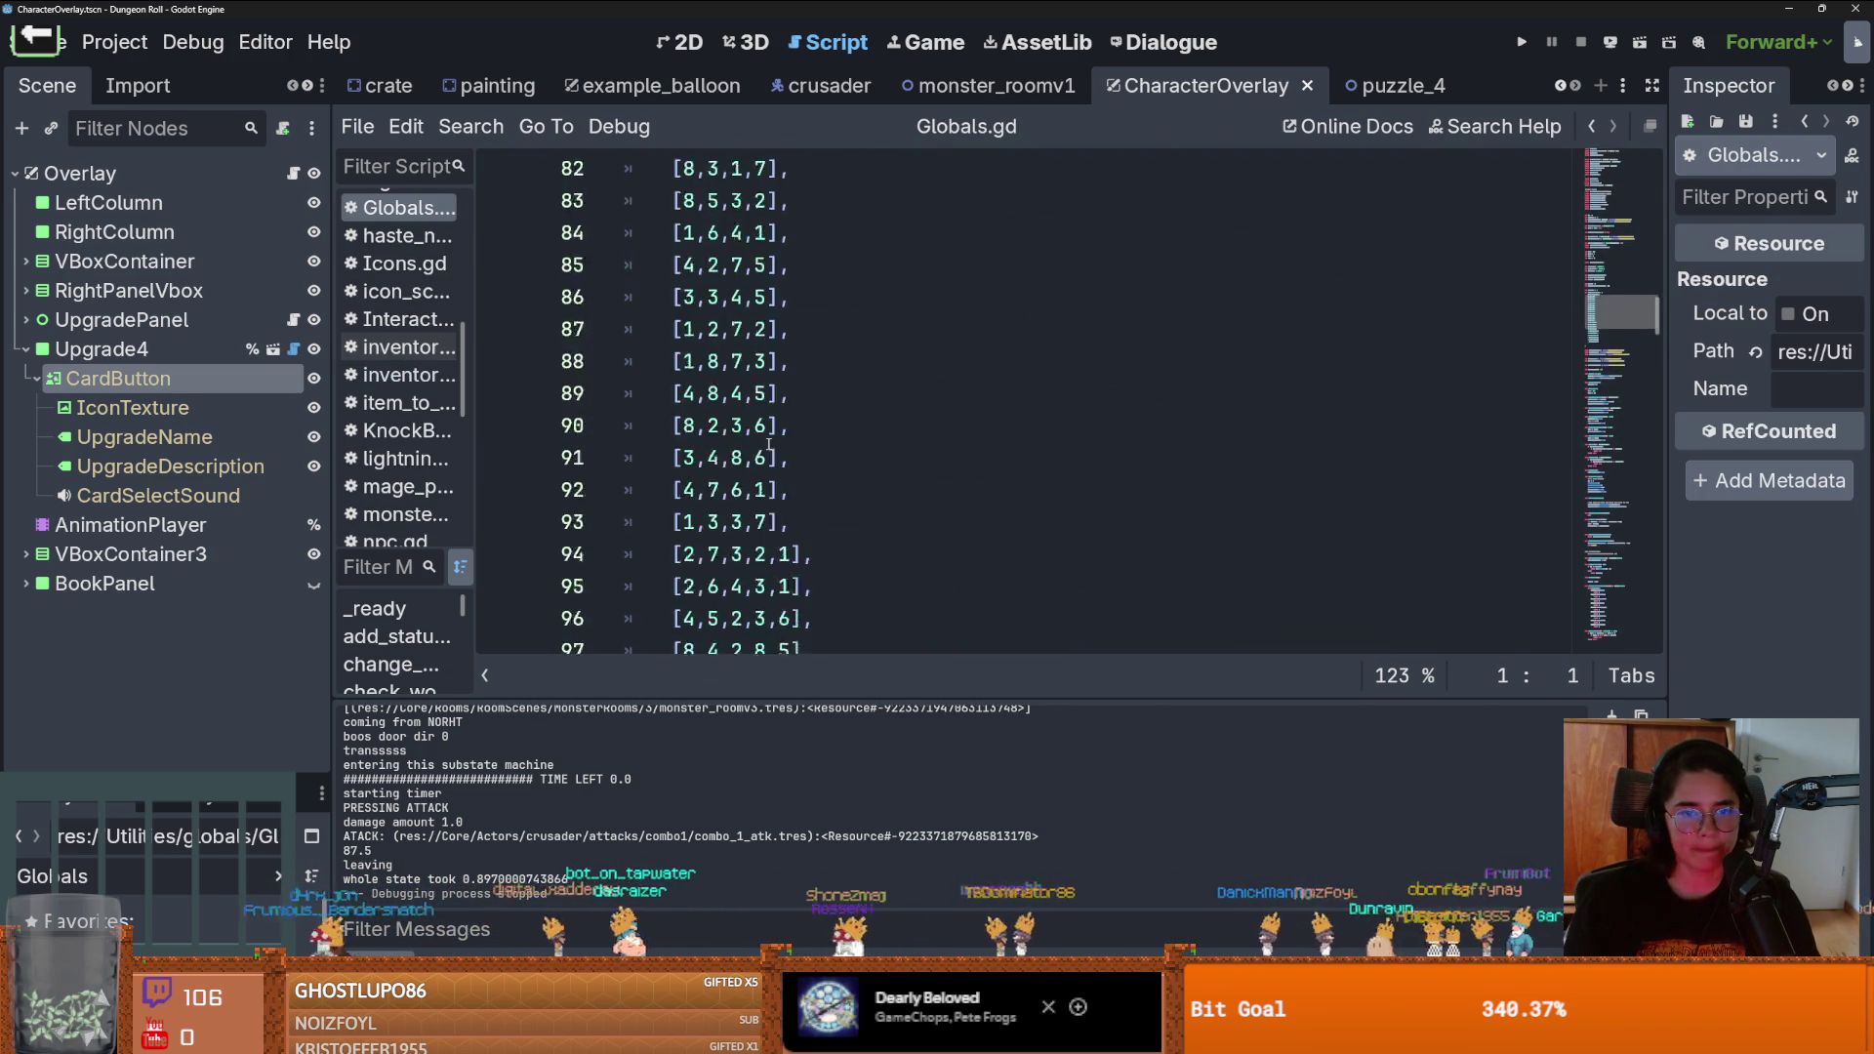
Define func add_upgrade(upgrade : Upgrade) with a pass body after coins = 100, then save Globals.gd
scroll(769, 444, "down", 4)
left_click(810, 363)
key("Return")
key("Return")
key("Up")
type("func _add_upgrade")
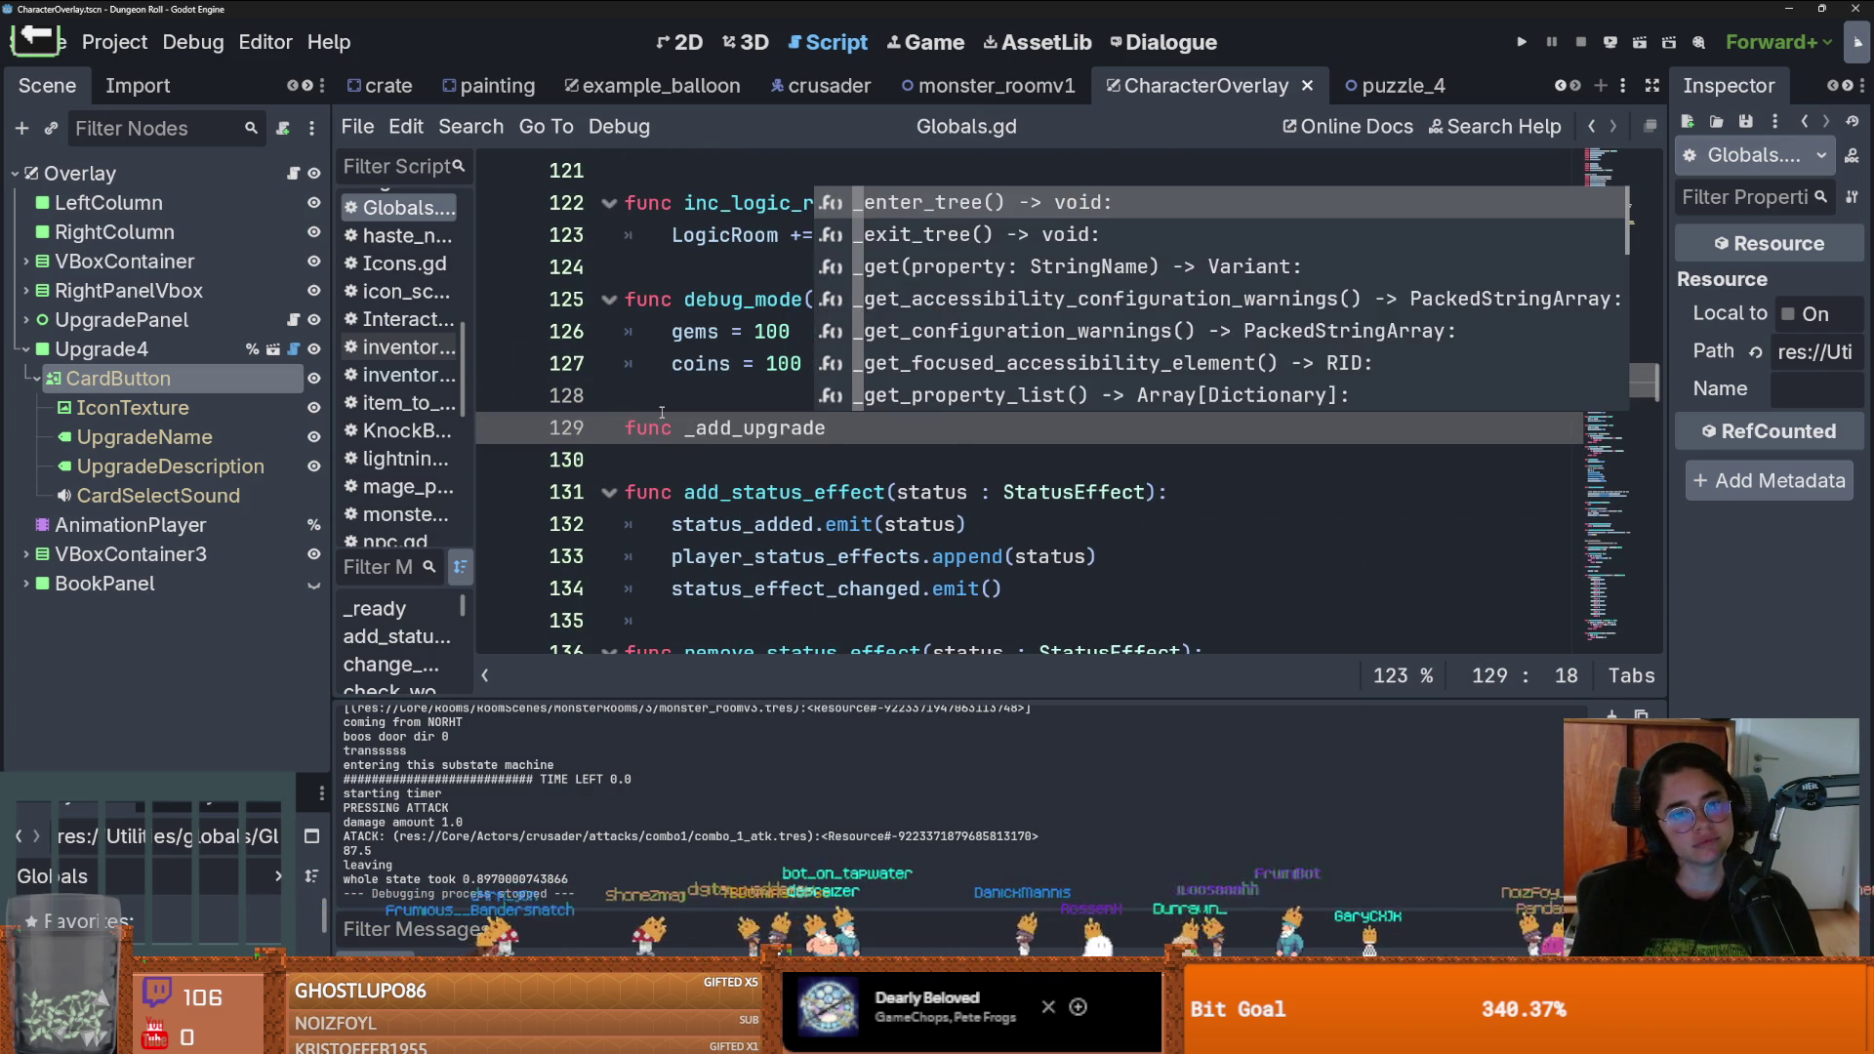
key("ctrl+BackSpace")
key("ctrl+BackSpace")
type("func add_upgrade")
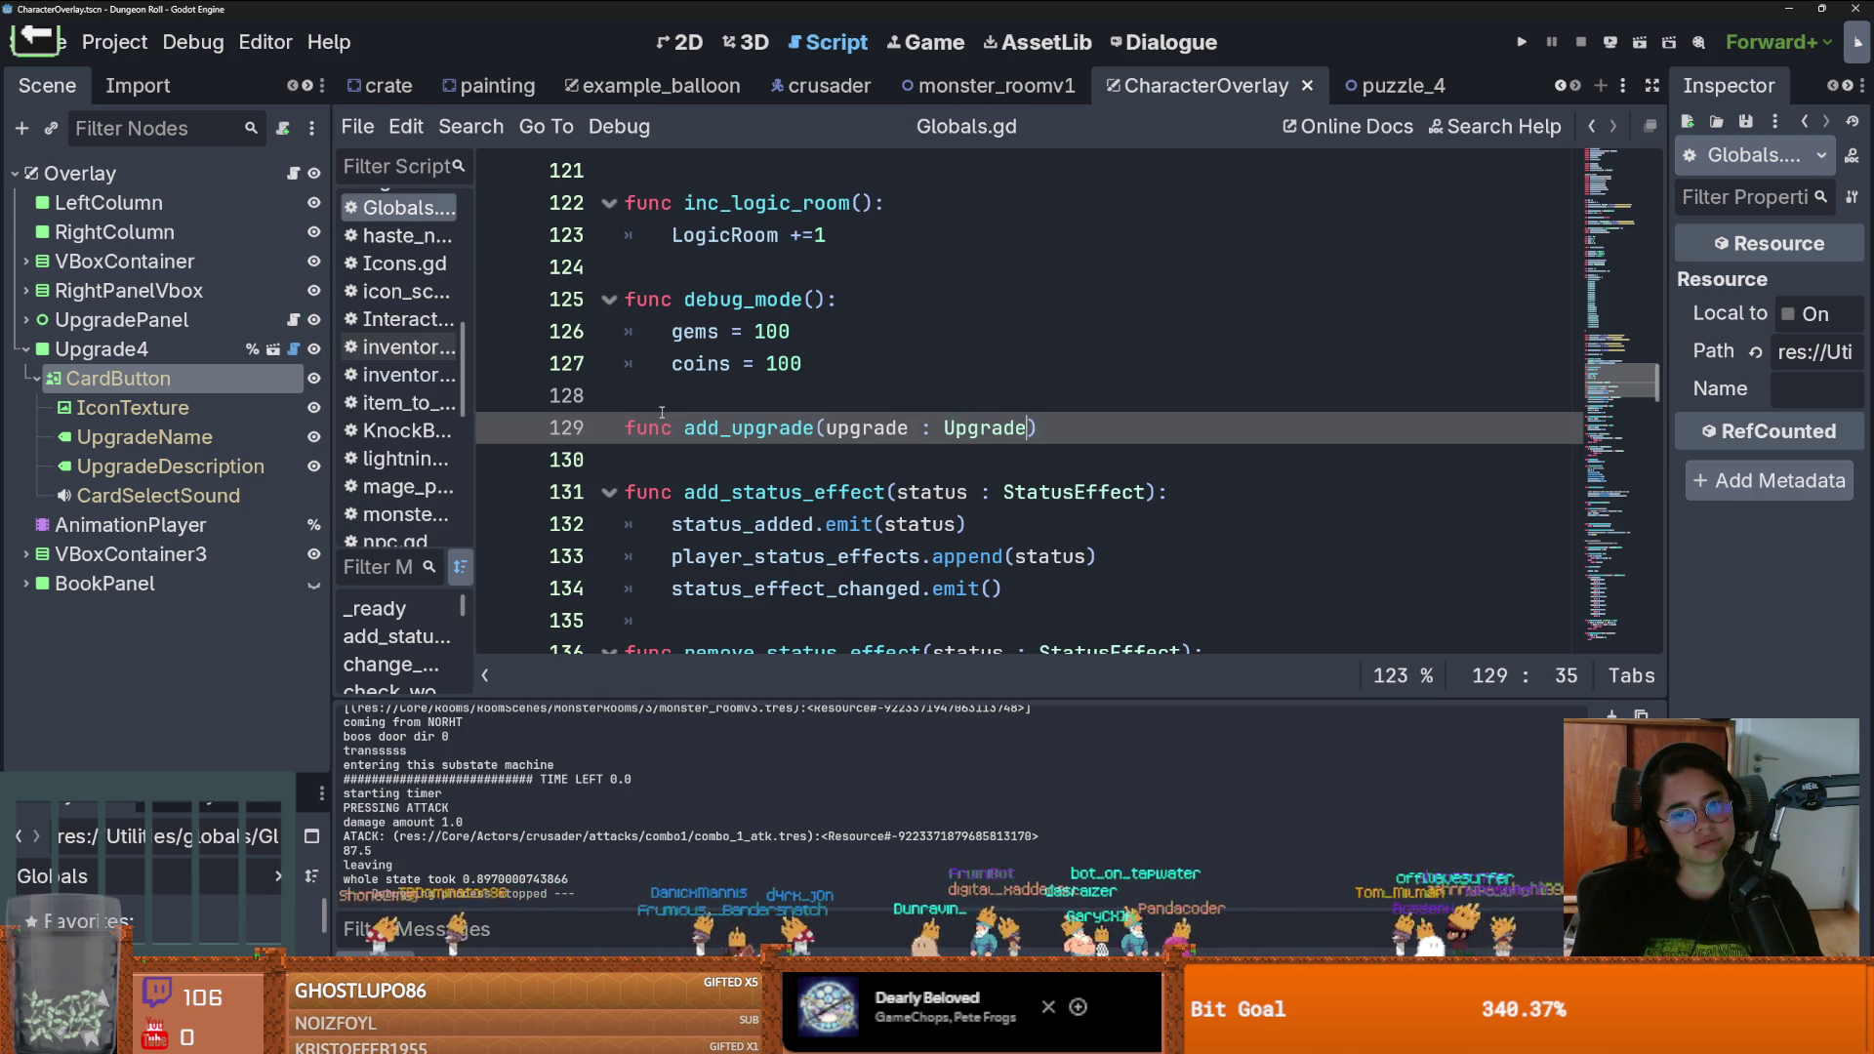
type(":")
key("Return")
type("pass")
key("ctrl+s")
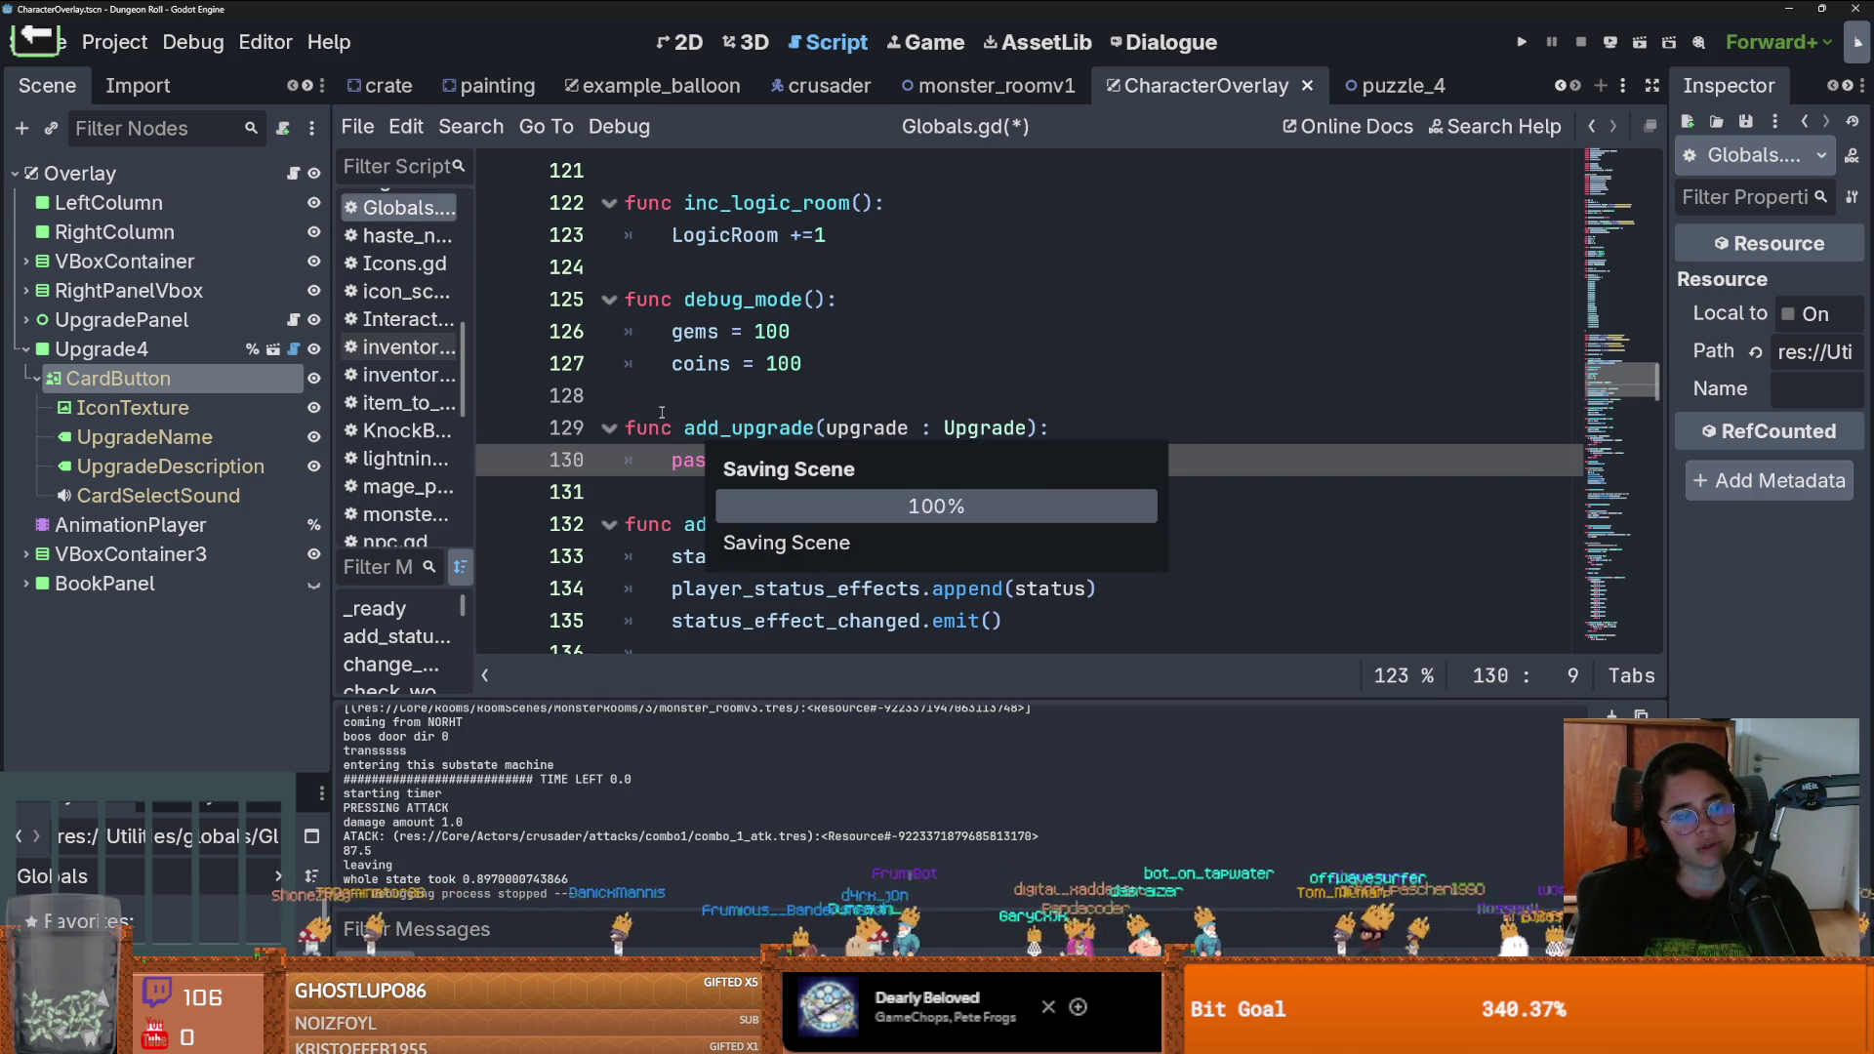
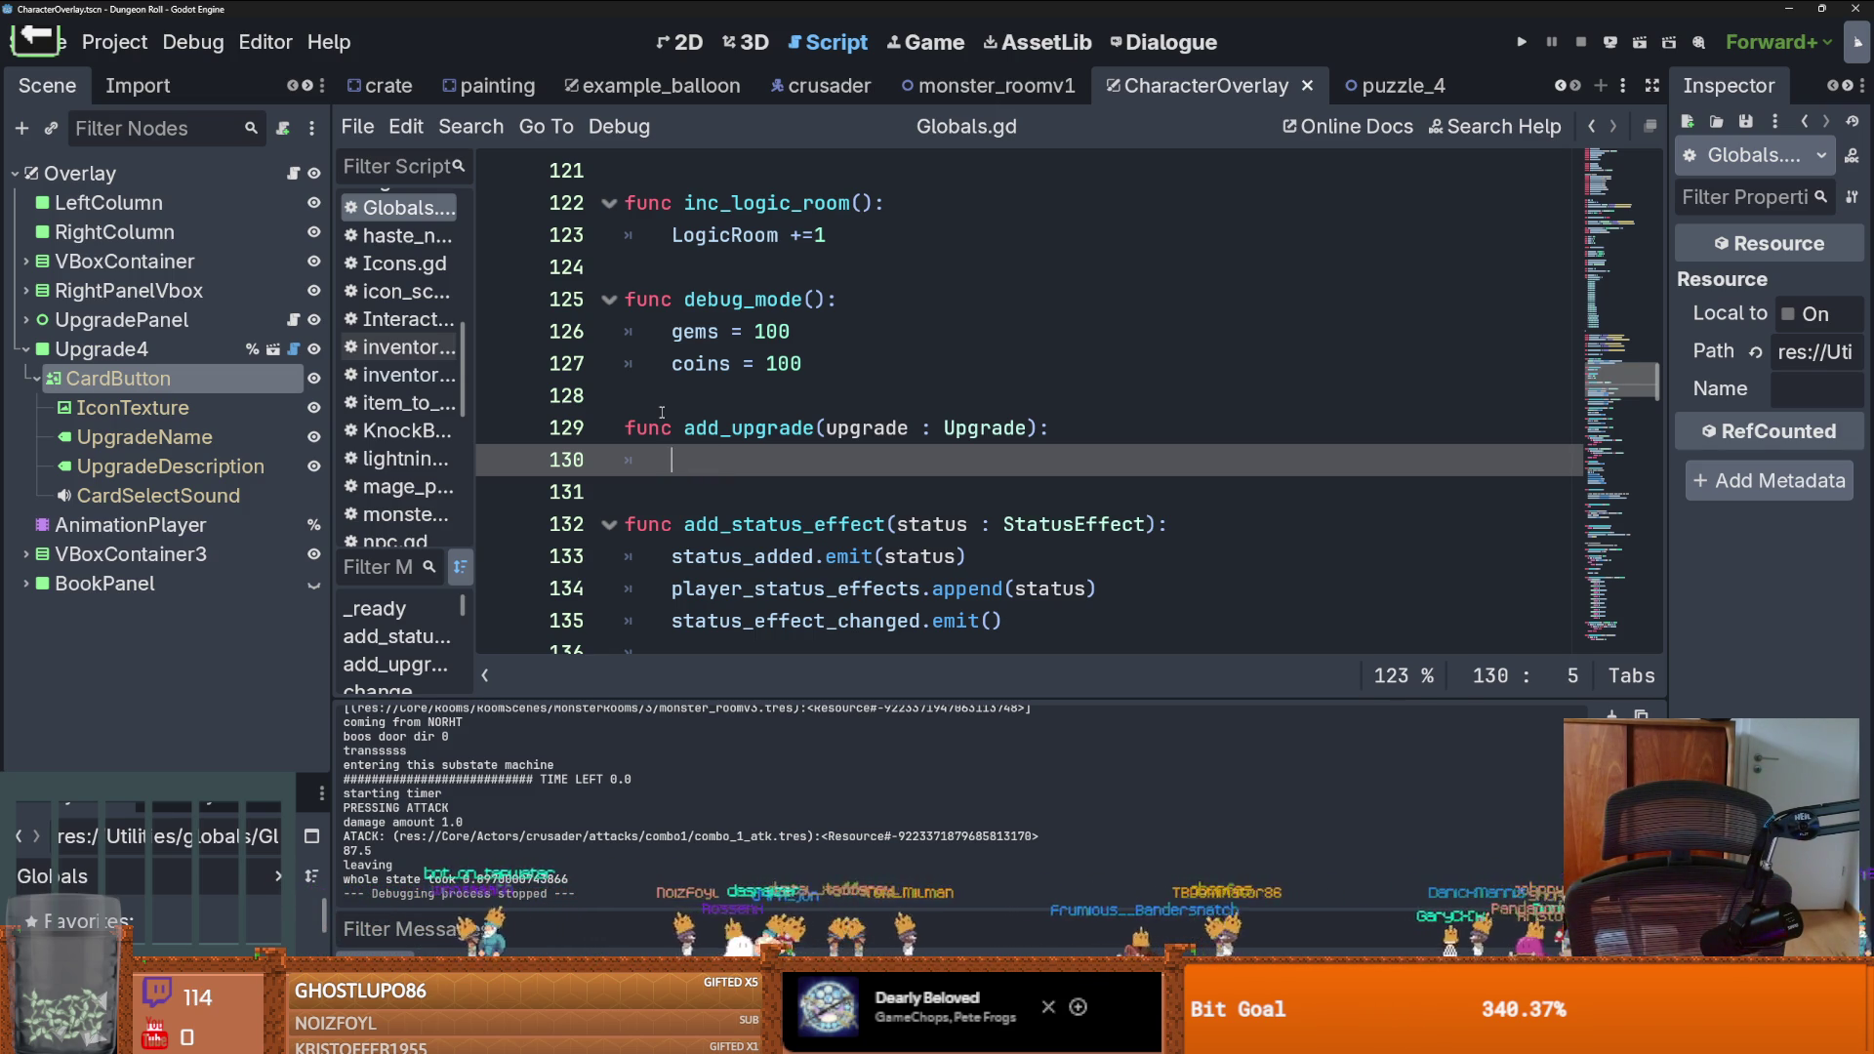
Write arr_of_upgrades.append(upgrade) on line 130 inside add_upgrade using autocomplete
type("up")
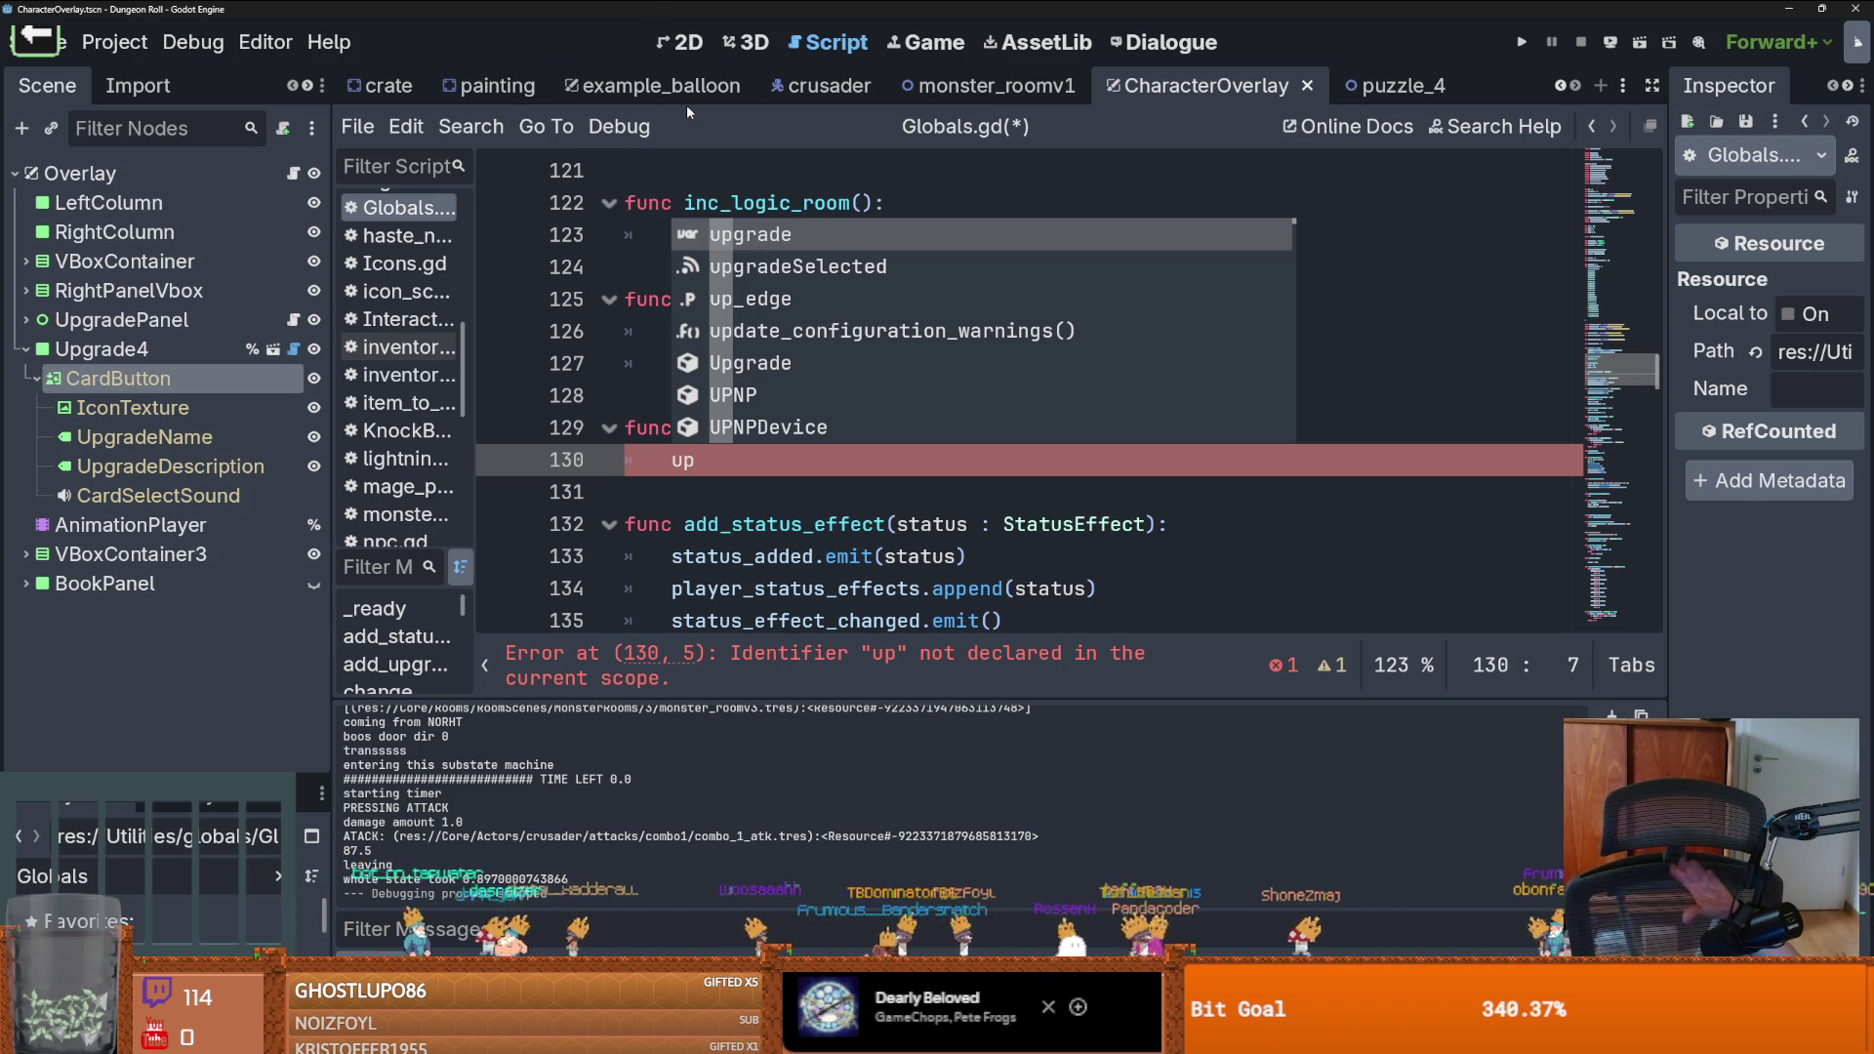
scroll(693, 98, "up", 2)
scroll(665, 252, "up", 3)
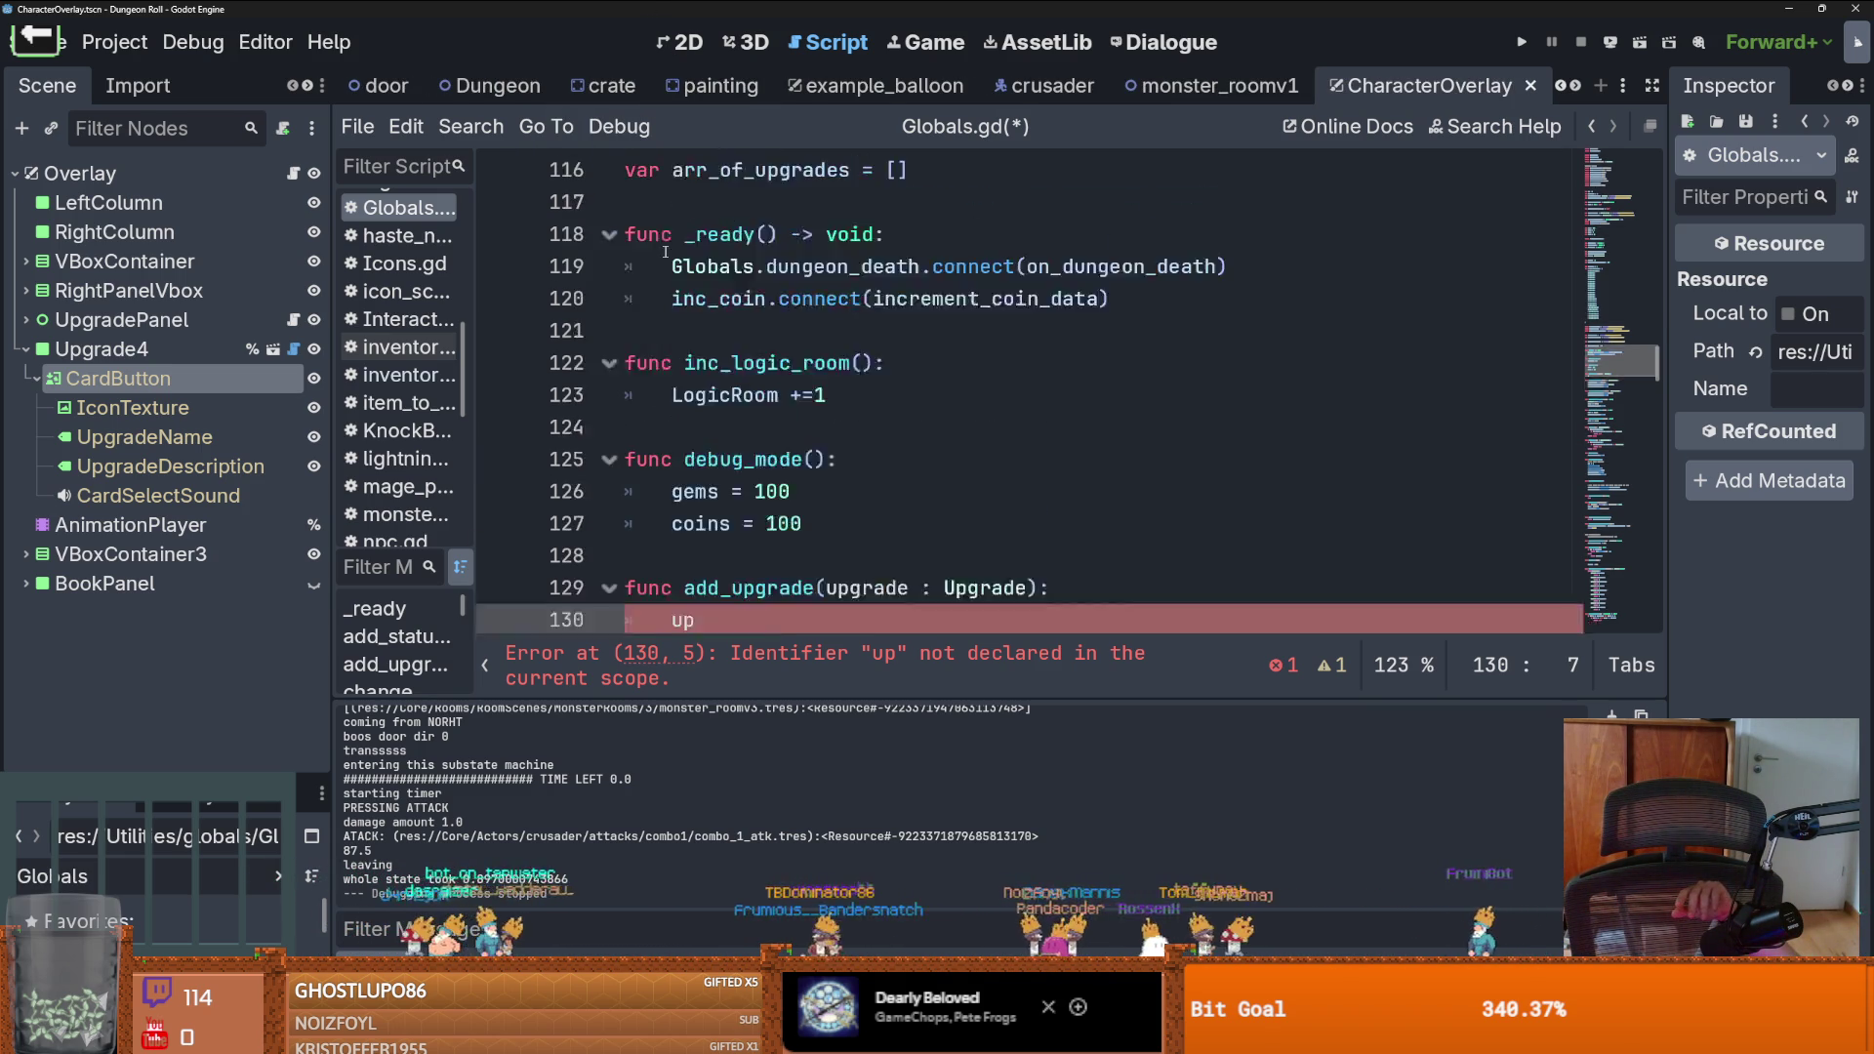
scroll(665, 252, "up", 4)
scroll(672, 249, "down", 5)
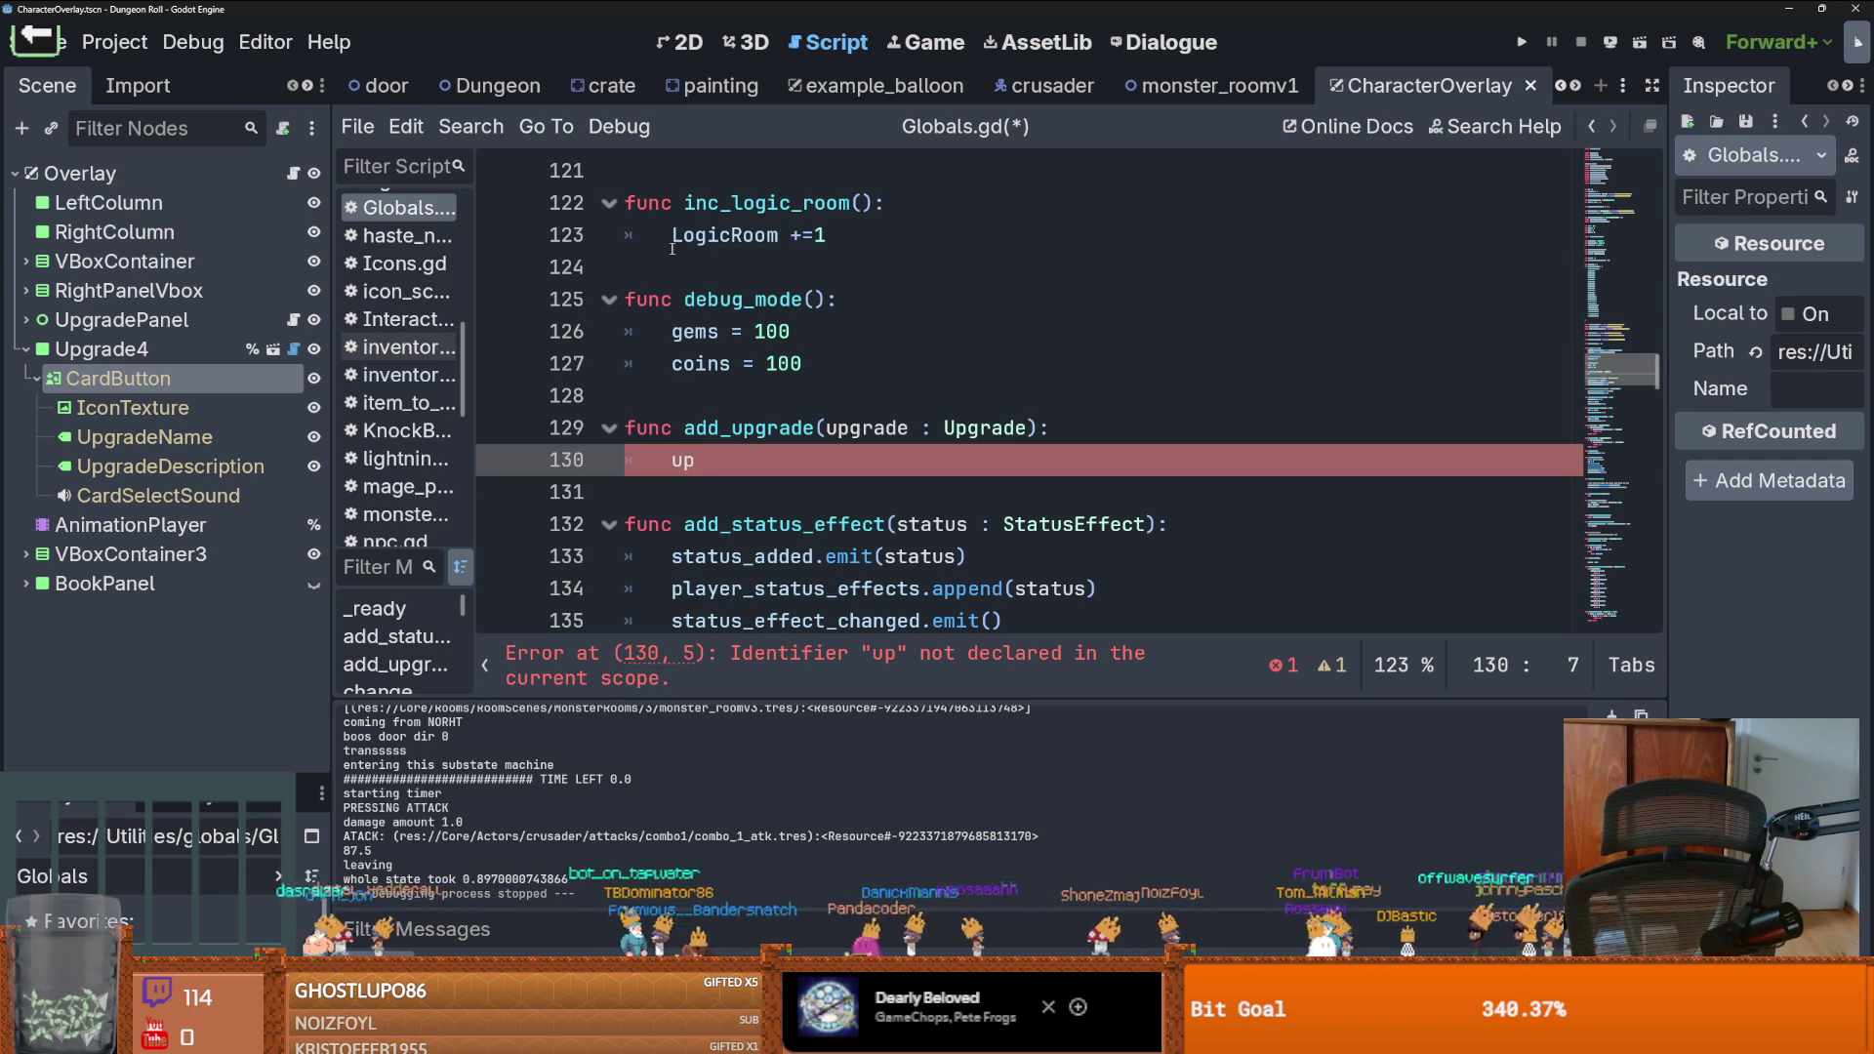
type("ar_")
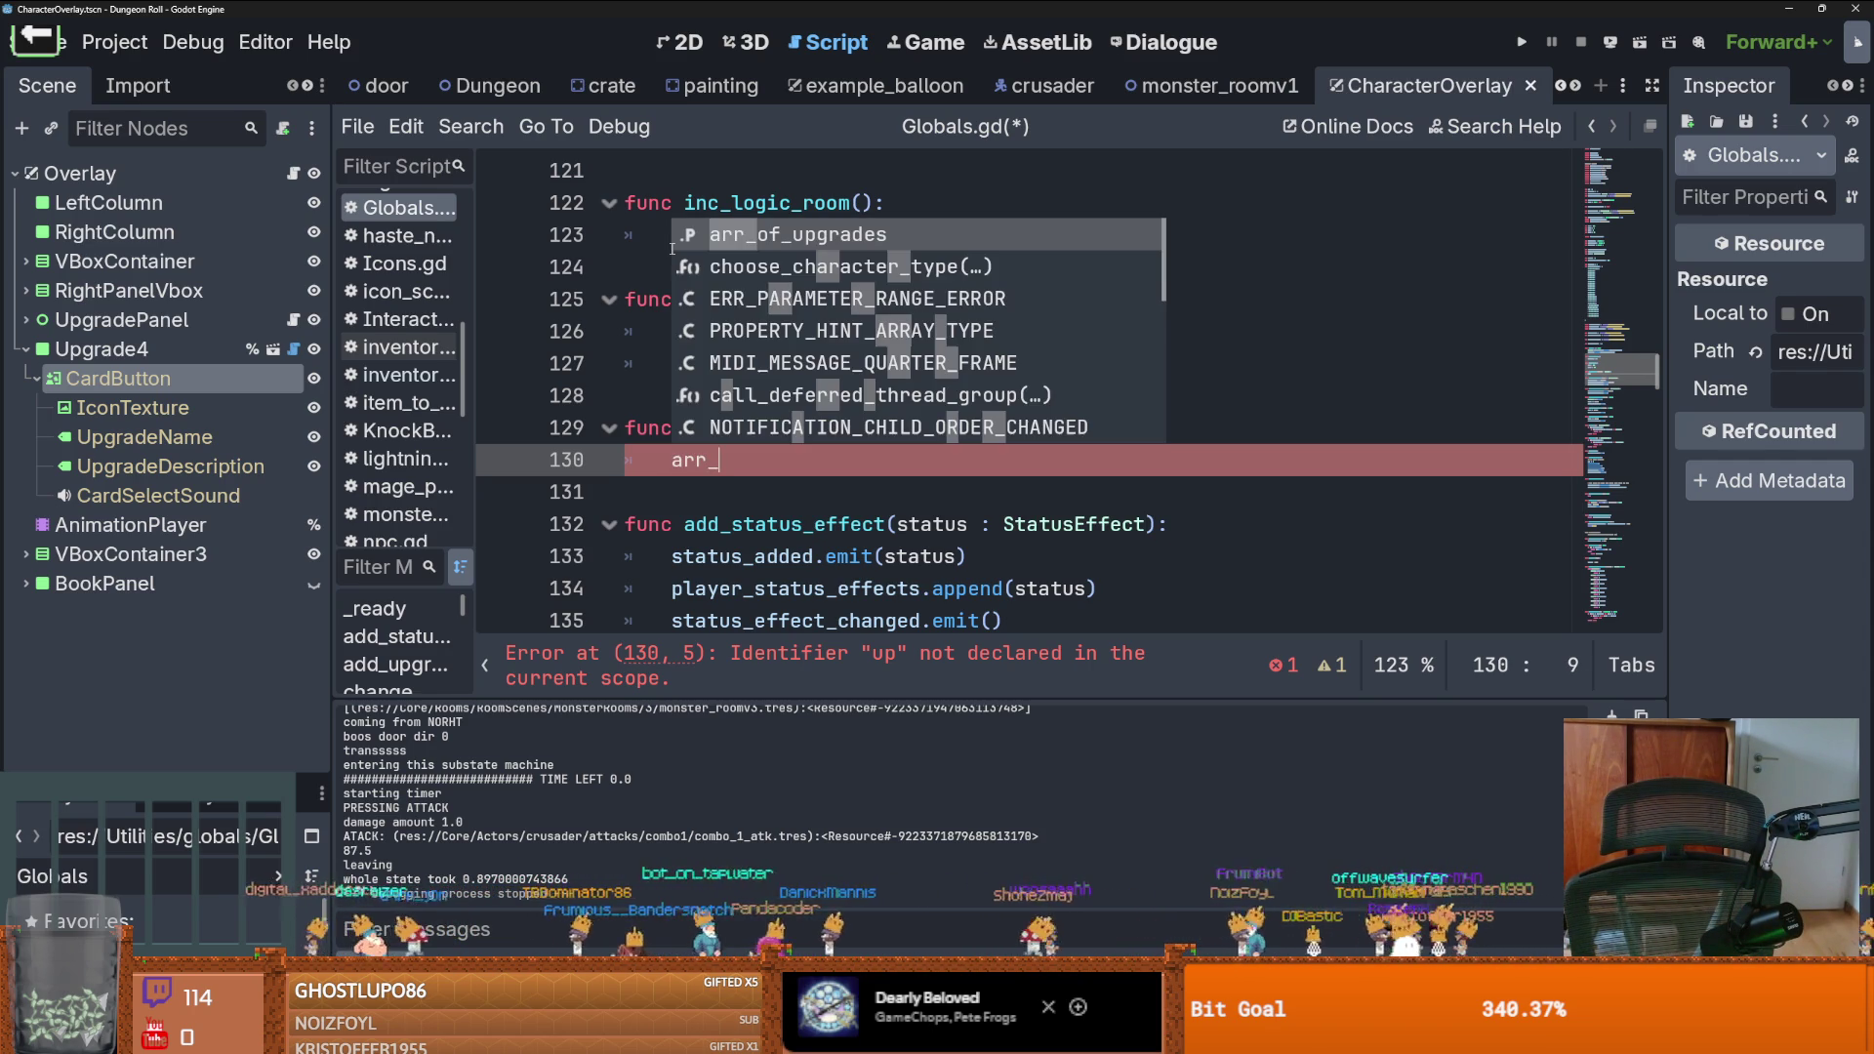
key("Return")
type("app")
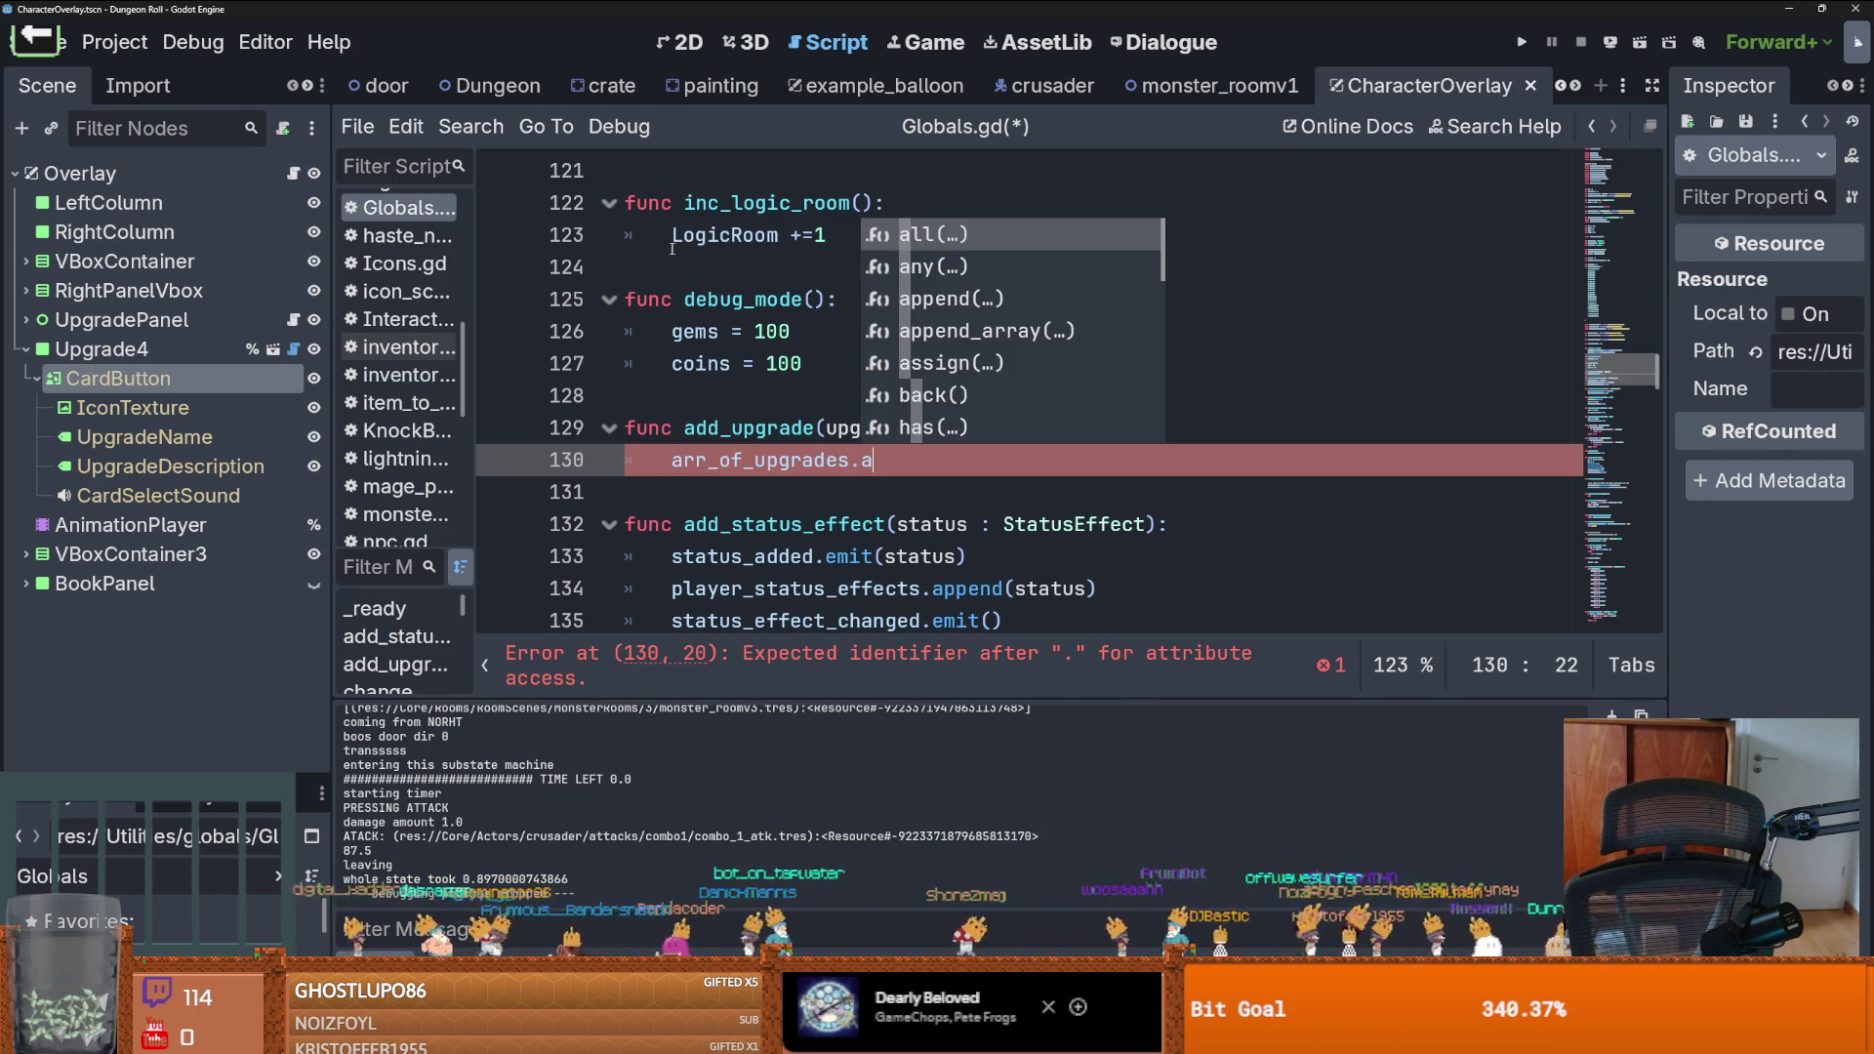
key("Return")
type("upgrade)")
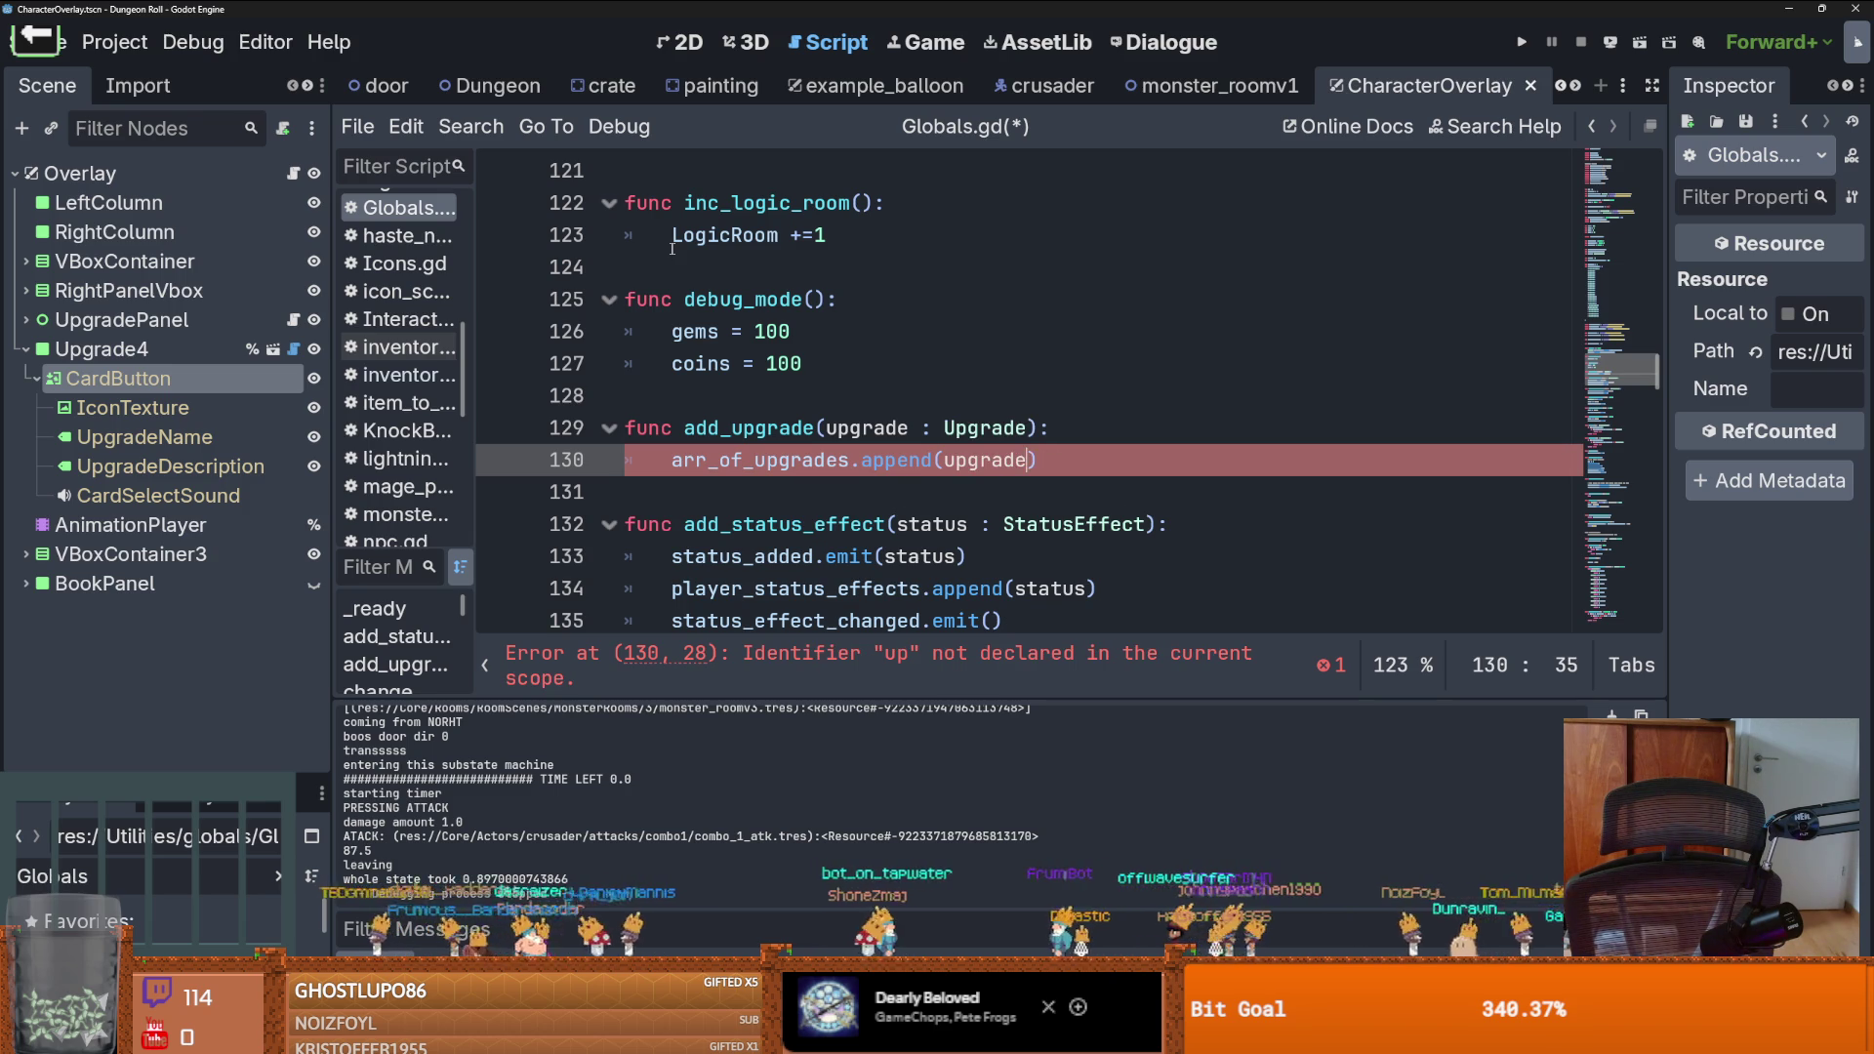
key("Return")
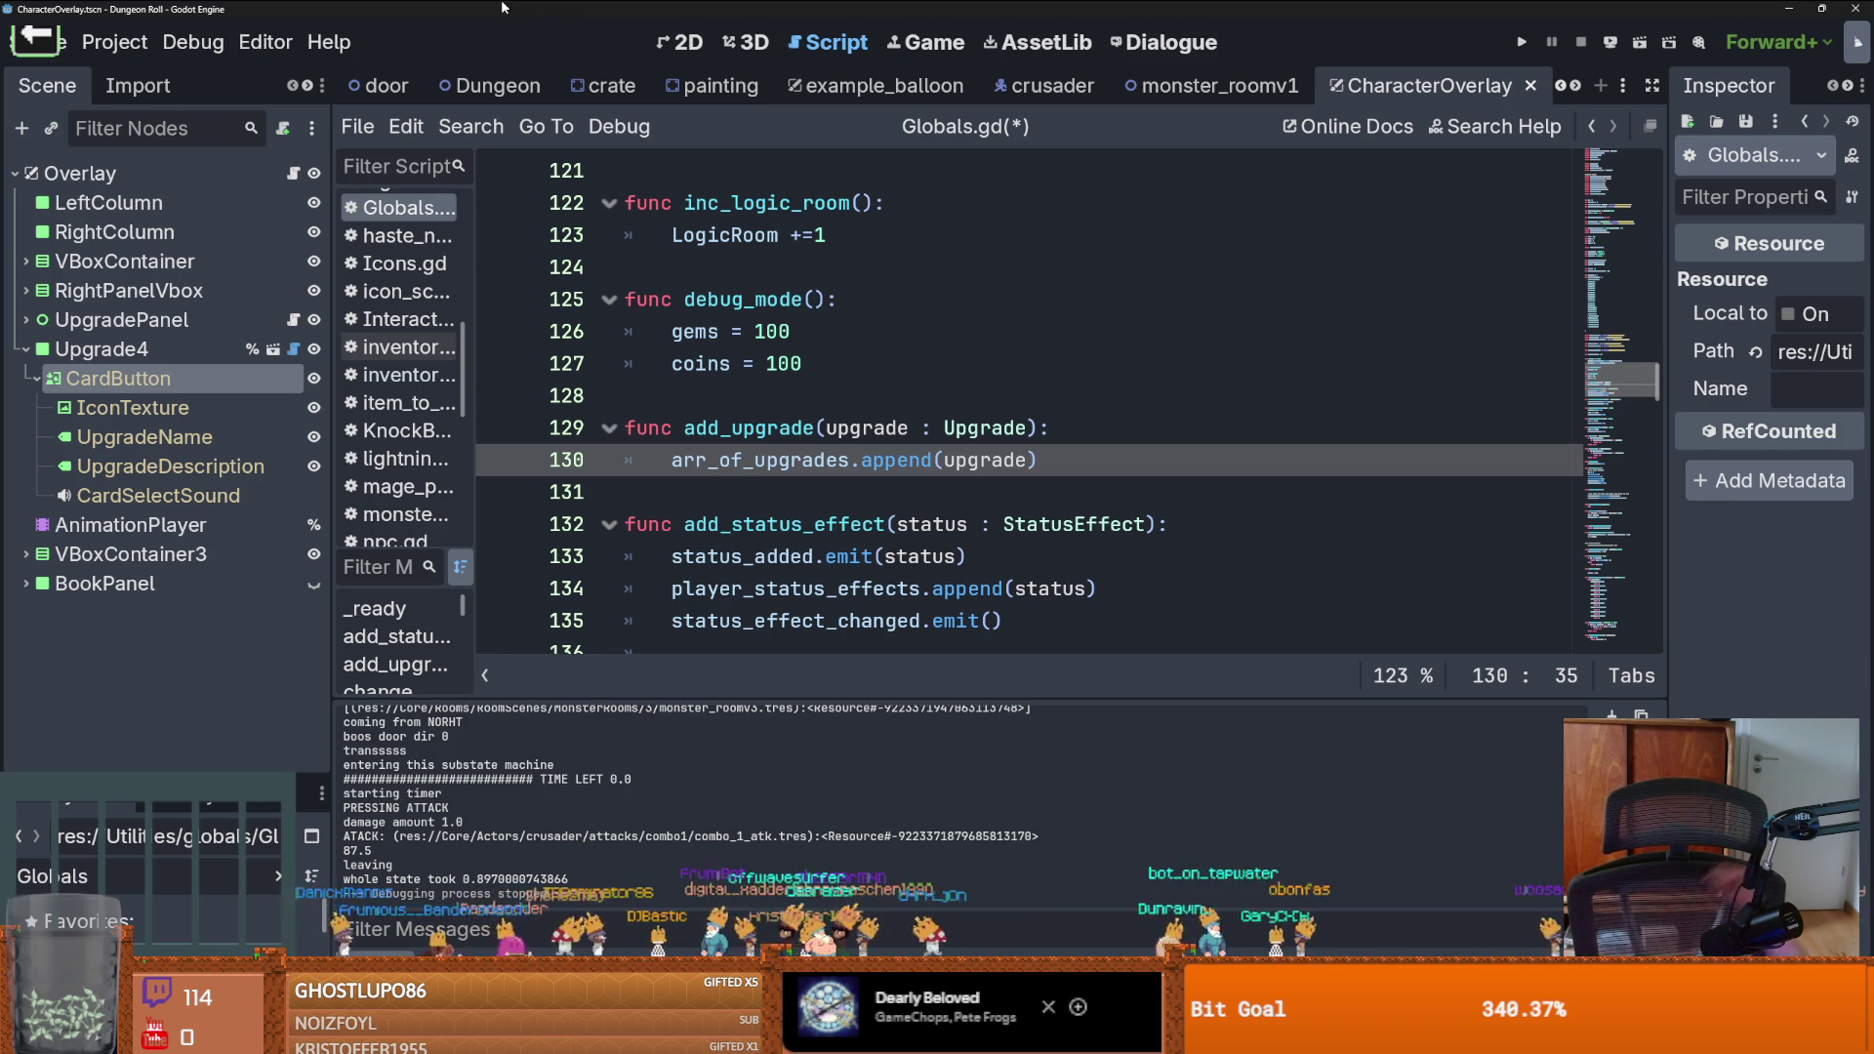
scroll(723, 237, "down", 1)
scroll(724, 238, "down", 10)
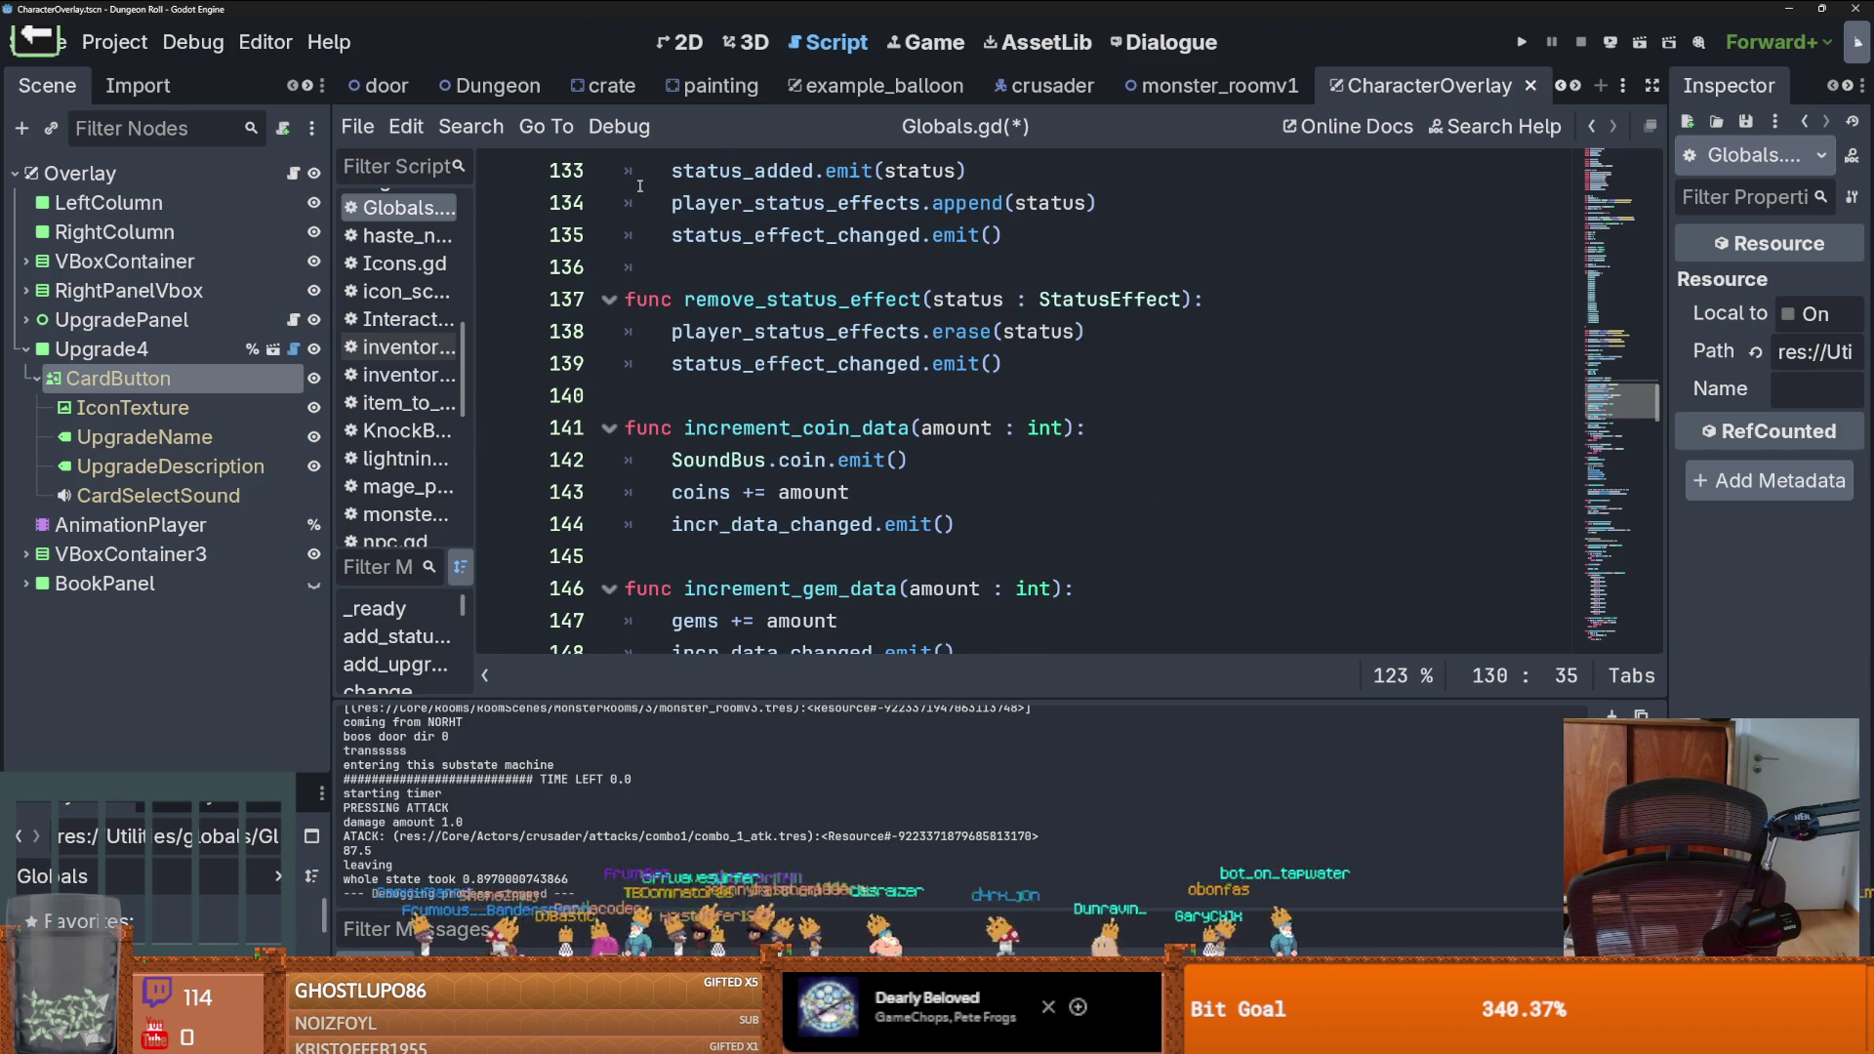
Add a for loop over arr_of_upgrades after trinket_inventory.empty() in on_dungeon_death
scroll(733, 400, "down", 4)
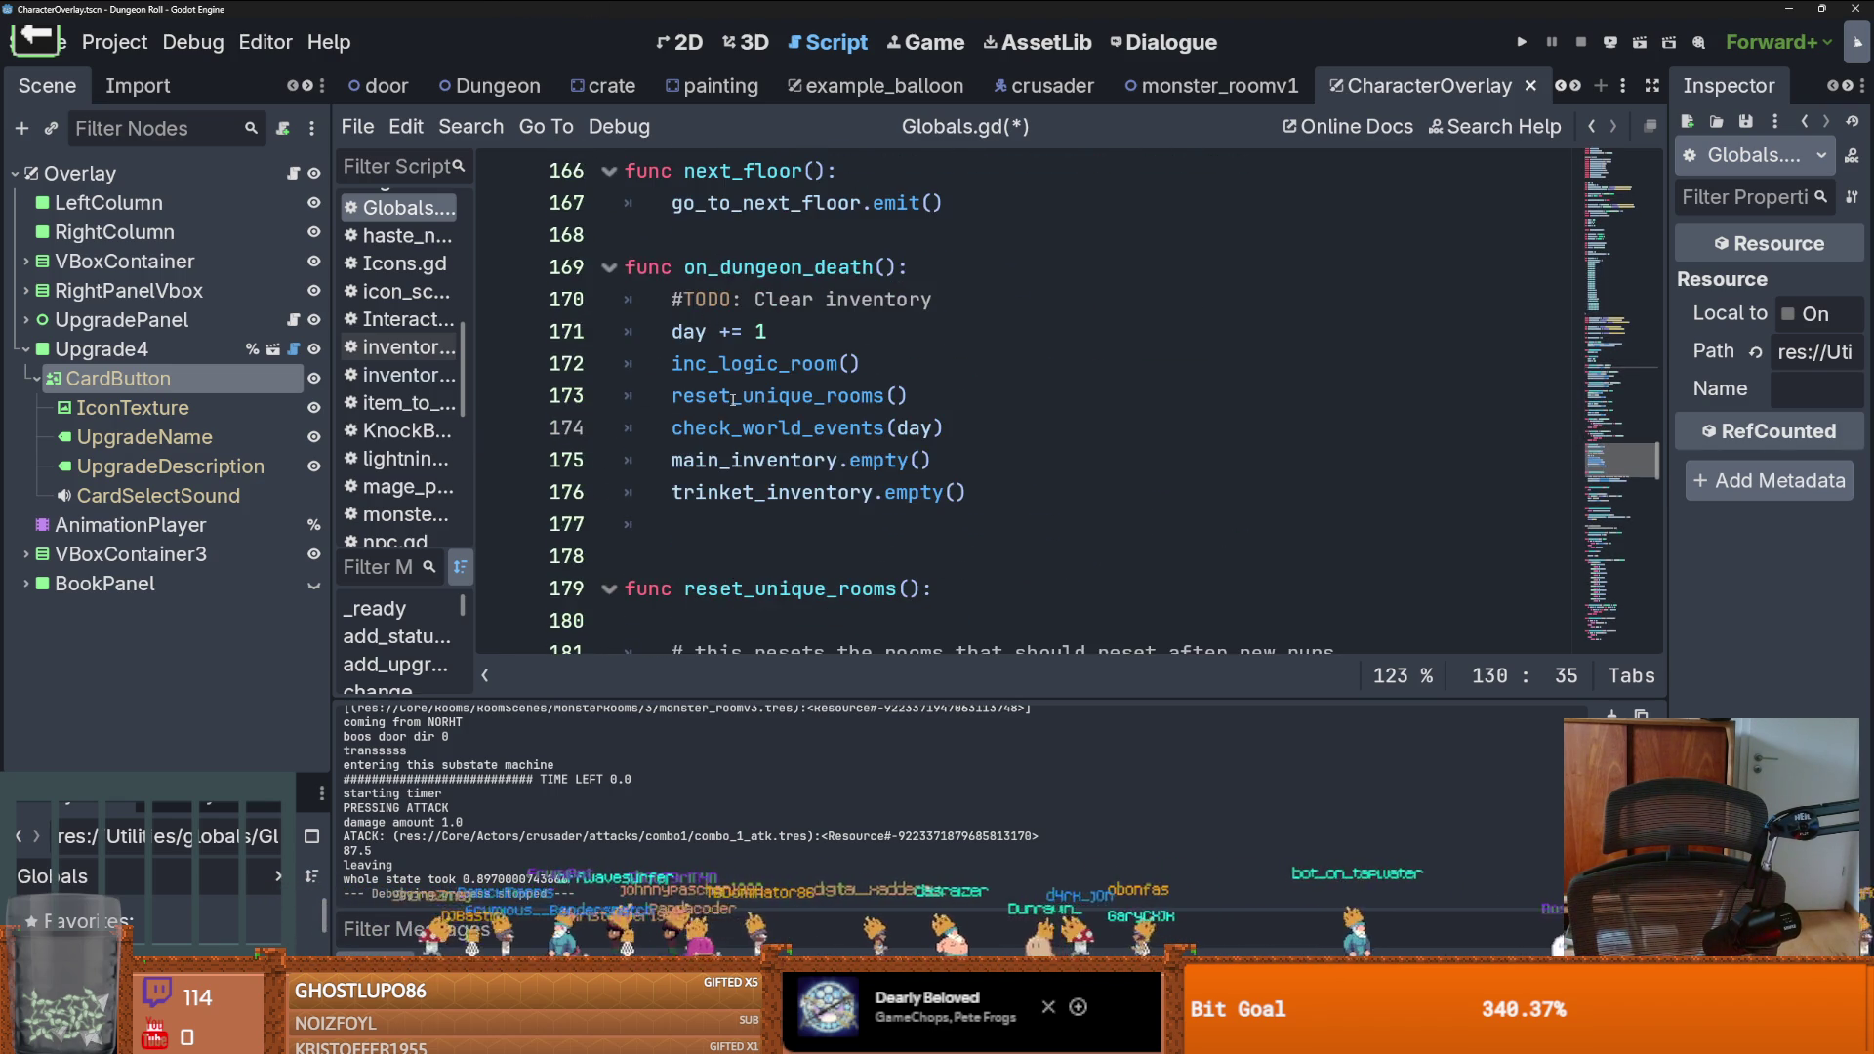
left_click(997, 496)
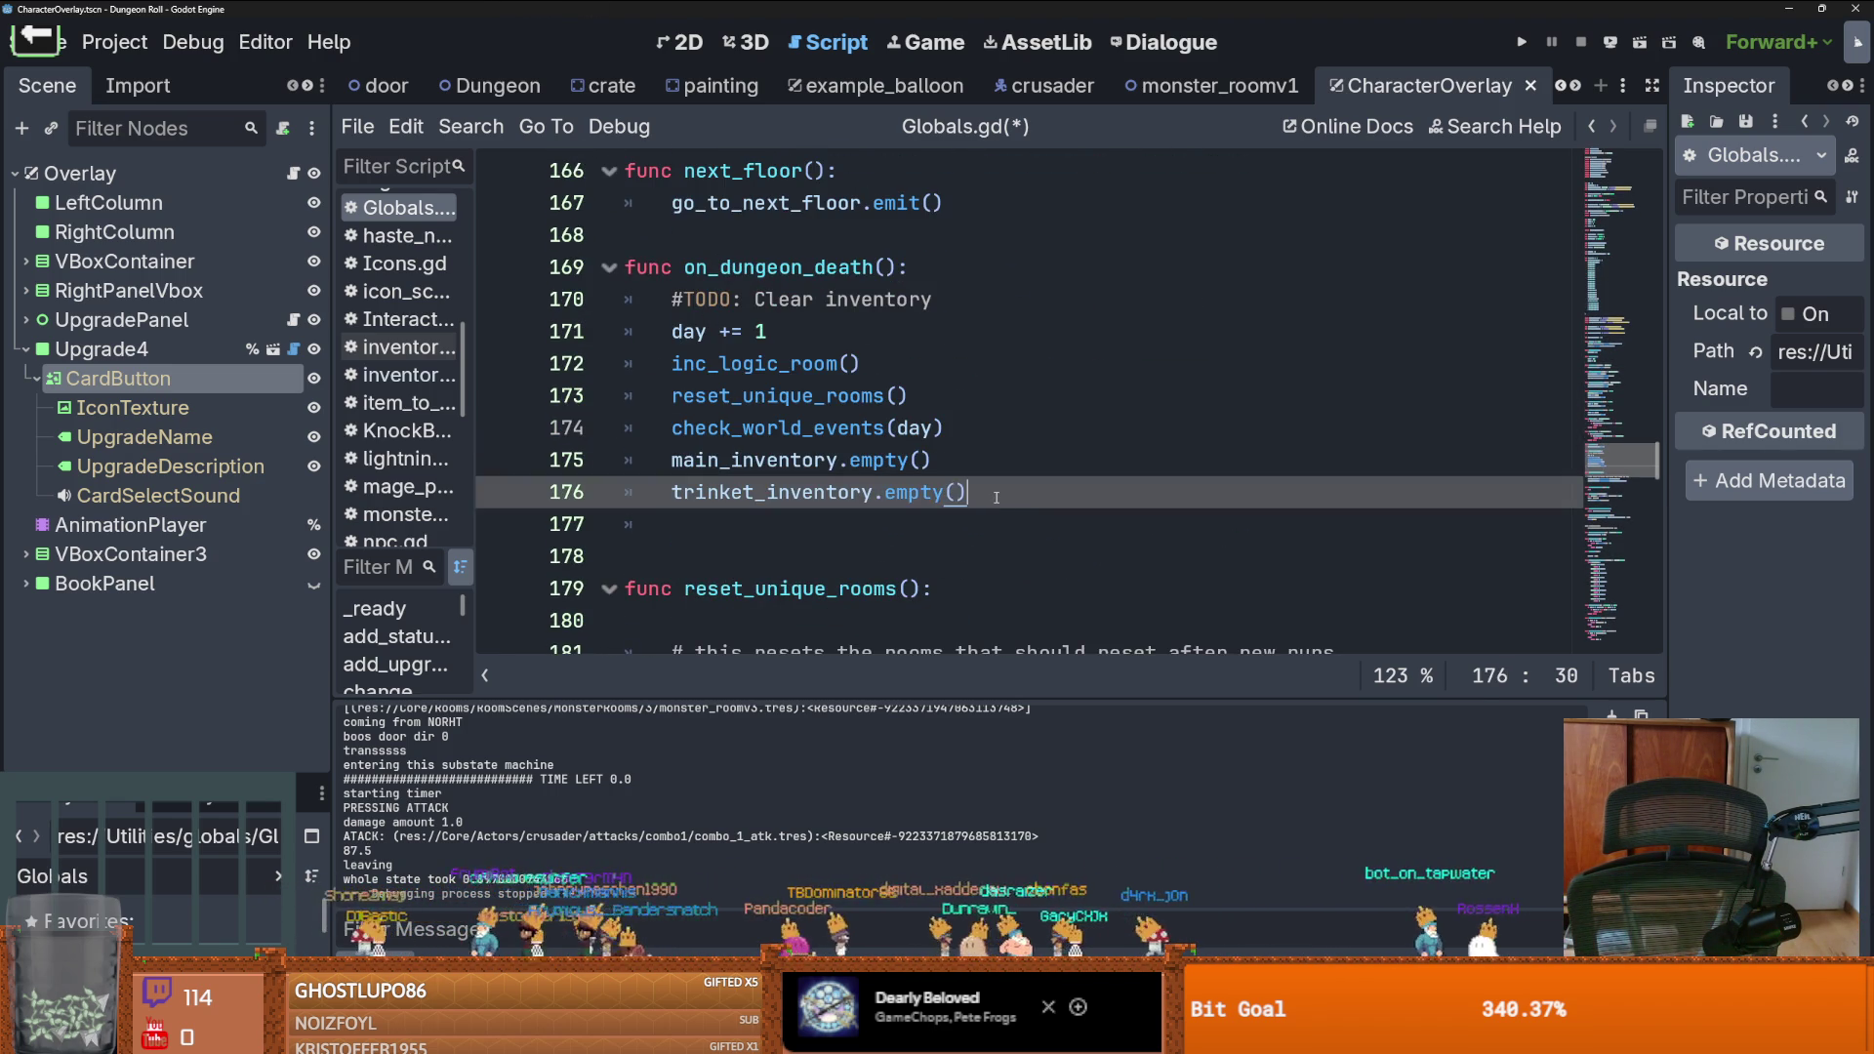
key("Return")
type("f9r")
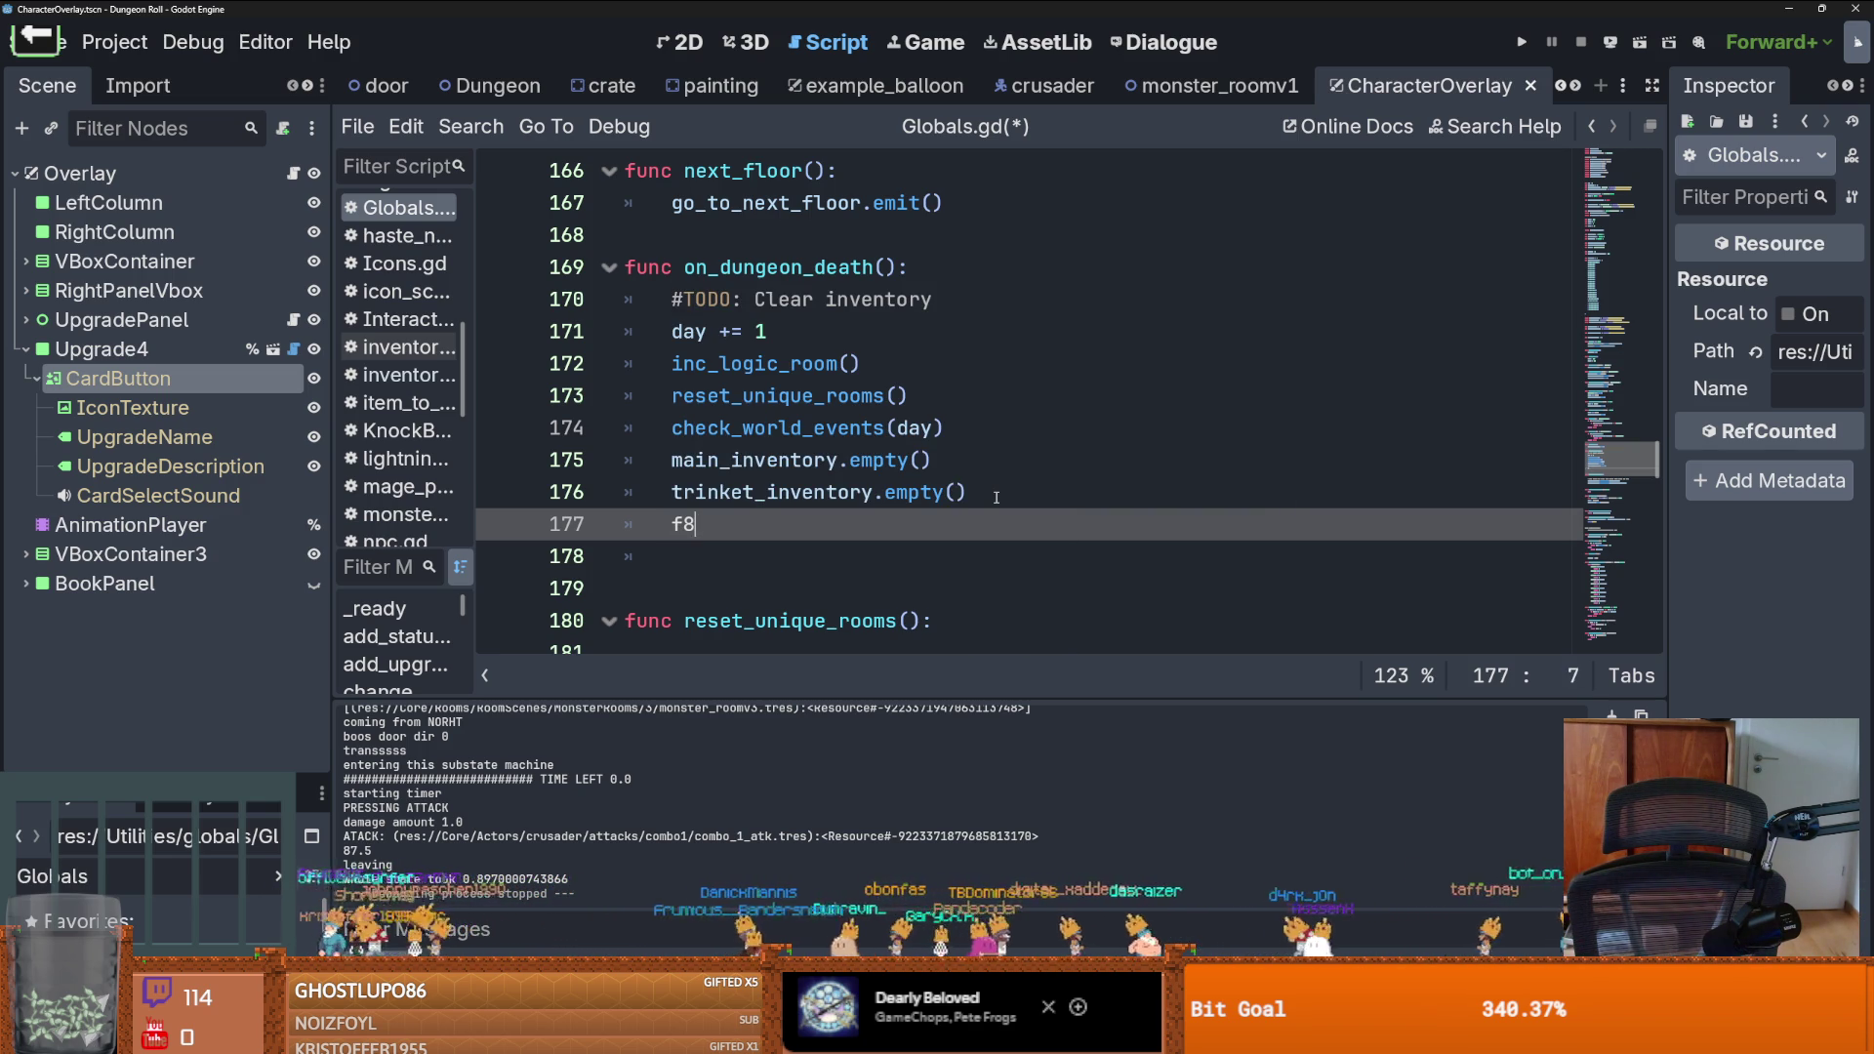
key("BackSpace")
type("ur")
key("BackSpace")
key("BackSpace")
type("or yt")
key("BackSpace")
key("BackSpace")
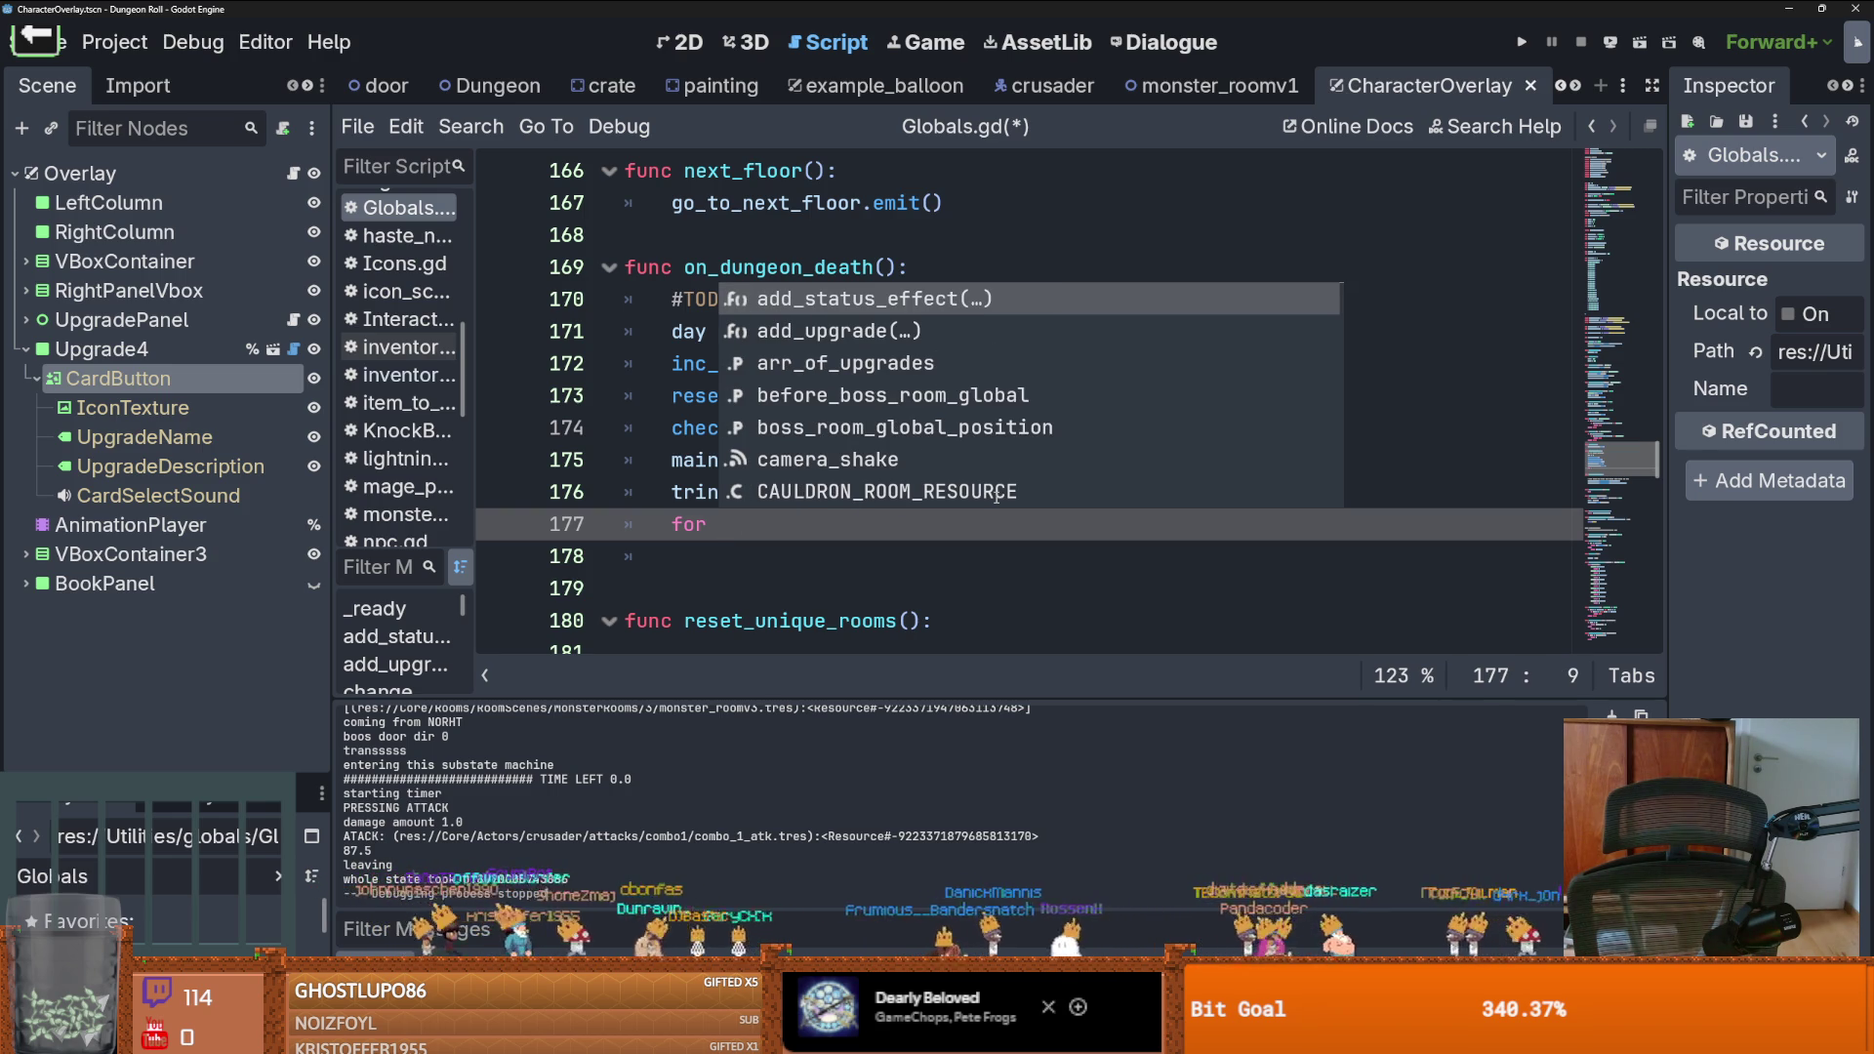
type("upgrad")
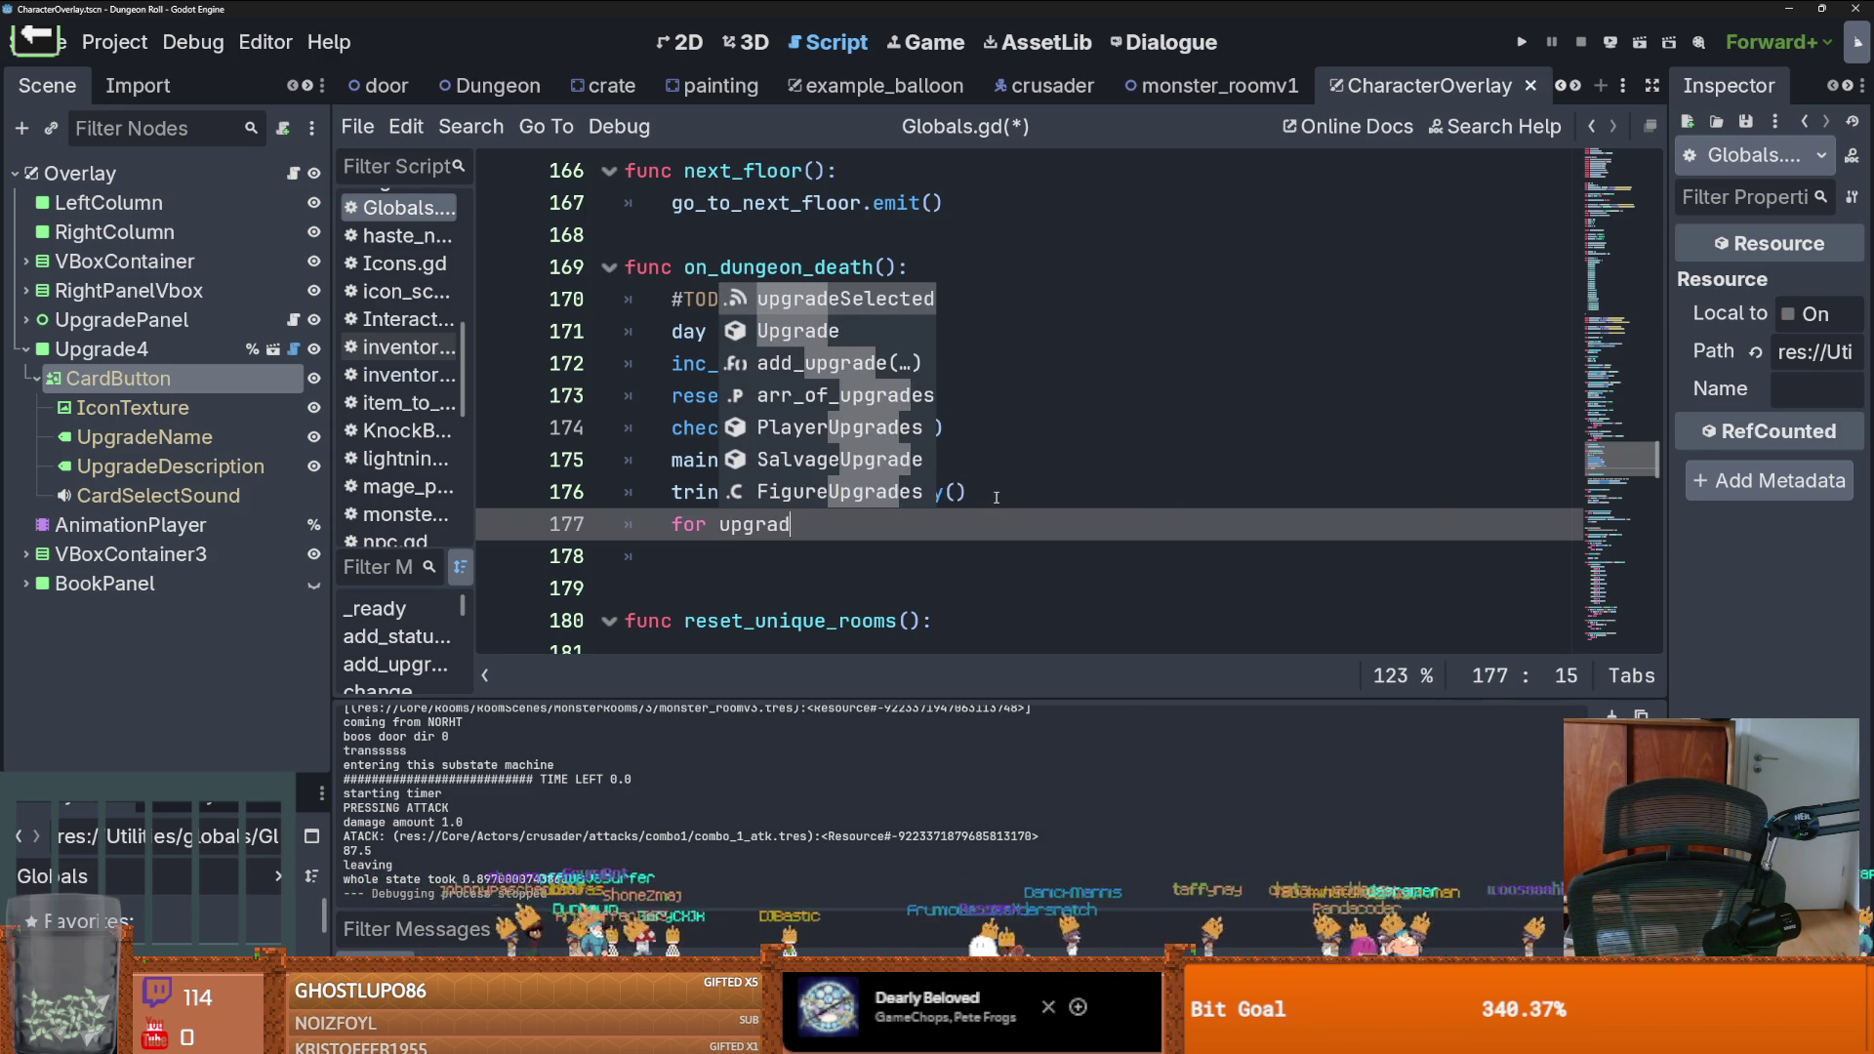
type("e in arr")
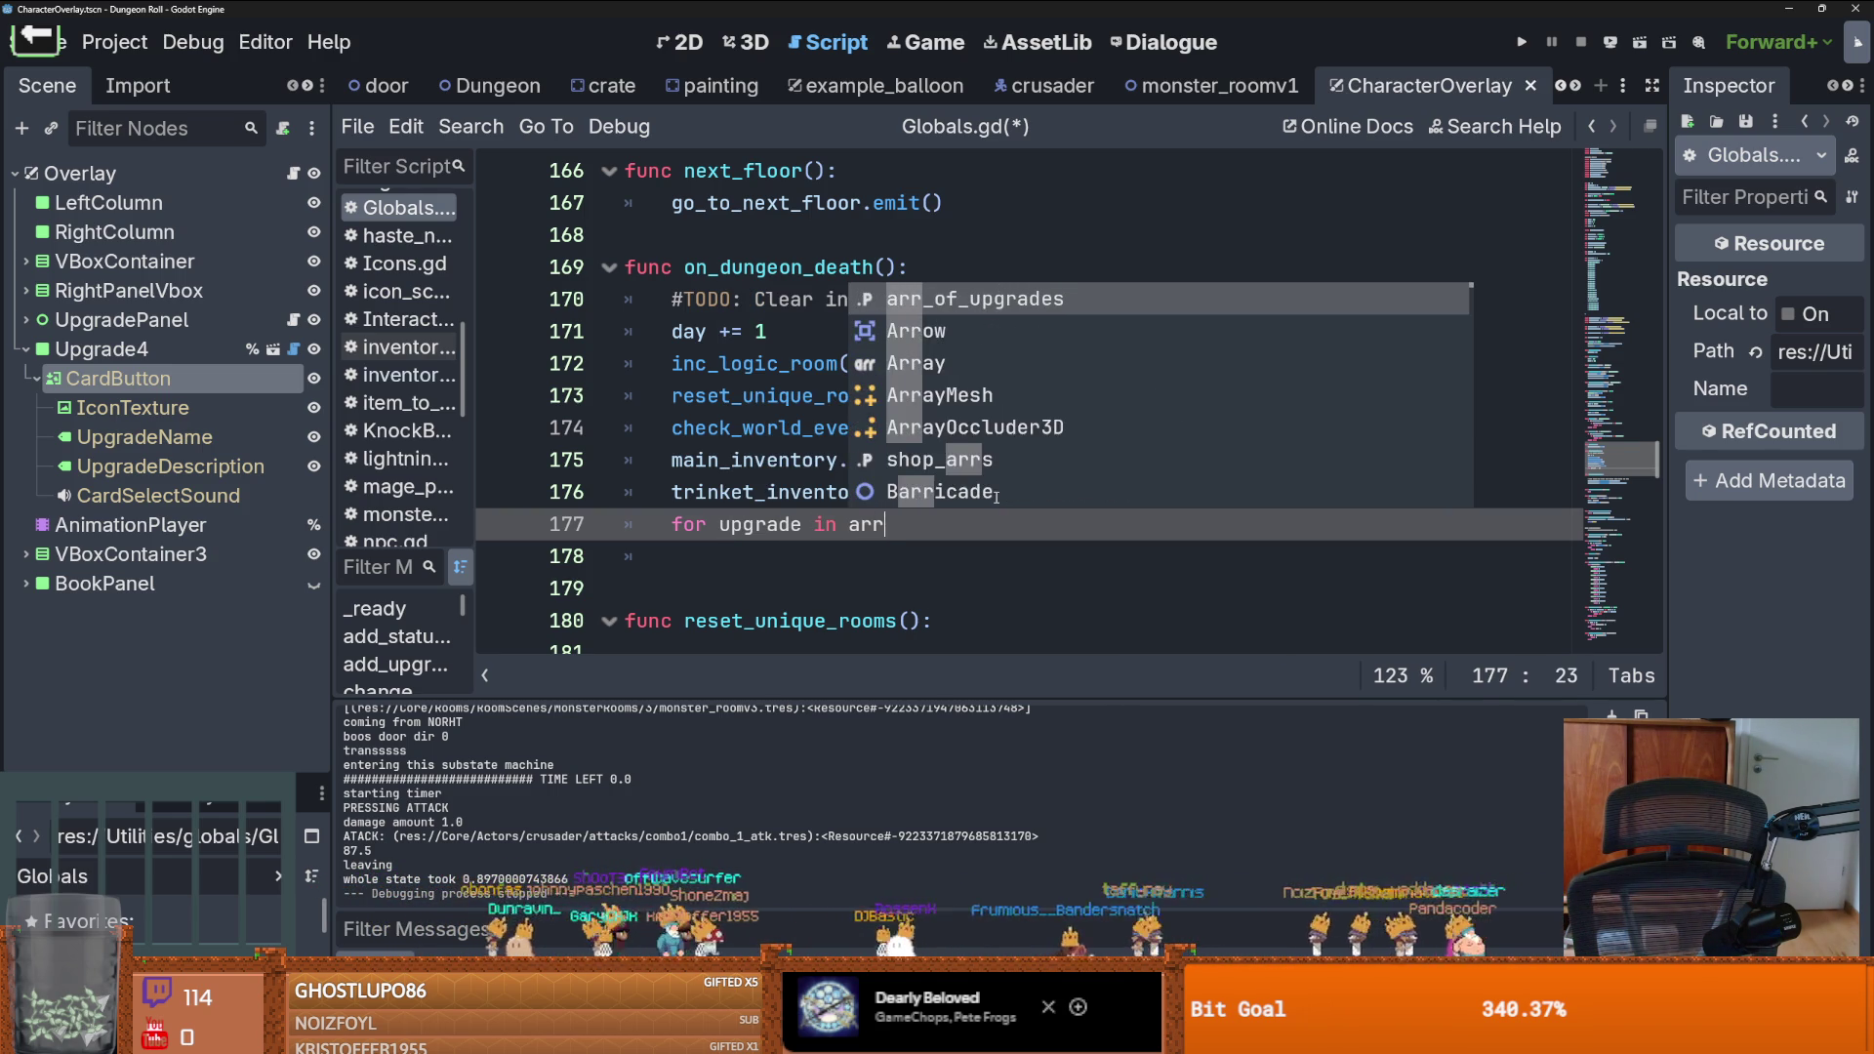
key("Return")
key("Return")
type("up")
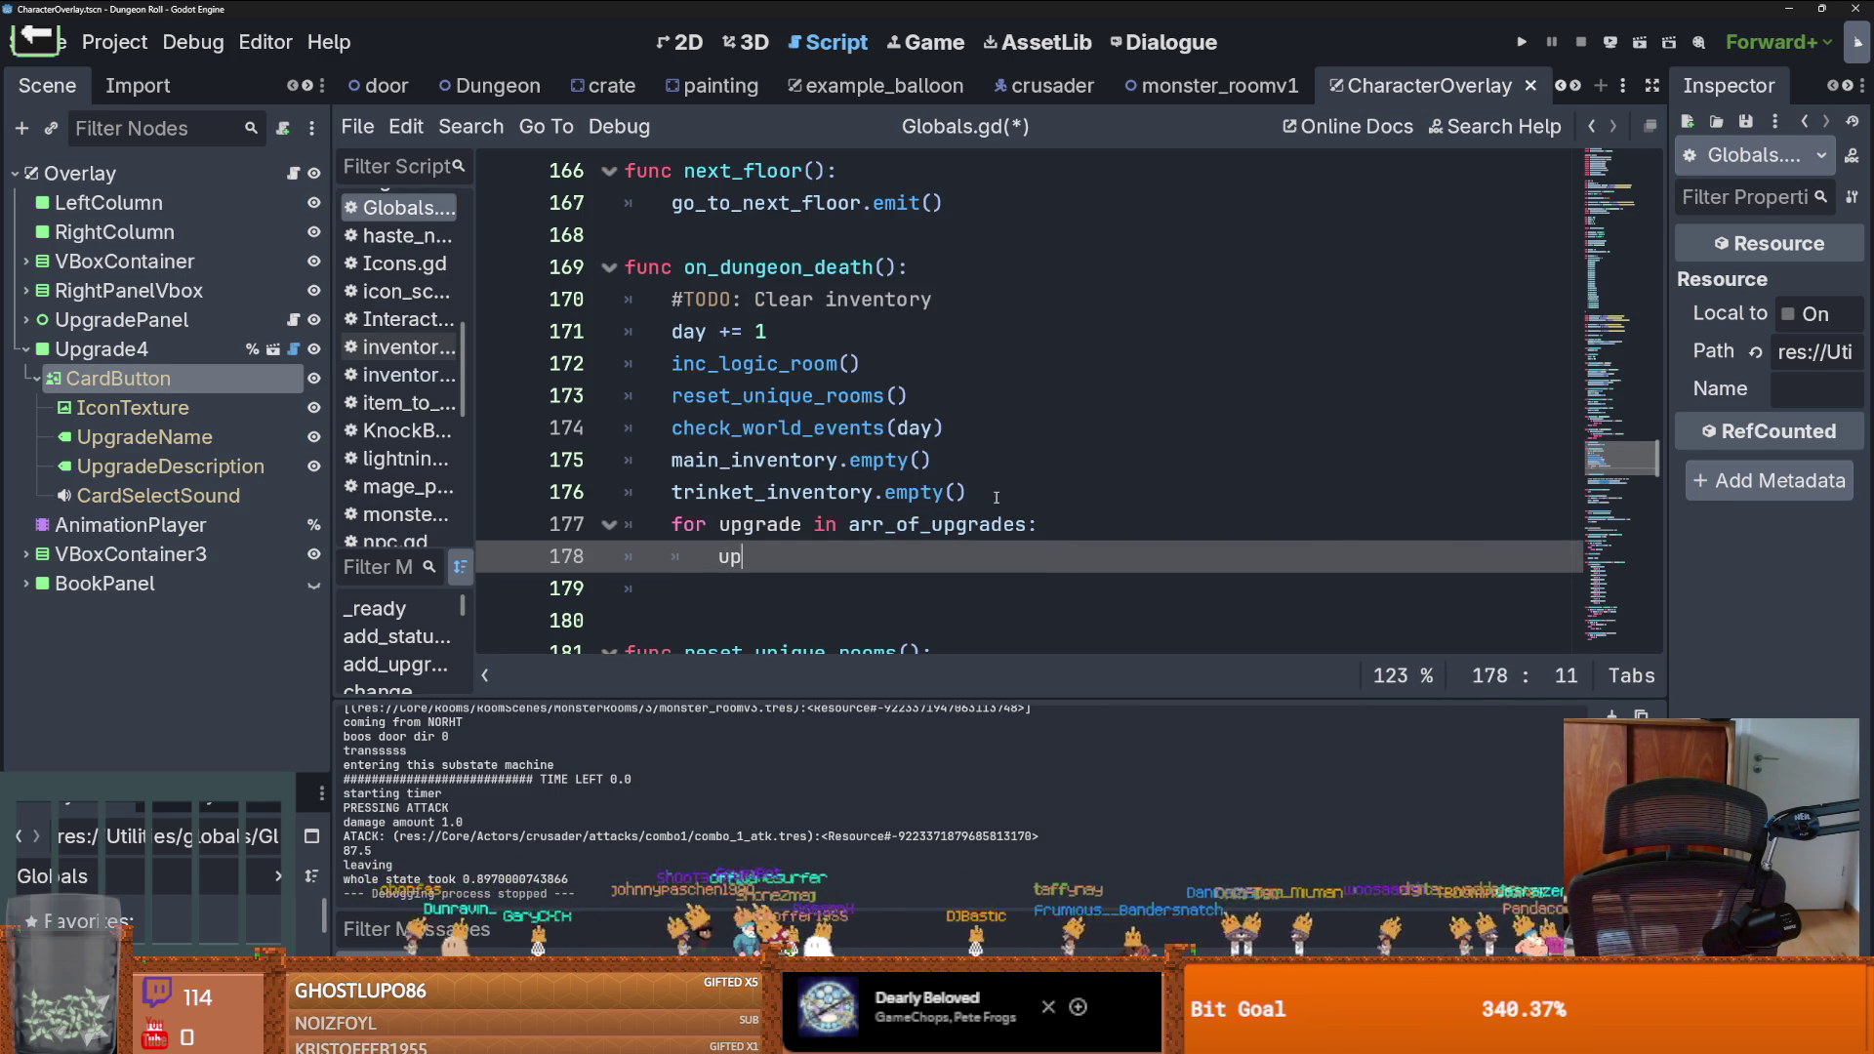
key("Return")
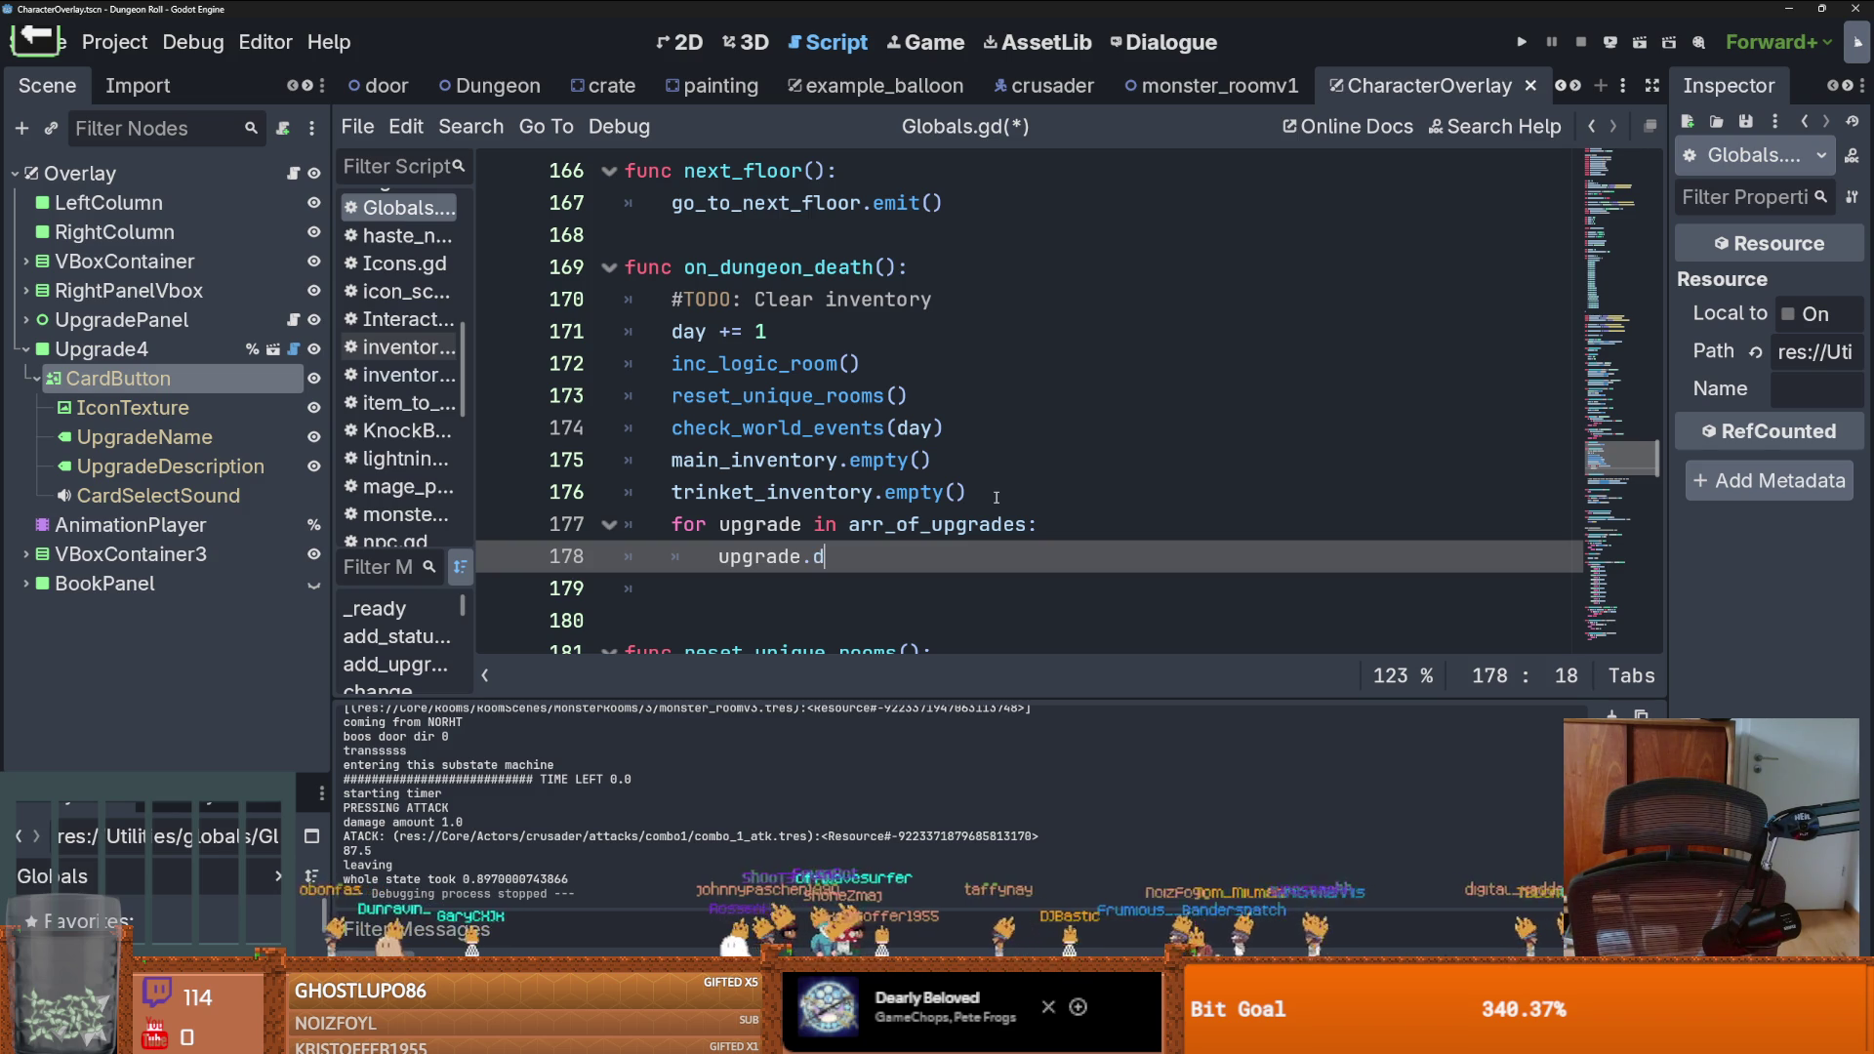
Give the loop variable the type Upgrade: for upgrade: Upgrade in arr_of_upgrades
key("Up")
key("Up")
key("Down")
type("L")
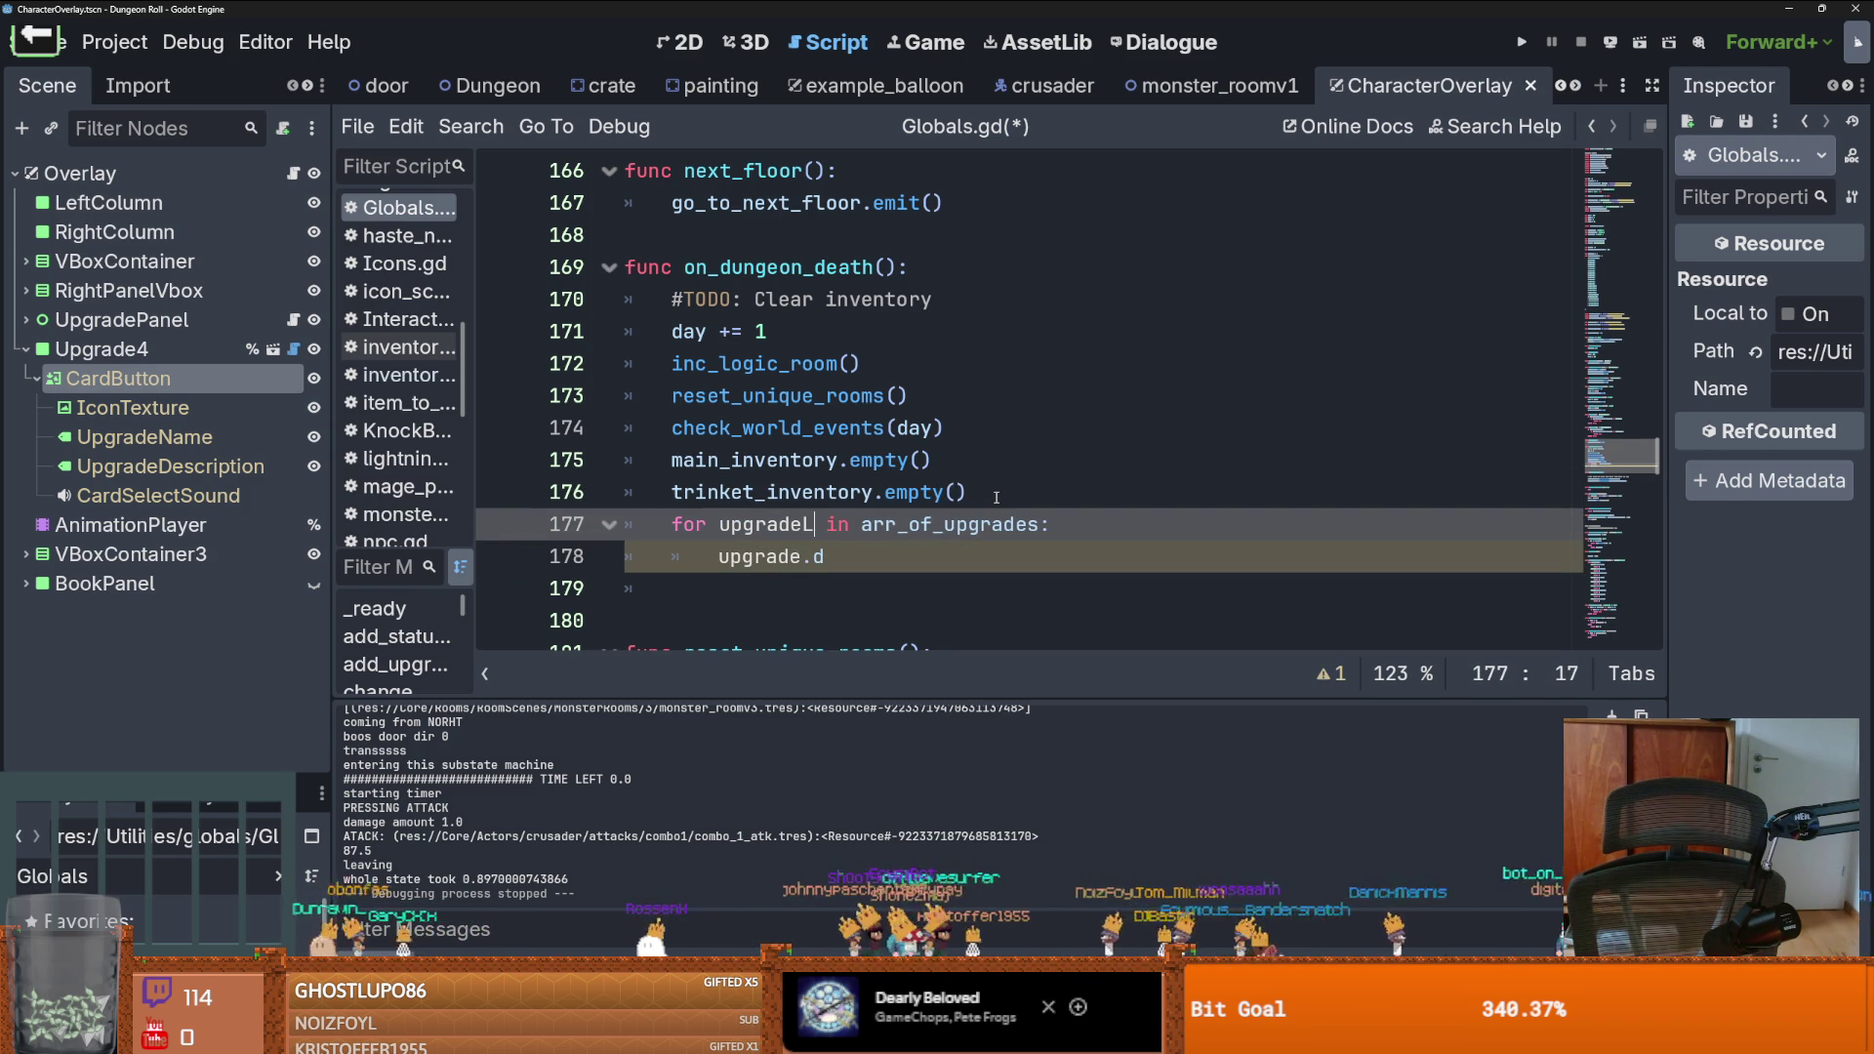
key("BackSpace")
type(": ")
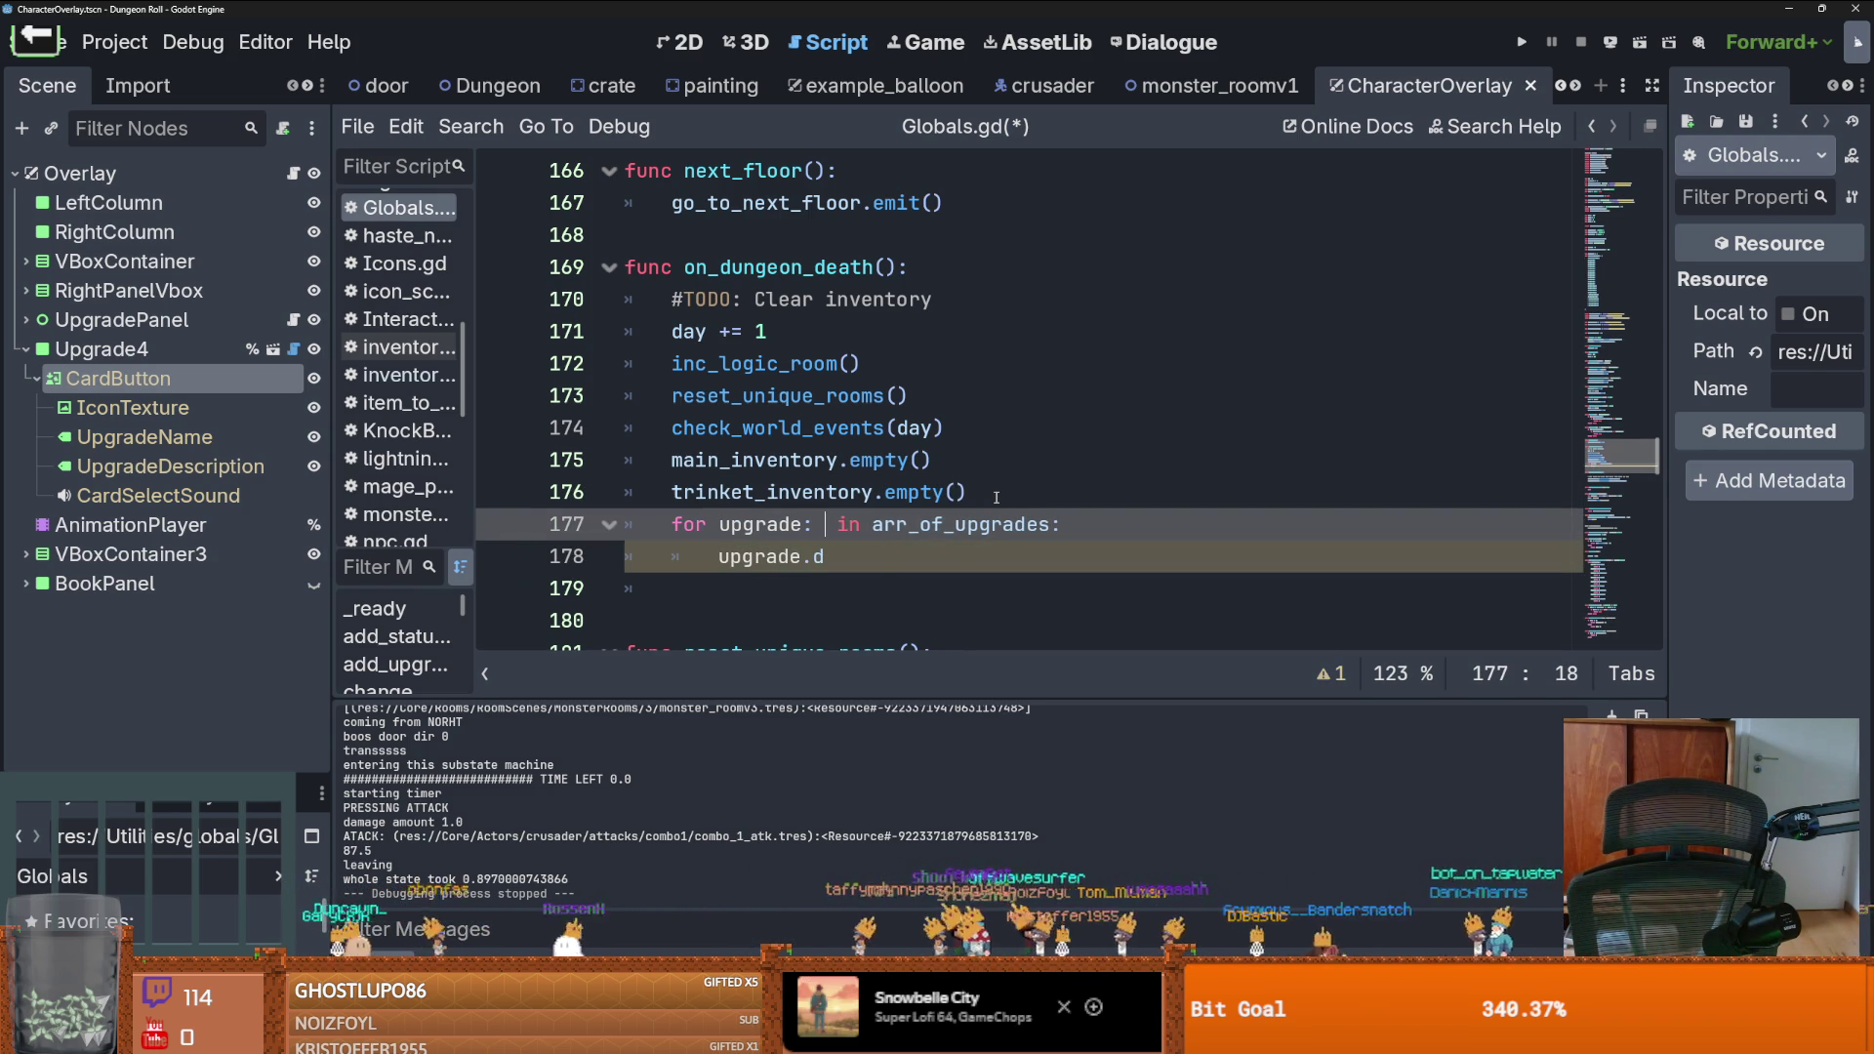
type("U")
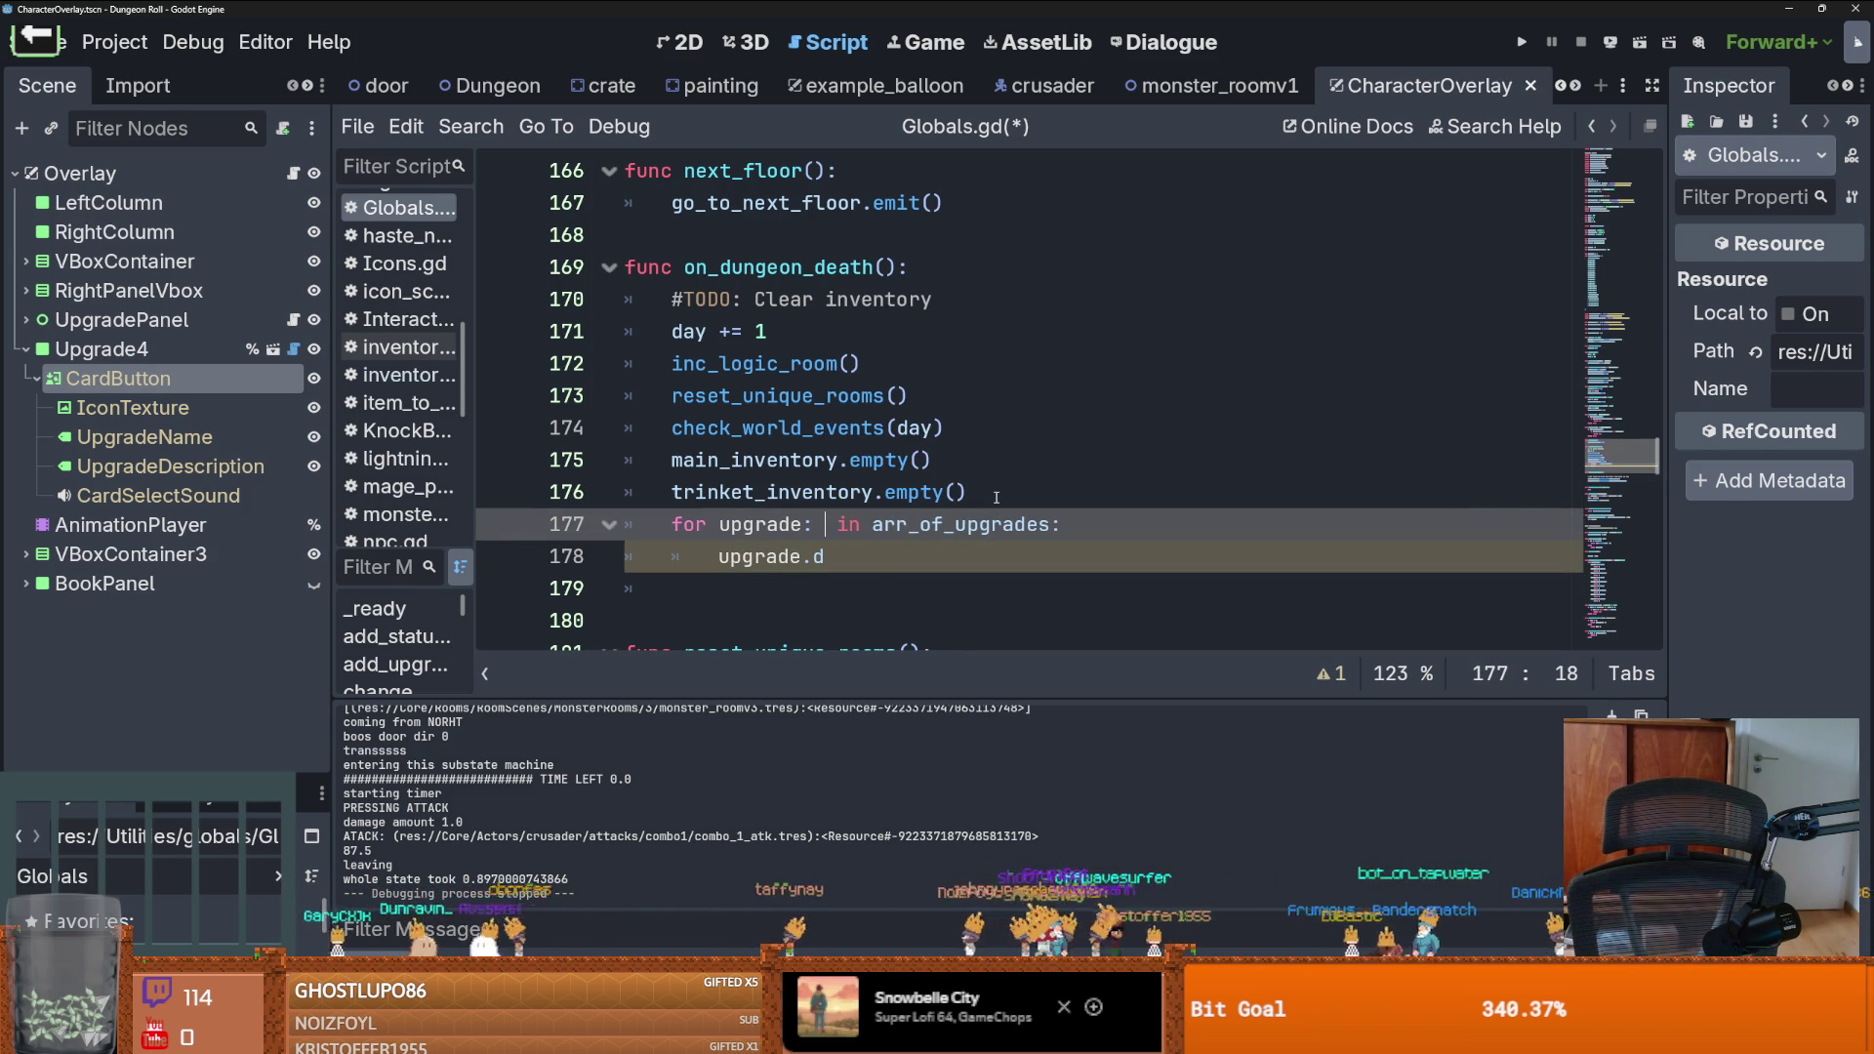
key("Return")
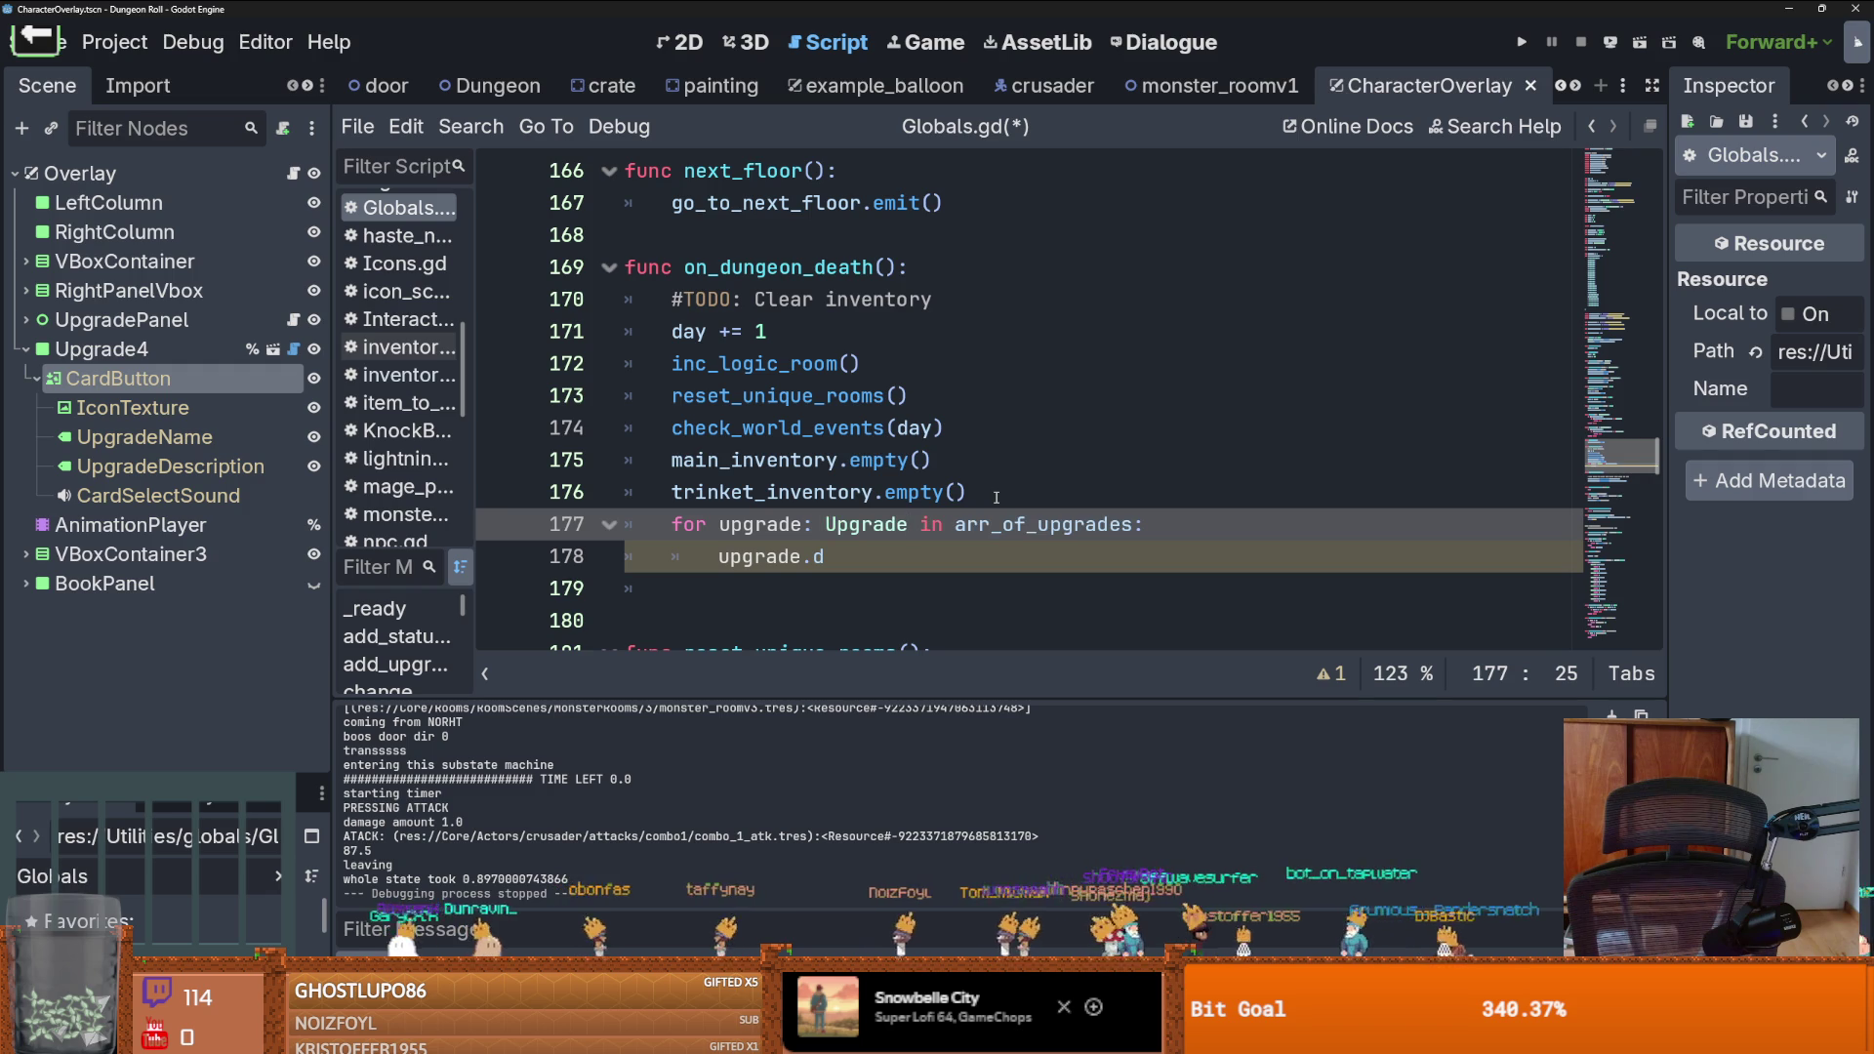
Call upgrade.deactivate(player) in the loop body and run the game
key("Down")
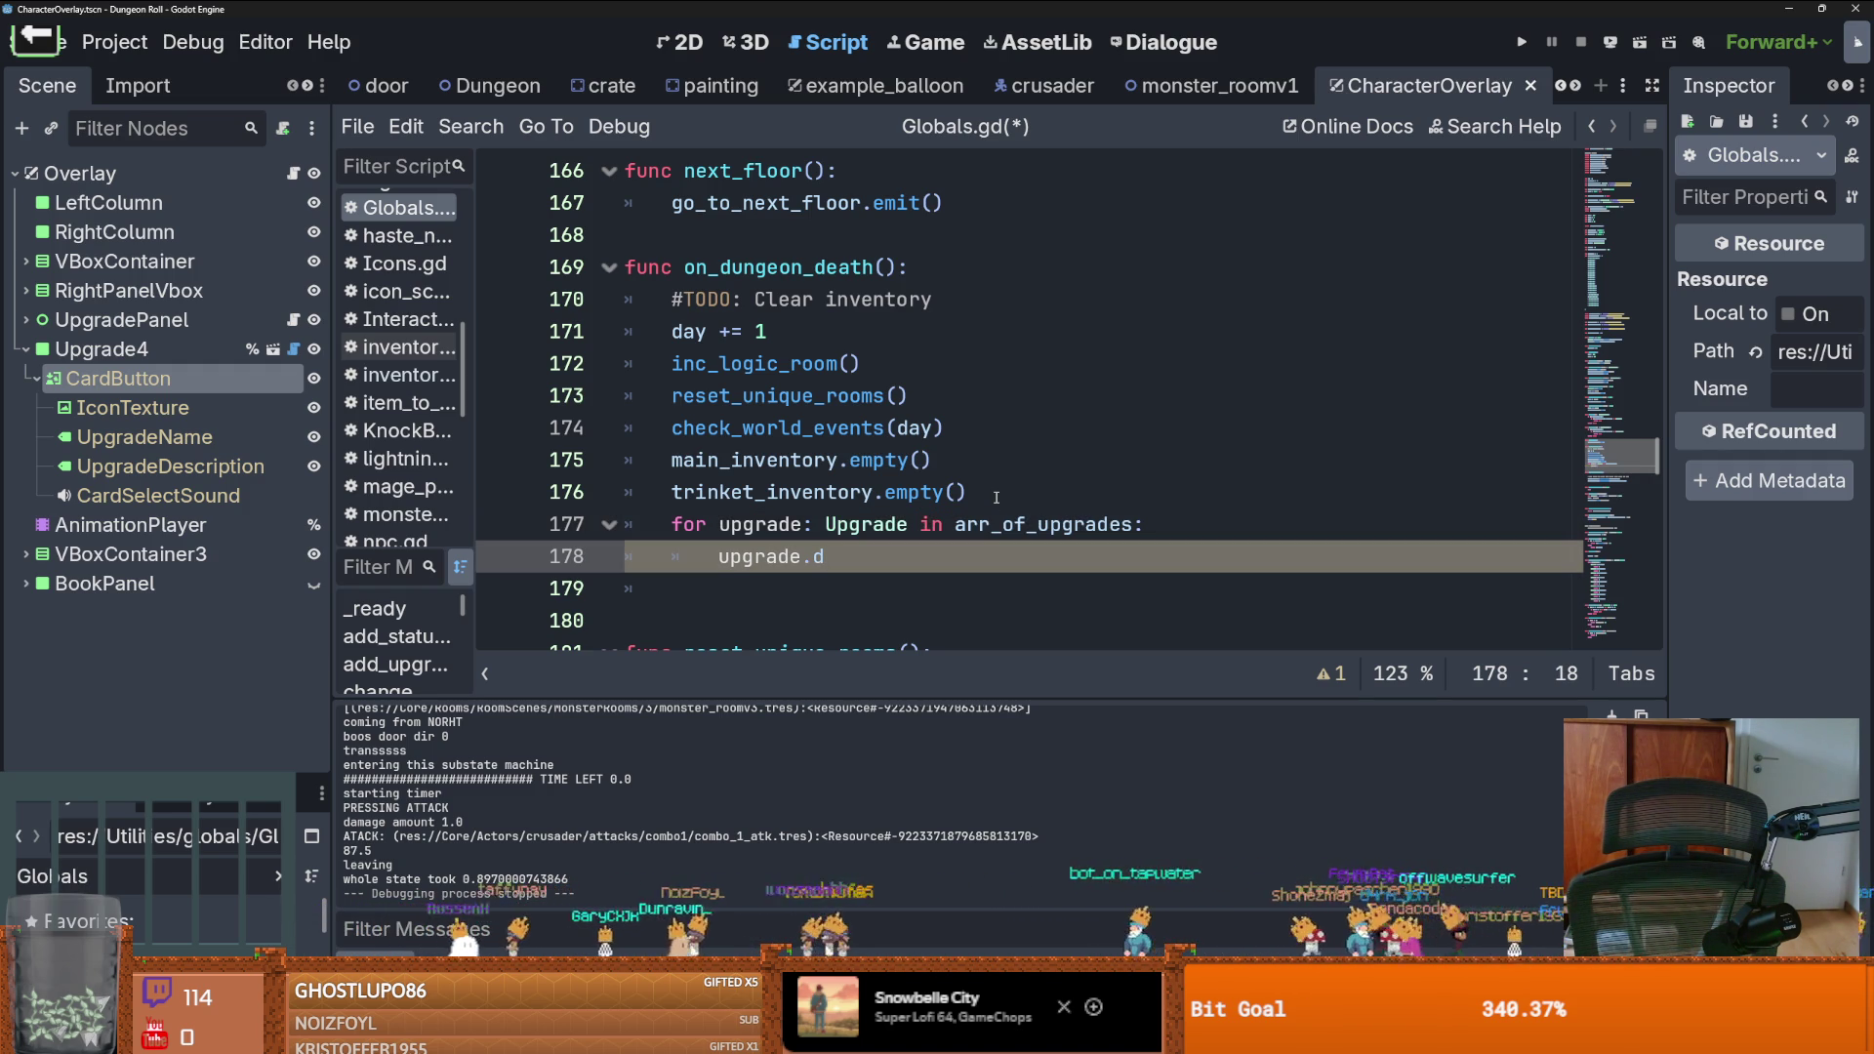
key("ctrl+space")
key("Return")
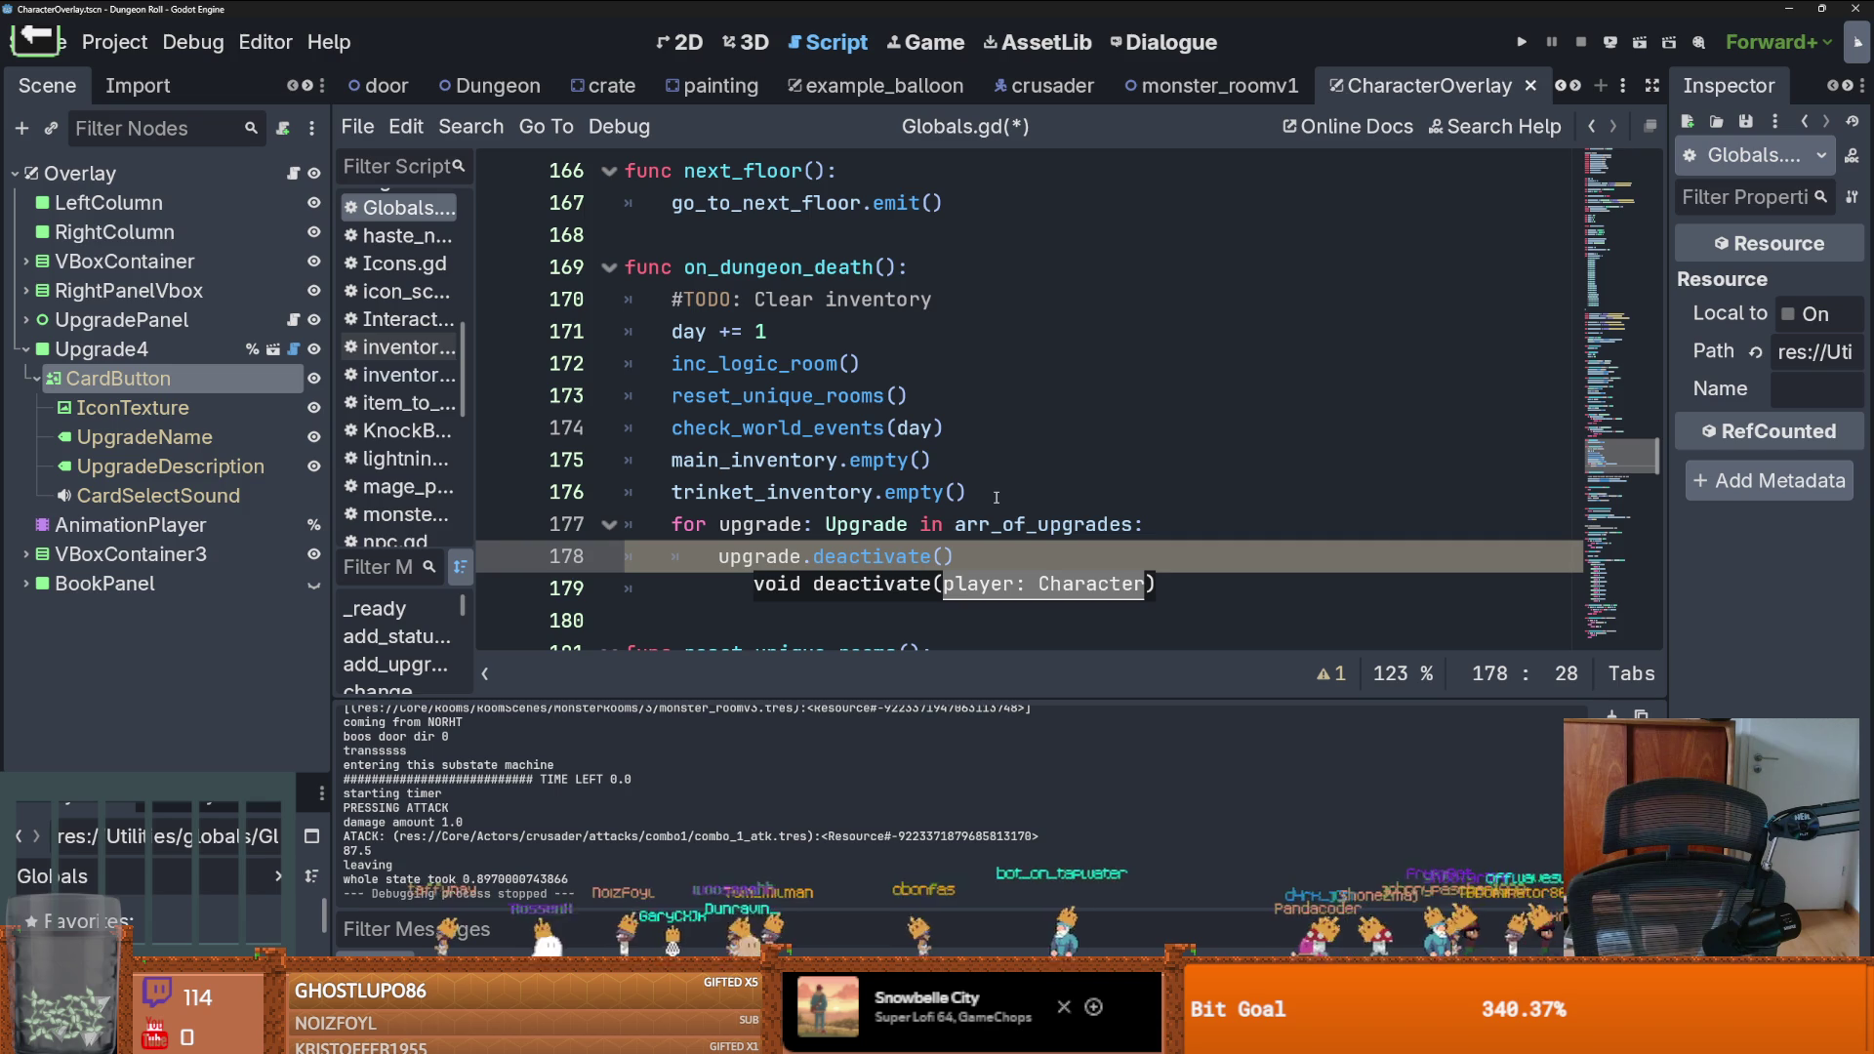
type("pl")
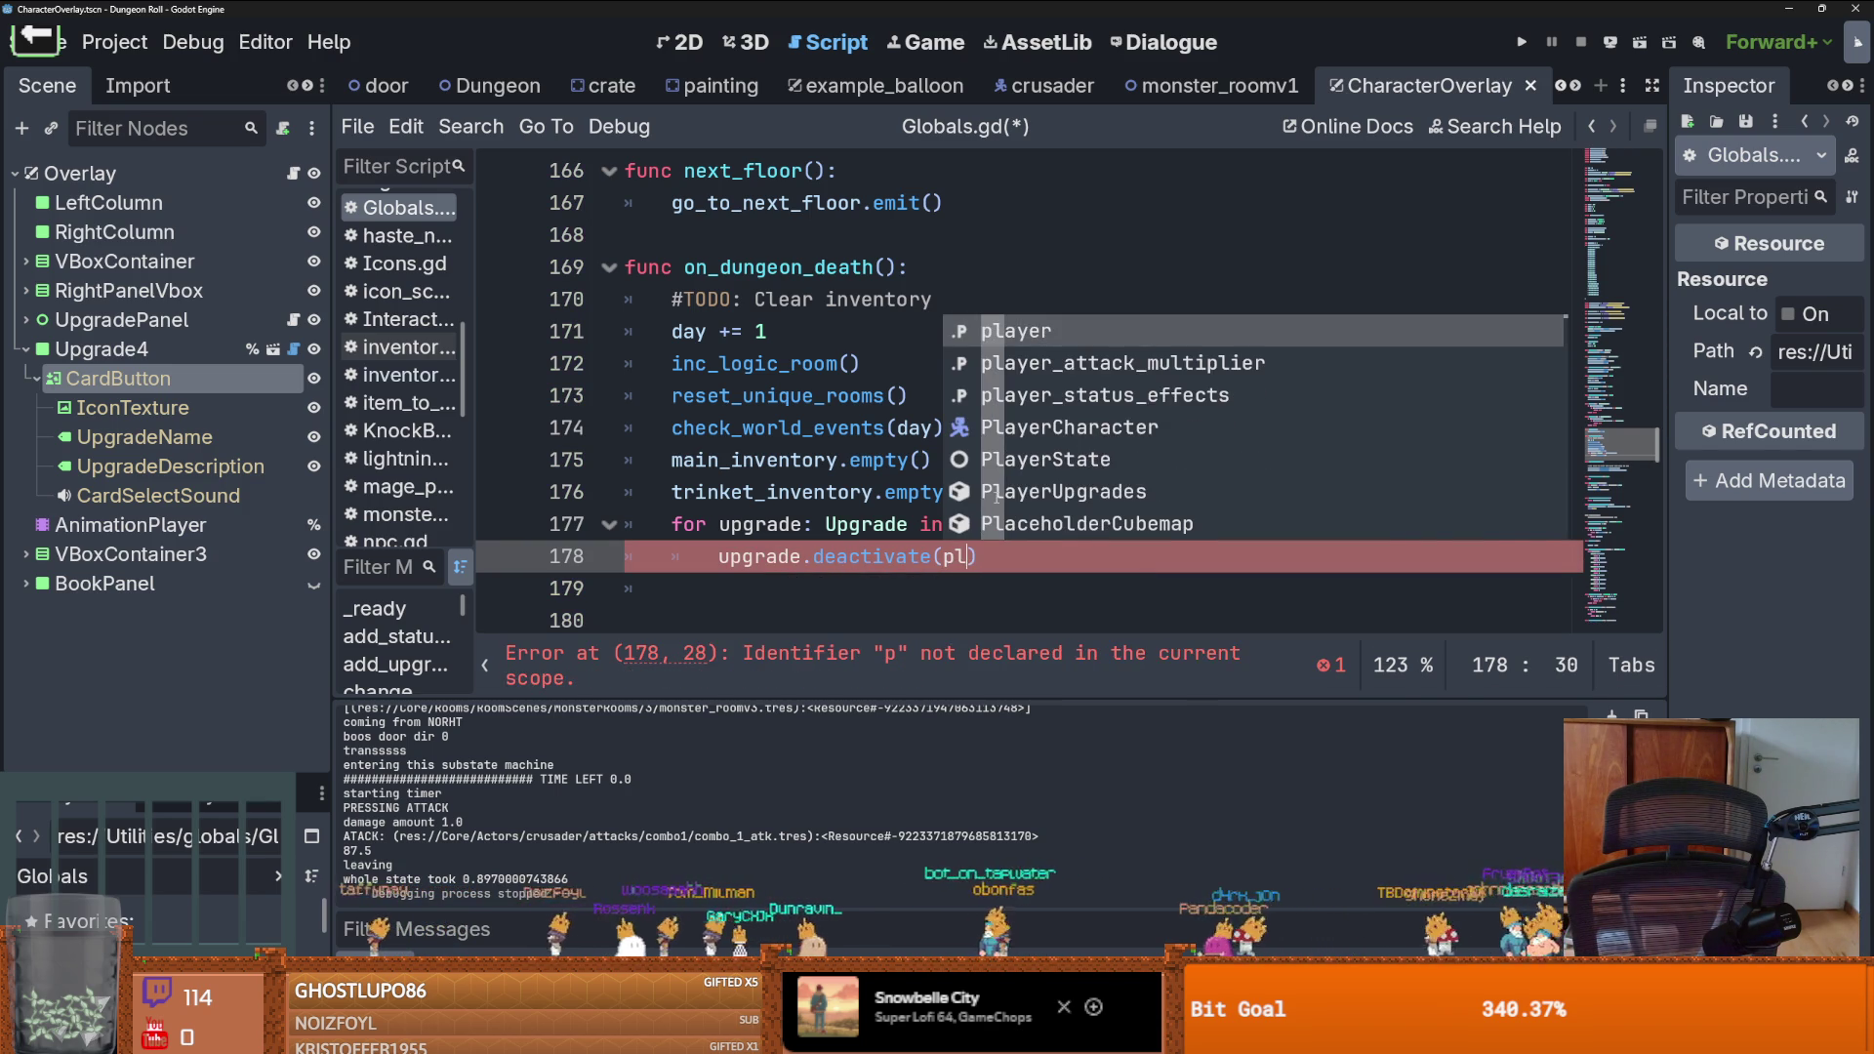
key("Return")
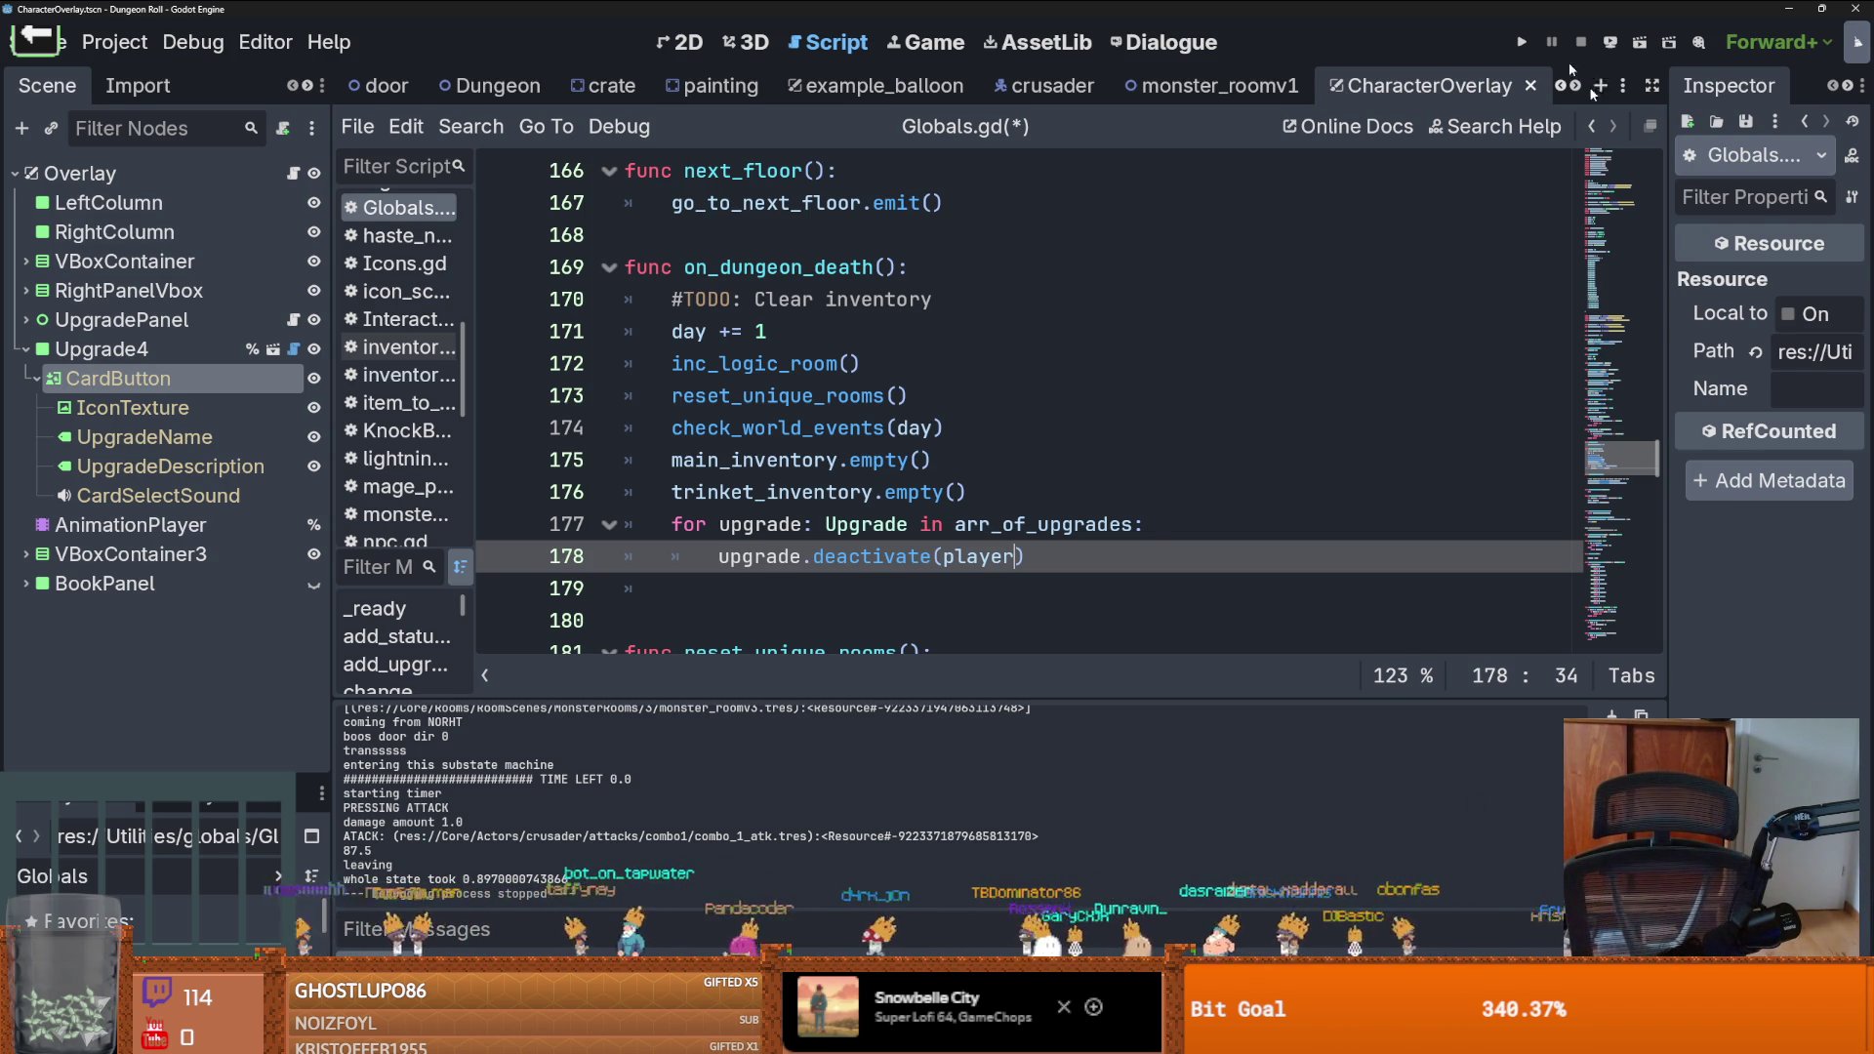
left_click(1520, 42)
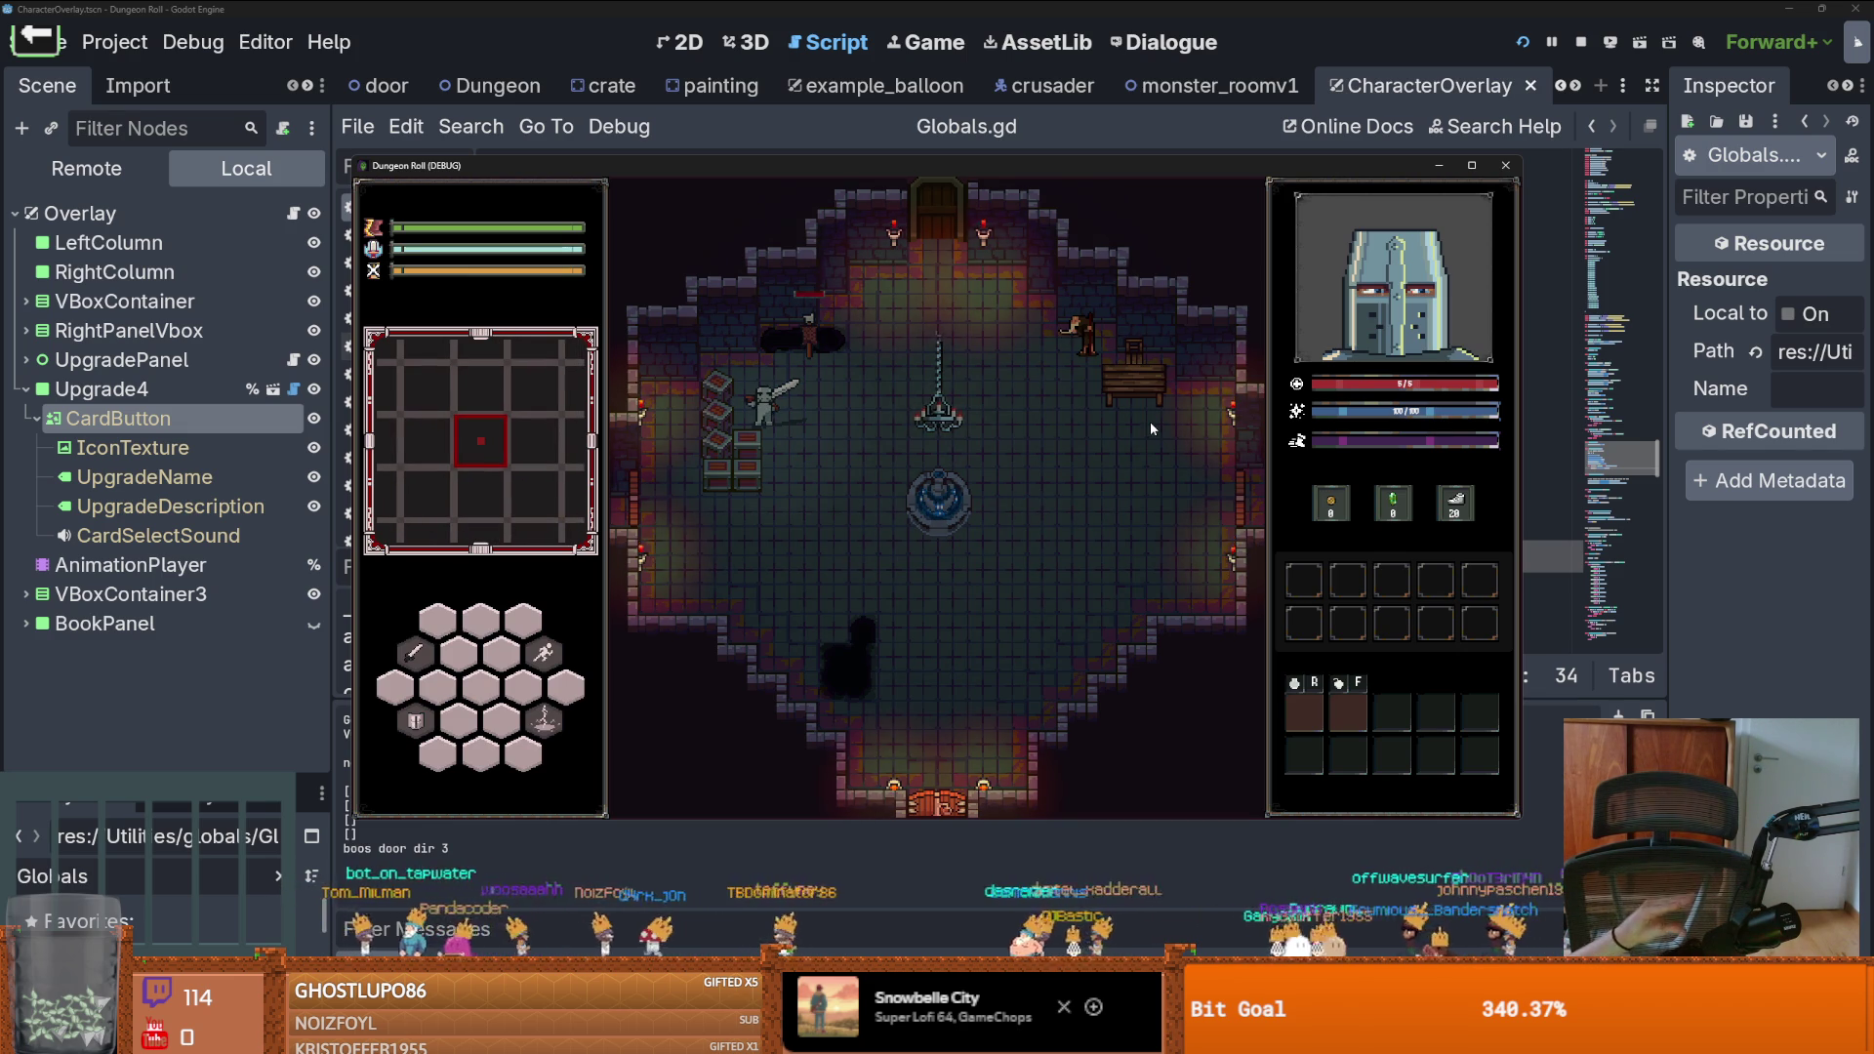
Walk the knight through the top door and pick the next room from the debug room list
key("w")
key("d")
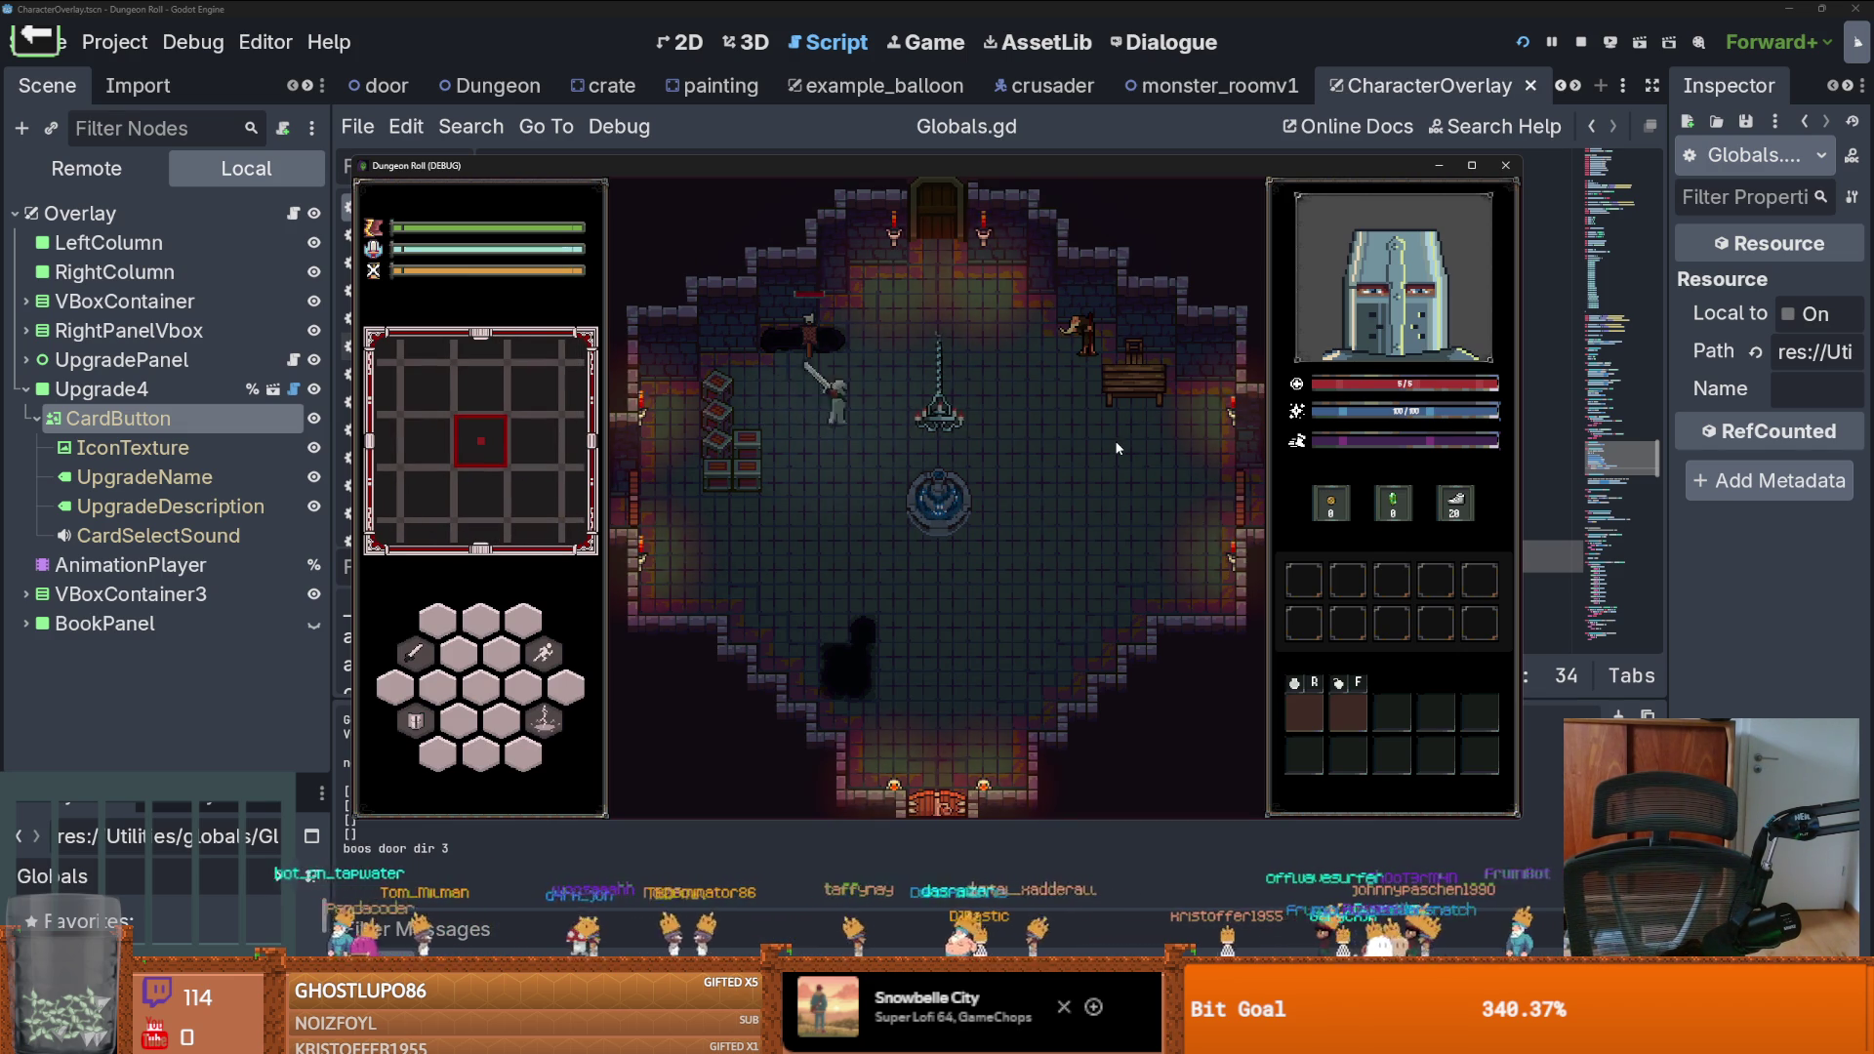
key("w")
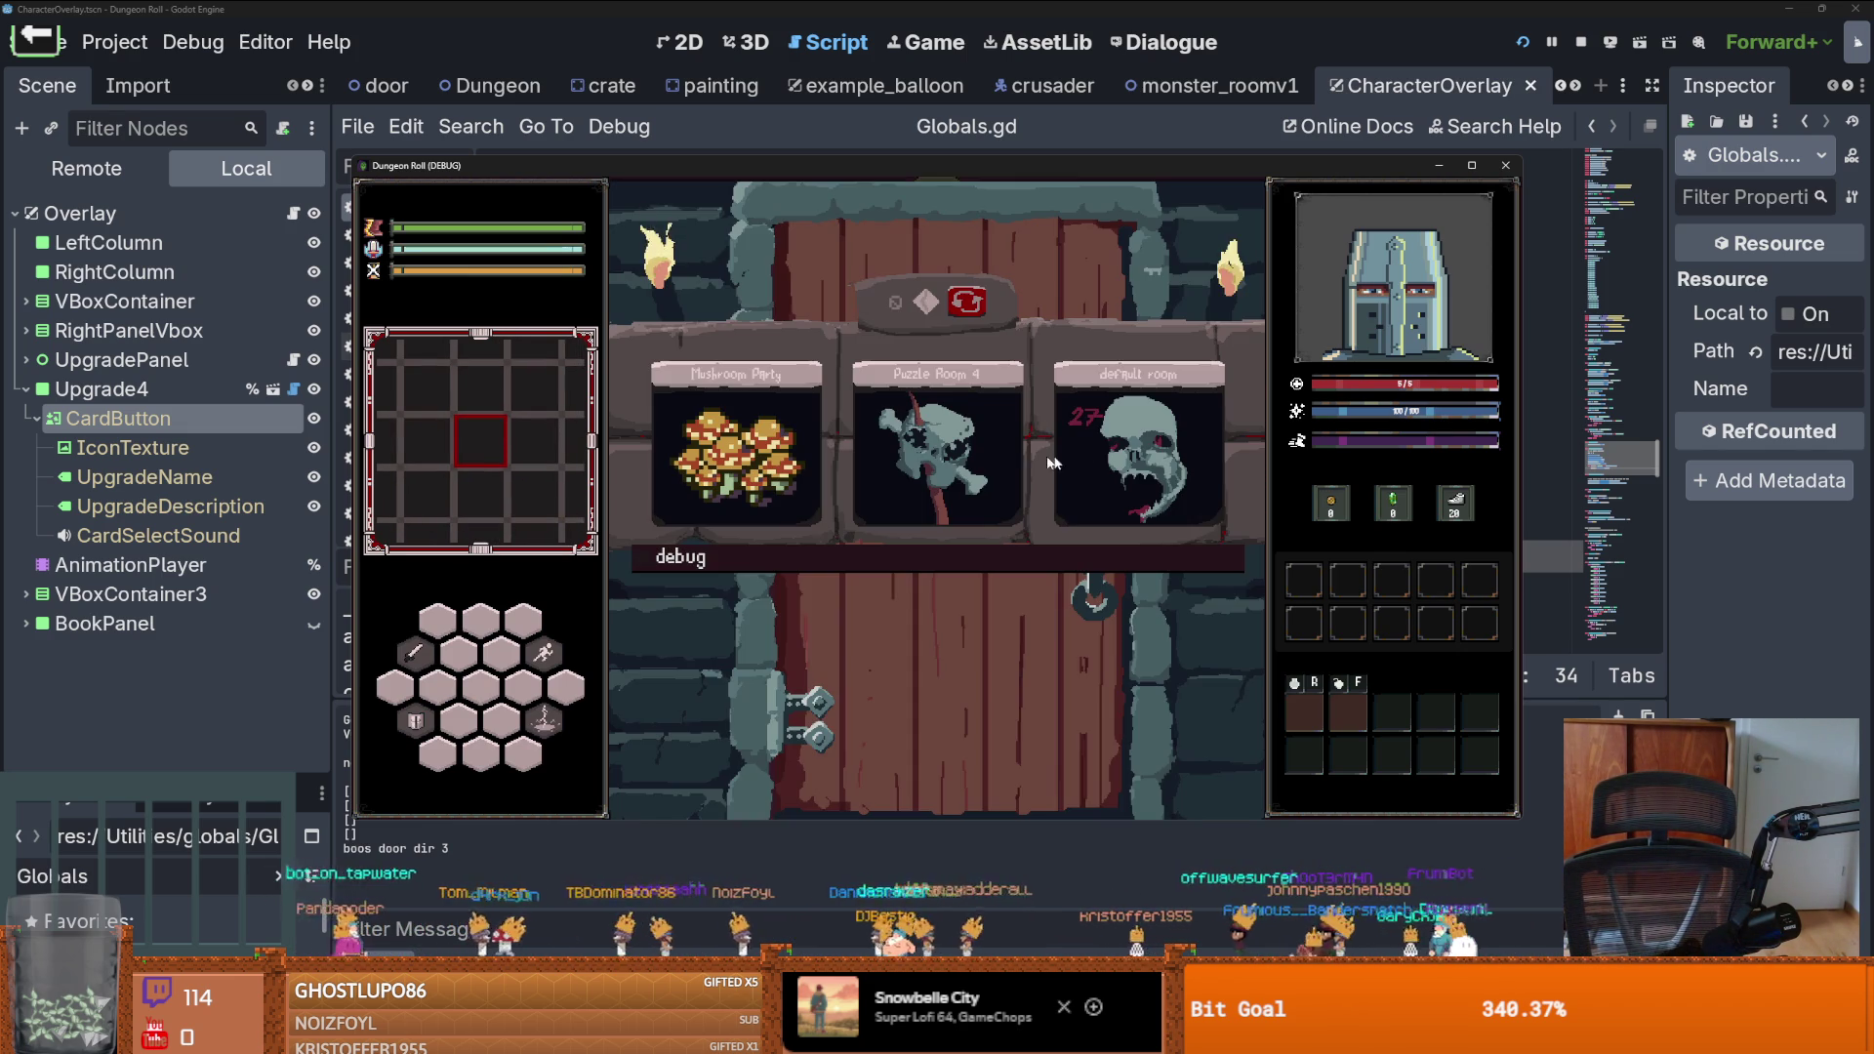
left_click(1020, 565)
scroll(993, 618, "down", 5)
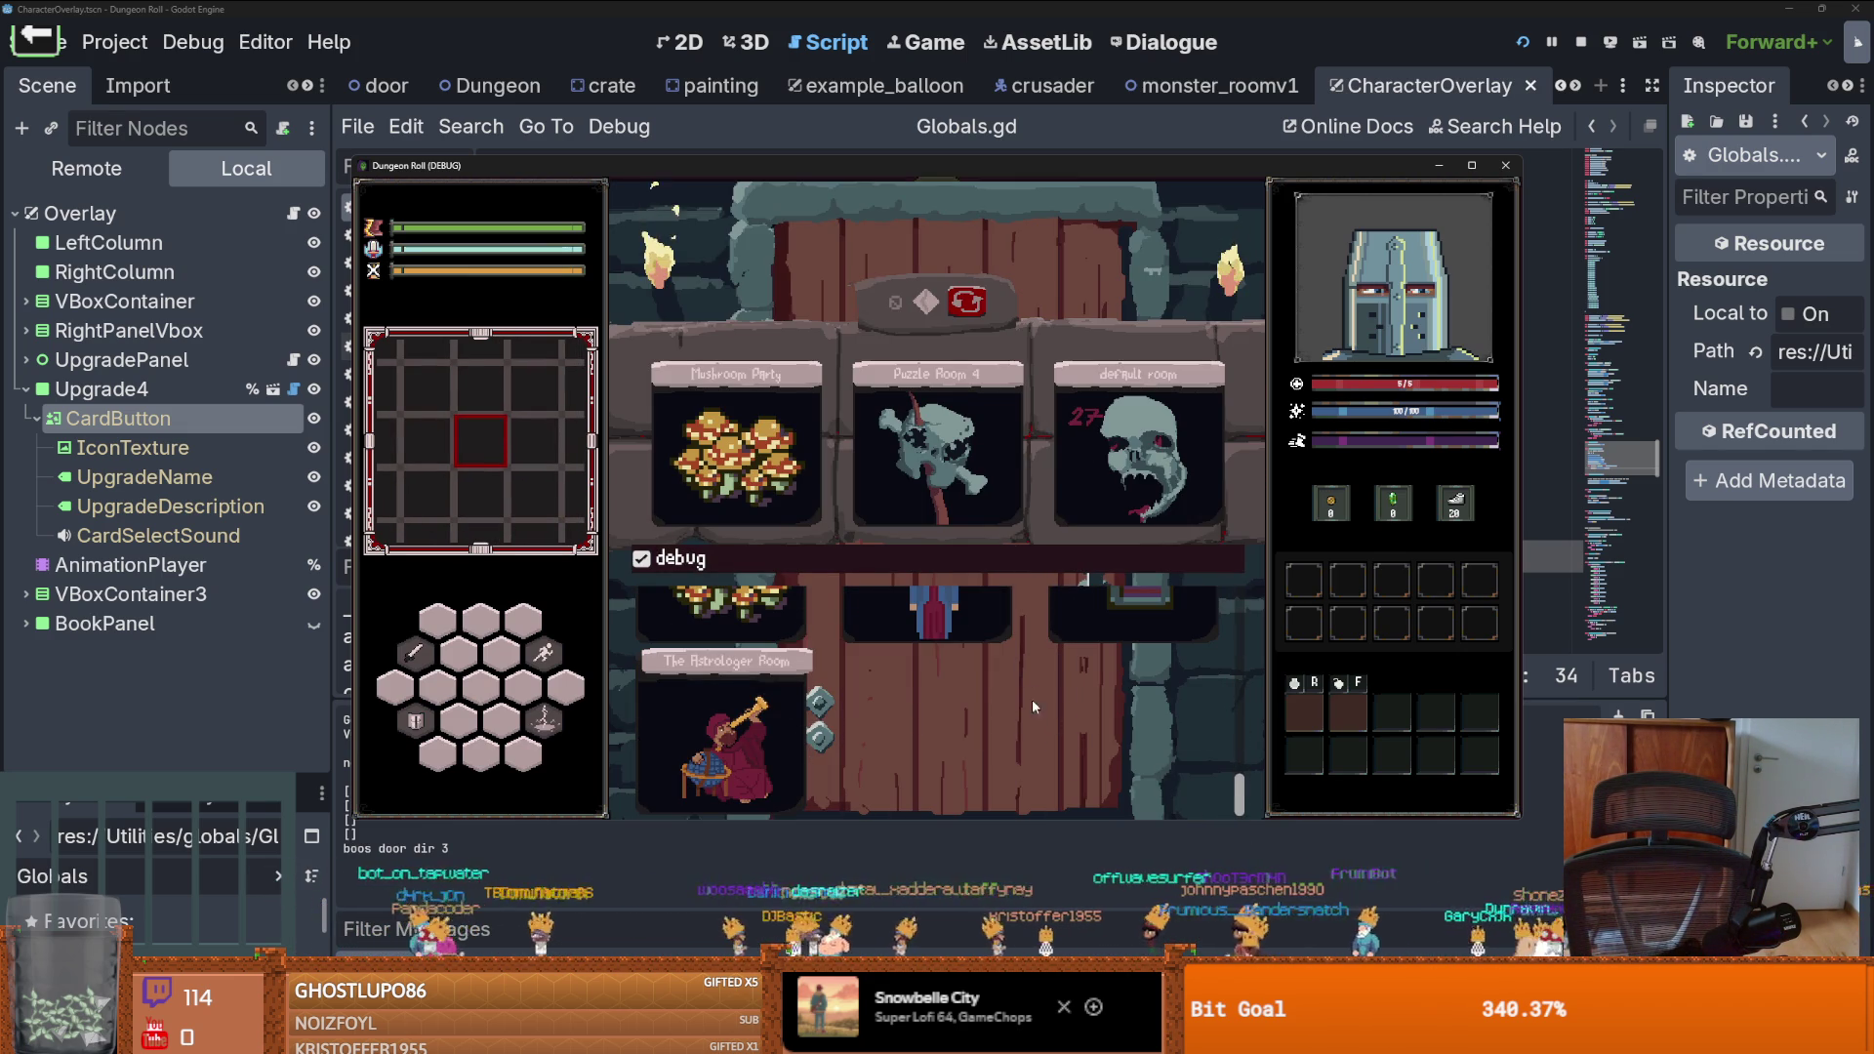
left_click(992, 611)
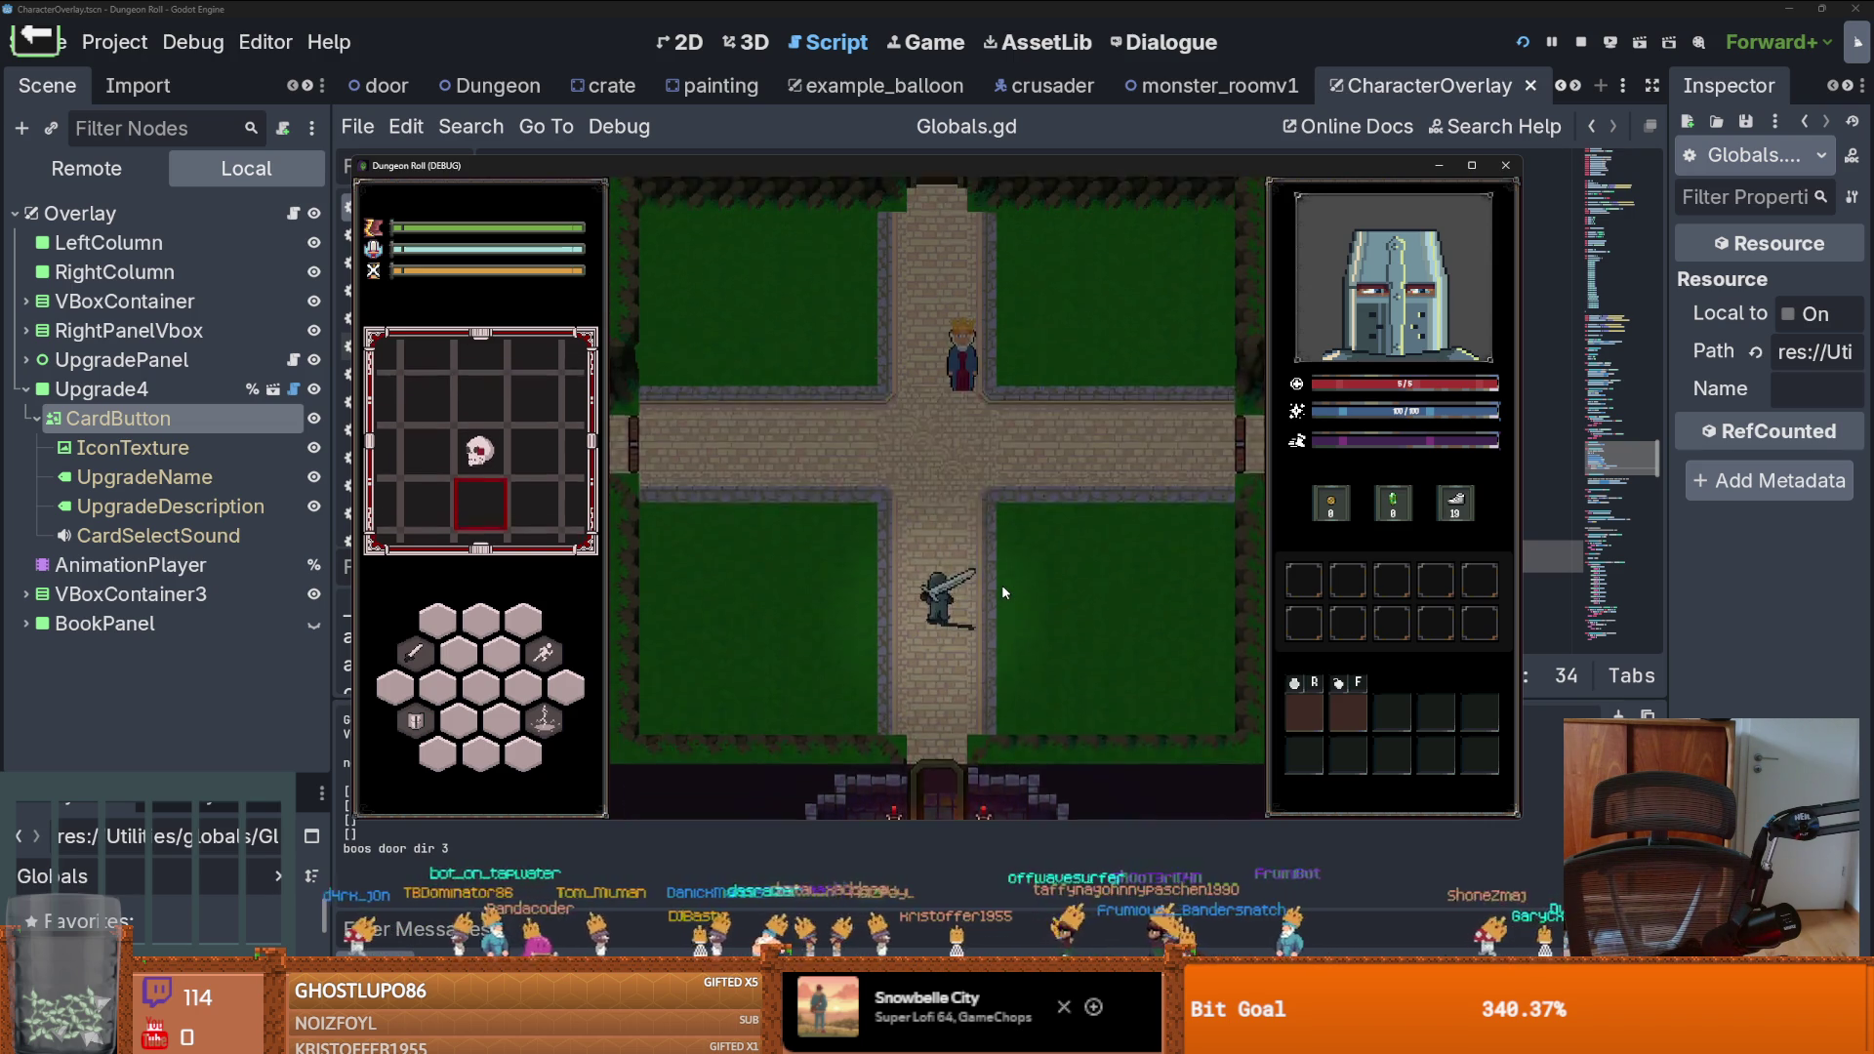
Take an upgrade card from the crowned NPC, then exit west and pick a skull-panel card
key("w")
key("e")
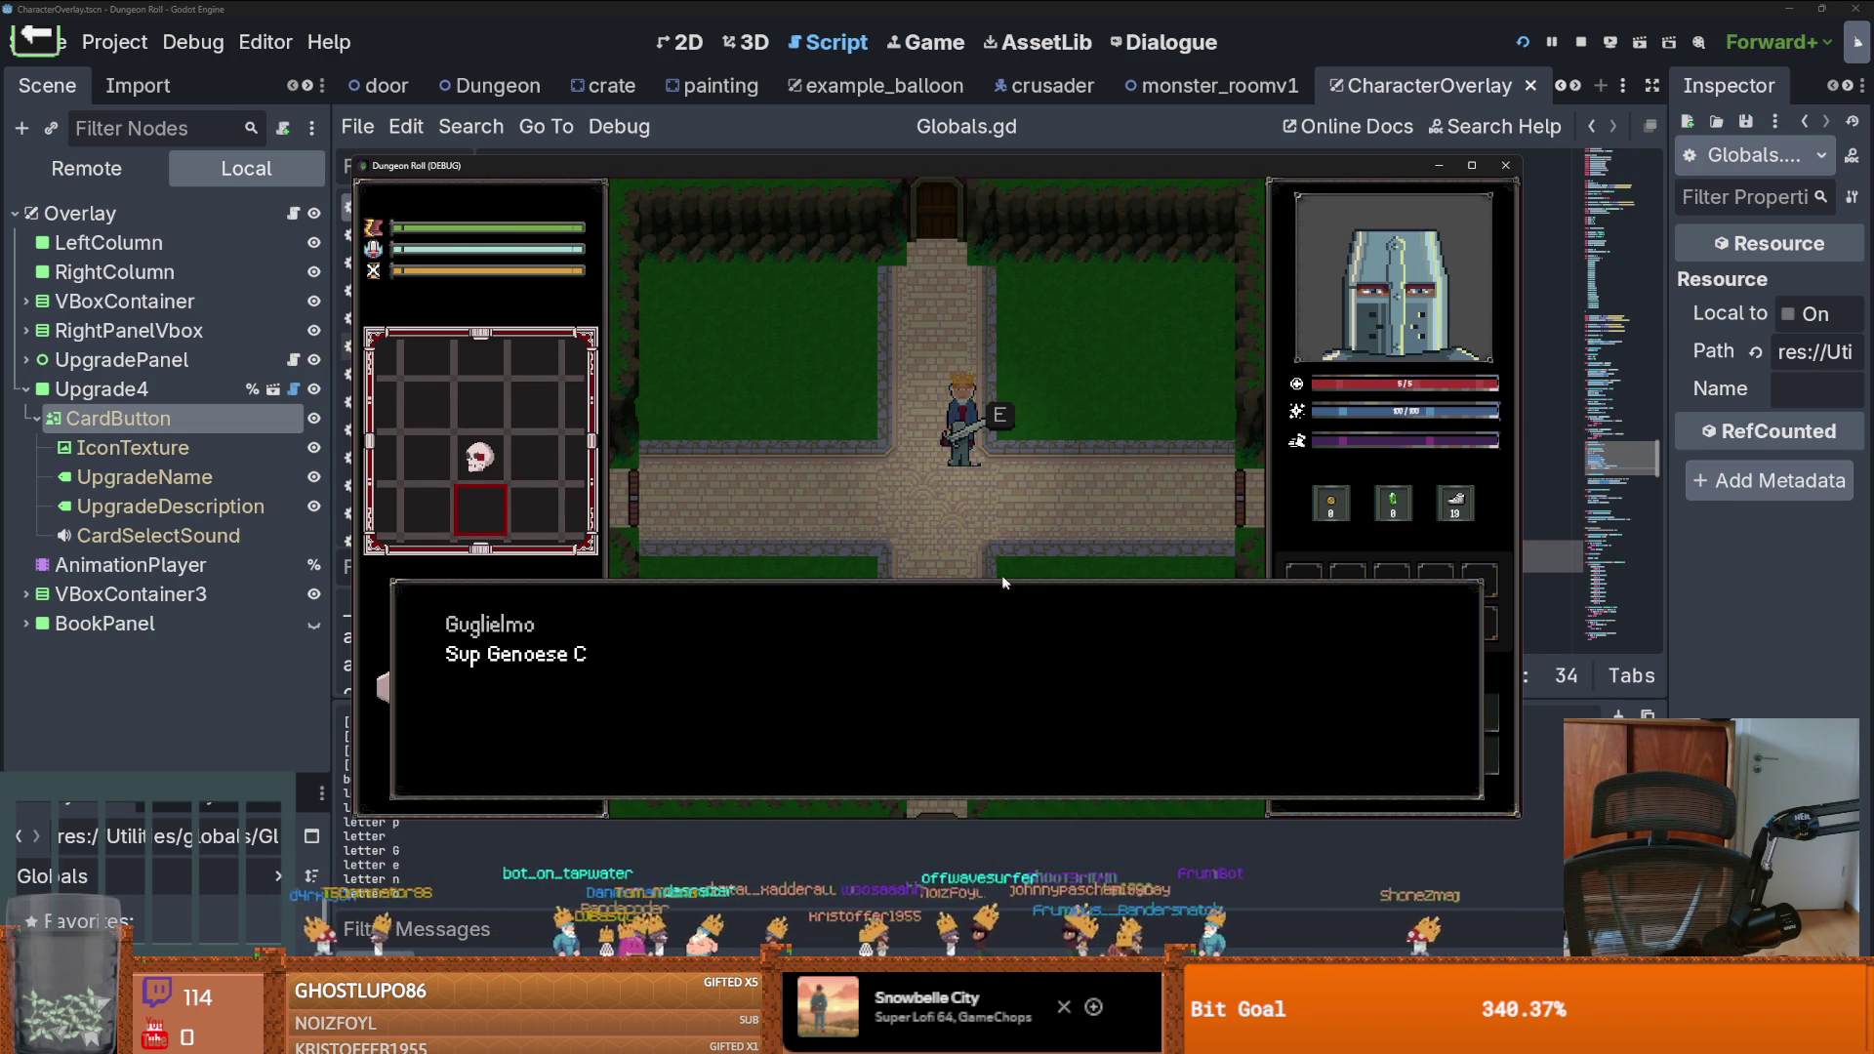
key("e")
key("e")
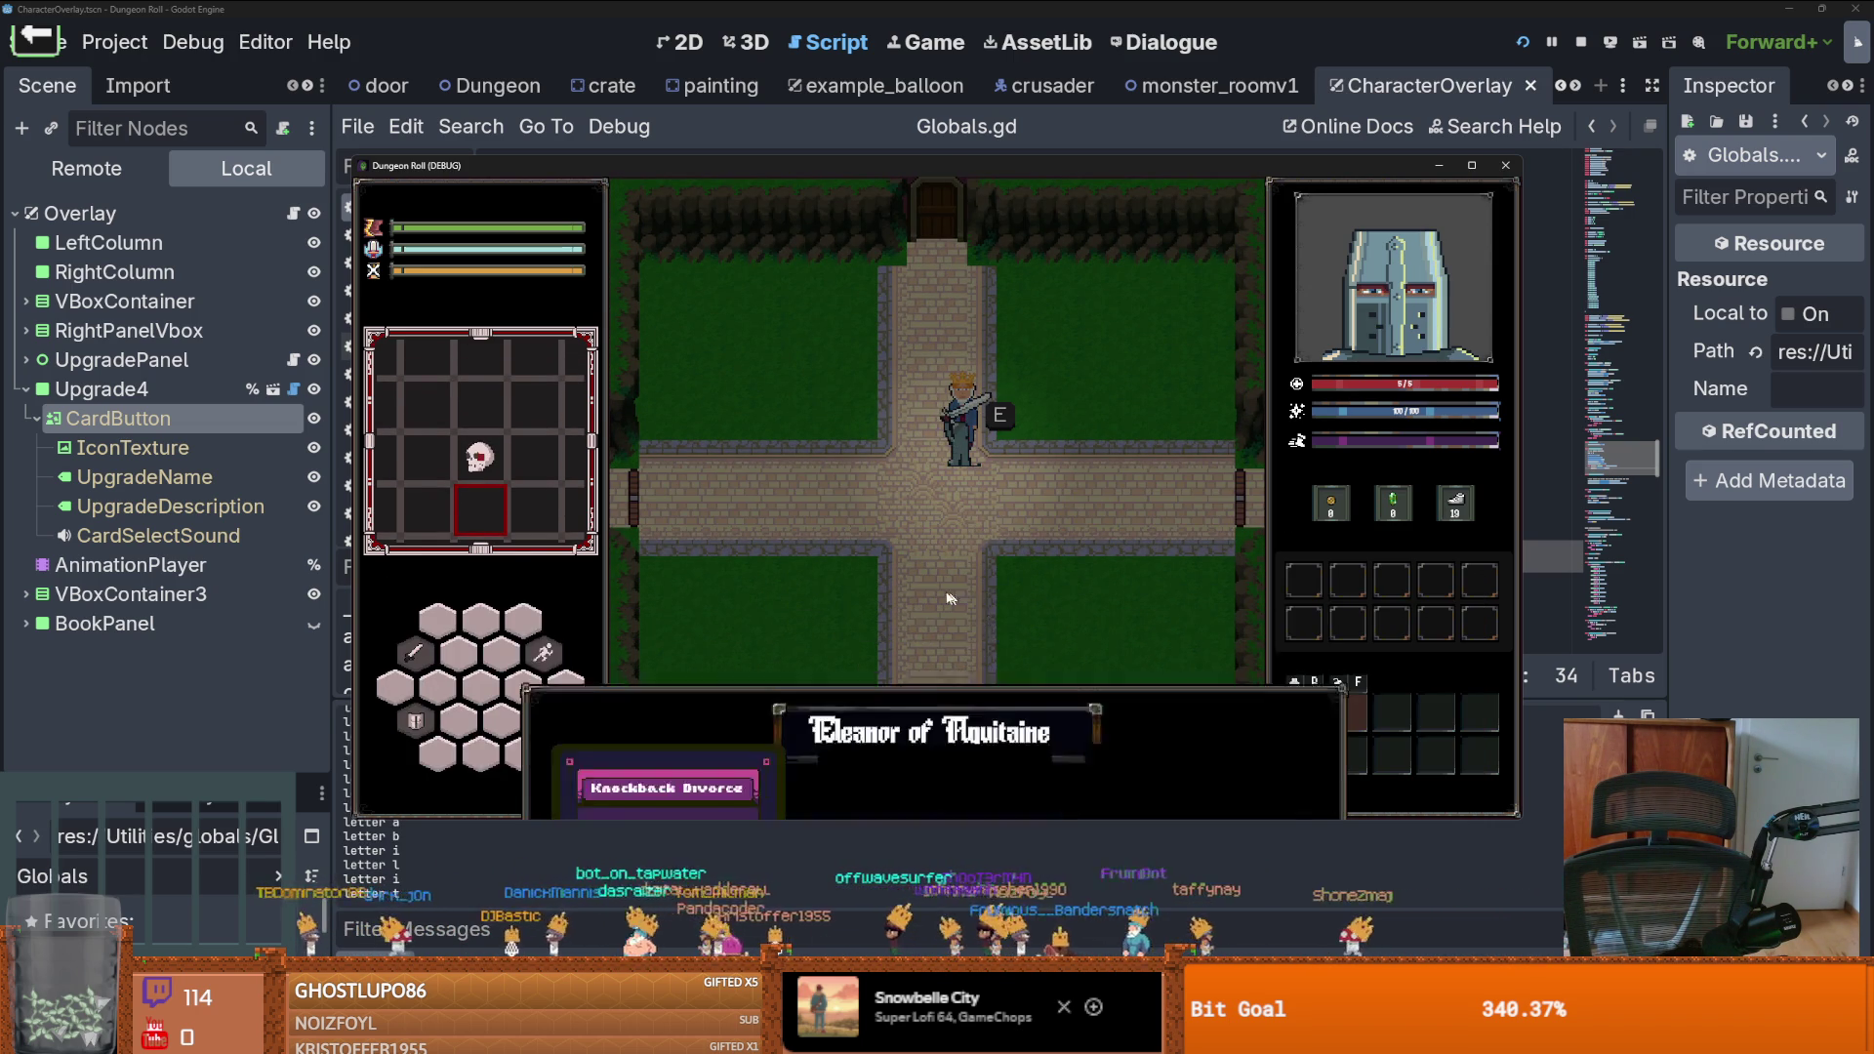
left_click(757, 553)
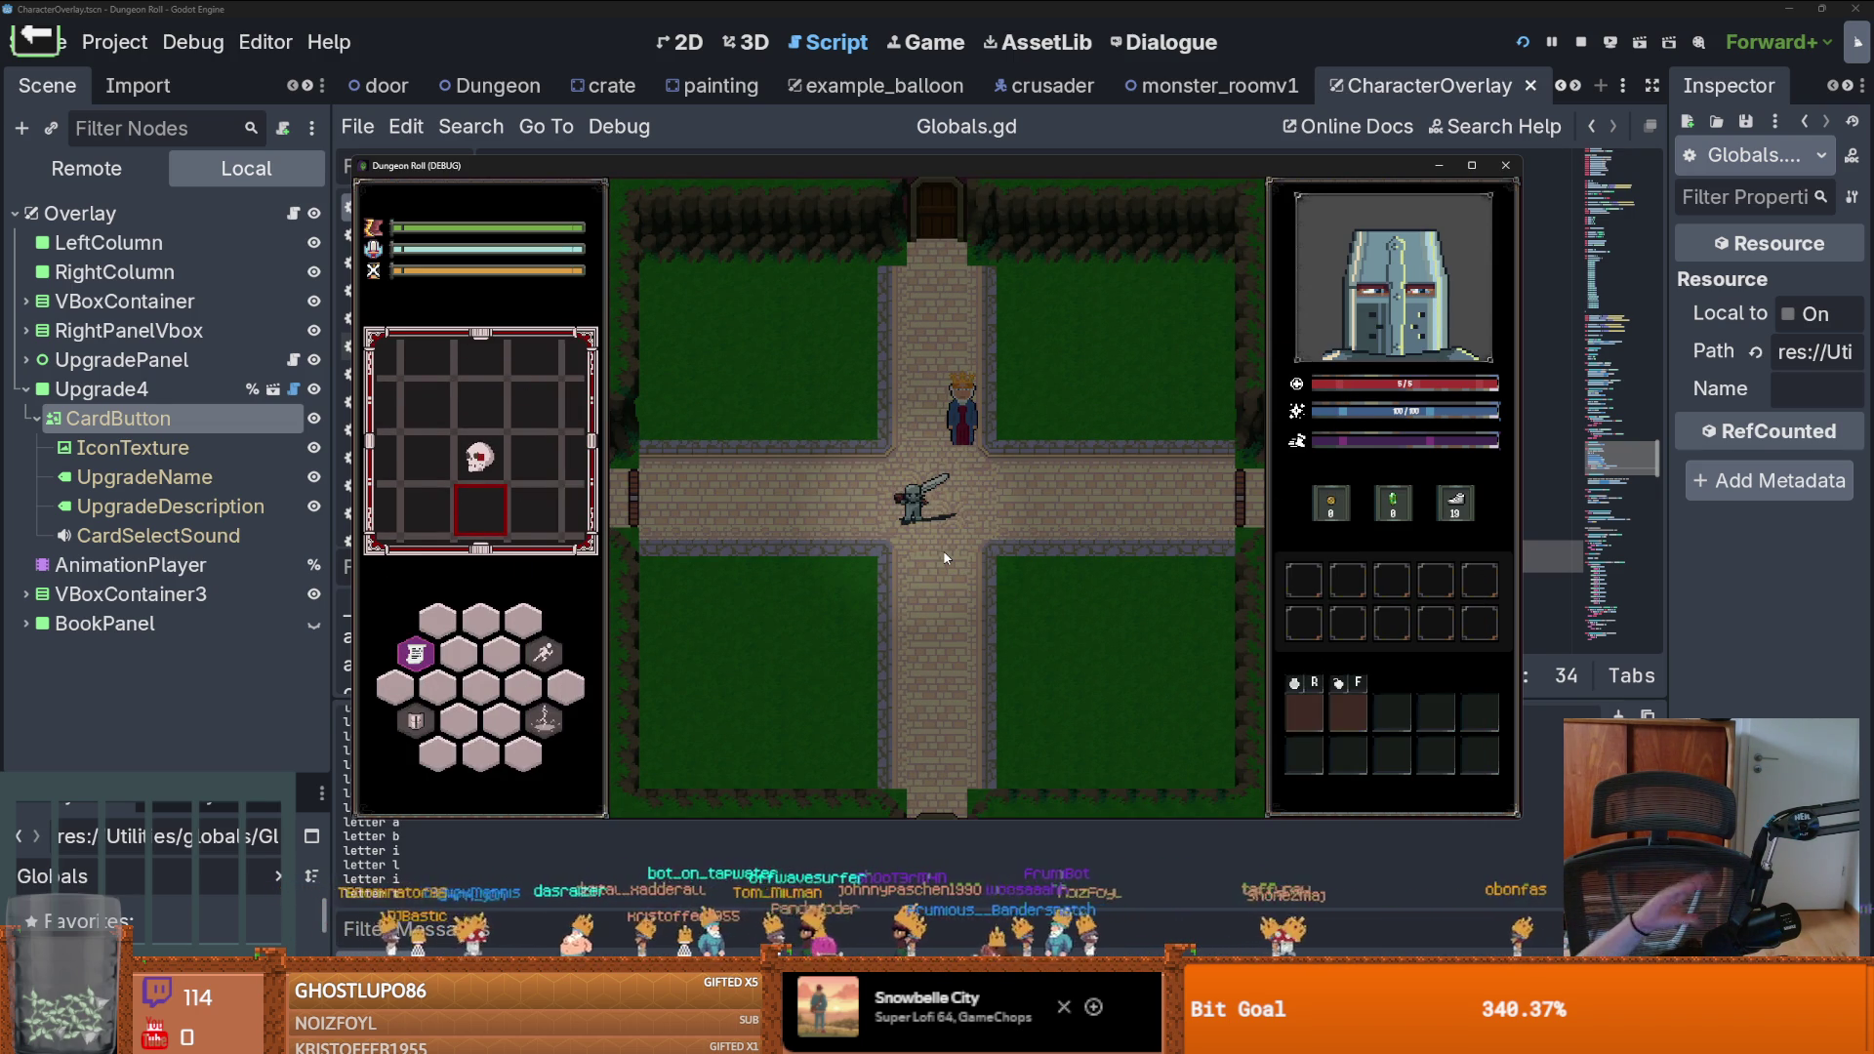
key("a")
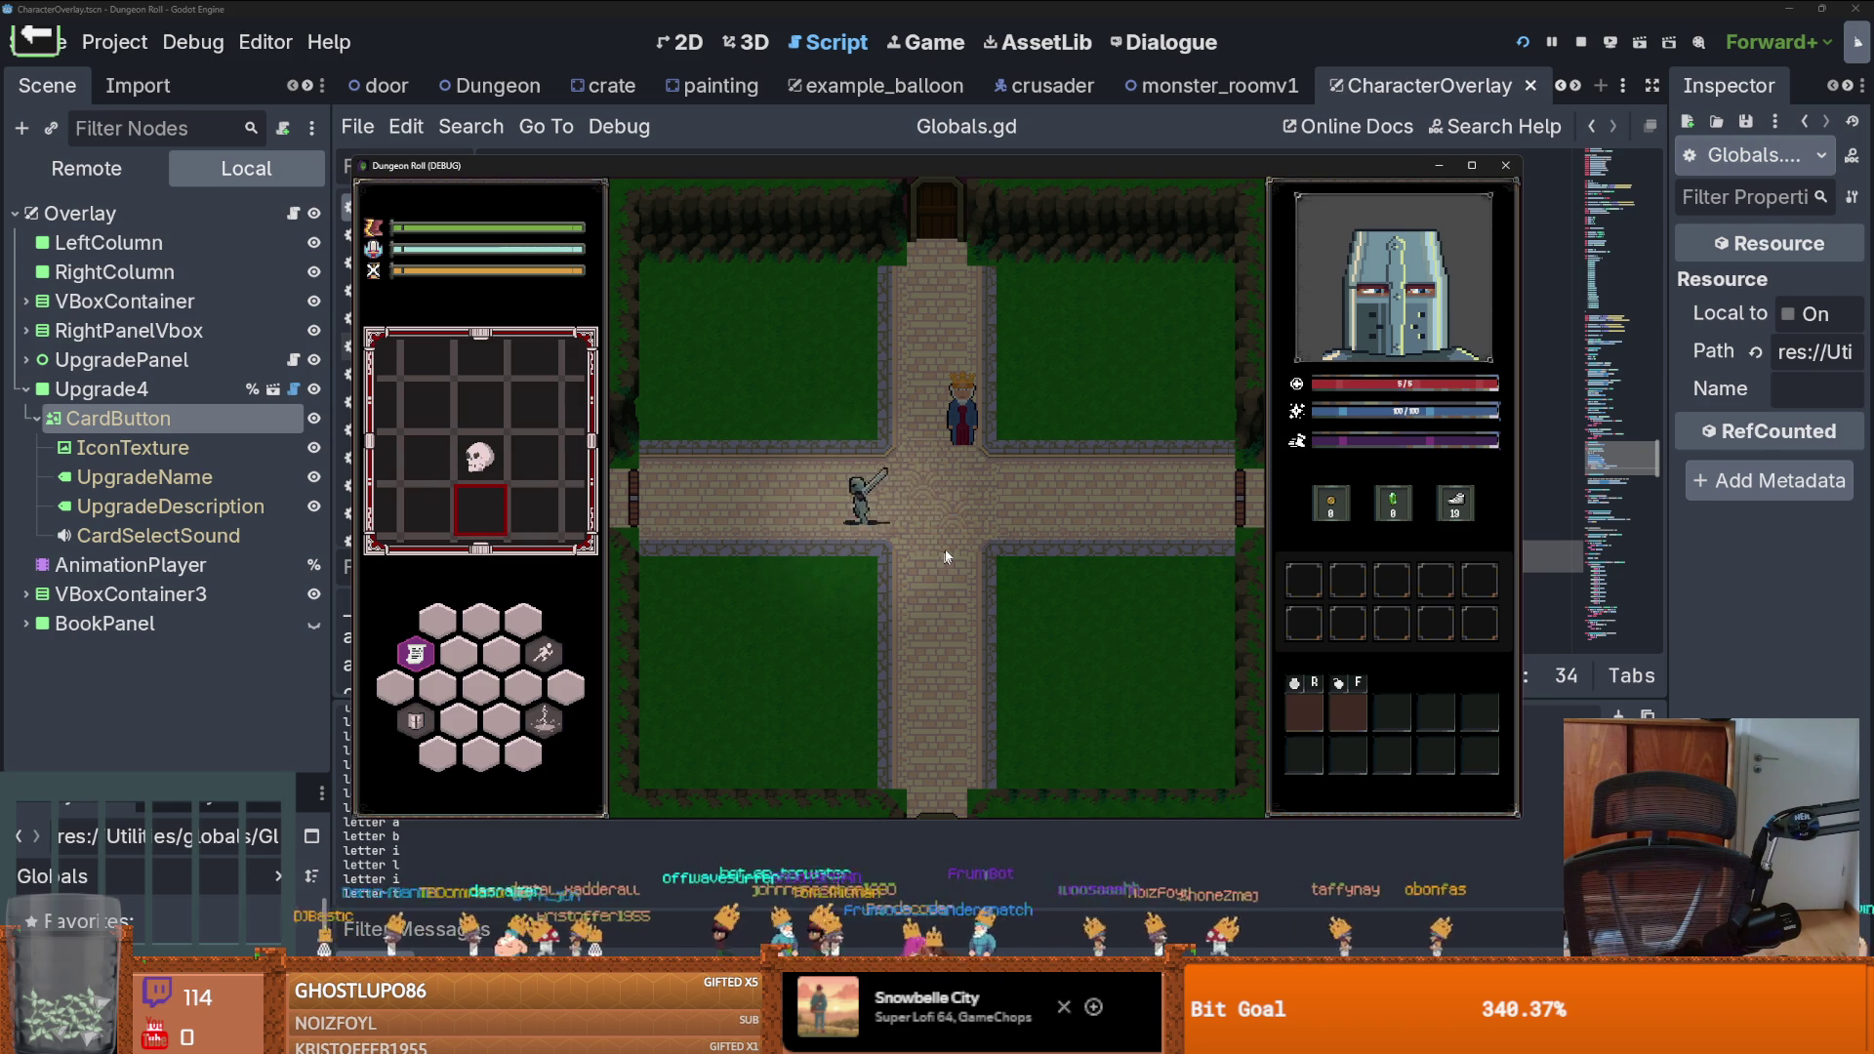
key("a")
left_click(959, 500)
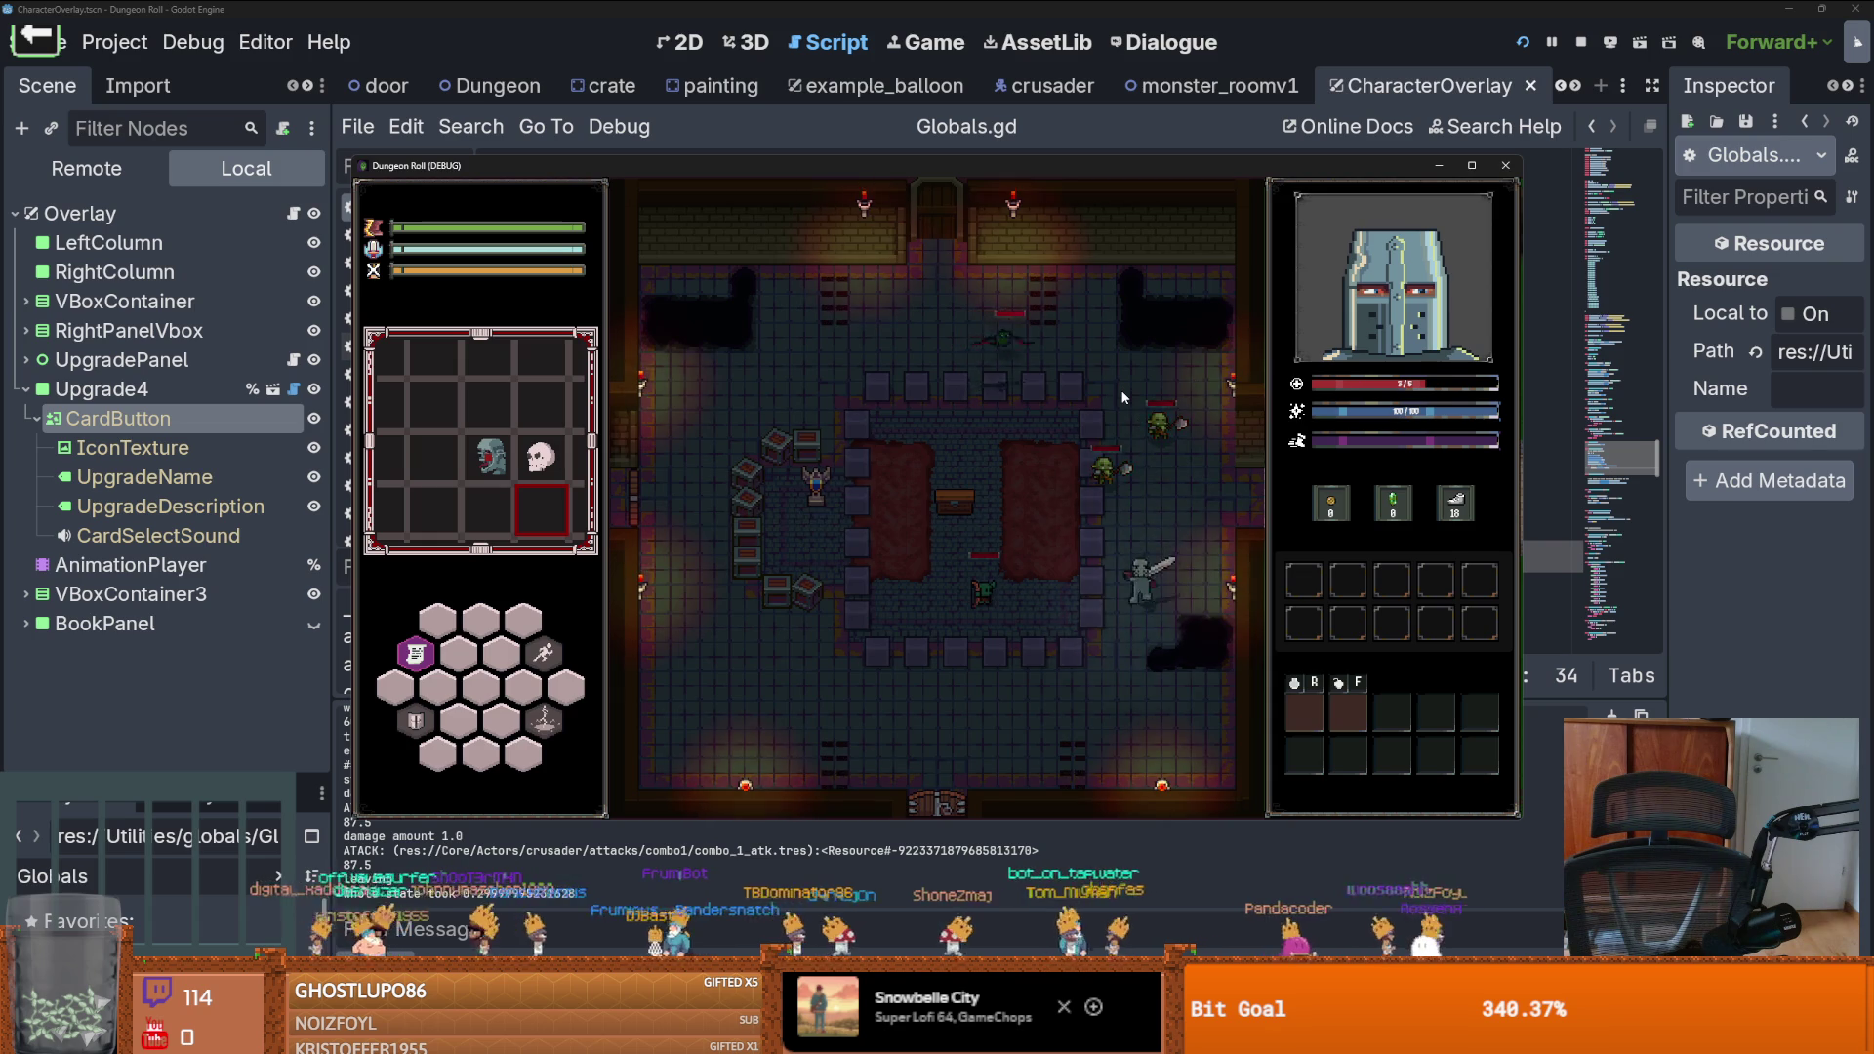
End the run from the pause menu, walk the crusader into the next room, and pause again
key("Escape")
left_click(896, 587)
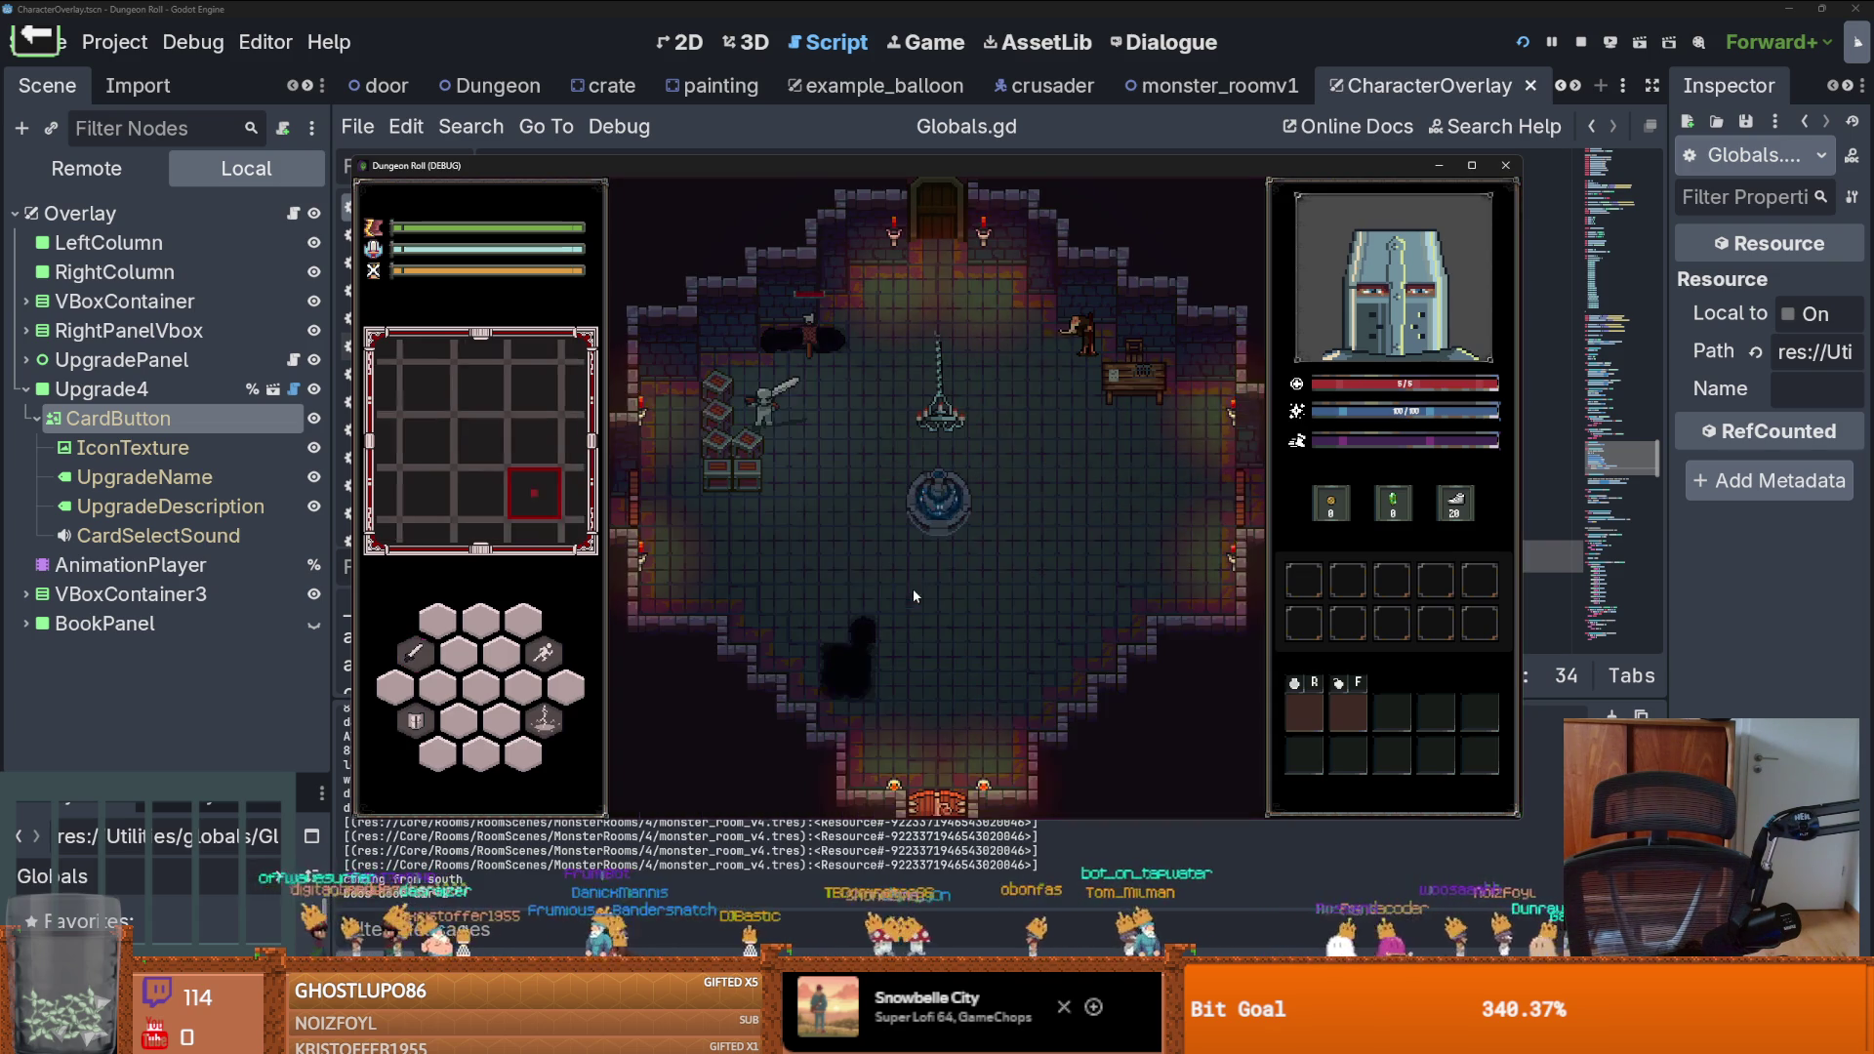
key("d")
key("s")
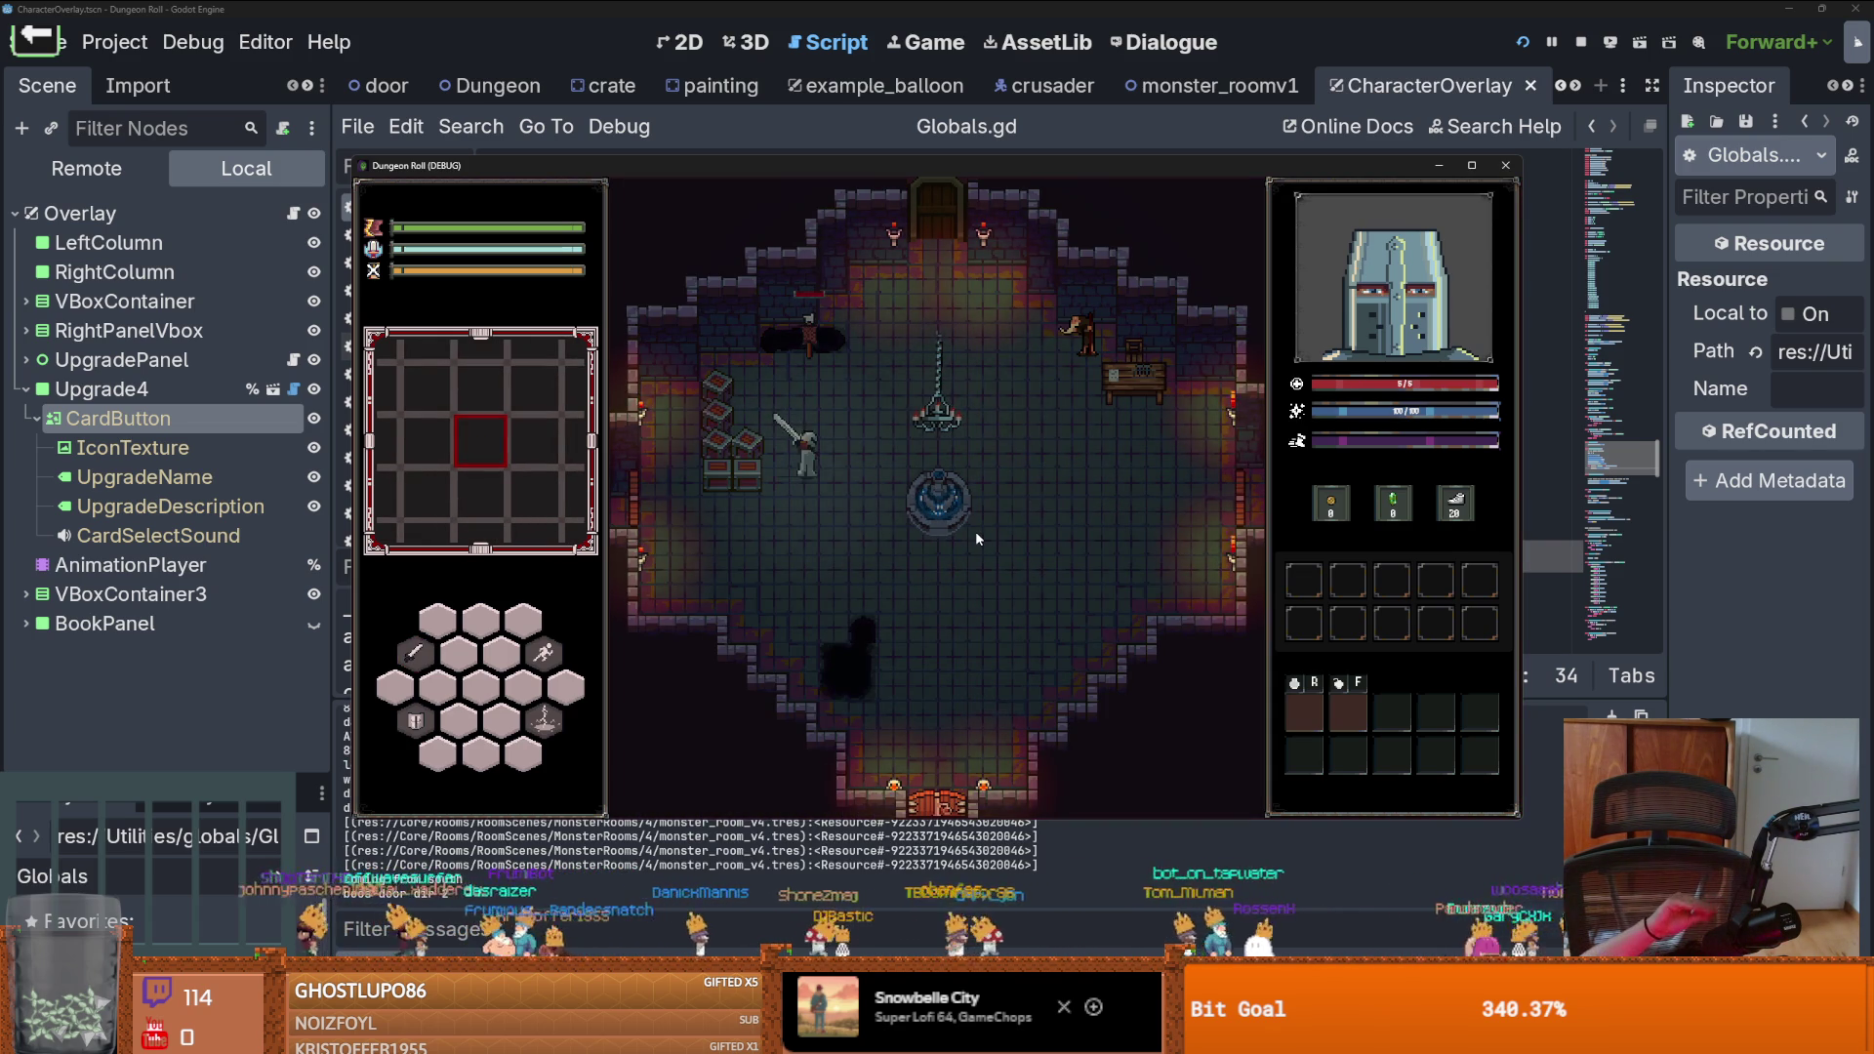
key("s")
key("a")
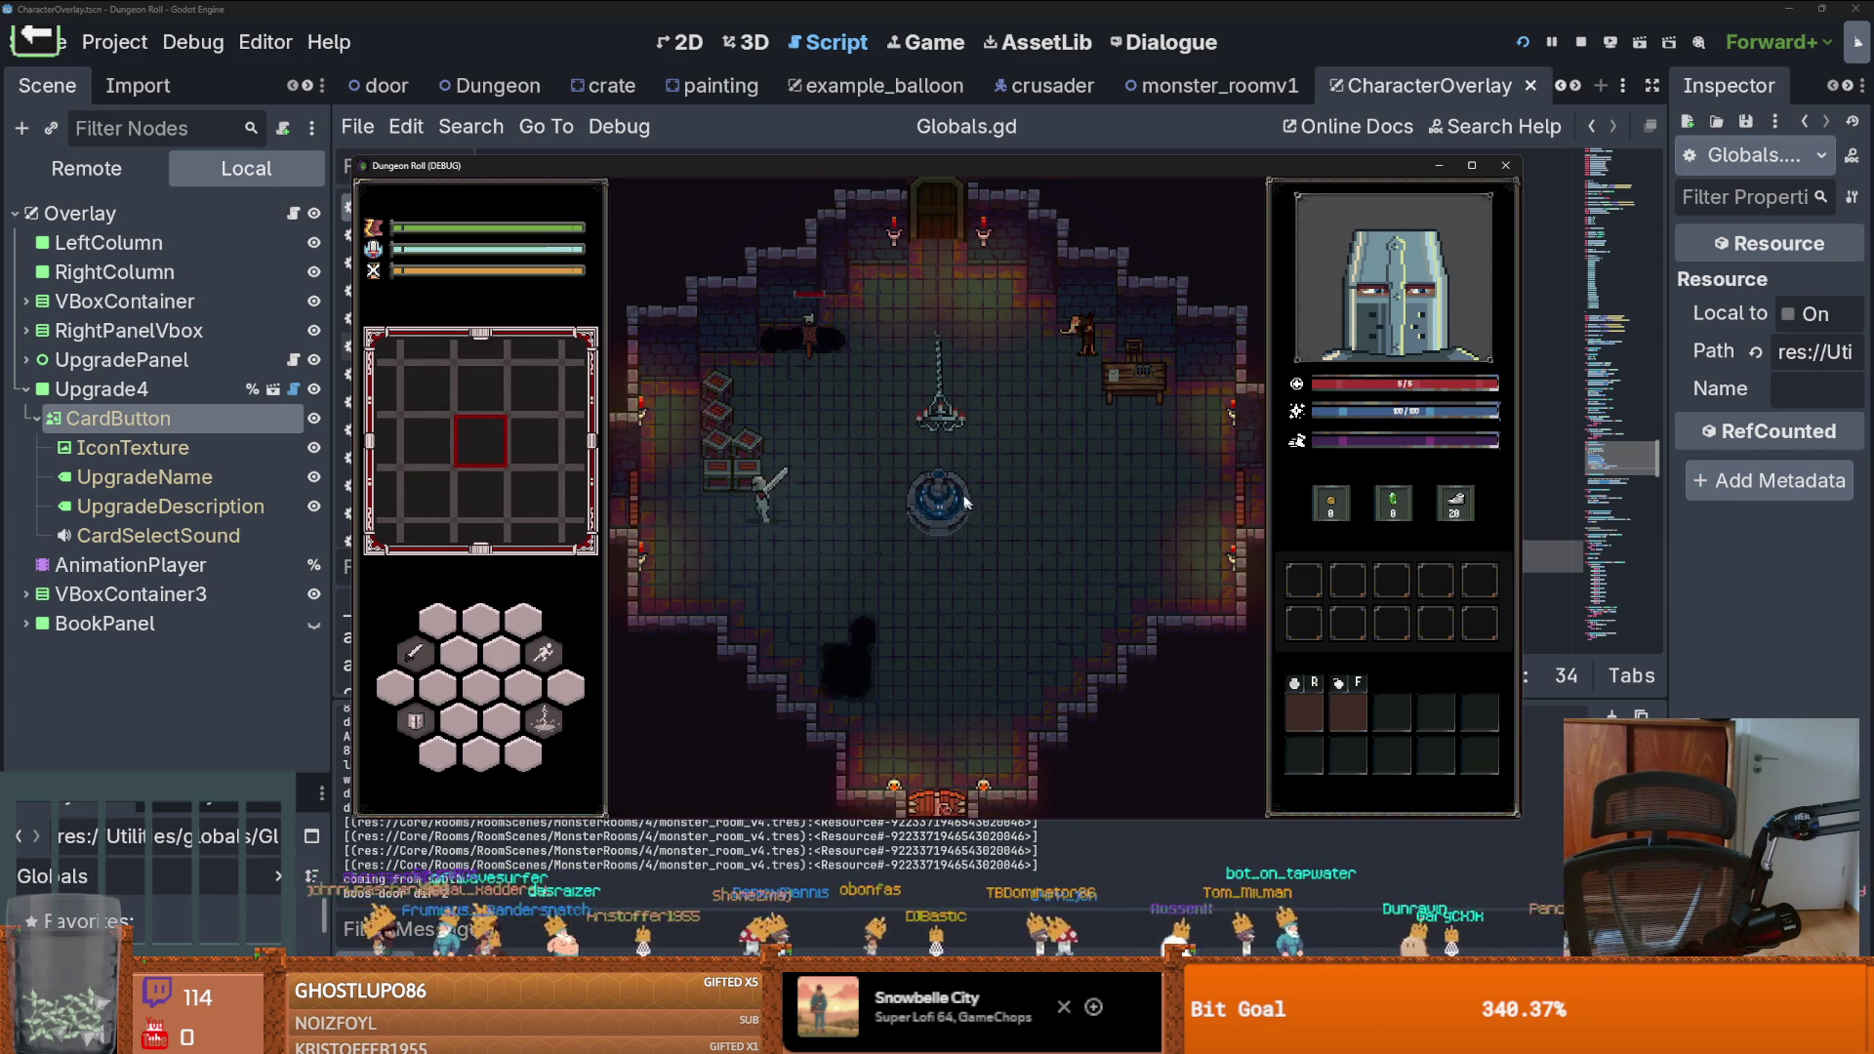
left_click(800, 483)
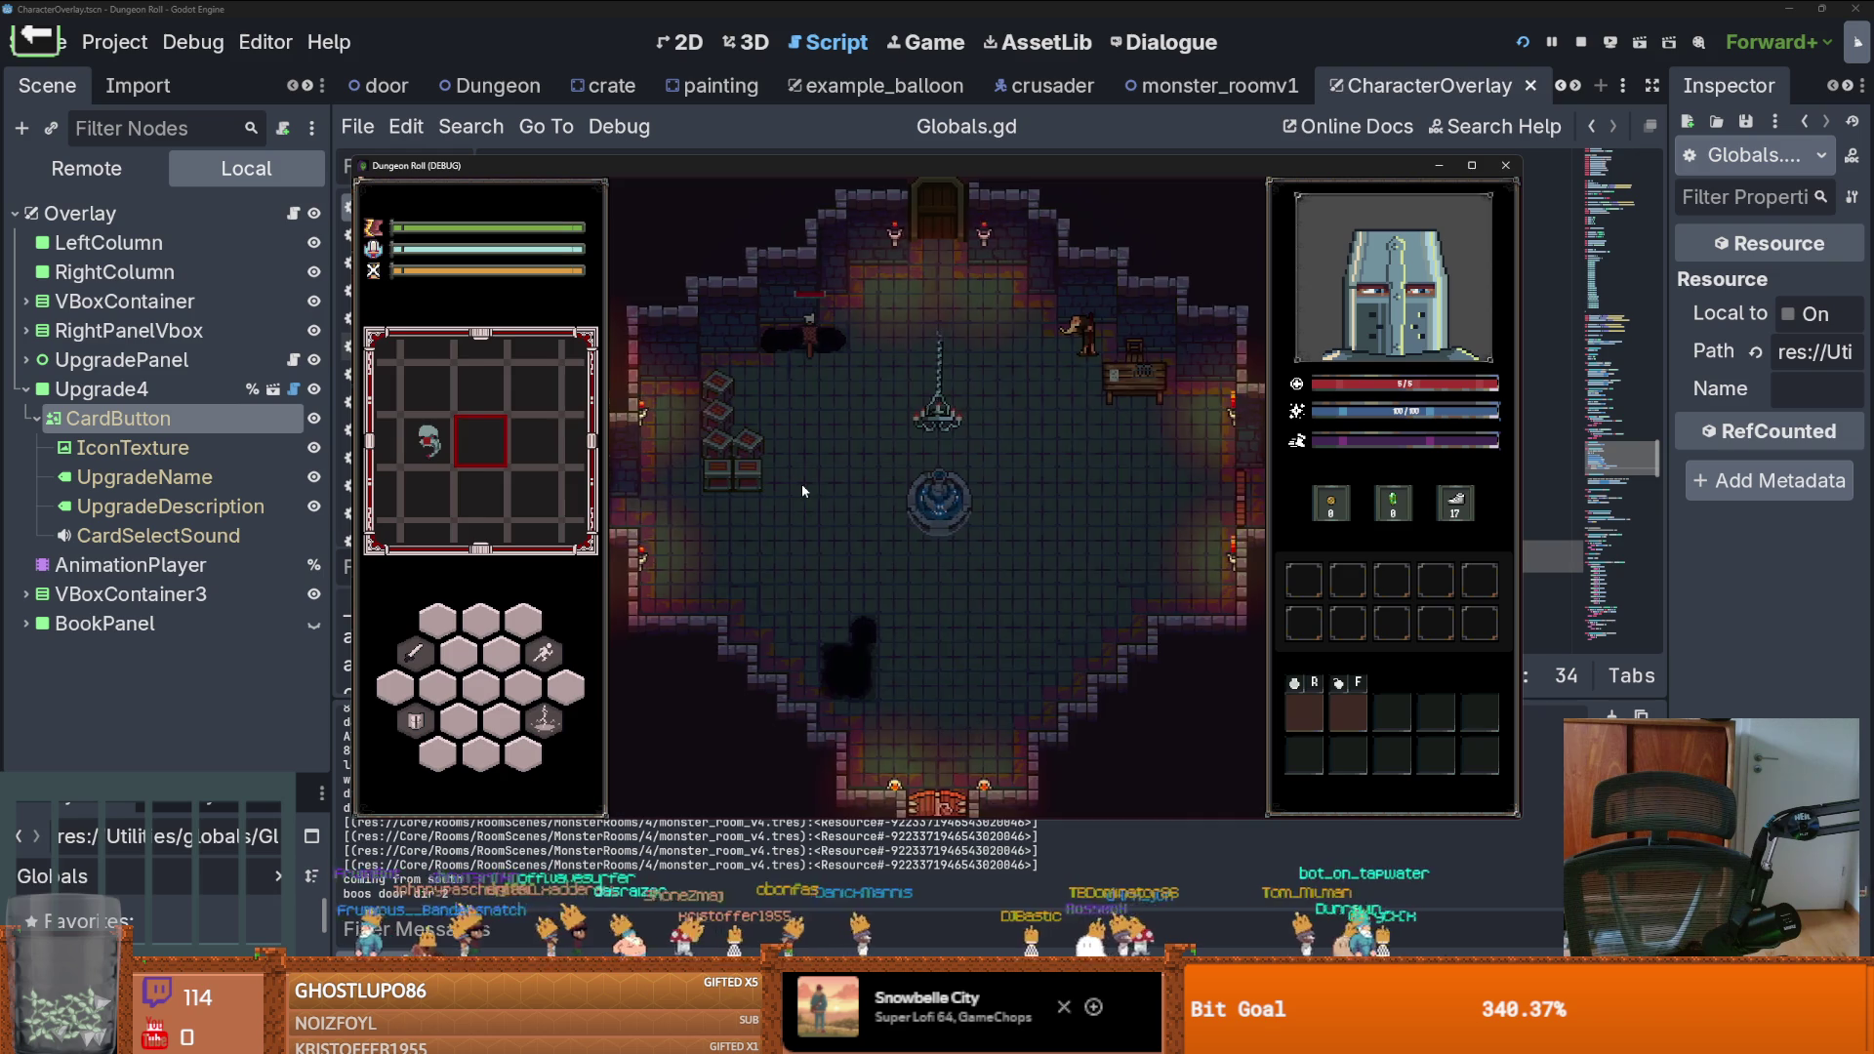
key("w")
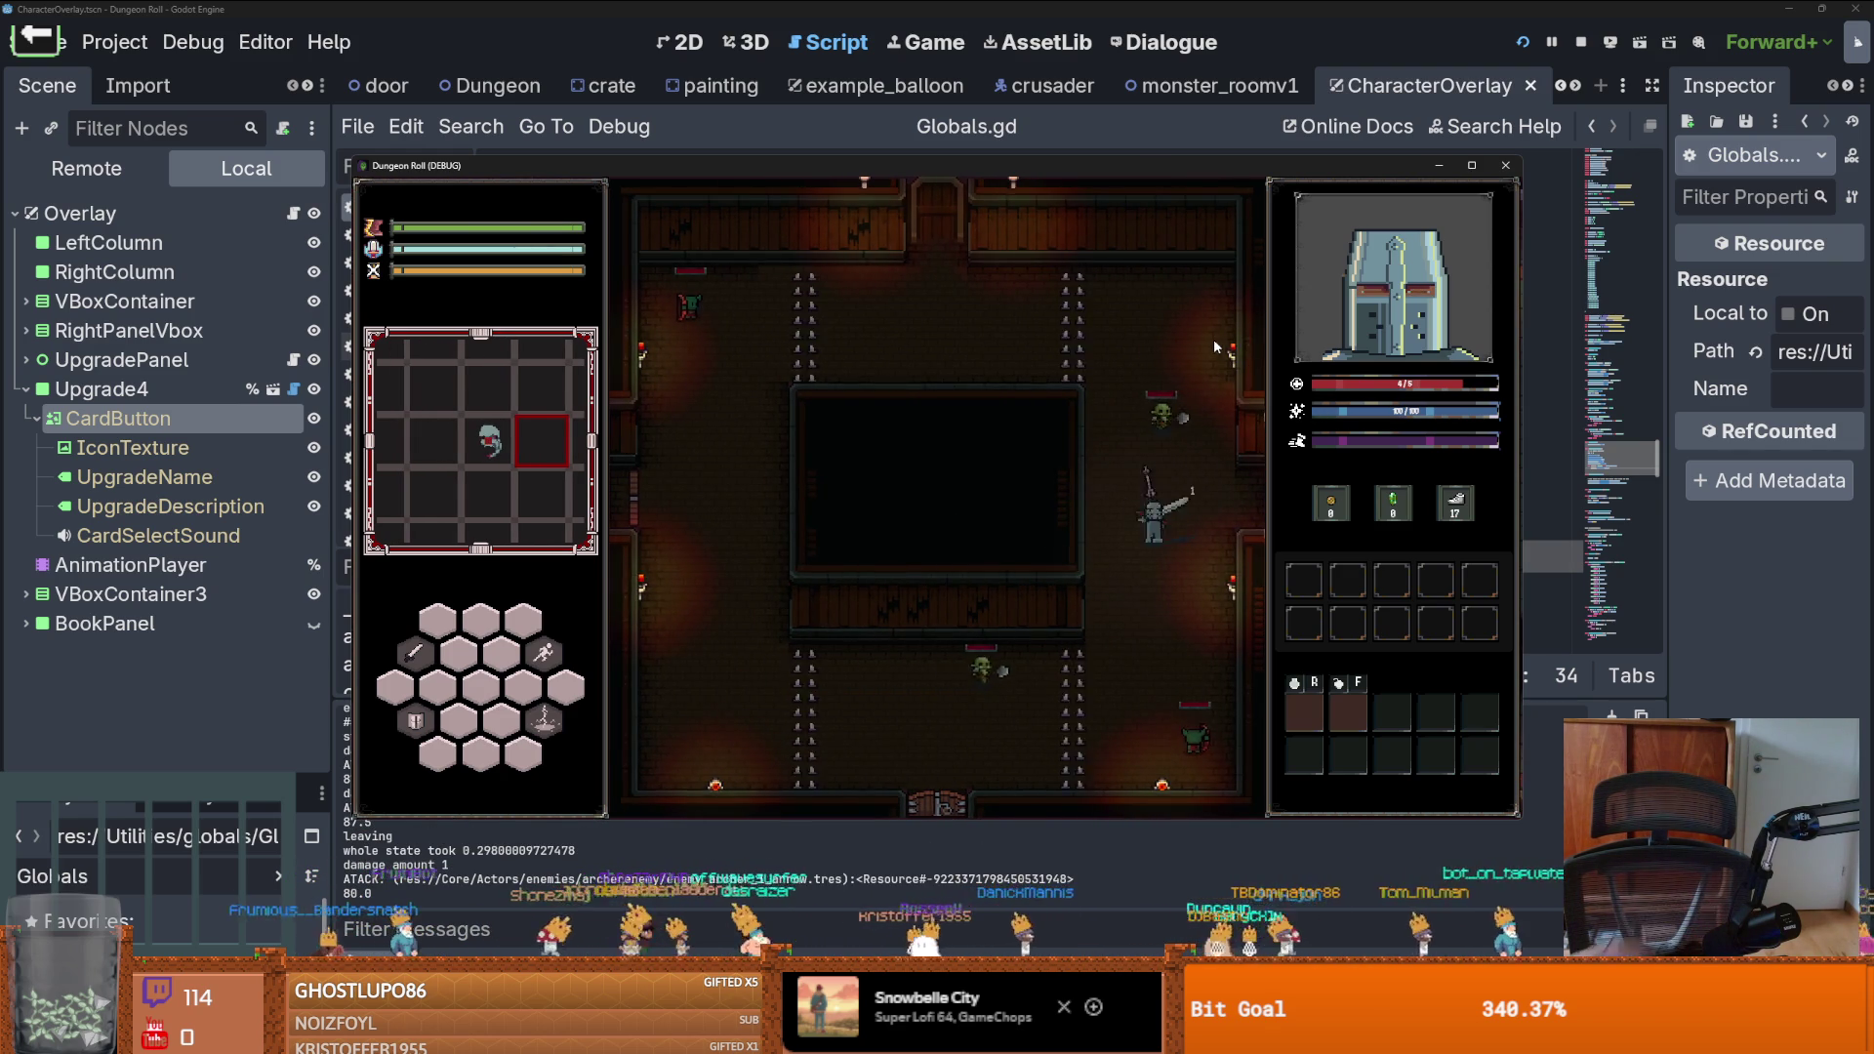
key("Escape")
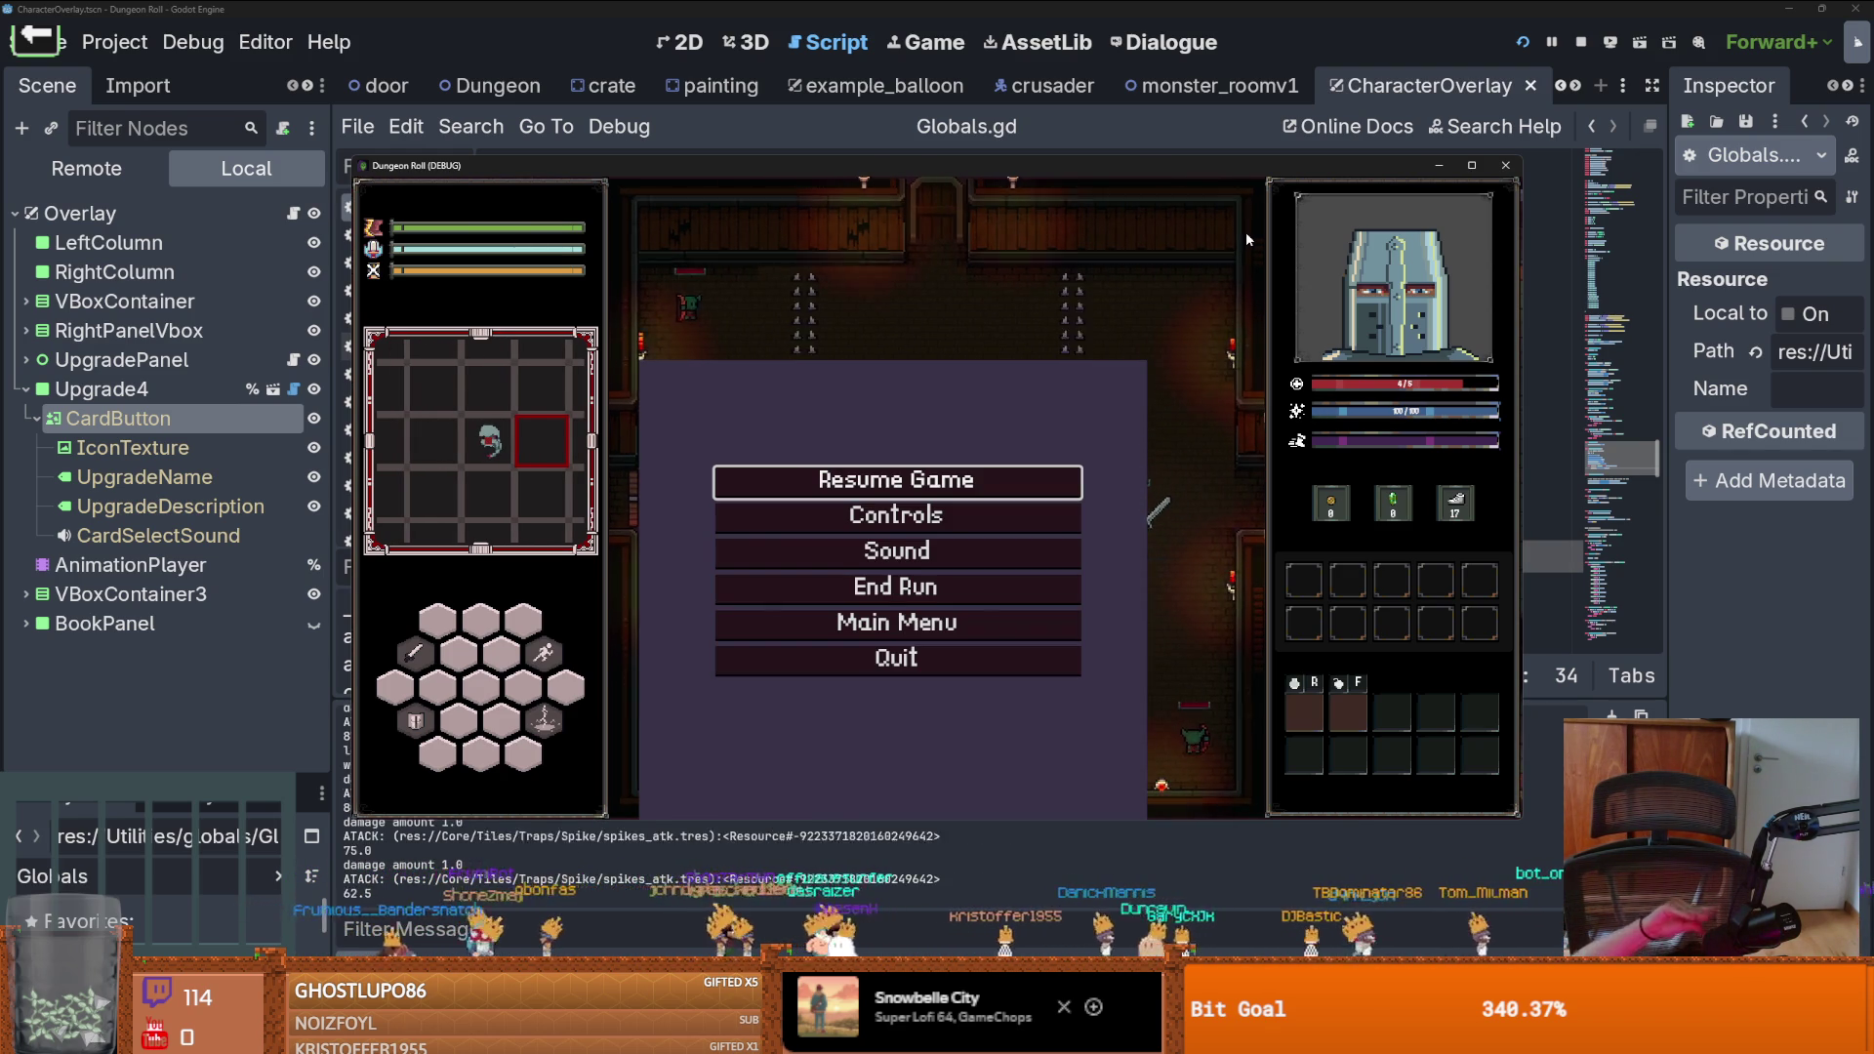
End the run and test the crusader's three-hit combo: left, up, then right
left_click(826, 586)
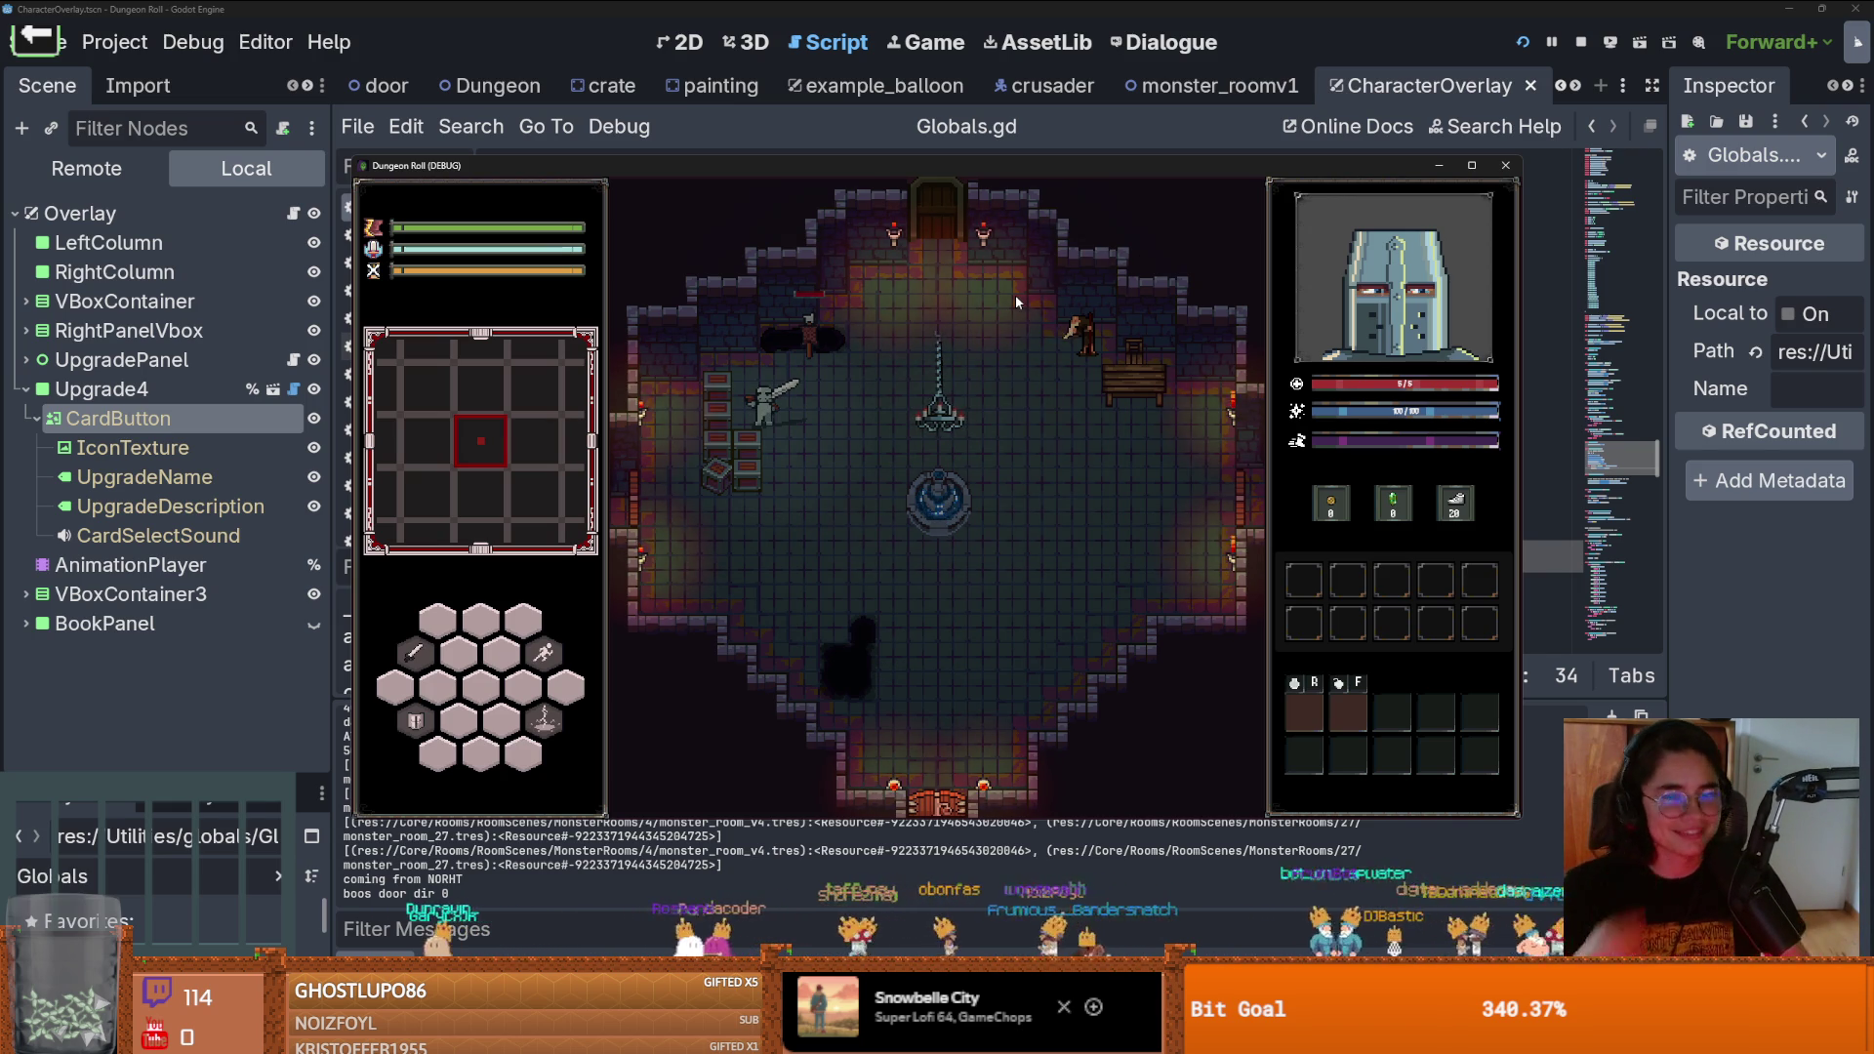
left_click(777, 506)
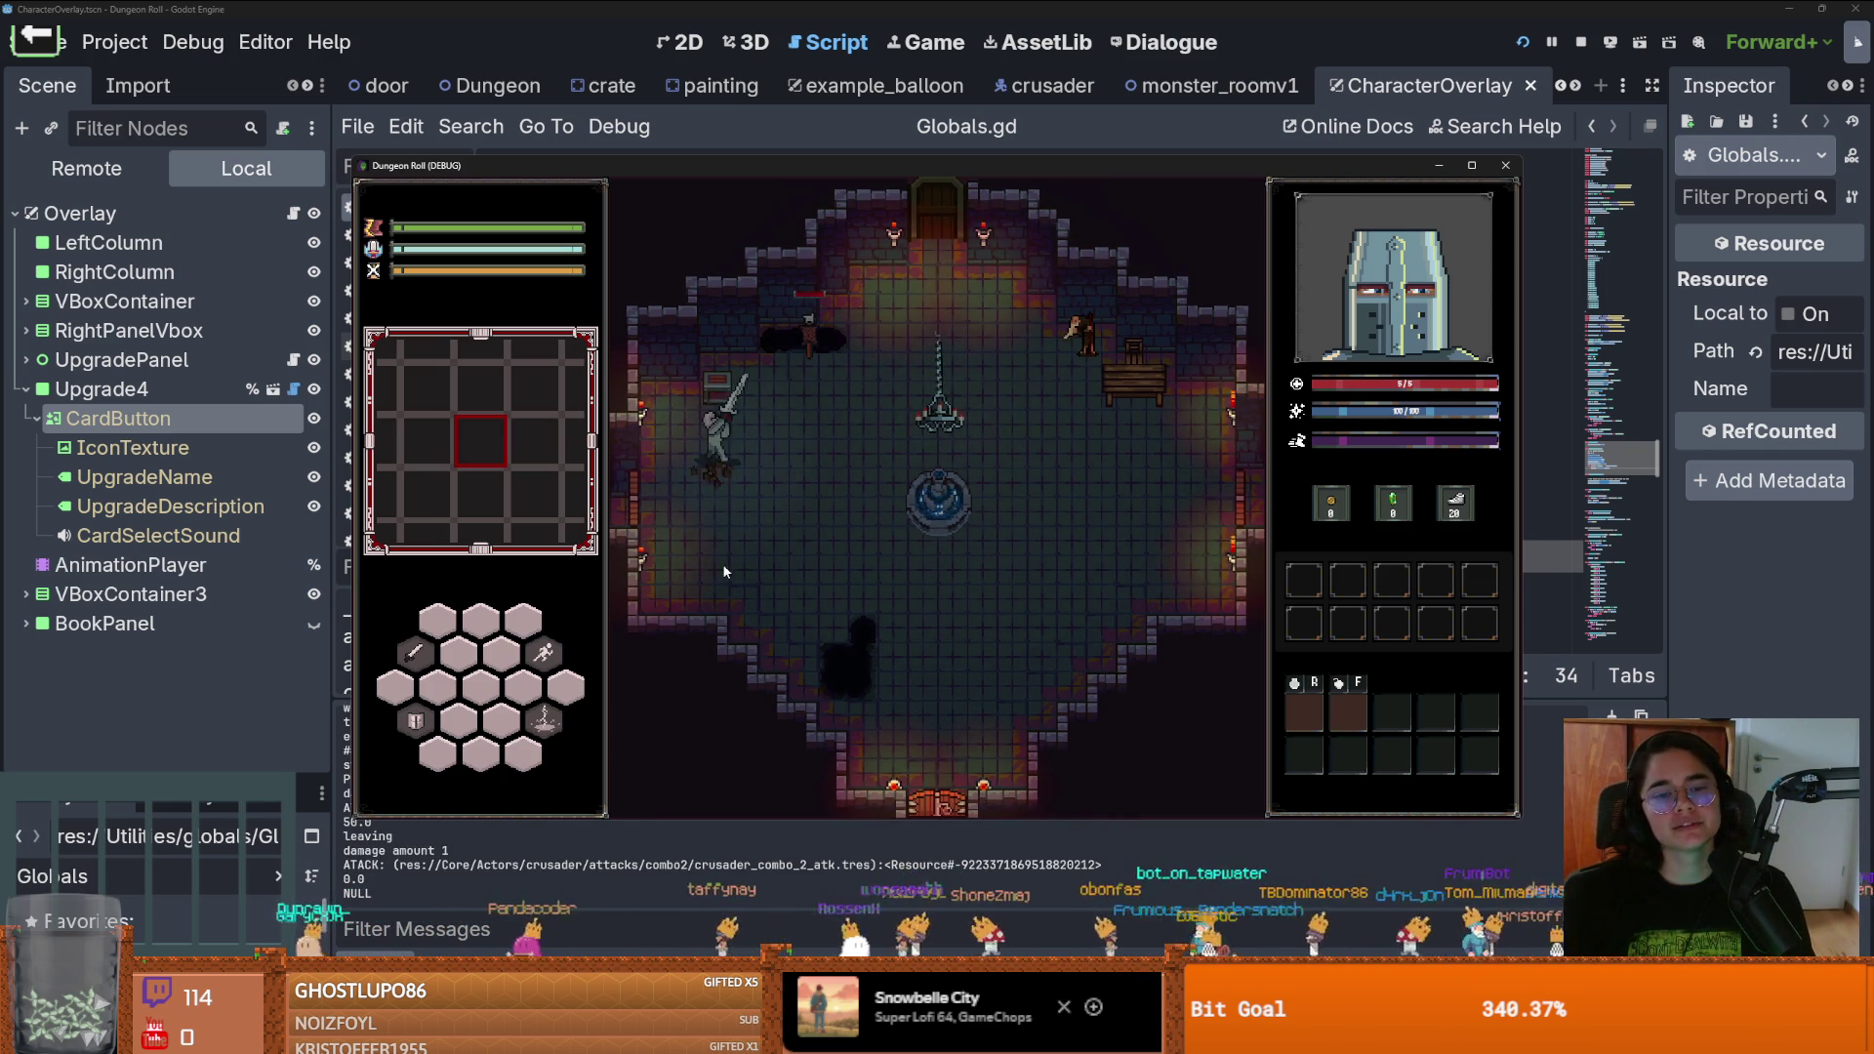
left_click(742, 375)
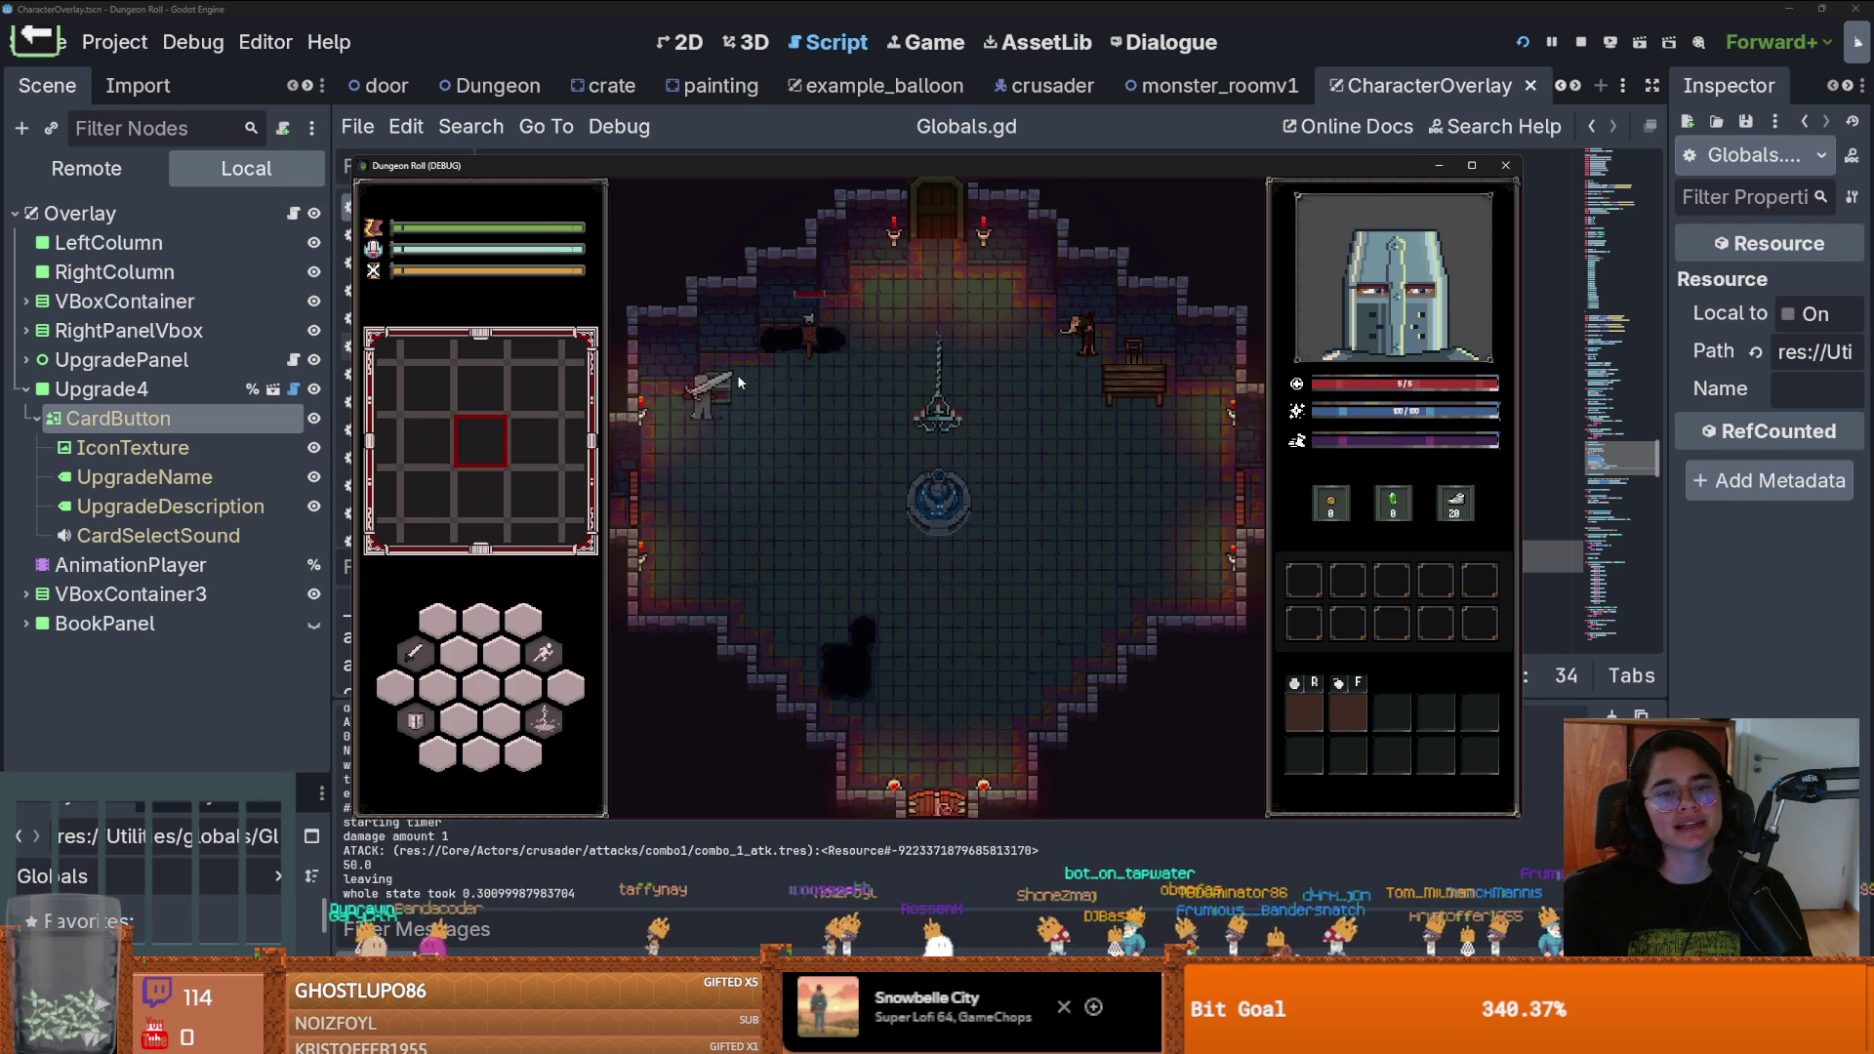
left_click(775, 441)
Walk the crusader to the fountain and back, then make the game window fill the screen
key("d")
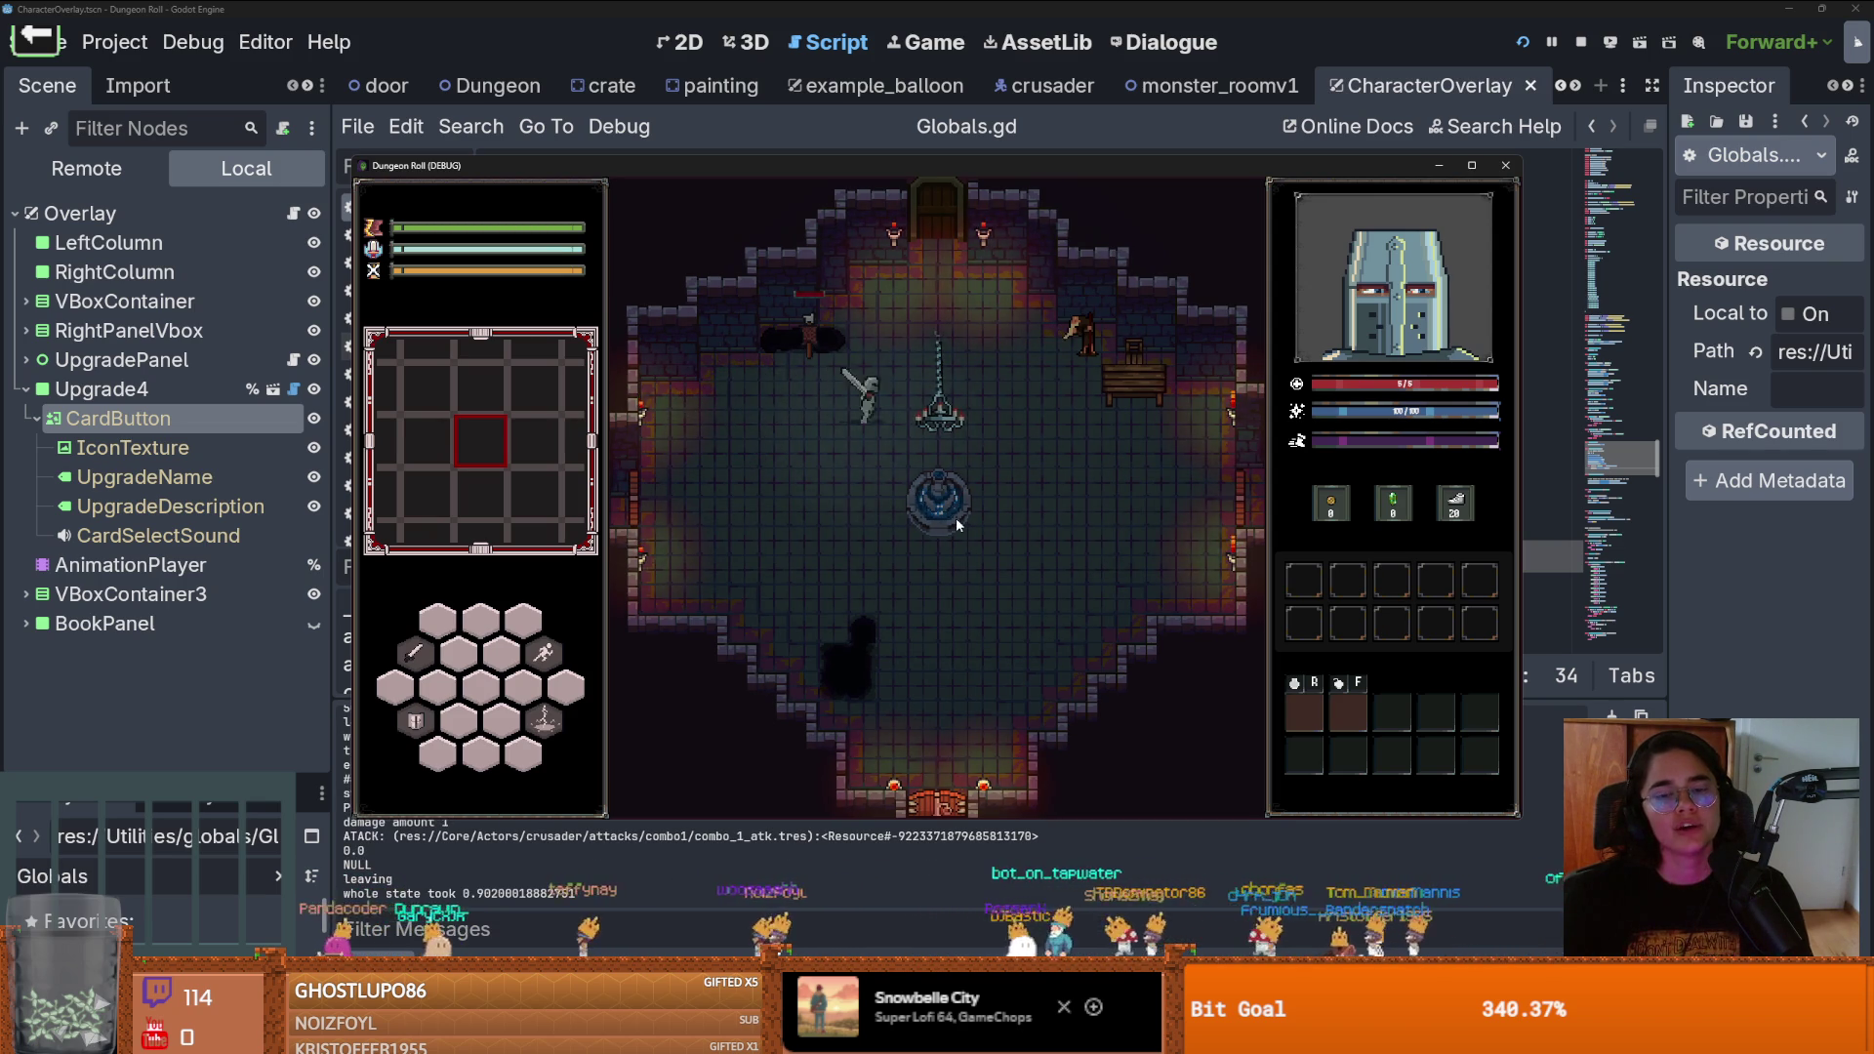
key("w")
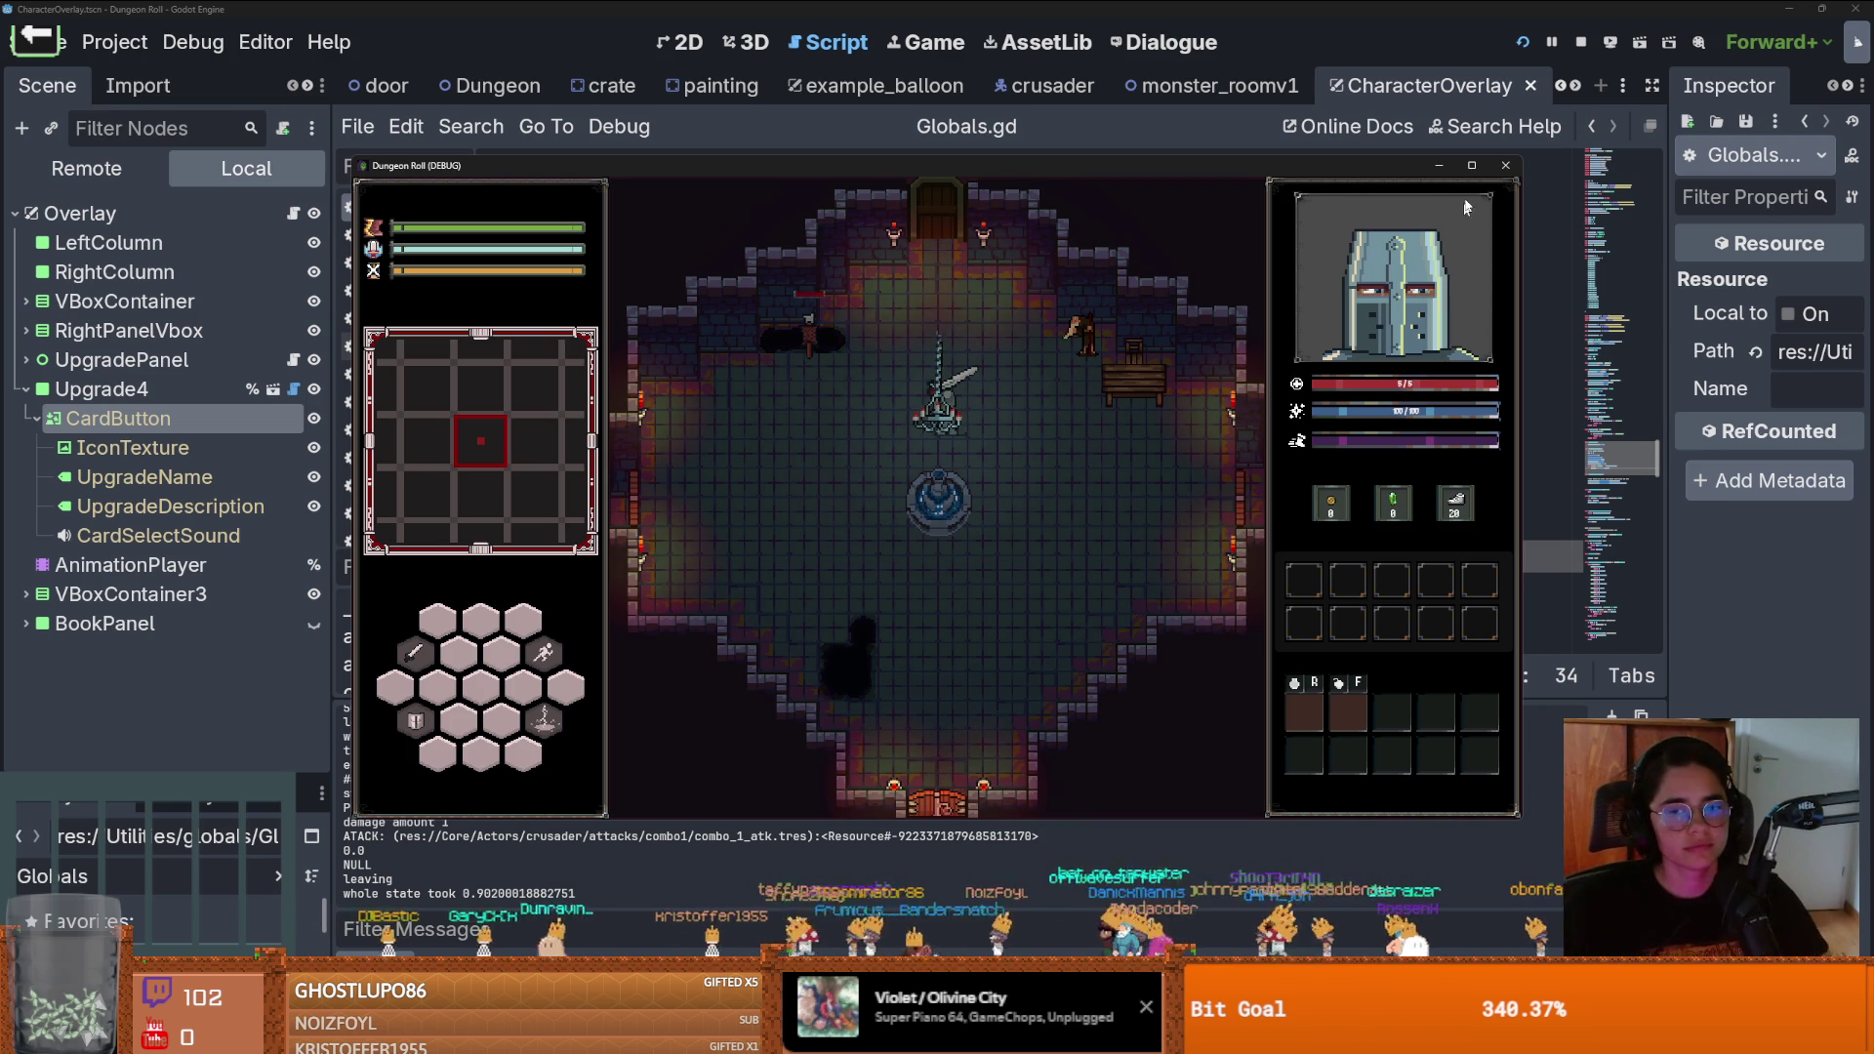
left_click(1471, 165)
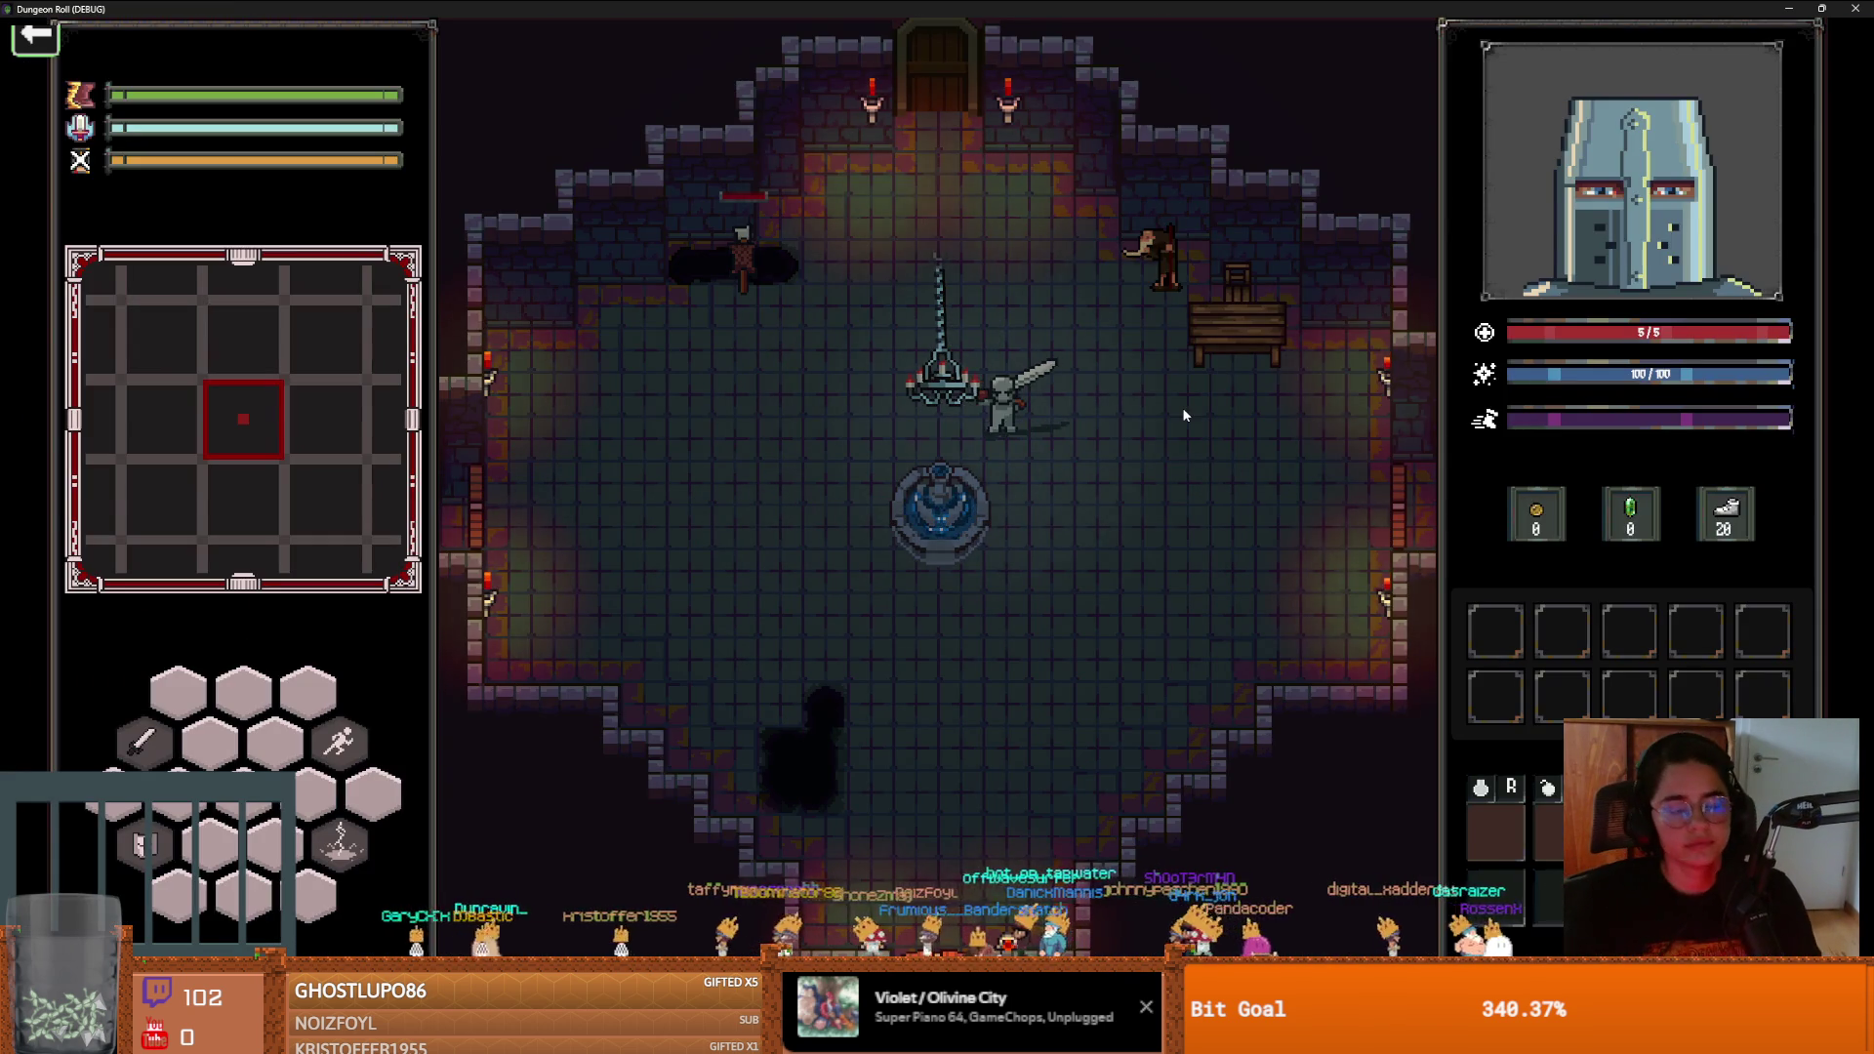
Teleport to just before the boss with the tp_to_before_boss console command
key("grave")
type("s")
key("BackSpace")
type("tp_to_before_boss")
key("Tab")
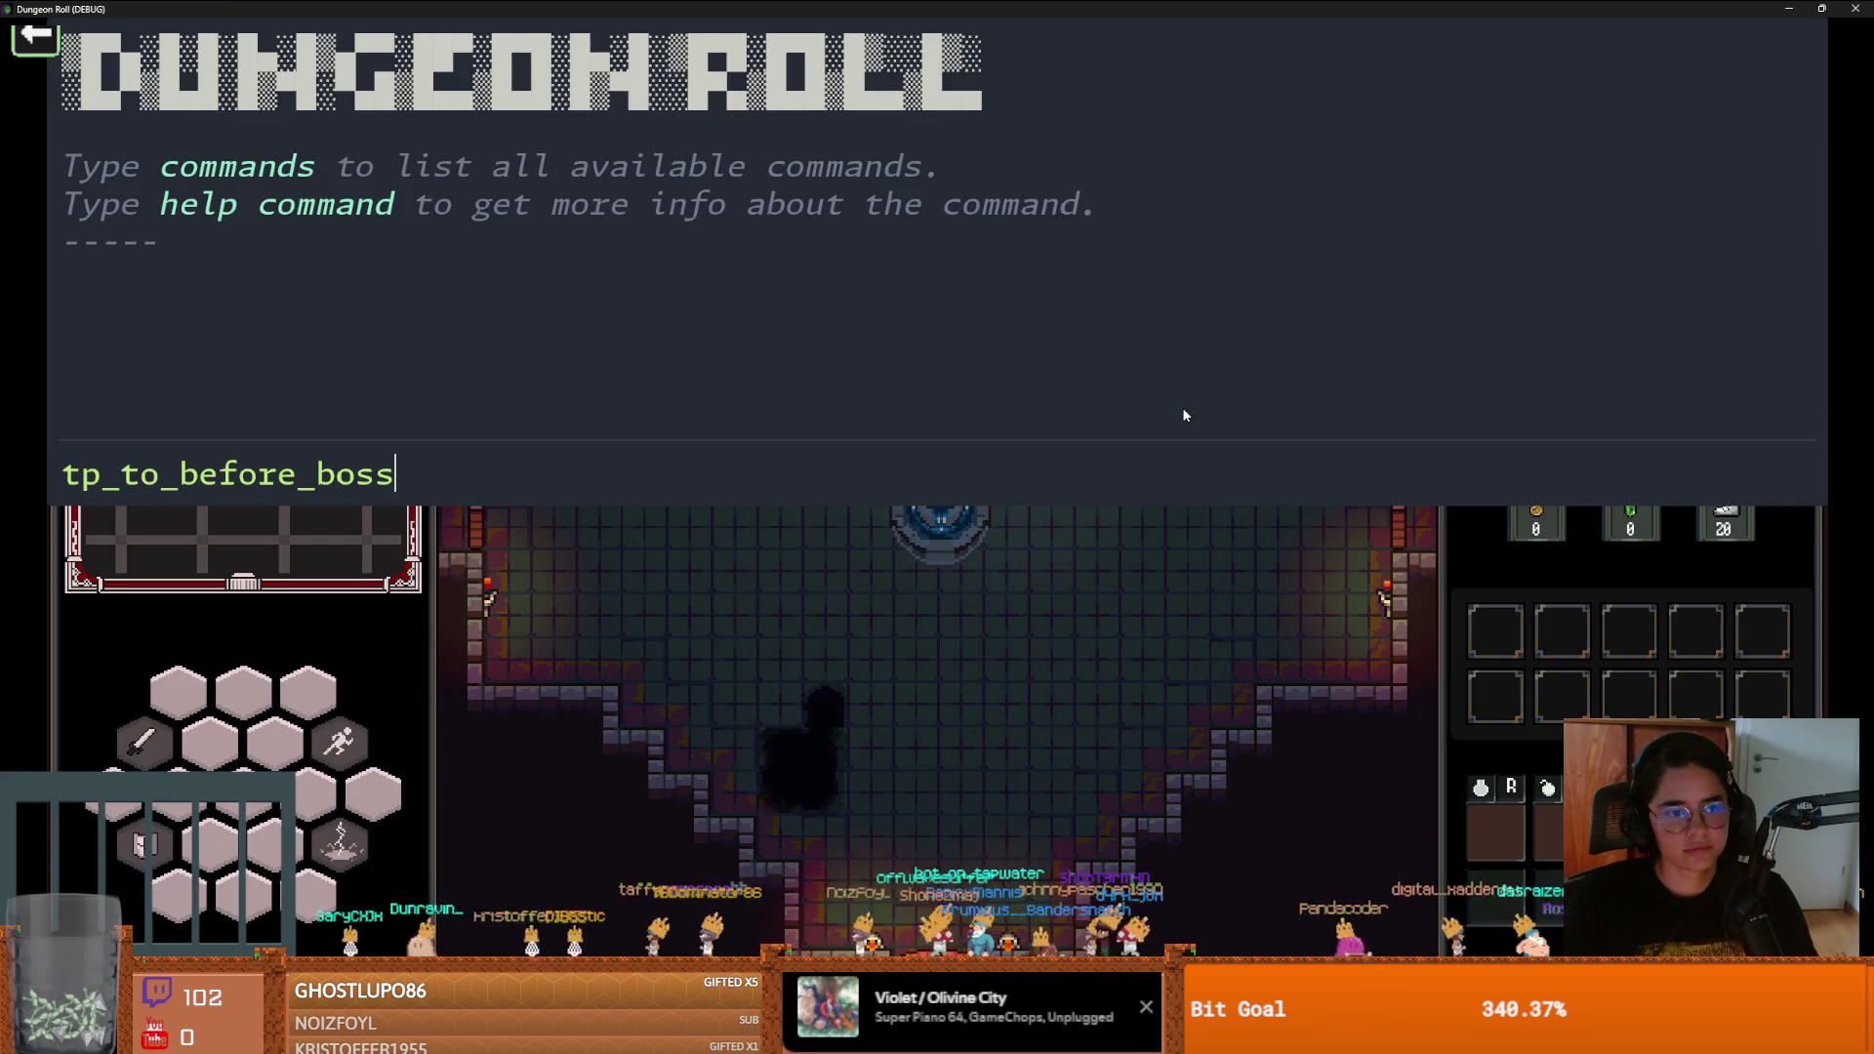
key("Return")
type("g")
key("grave")
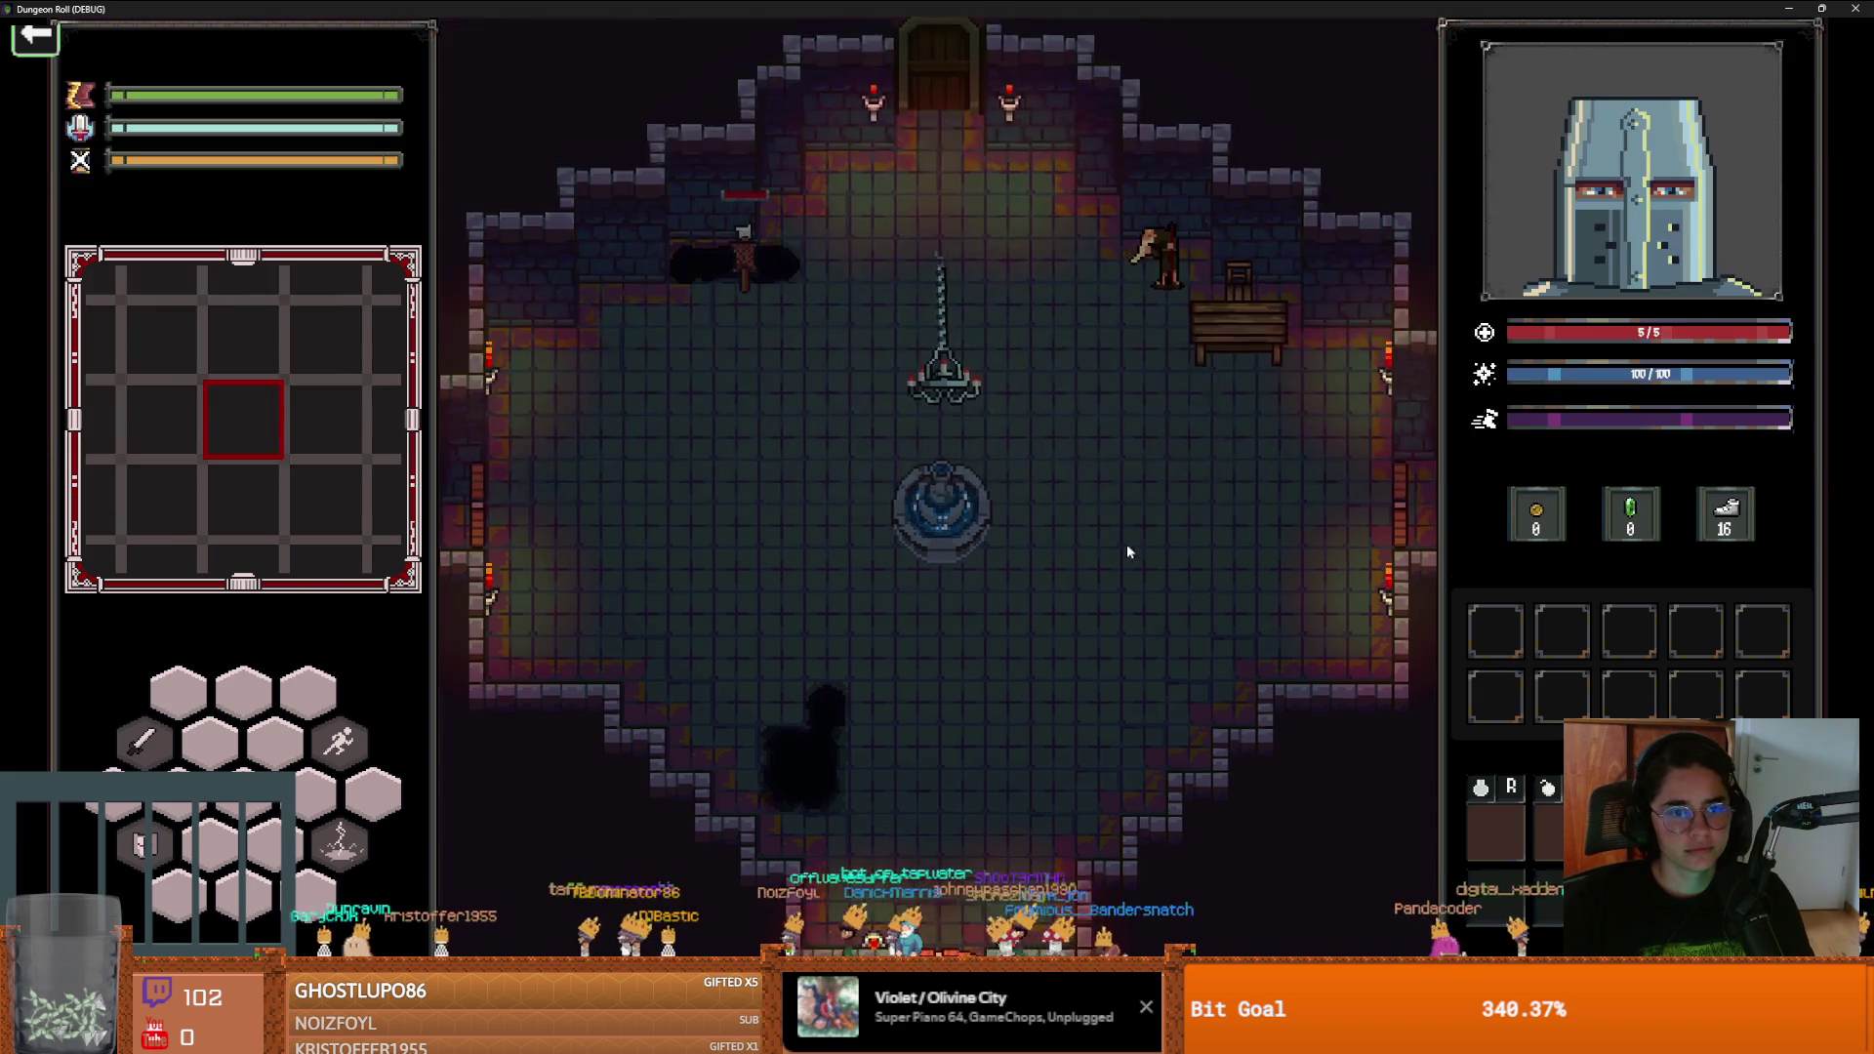
Walk into the boss room and click through the Envious Crusader's dialogue to start the fight
key("s")
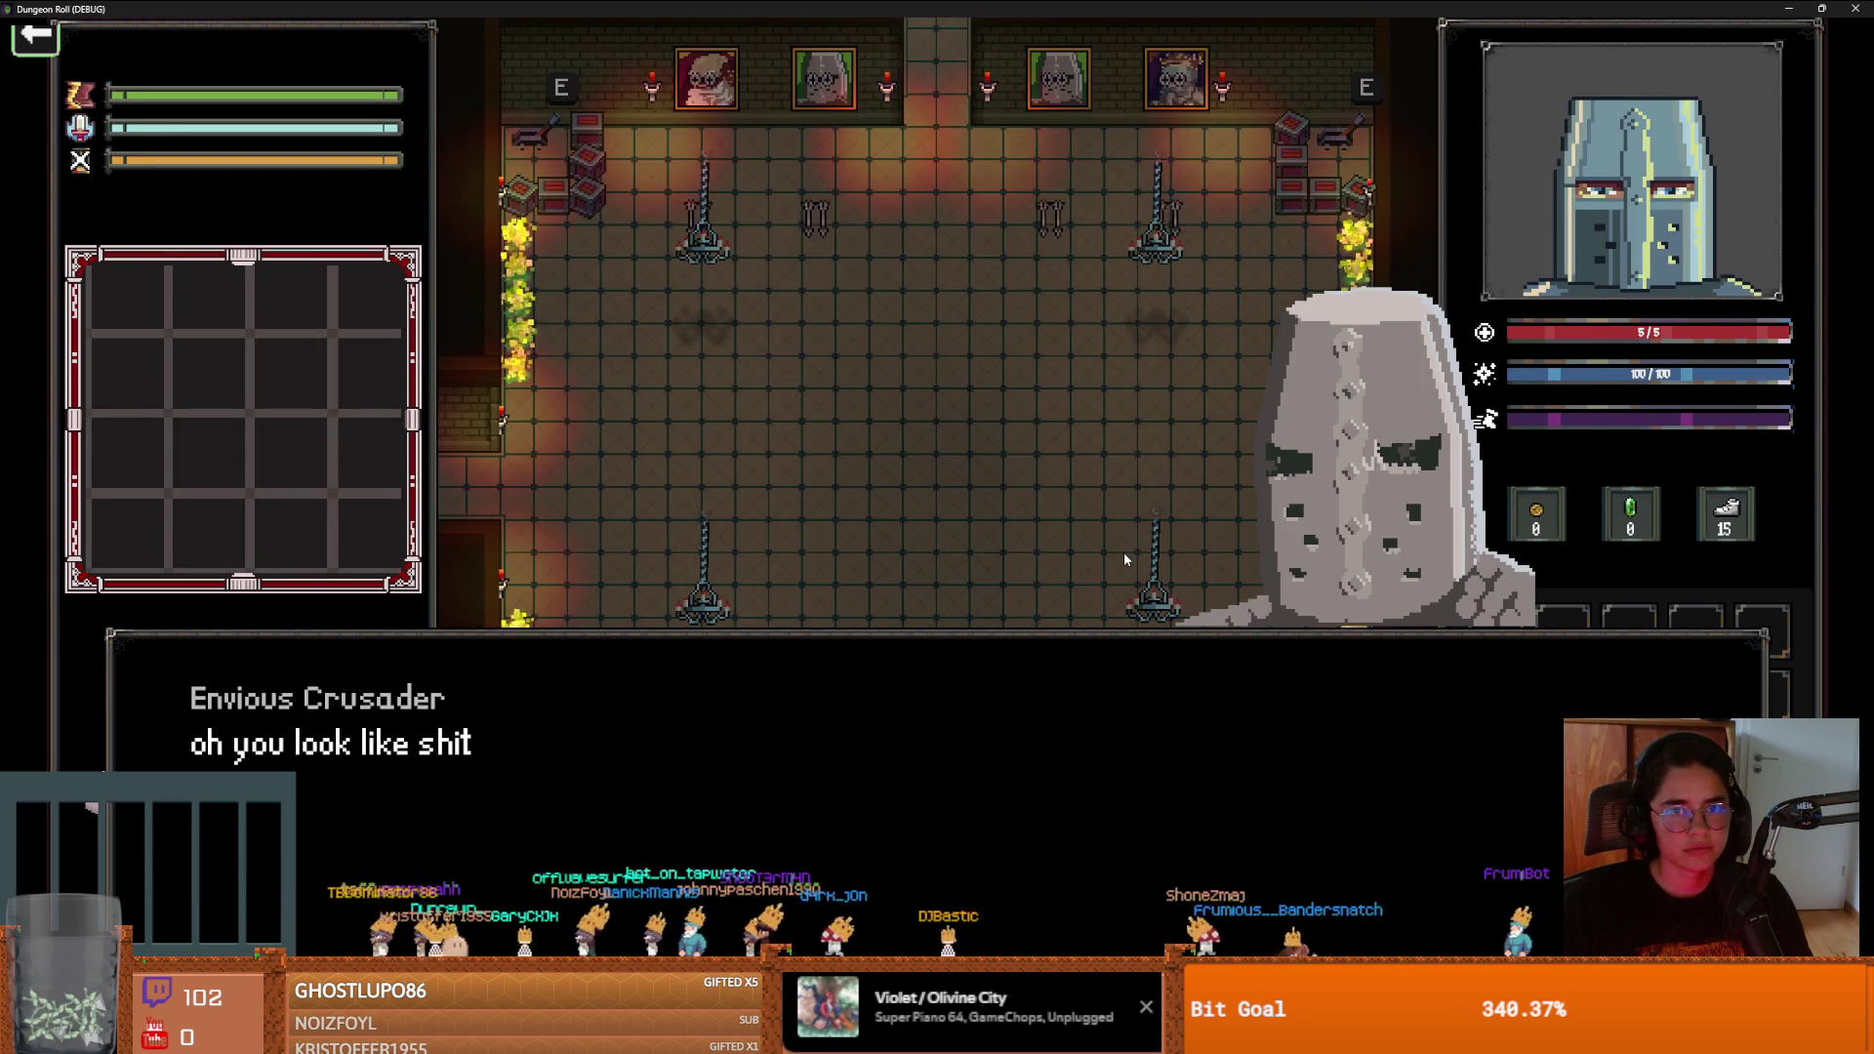
left_click(1231, 659)
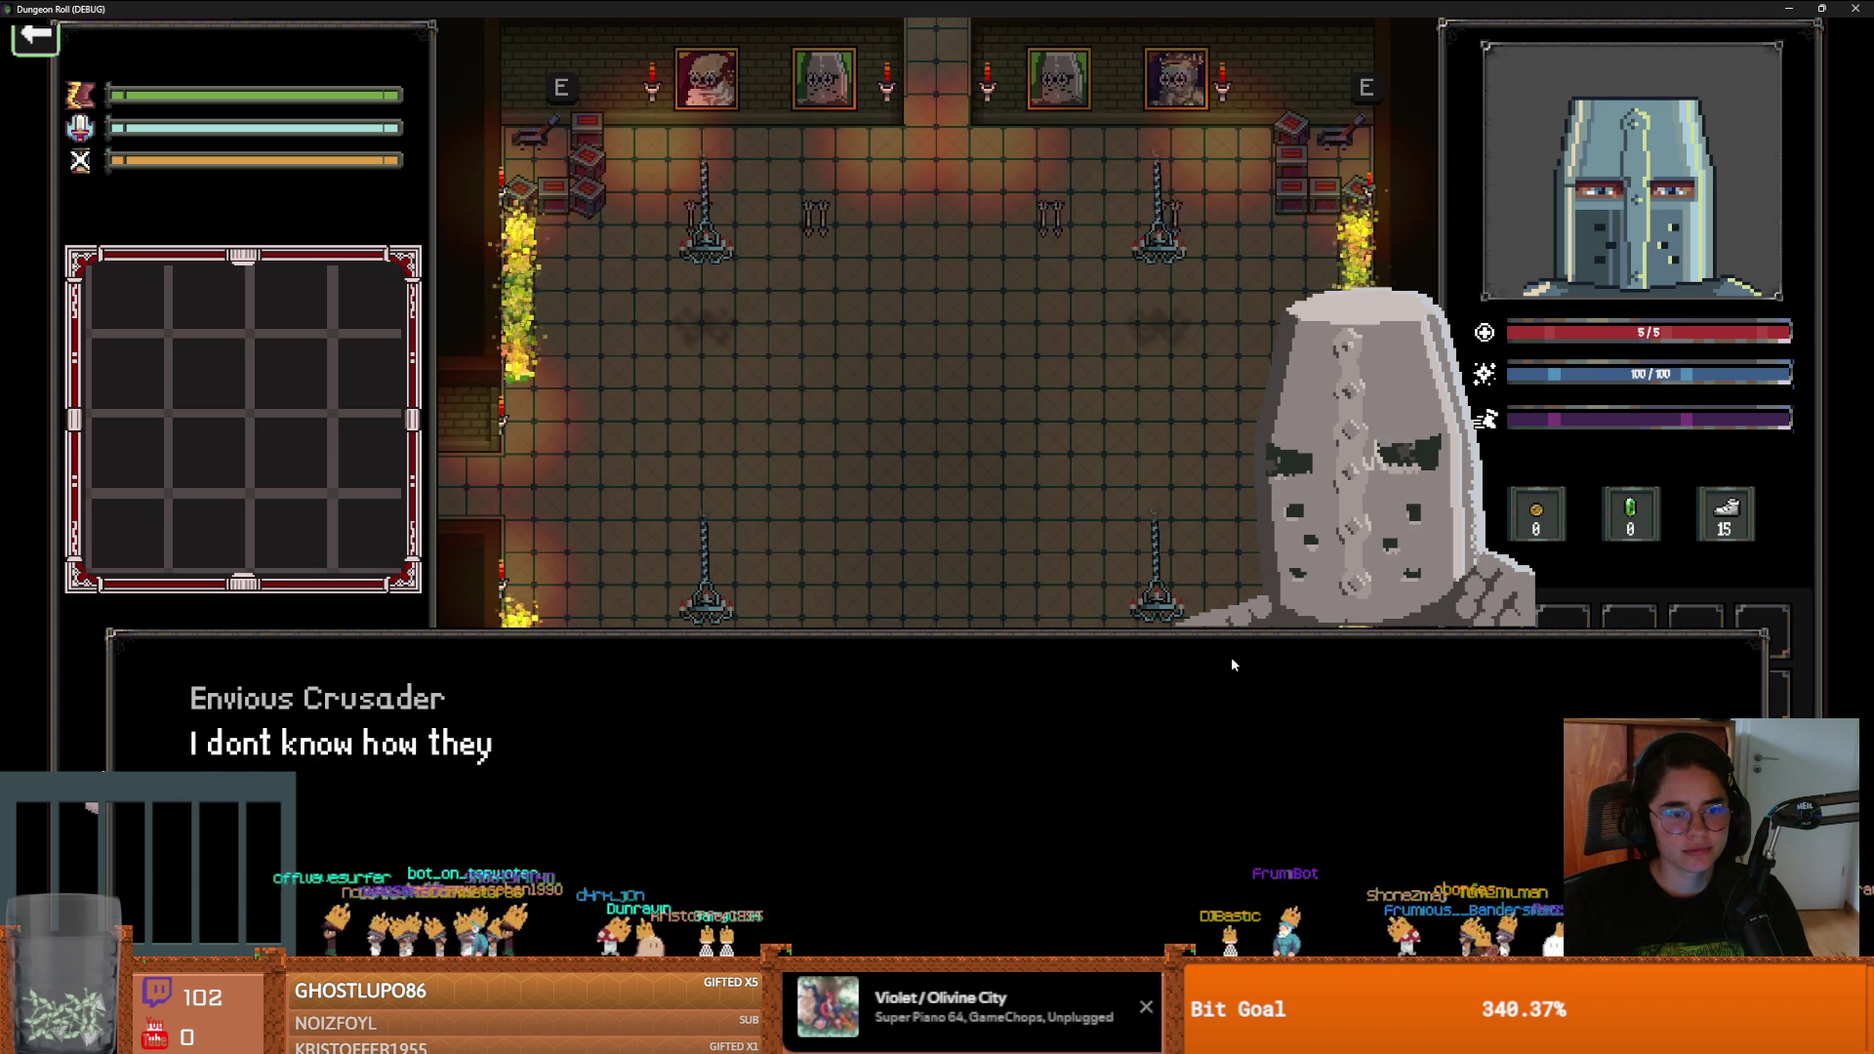
left_click(1232, 658)
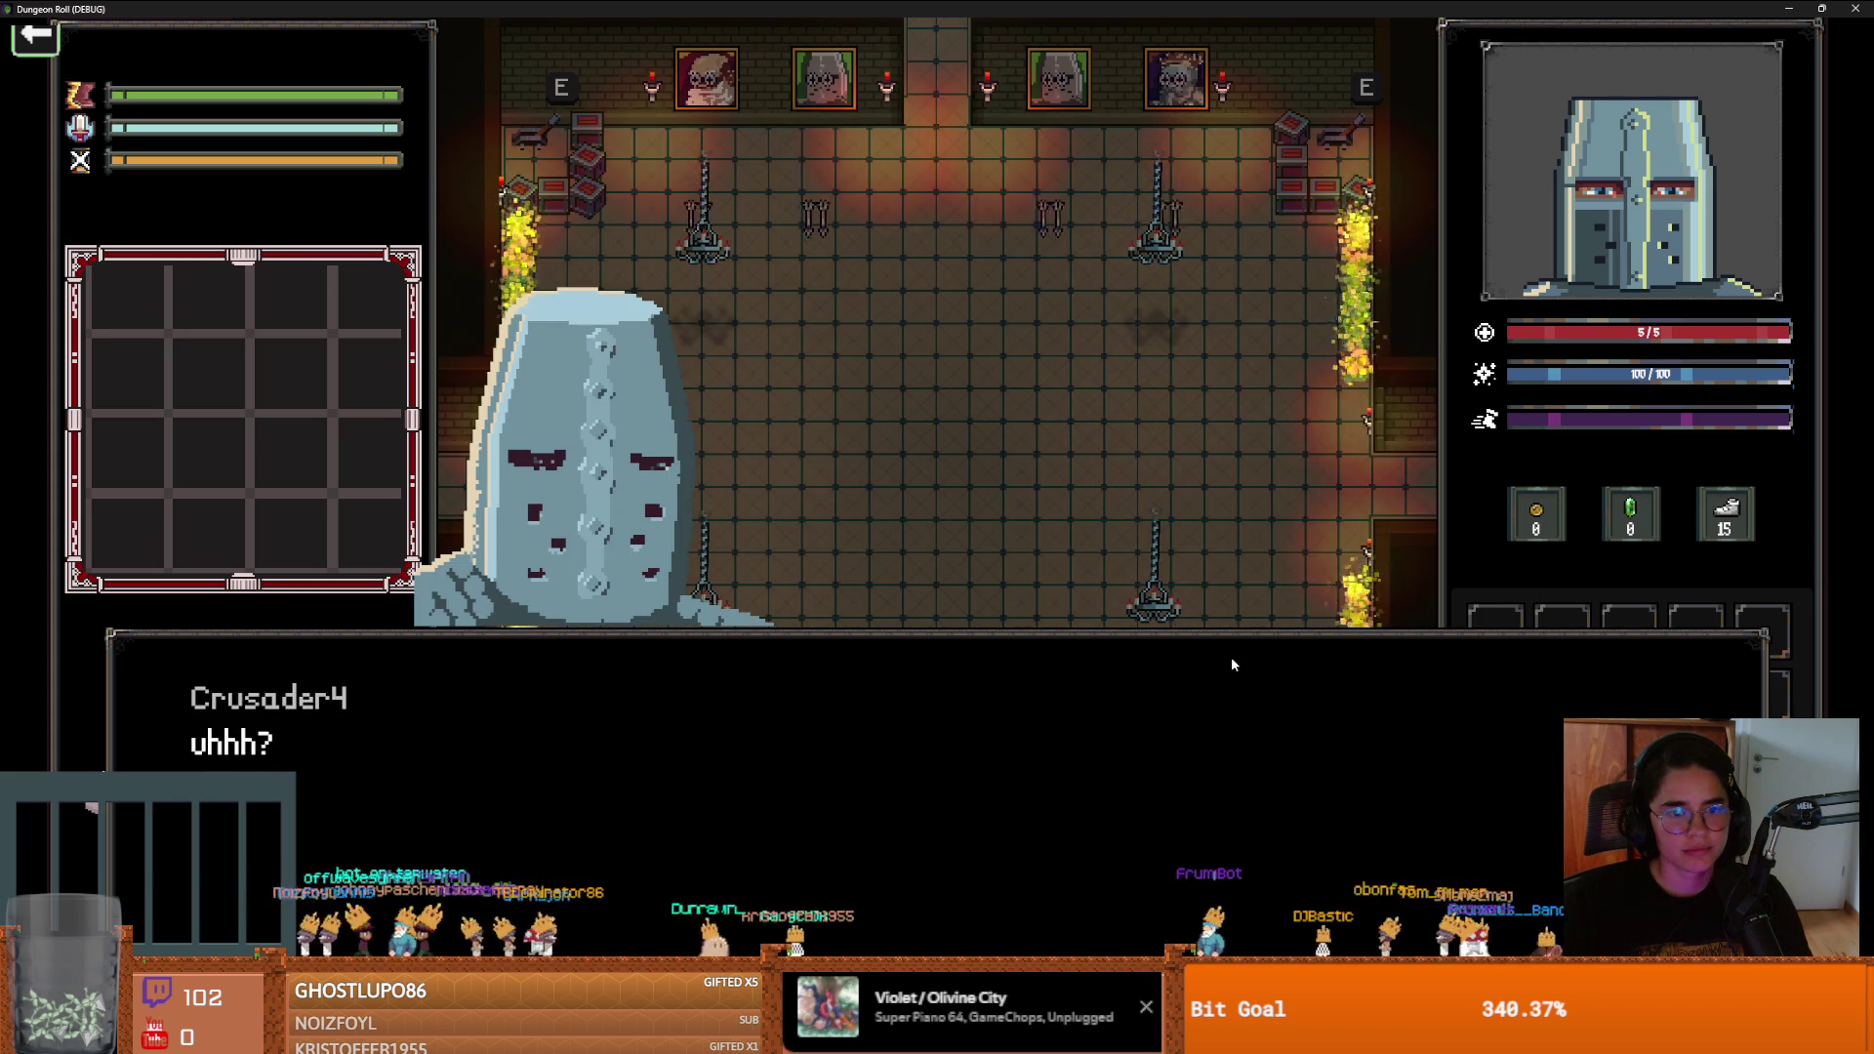
left_click(1231, 664)
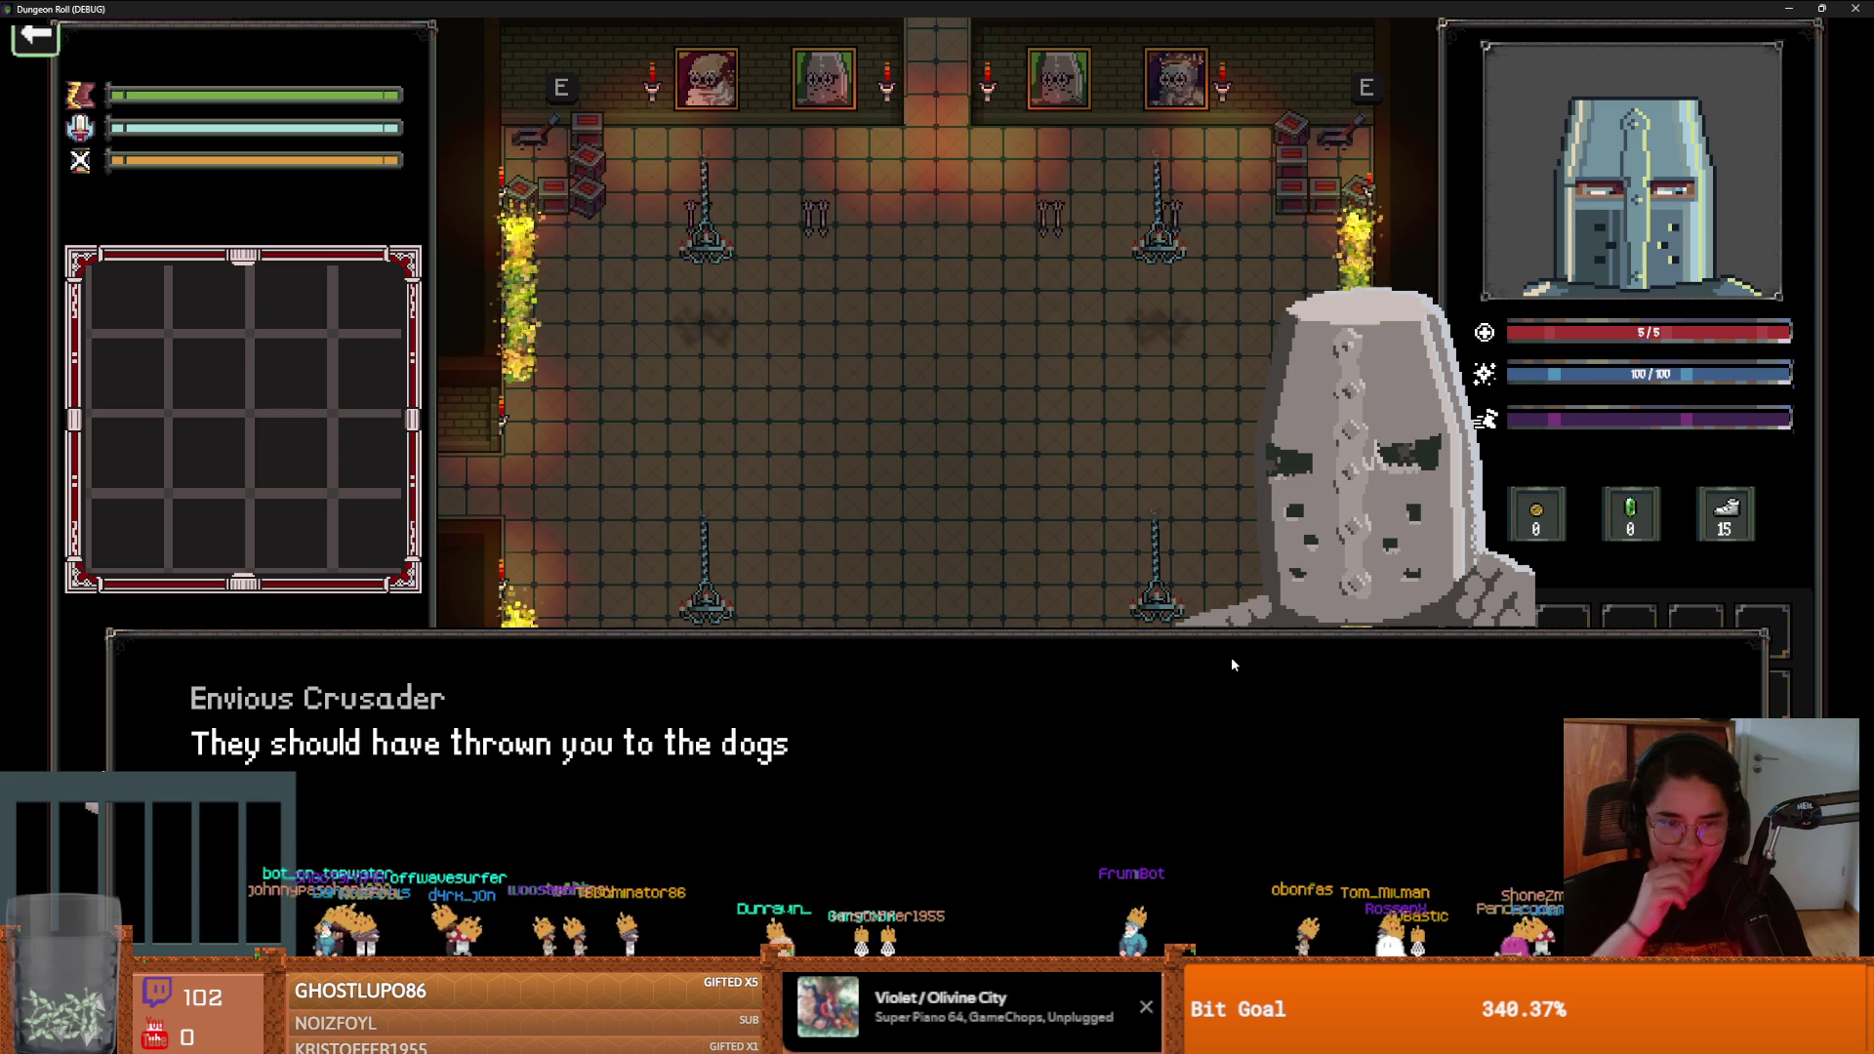
left_click(1231, 661)
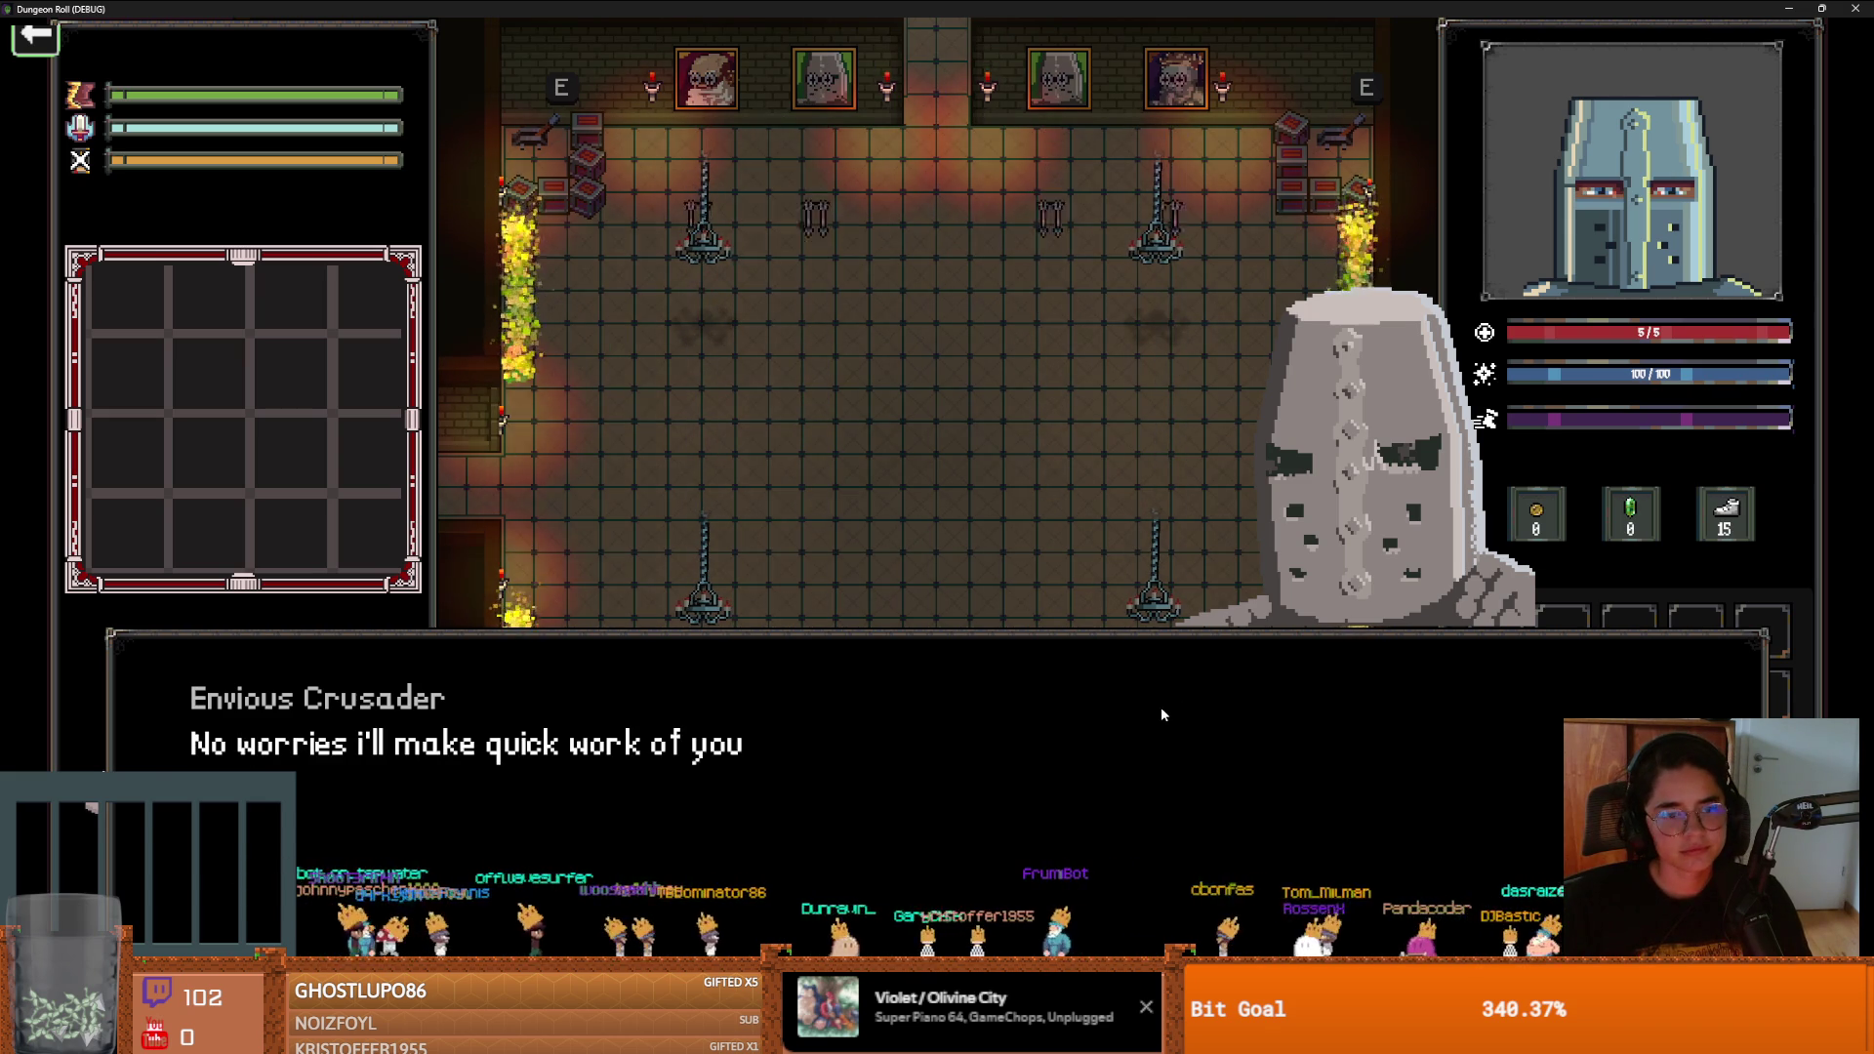
left_click(1161, 708)
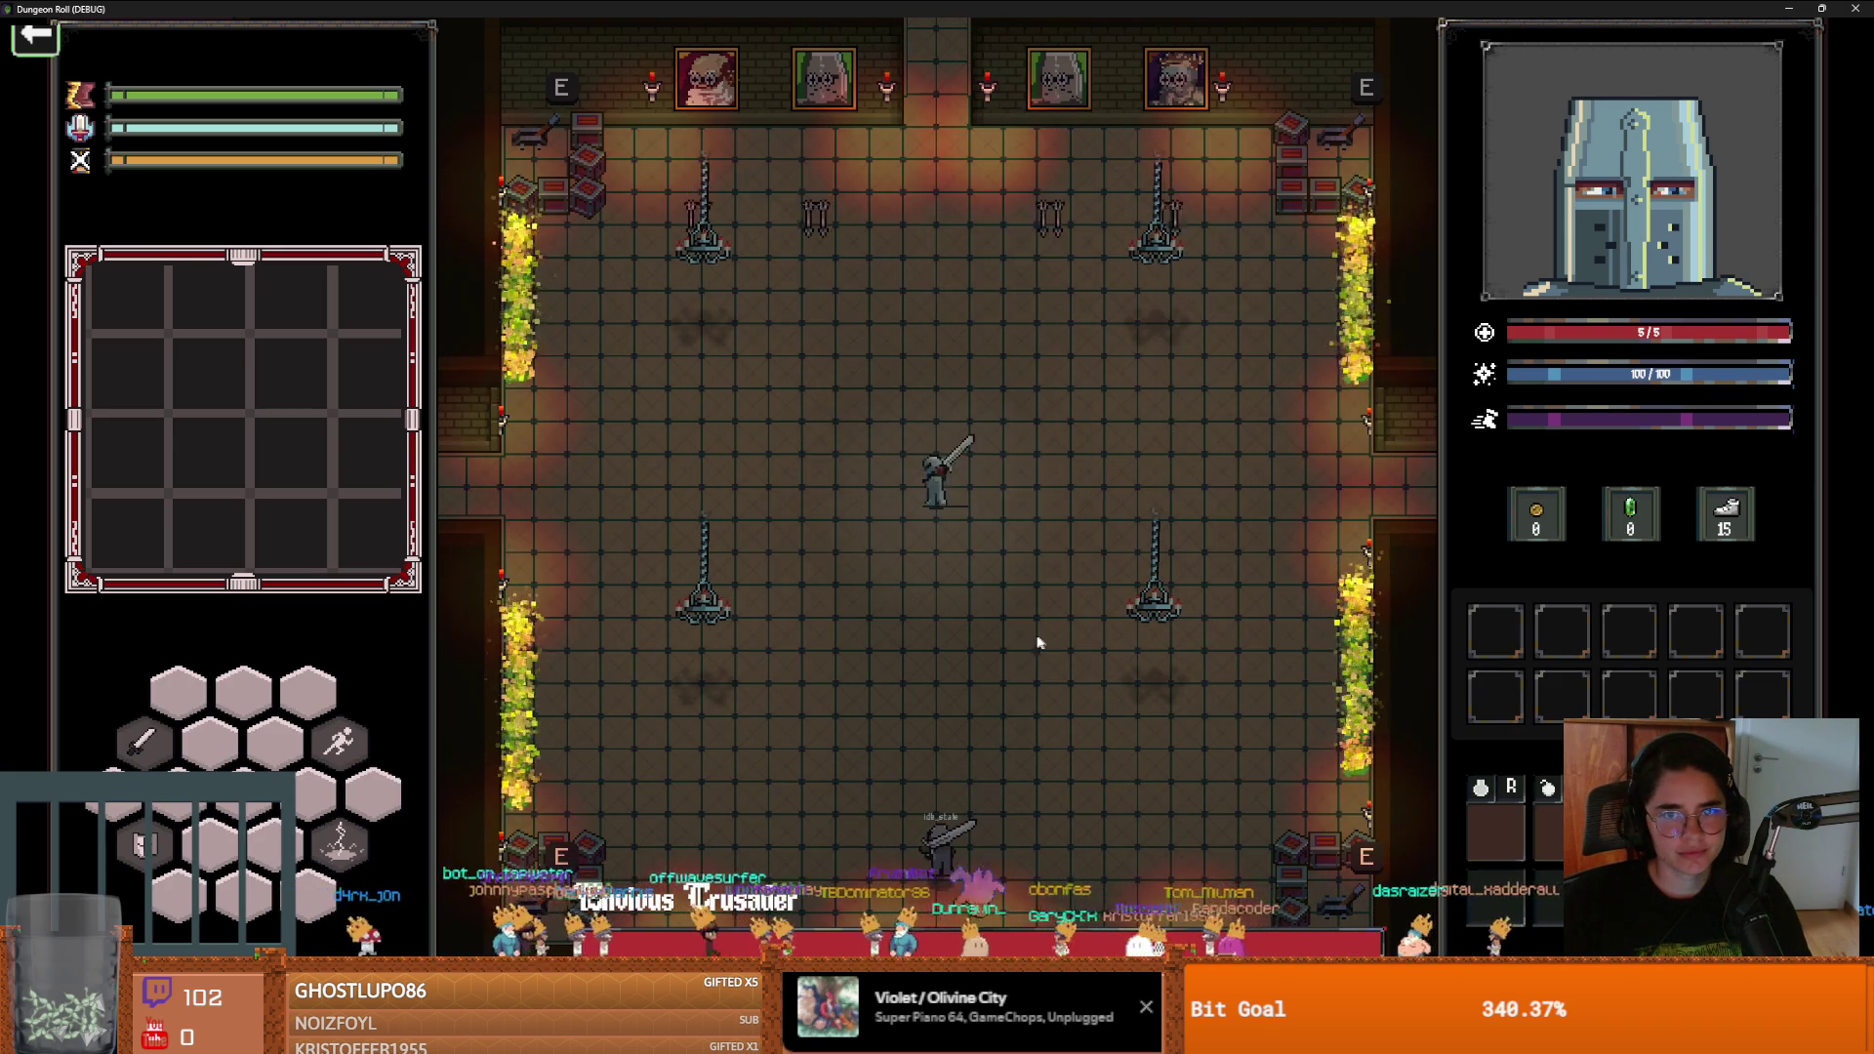
Fight the Envious Crusader with attacks and lightning strikes, dashing to dodge
left_click(1000, 648)
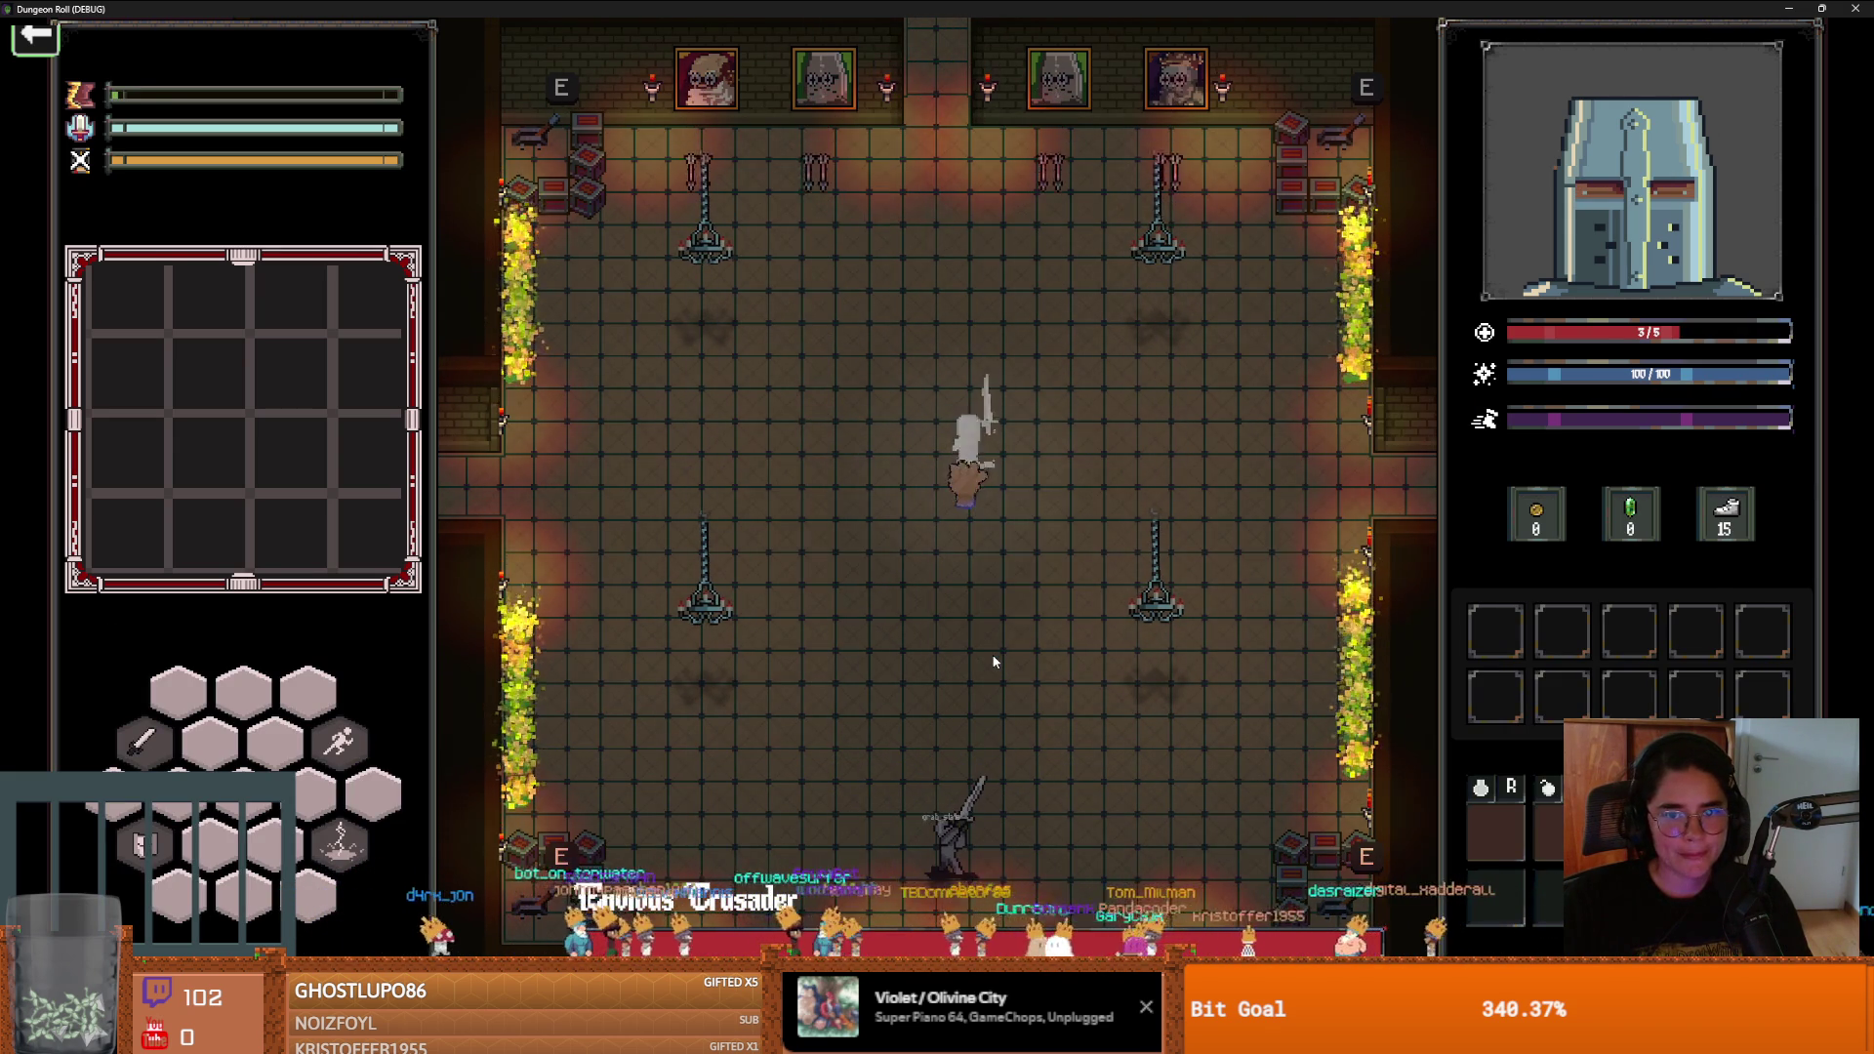
key("space")
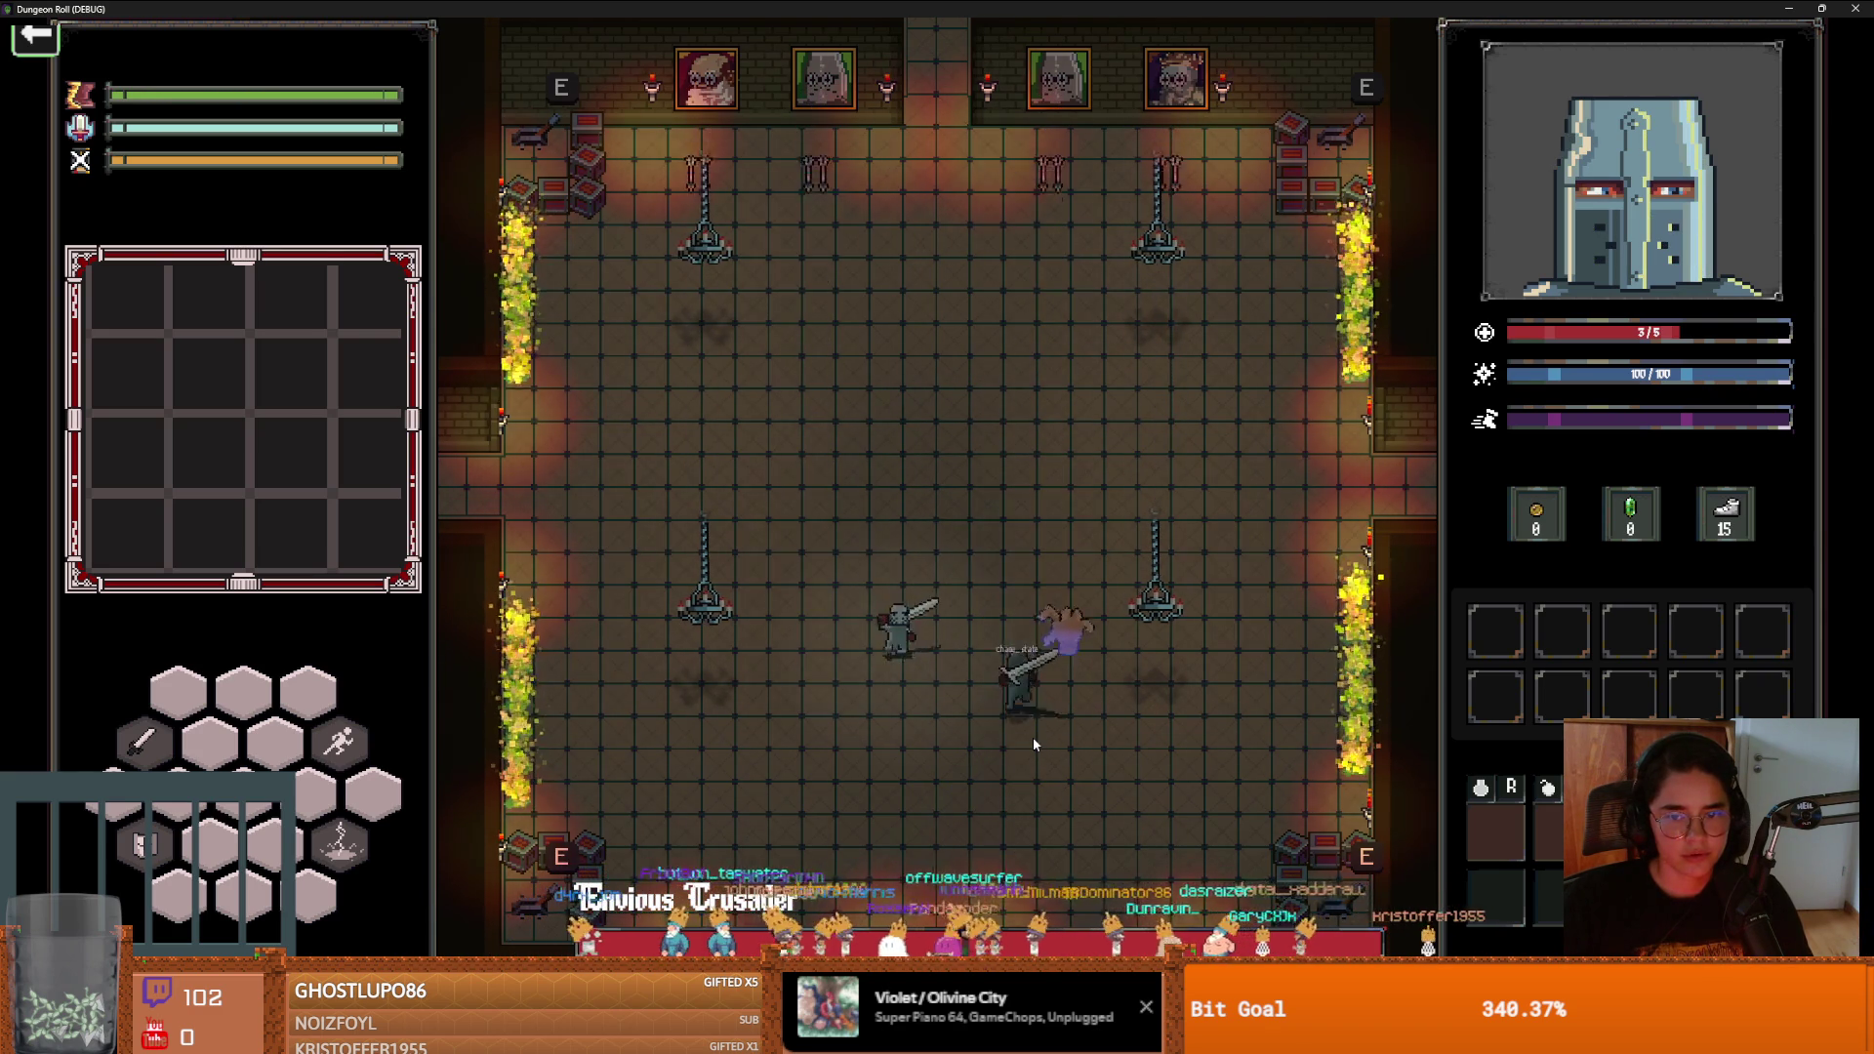
left_click(1029, 716)
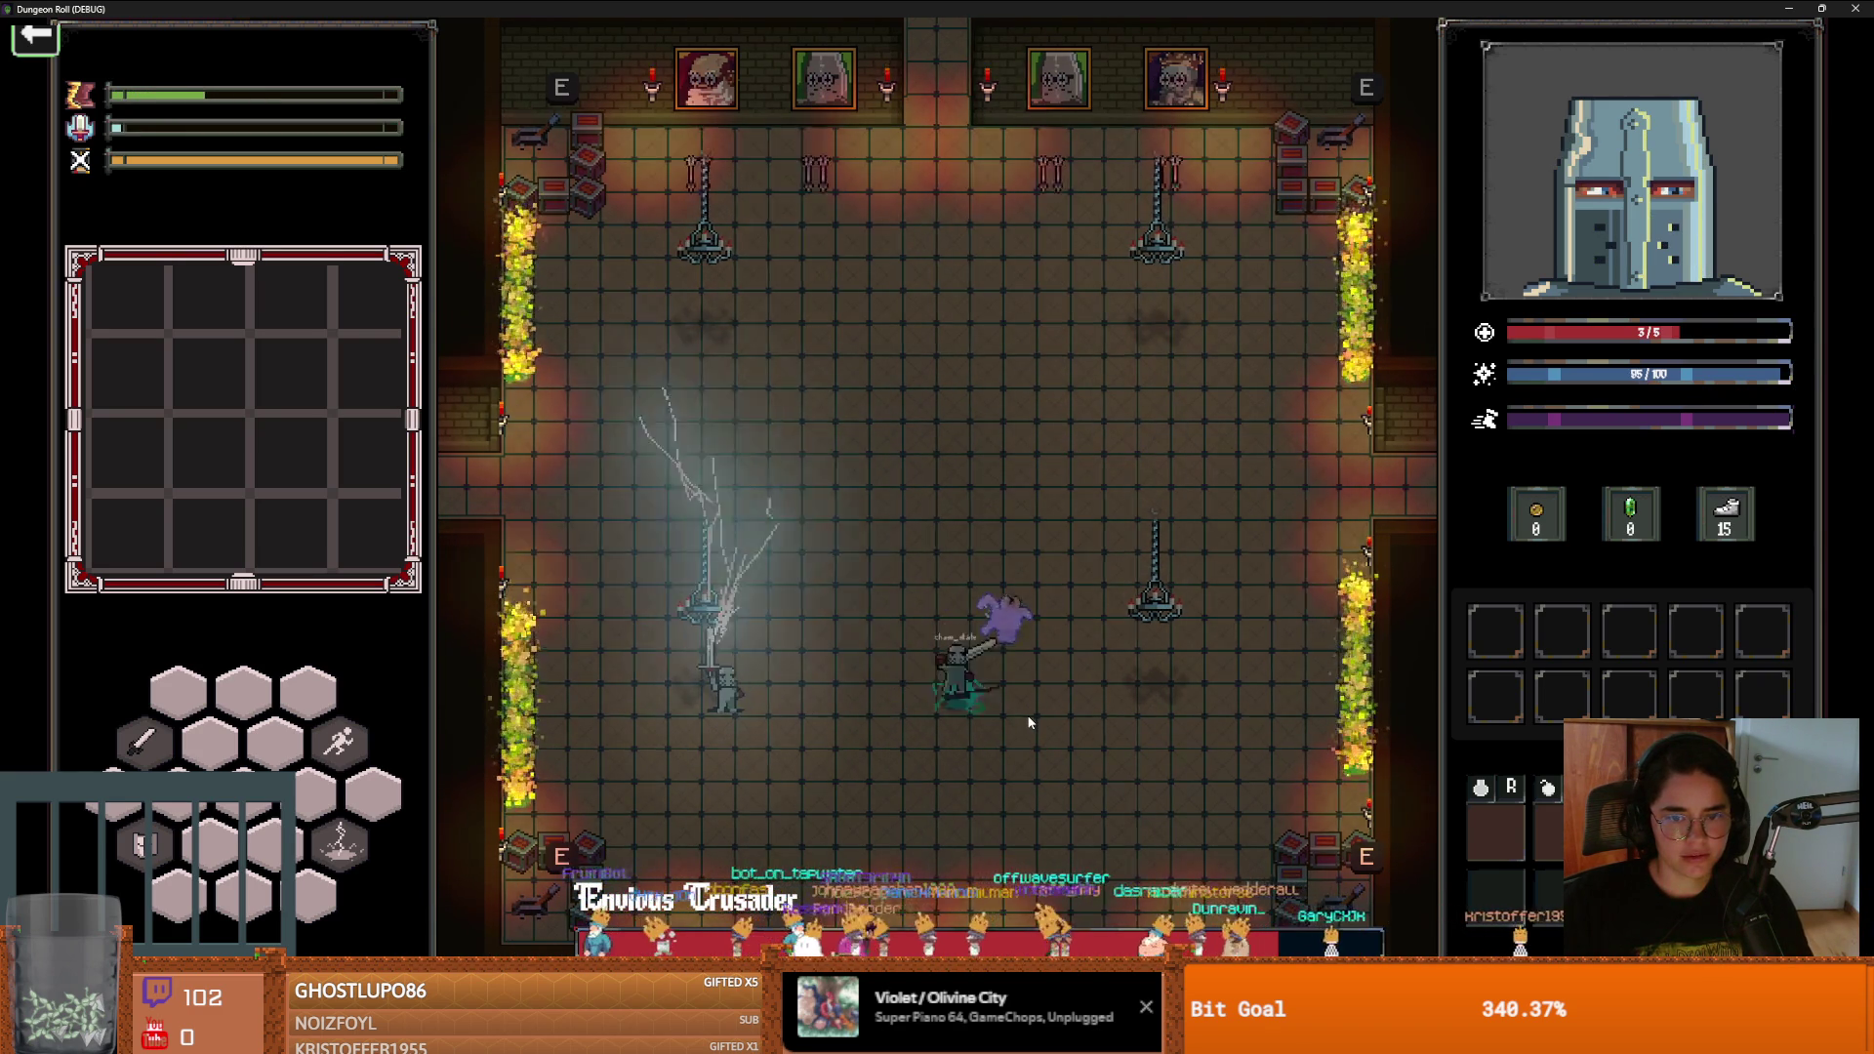
key("a")
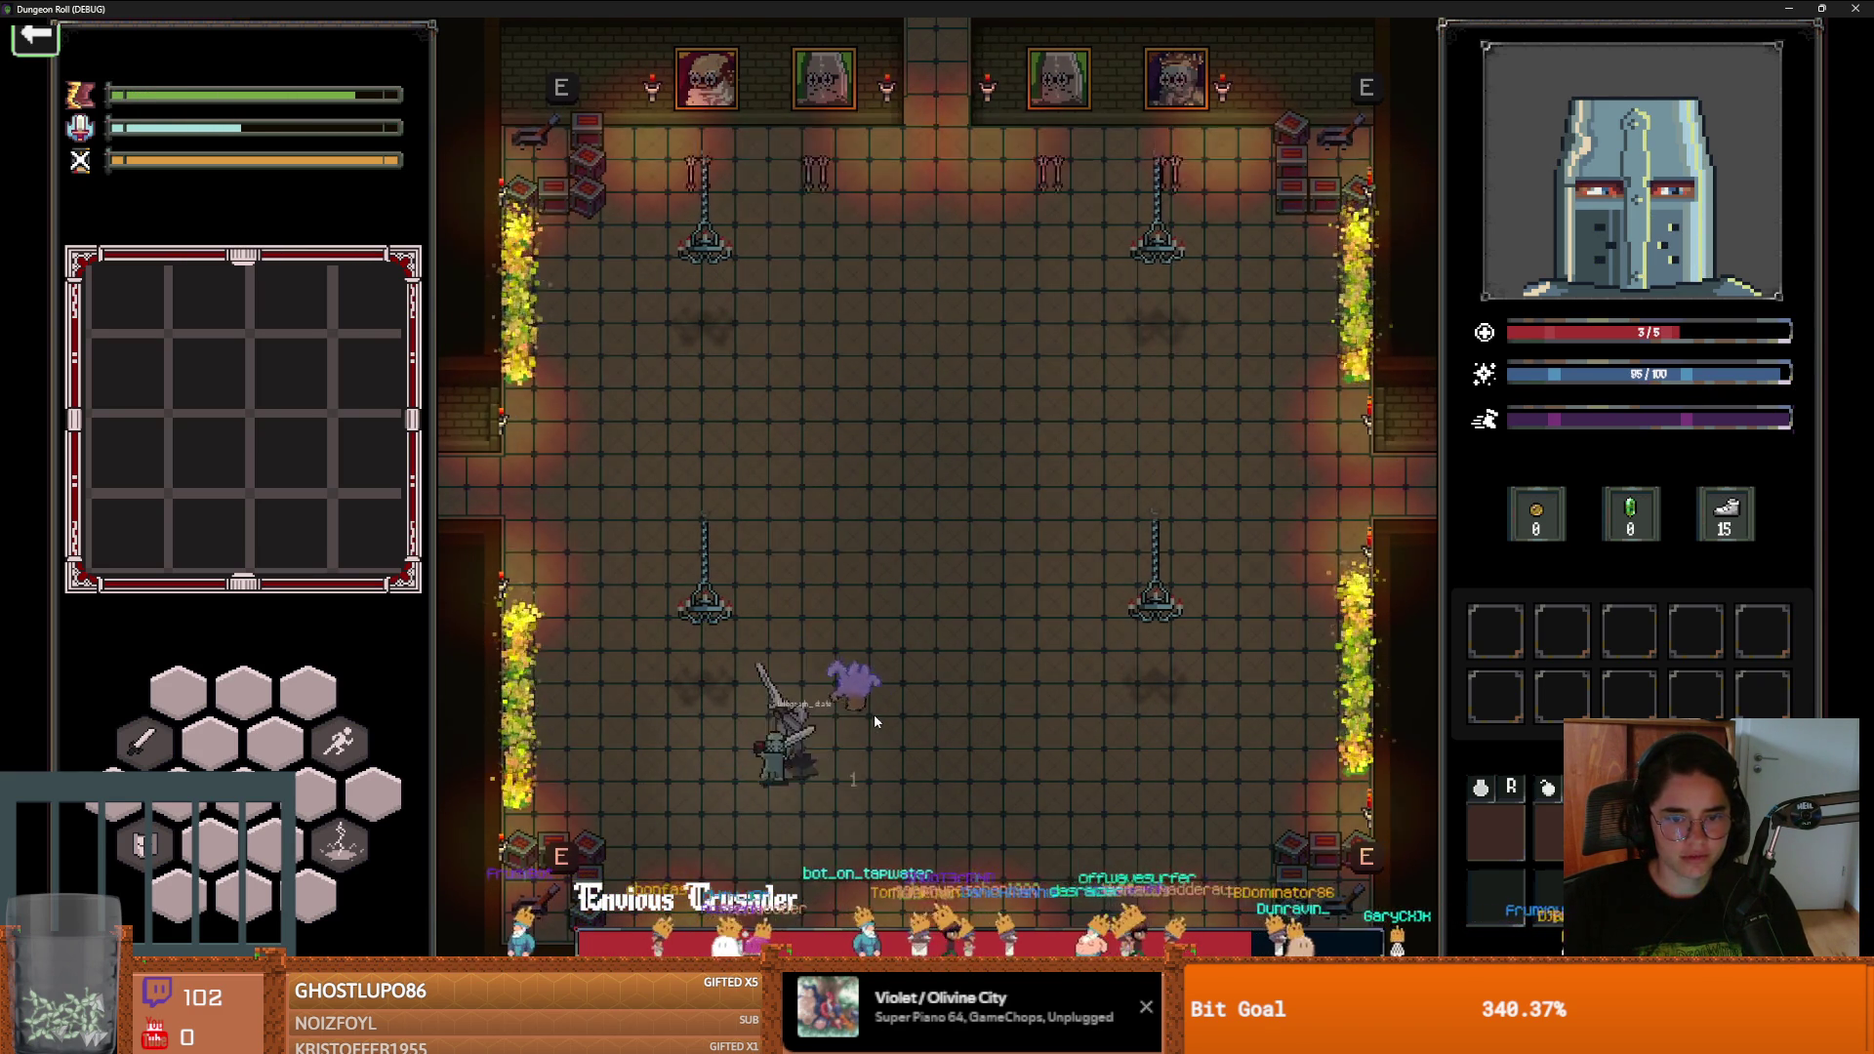
key("a")
key("space")
key("d")
left_click(1074, 798)
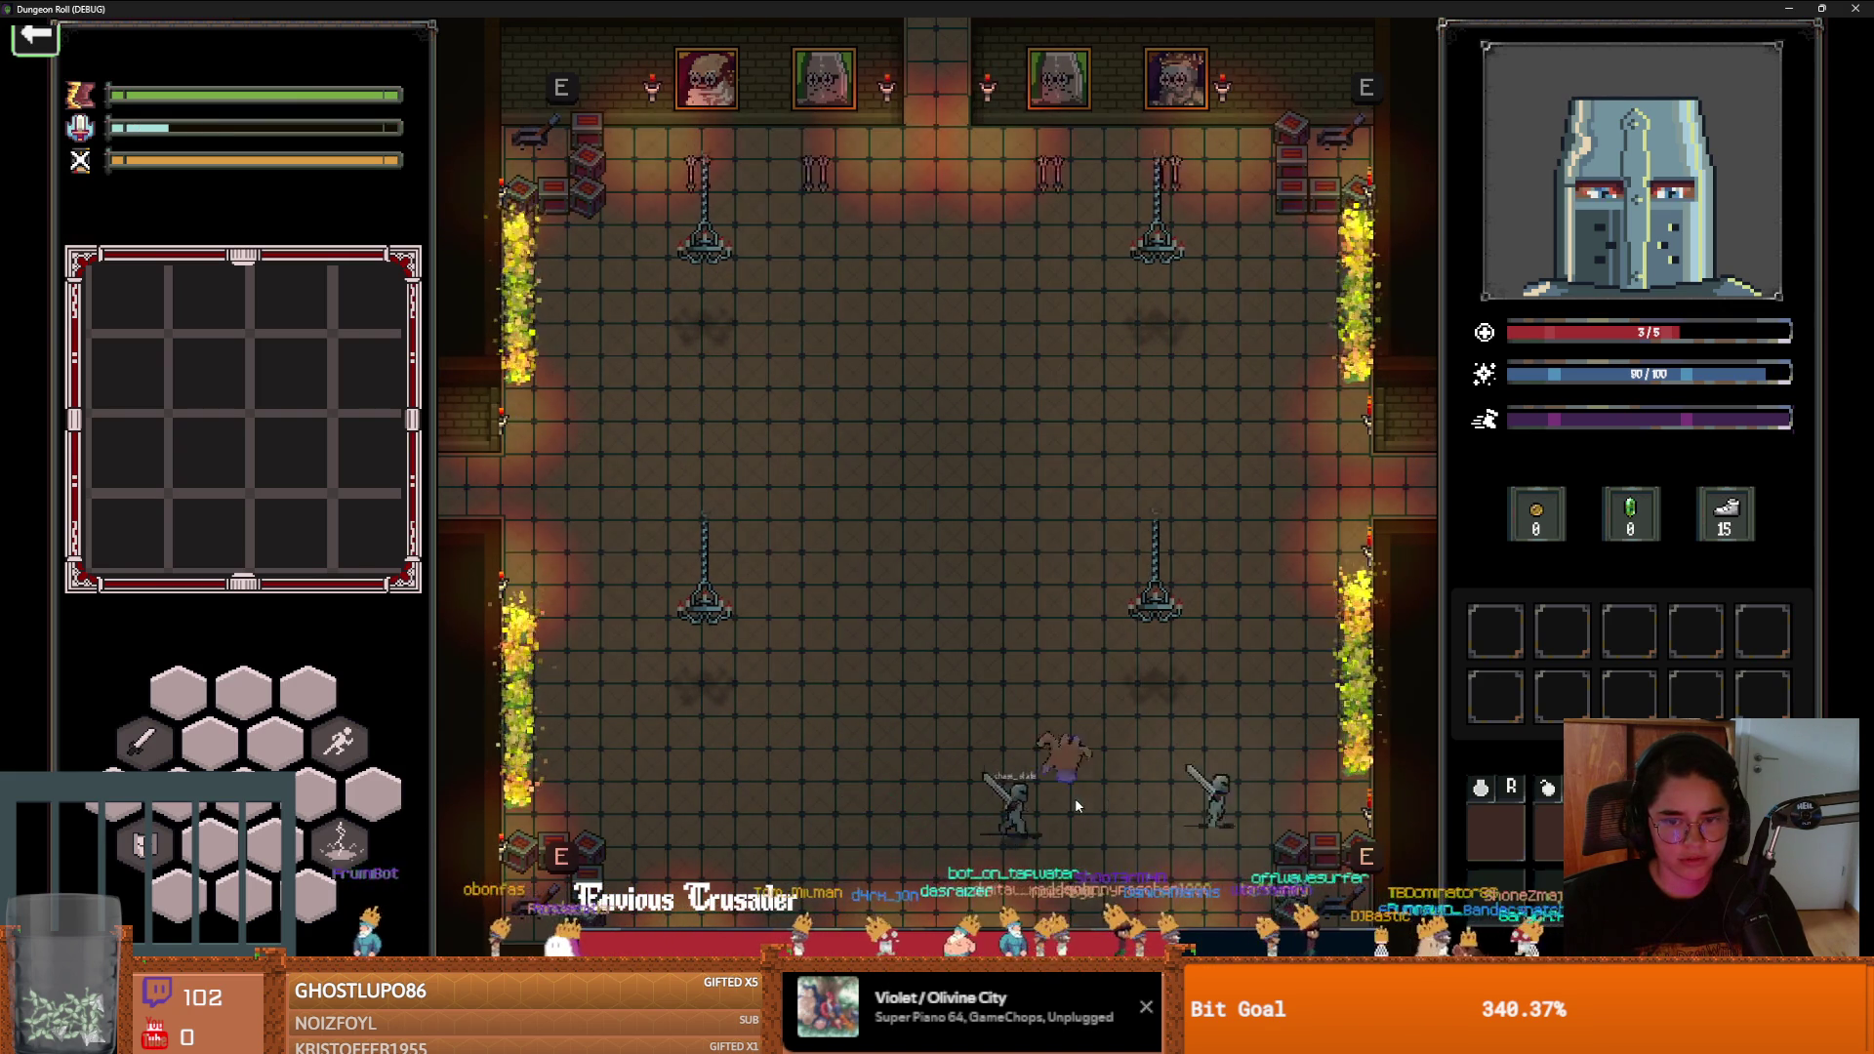
Keep moving and attacking around the arena until the knight dies, then un-maximize the game window
key("d")
key("w")
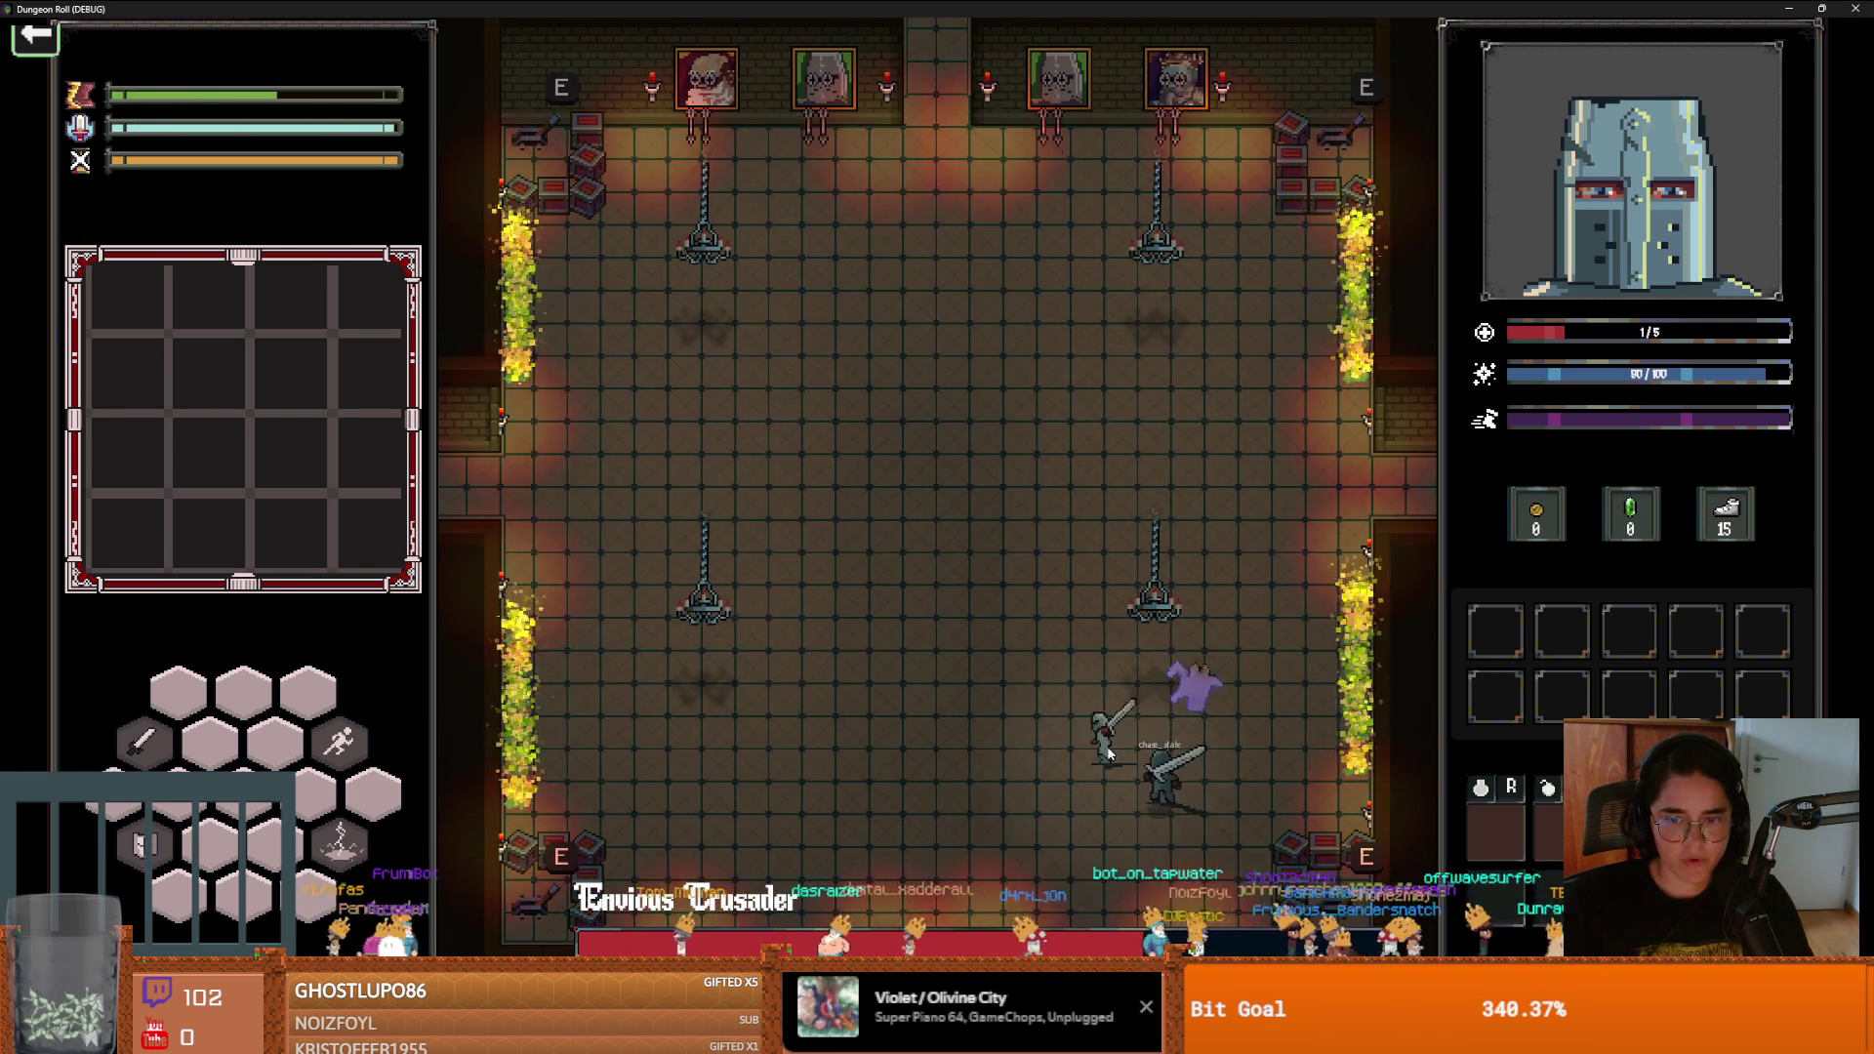
key("a")
left_click(1055, 781)
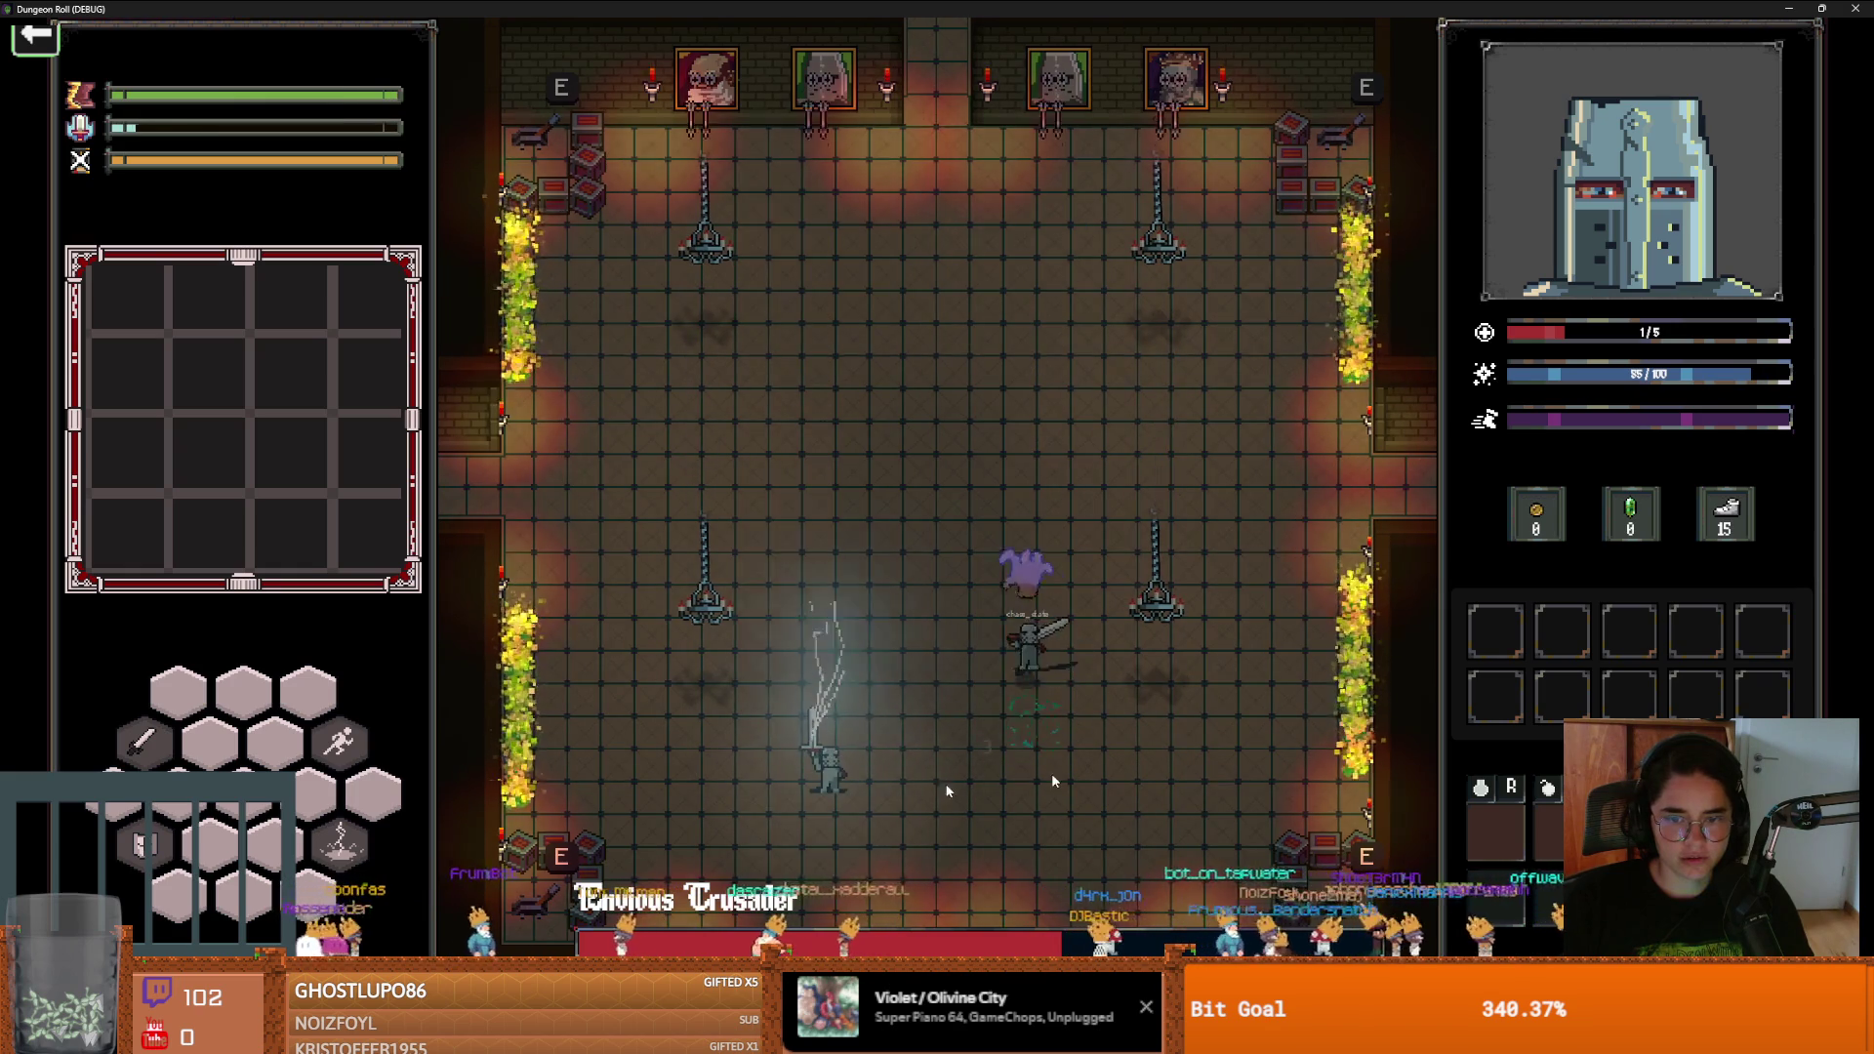
key("s")
key("a")
key("a")
key("w")
key("a")
key("w")
key("w")
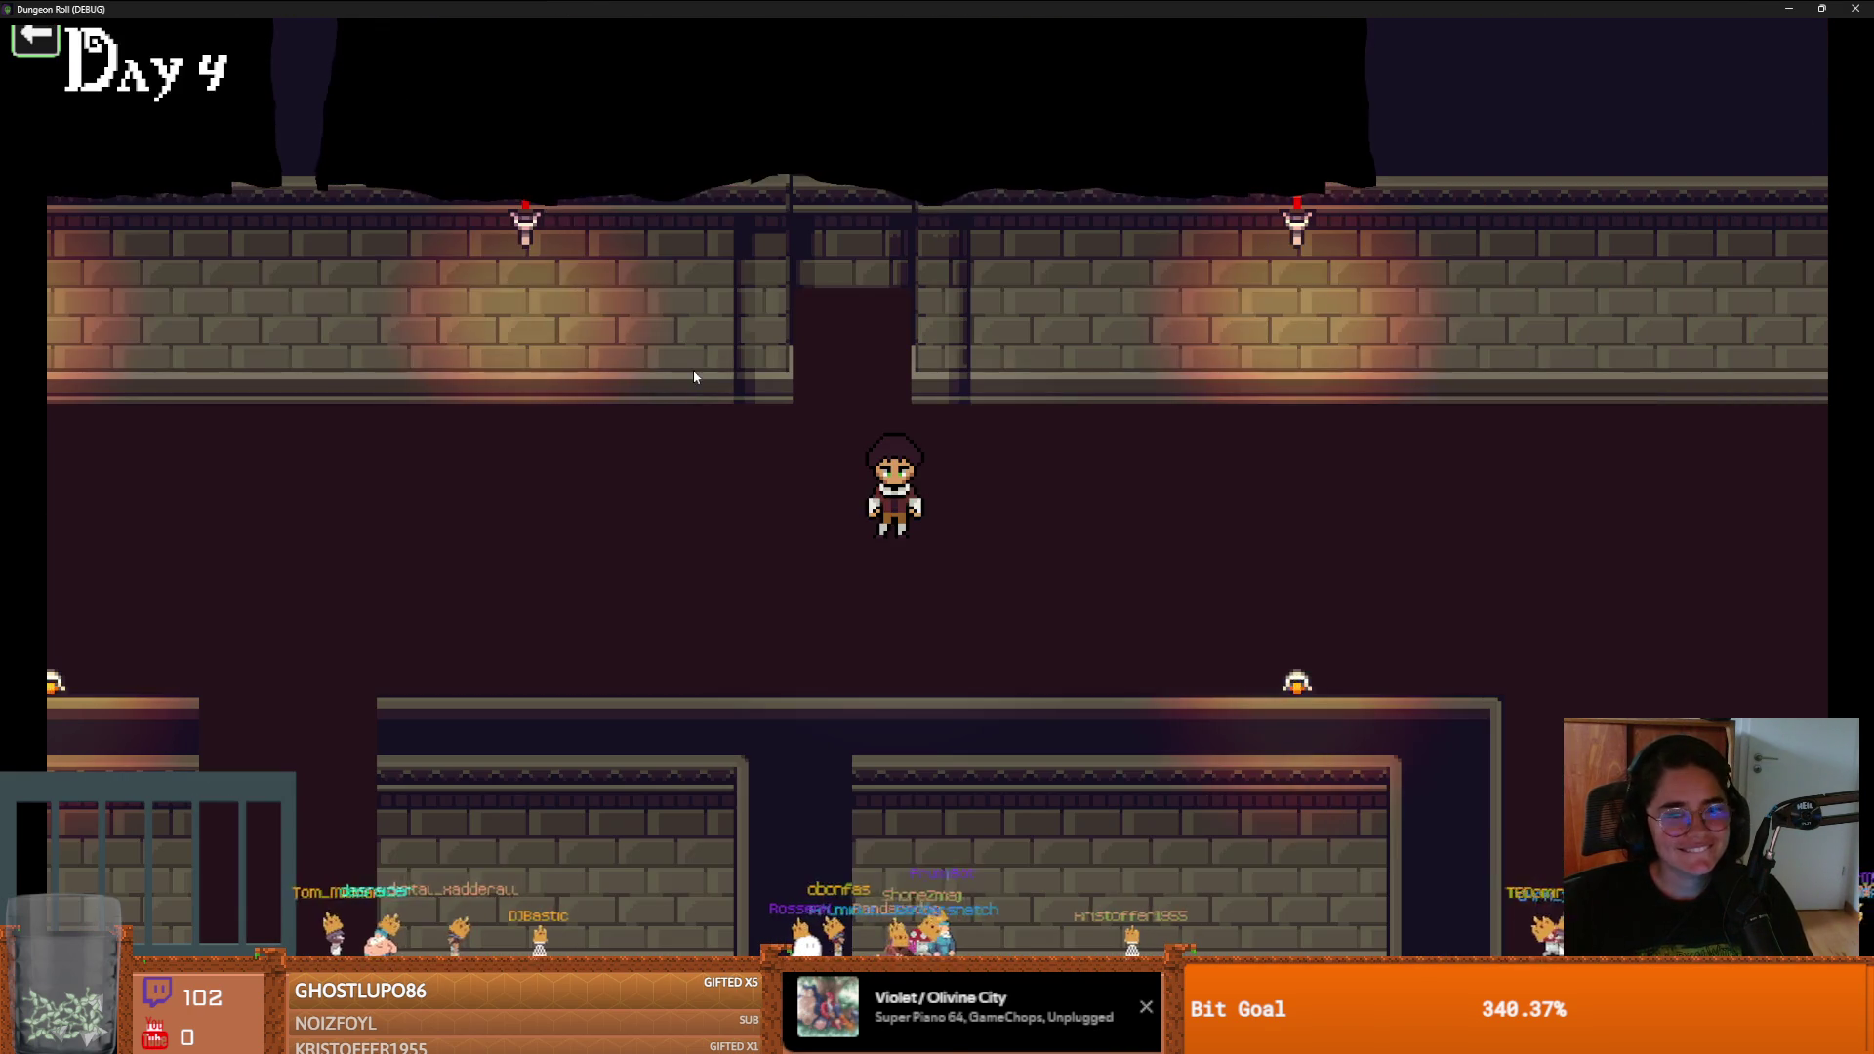
left_click(1821, 9)
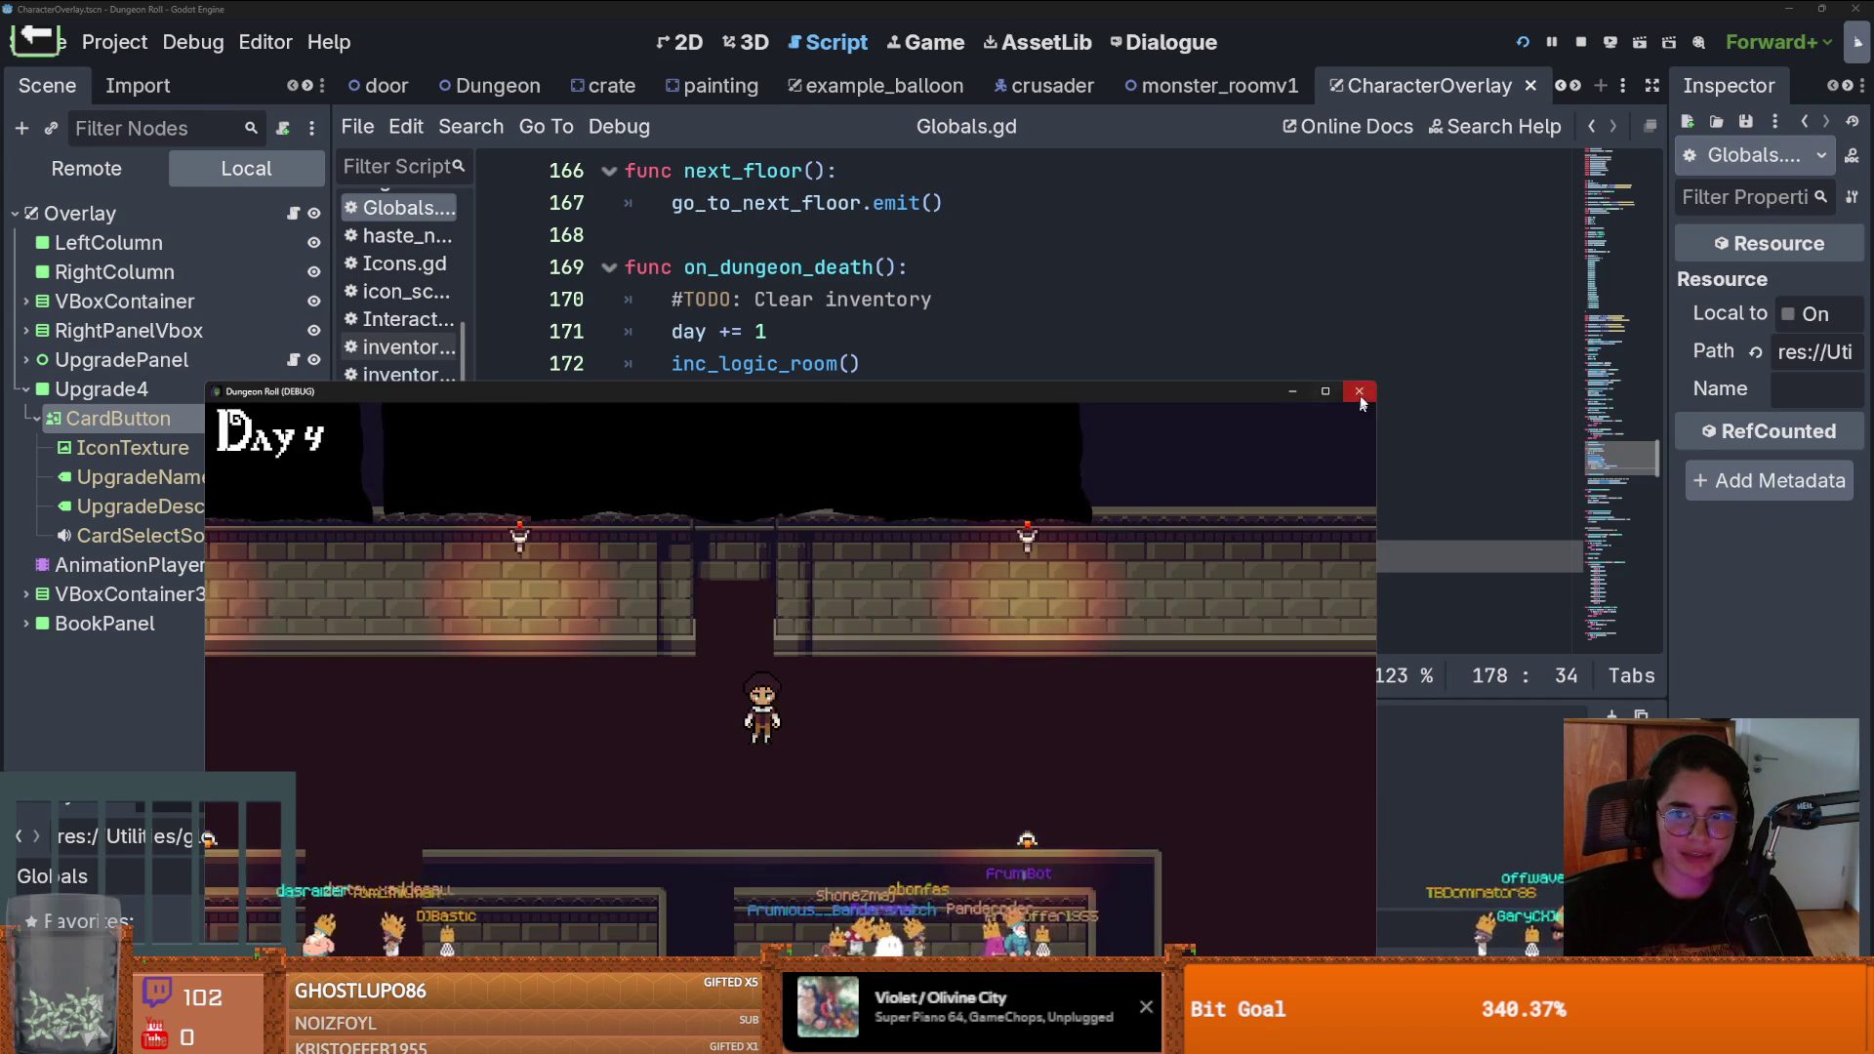
Stop the game, clear the Globals file filter, and open crusader.tscn from Favorites
left_click(1359, 393)
key("F5")
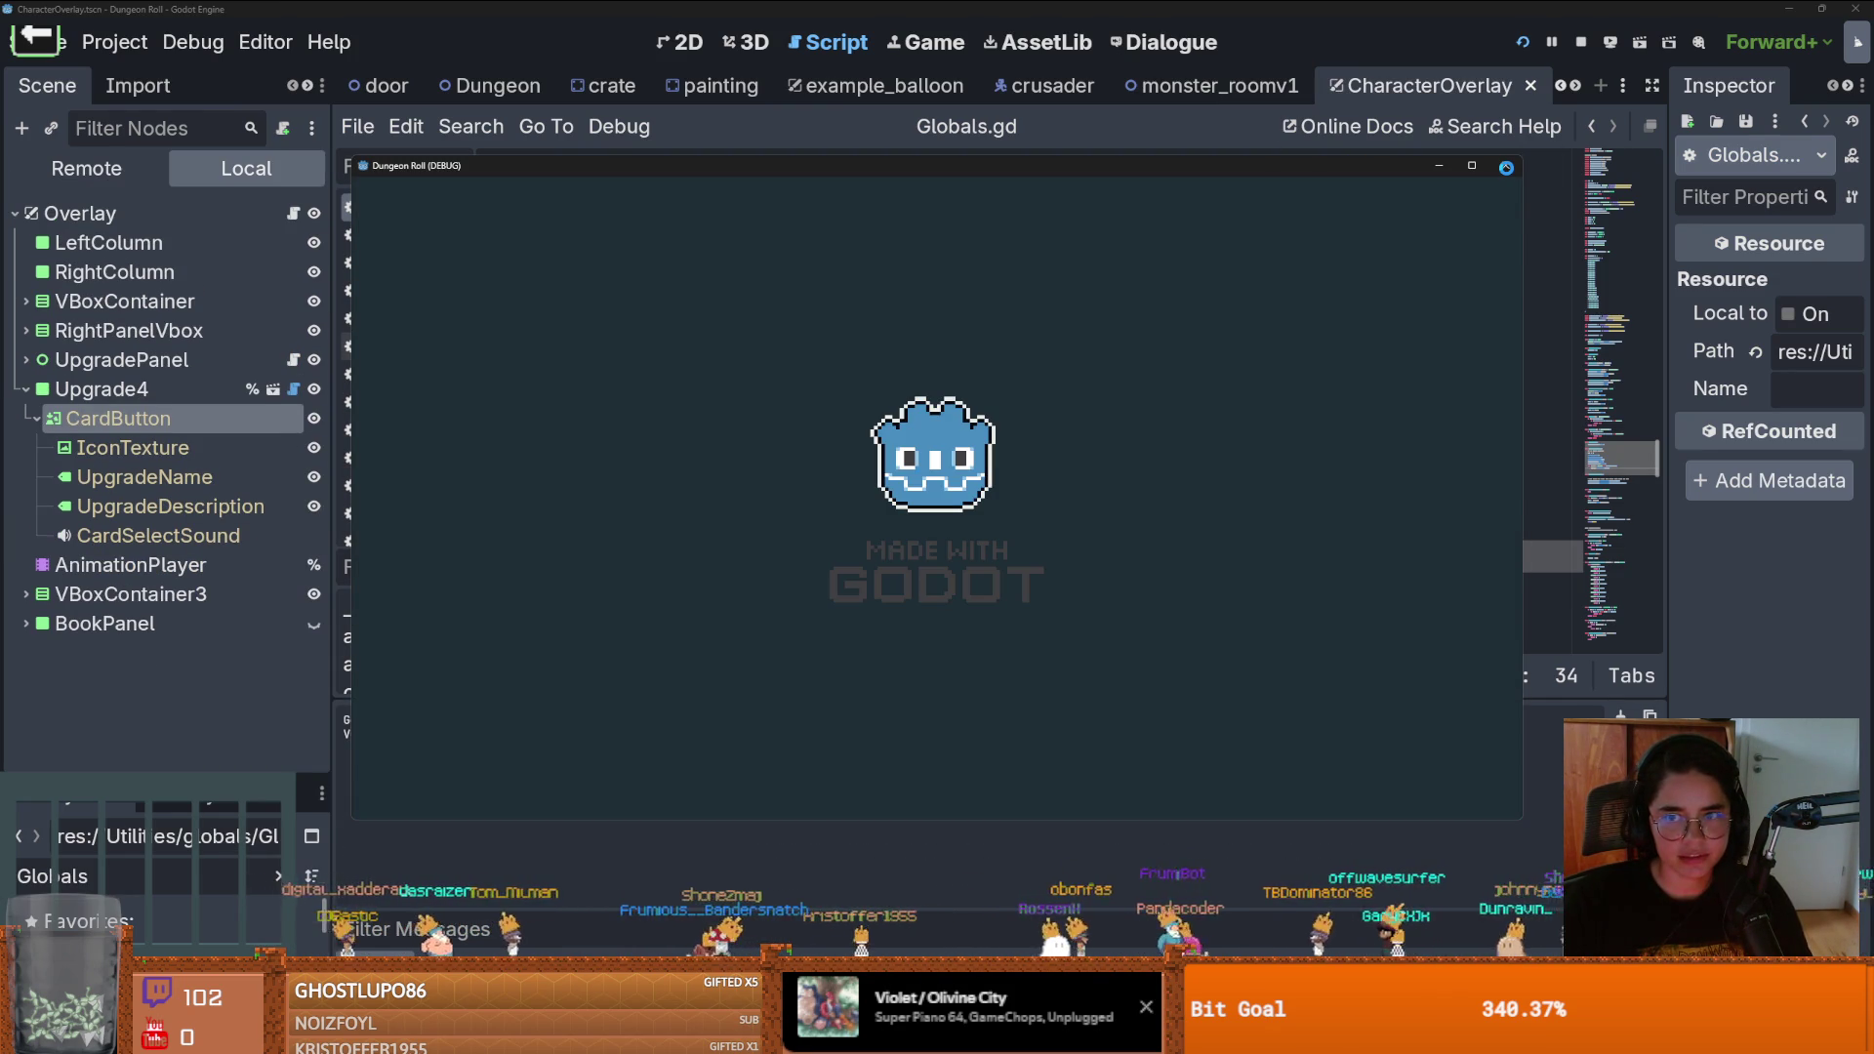
left_click(1506, 167)
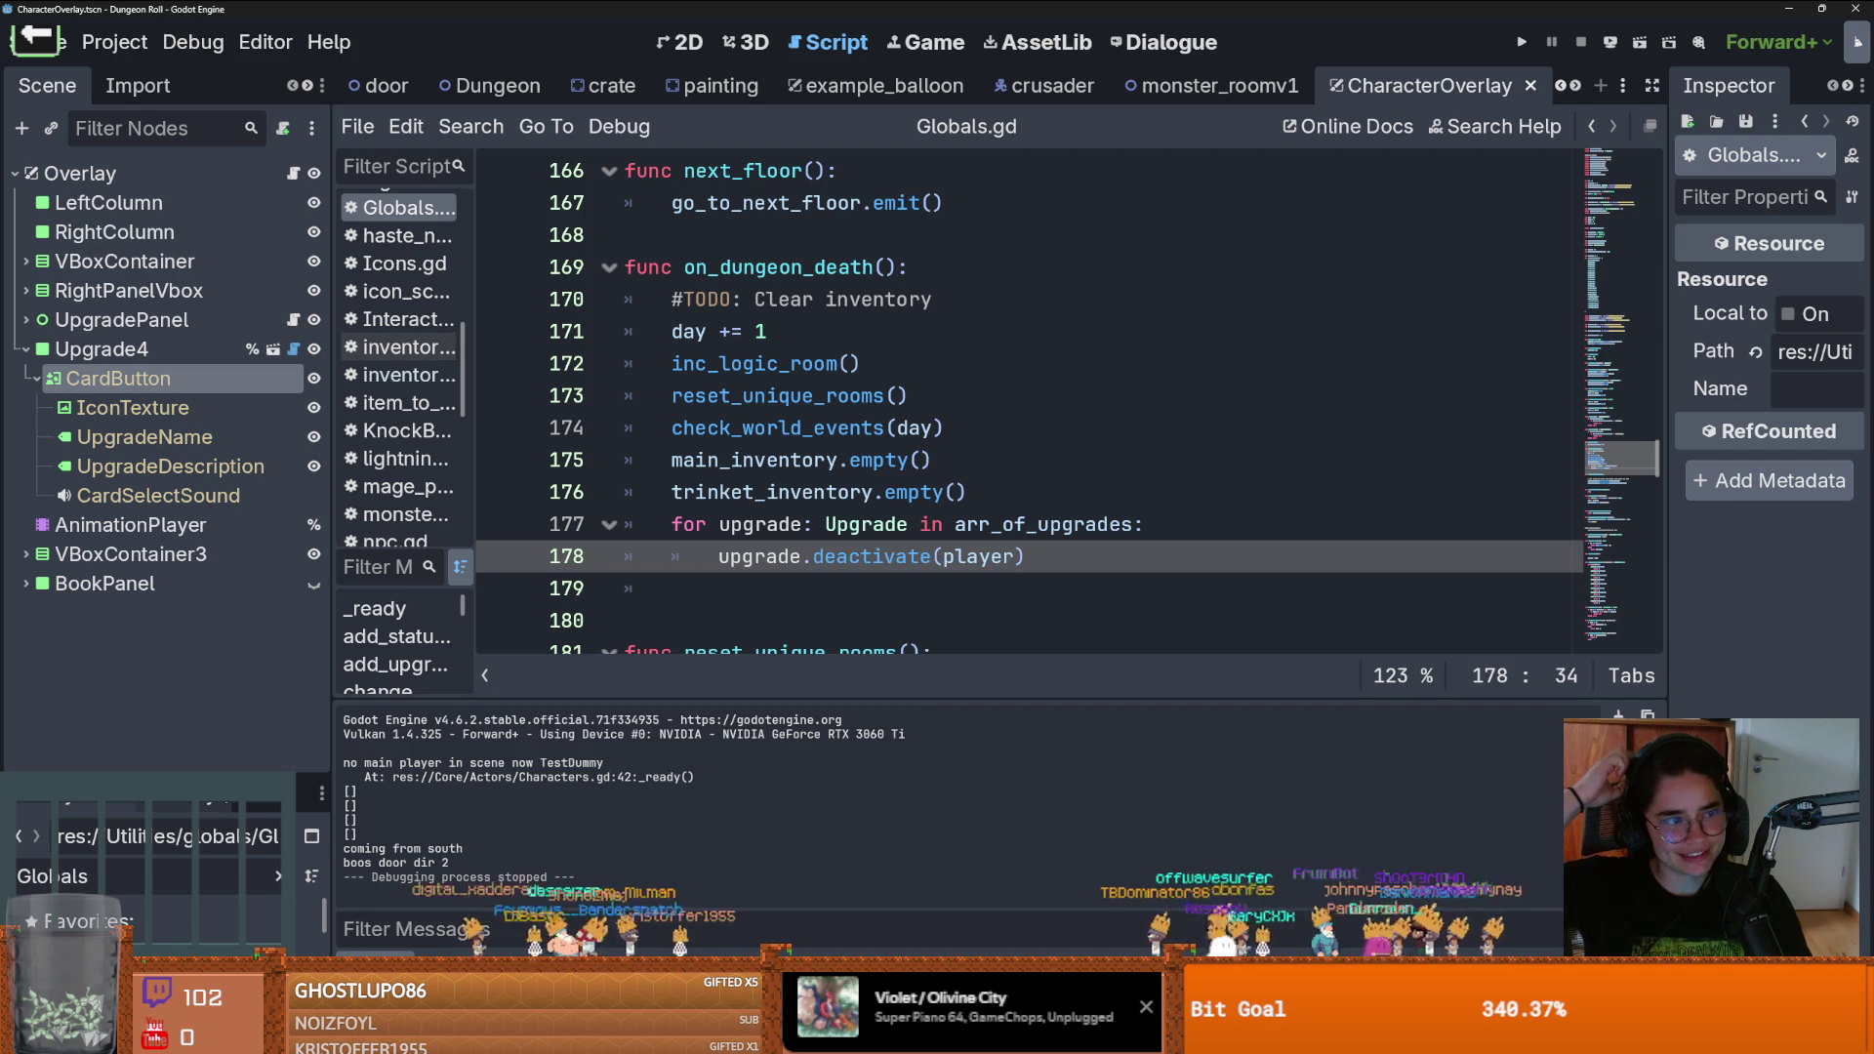
left_click_drag(195, 786, 215, 310)
double_click(205, 400)
key("BackSpace")
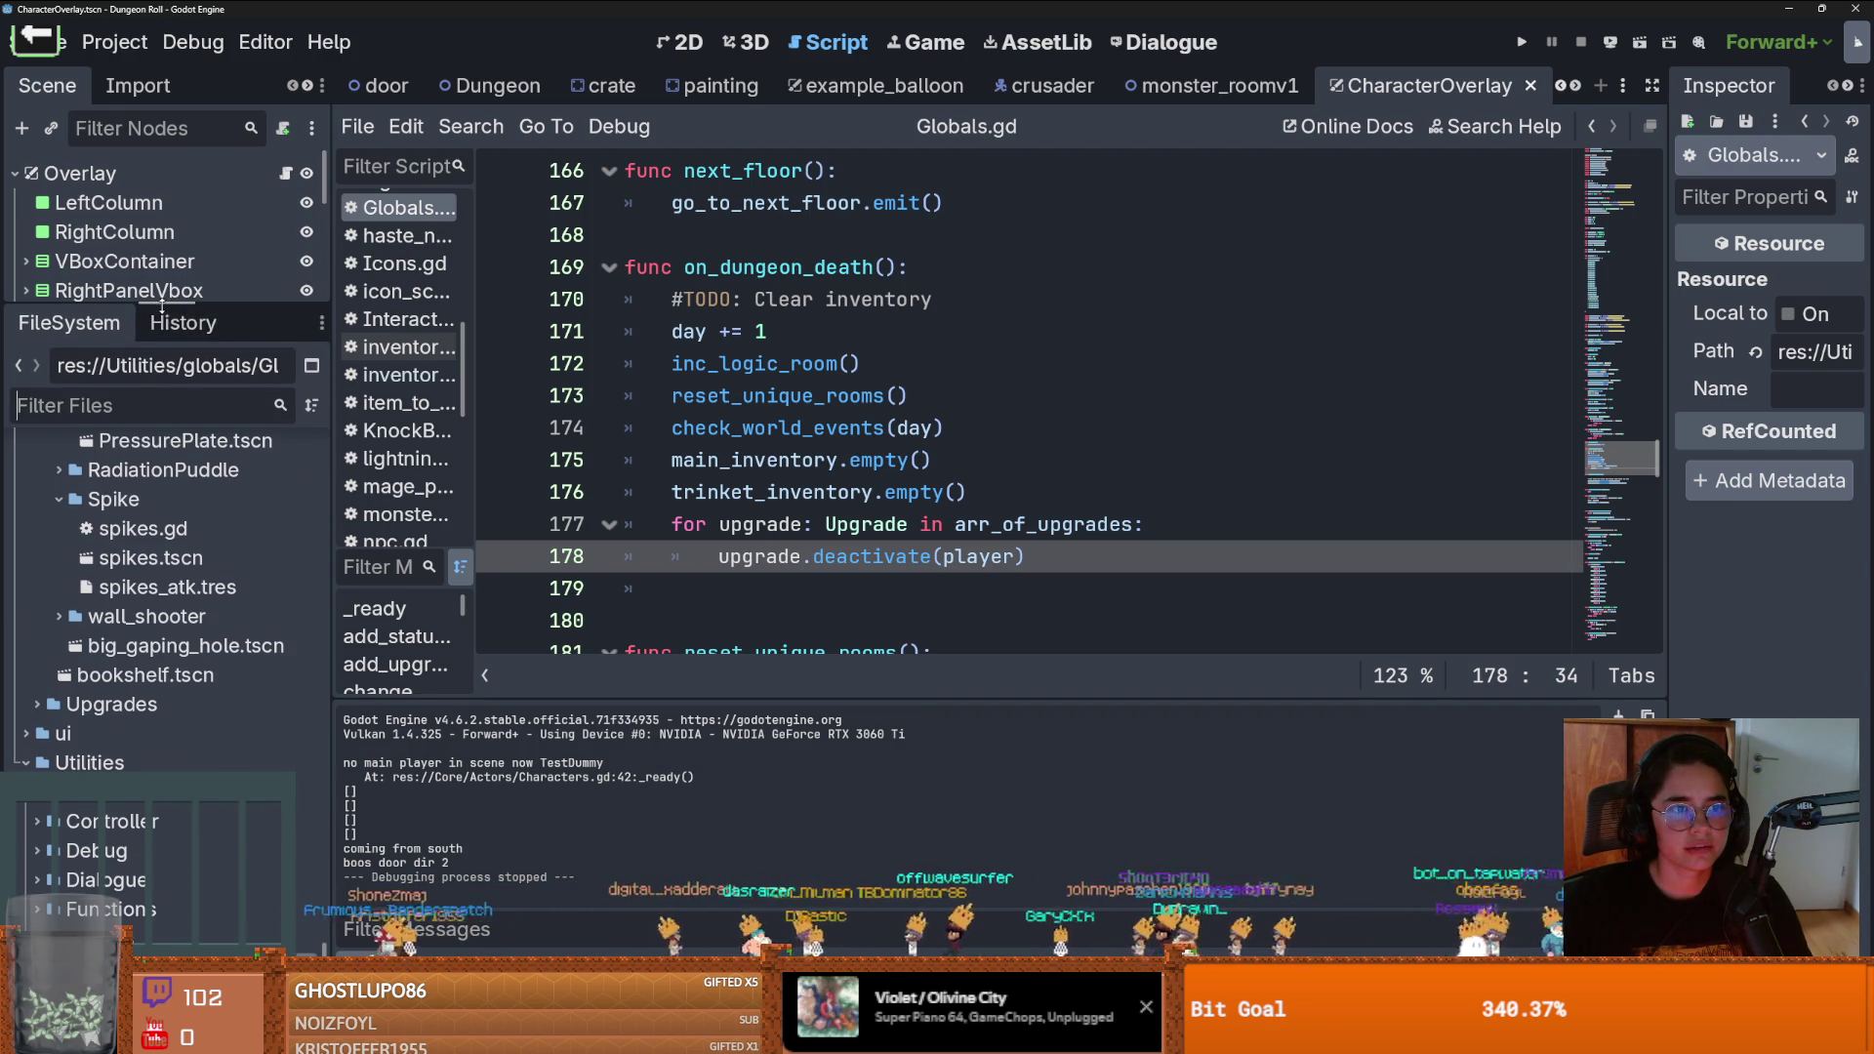
left_click_drag(164, 314, 164, 498)
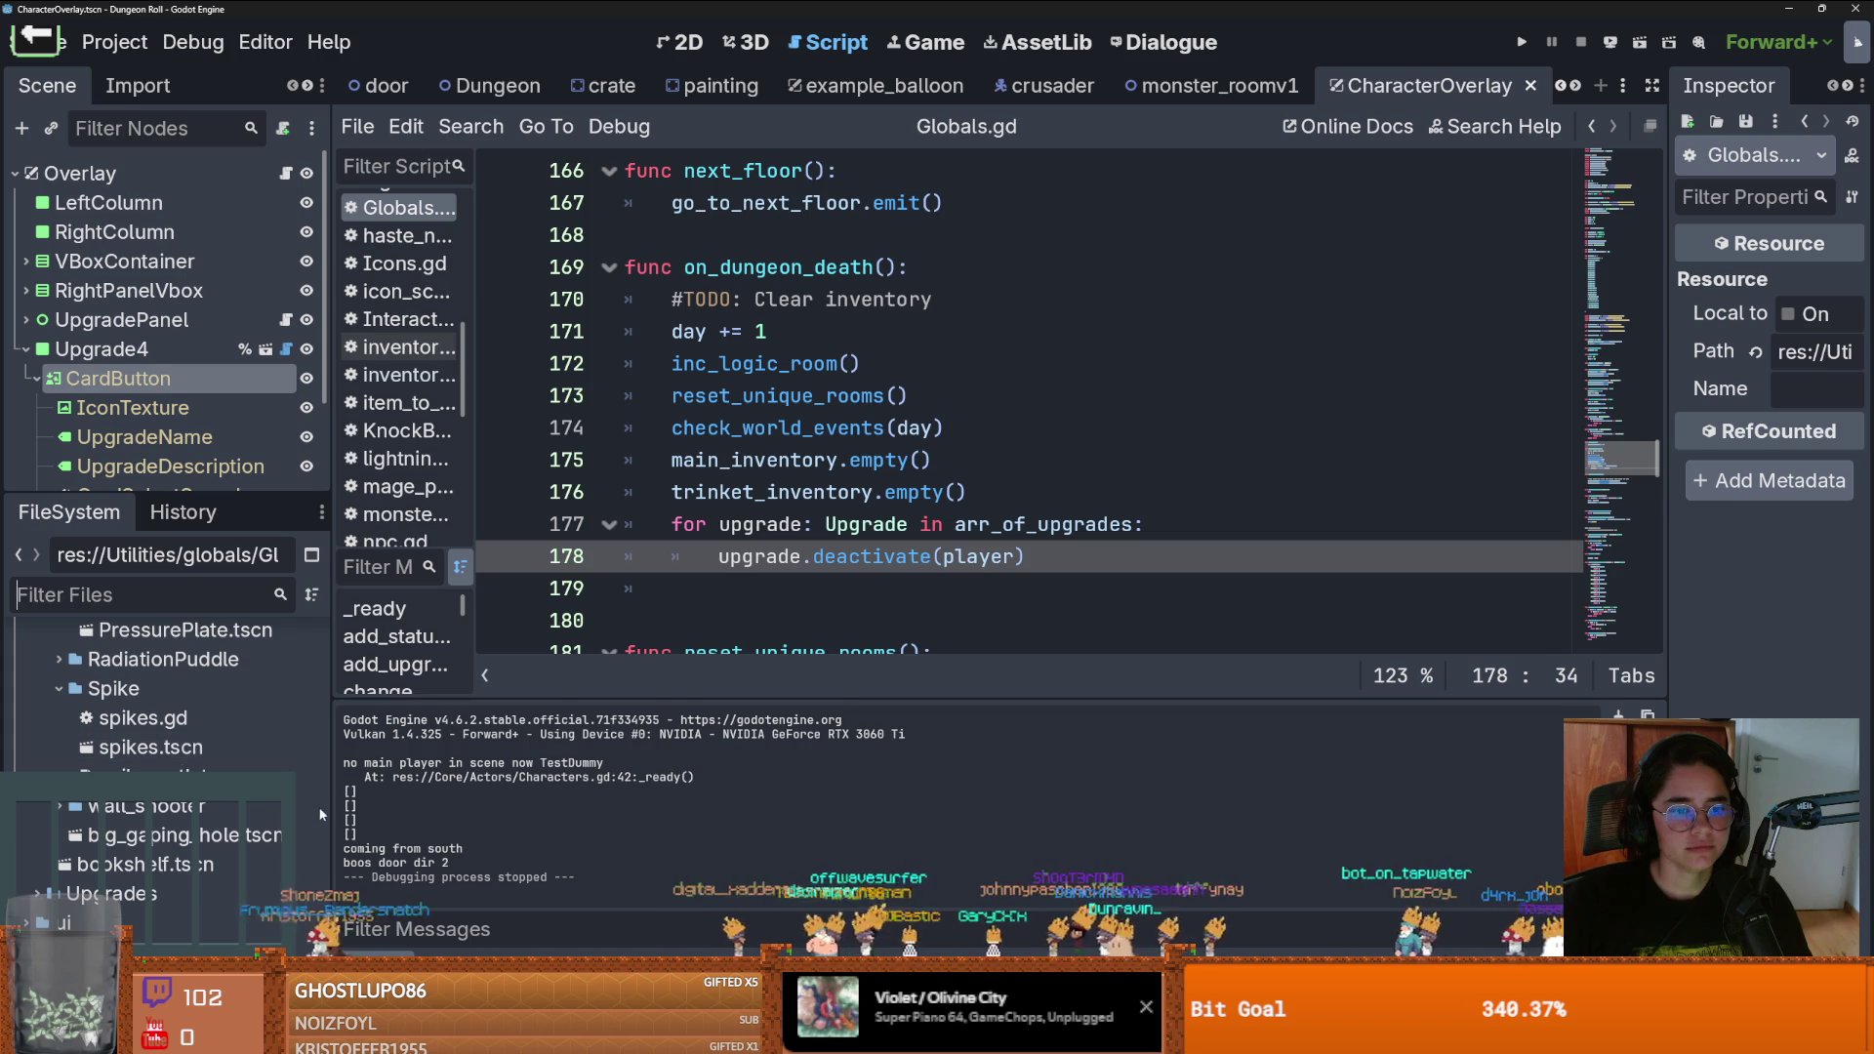
scroll(156, 684, "up", 10)
double_click(119, 669)
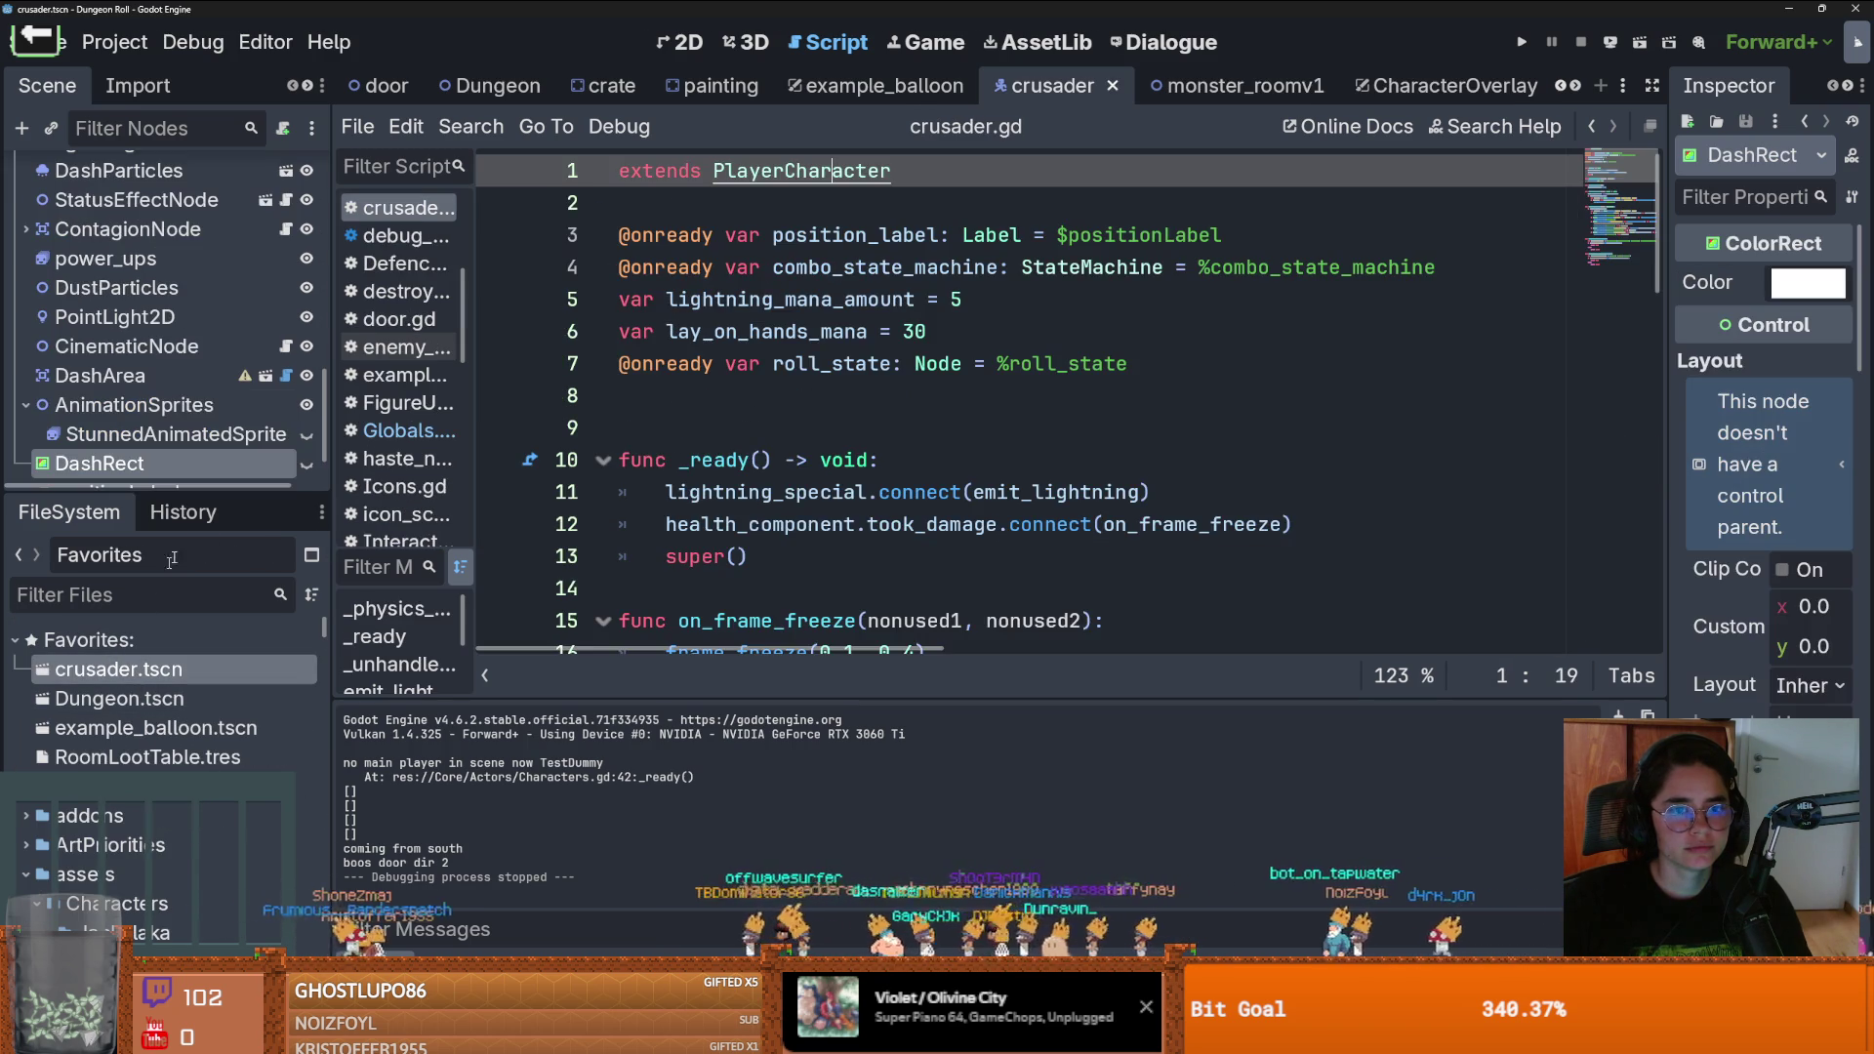
Collapse roll_state and open the crusader's death_state script
scroll(122, 355, "up", 5)
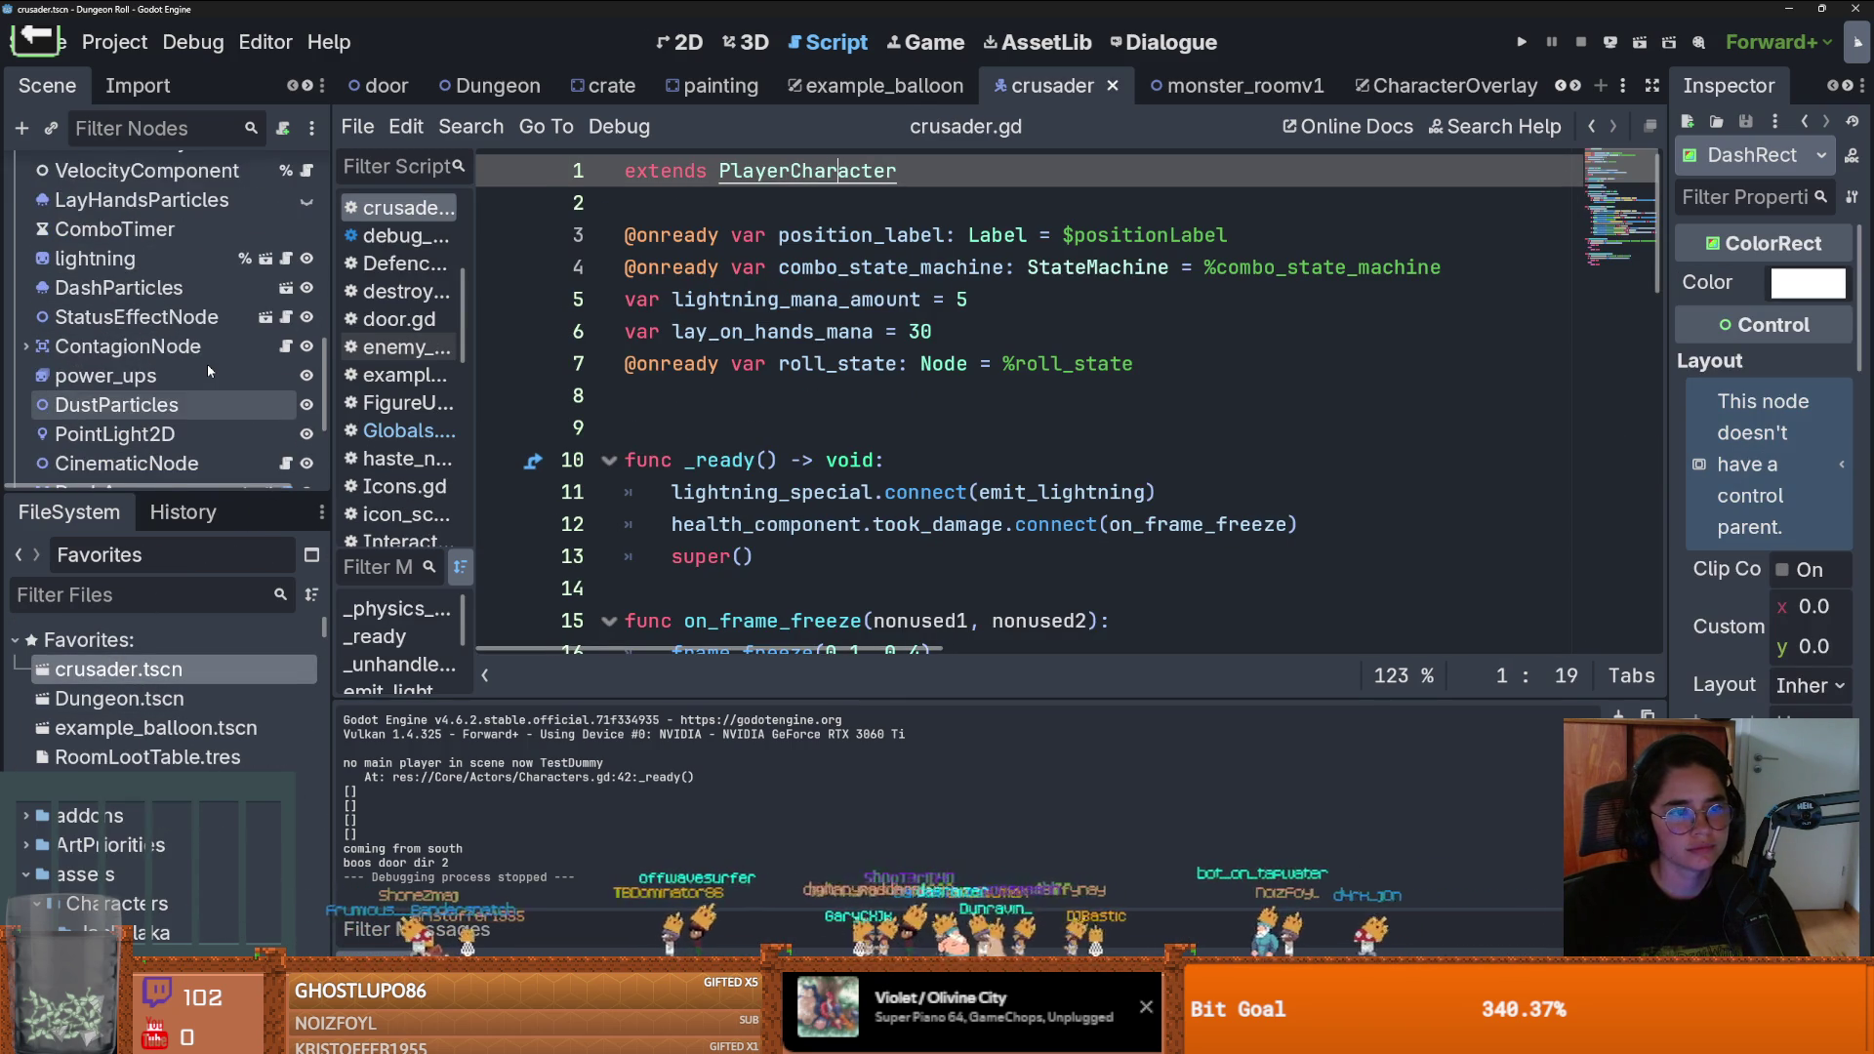
scroll(122, 355, "up", 8)
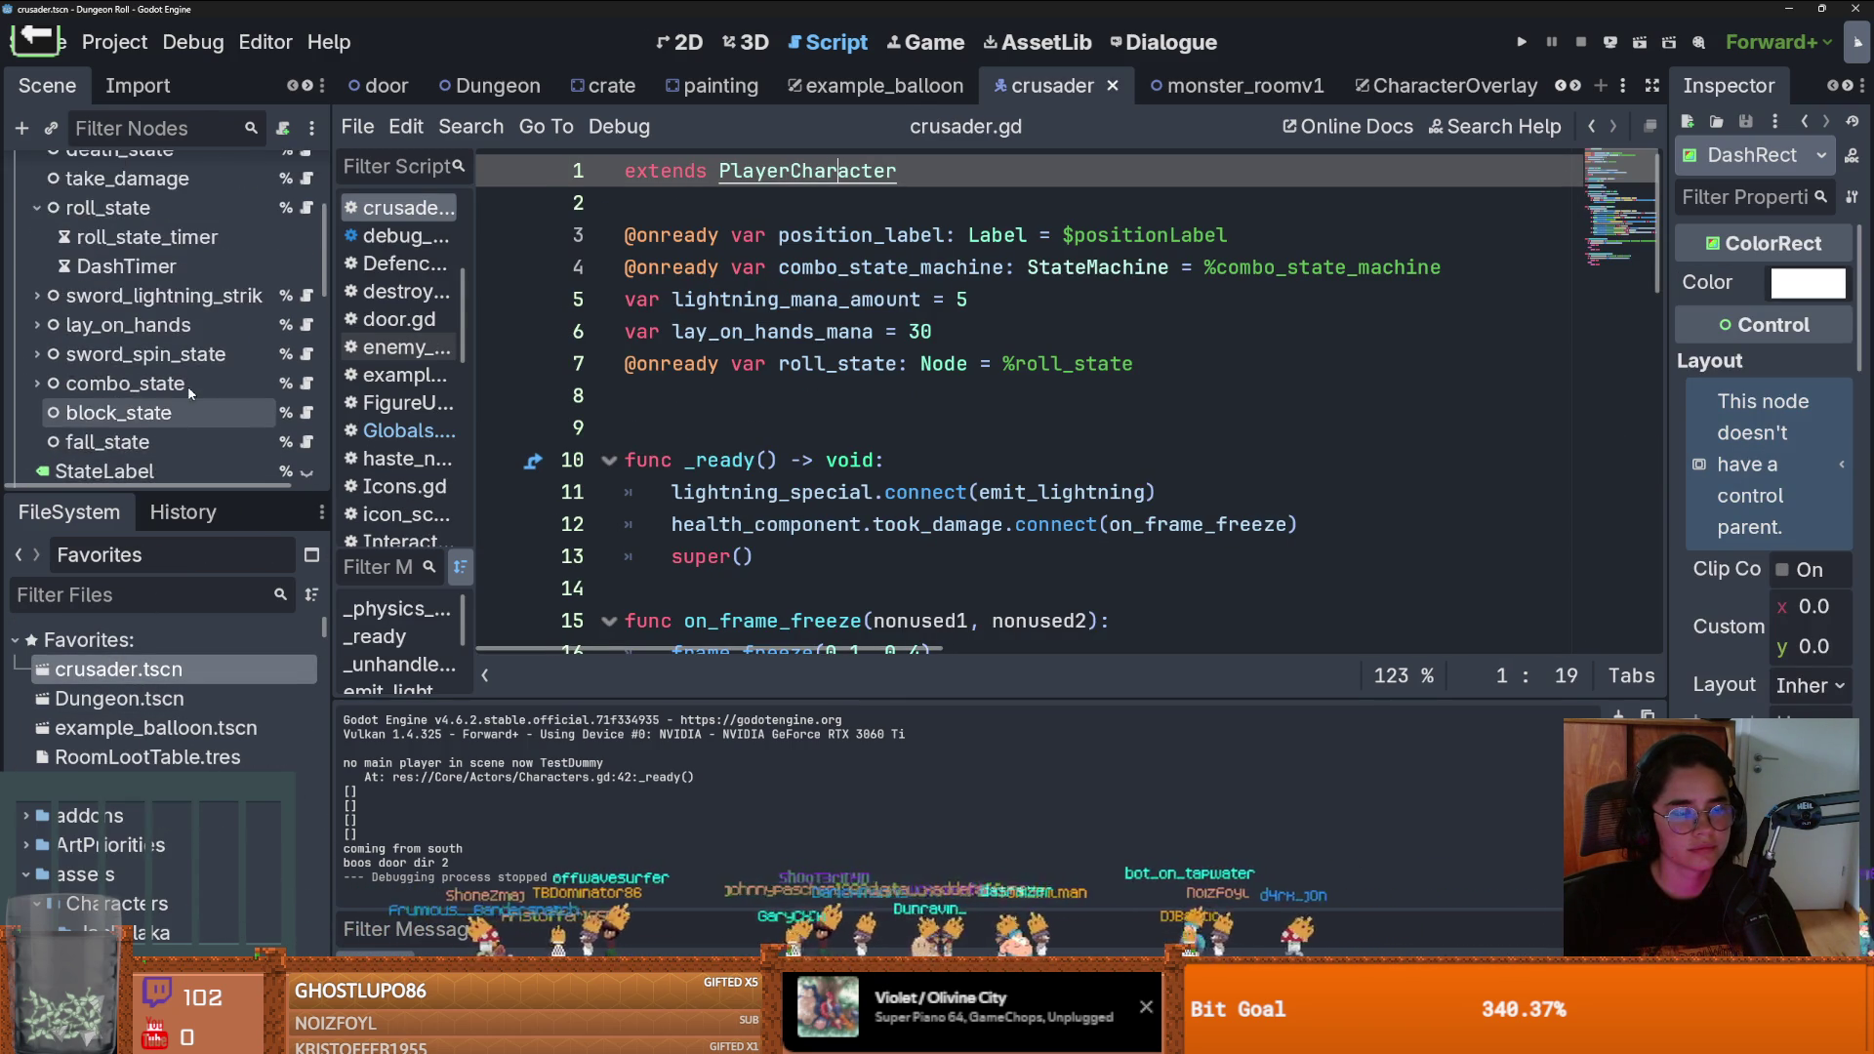
left_click(37, 285)
scroll(147, 322, "down", 2)
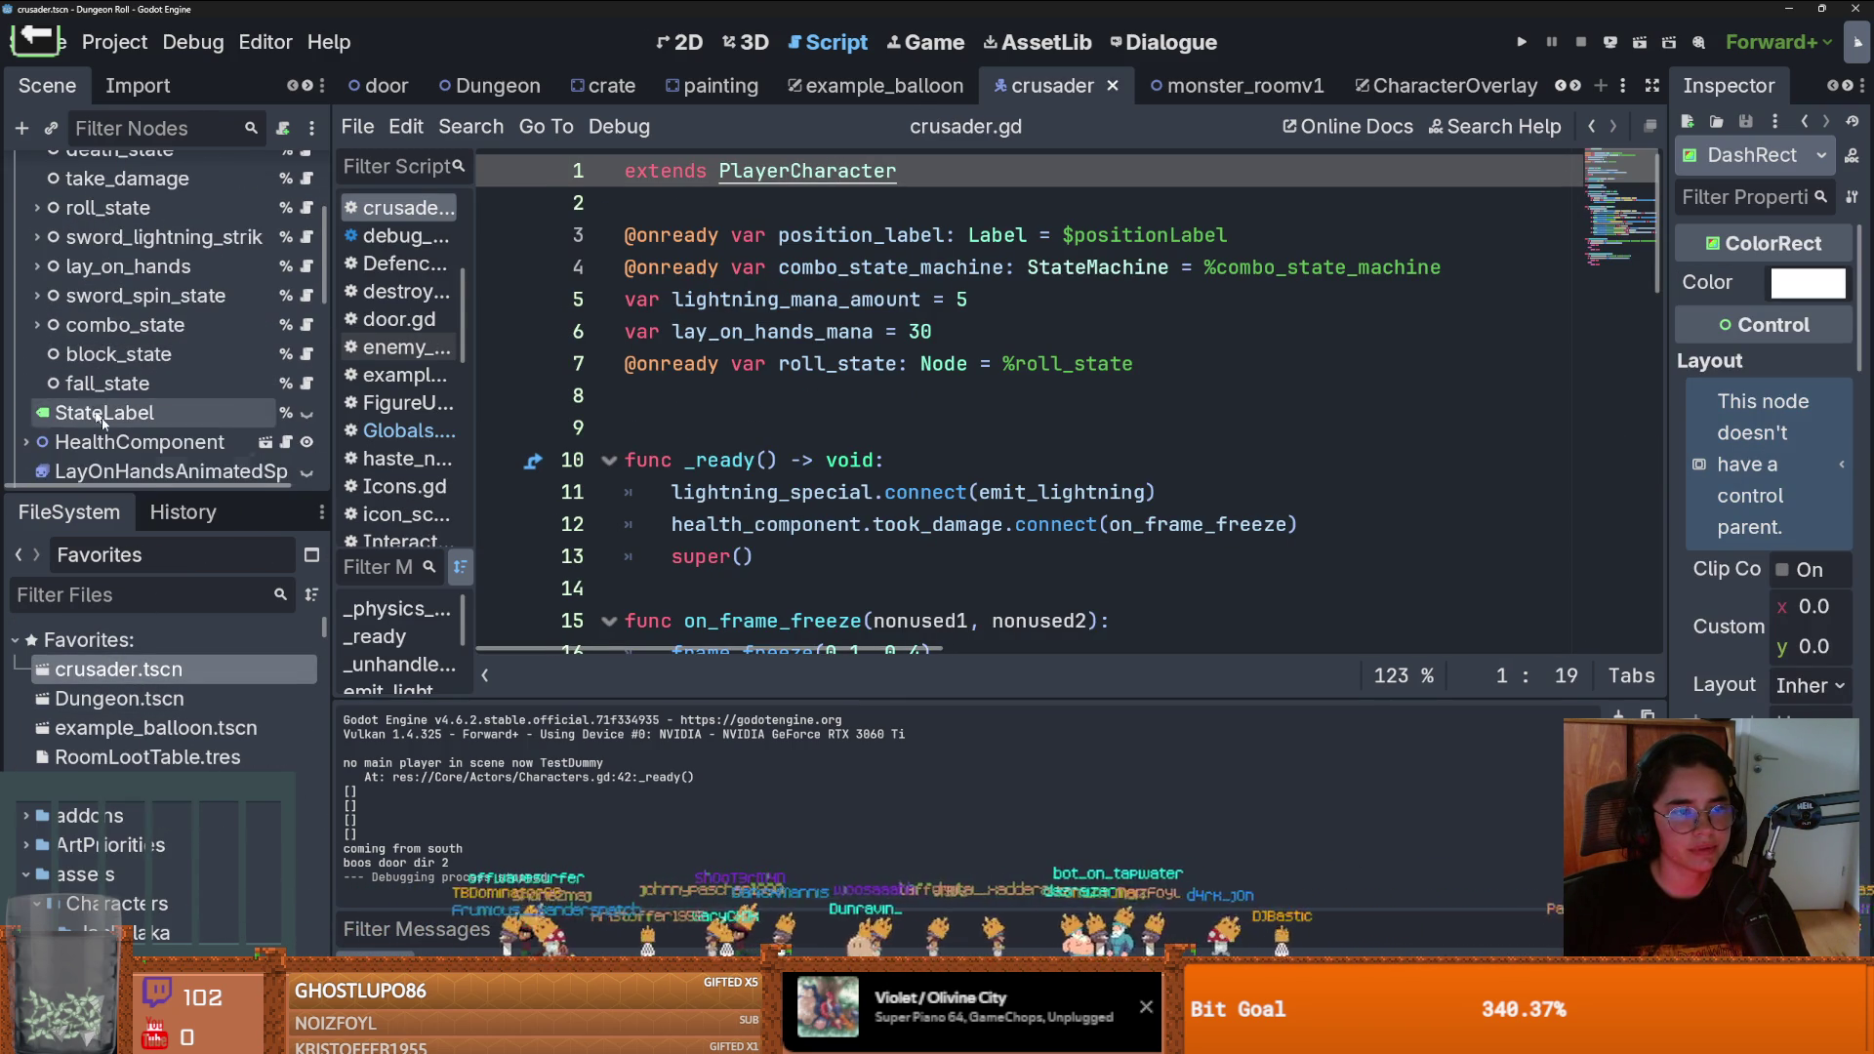
left_click_drag(163, 488, 163, 750)
scroll(107, 361, "up", 5)
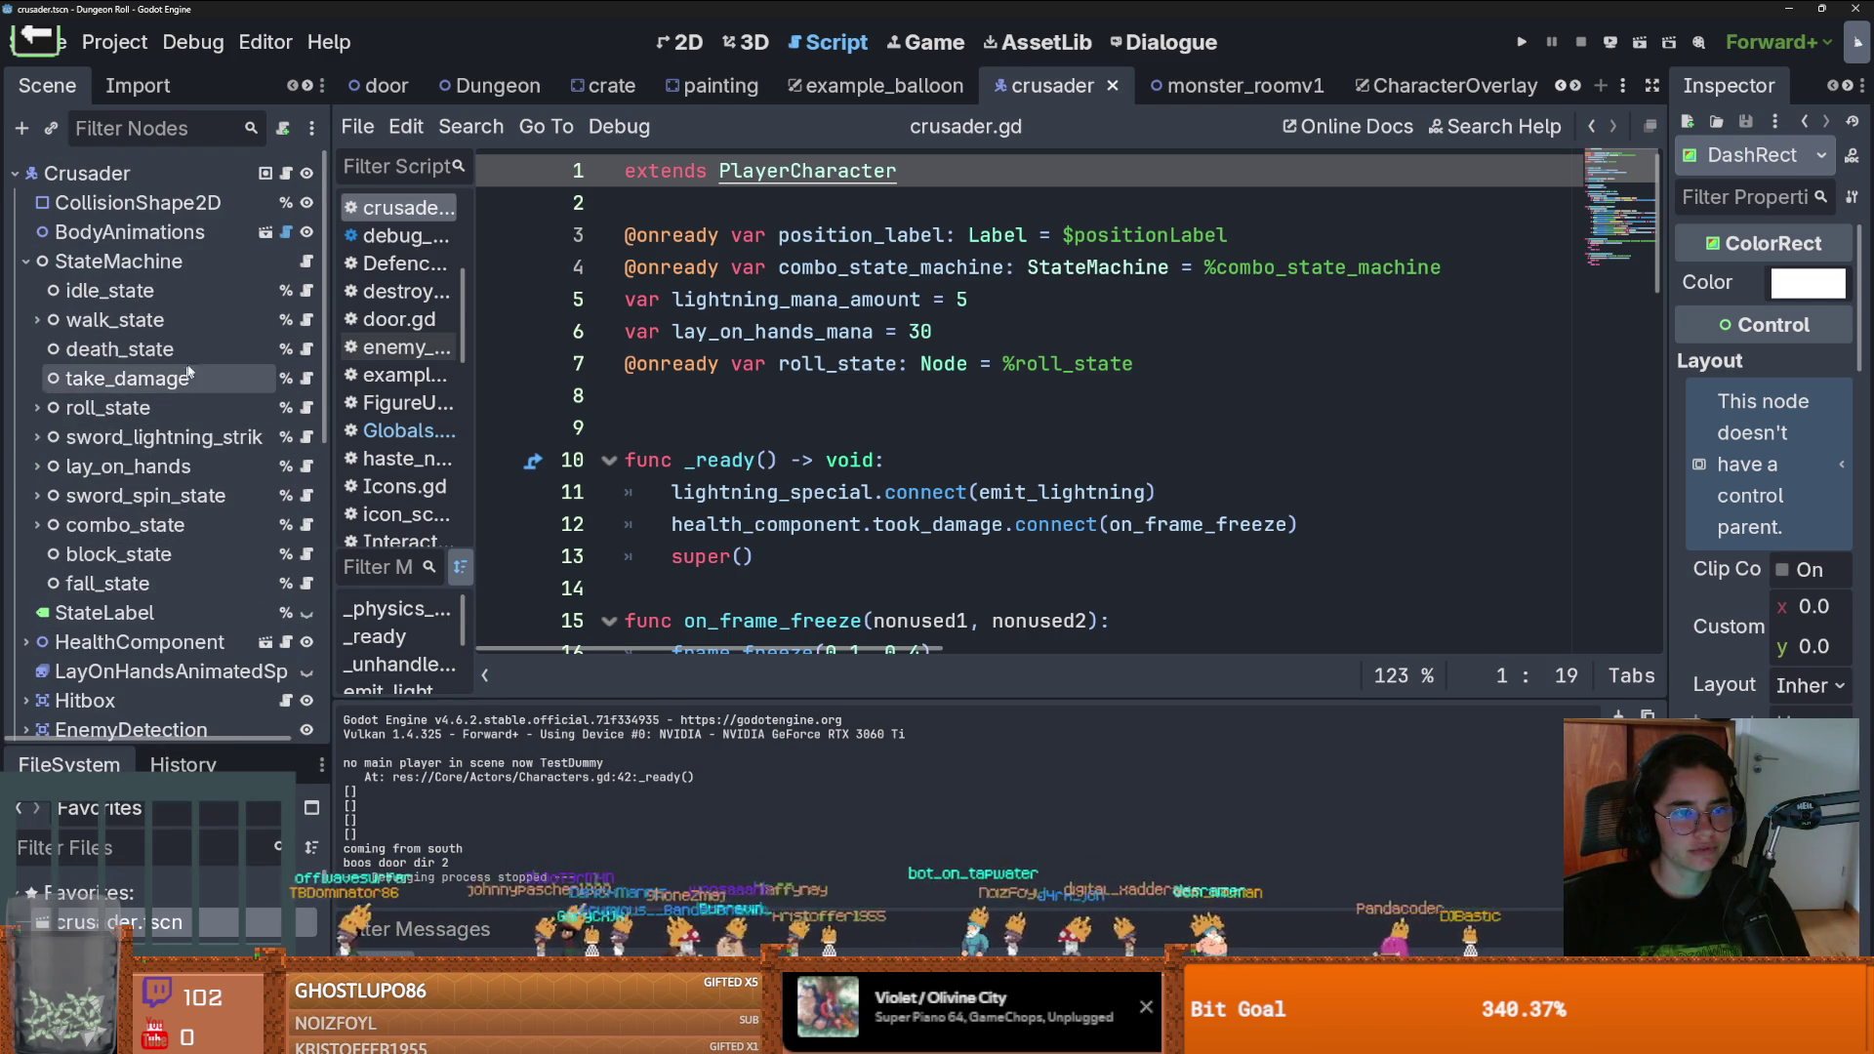
left_click(235, 350)
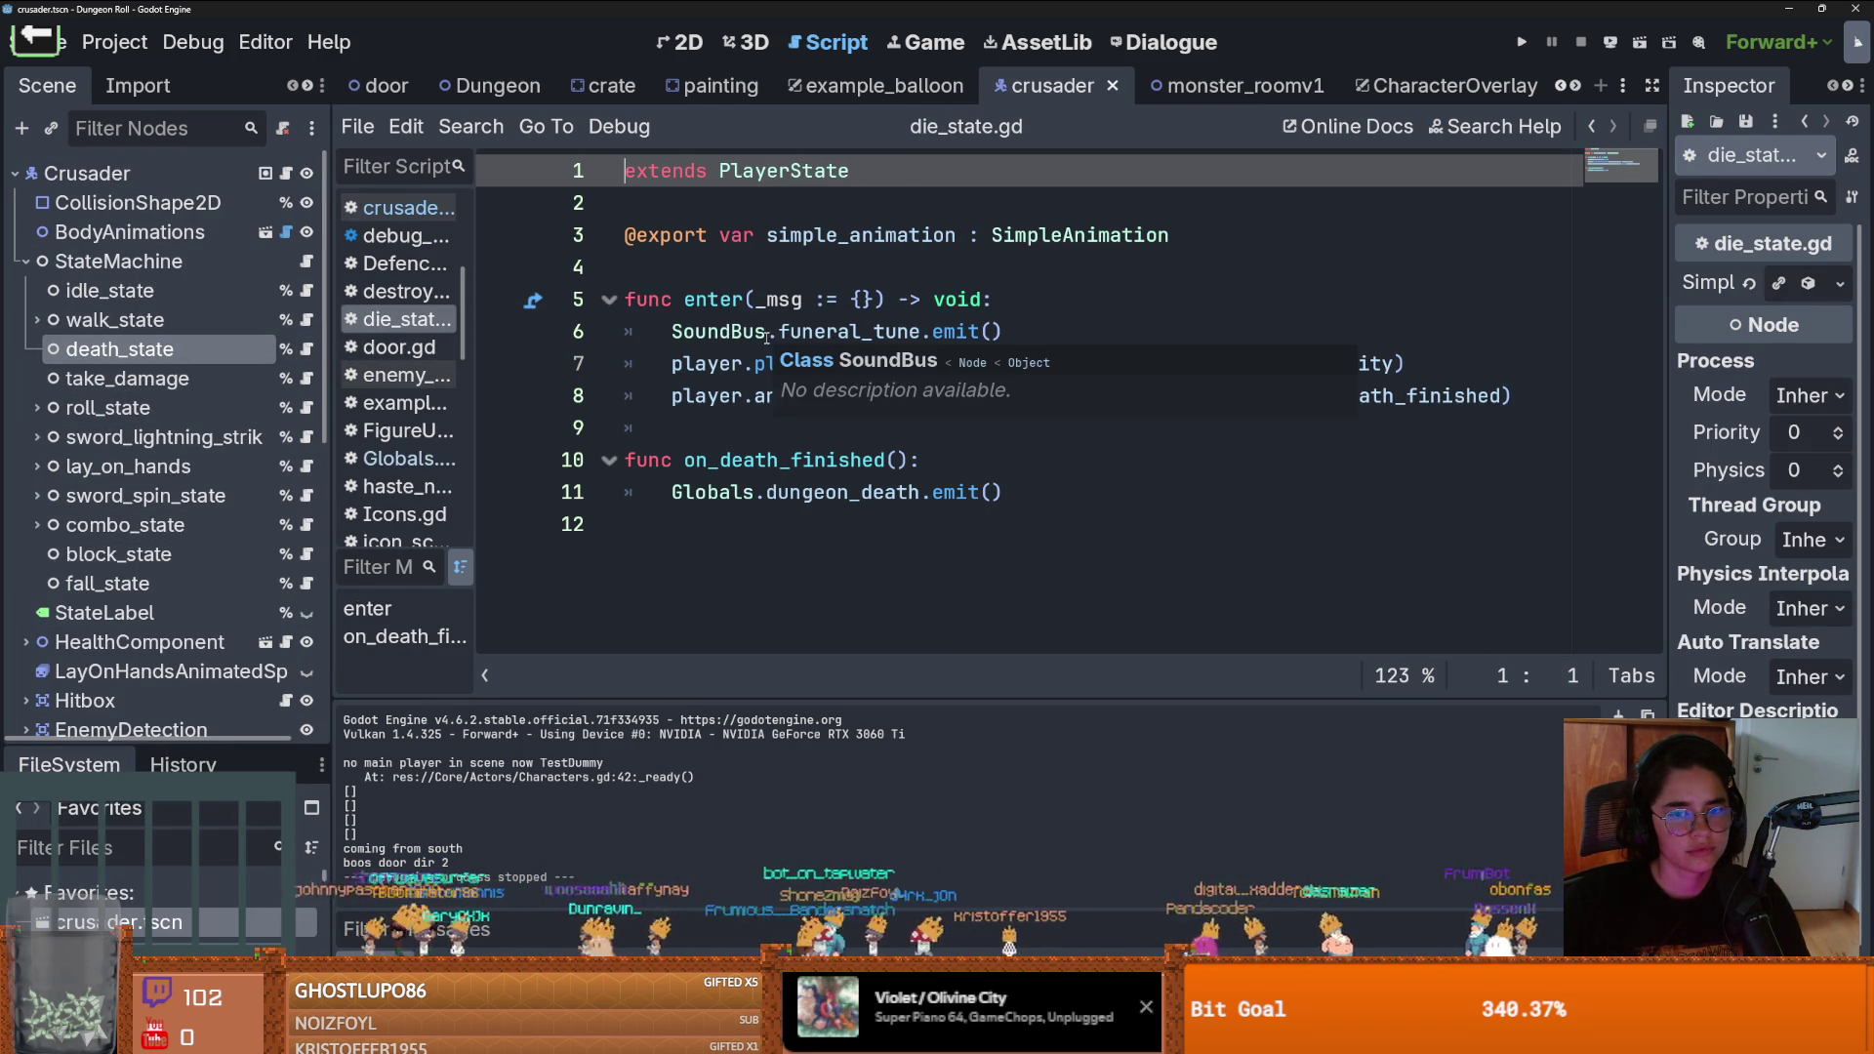
Search all project files for dungeon_death
double_click(842, 492)
left_click(471, 125)
left_click(546, 284)
left_click(941, 626)
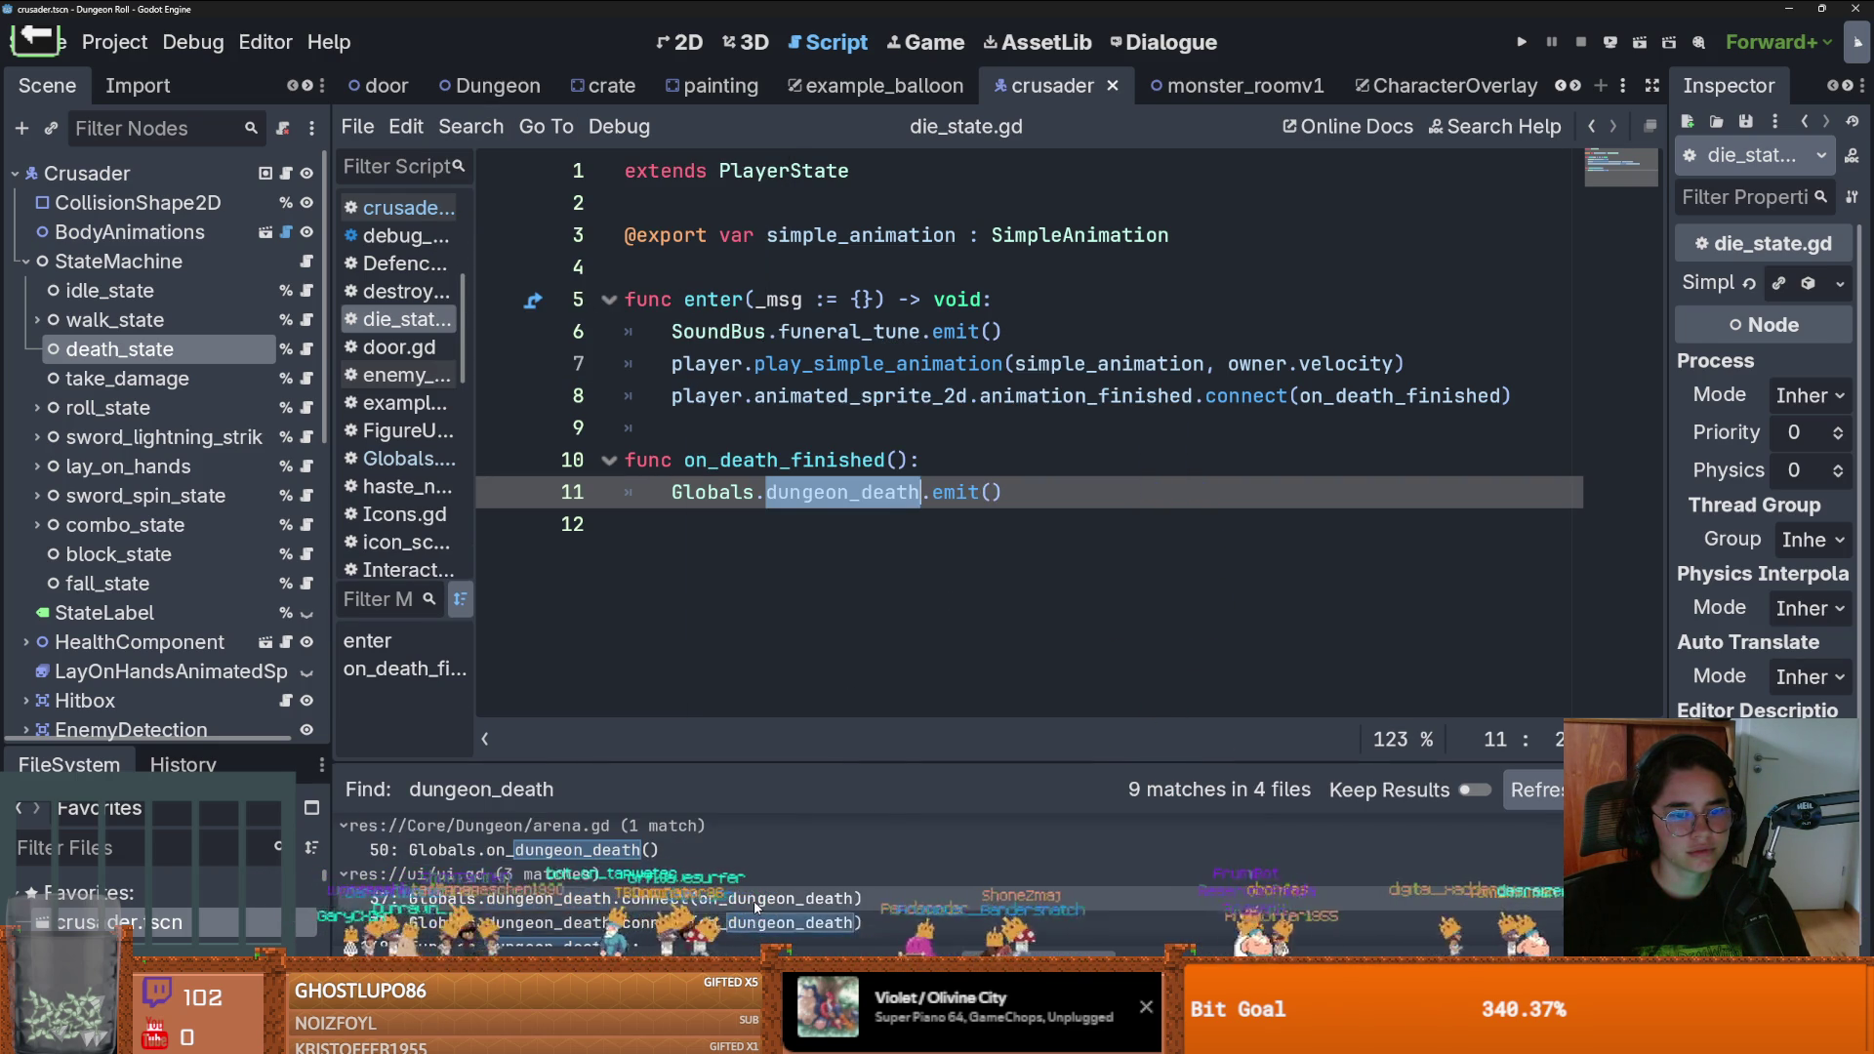
Open the ui.gd match and jump to the on_dungeon_death function
left_click(754, 899)
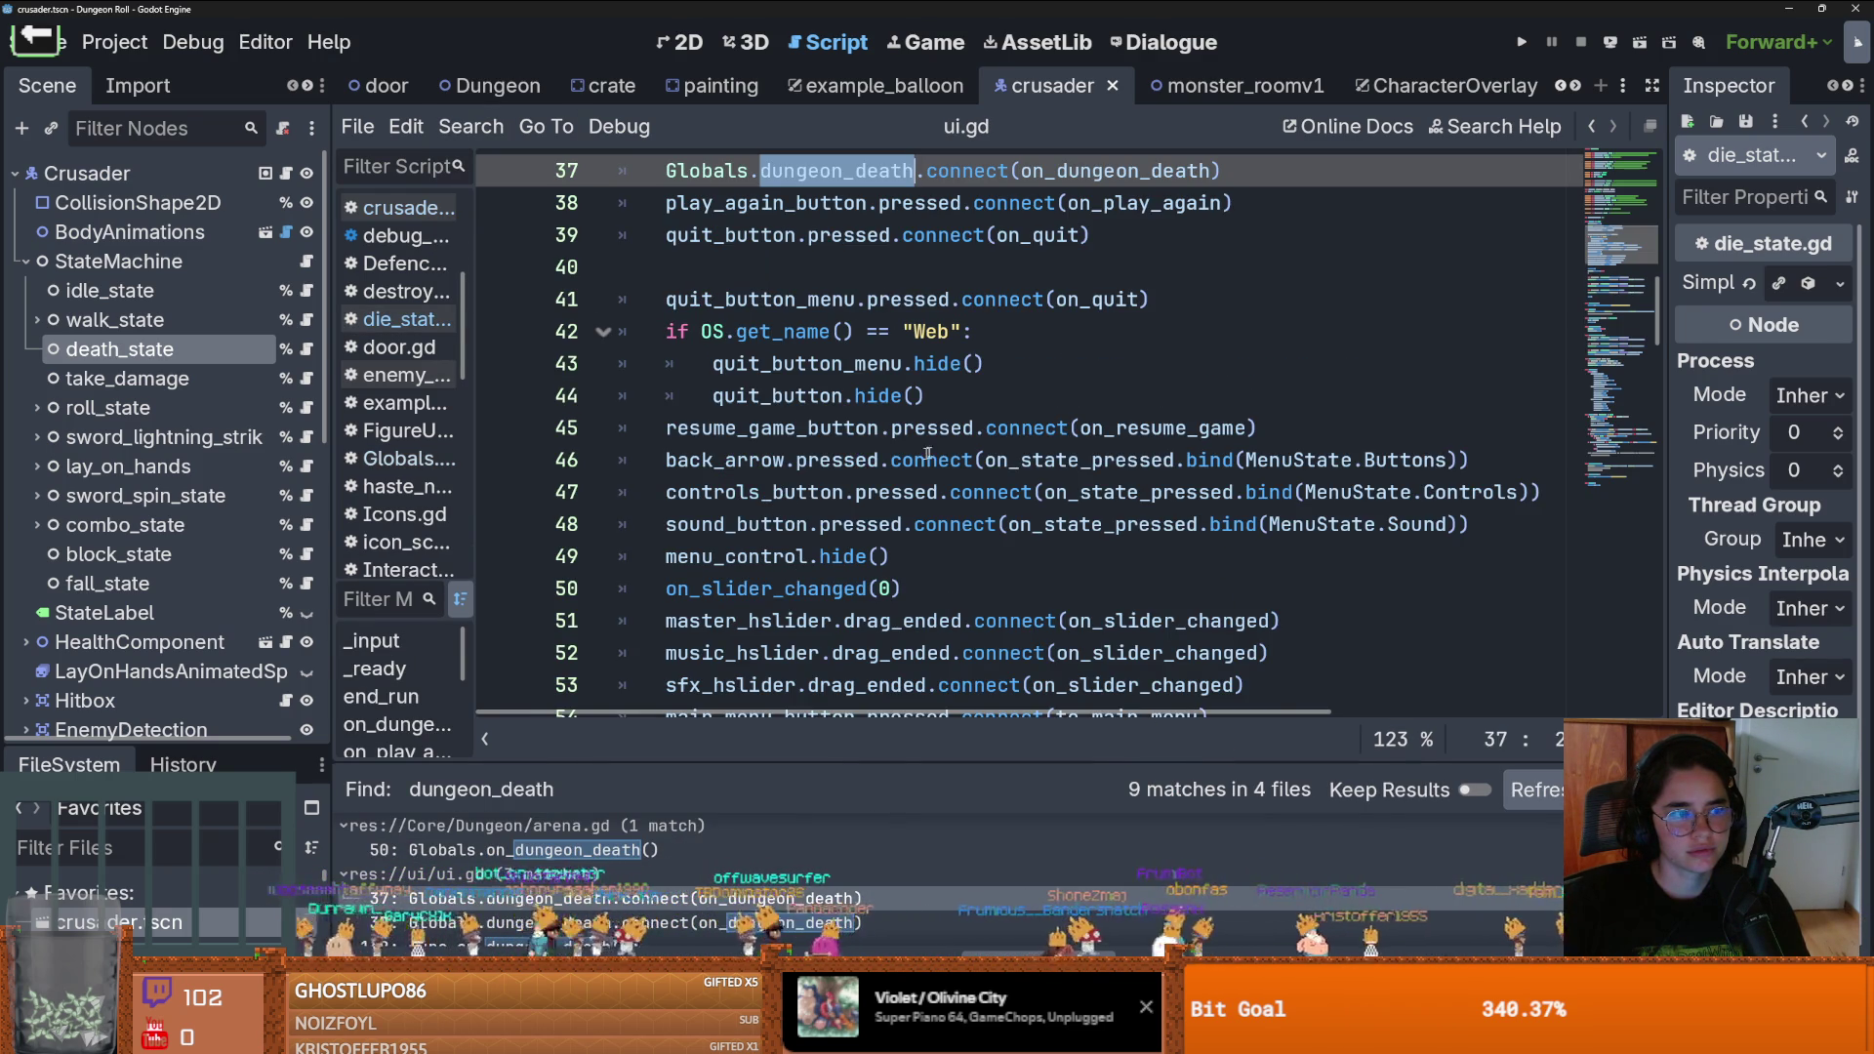
left_click(1114, 463, "ctrl")
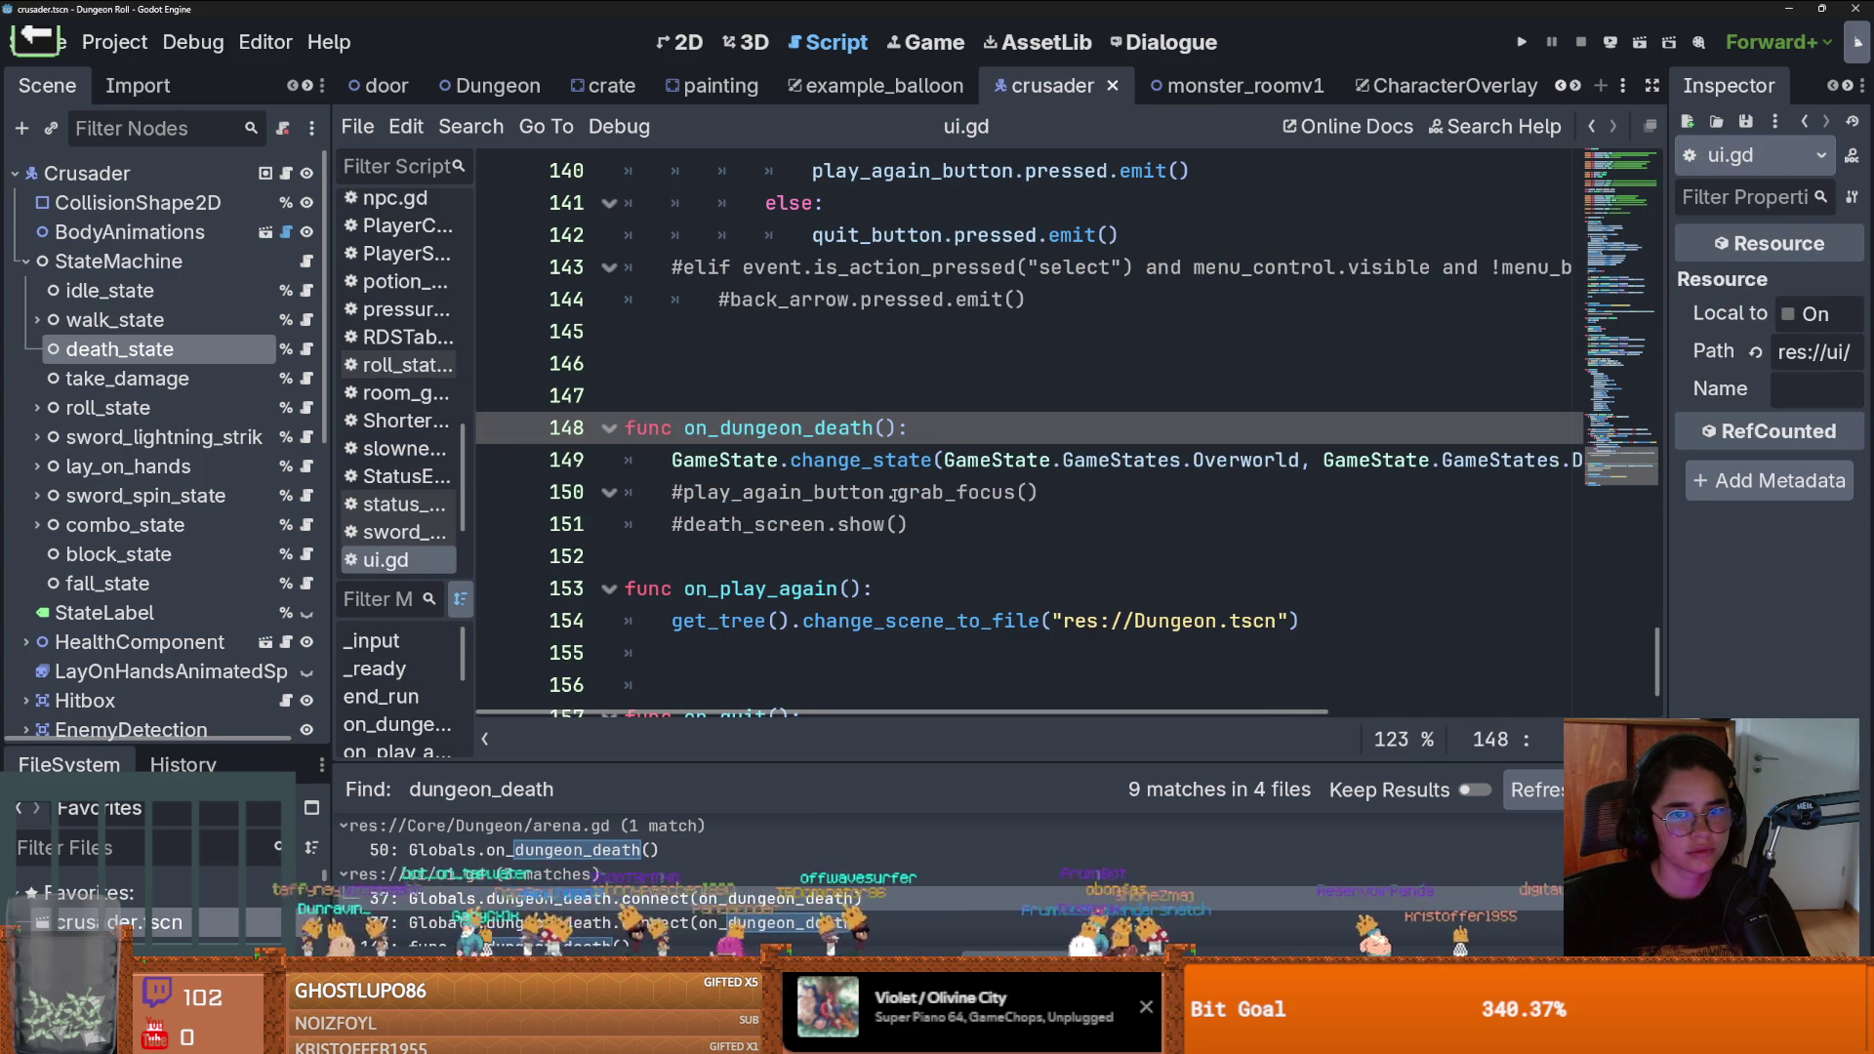
scroll(852, 463, "right", 3)
scroll(820, 464, "left", 3)
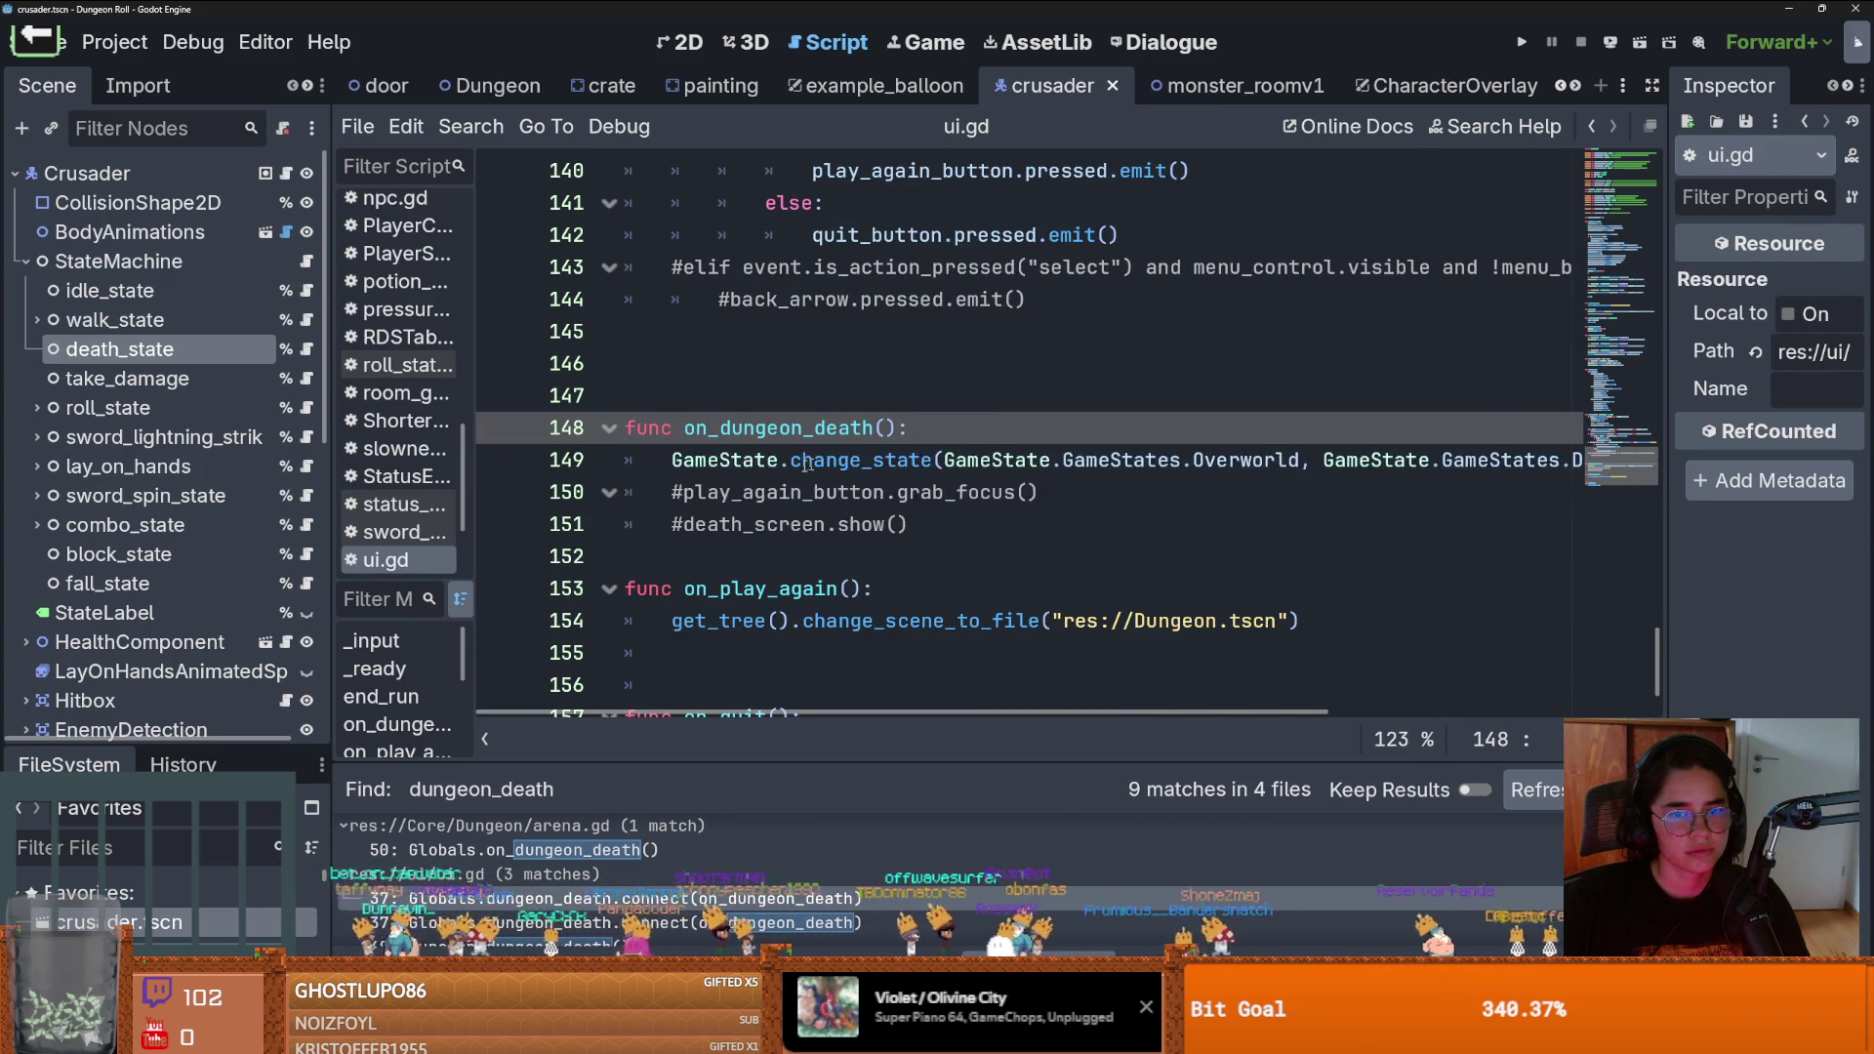
Comment out GameState.change_state, uncomment death_screen.show() and grab_focus(), then run the game
left_click(673, 461)
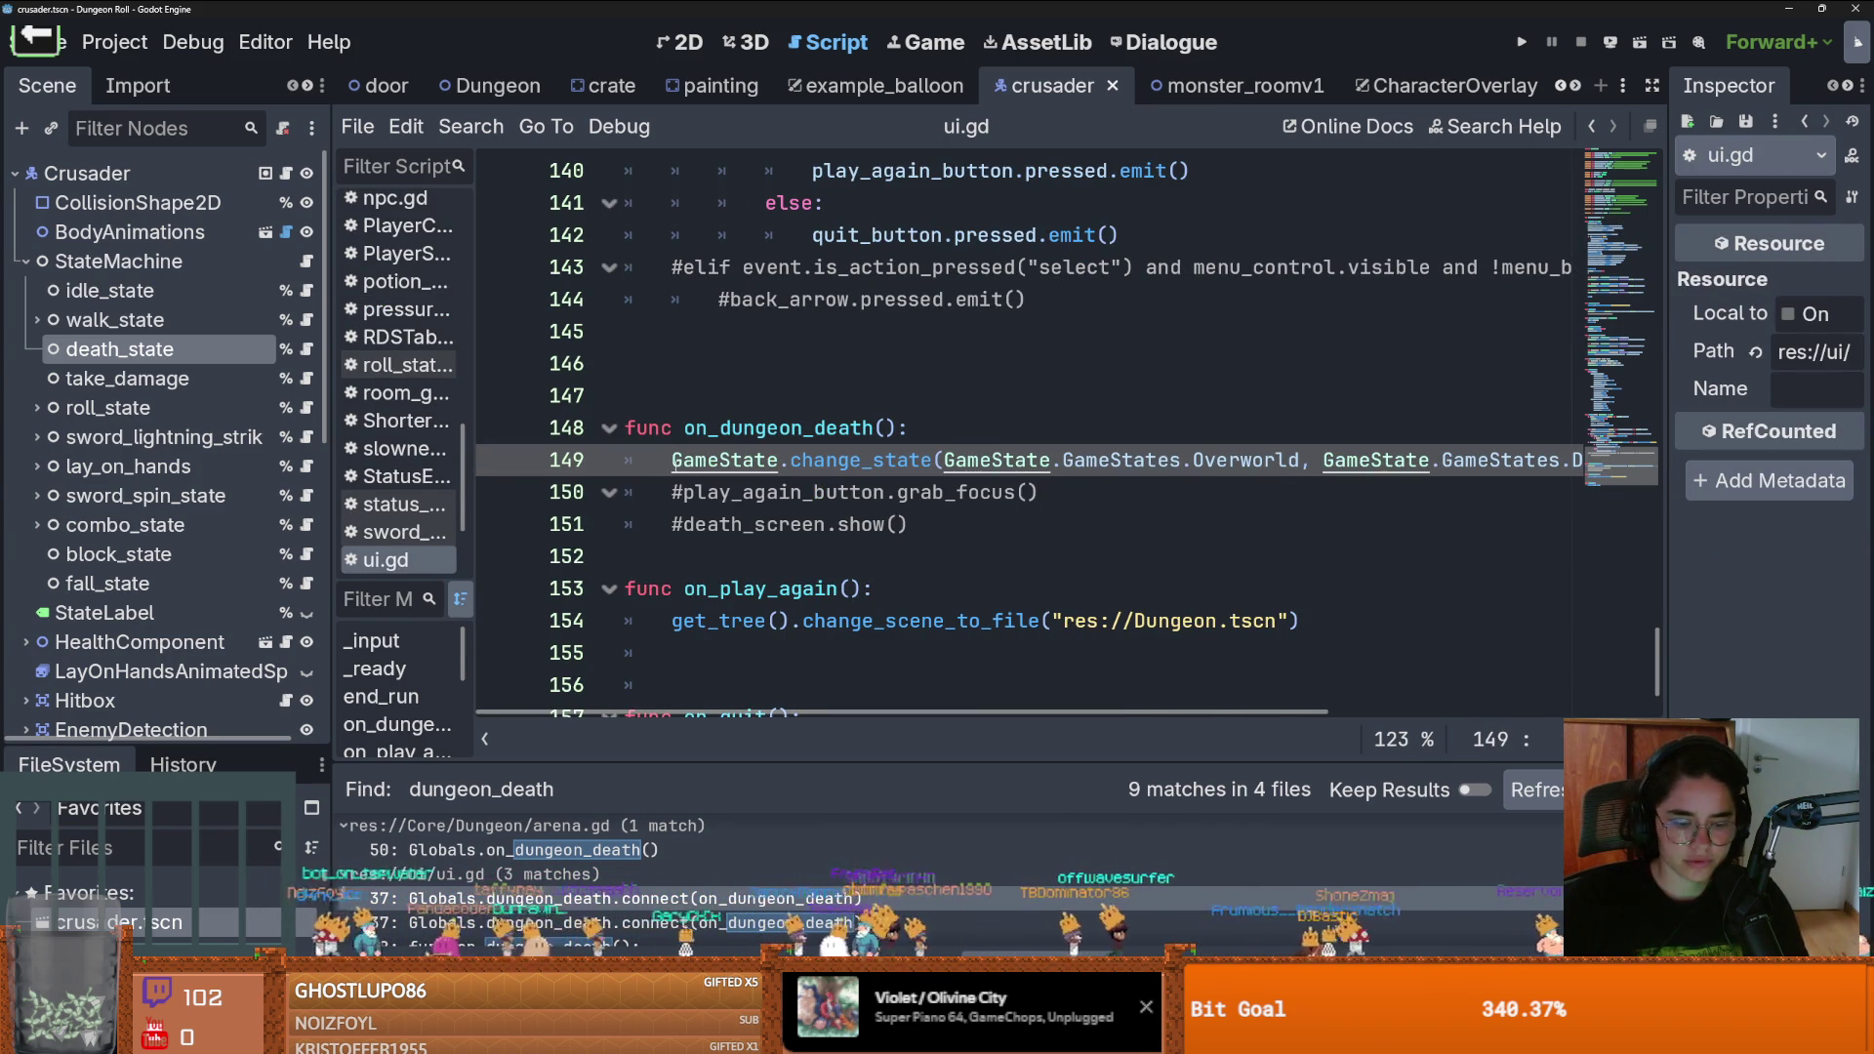
type("#")
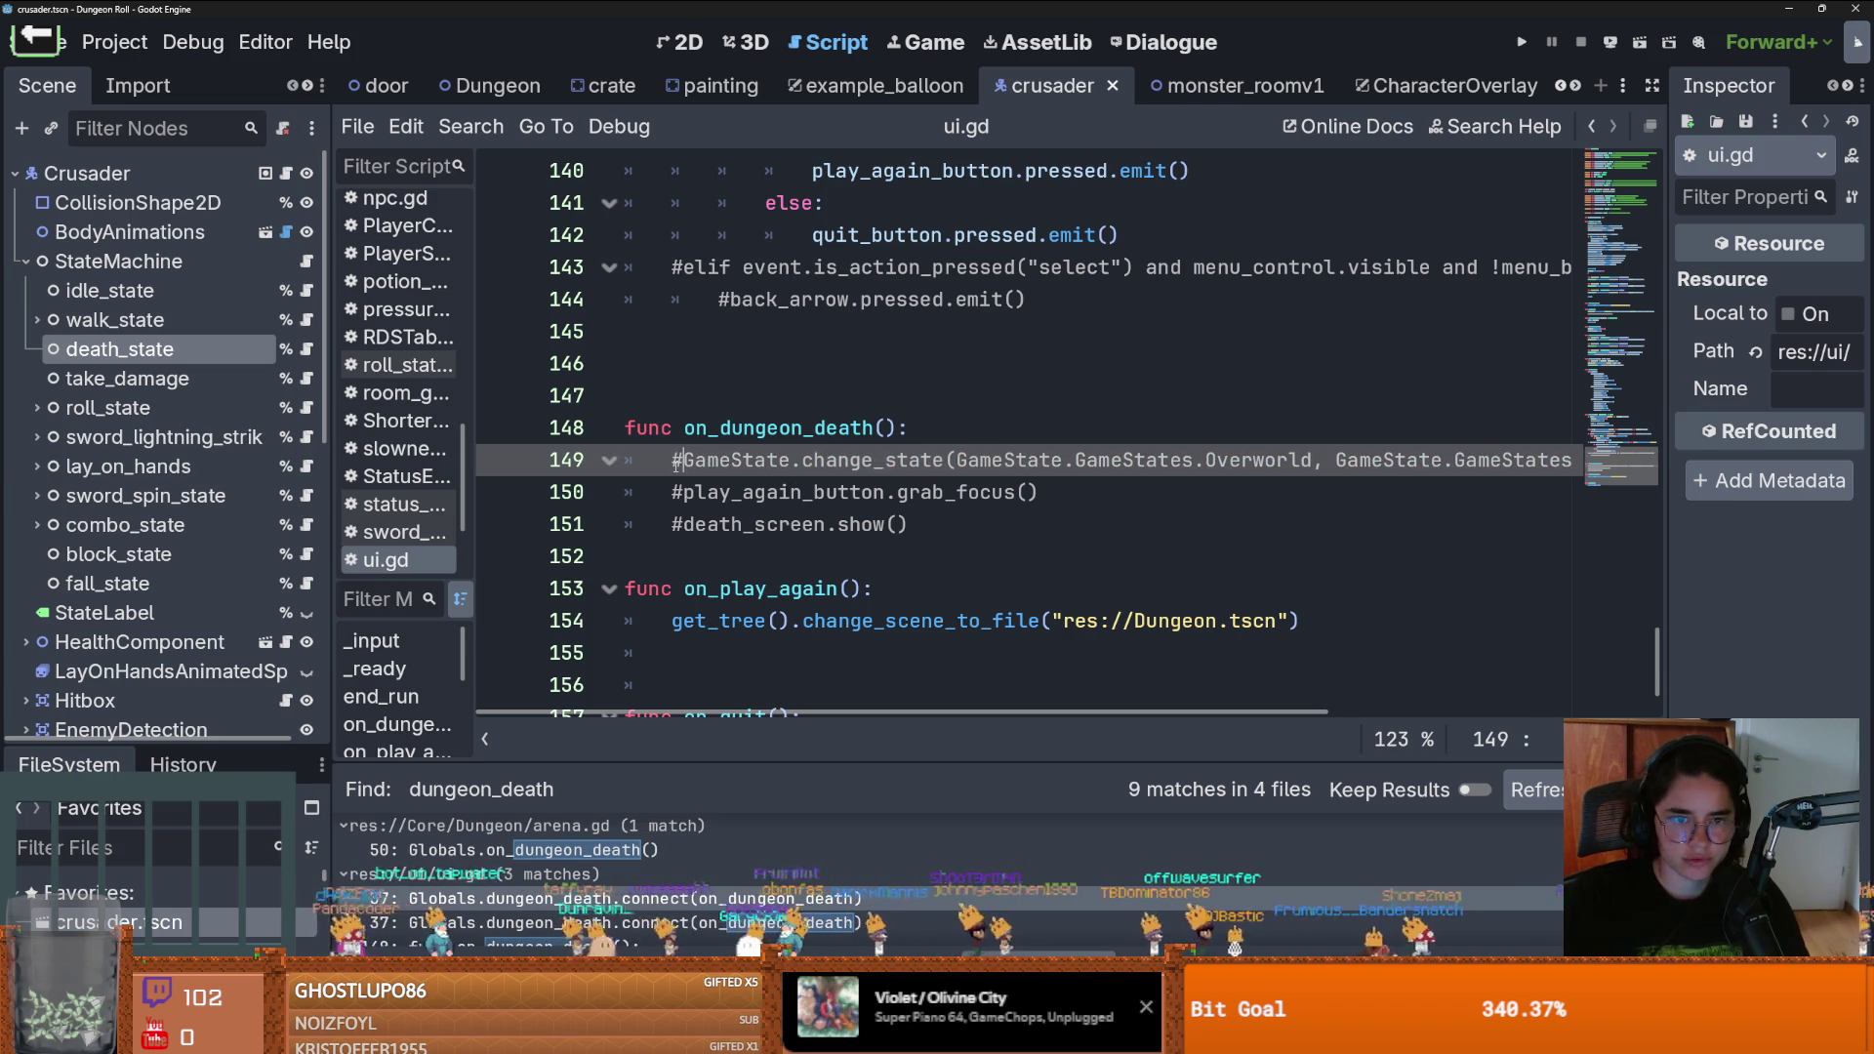
key("Down")
key("Down")
key("BackSpace")
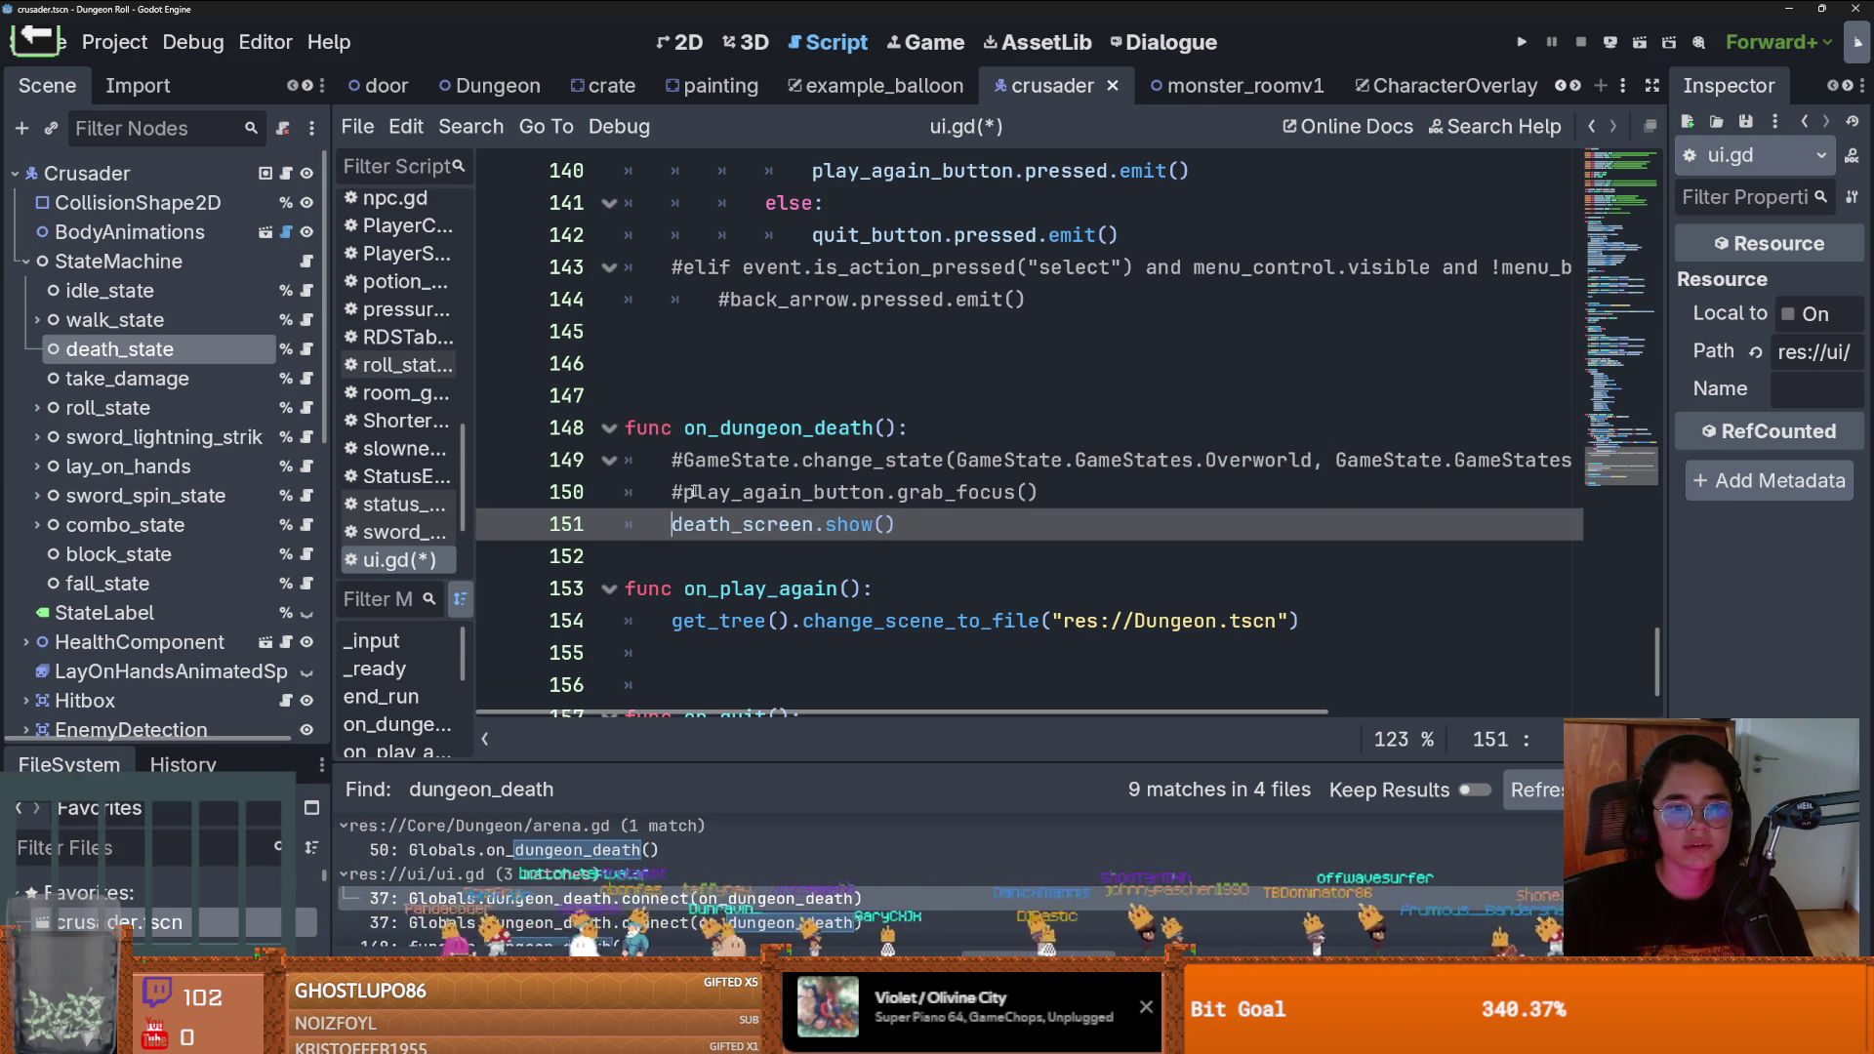
key("Up")
key("Delete")
left_click(1521, 41)
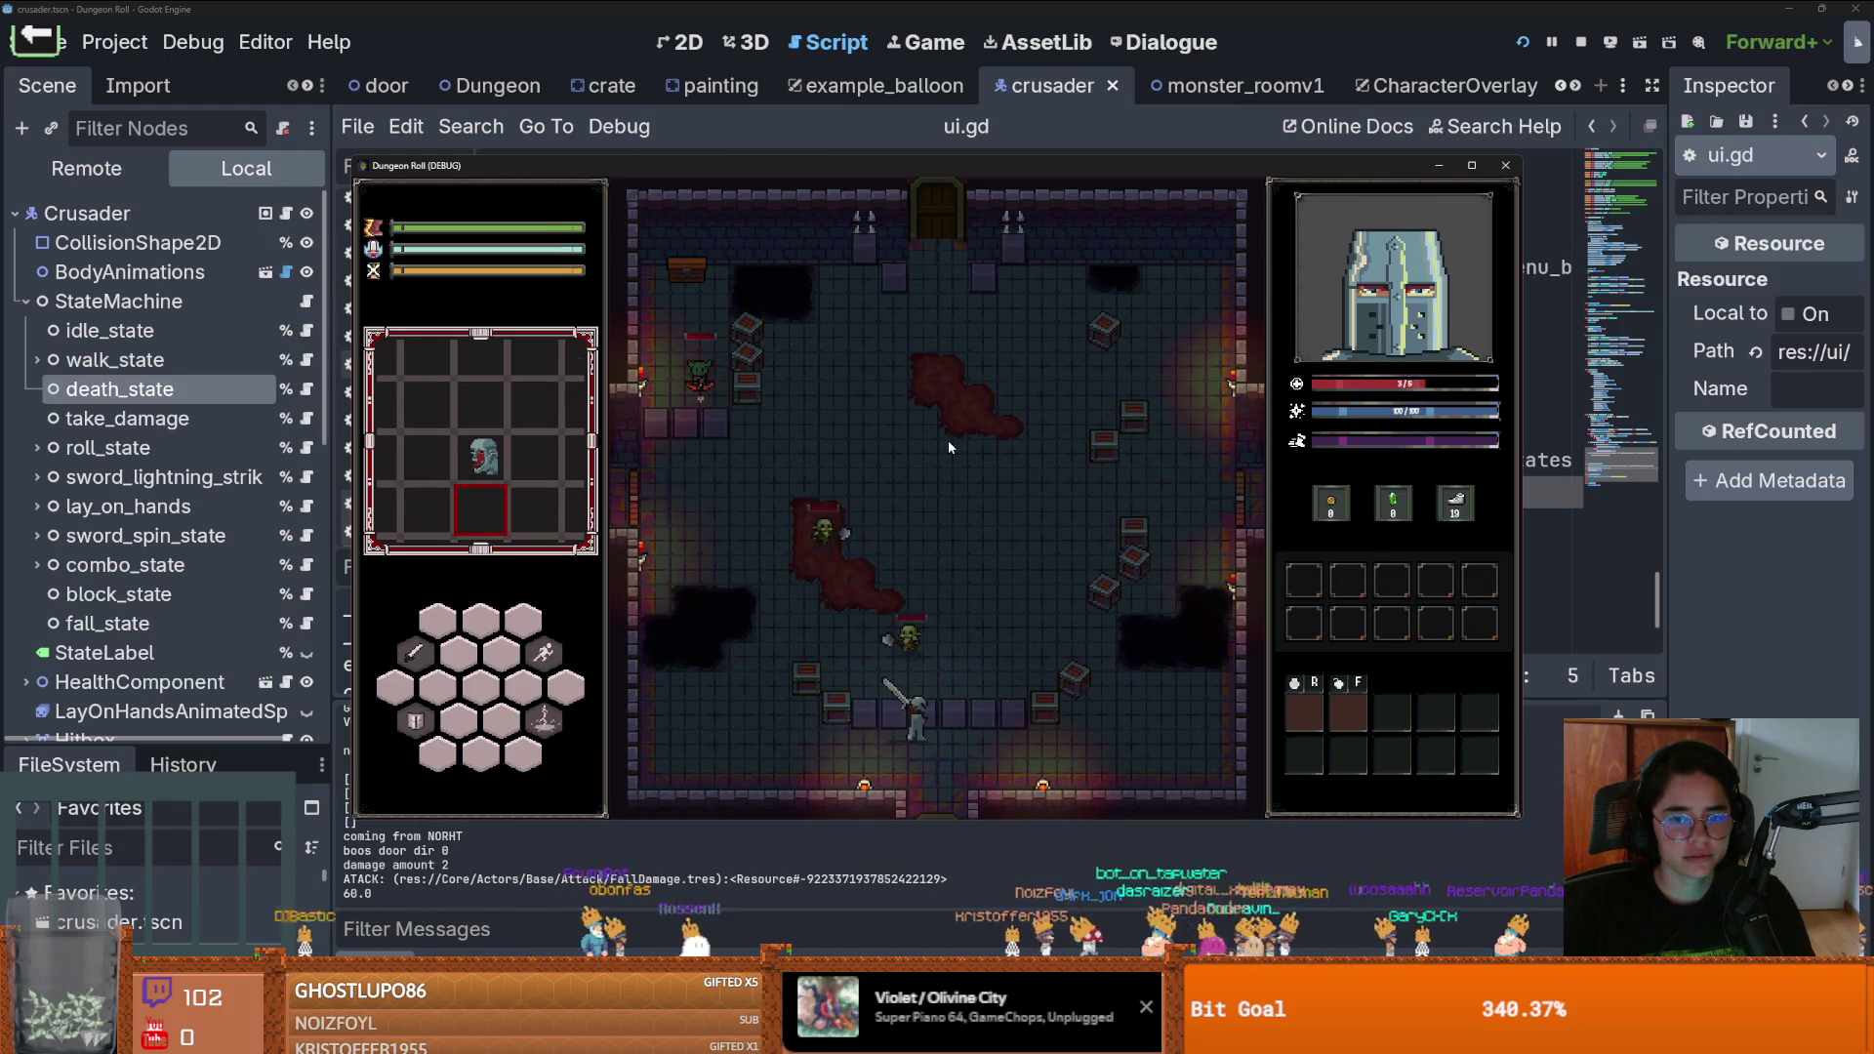
Fight the goblins with sword swings and a lightning strike until the knight dies
key("a")
left_click(786, 640)
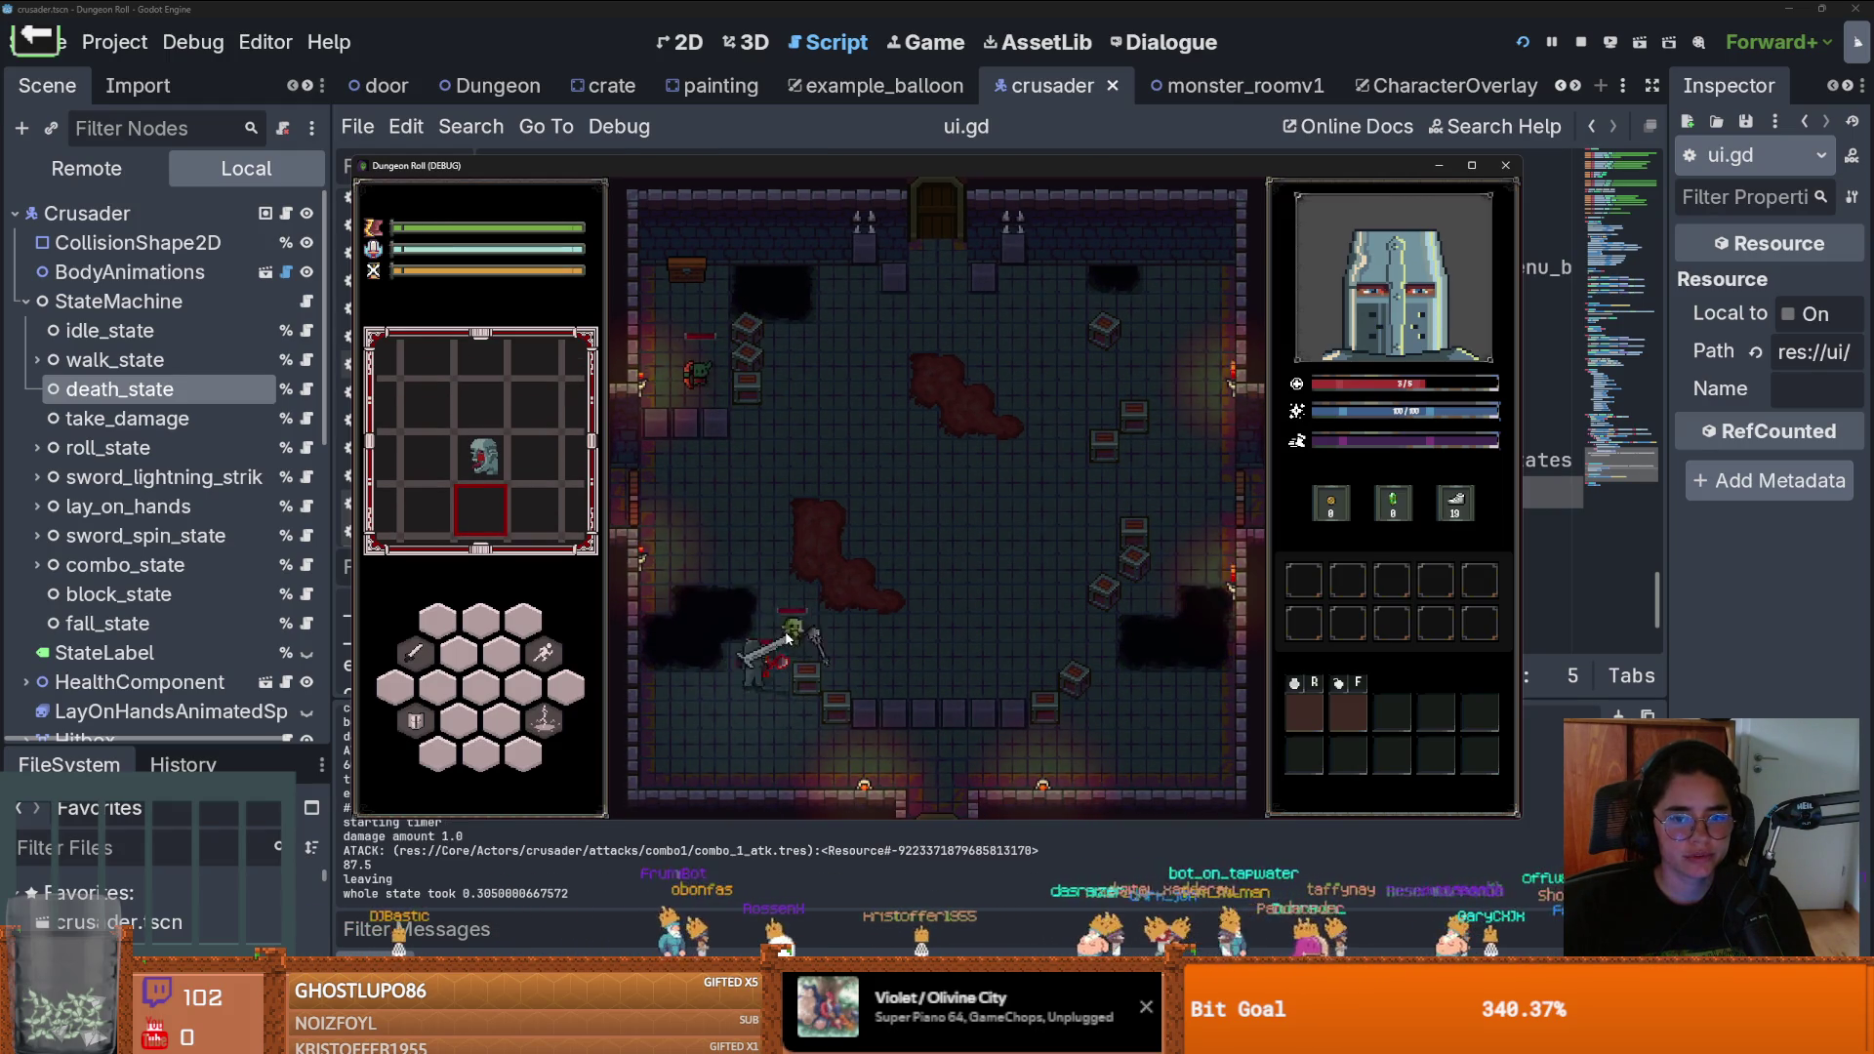
right_click(786, 630)
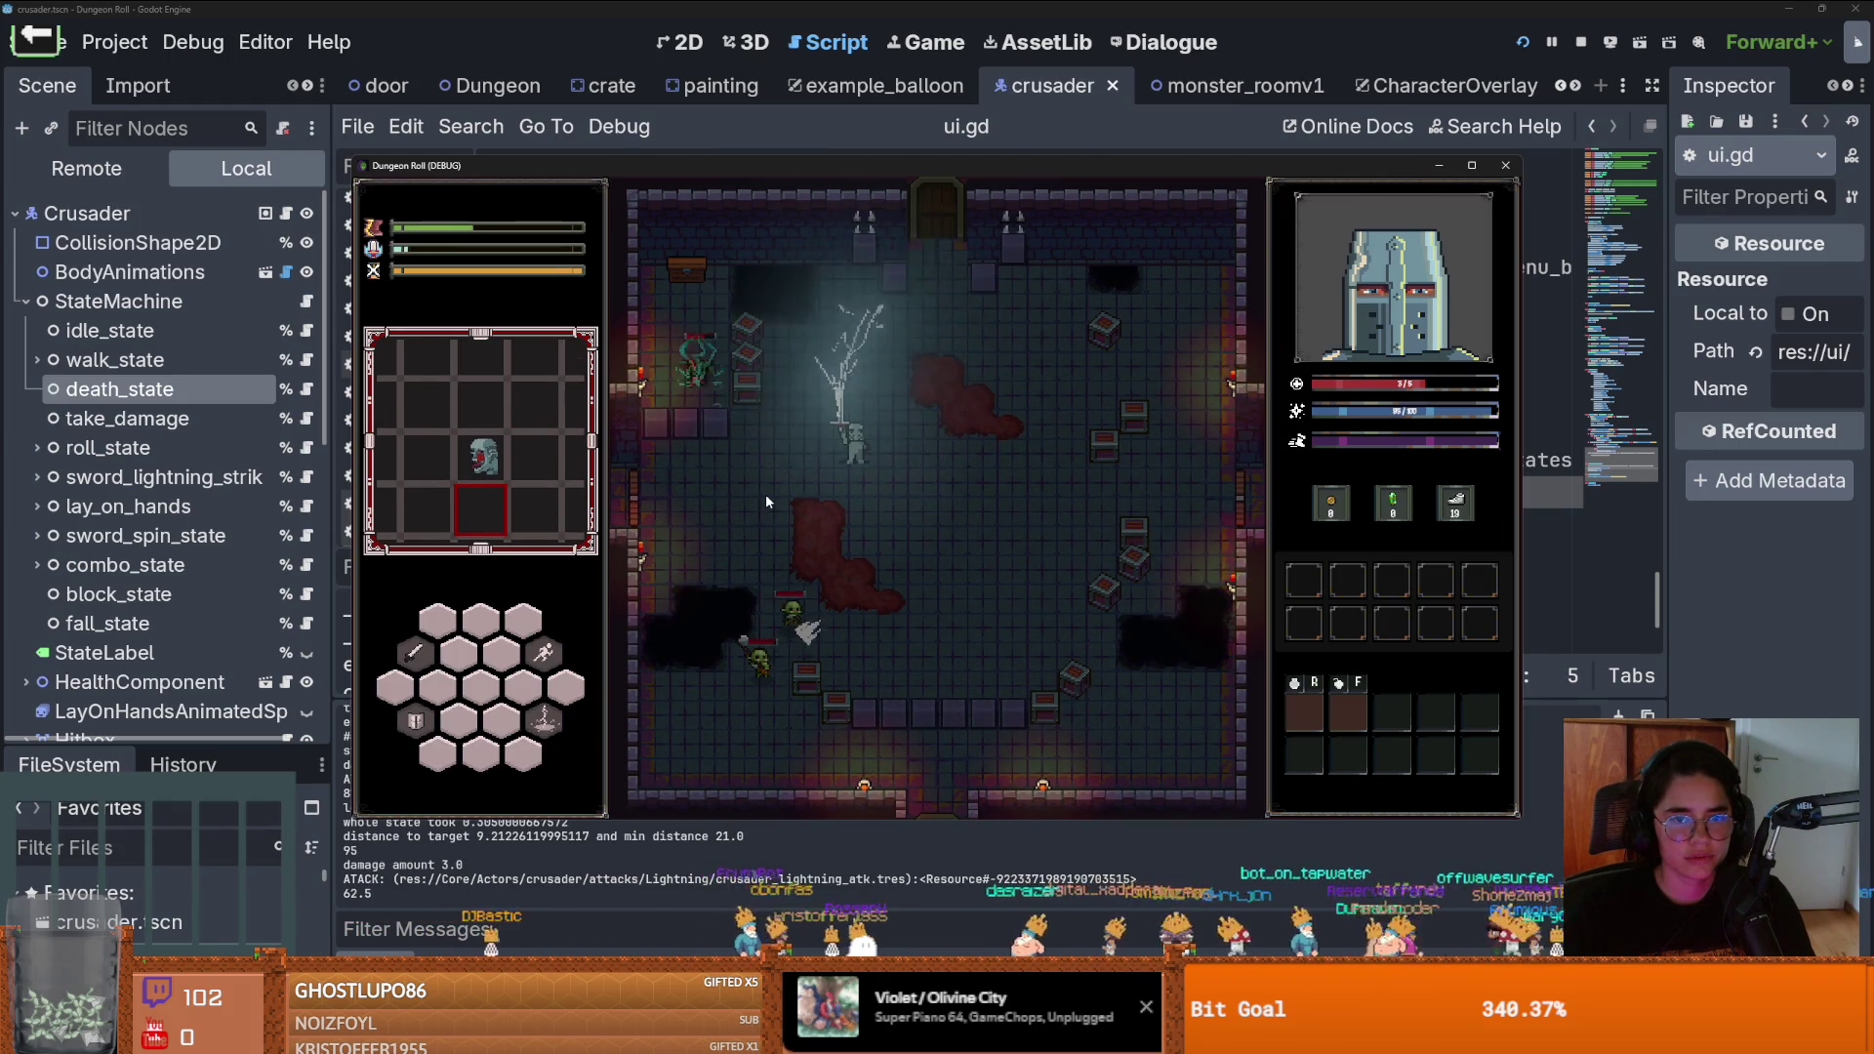
key("d")
key("s")
left_click(892, 527)
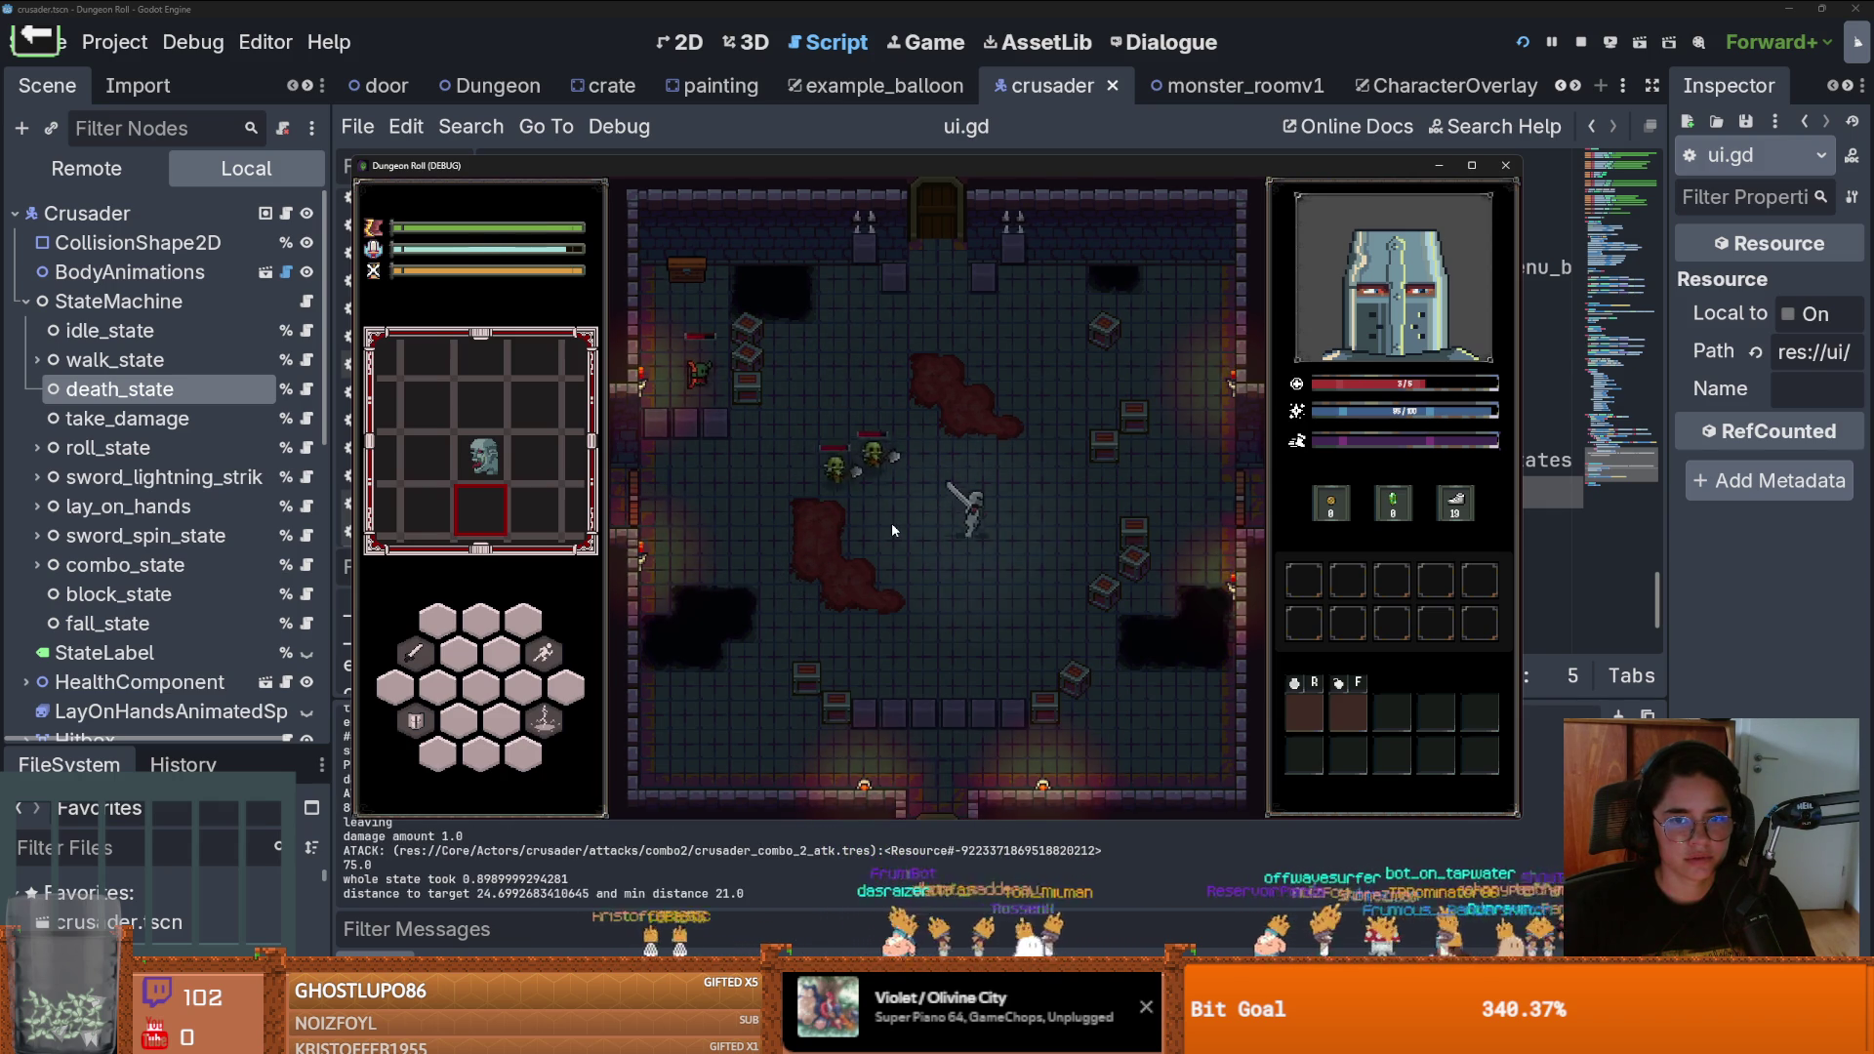
left_click(889, 519)
key("w")
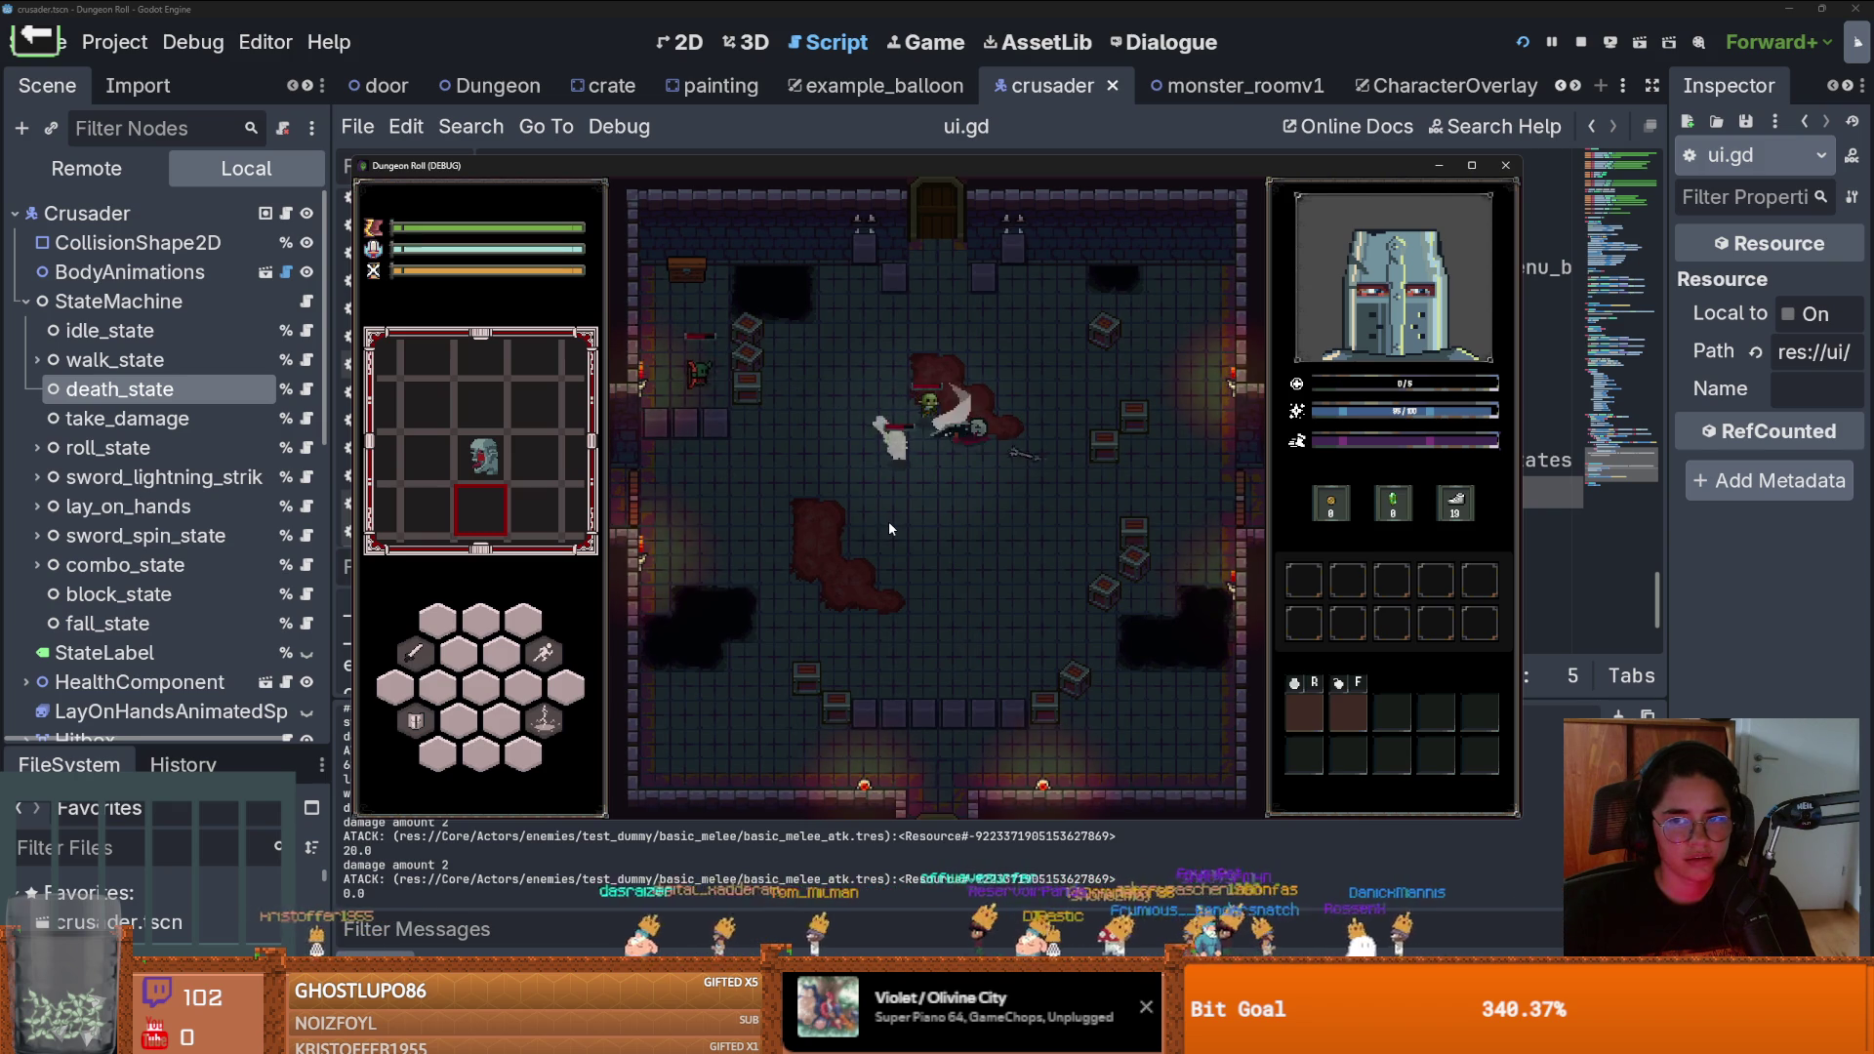
Play again from Game Over, combo-attack in the new room, then close the game window
left_click(965, 478)
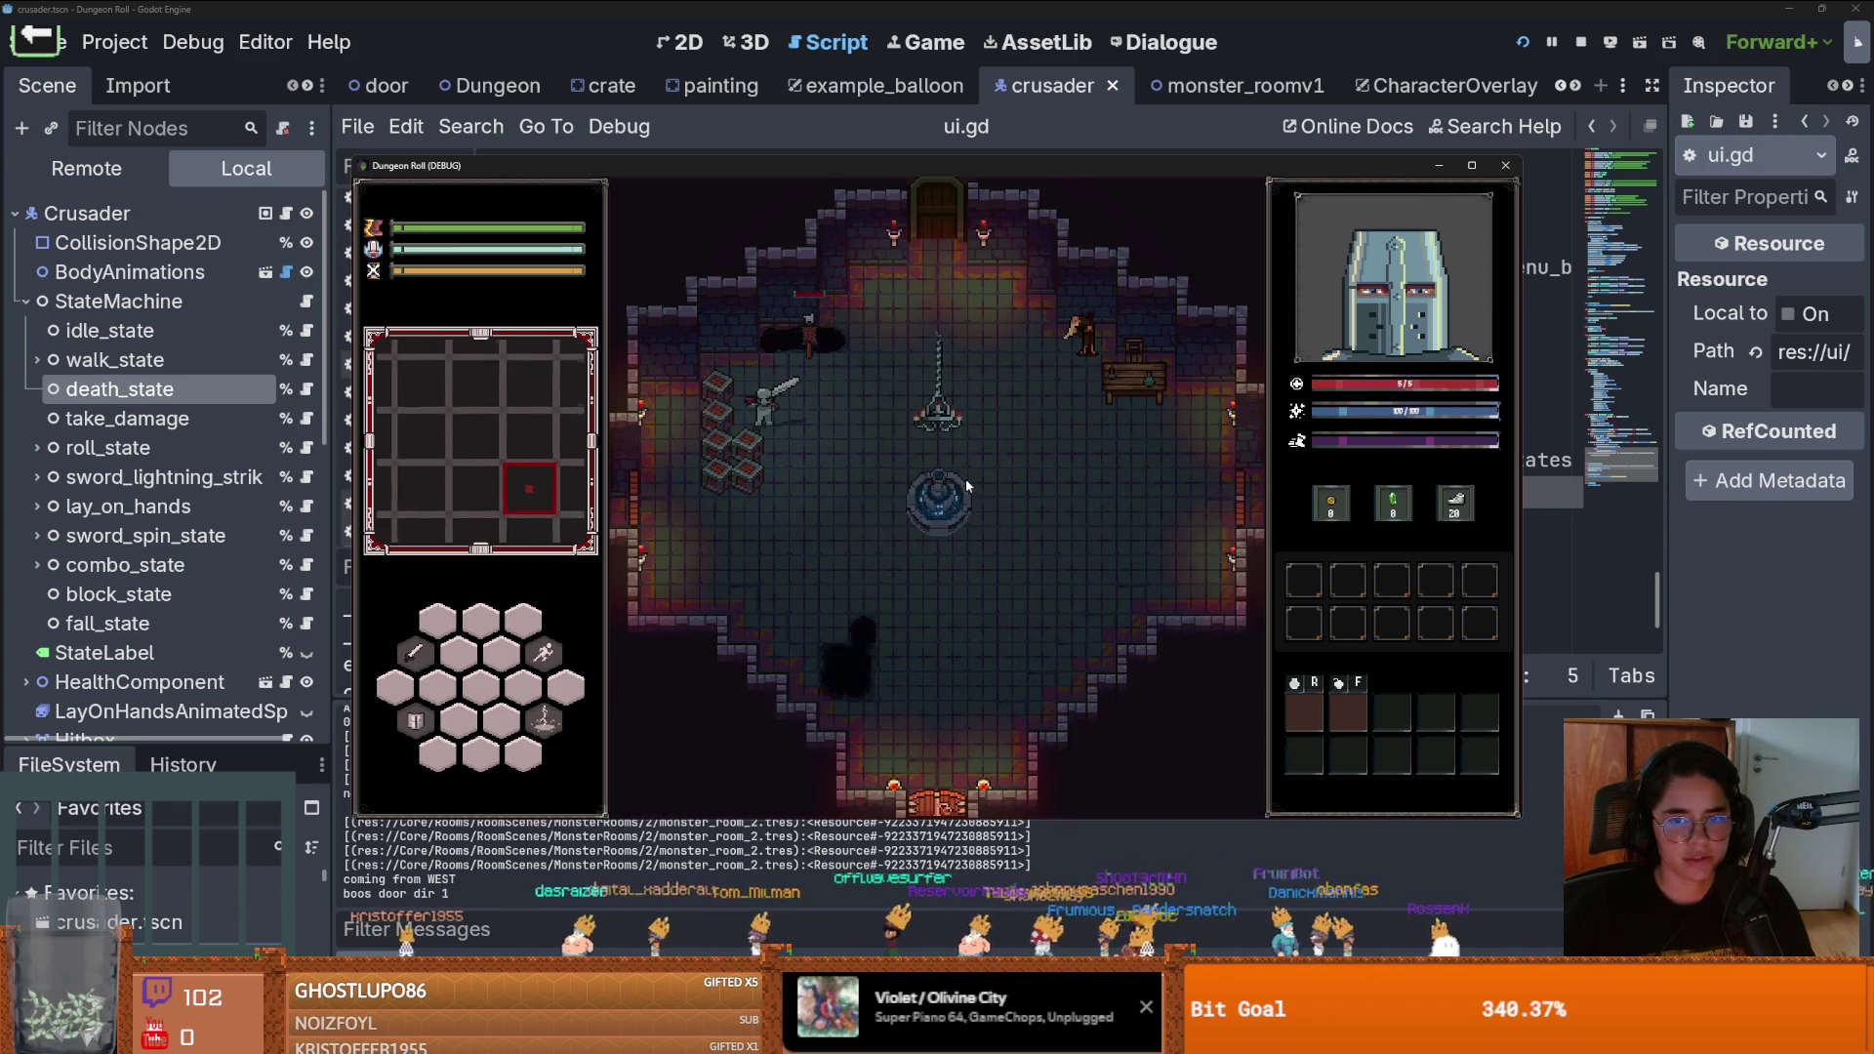
left_click(681, 490)
left_click(681, 490)
left_click(681, 490)
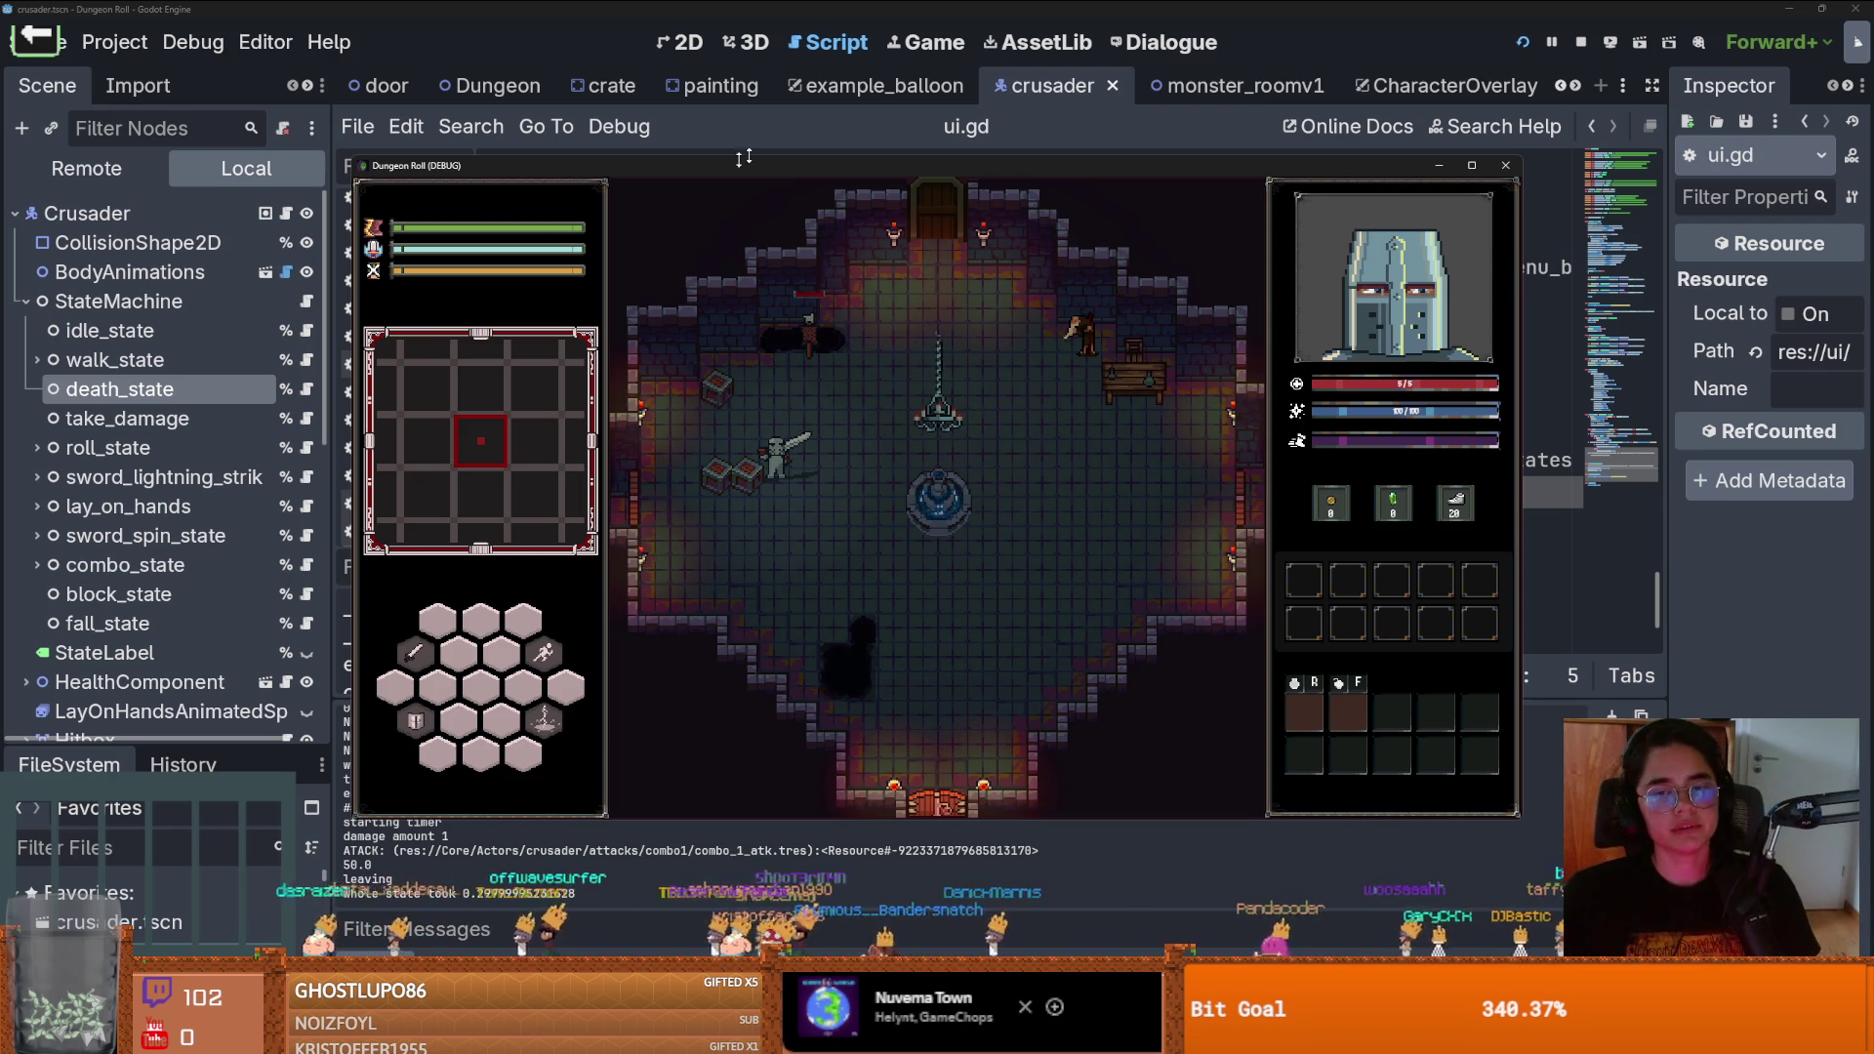
left_click(1505, 165)
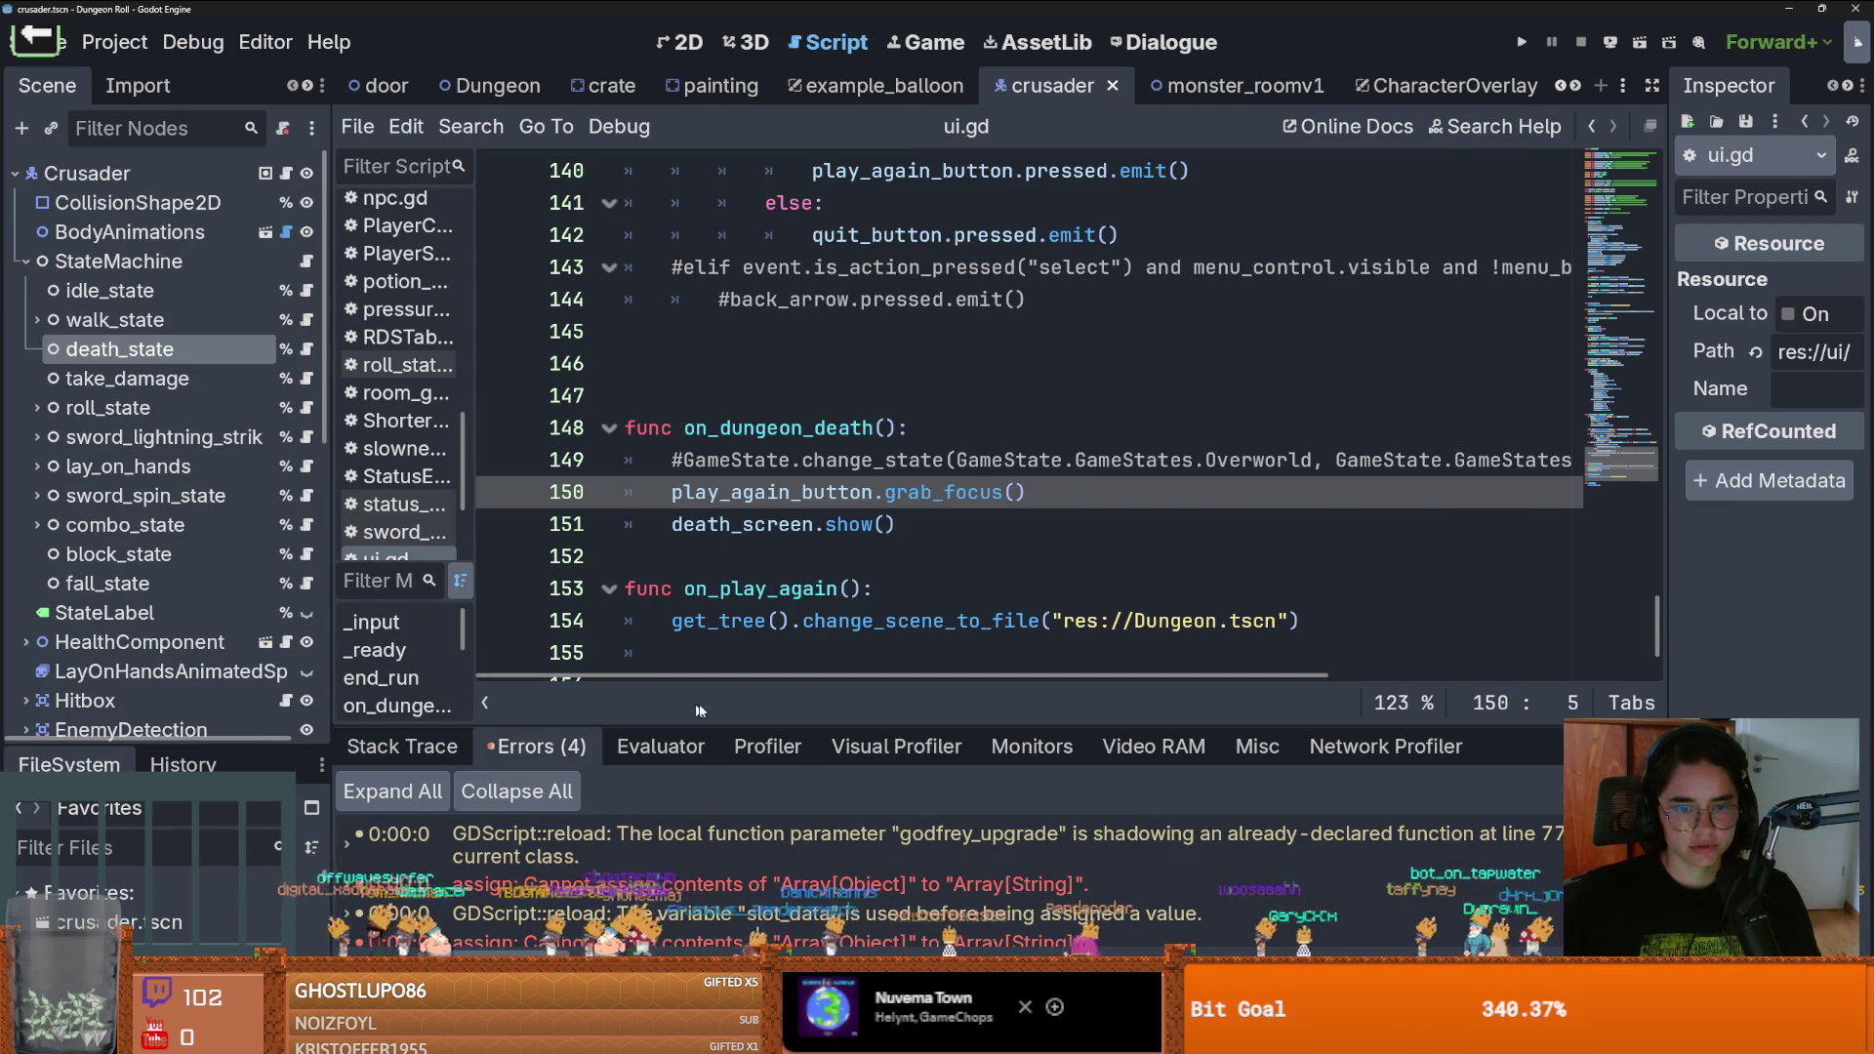
Open the code behind the line 77 shadowing warning and give the script editor more room
left_click_drag(693, 723, 855, 430)
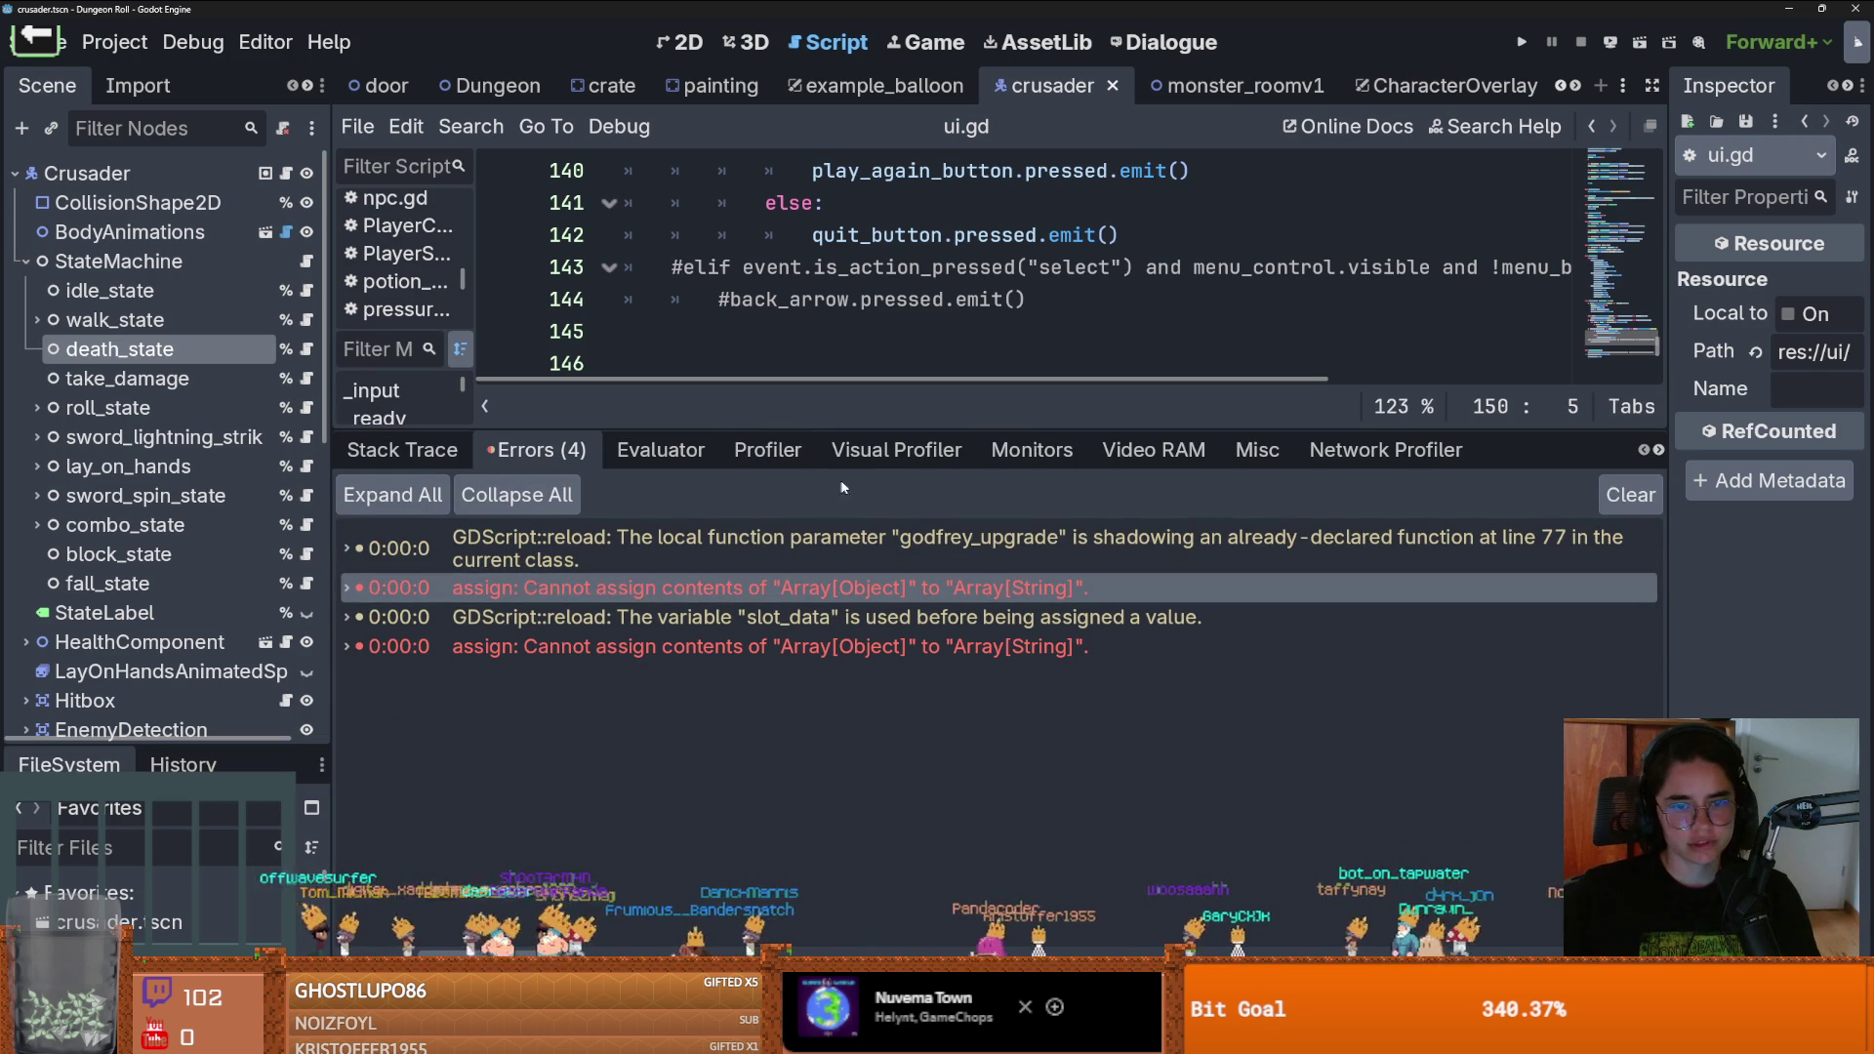
double_click(851, 545)
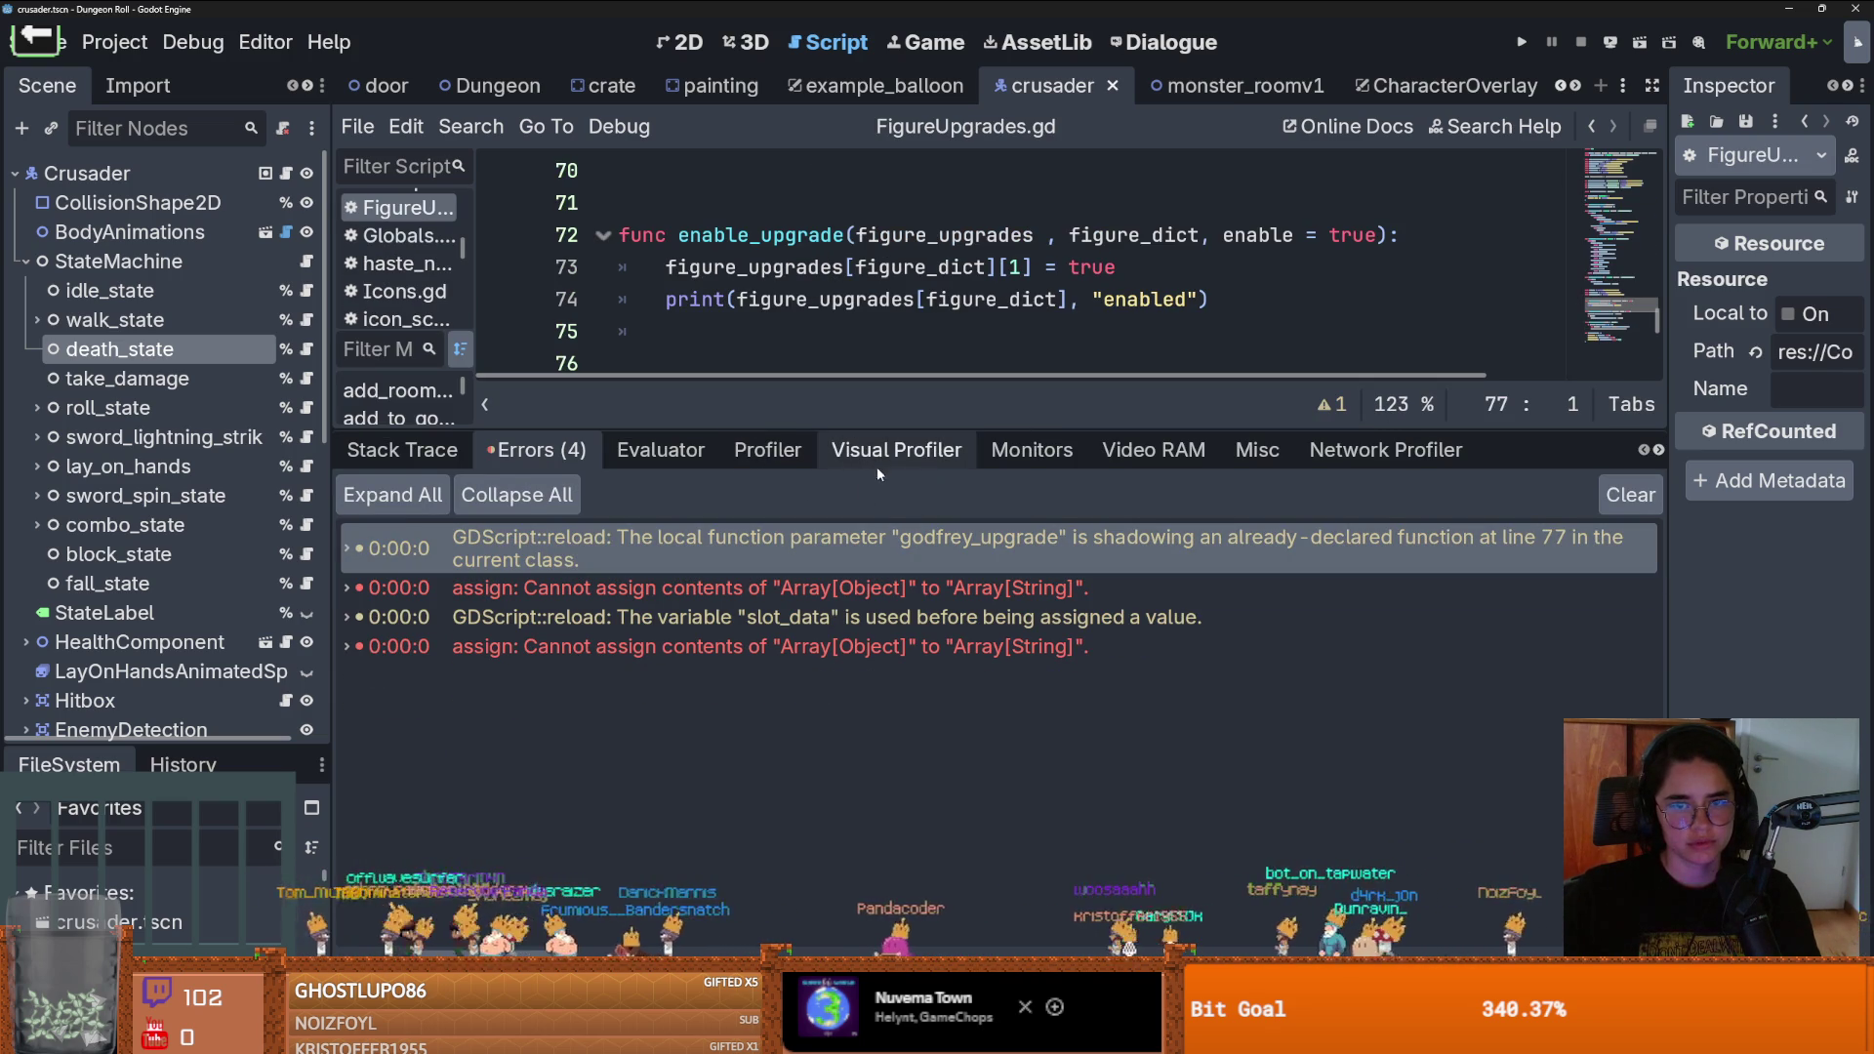
left_click_drag(848, 430, 815, 723)
scroll(815, 690, "down", 3, "ctrl")
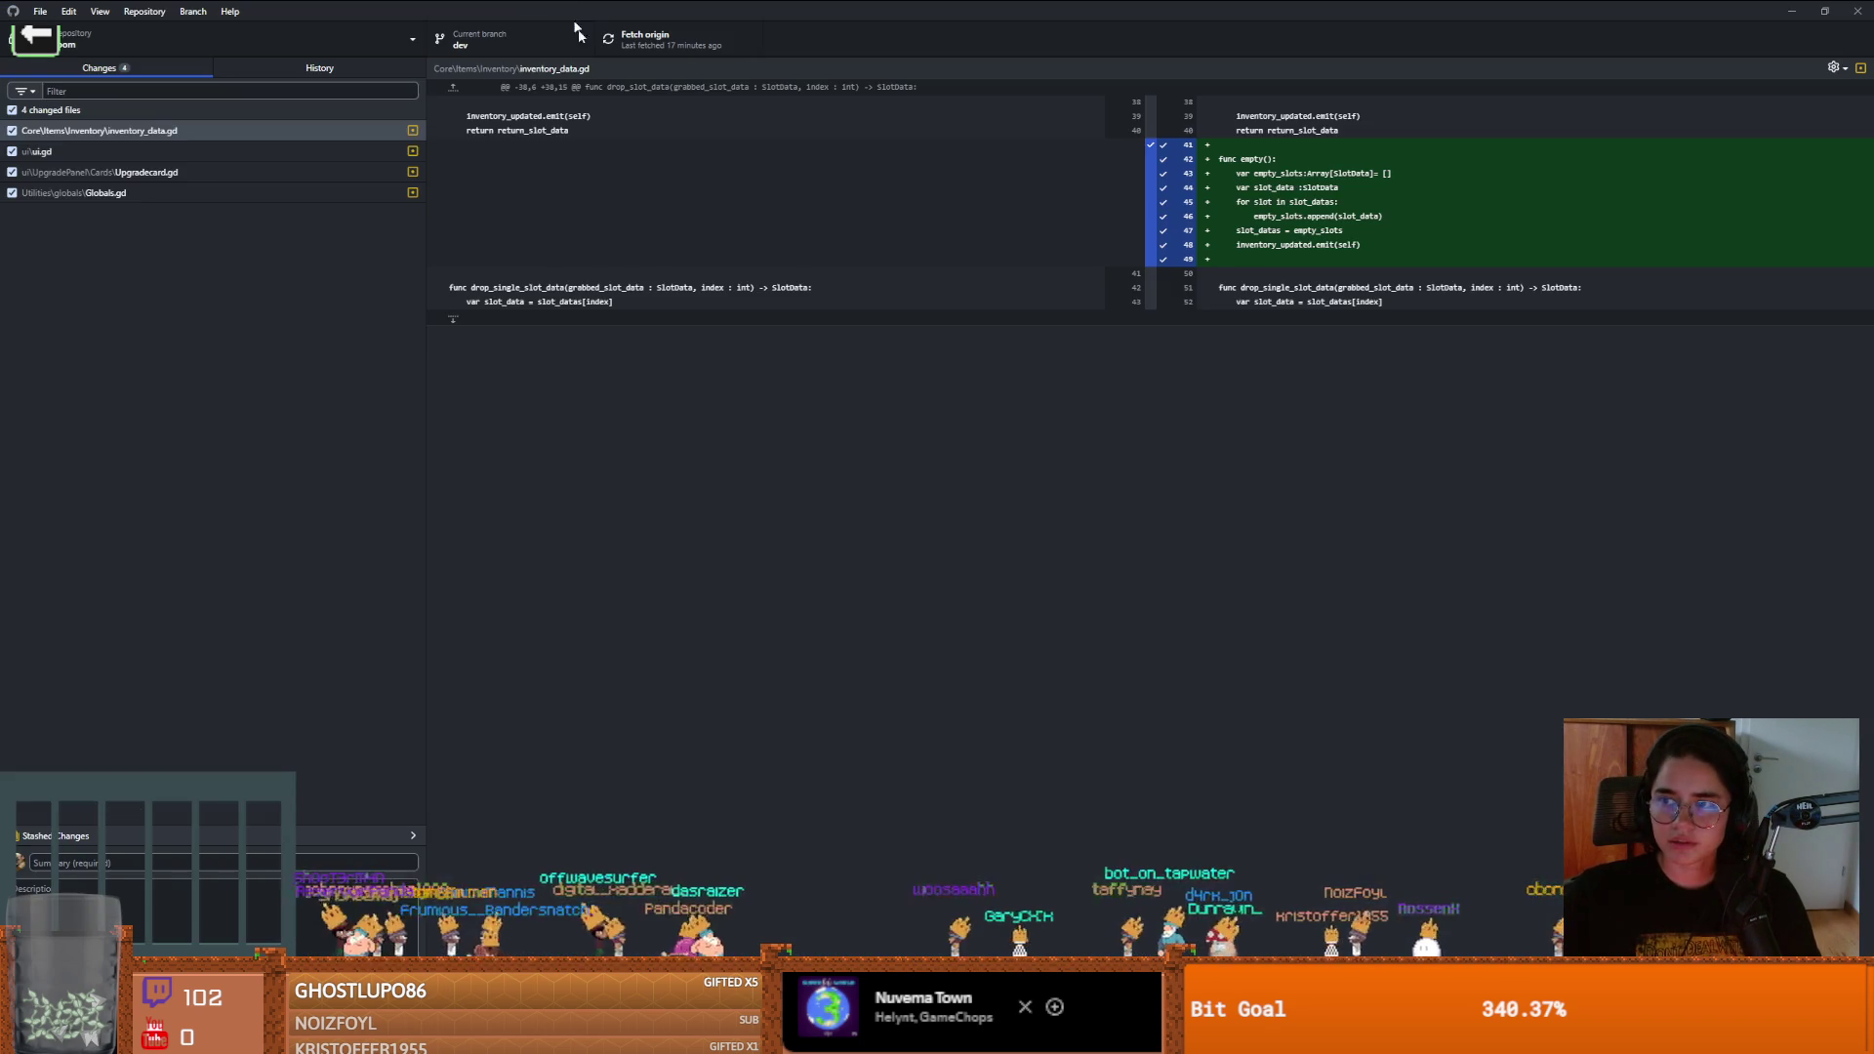
Review the Upgradecard.gd and Globals.gd changes in GitHub Desktop
key("alt+Tab")
left_click(226, 176)
left_click(222, 194)
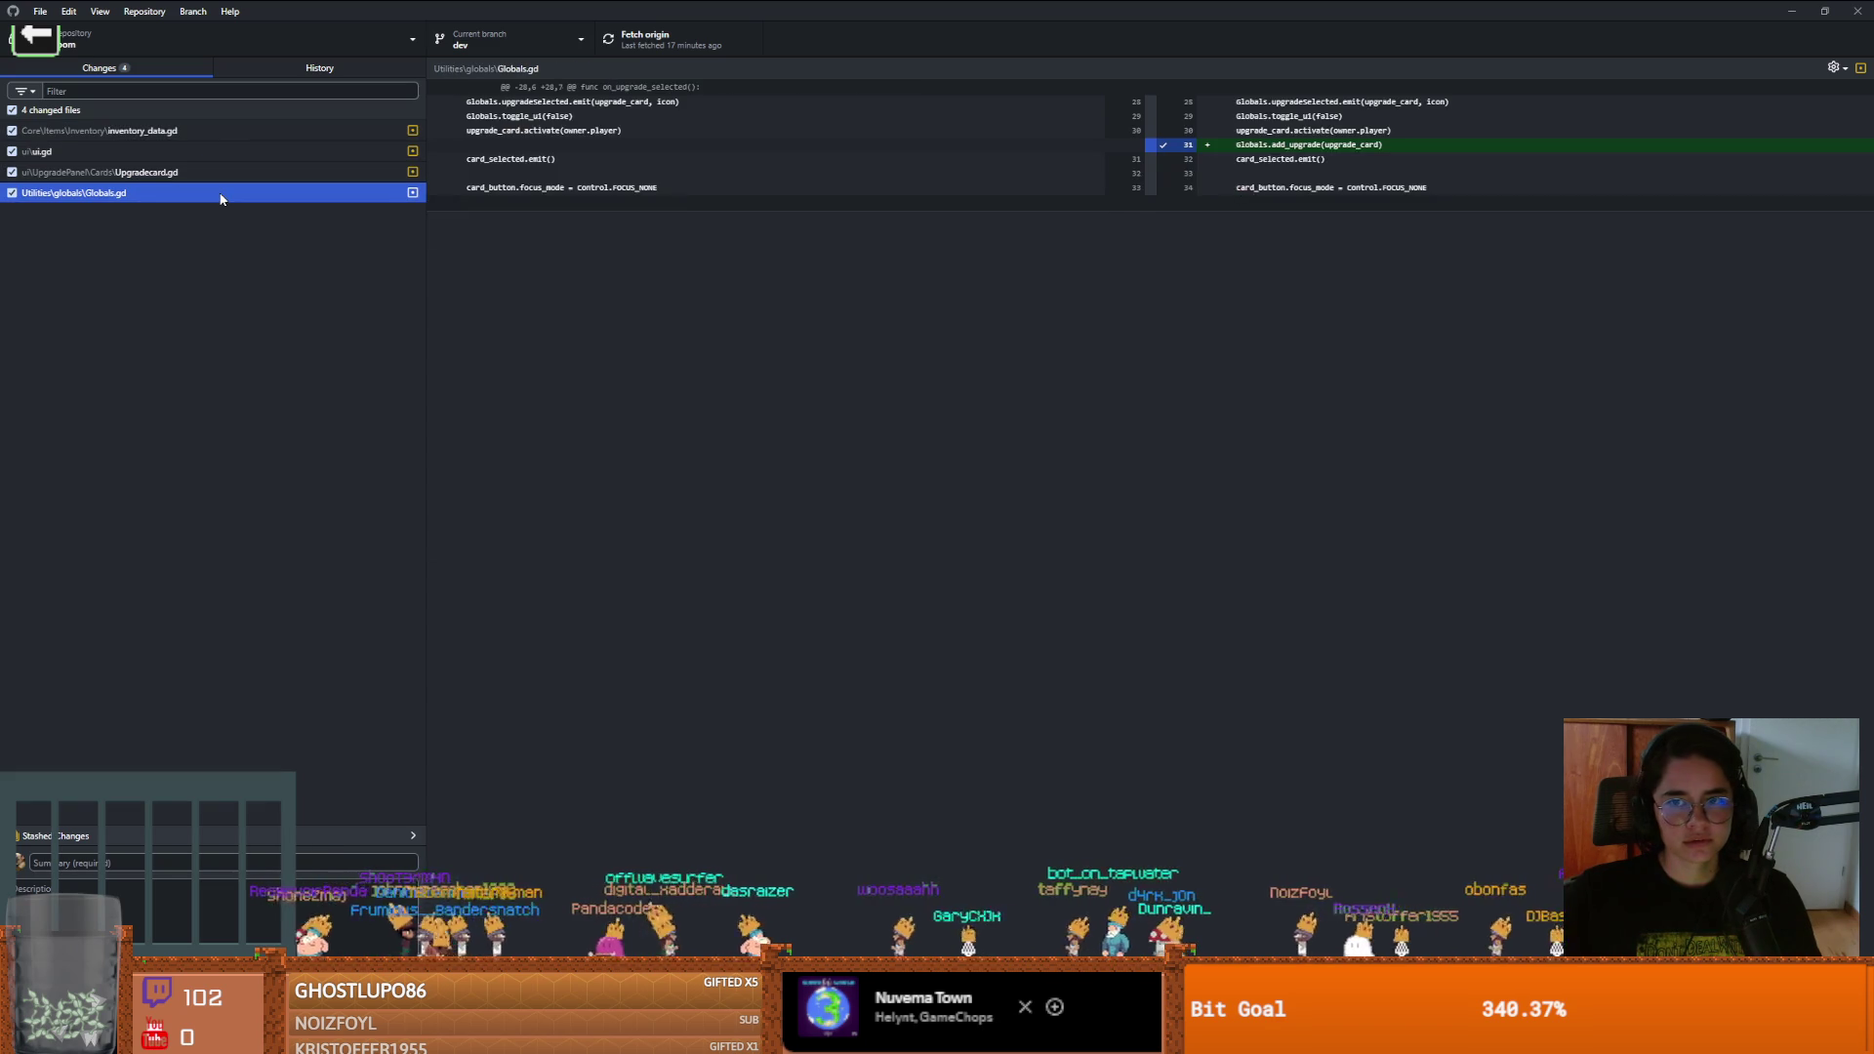
Commit the four changed files with the summary 'activate deactive upgradfter tth'
left_click(184, 857)
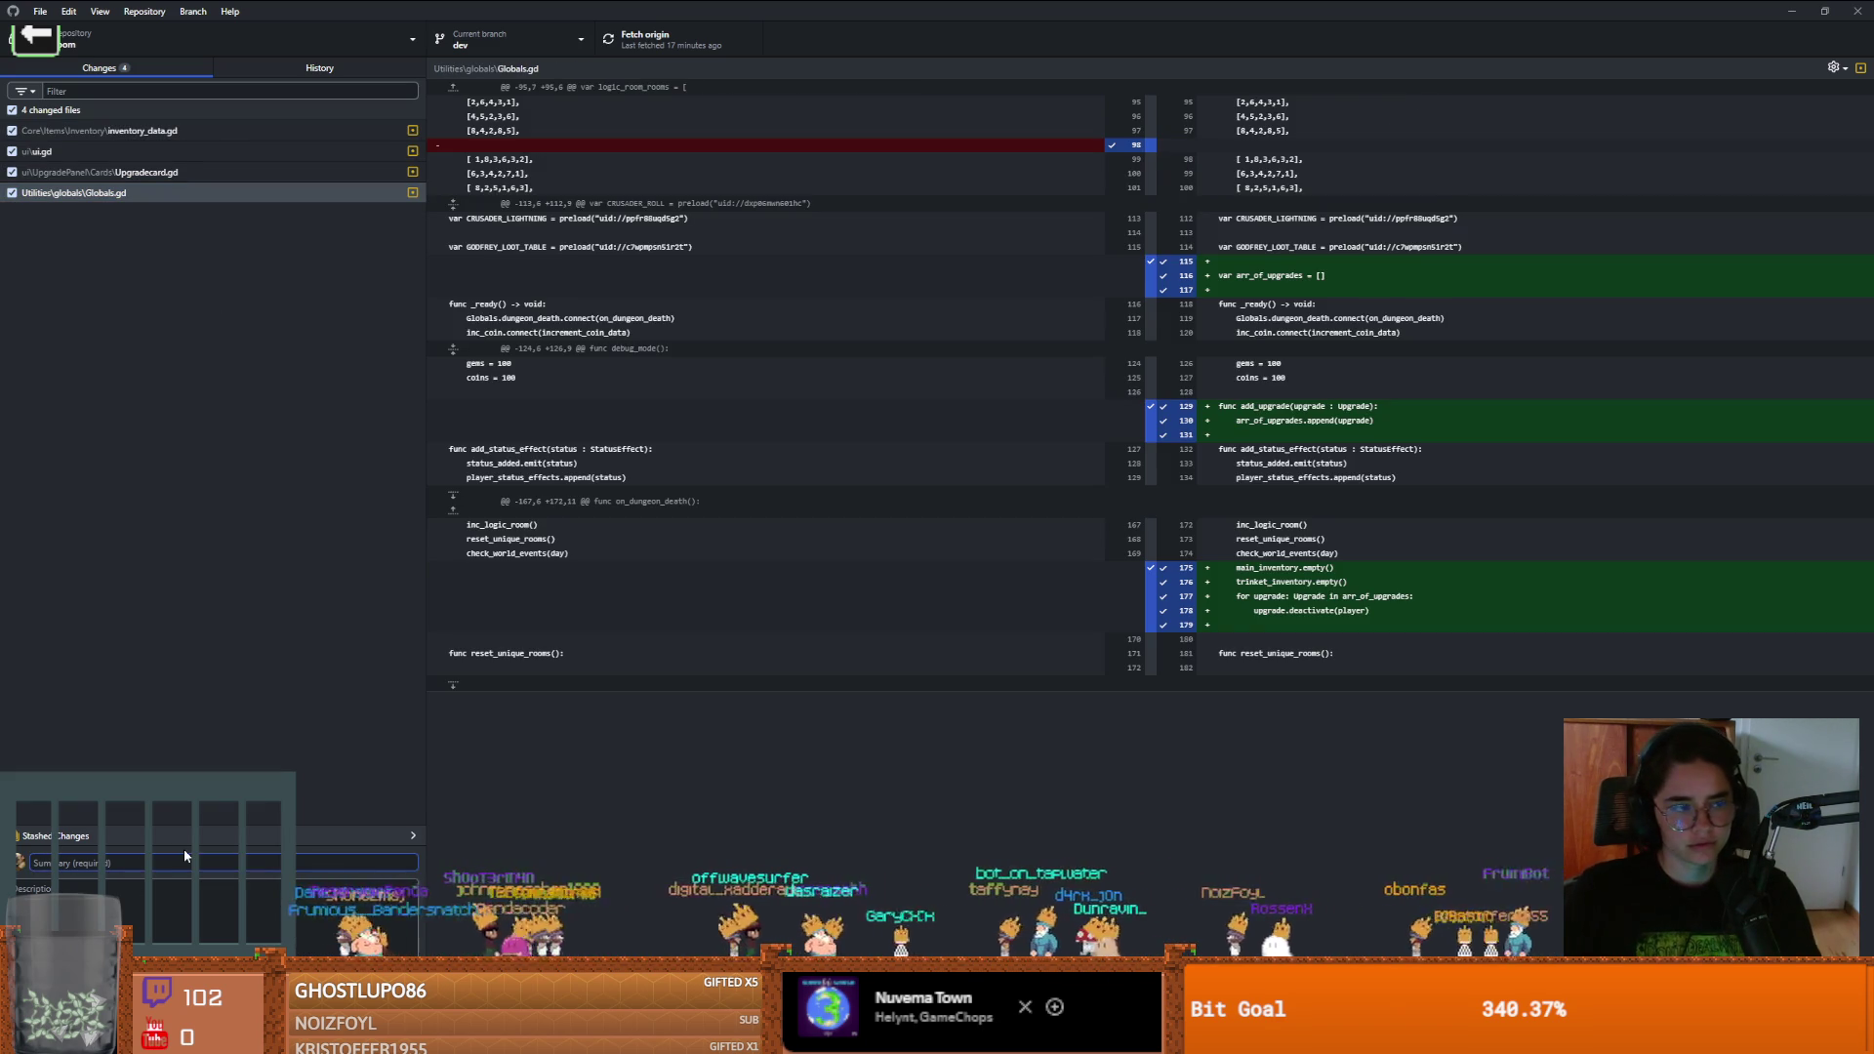
type("u")
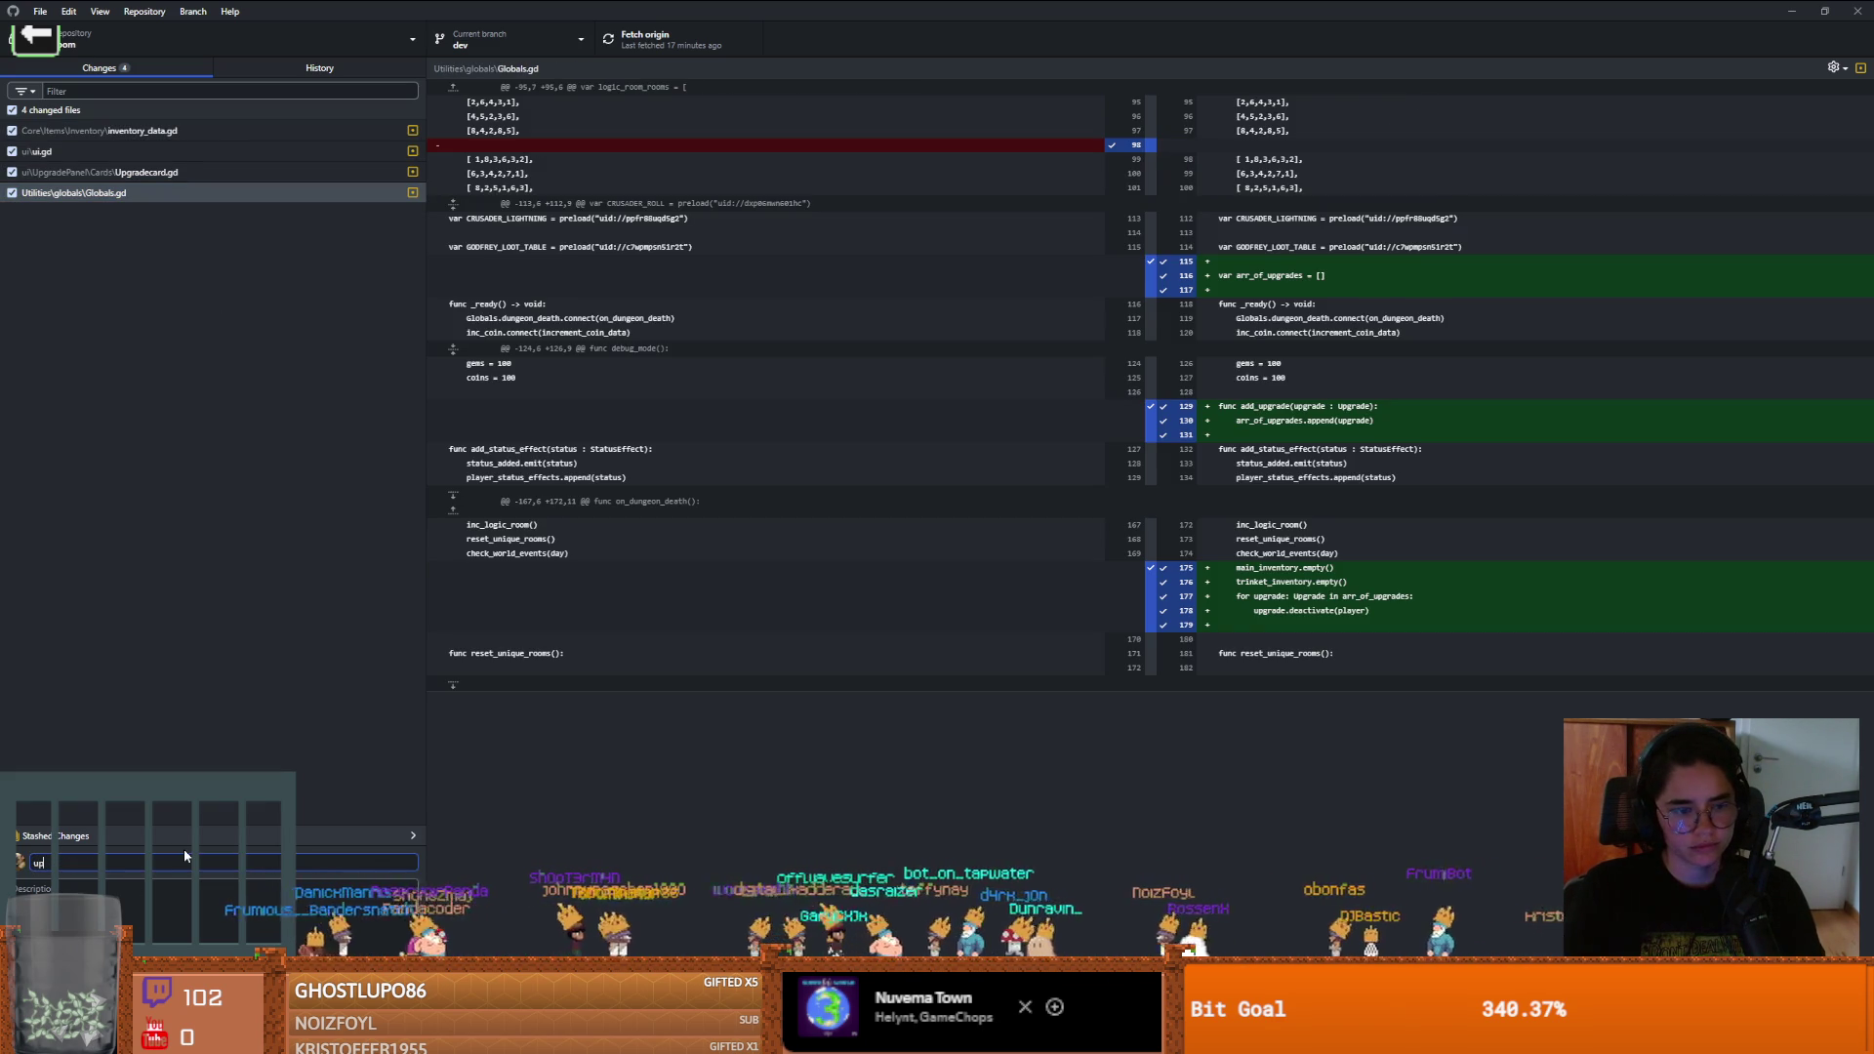
key("BackSpace")
type("activ")
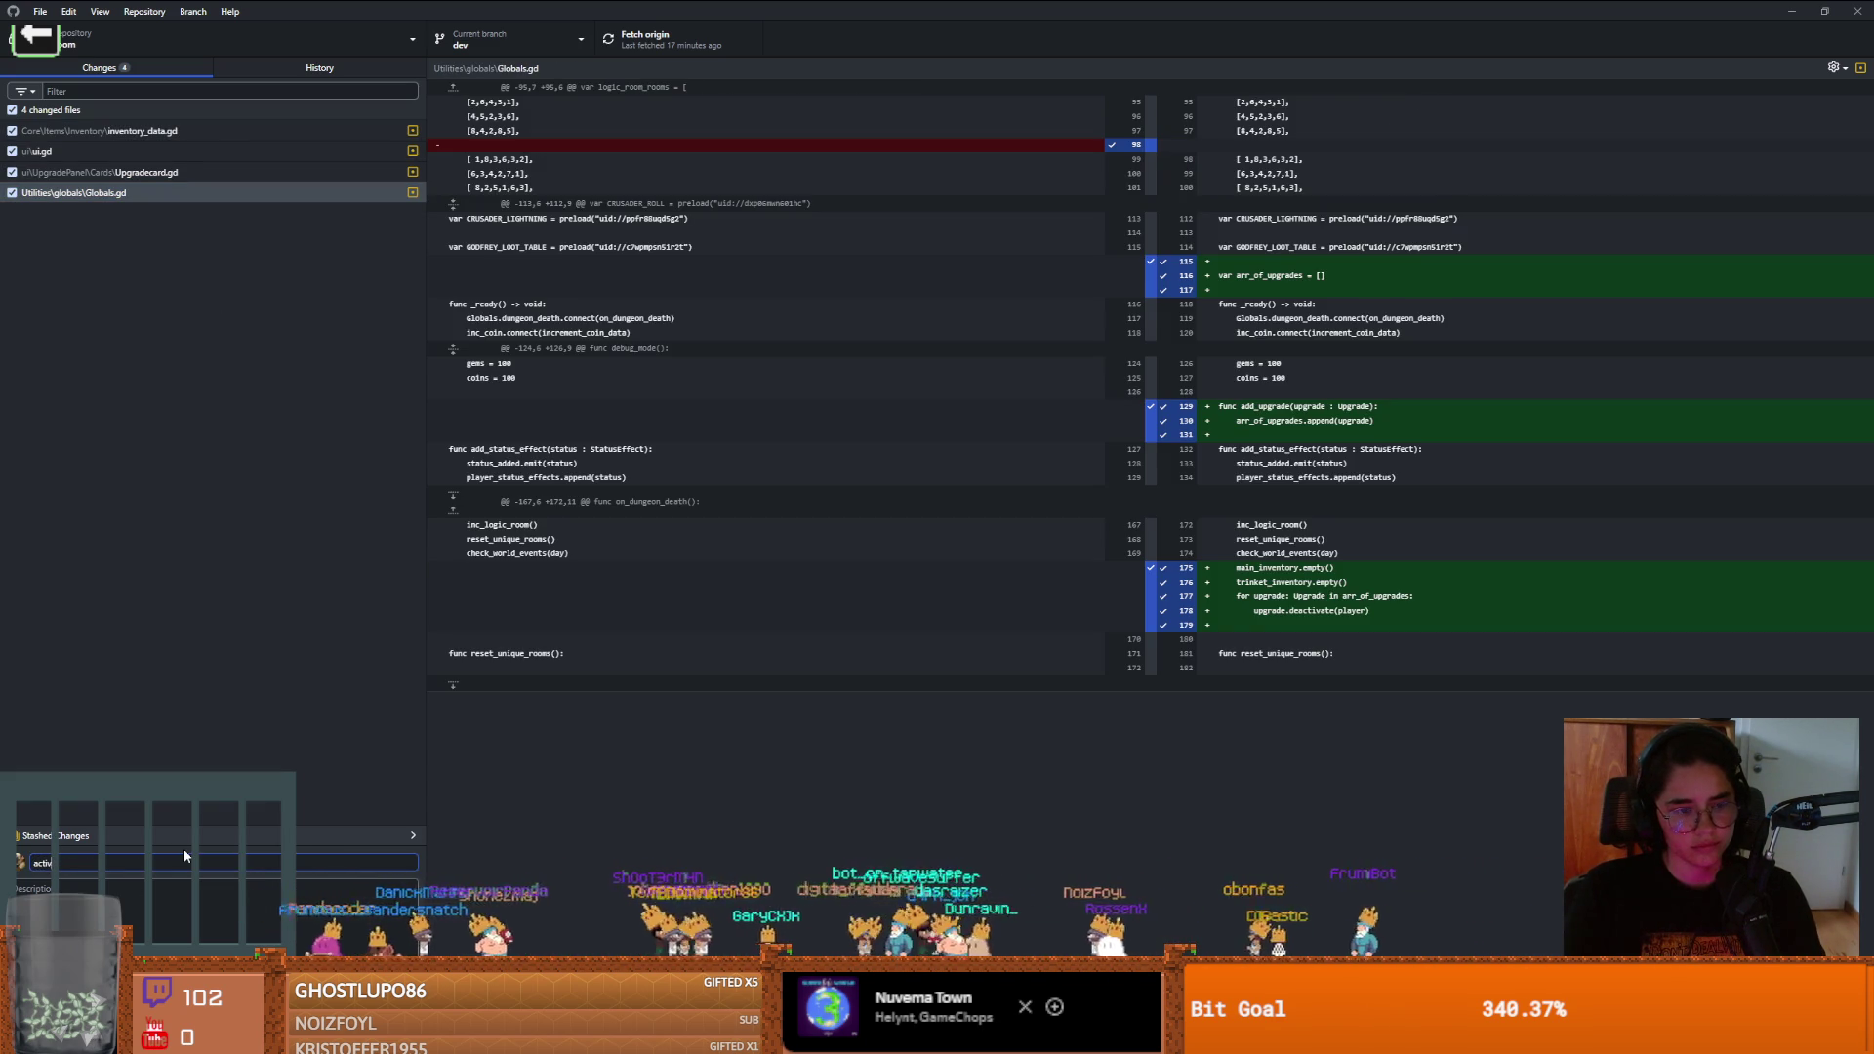
type("ate deacti")
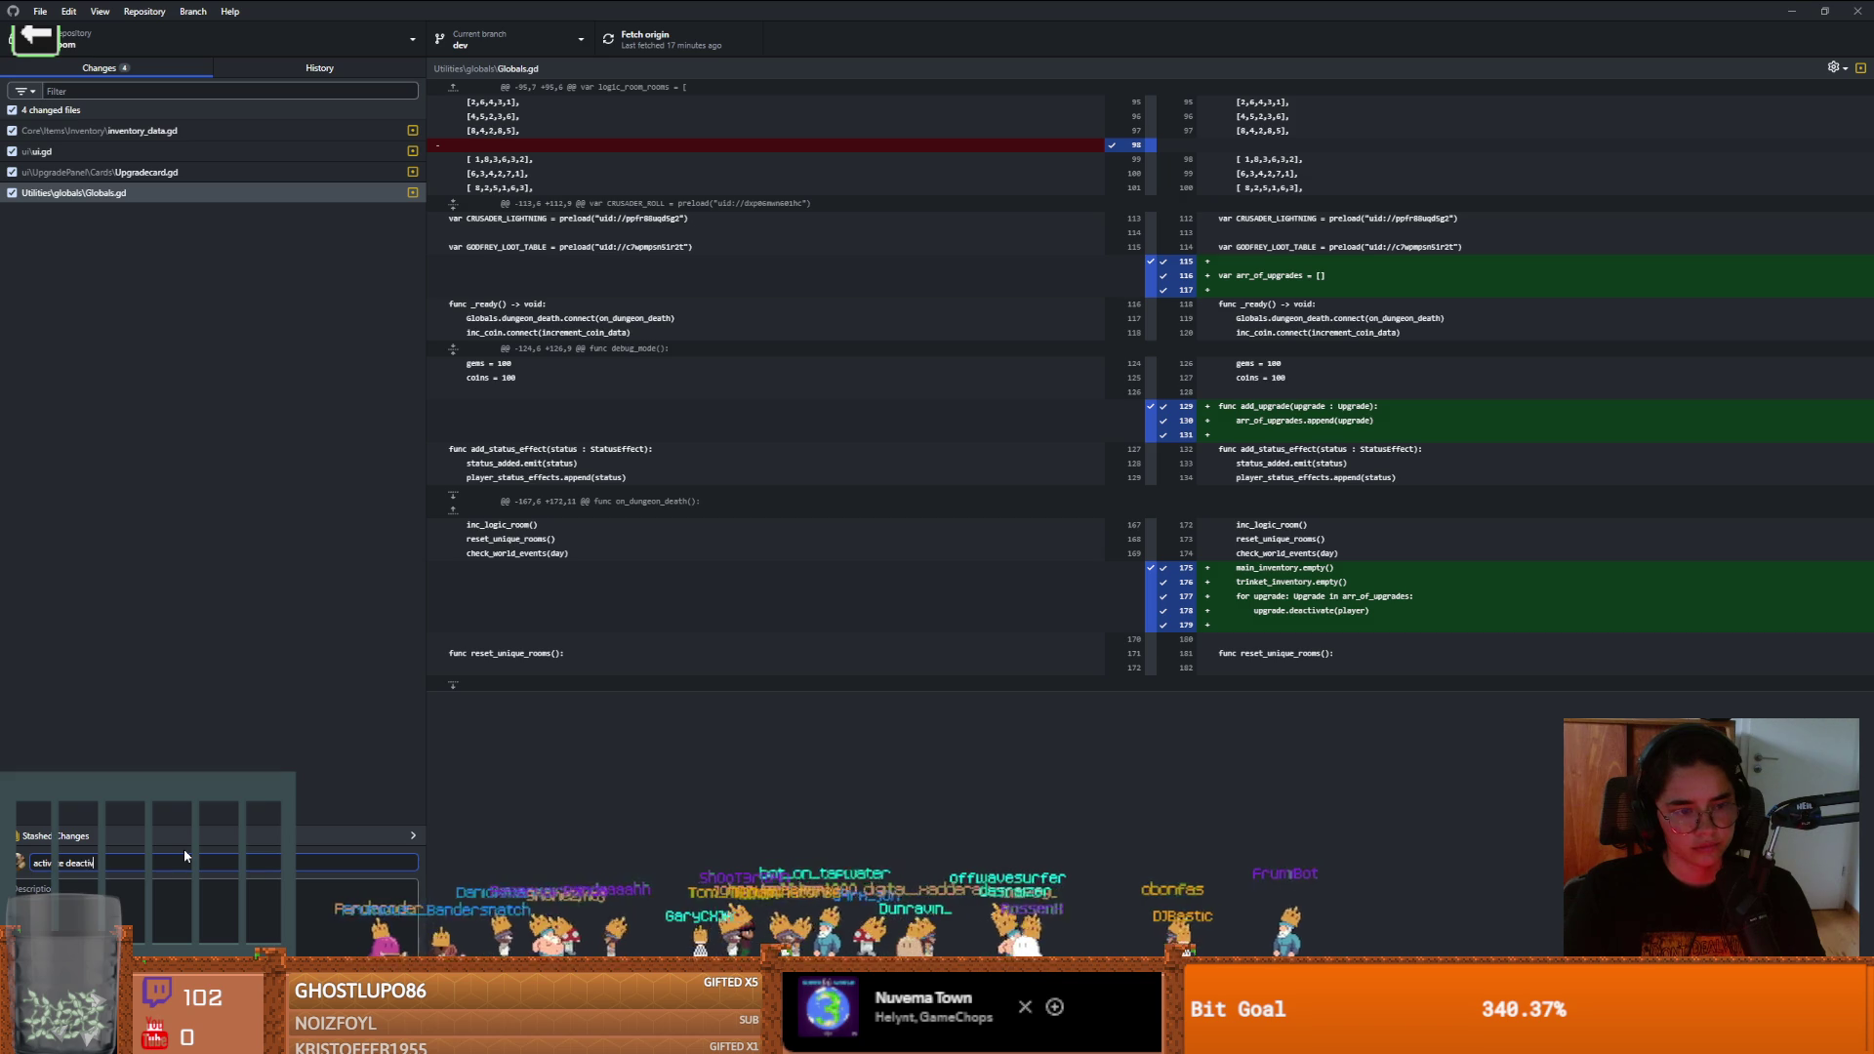
type("ve upgrad")
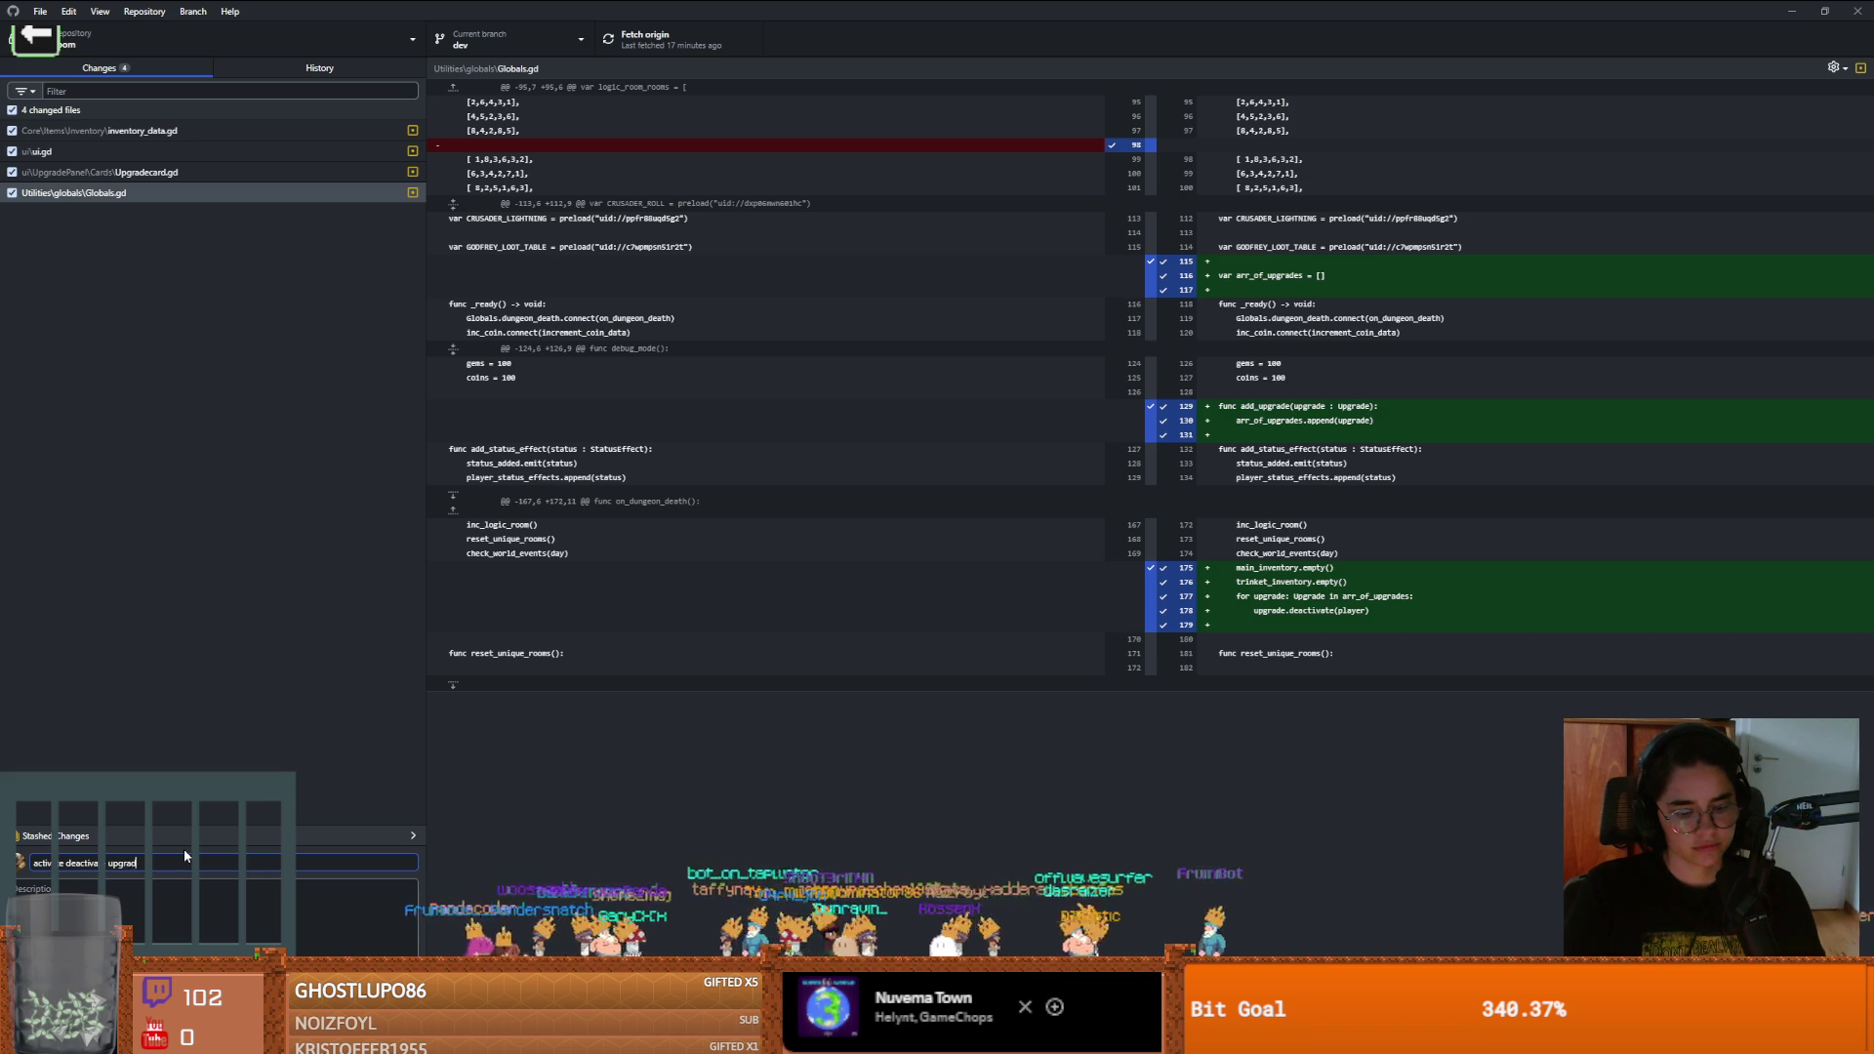
type("fter")
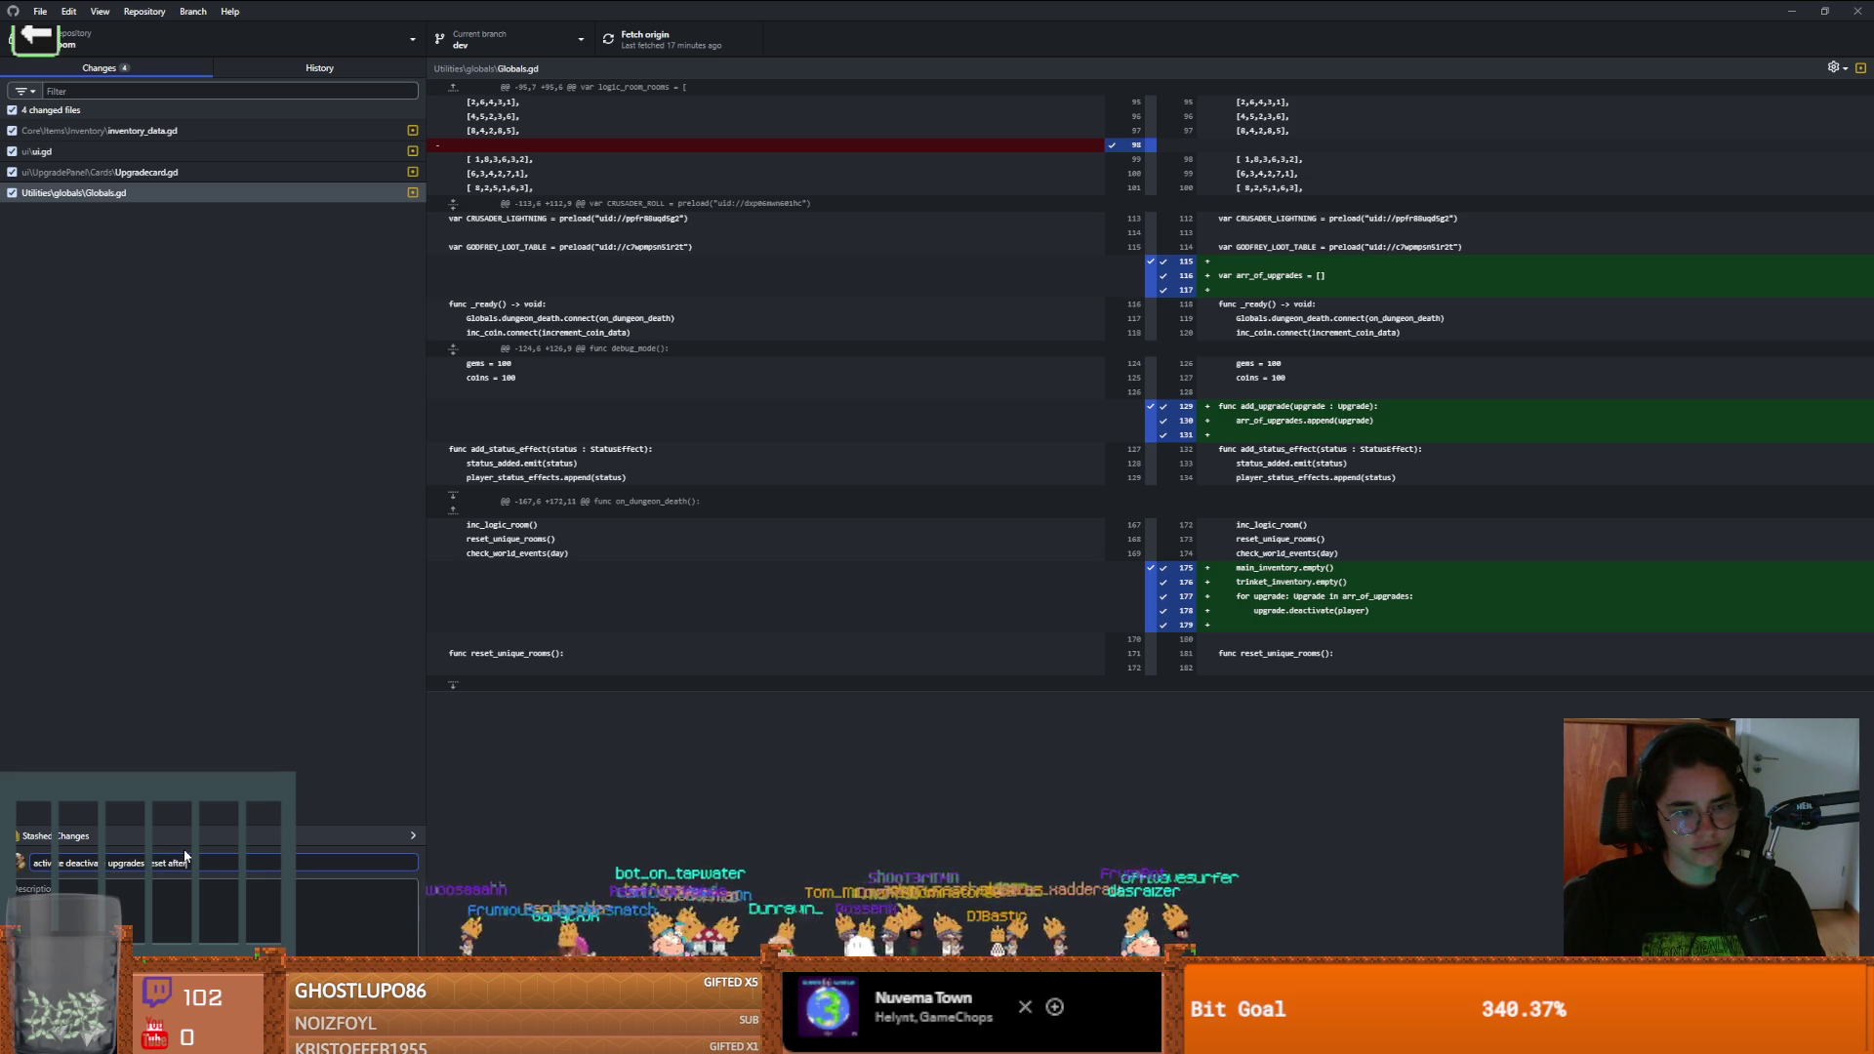
type(" tth")
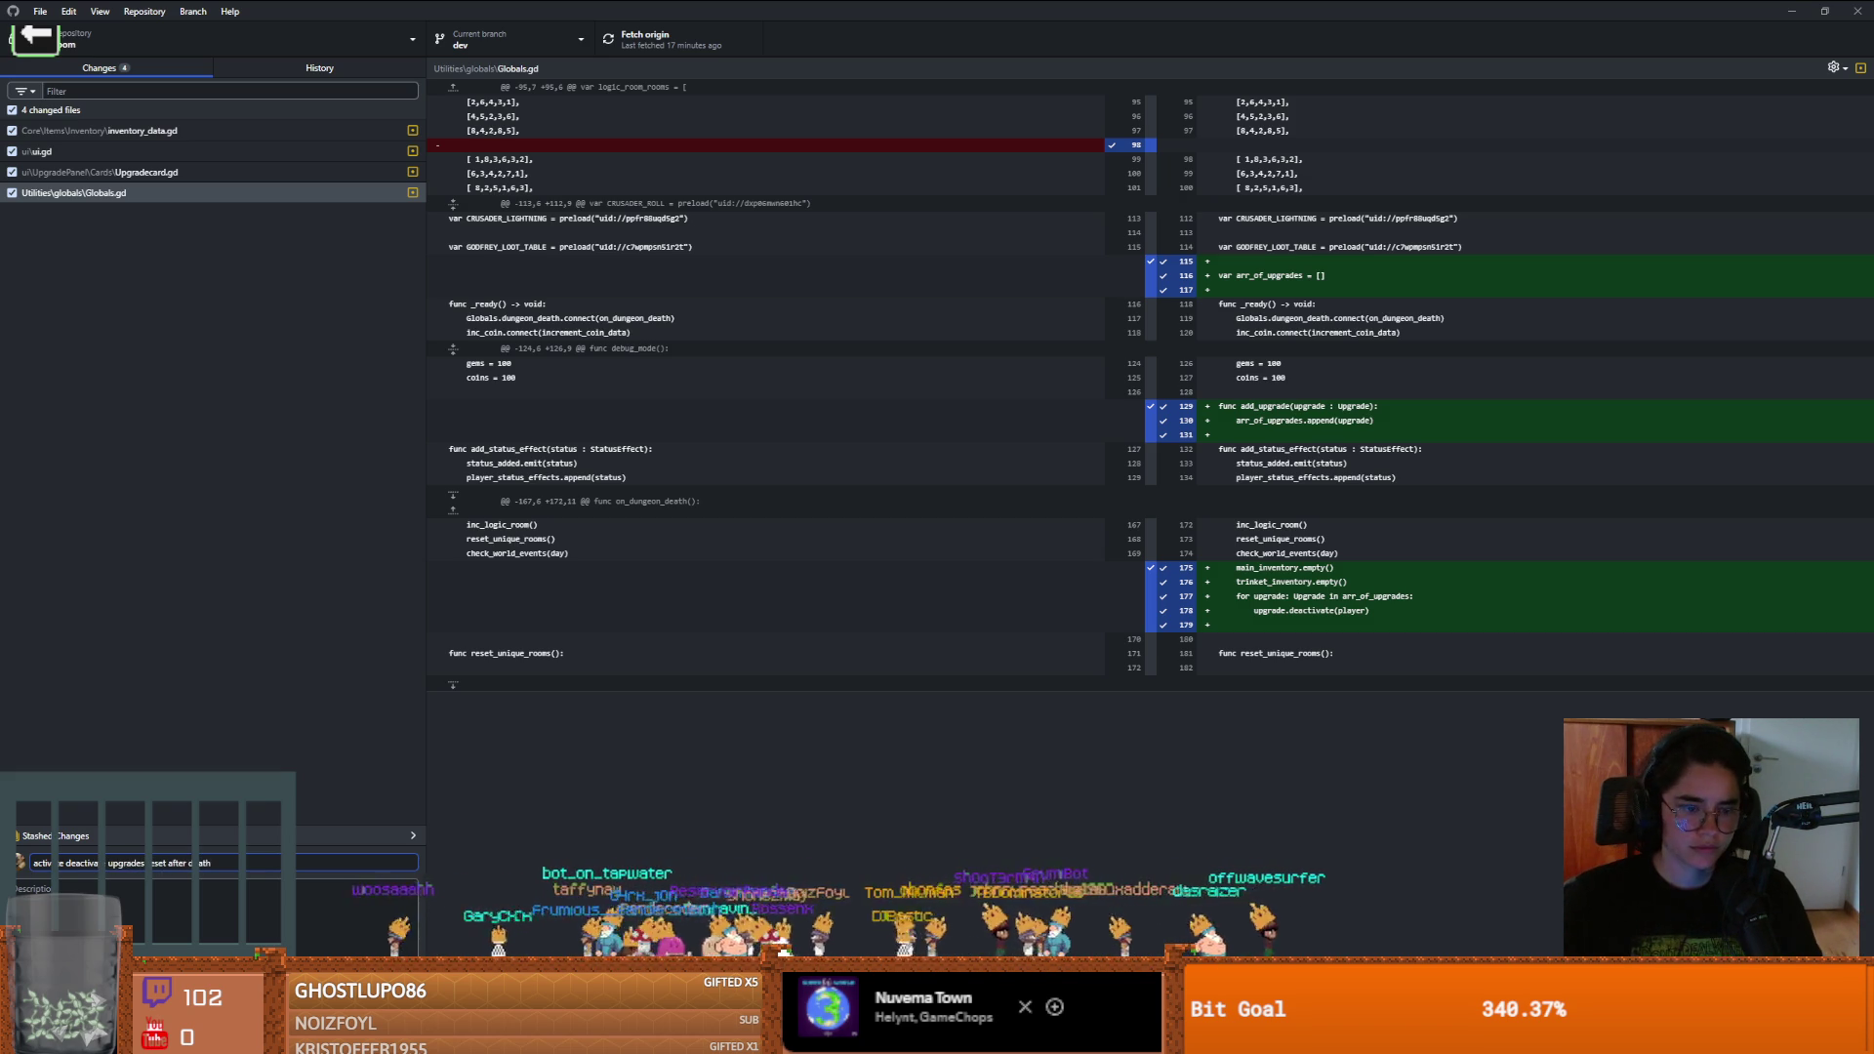
key("ctrl+Return")
Push the new commit to origin, then check the GitHub Actions workflow runs
left_click(674, 39)
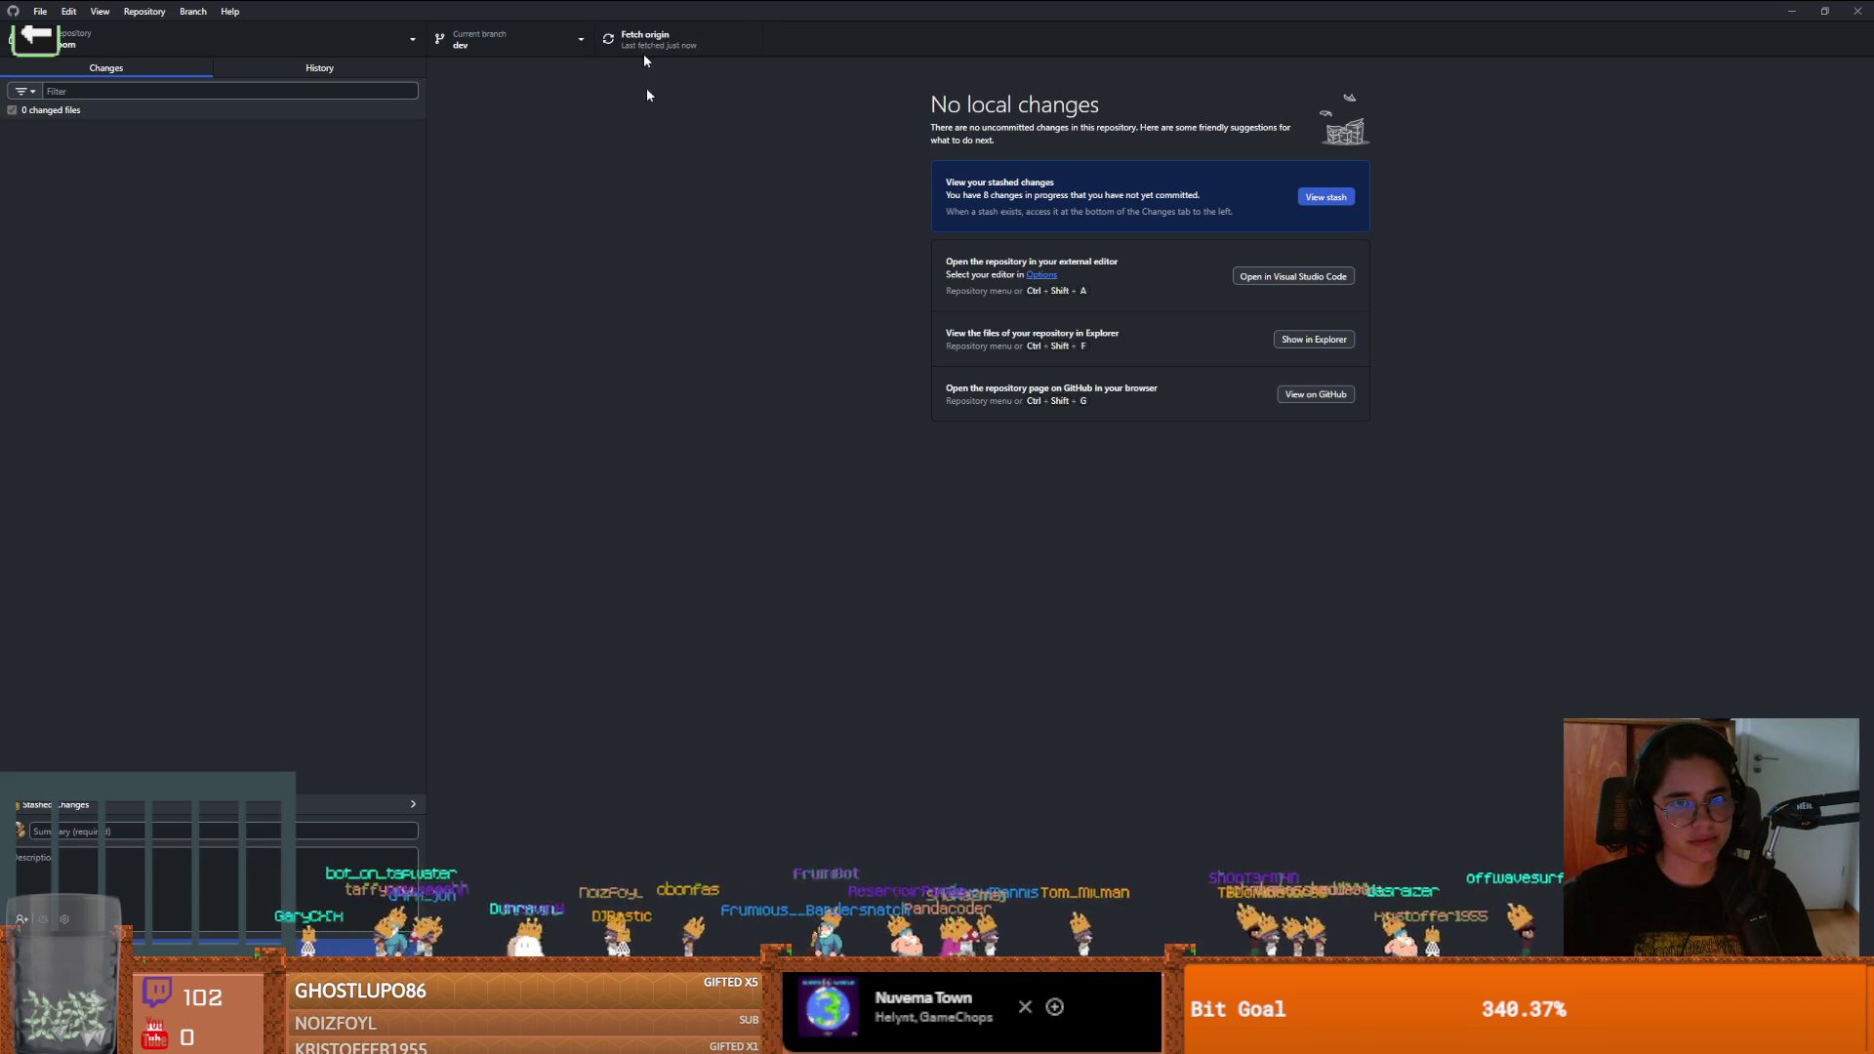
key("alt+Tab")
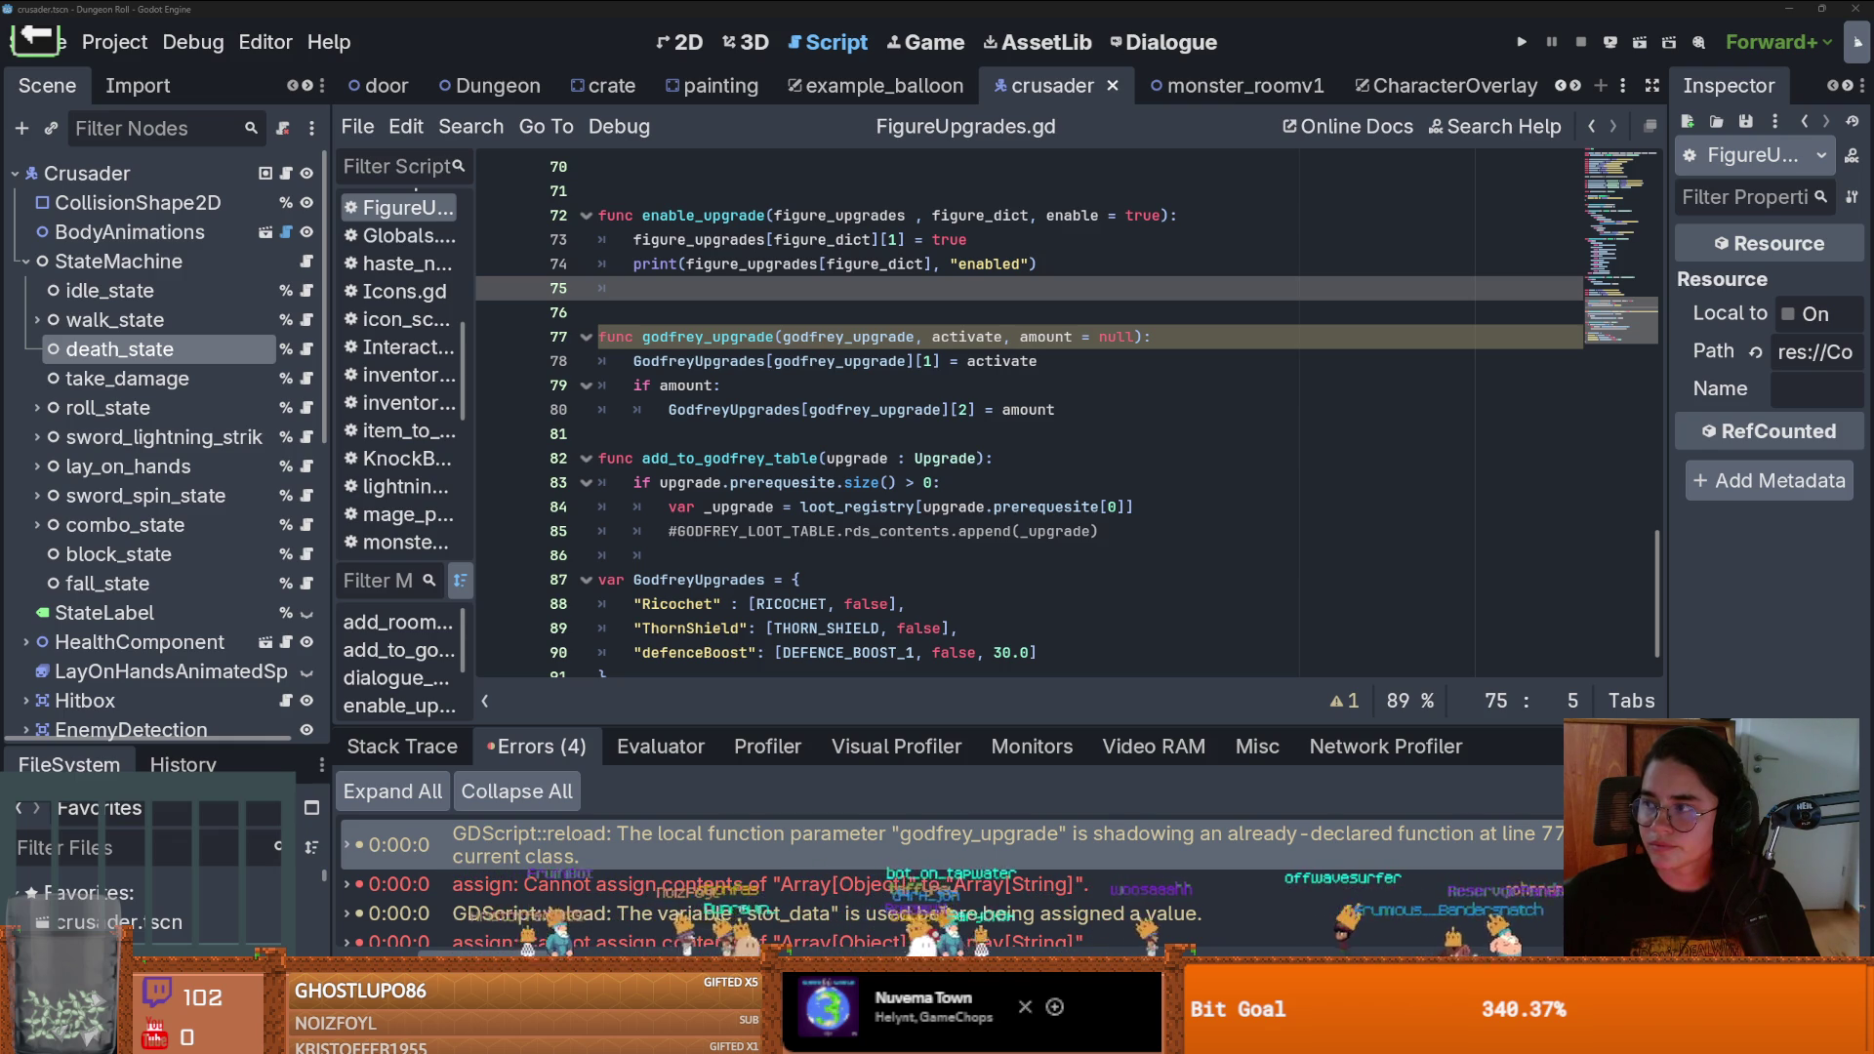
key("alt+Tab")
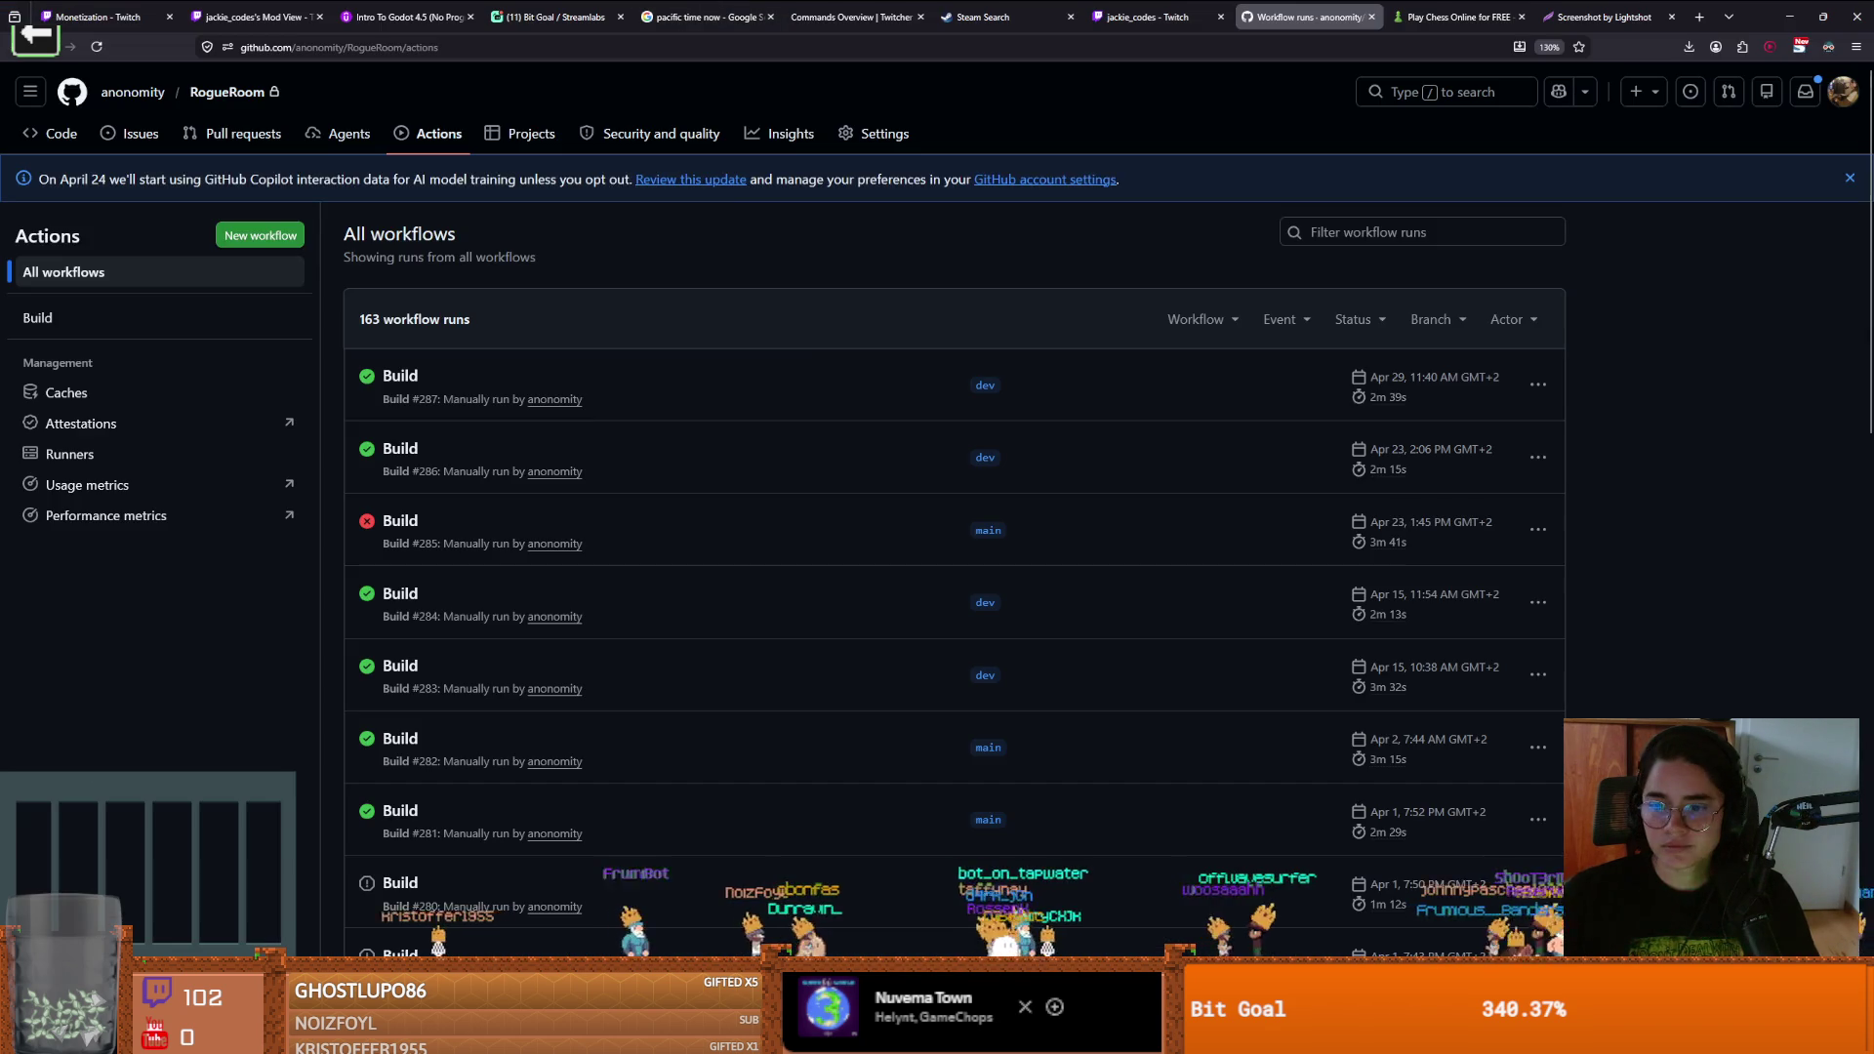
Check the checked-out branch in GitHub Desktop and return to the workflow runs
key("alt+Tab")
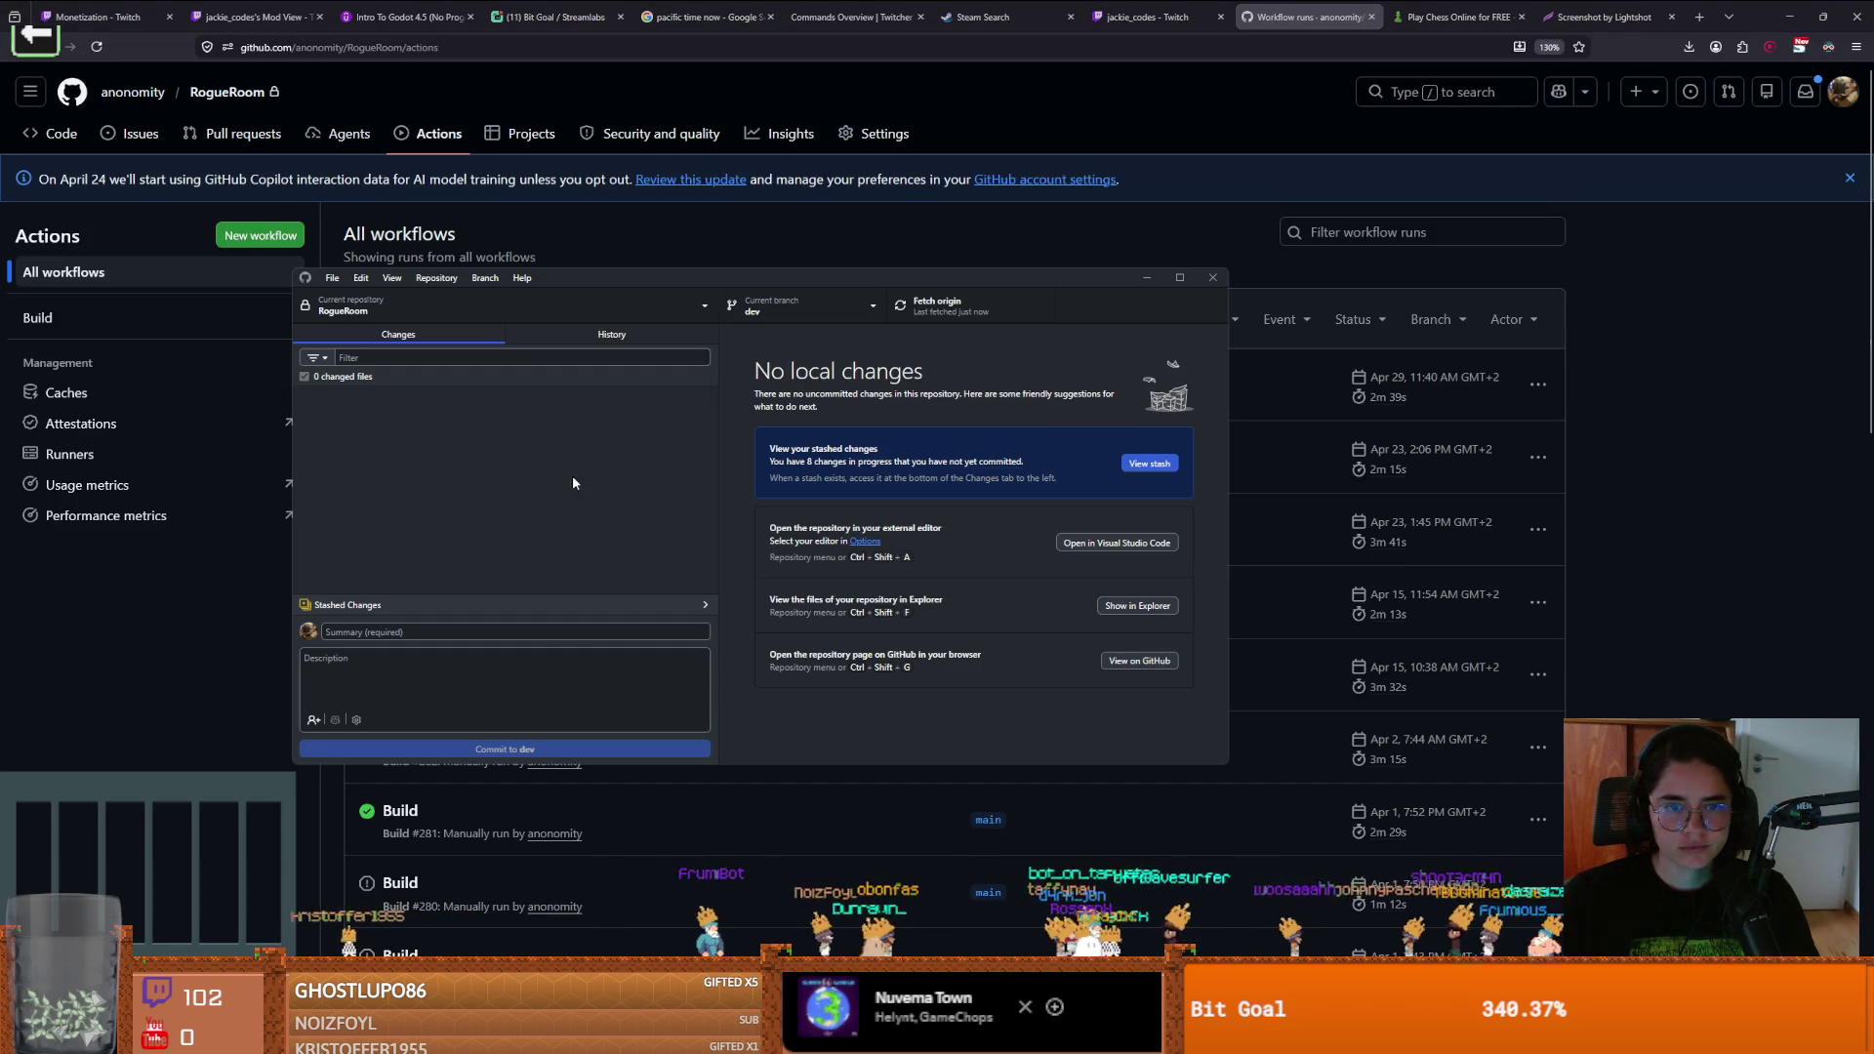
left_click(759, 313)
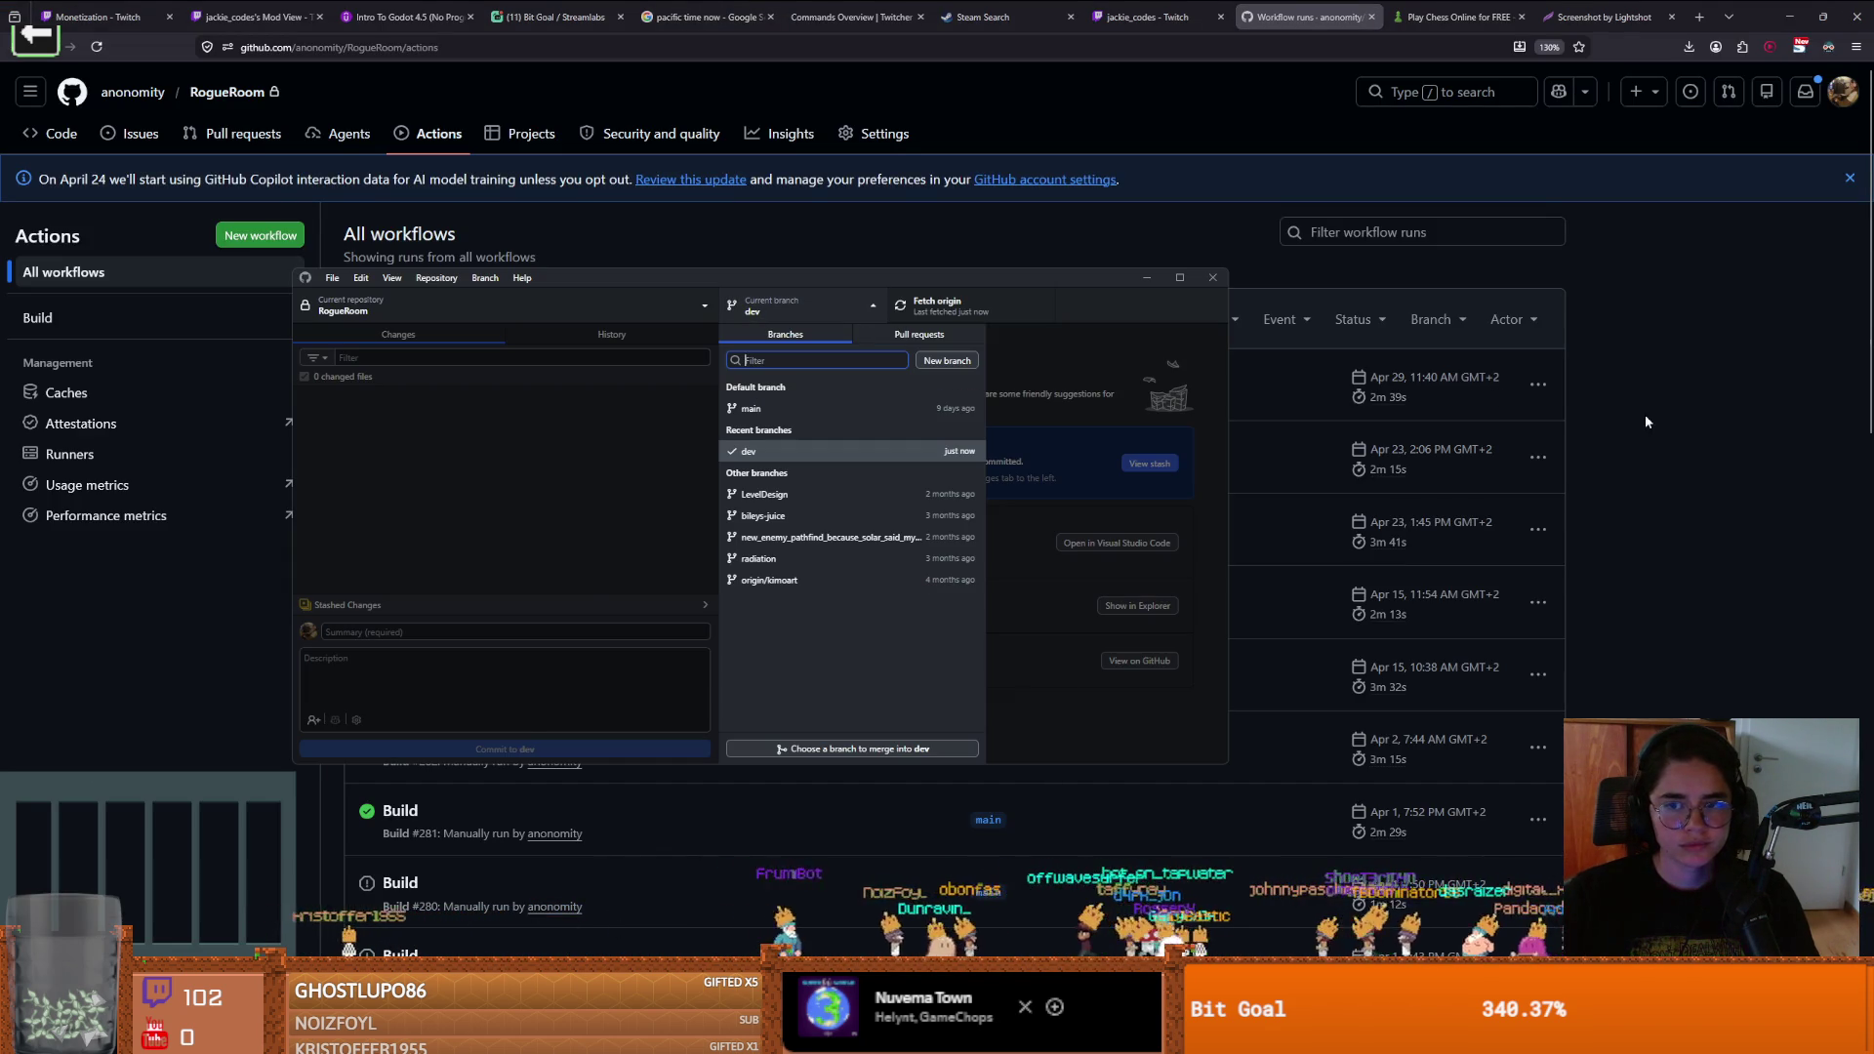
left_click(1644, 414)
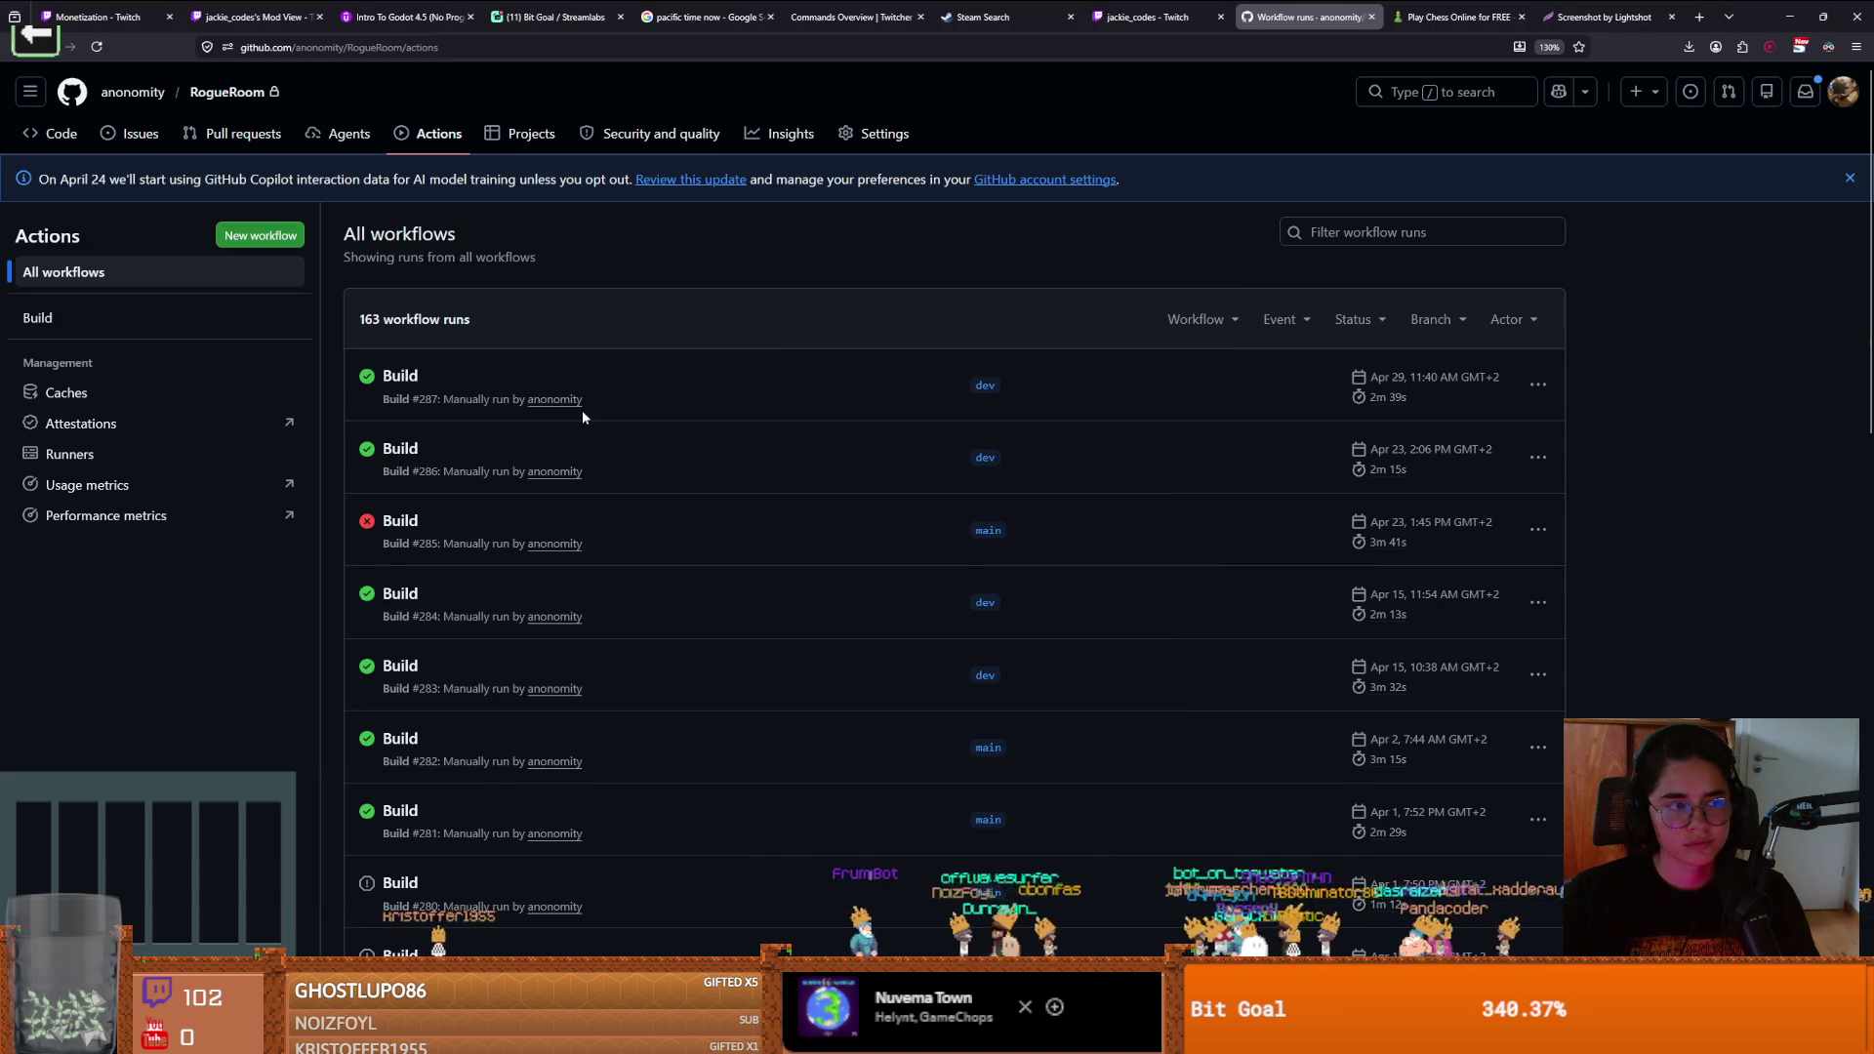
Trigger a manual Build workflow run on the dev branch
left_click(107, 325)
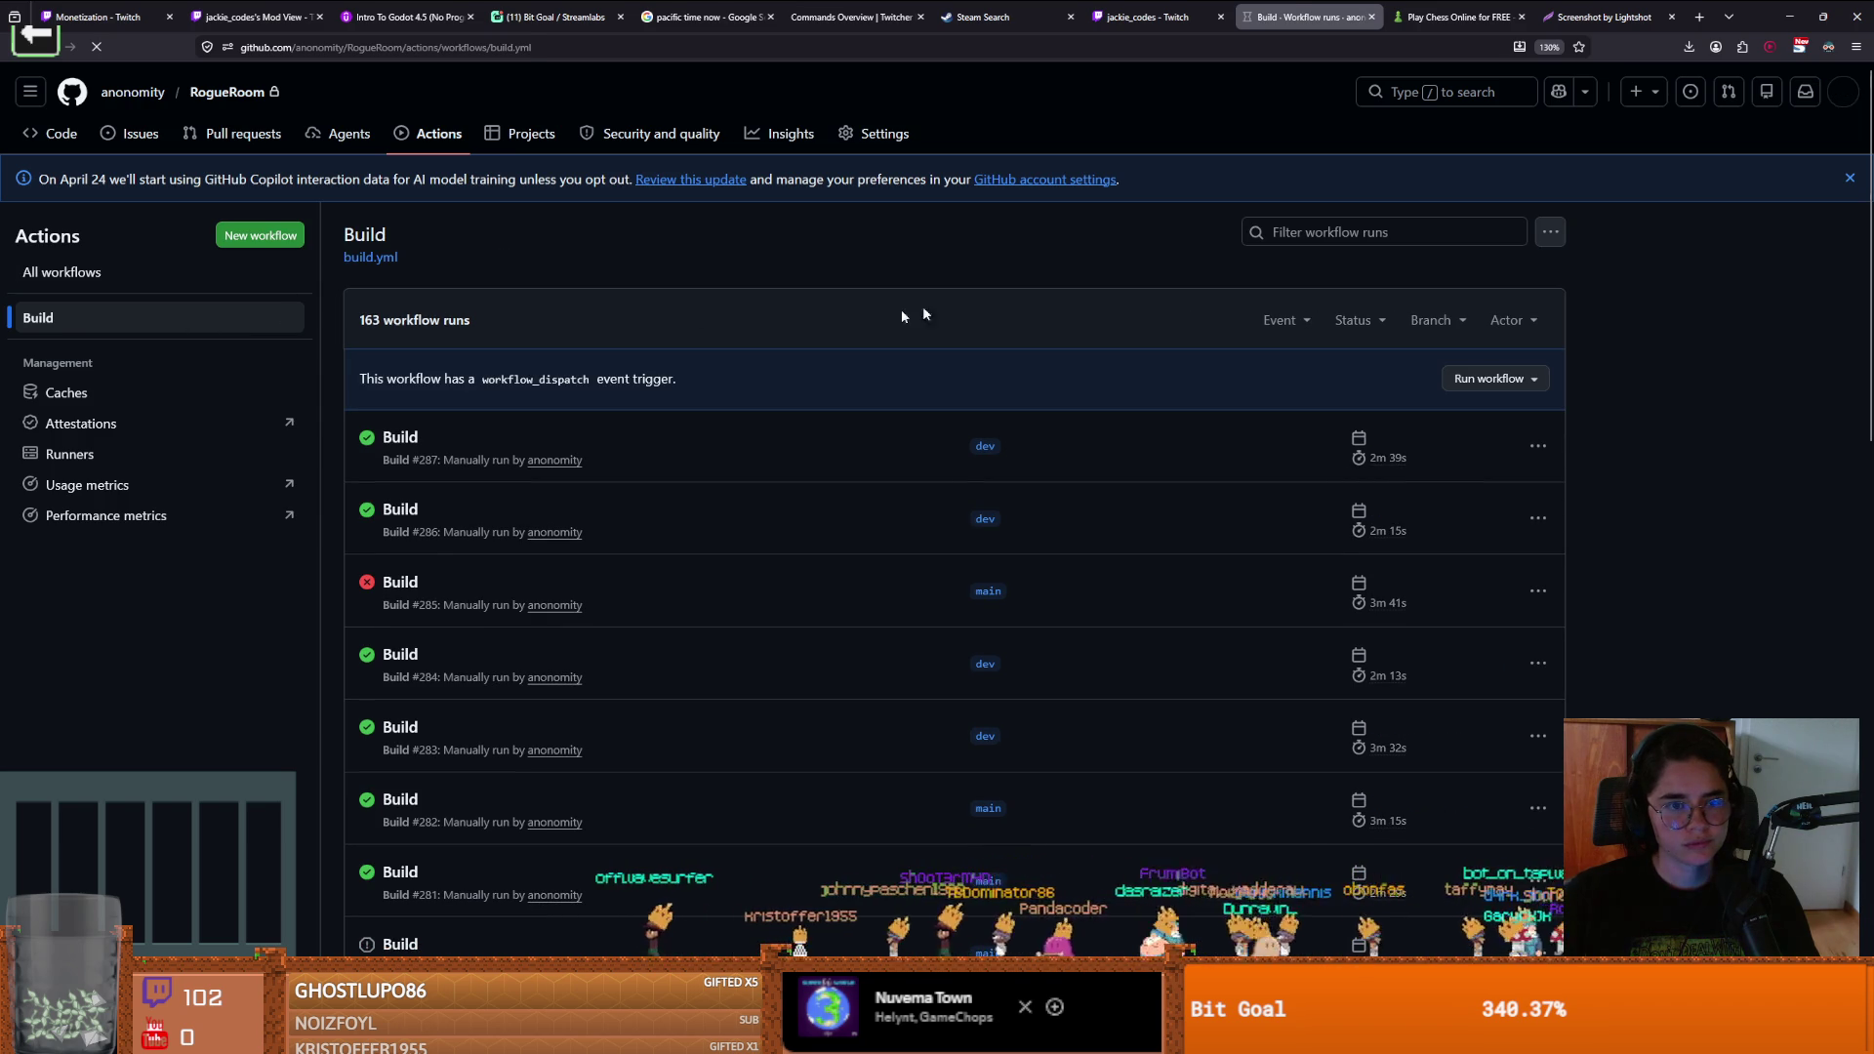
left_click(1487, 382)
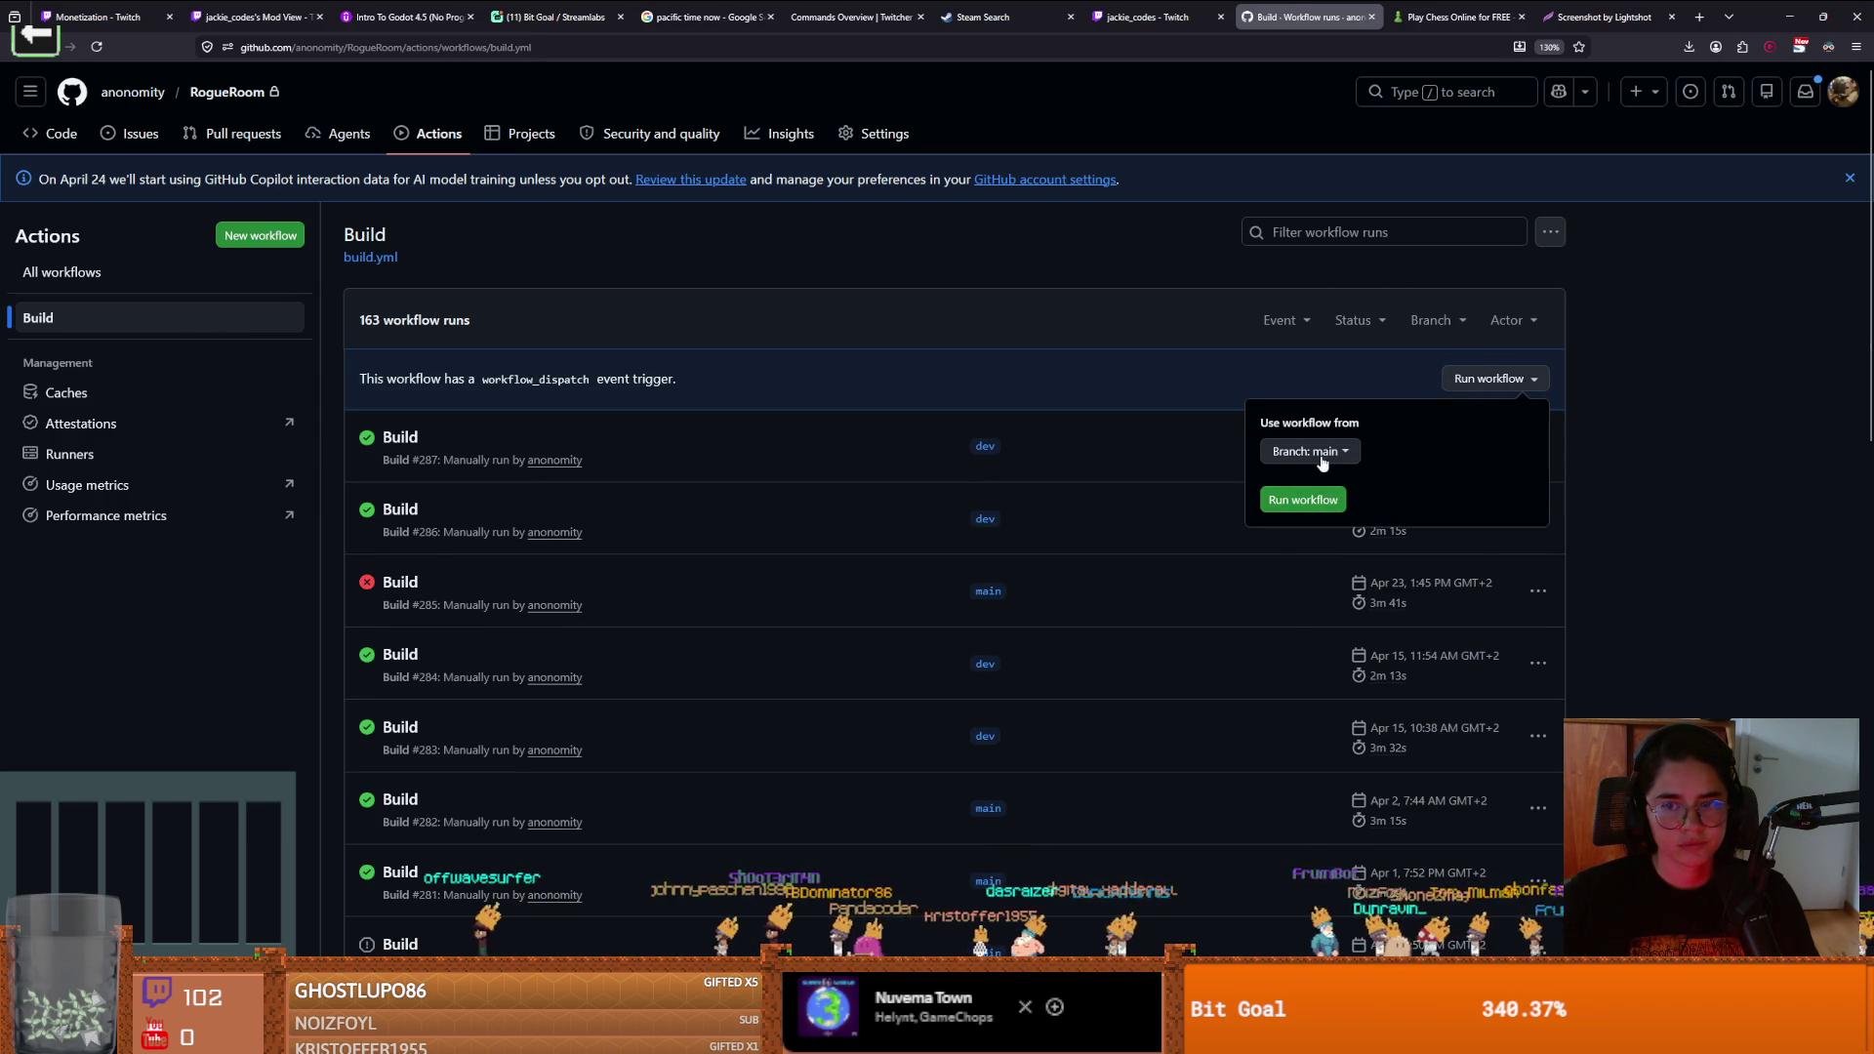
left_click(1320, 458)
left_click(1307, 686)
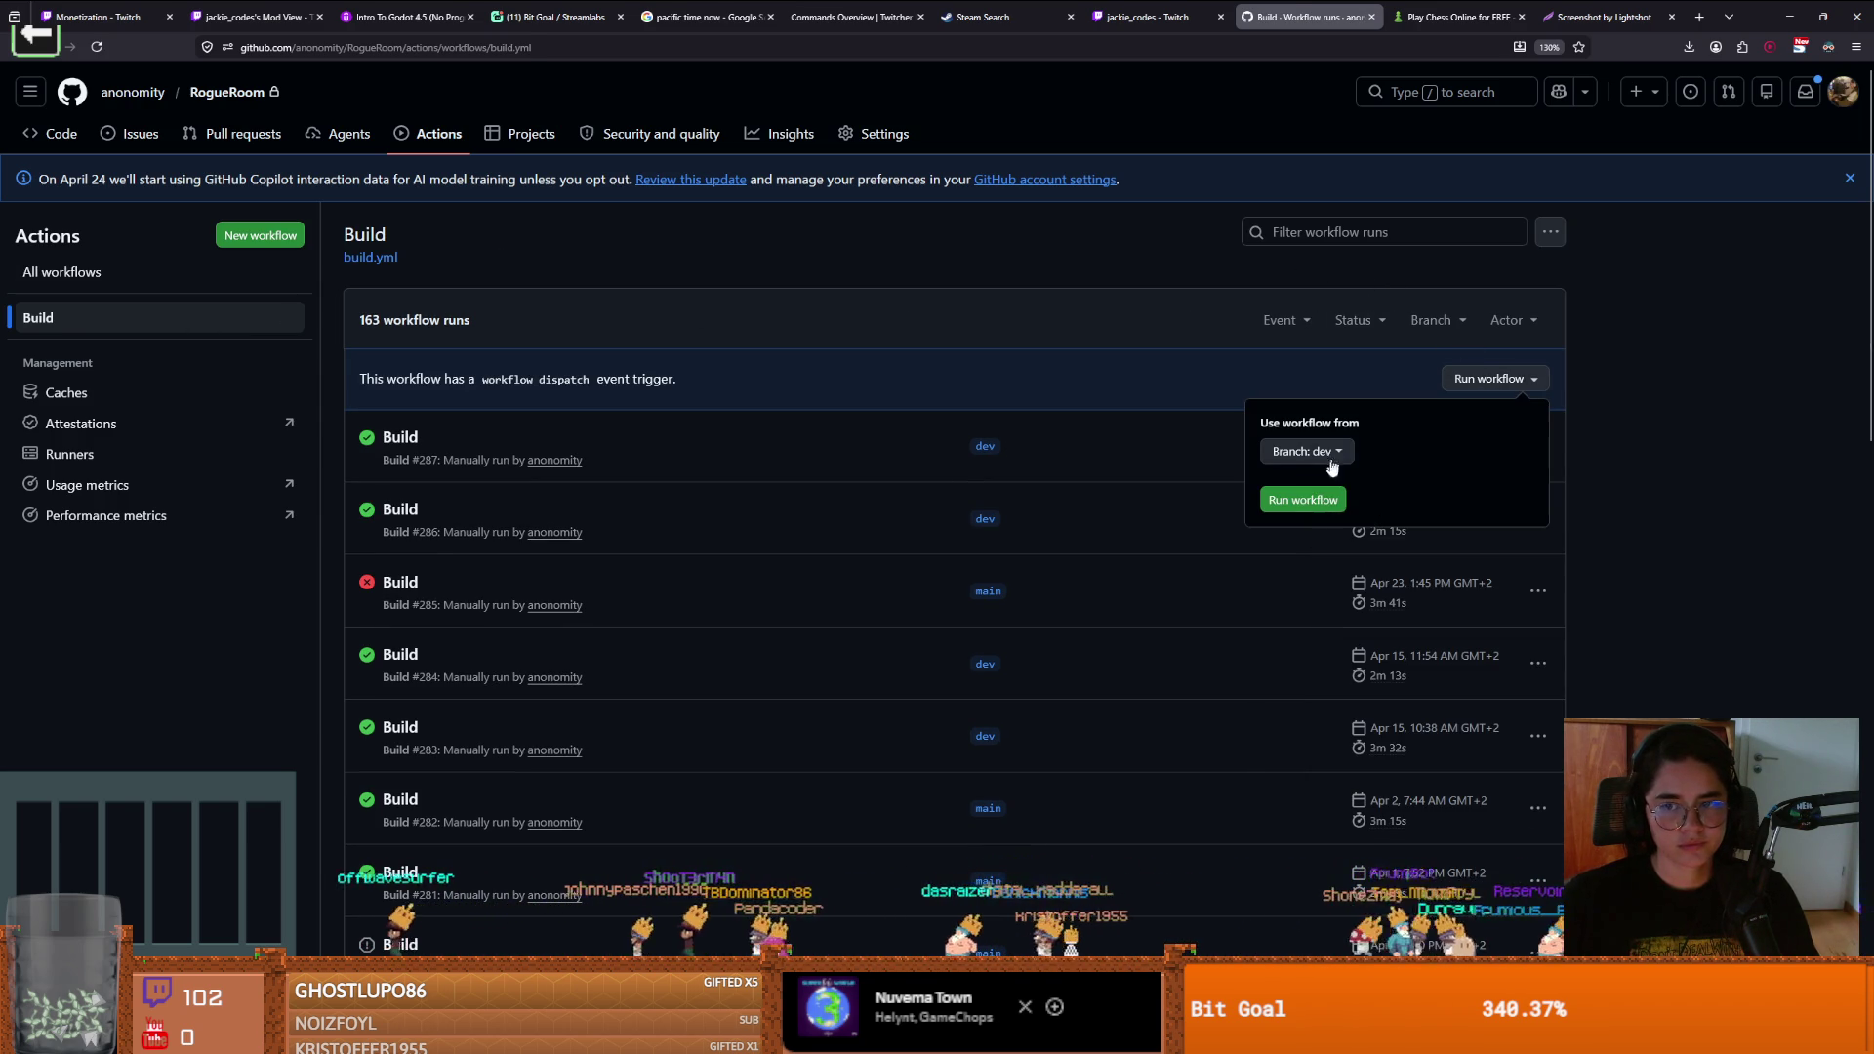
left_click(1303, 502)
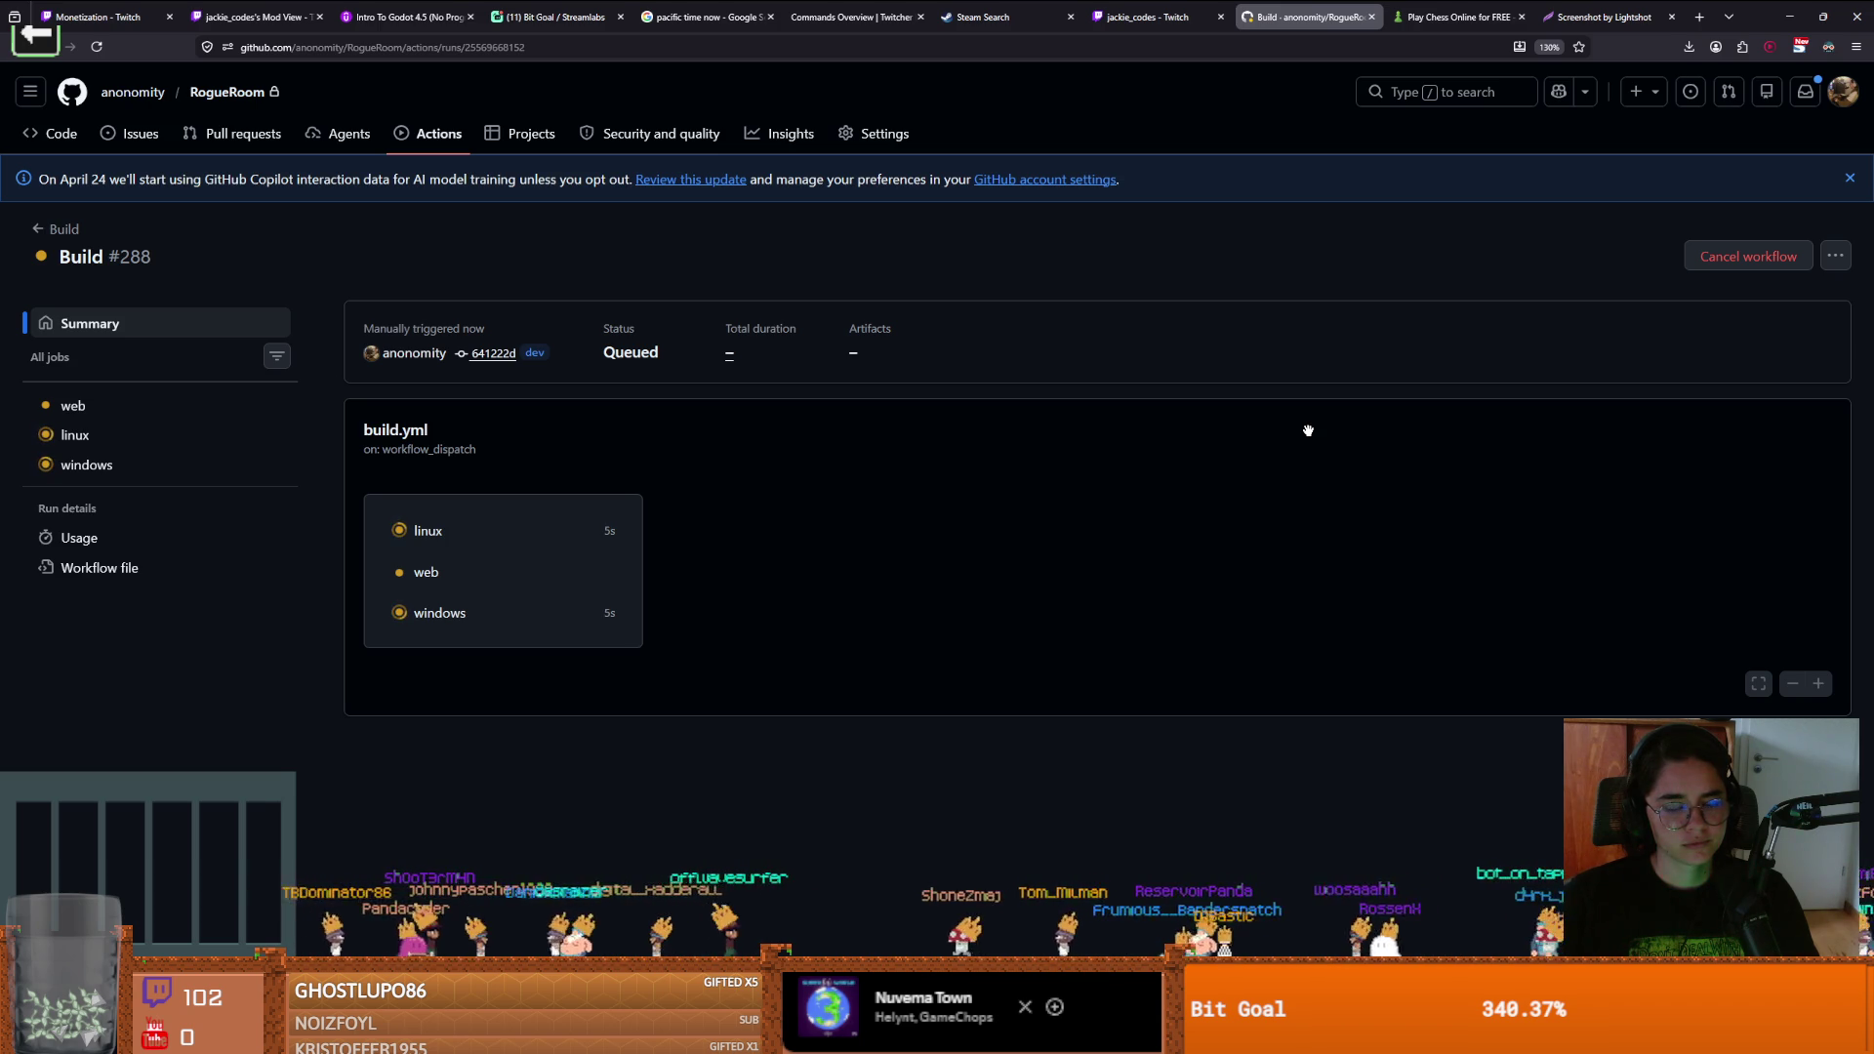
Shrink the Godot editor into a smaller window and hide it to watch the run
key("alt+Tab")
left_click_drag(1208, 12, 892, 386)
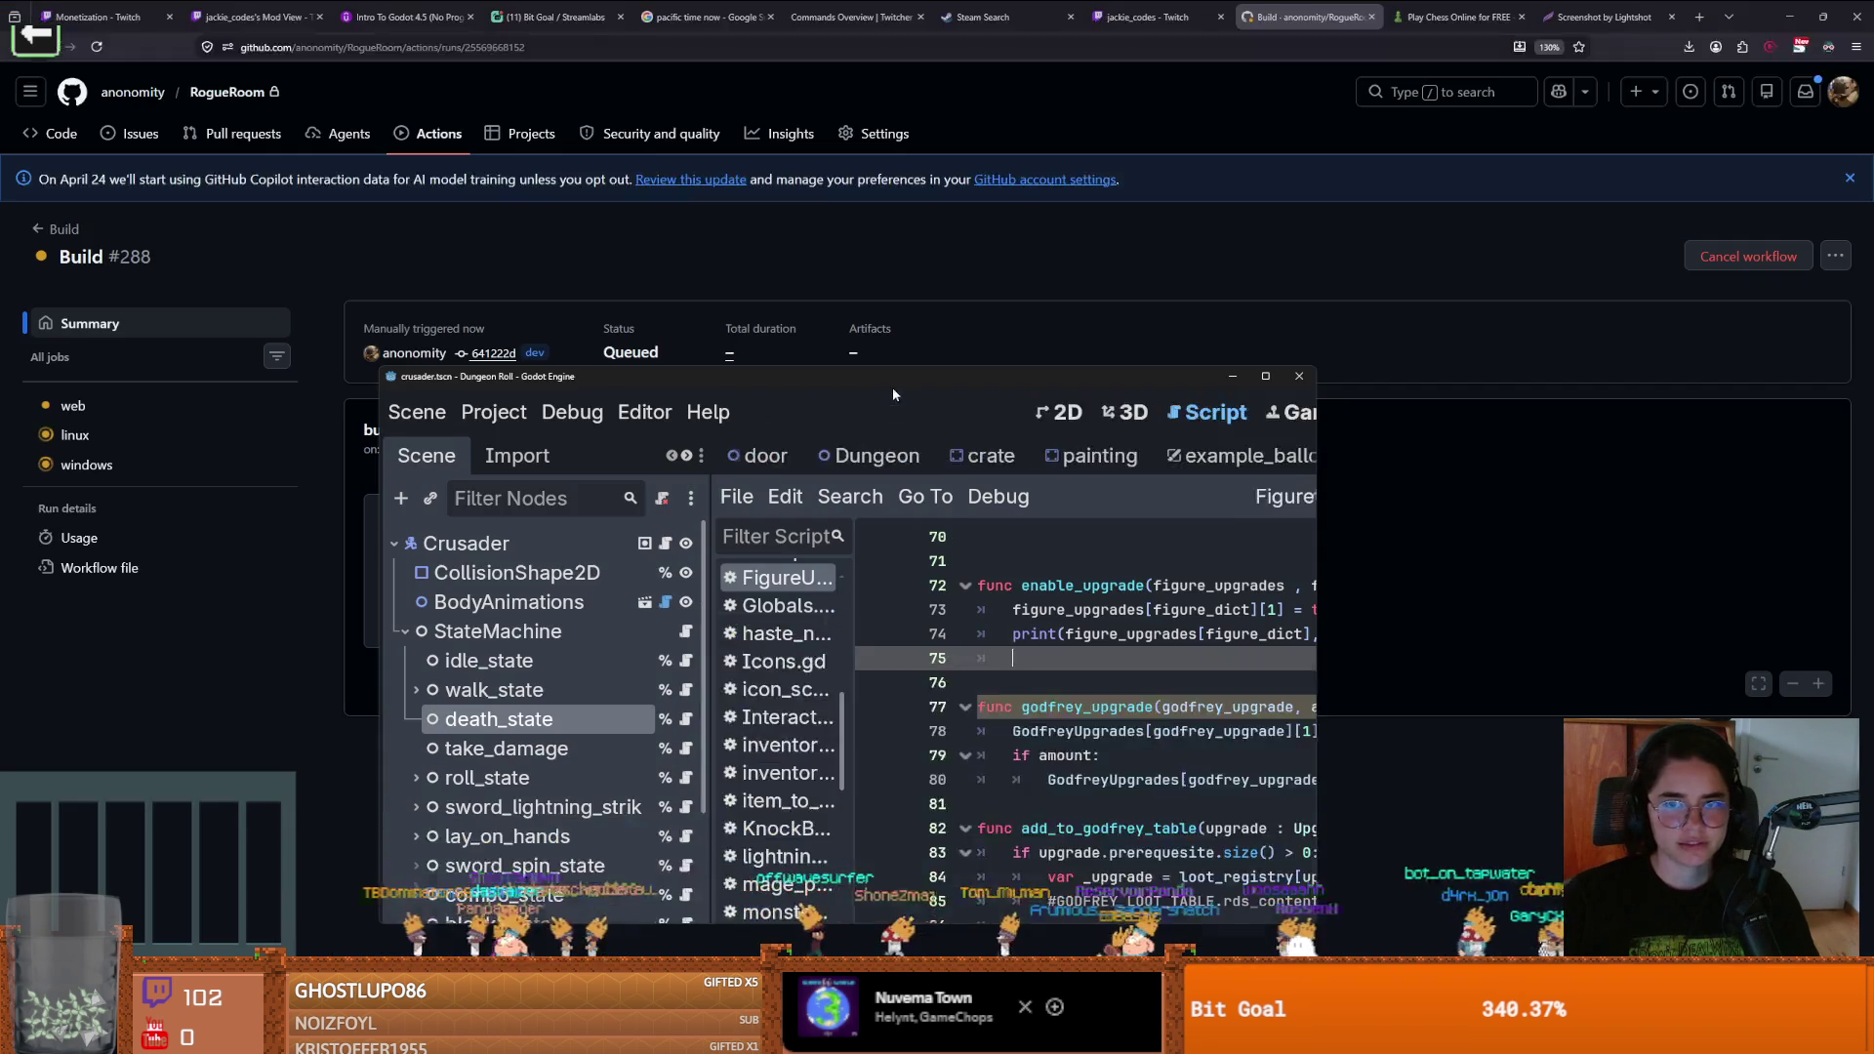
left_click(1299, 376)
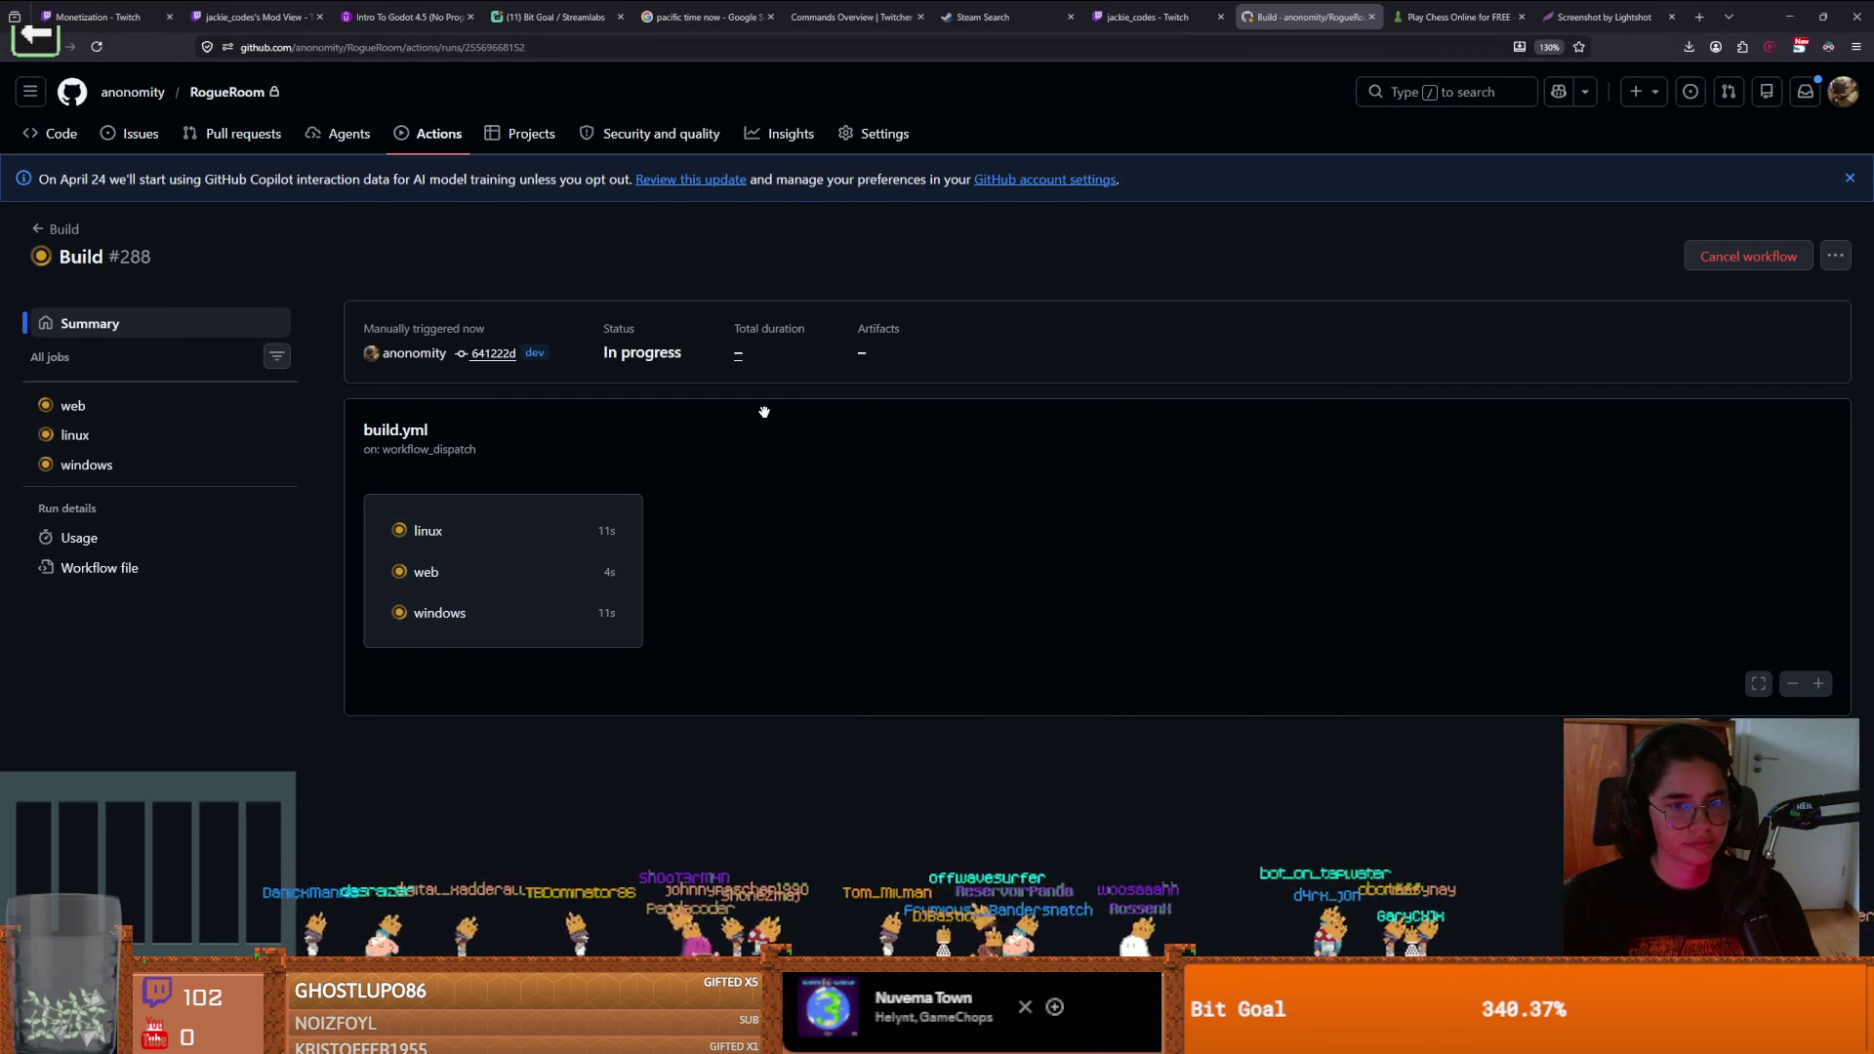
key("alt+Tab")
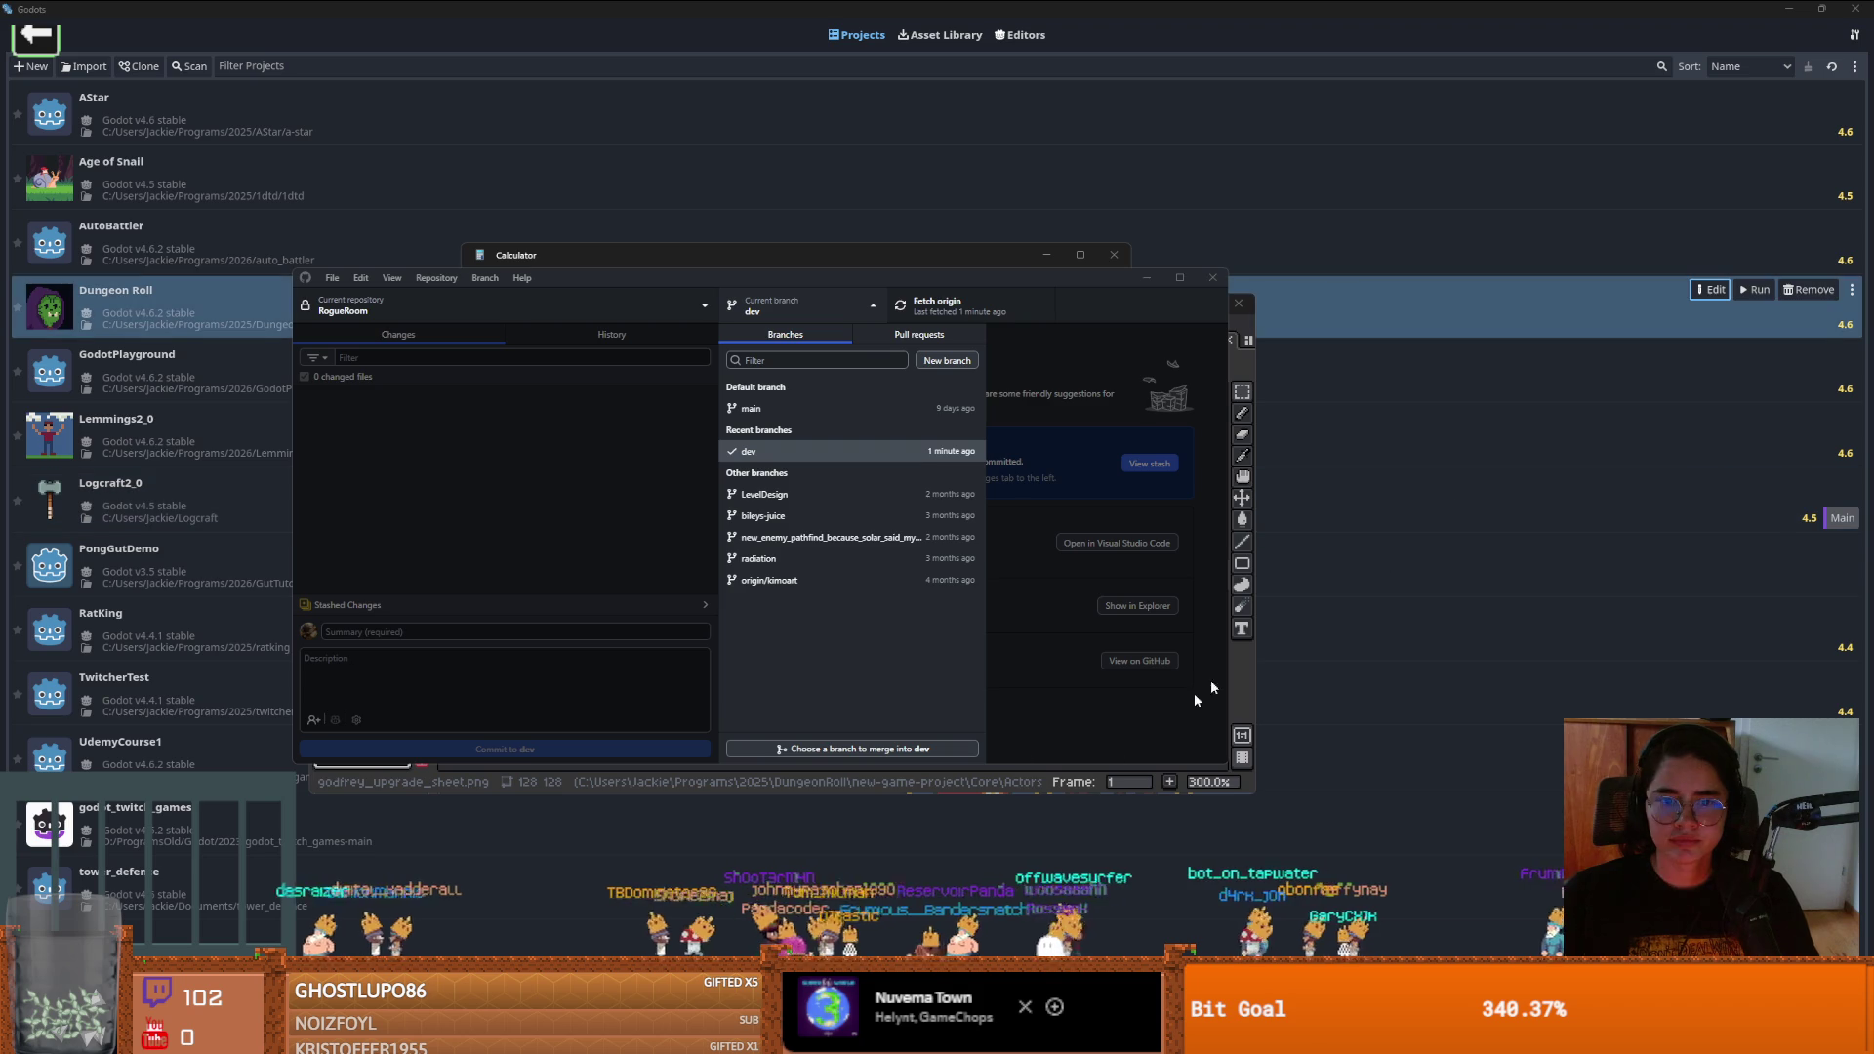
Check out the 'decrementing items when you use them' commit from History as a detached HEAD
key("ctrl+2")
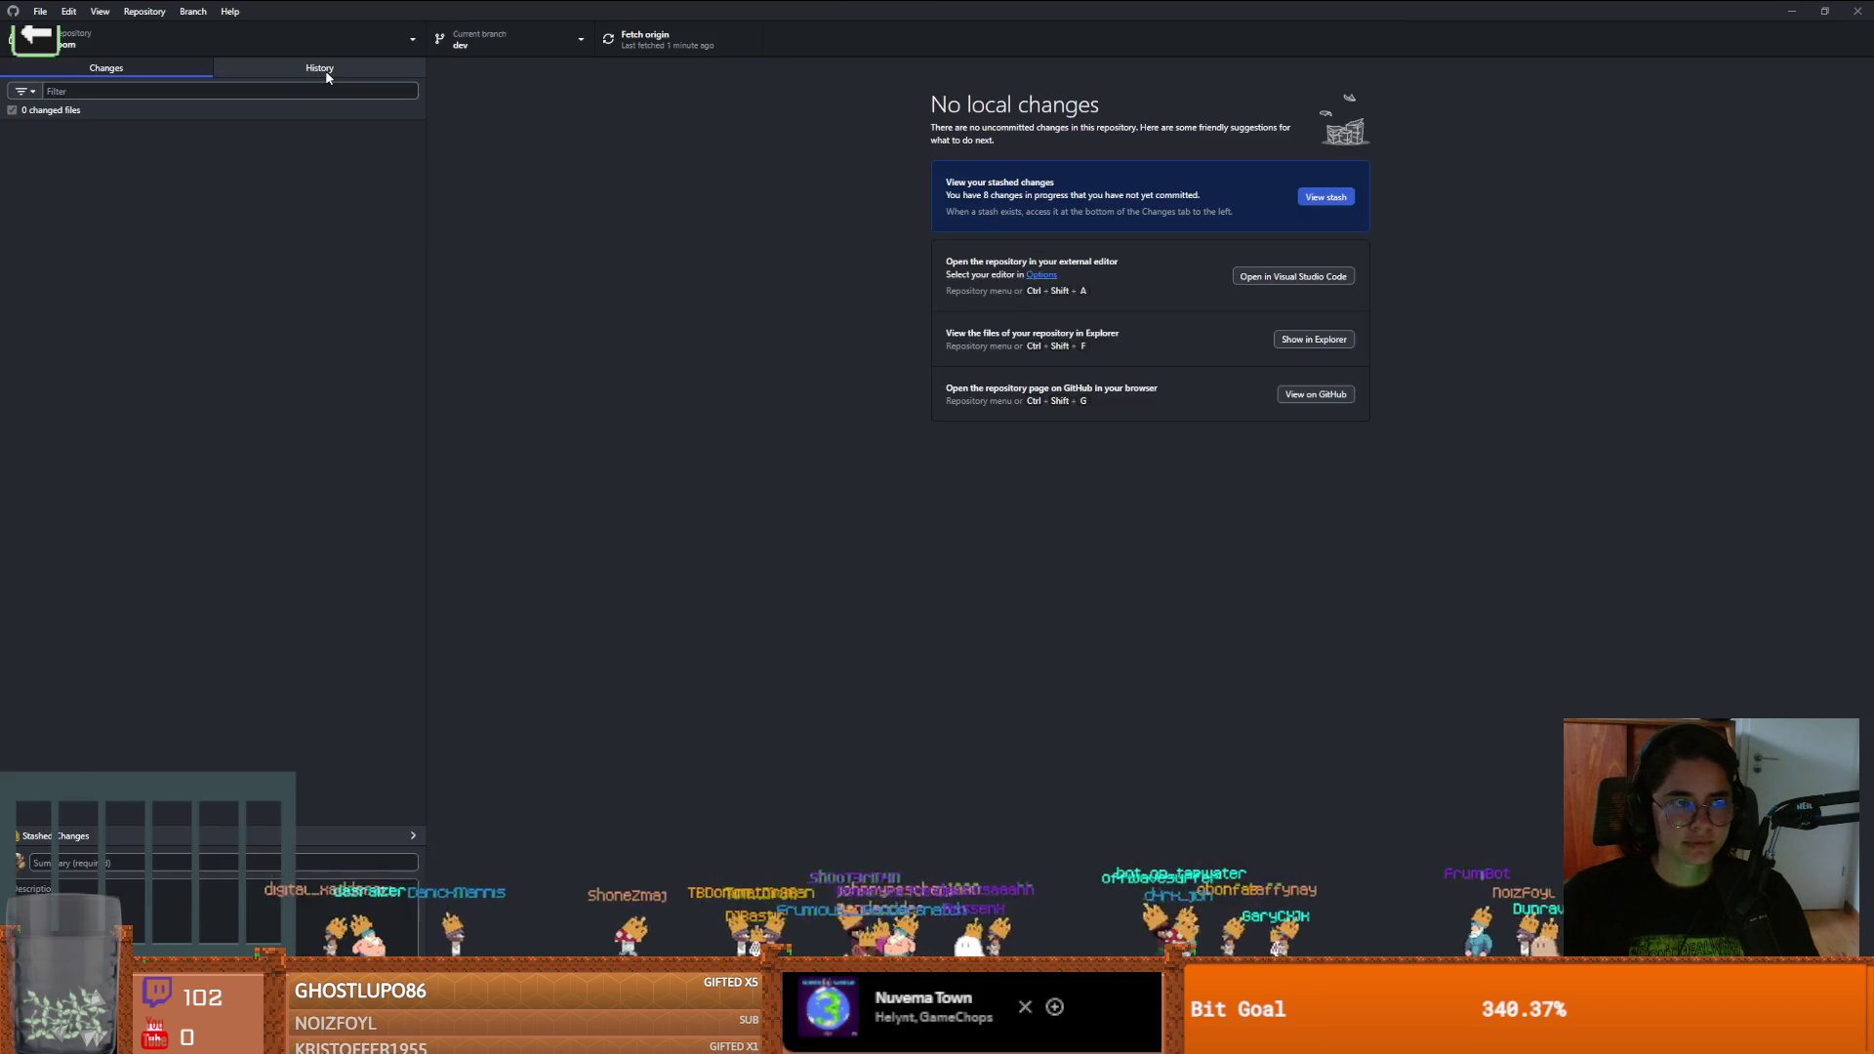
scroll(232, 430, "down", 15)
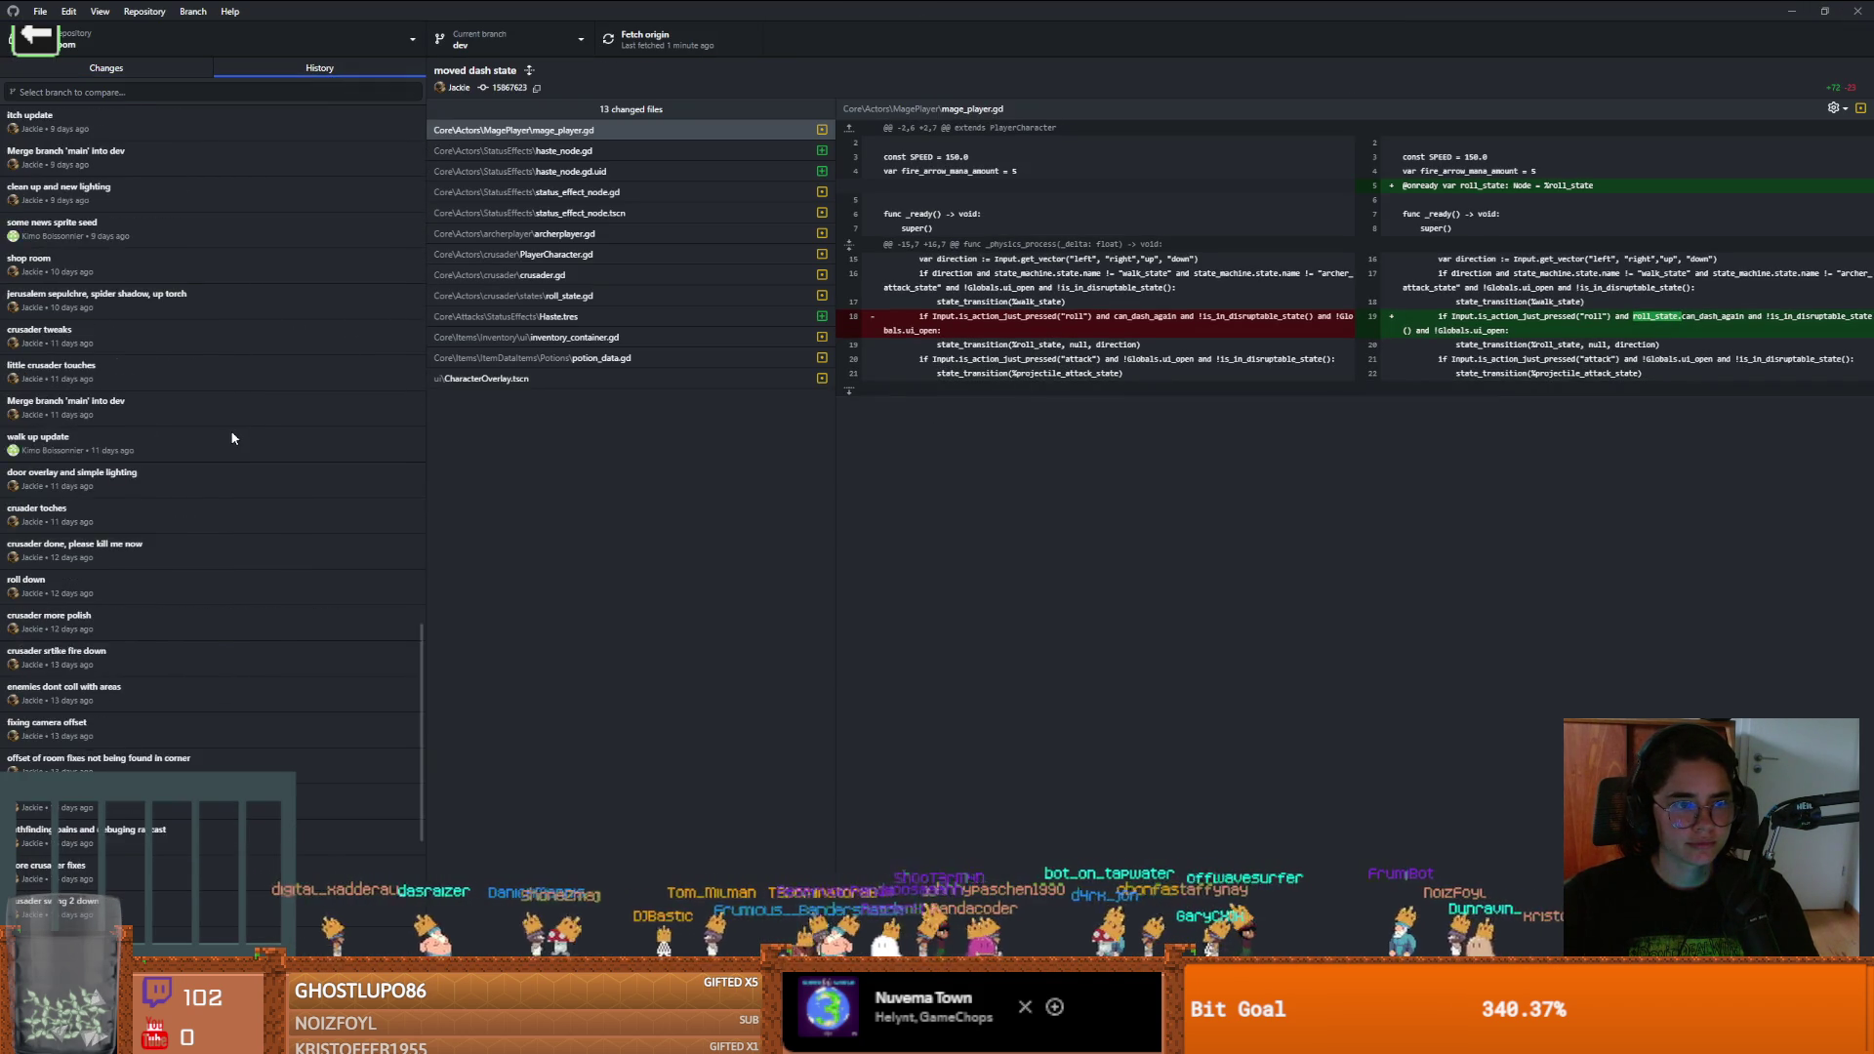
scroll(231, 437, "down", 15)
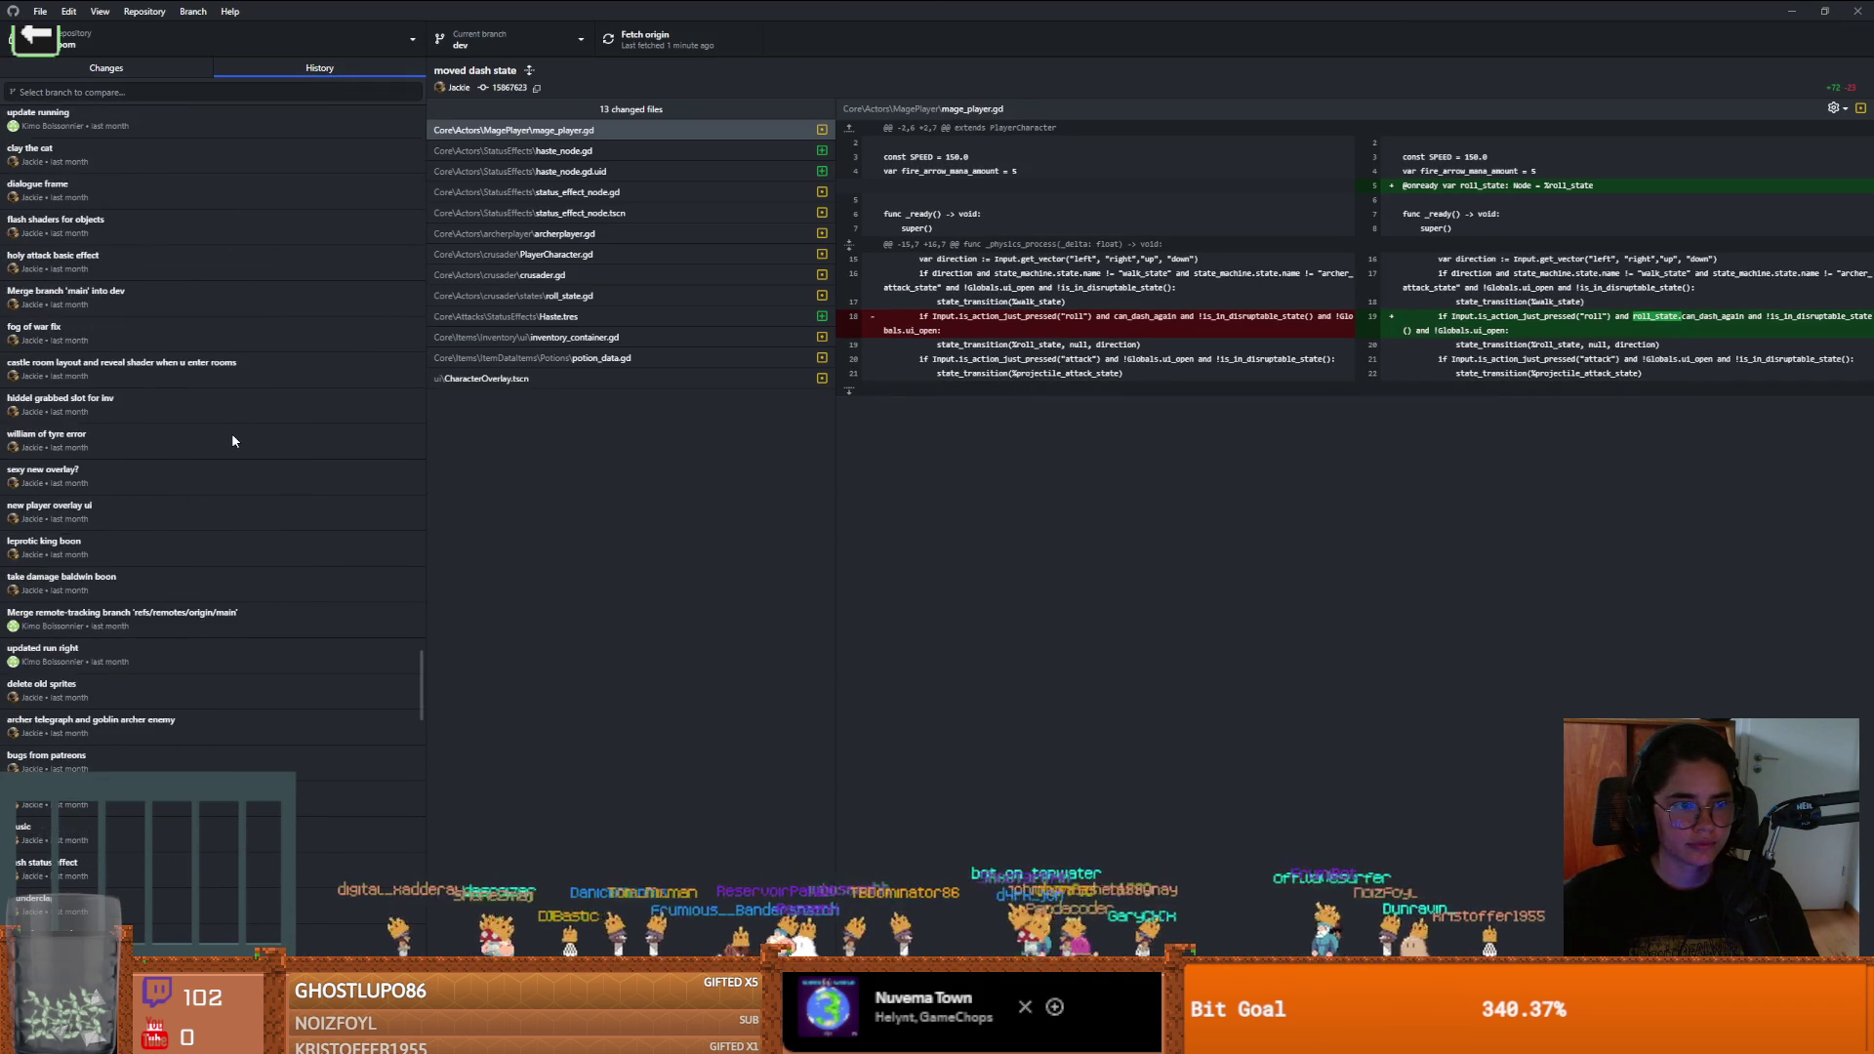
scroll(174, 422, "up", 10)
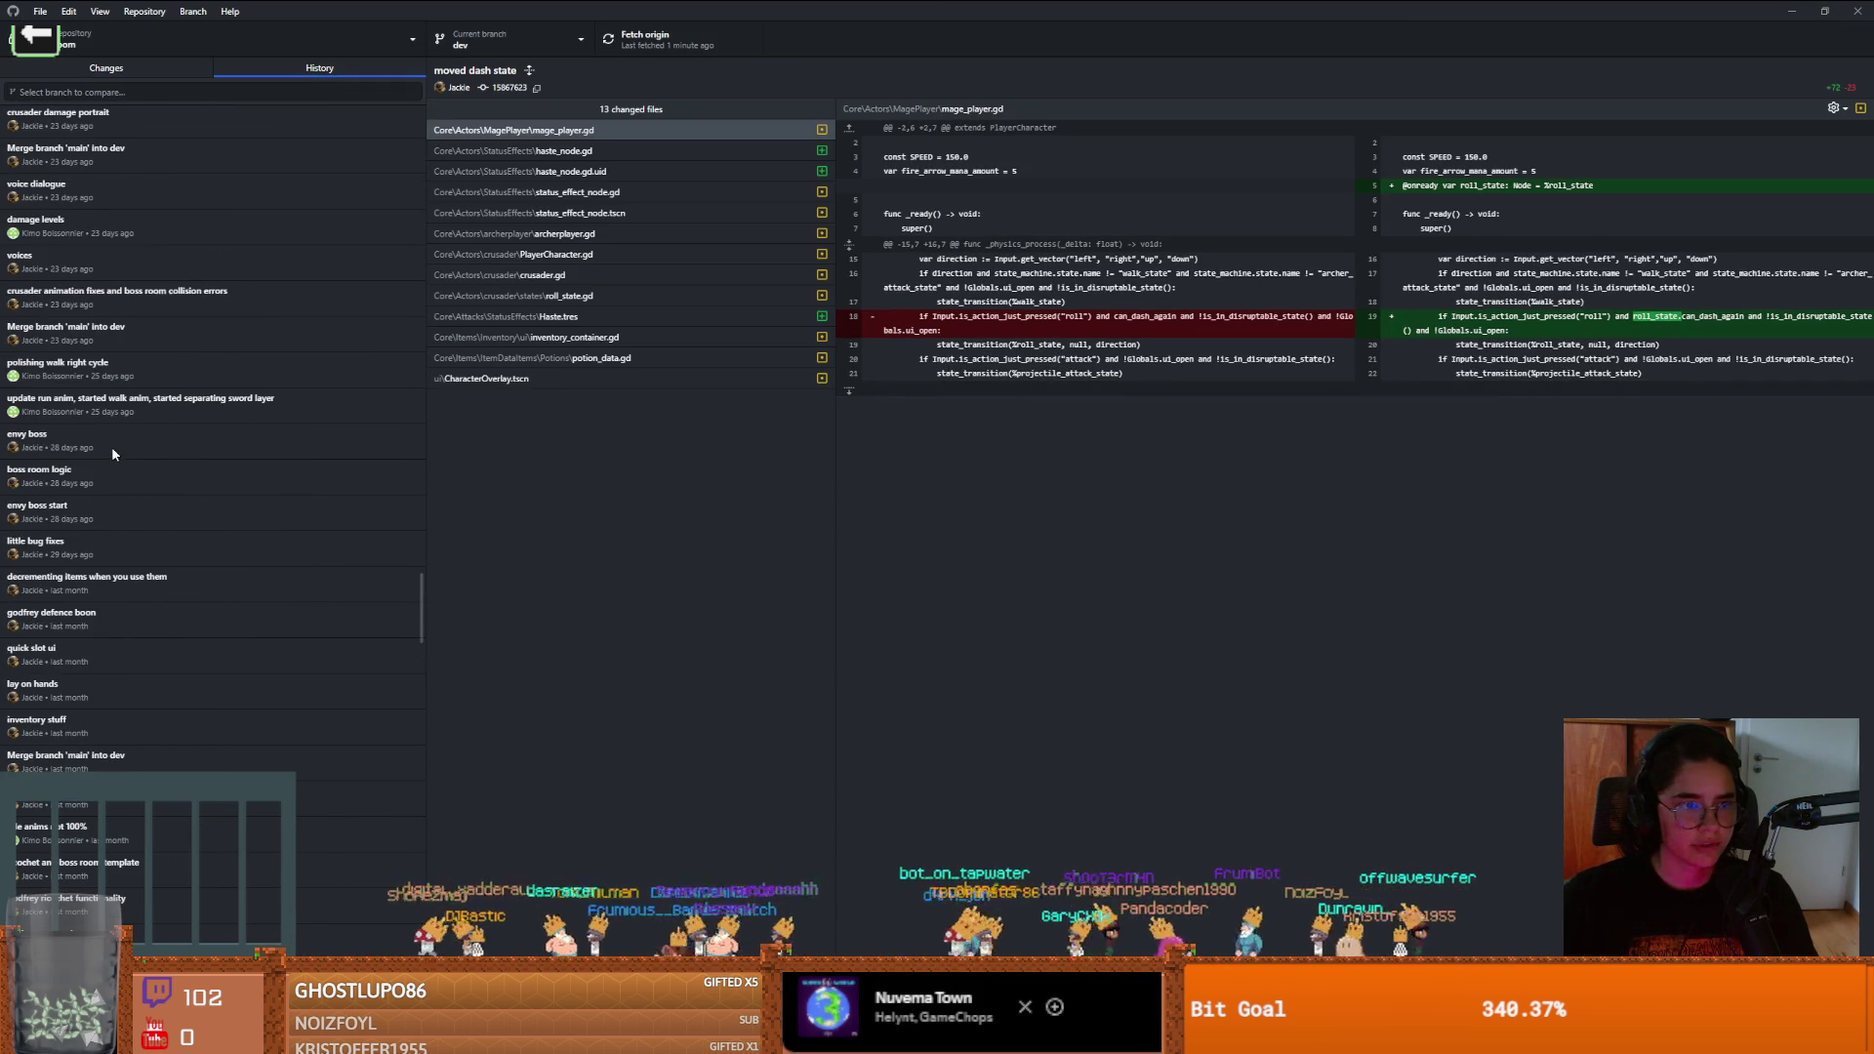
left_click(77, 566)
scroll(78, 558, "down", 1)
left_click(83, 512)
right_click(83, 528)
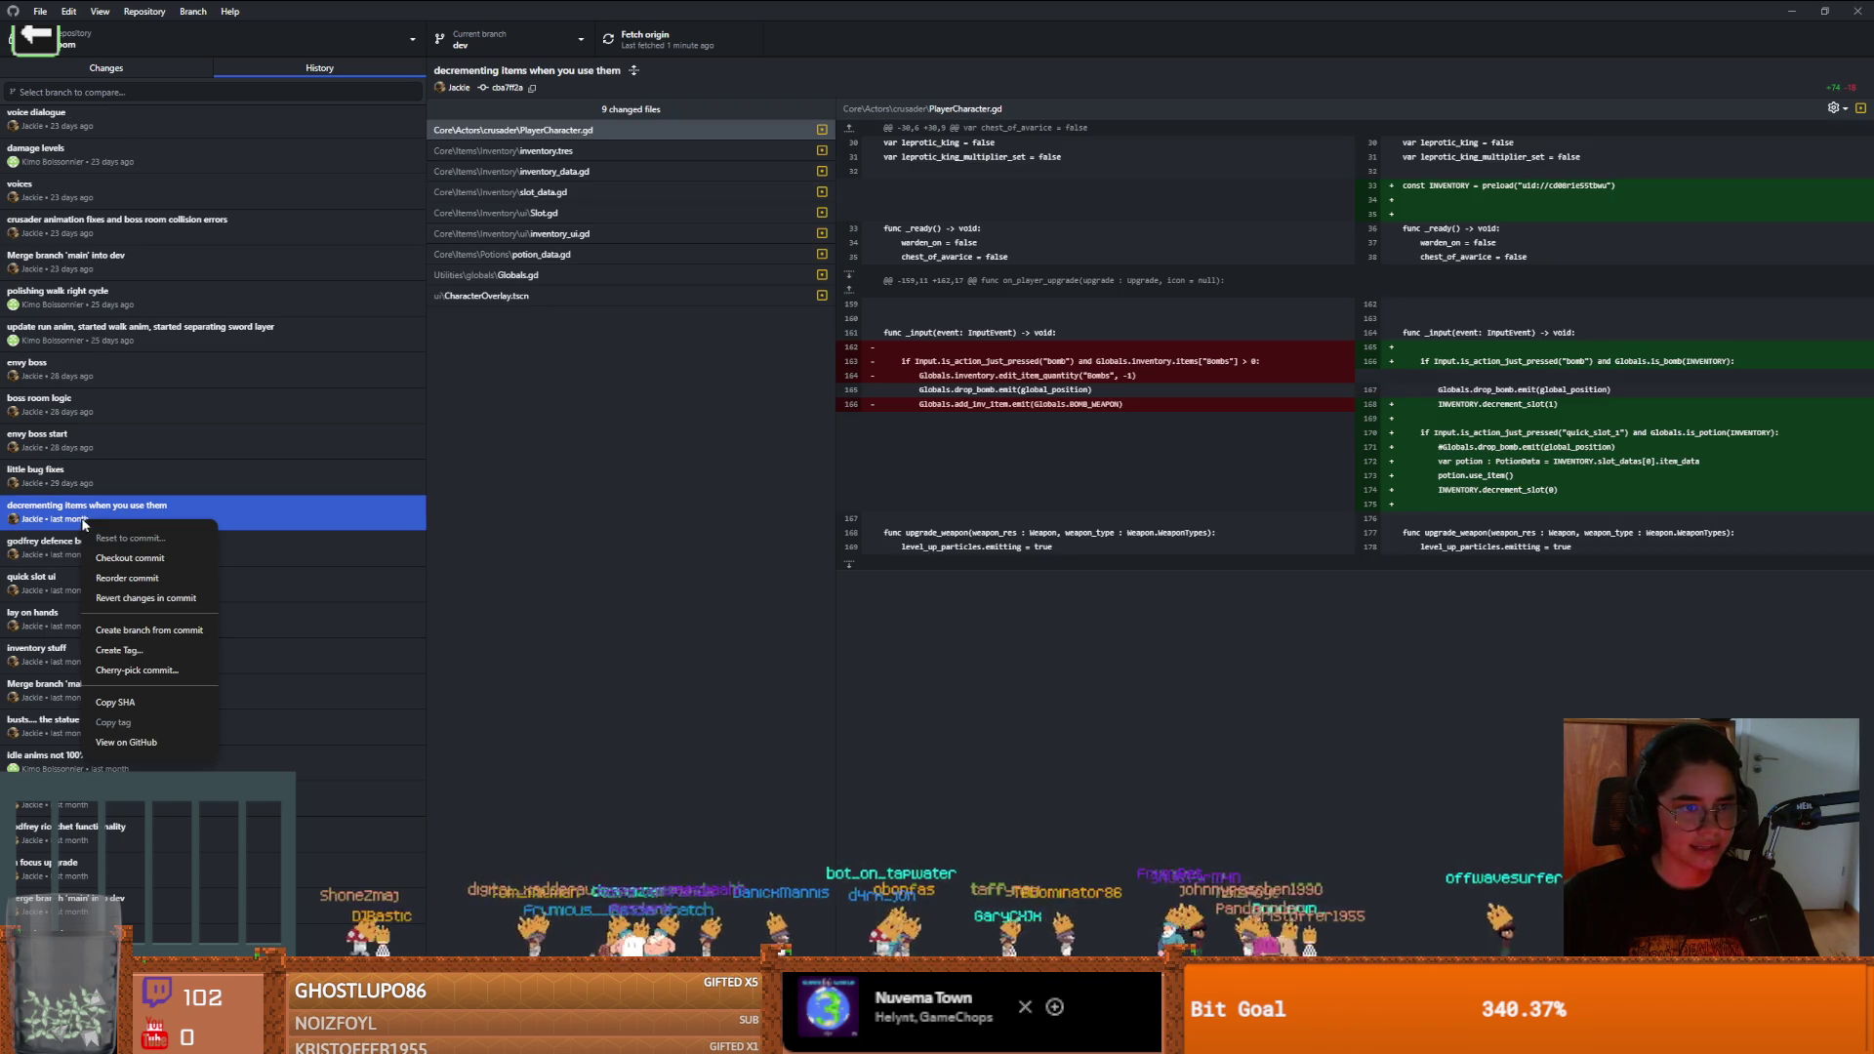
left_click(133, 558)
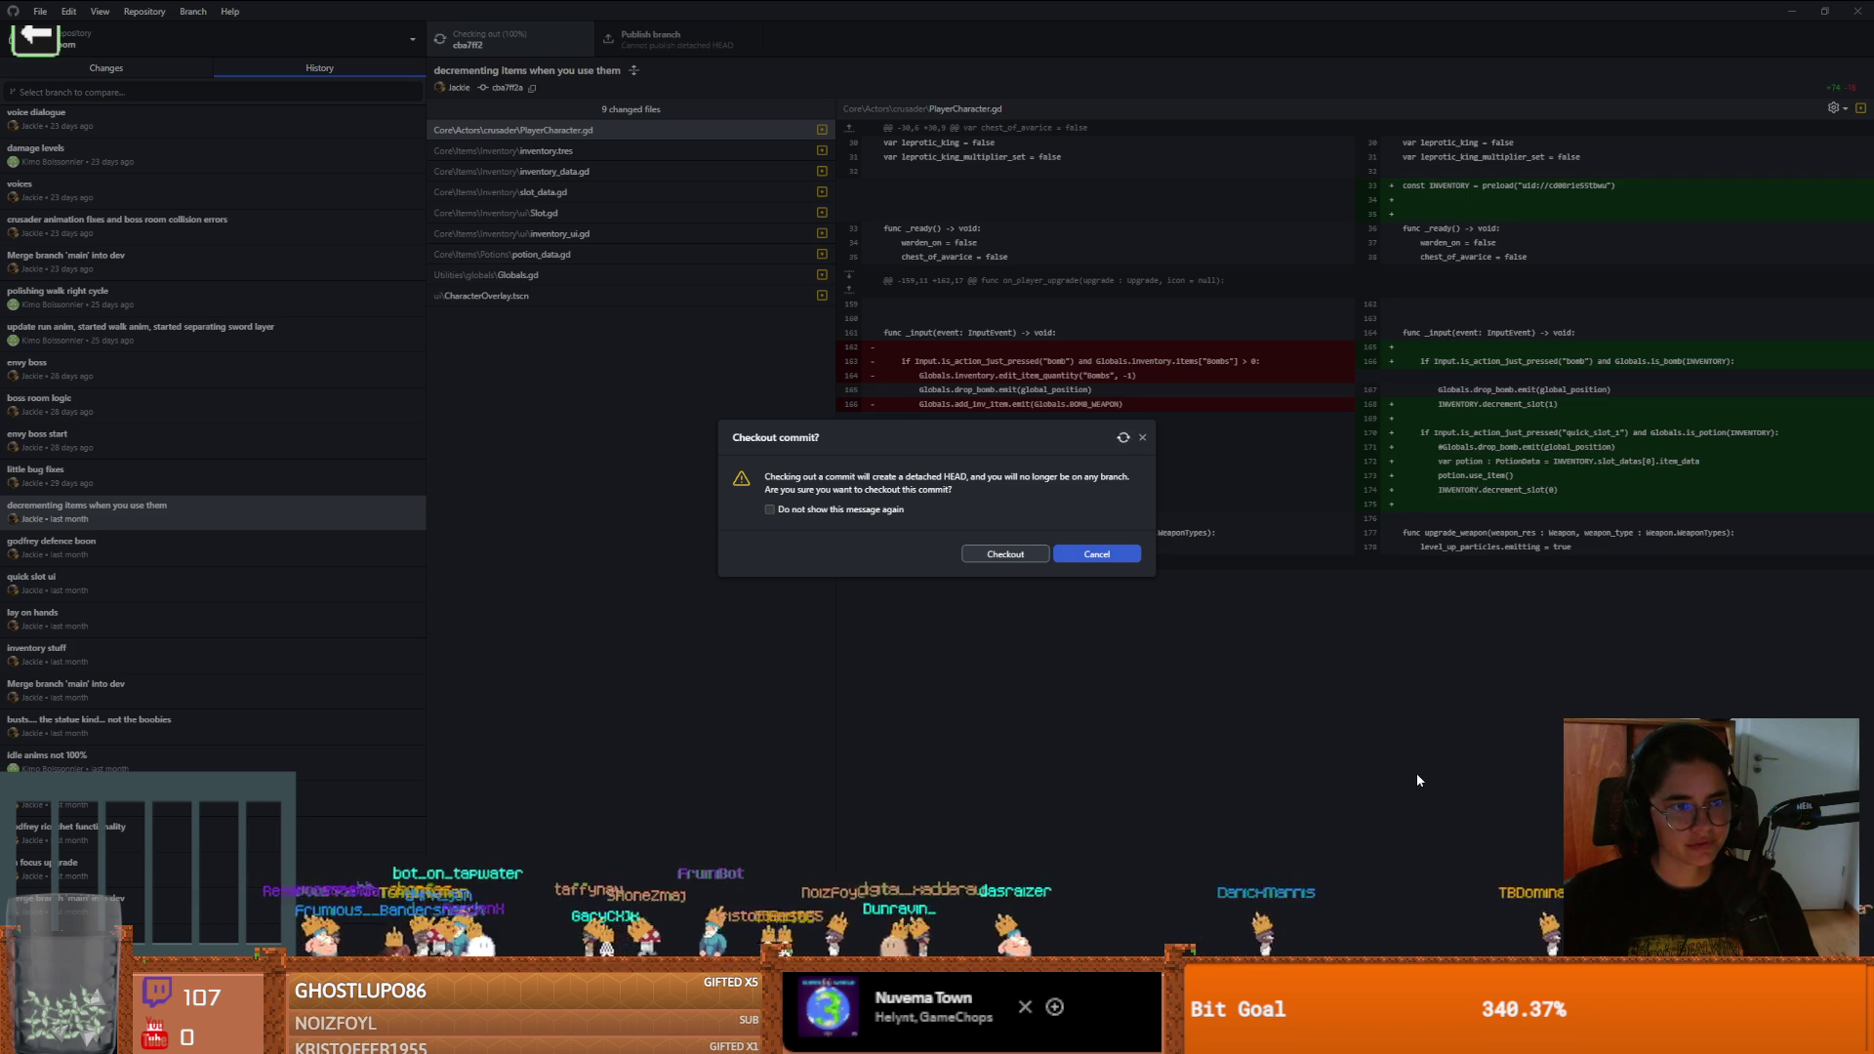
key("alt+Tab")
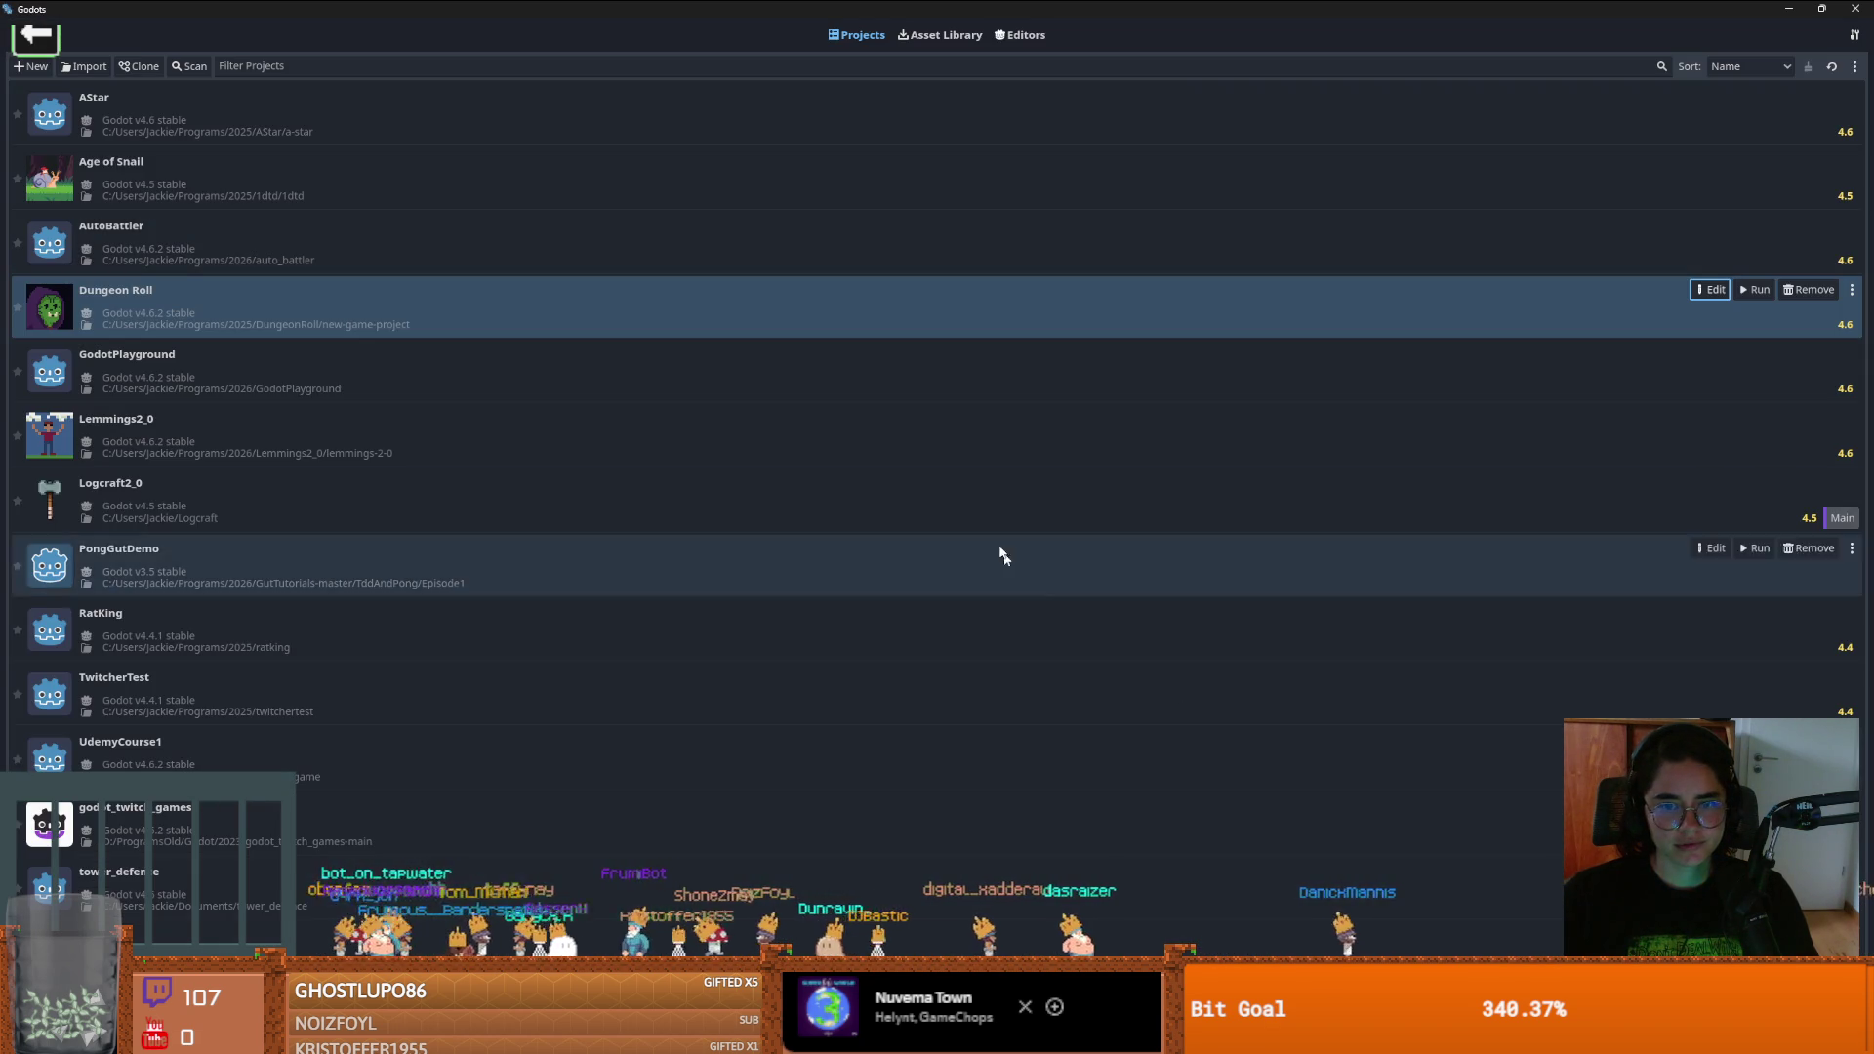
Open Dungeon Roll for editing with Godot v4.6.2 and run the project
double_click(523, 290)
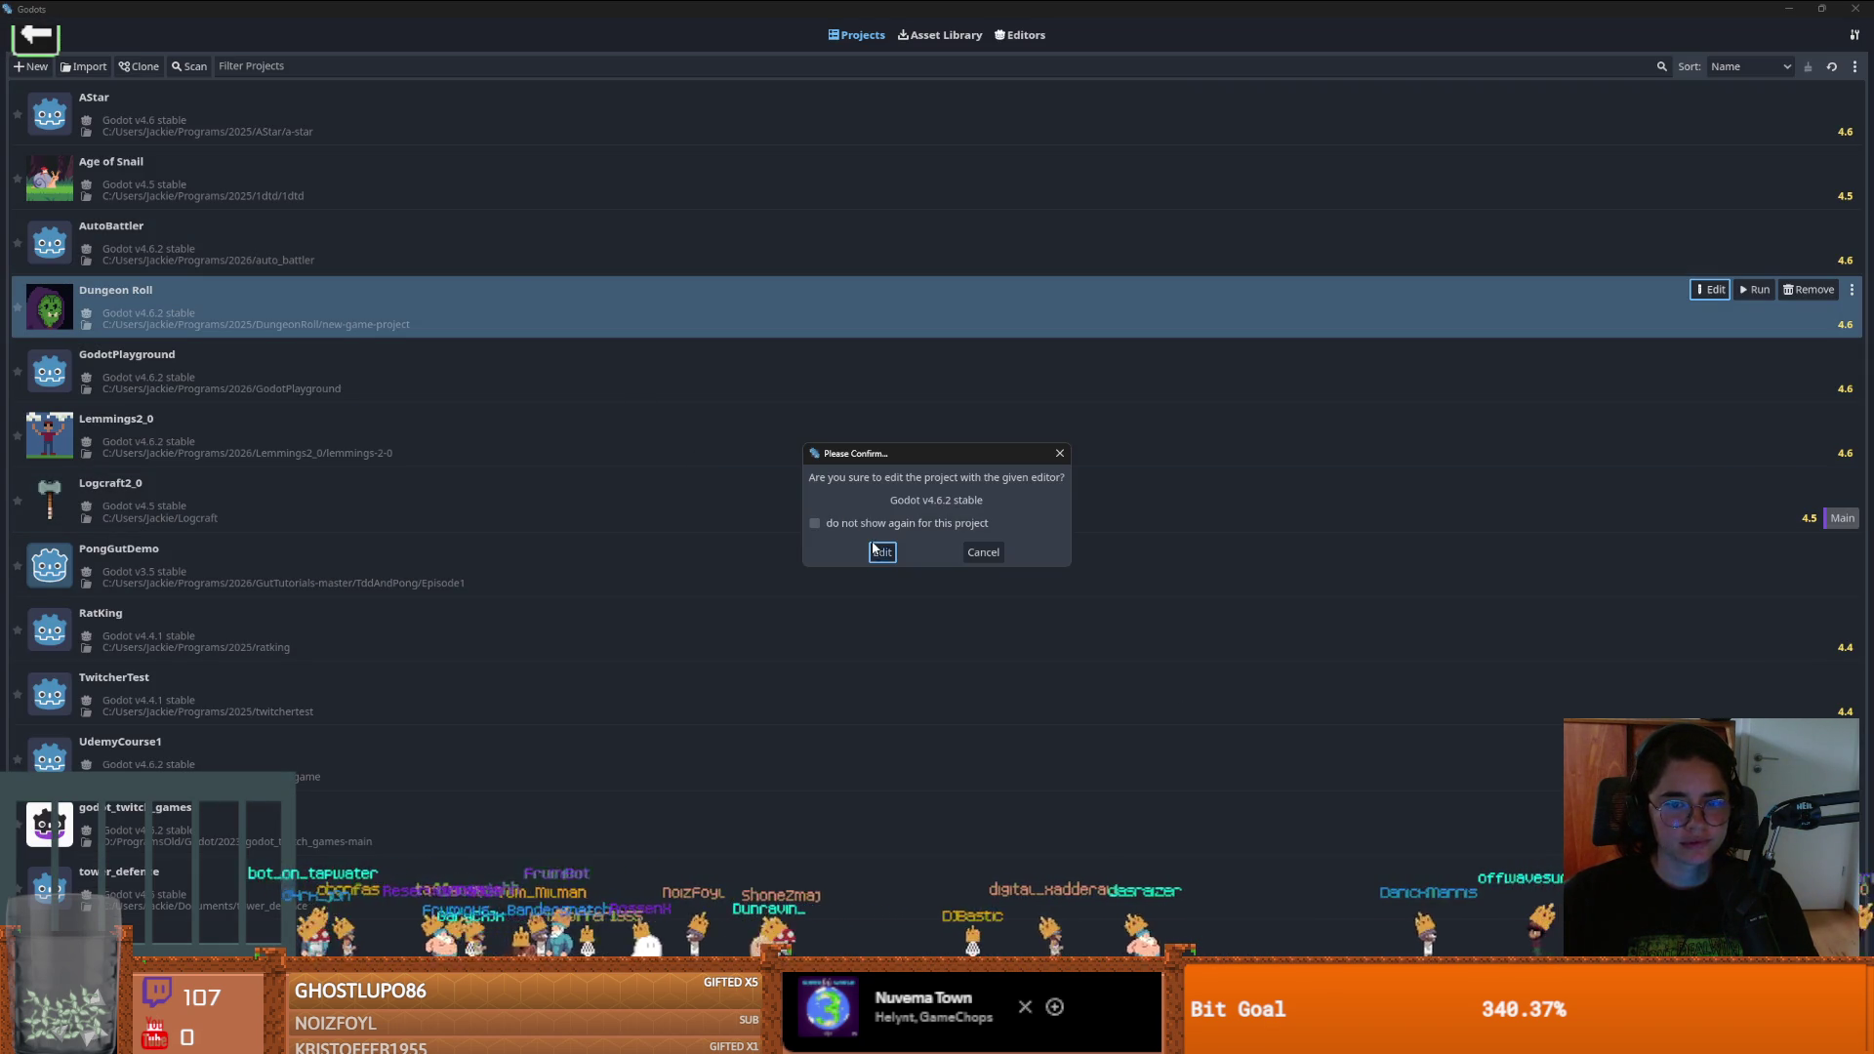
left_click(878, 551)
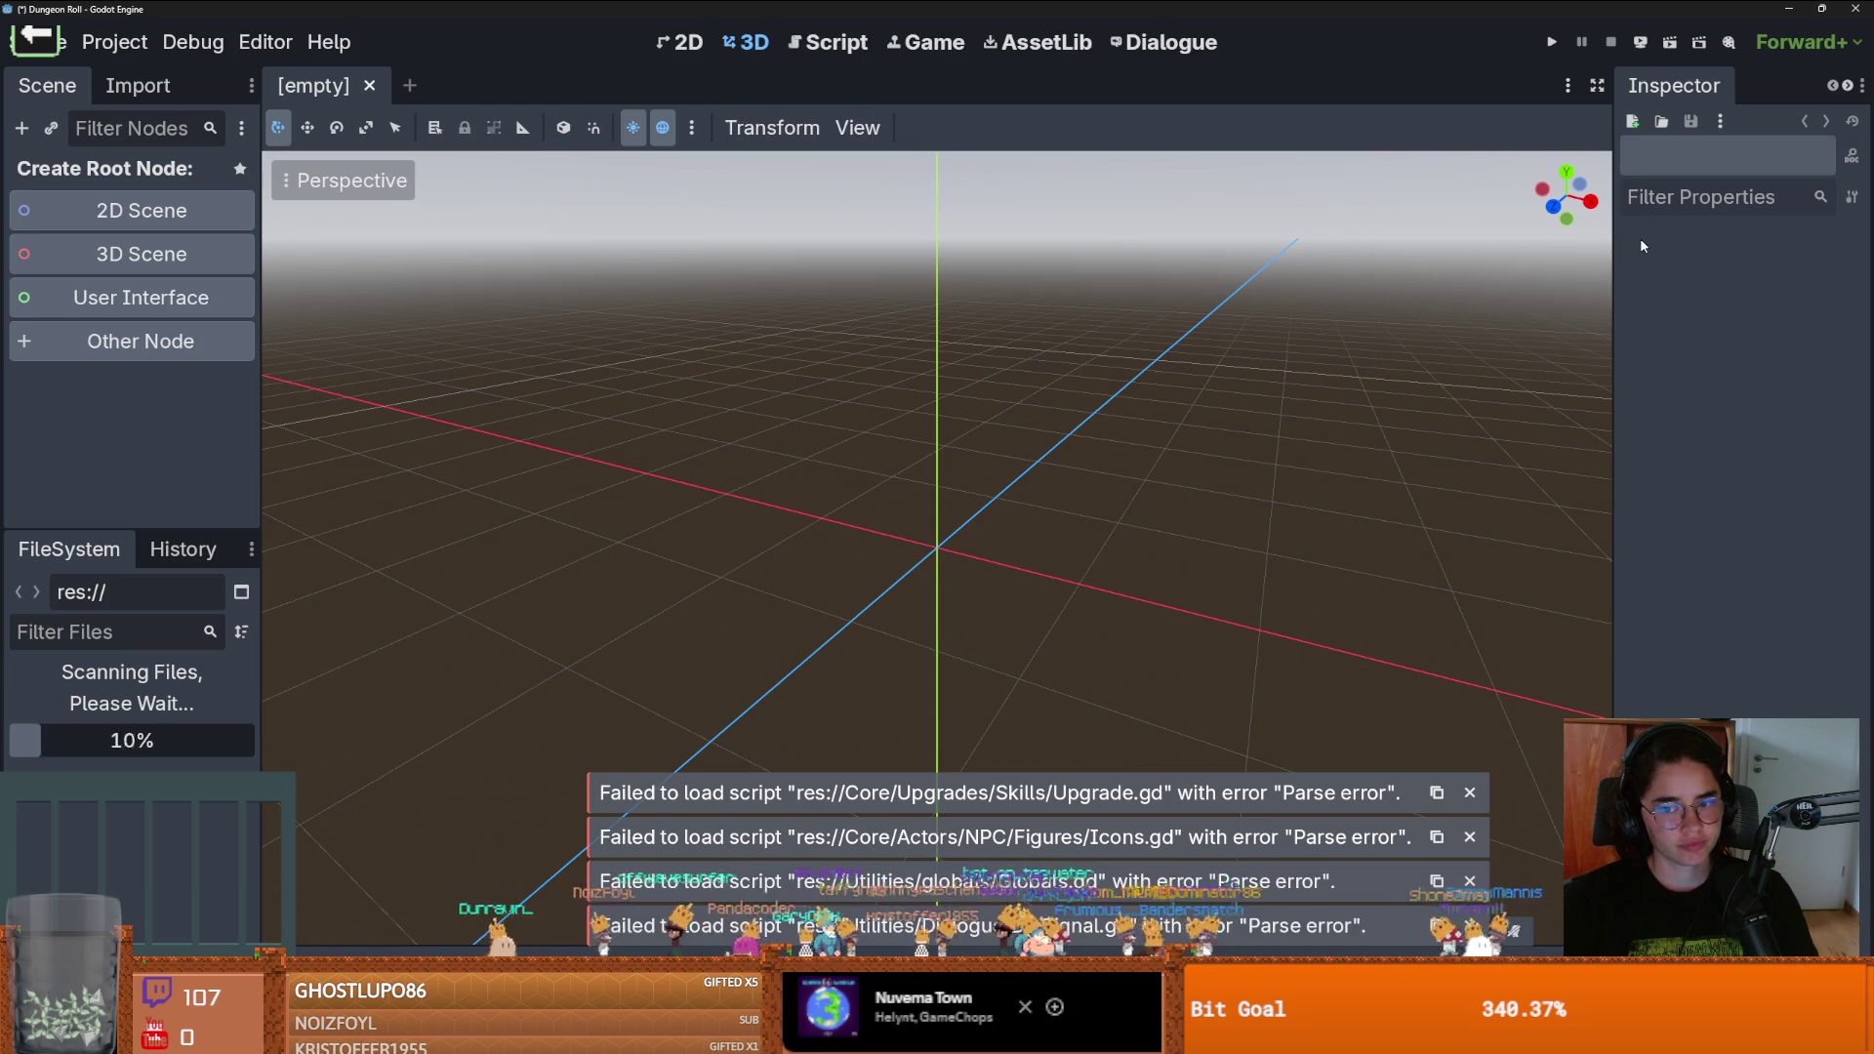
key("F5")
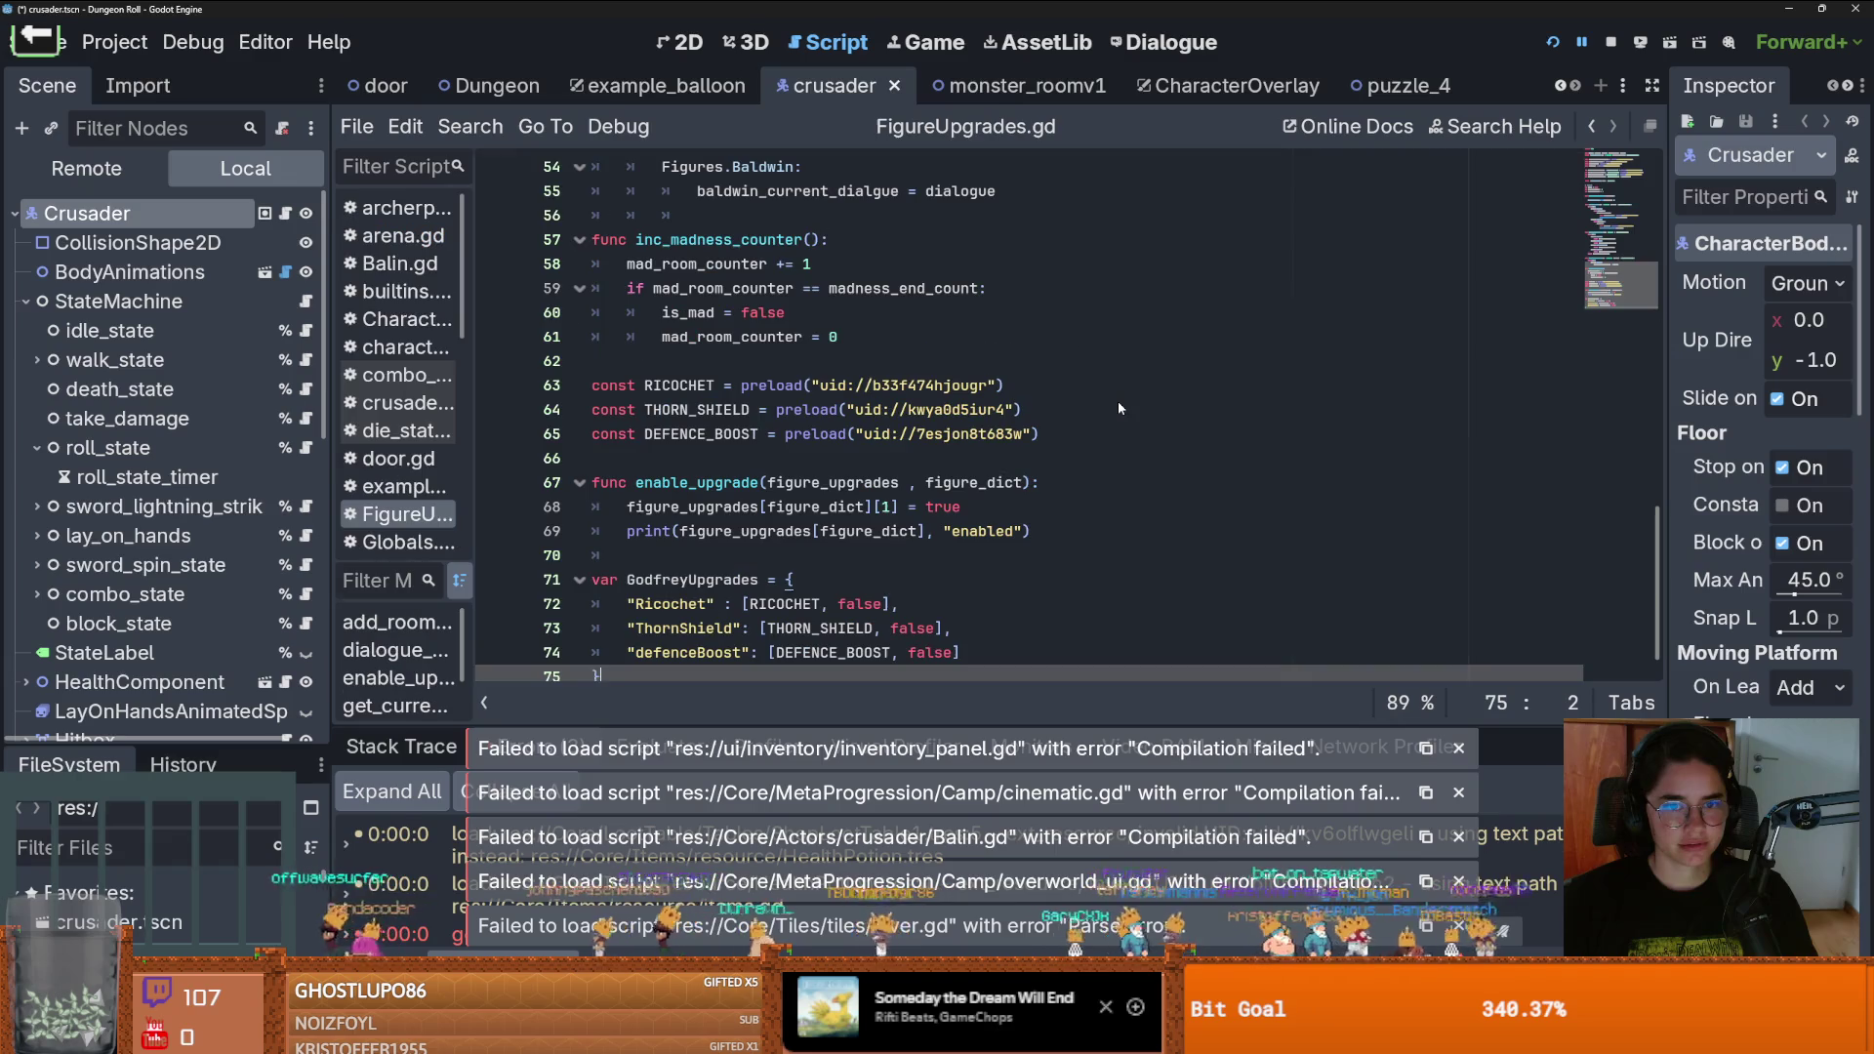
Relaunch the game until it breaks on the Nil 'stats' call in PlayerCharacter.gd line 44
left_click(1047, 454)
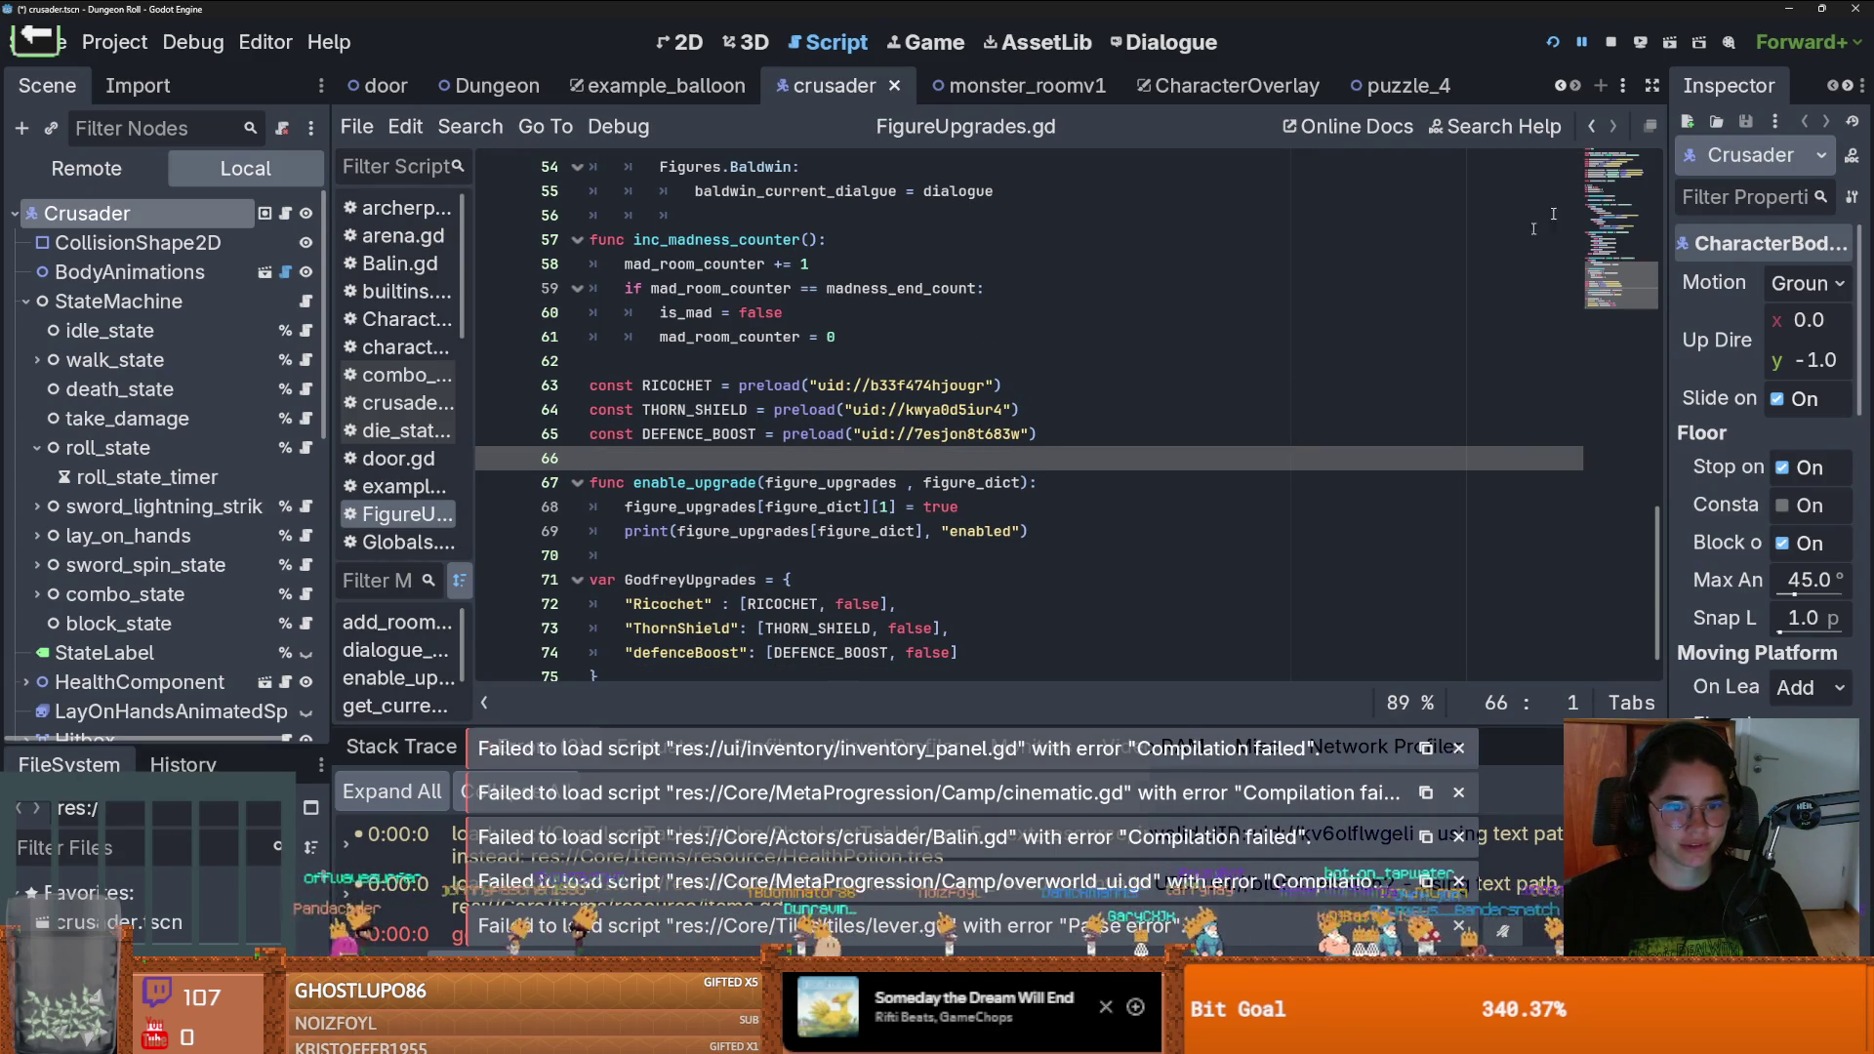
left_click(1559, 46)
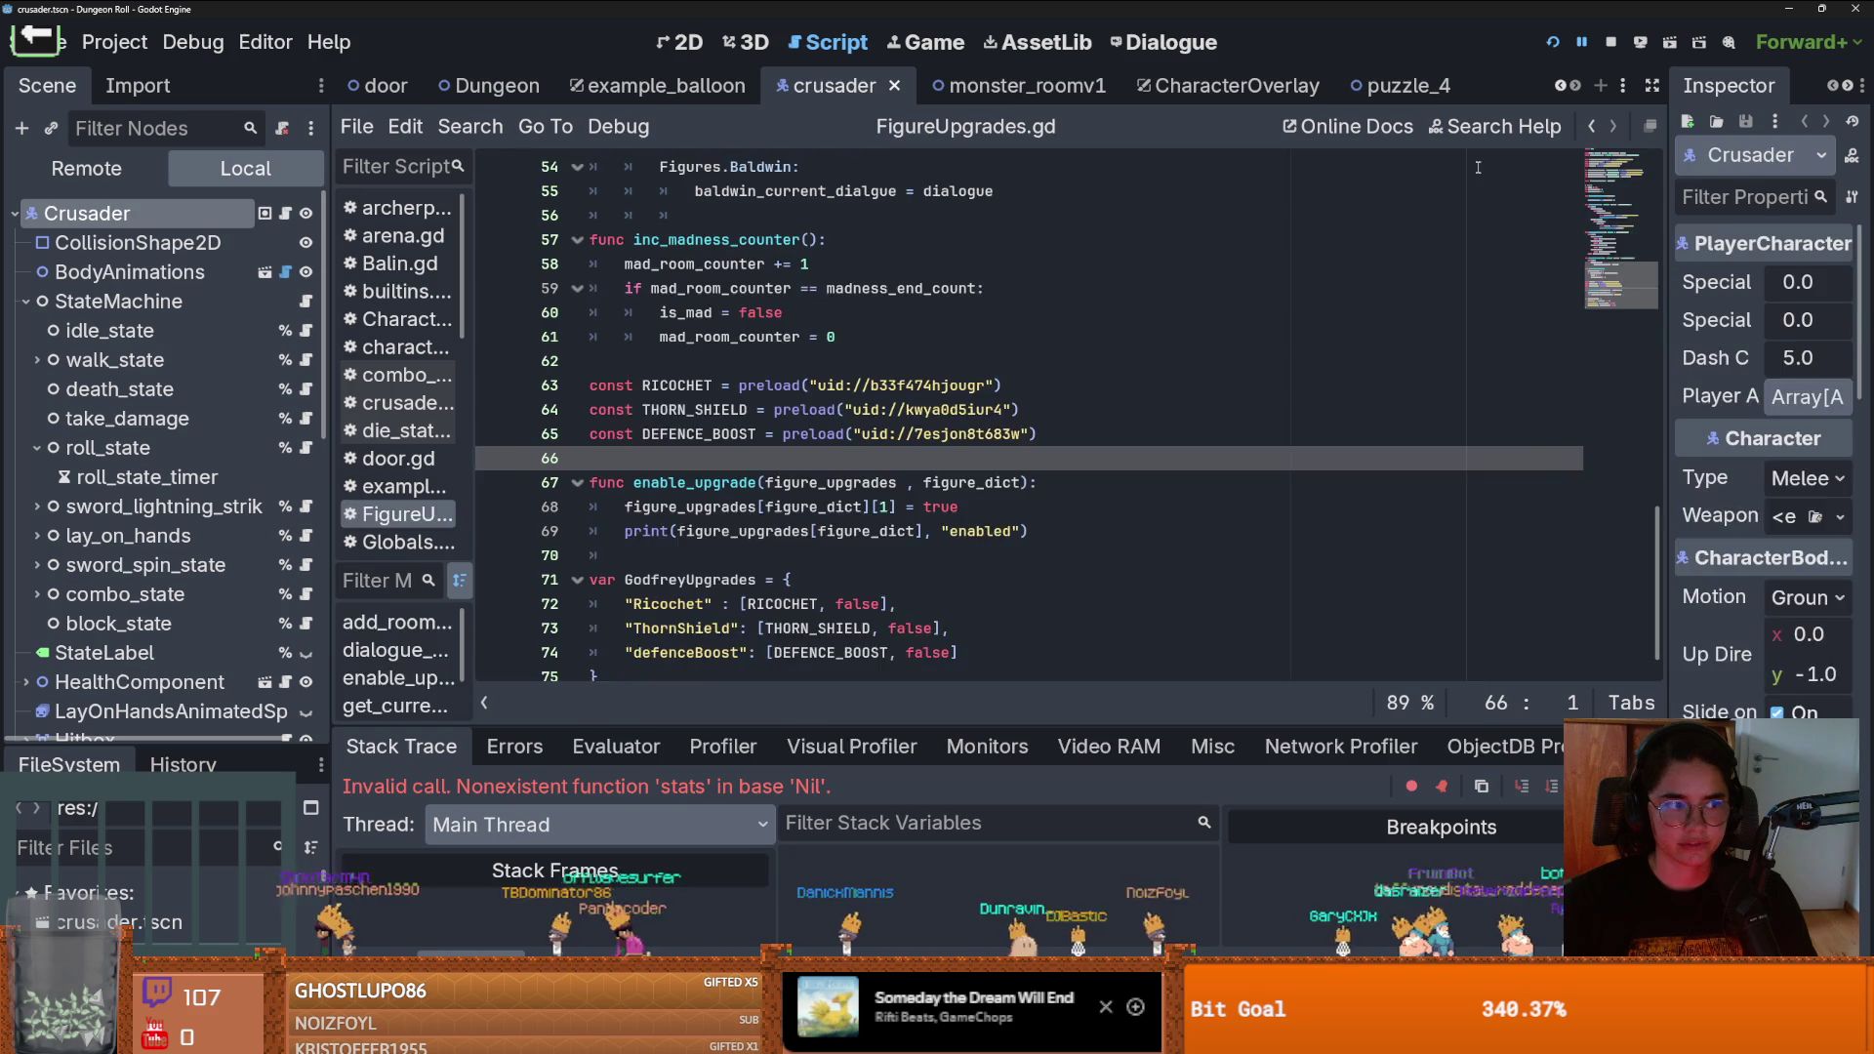
scroll(940, 431, "up", 4)
Jump to line 44 of PlayerCharacter.gd, inspect the weapon.stats() call and restart the game
left_click(740, 461)
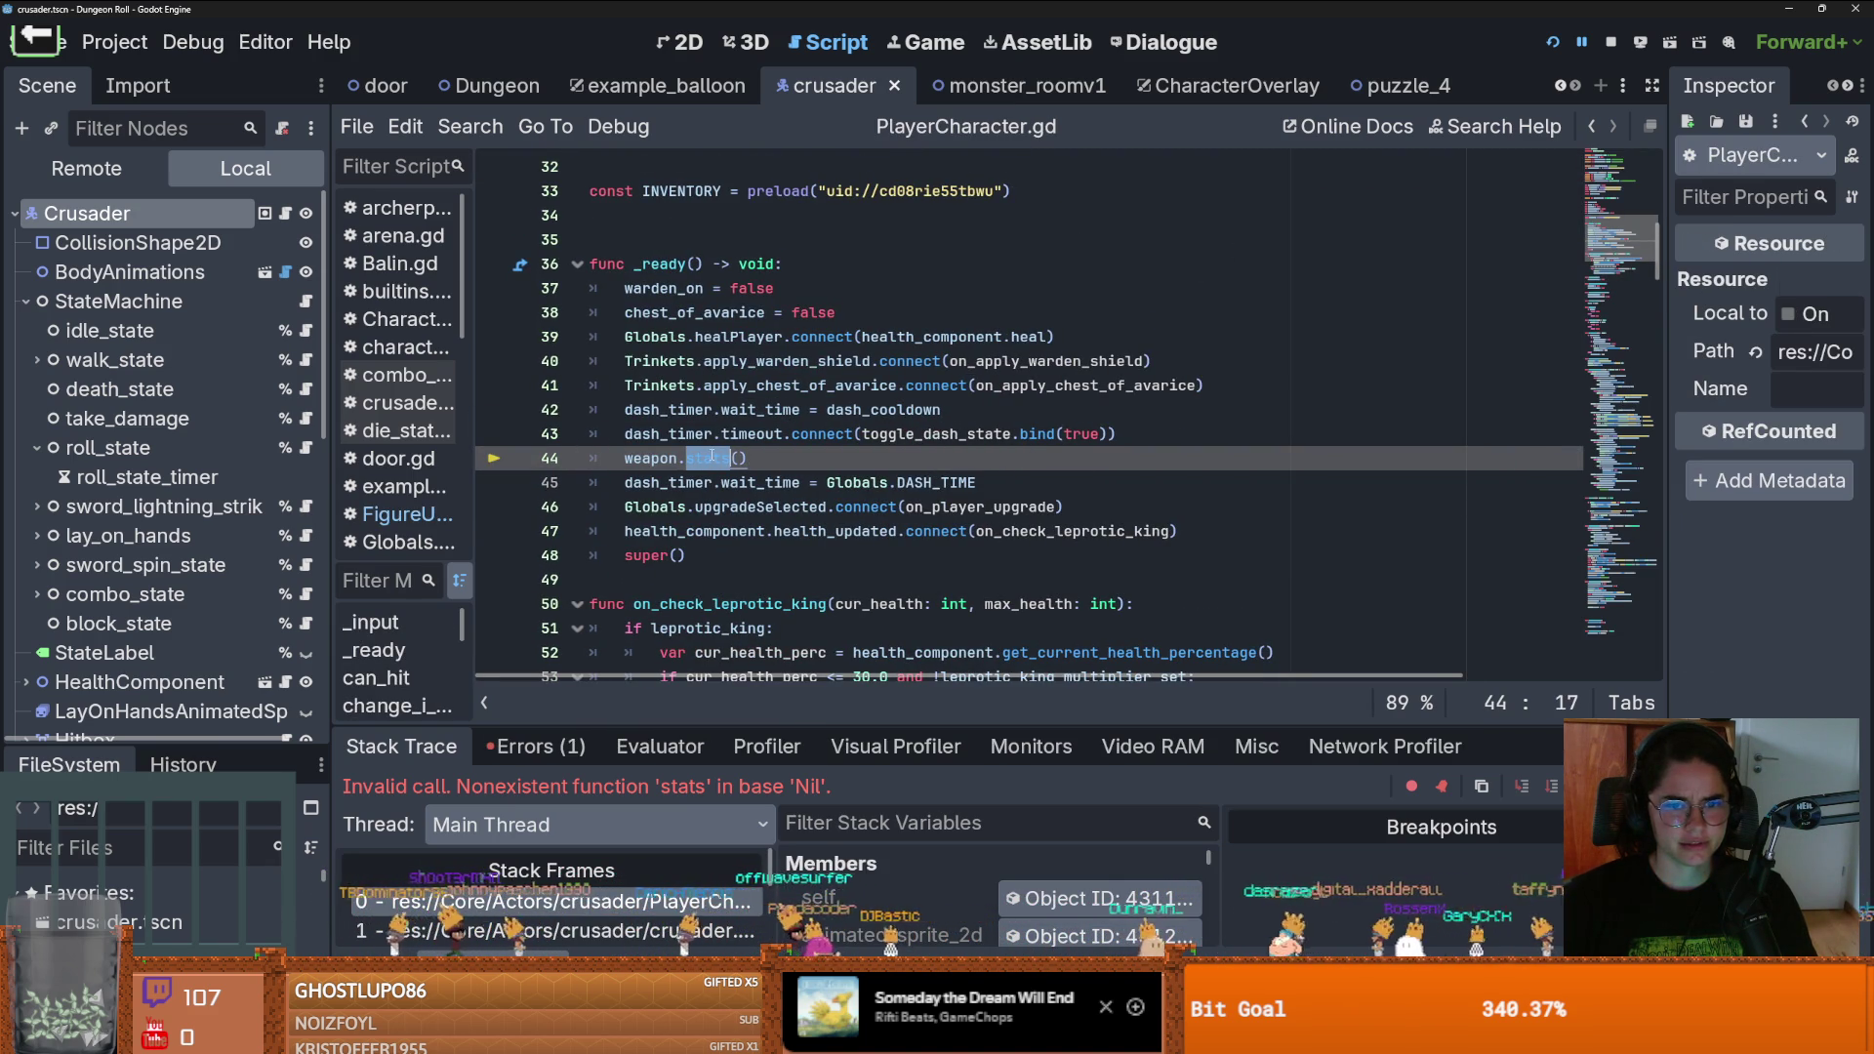
left_click(774, 469)
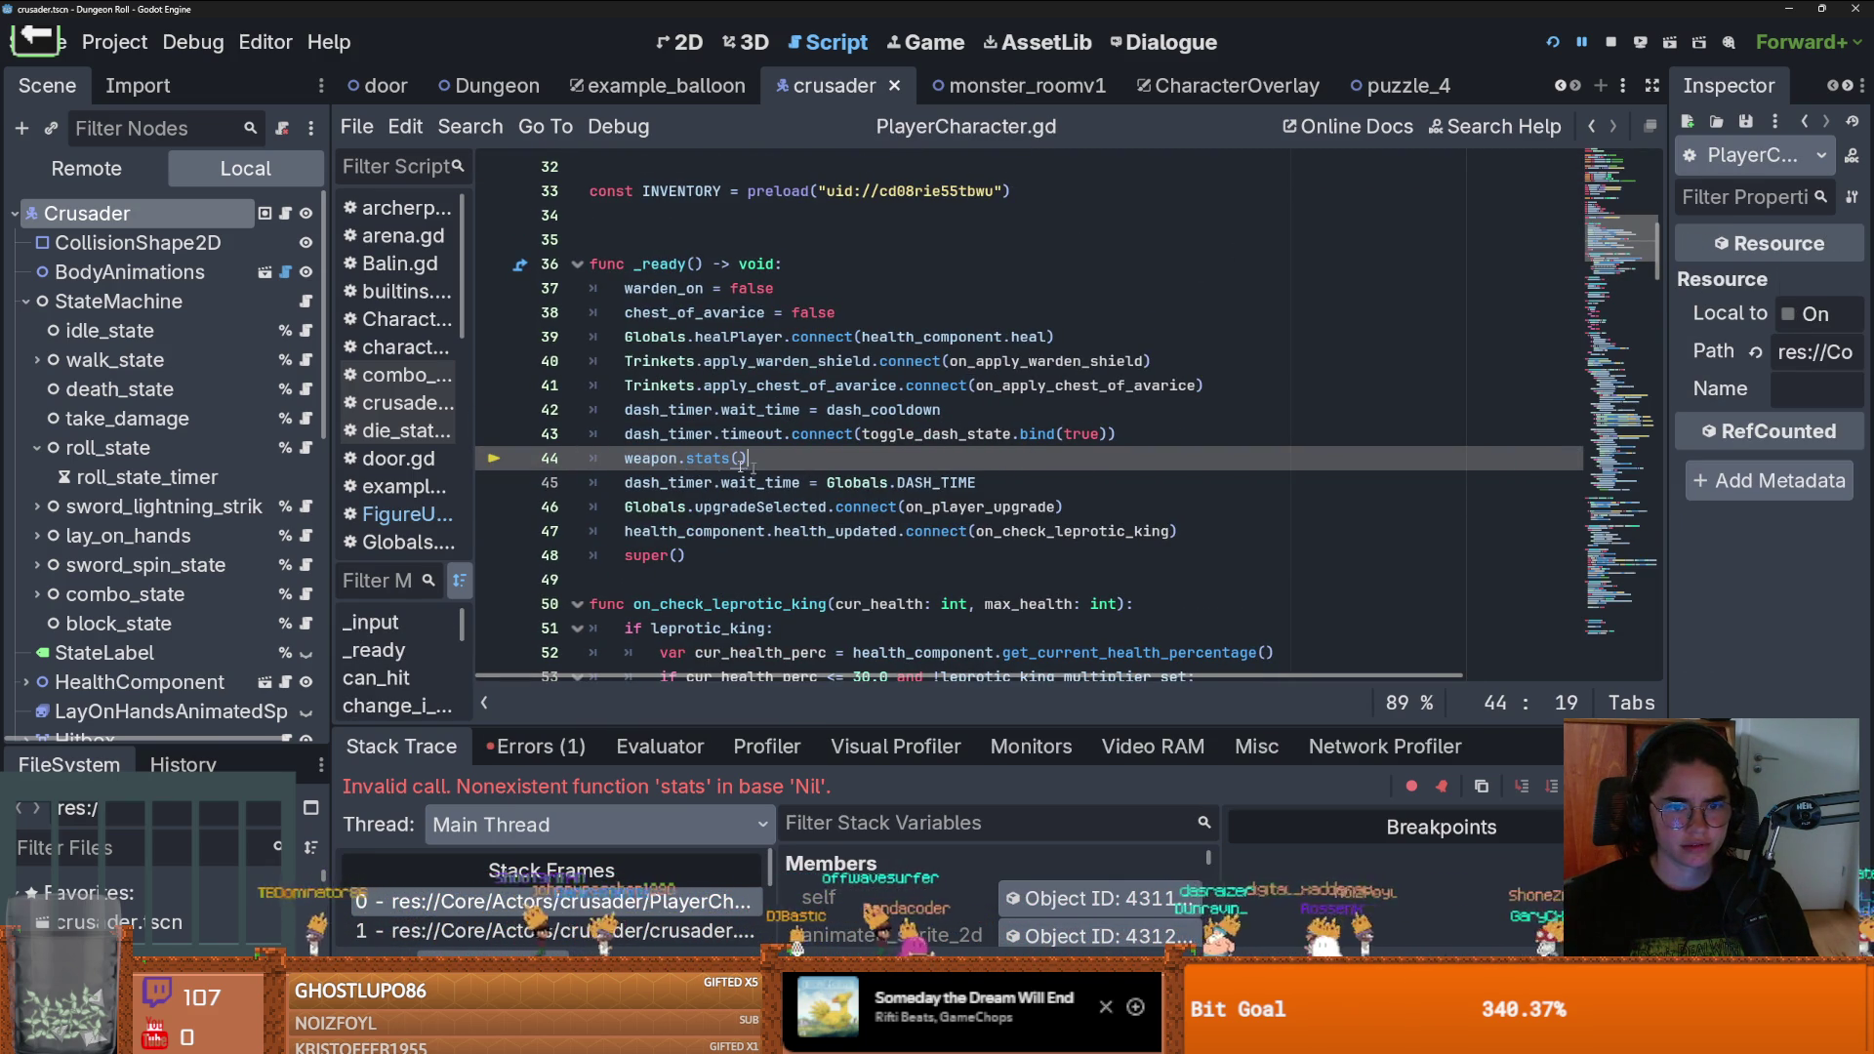
double_click(642, 463)
scroll(976, 390, "up", 5)
scroll(1340, 262, "down", 5)
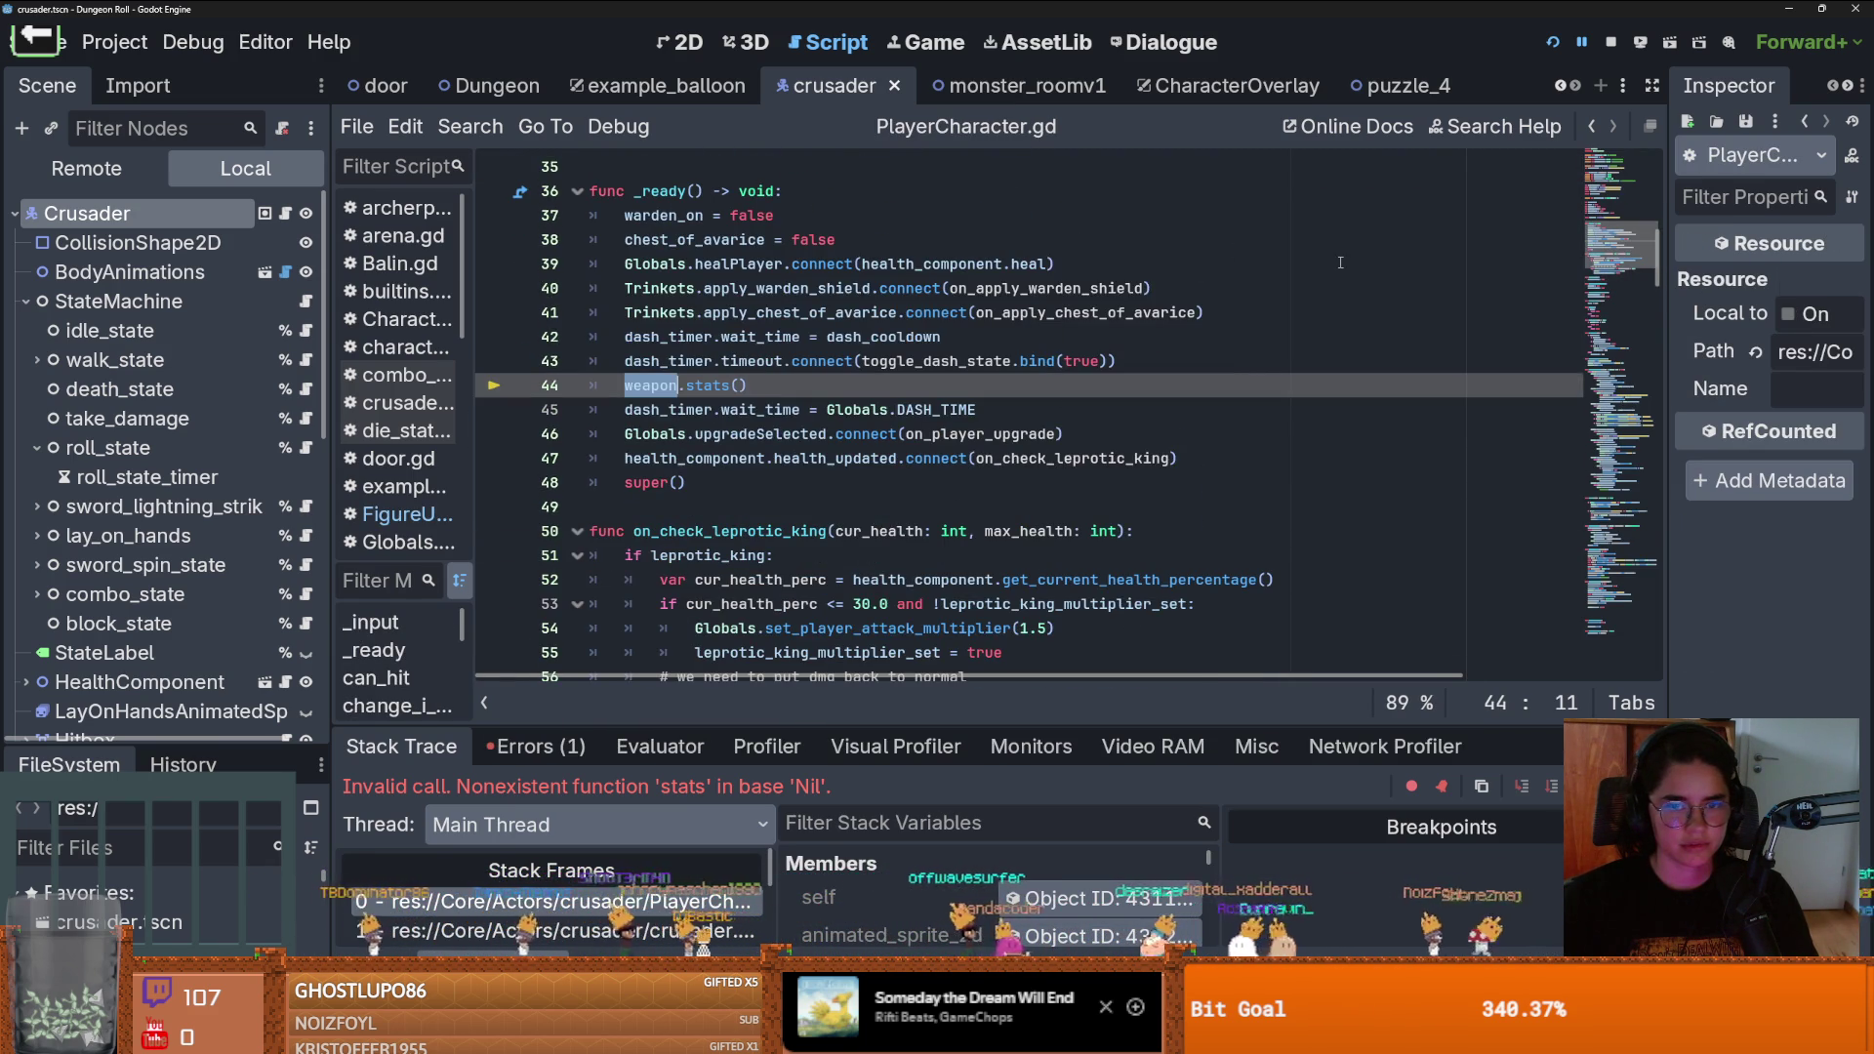
left_click(1554, 42)
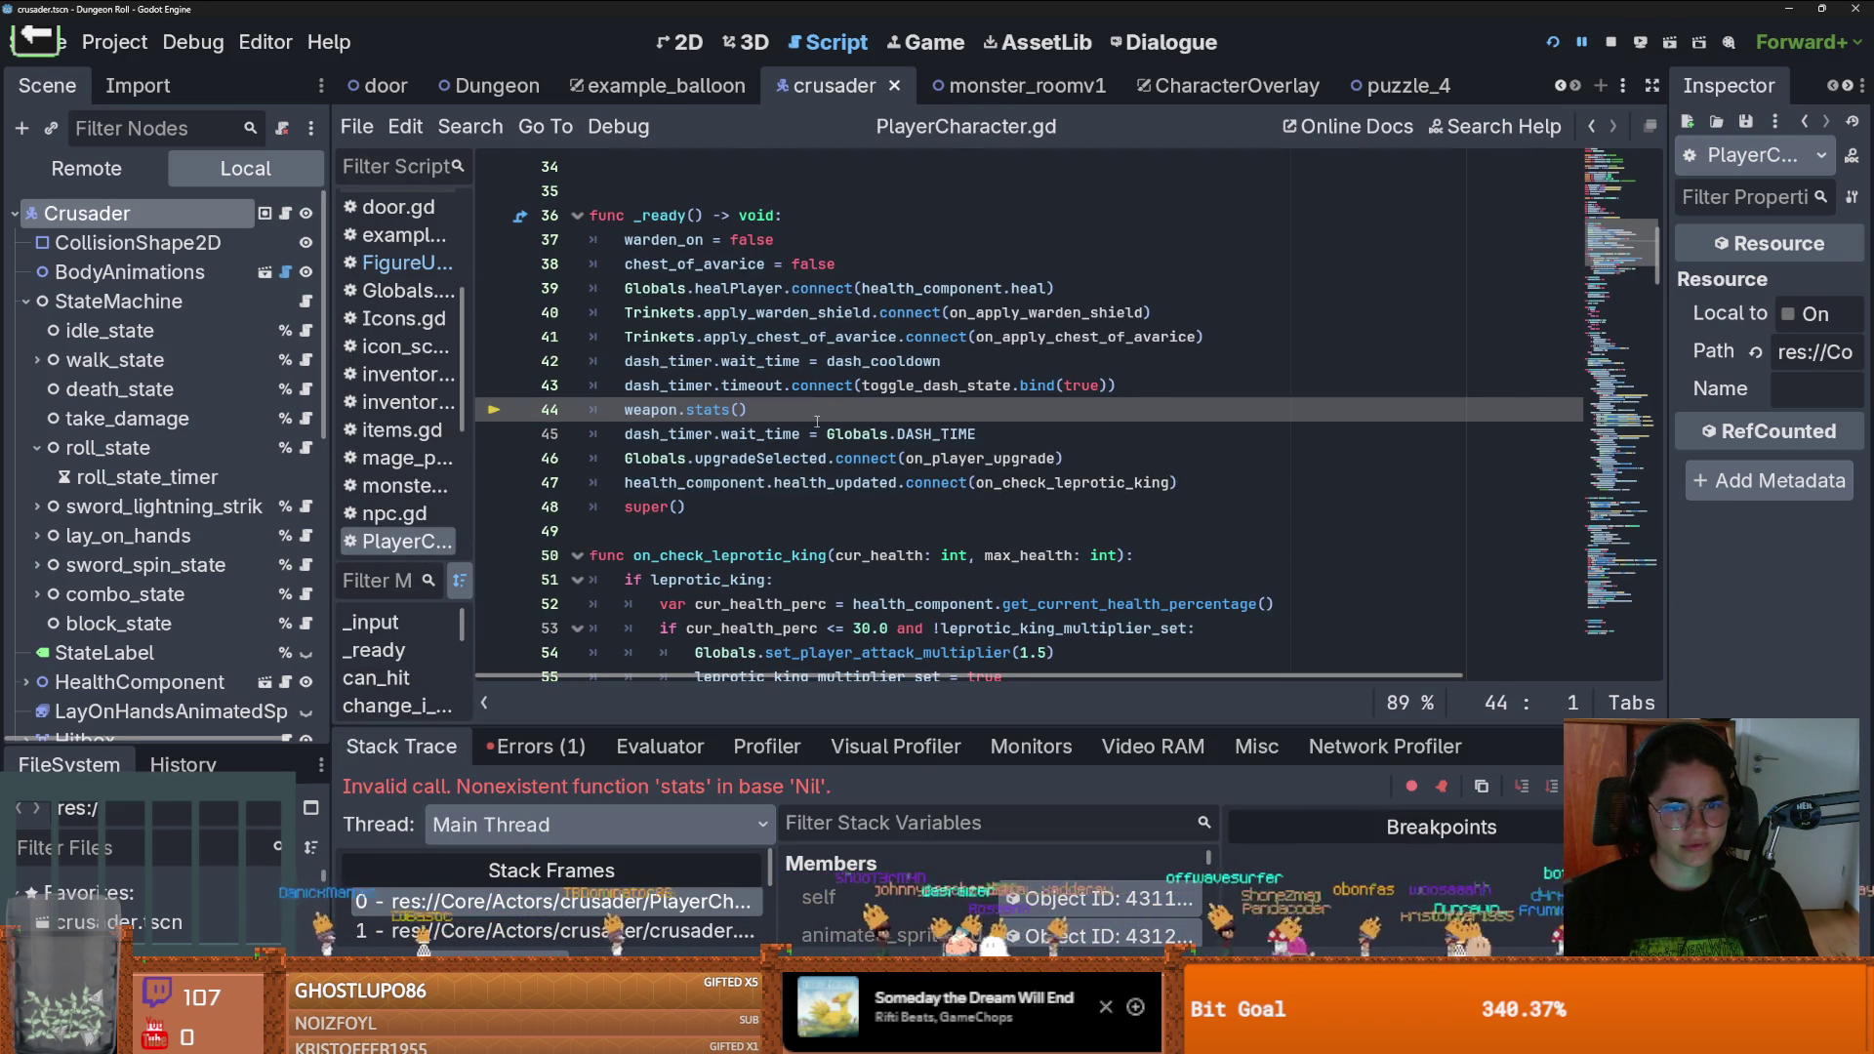
Comment out line 44 as #weapon.stats() and relaunch the game
scroll(817, 422, "up", 10)
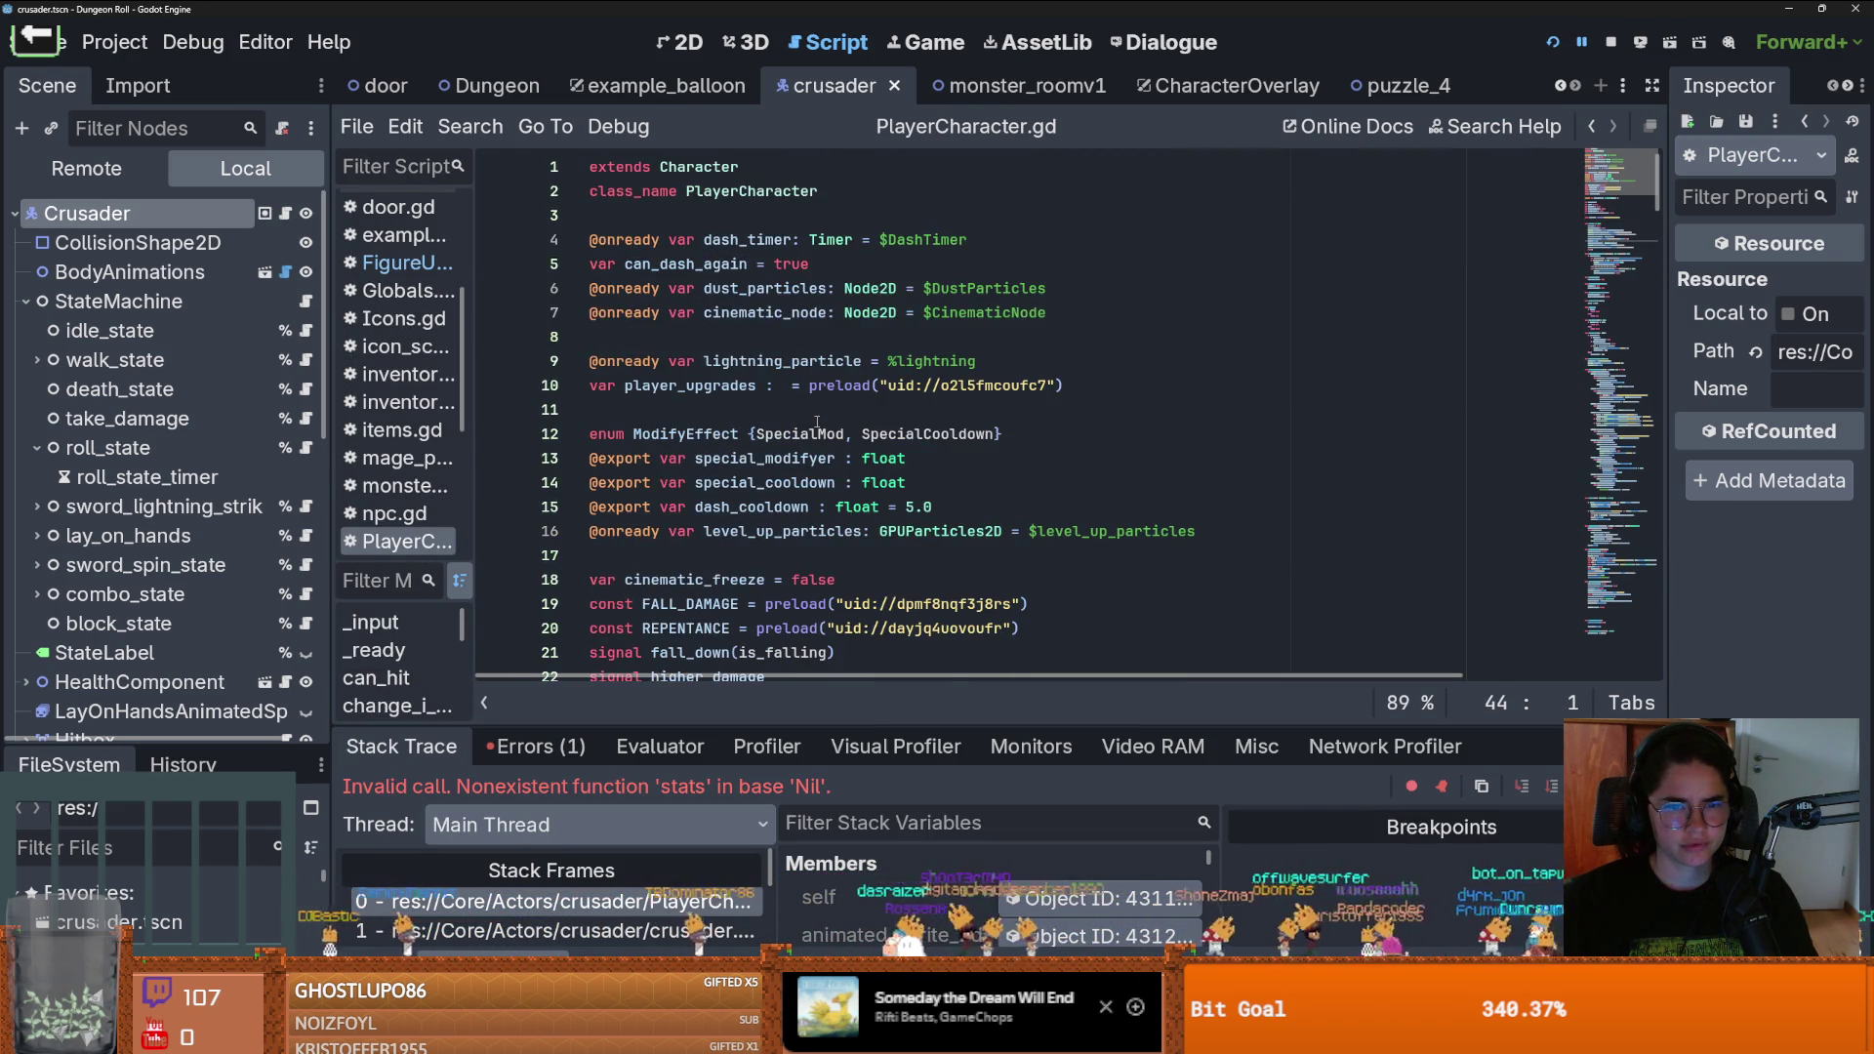
scroll(817, 421, "down", 10)
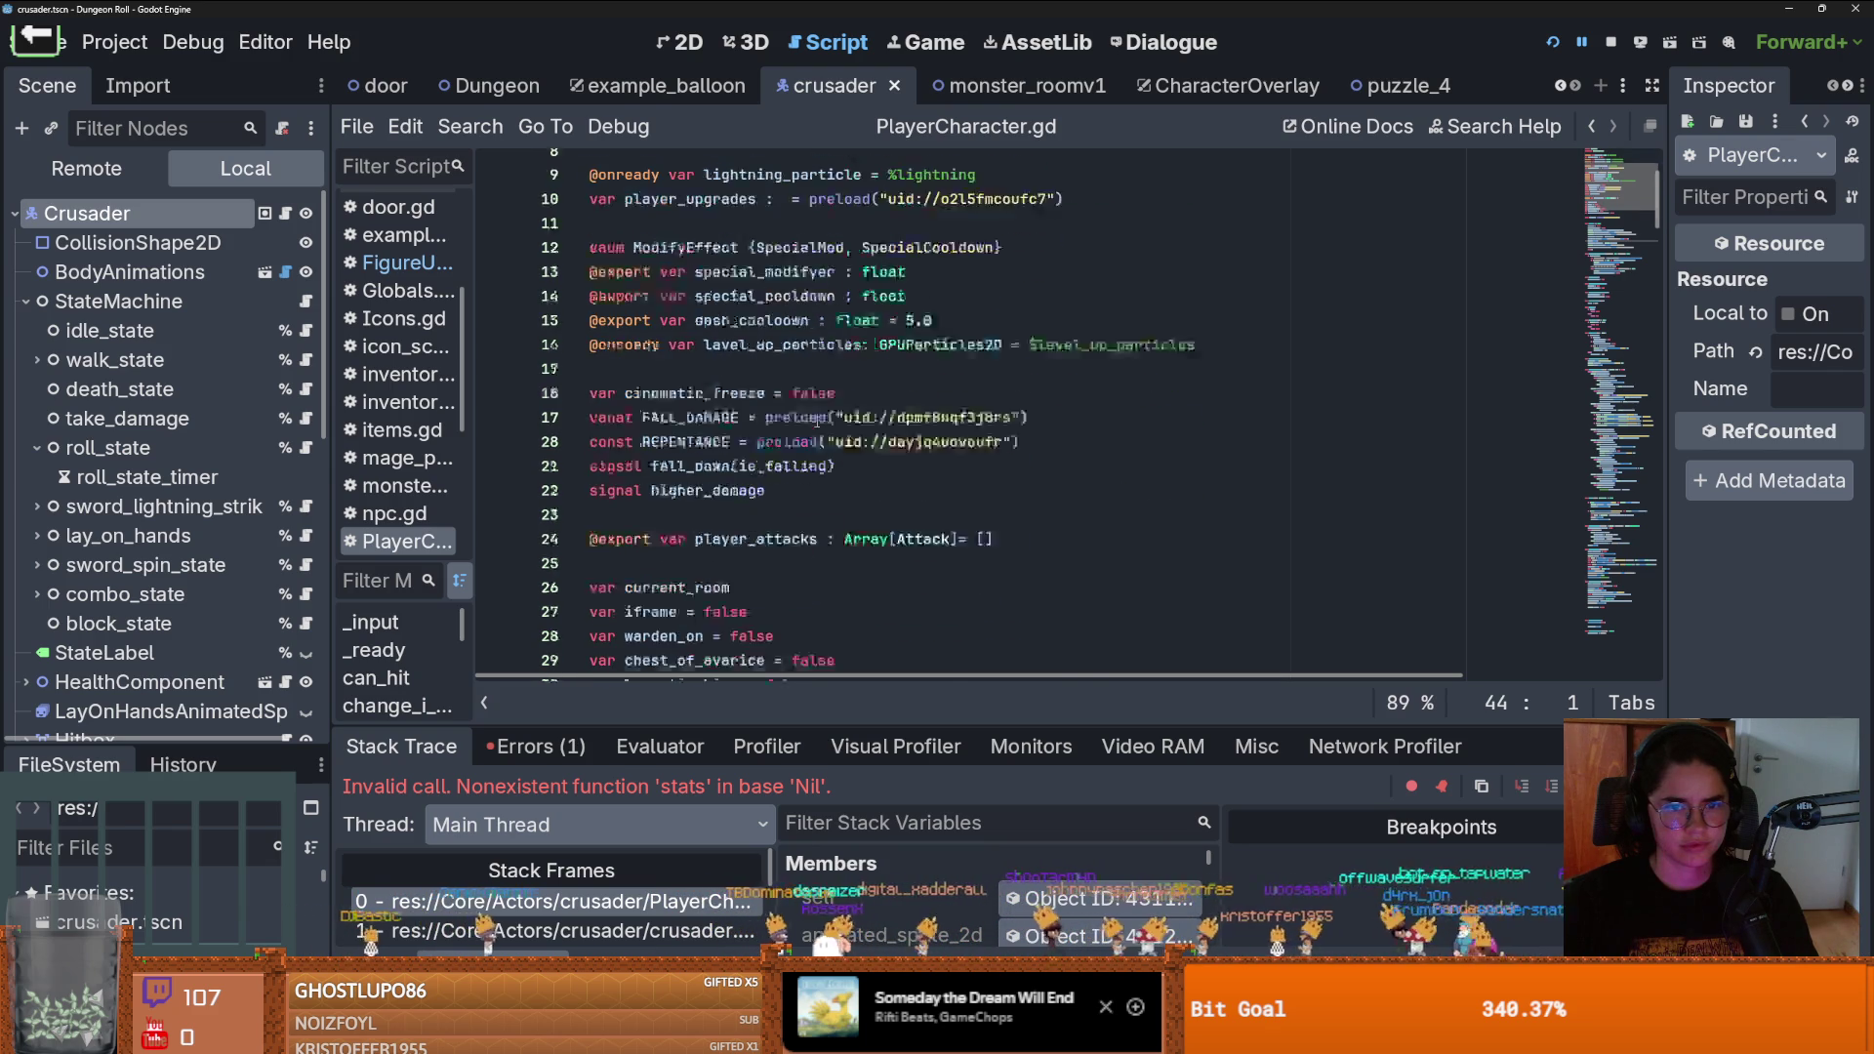
key("ctrl+k")
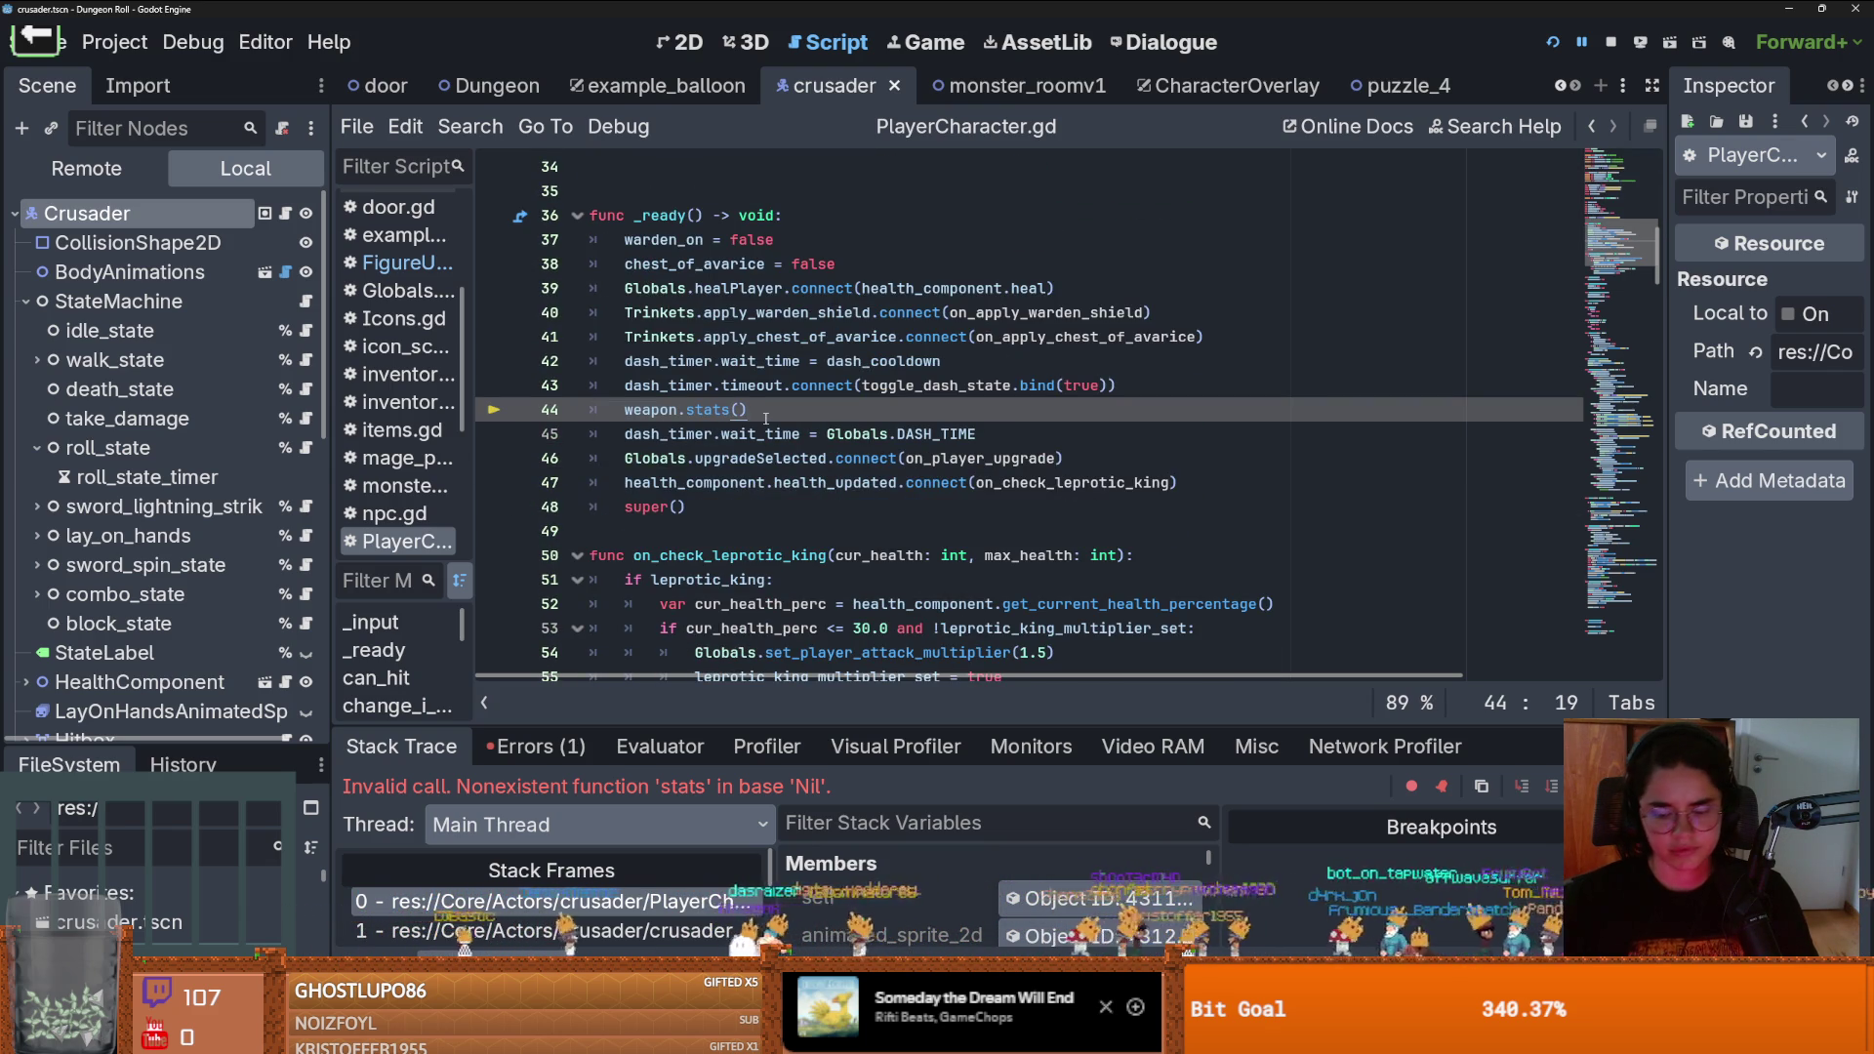
left_click(1552, 44)
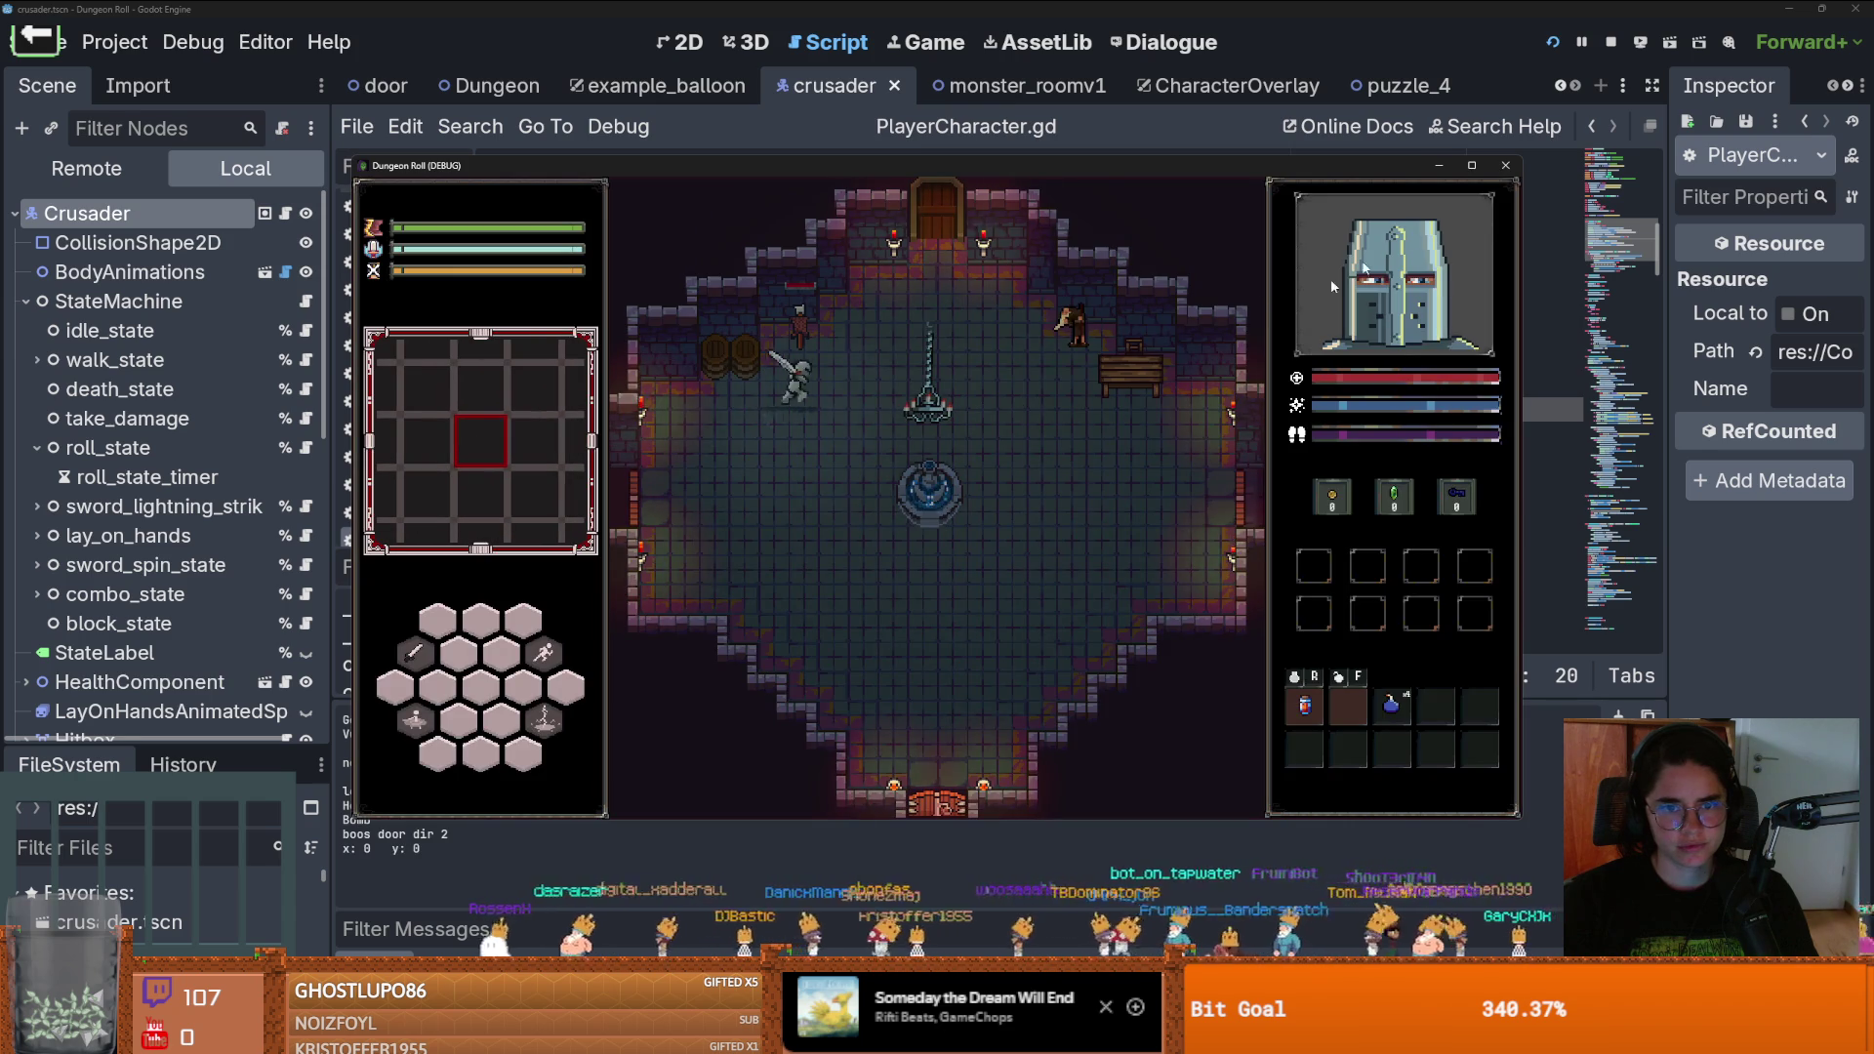
Maximize the game, walk the knight to the top door, reroll the room choices and enter one
left_click(1471, 167)
key("d")
key("w")
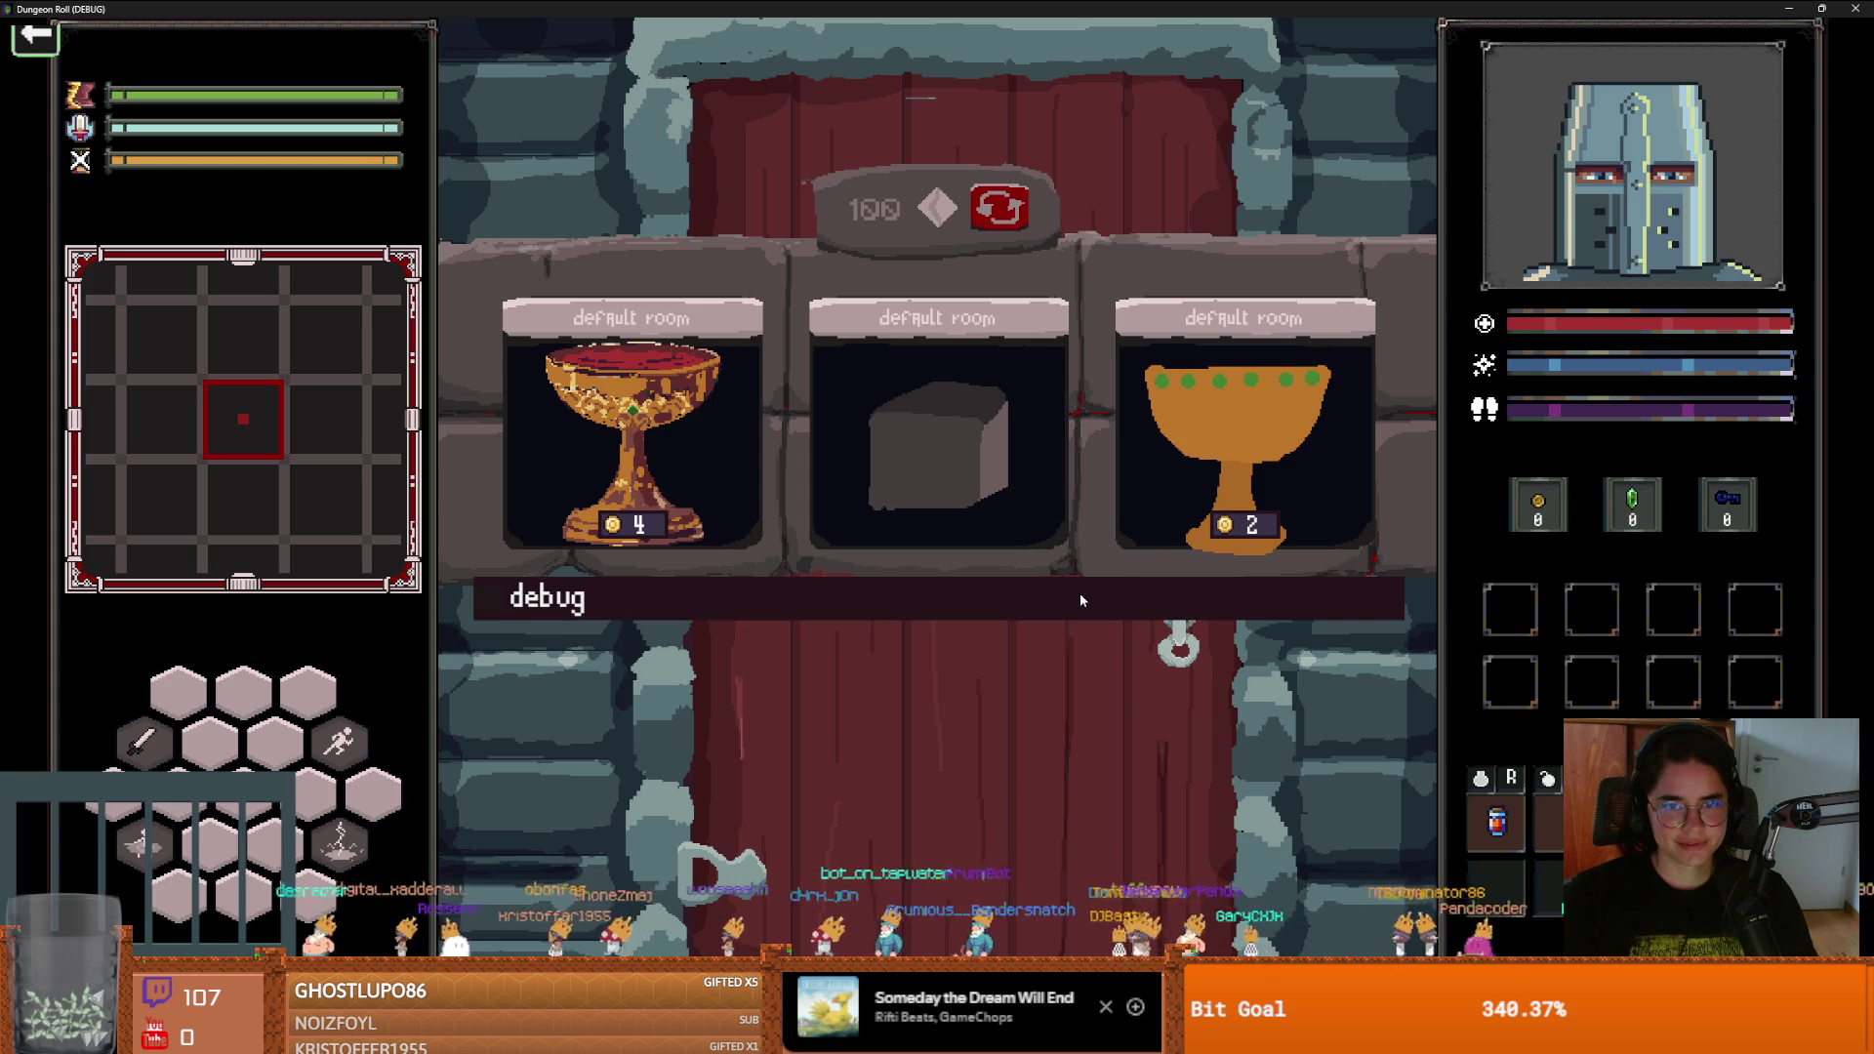
left_click(995, 205)
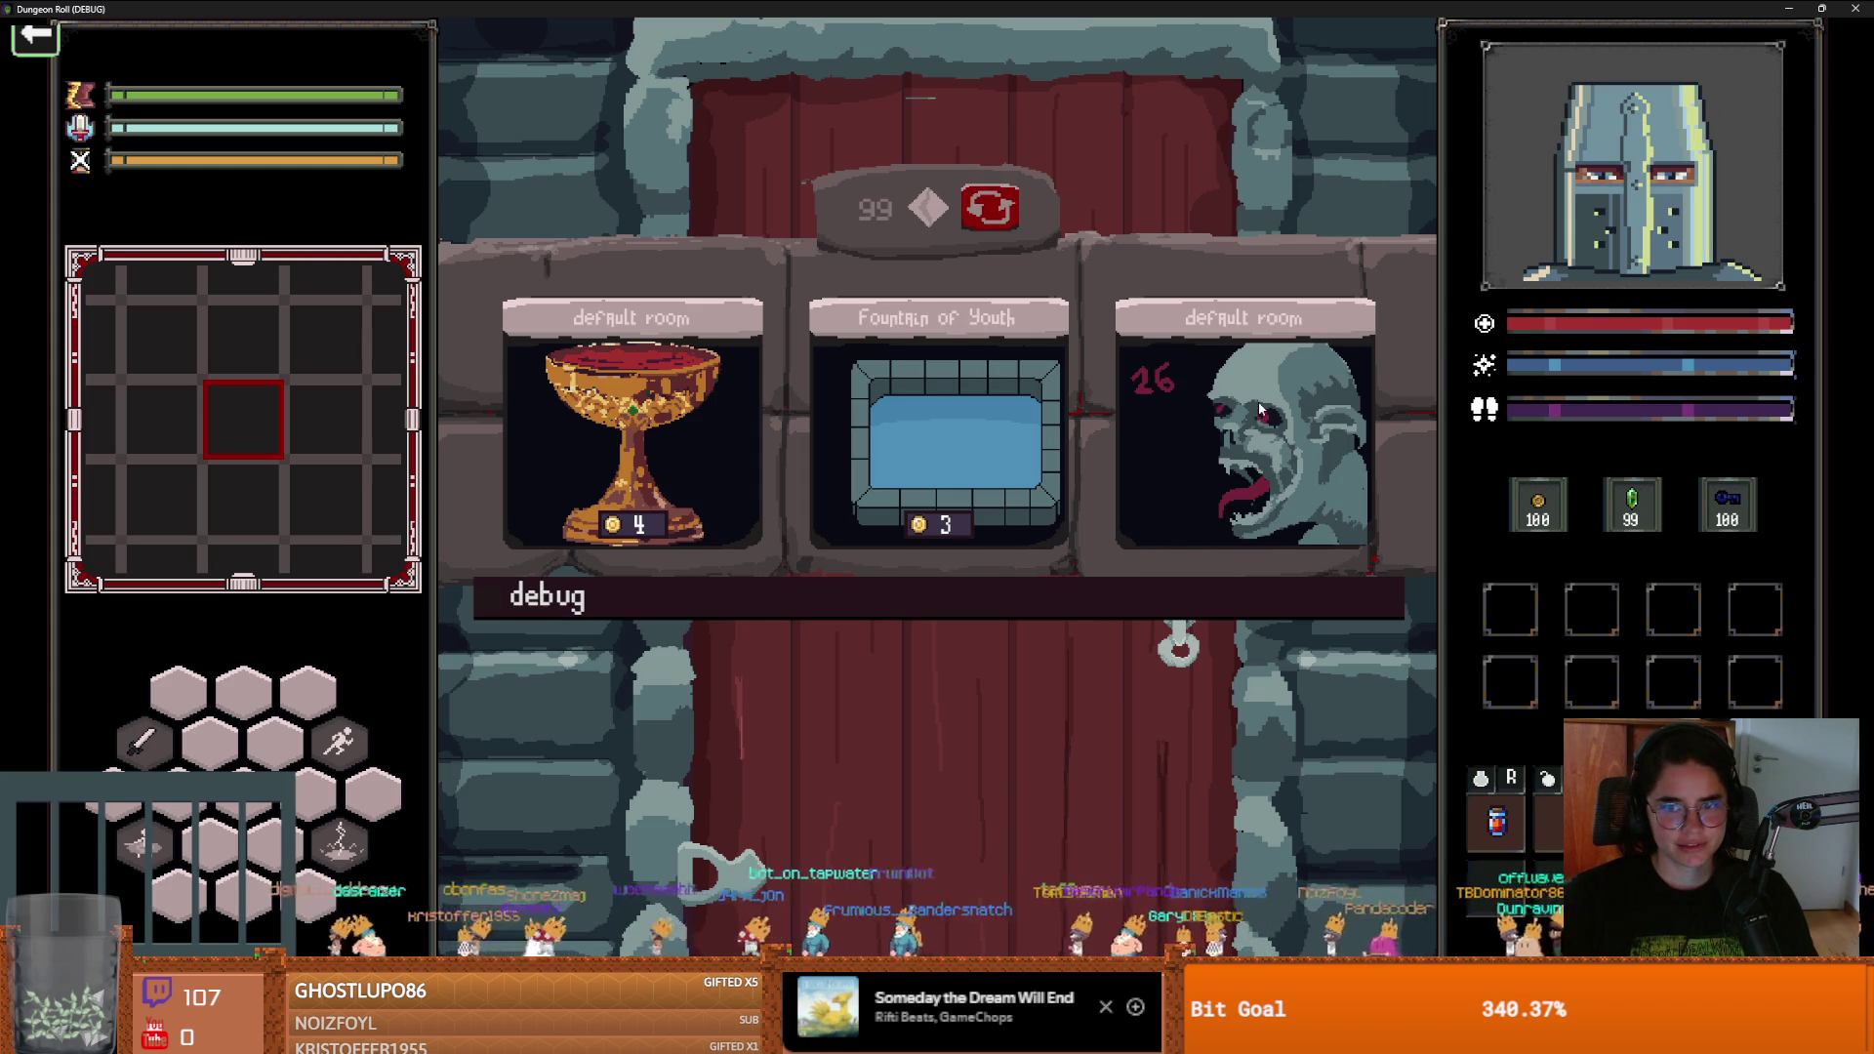
left_click(1260, 411)
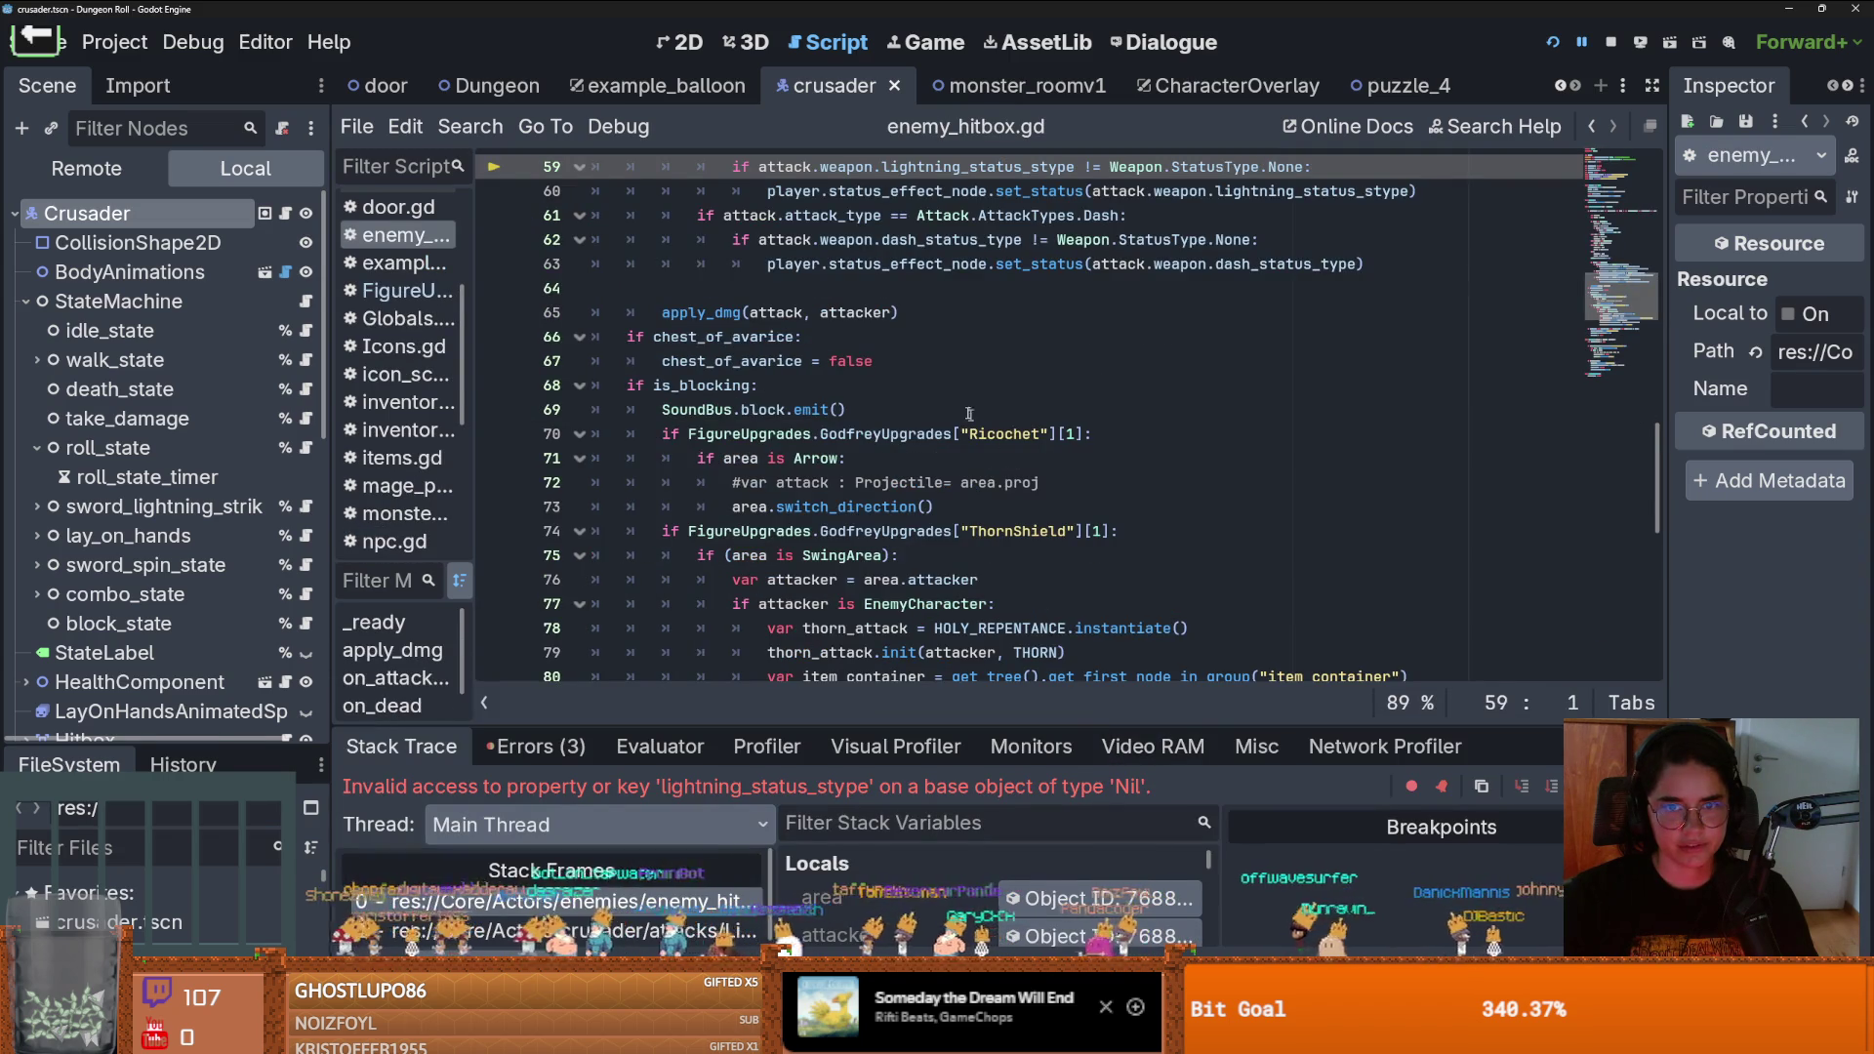
Inspect the lightning status line in enemy_hitbox.gd and restart the game
scroll(1006, 430, "up", 3)
left_click(1015, 409)
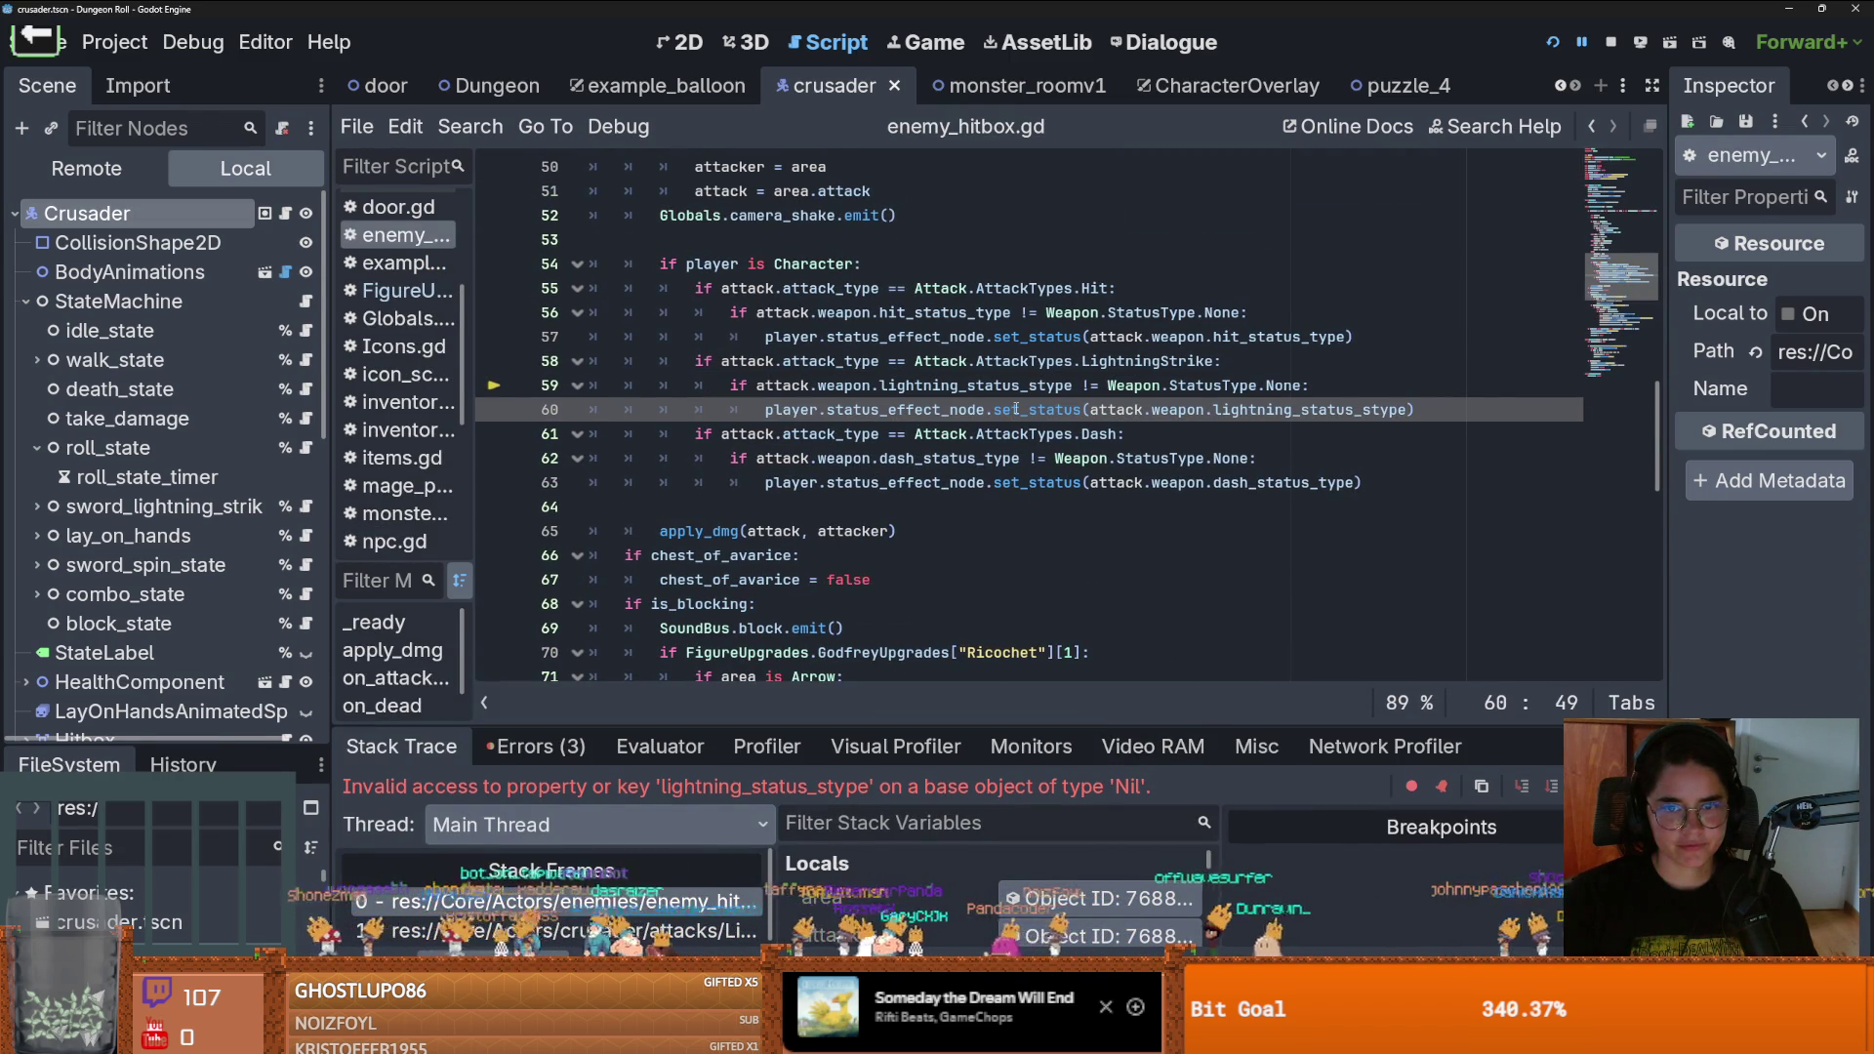
left_click(1016, 386)
left_click(1555, 43)
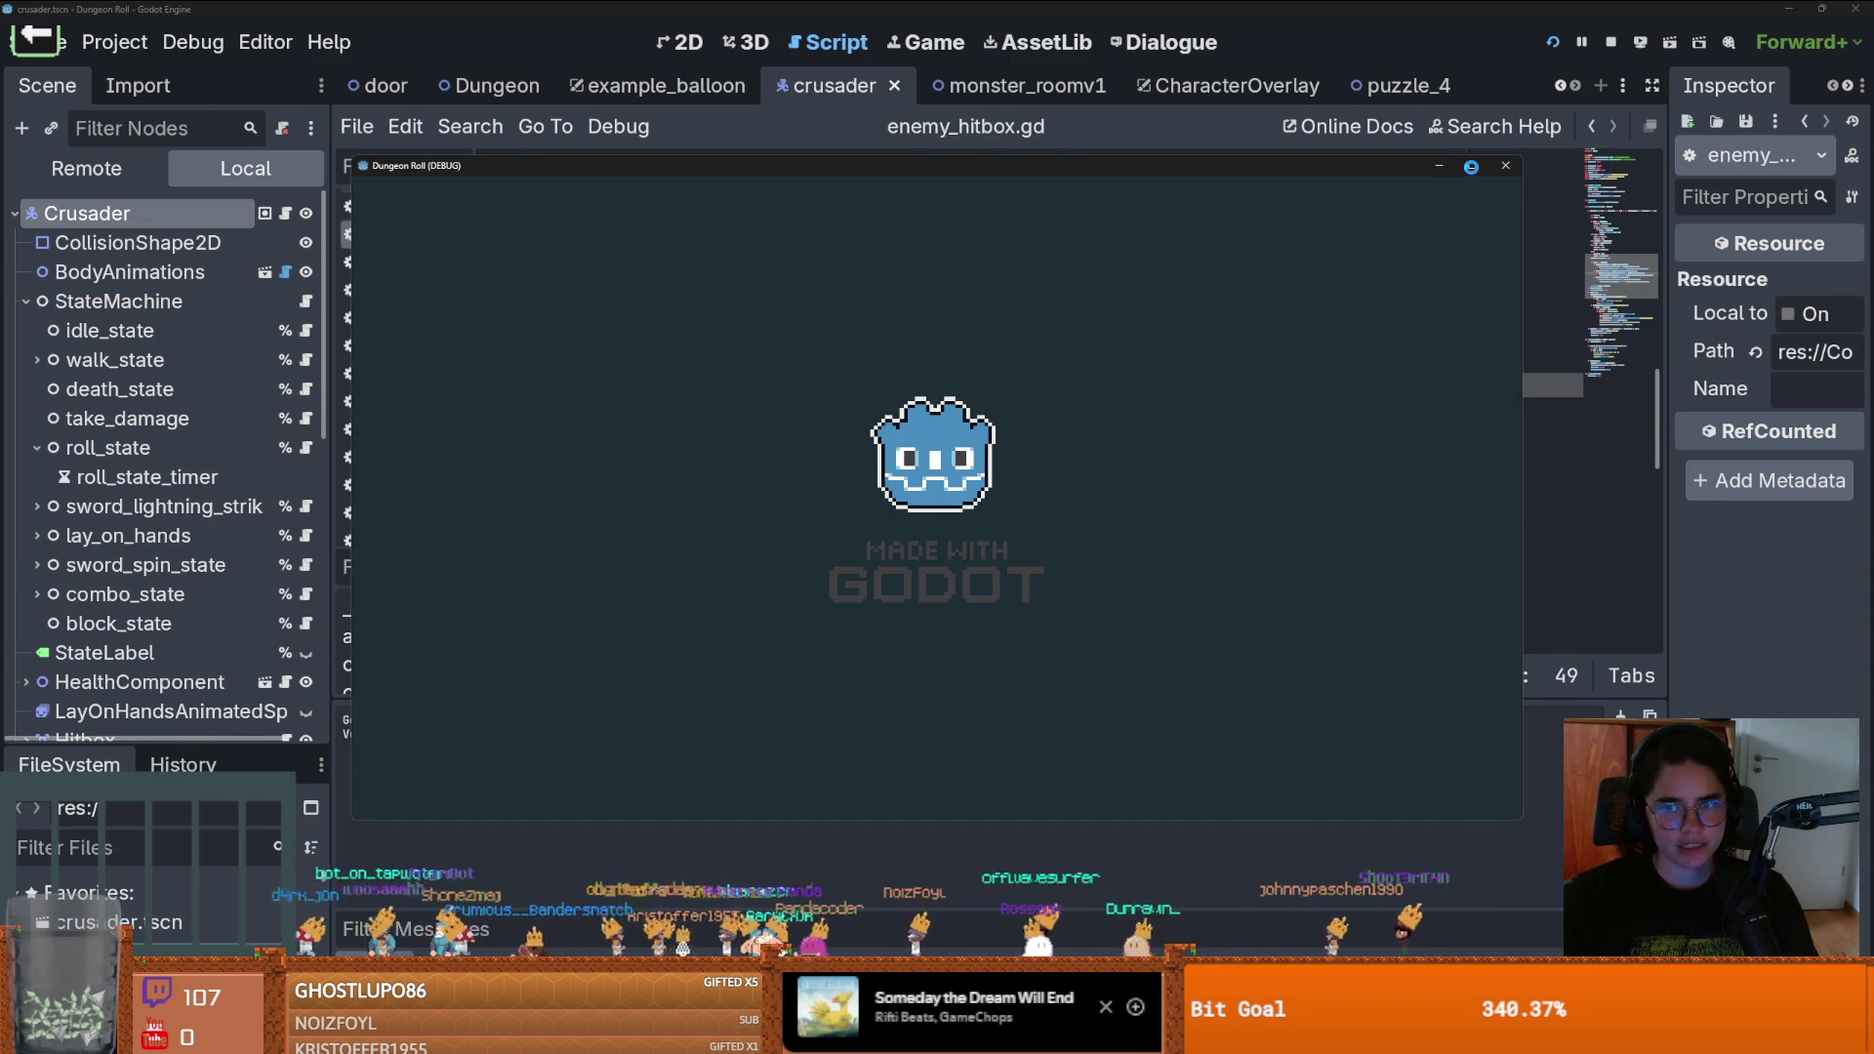
Maximize the game, take the west door into a new room and roll to trigger the dash_status_type error
left_click(1471, 170)
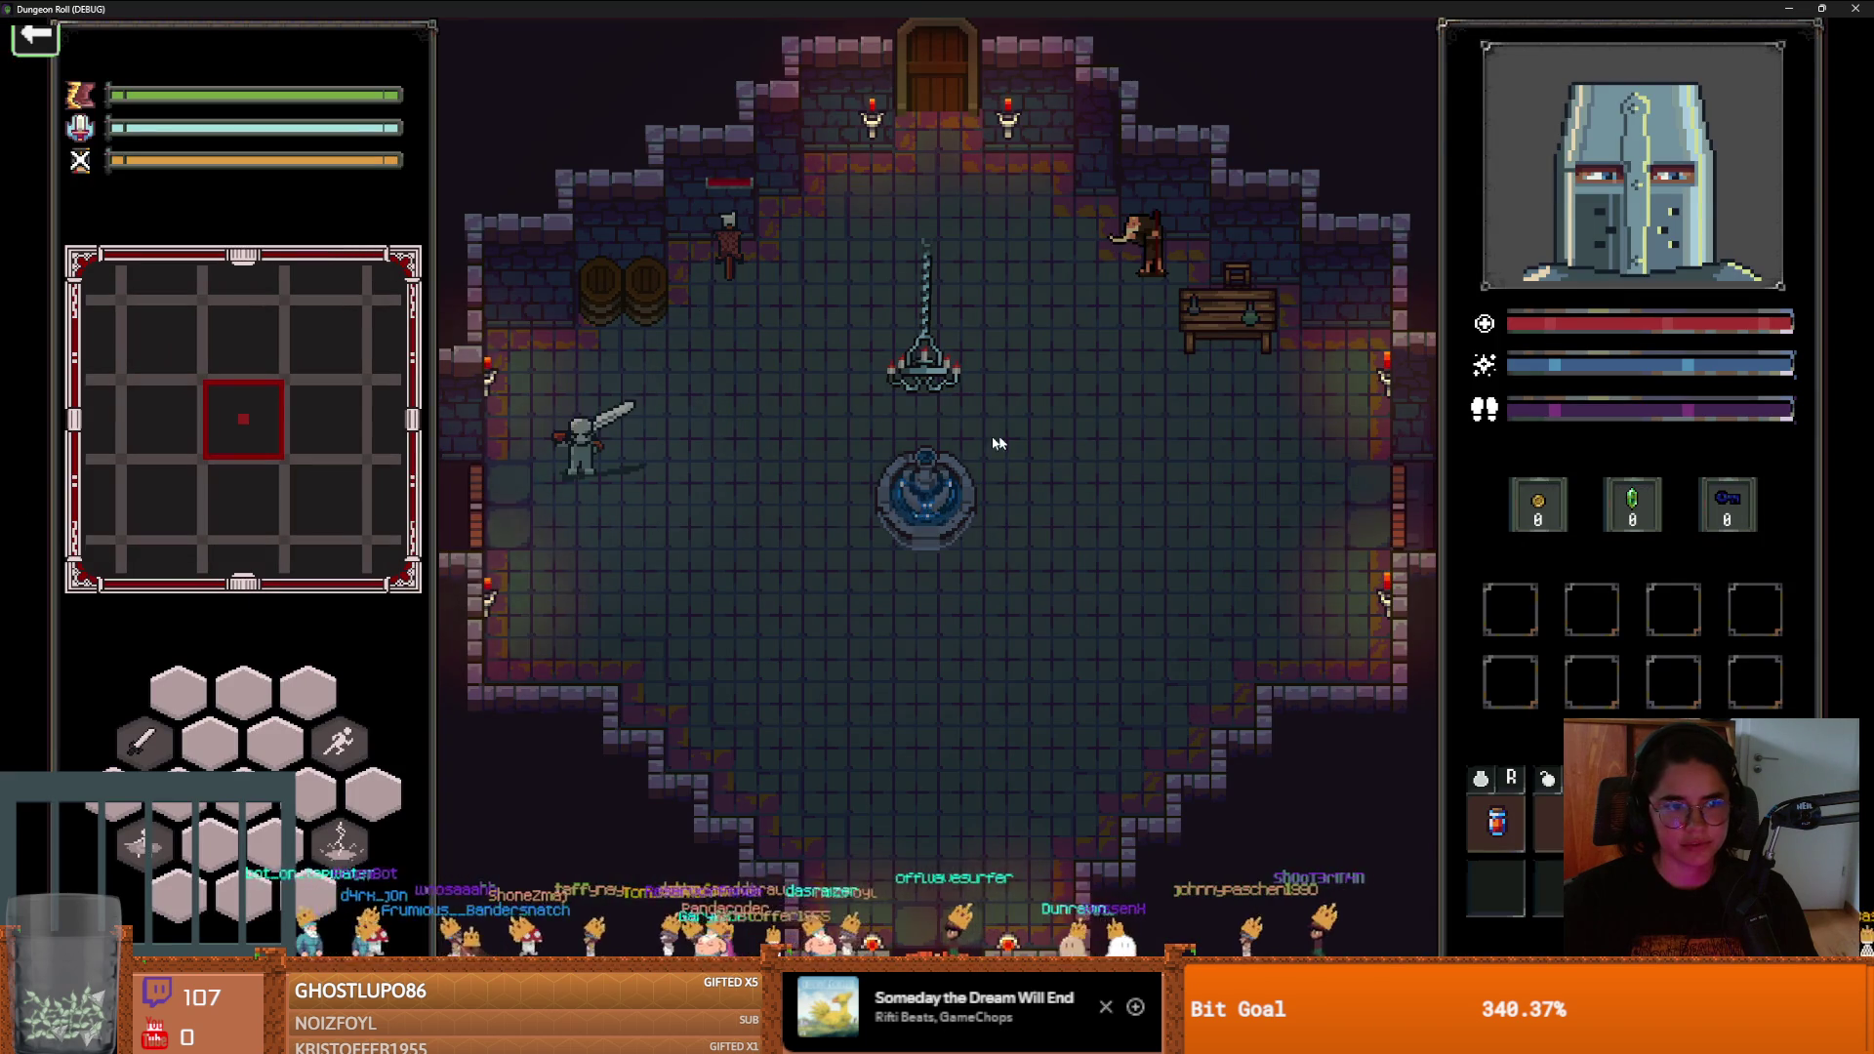
key("a")
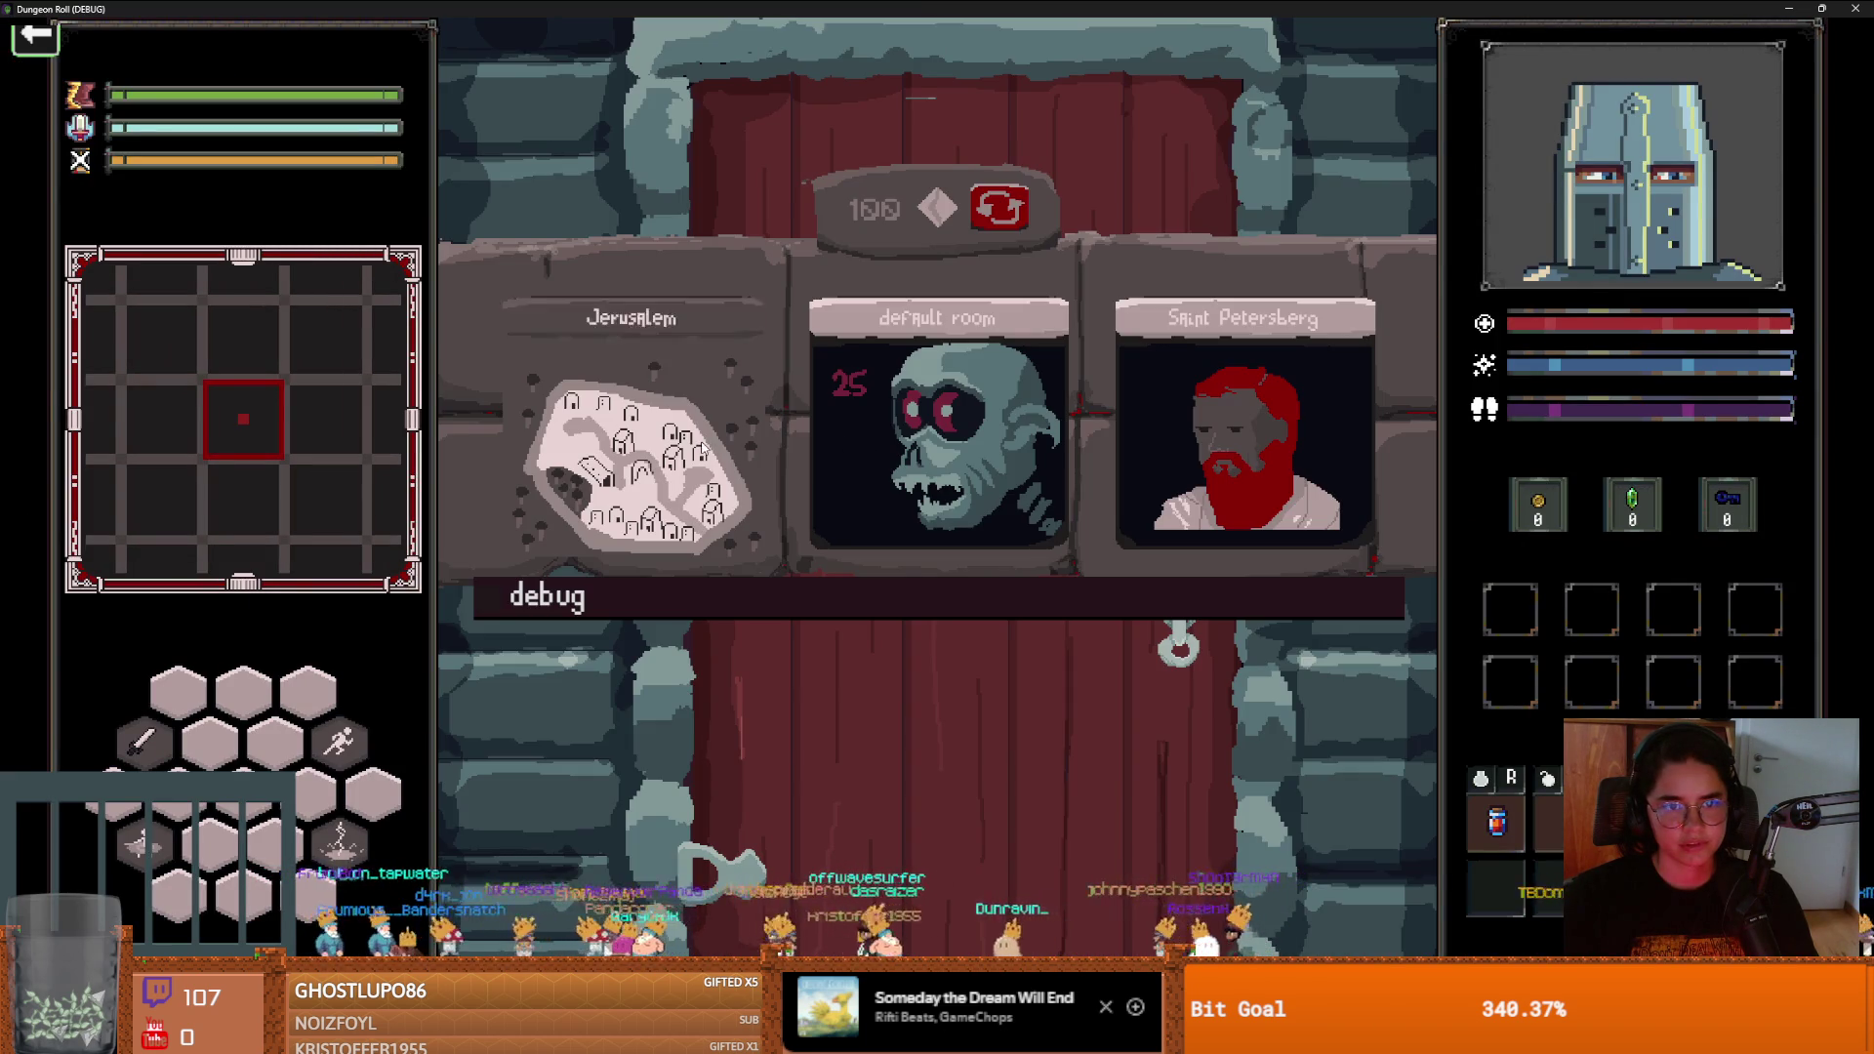
left_click(730, 447)
key("a")
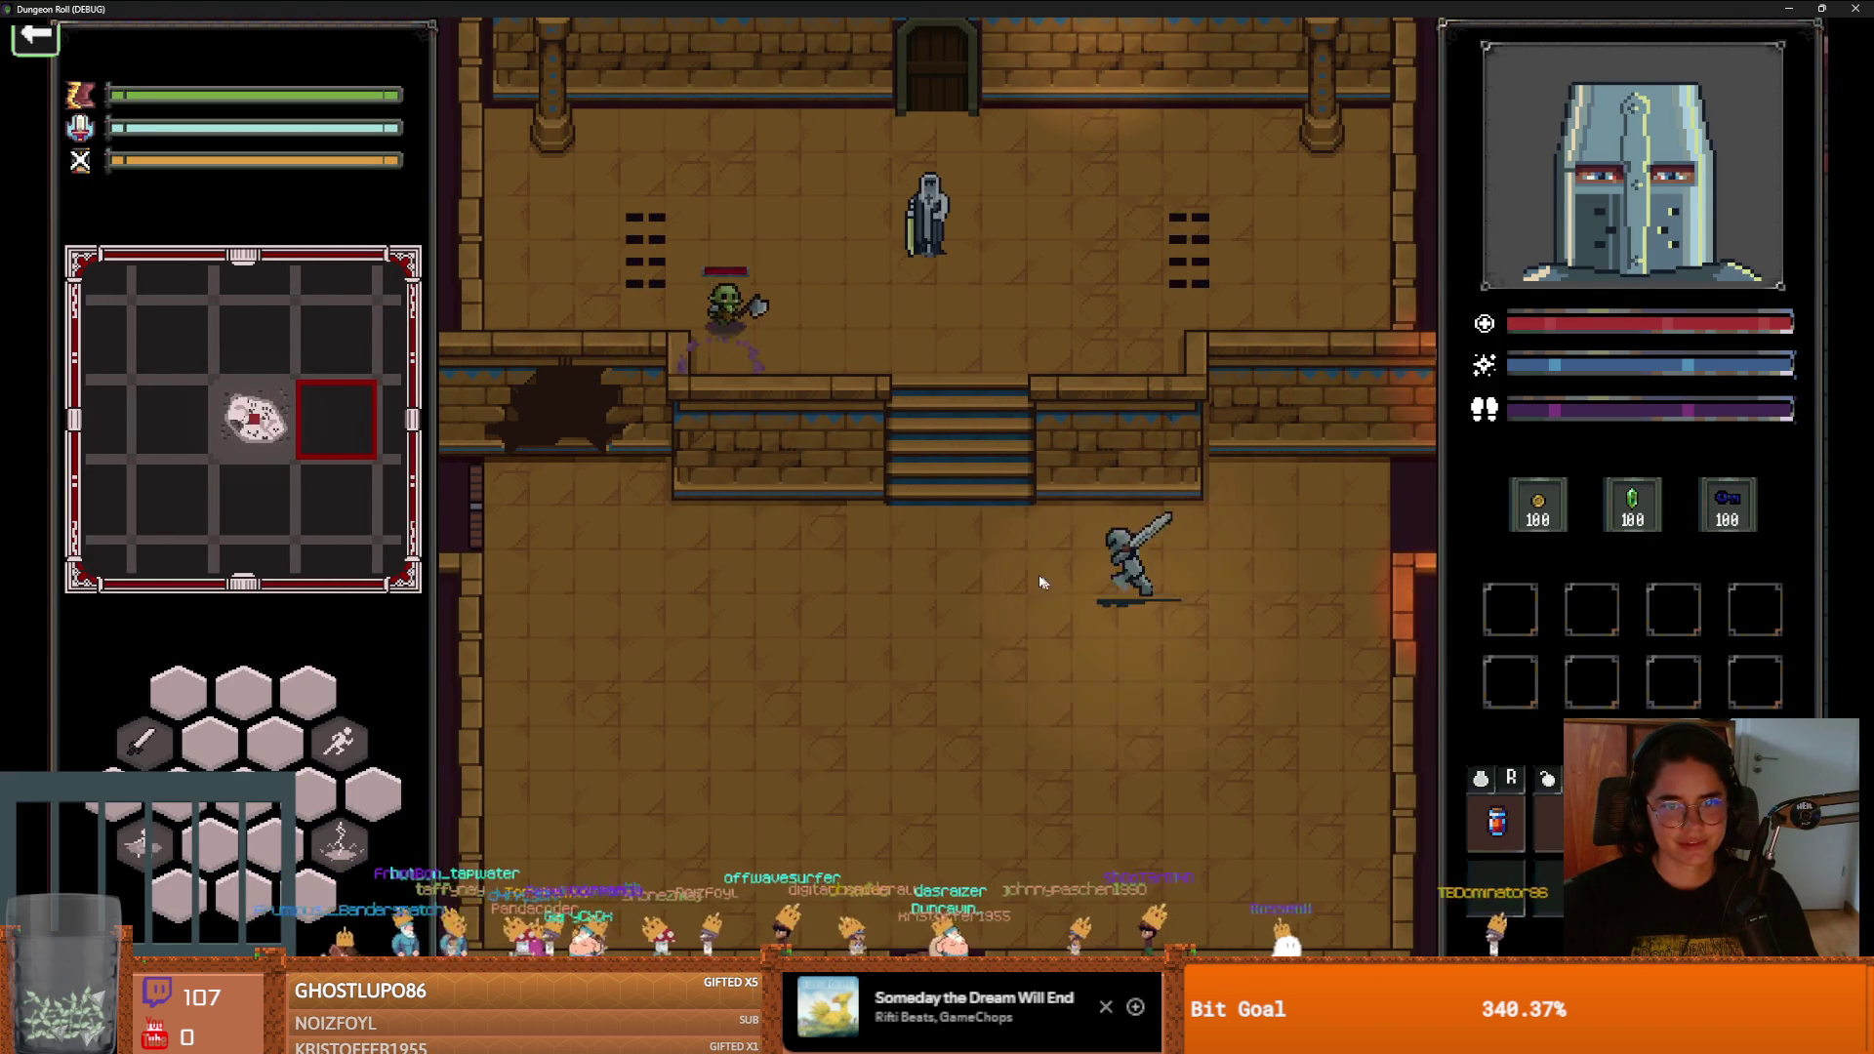
key("w")
key("space")
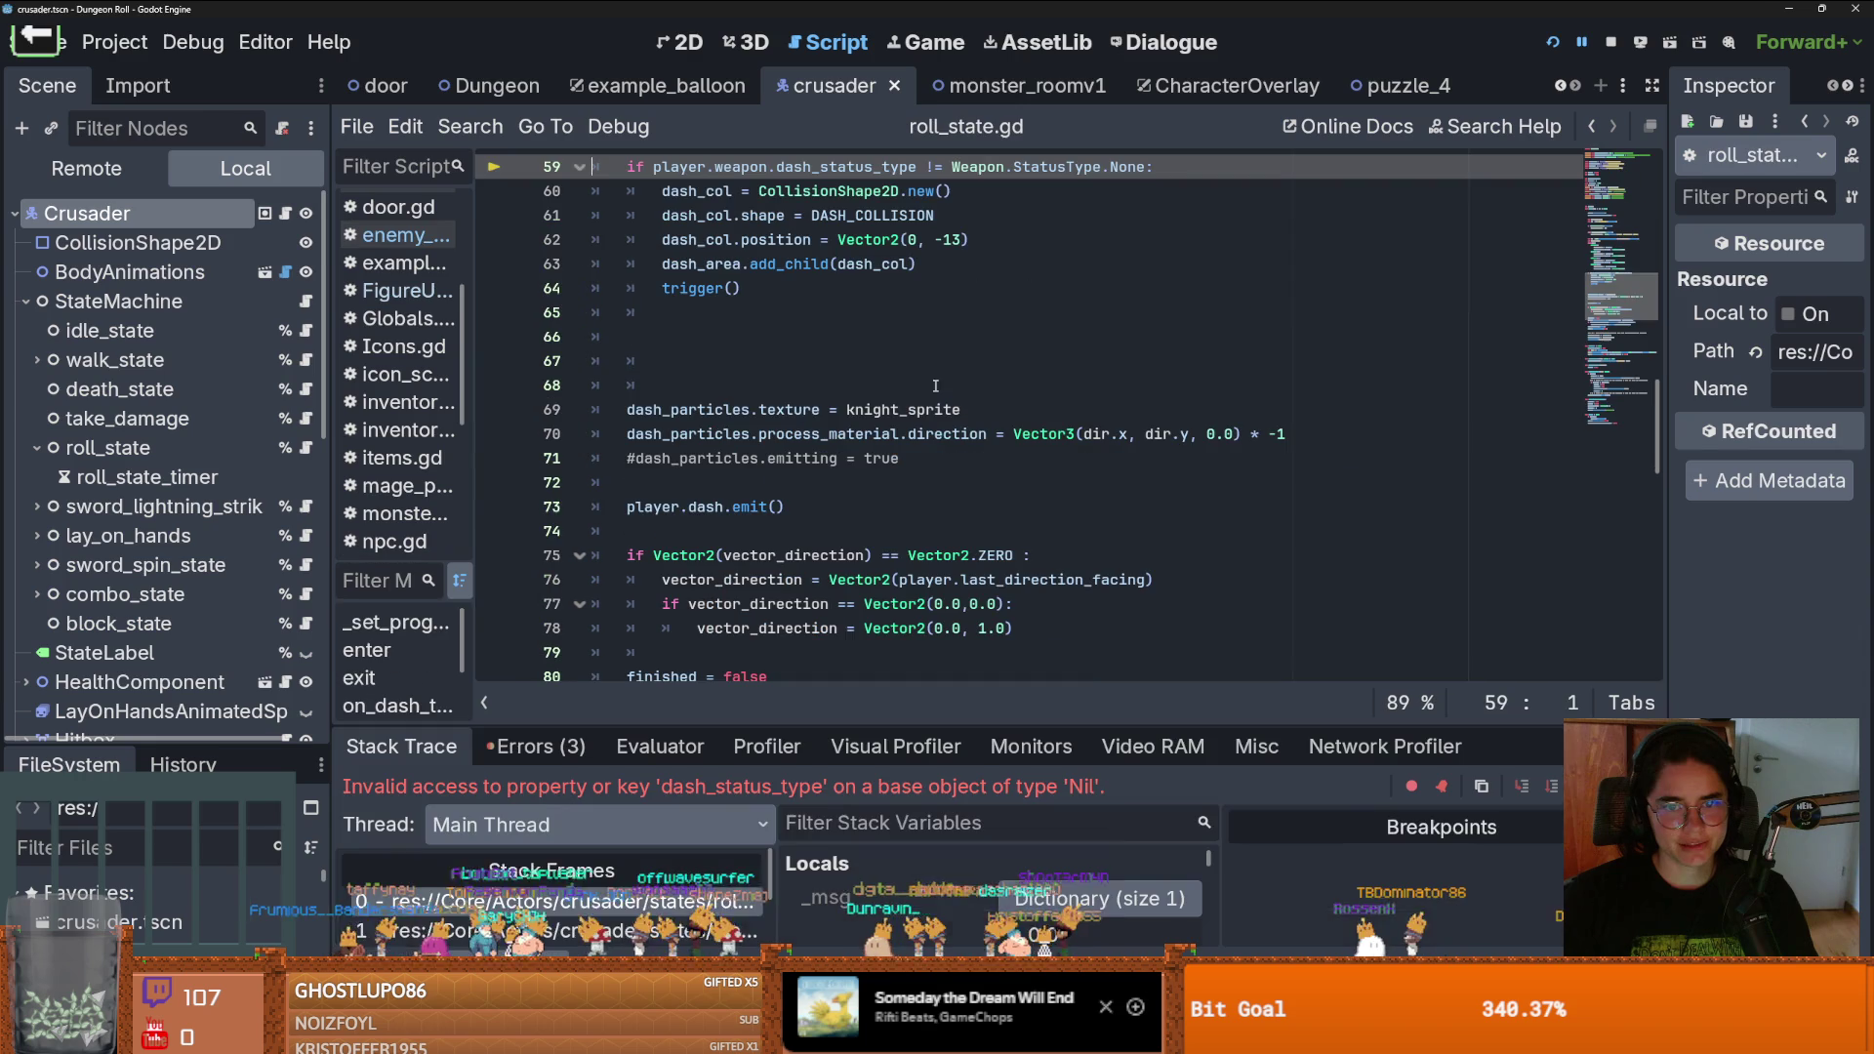
Inspect the failing dash status check in roll_state.gd, restore the editor window and close it
left_click(1000, 429)
scroll(976, 429, "up", 3)
left_click(698, 383)
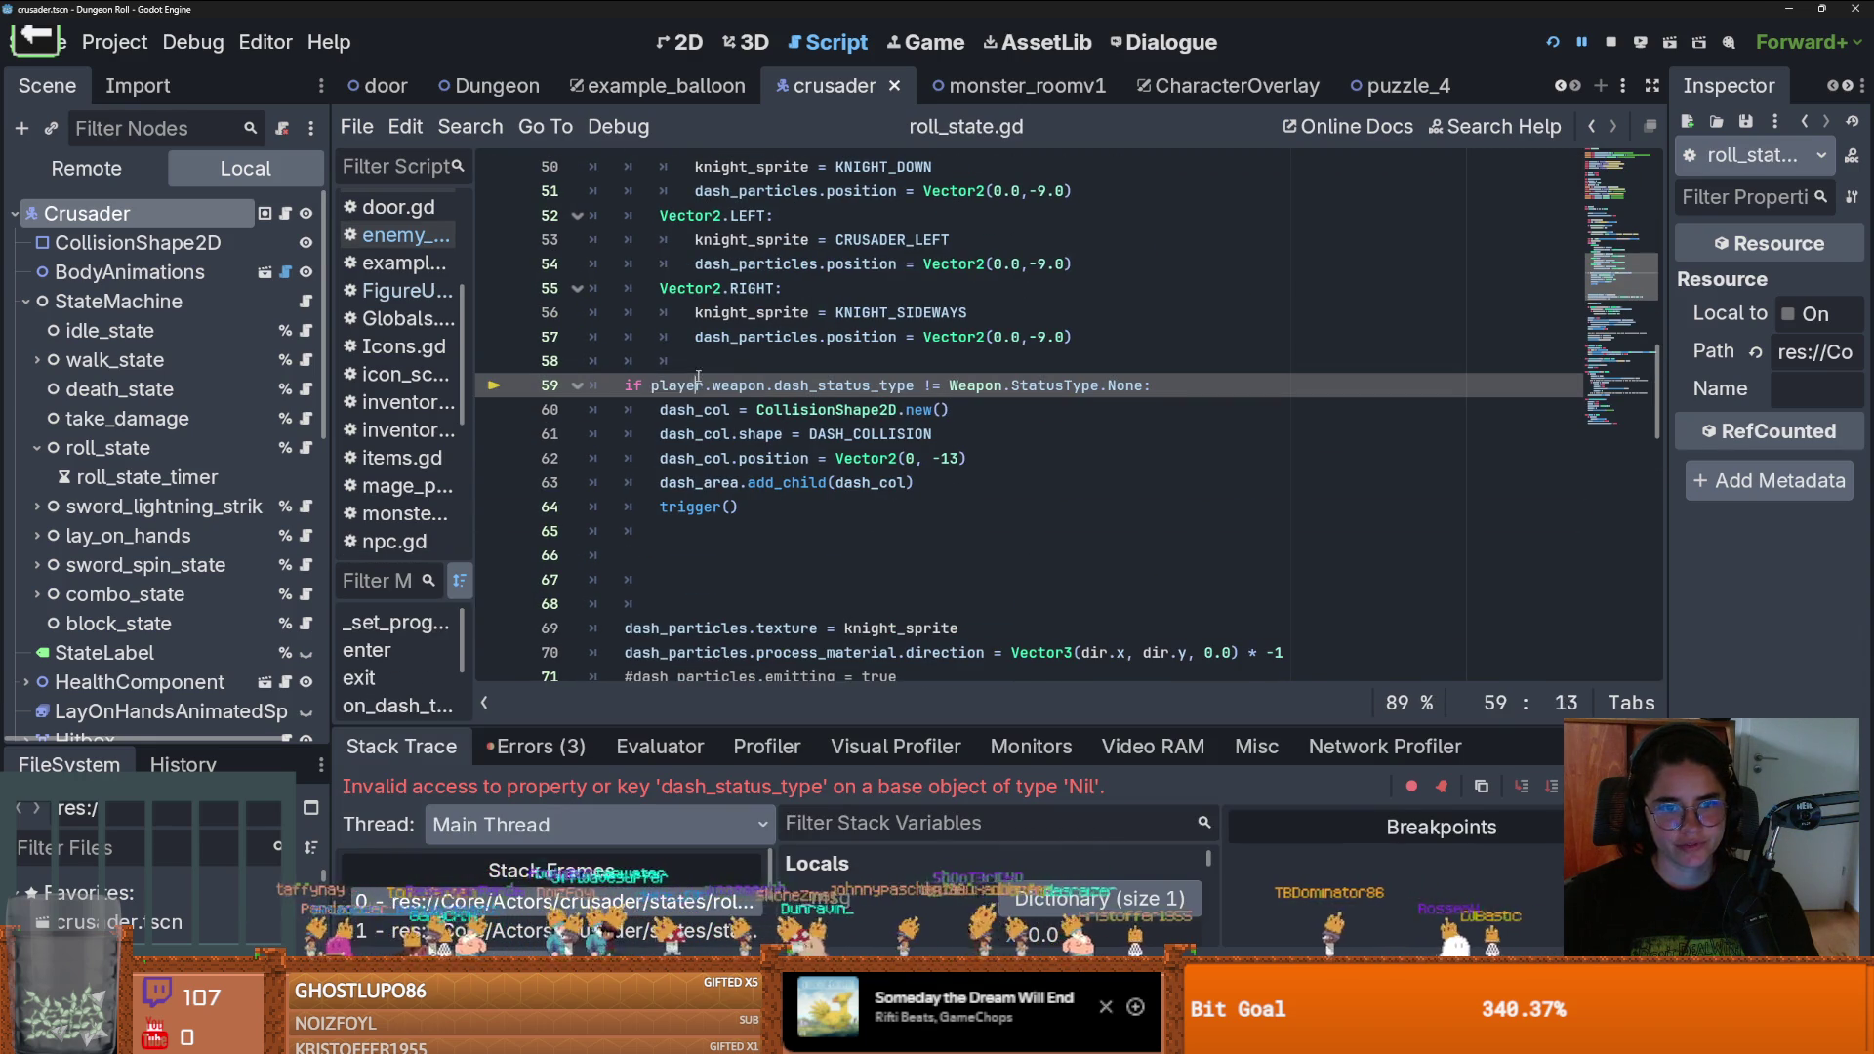
double_click(1210, 7)
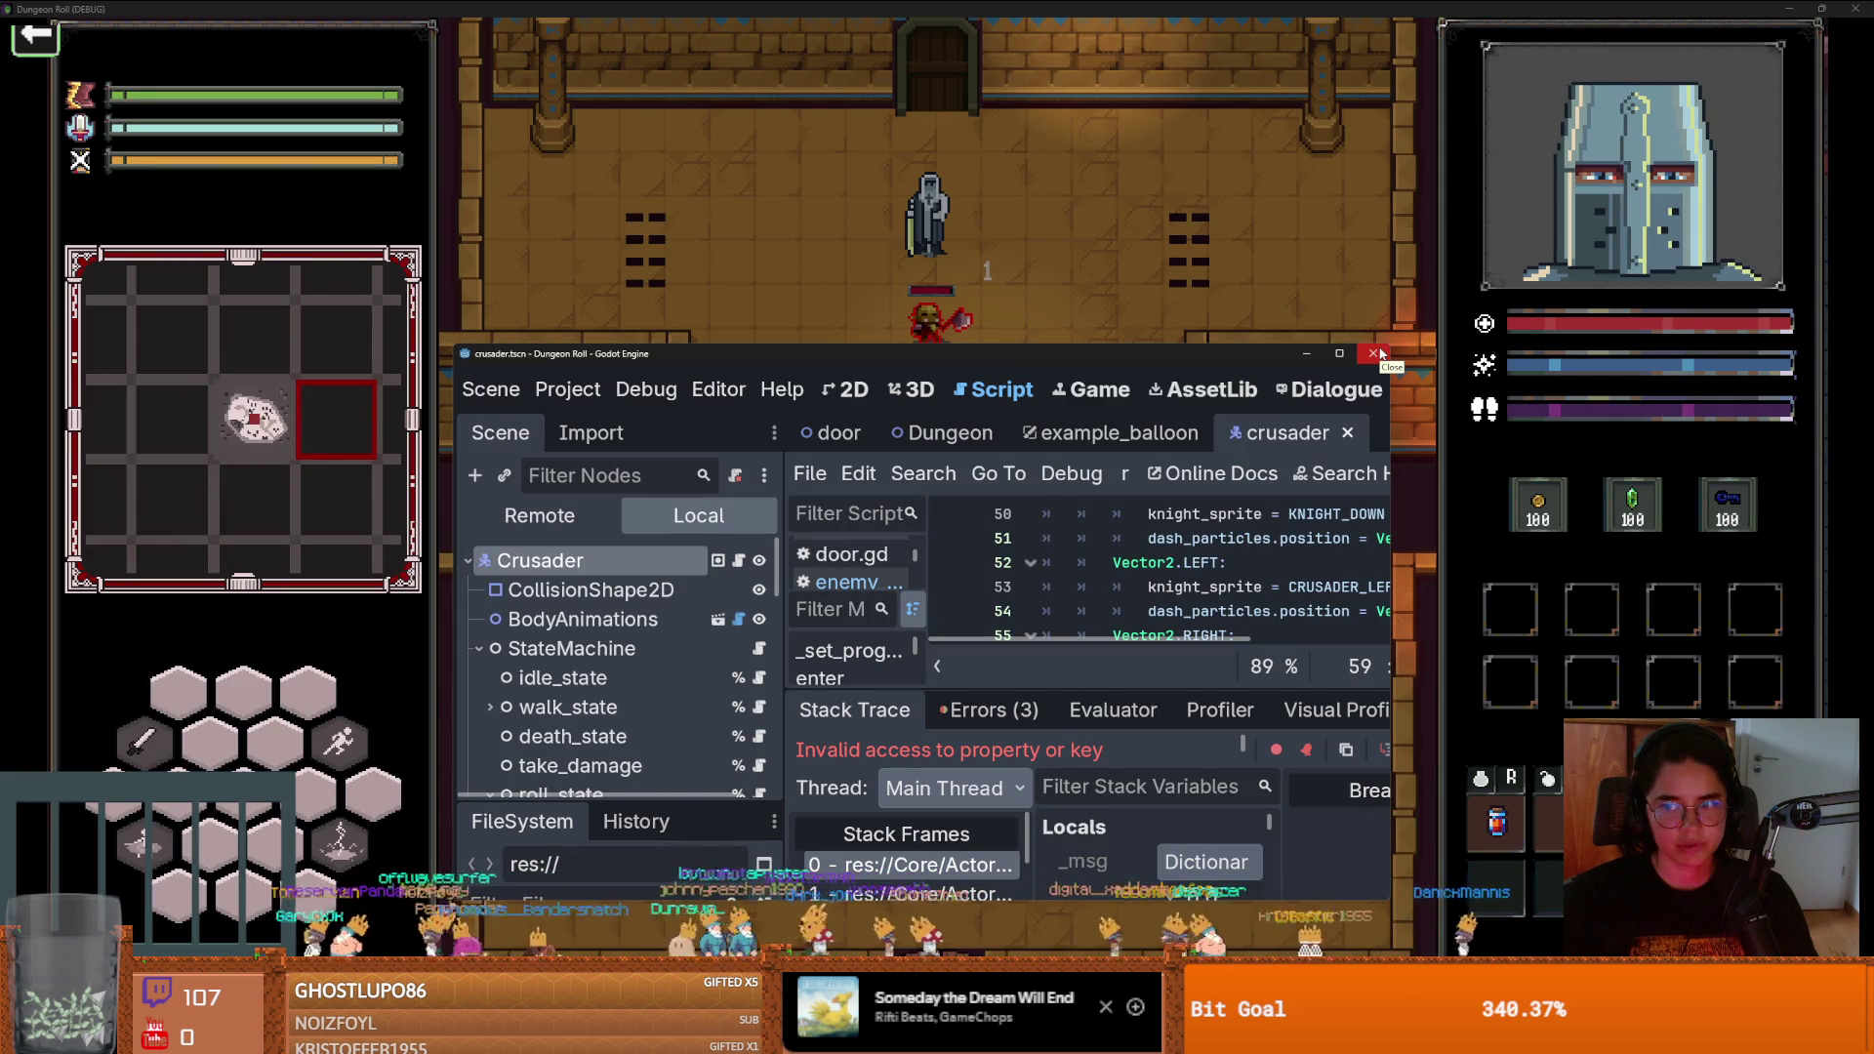
left_click(1375, 354)
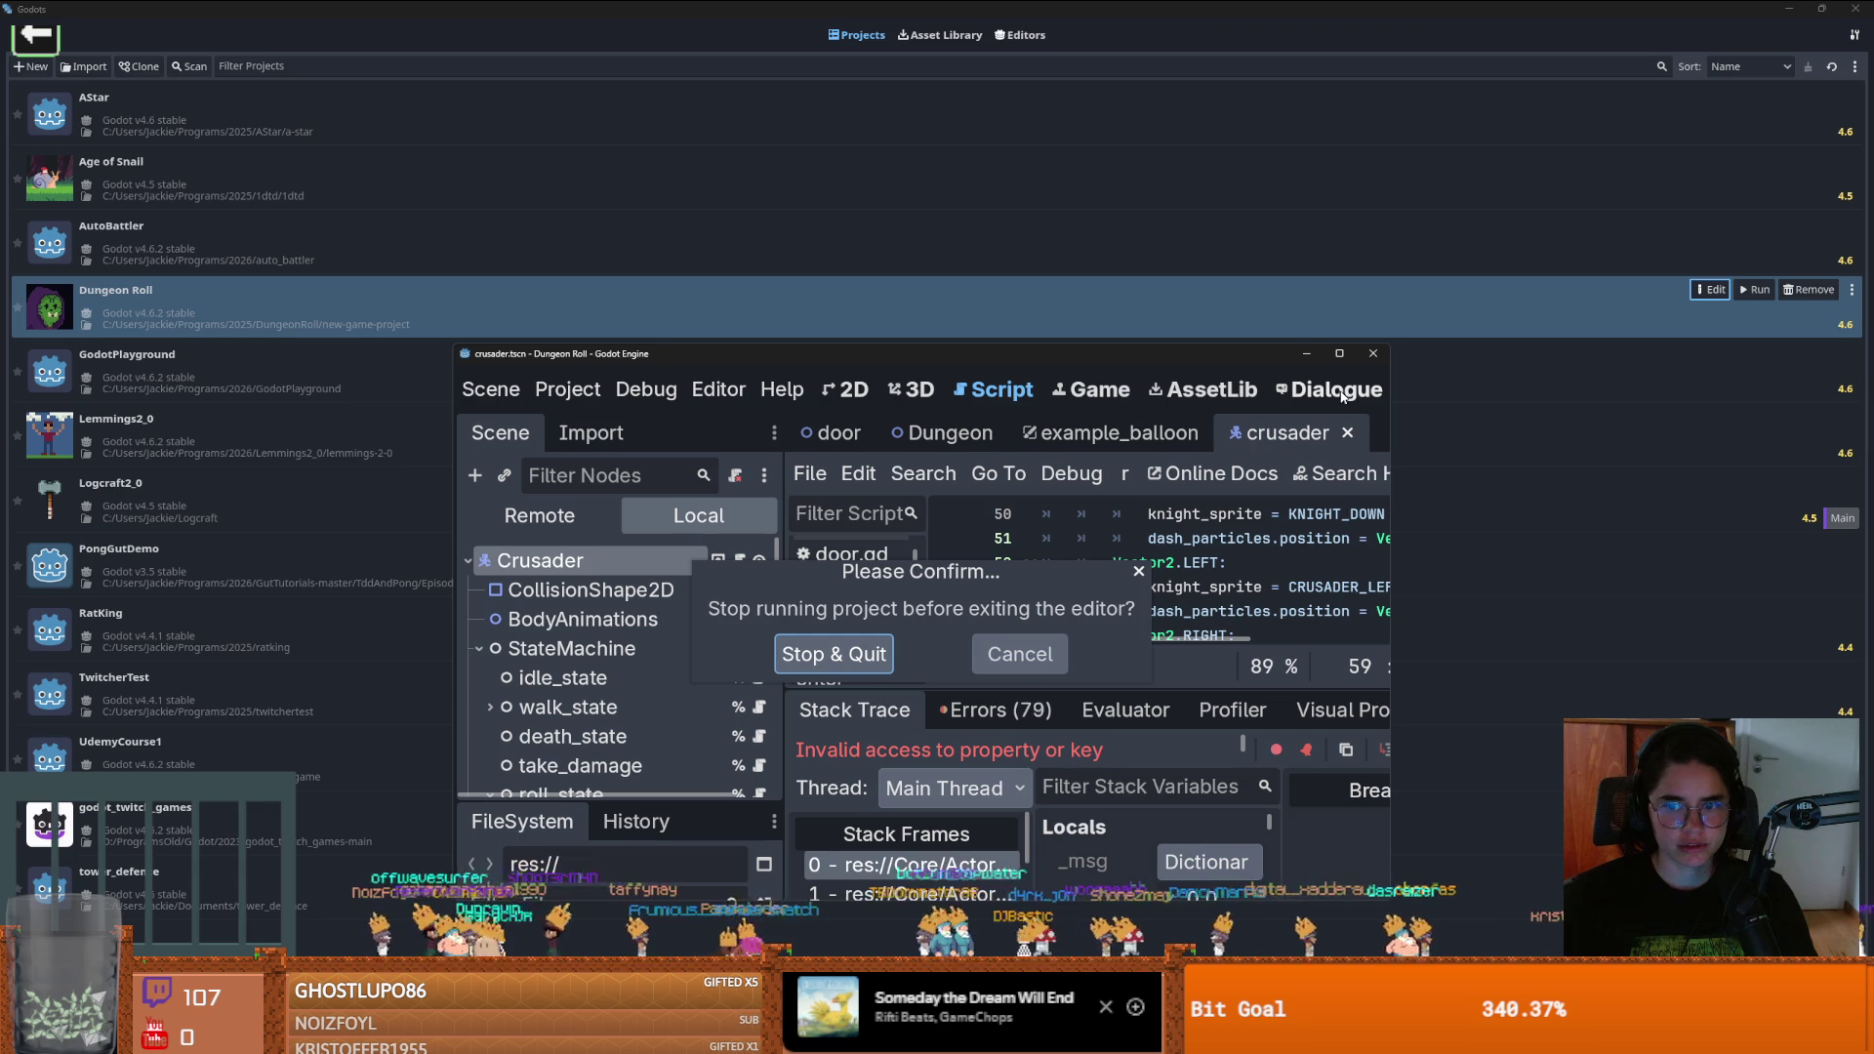
Choose Stop & Quit to end the game and close the Dungeon Roll editor, then return to GitHub Desktop
left_click(1140, 572)
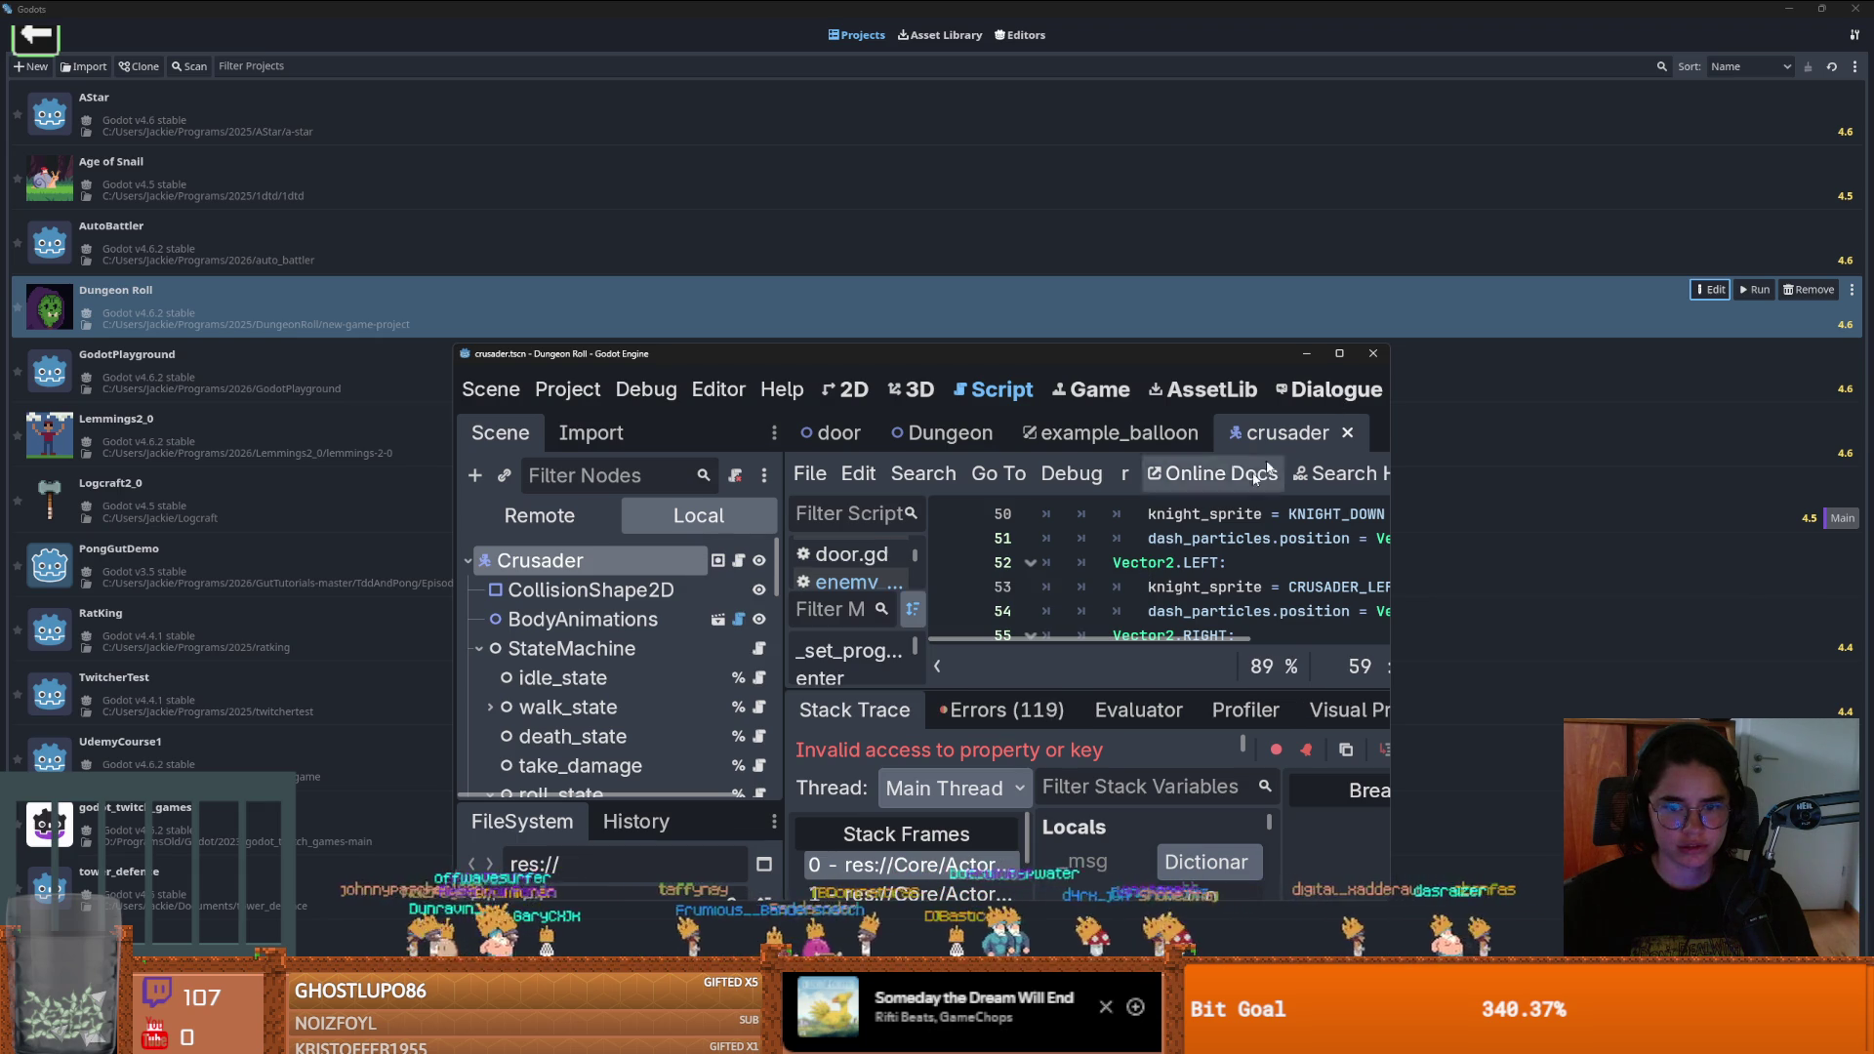
left_click(1373, 355)
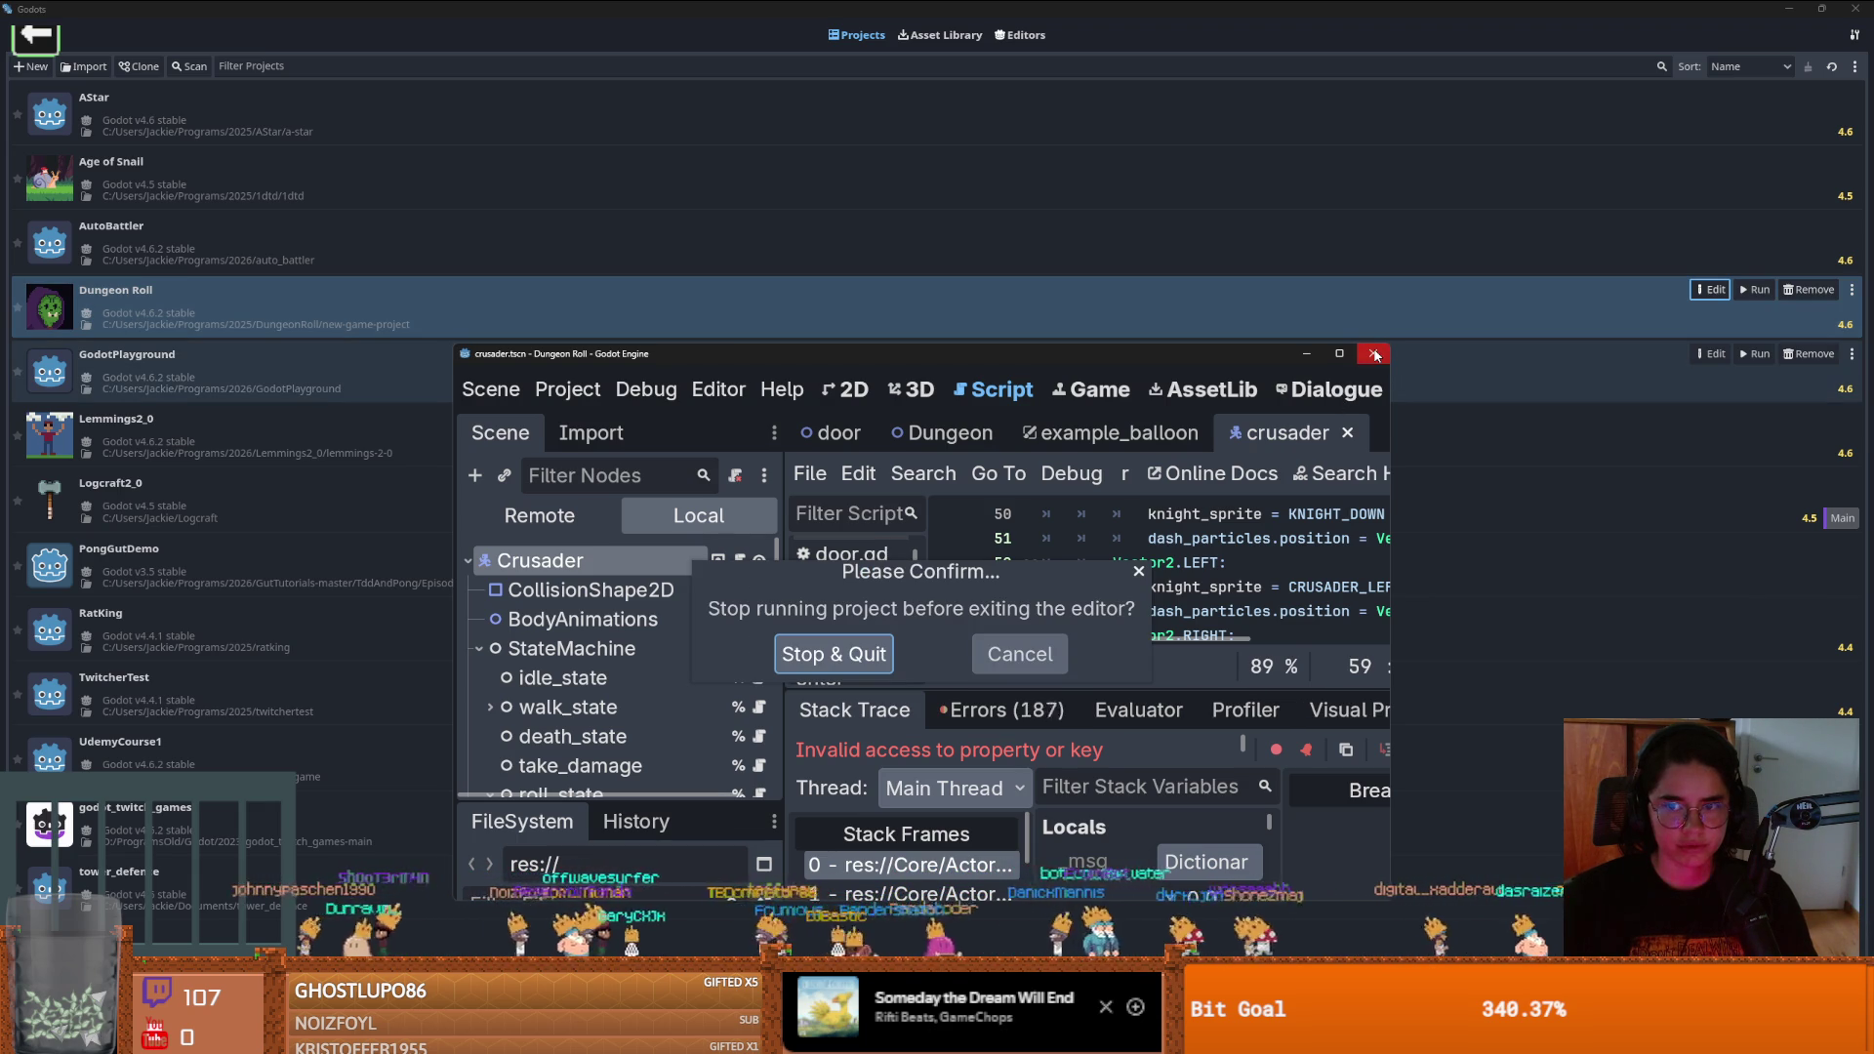
left_click(877, 656)
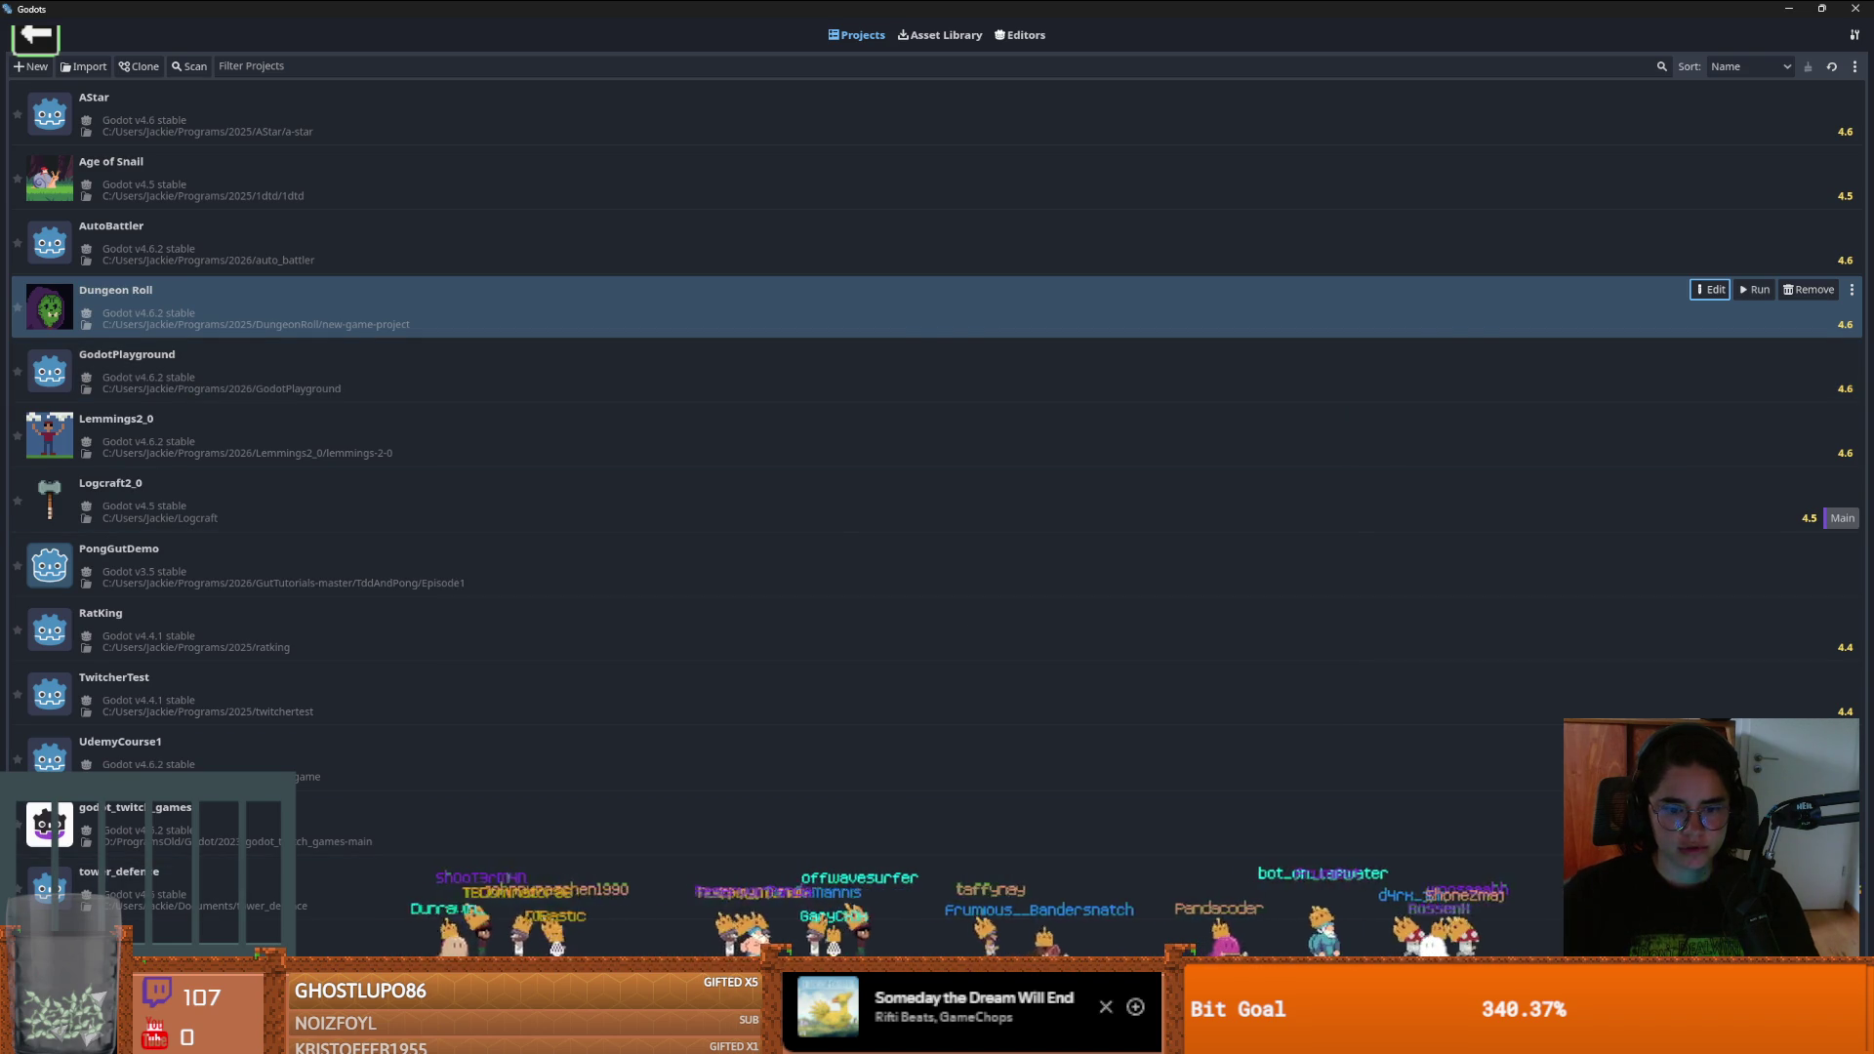
key("alt+Tab")
scroll(253, 478, "down", 6)
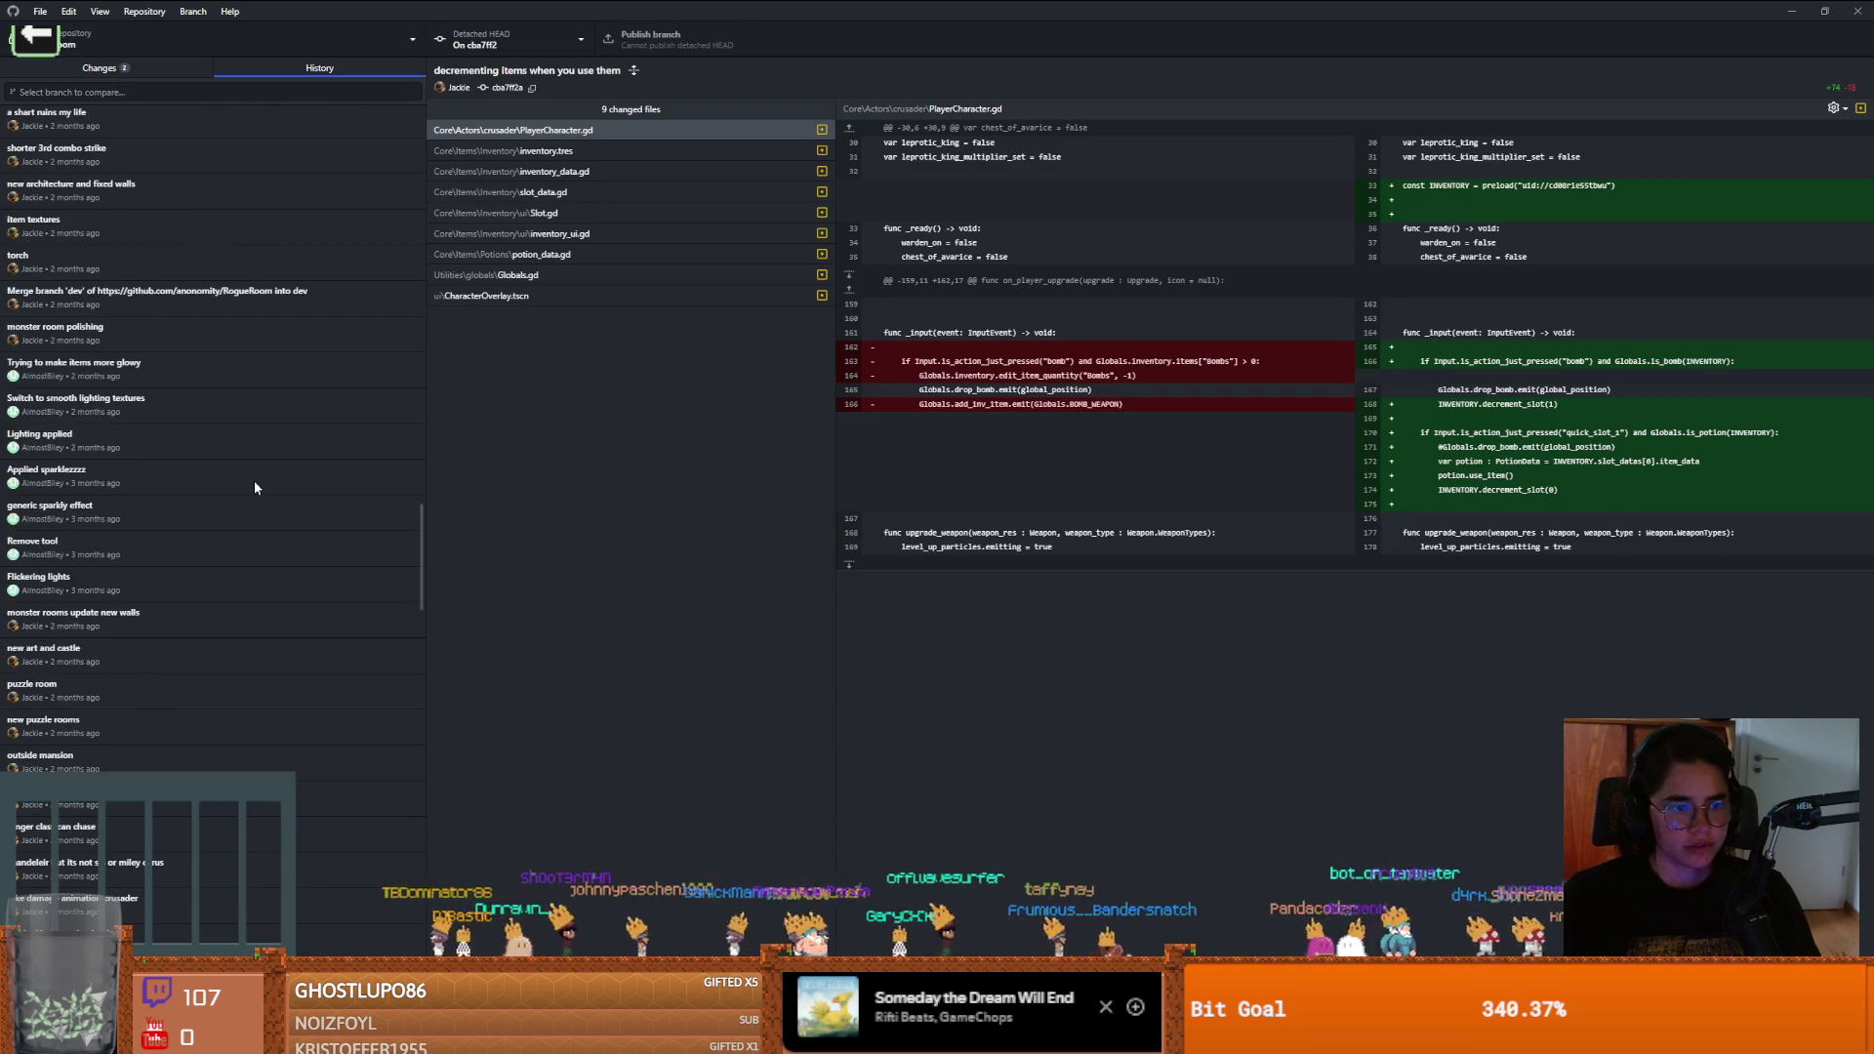
Try checking out 'beautiful cinematic i love it' and dismiss the uncommitted-changes error
scroll(226, 525, "up", 10)
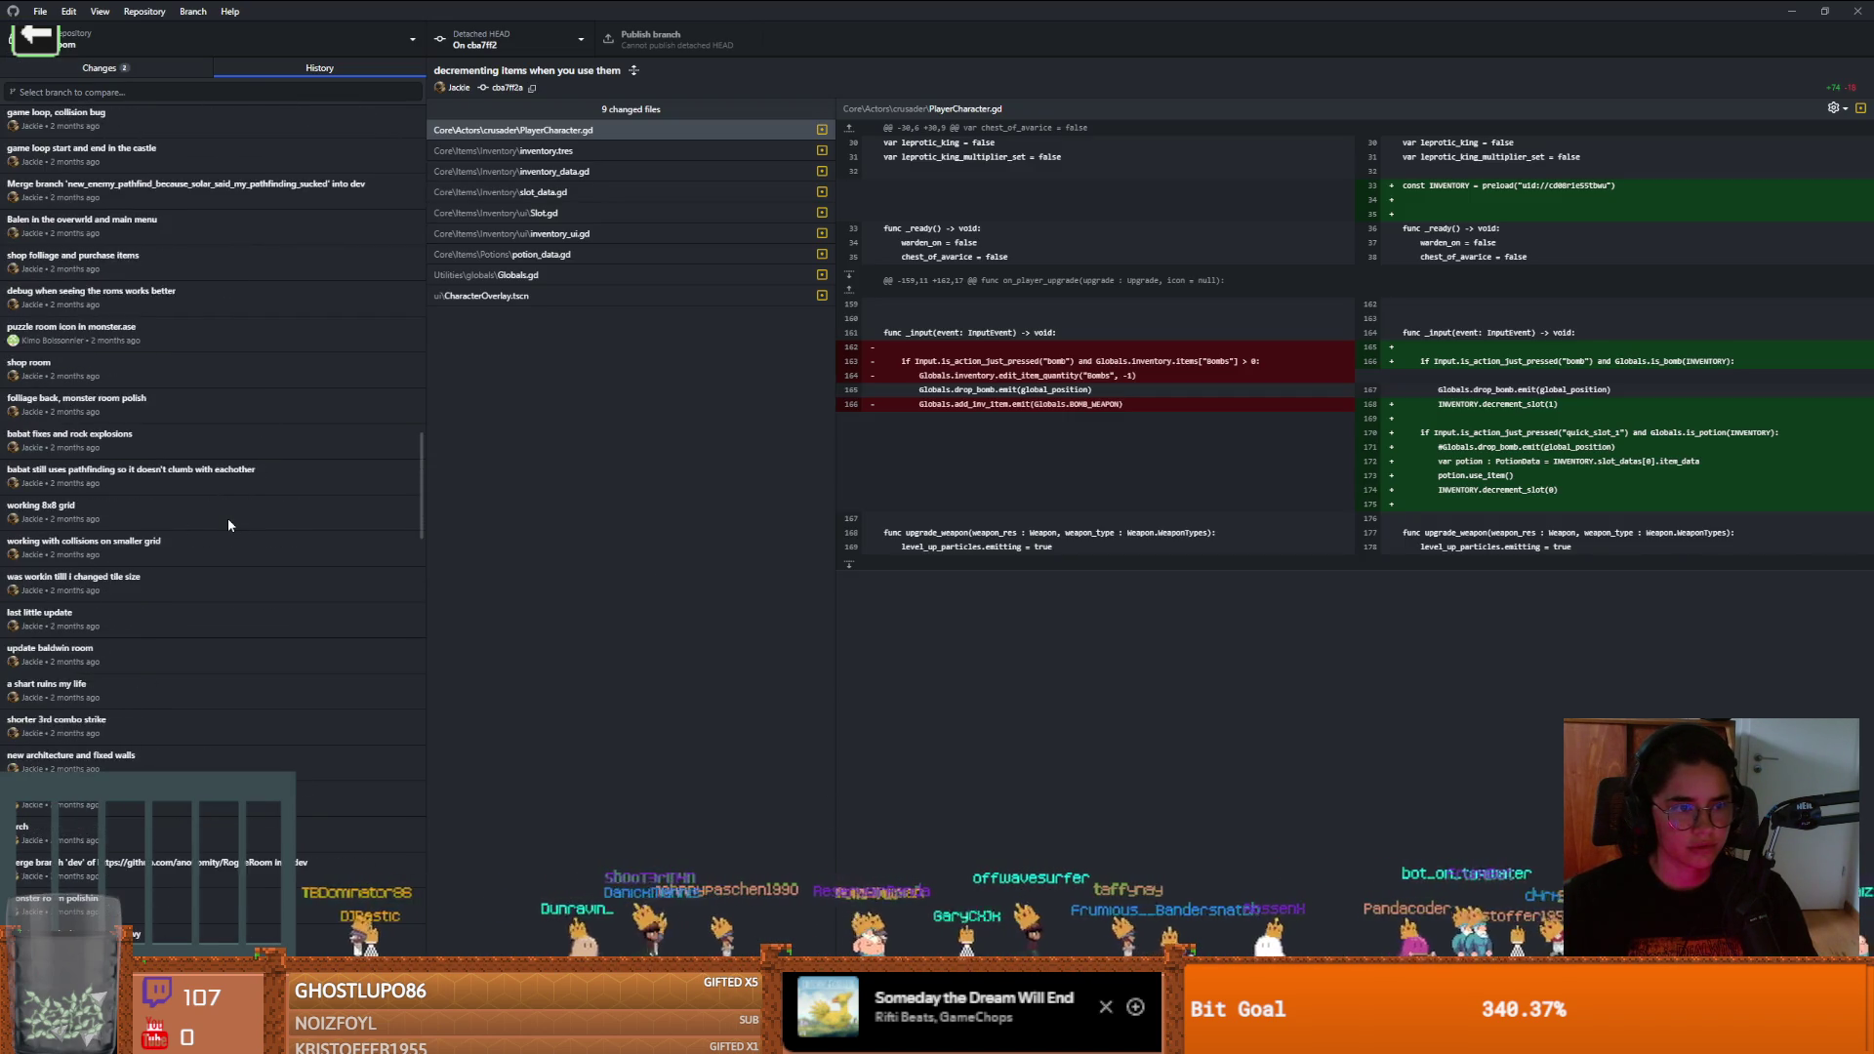
scroll(227, 522, "down", 2)
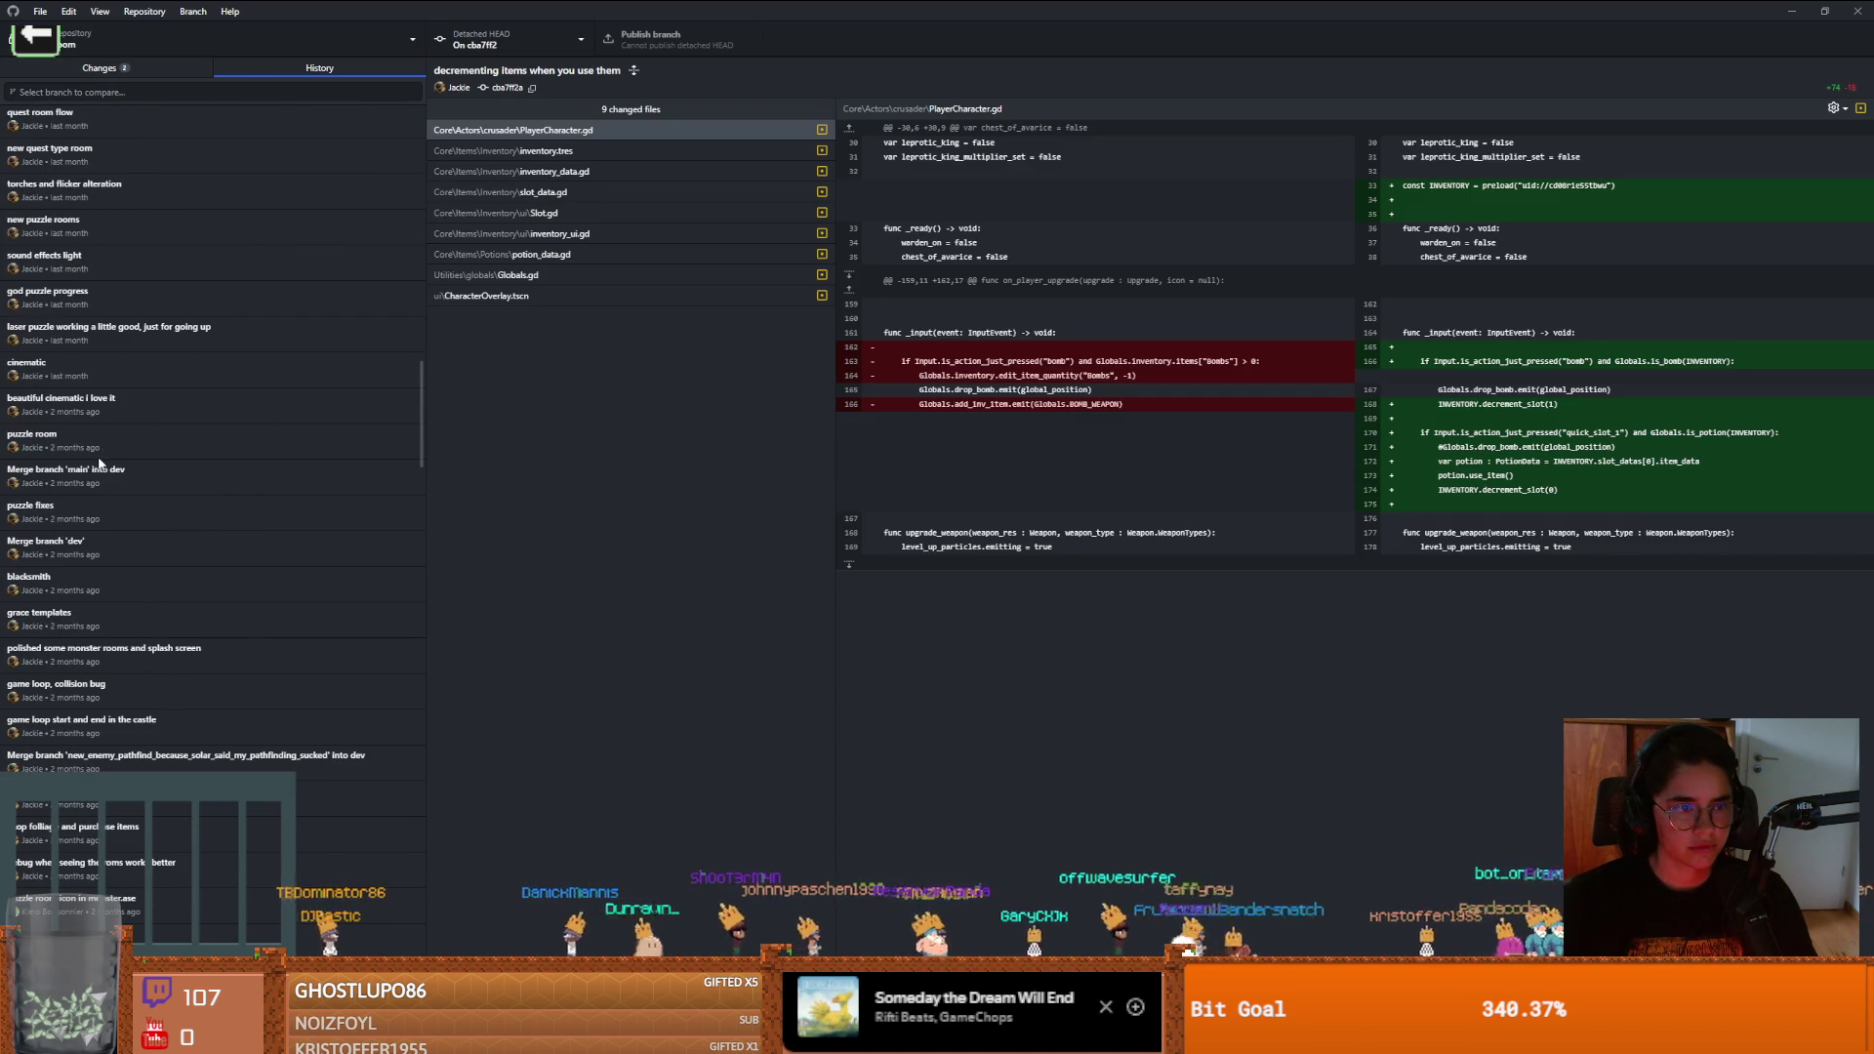
left_click(89, 432)
scroll(90, 415, "down", 1)
right_click(90, 415)
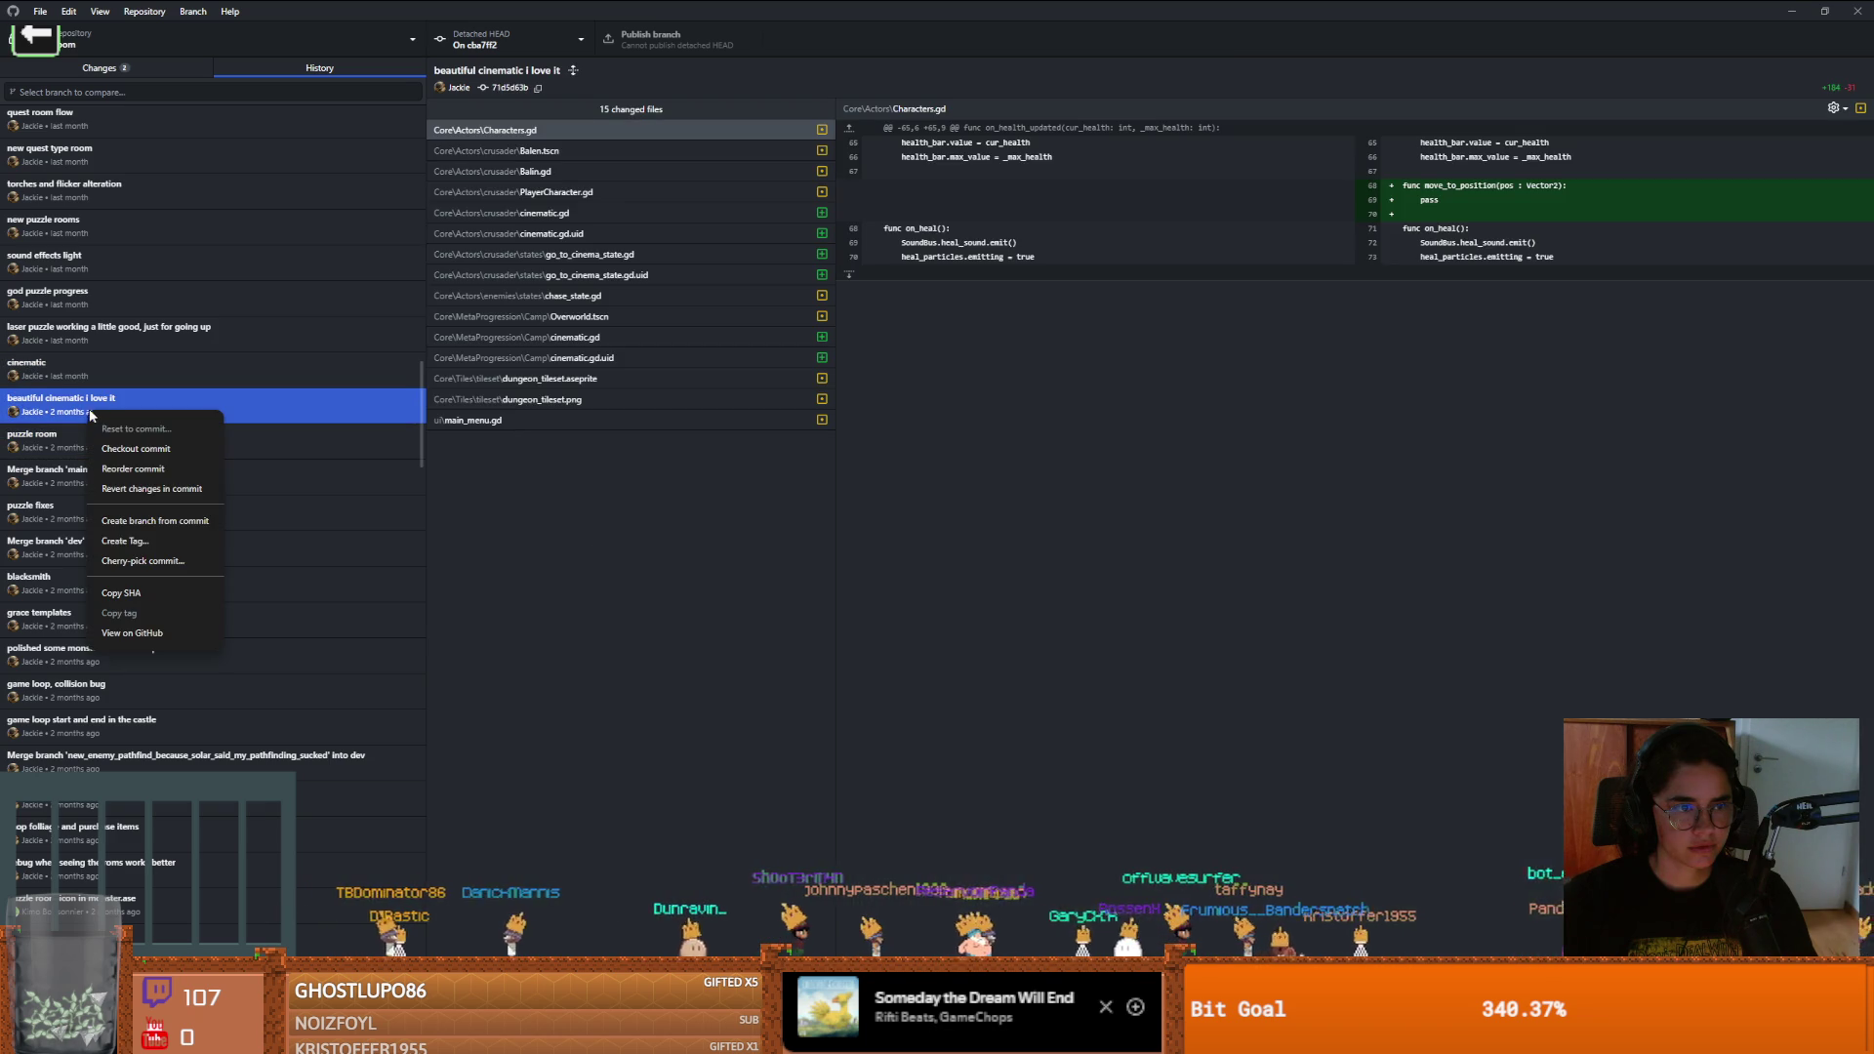
left_click(146, 448)
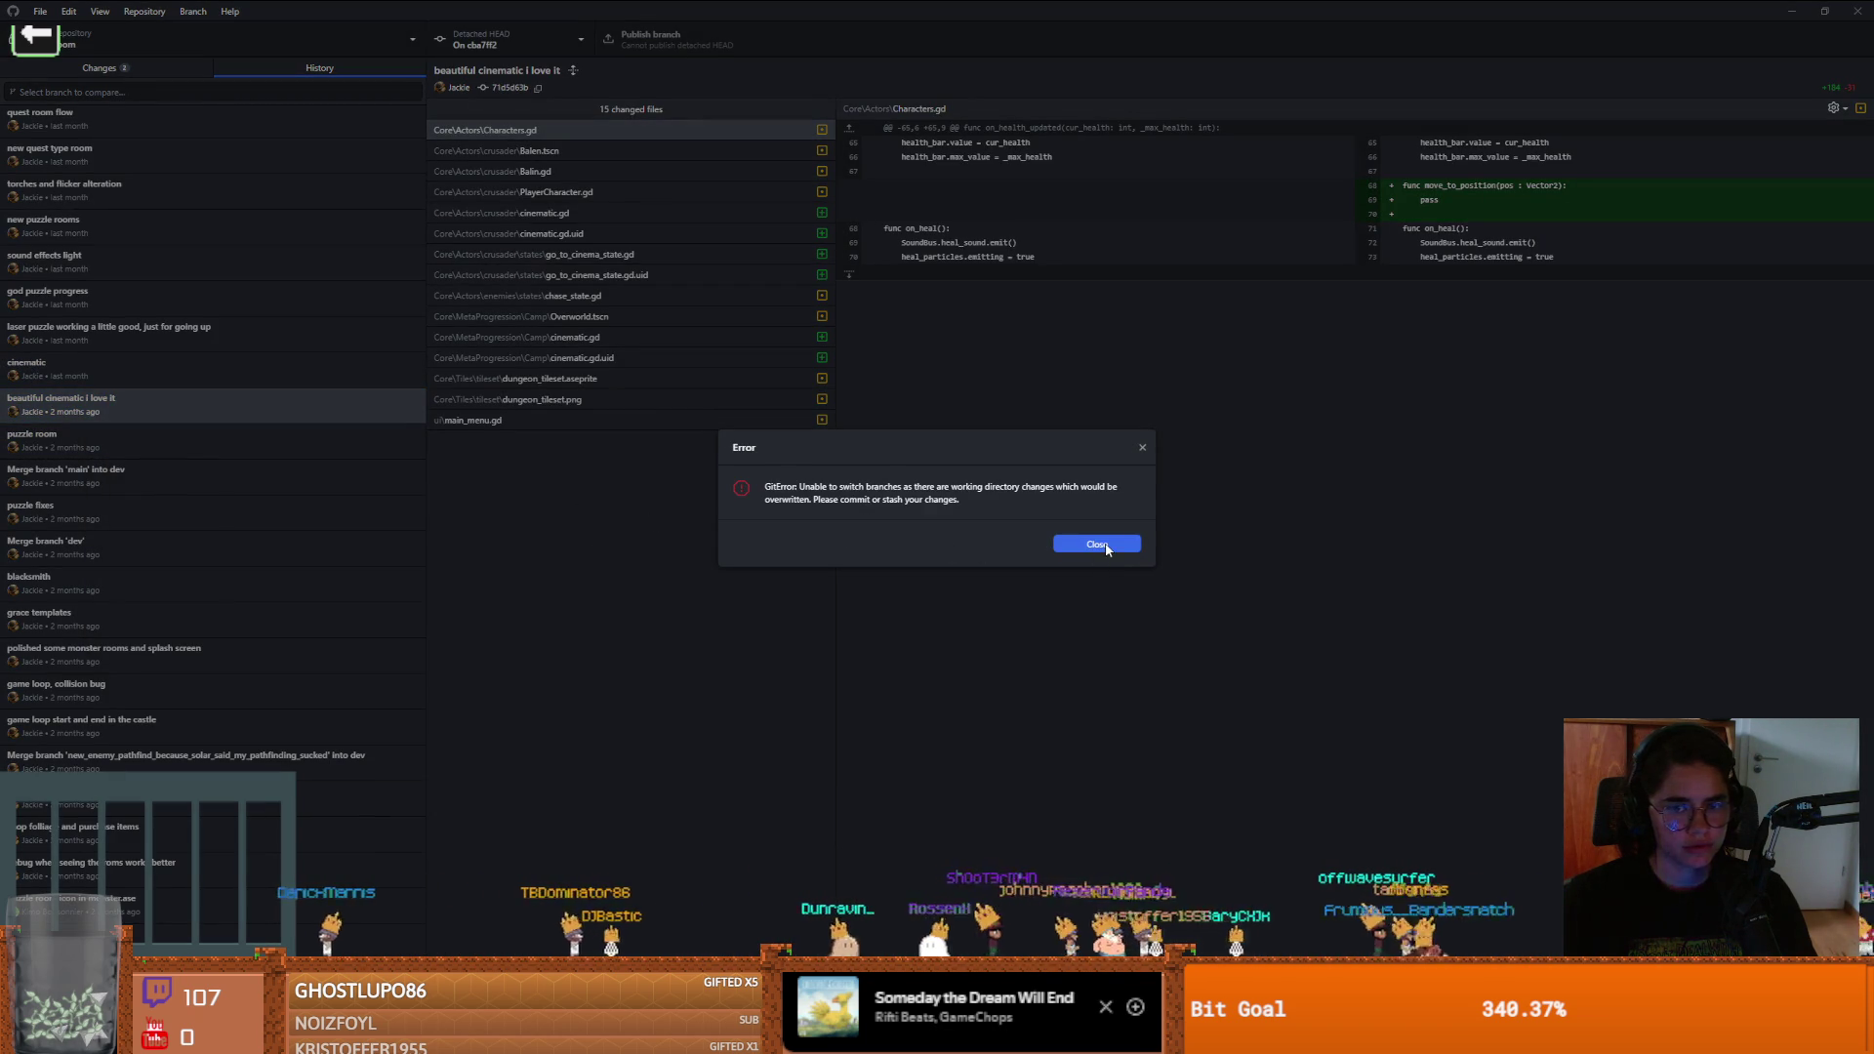
left_click(1097, 544)
Discard the uncommitted changes to crusader.tscn and PlayerCharacter.gd
left_click(153, 68)
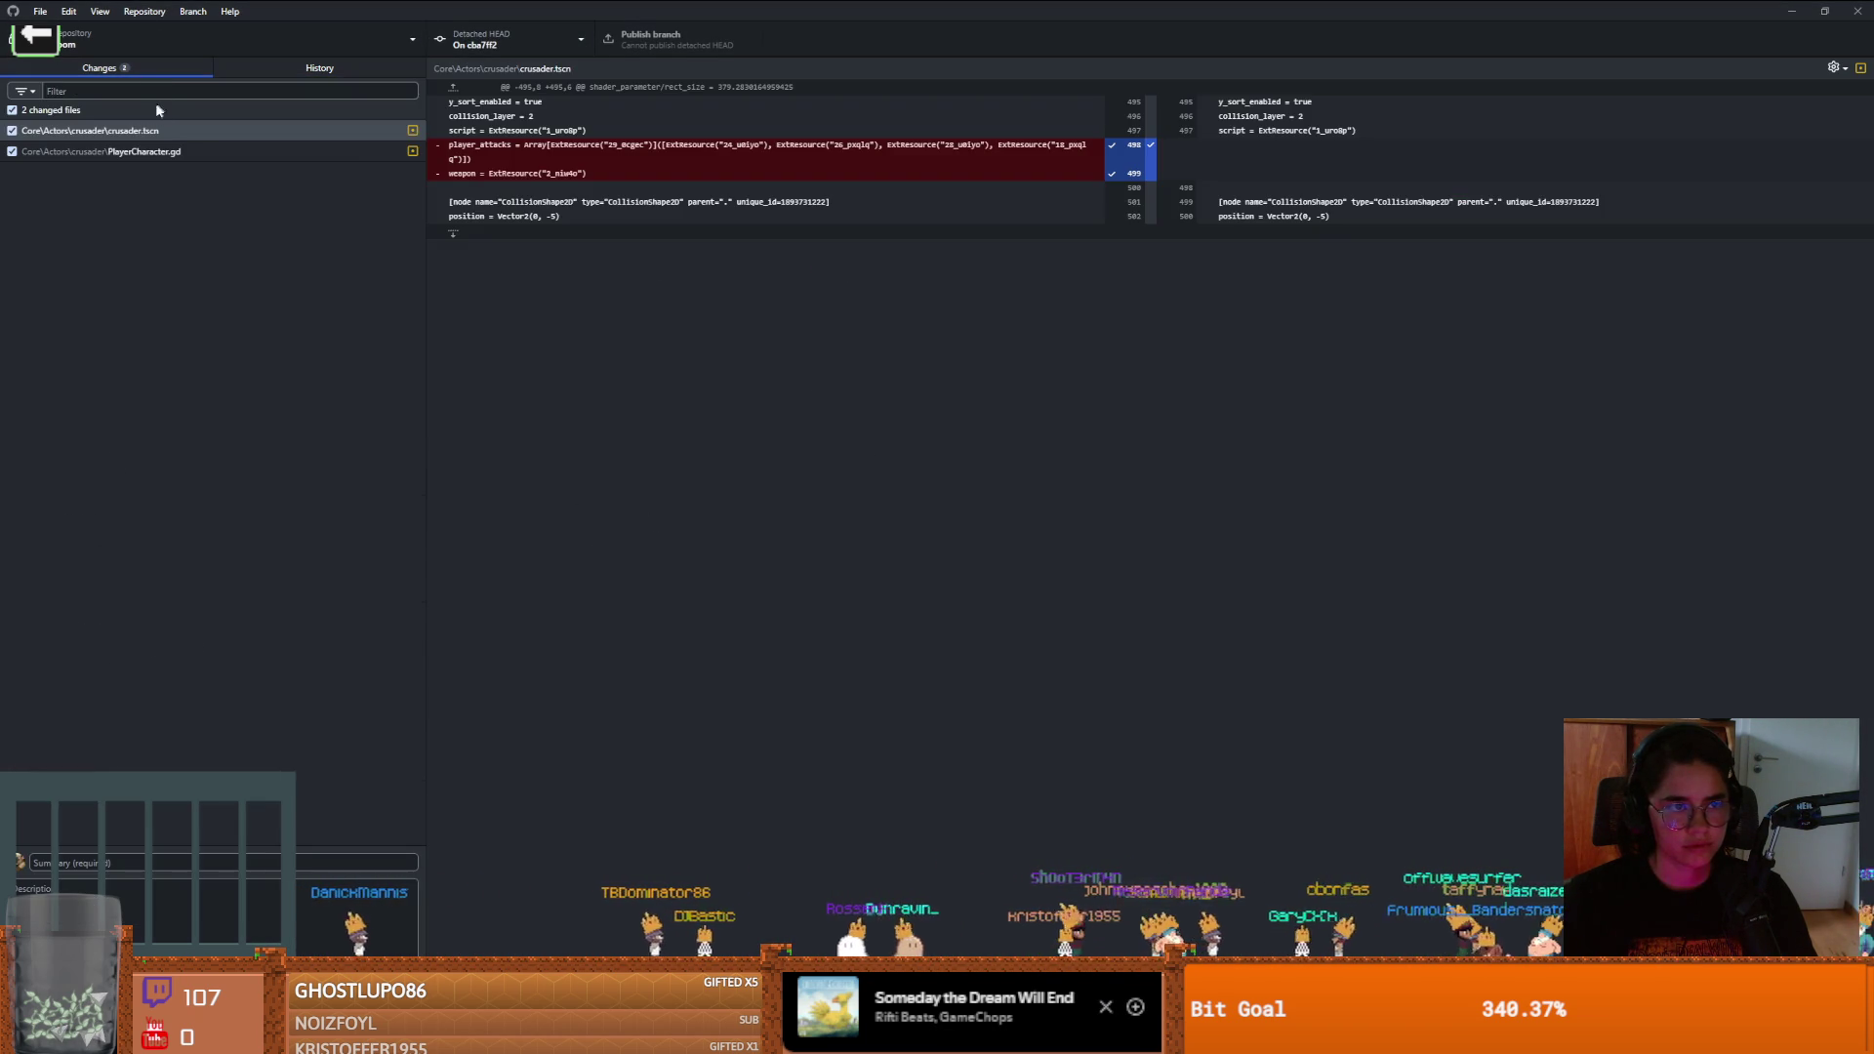
right_click(151, 130)
left_click(205, 142)
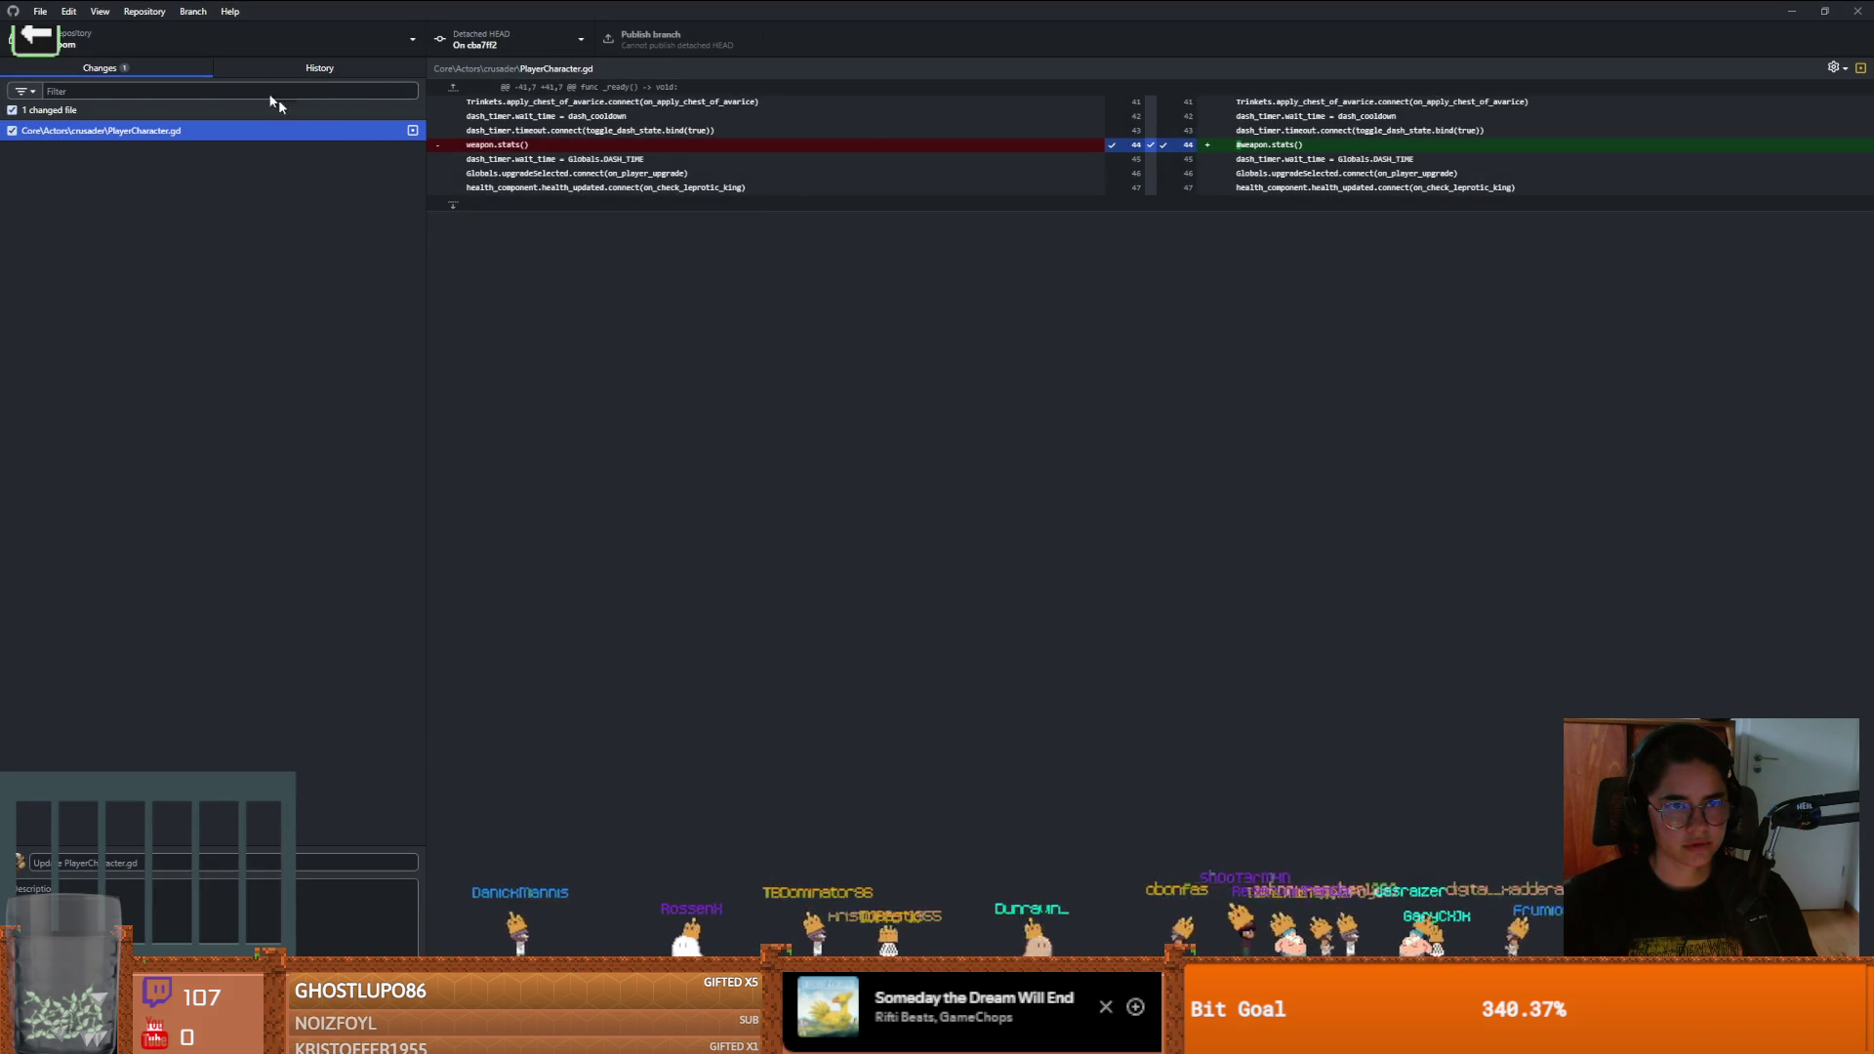
left_click(314, 68)
left_click(137, 64)
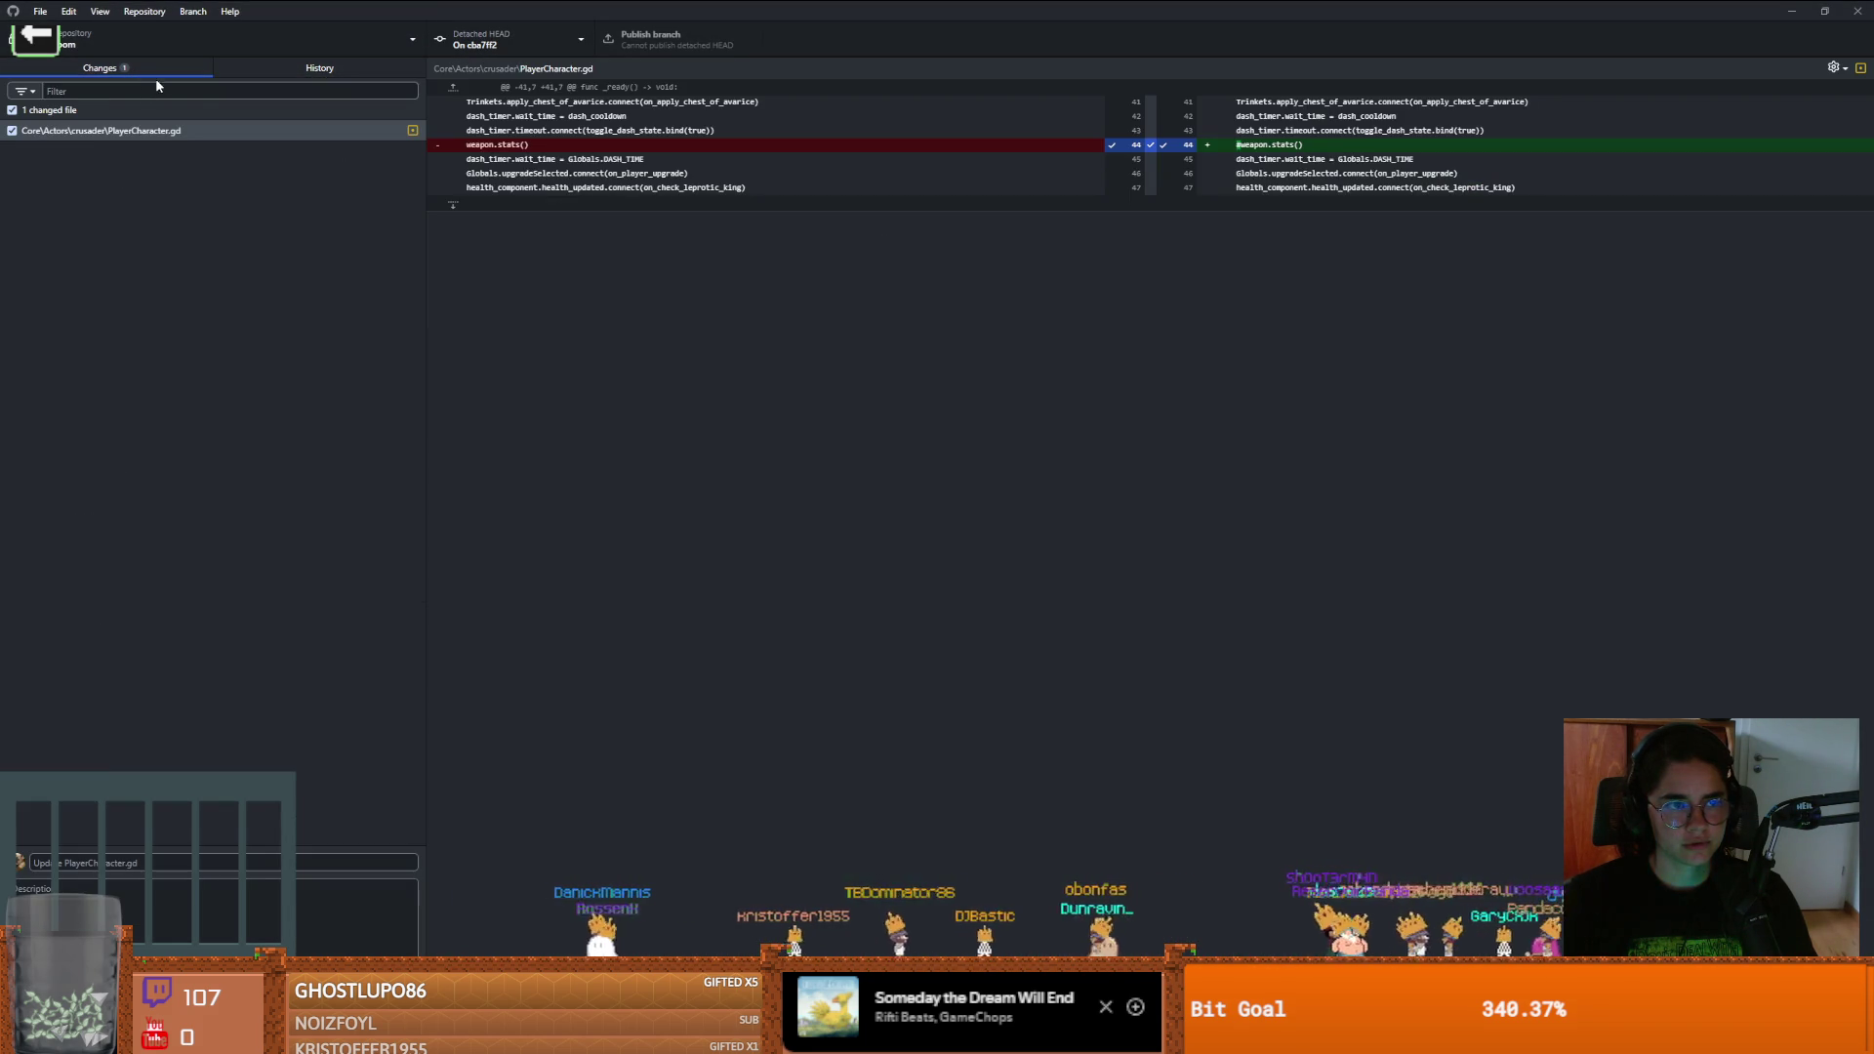
right_click(218, 128)
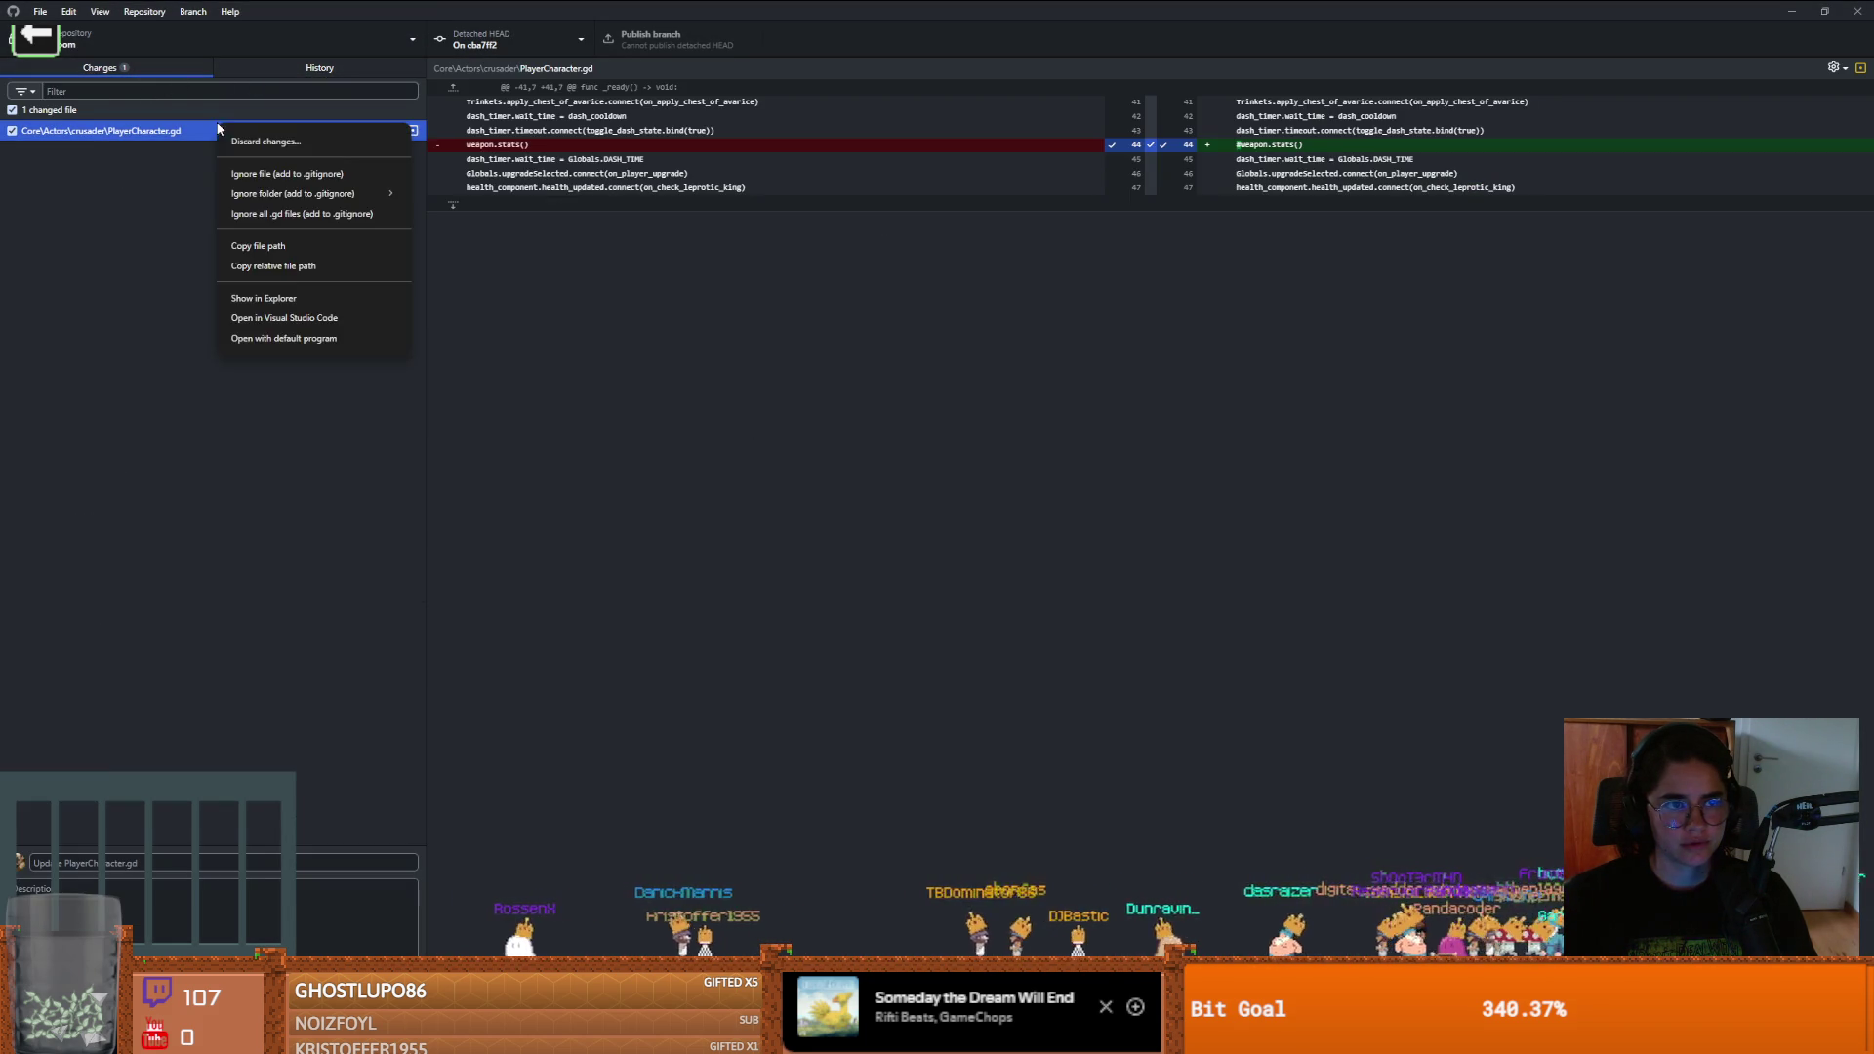
left_click(234, 141)
key("Return")
Check out the 'beautiful cinematic i love it' commit, then select Dungeon Roll in Godot's project list
key("ctrl+t")
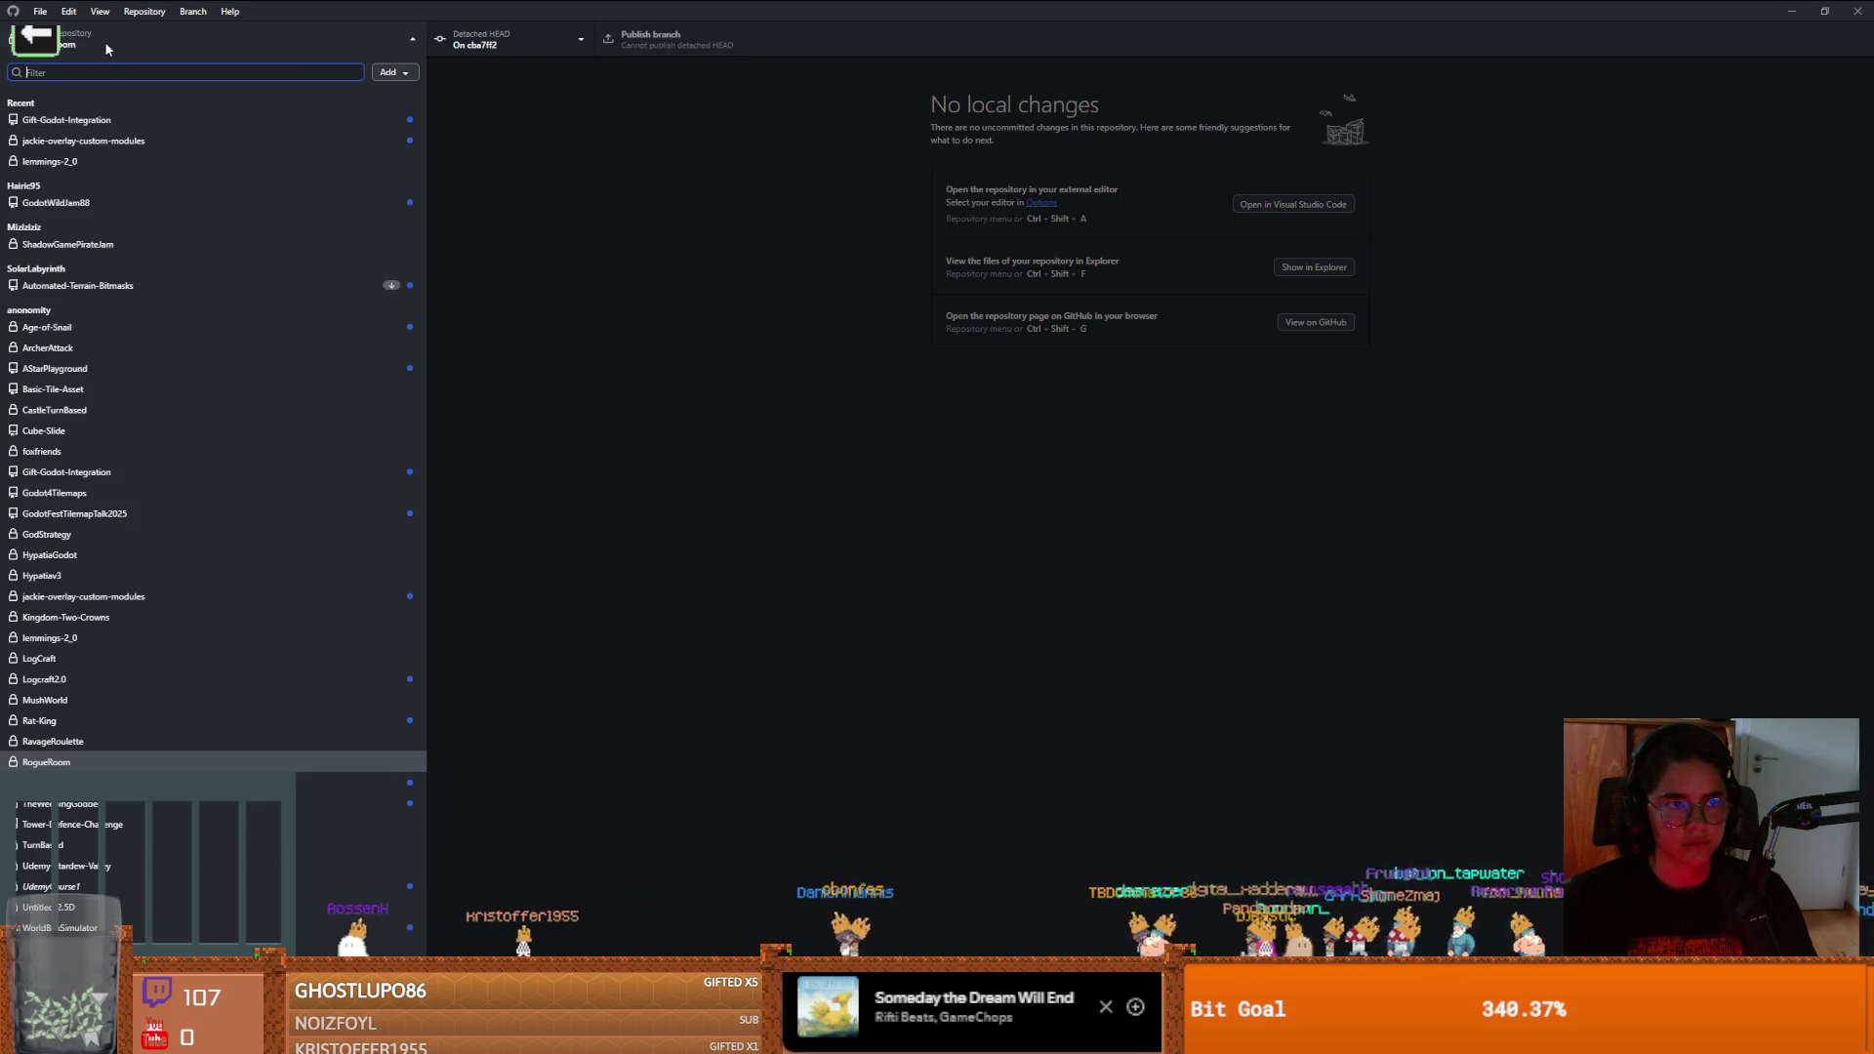
left_click(105, 46)
left_click(319, 68)
left_click(92, 404)
right_click(92, 405)
left_click(132, 439)
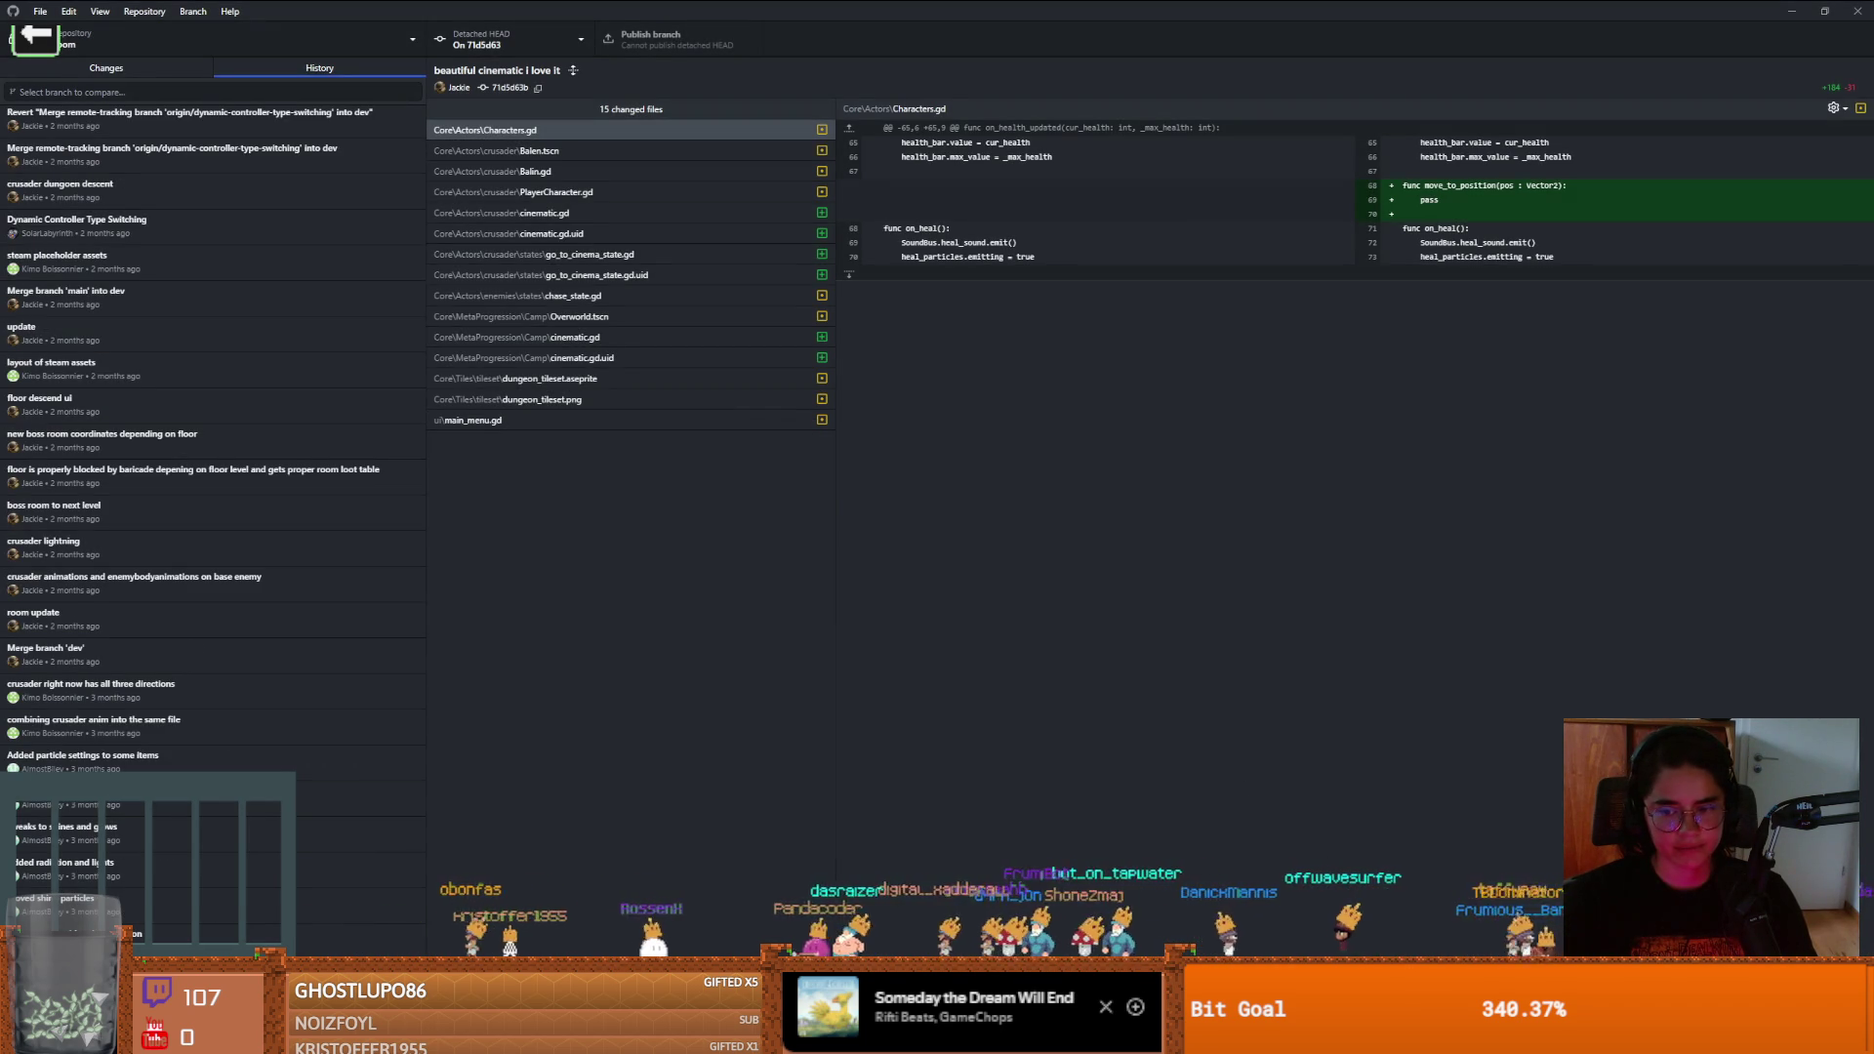
key("alt+Tab")
left_click(441, 332)
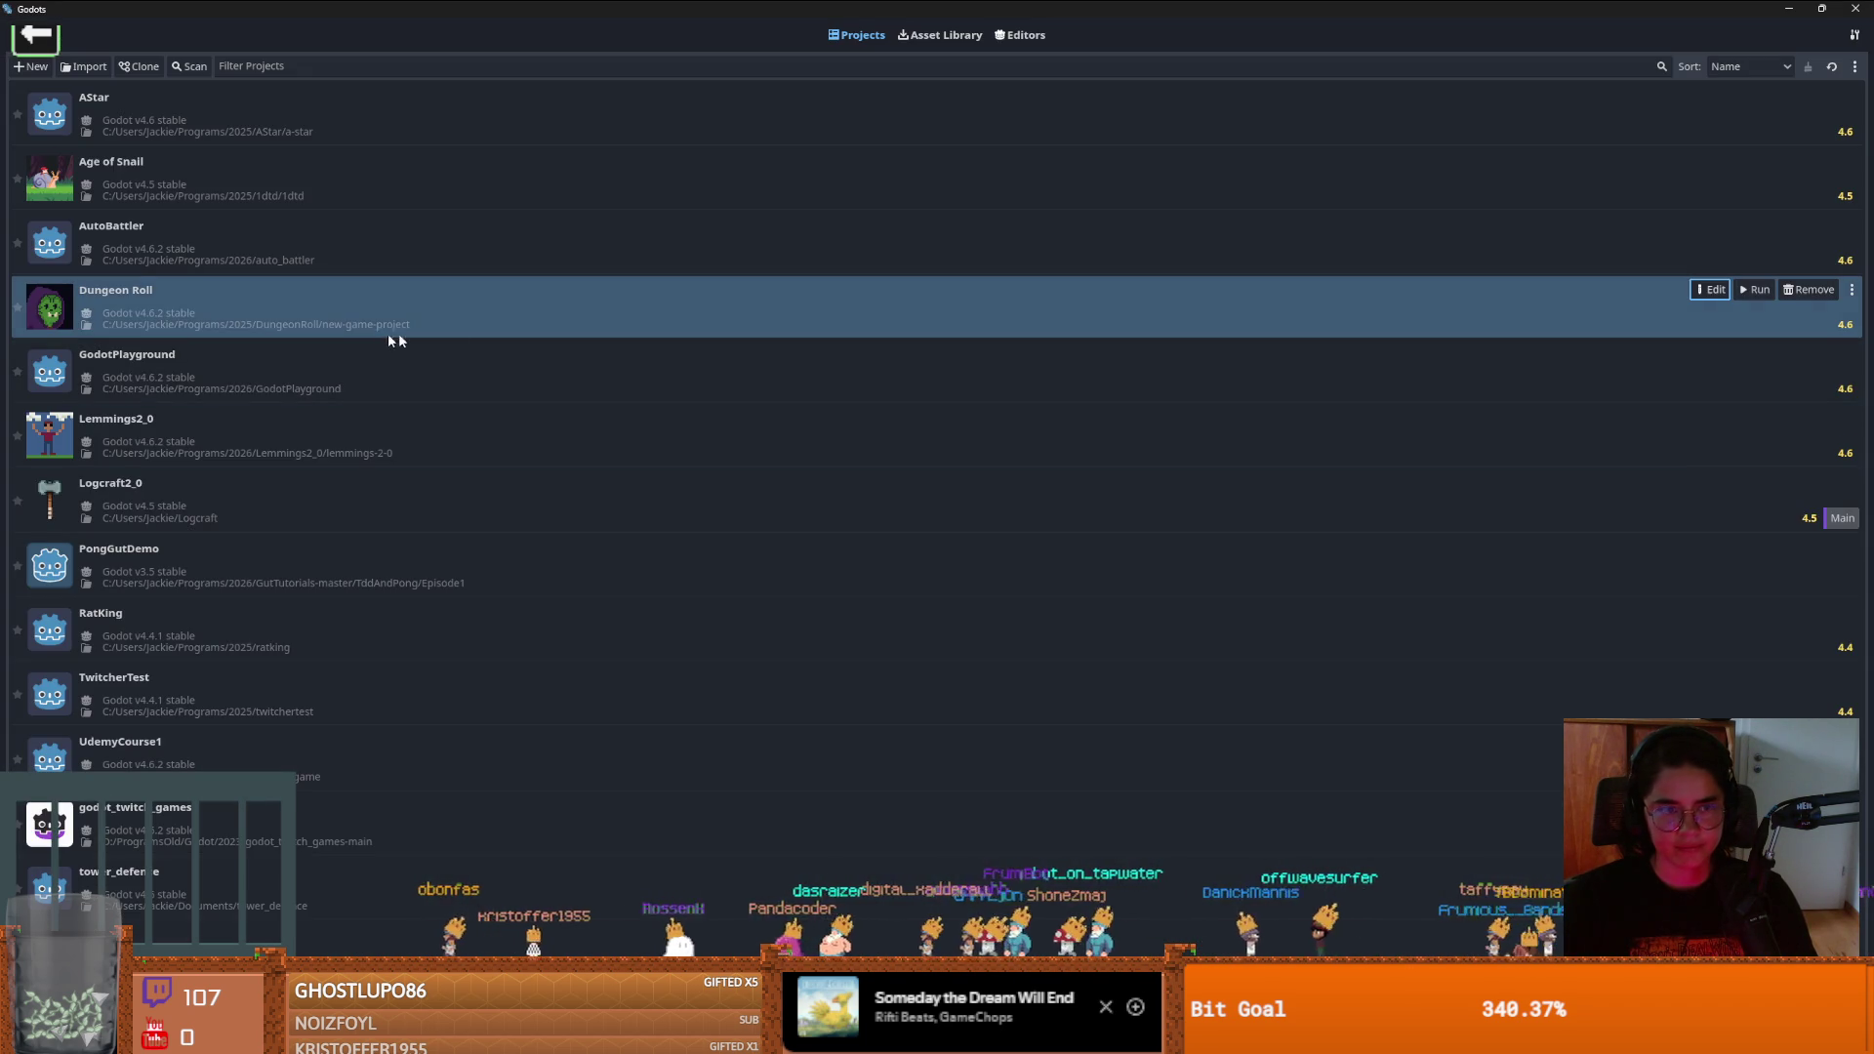
Open Dungeon Roll at the cinematic commit and run it to The Dungeon title menu
double_click(388, 333)
left_click(872, 552)
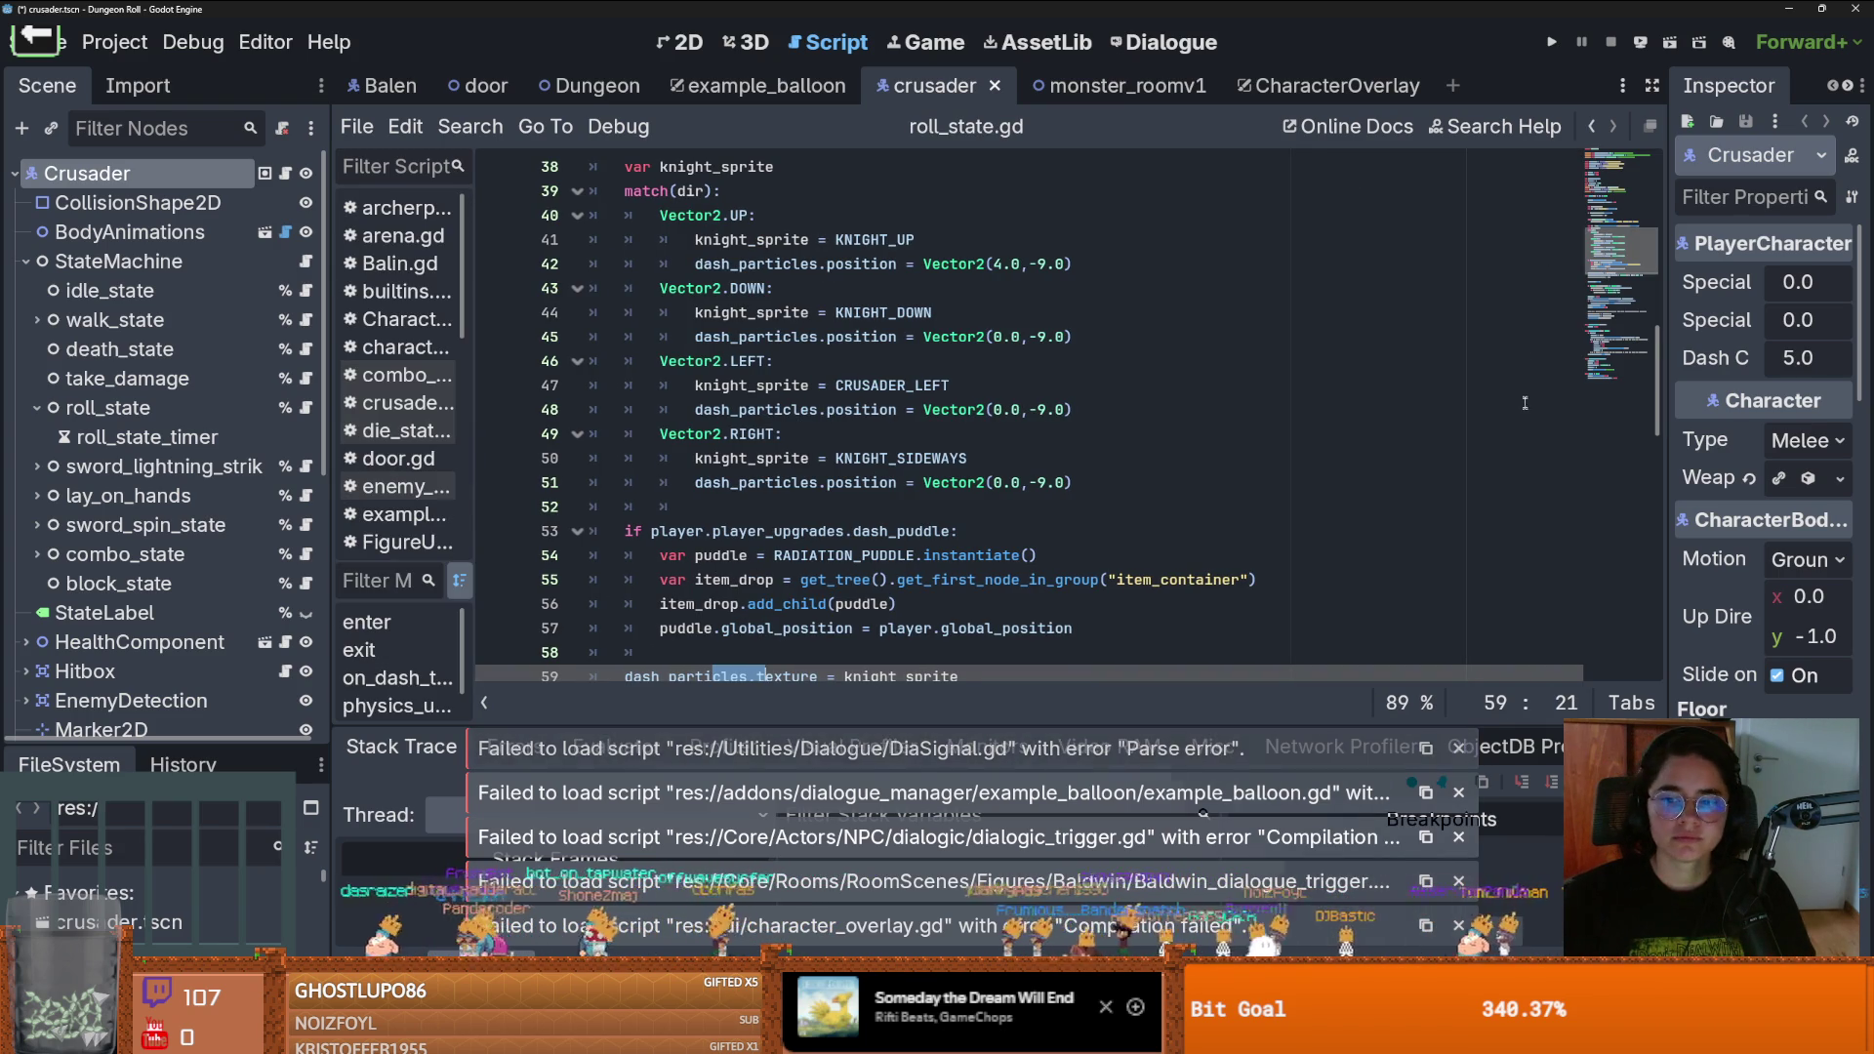
left_click(1549, 43)
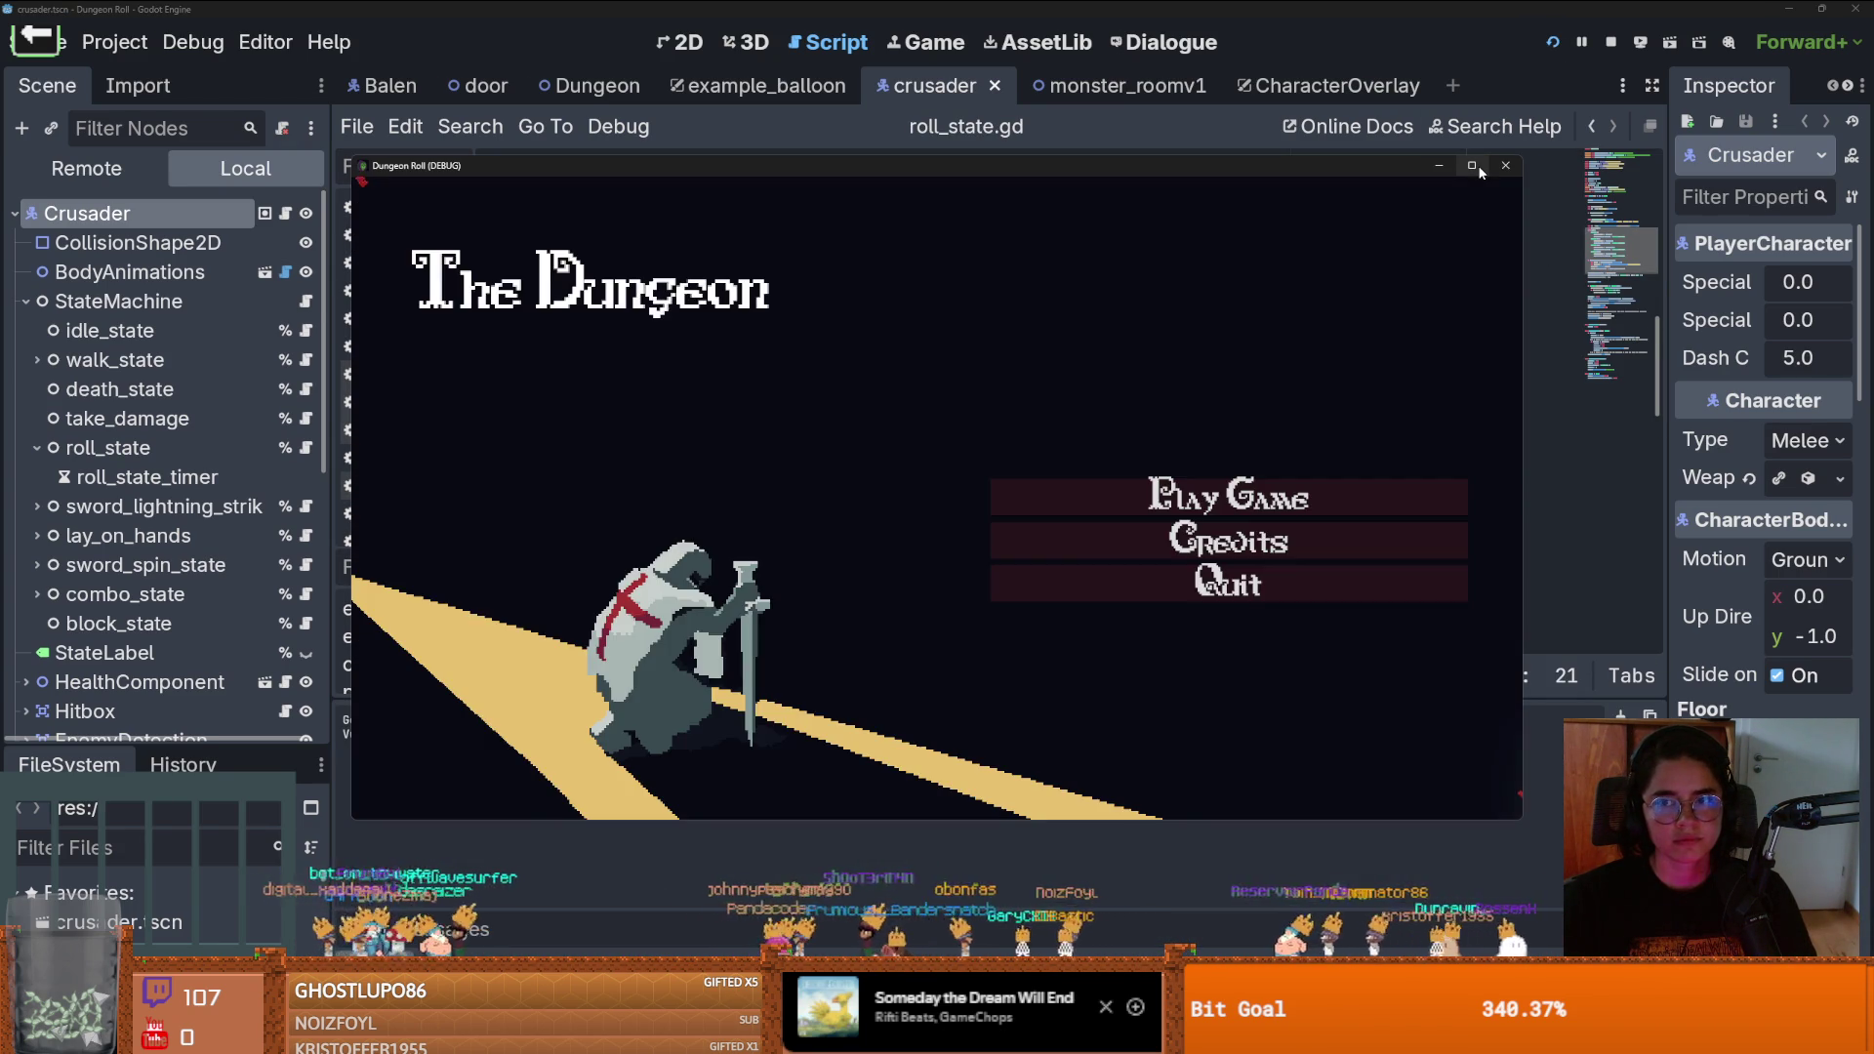
Start a new game full-screen as the knight, hit the training dummy and smash the crates
left_click(1471, 165)
left_click(1233, 502)
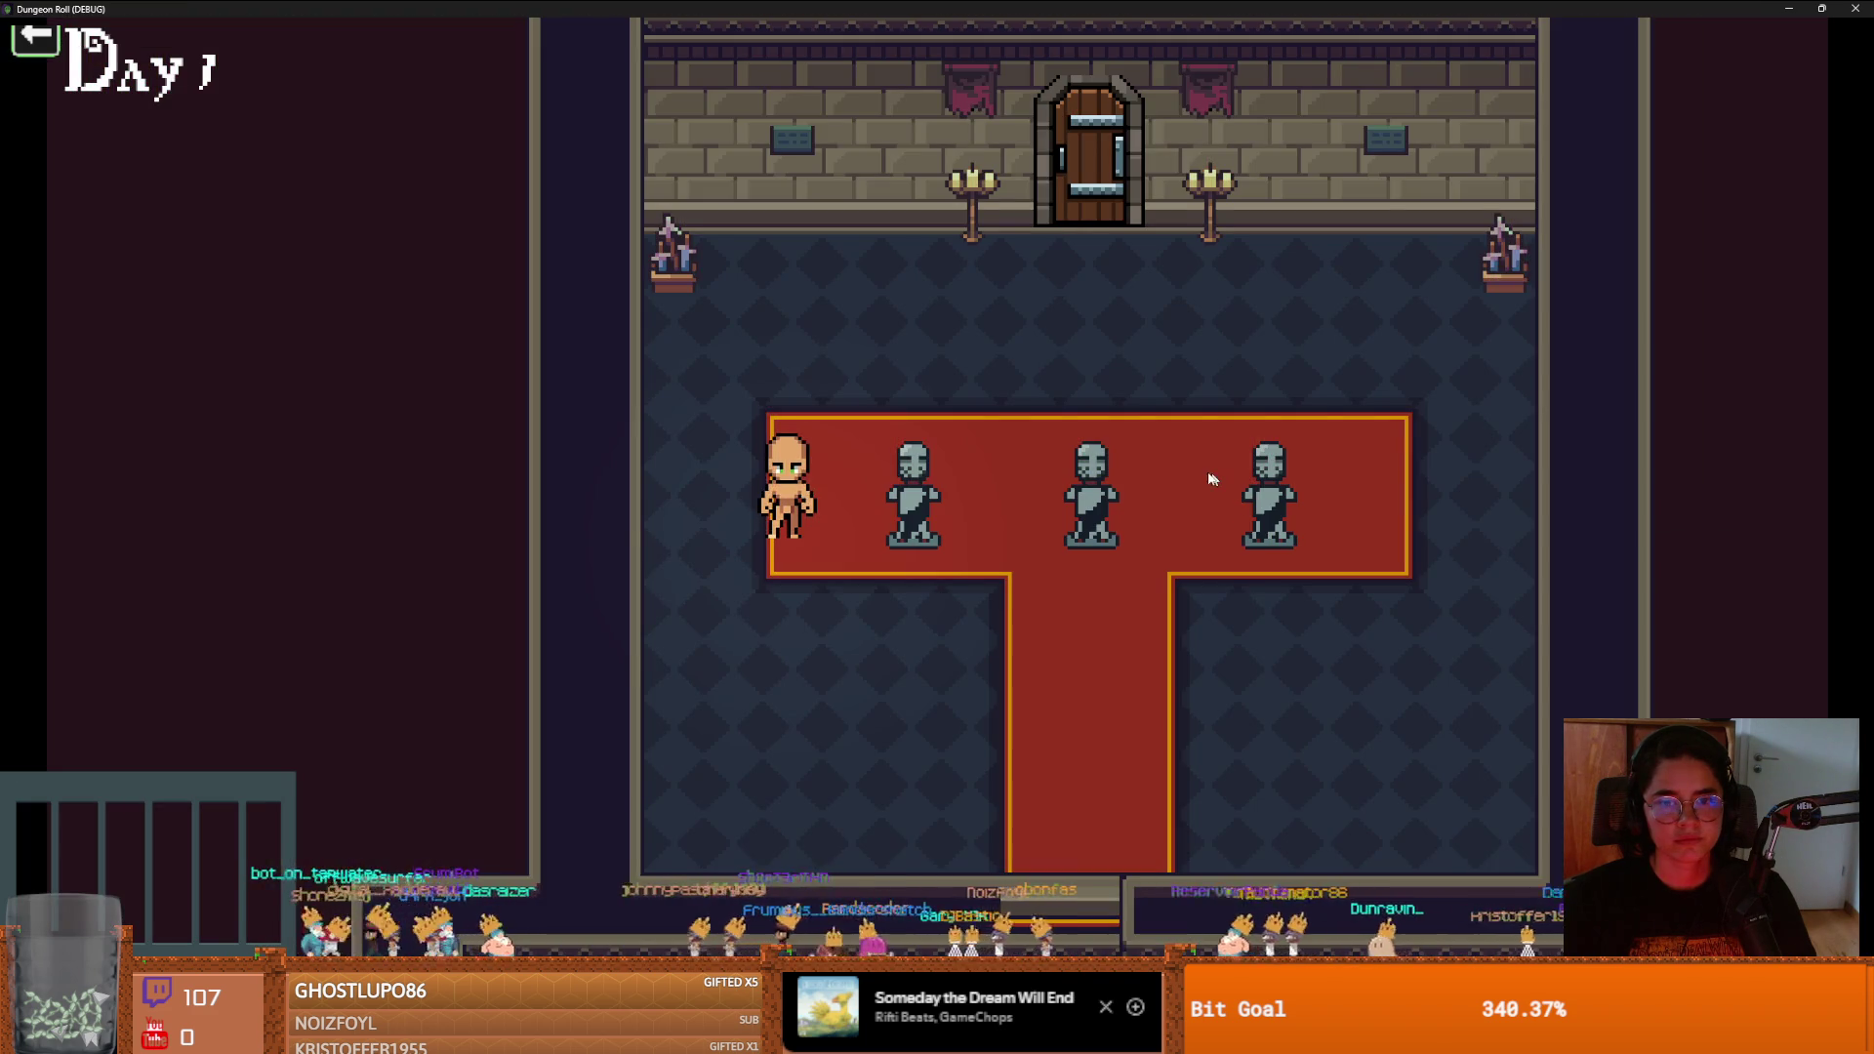
key("e")
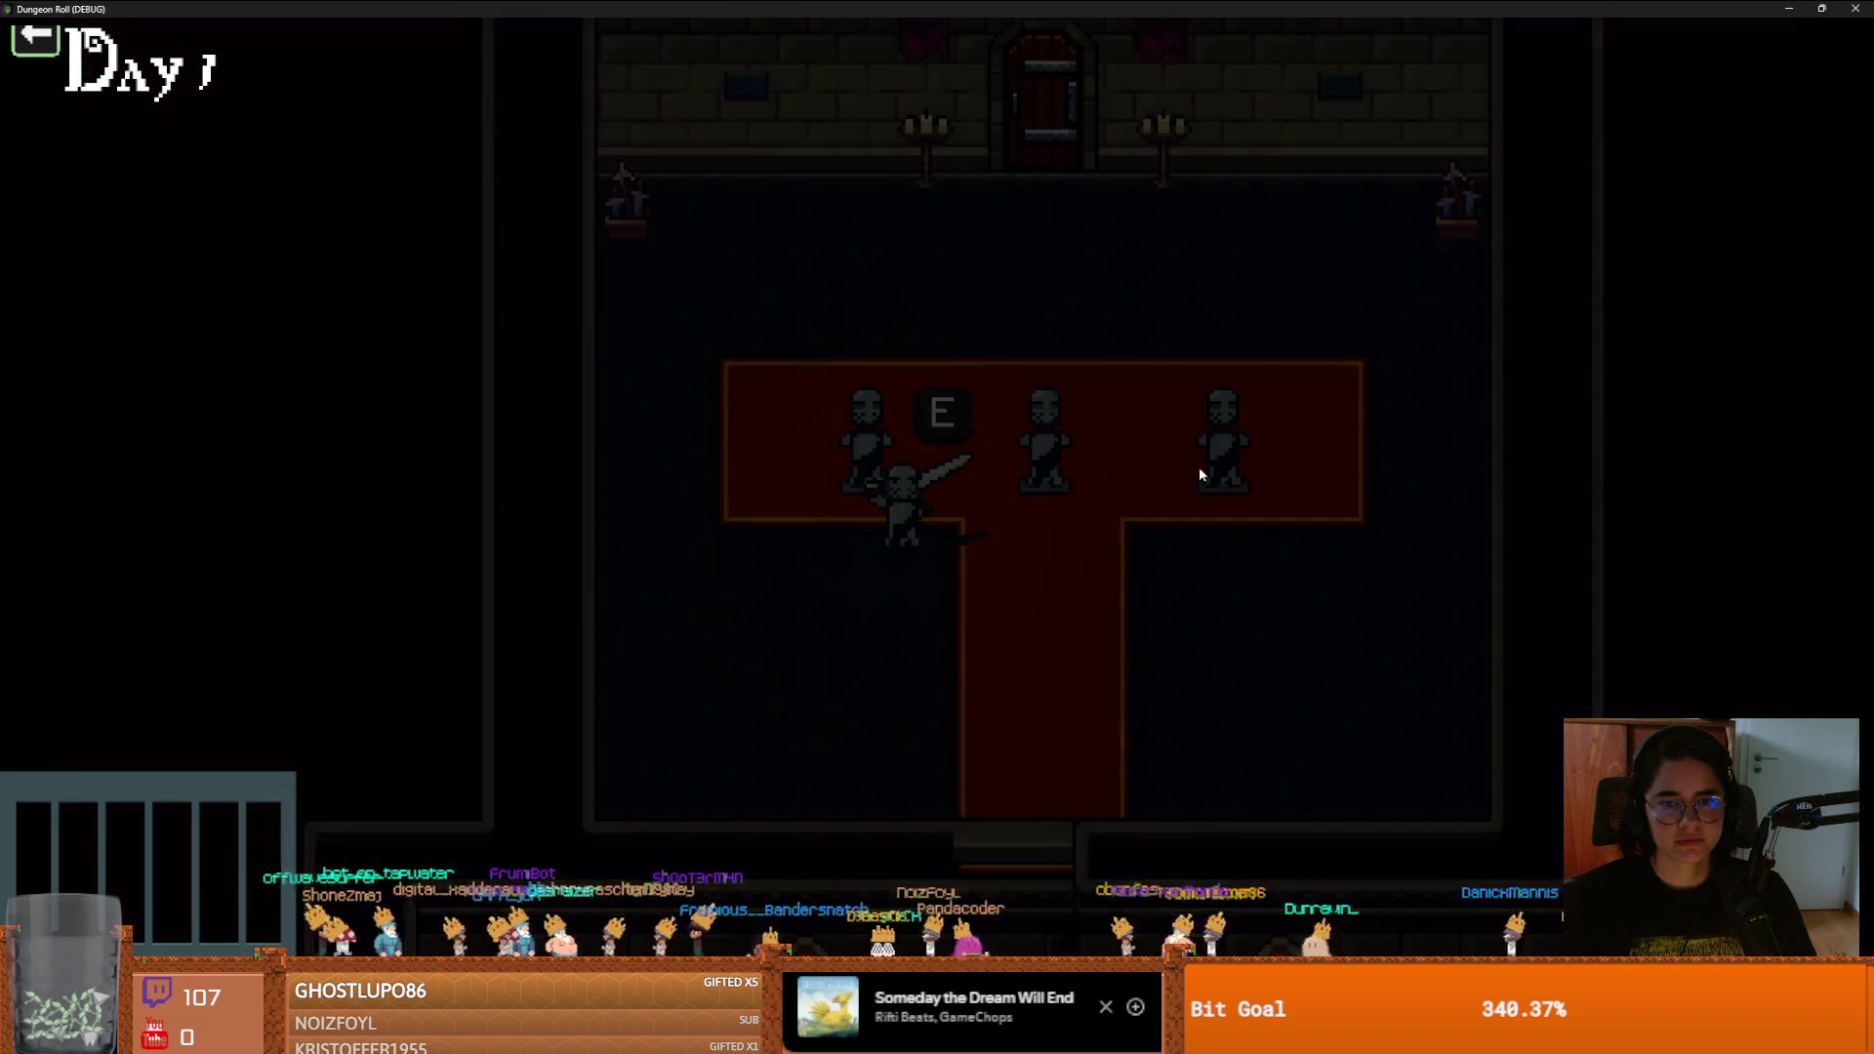
key("w")
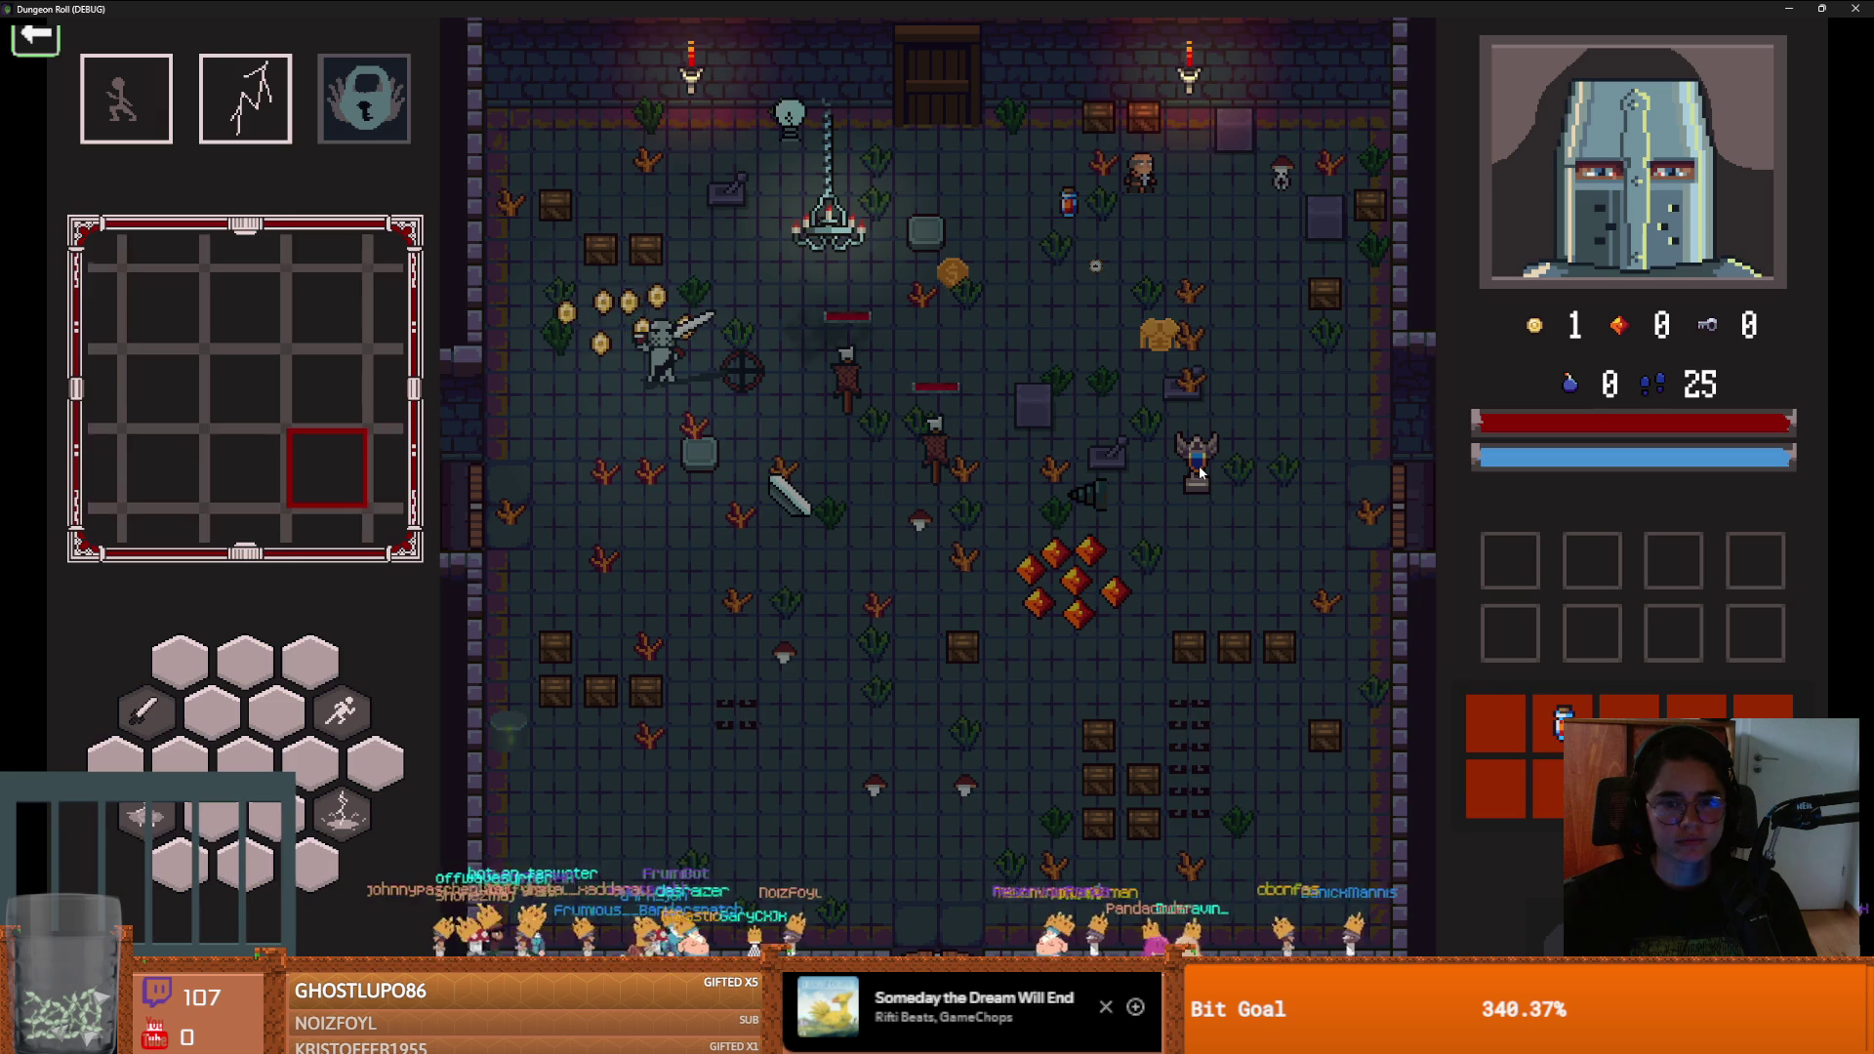
key("d")
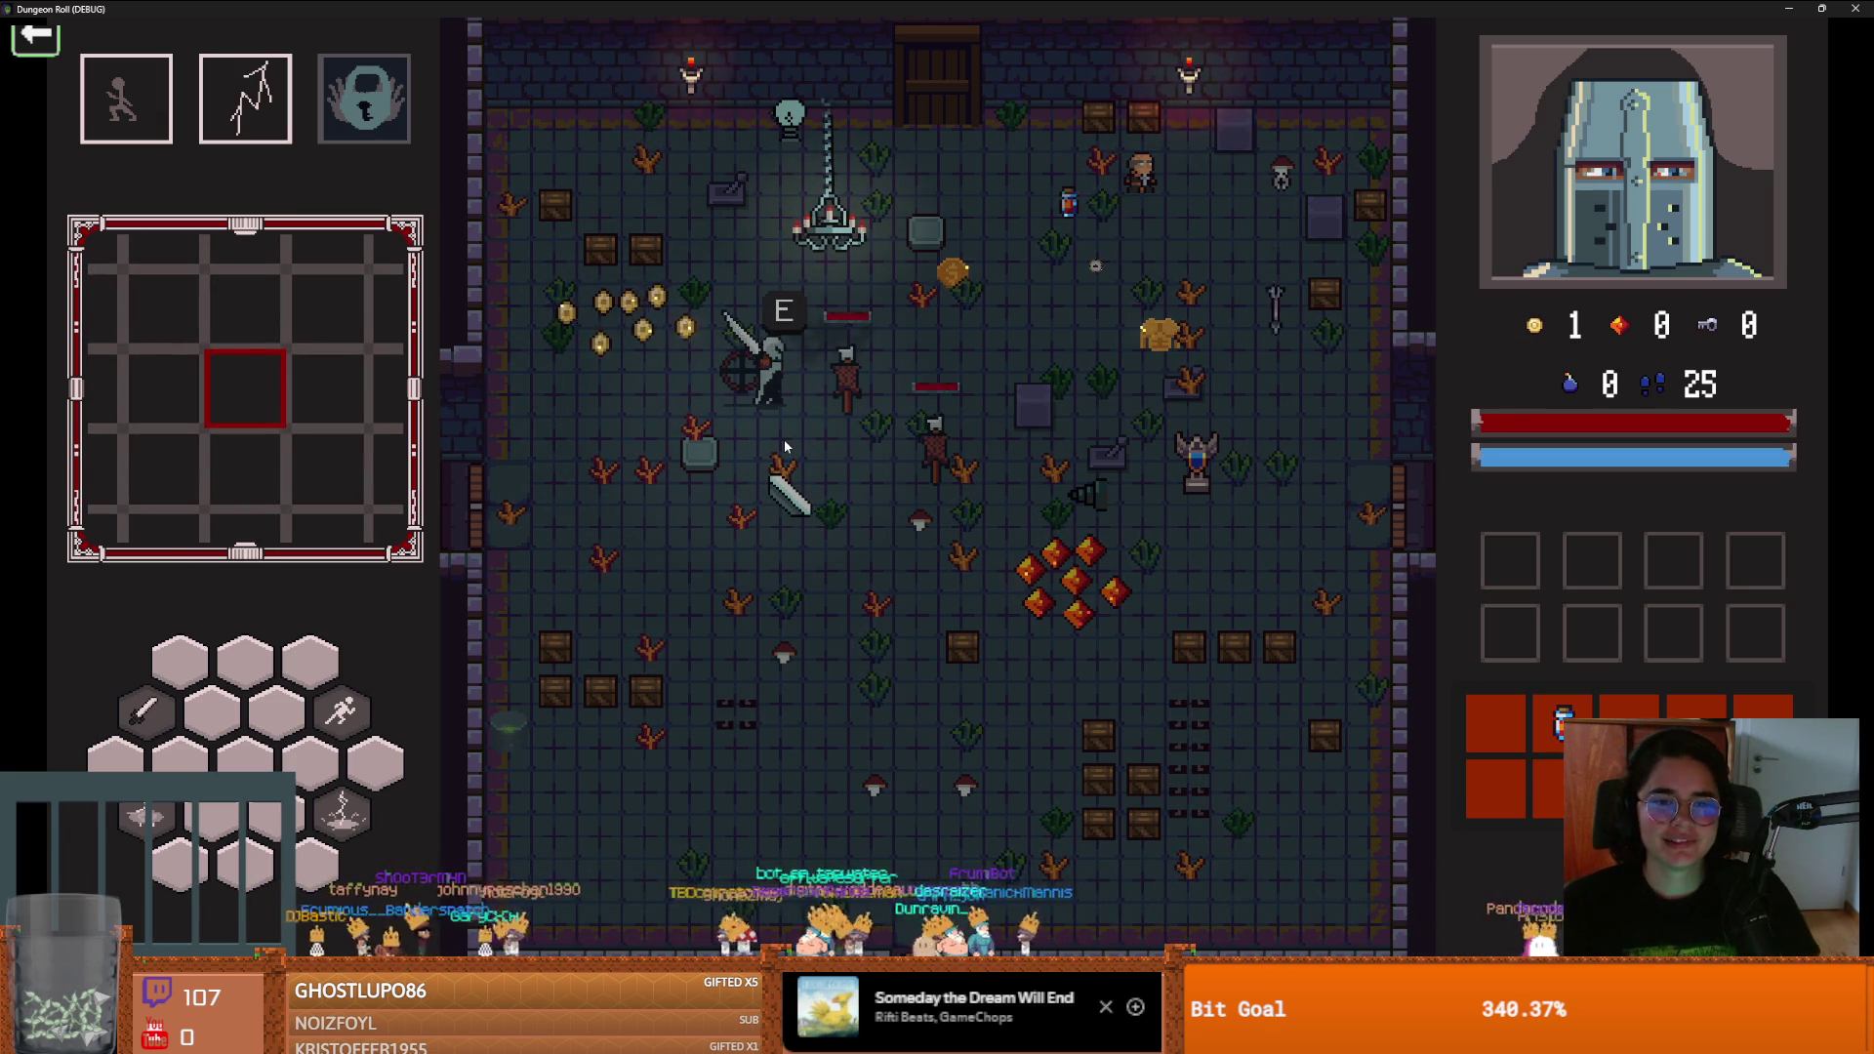
left_click(891, 449)
key("s")
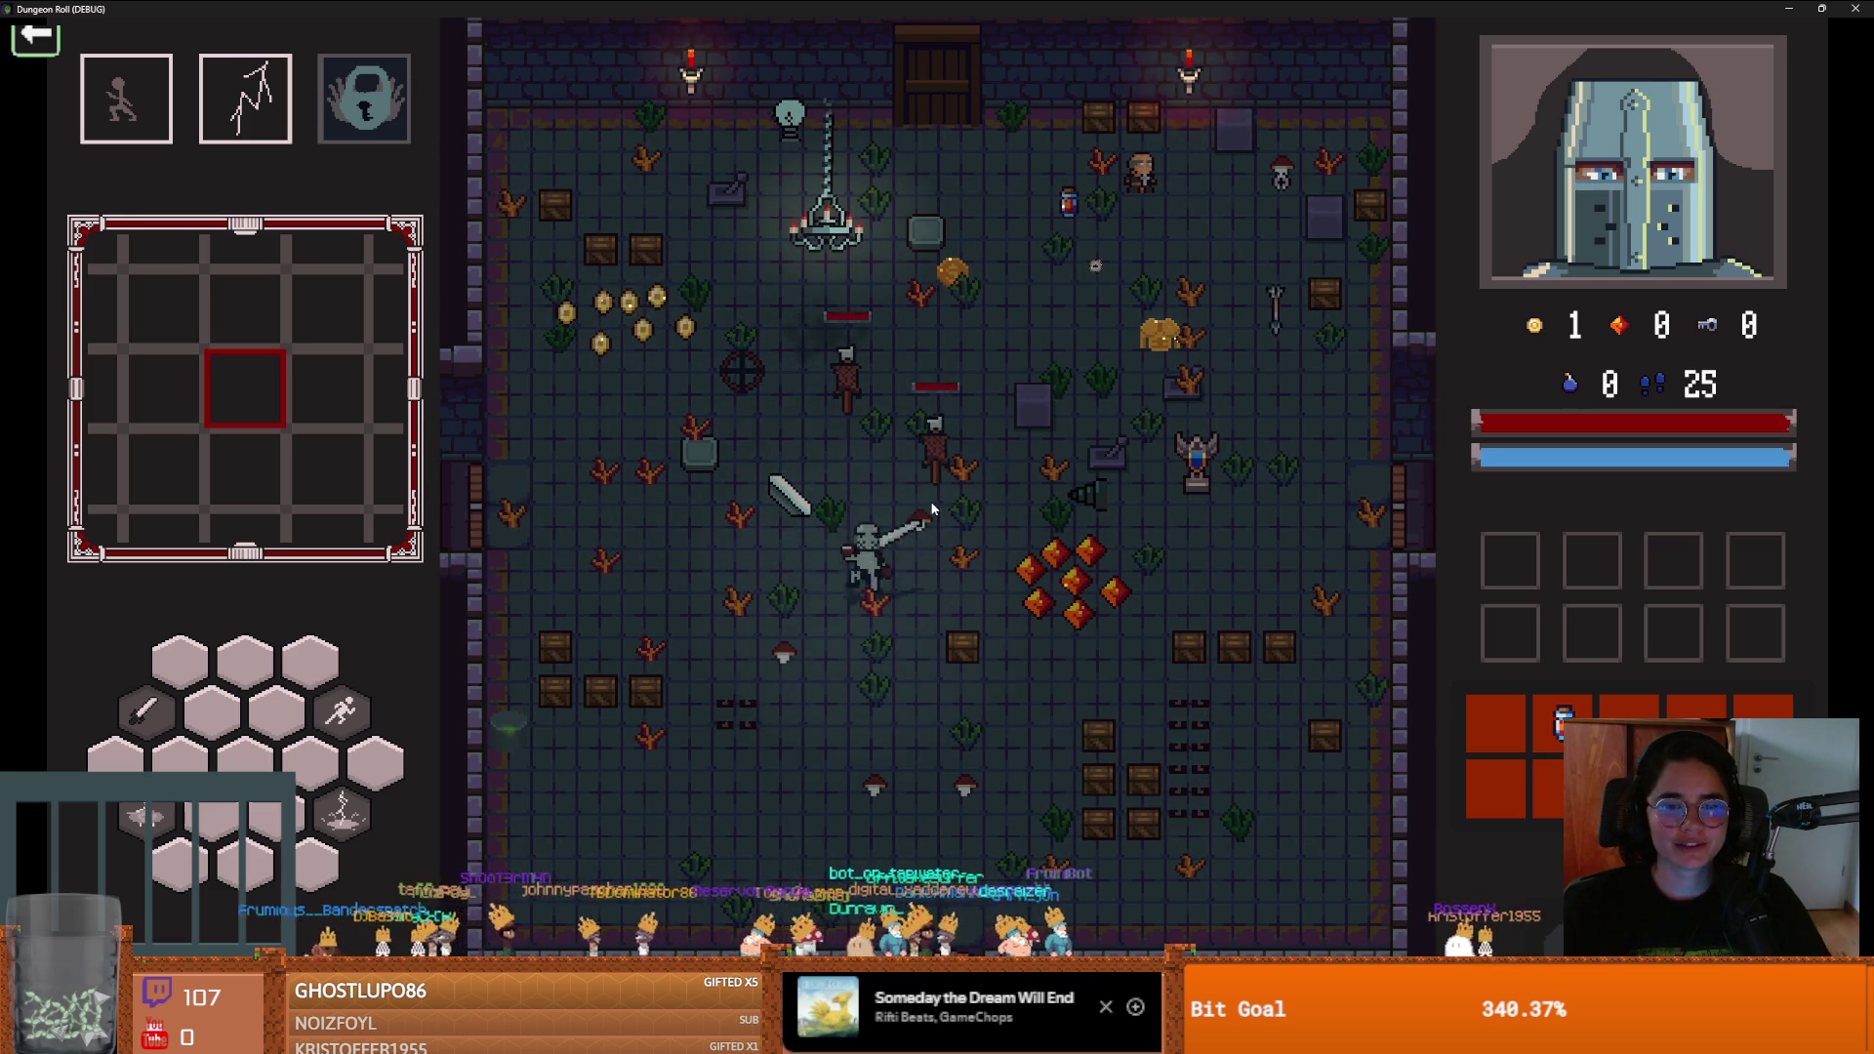
key("a")
key("w")
key("s")
key("d")
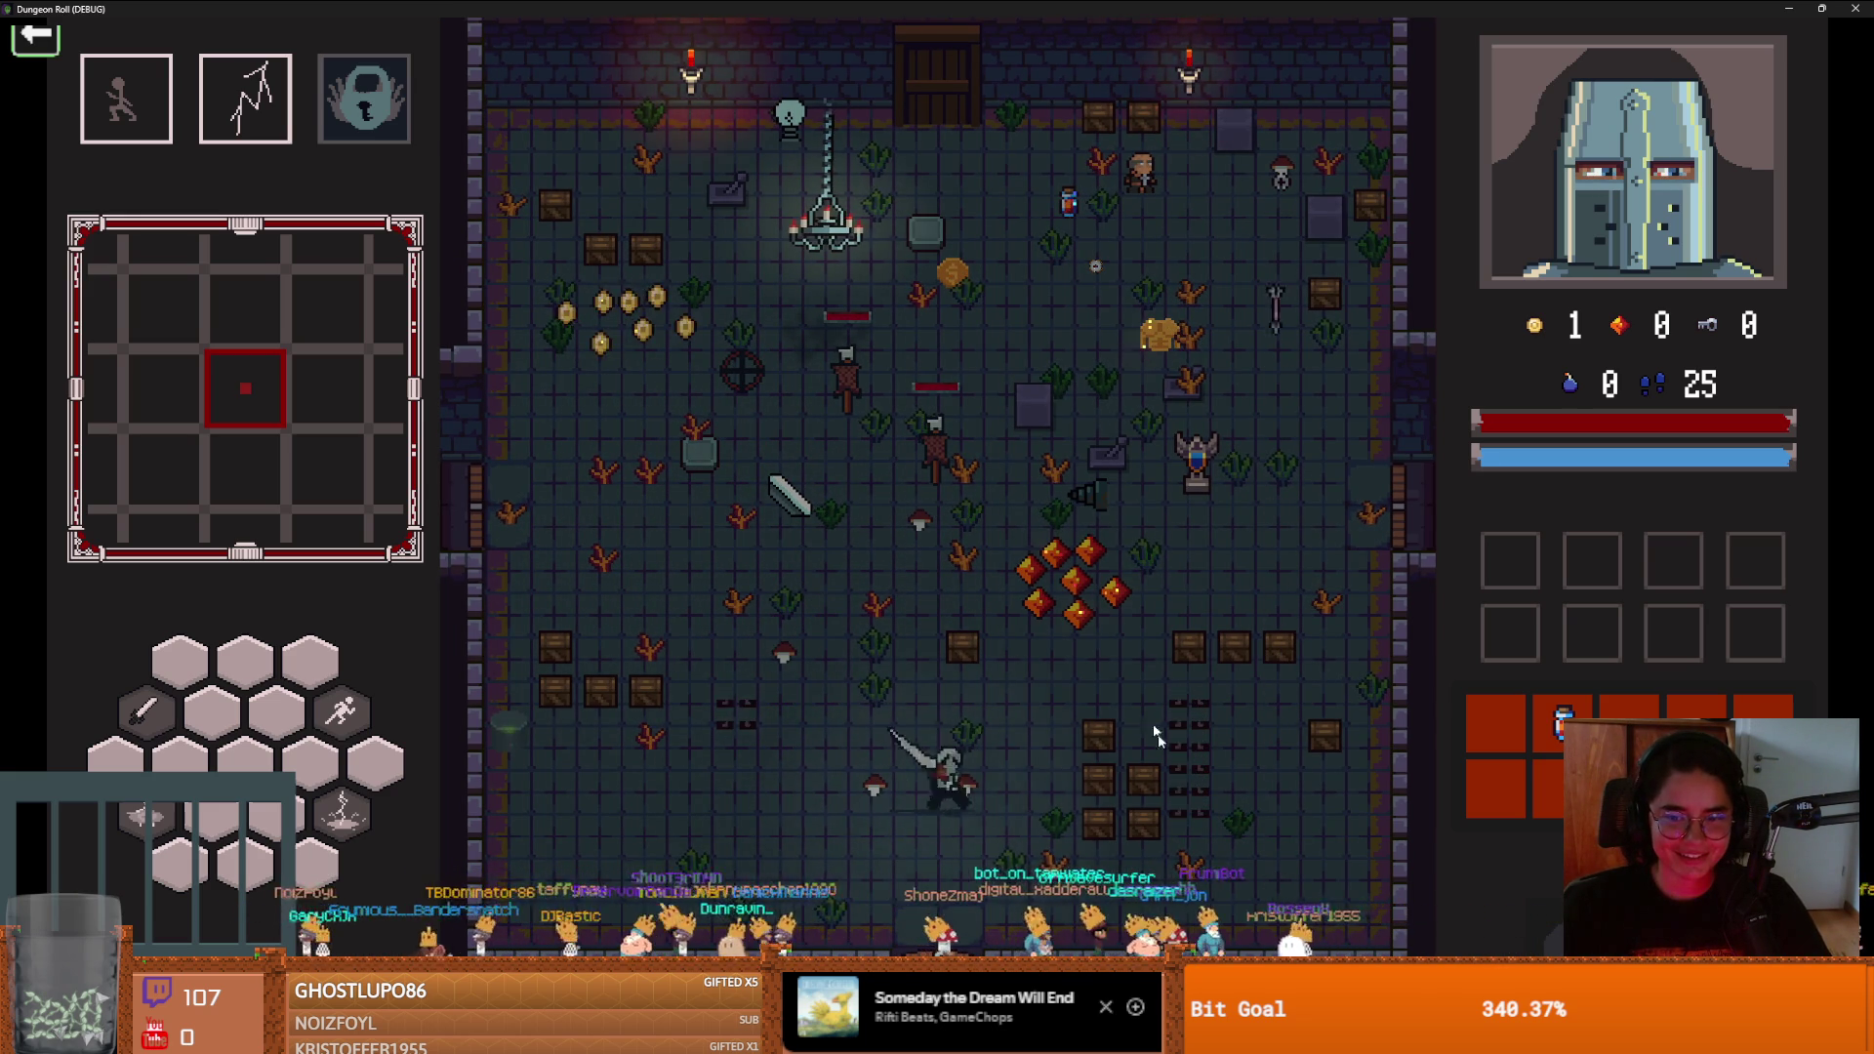
key("d")
left_click(1161, 732)
left_click(1181, 771)
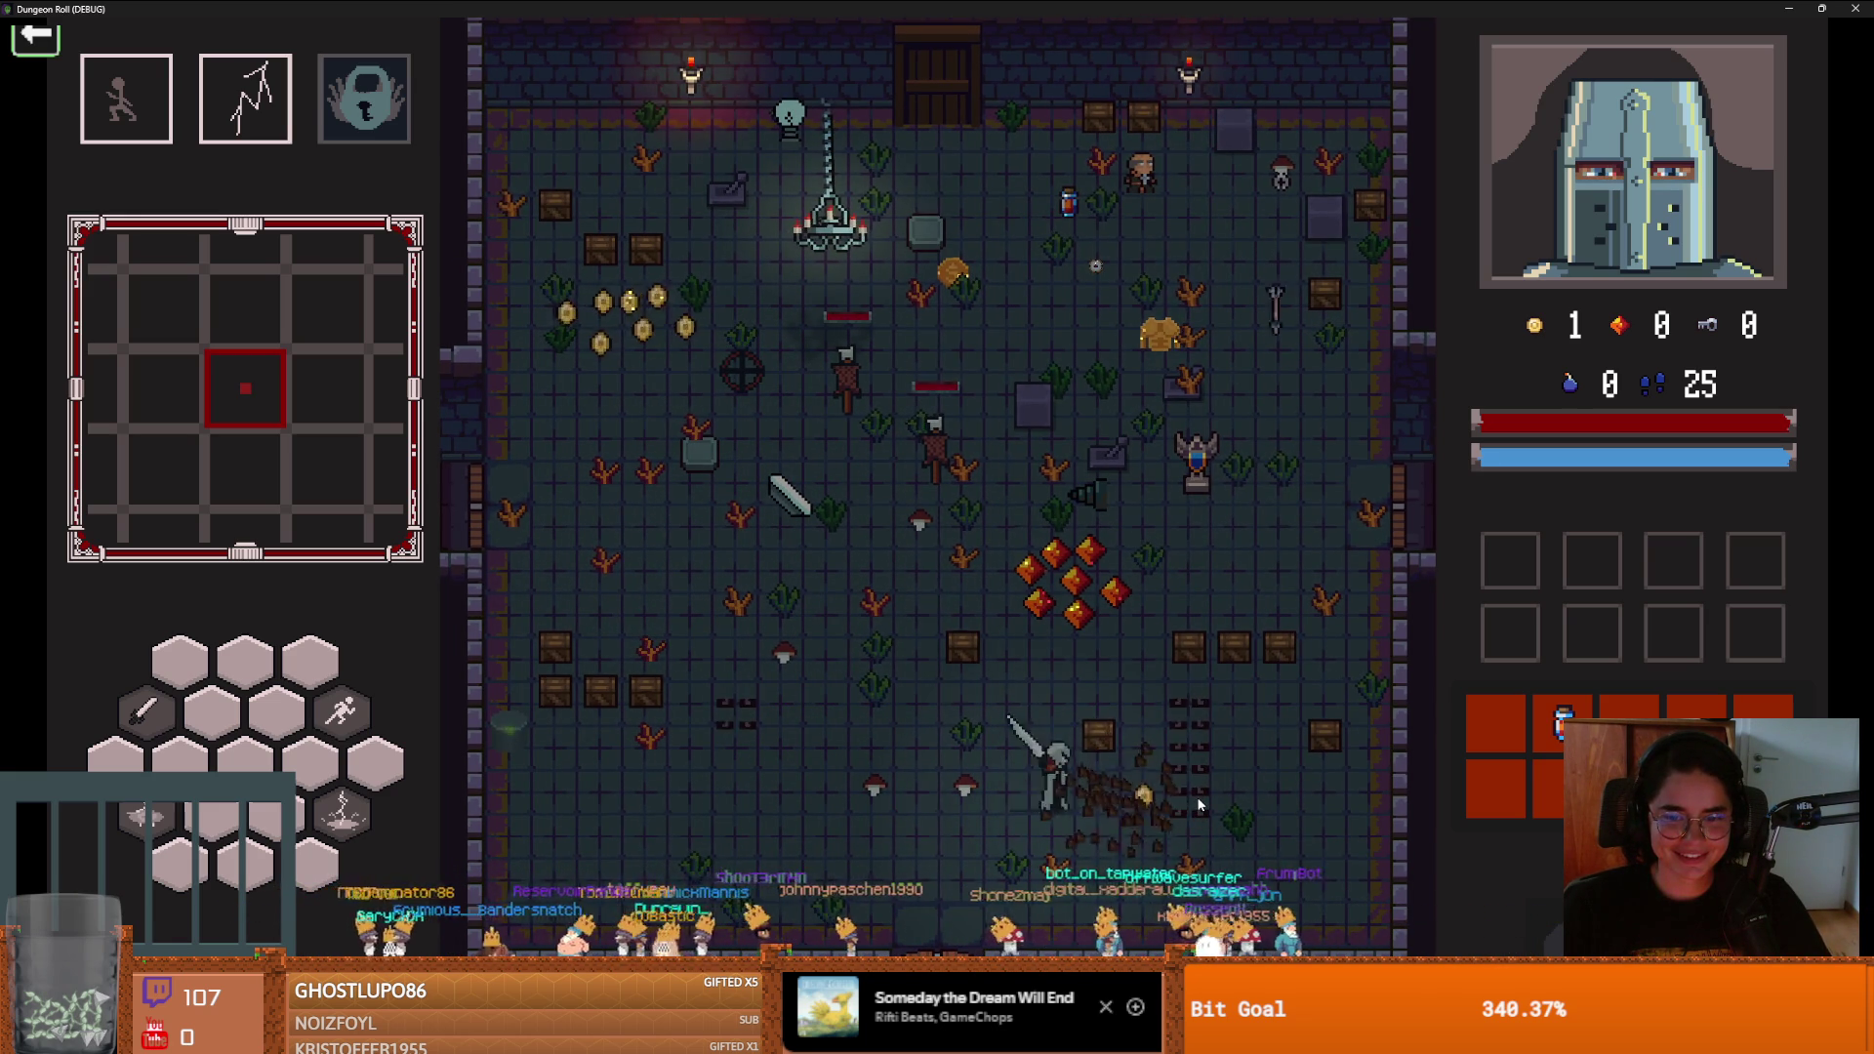
Collect the red gem and gold bars, then head for the left door
key("w")
key("w")
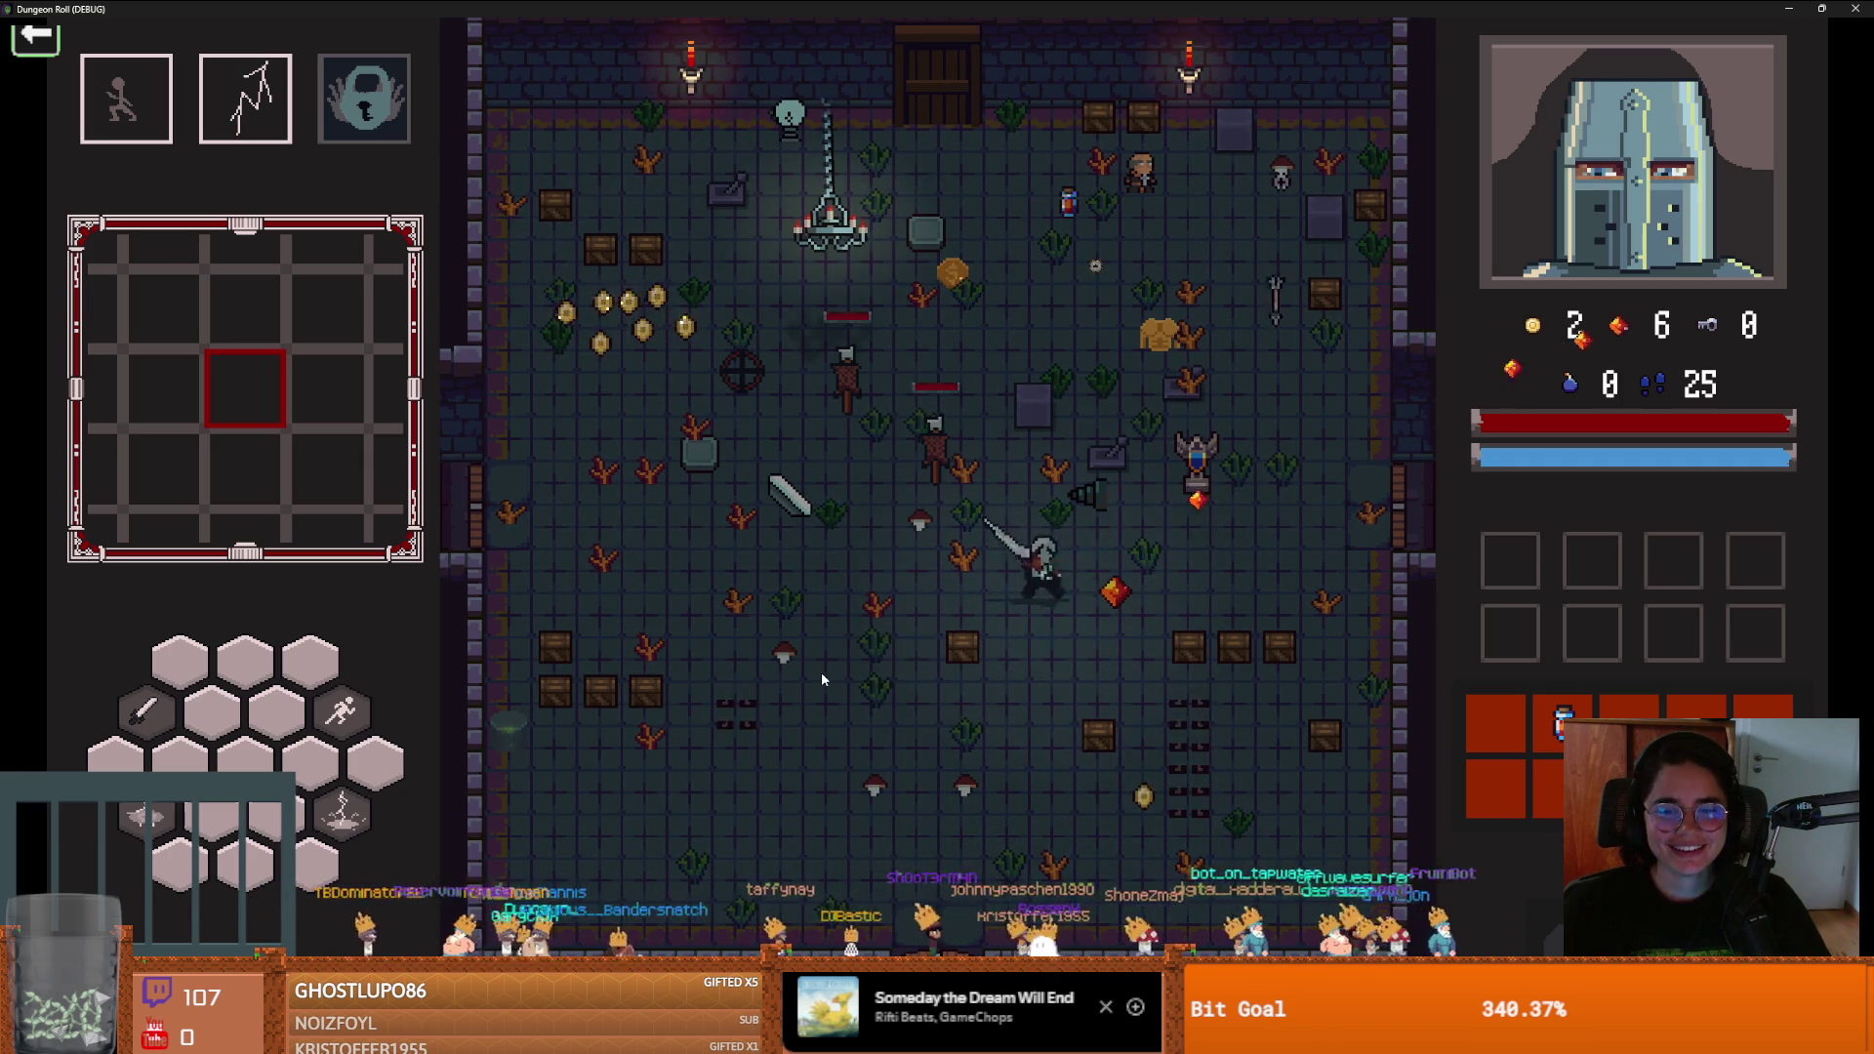
key("d")
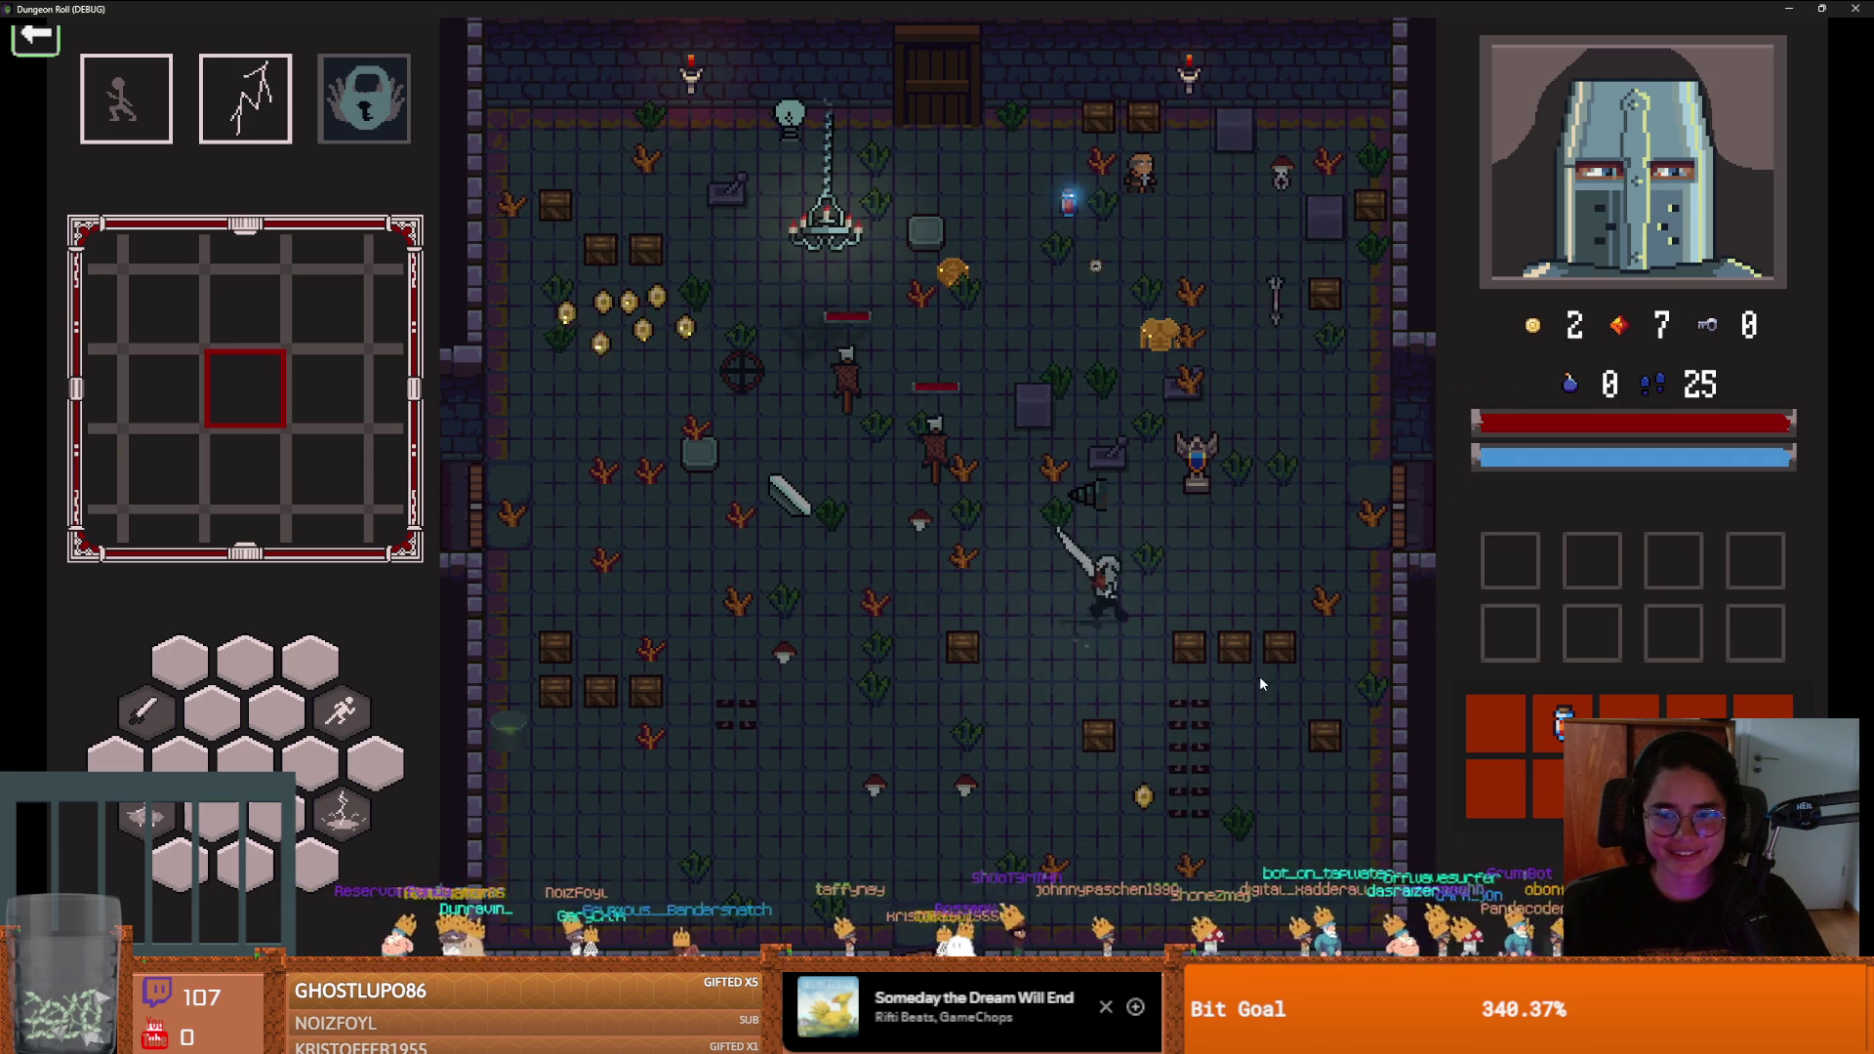
key("a")
key("s")
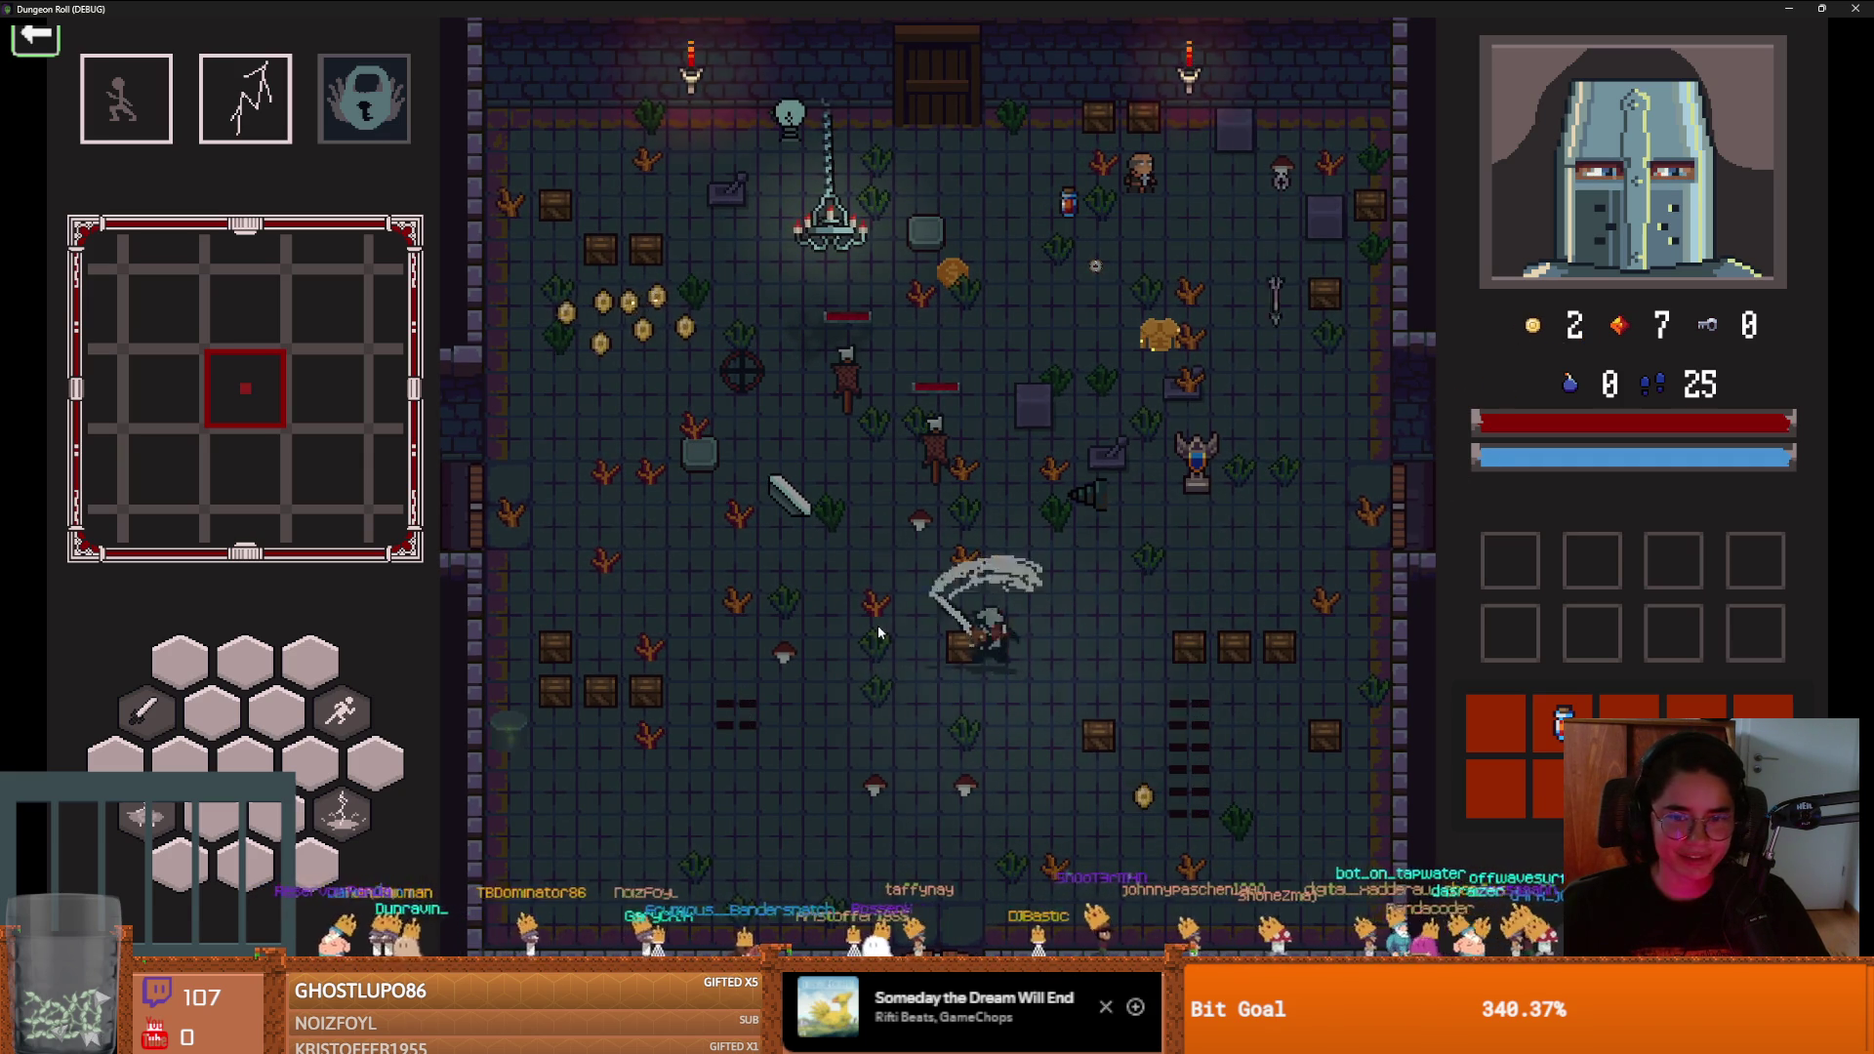
key("a")
key("w")
key("a")
key("s")
key("space")
key("w")
key("w")
key("d")
key("s")
key("a")
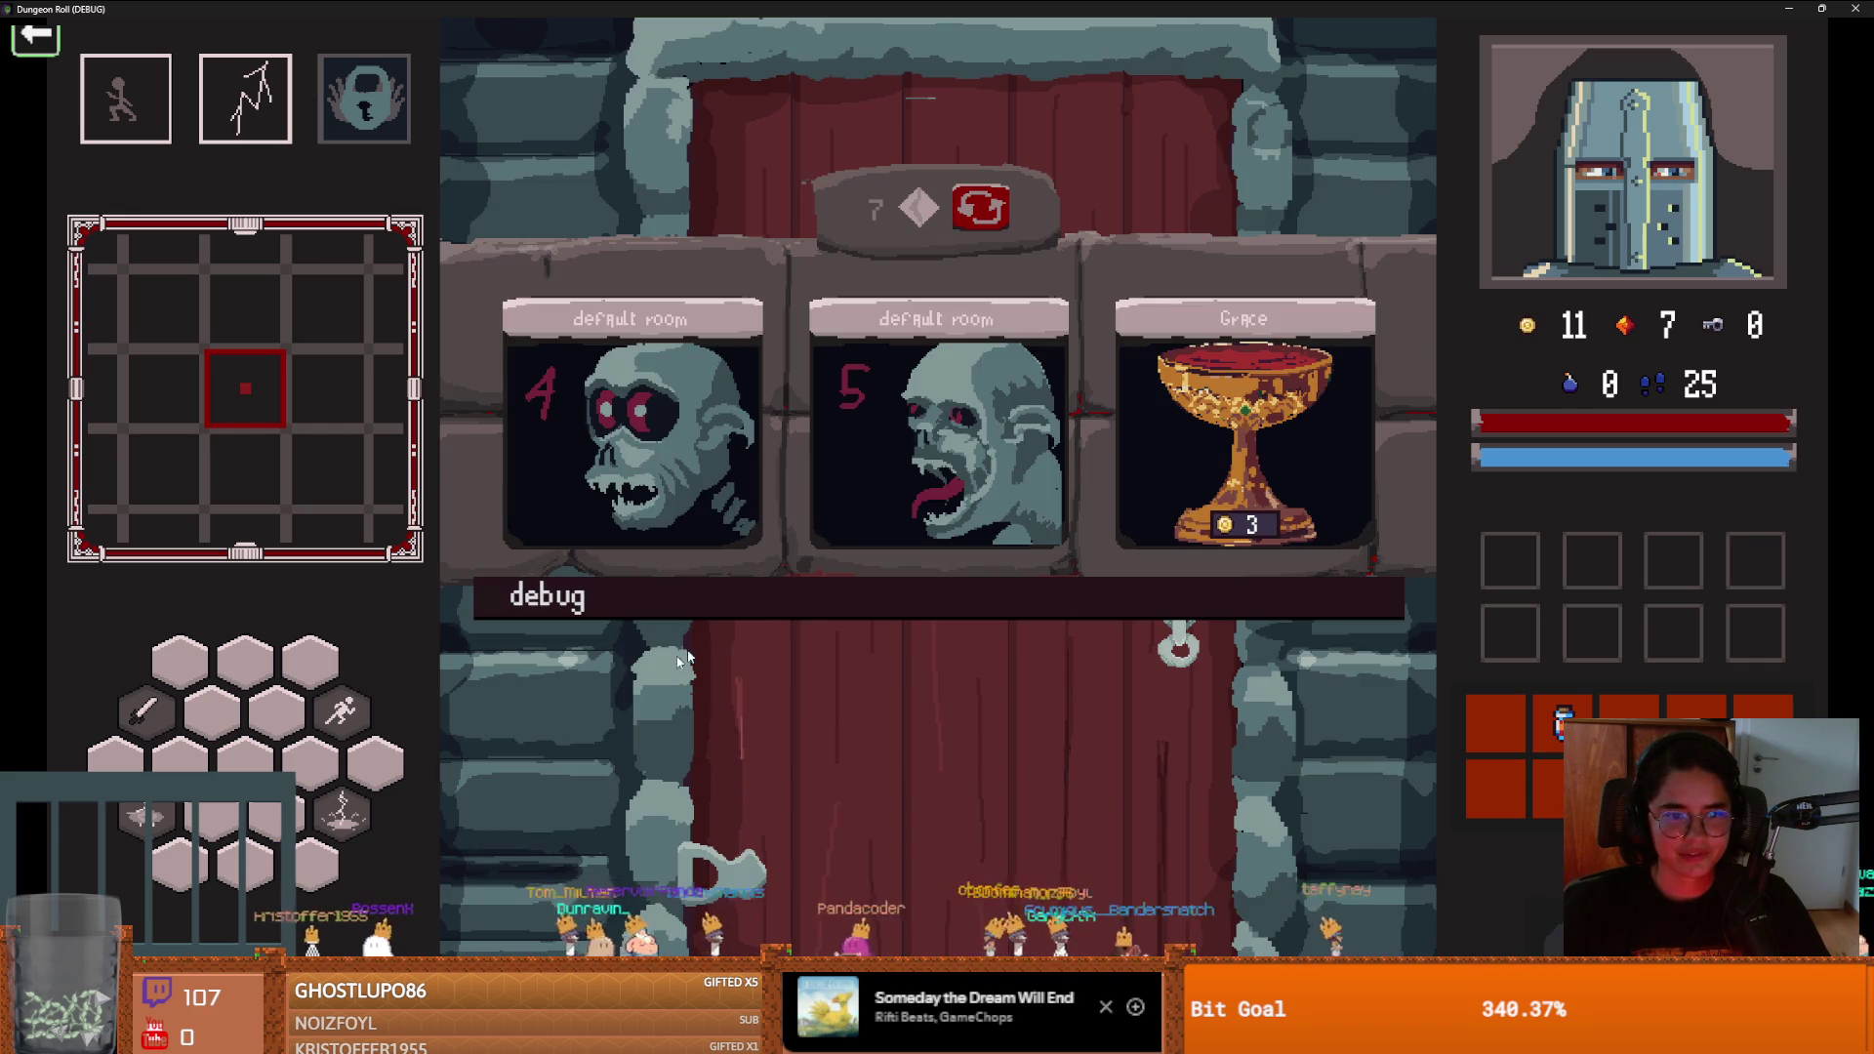
Enter the Grace room for 3 gold, decline unlocking the west door, and leave the shop
left_click(1176, 510)
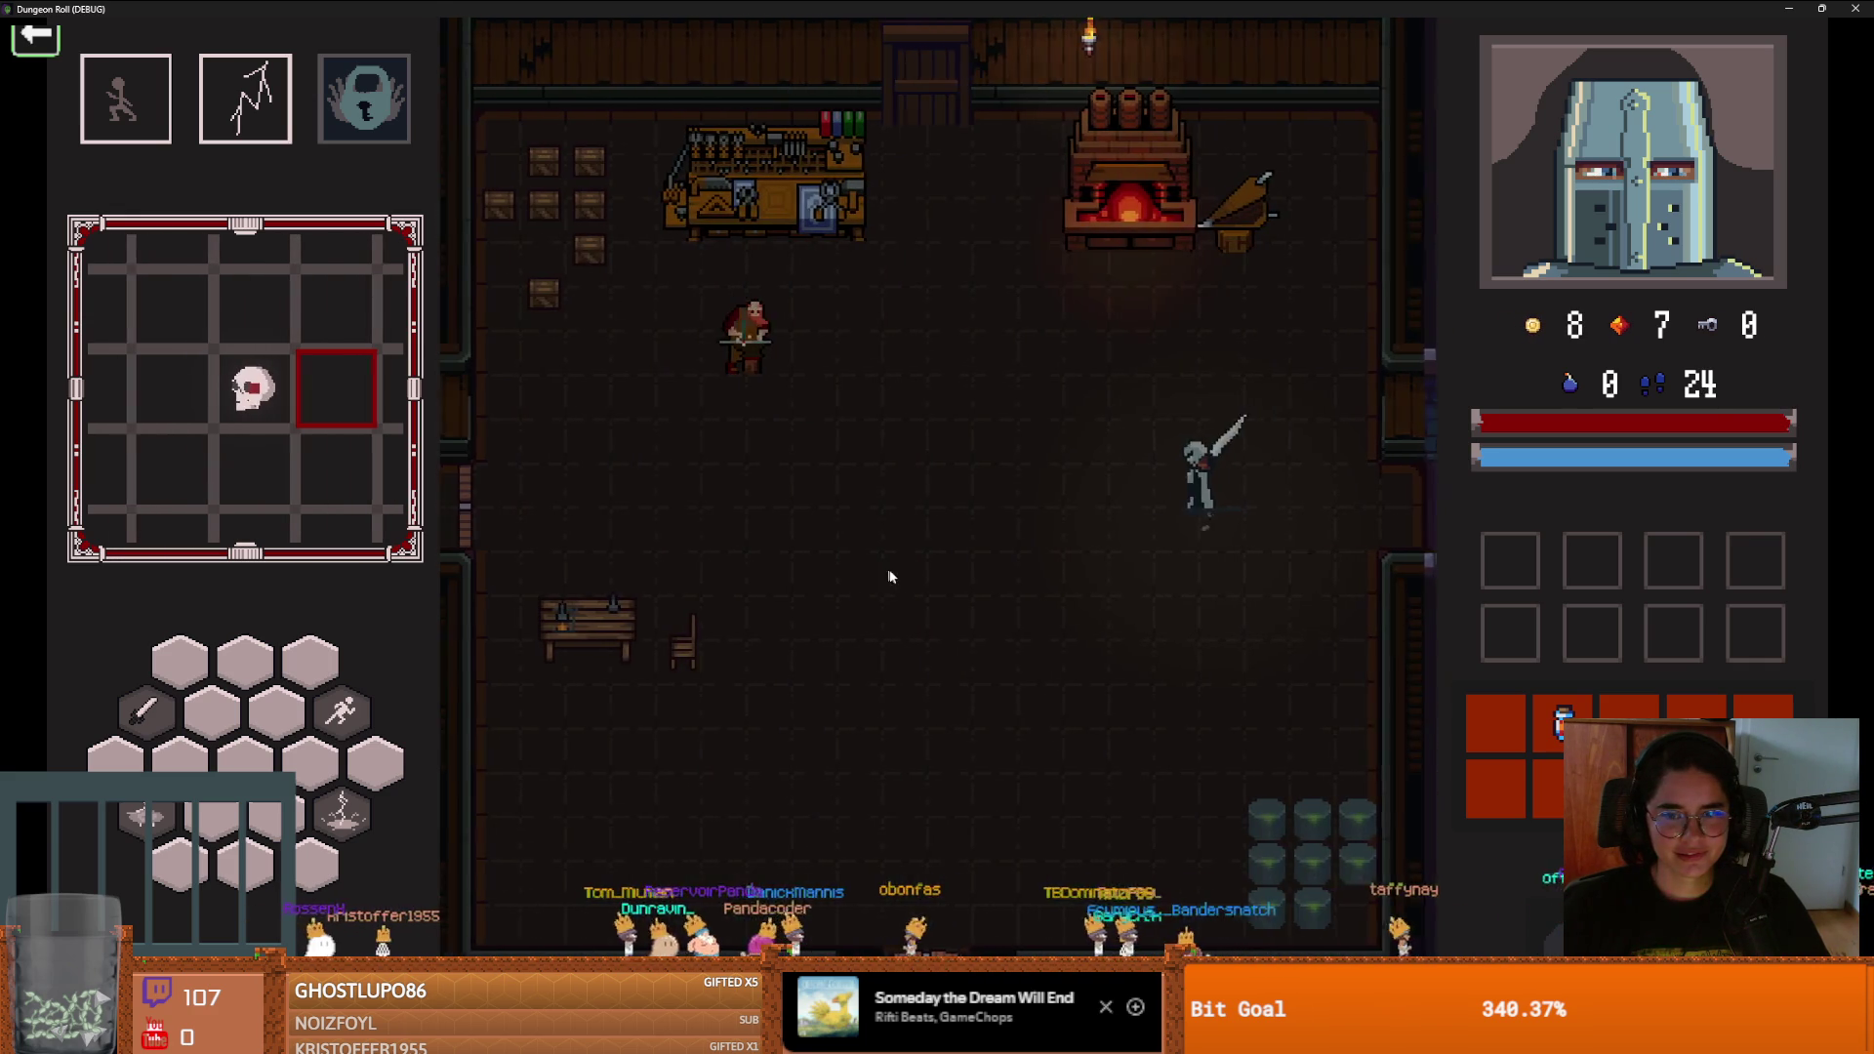
key("a")
key("space")
key("a")
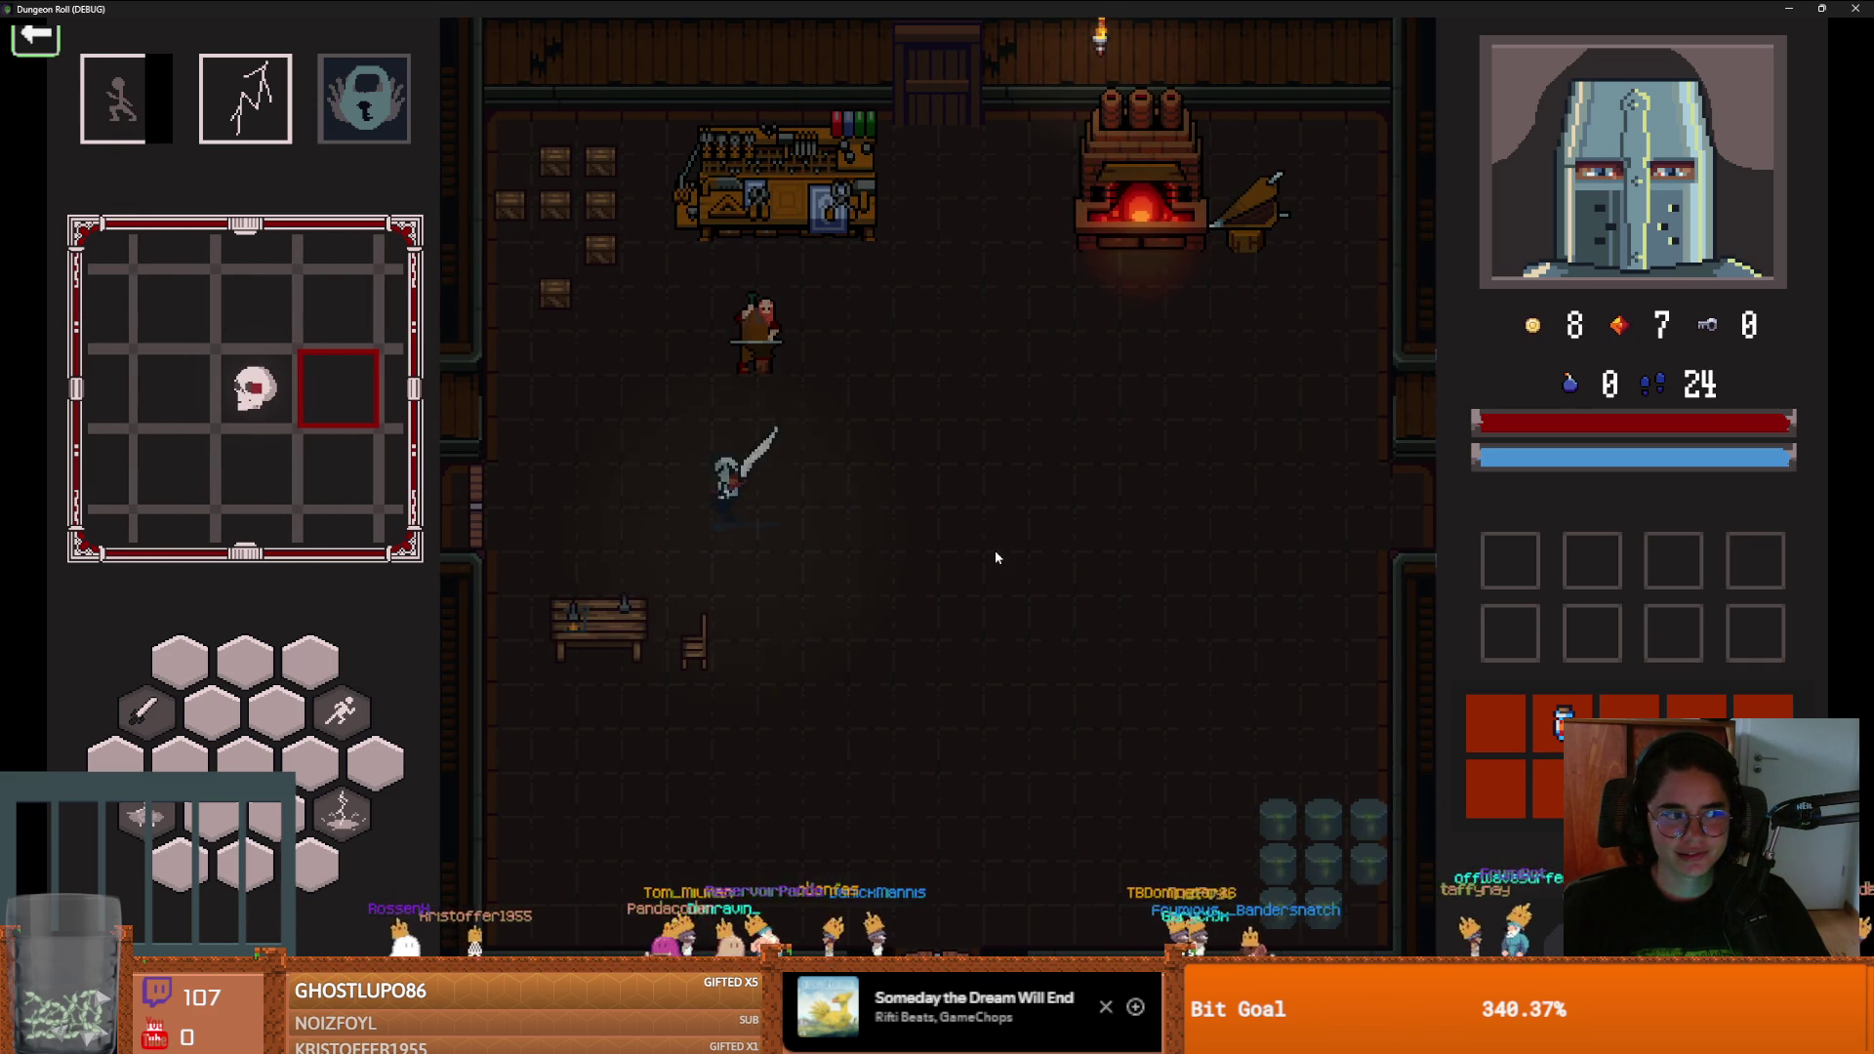
key("e")
left_click(995, 556)
key("d")
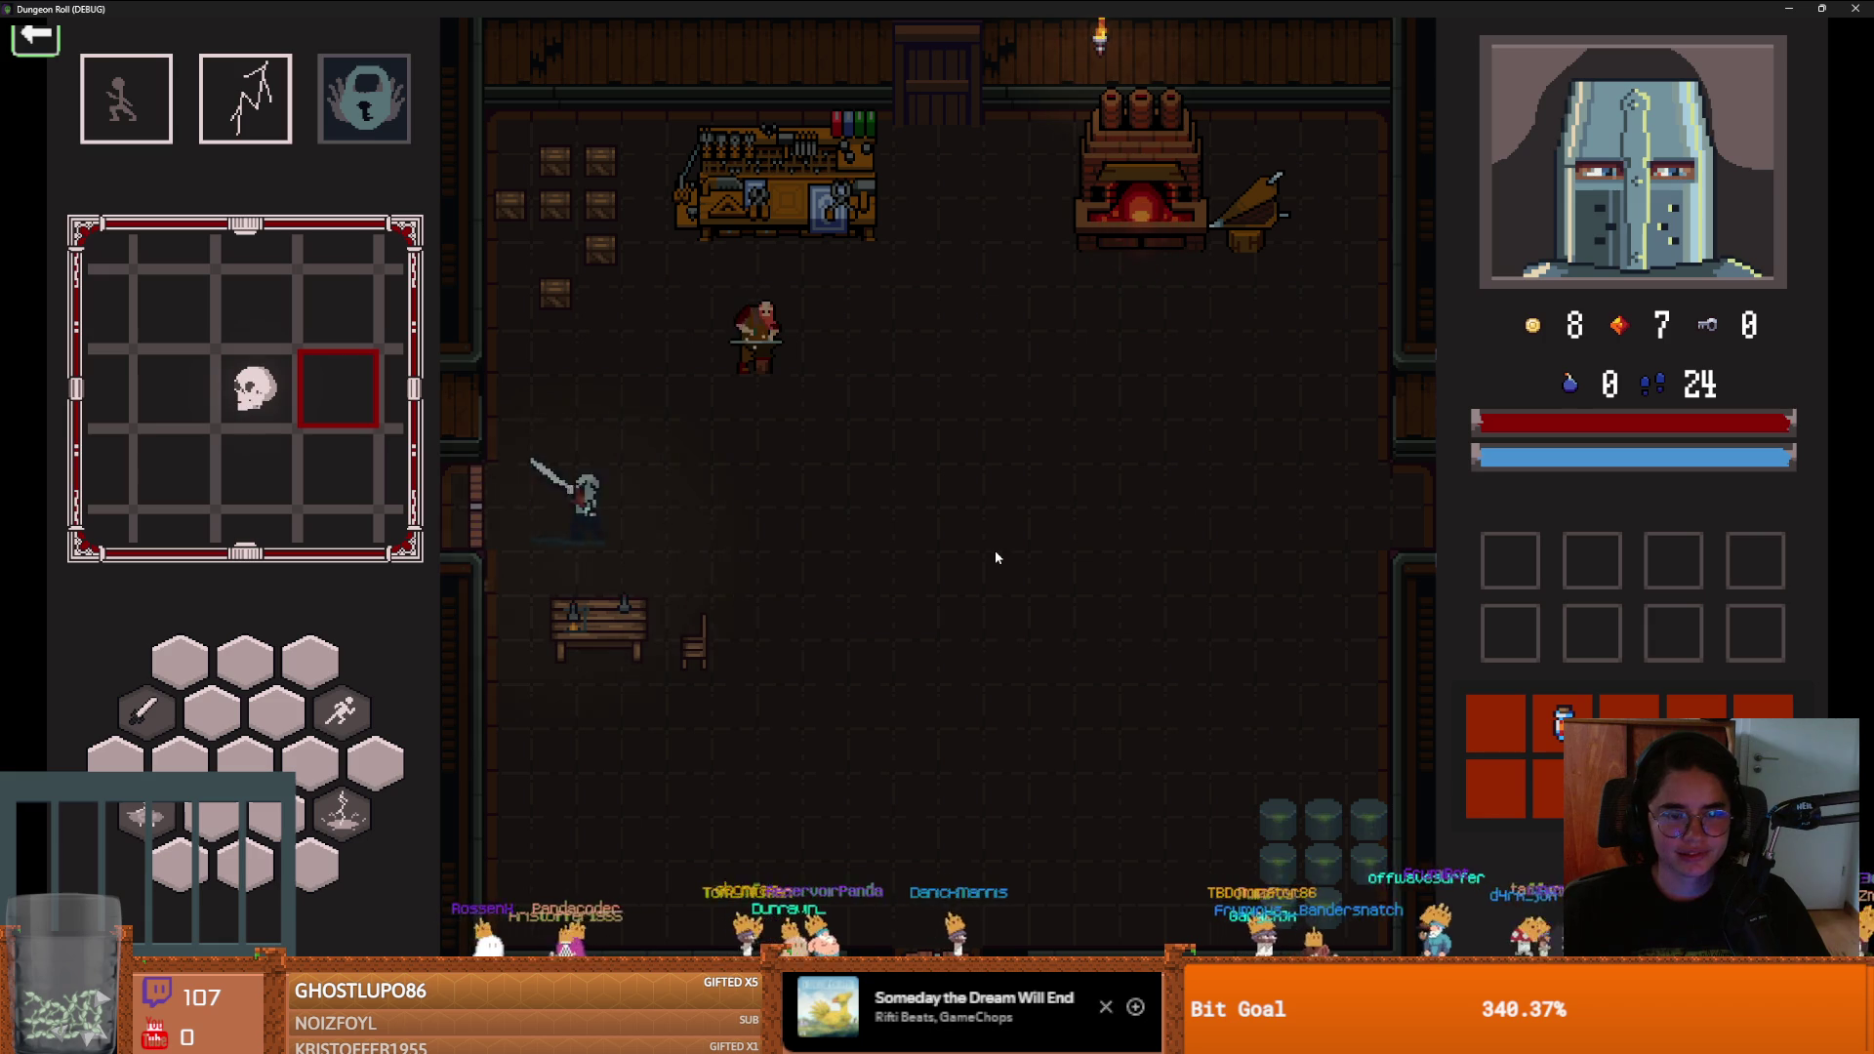
key("s")
key("space")
key("s")
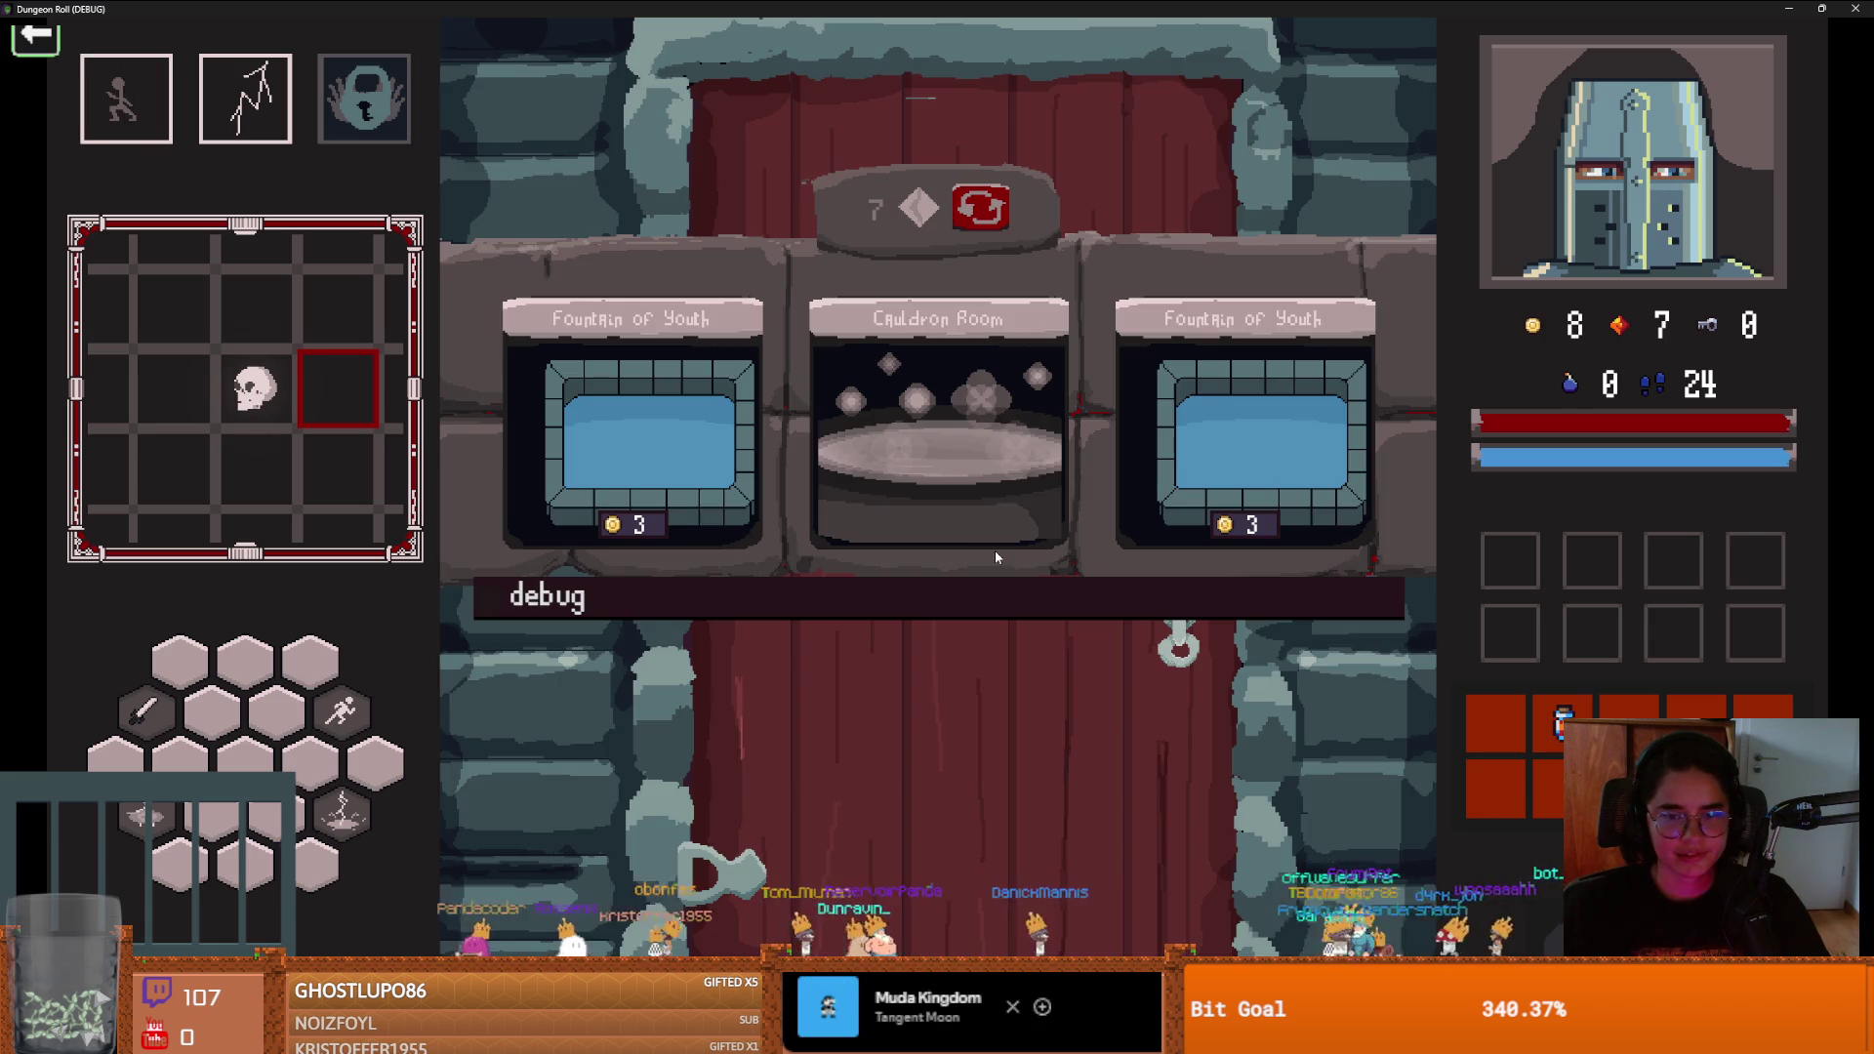
Pick the Cauldron Room and walk past the cauldron to its exit
left_click(980, 503)
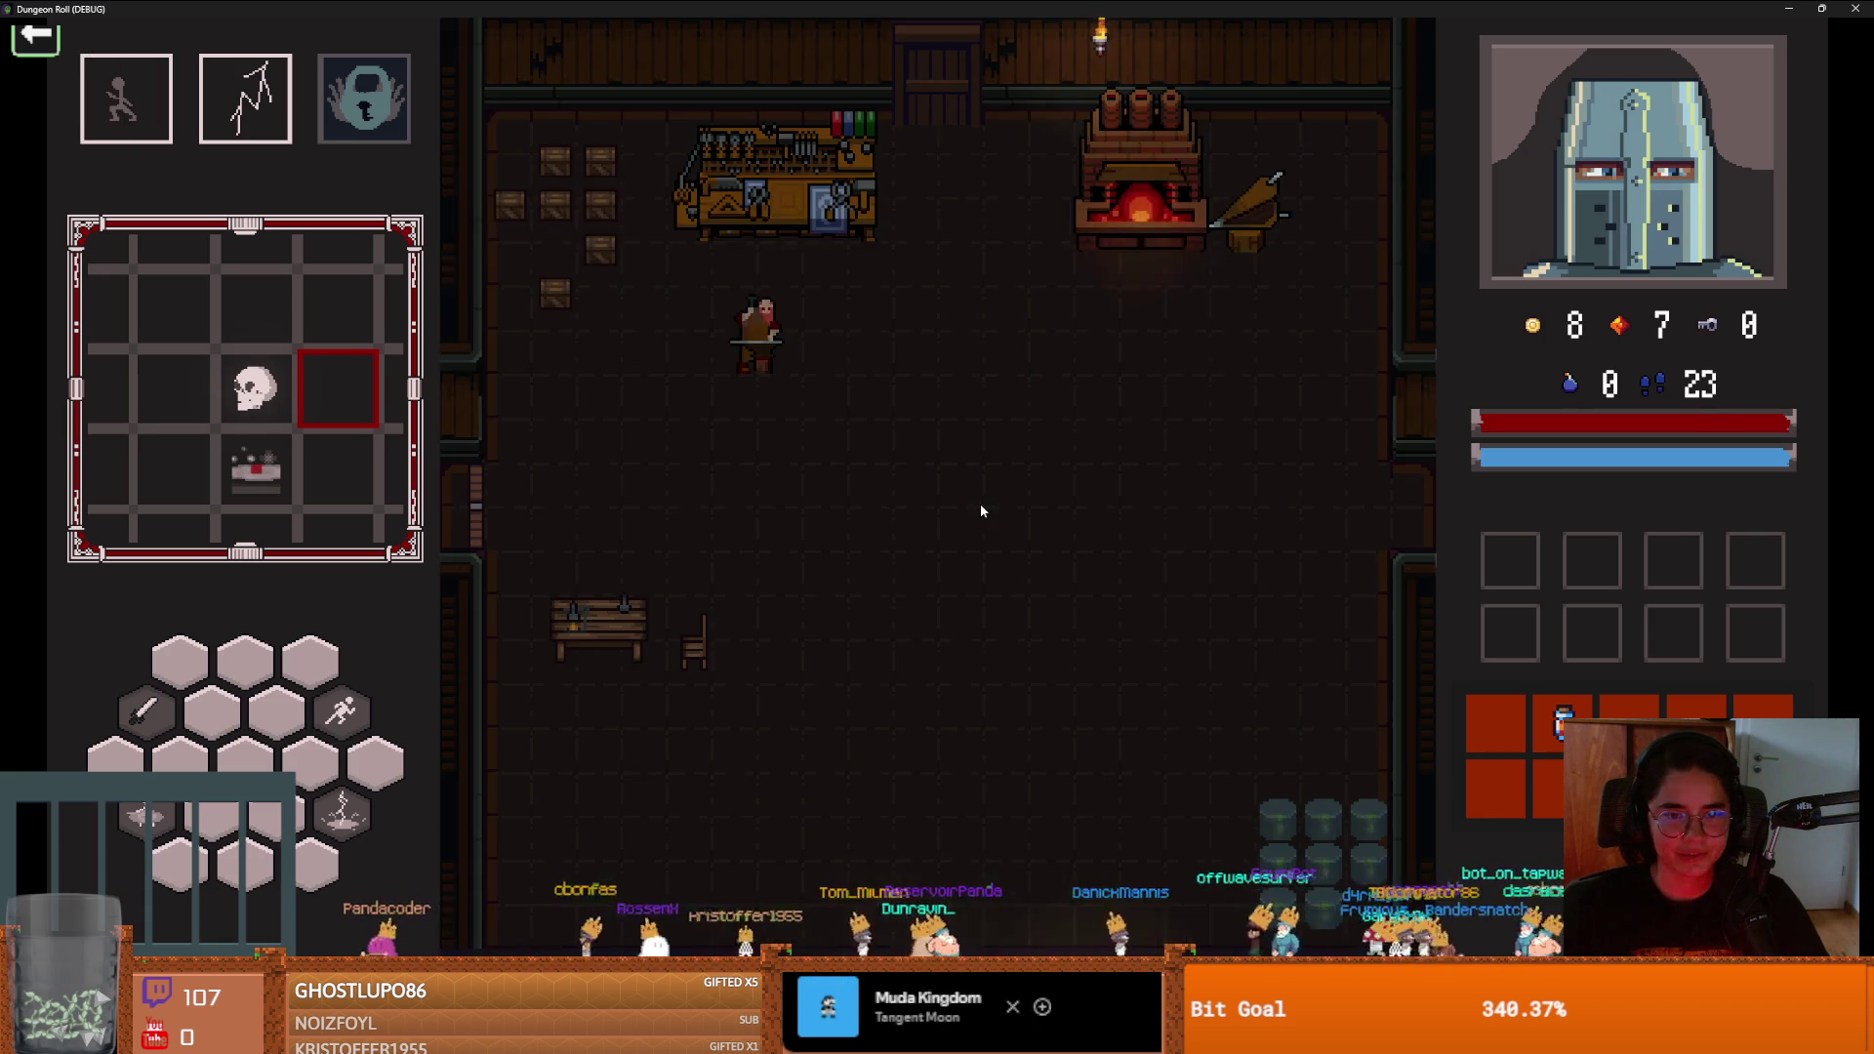
key("s")
key("d")
key("s")
key("d")
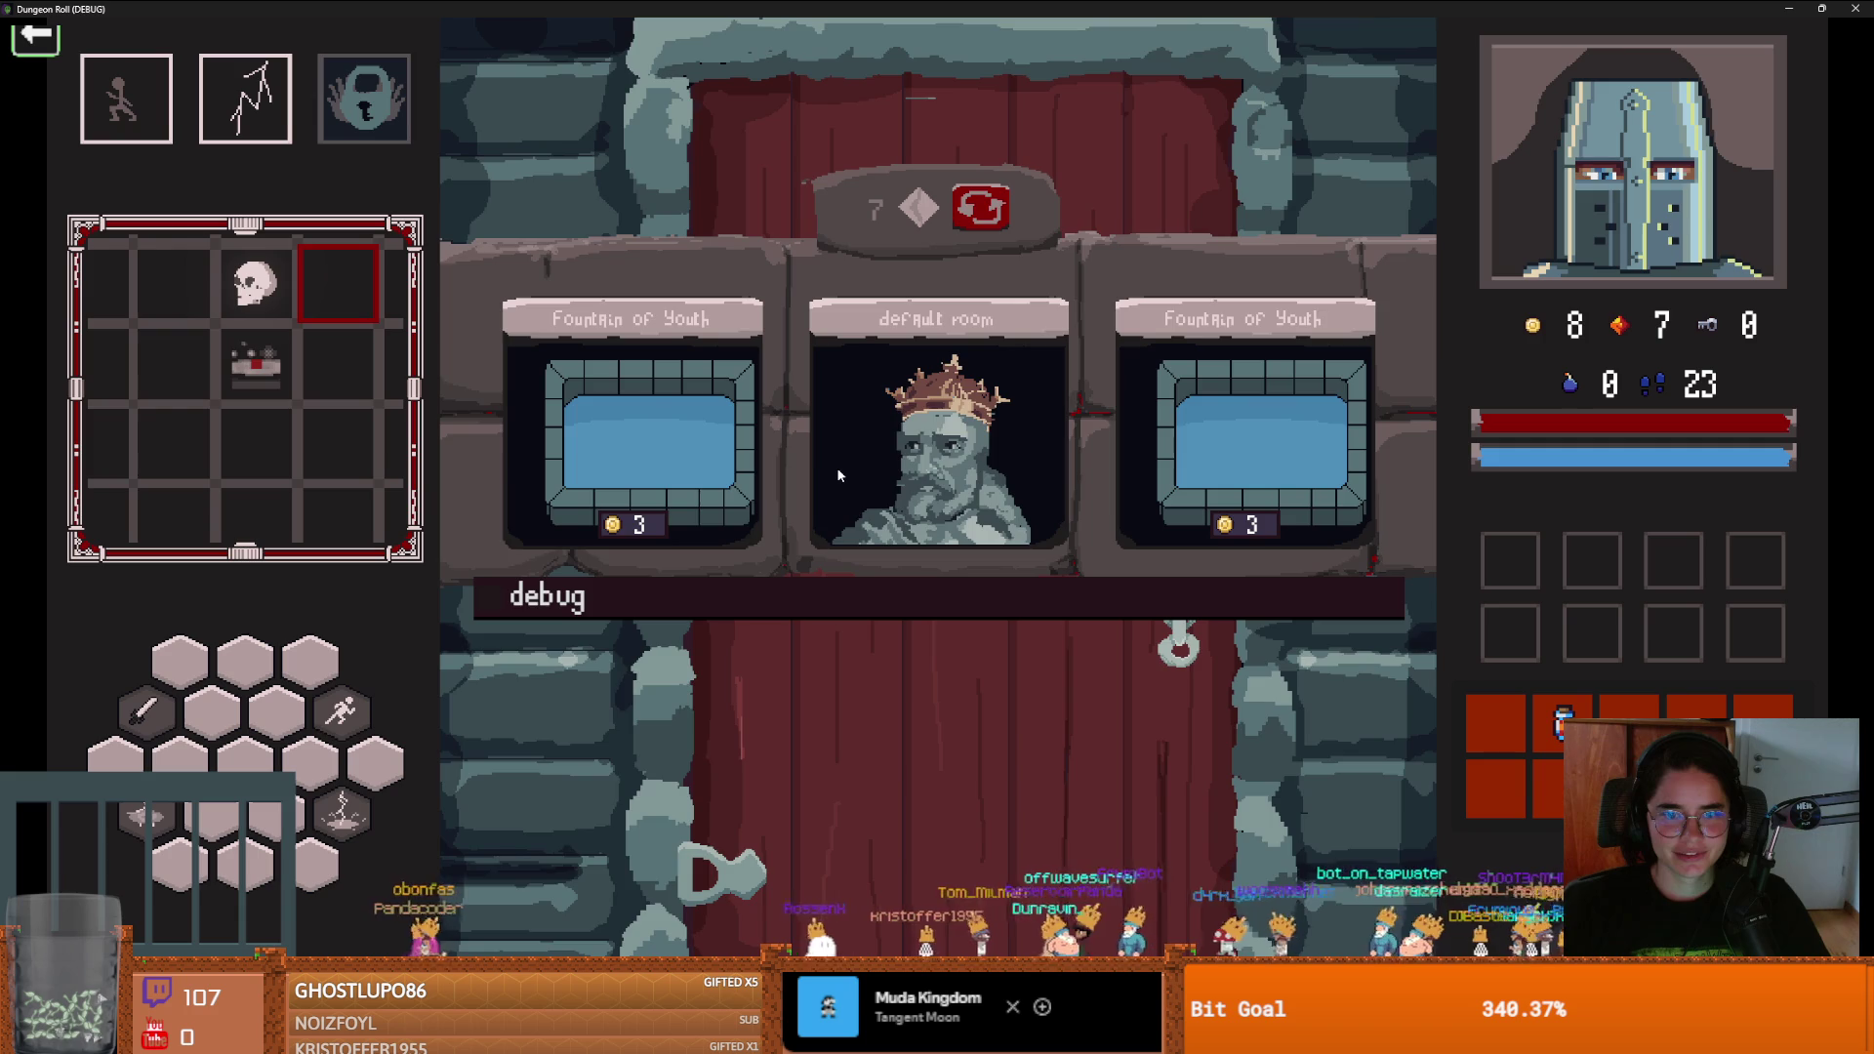
Choose the default room with the king and finish the wounded knight's dialogue
left_click(841, 465)
key("d")
key("d")
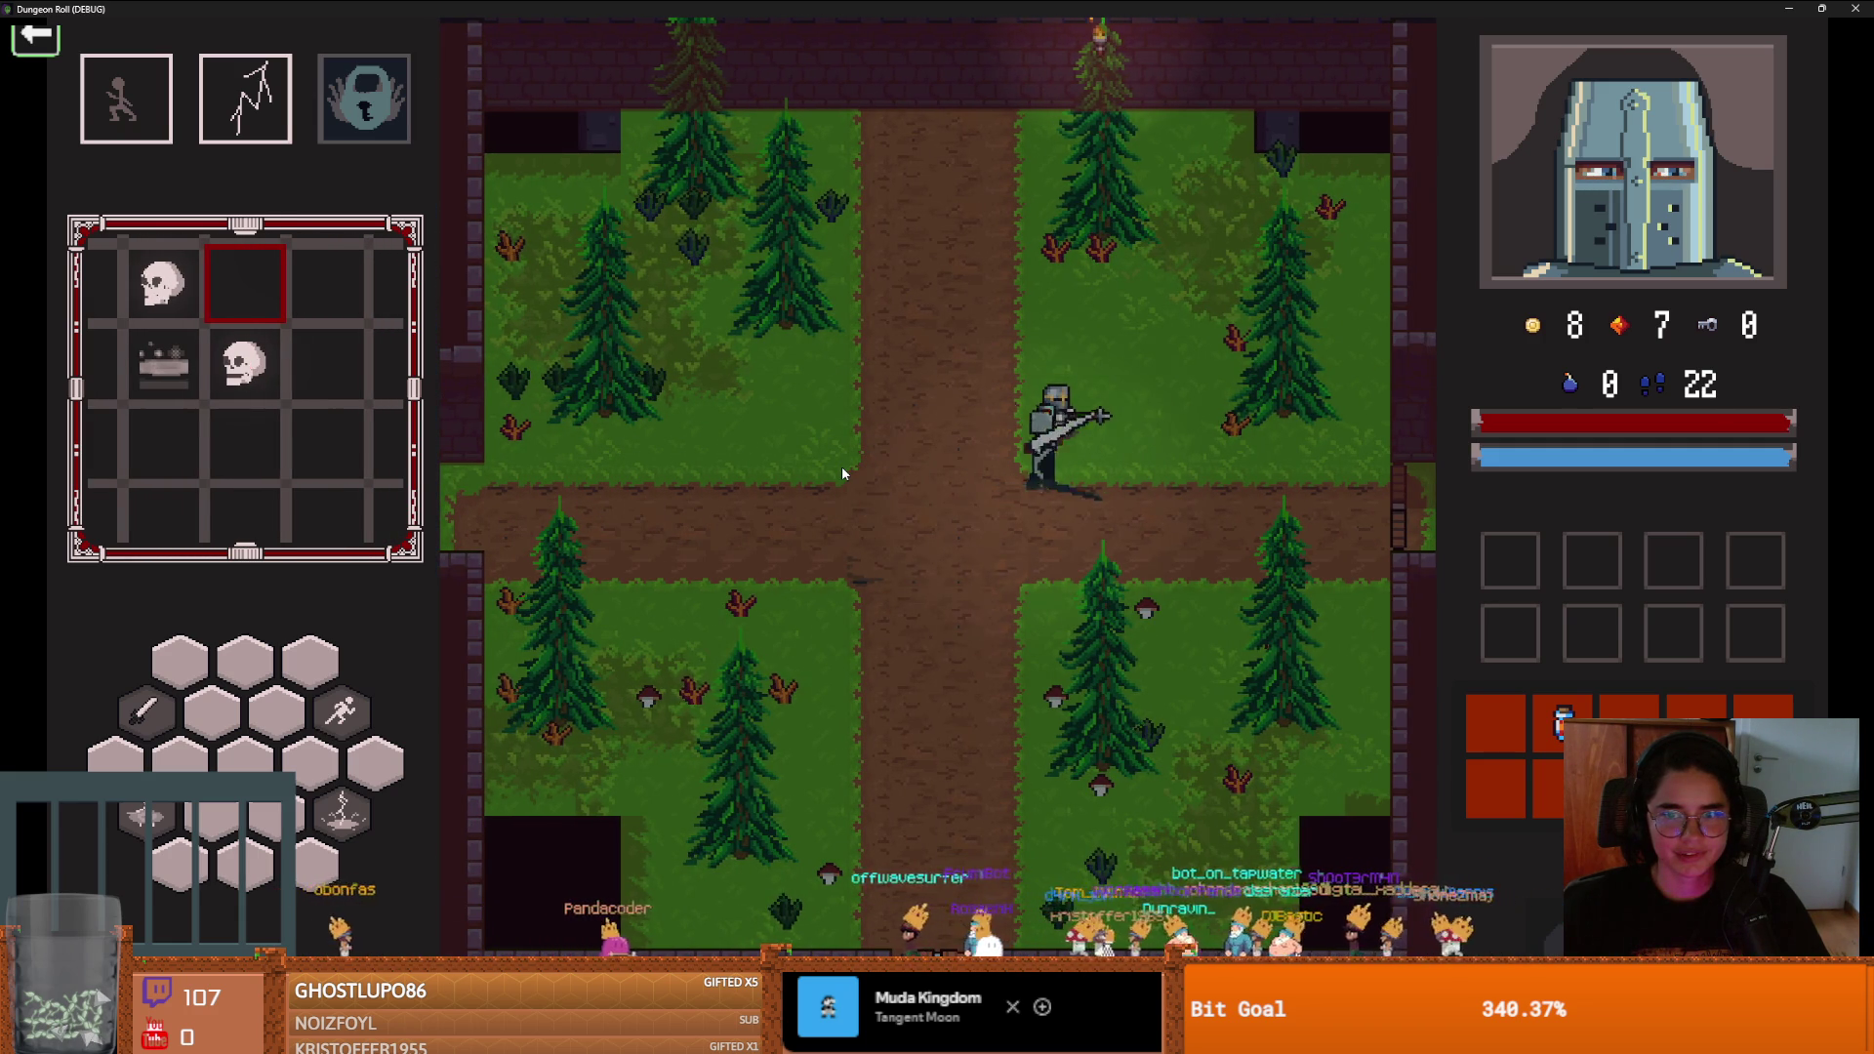
key("e")
key("e")
key("e")
key("e")
key("e")
key("e")
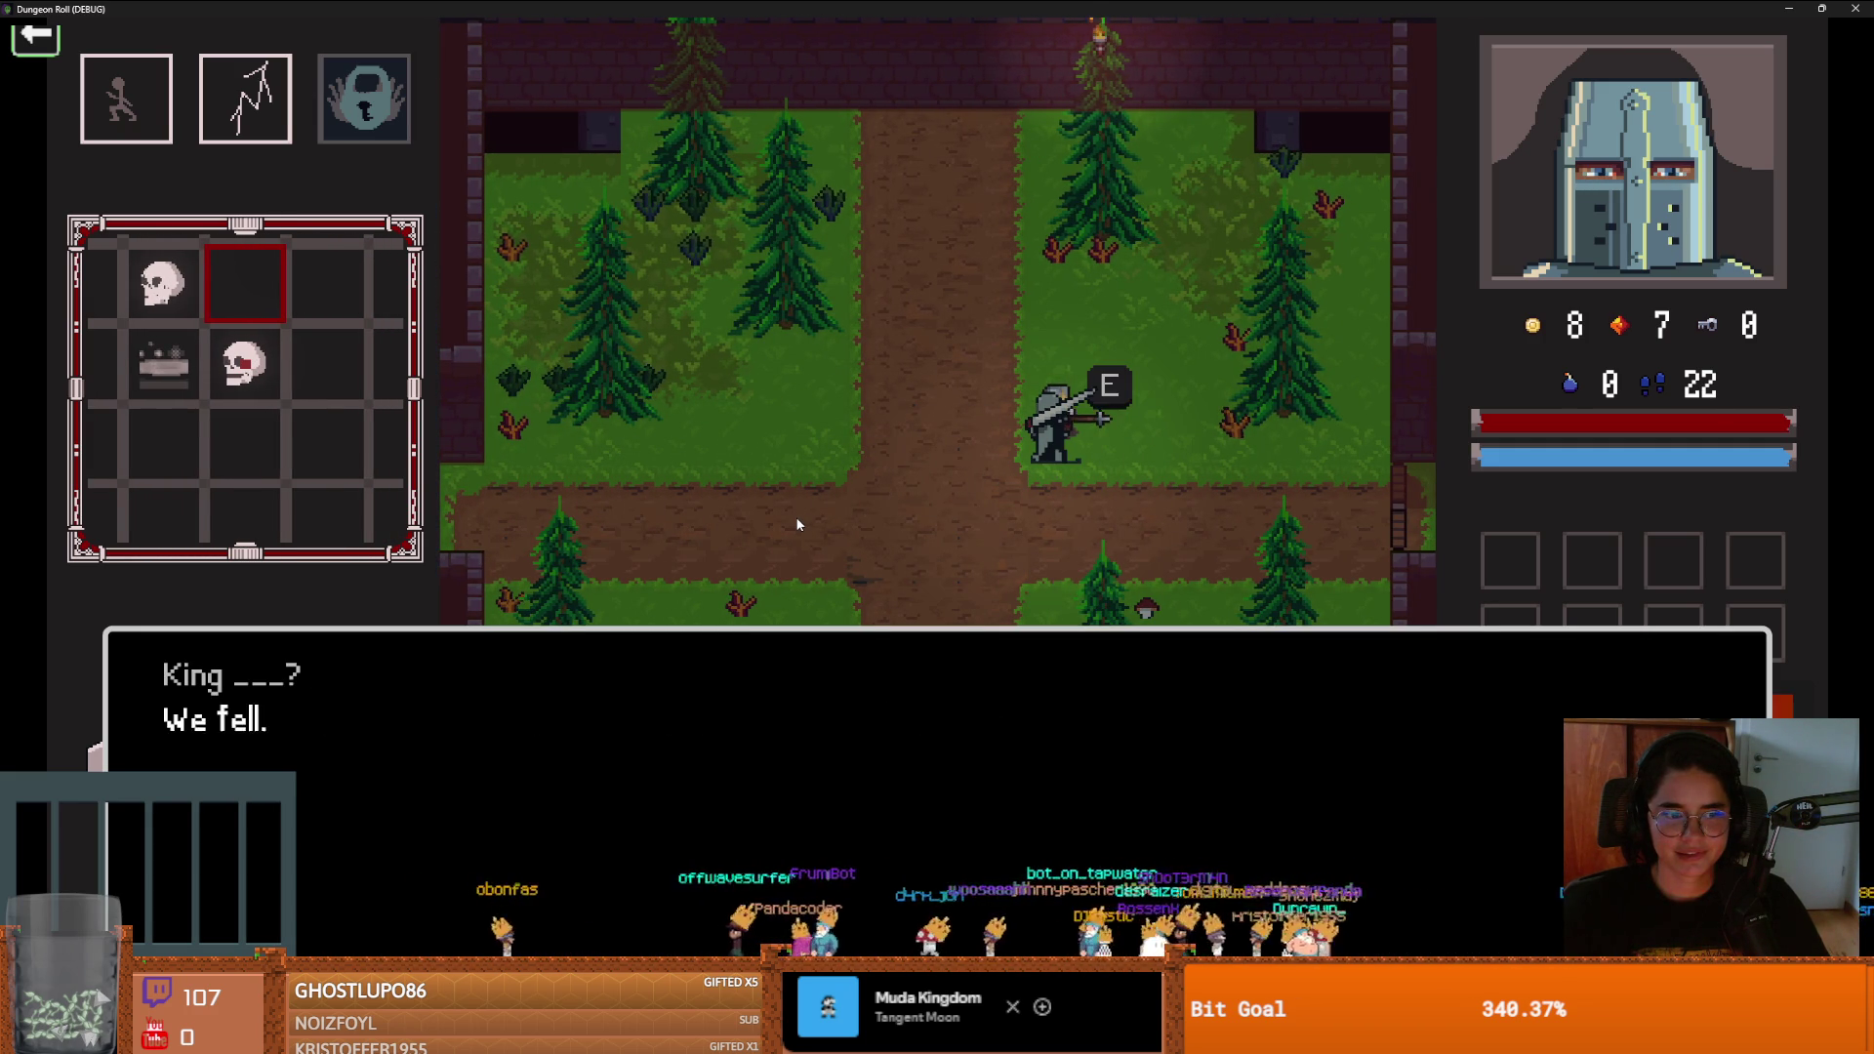
key("e")
key("e")
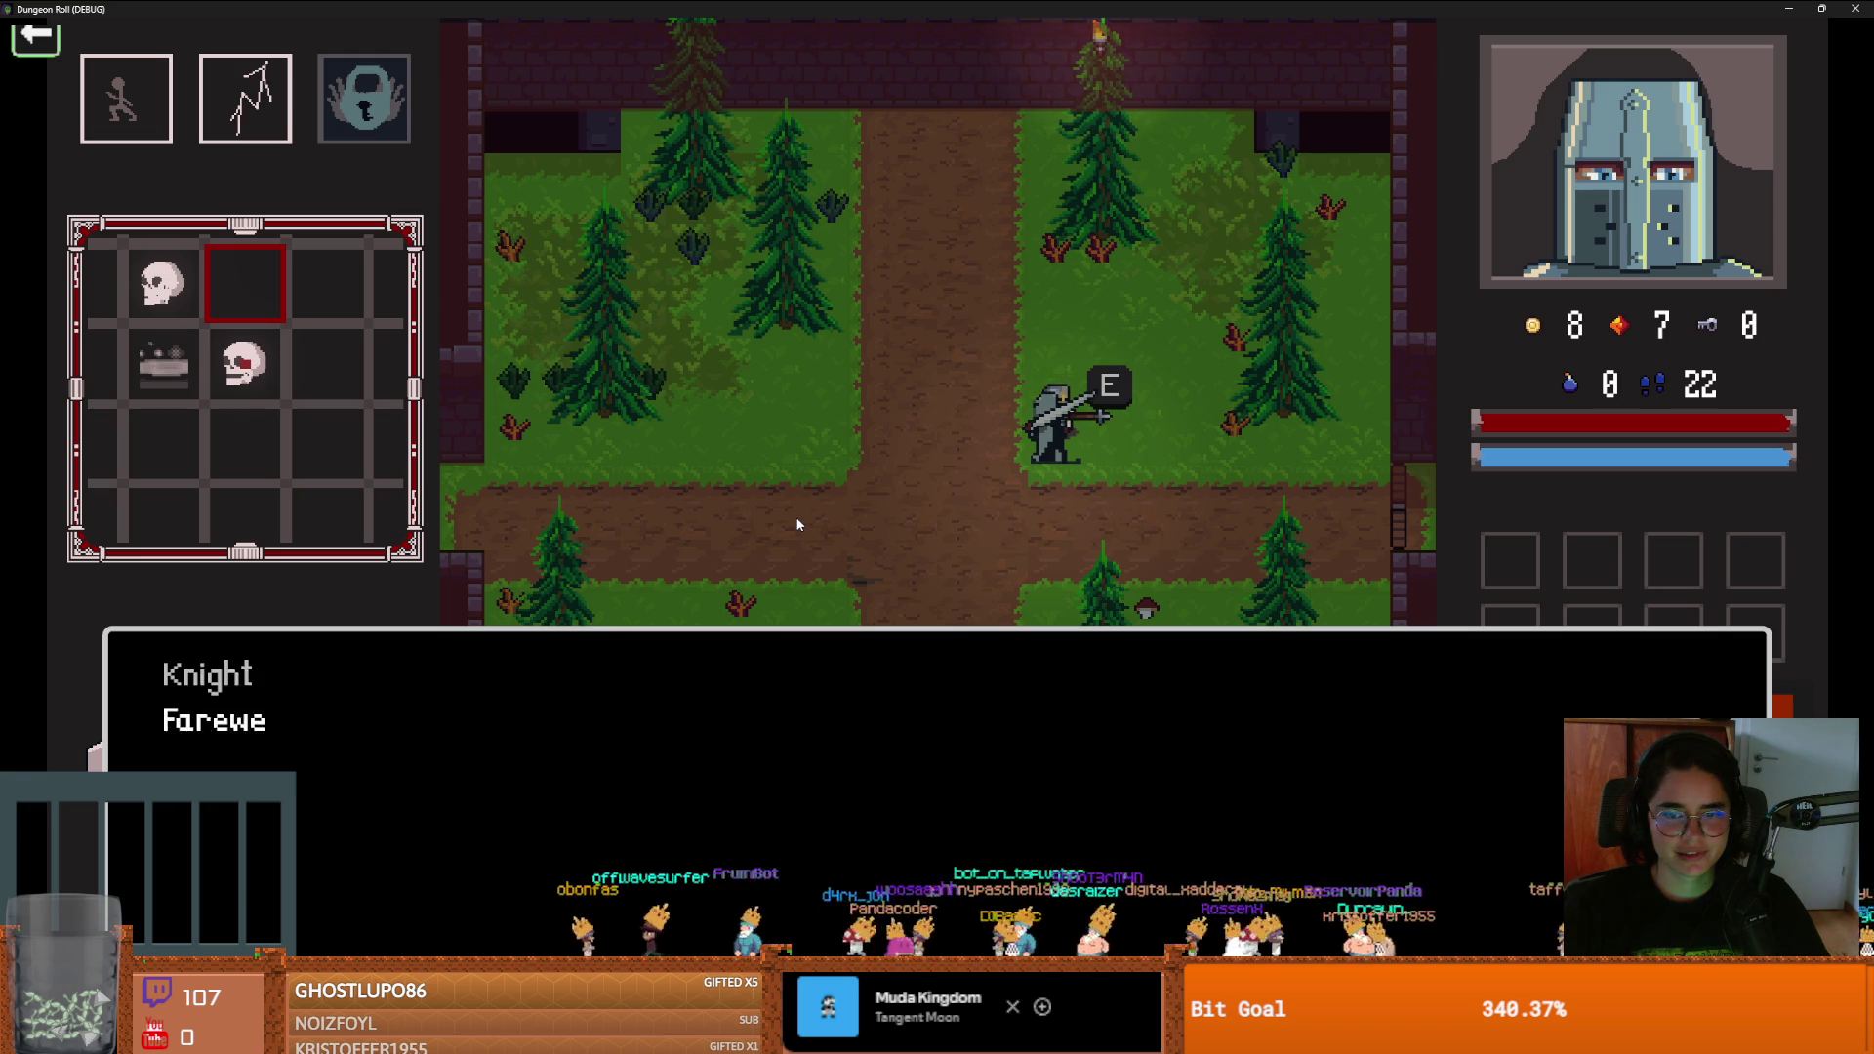
key("e")
key("s")
key("d")
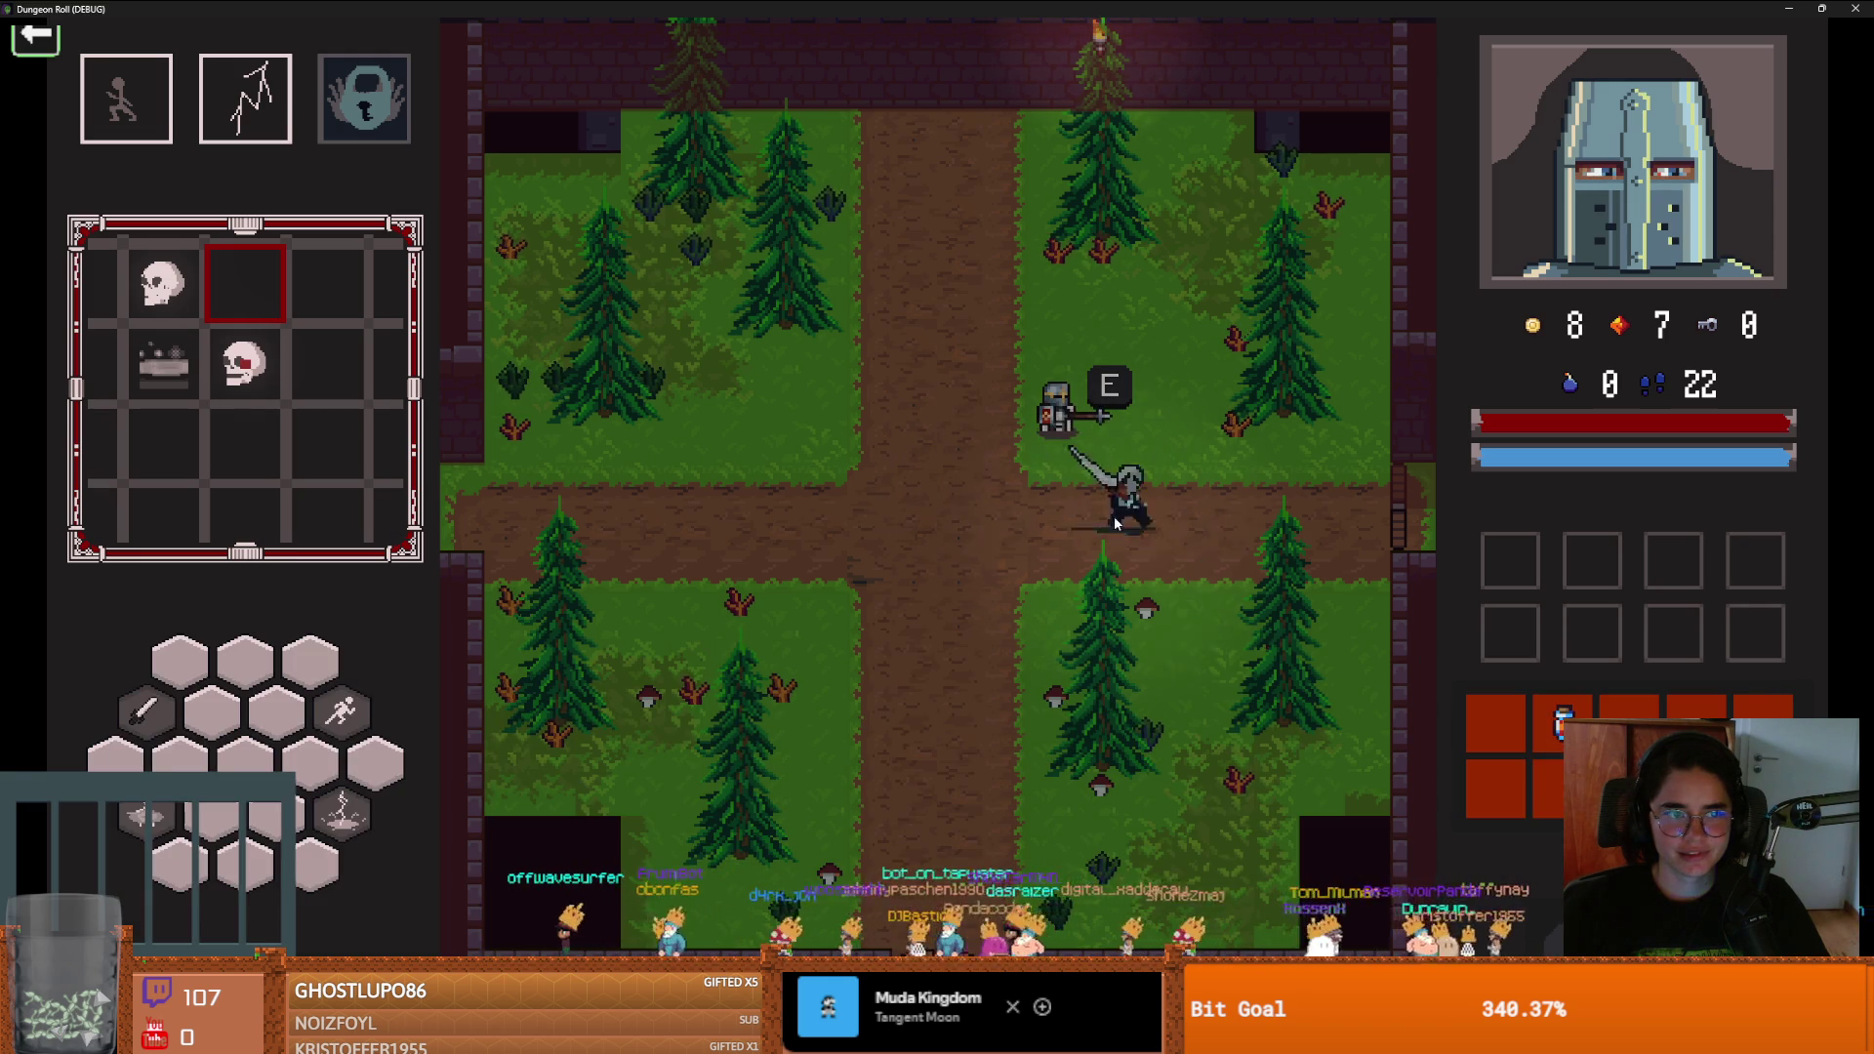
key("e")
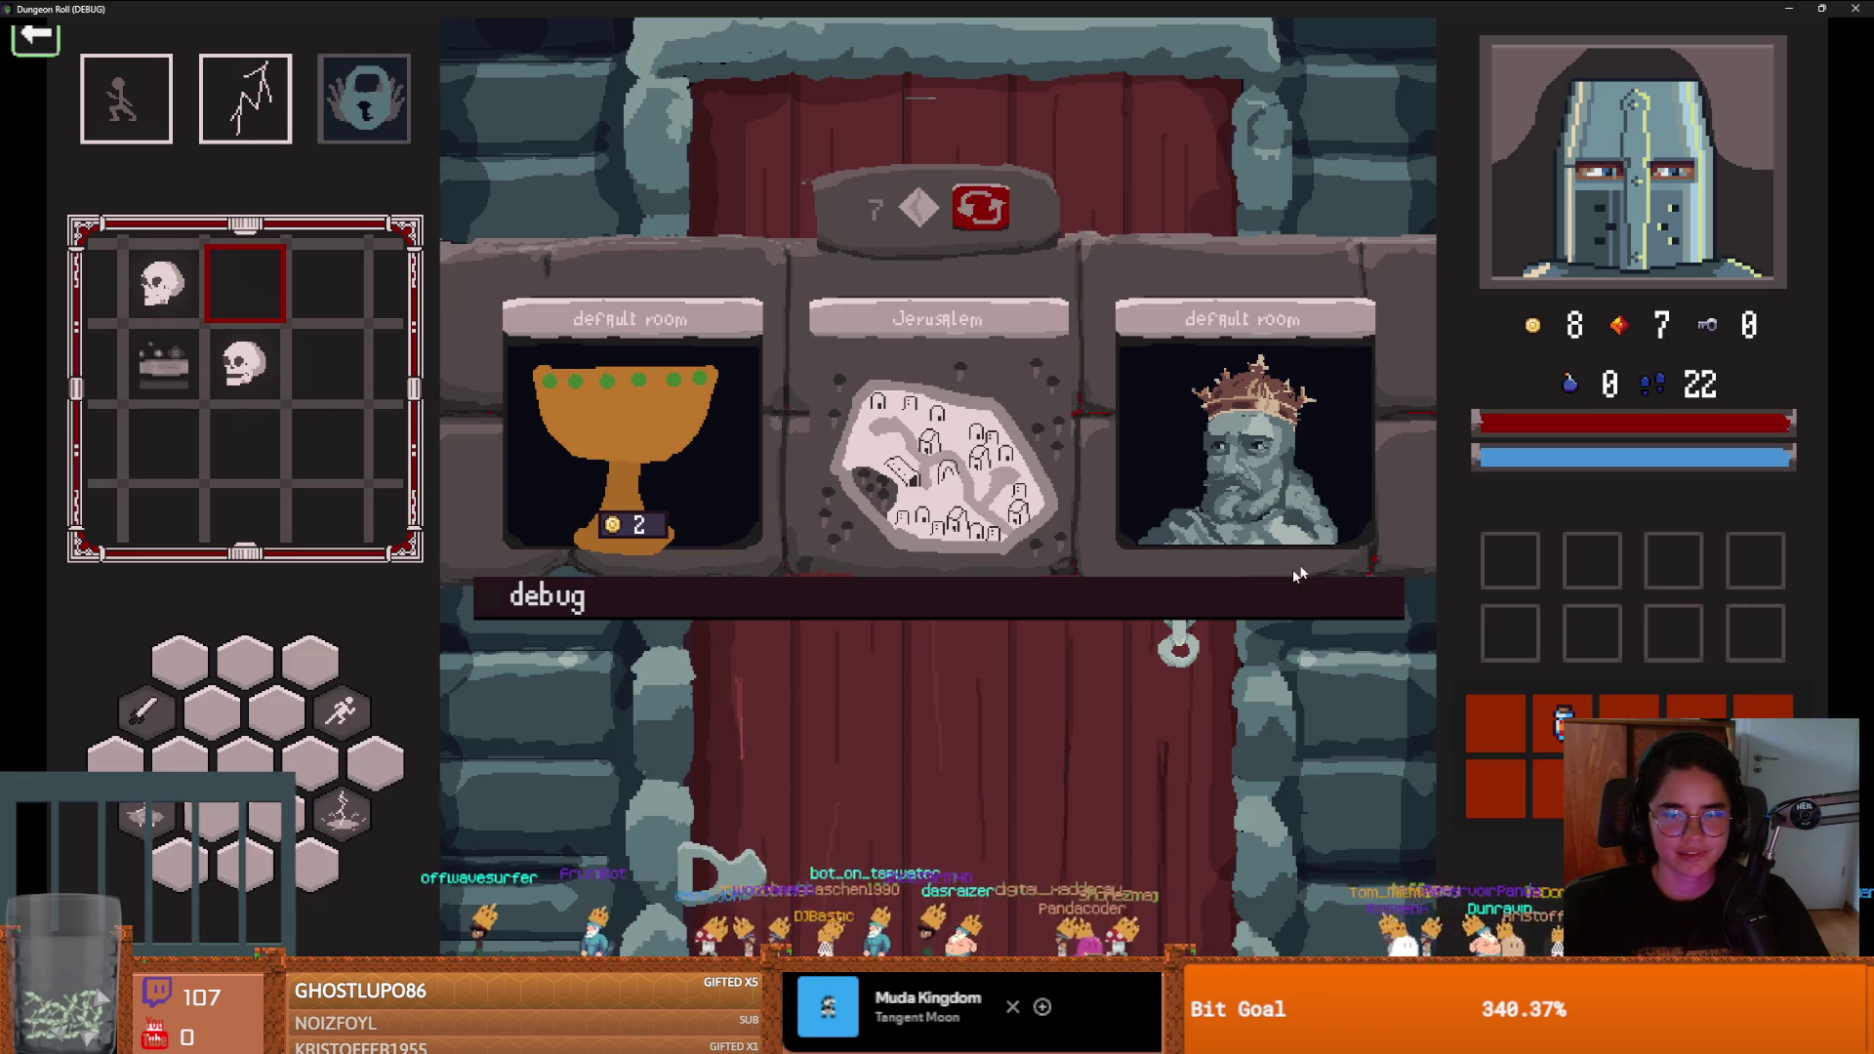
Enable the debug room list, pick a room from it, and enter
left_click(1318, 597)
scroll(1372, 922, "down", 5)
scroll(1371, 922, "up", 5)
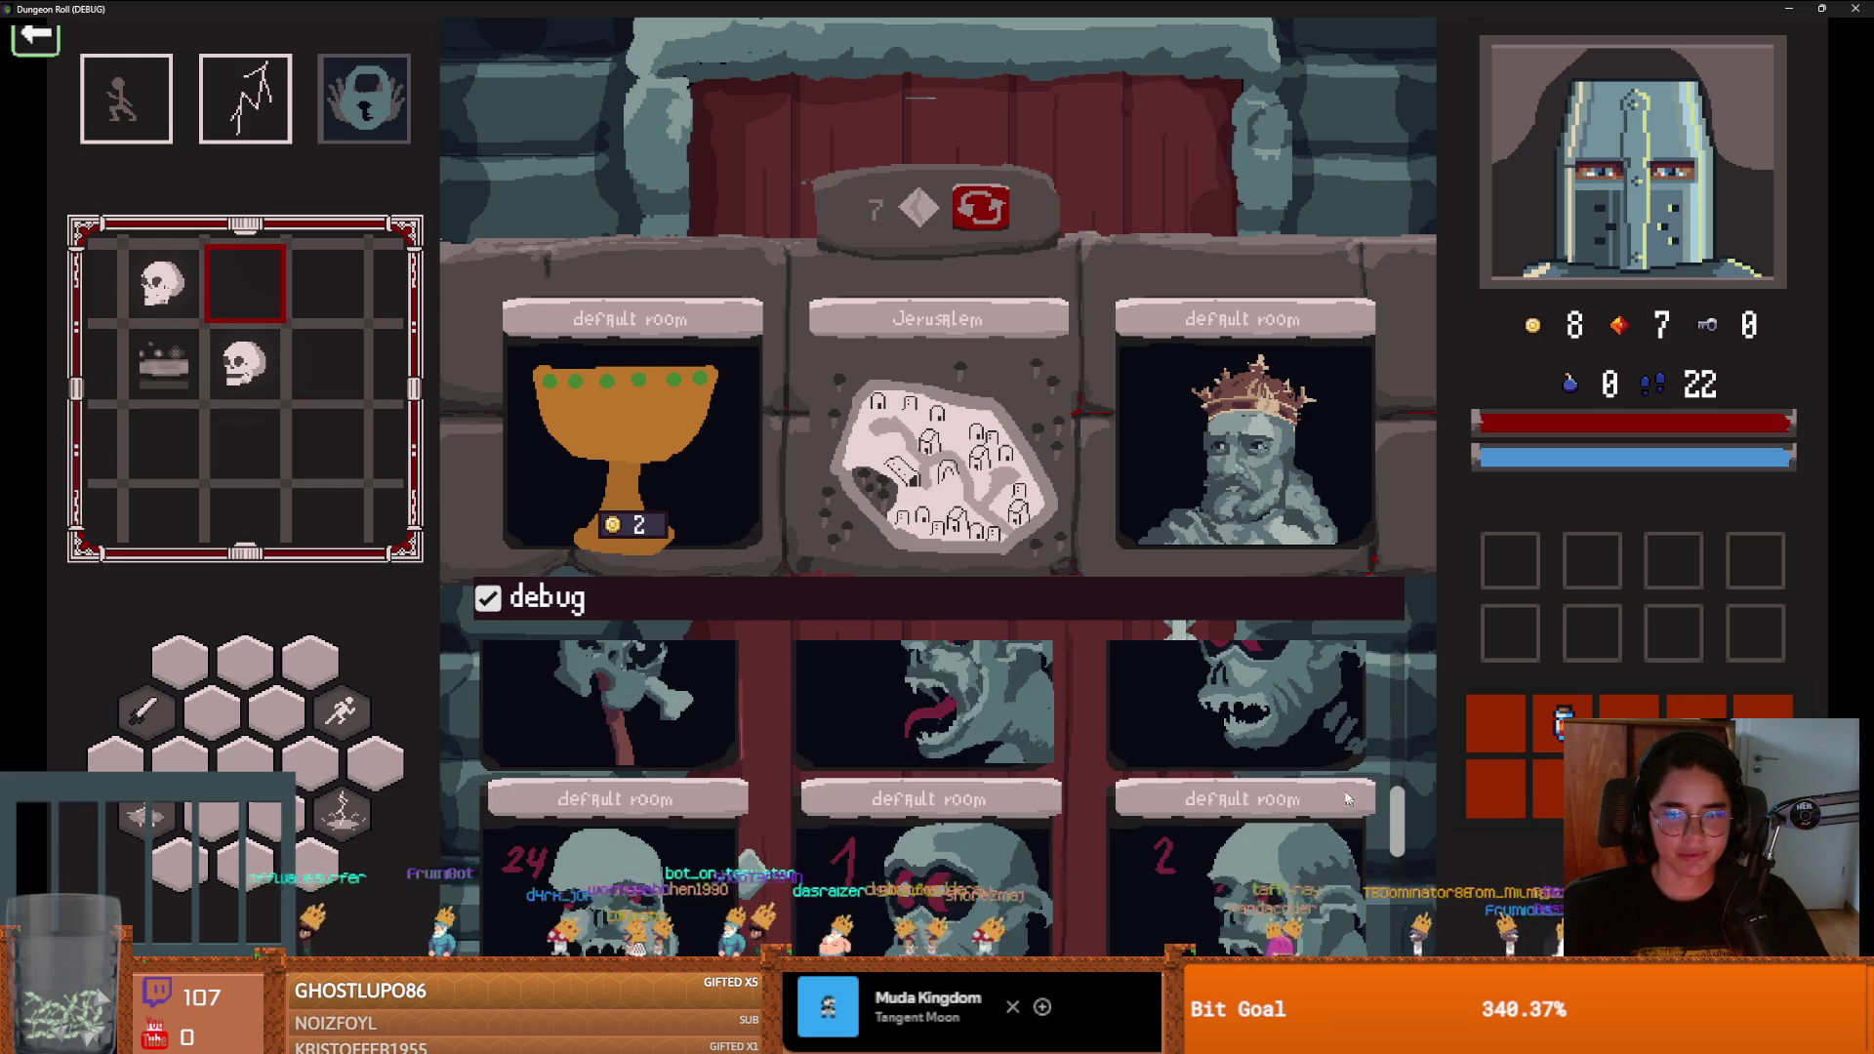
scroll(1340, 825, "up", 2)
left_click(1302, 777)
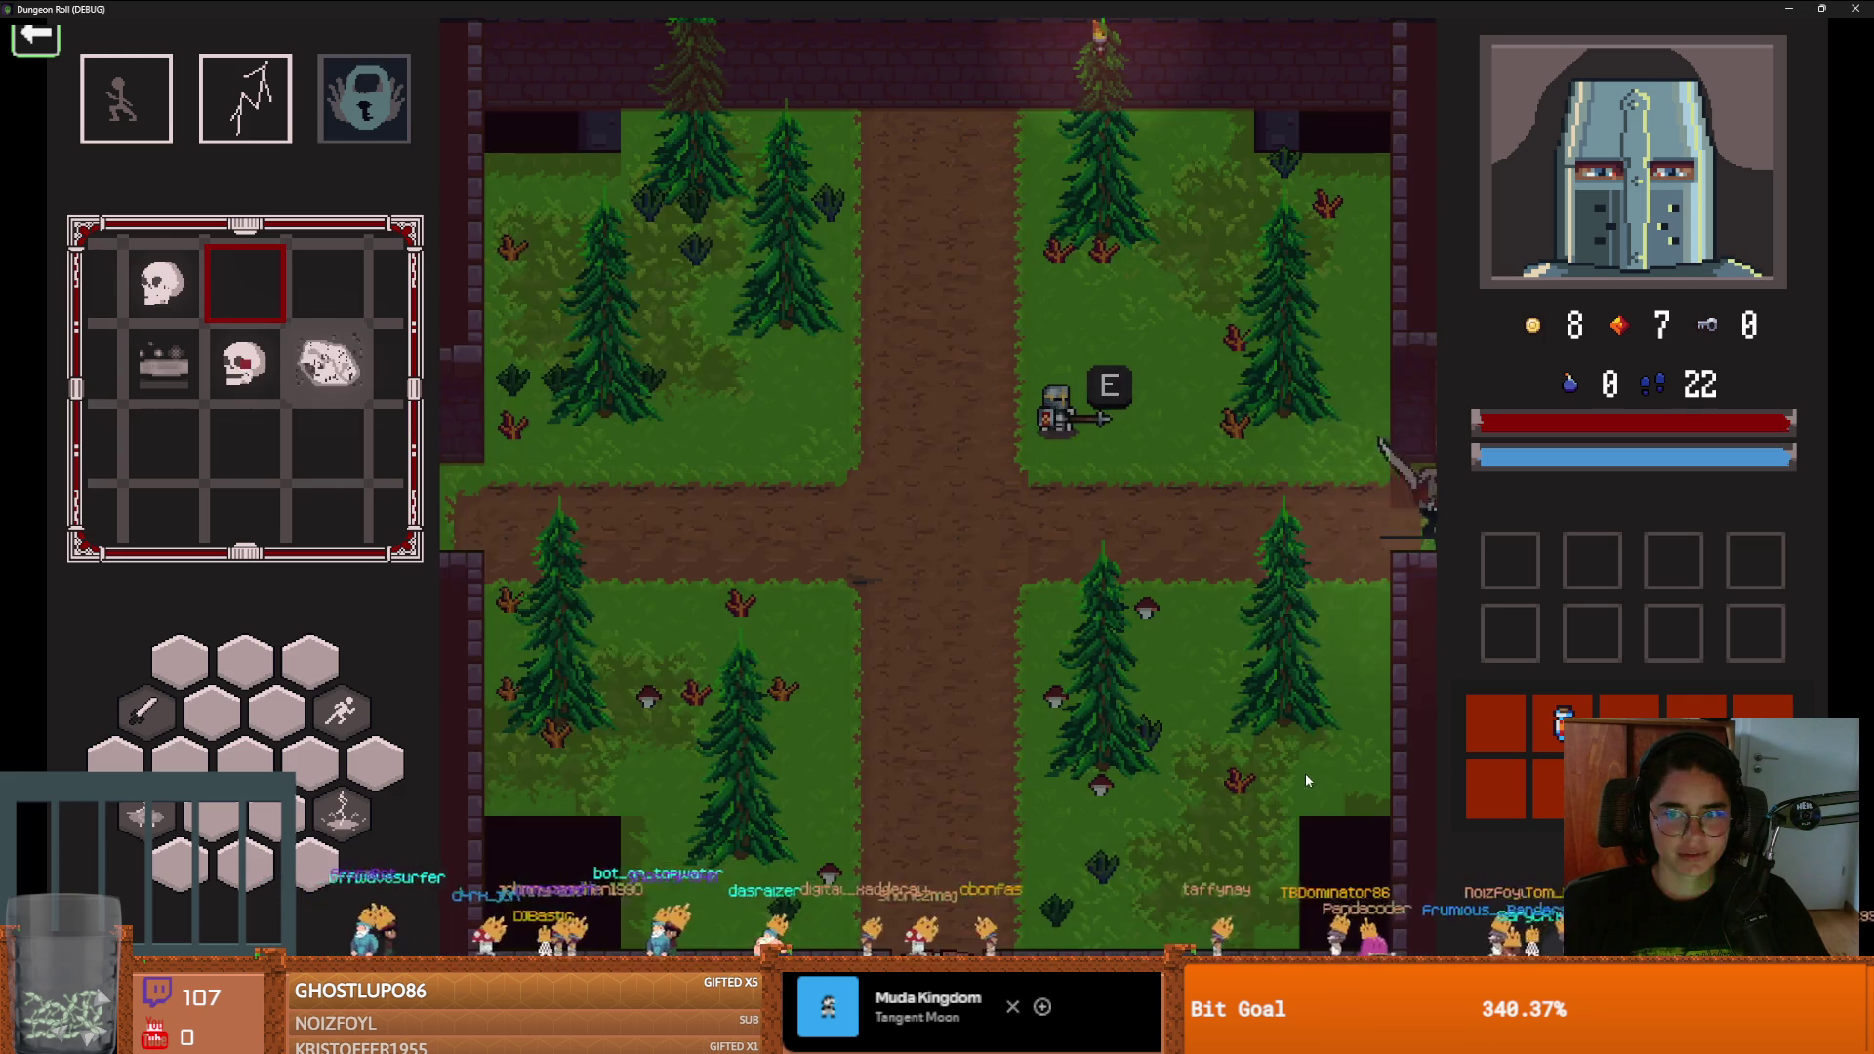
key("e")
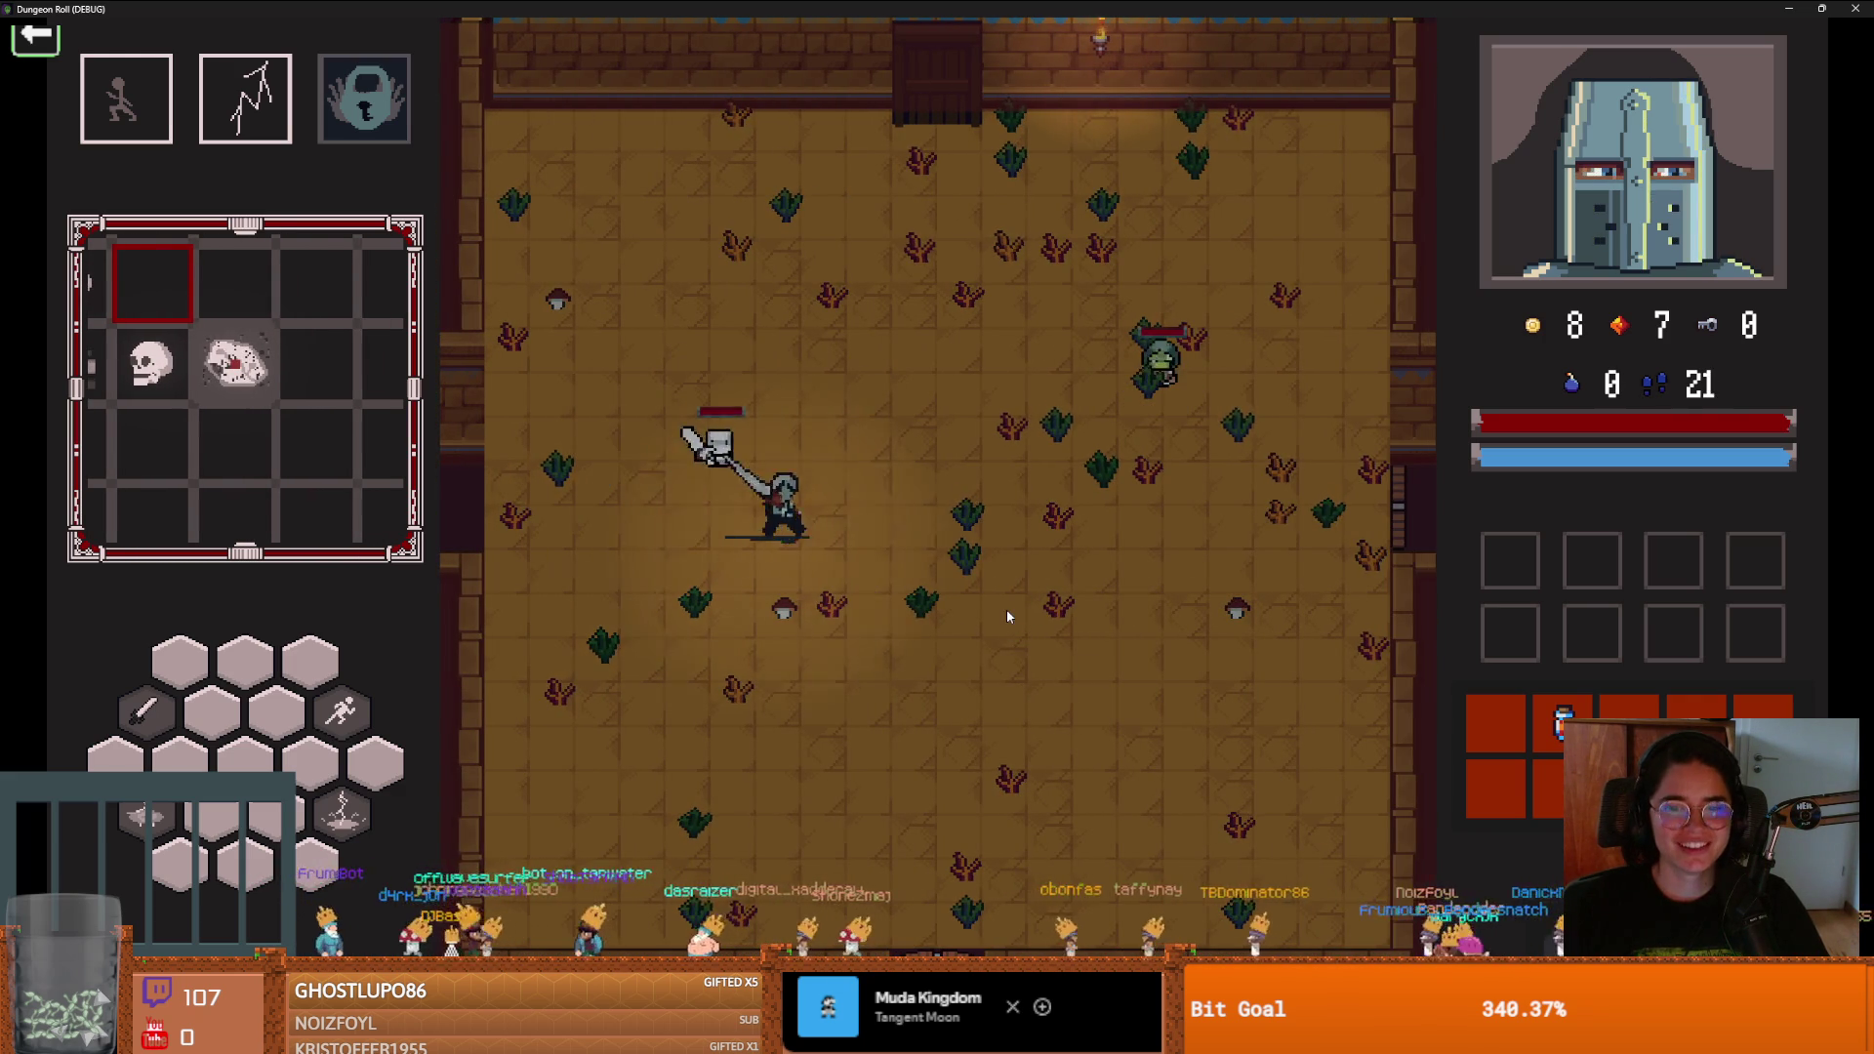
Fight in the debug room with sword swings and dashes
left_click(1005, 609)
key("d")
key("space")
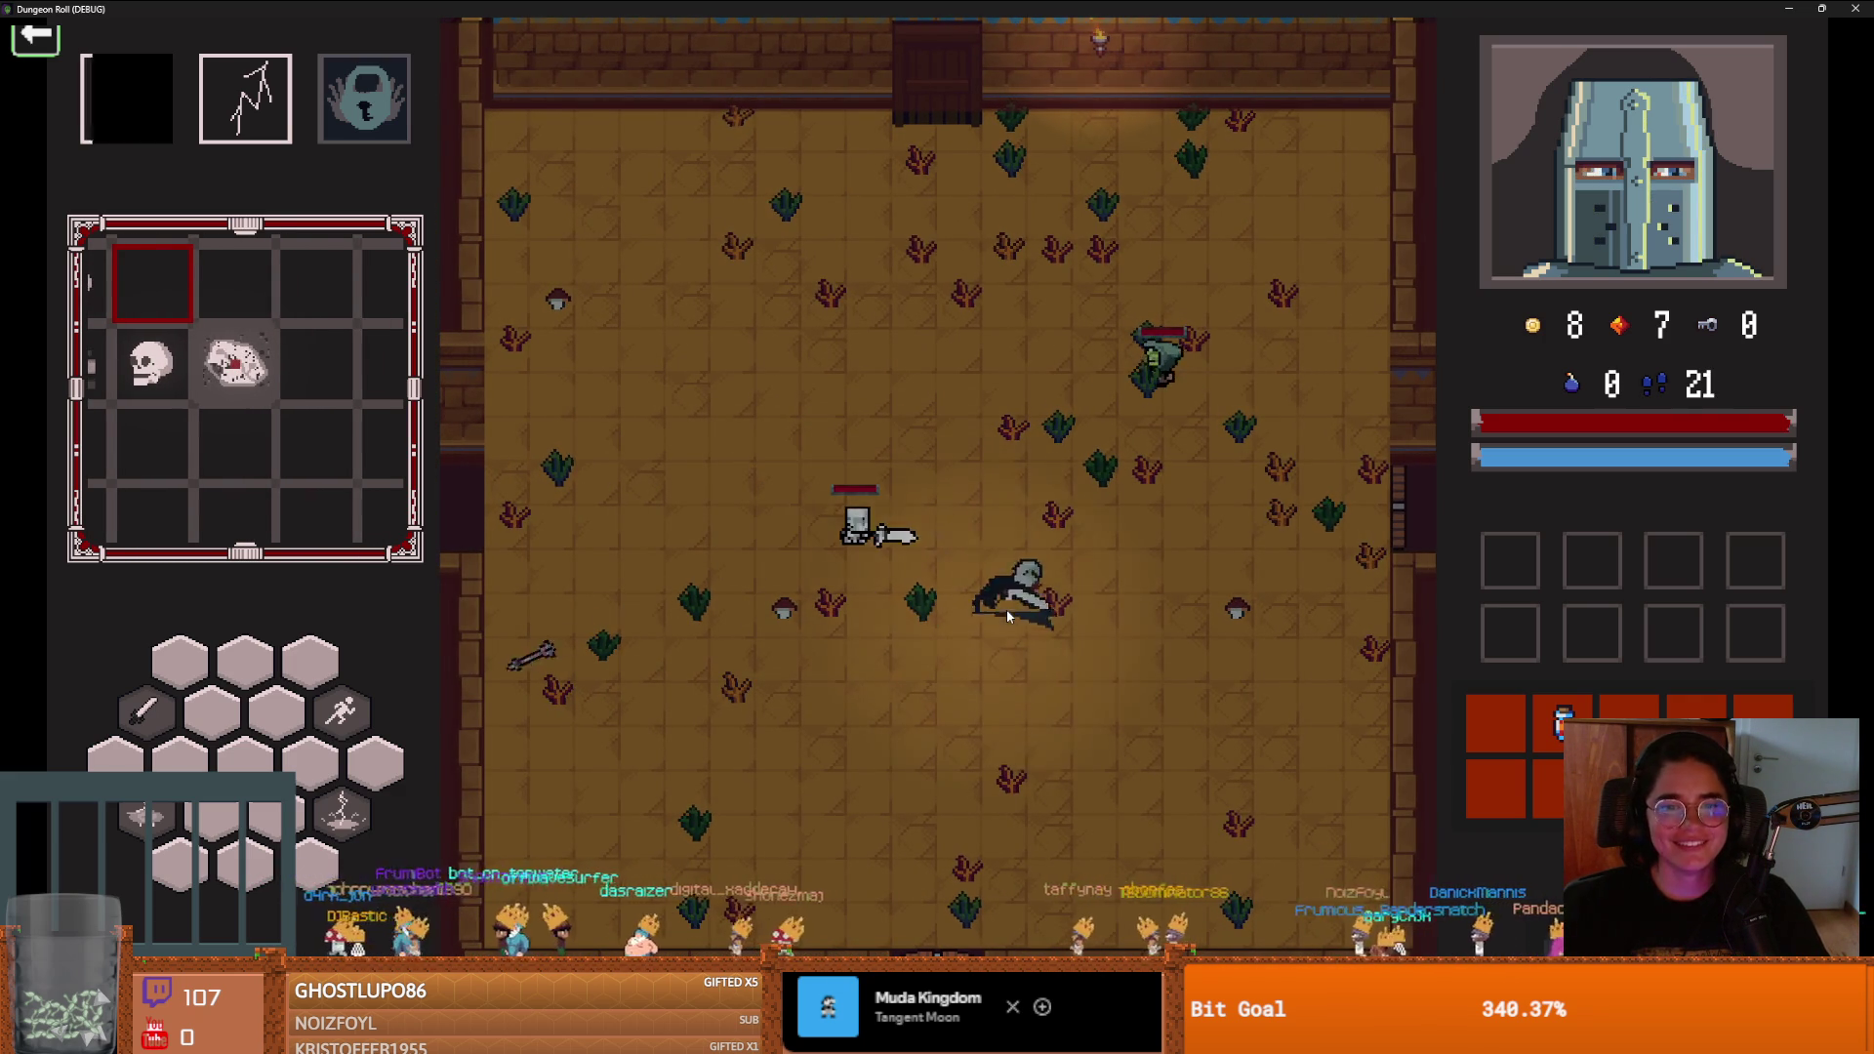
key("s")
key("a")
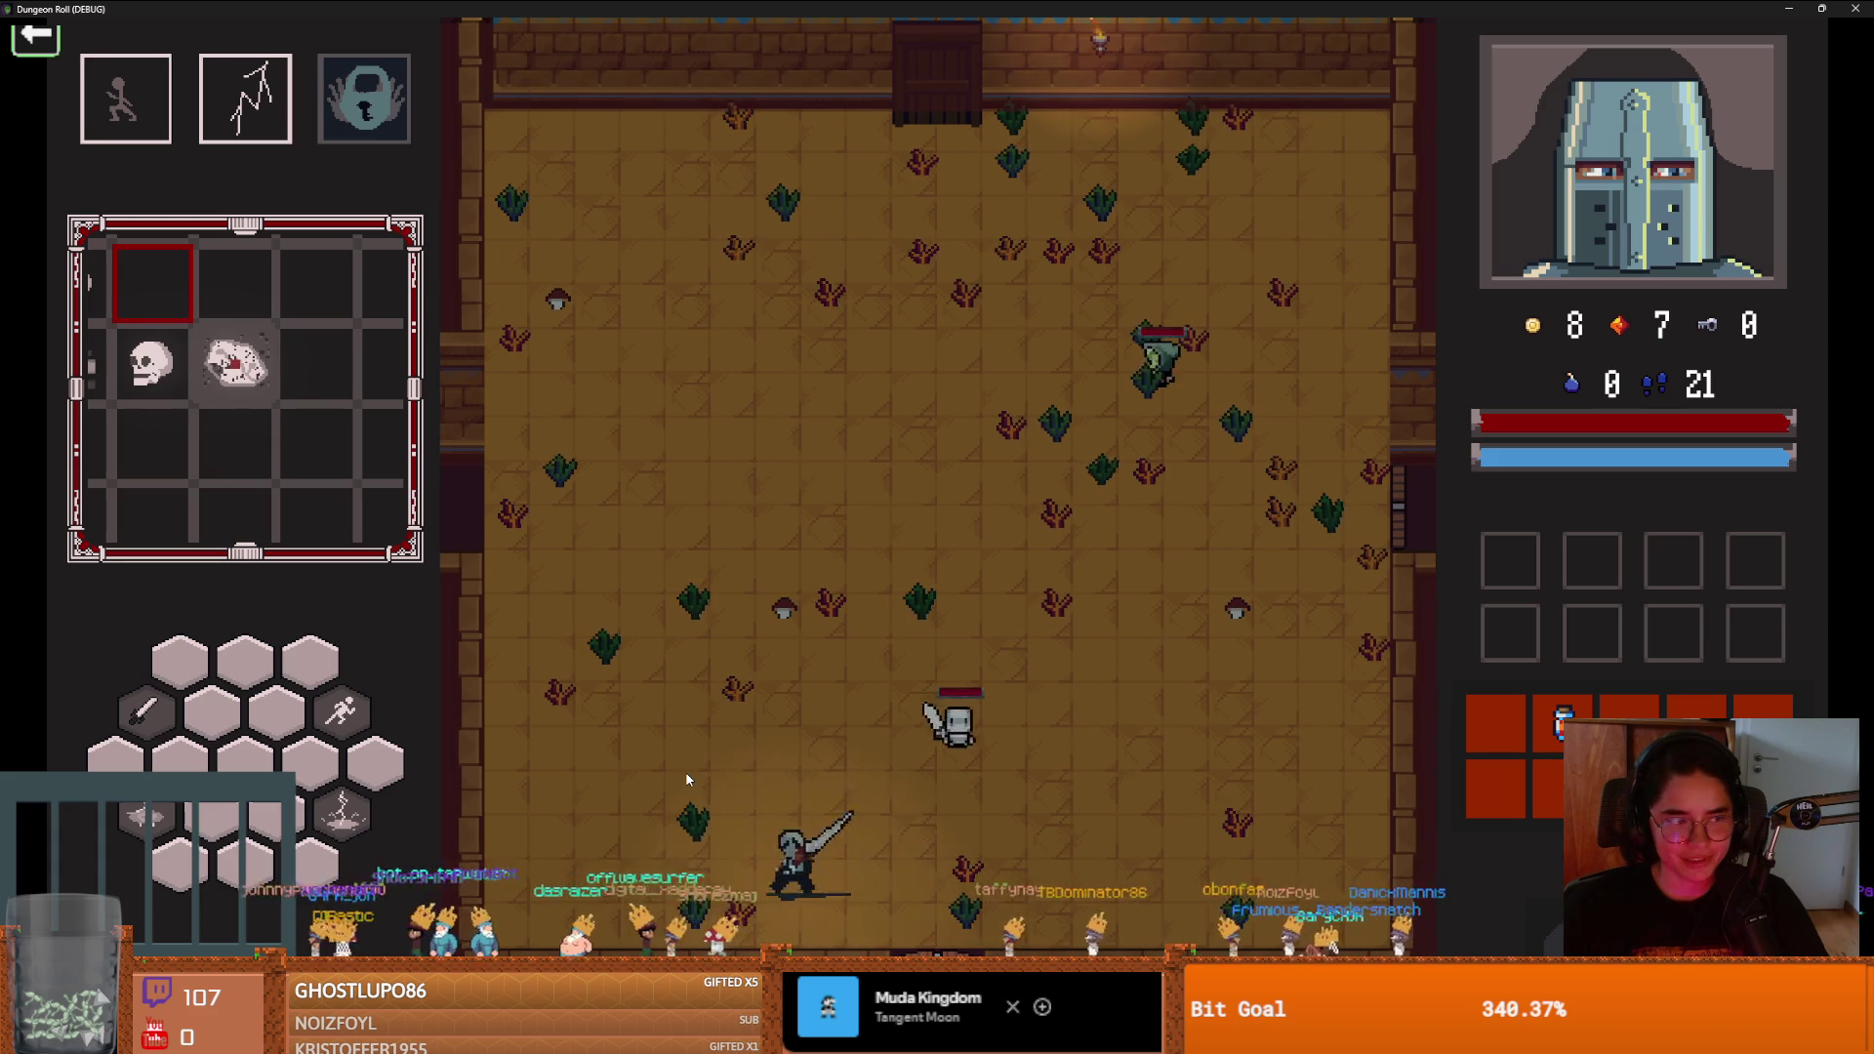
key("w")
key("space")
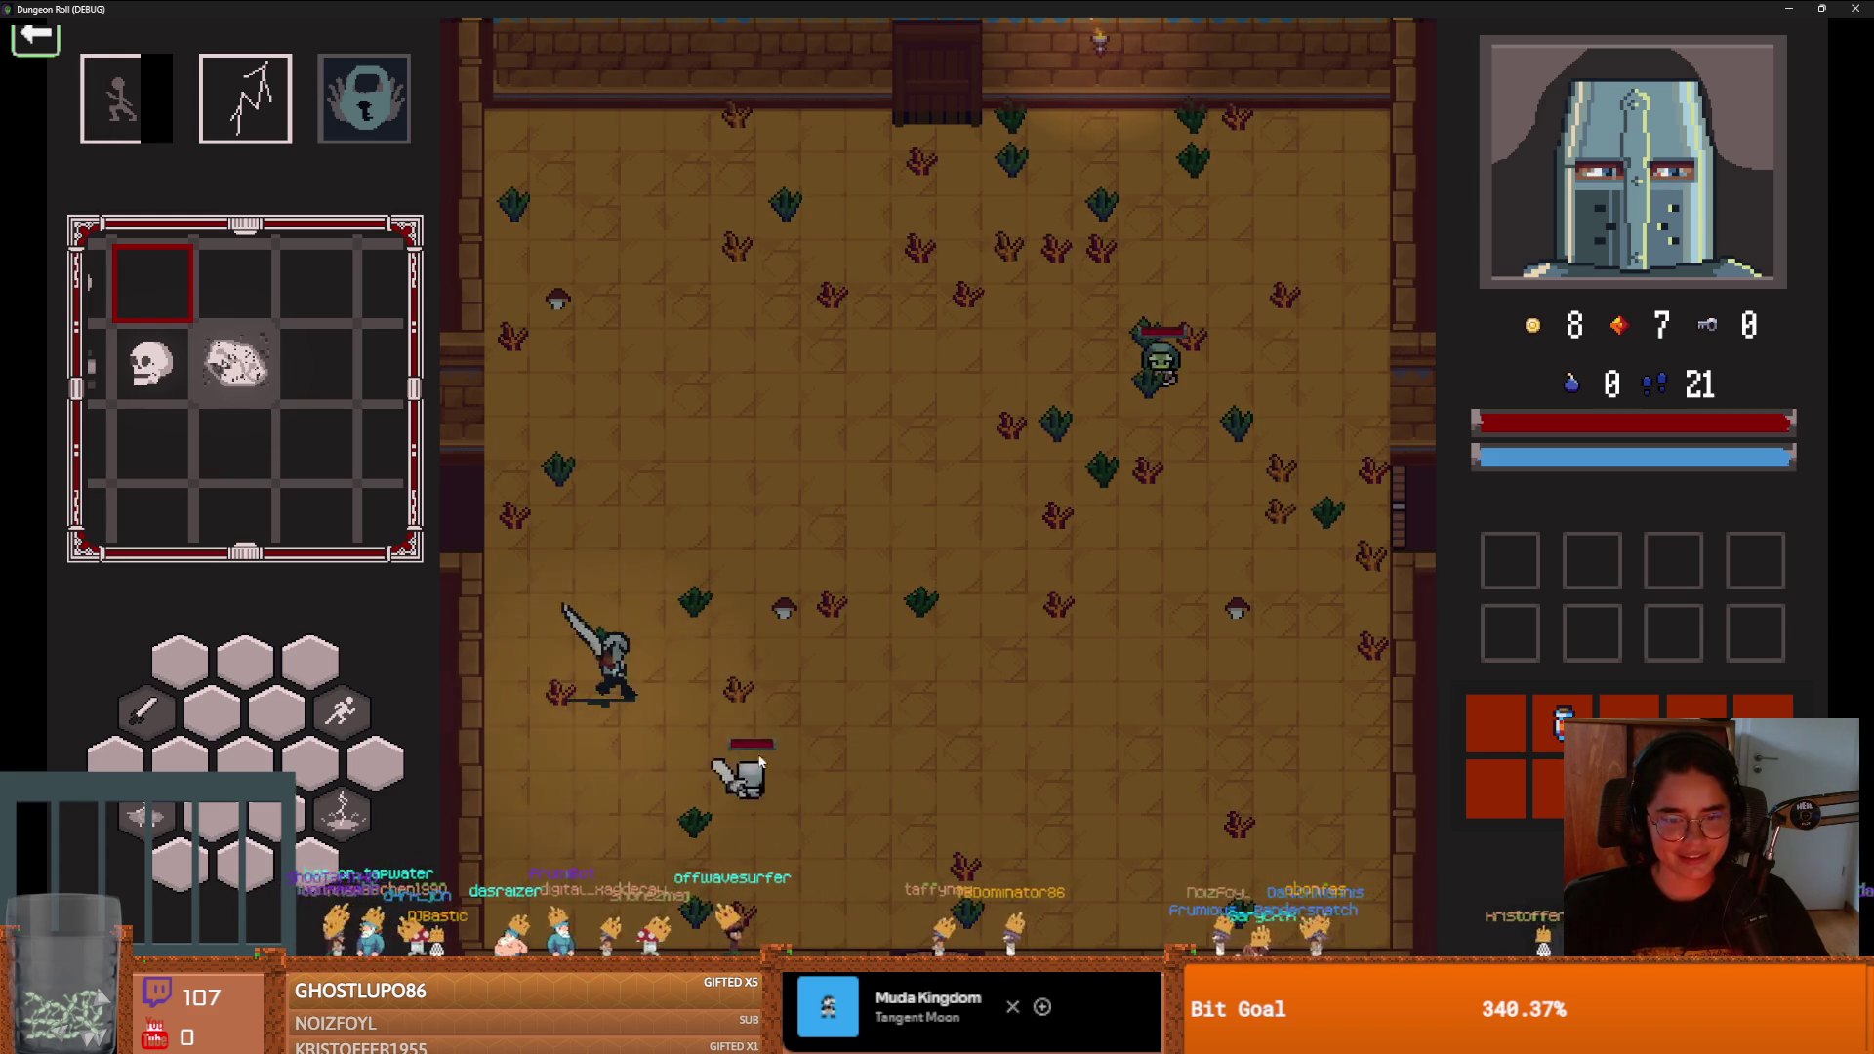
left_click(709, 790)
Strike the goblin, then stop the running game
key("w")
key("space")
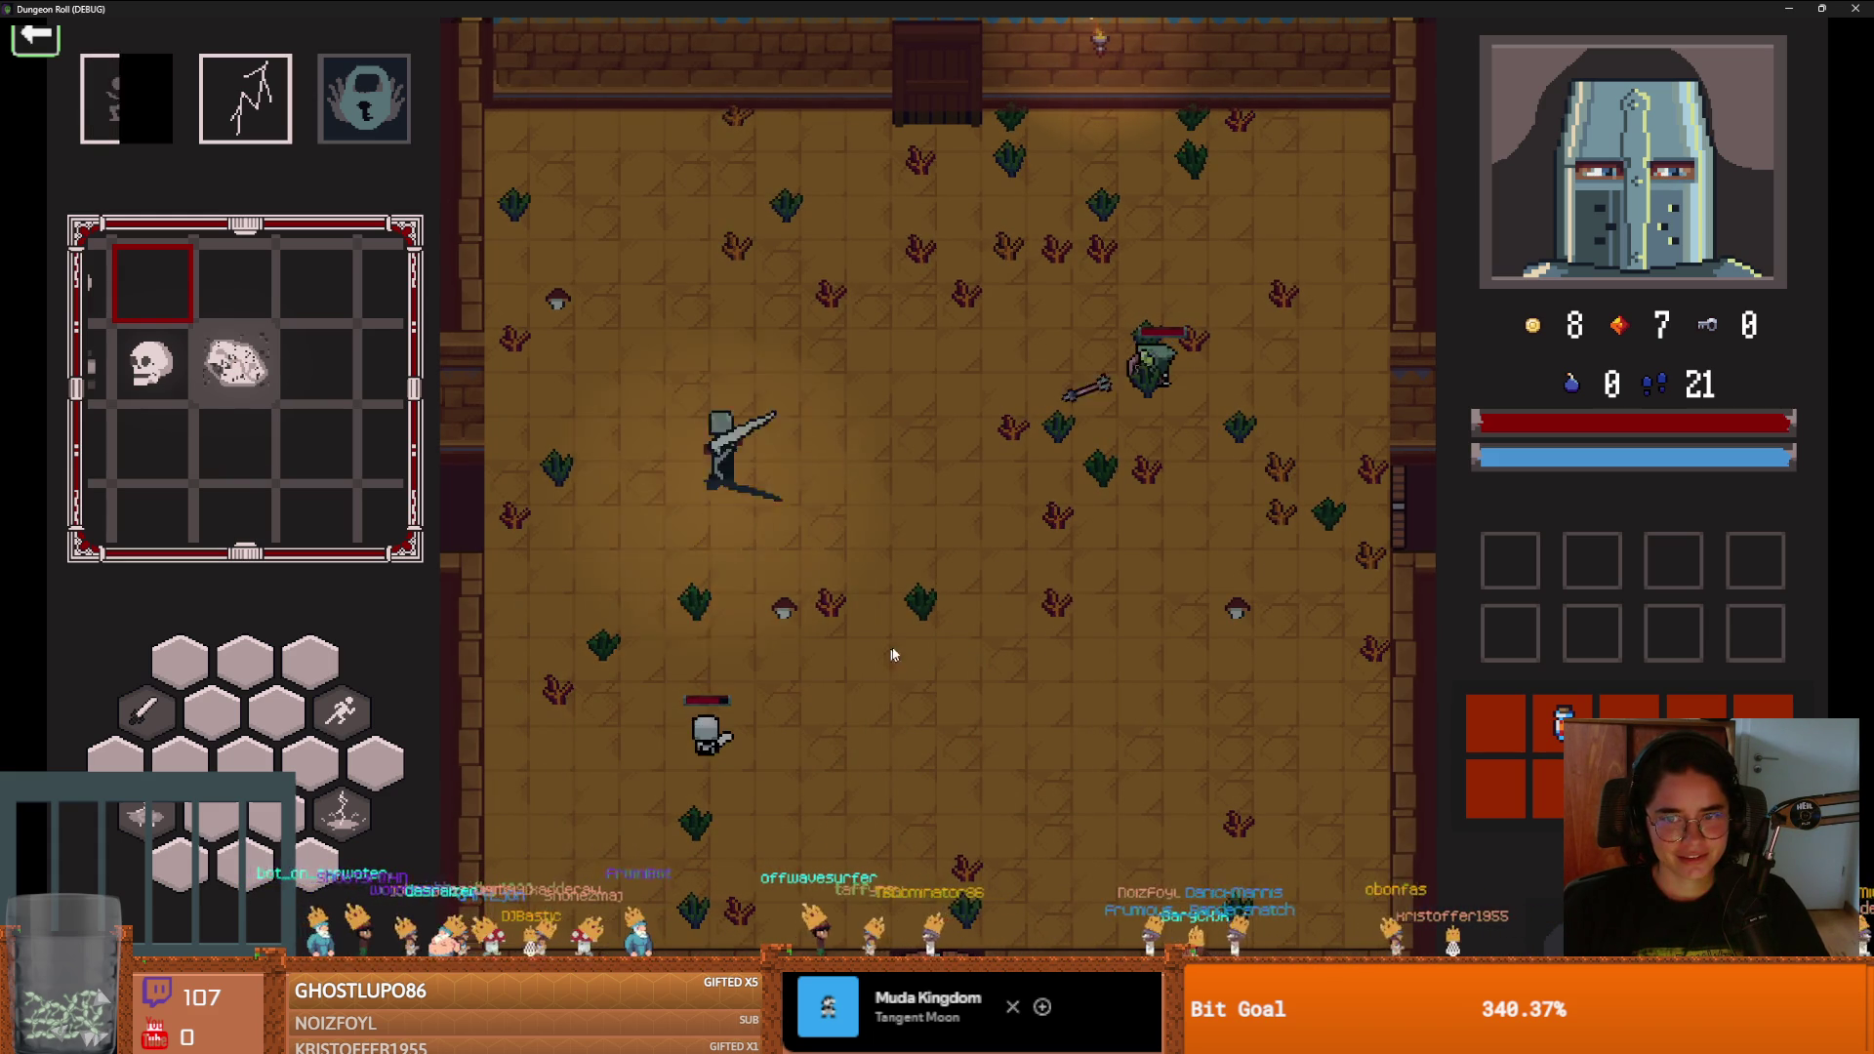
key("d")
left_click(1172, 484)
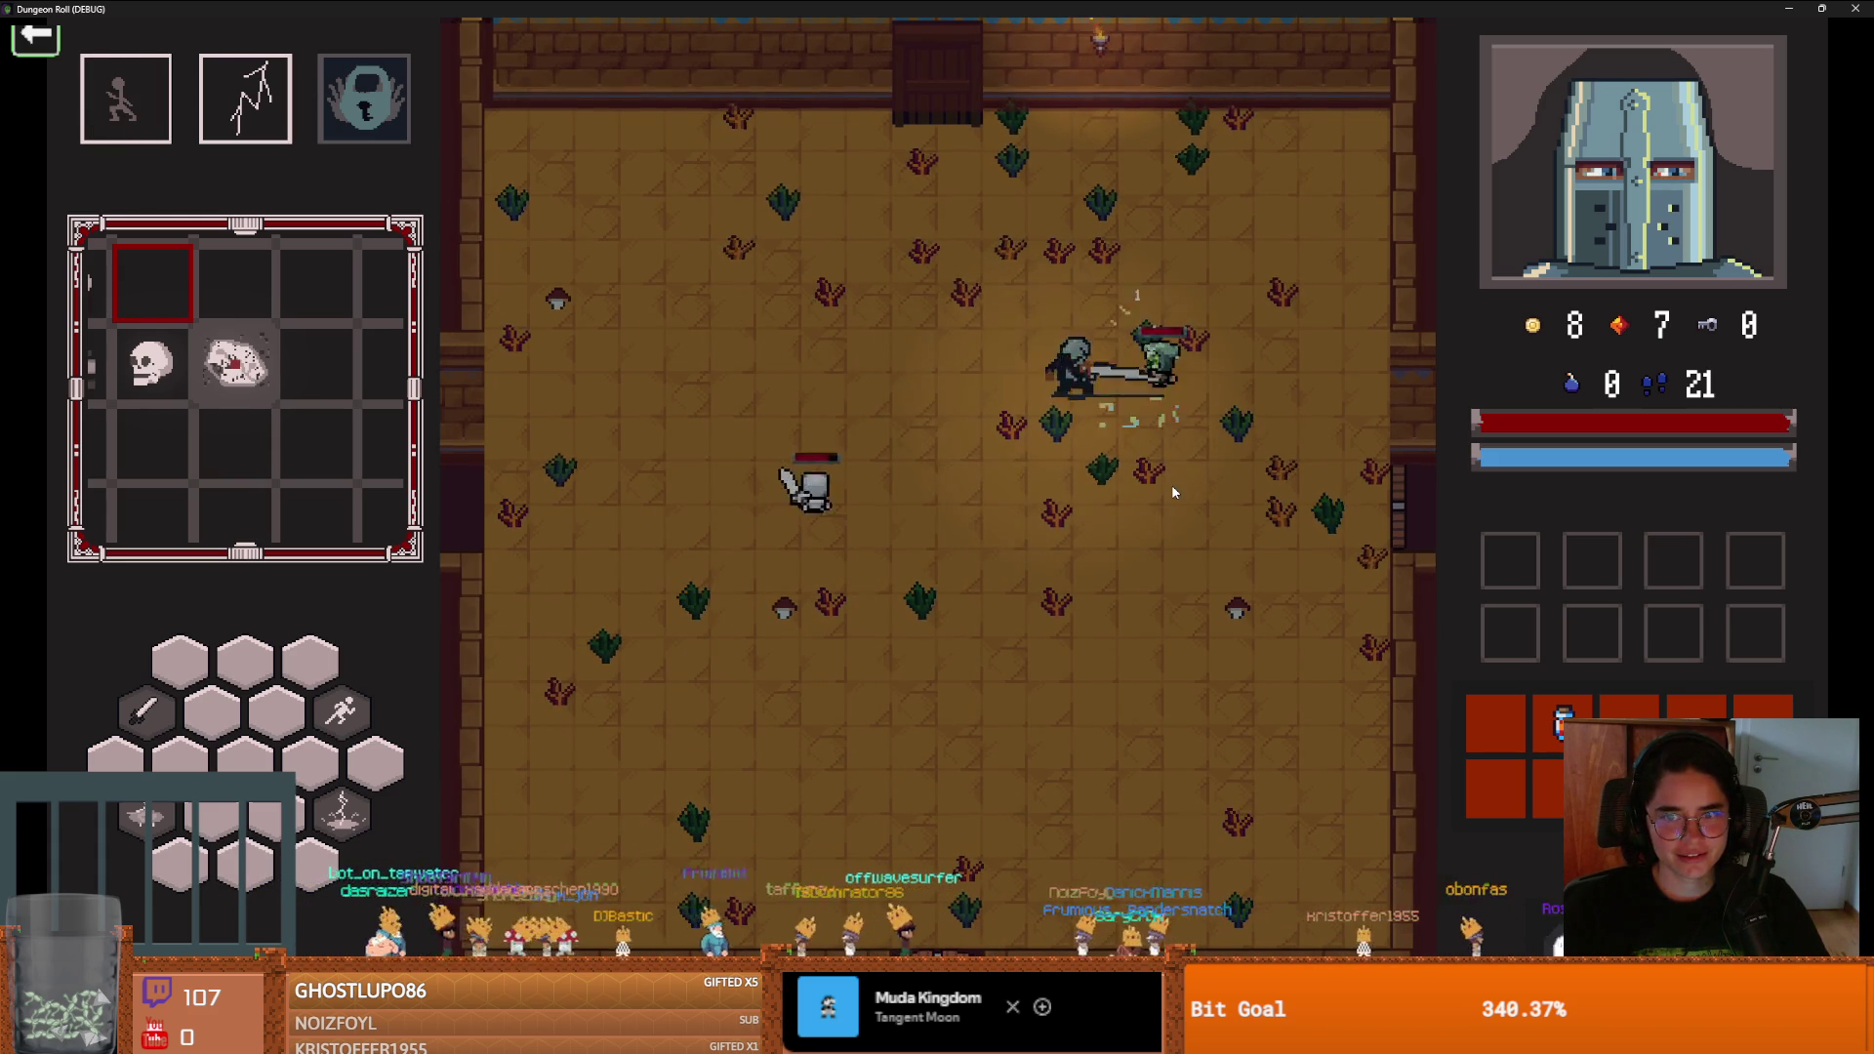
key("s")
key("a")
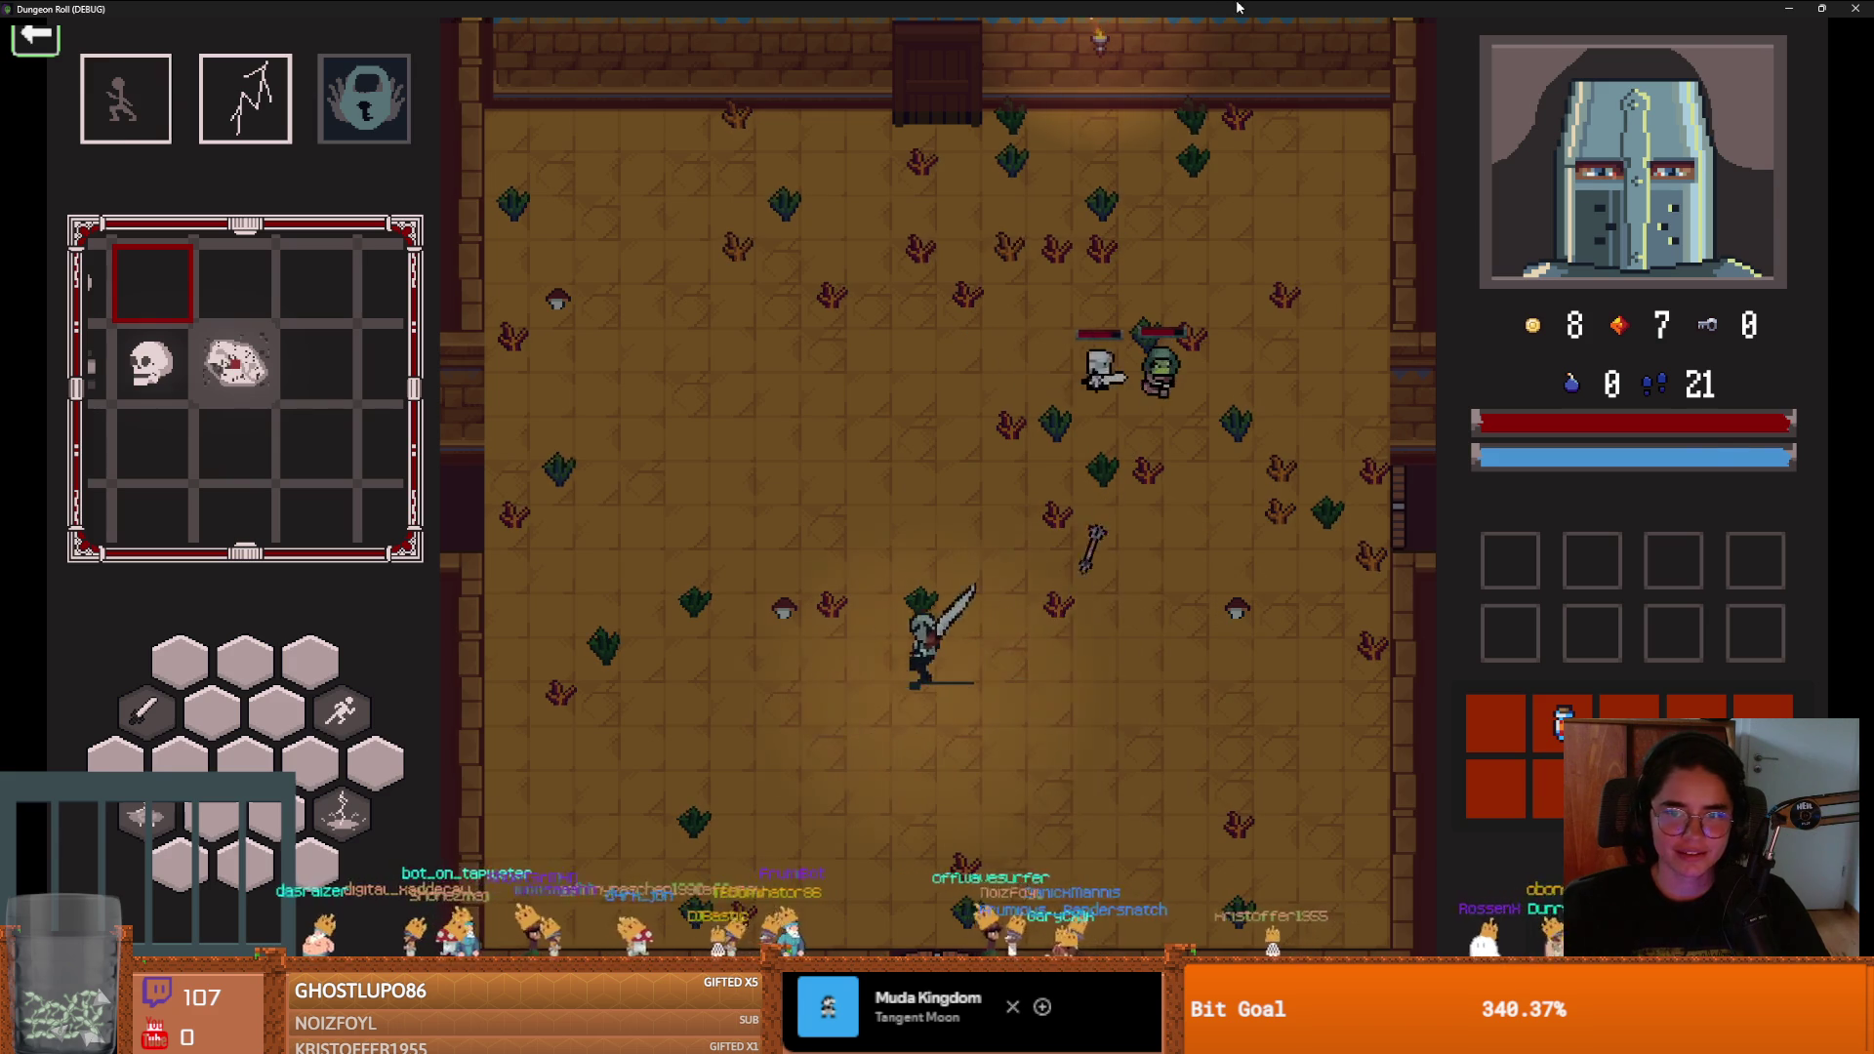
key("super+Down")
left_click(1404, 257)
Save the current scene, close the Dungeon Roll editor, and switch to GitHub Desktop
key("ctrl+s")
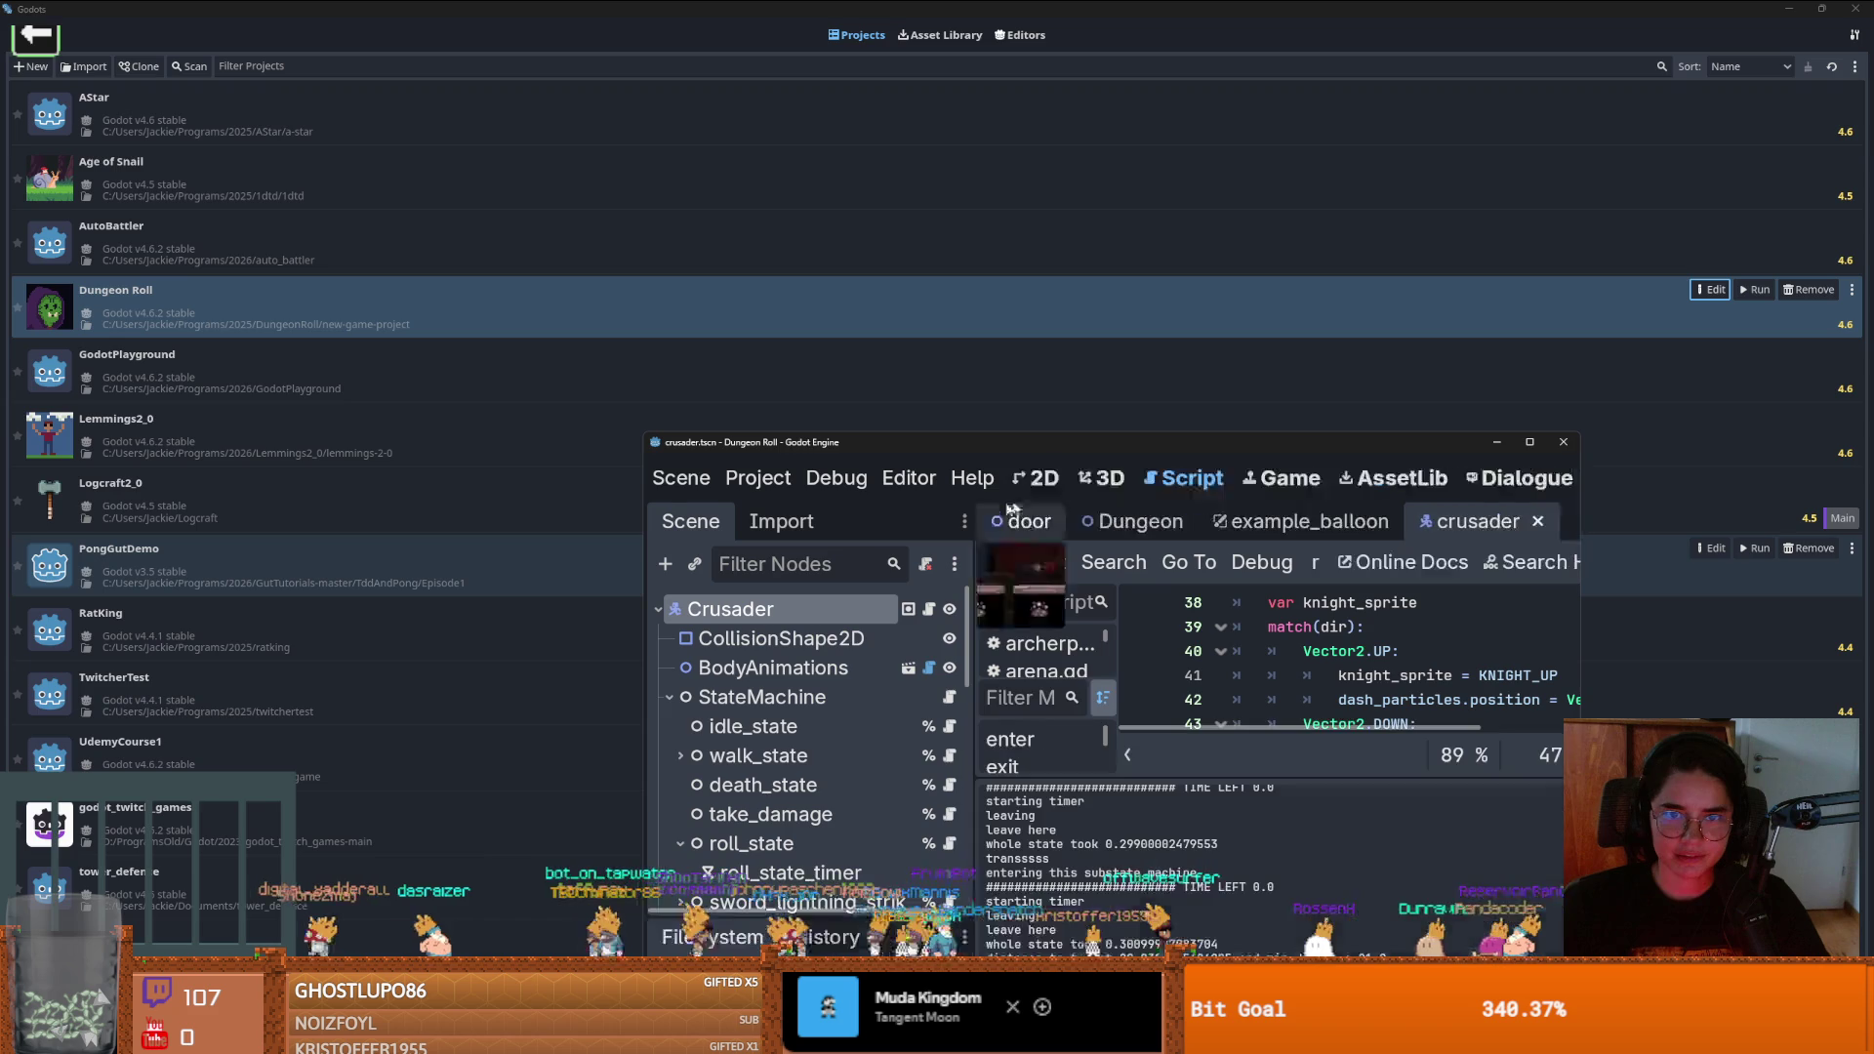
key("super+Down")
left_click(1563, 442)
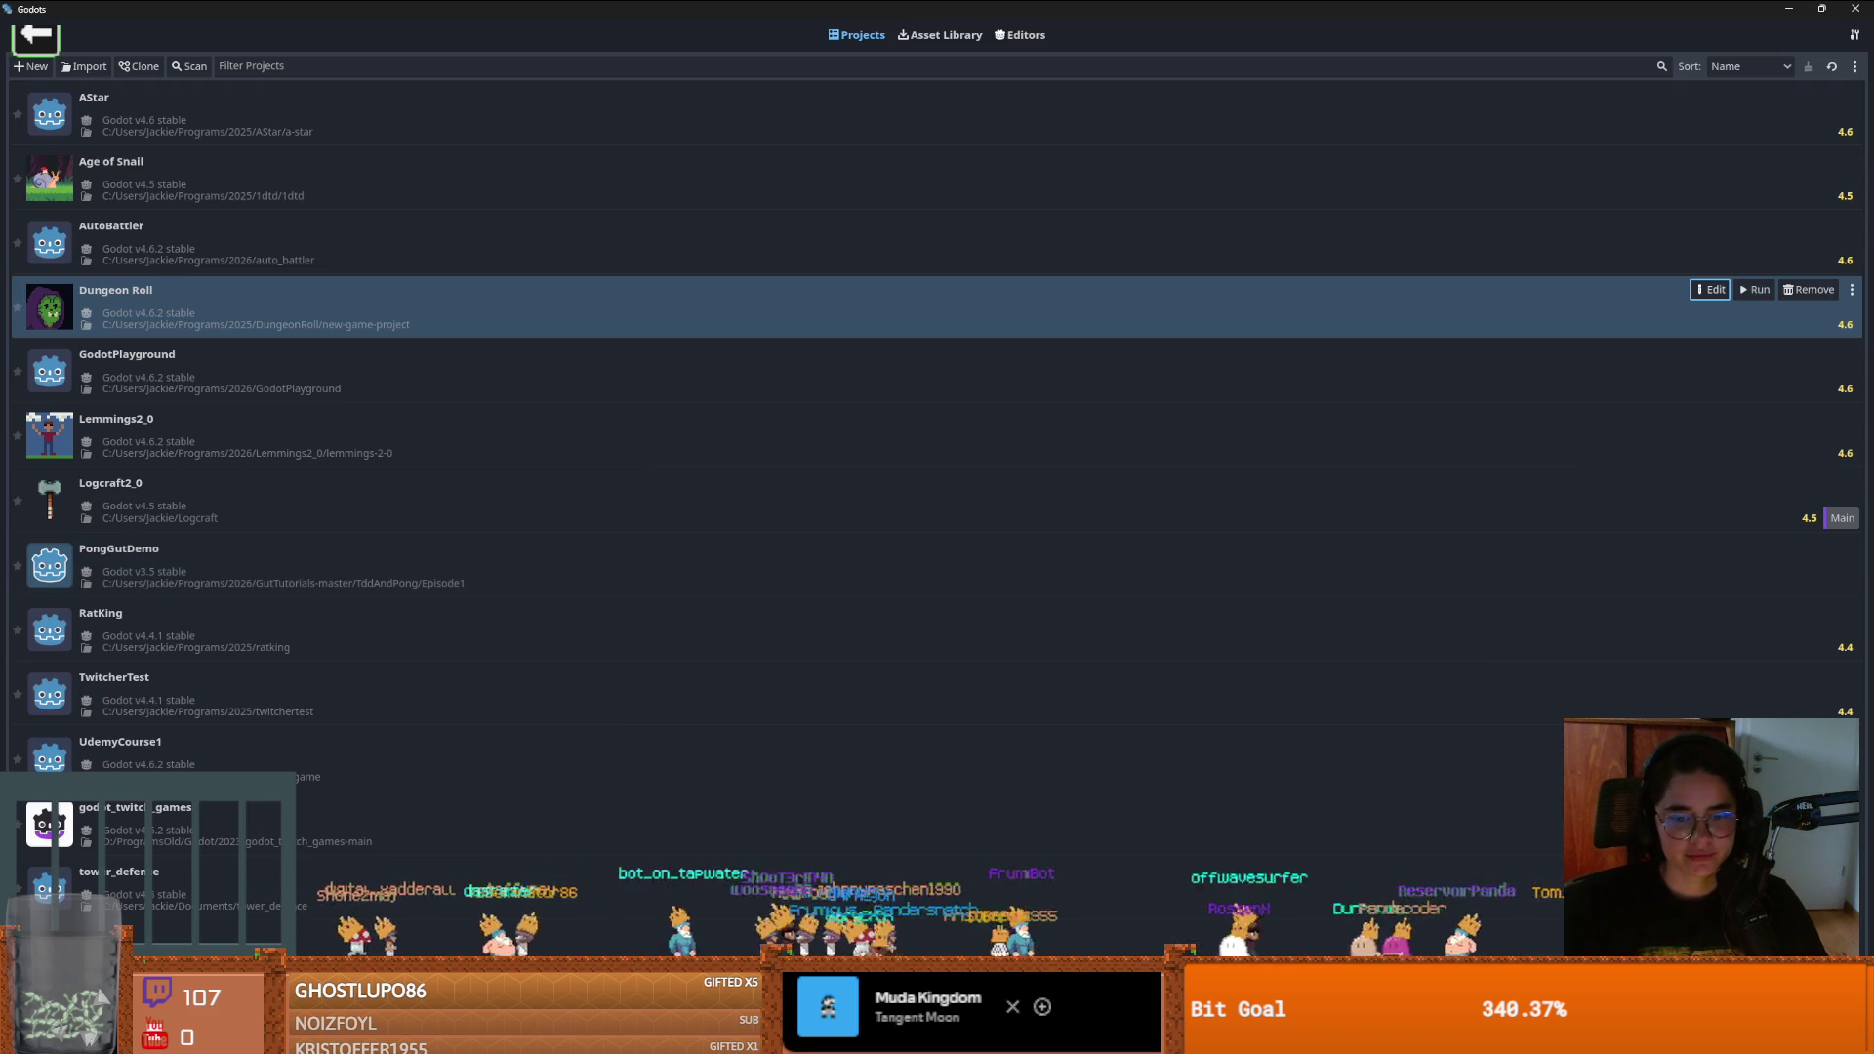
key("alt+Tab")
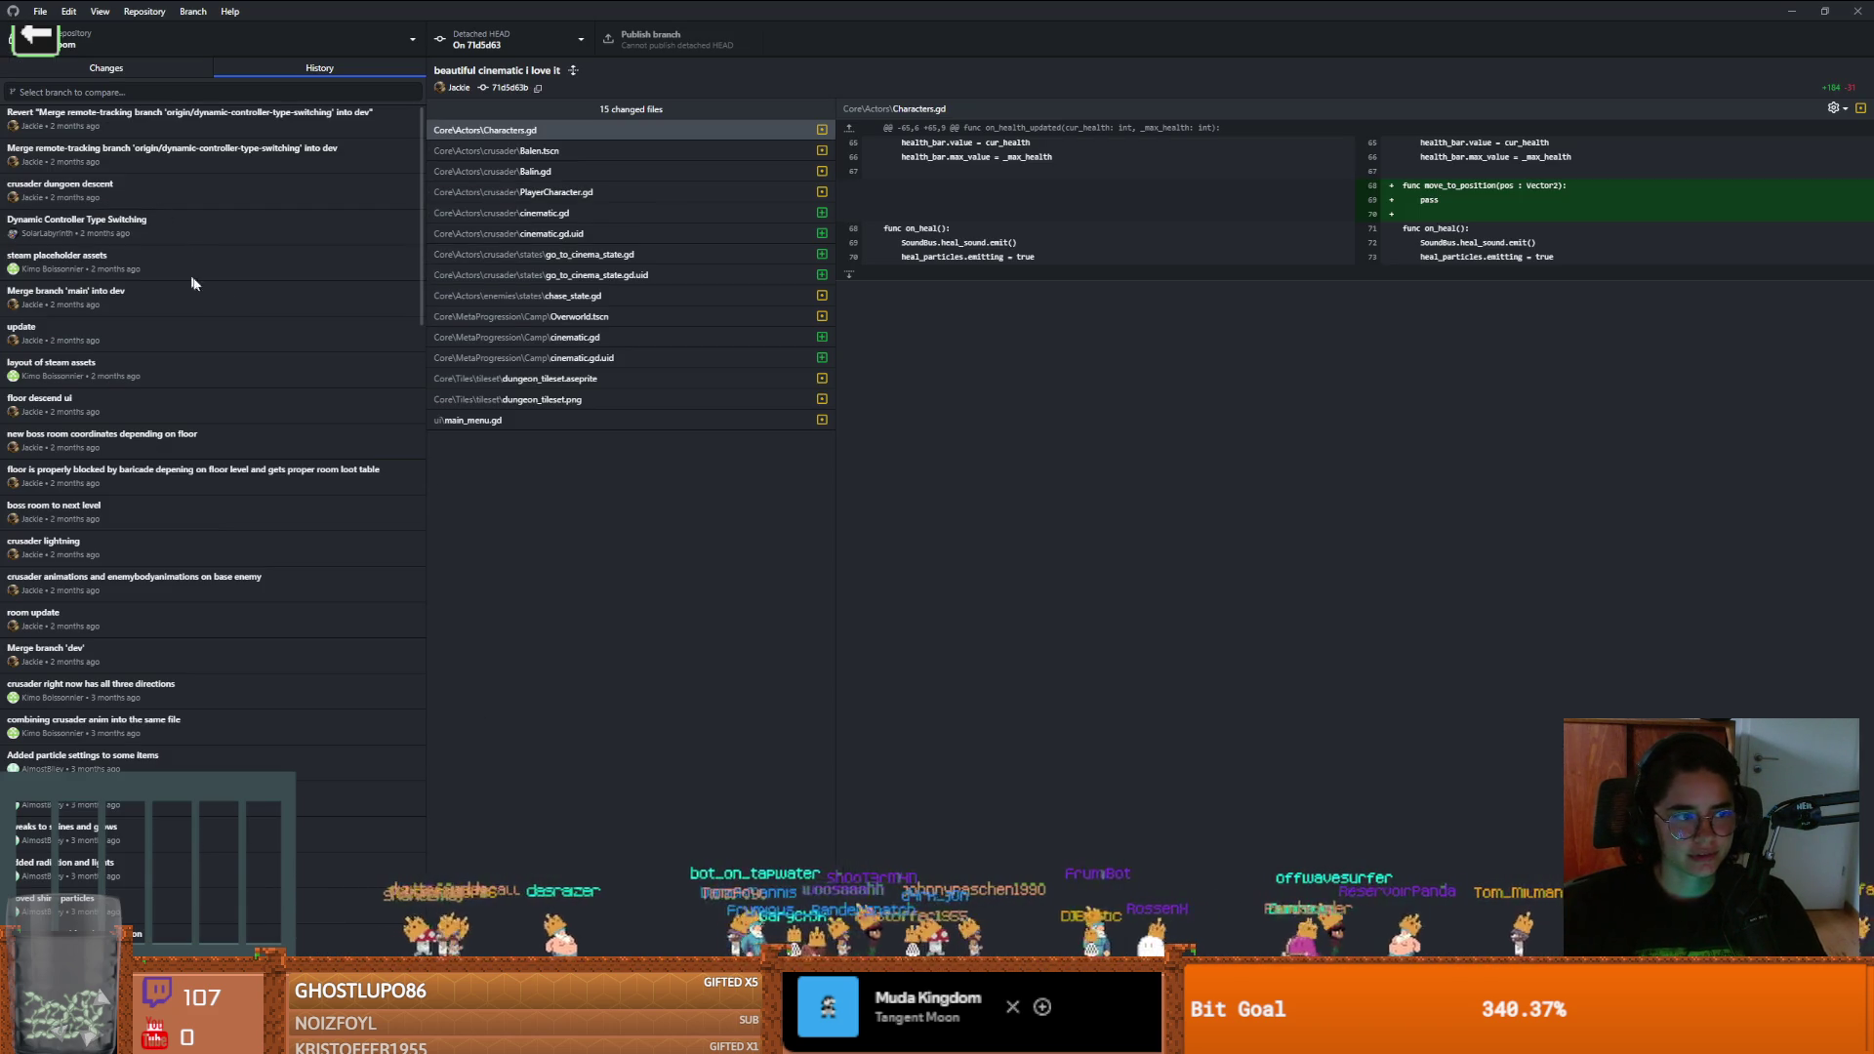
Check out the 'items generate id on instantiation' commit and return to Godot's project list
scroll(244, 451, "down", 15)
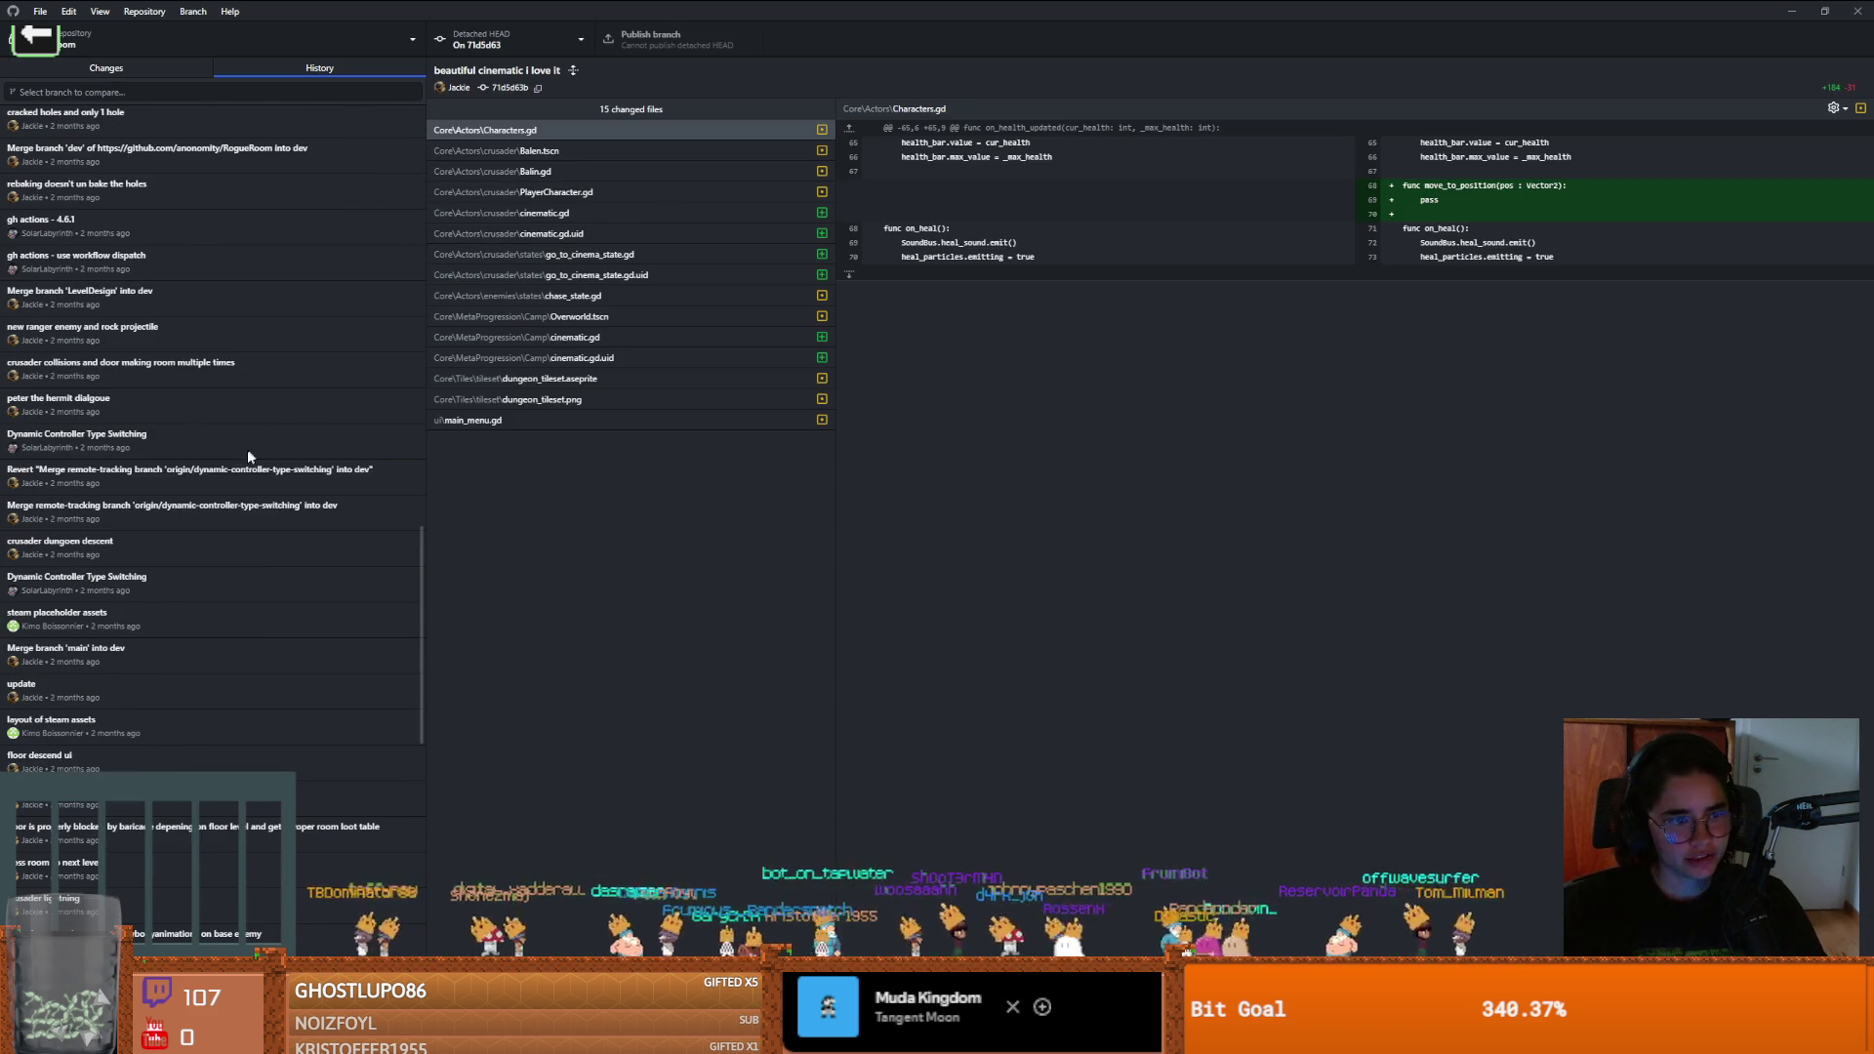
scroll(238, 465, "down", 10)
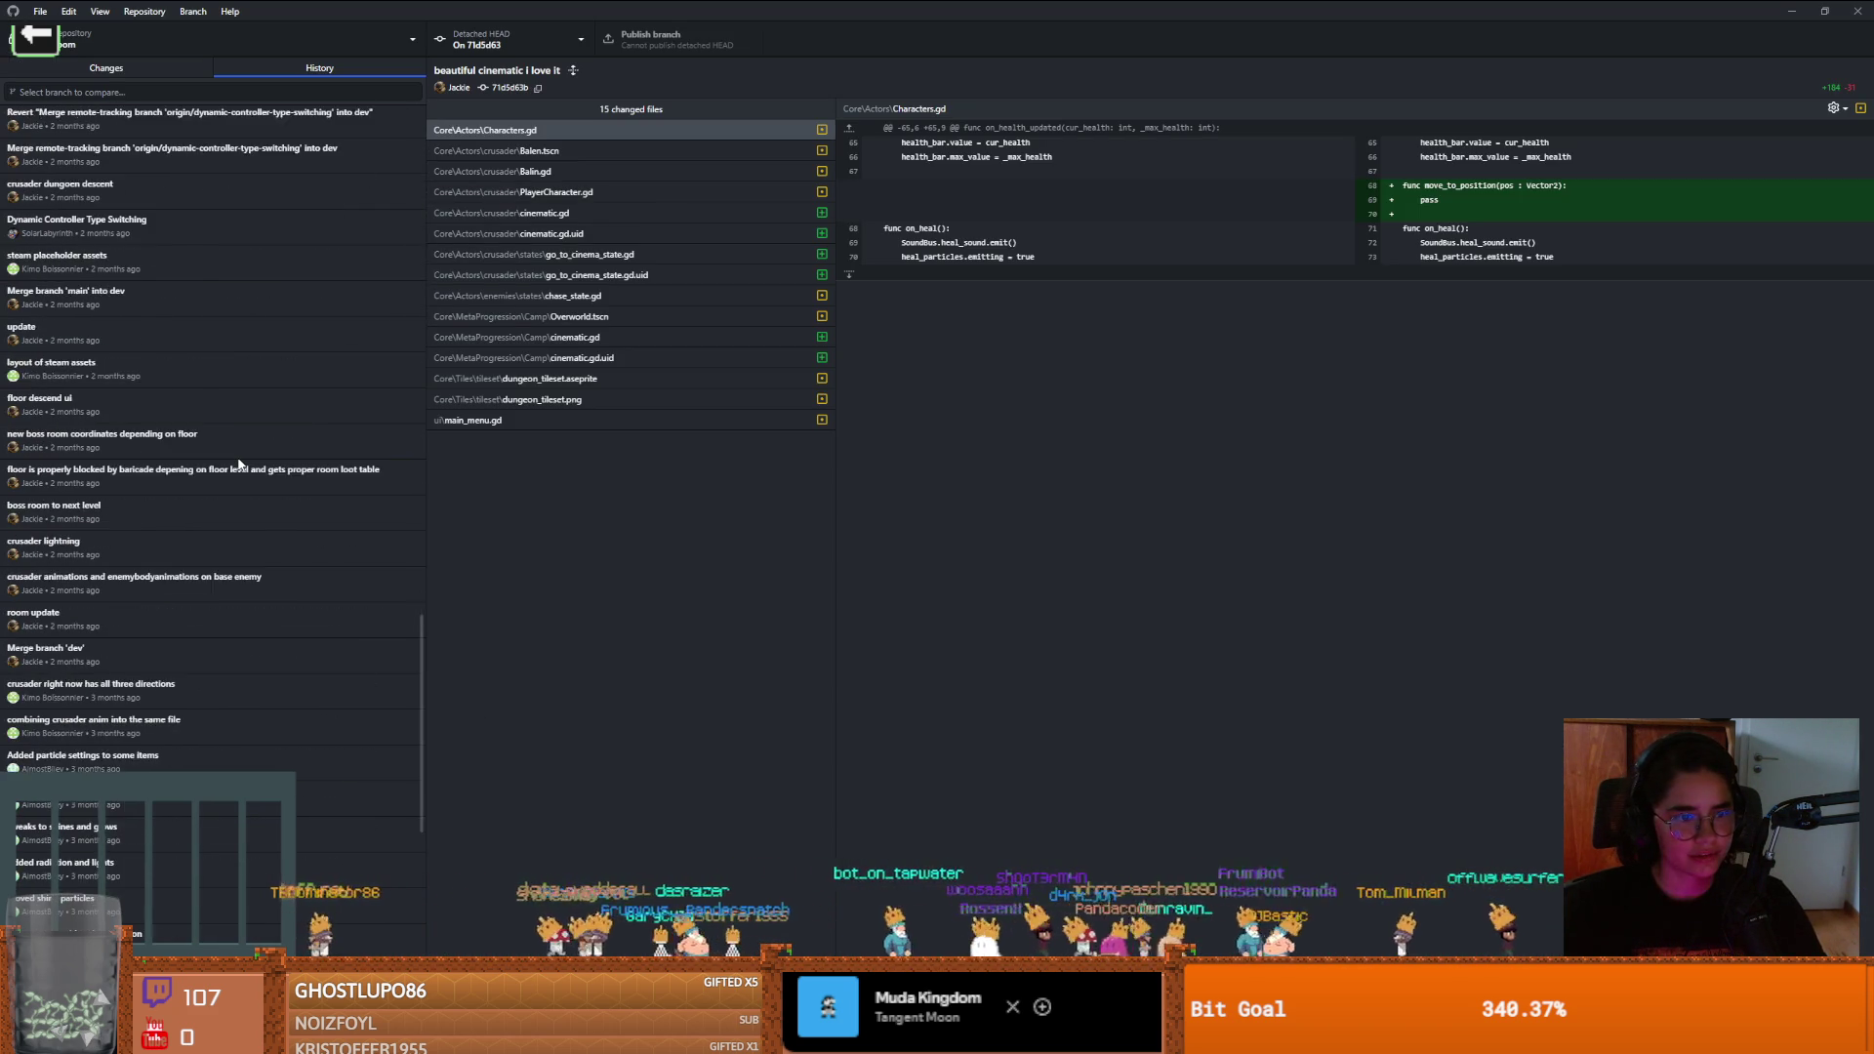
scroll(195, 478, "up", 4)
scroll(130, 488, "down", 1)
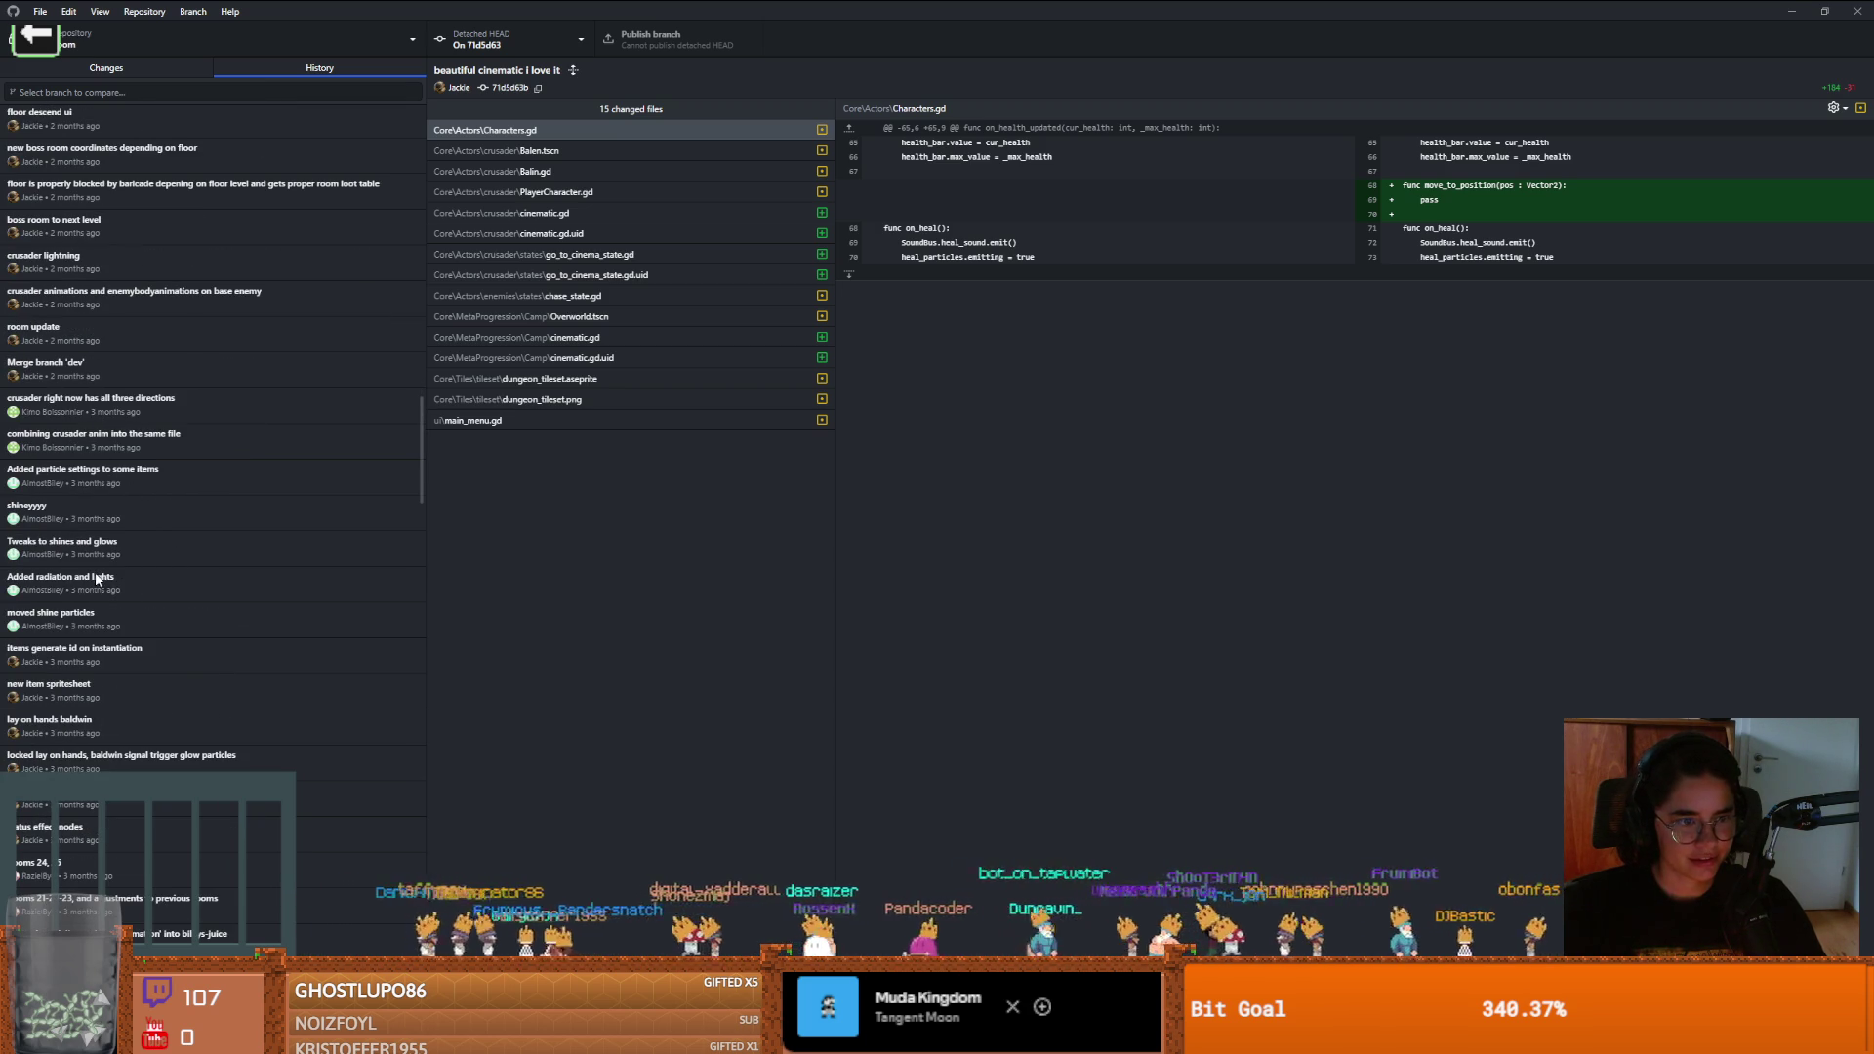
left_click(95, 662)
right_click(96, 663)
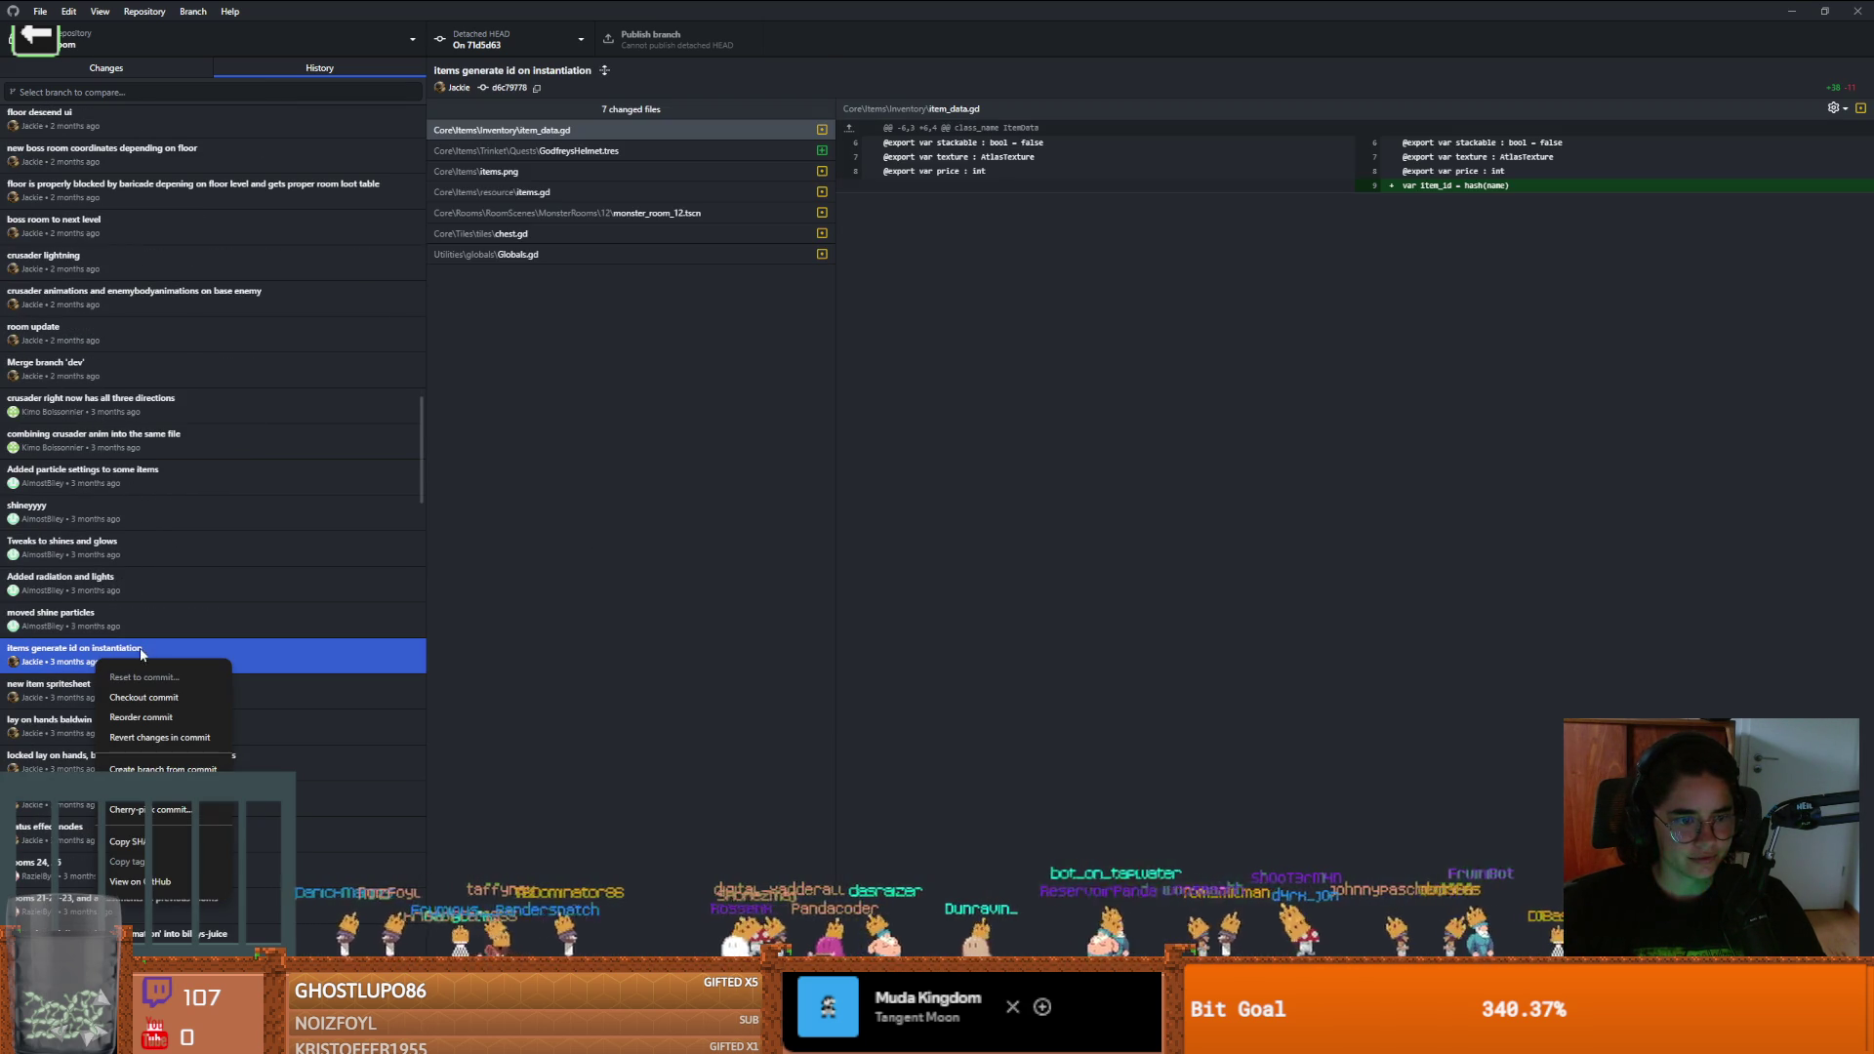
left_click(148, 697)
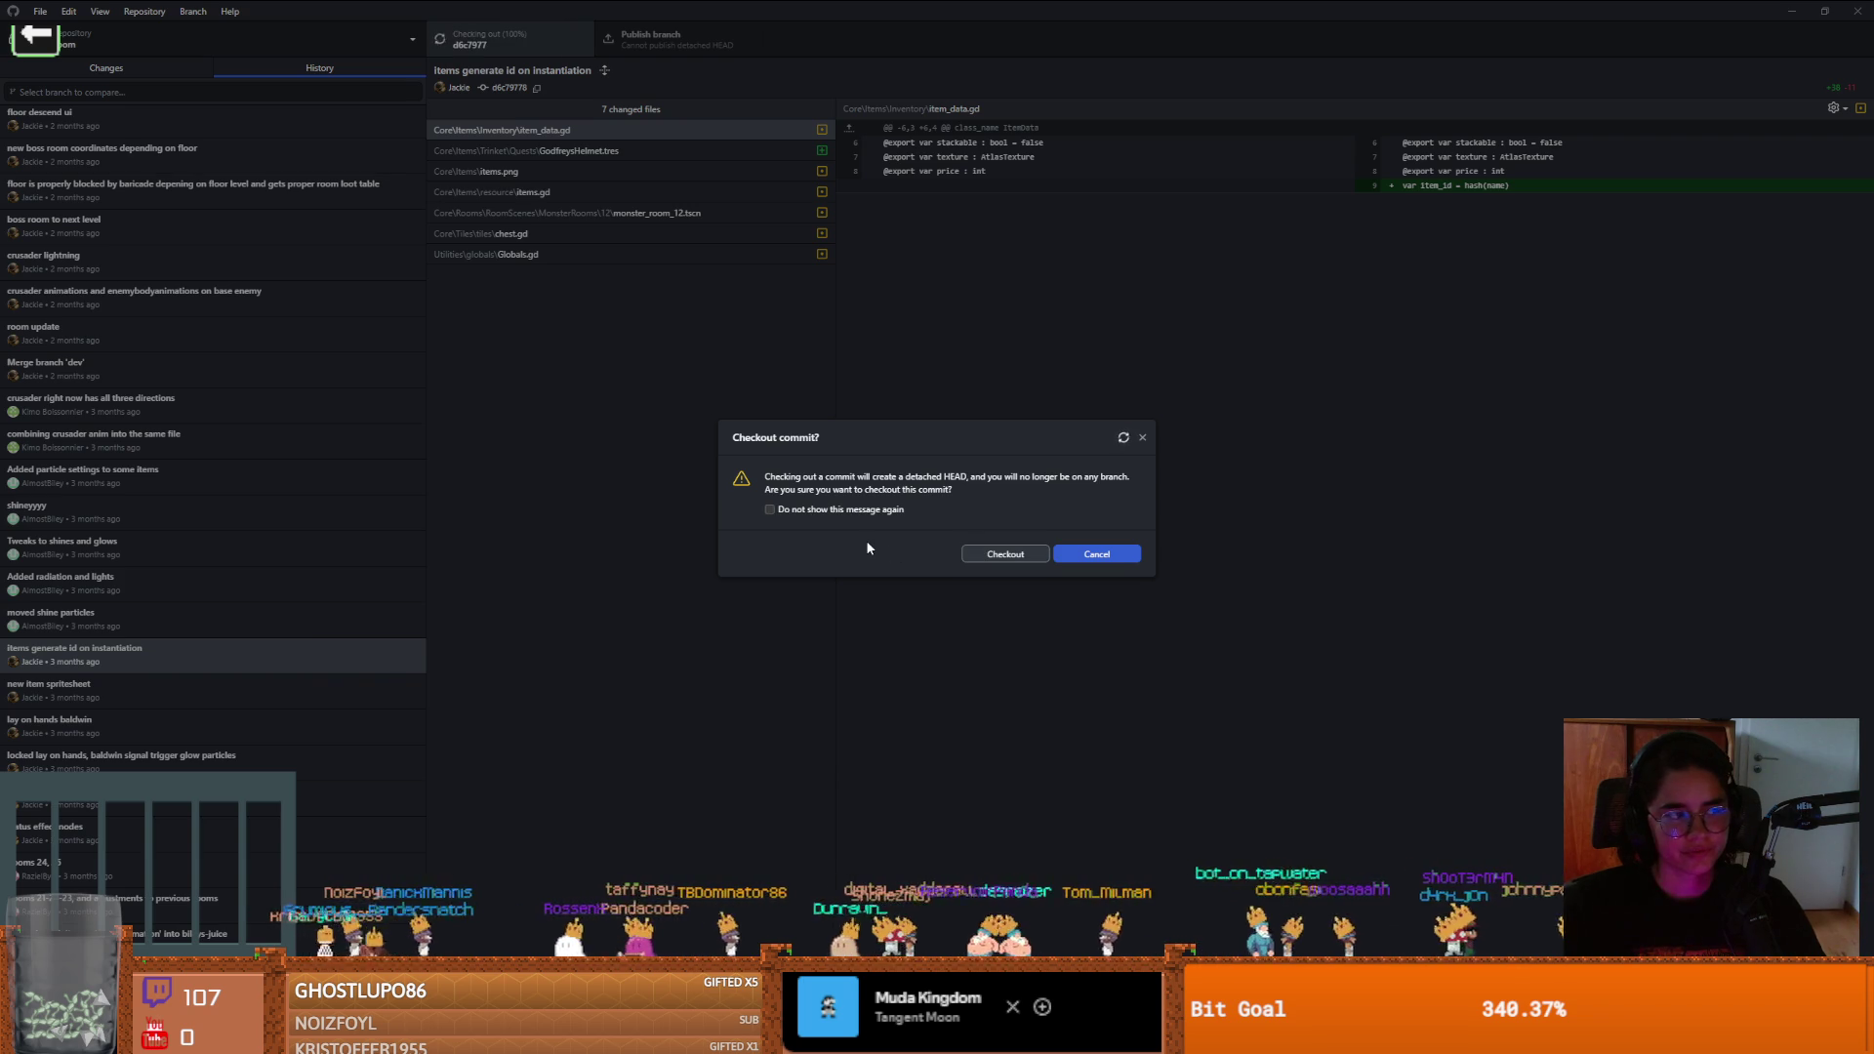
left_click(990, 552)
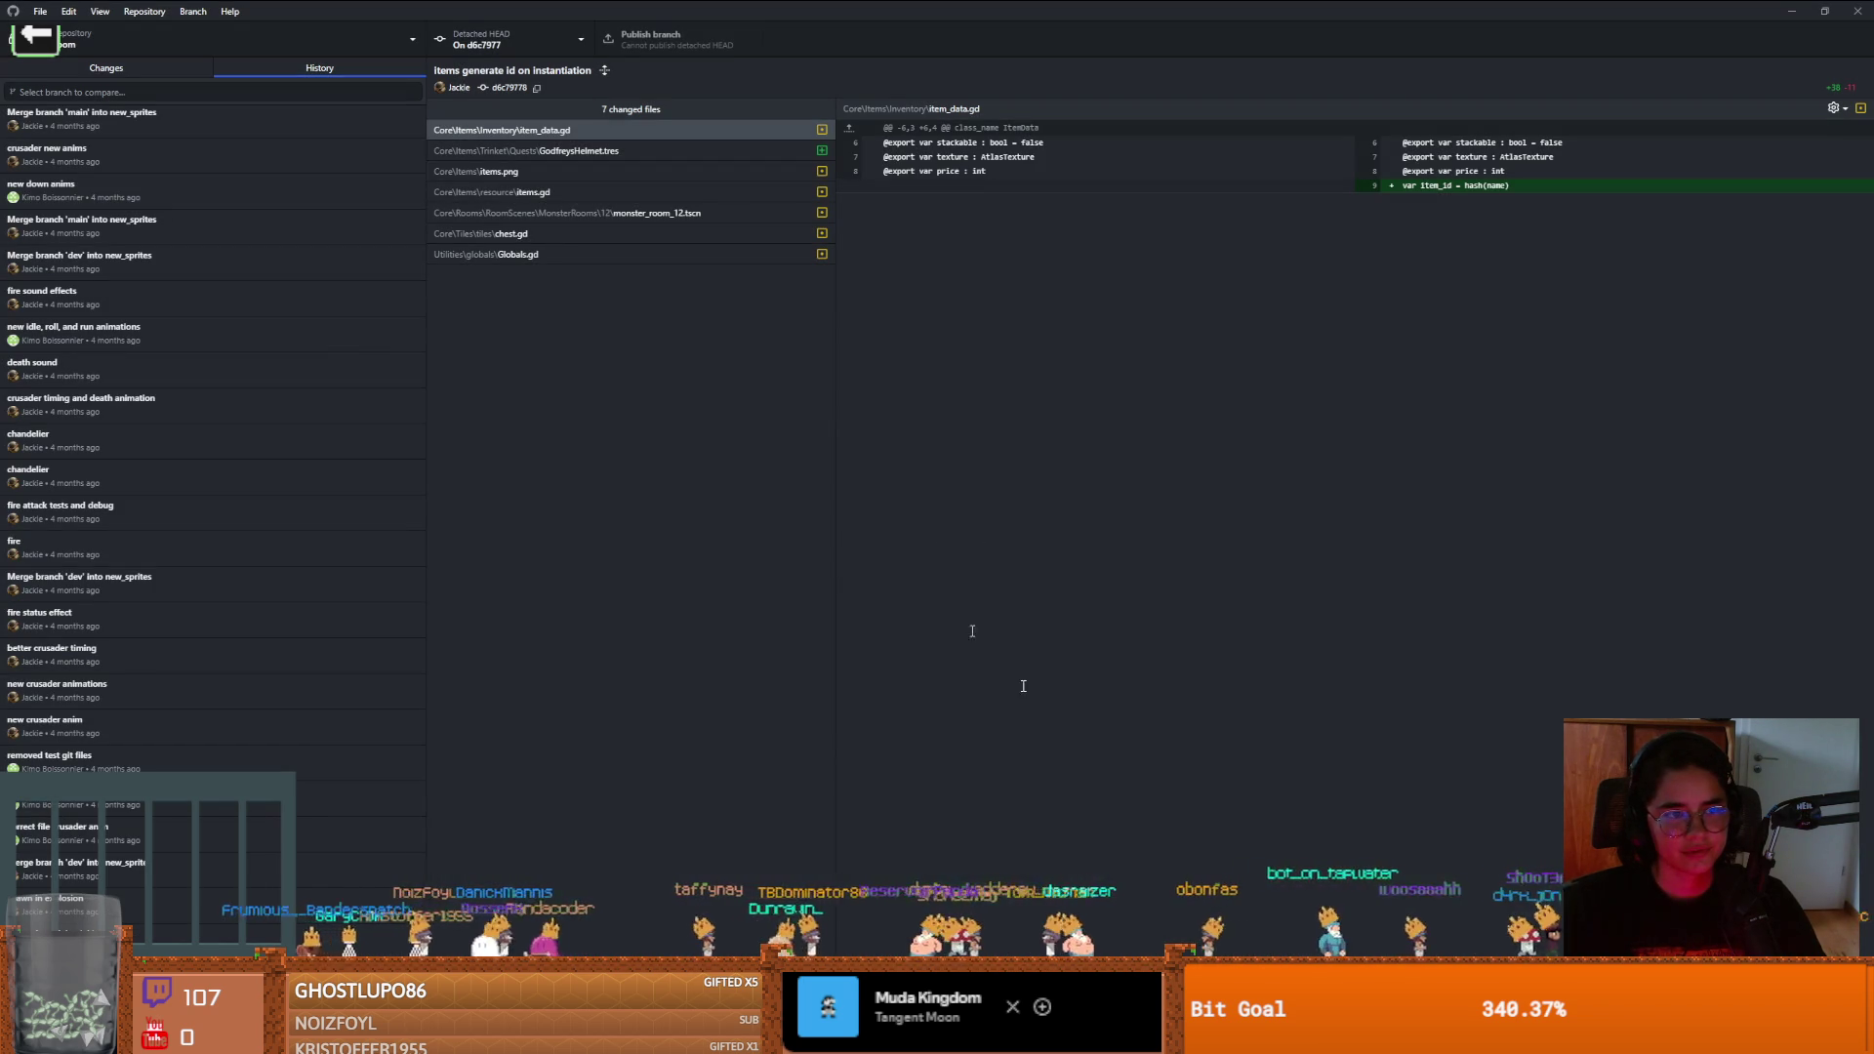
key("alt+Tab")
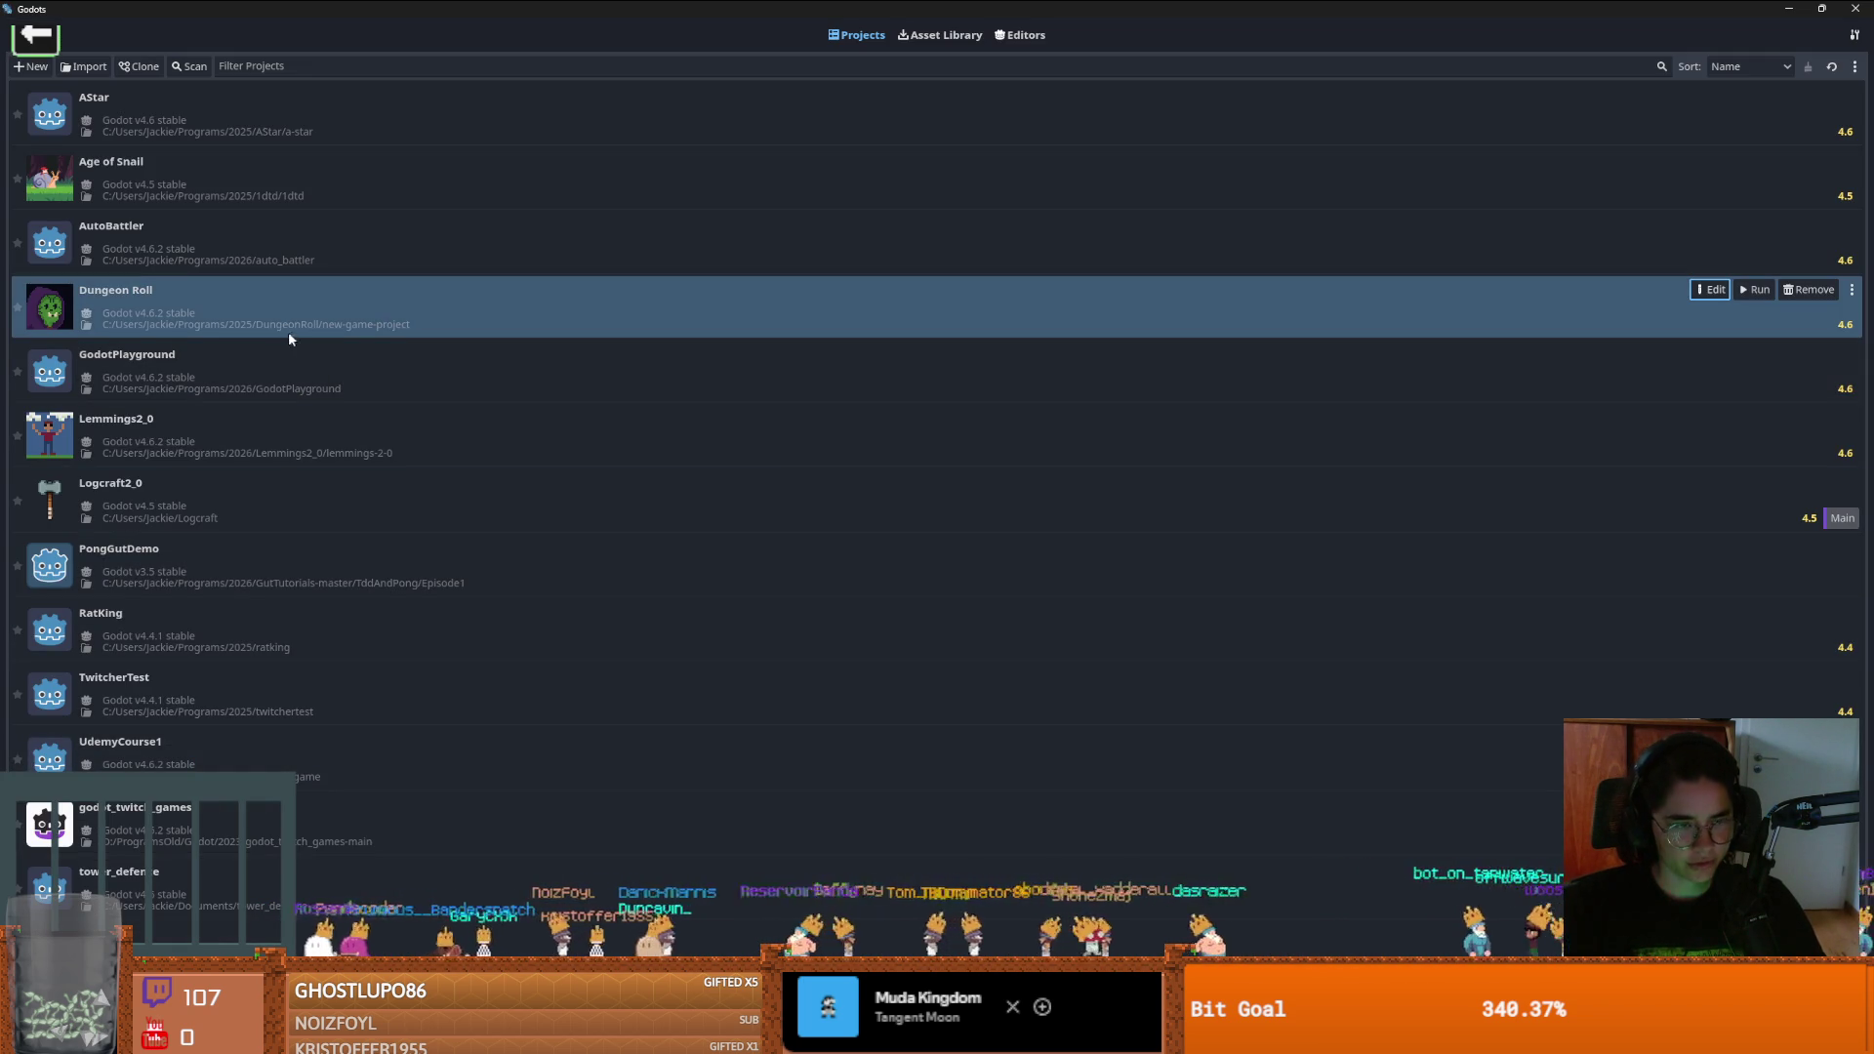
Open Dungeon Roll in Godot v4.6.2, run it with F5, and maximize the game window
double_click(491, 295)
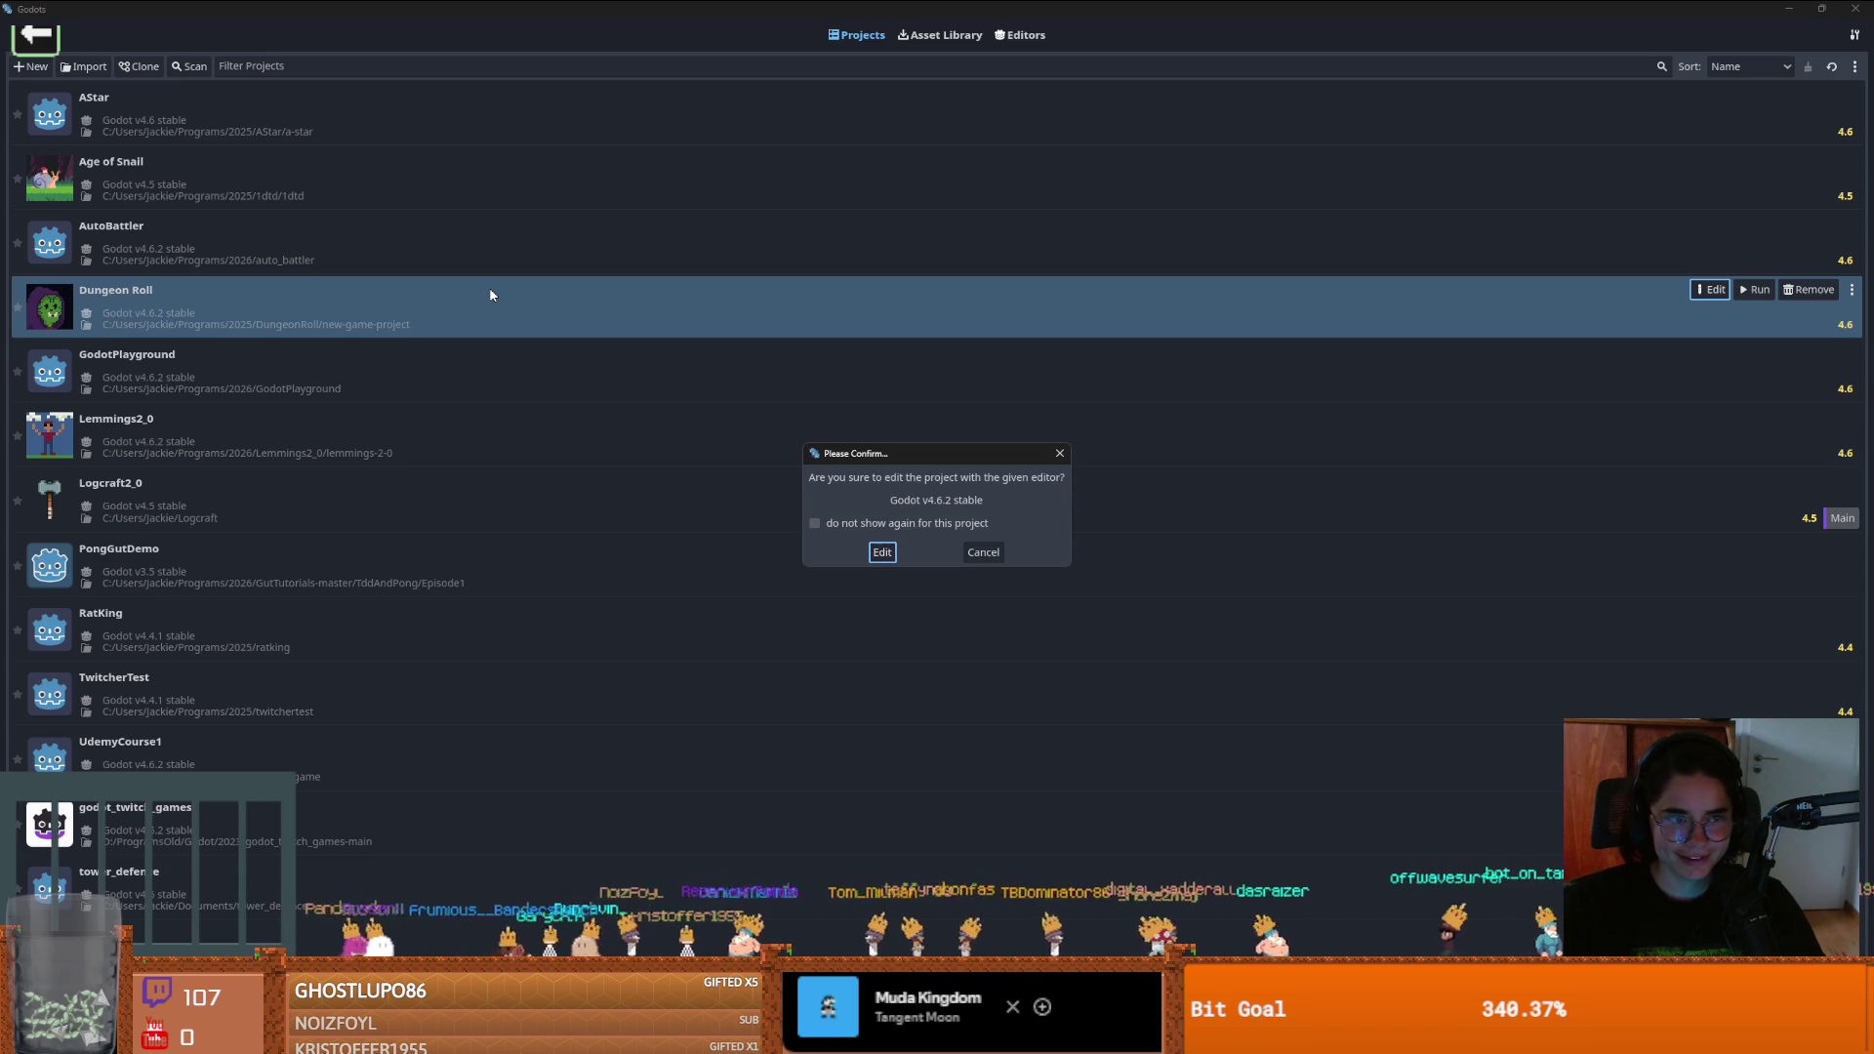
left_click(877, 554)
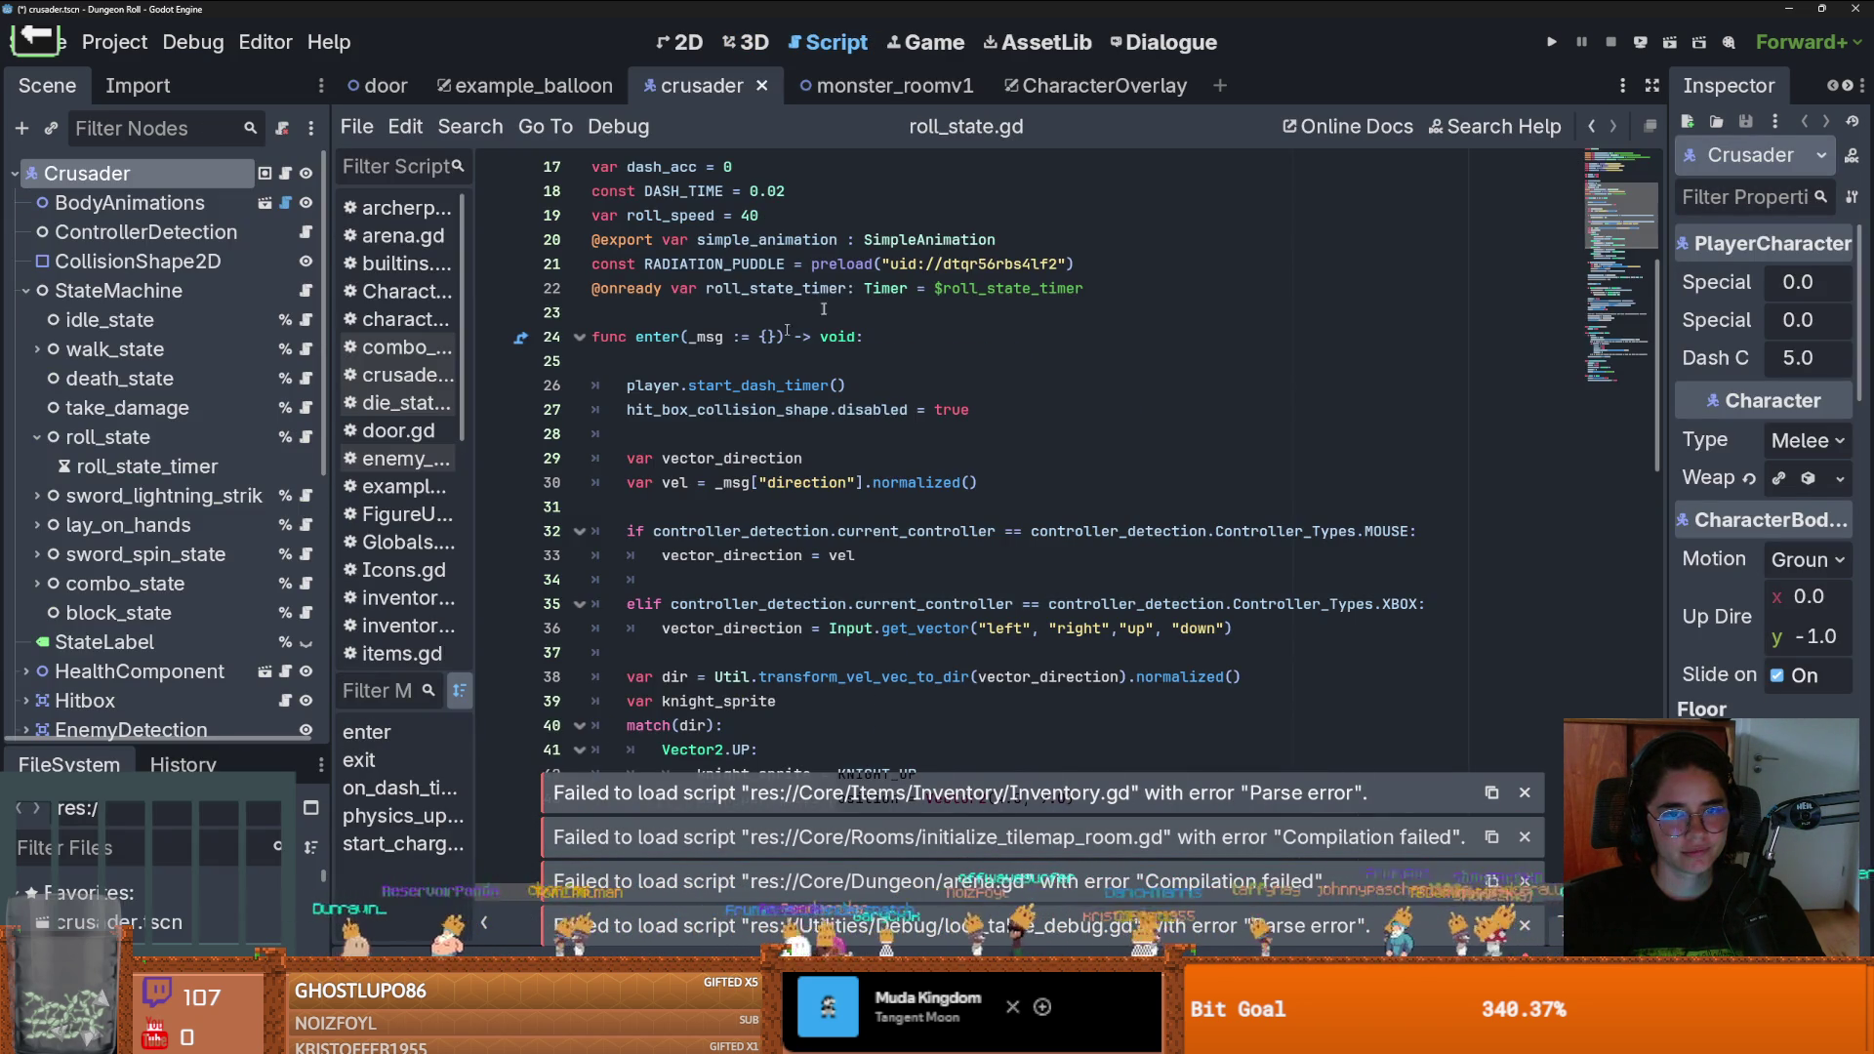
key("F5")
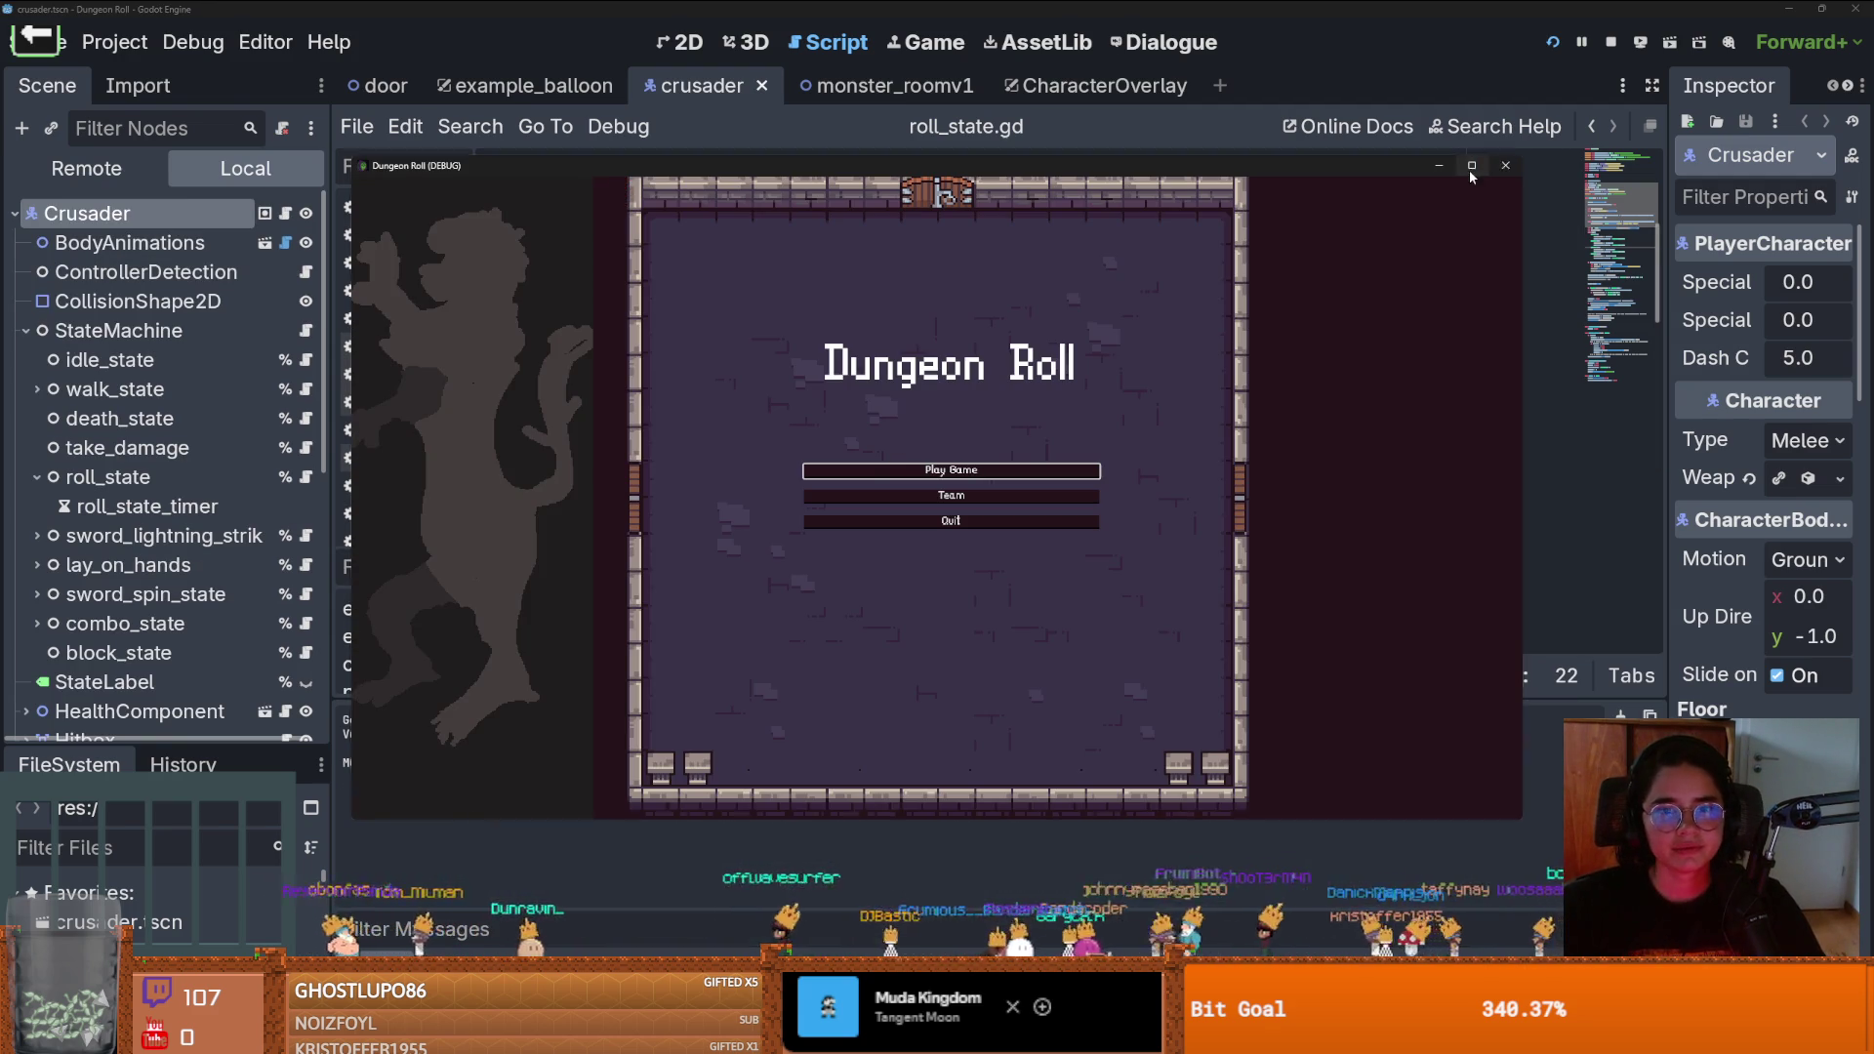
left_click(1471, 166)
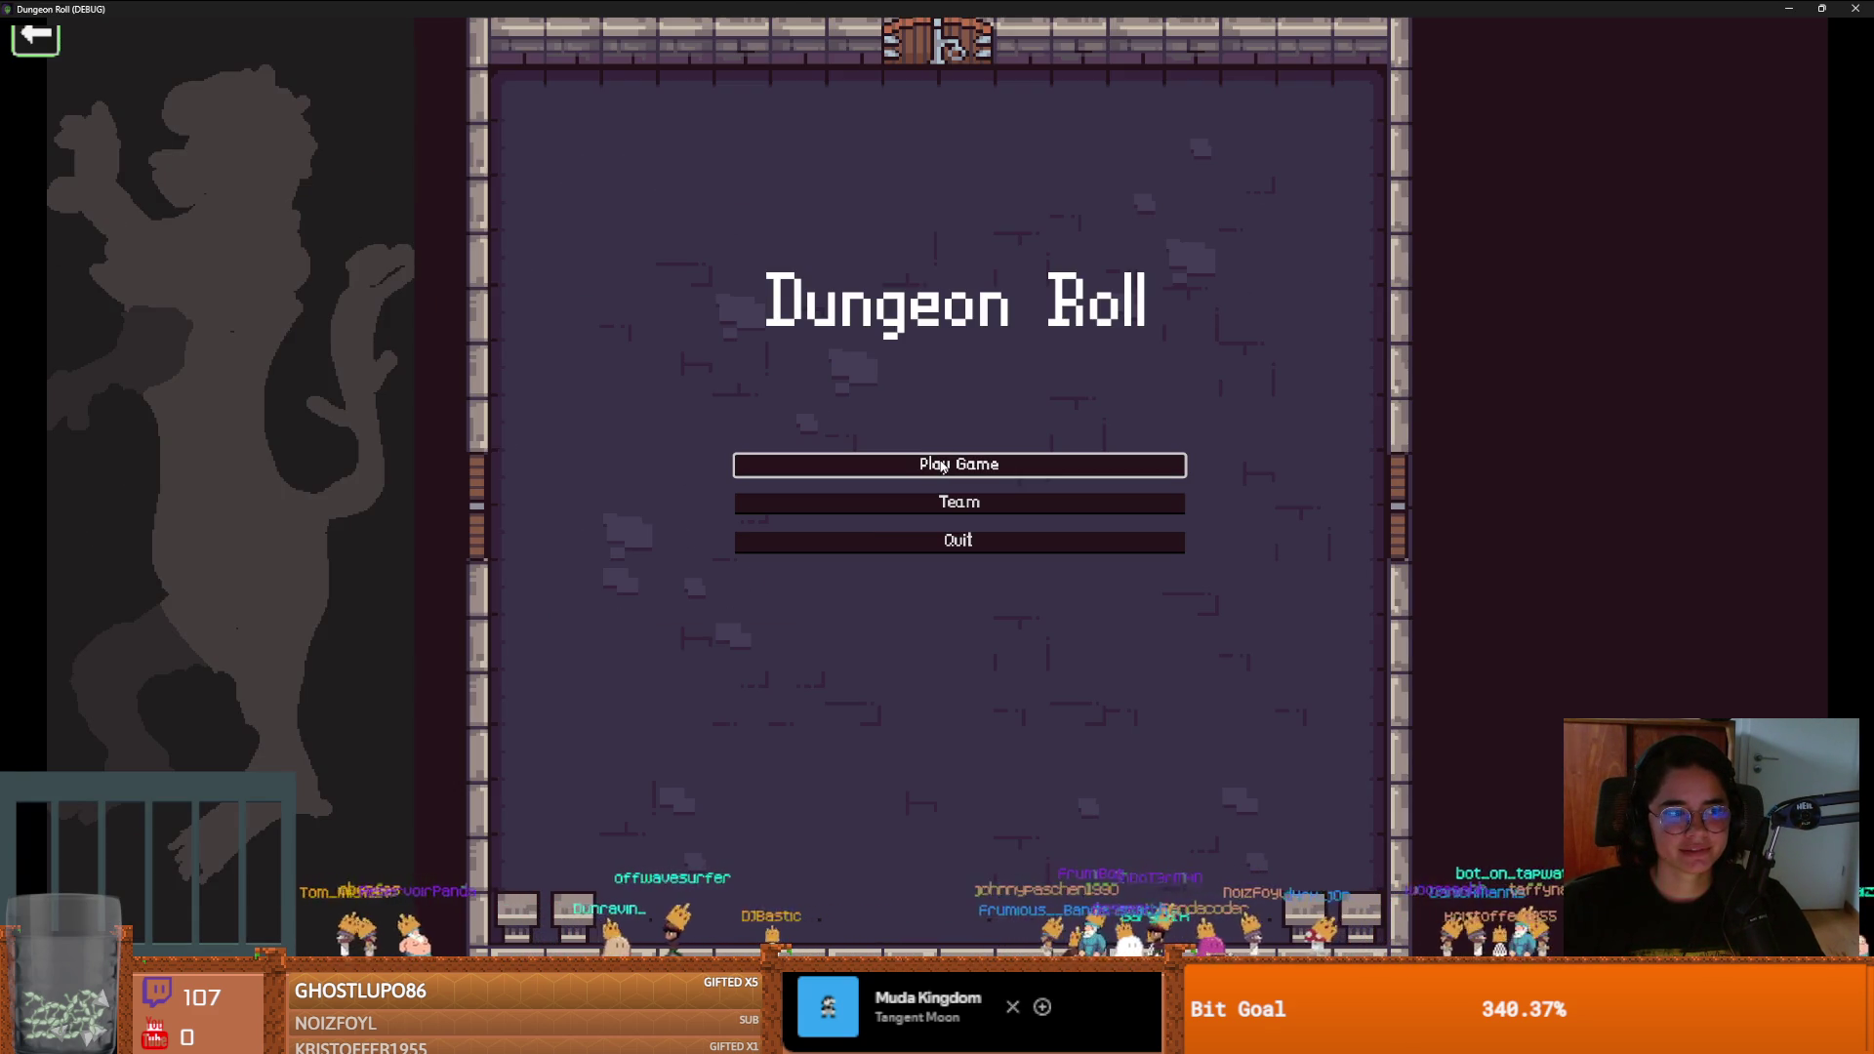
Start a new Dungeon Roll game and attack the training dummies with the sword
left_click(943, 465)
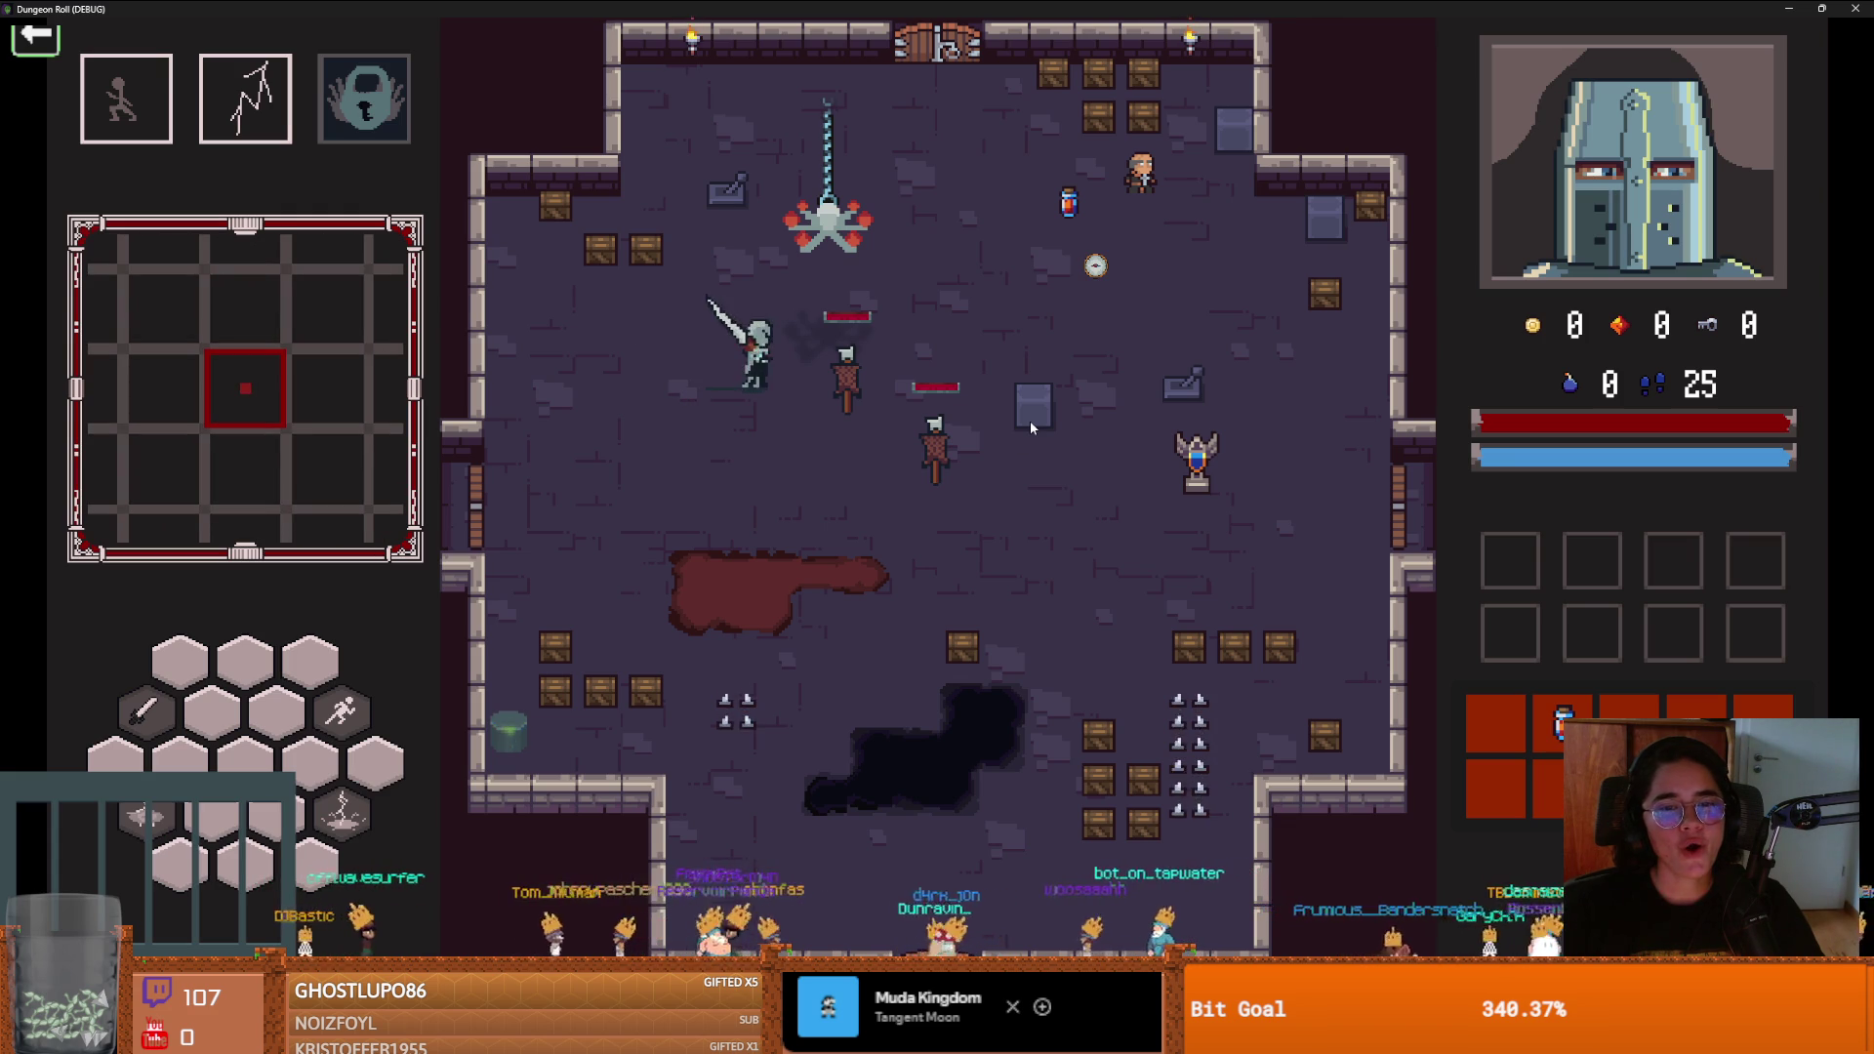
left_click(1052, 398)
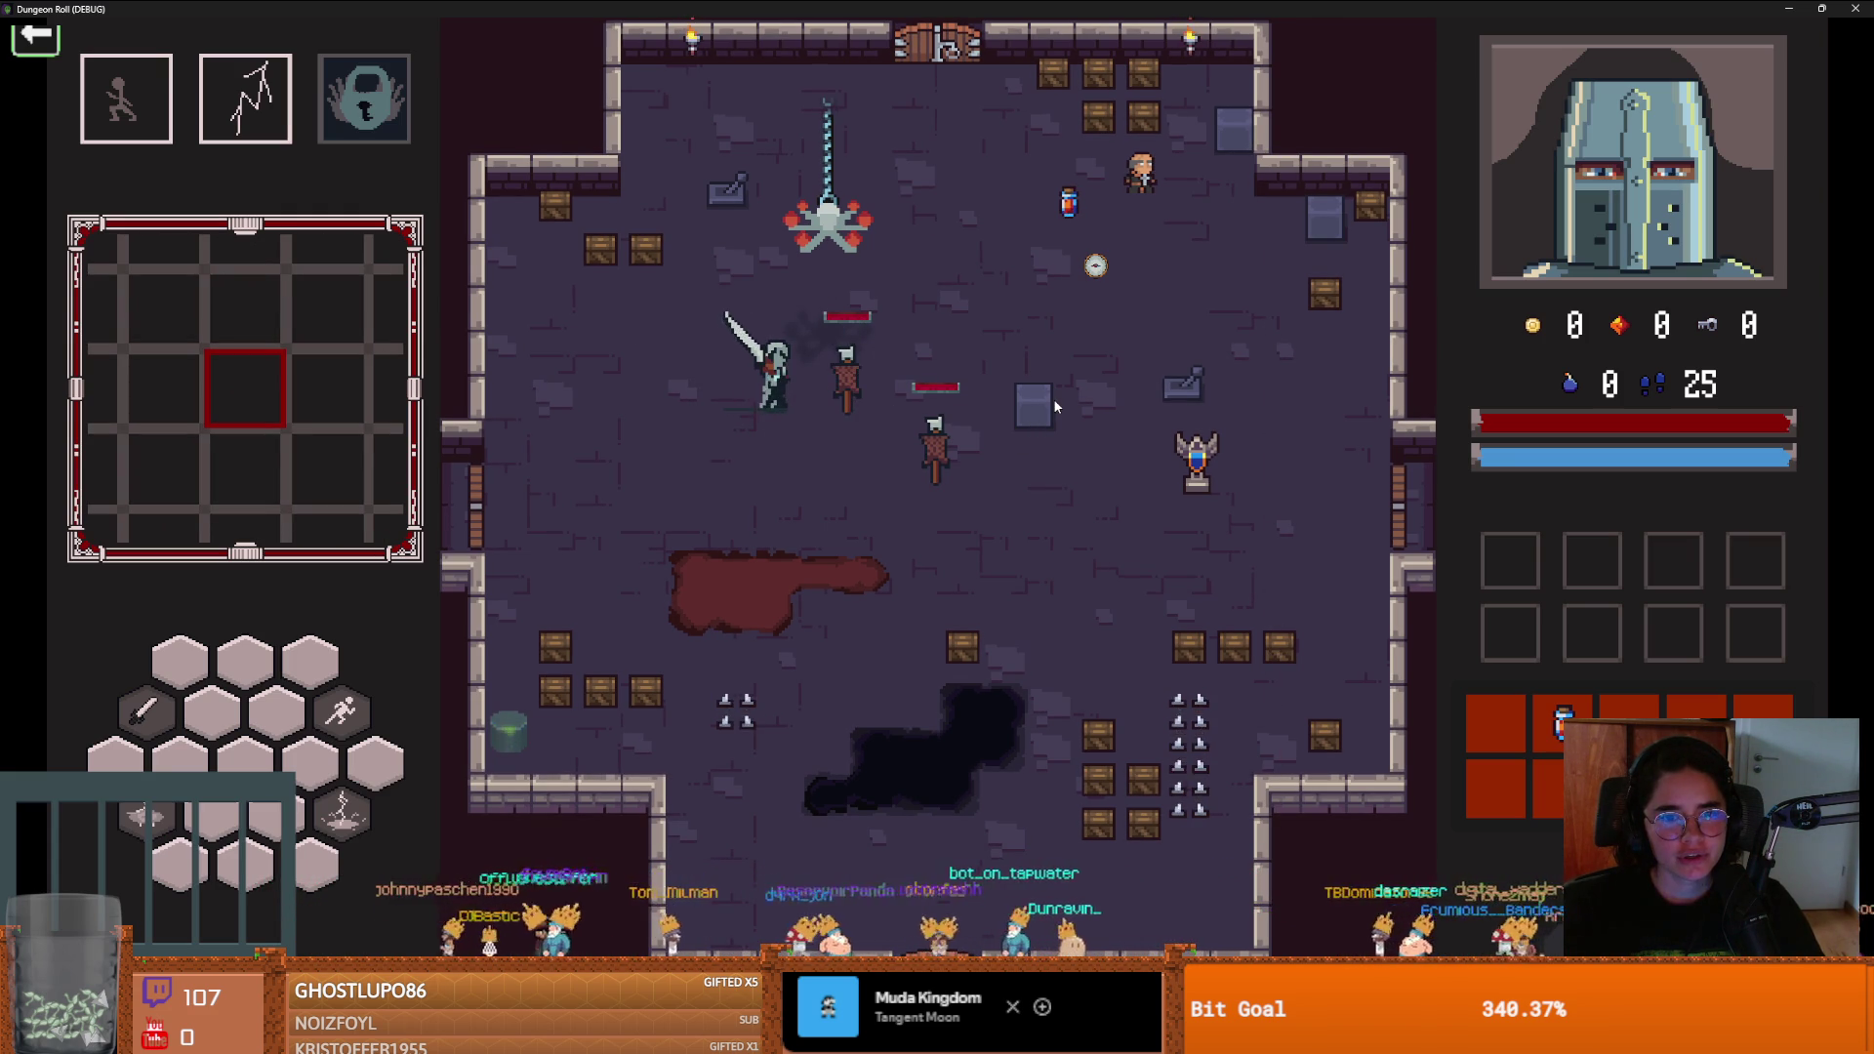
left_click(1052, 400)
left_click(1052, 400)
left_click(1052, 408)
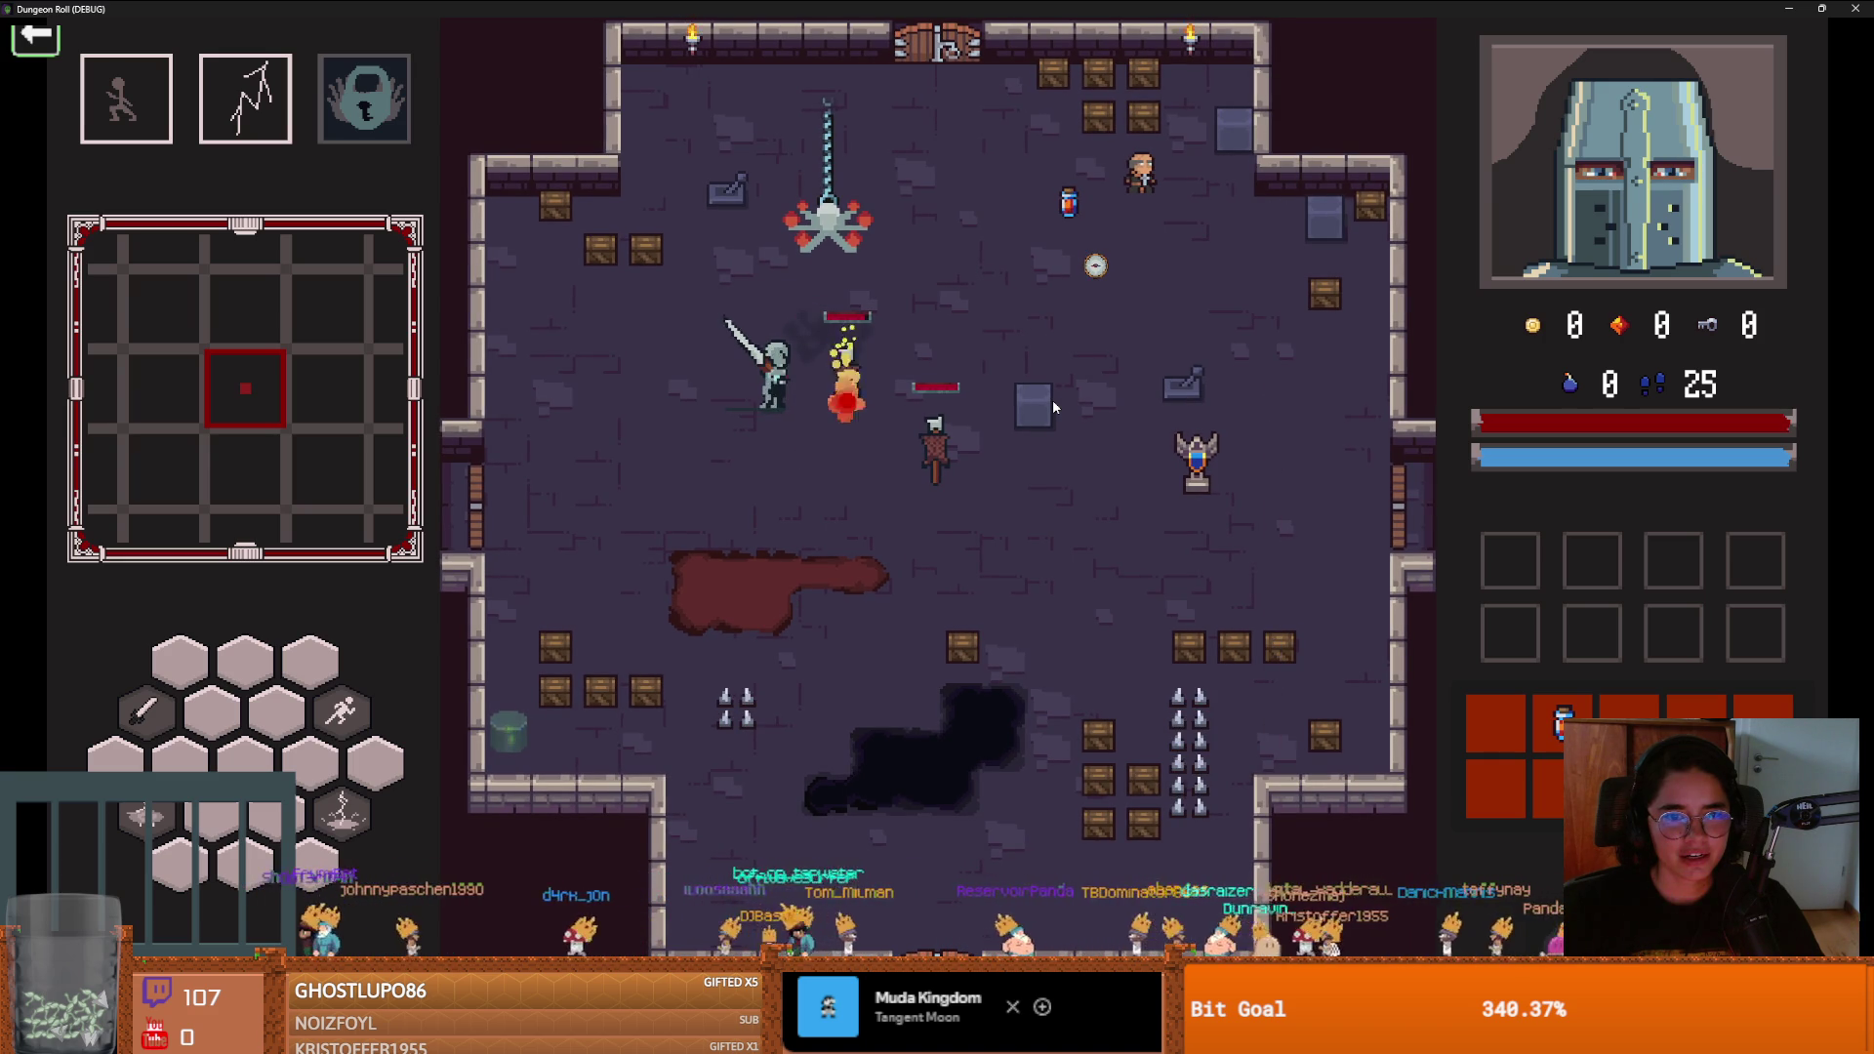
Walk the knight to the top door and travel to Jerusalem
key("w")
key("a")
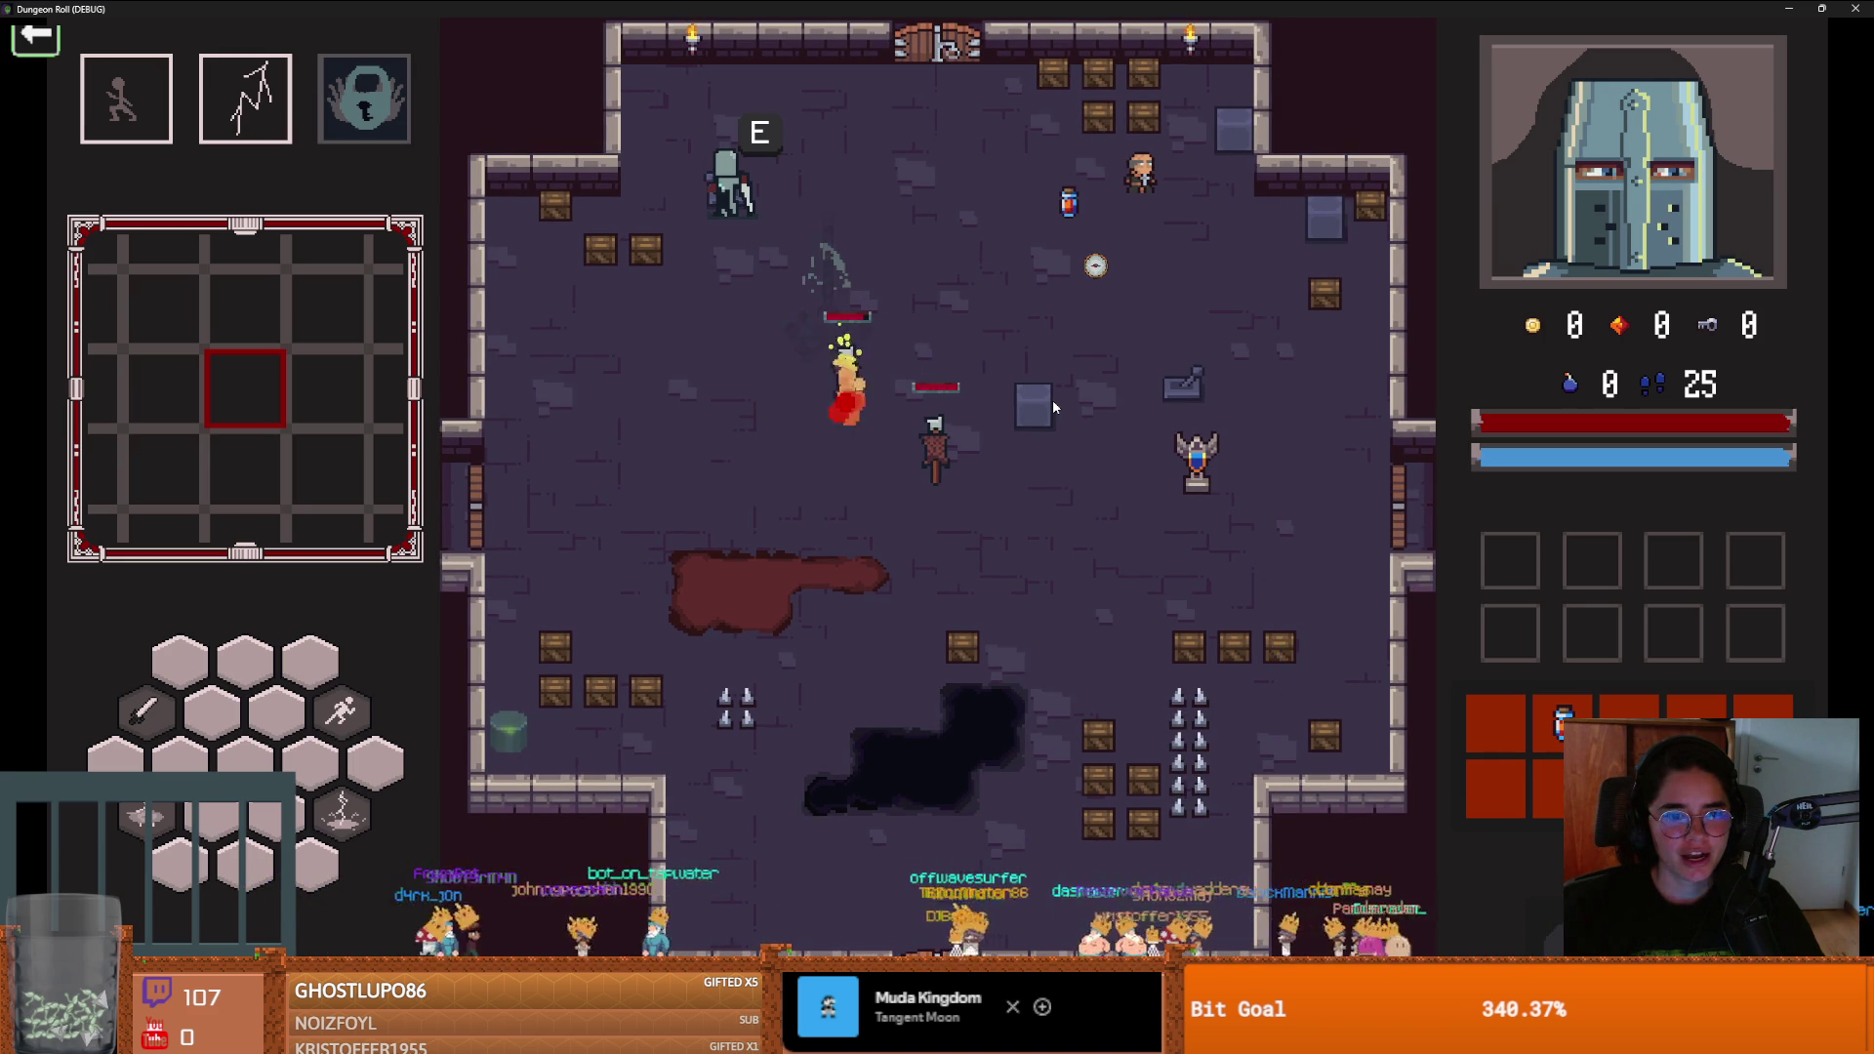
key("d")
key("w")
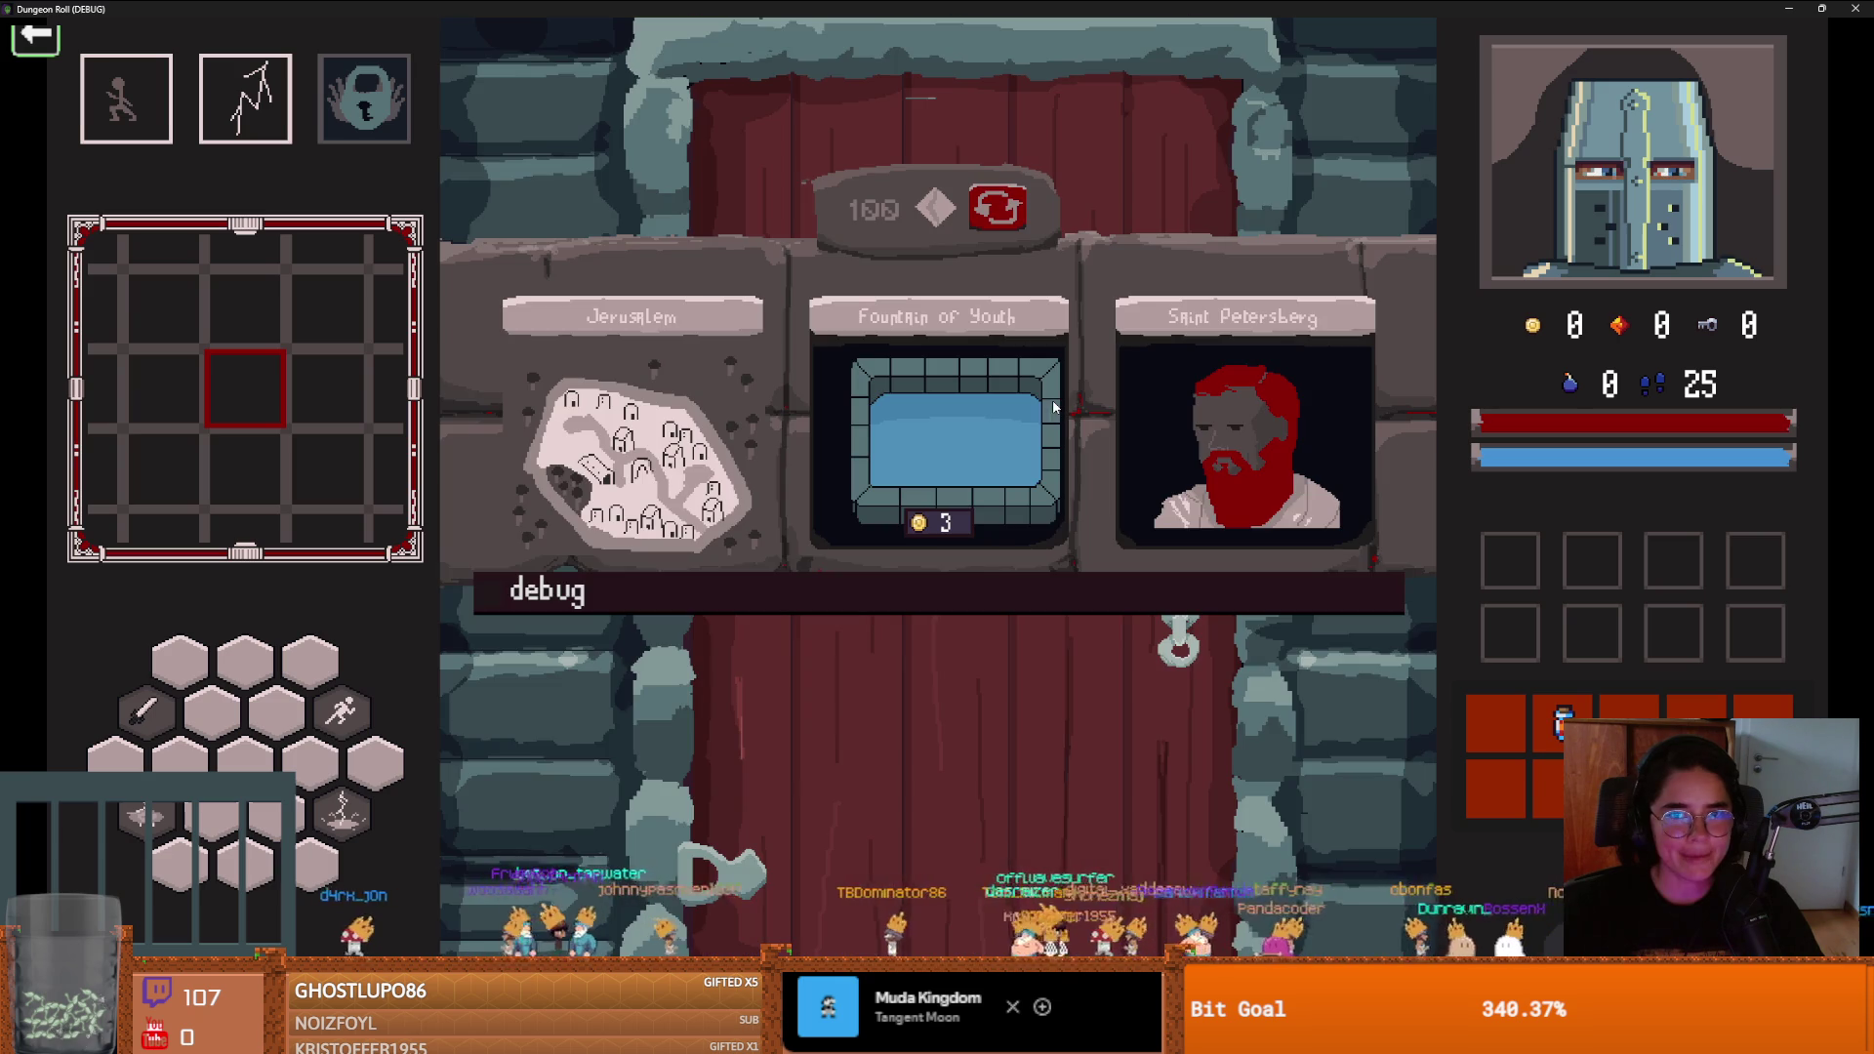
left_click(726, 425)
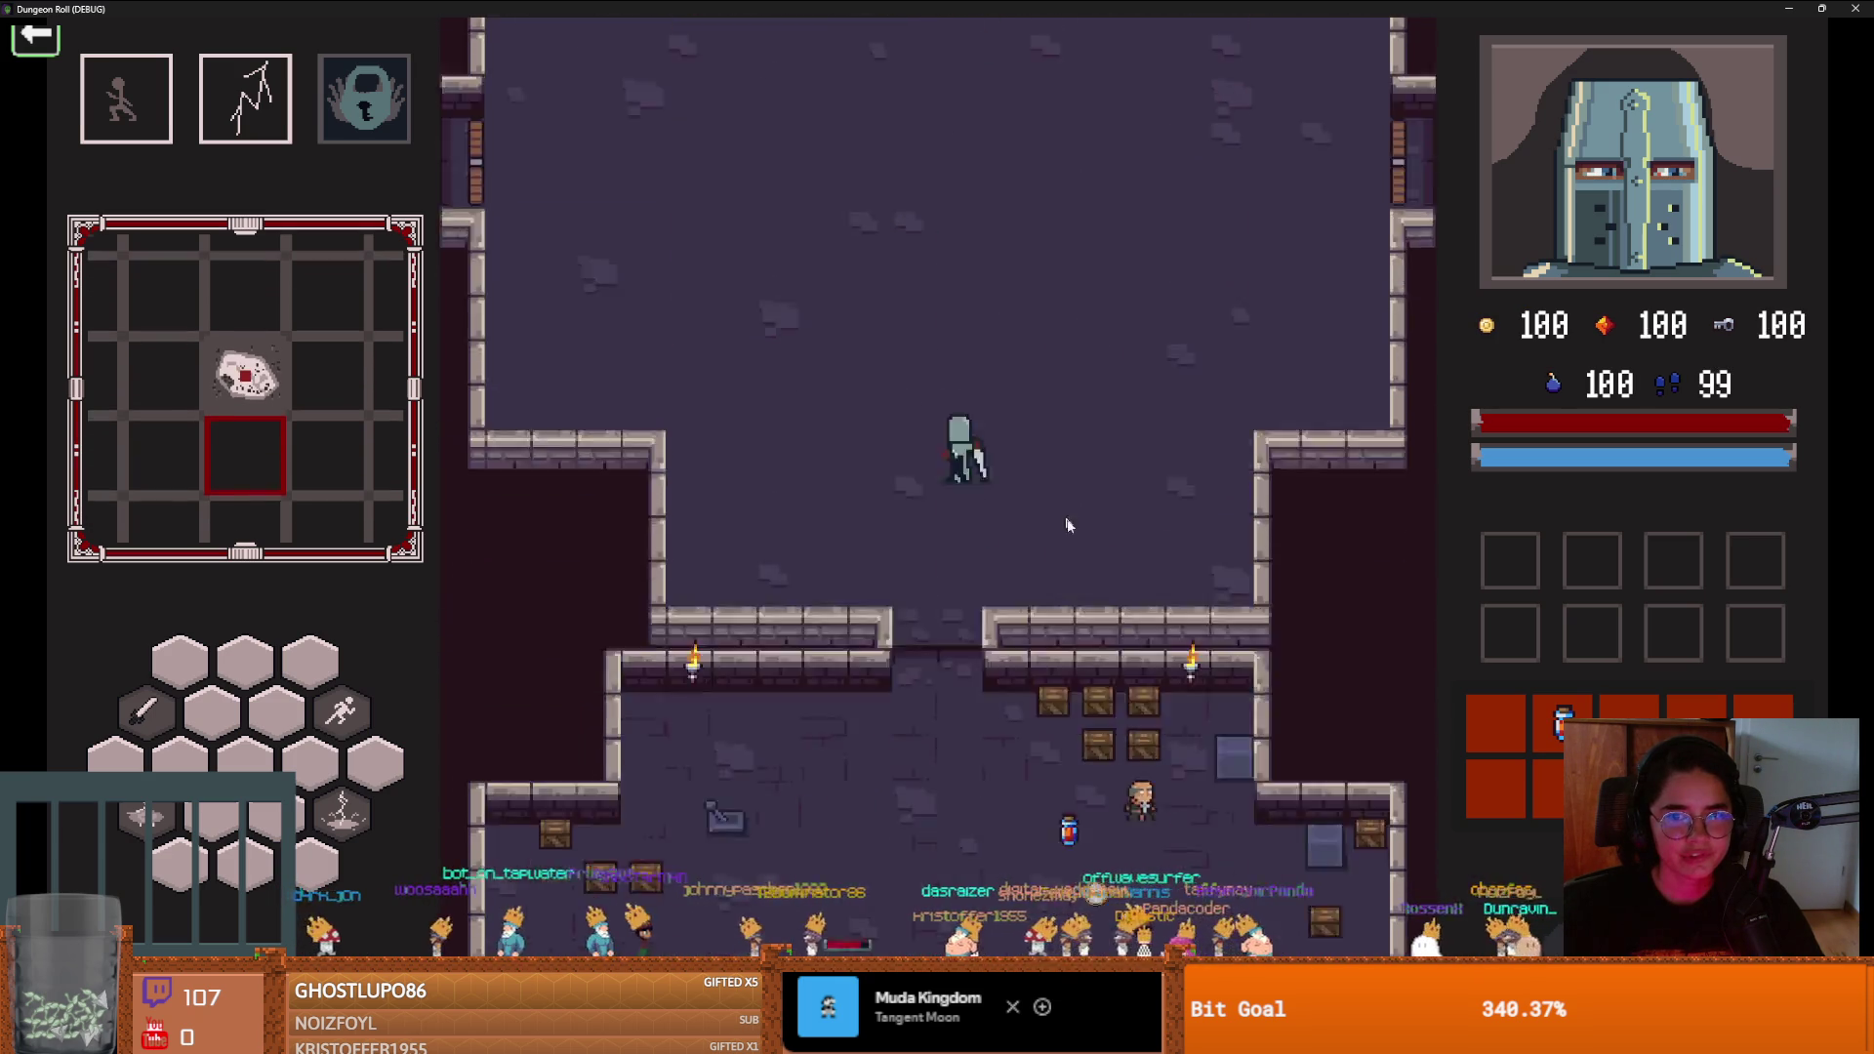
Talk to the hooded Baldwin and go through his whole dialogue to the end
key("w")
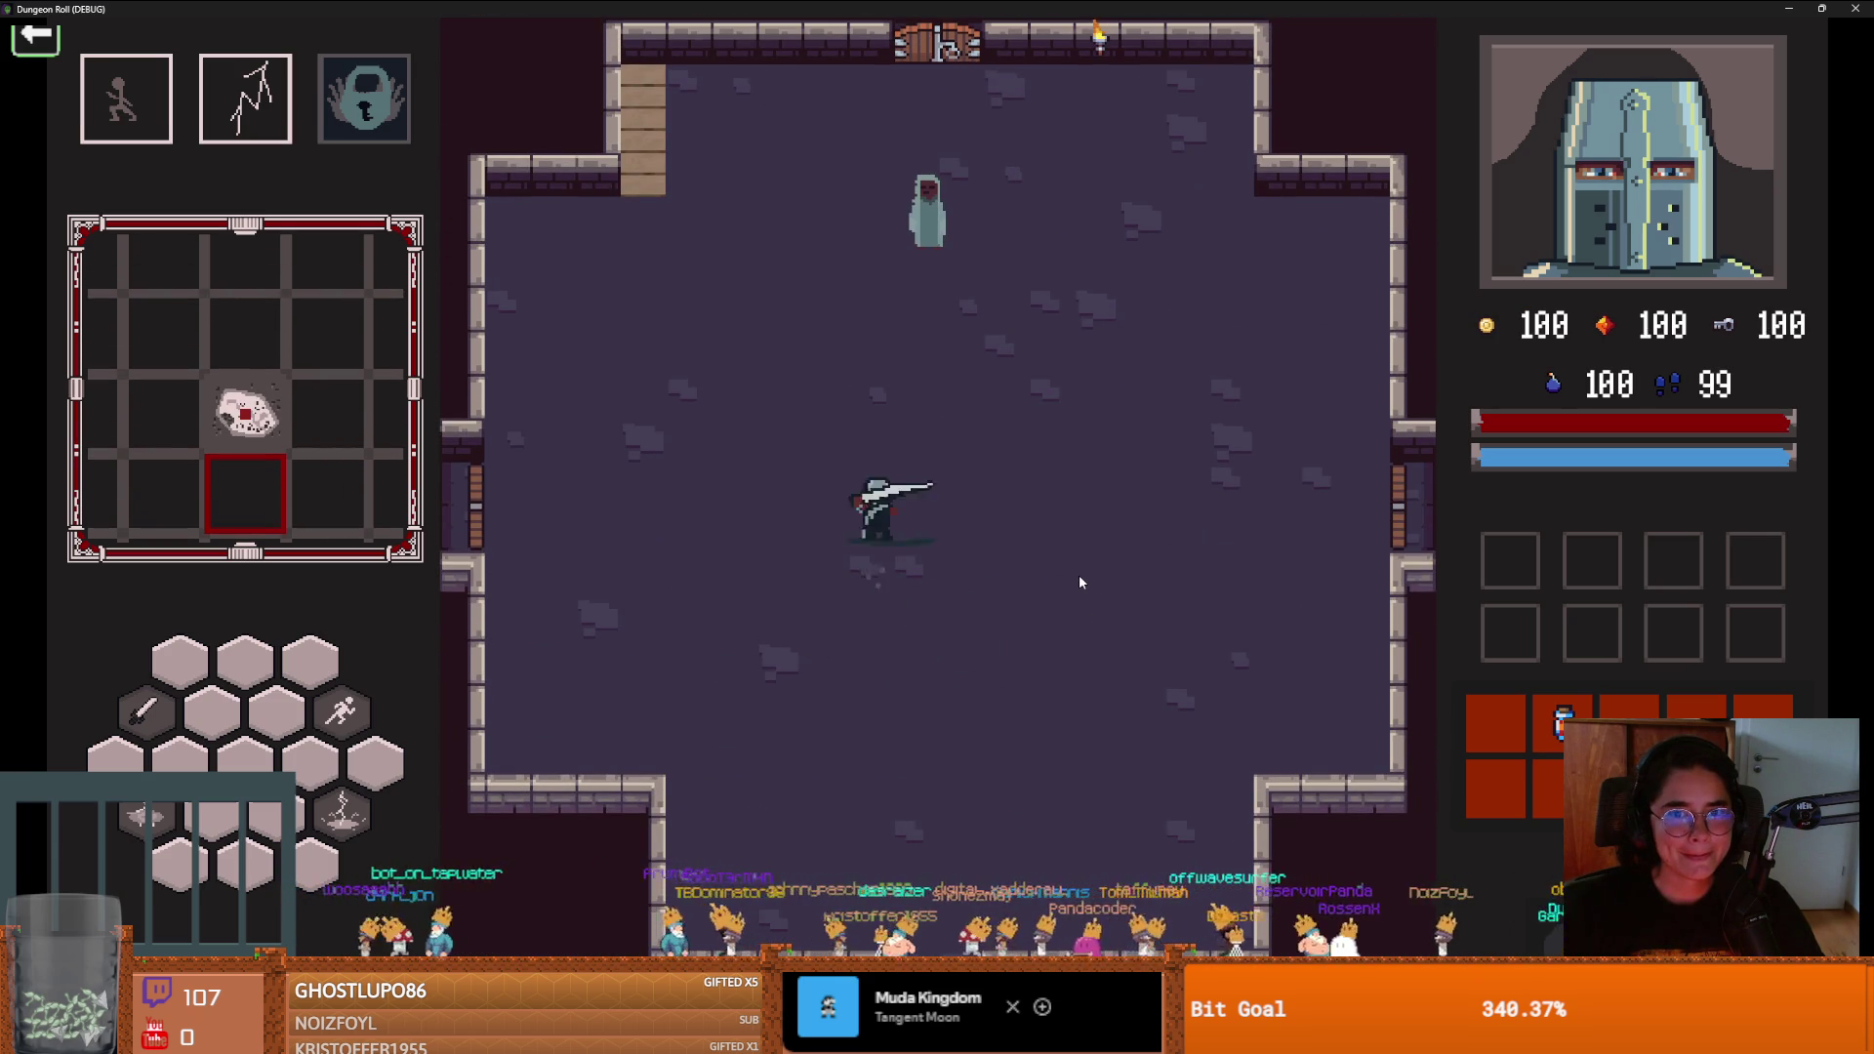
key("w")
key("e")
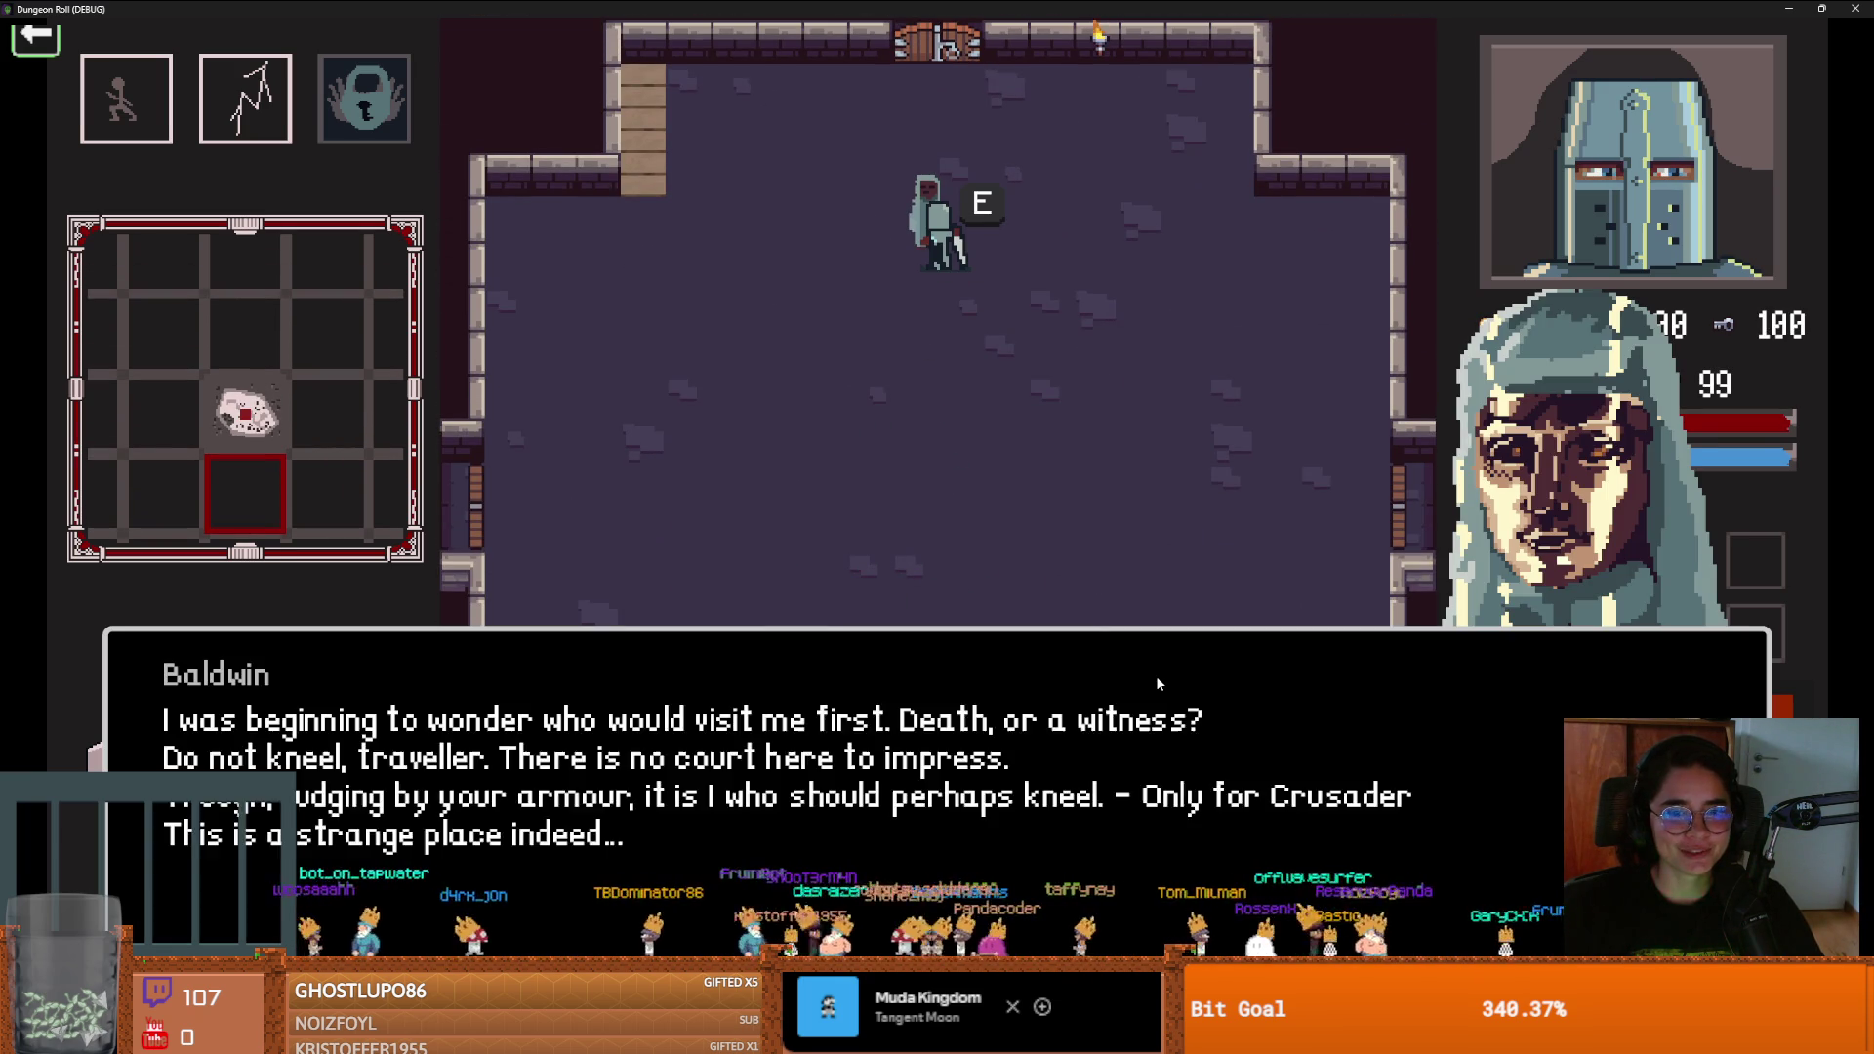
left_click(1156, 675)
left_click(1156, 675)
left_click(1156, 670)
left_click(1155, 669)
left_click(1156, 670)
left_click(1155, 669)
left_click(1156, 669)
left_click(1156, 670)
left_click(1156, 669)
left_click(1156, 669)
left_click(1157, 676)
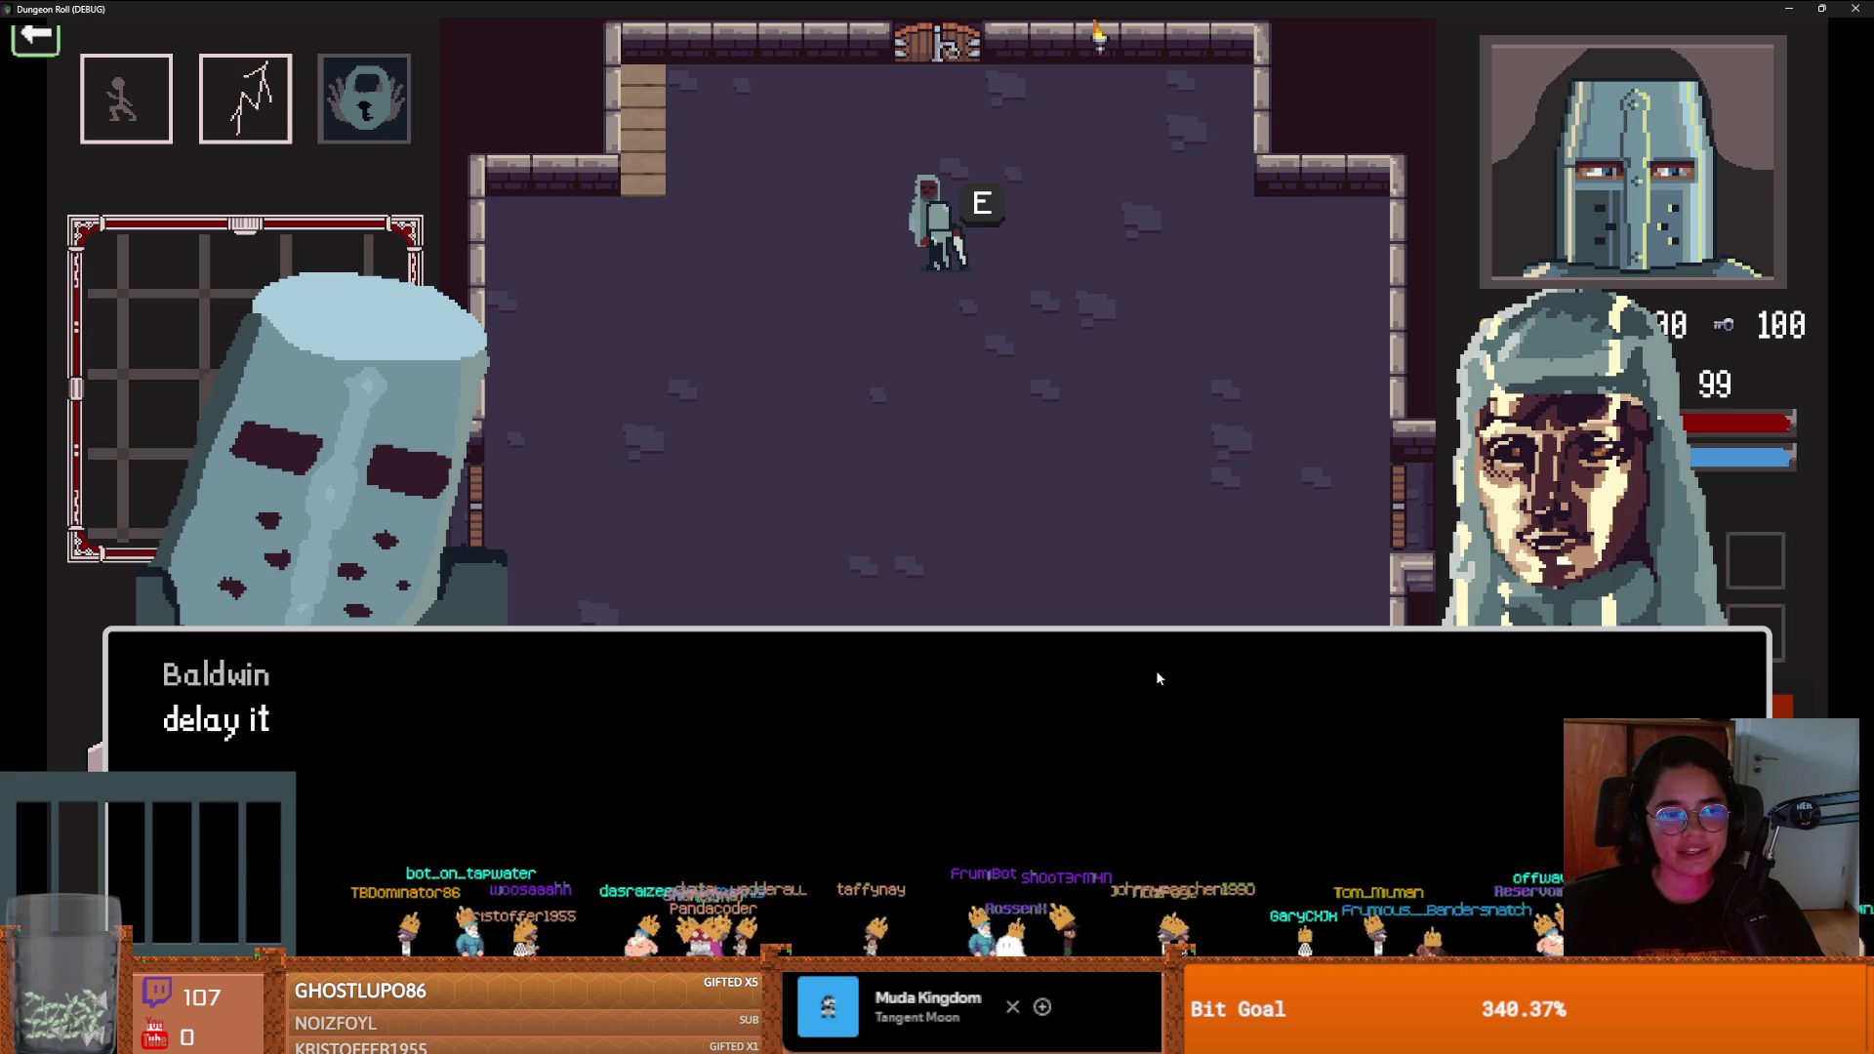
left_click(1157, 675)
left_click(1156, 675)
left_click(1156, 675)
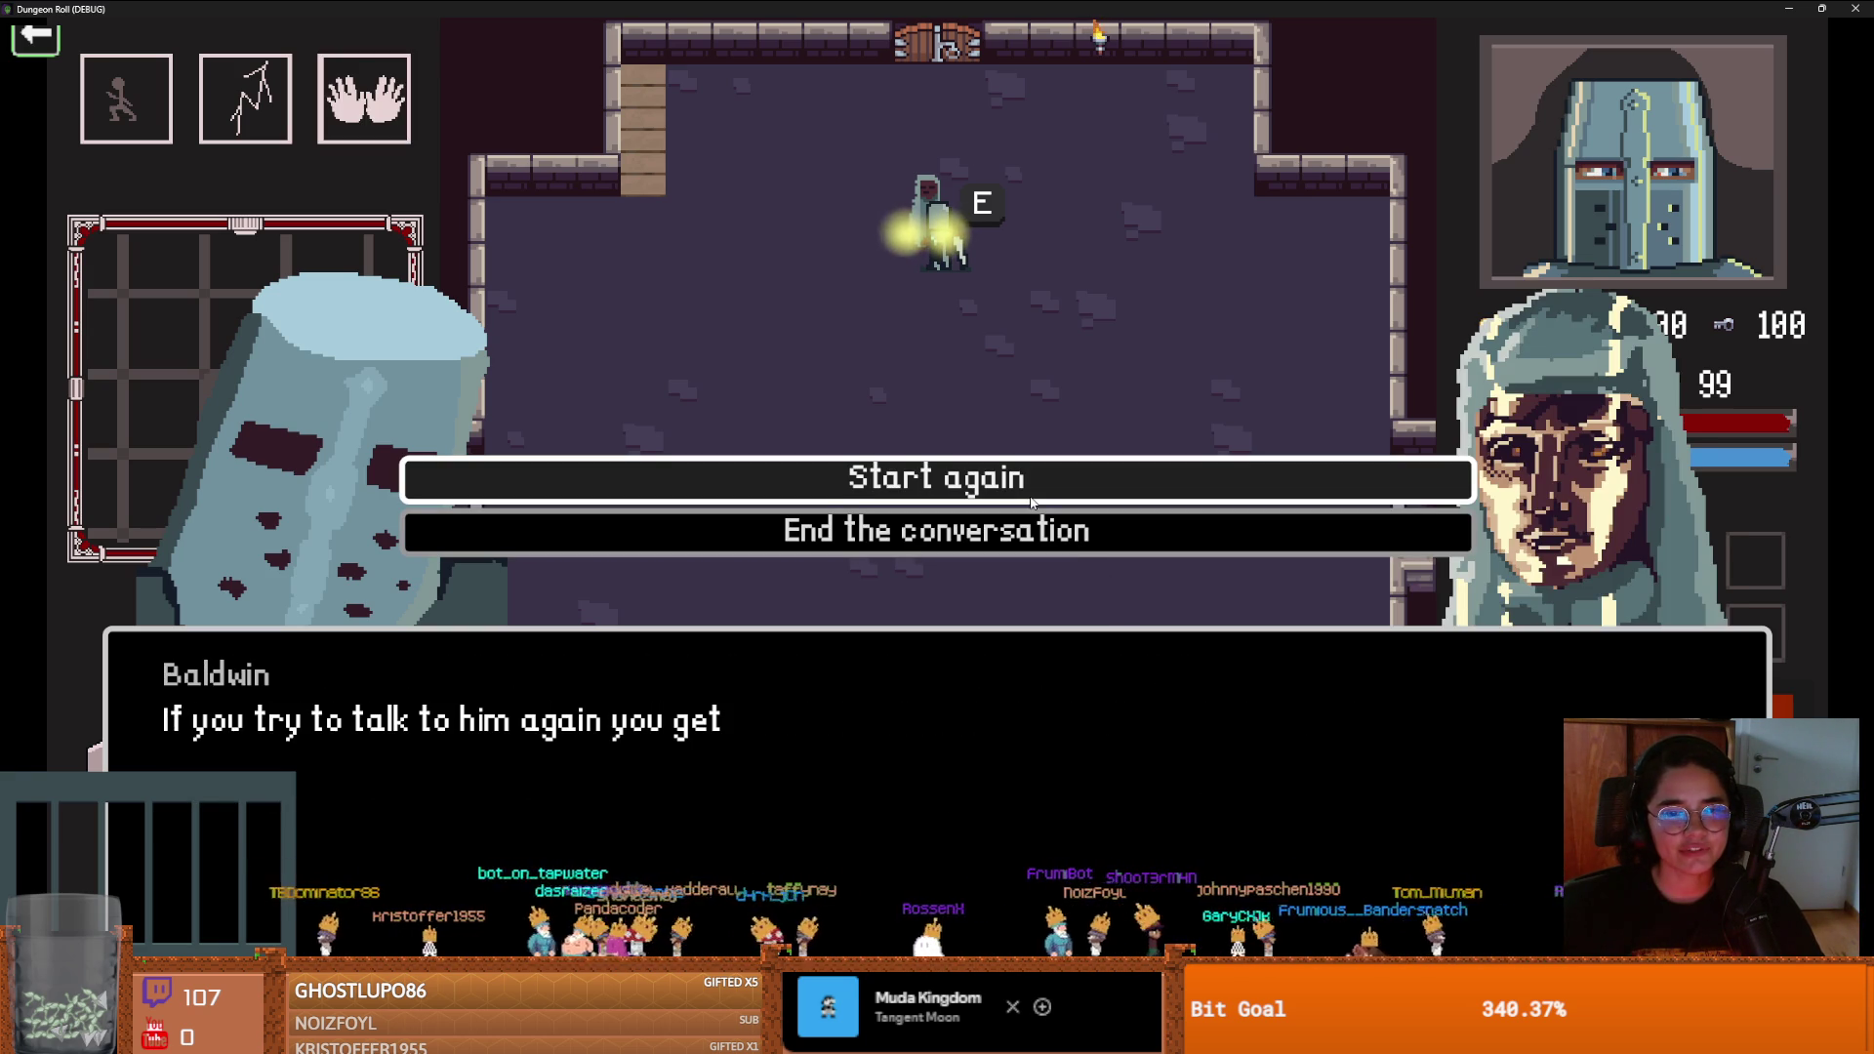
left_click(1020, 525)
Place a ghost room behind the east door and a zombie room behind the west door
key("s")
key("d")
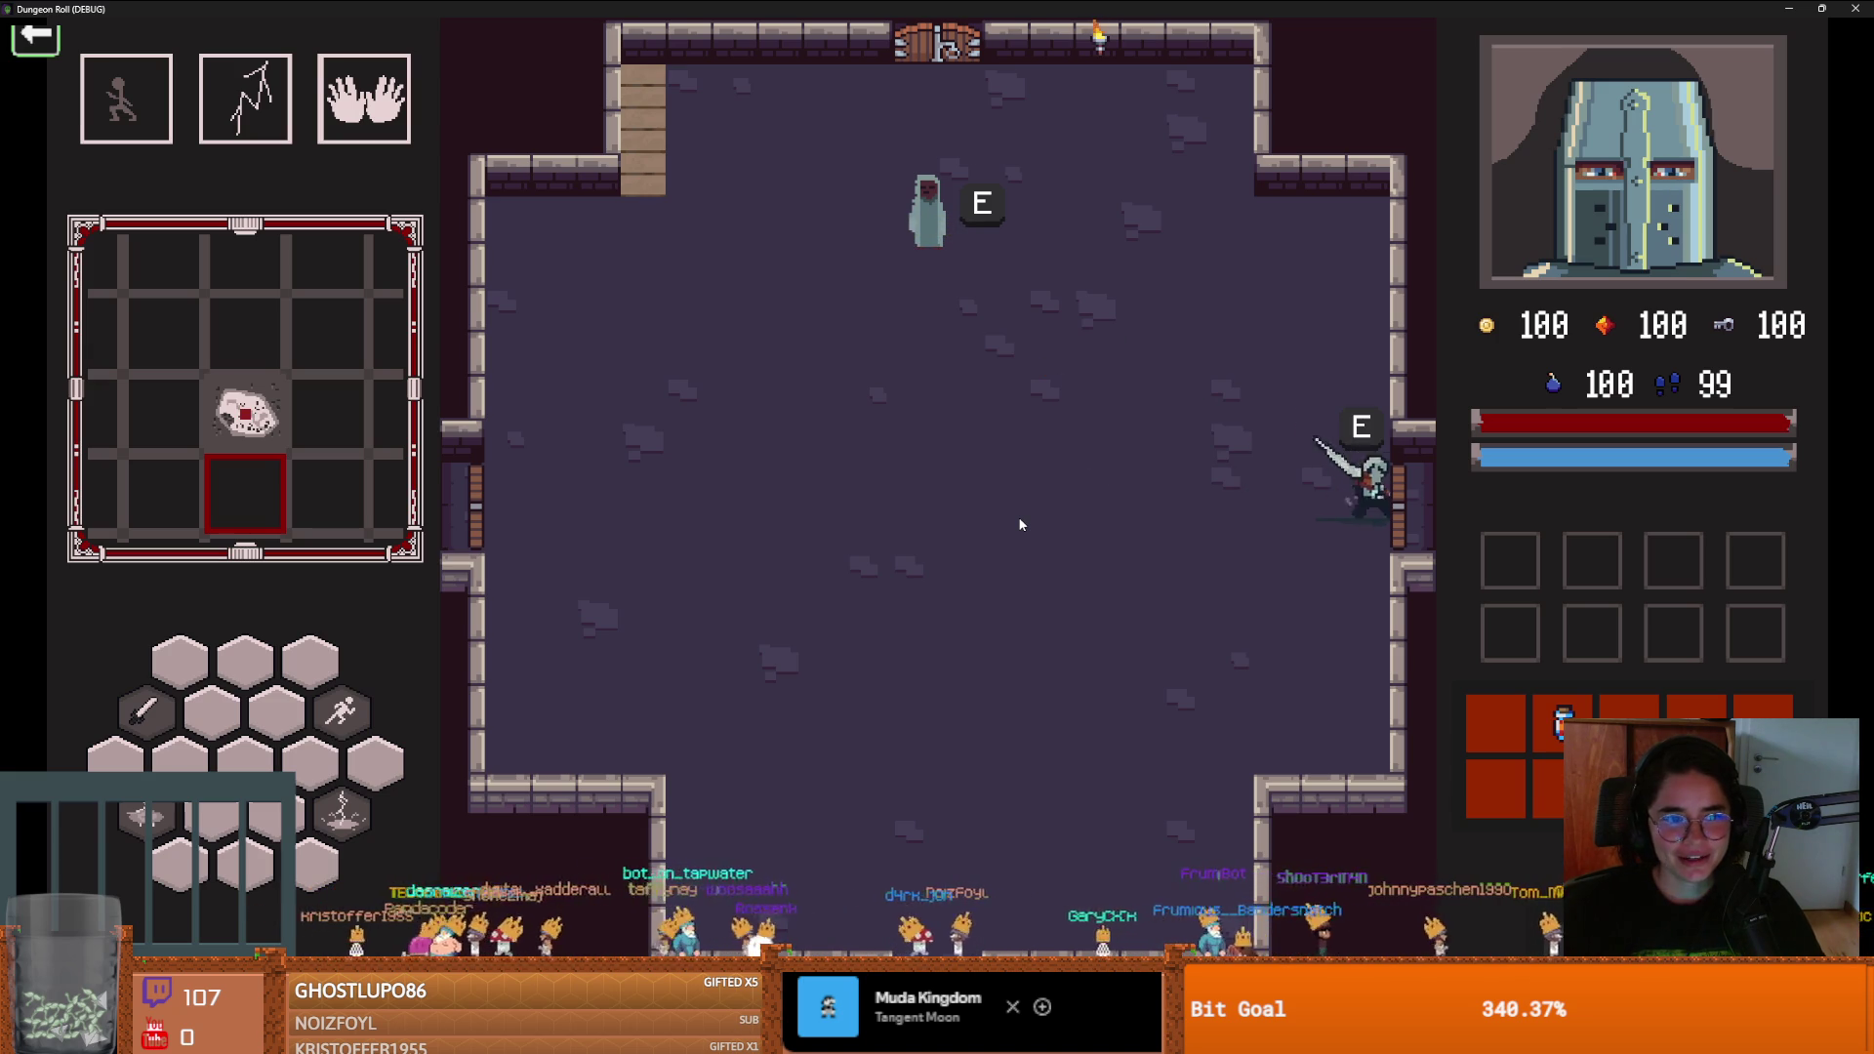
key("e")
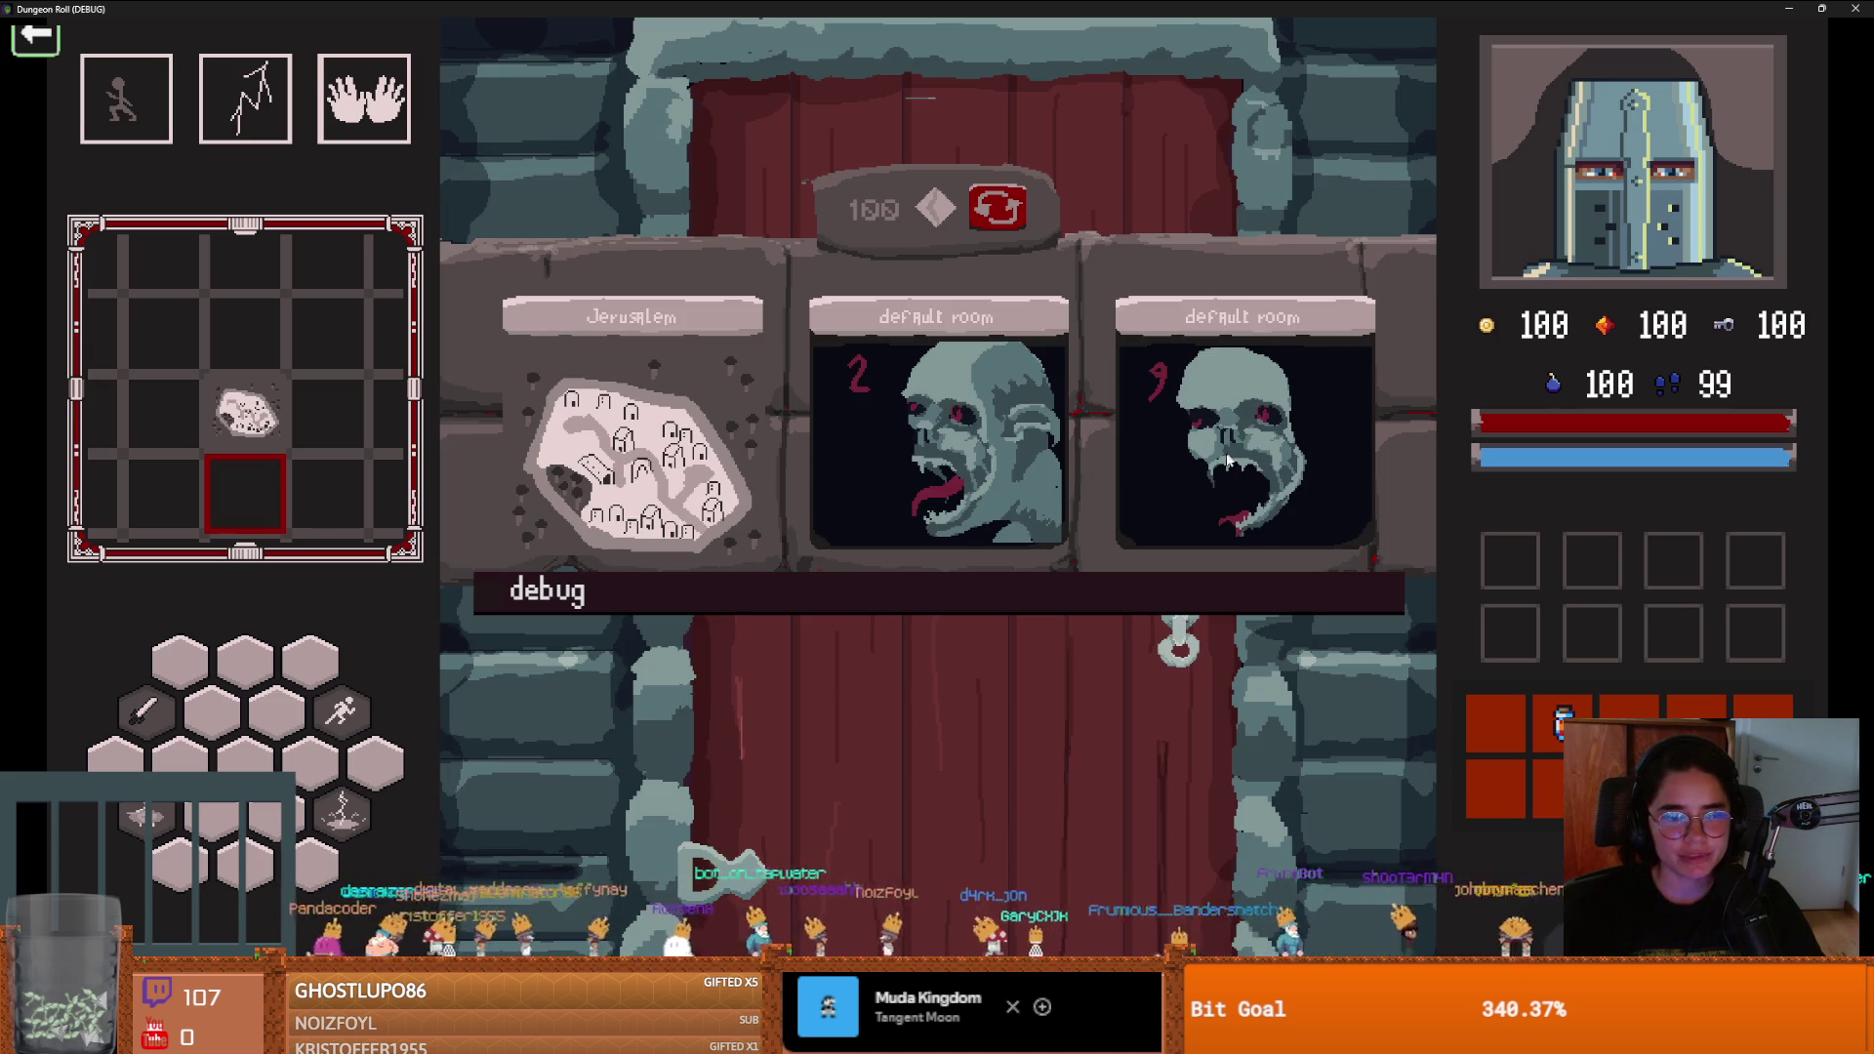
left_click(1242, 436)
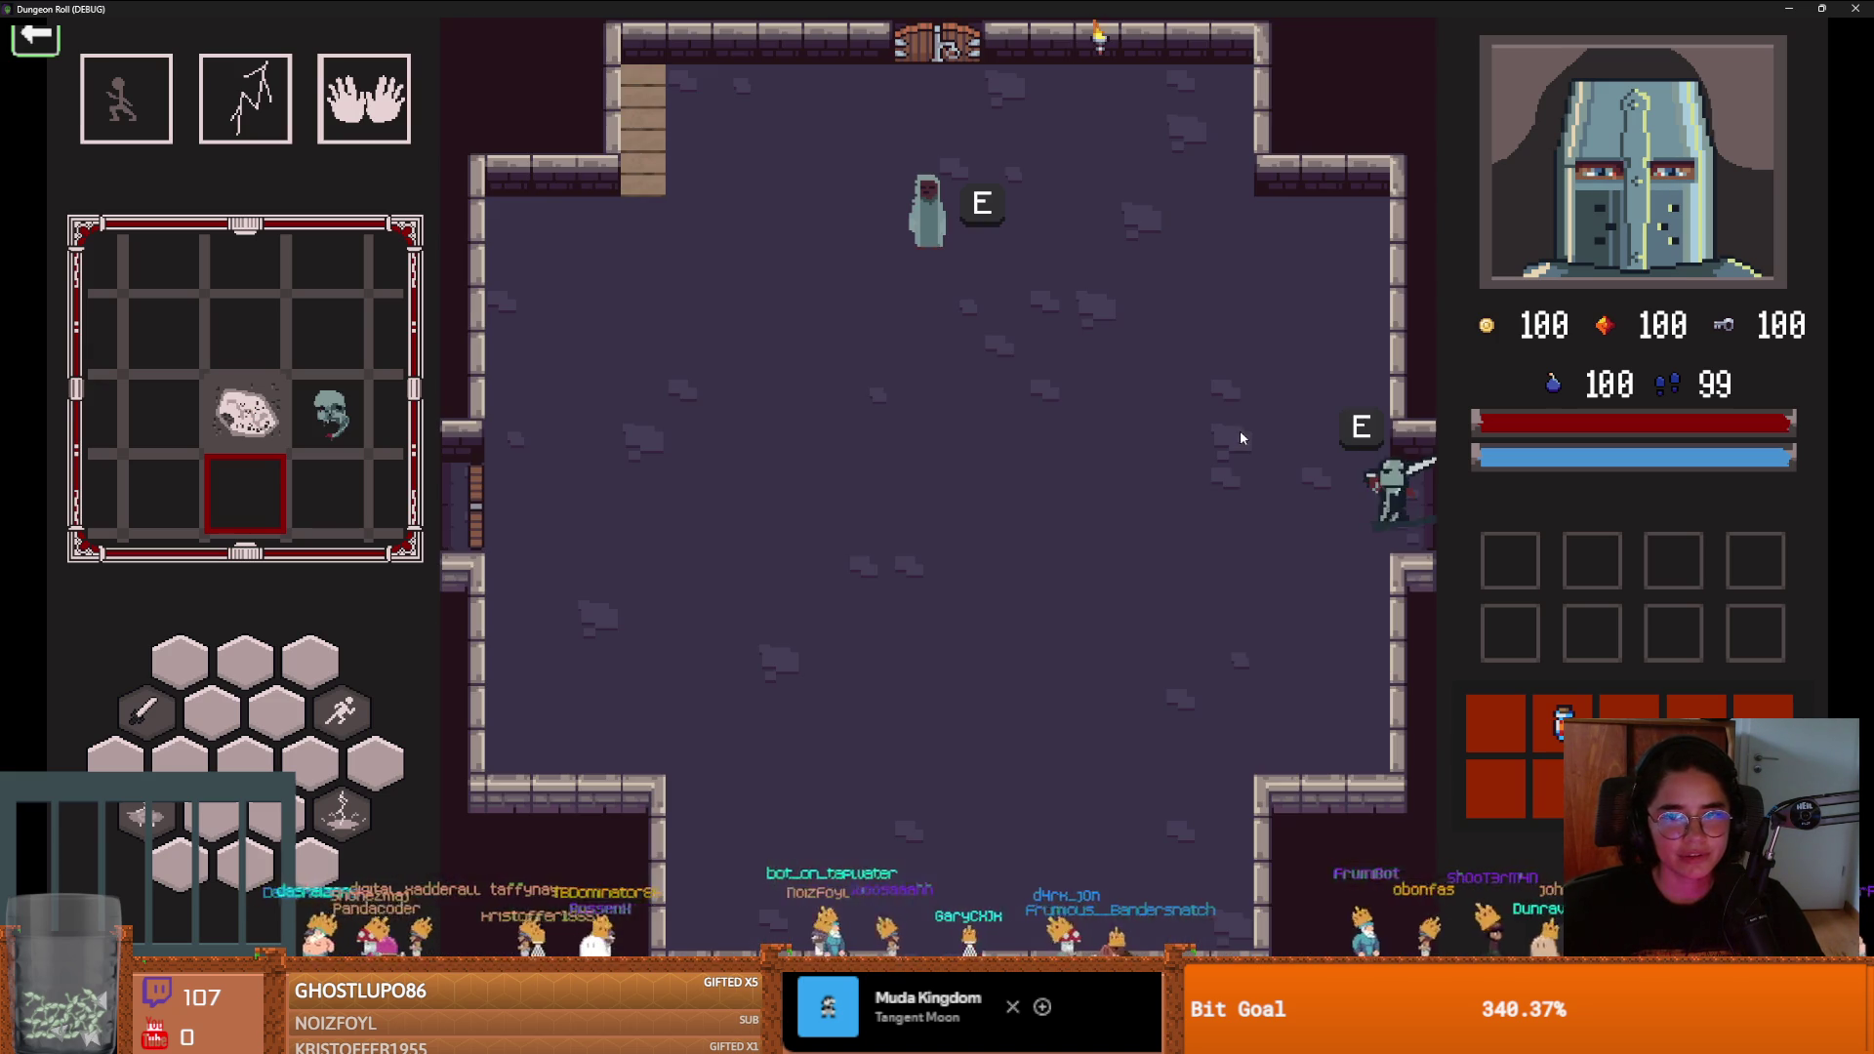
key("a")
key("space")
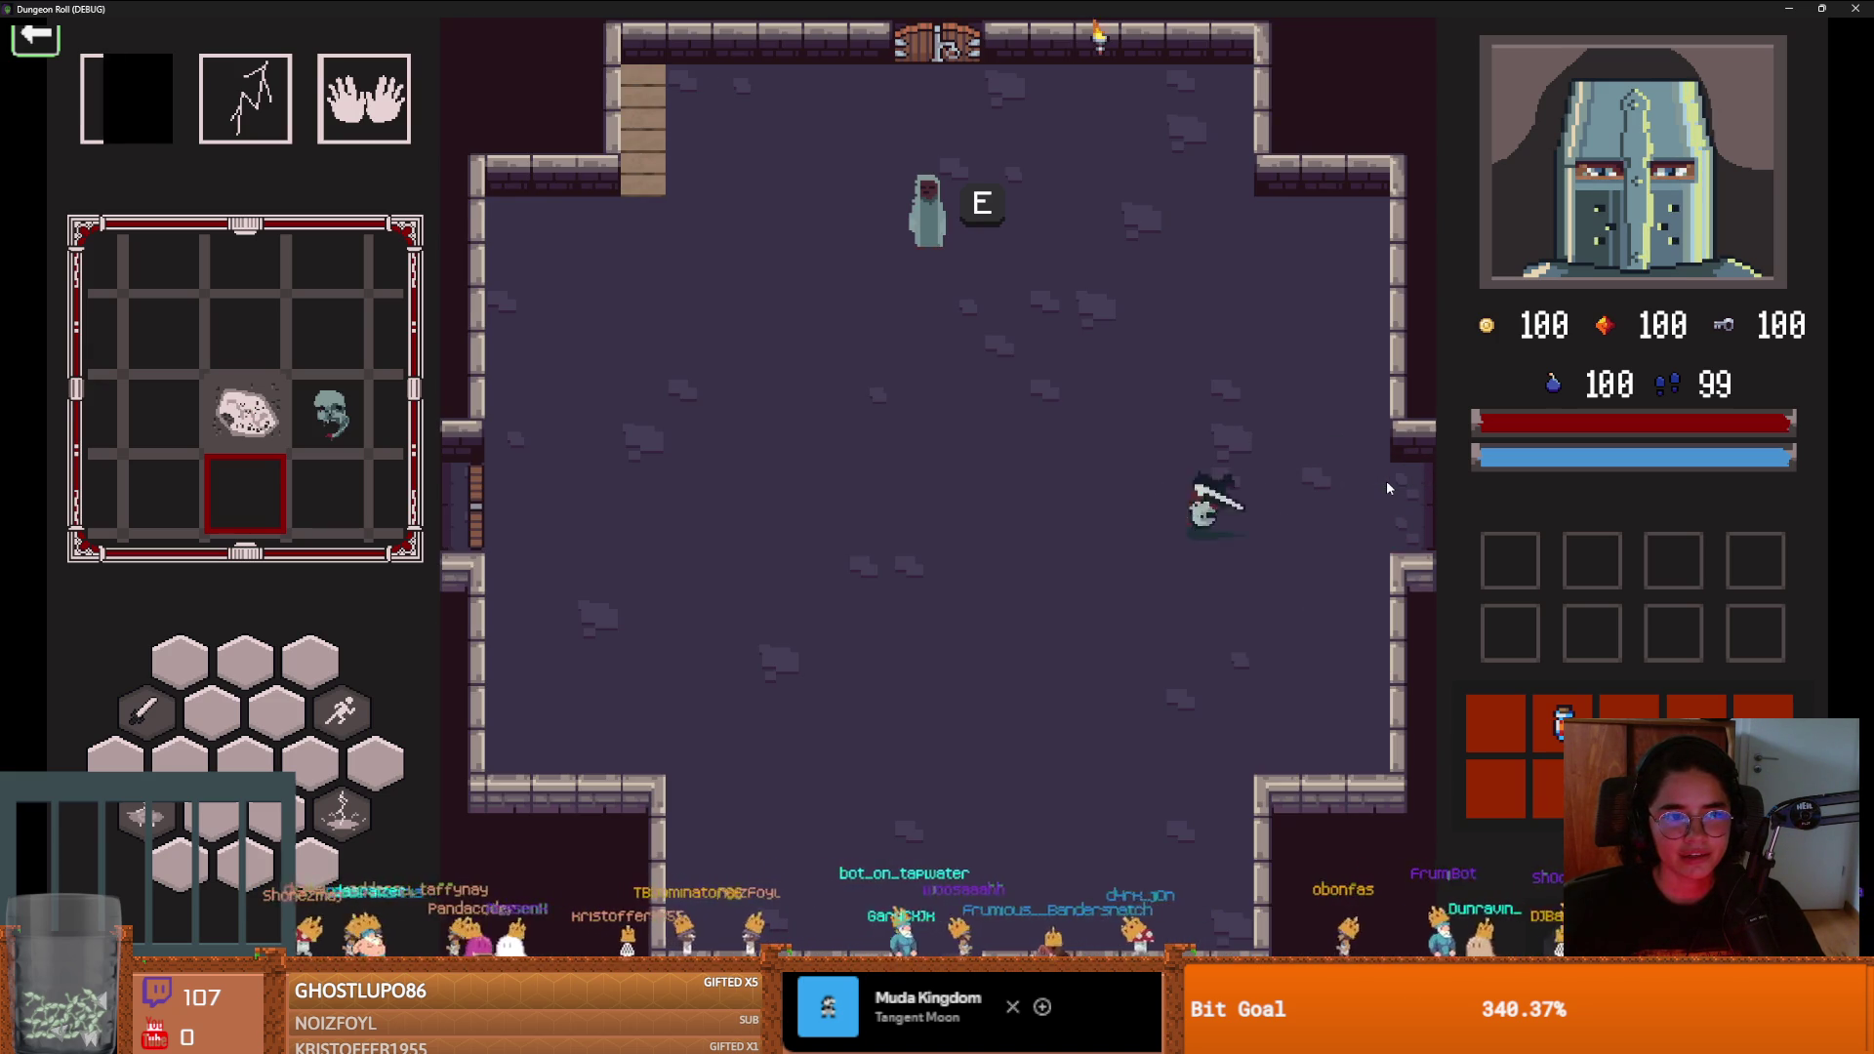
key("space")
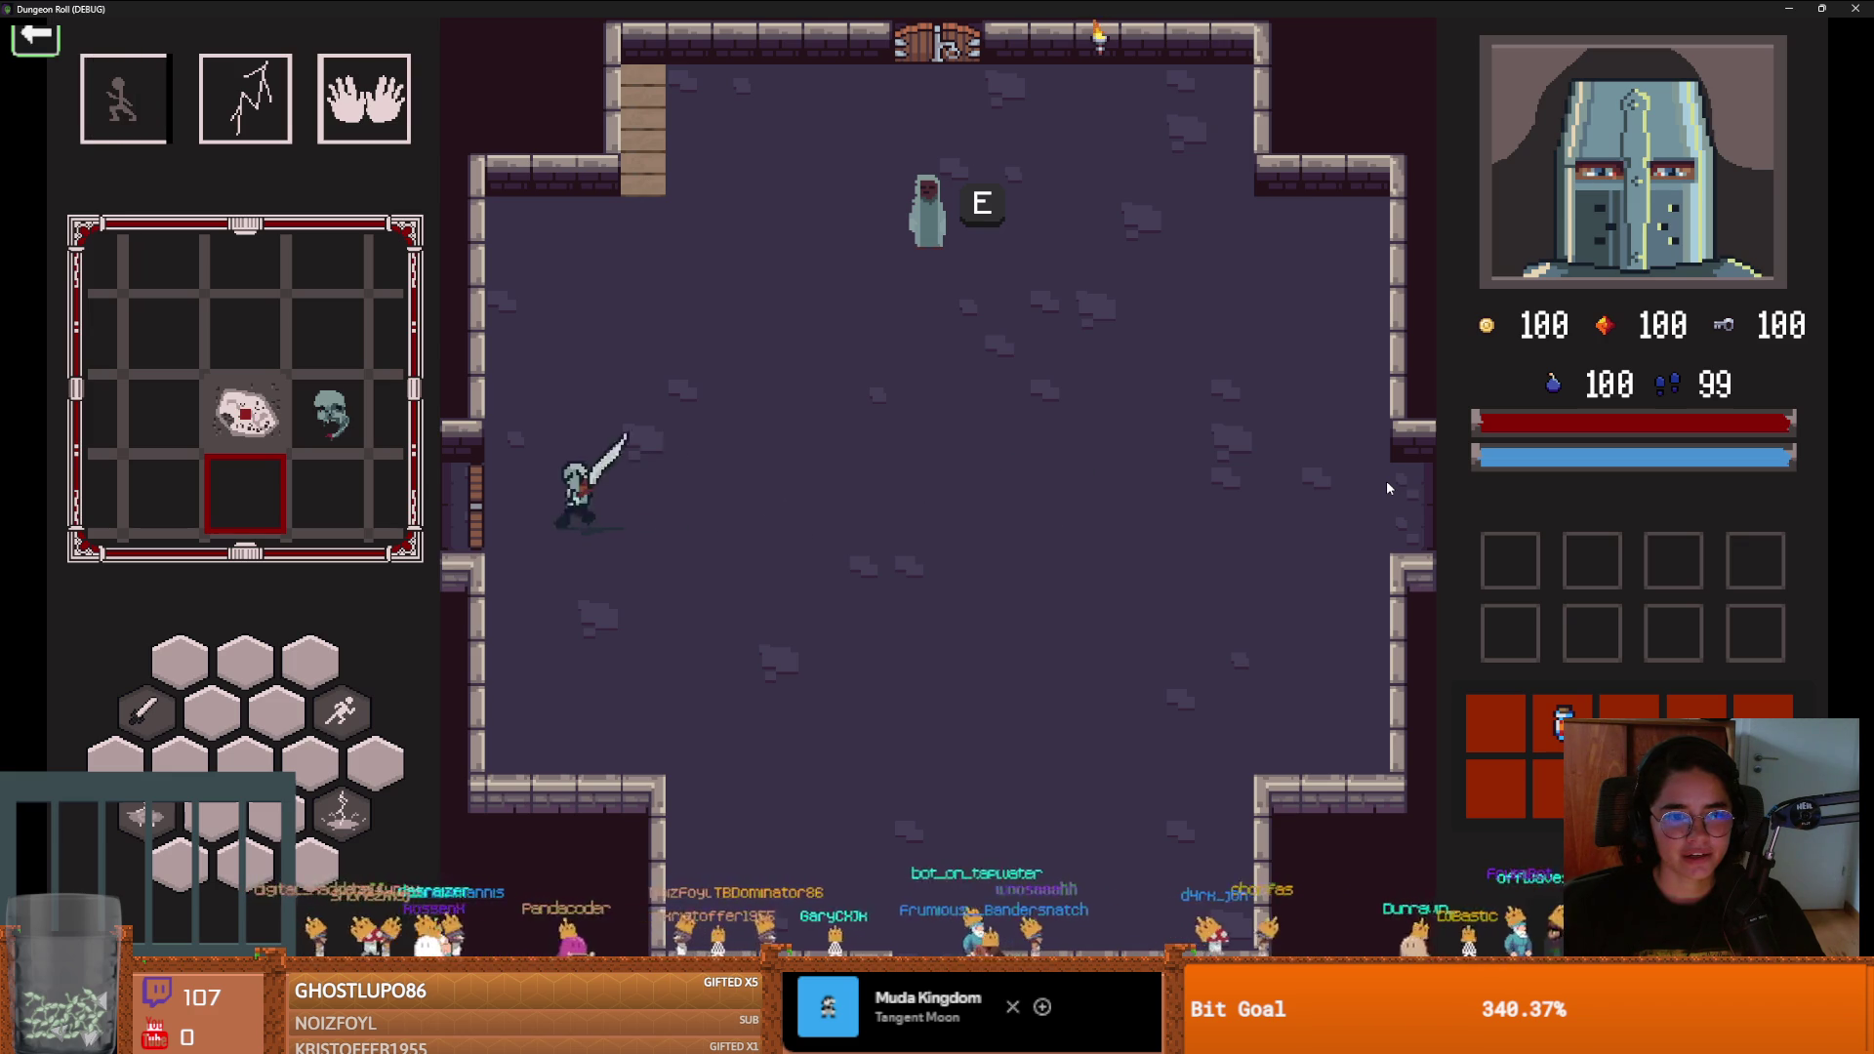
key("a")
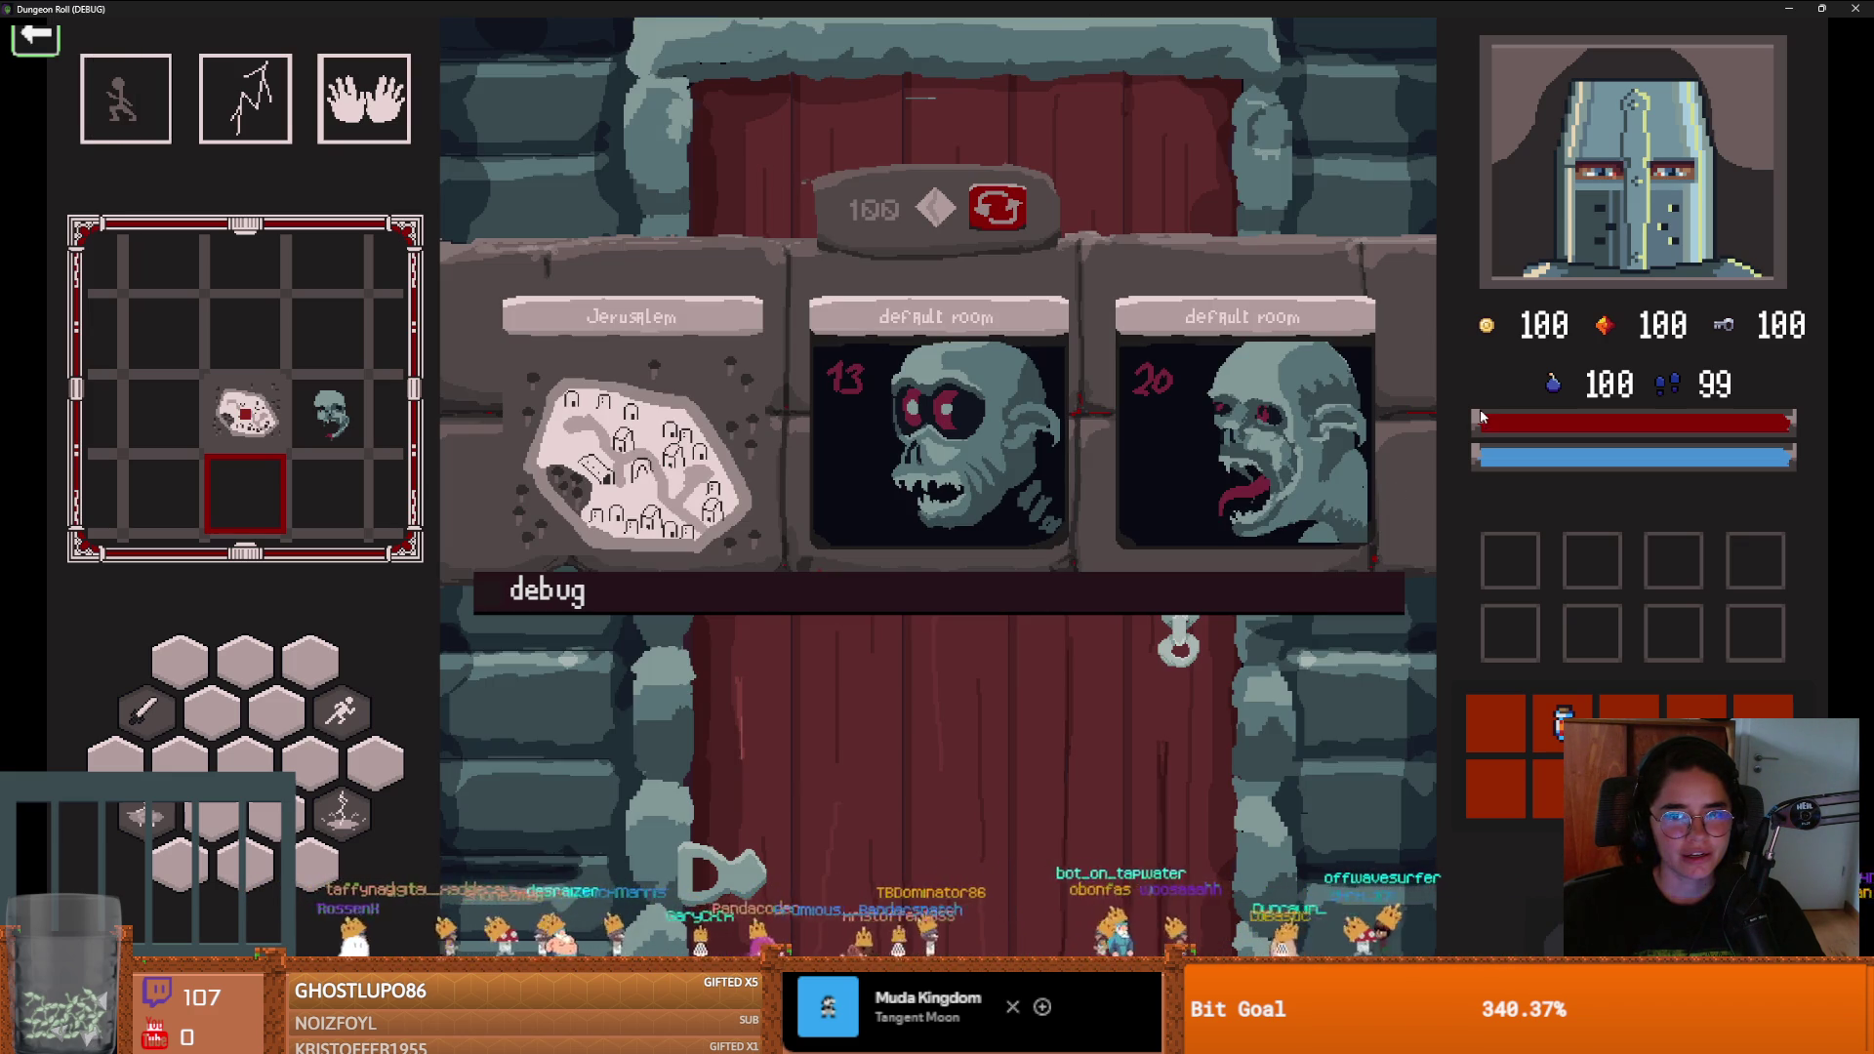
left_click(1227, 435)
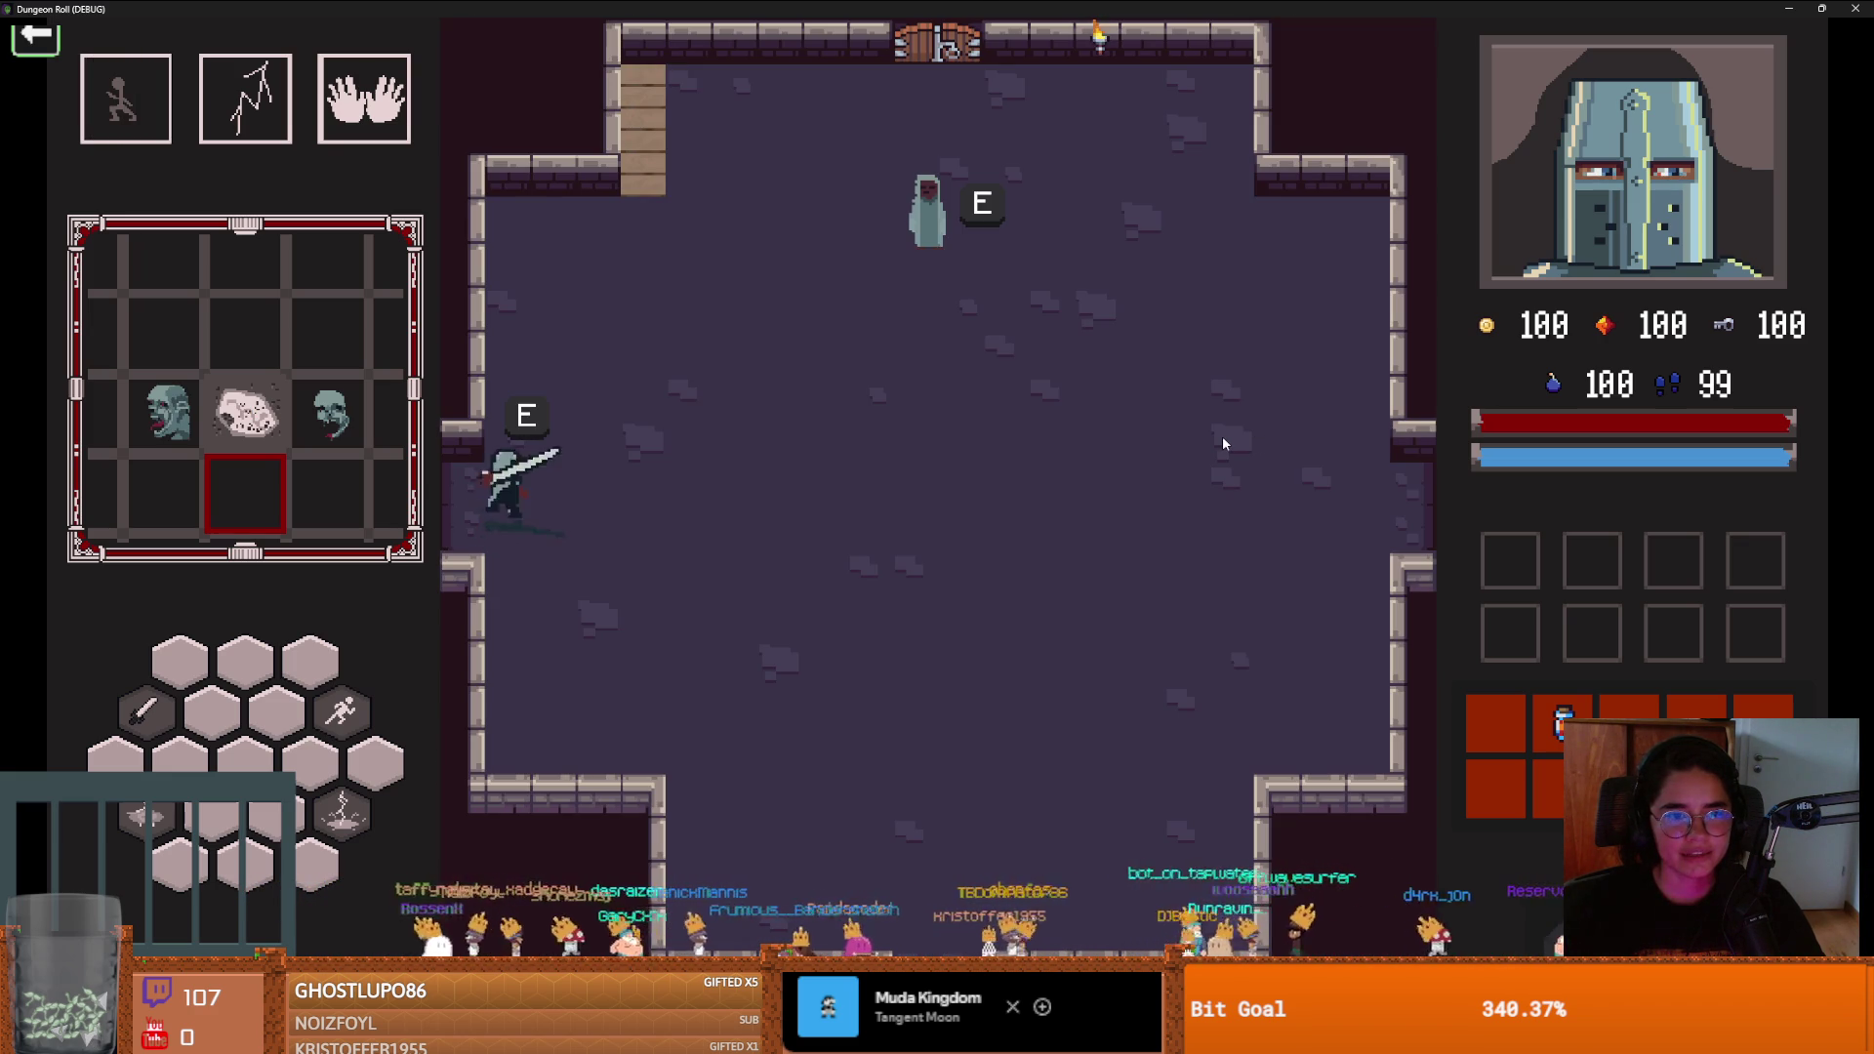
Unlock the north door with a key, choose the cube room, then head to the bottom doorway
key("d")
key("space")
key("w")
key("d")
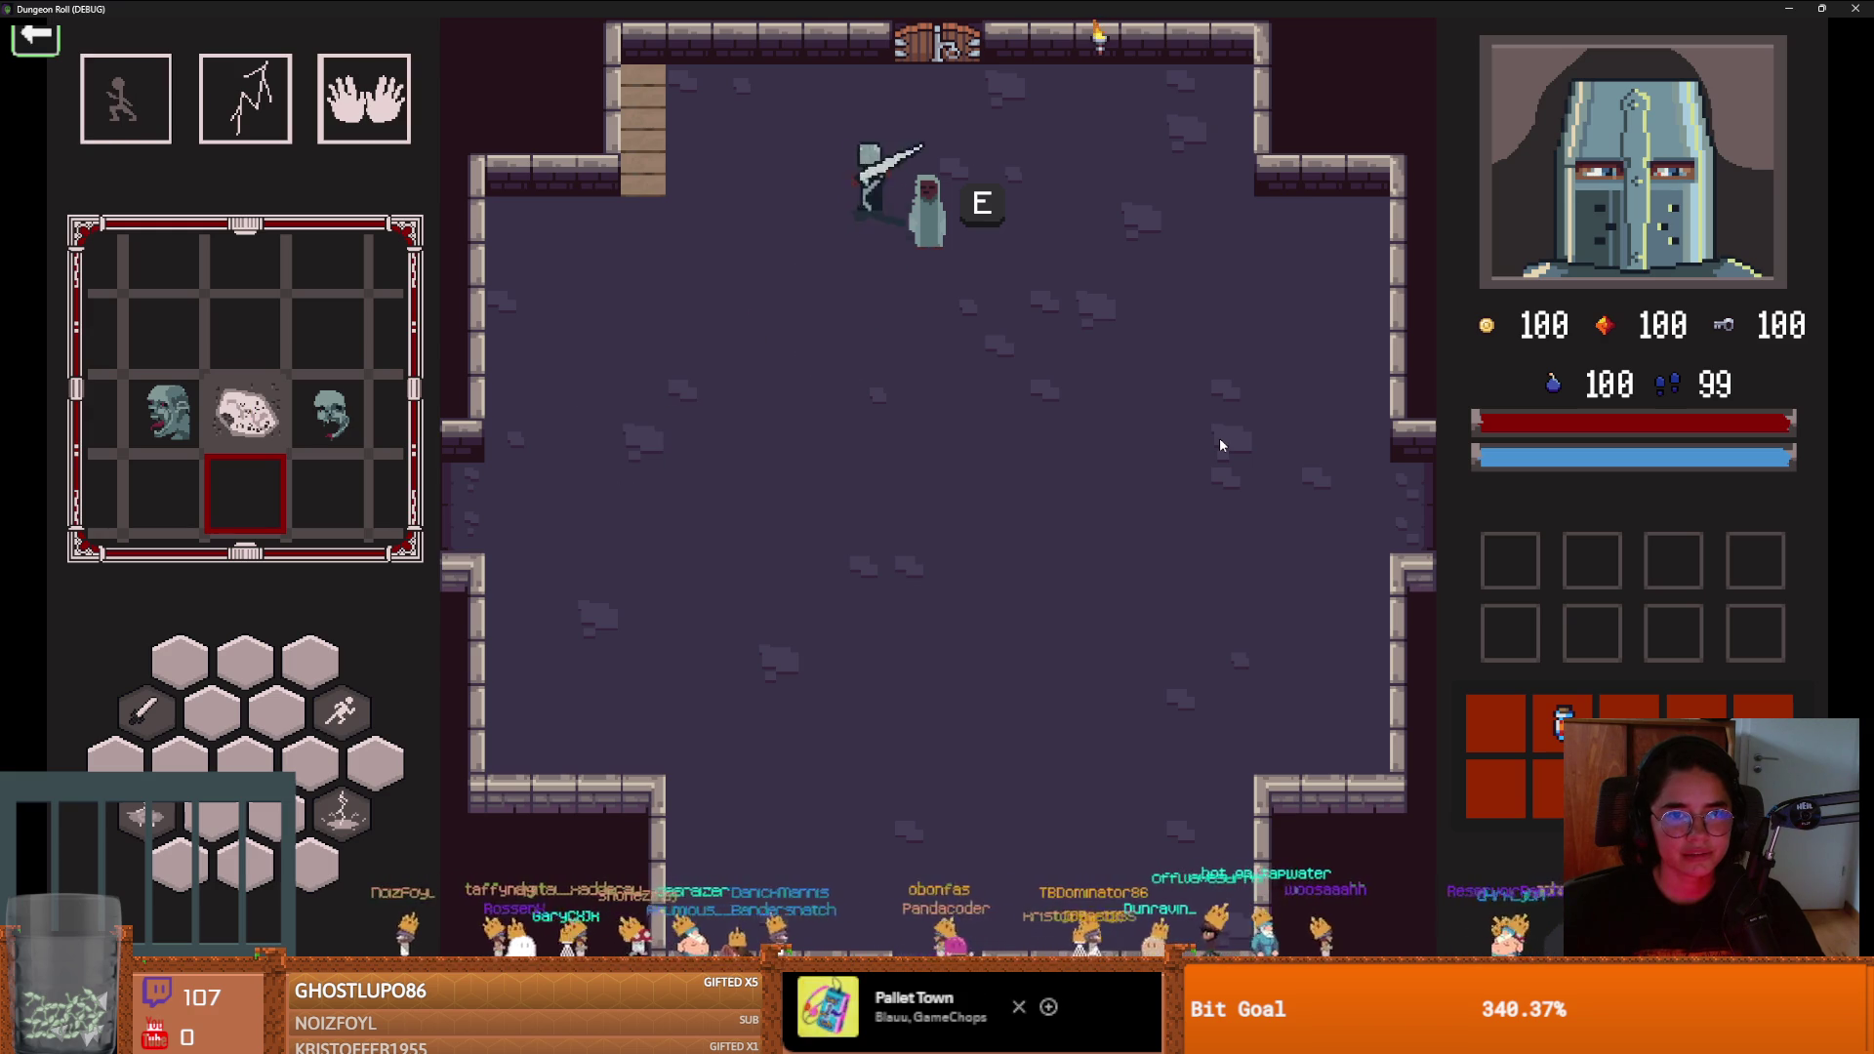
left_click(898, 543)
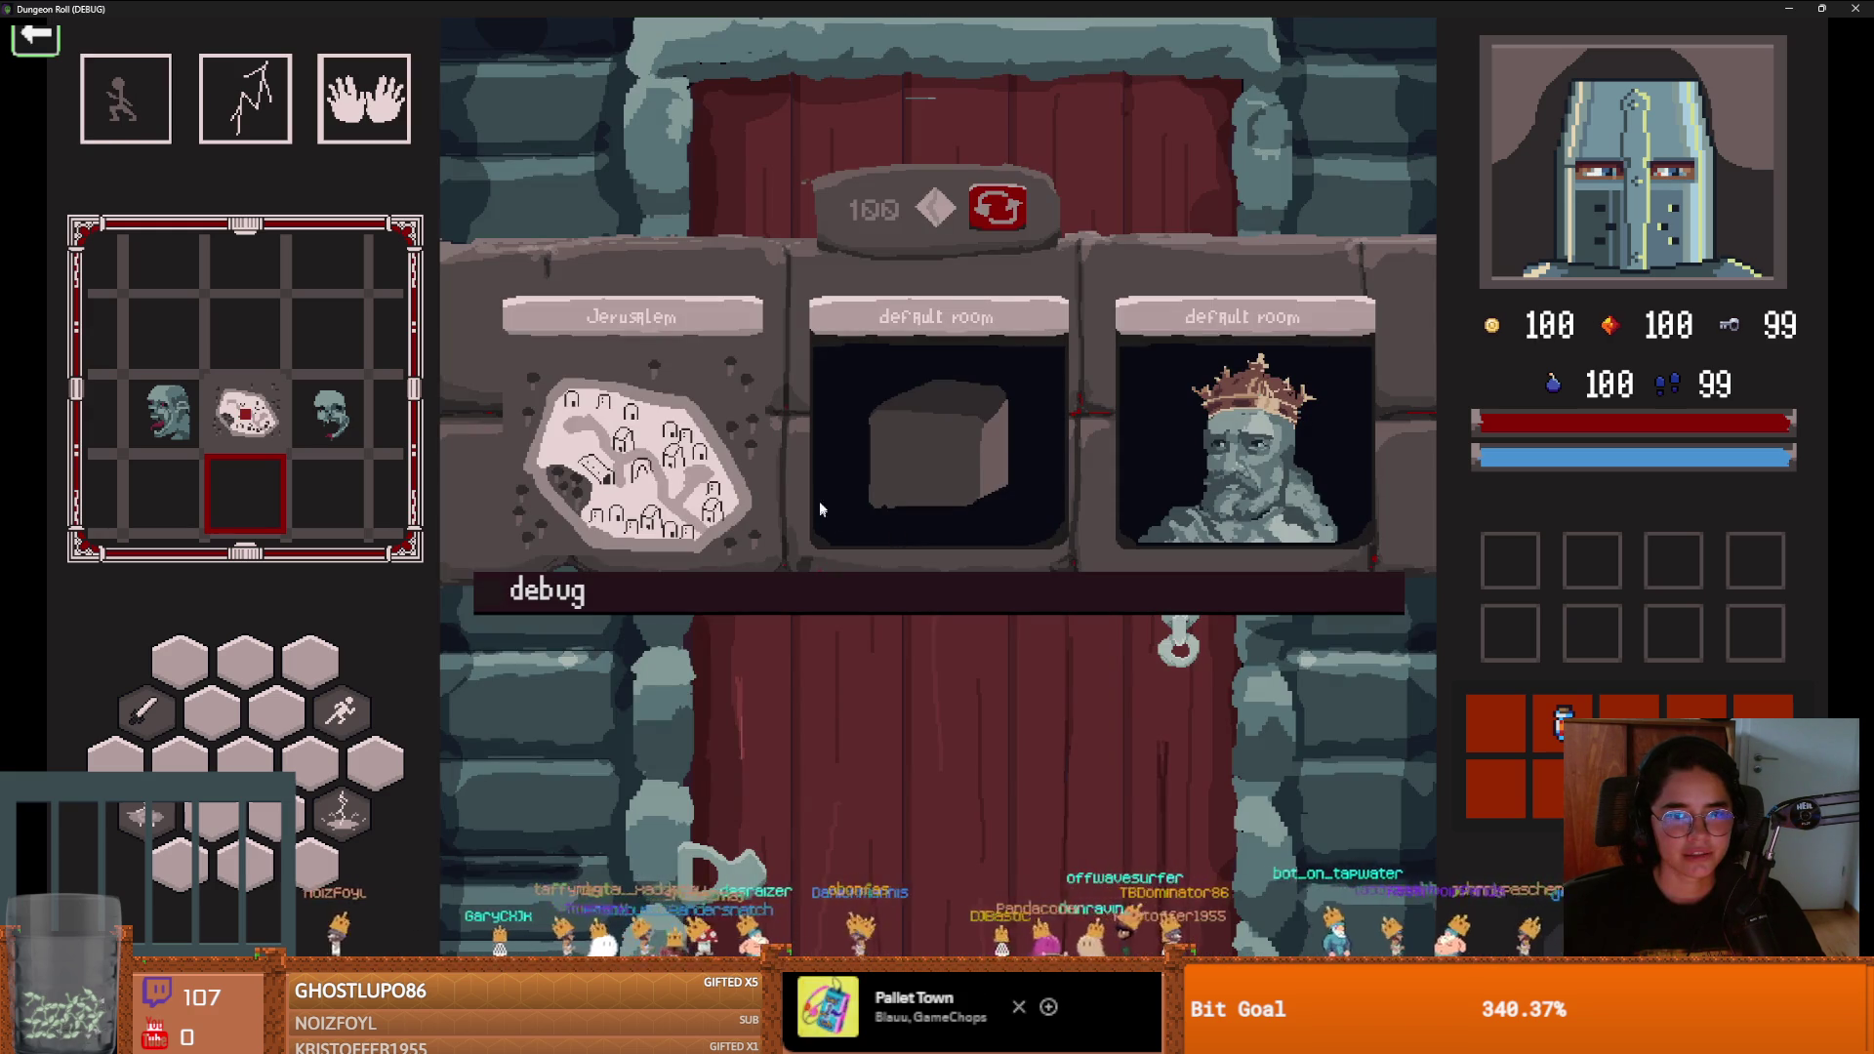
left_click(1032, 451)
key("s")
key("space")
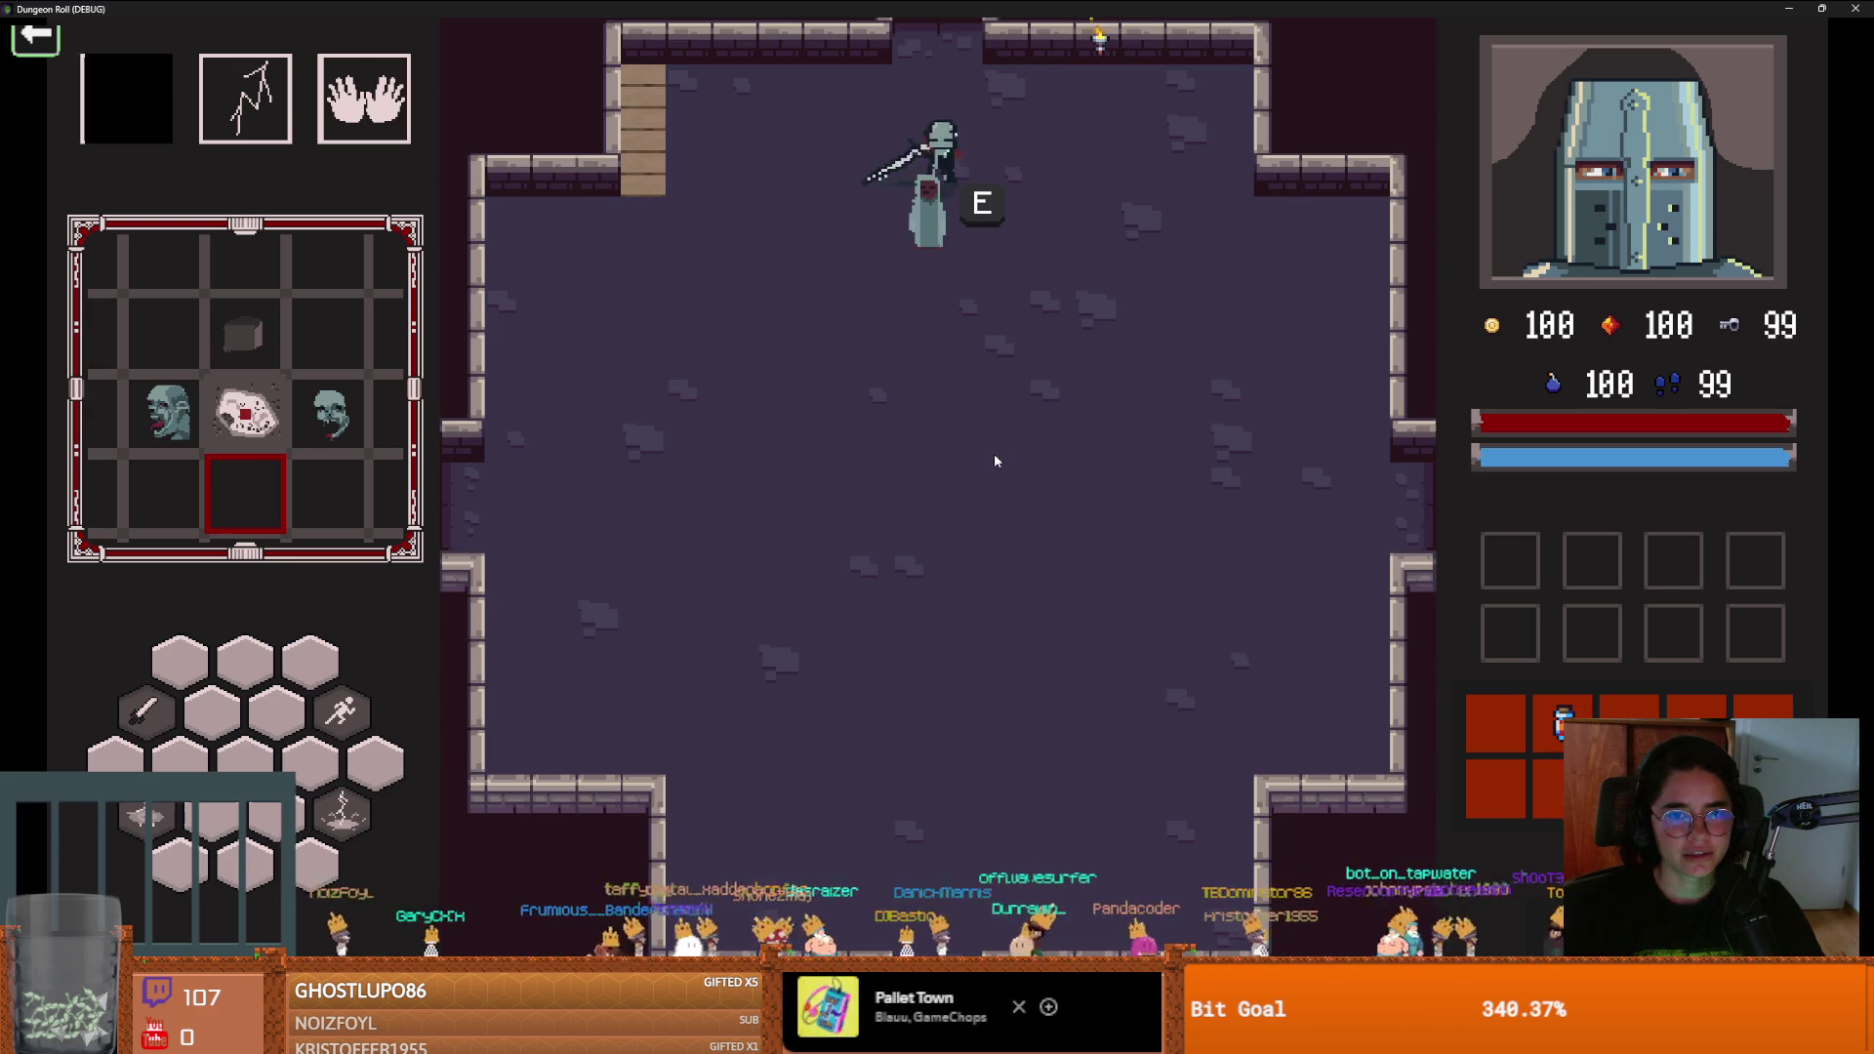
key("s")
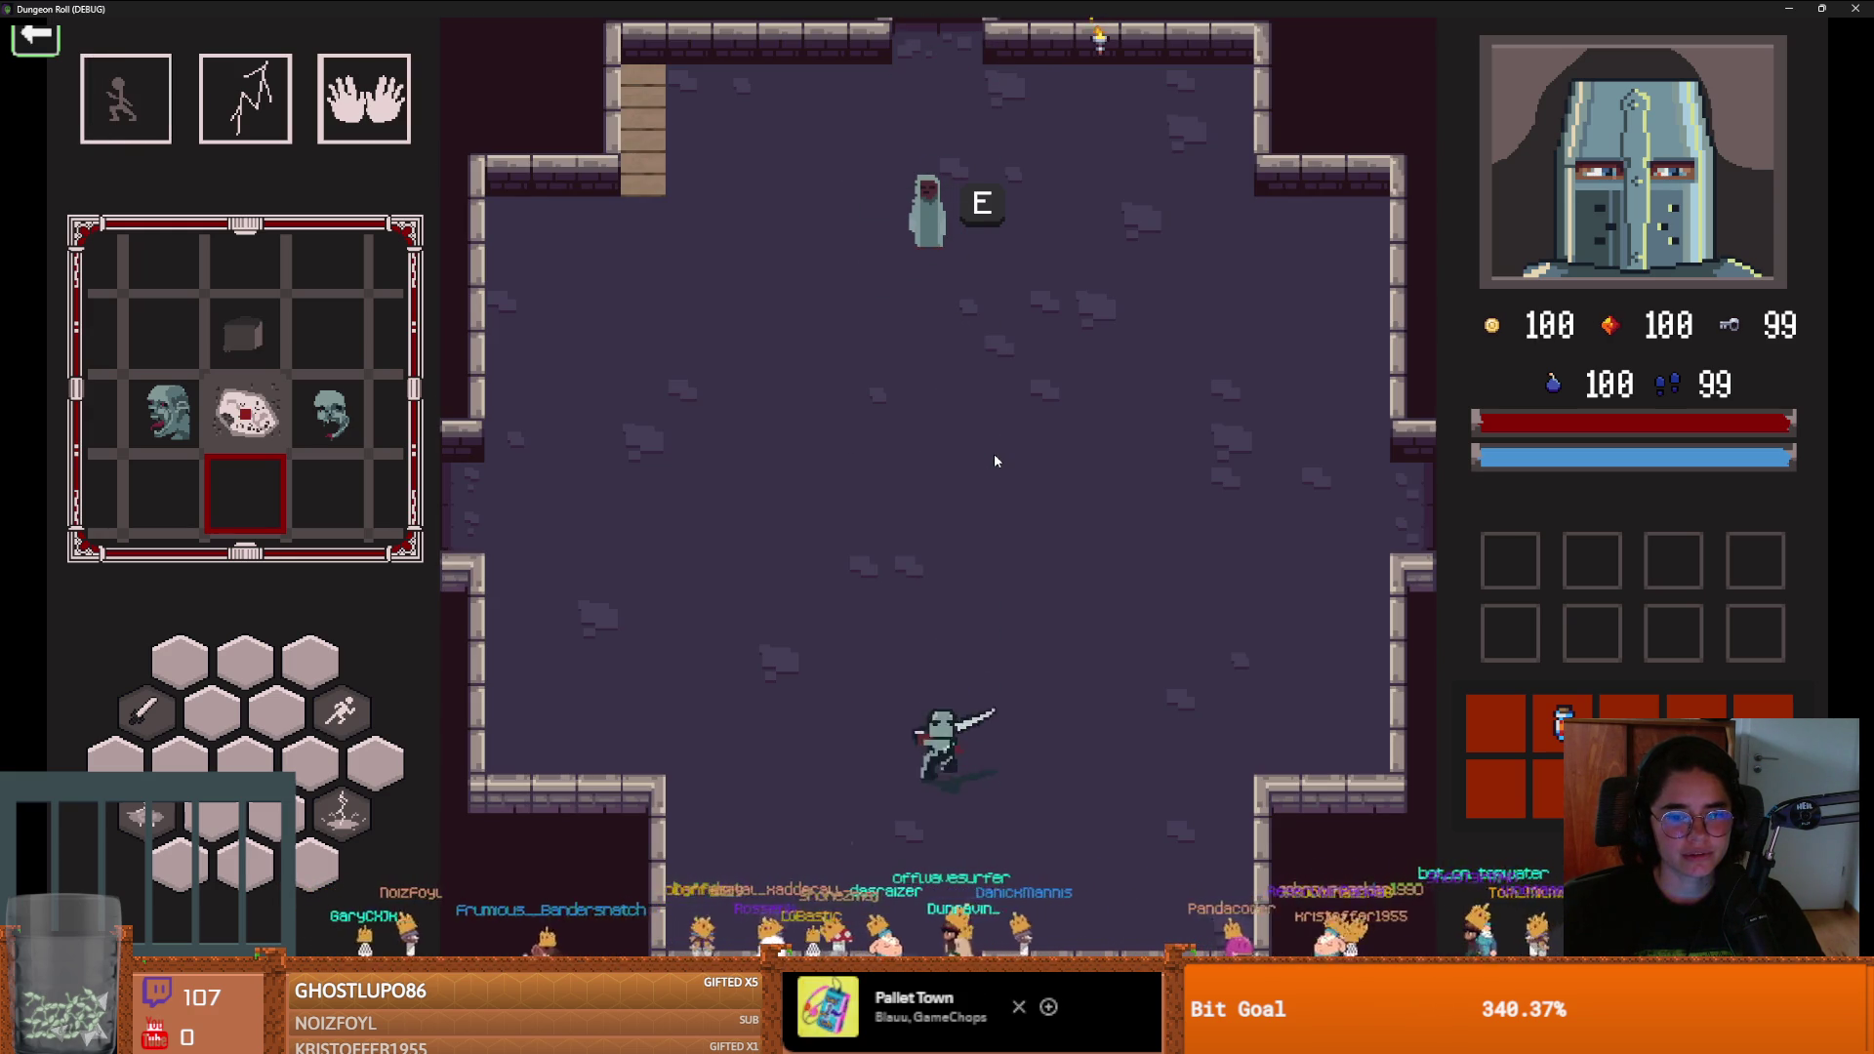
End the run from the pause menu and start a fresh one in the forest crossroads room
key("Escape")
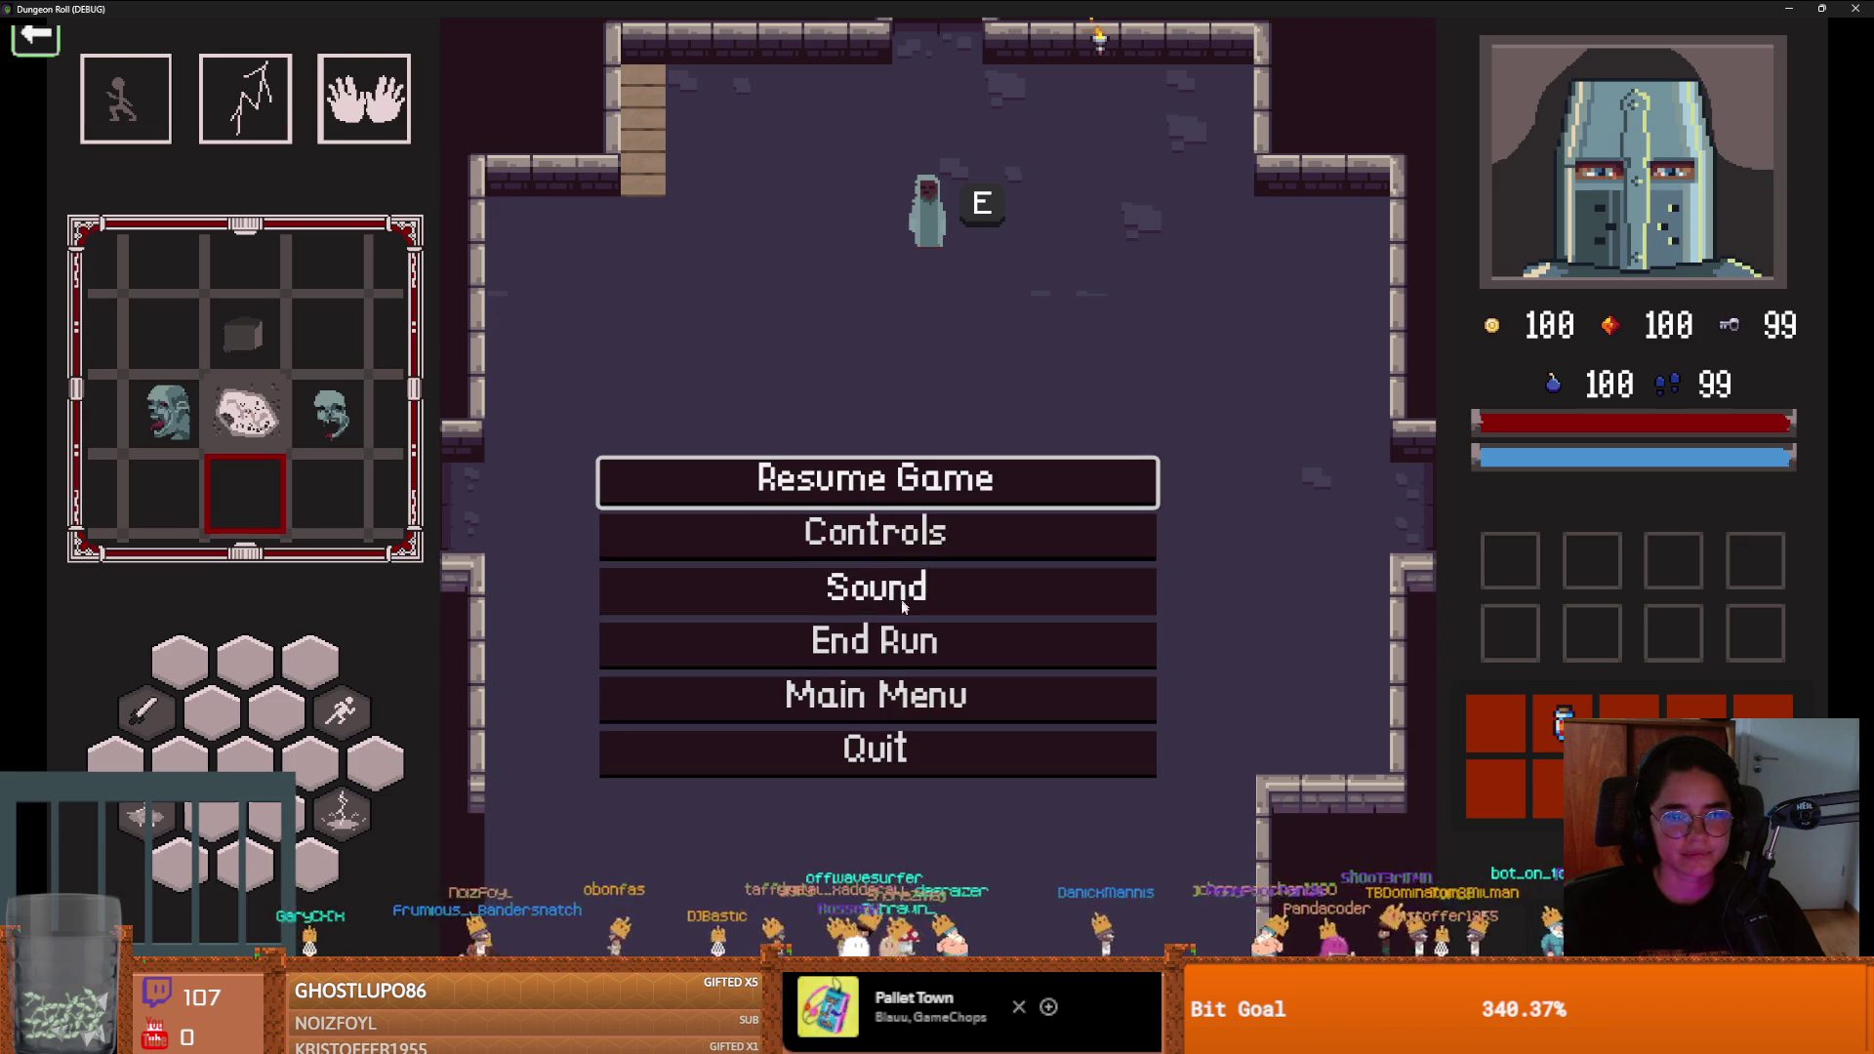
left_click(888, 659)
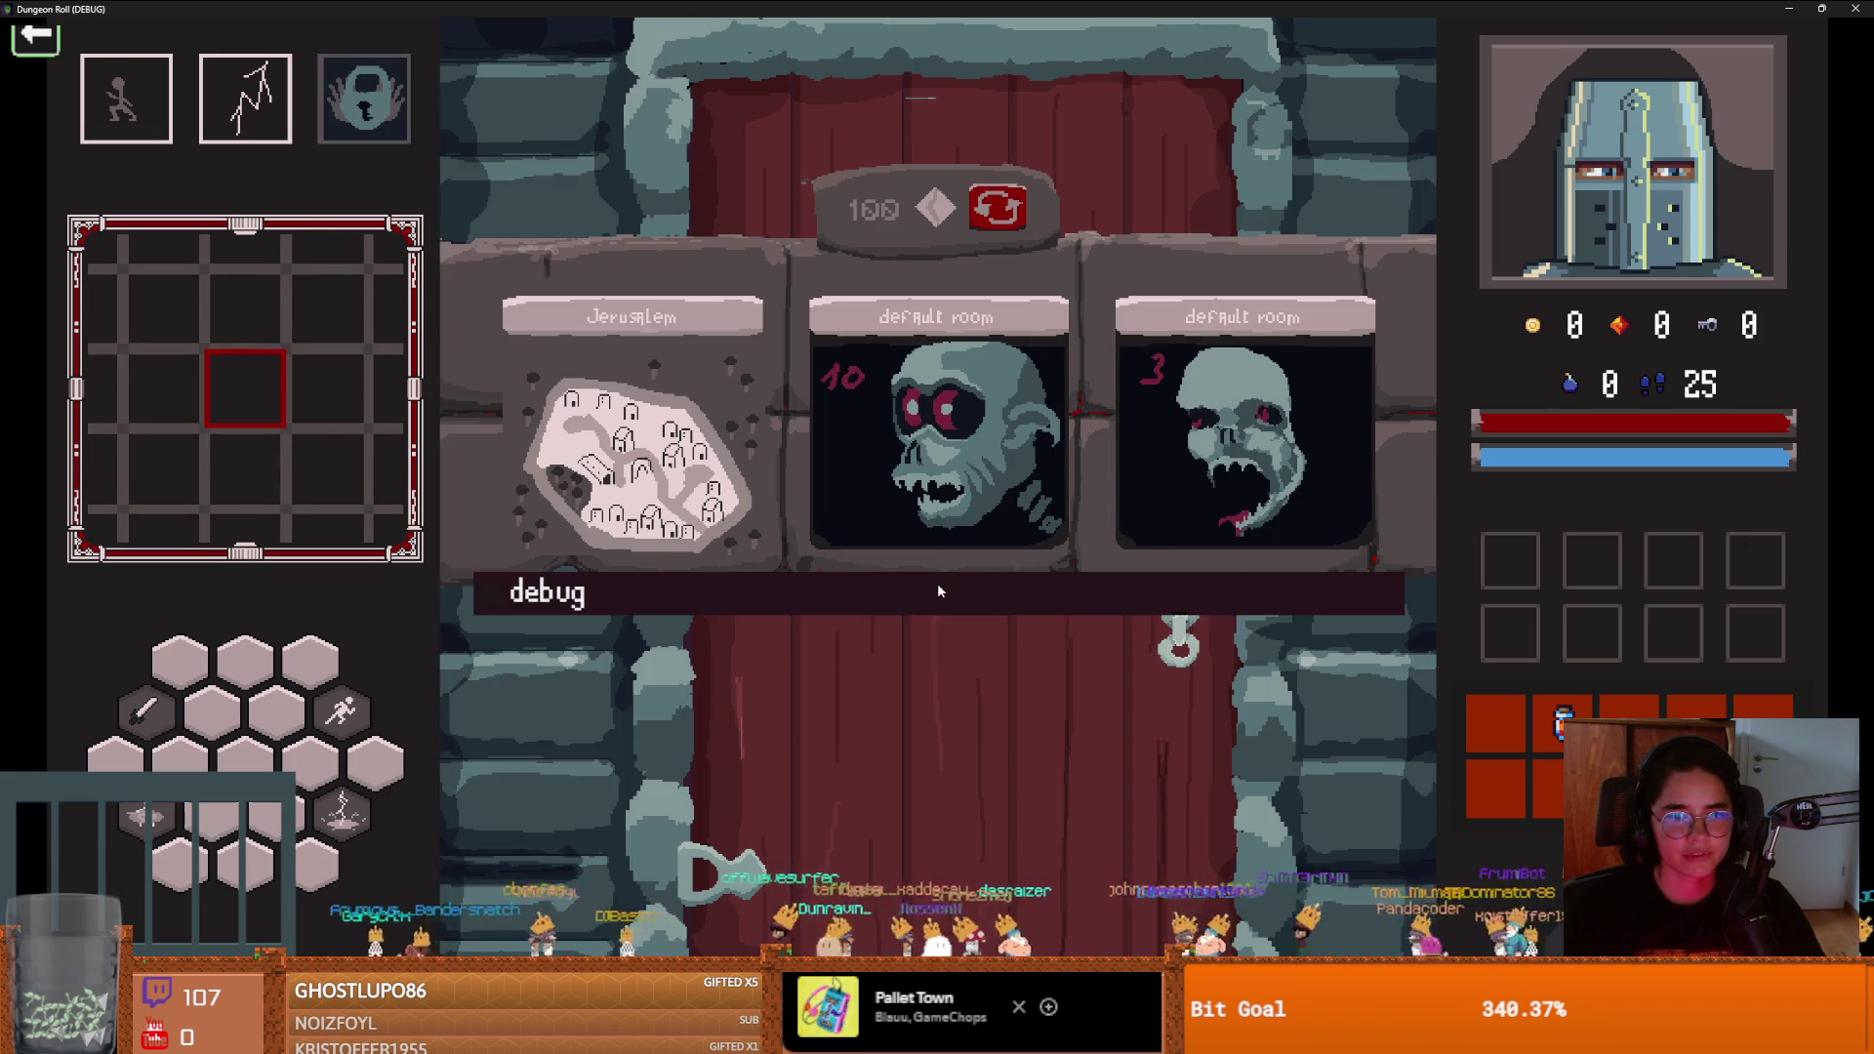
scroll(1104, 722, "down", 5)
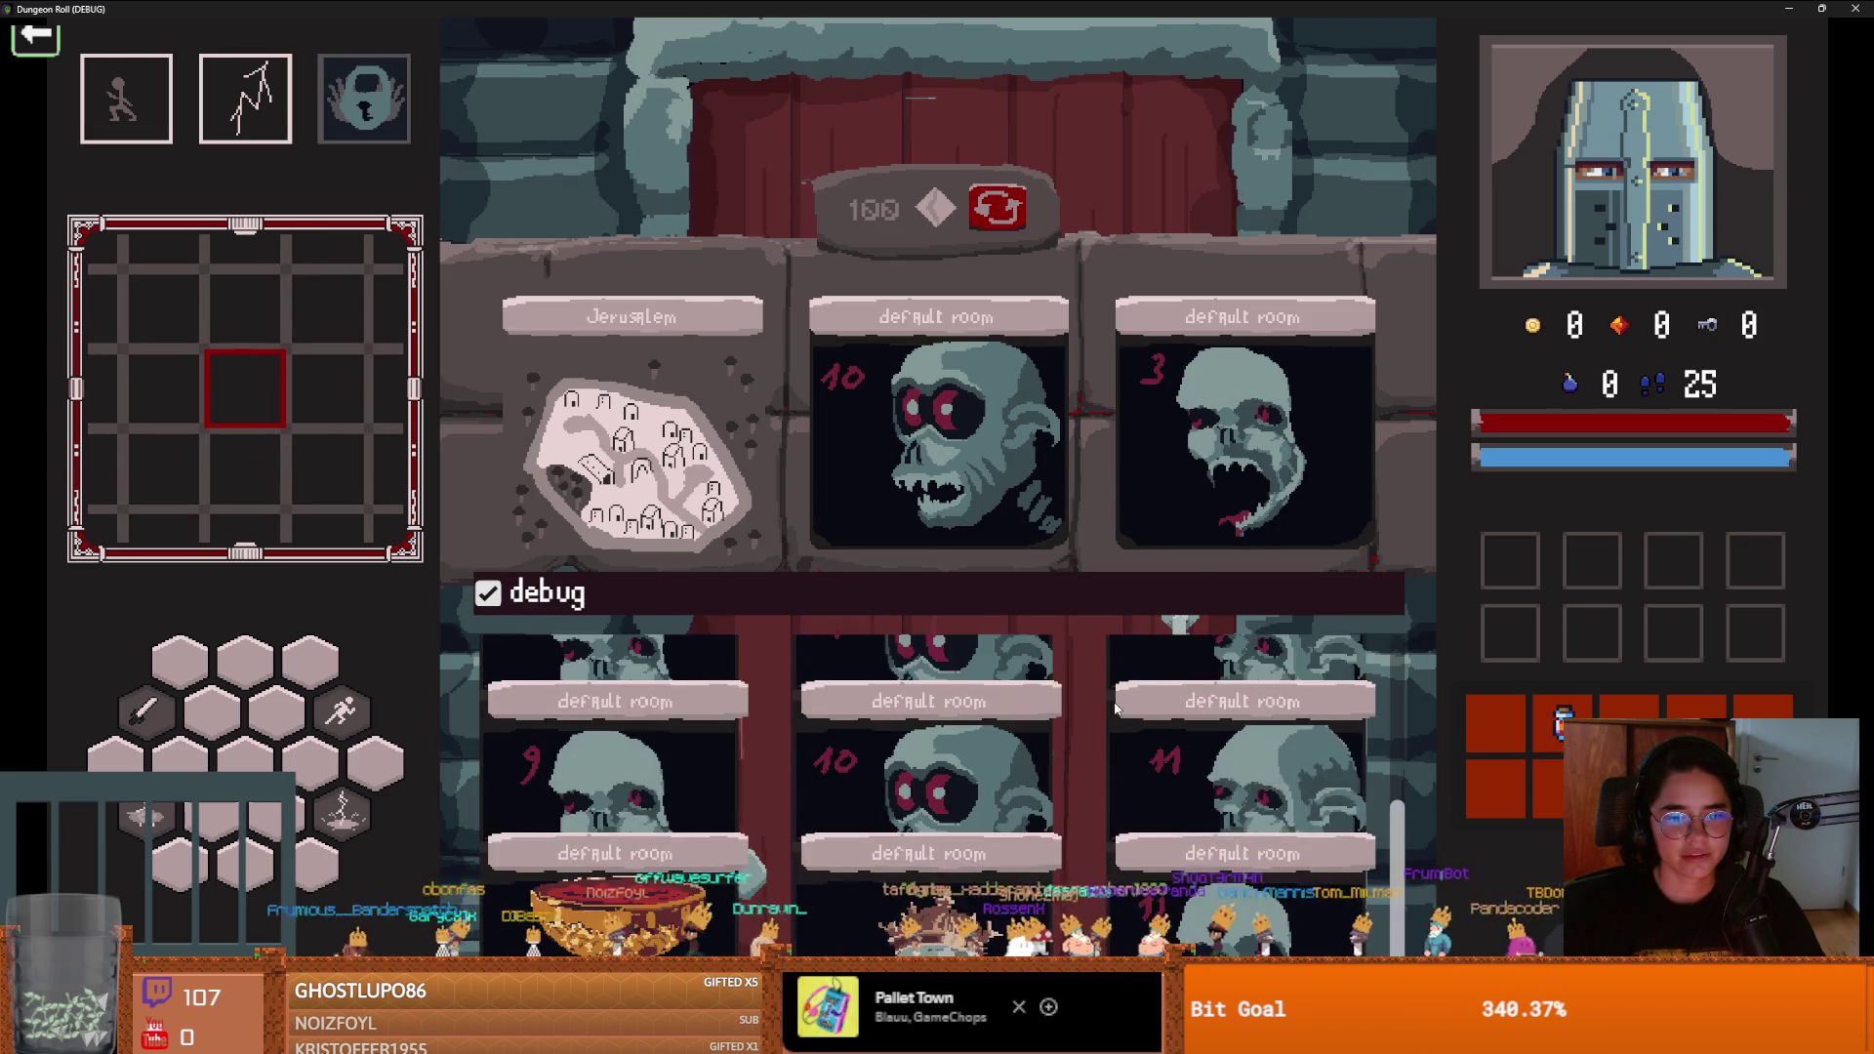
scroll(1093, 740, "down", 3)
left_click(915, 888)
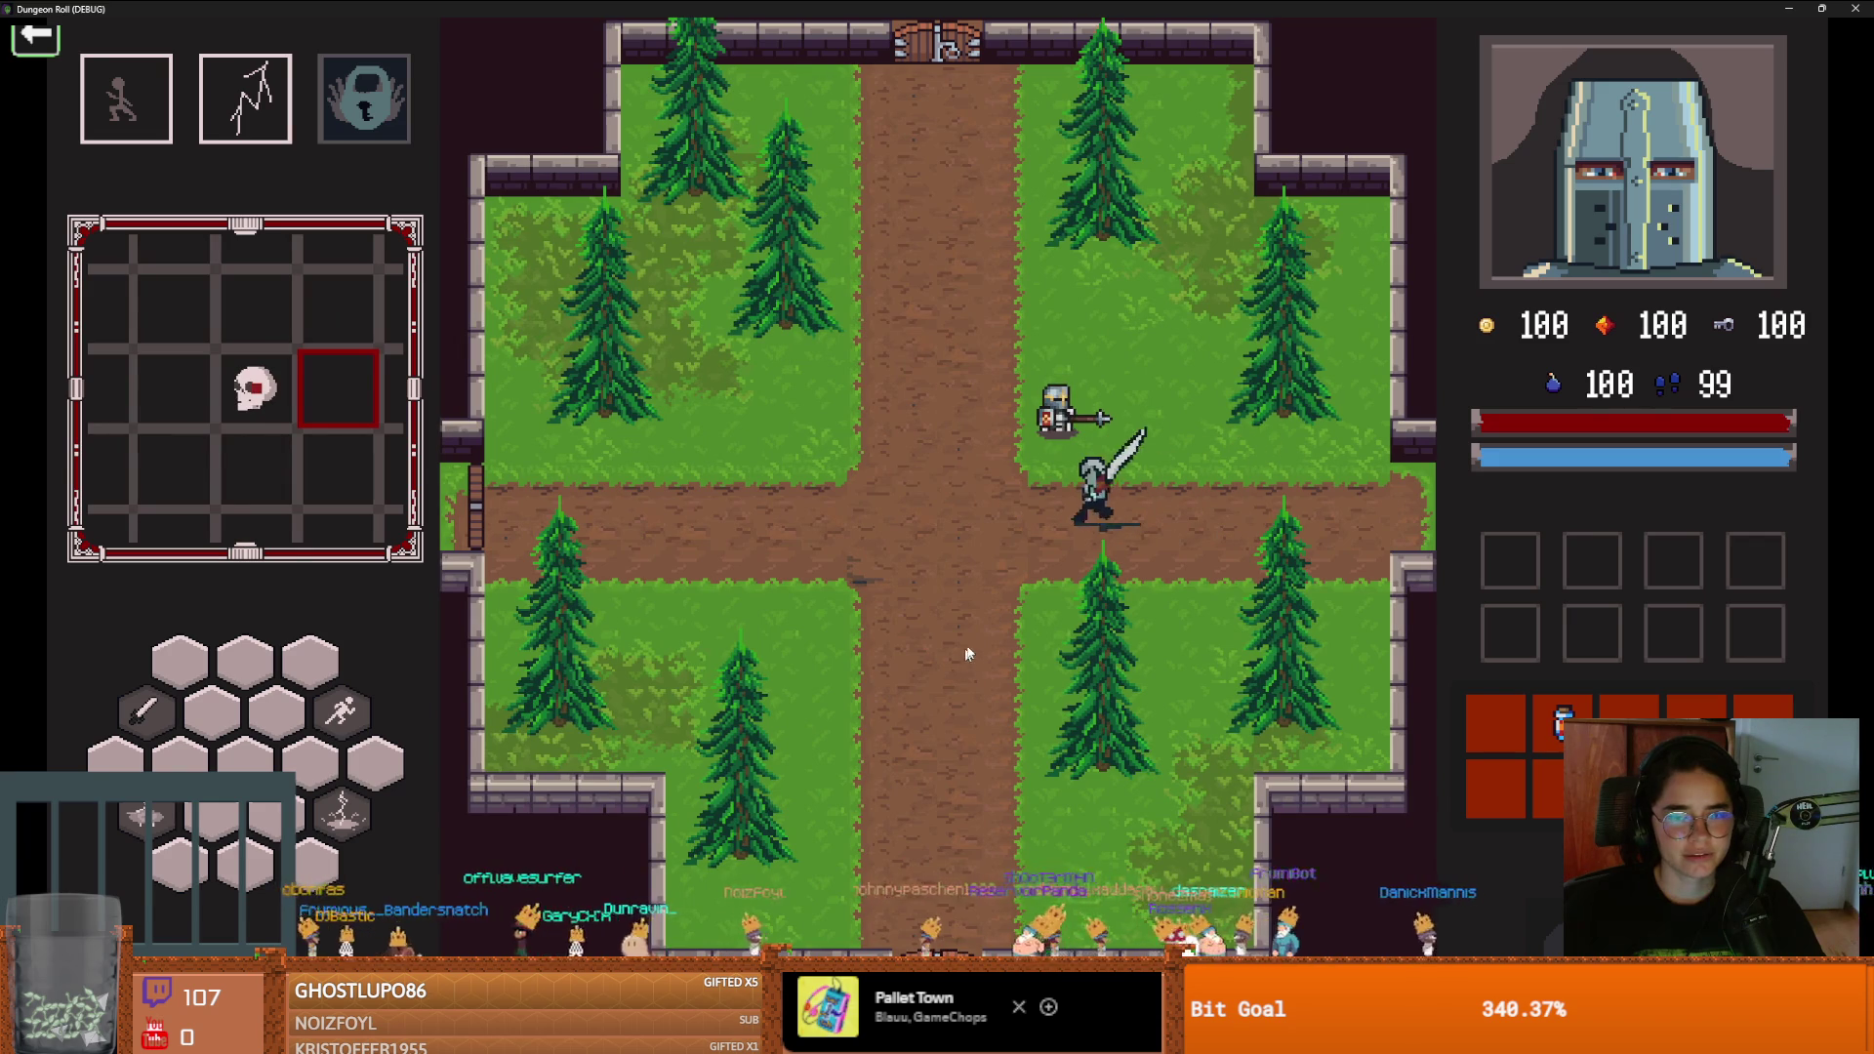
Talk to the king in the forest room and read through his dialogue
left_click(890, 742)
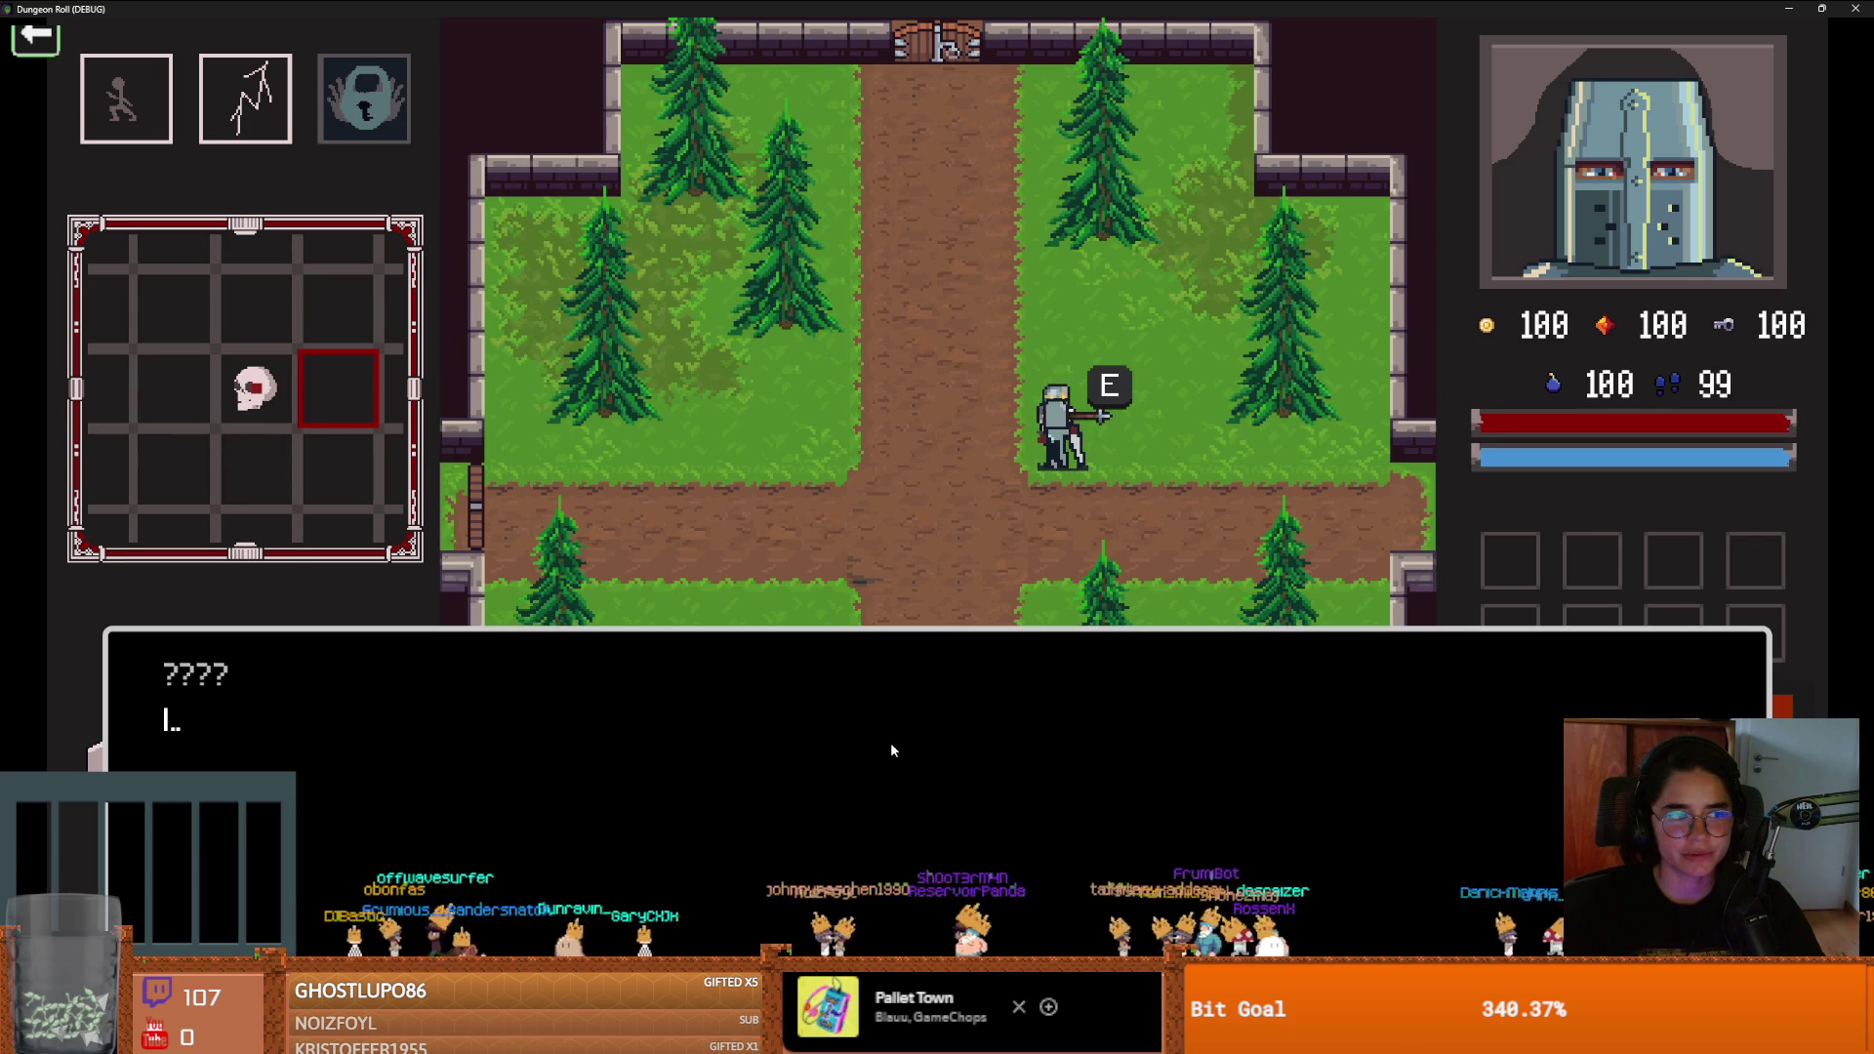
left_click(890, 749)
left_click(890, 750)
left_click(890, 750)
left_click(890, 750)
left_click(890, 751)
left_click(886, 756)
left_click(885, 762)
left_click(885, 761)
left_click(885, 761)
Unlock the west door with a key and place a monster room behind it
key("a")
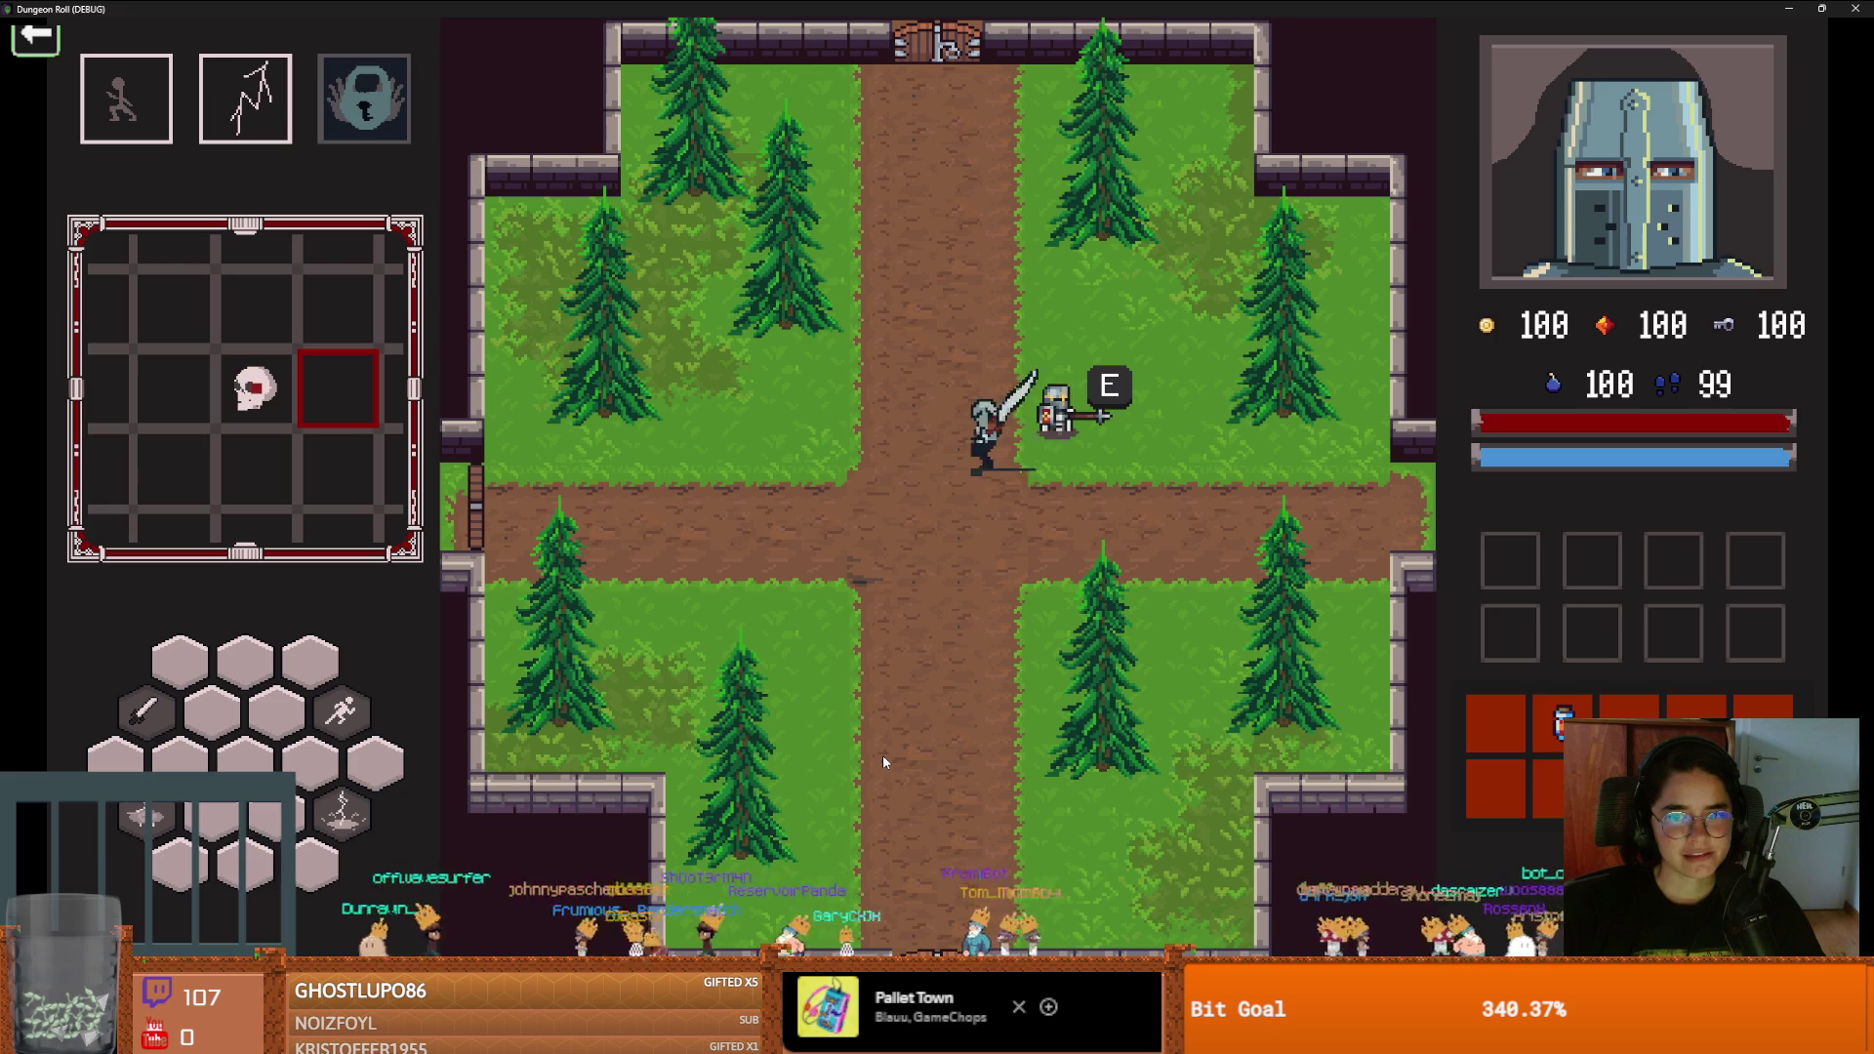
key("e")
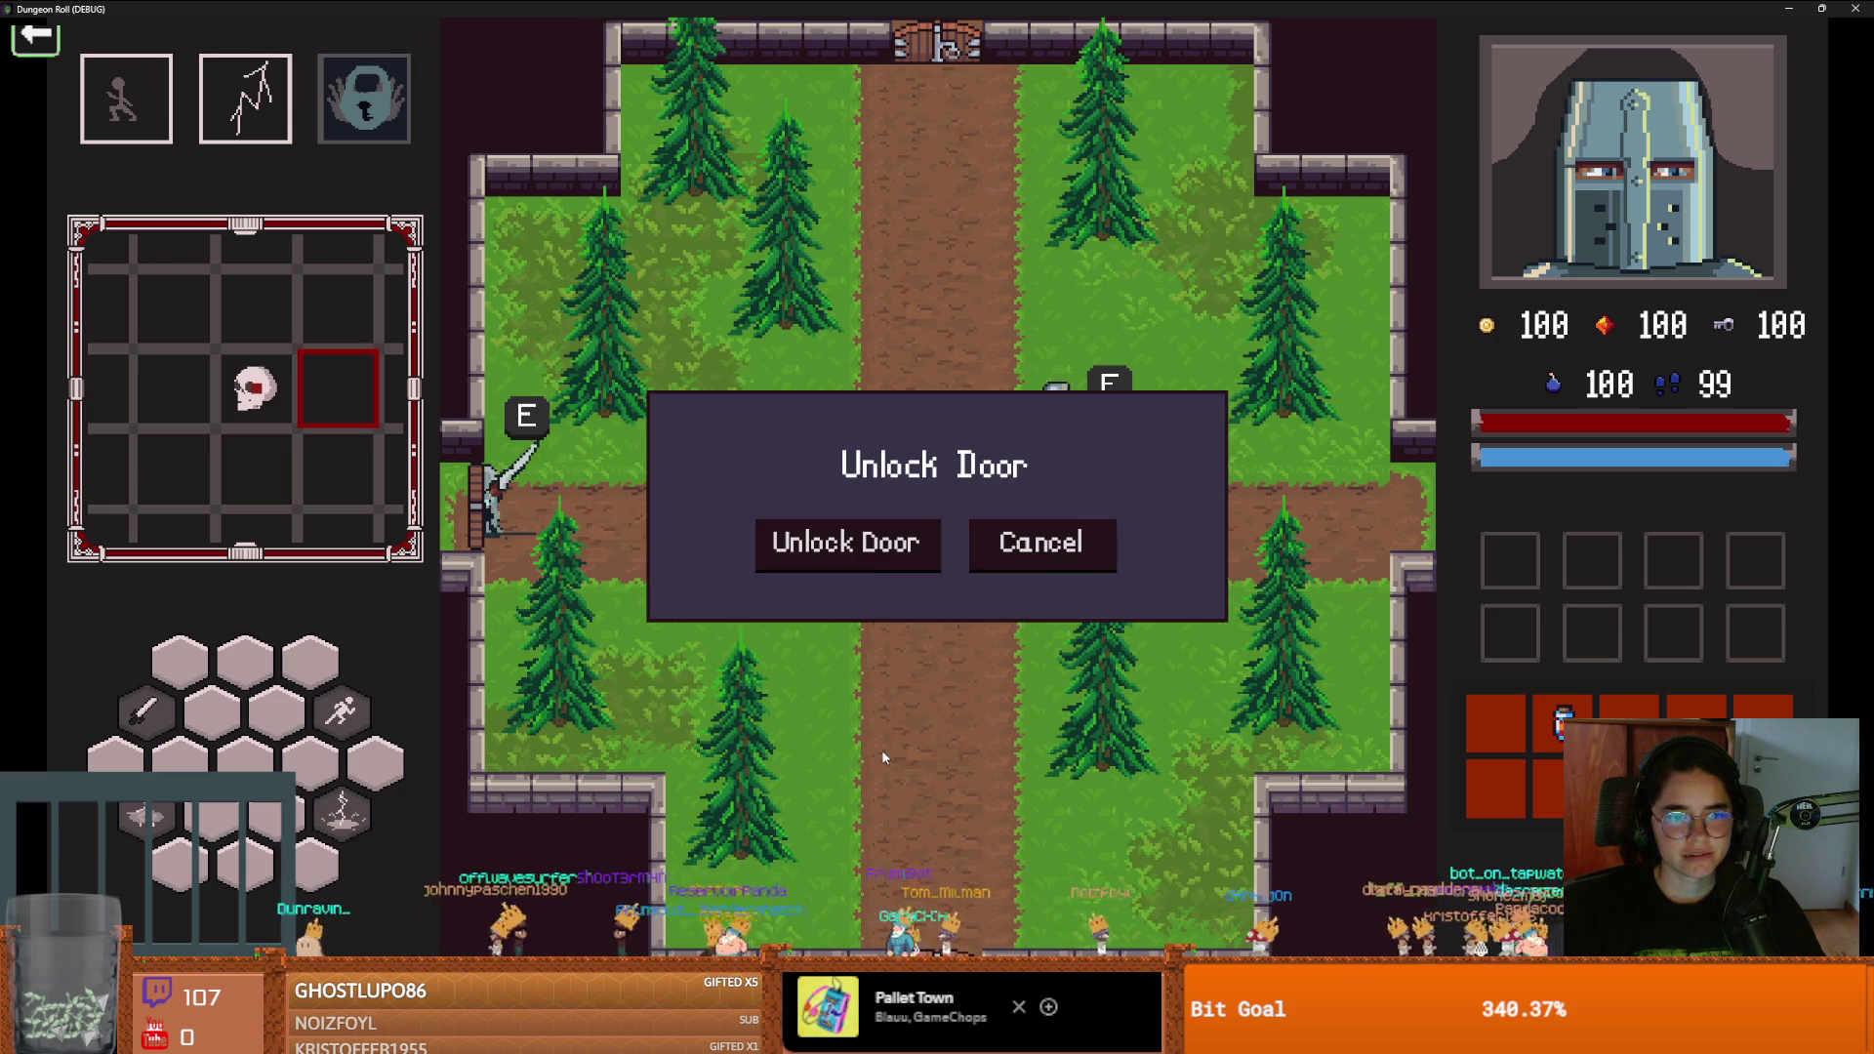
left_click(840, 551)
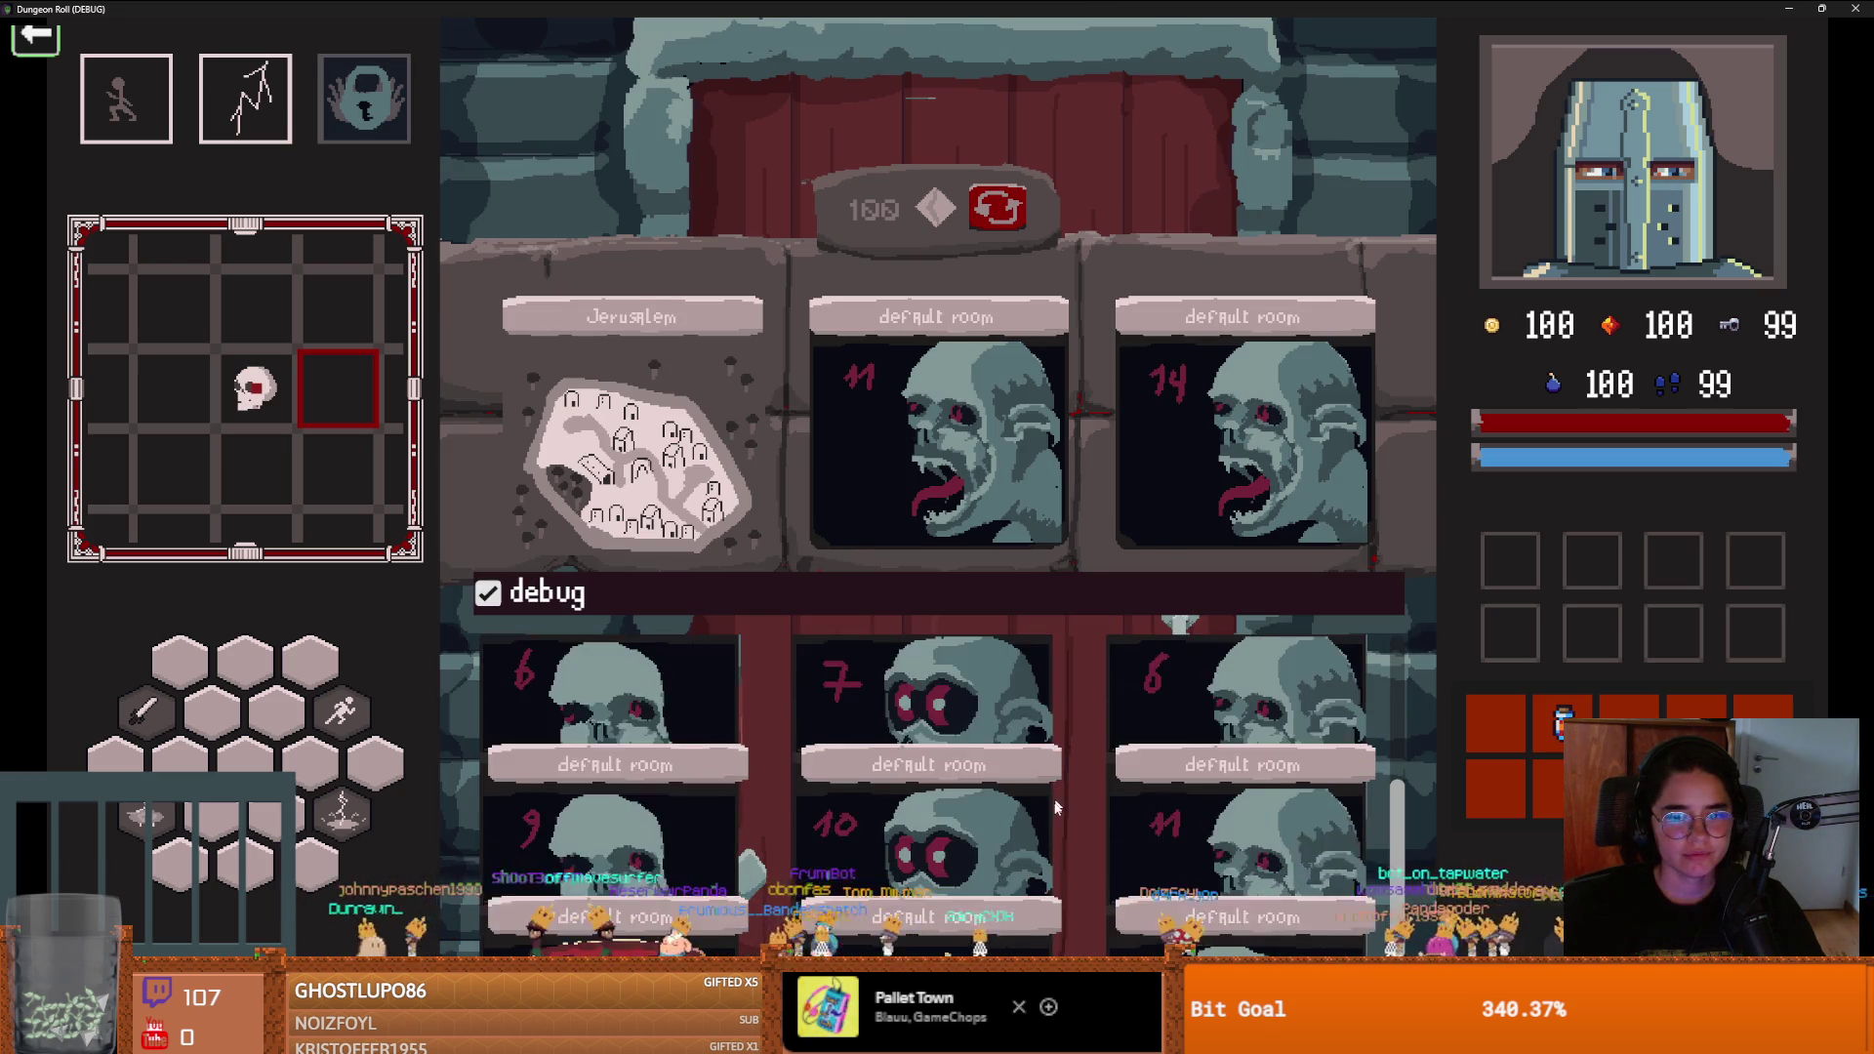
left_click(941, 838)
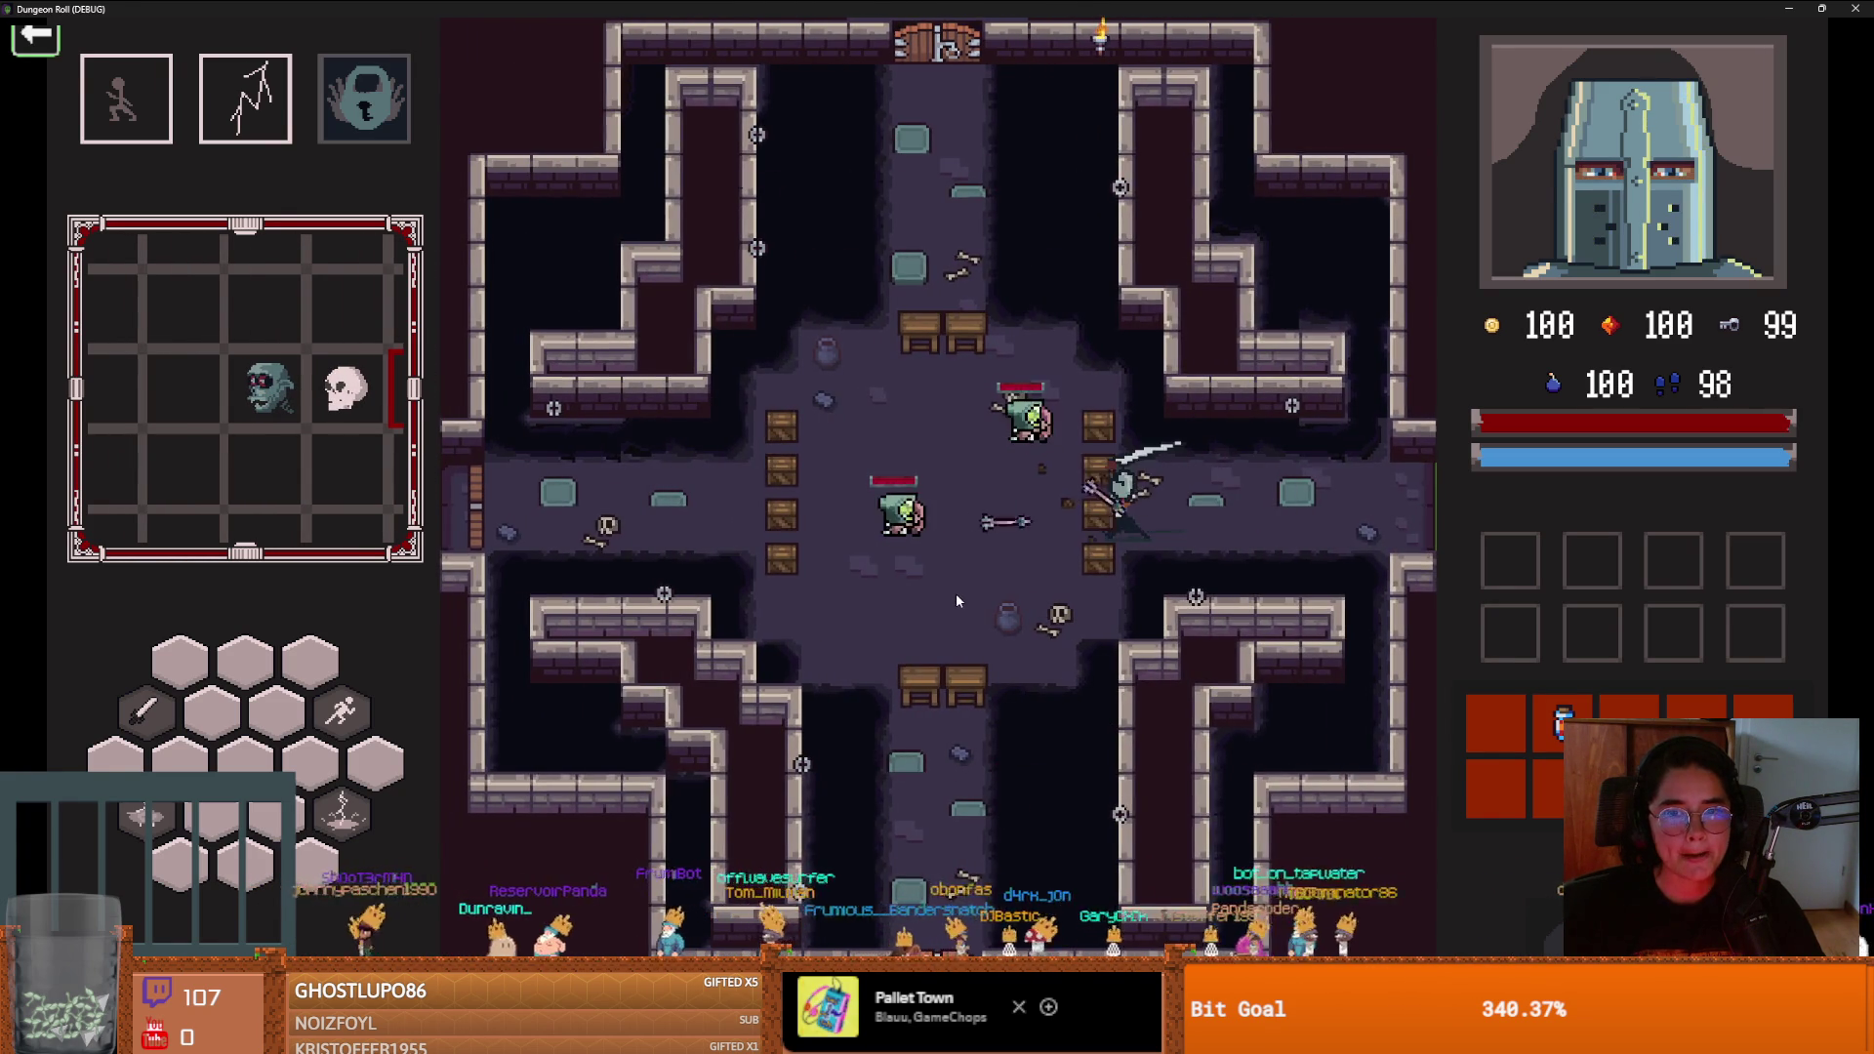
Fight the spawning goblins with sword slashes, dashes and a lightning strike
key("space")
key("space")
left_click(888, 585)
left_click(1023, 524)
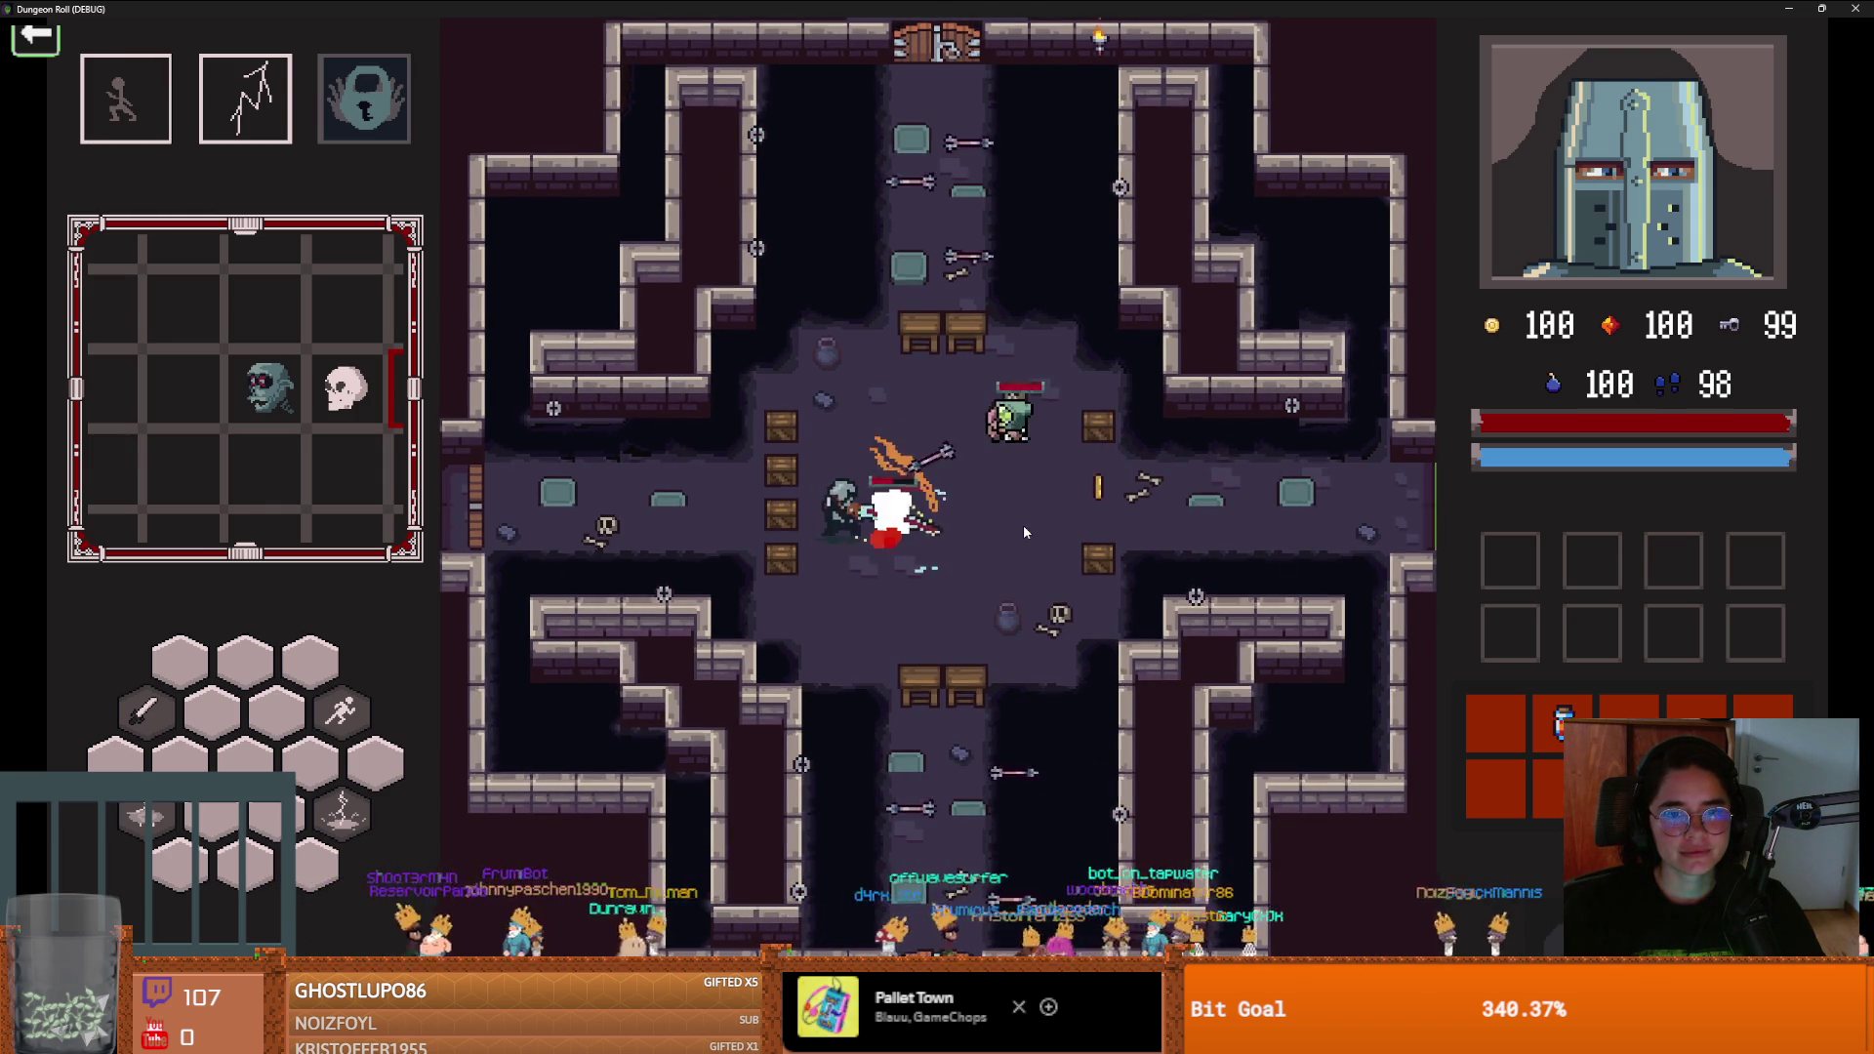
key("space")
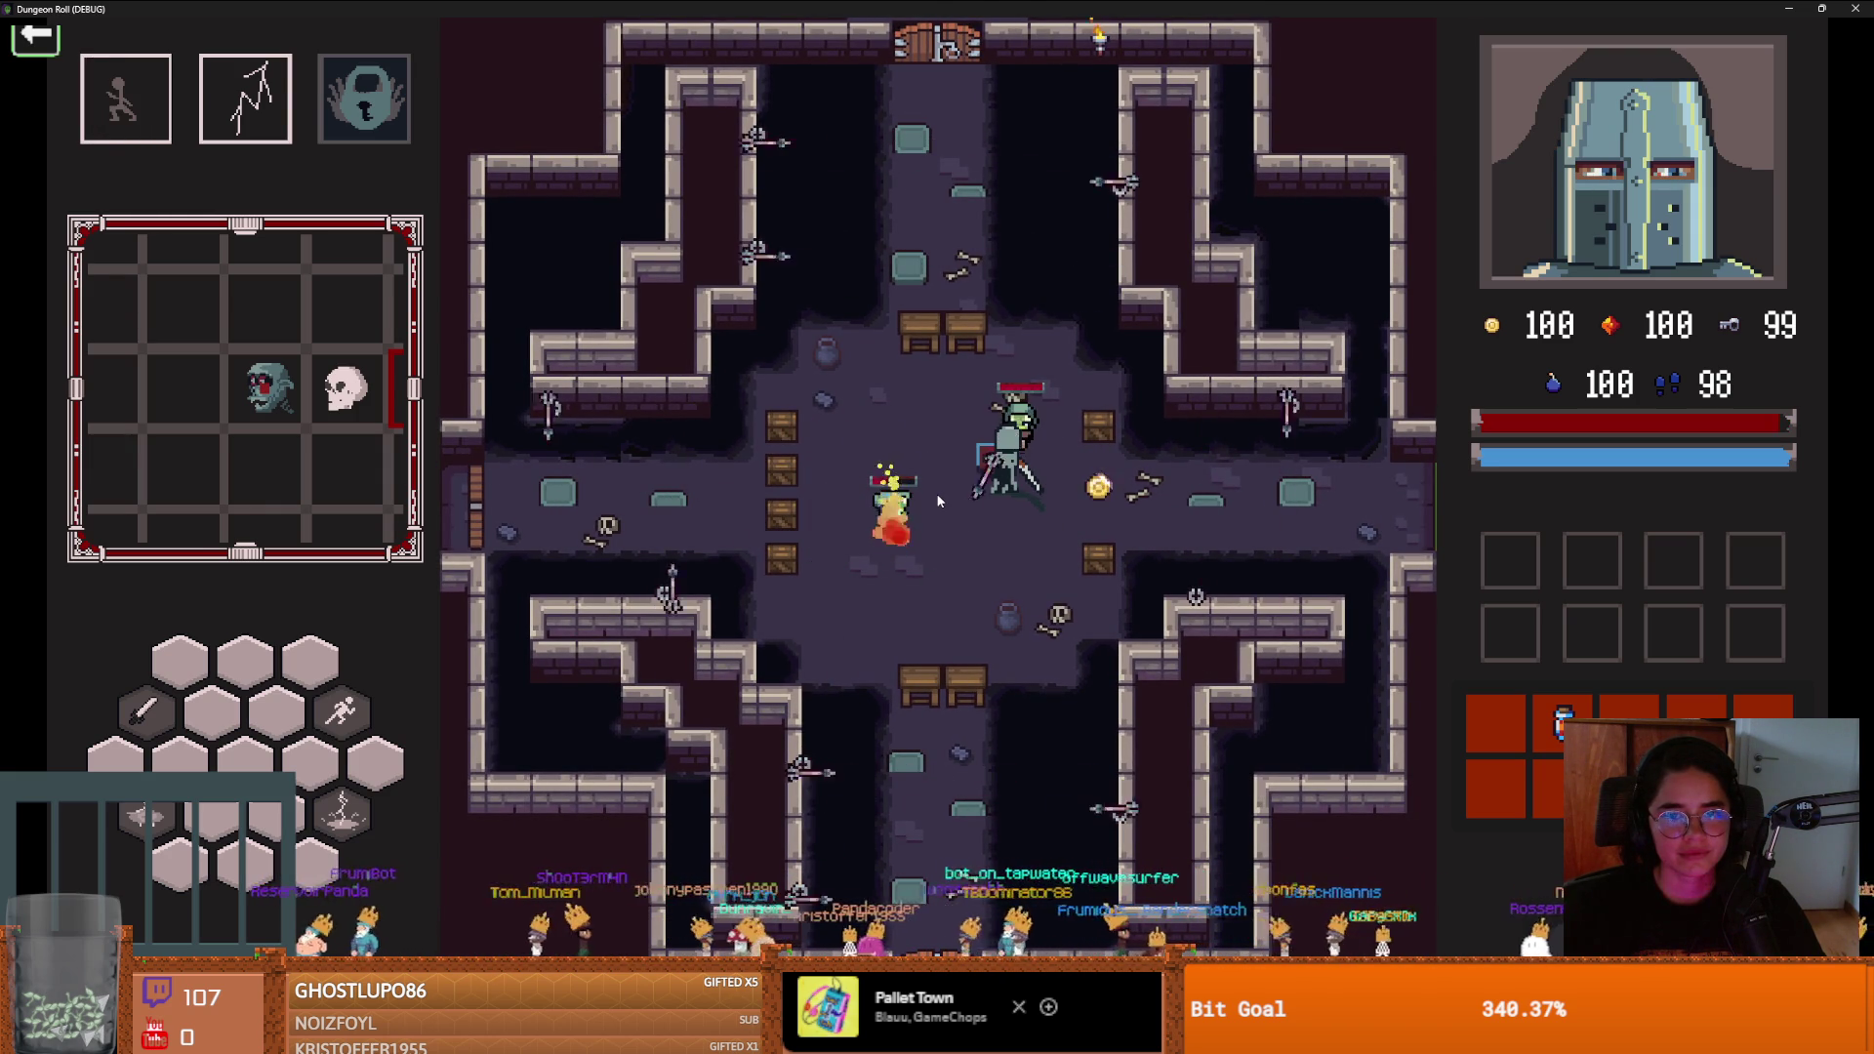
right_click(964, 484)
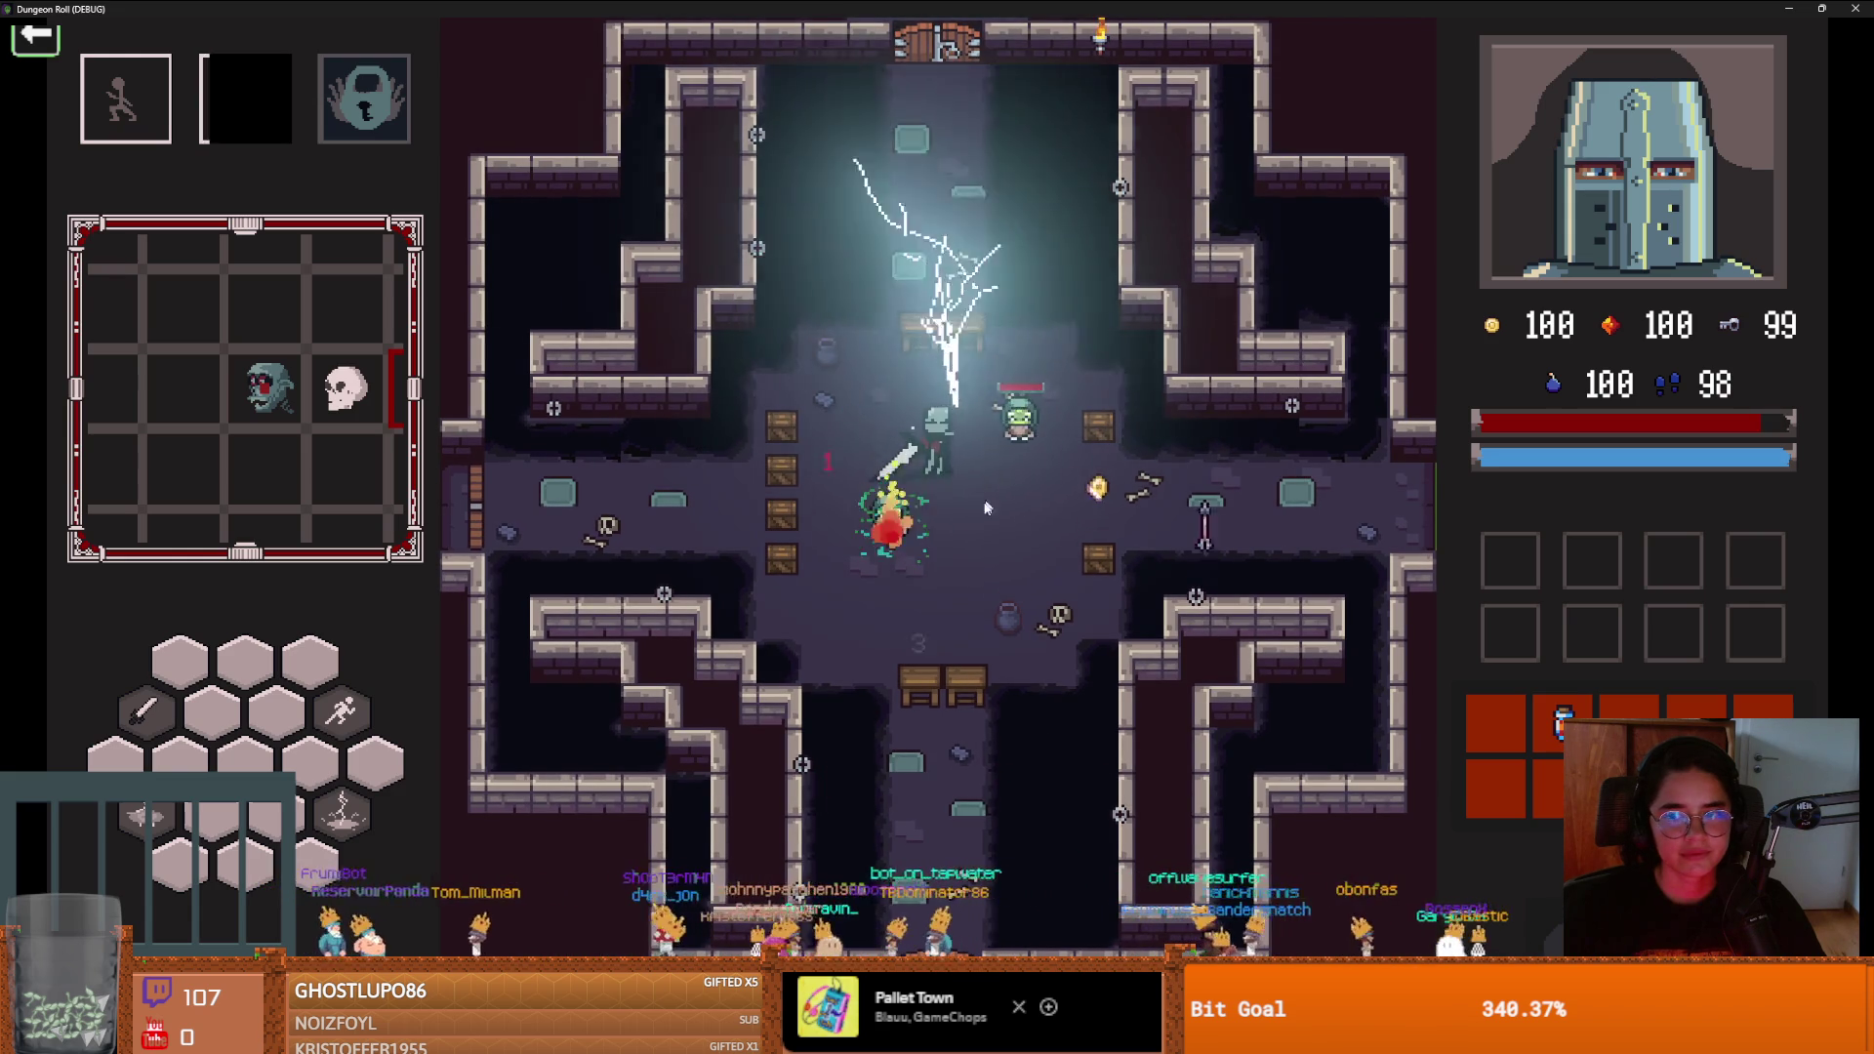
key("w")
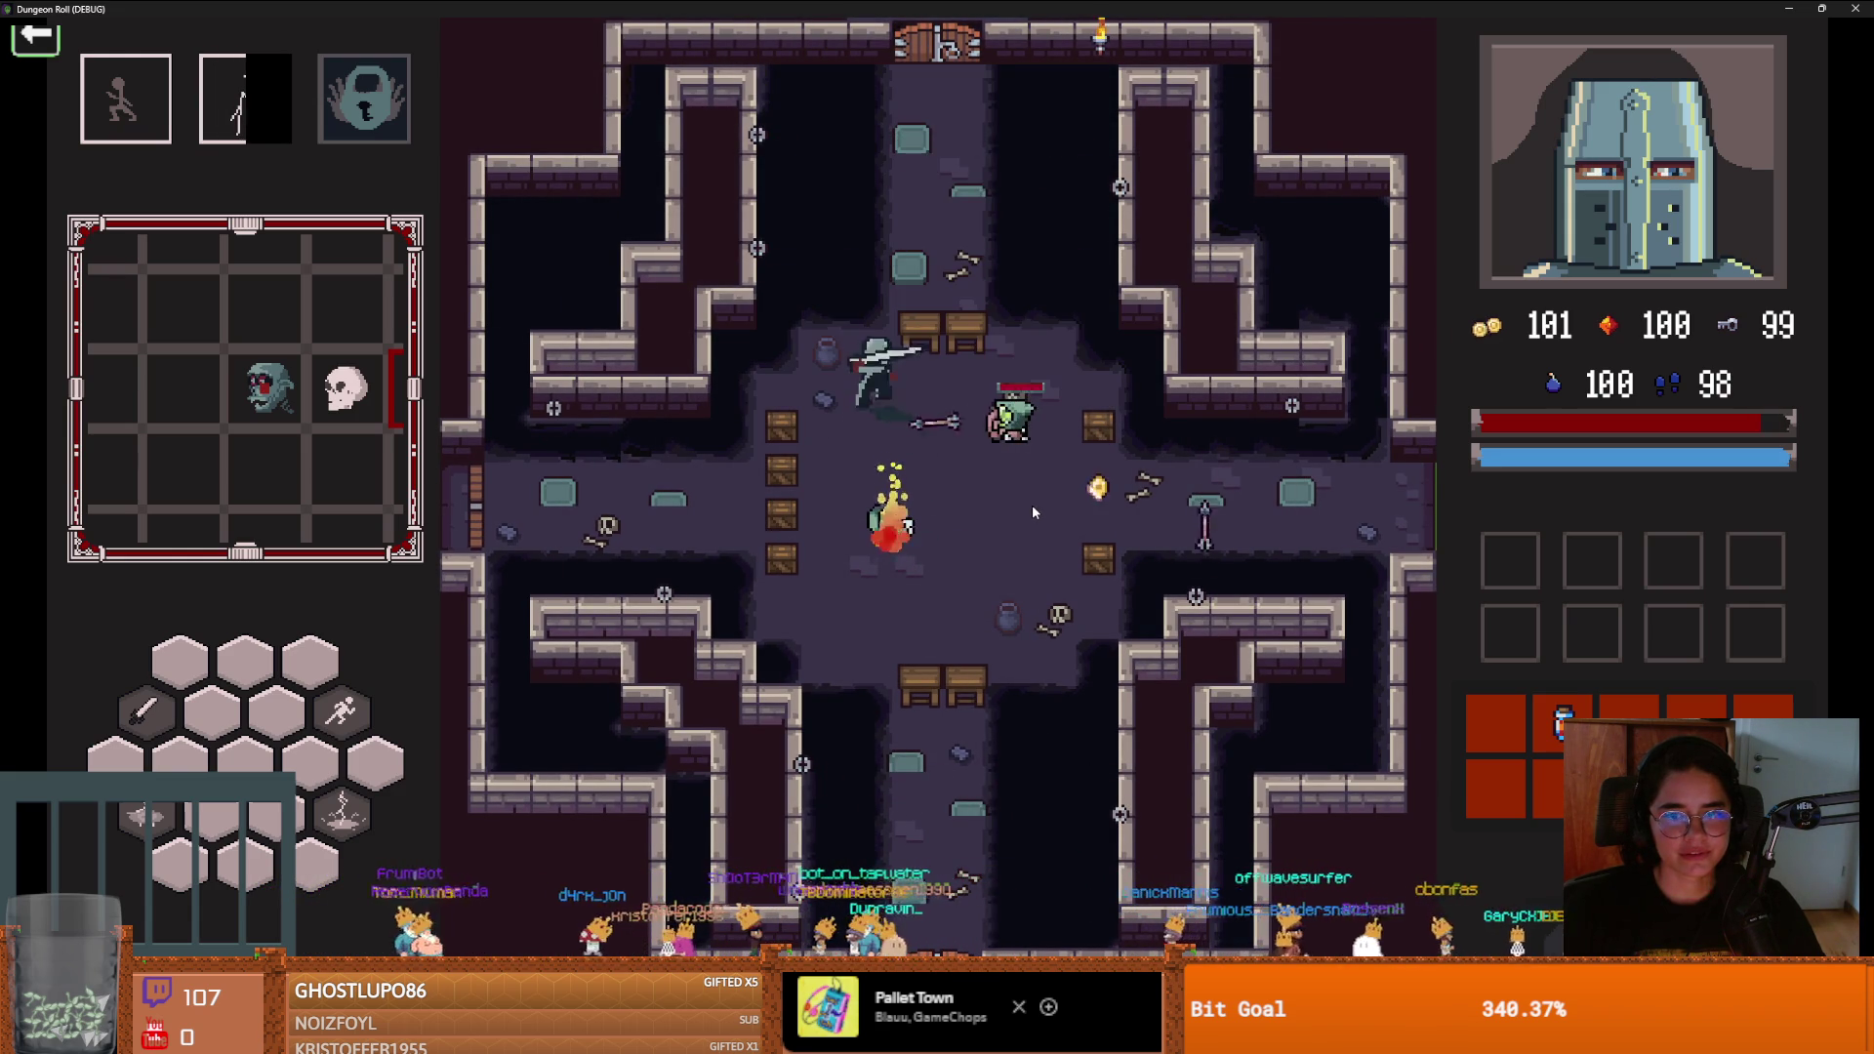
key("d")
left_click(1122, 505)
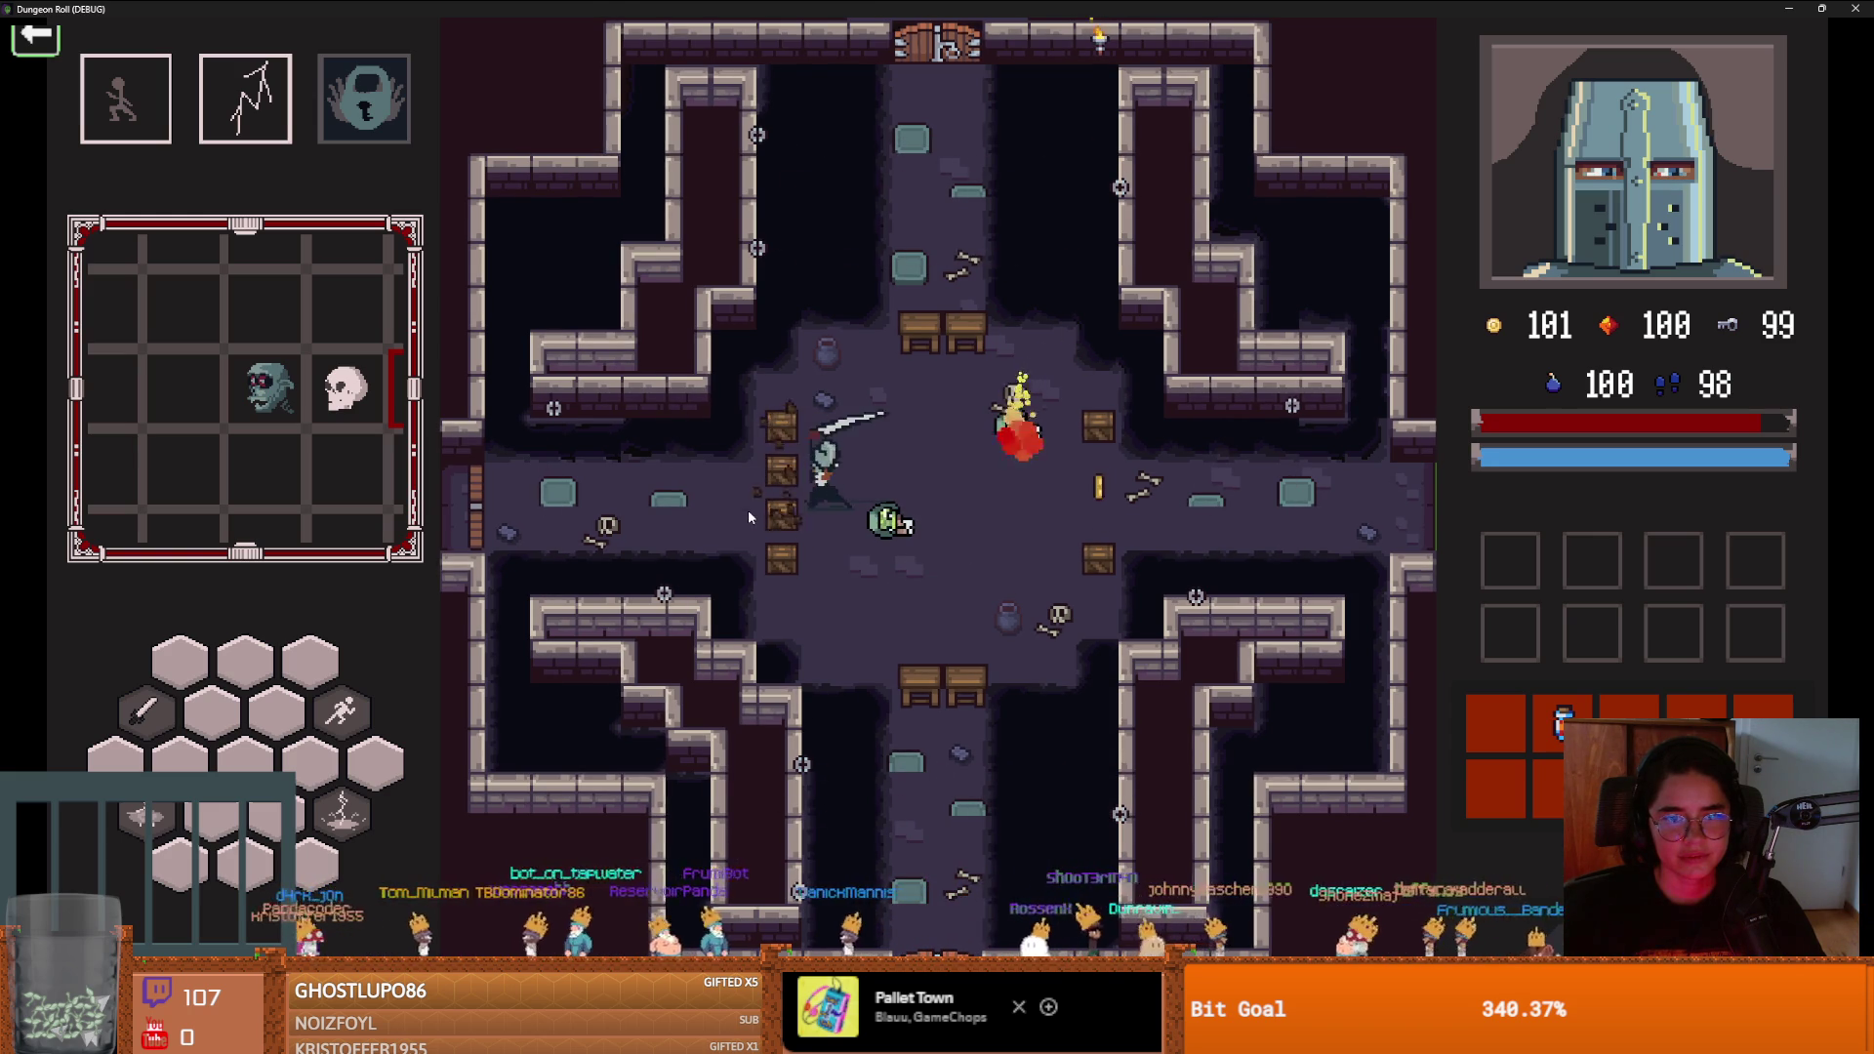
Go through the corridor door and enter a room picked from the debug room list
key("Escape")
key("Escape")
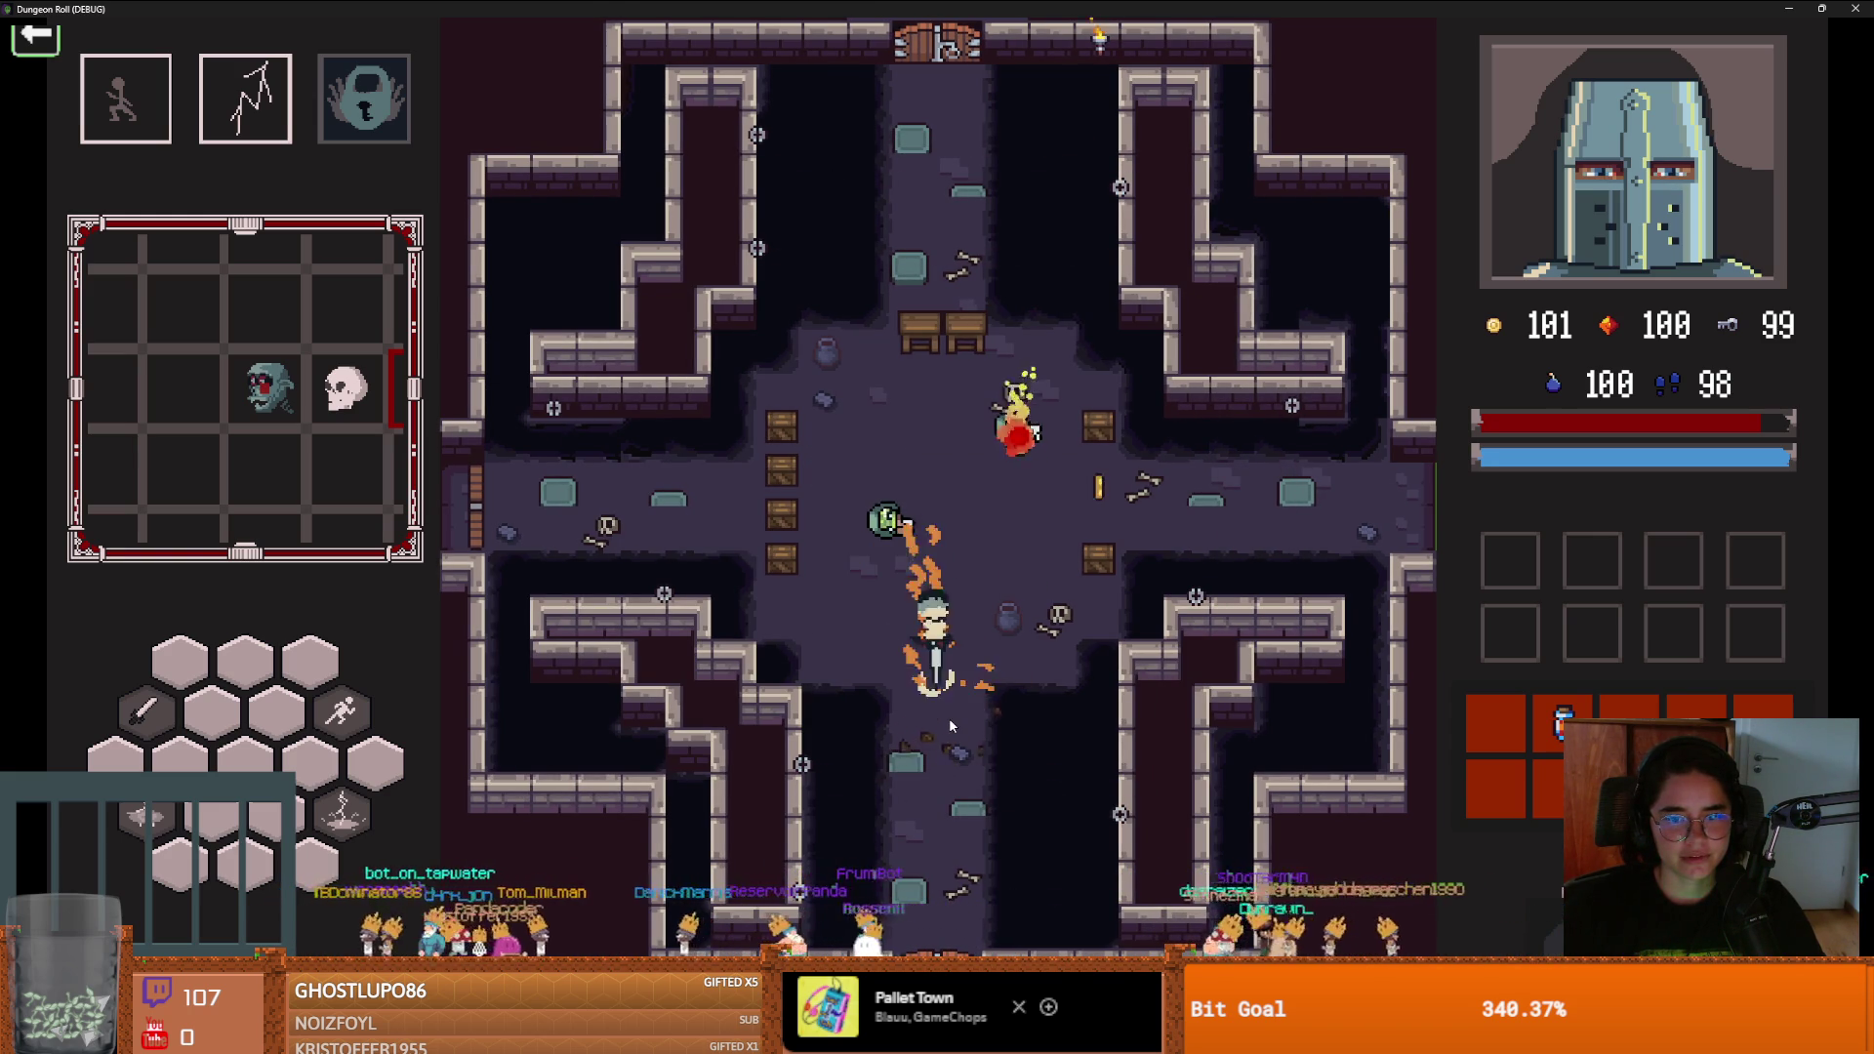
key("space")
key("e")
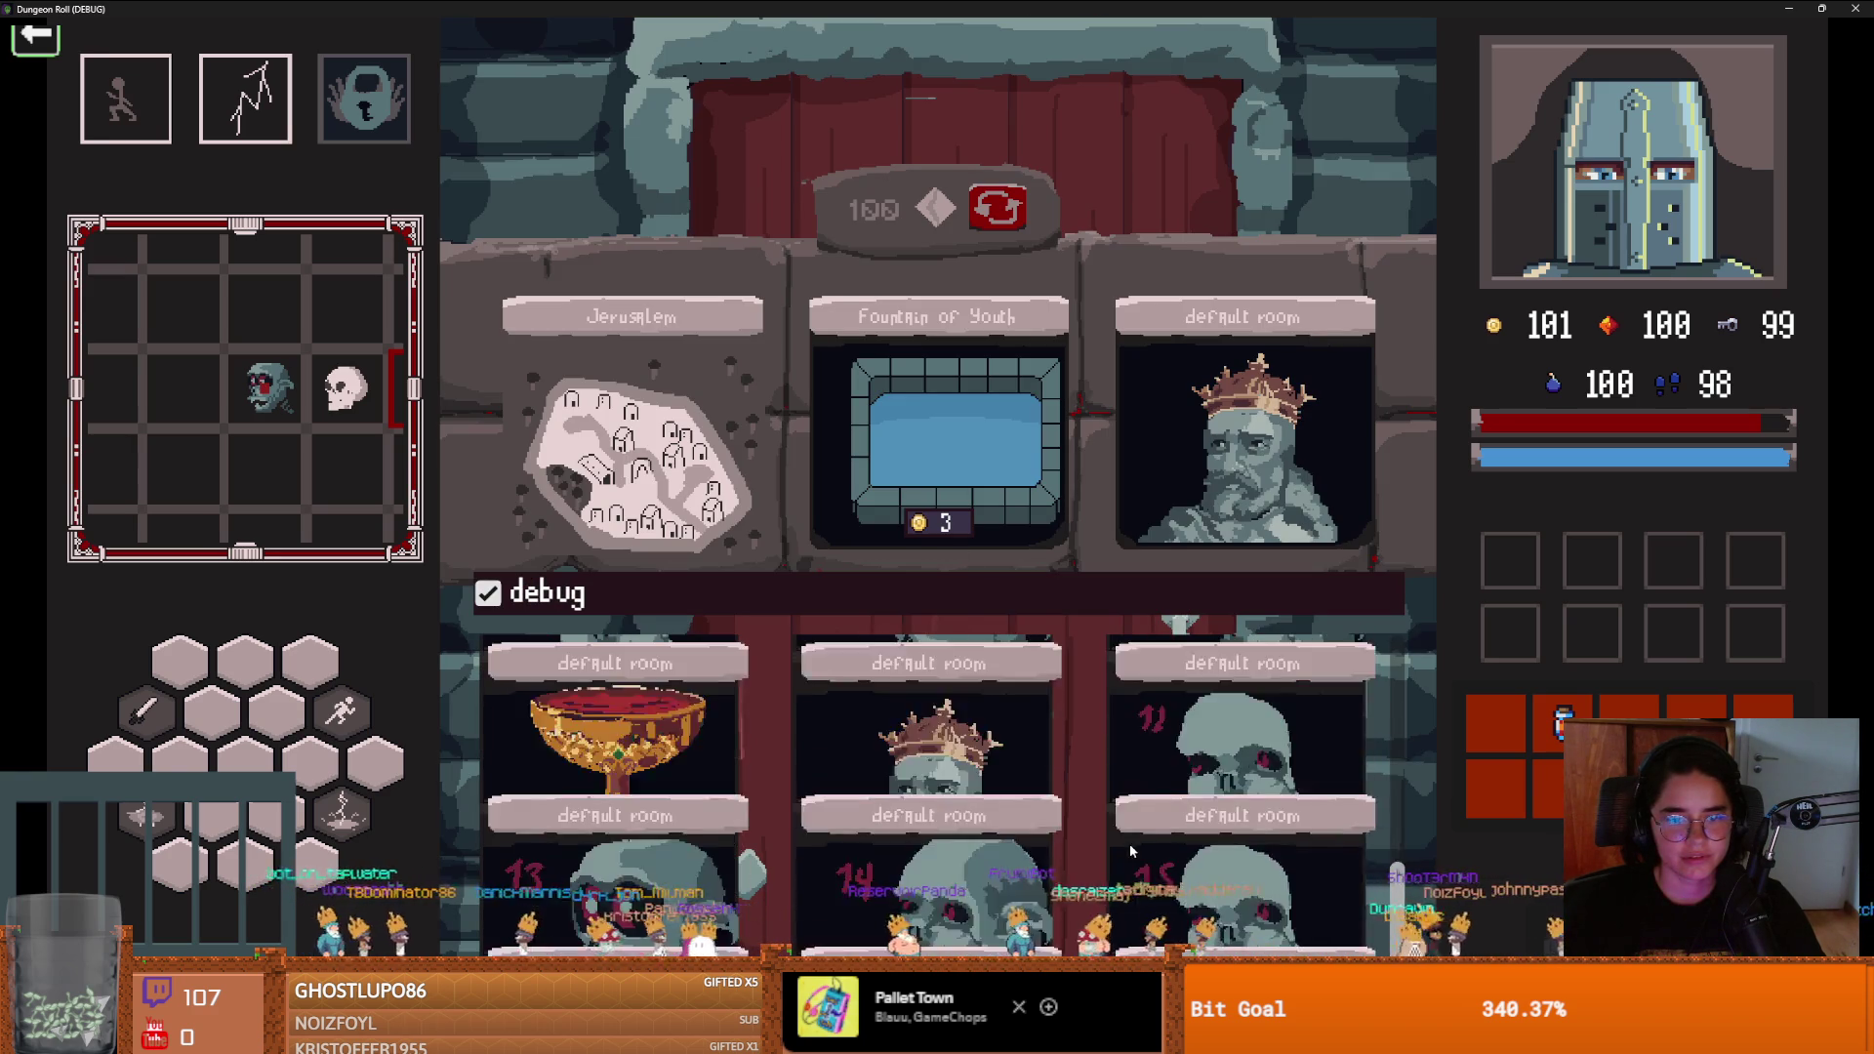
scroll(1127, 851, "down", 2)
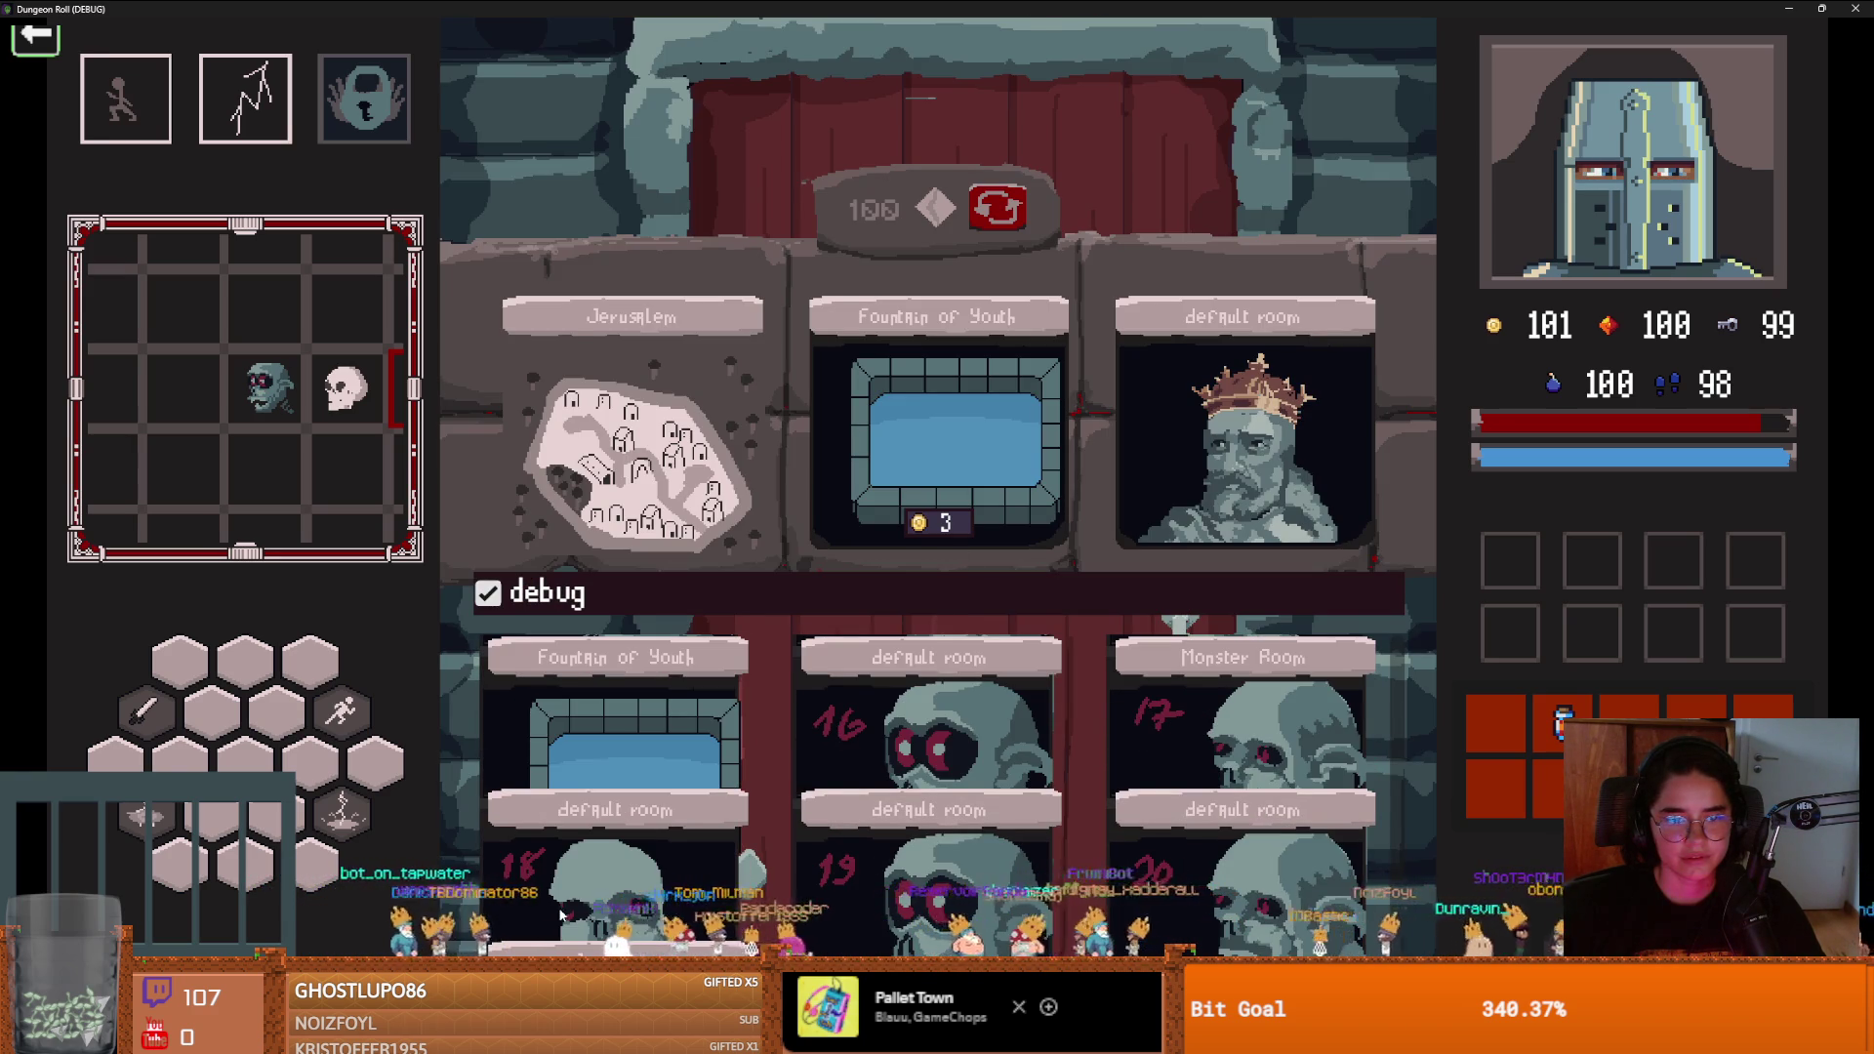
left_click(561, 915)
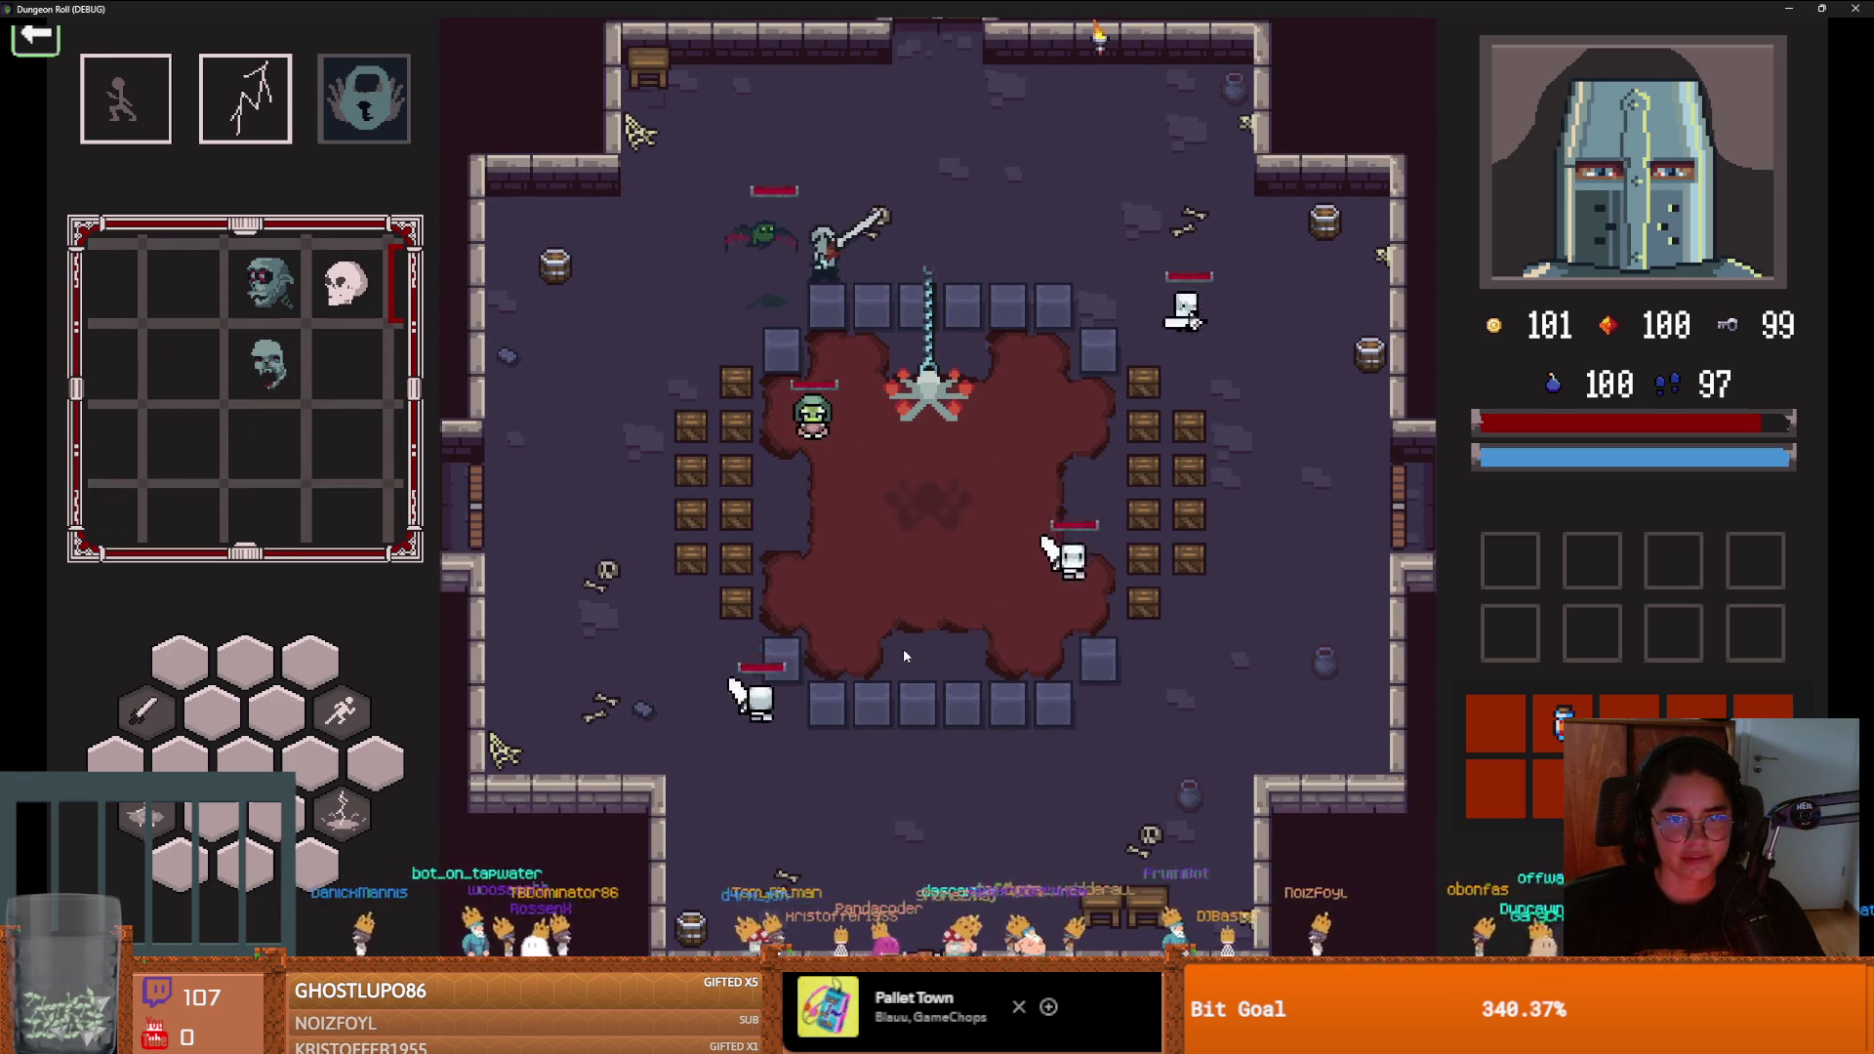
Attack the enemies in the new room with lightning and explosive items
key("space")
key("q")
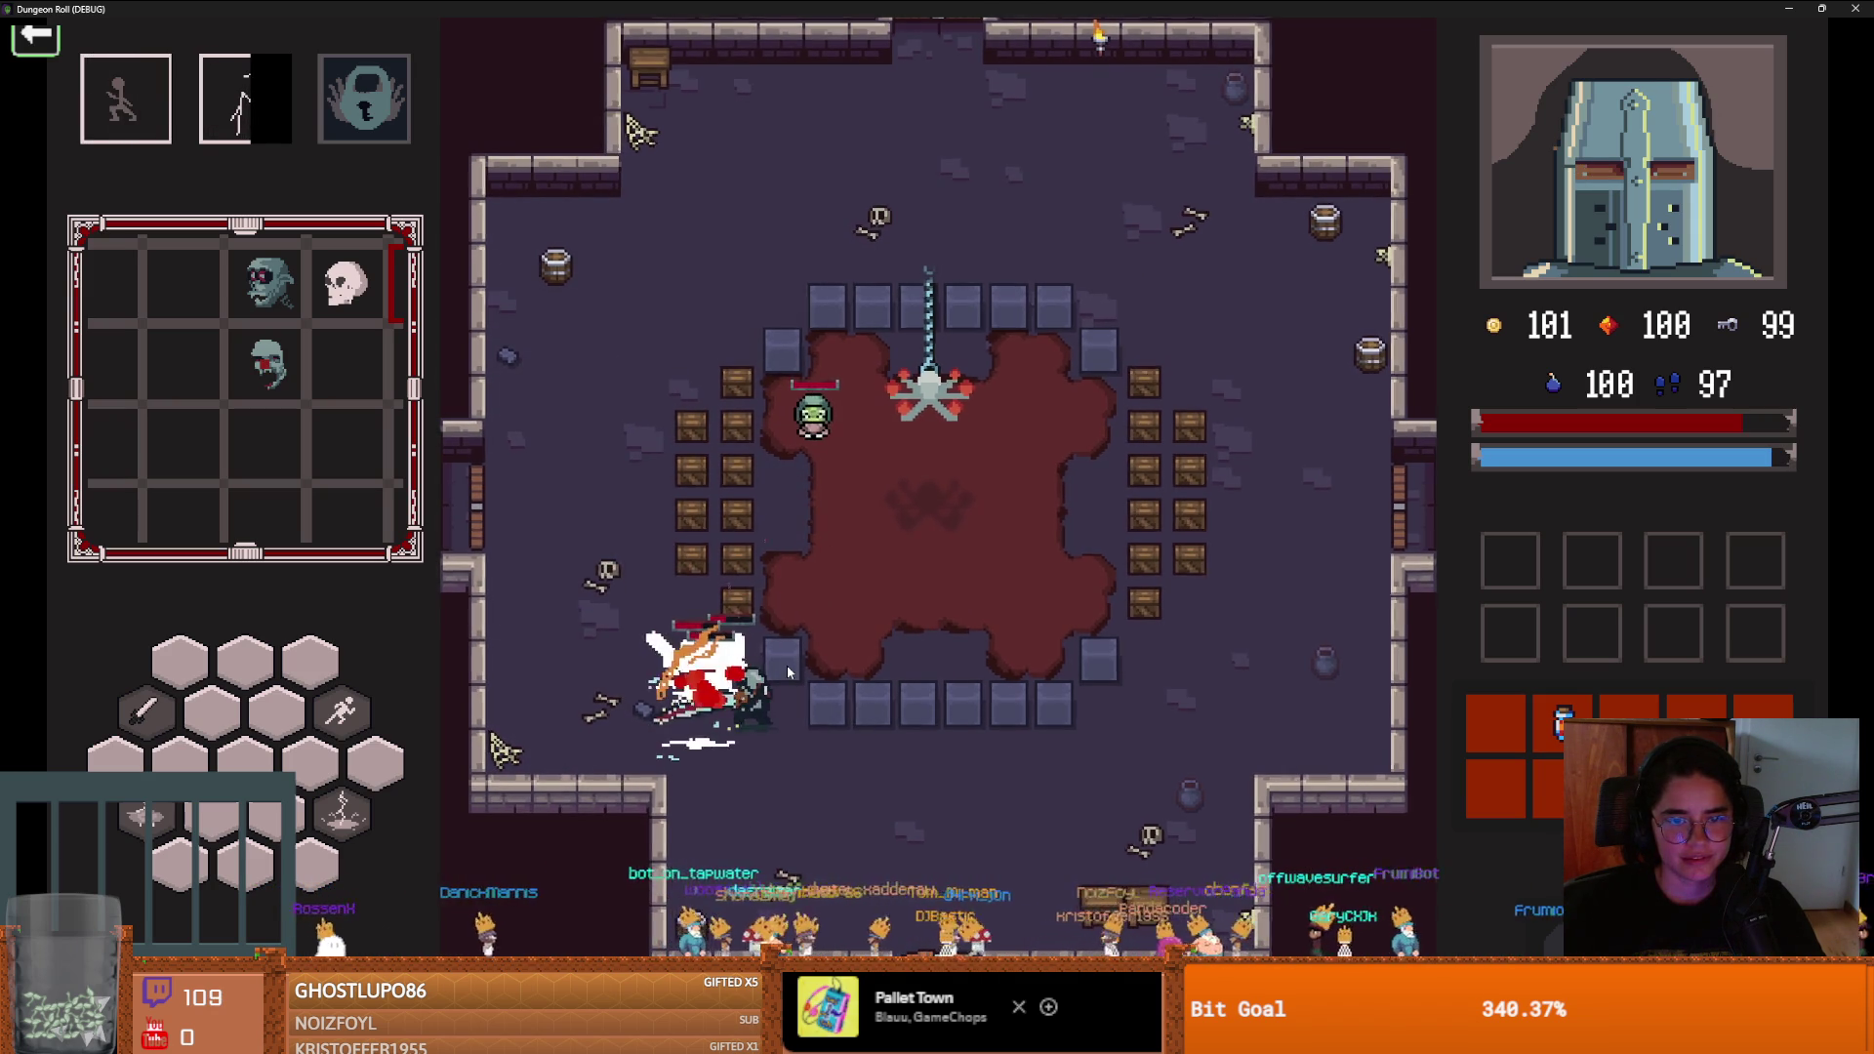
key("space")
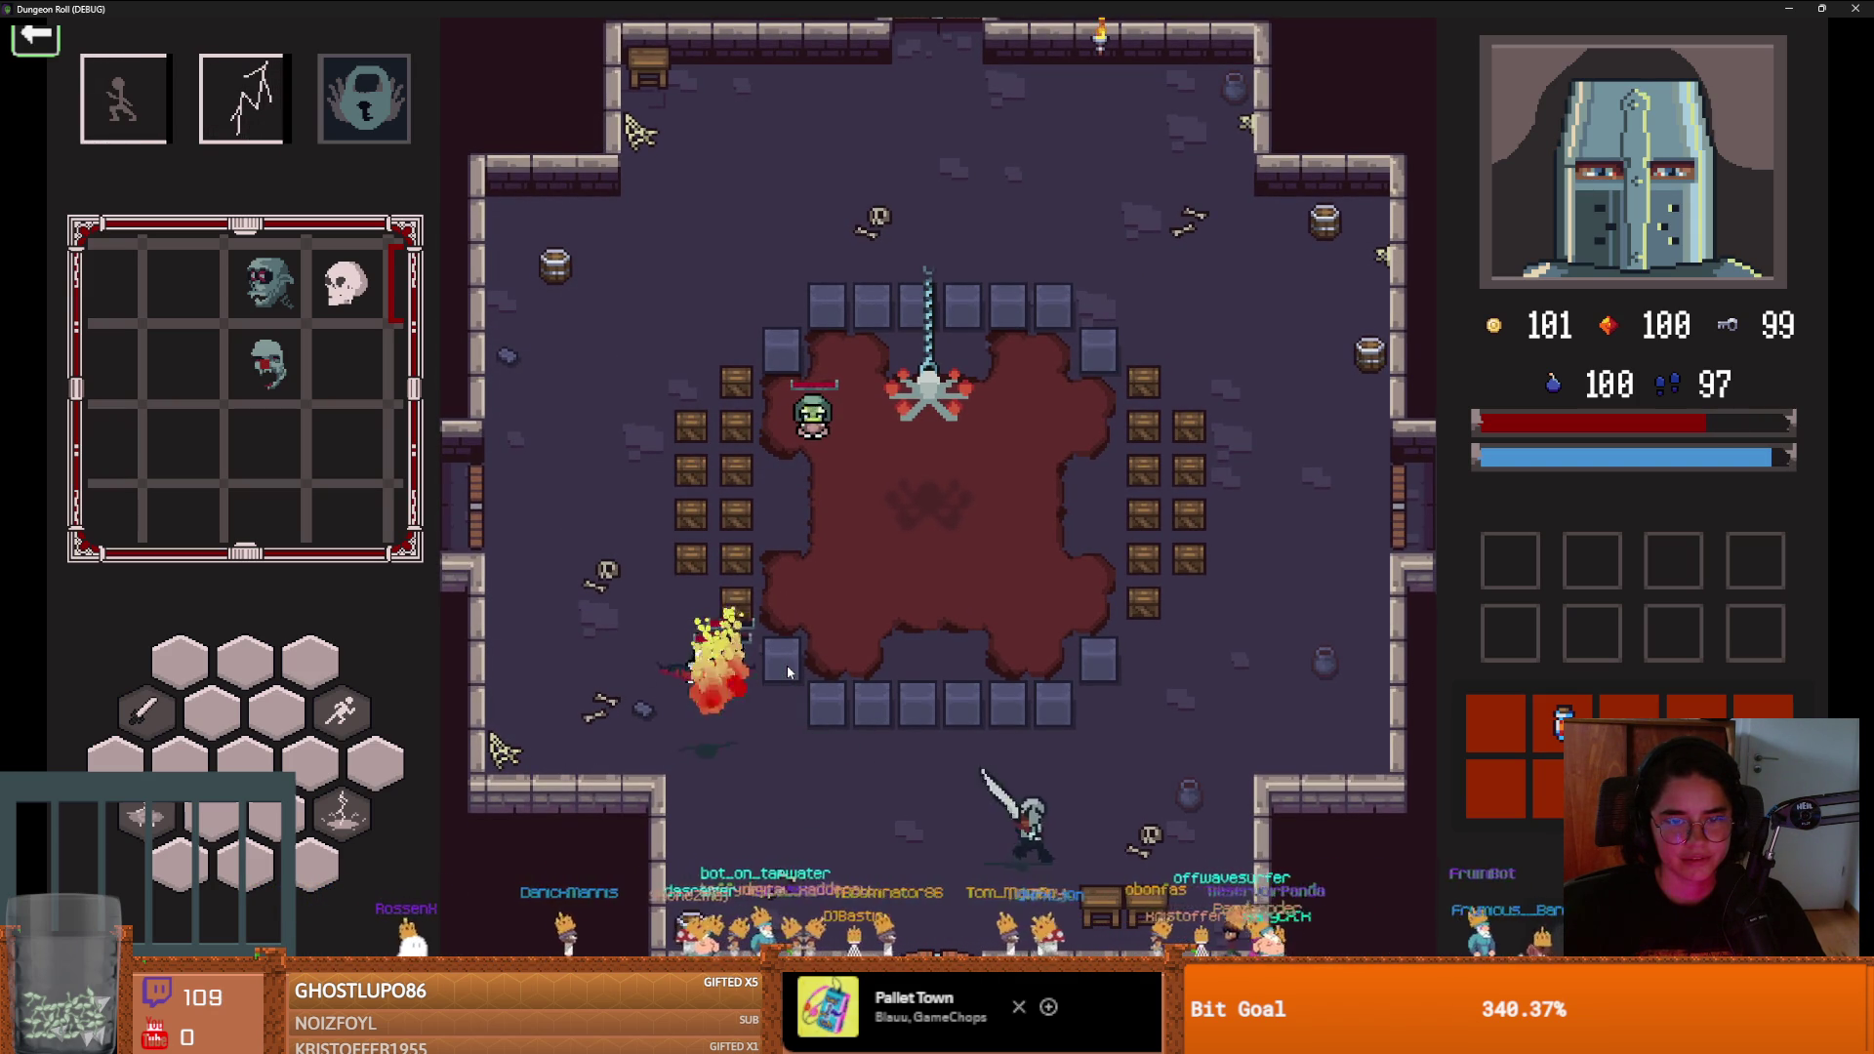
key("e")
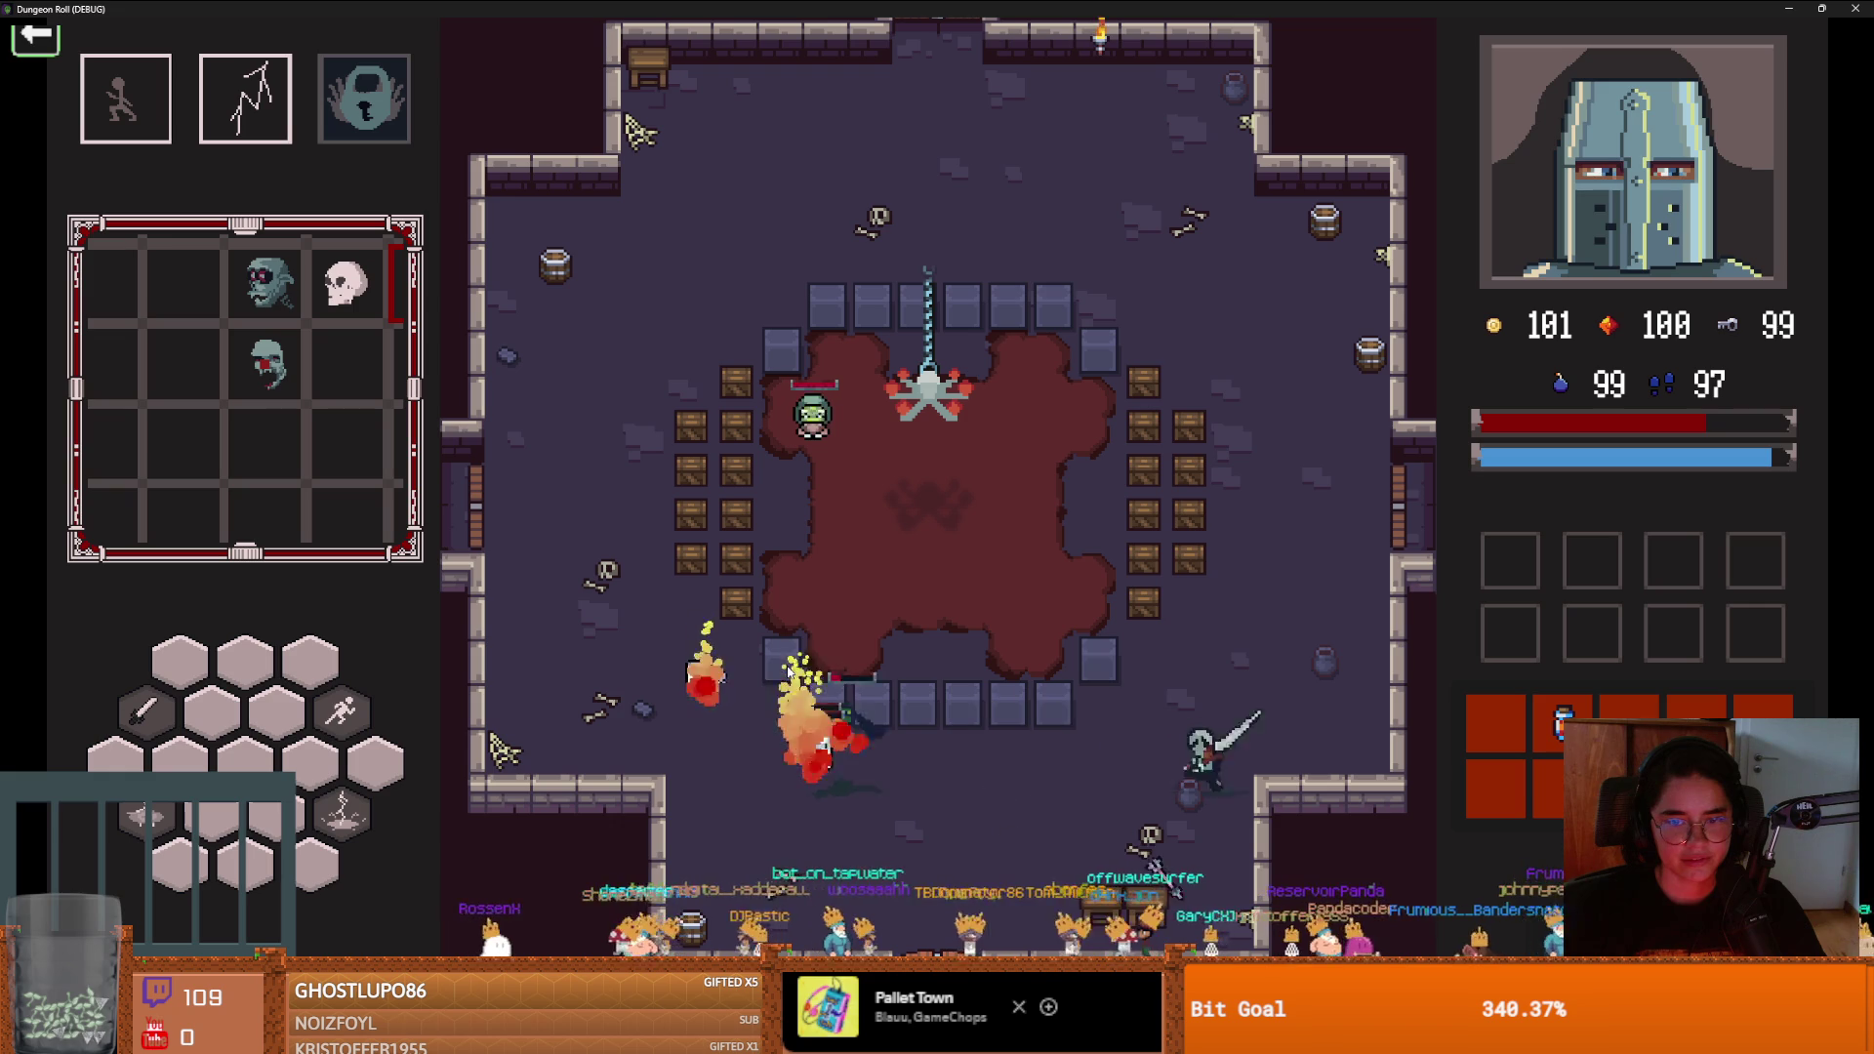
key("e")
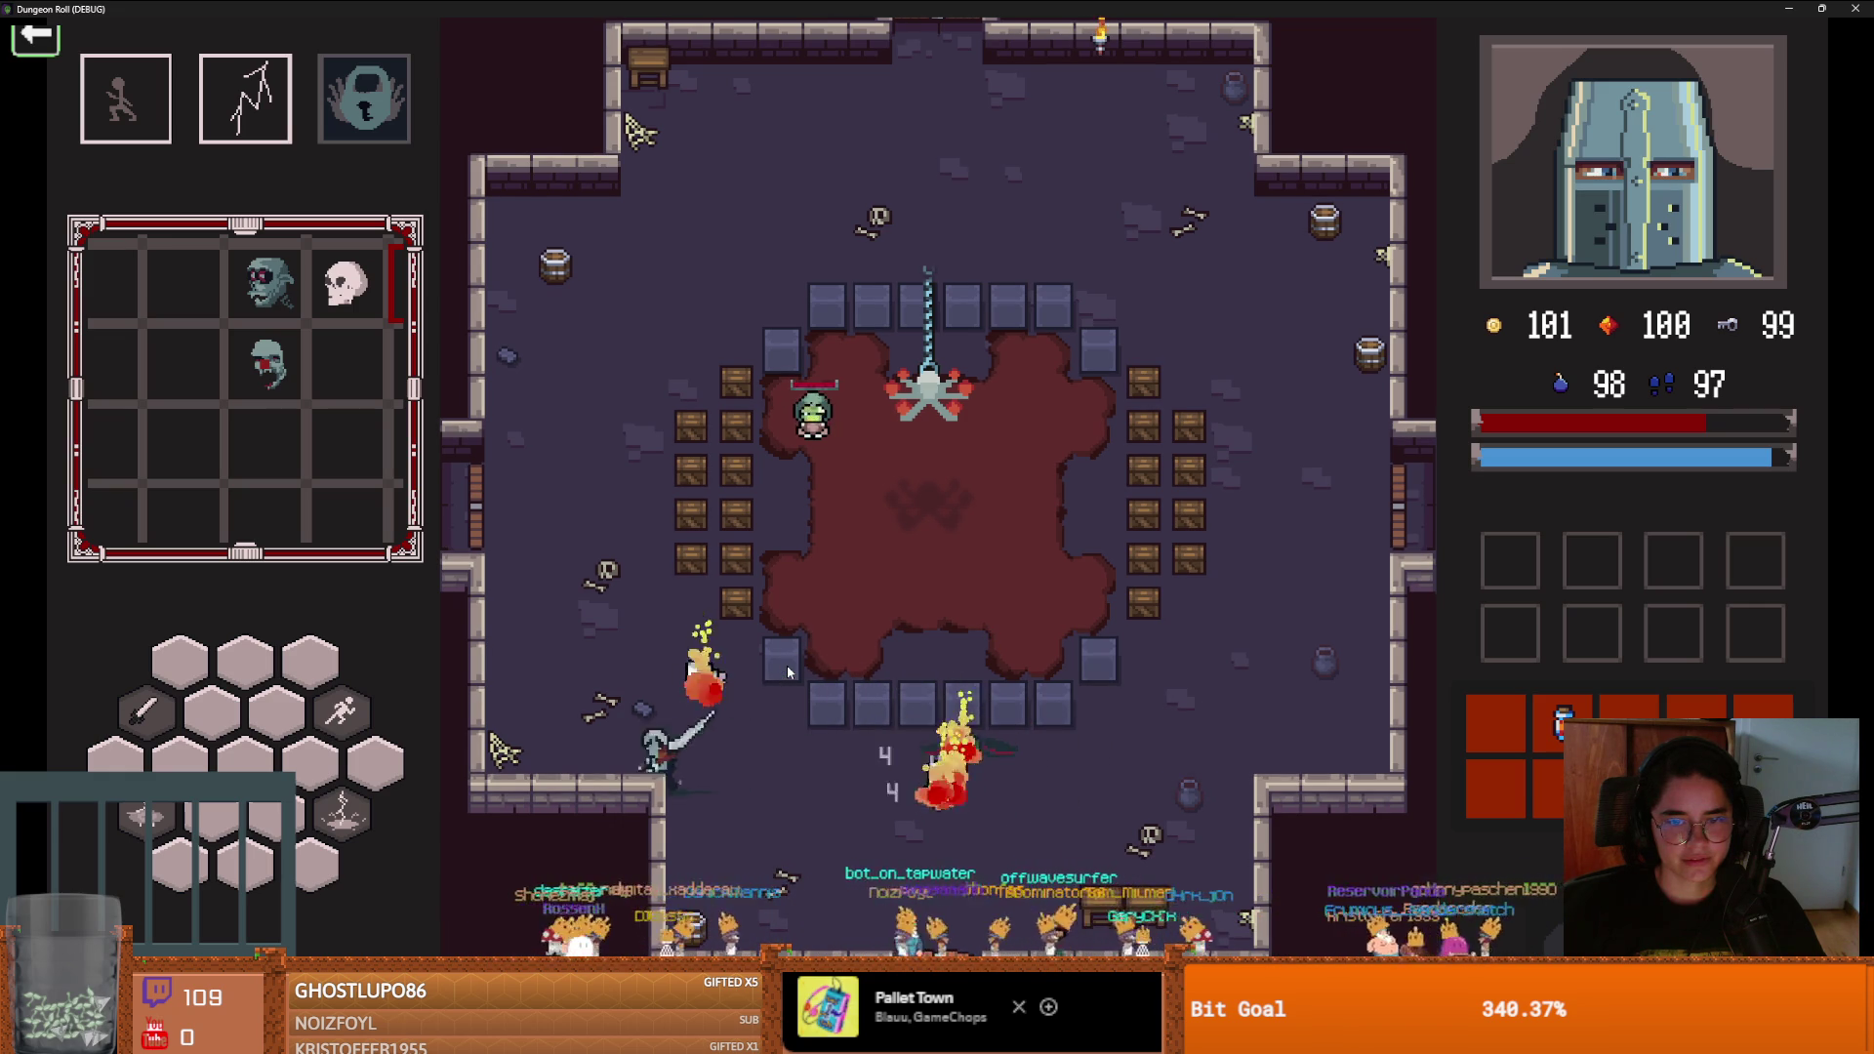
Quit the debug run, minimize the Godot editor and bring GitHub Desktop's history forward
key("Escape")
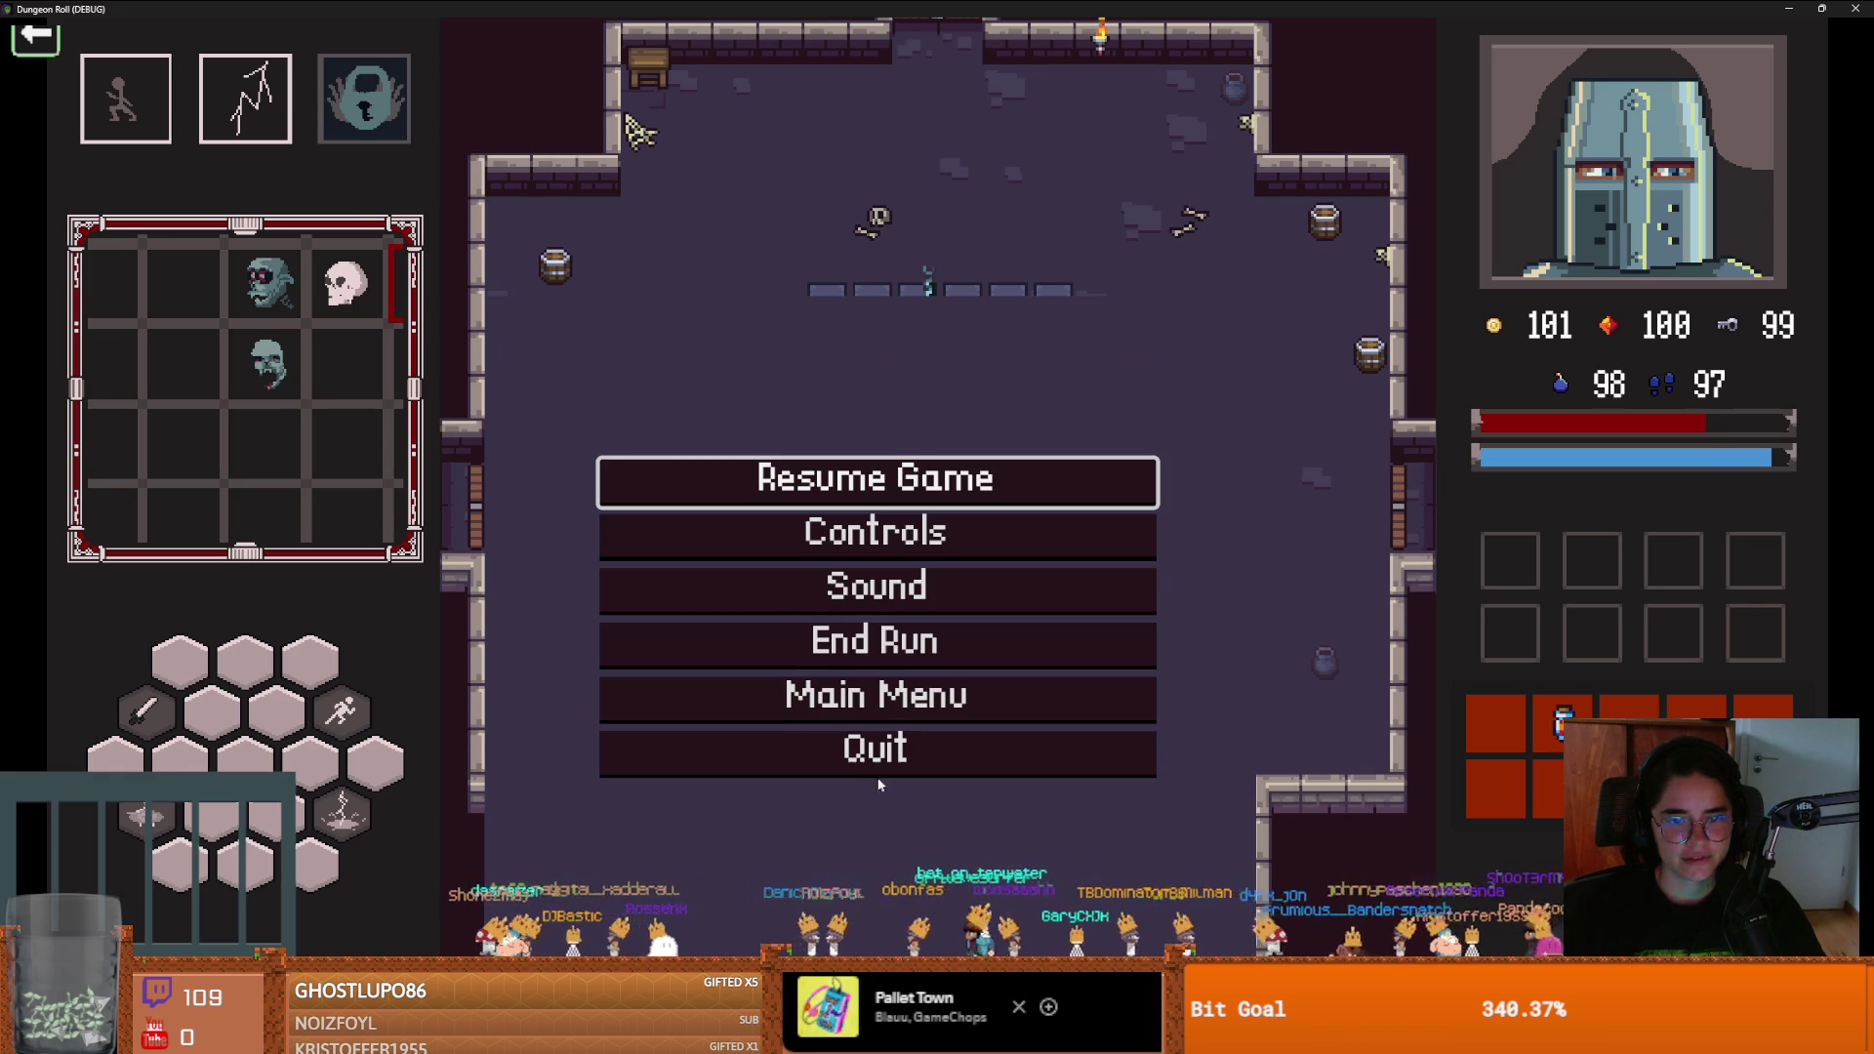
left_click(868, 753)
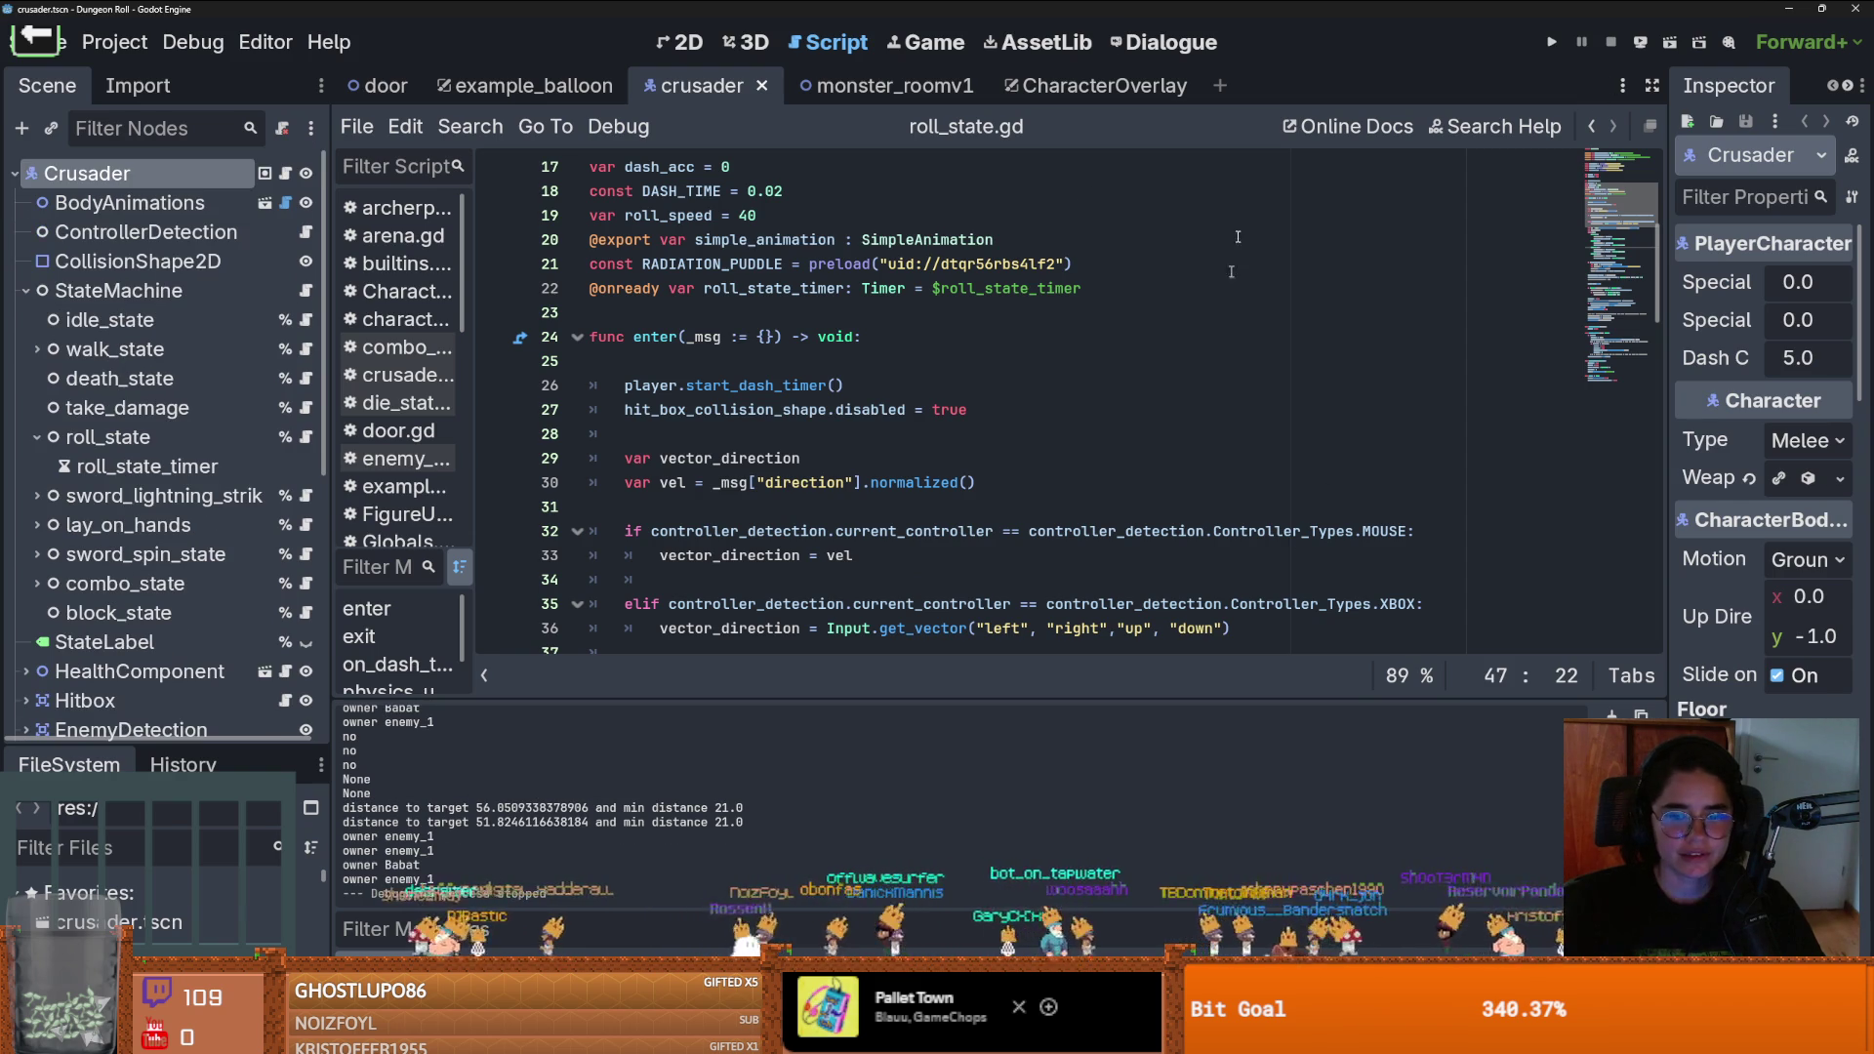
key("super+Down")
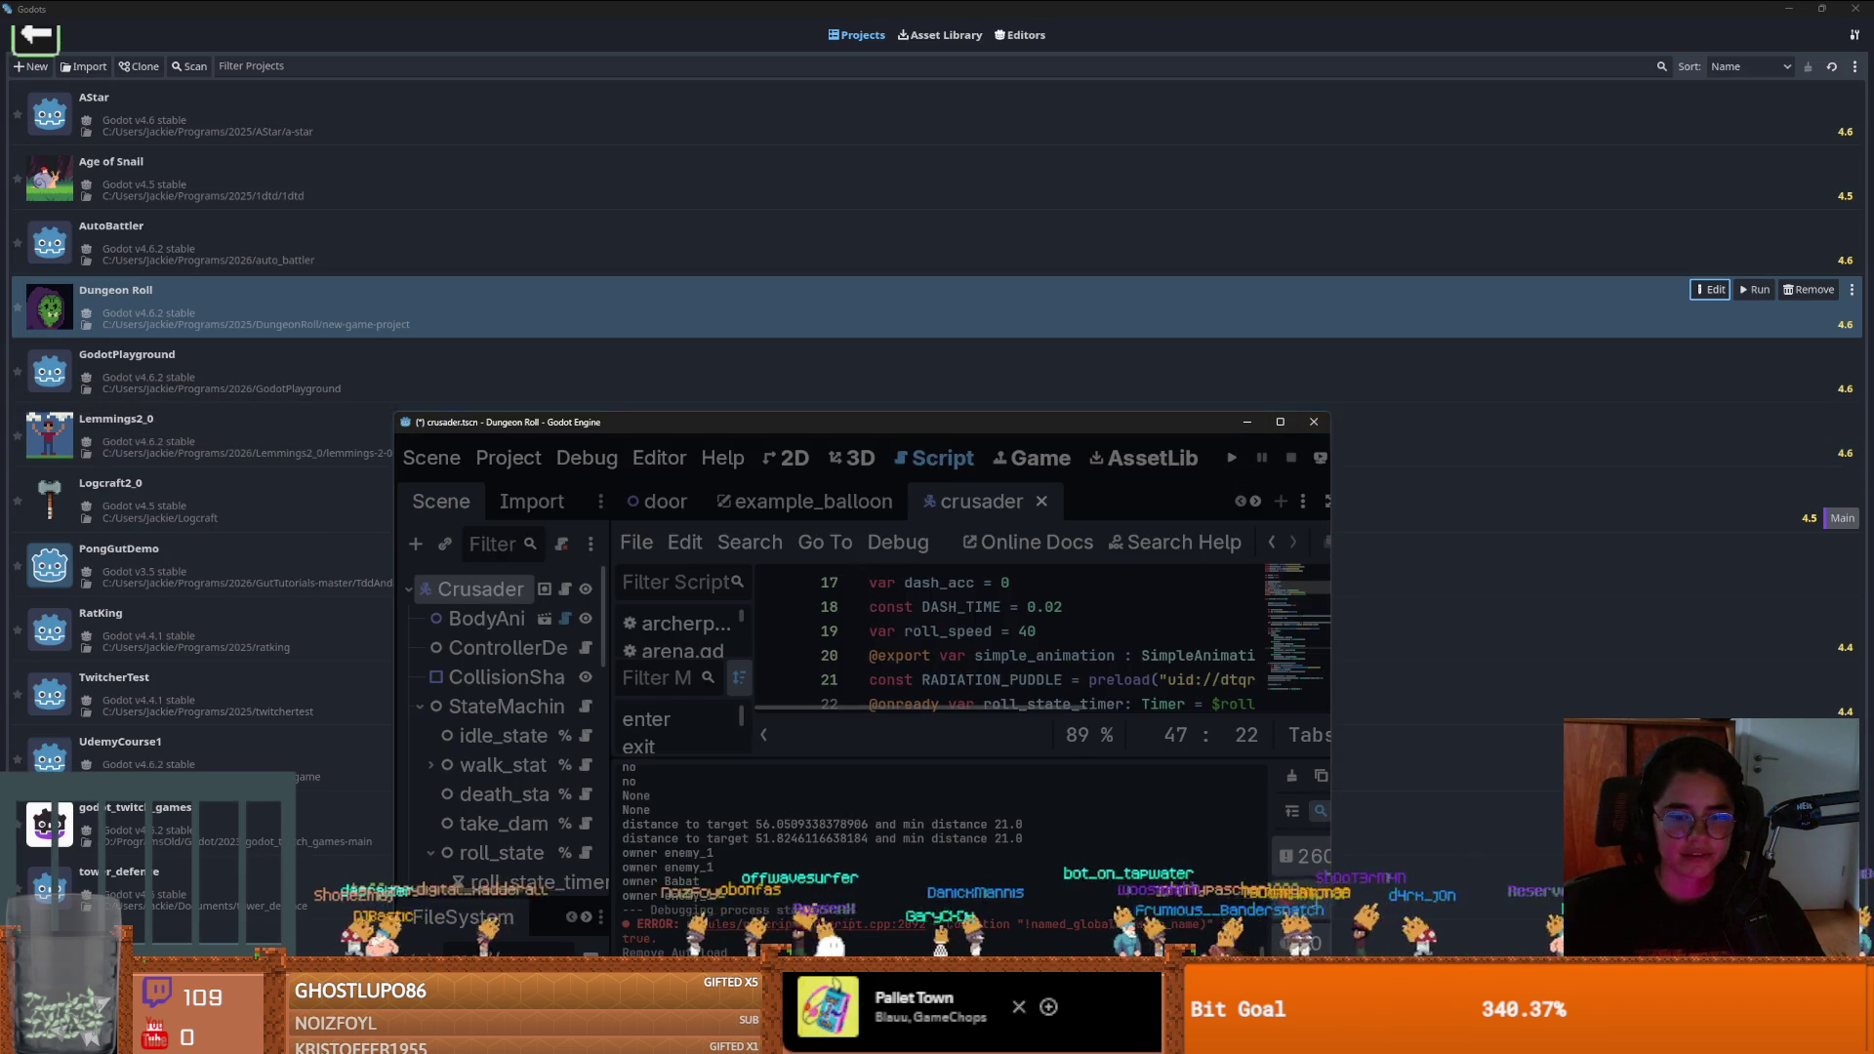
key("super+Down")
key("alt+Tab")
scroll(122, 581, "down", 3)
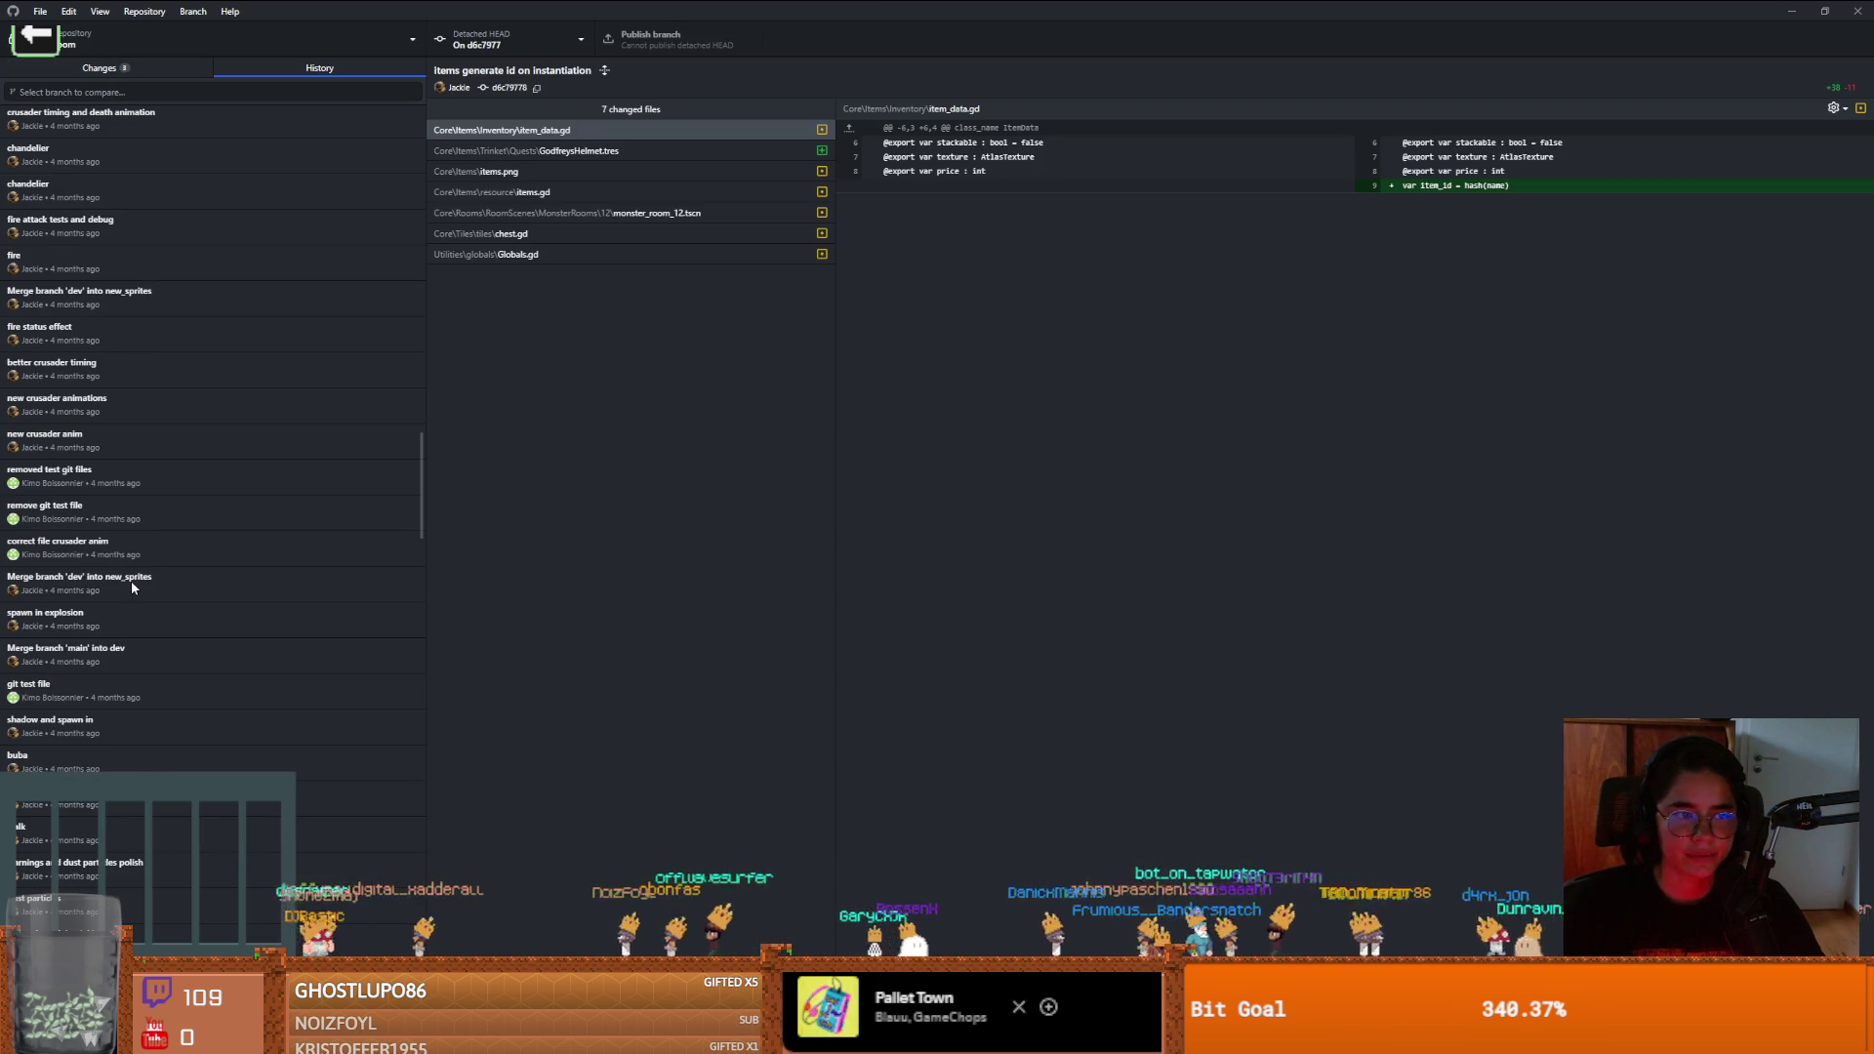
Try checking out the 'crusader new anims' commit and dismiss the resulting error
scroll(70, 449, "up", 1)
scroll(91, 422, "up", 2)
scroll(93, 438, "up", 2)
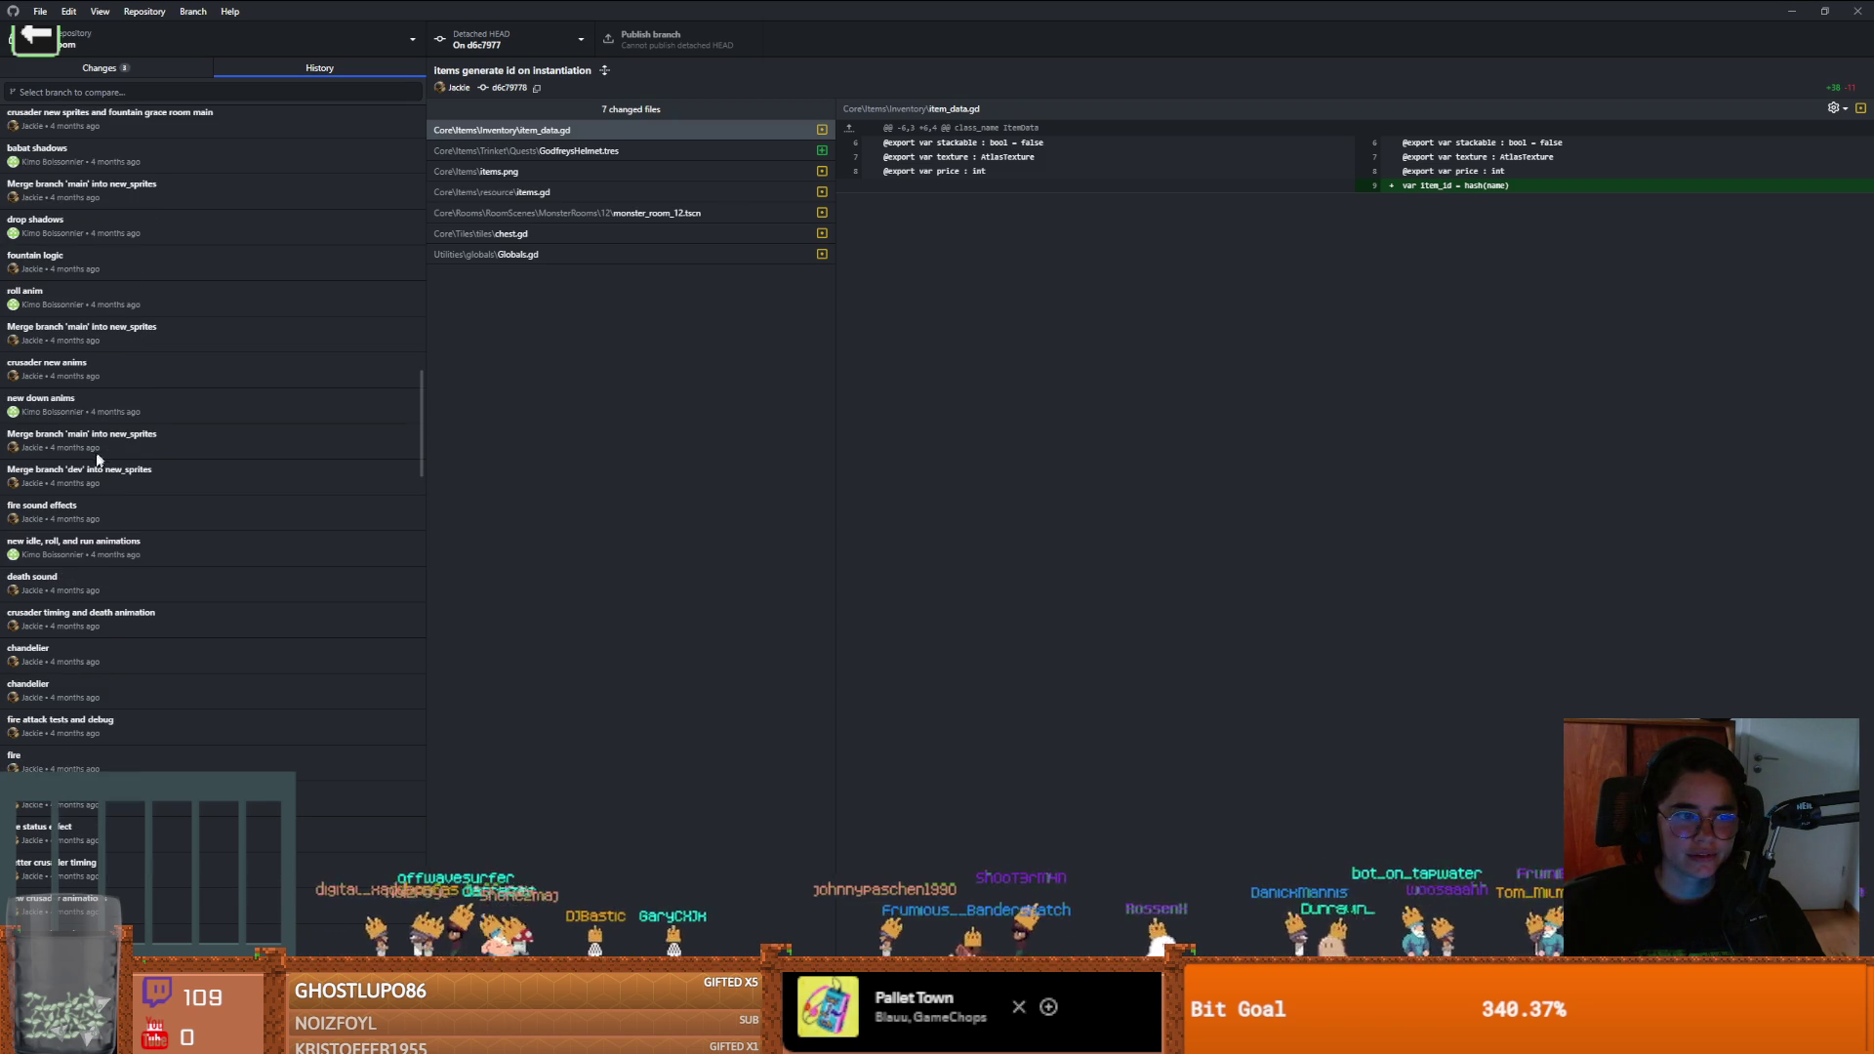
left_click(90, 378)
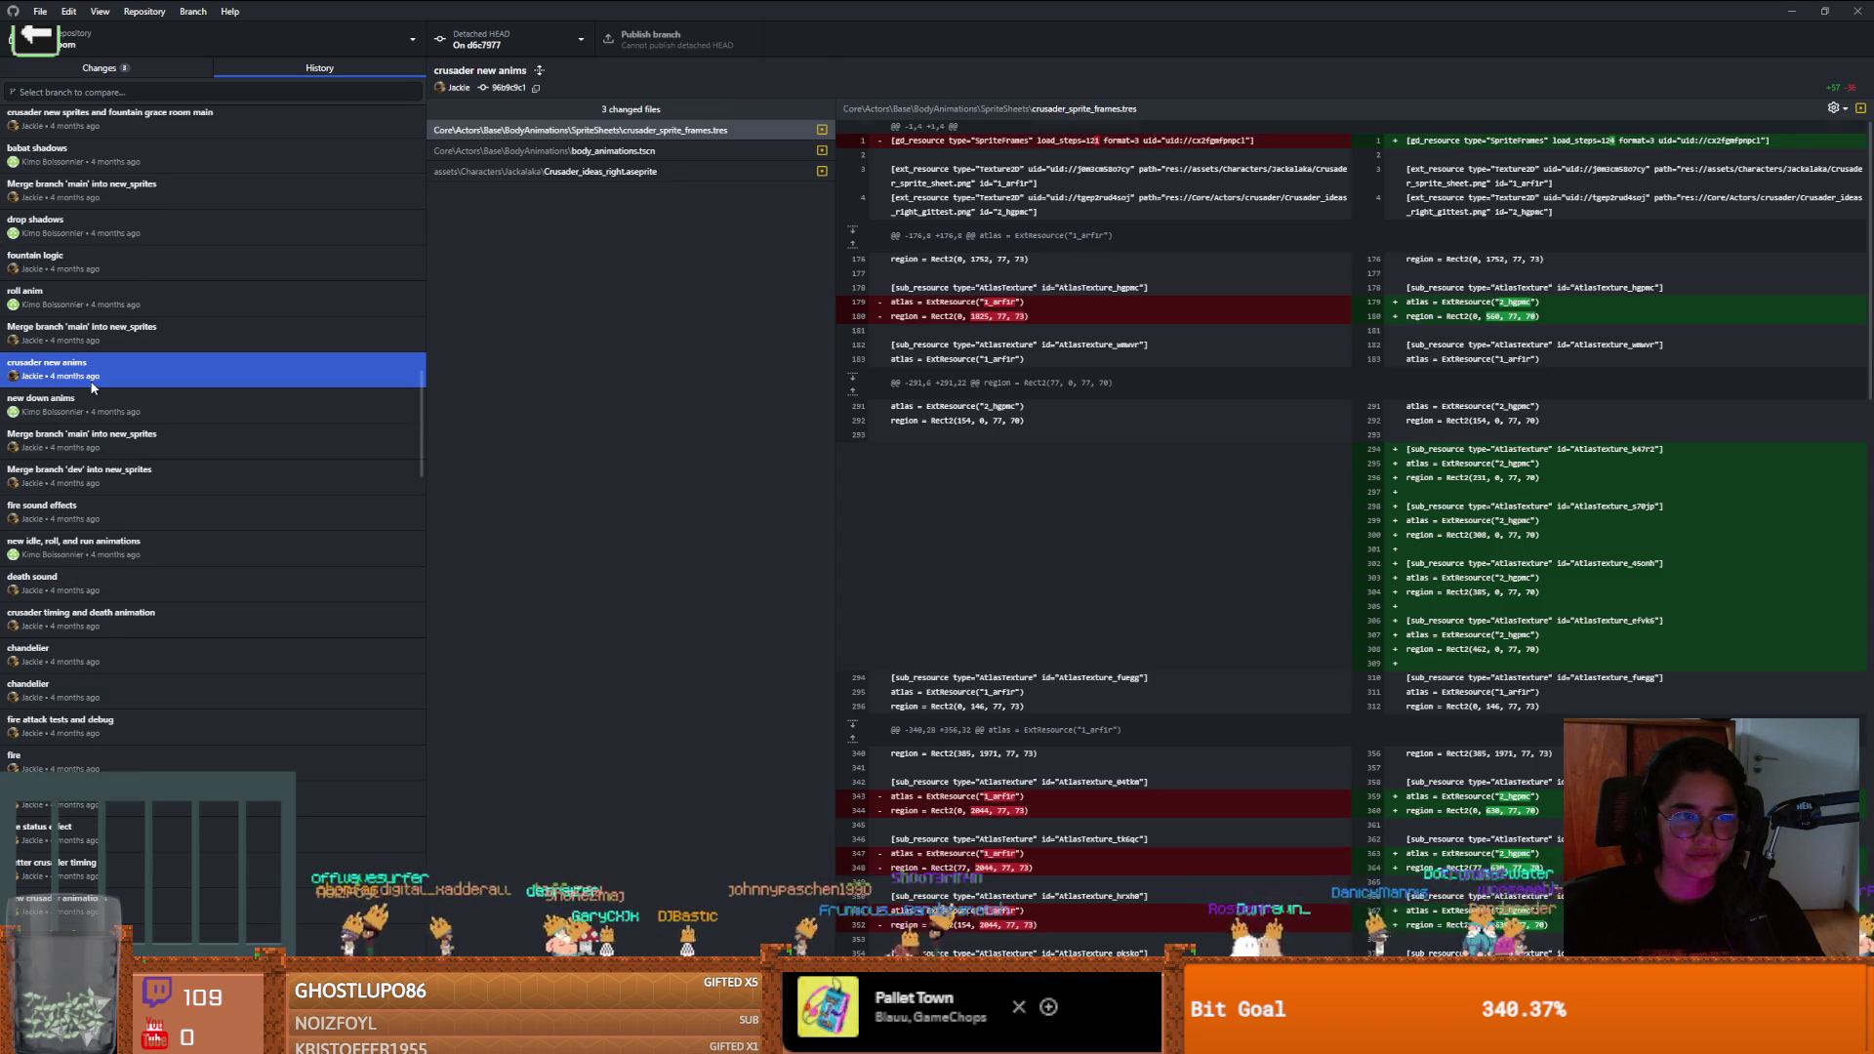
right_click(90, 381)
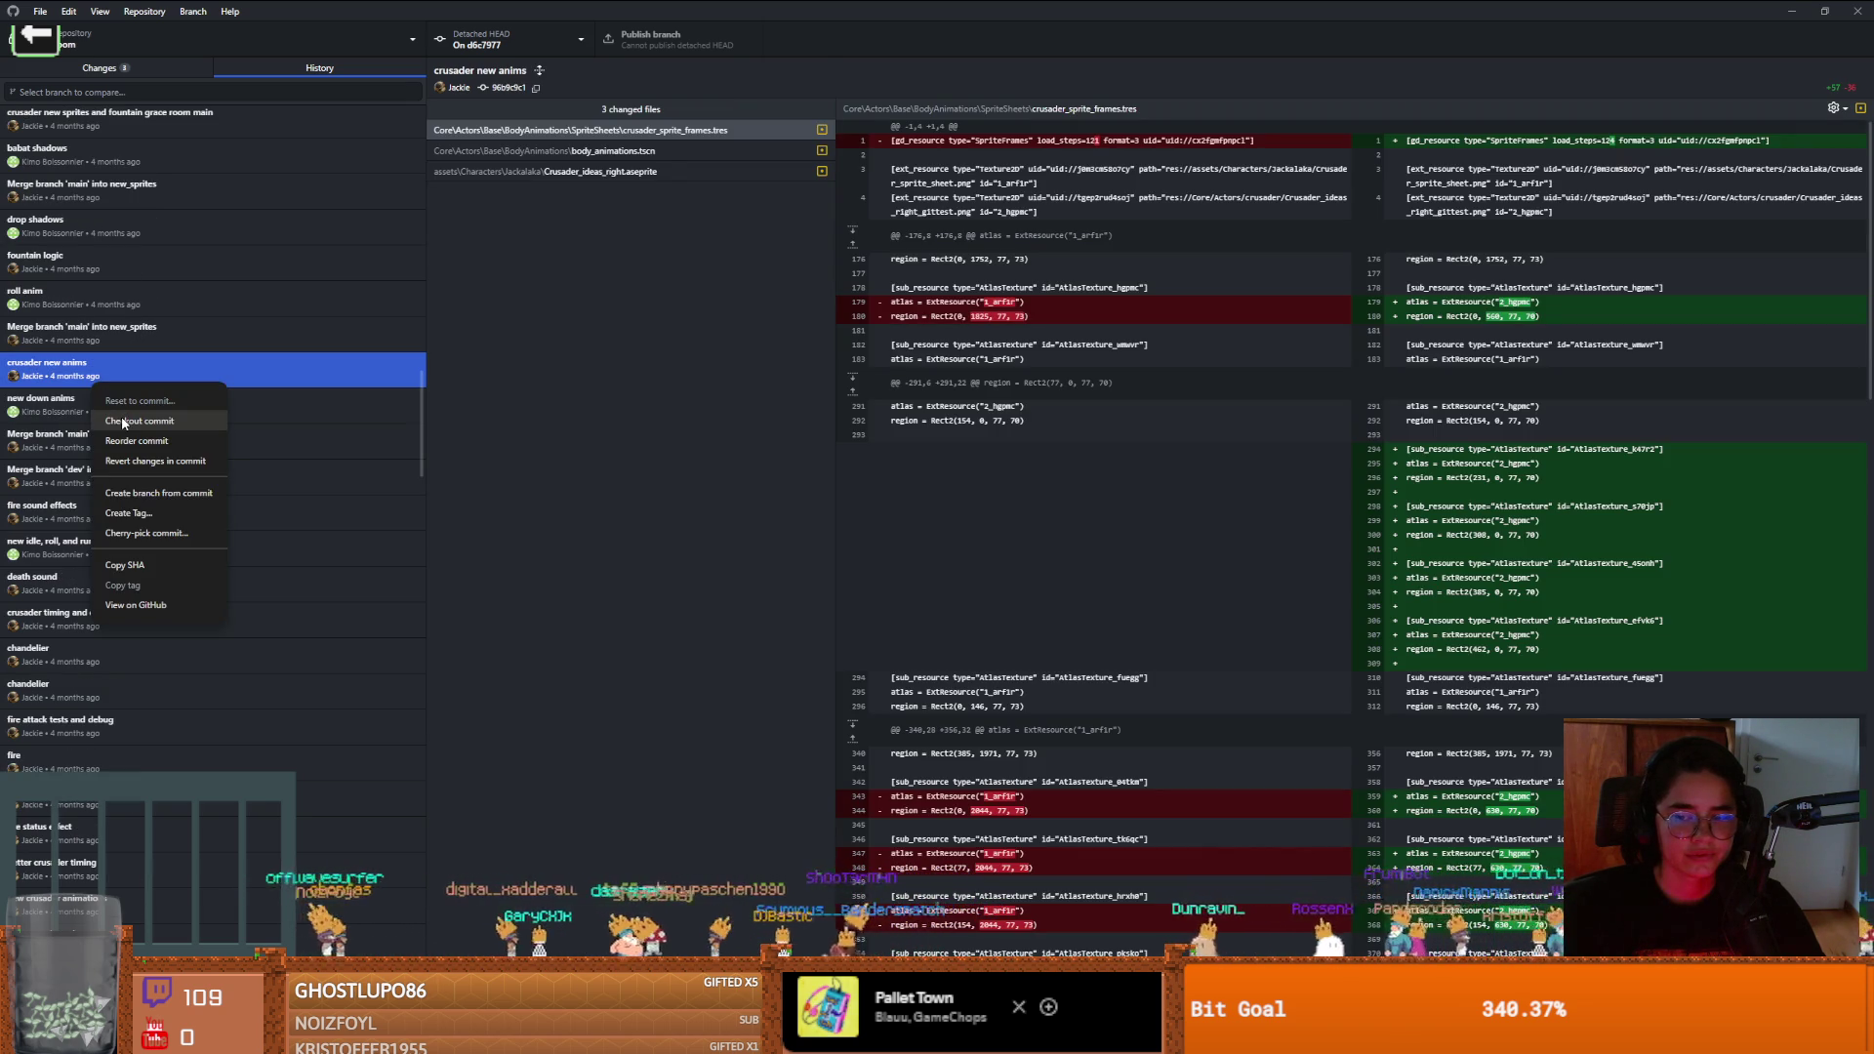
left_click(123, 422)
left_click(963, 555)
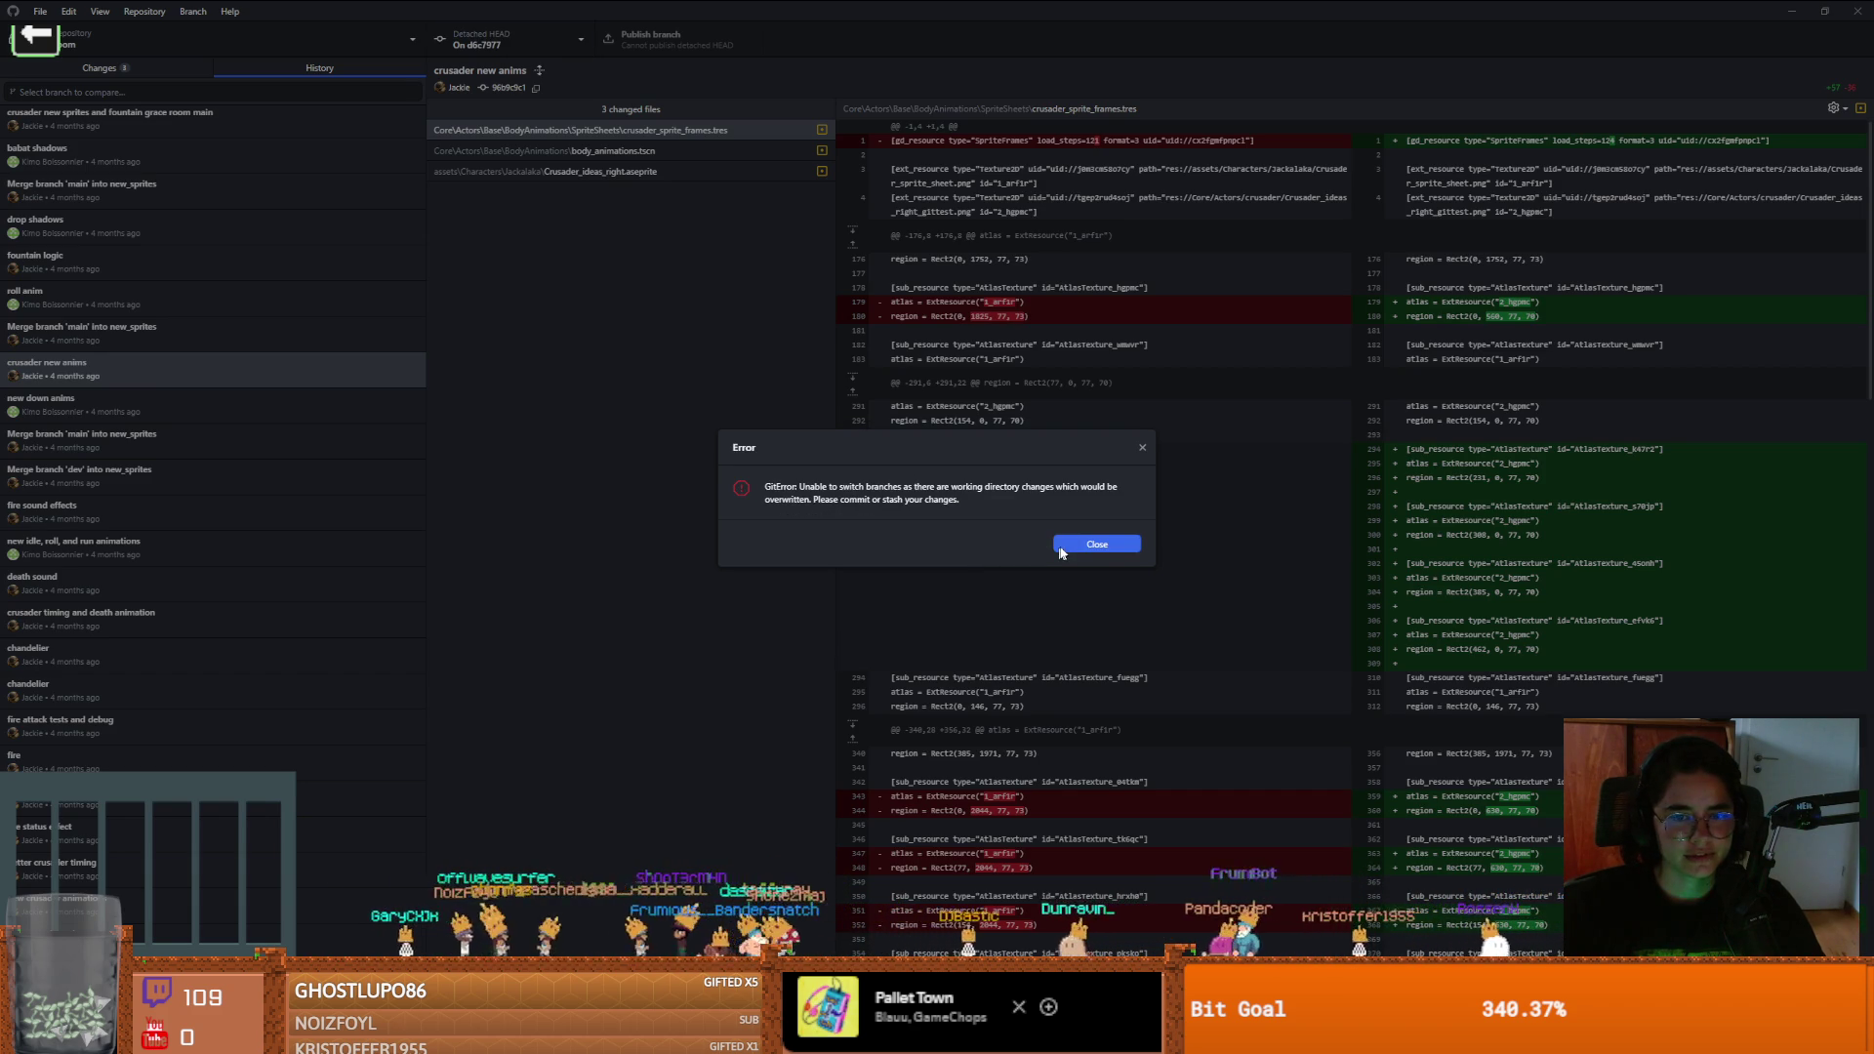
left_click(1140, 451)
Discard all three uncommitted local changes, including crusader.tscn
left_click(125, 70)
right_click(158, 133)
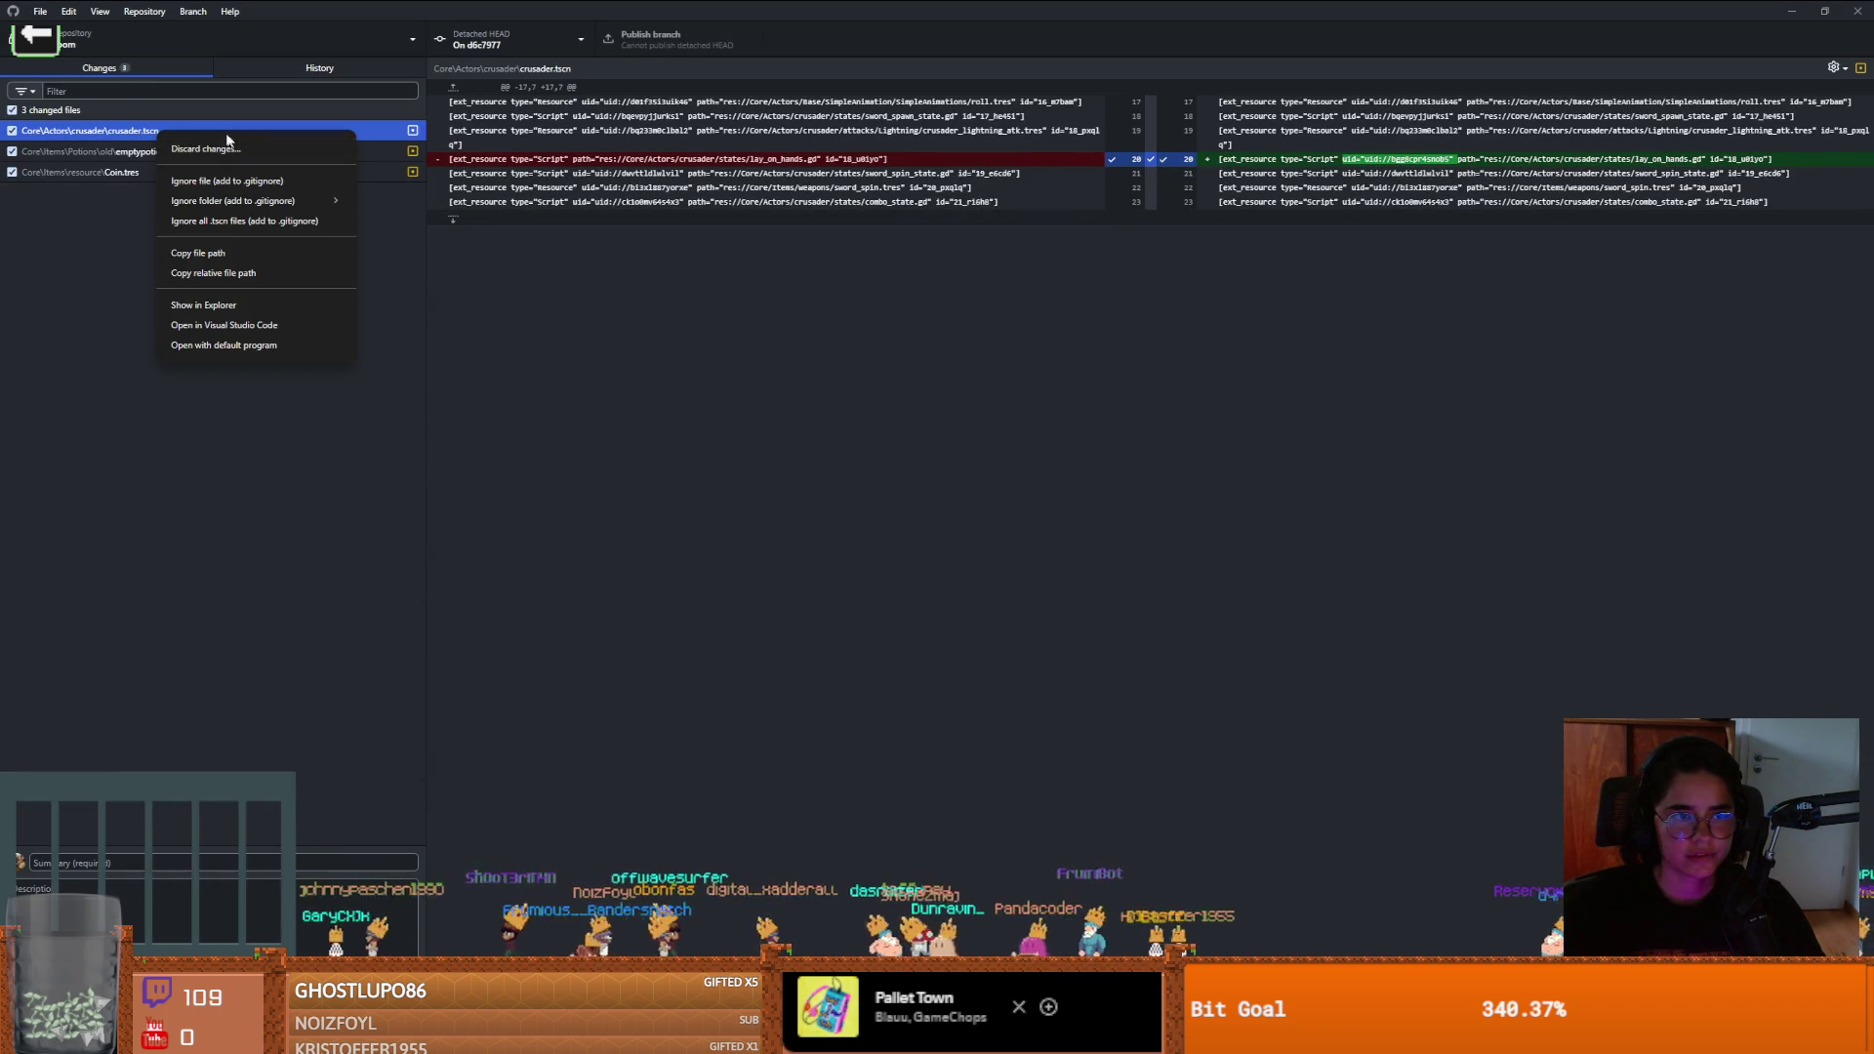
right_click(138, 109)
left_click(171, 122)
left_click(929, 574)
Check out the 'crusader new anims' commit again from the history list
left_click(318, 67)
right_click(191, 377)
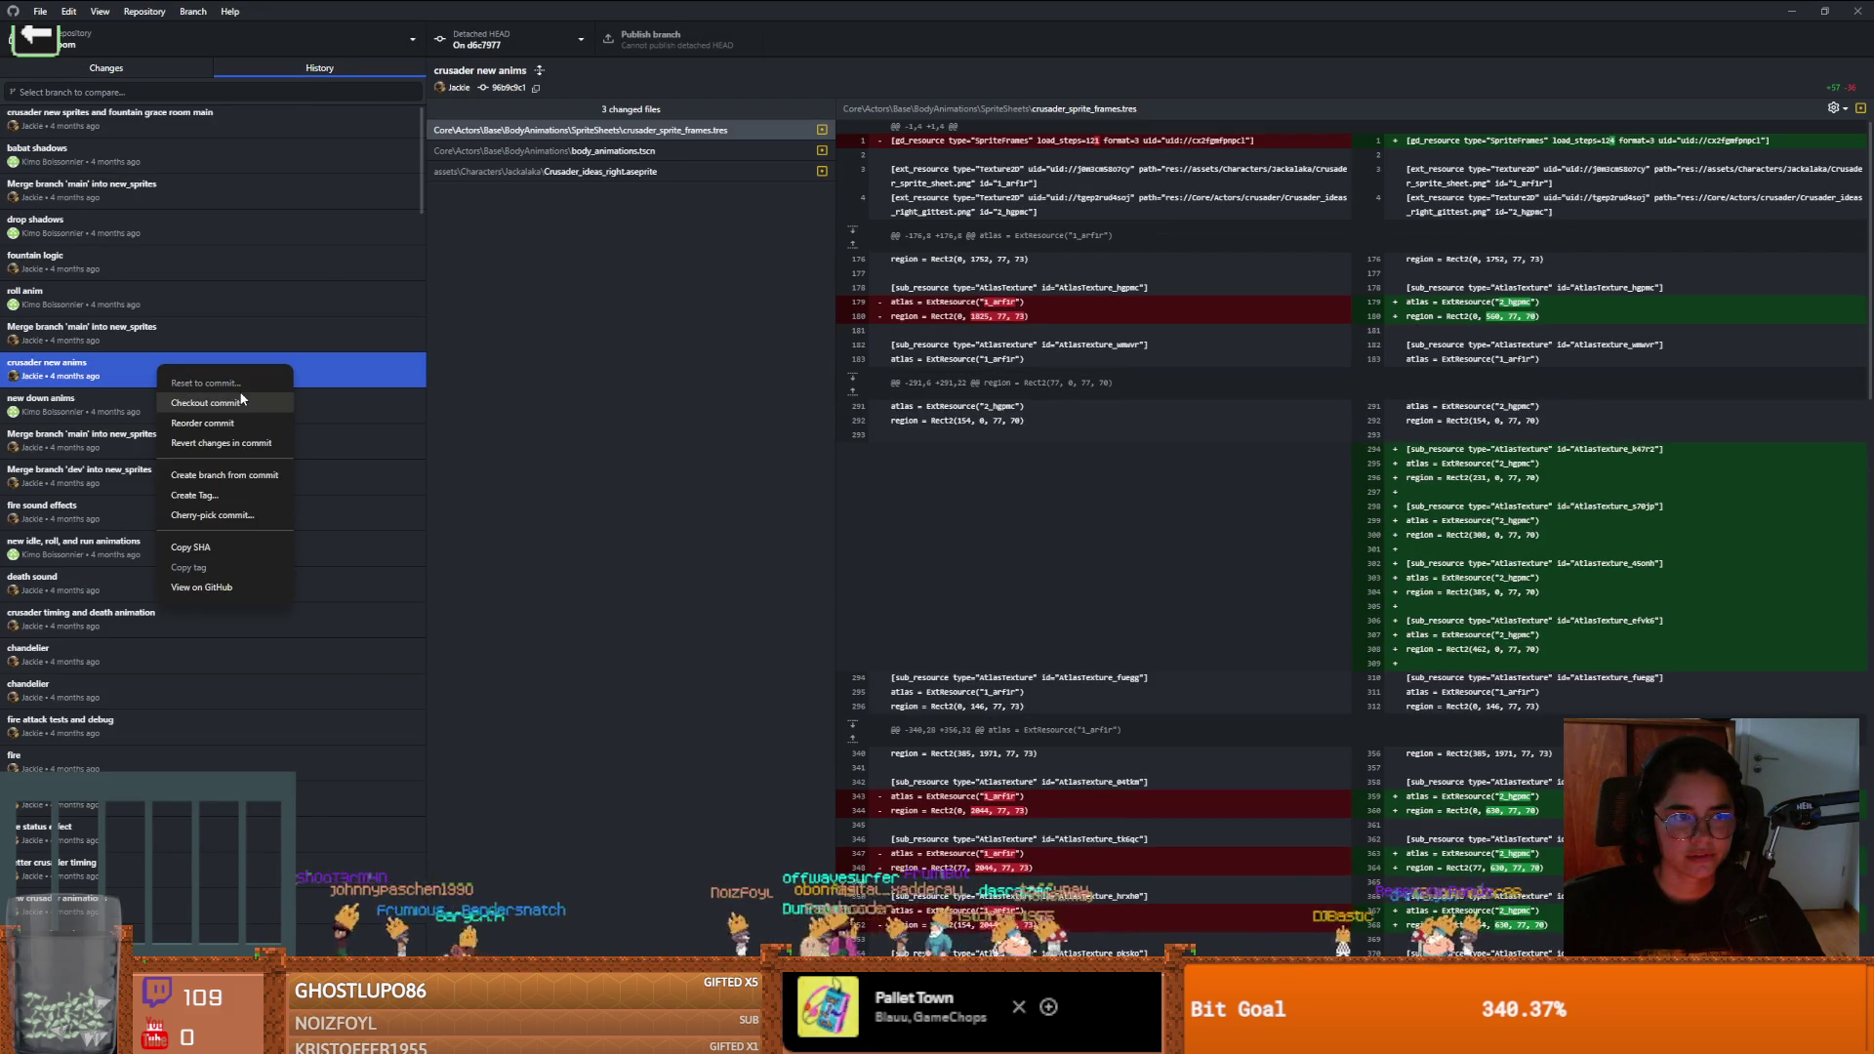
left_click(234, 403)
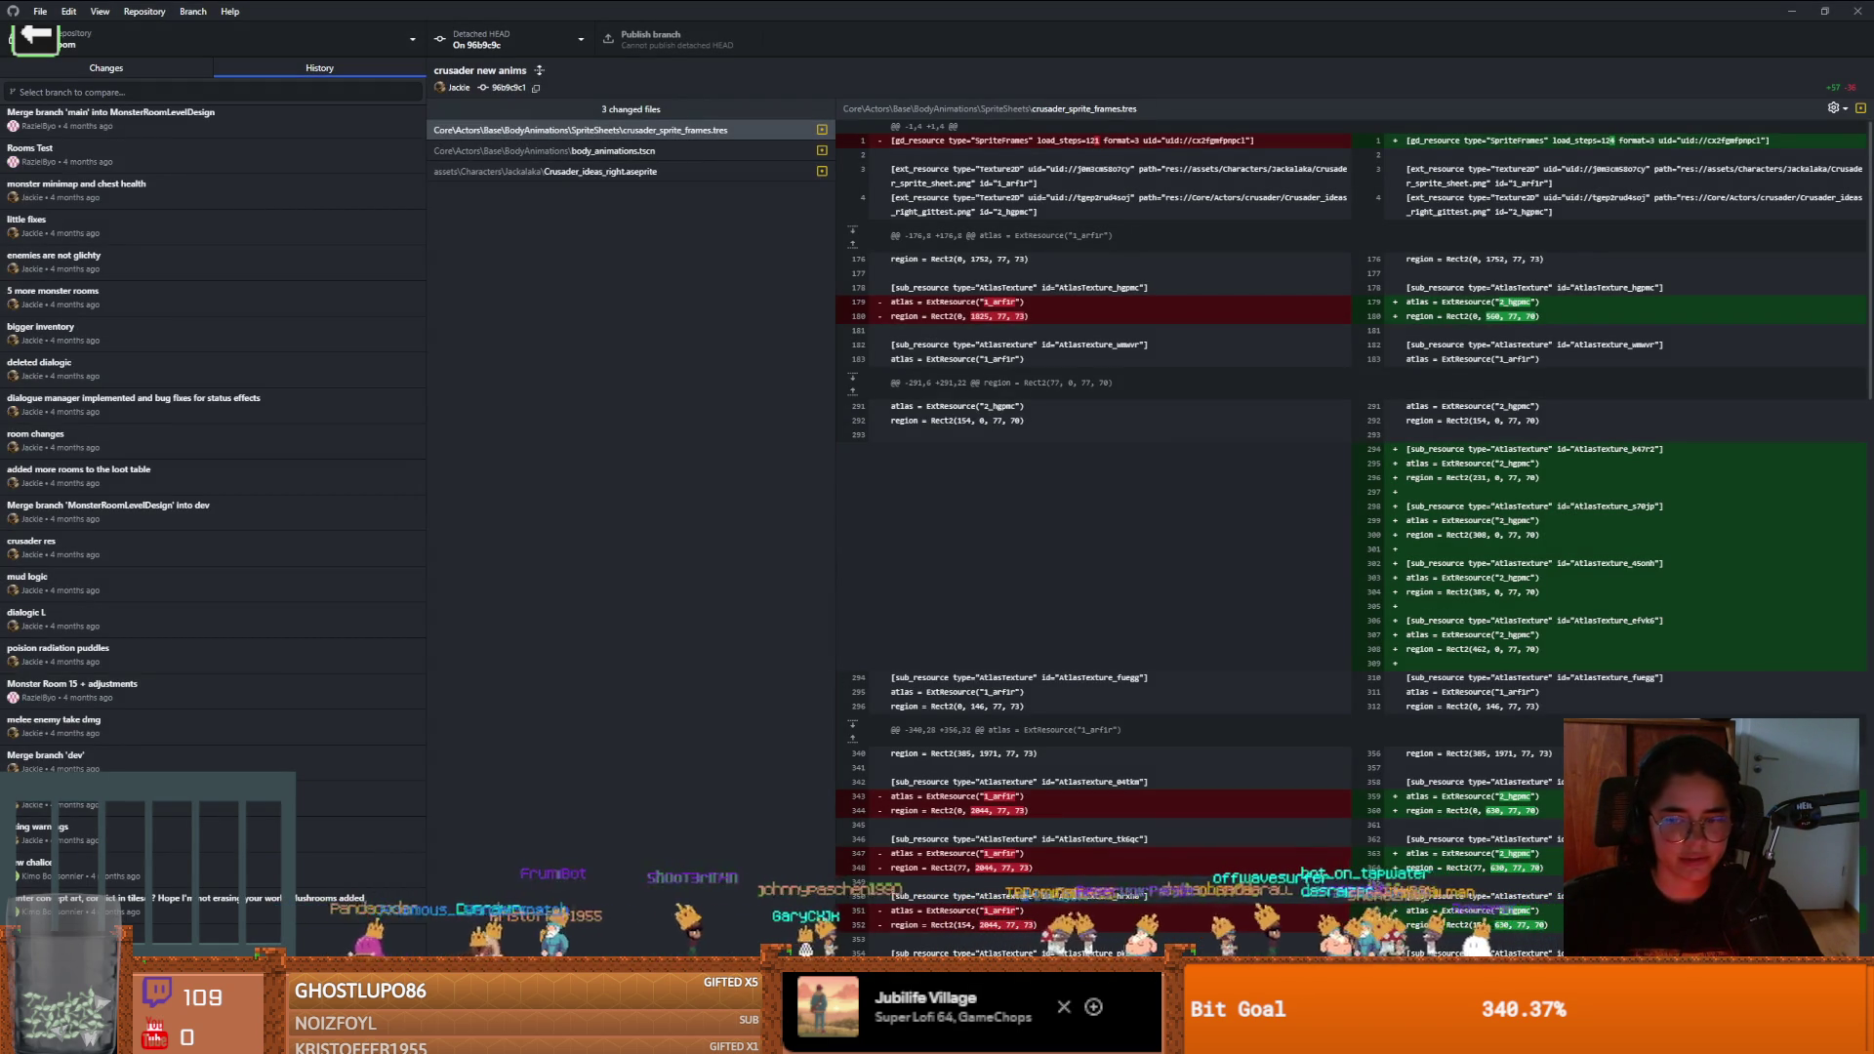
Open the Dungeon Roll project from Godot's project list for editing
key("alt+Tab")
double_click(648, 305)
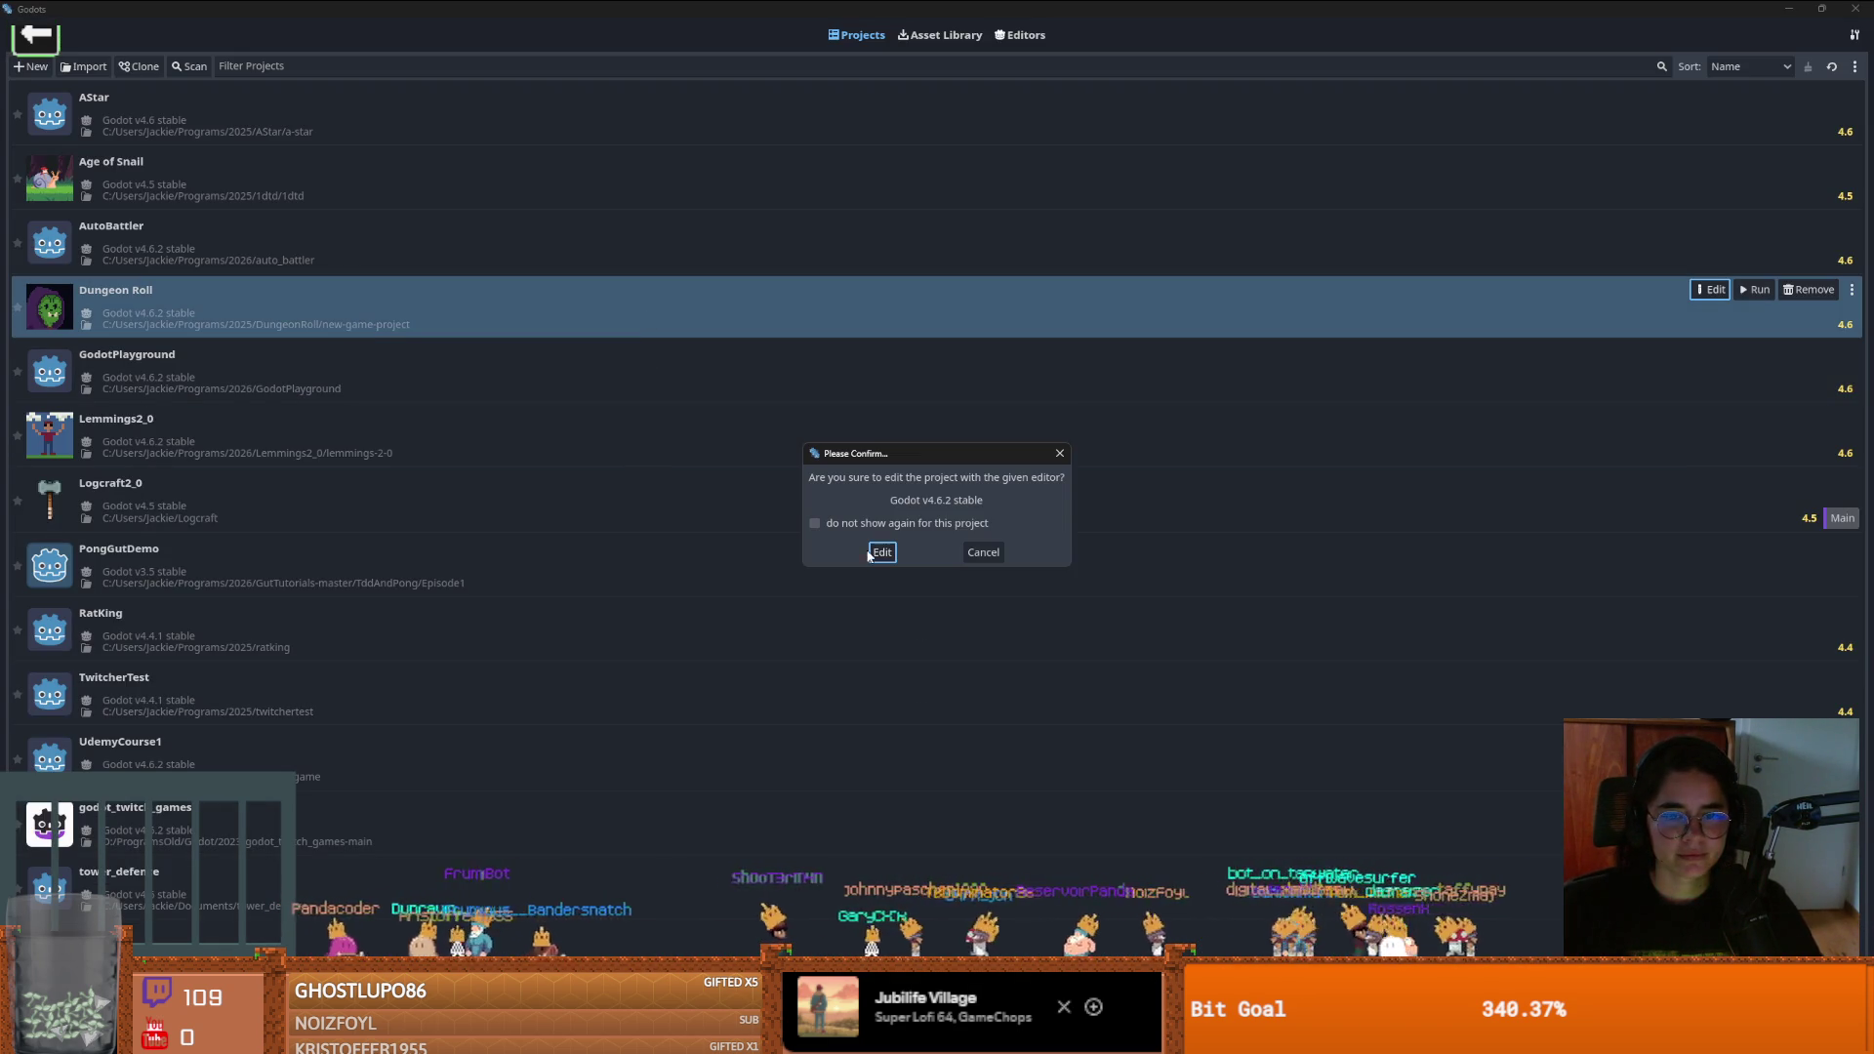
left_click(881, 552)
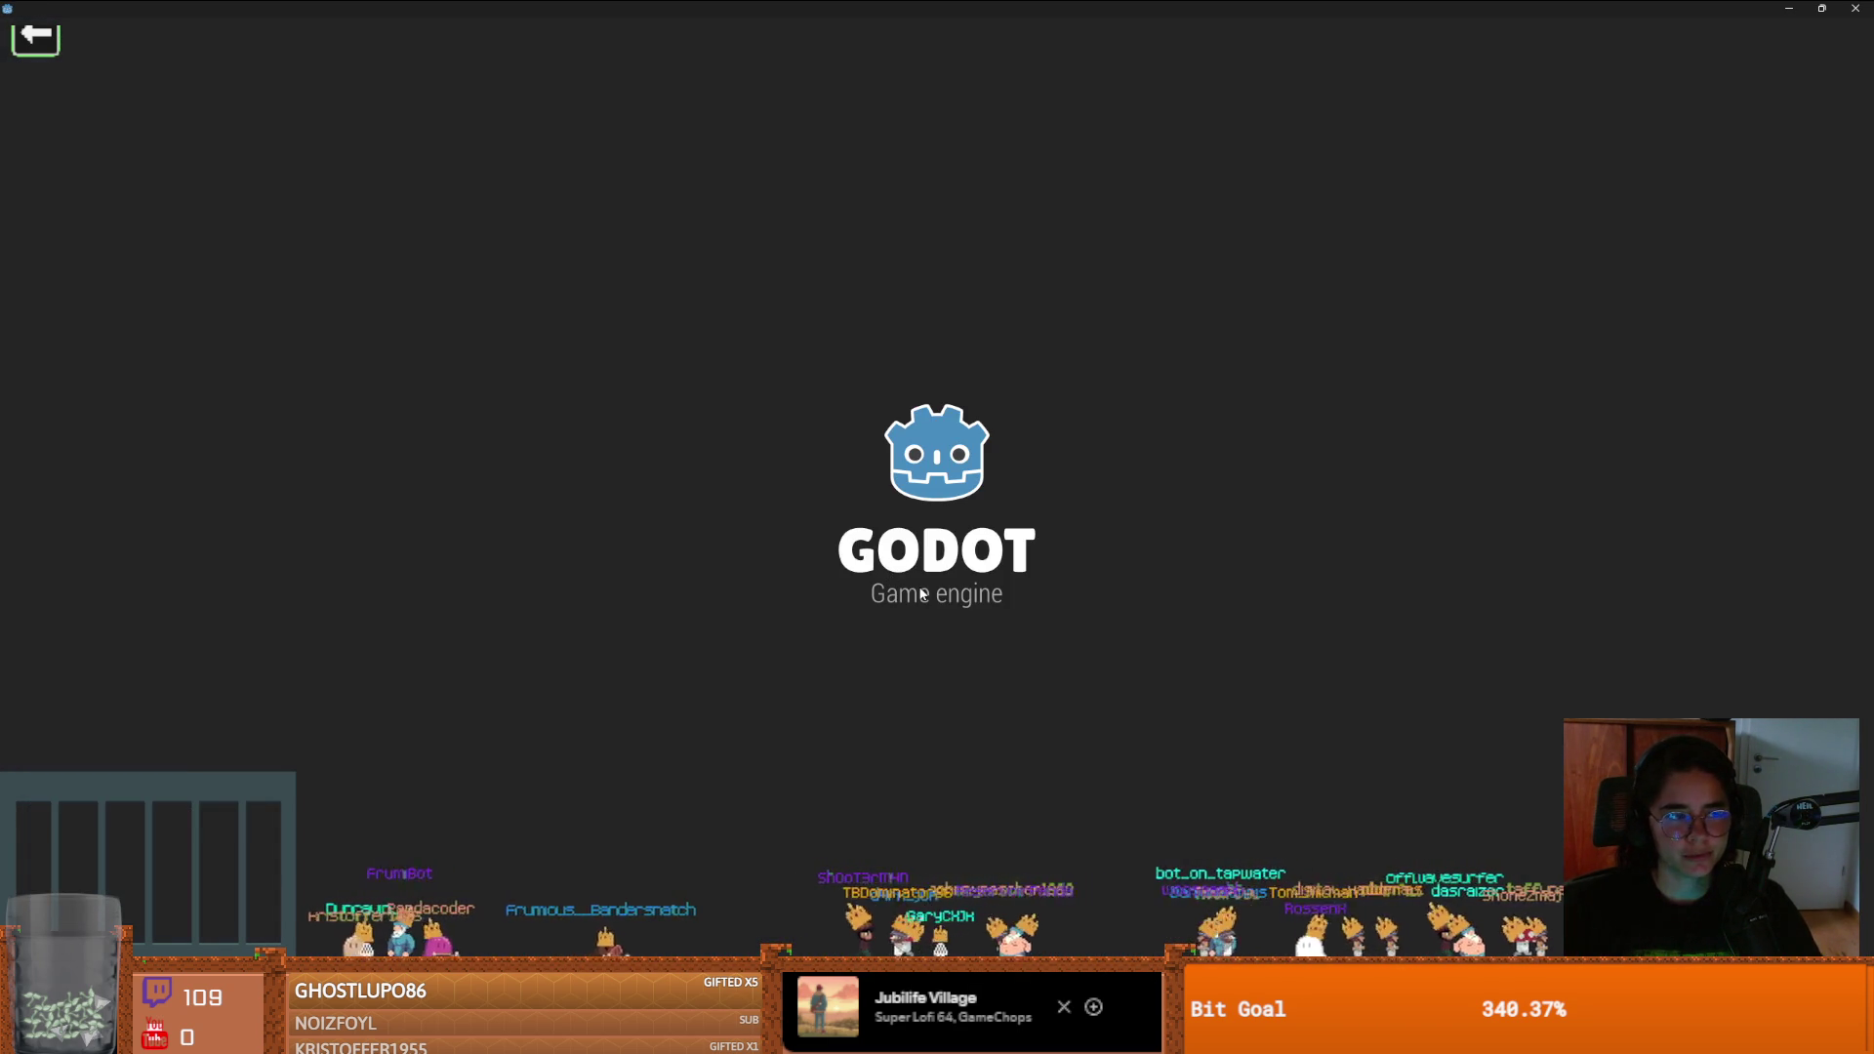
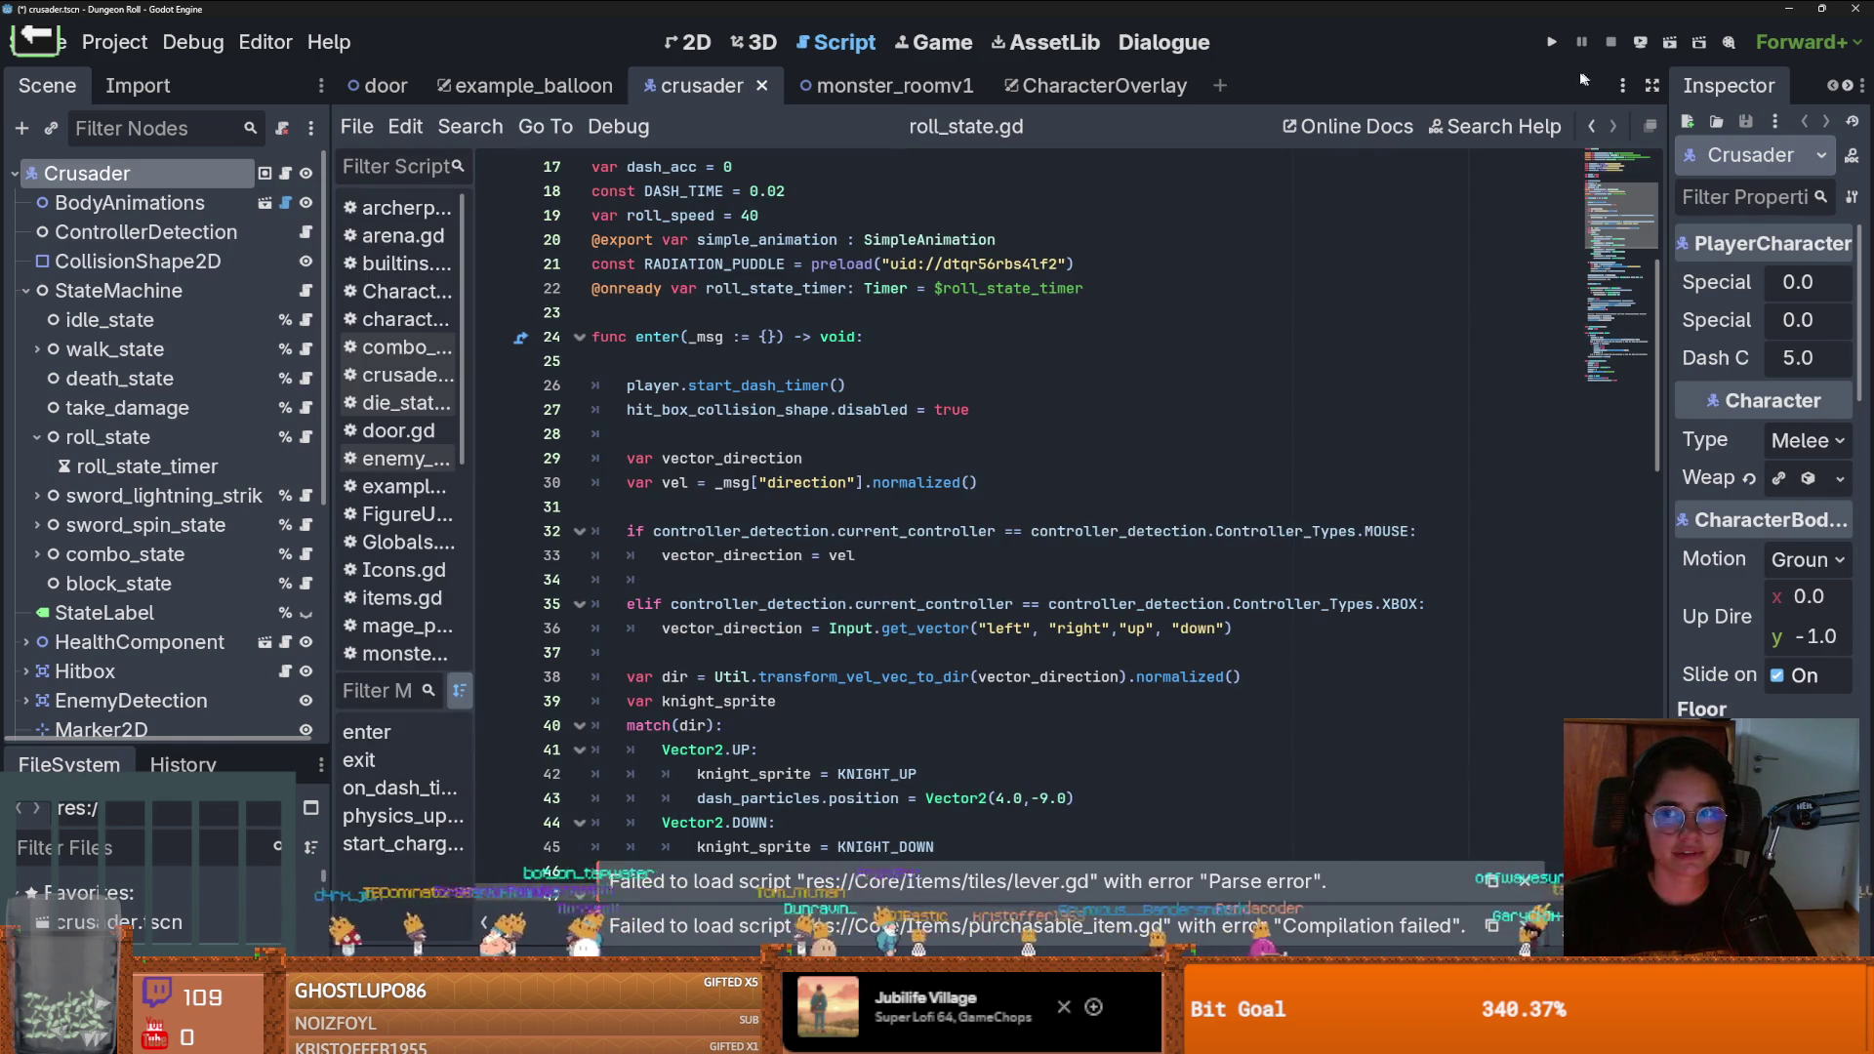
Run the Dungeon Roll project and start a new game from its title menu
left_click(1547, 56)
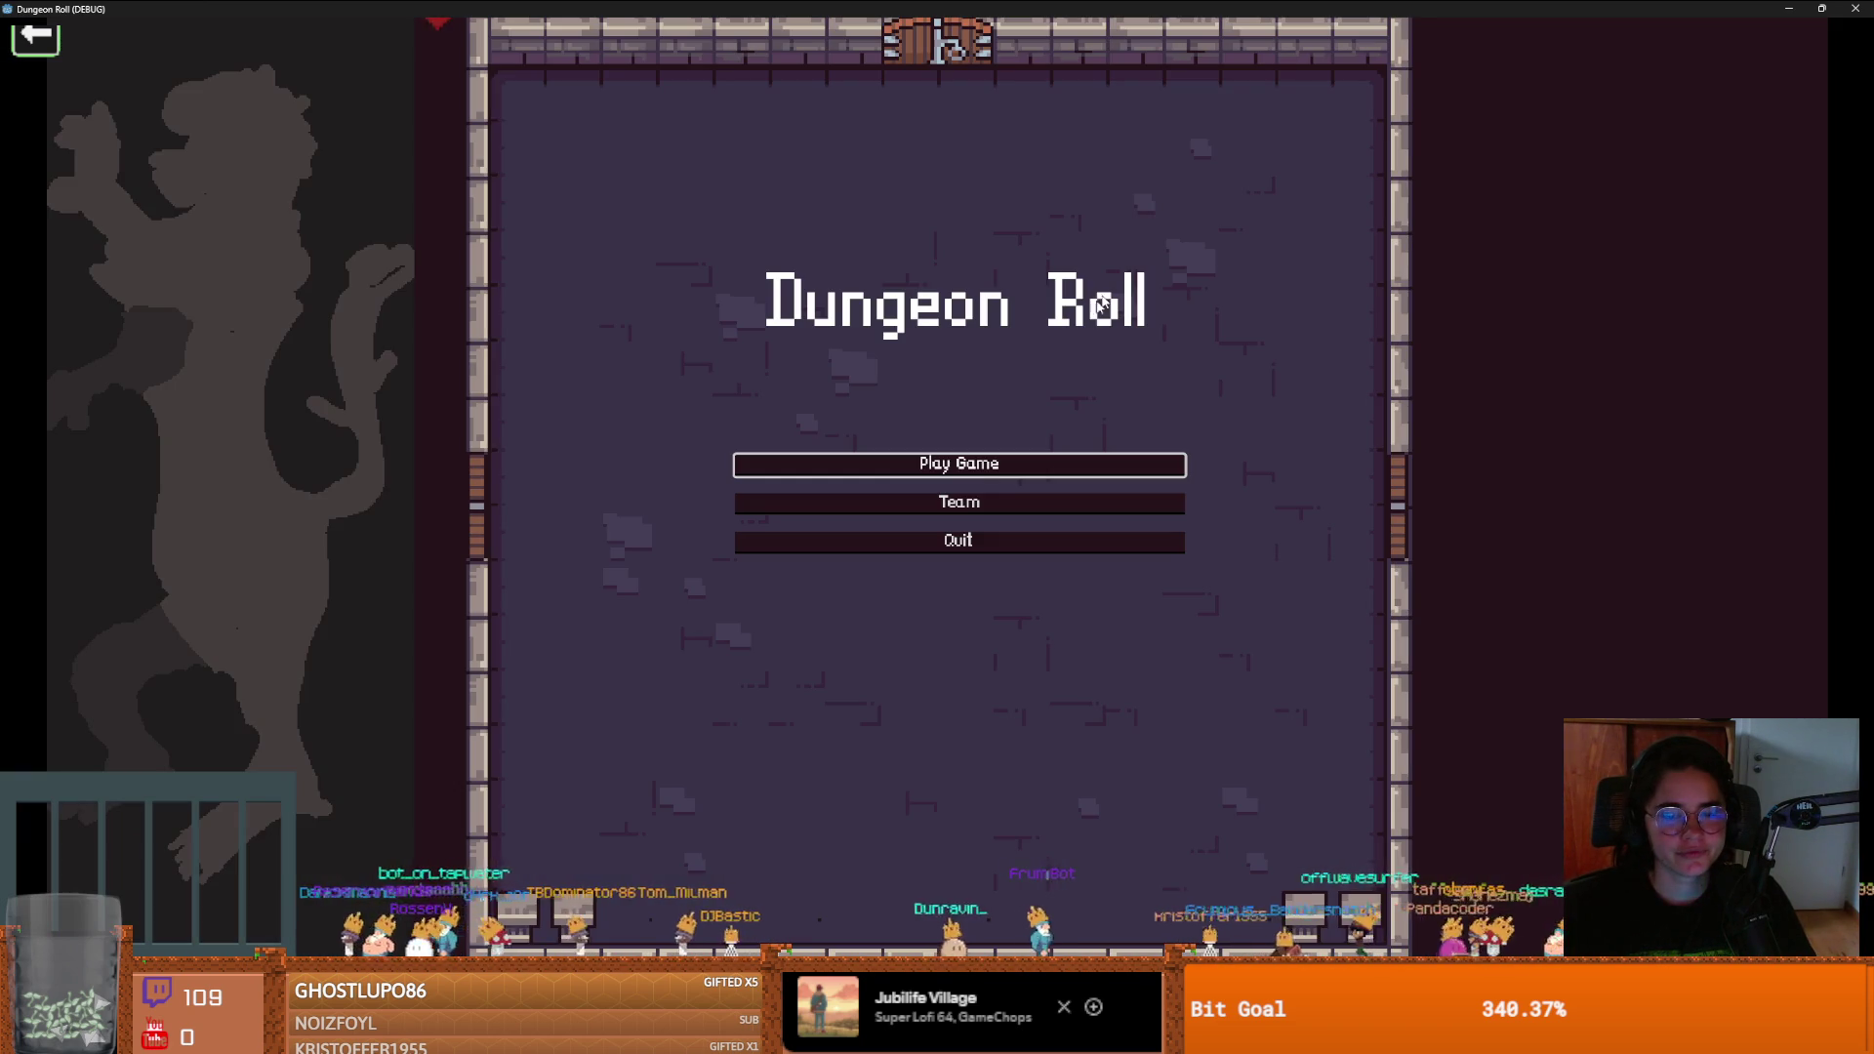
left_click(957, 464)
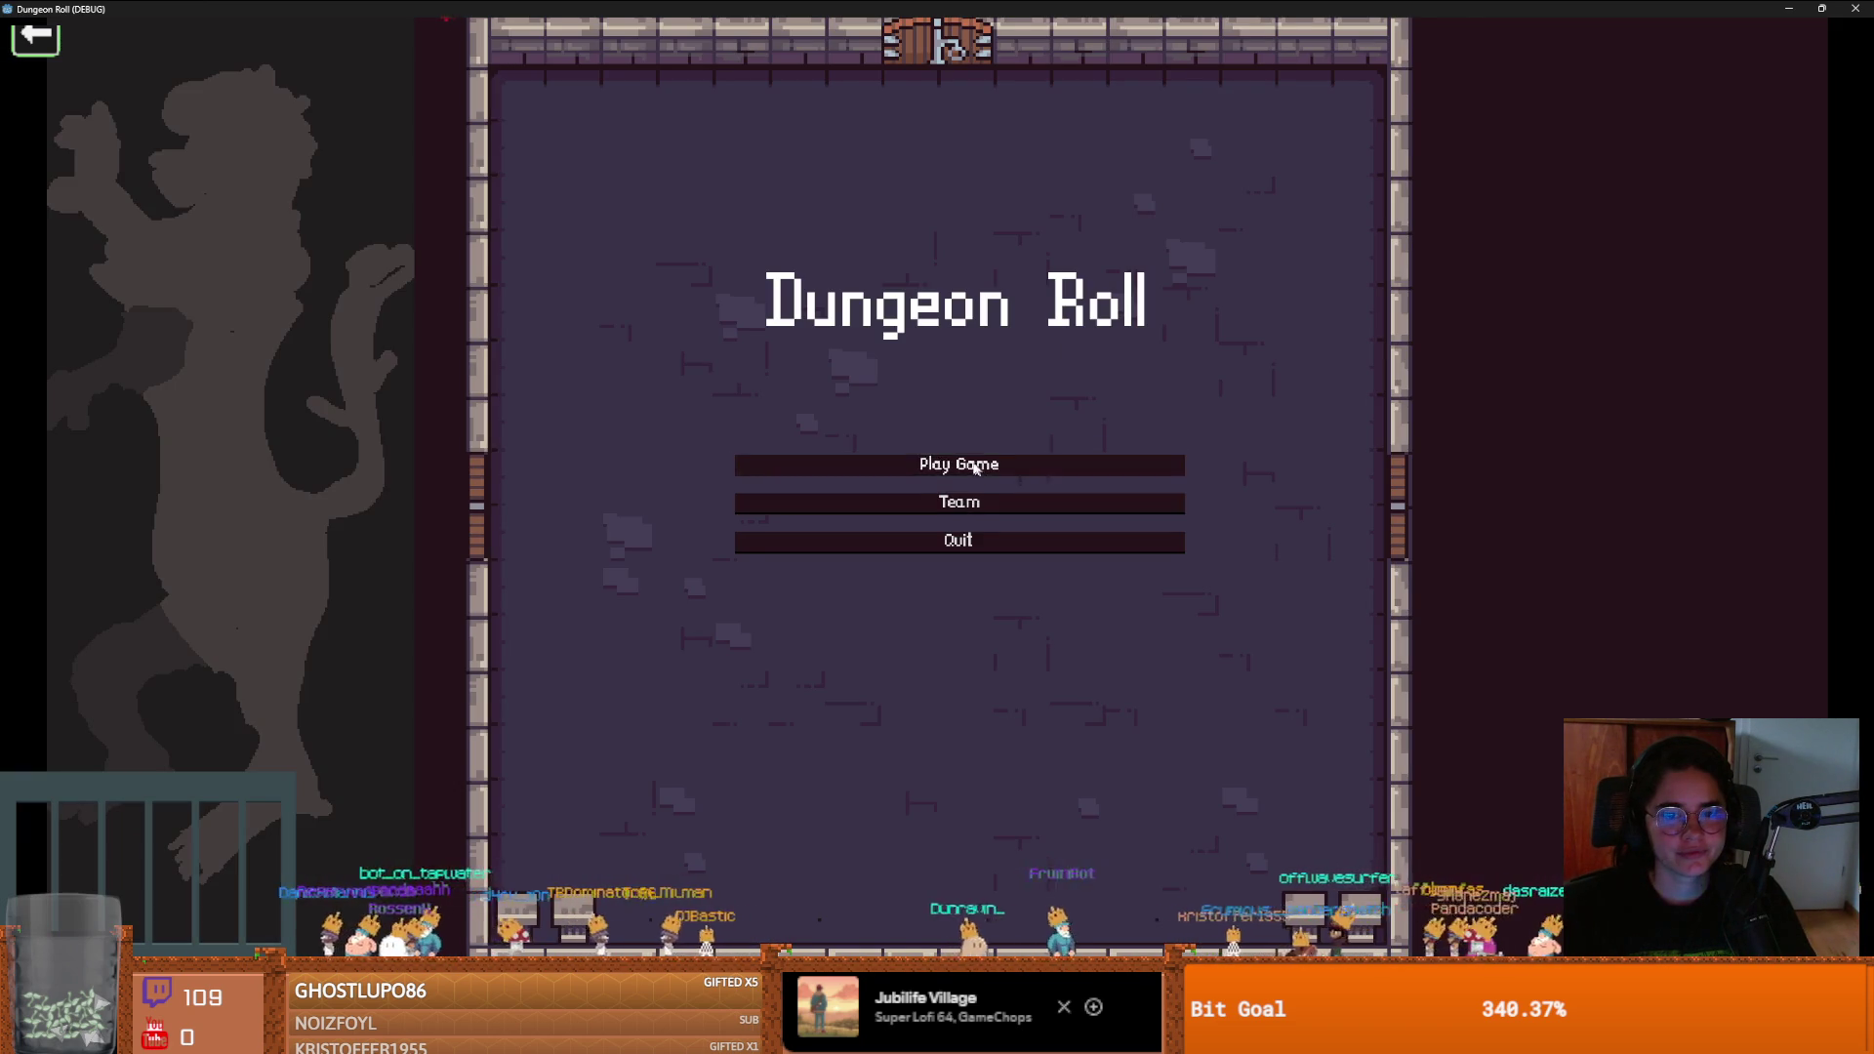
Pick the Crusader, walk and swing the sword, then exit into the next room
left_click(888, 389)
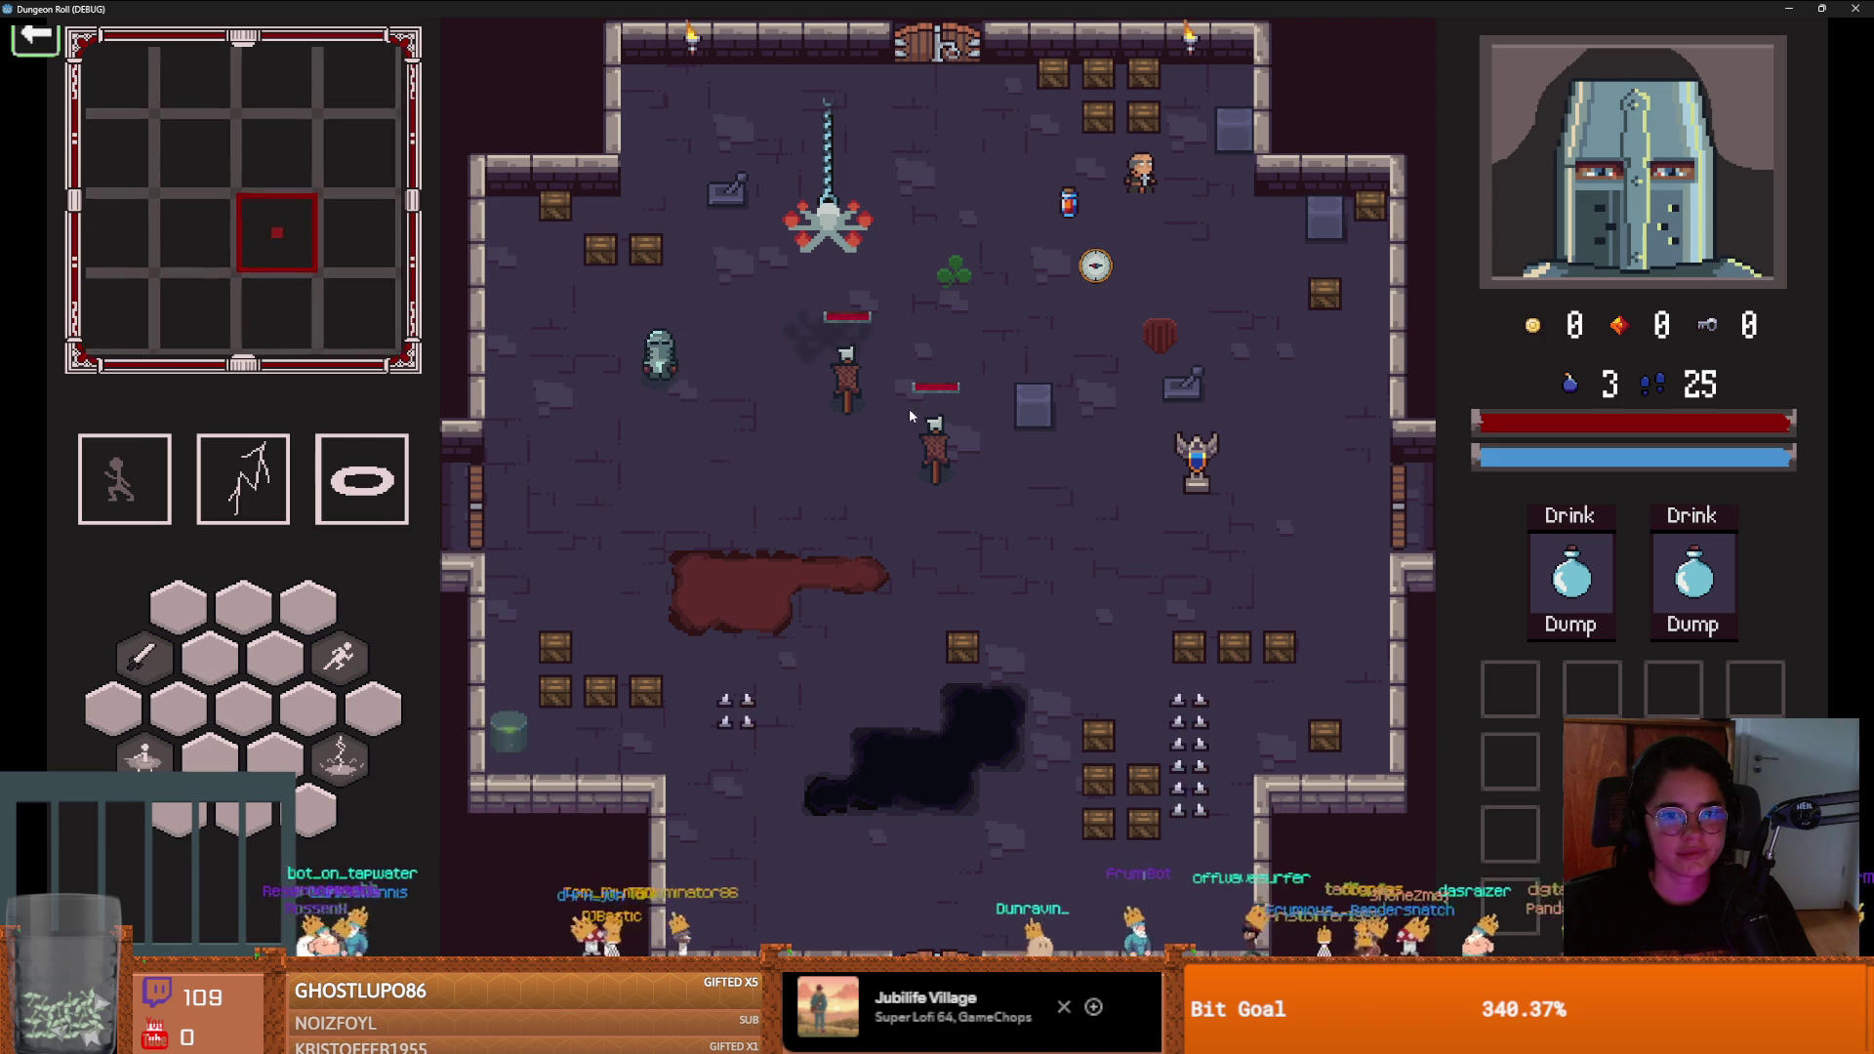
key("a")
key("d")
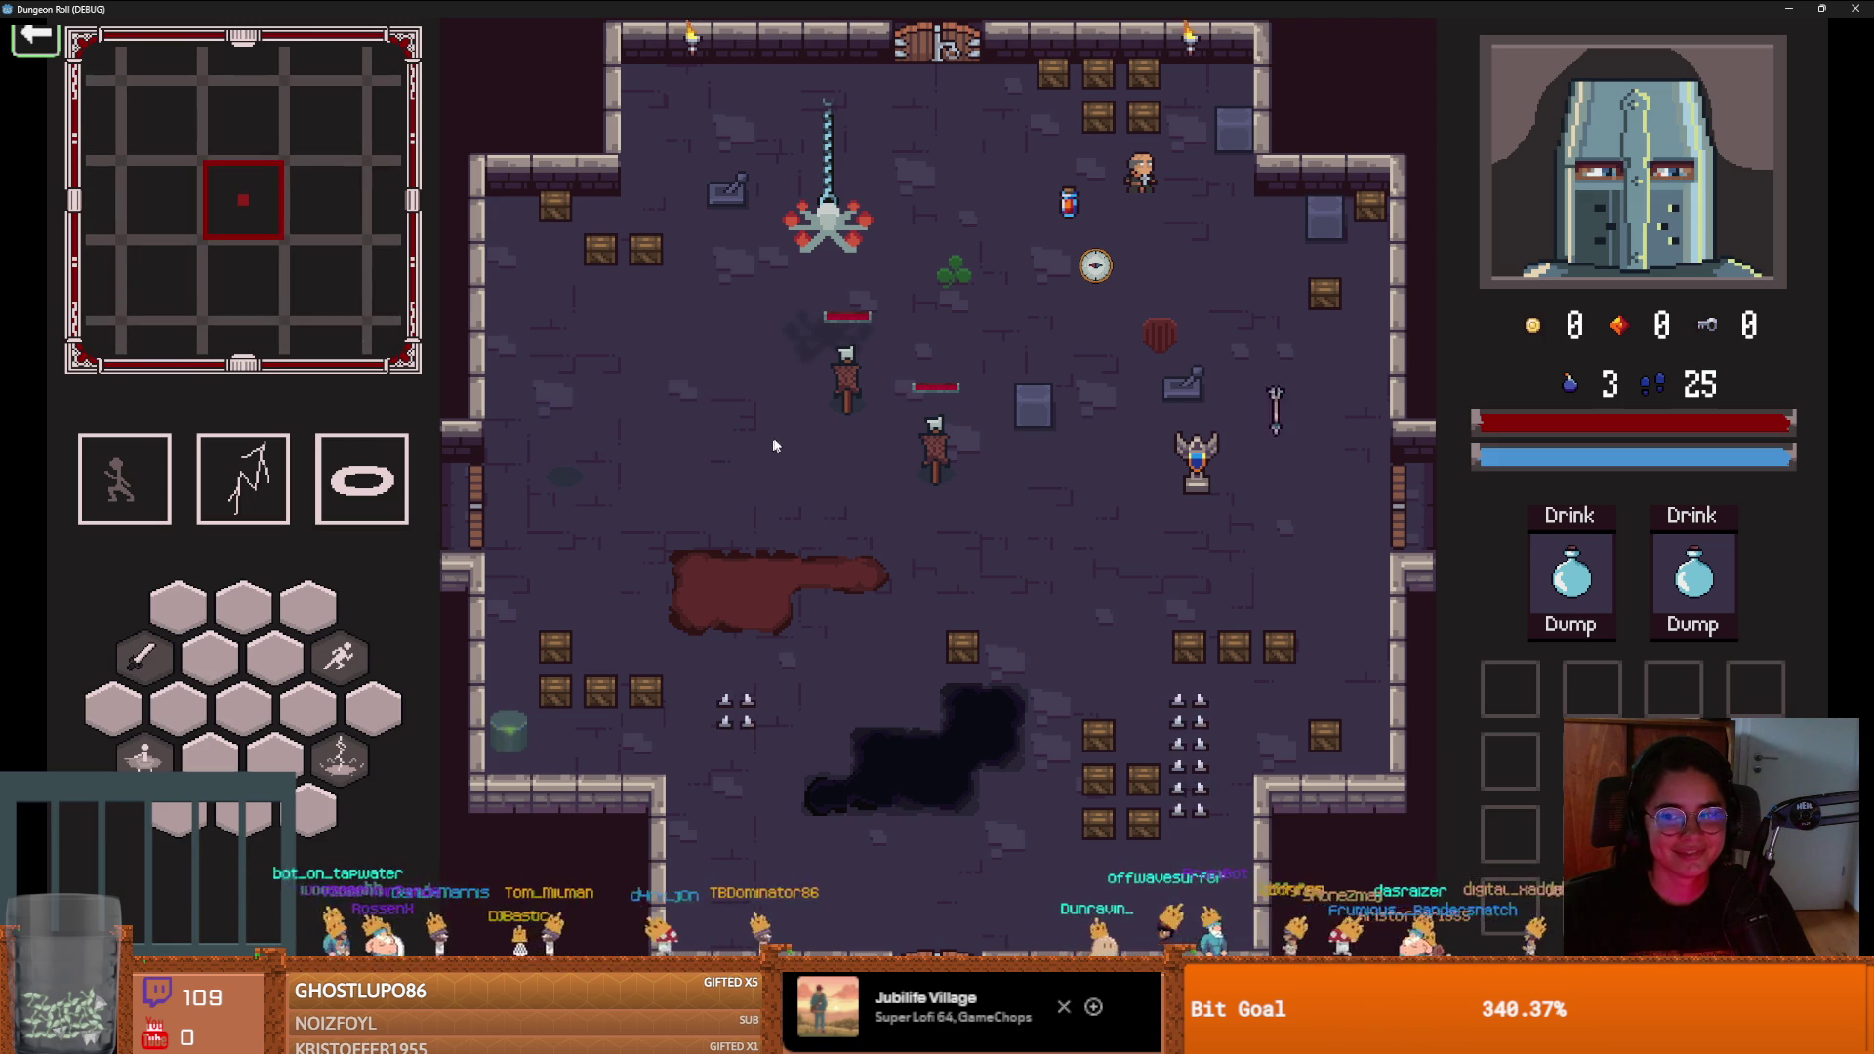
left_click(1571, 522)
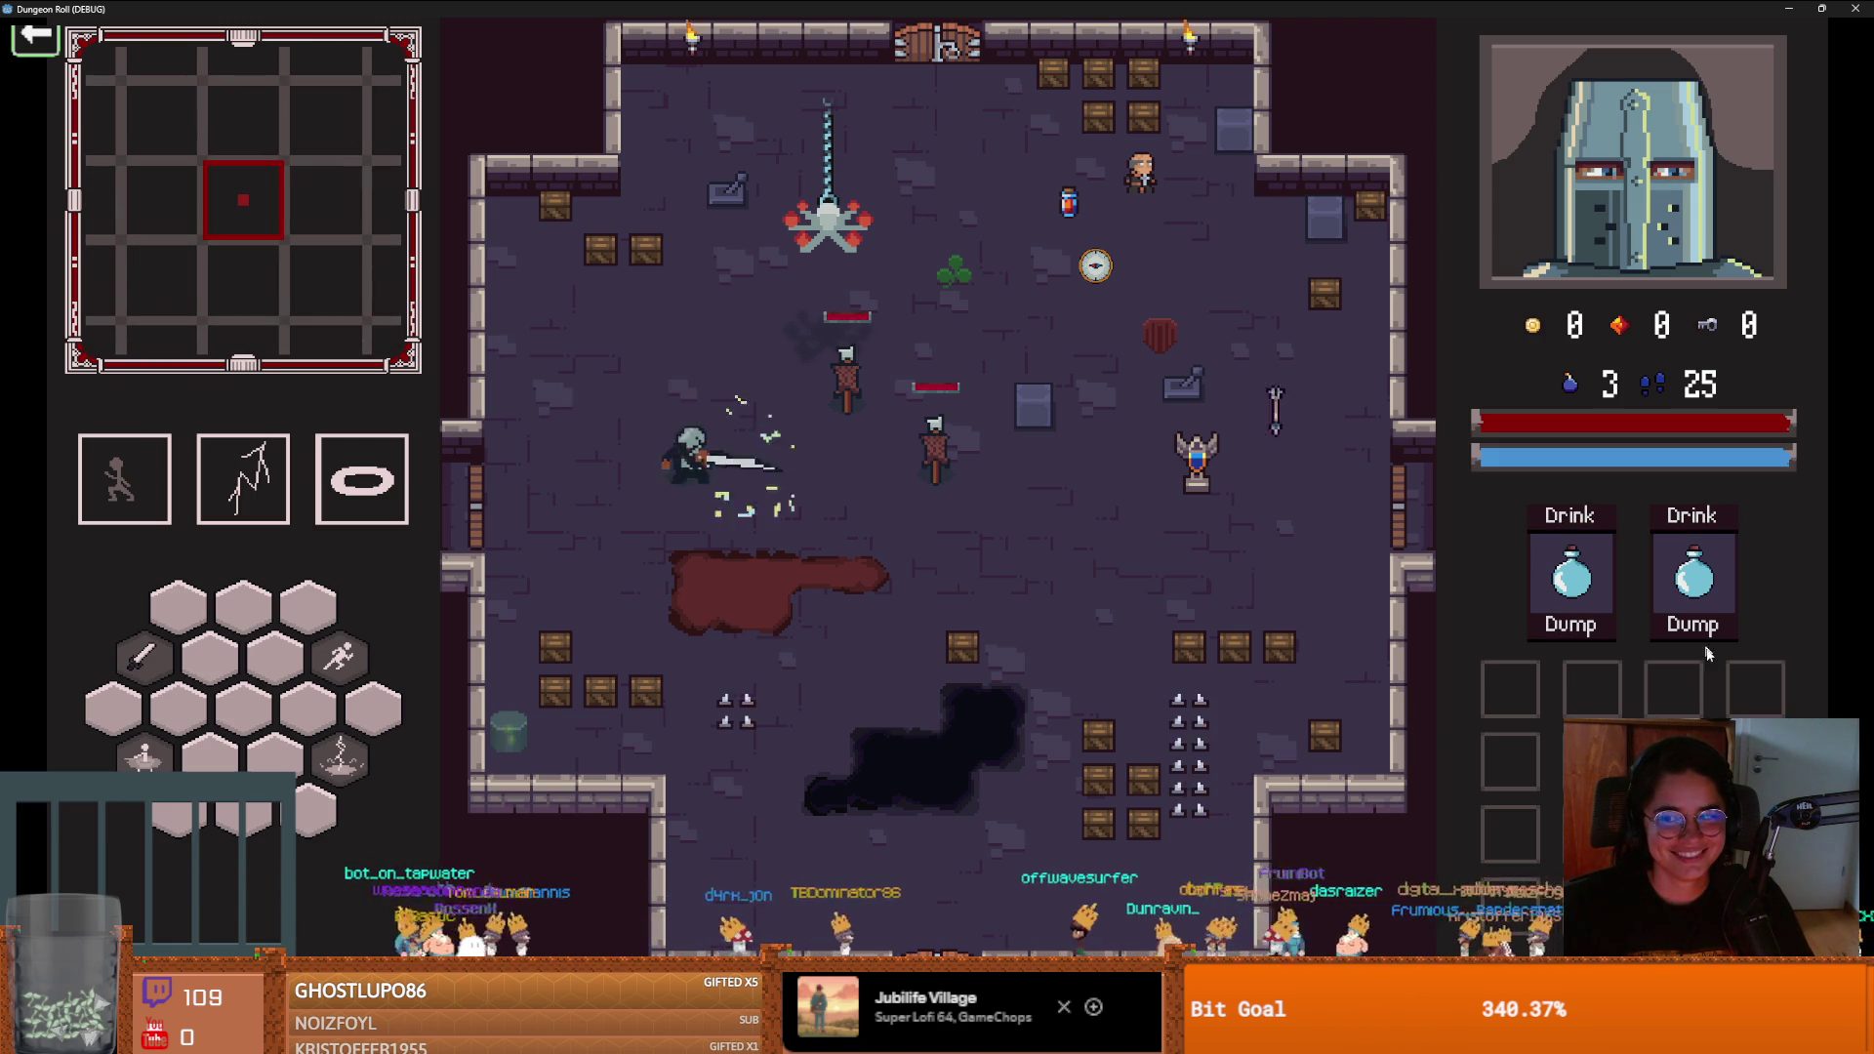
key("a")
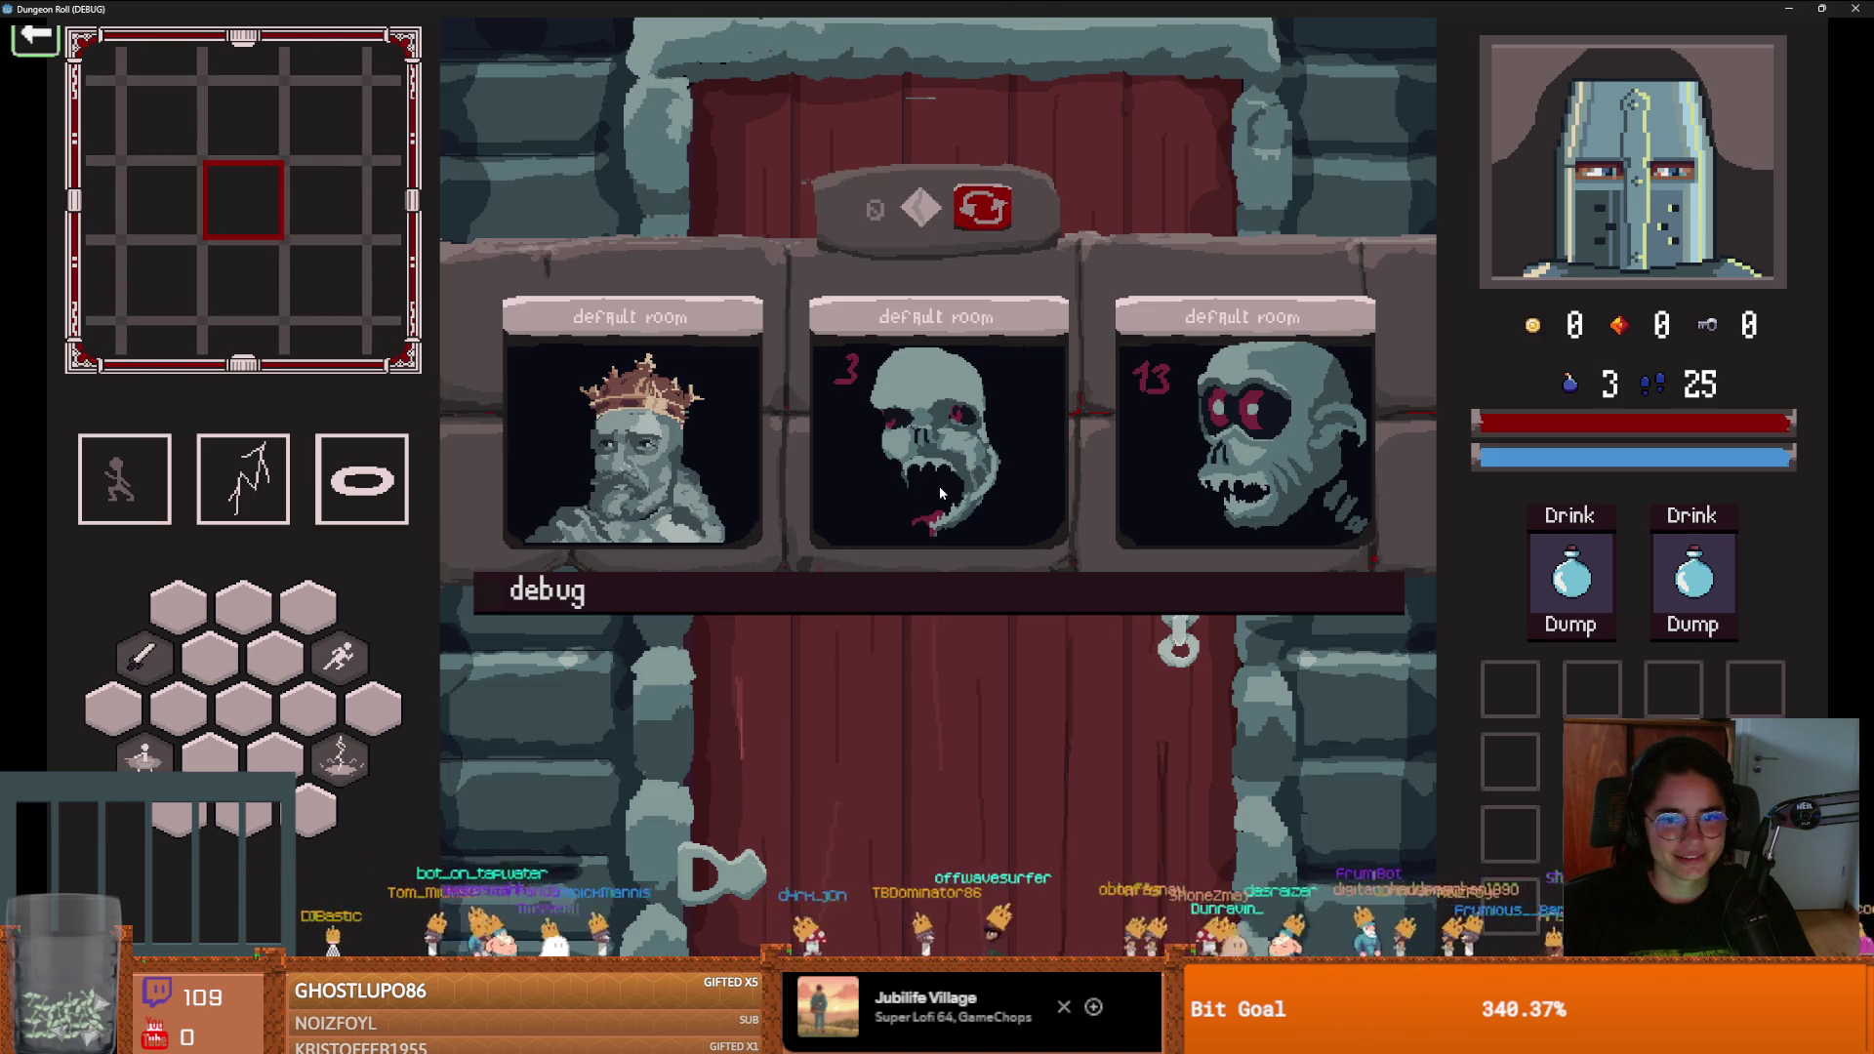
left_click(940, 488)
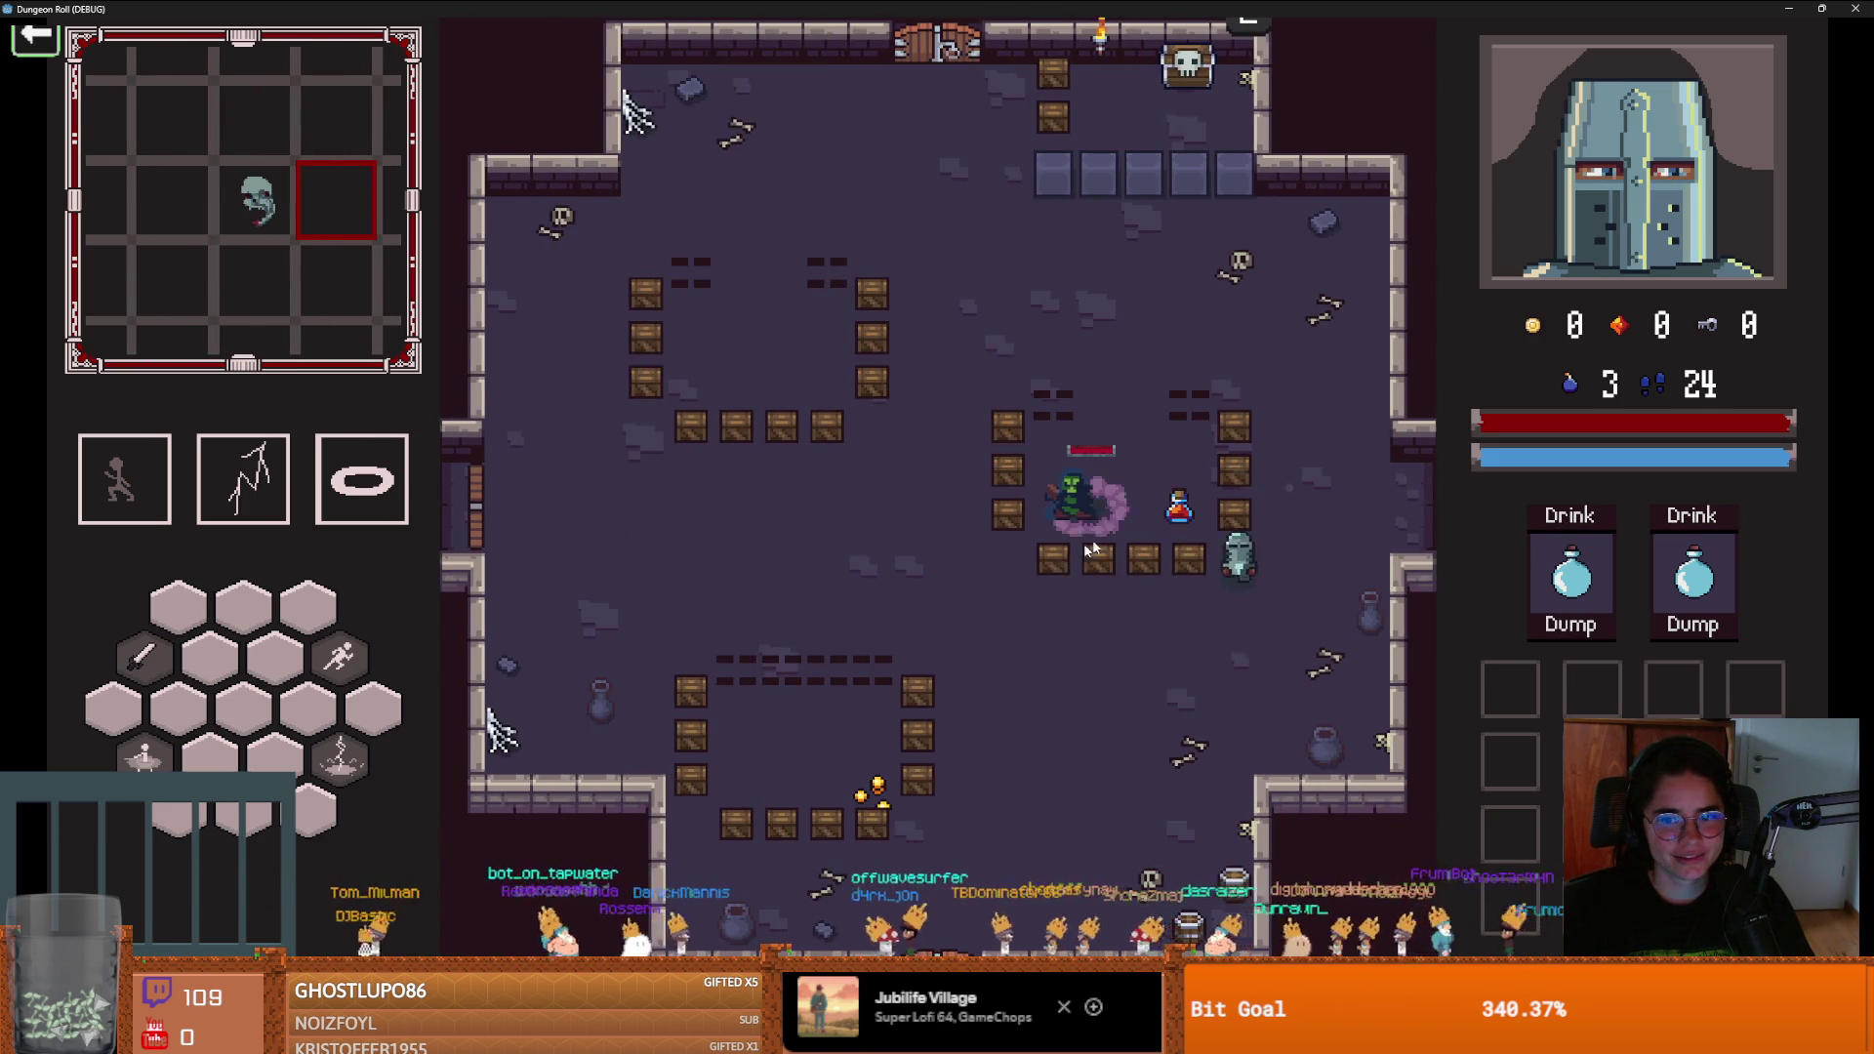
Fight the goblin with repeated sword strikes until it dies
key("a")
left_click(1091, 527)
key("s")
key("w")
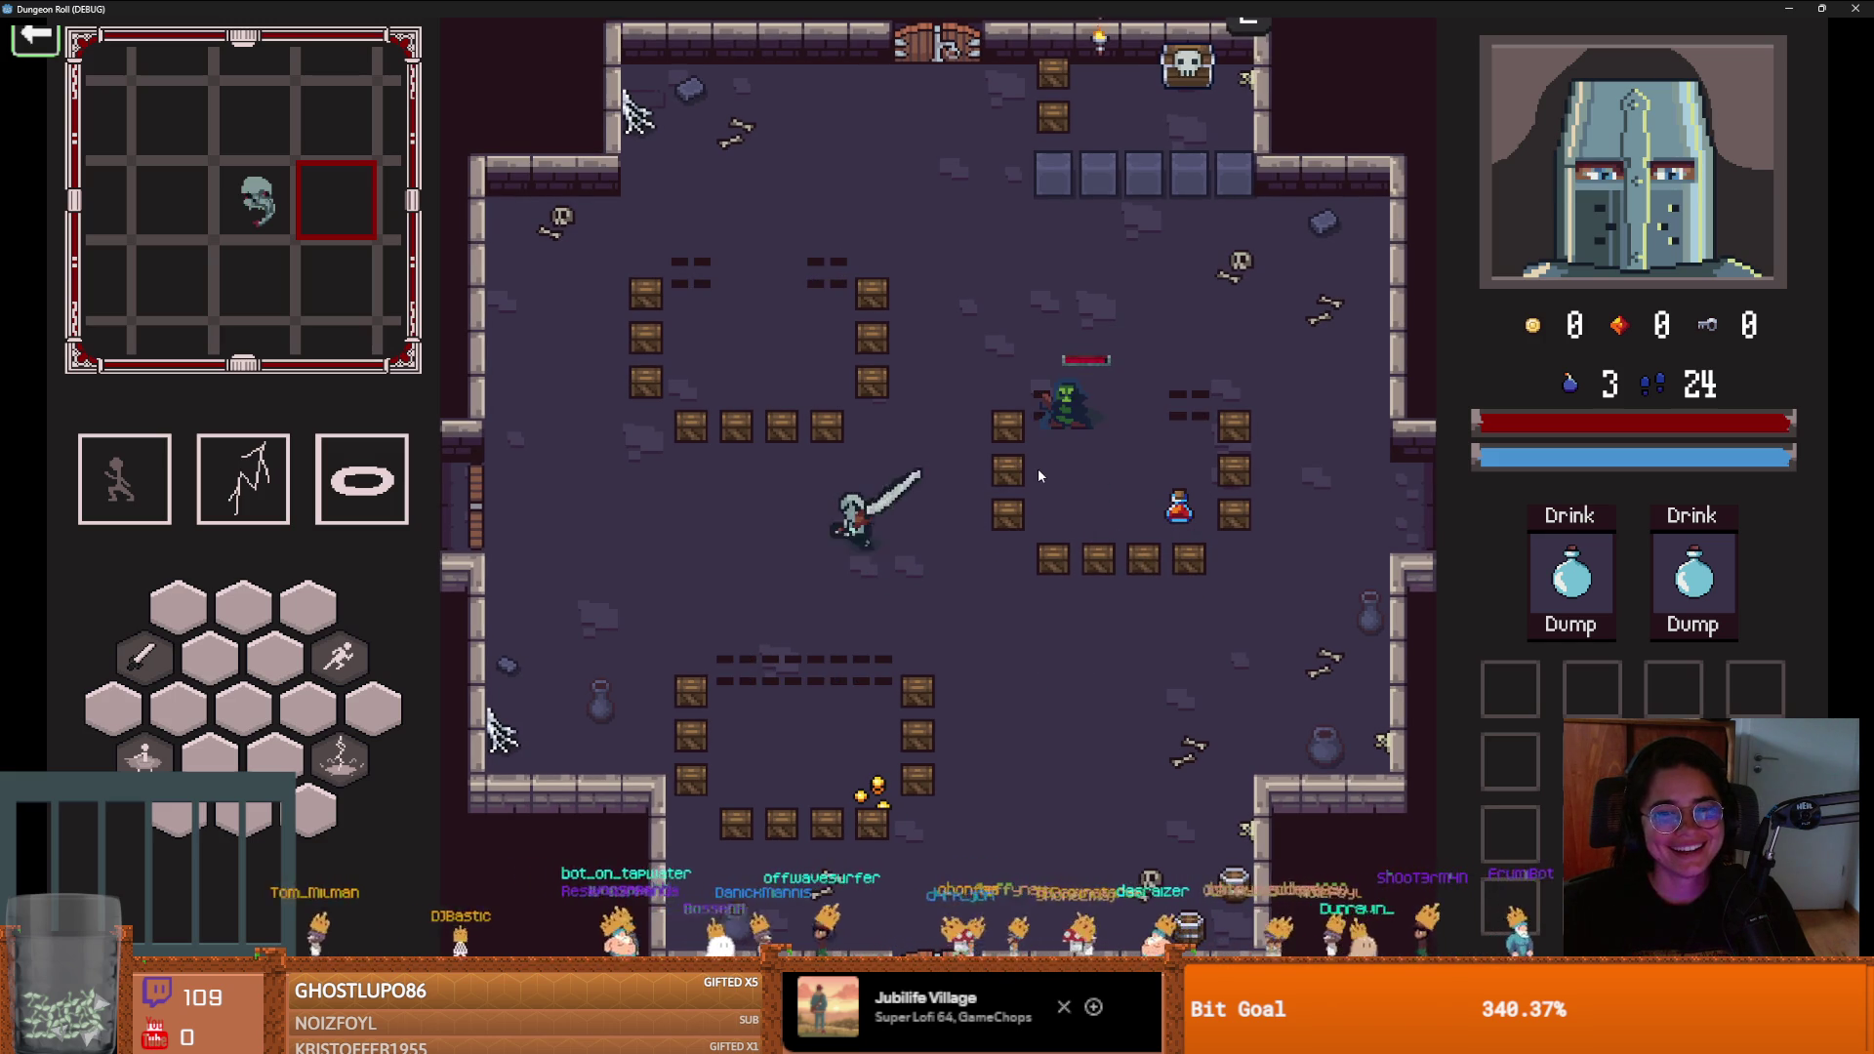
key("a")
left_click(922, 483)
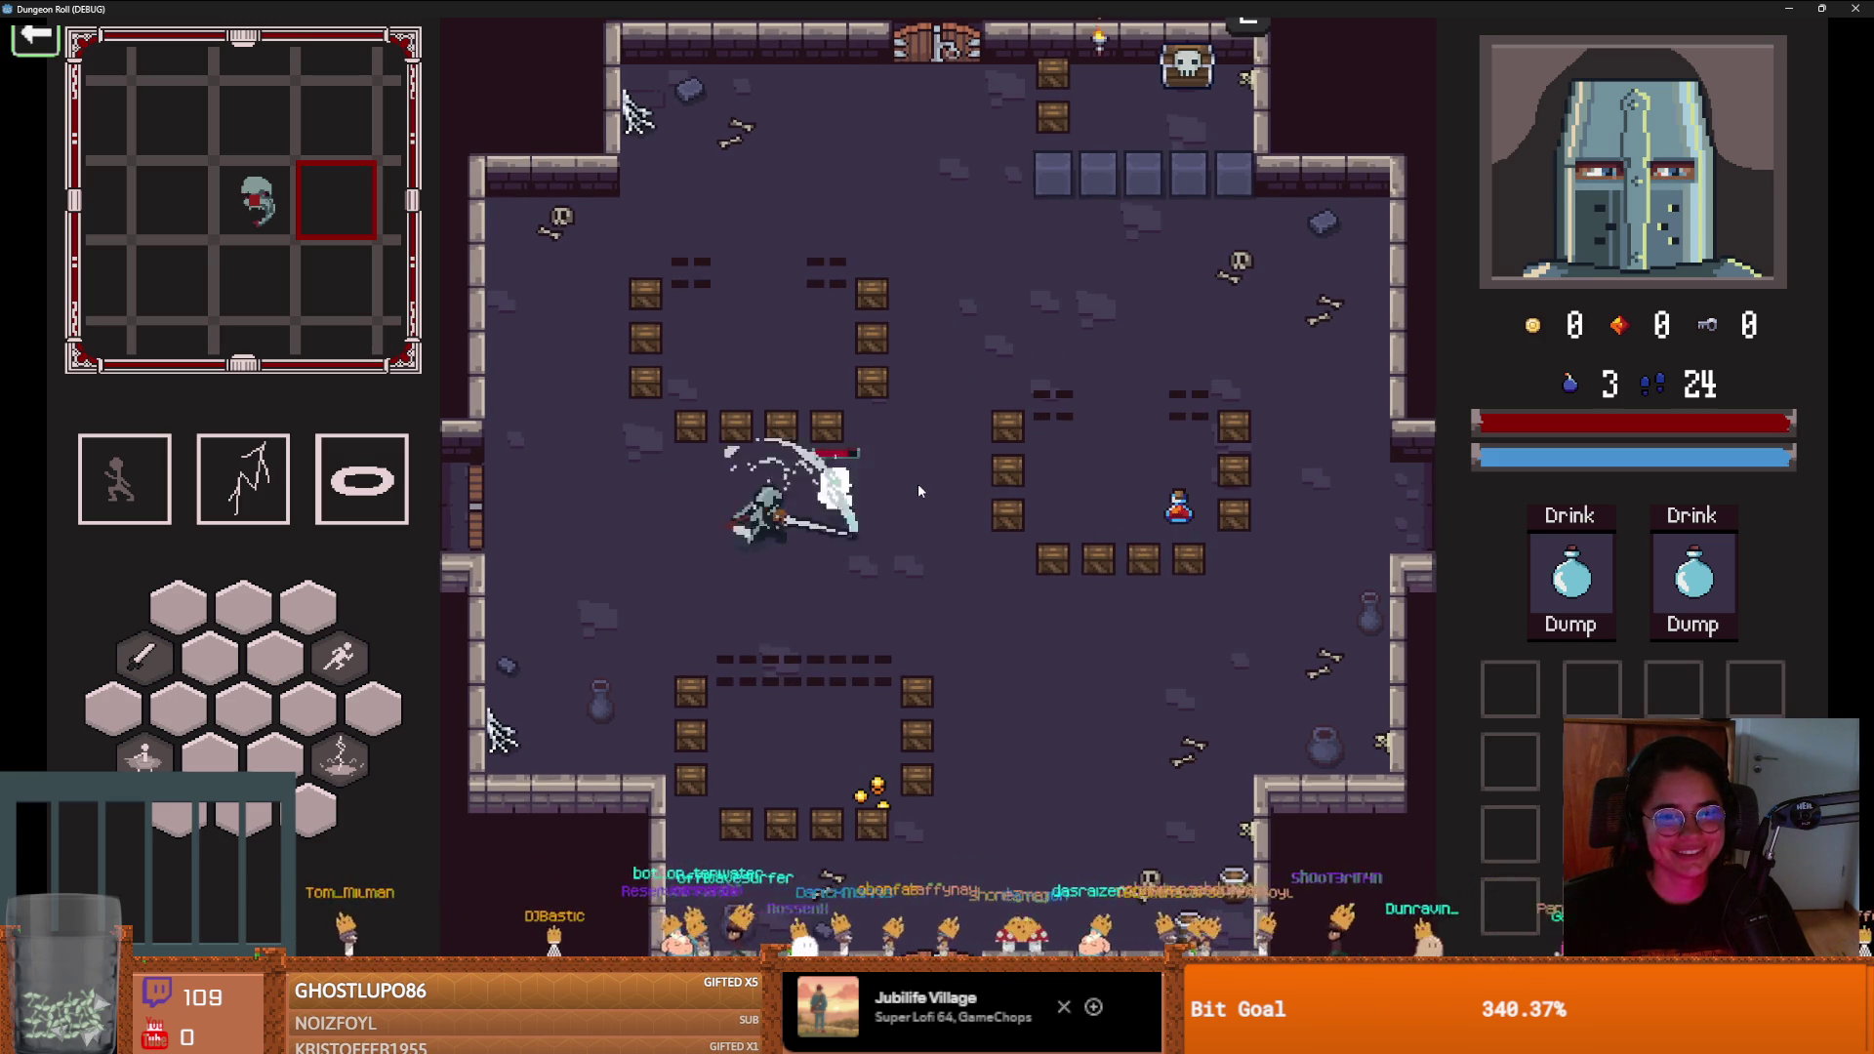
left_click(917, 483)
Dash west, cast lightning, try the locked door, then bring up the full debug room list
key("a")
key("space")
key("q")
key("e")
left_click(1021, 562)
key("s")
key("d")
left_click(758, 752)
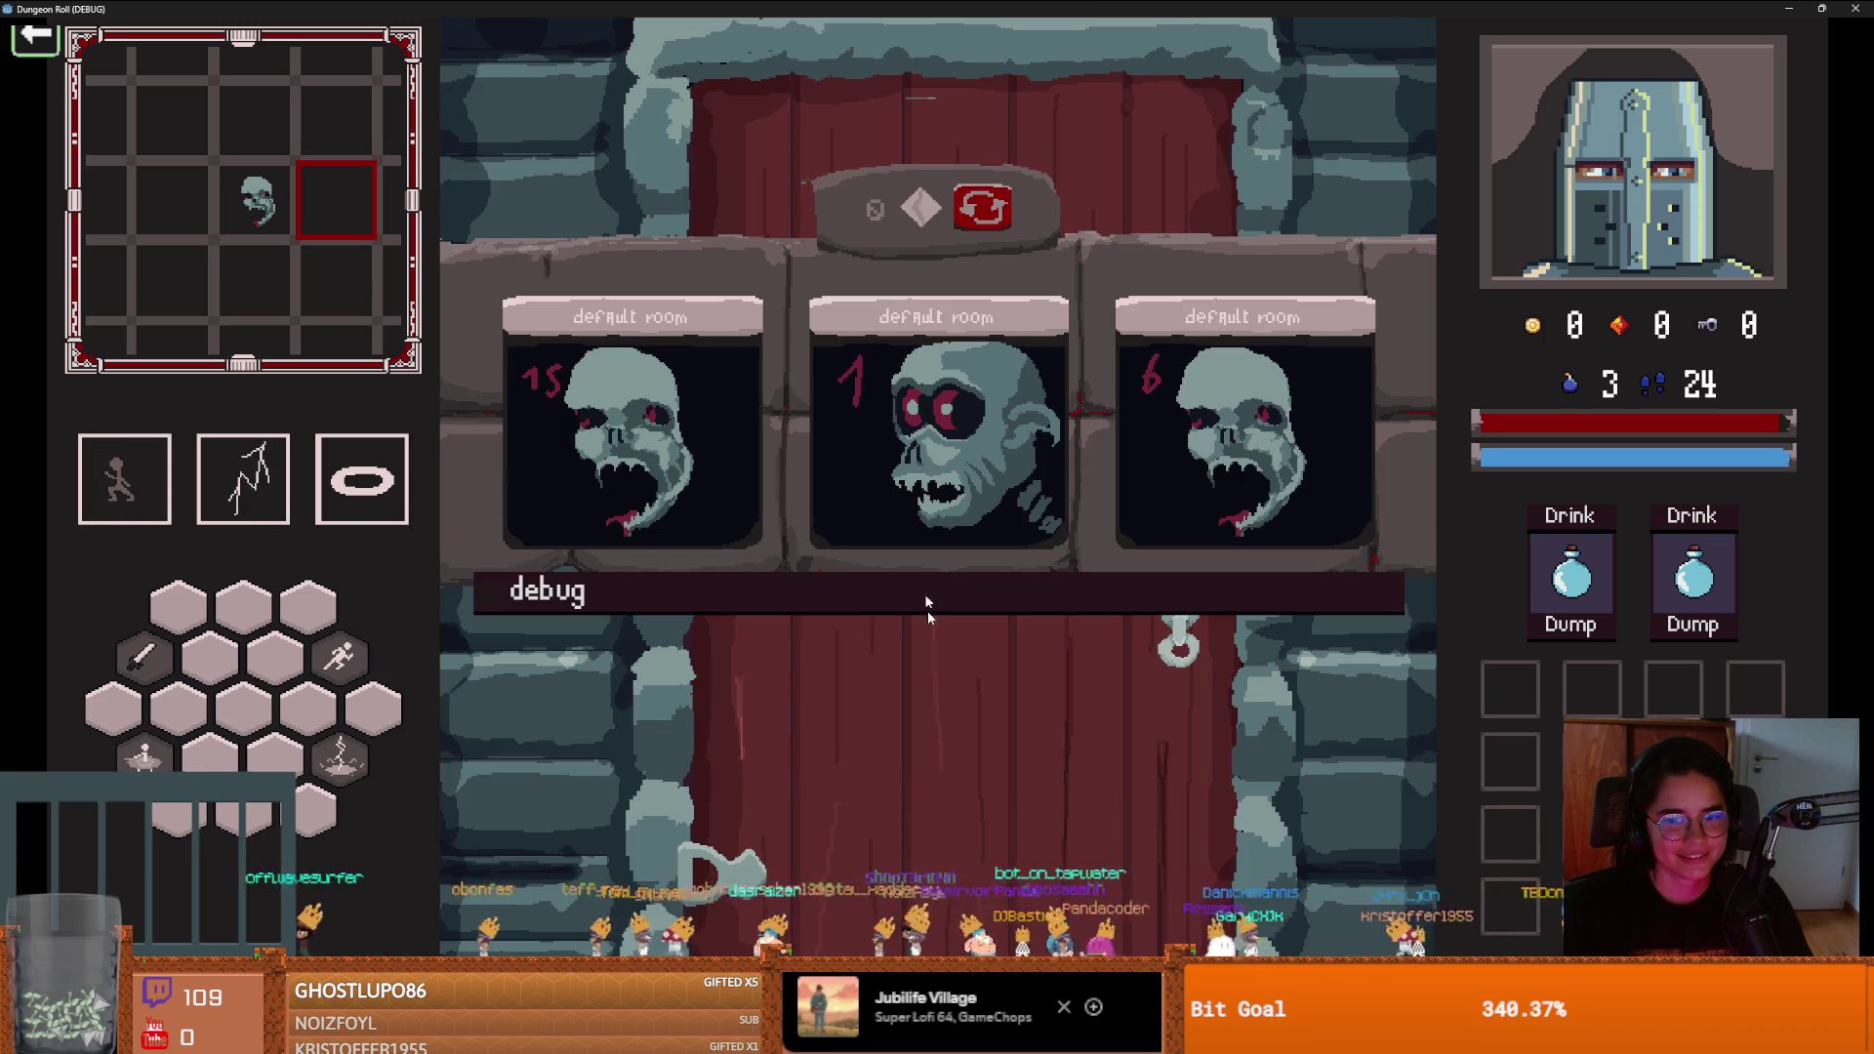
left_click(863, 592)
Enter the Silk Road room, walk to the merchant's bombs and break the crates
left_click_drag(1399, 755, 1393, 792)
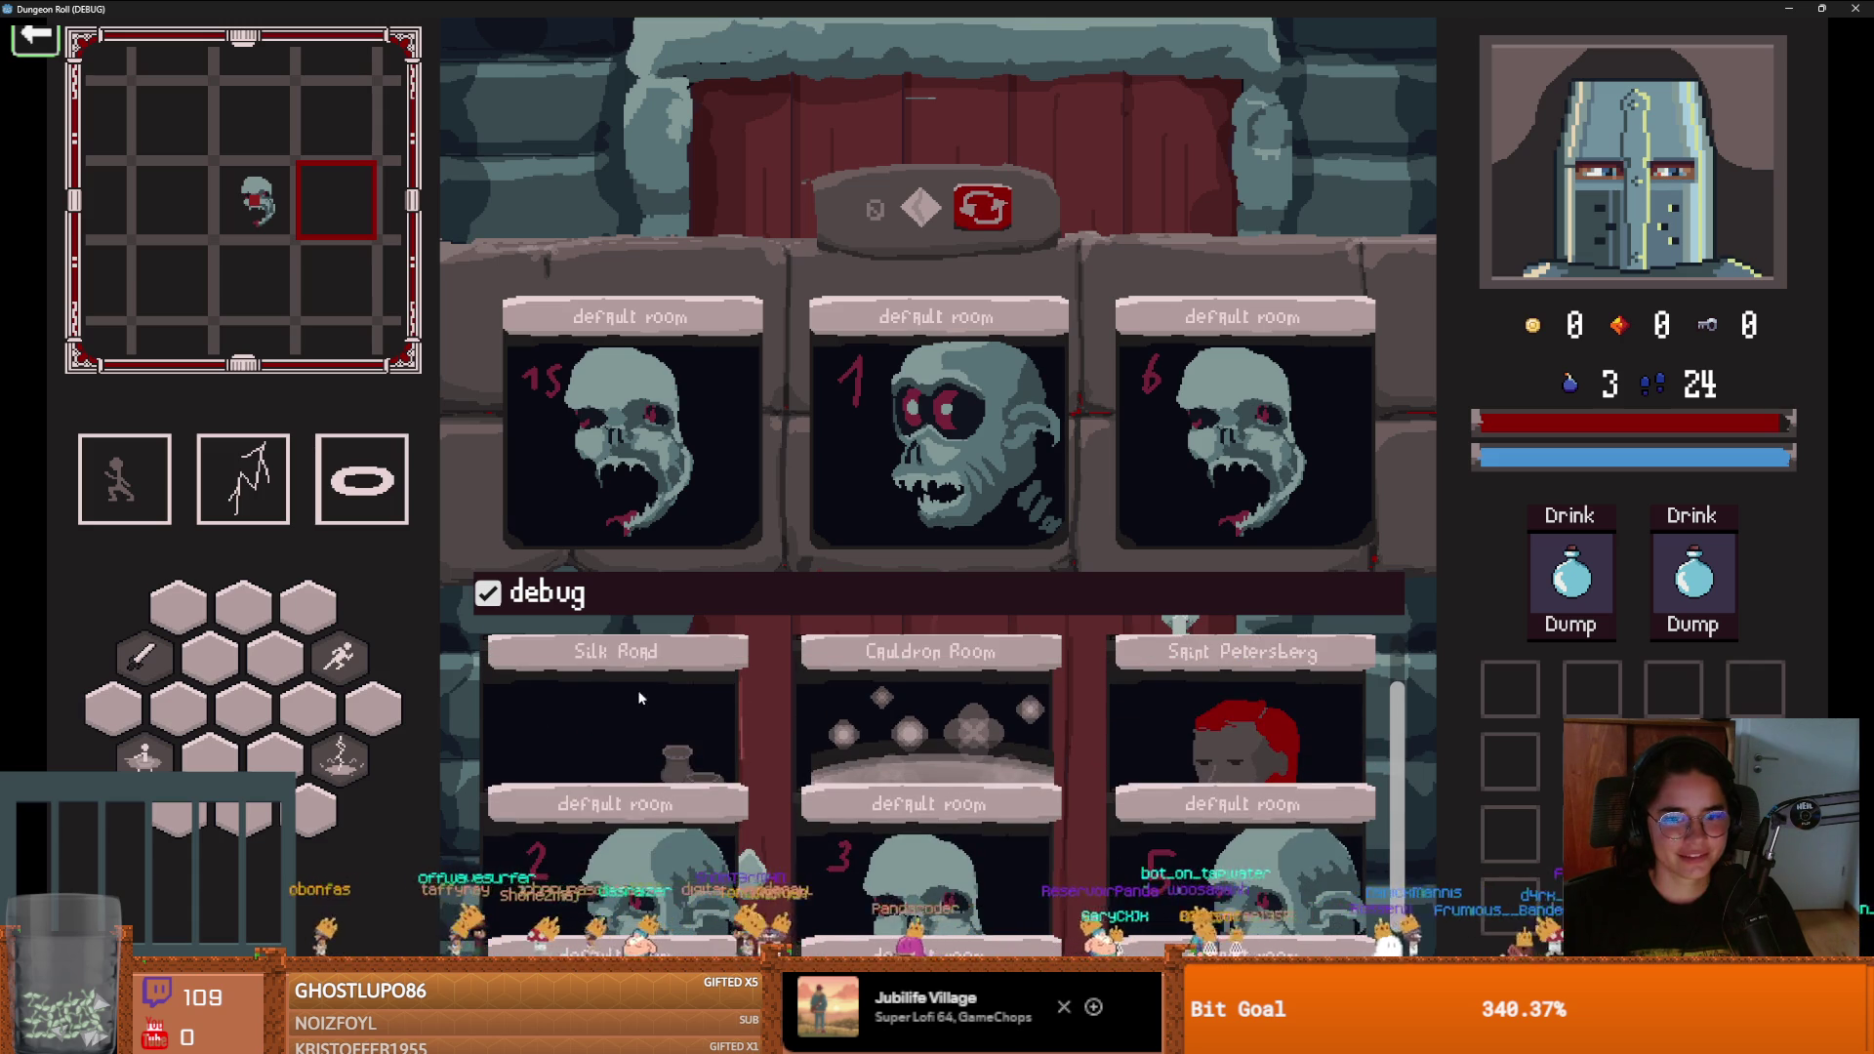
left_click(640, 695)
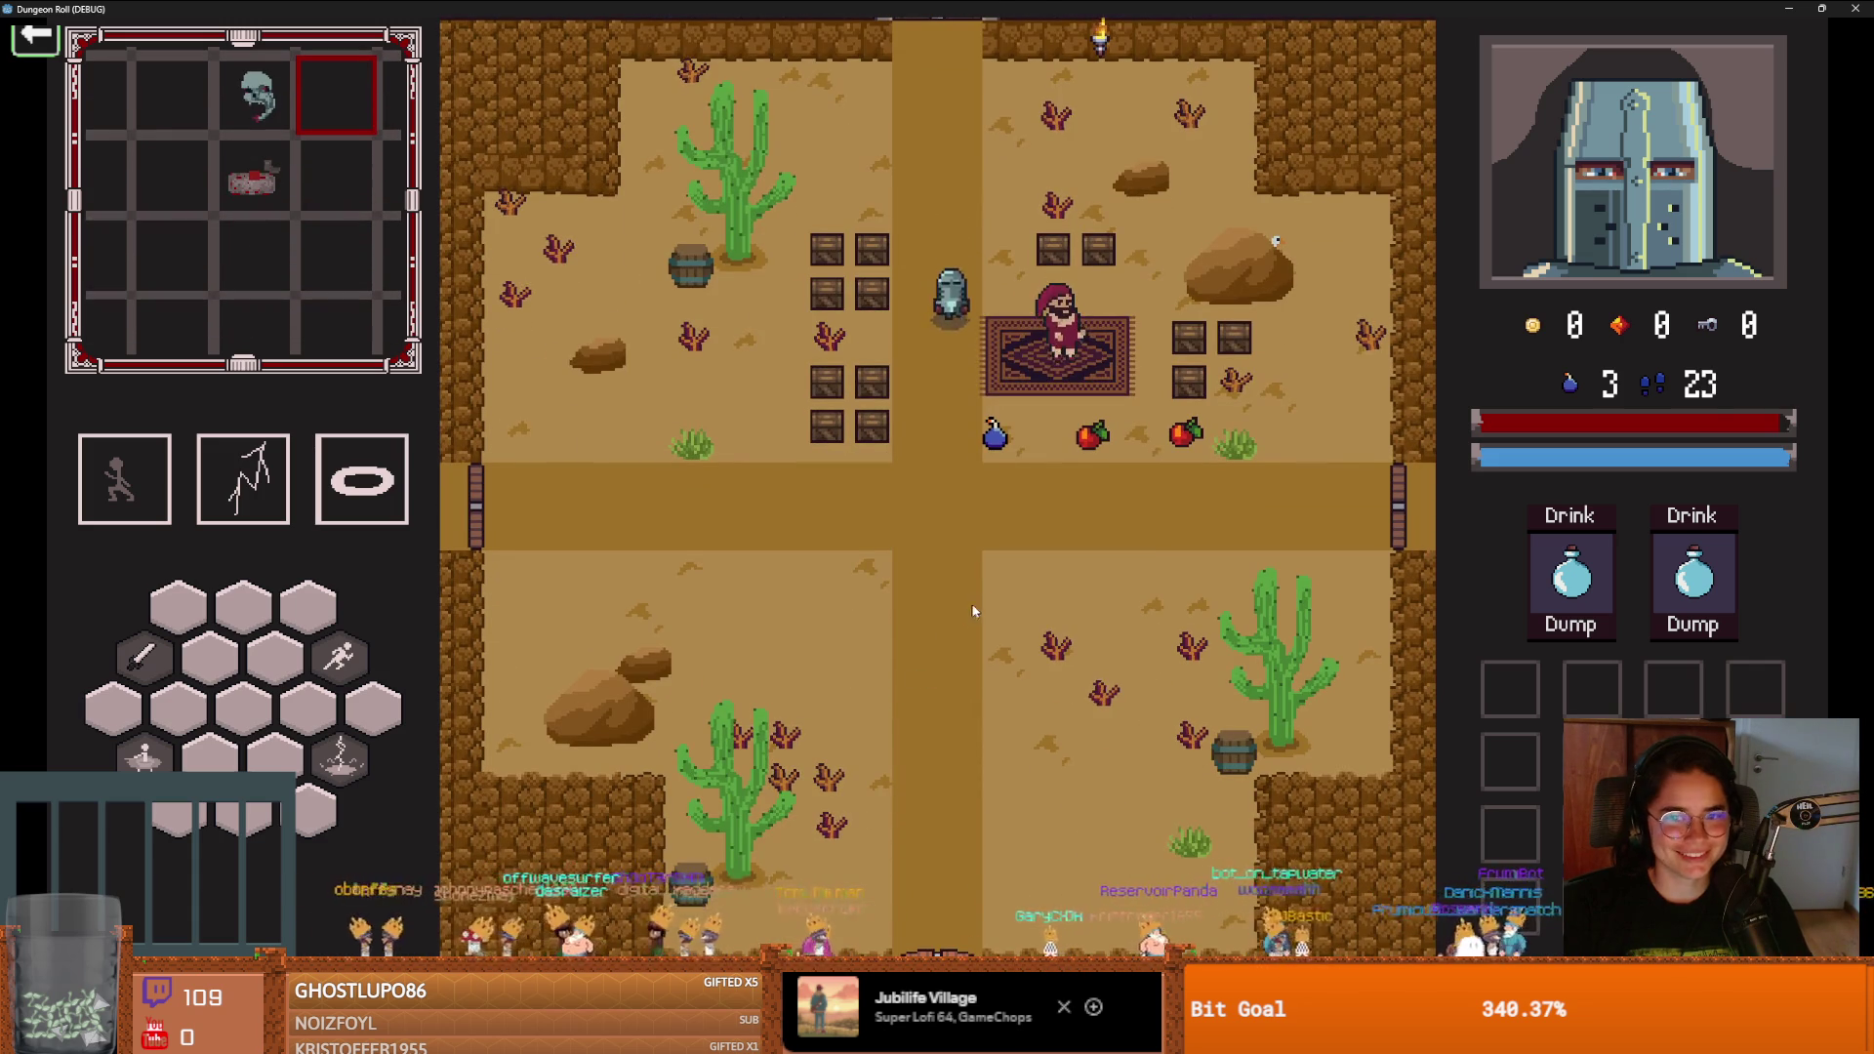
key("s")
key("d")
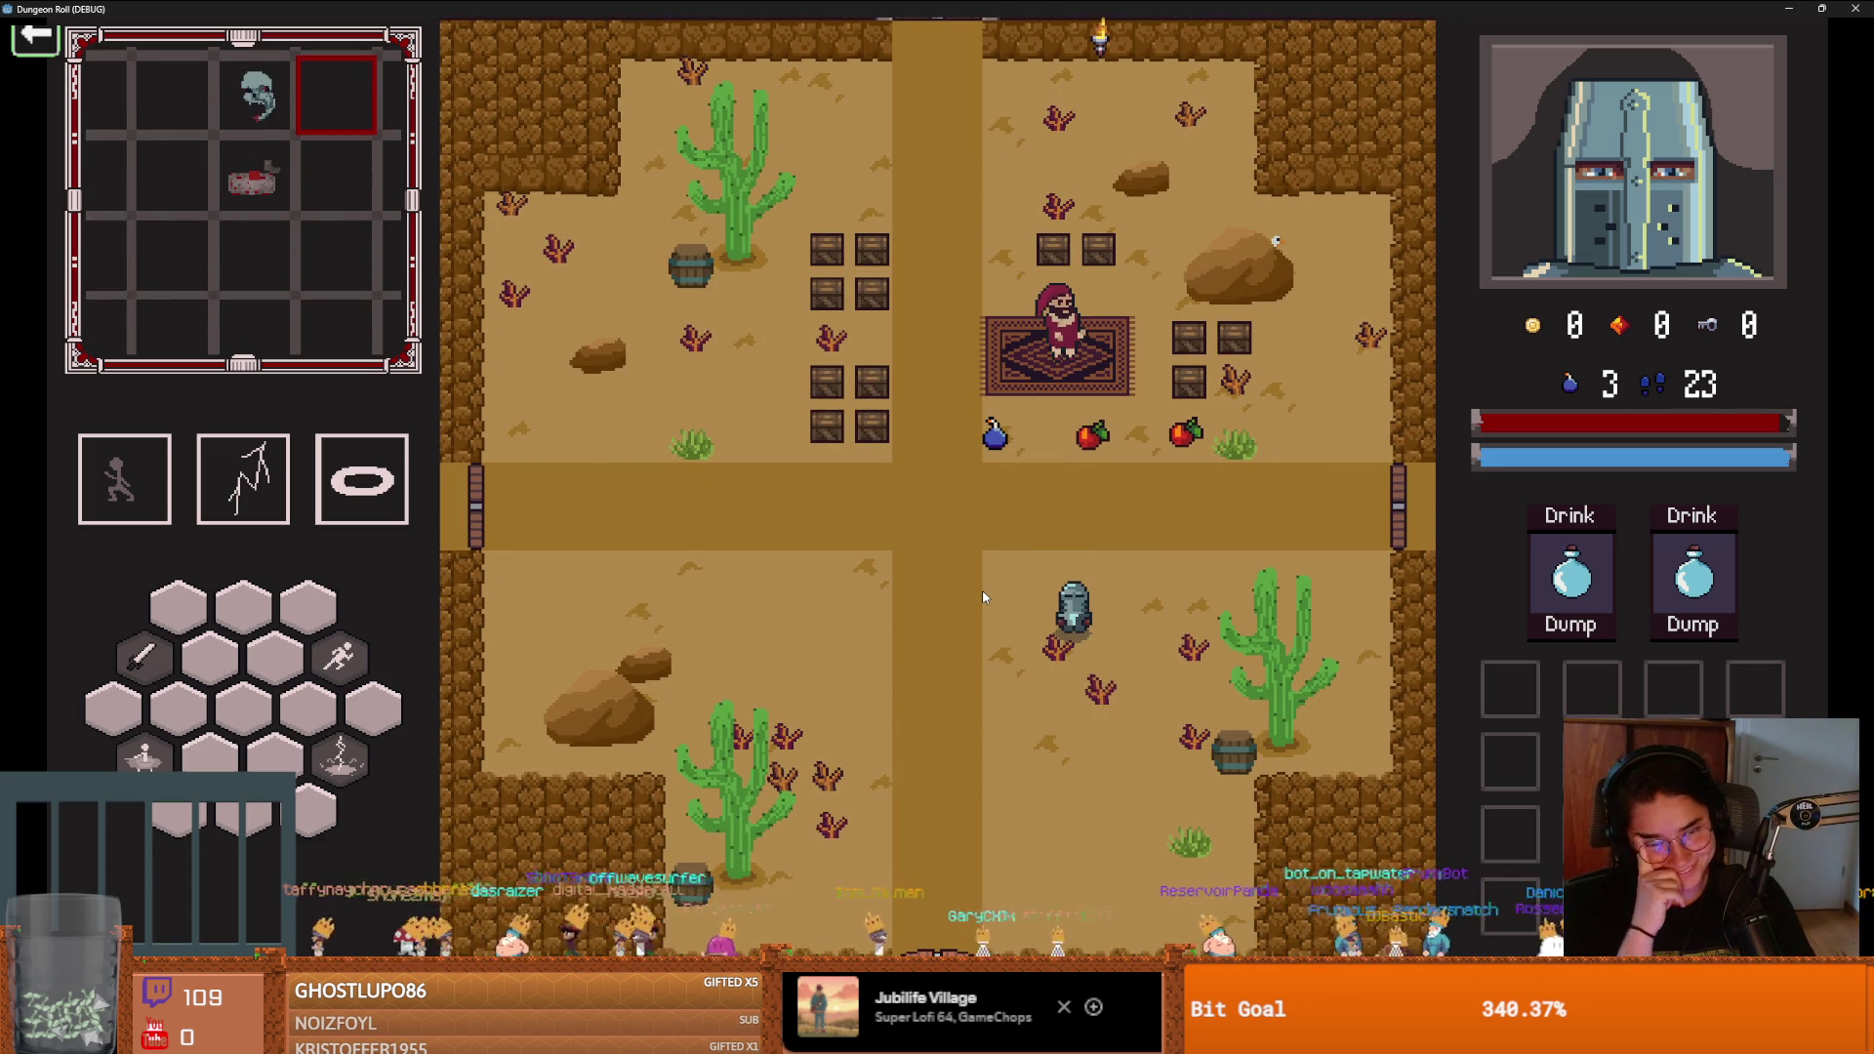
key("w")
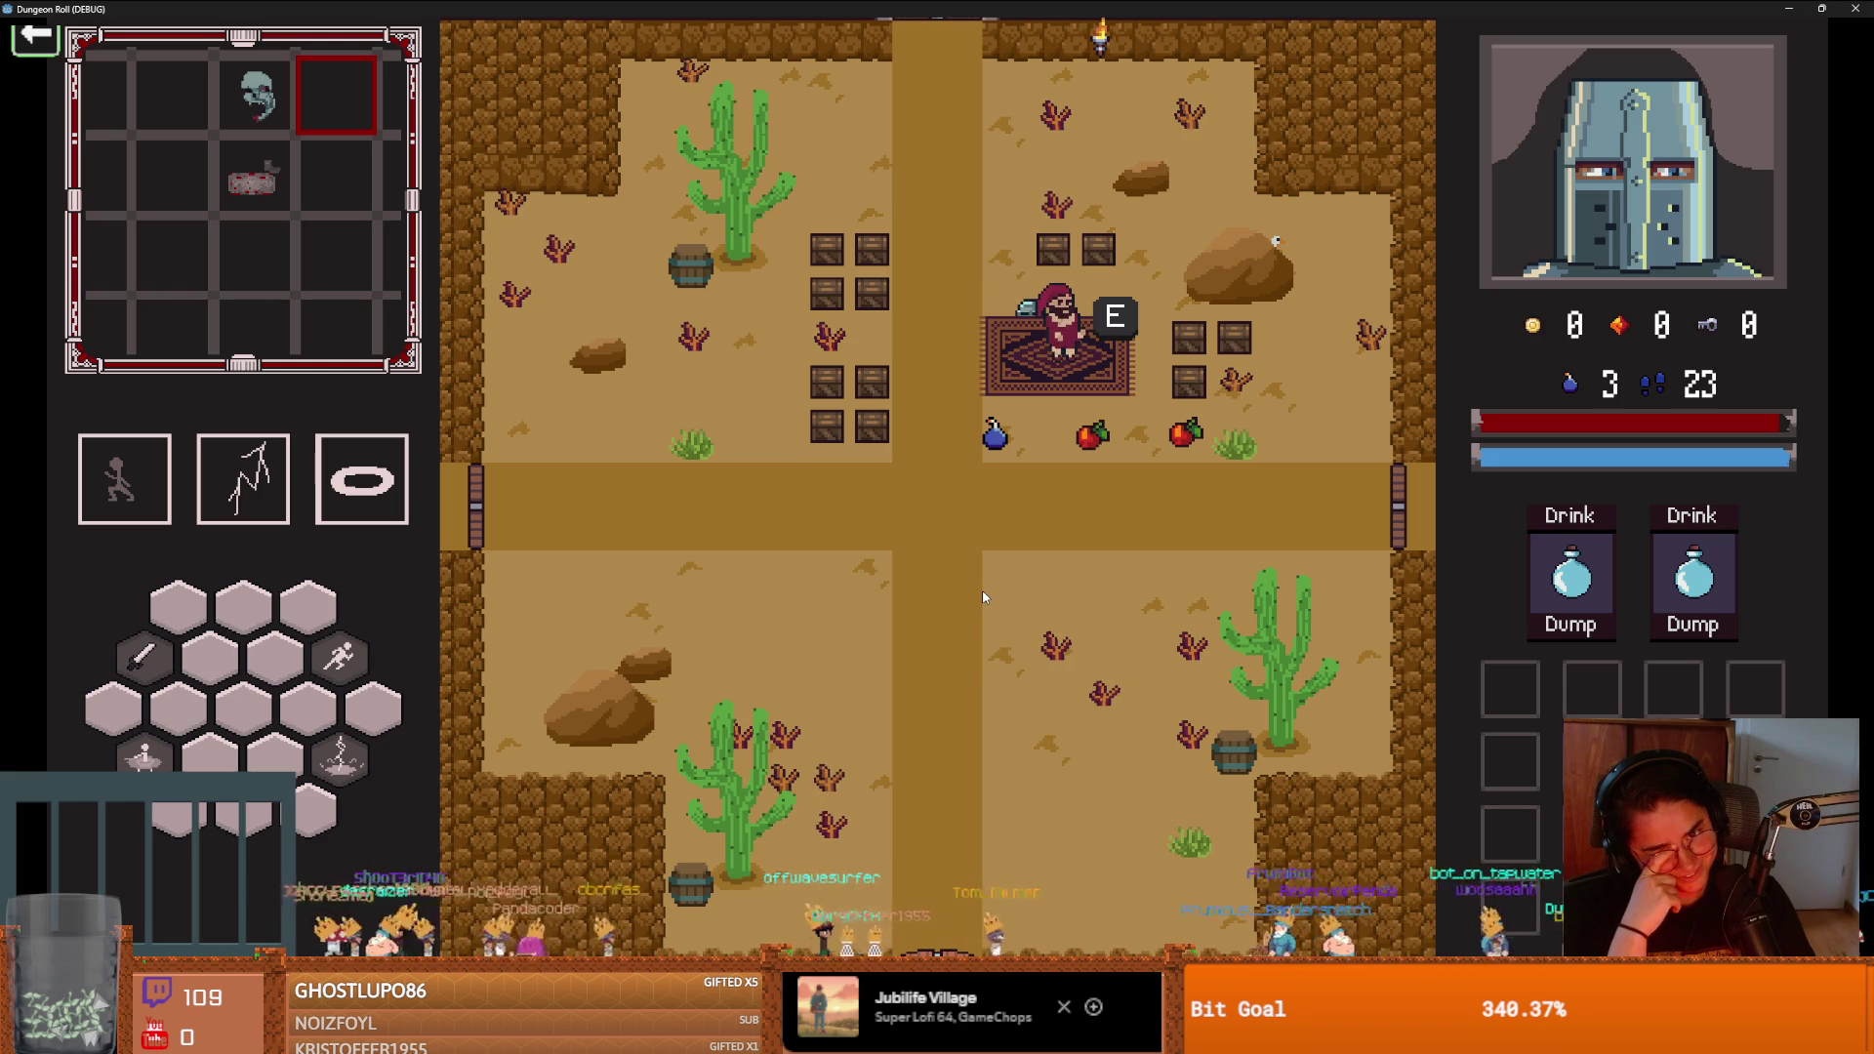
key("a")
key("s")
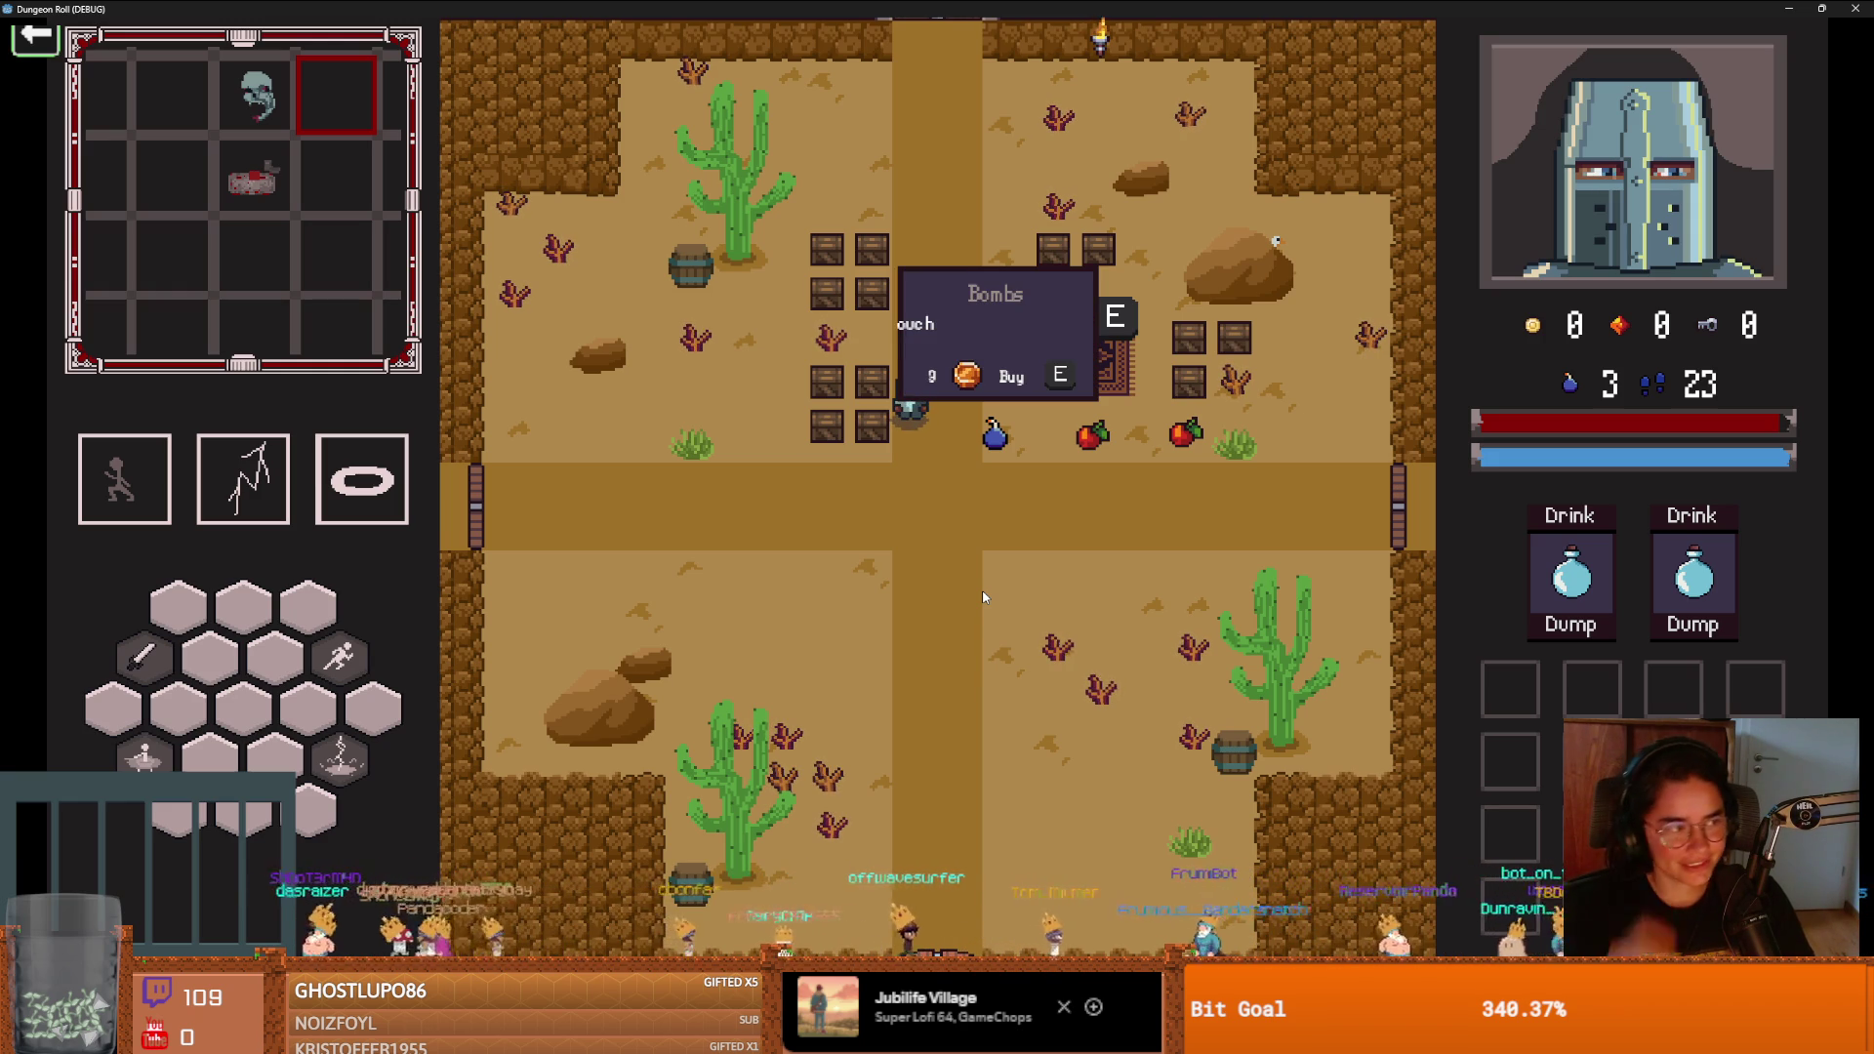
key("s")
left_click(711, 447)
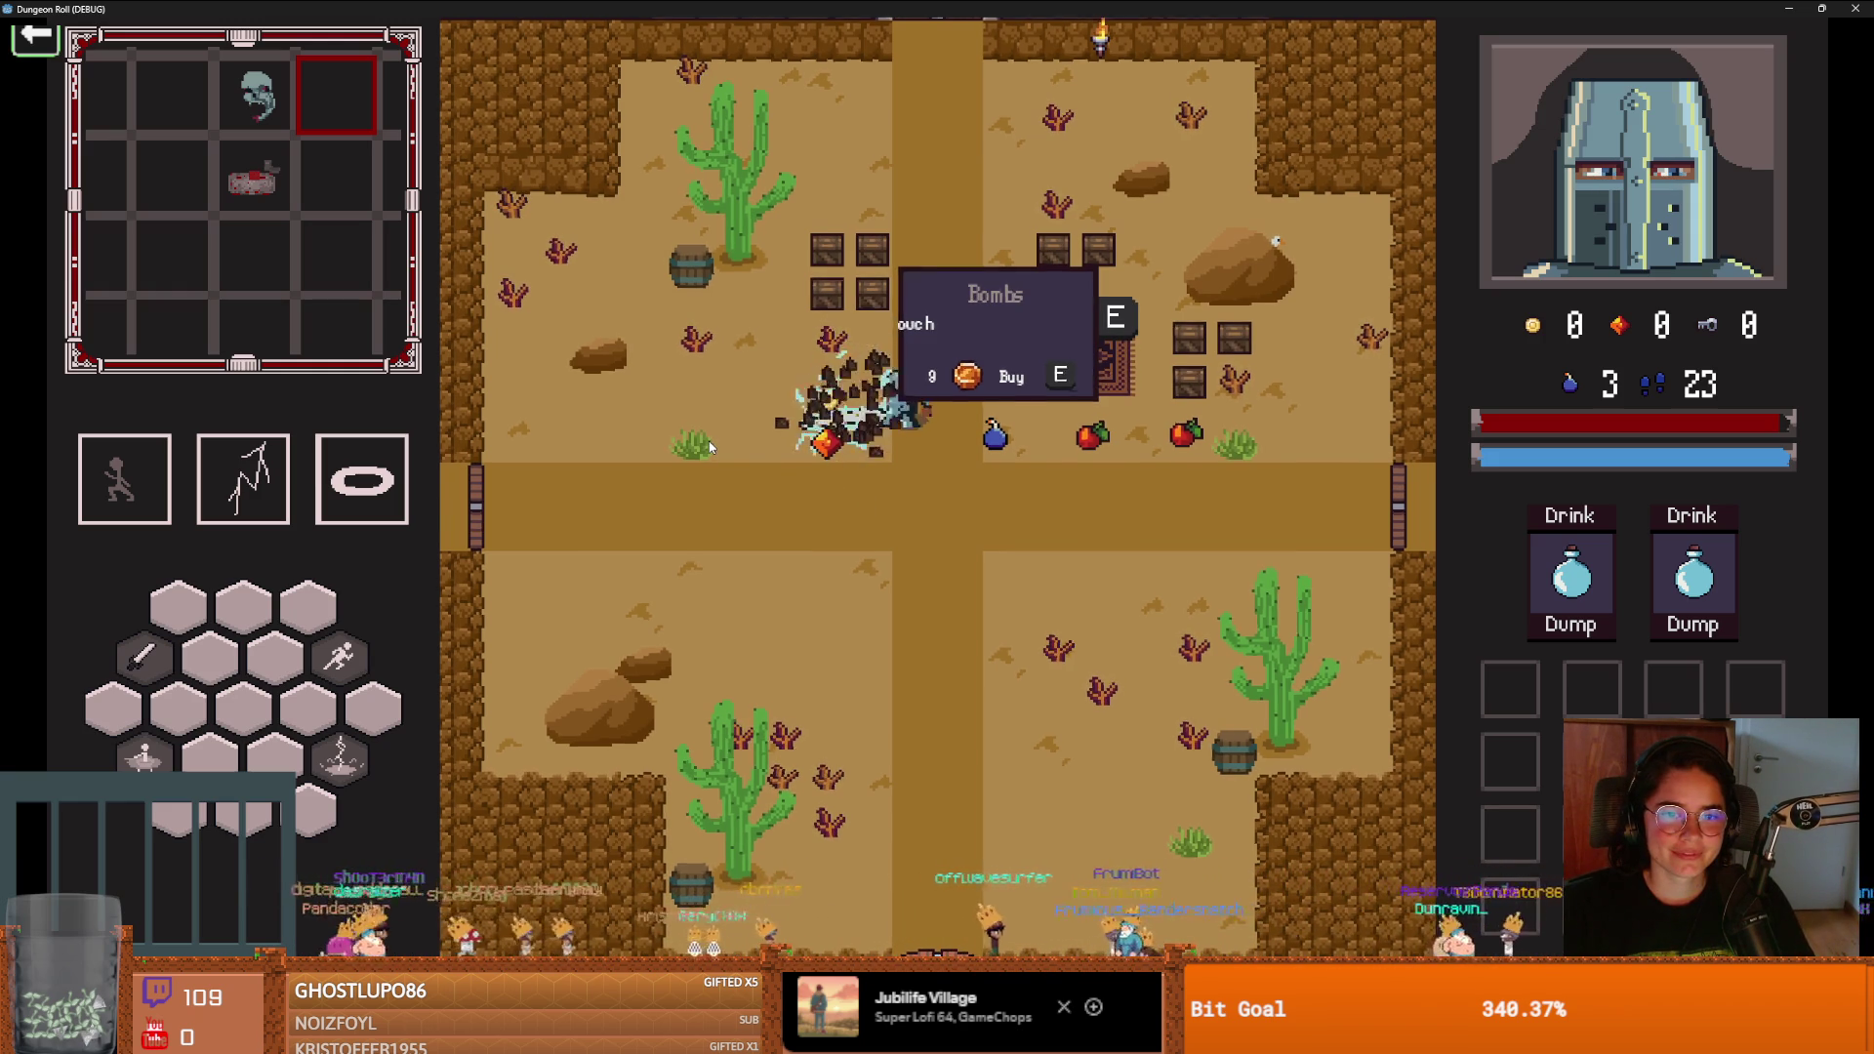
Collect the dropped gem and coin, visit the apple, and exit east into the right default room
key("w")
key("d")
key("s")
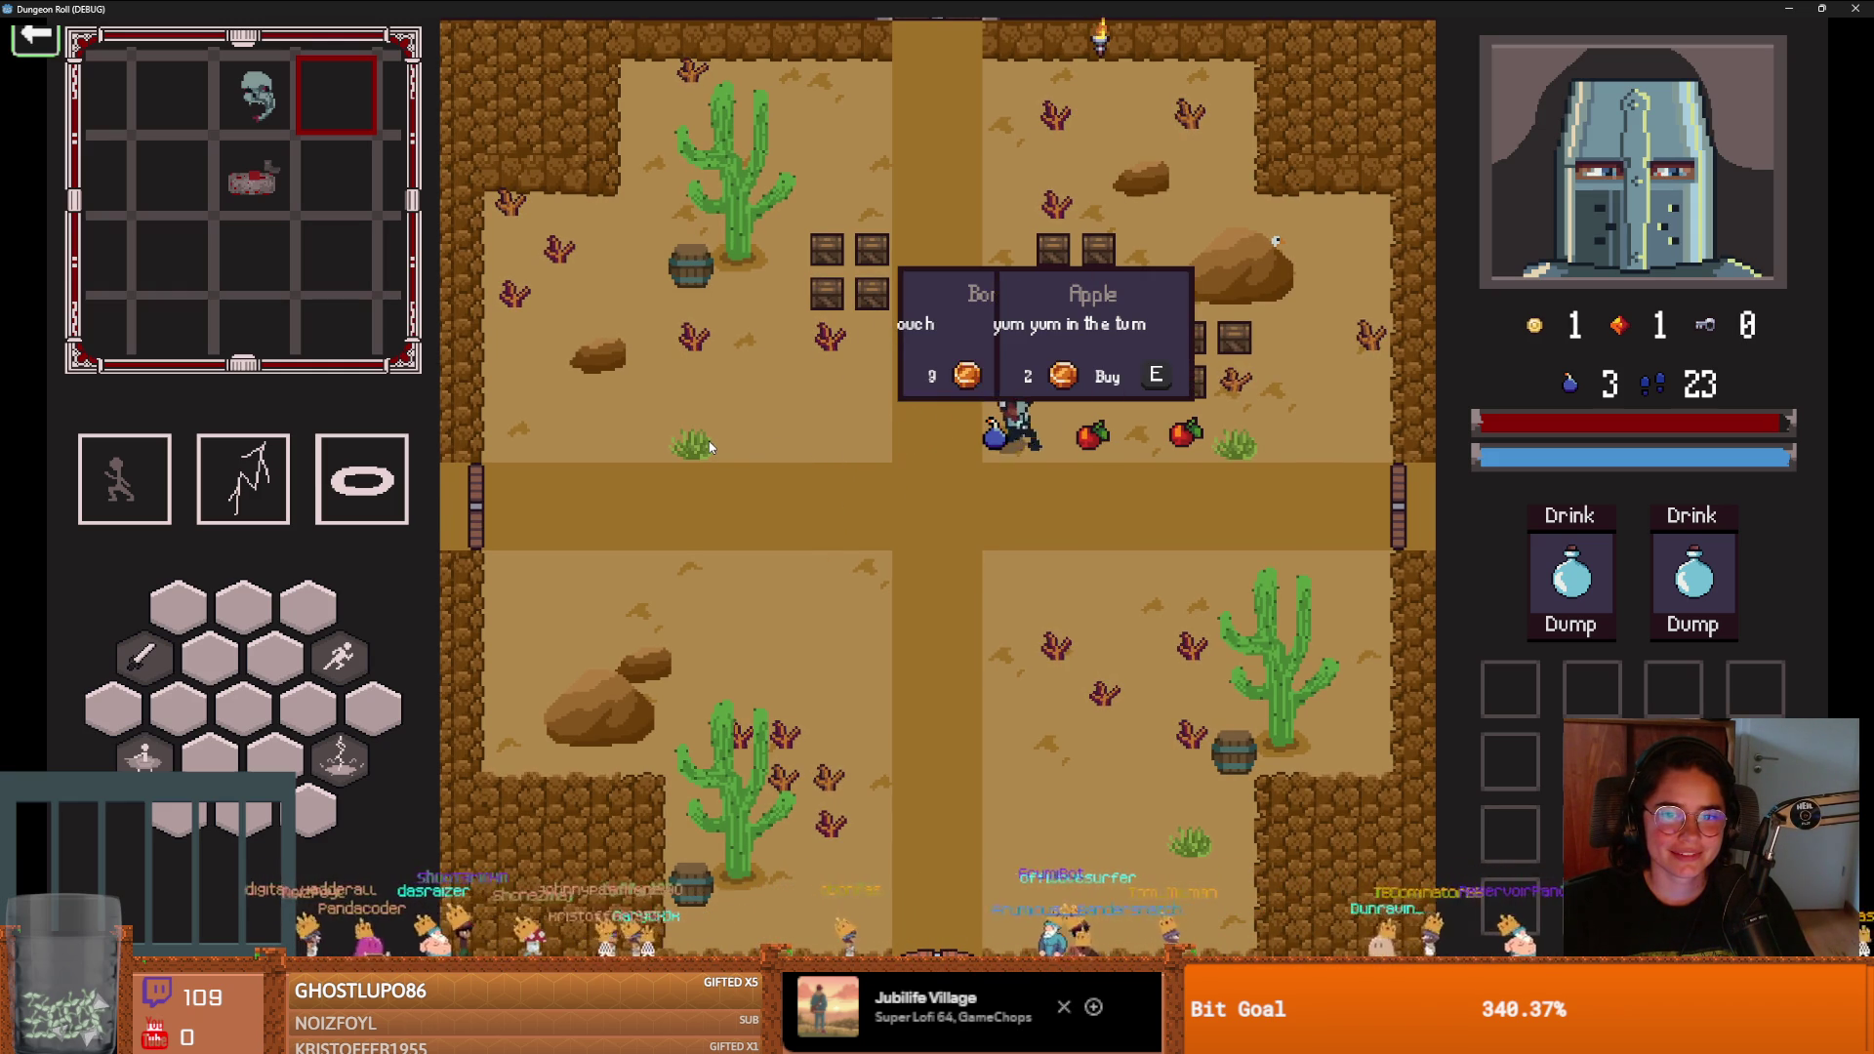
key("a")
key("s")
key("d")
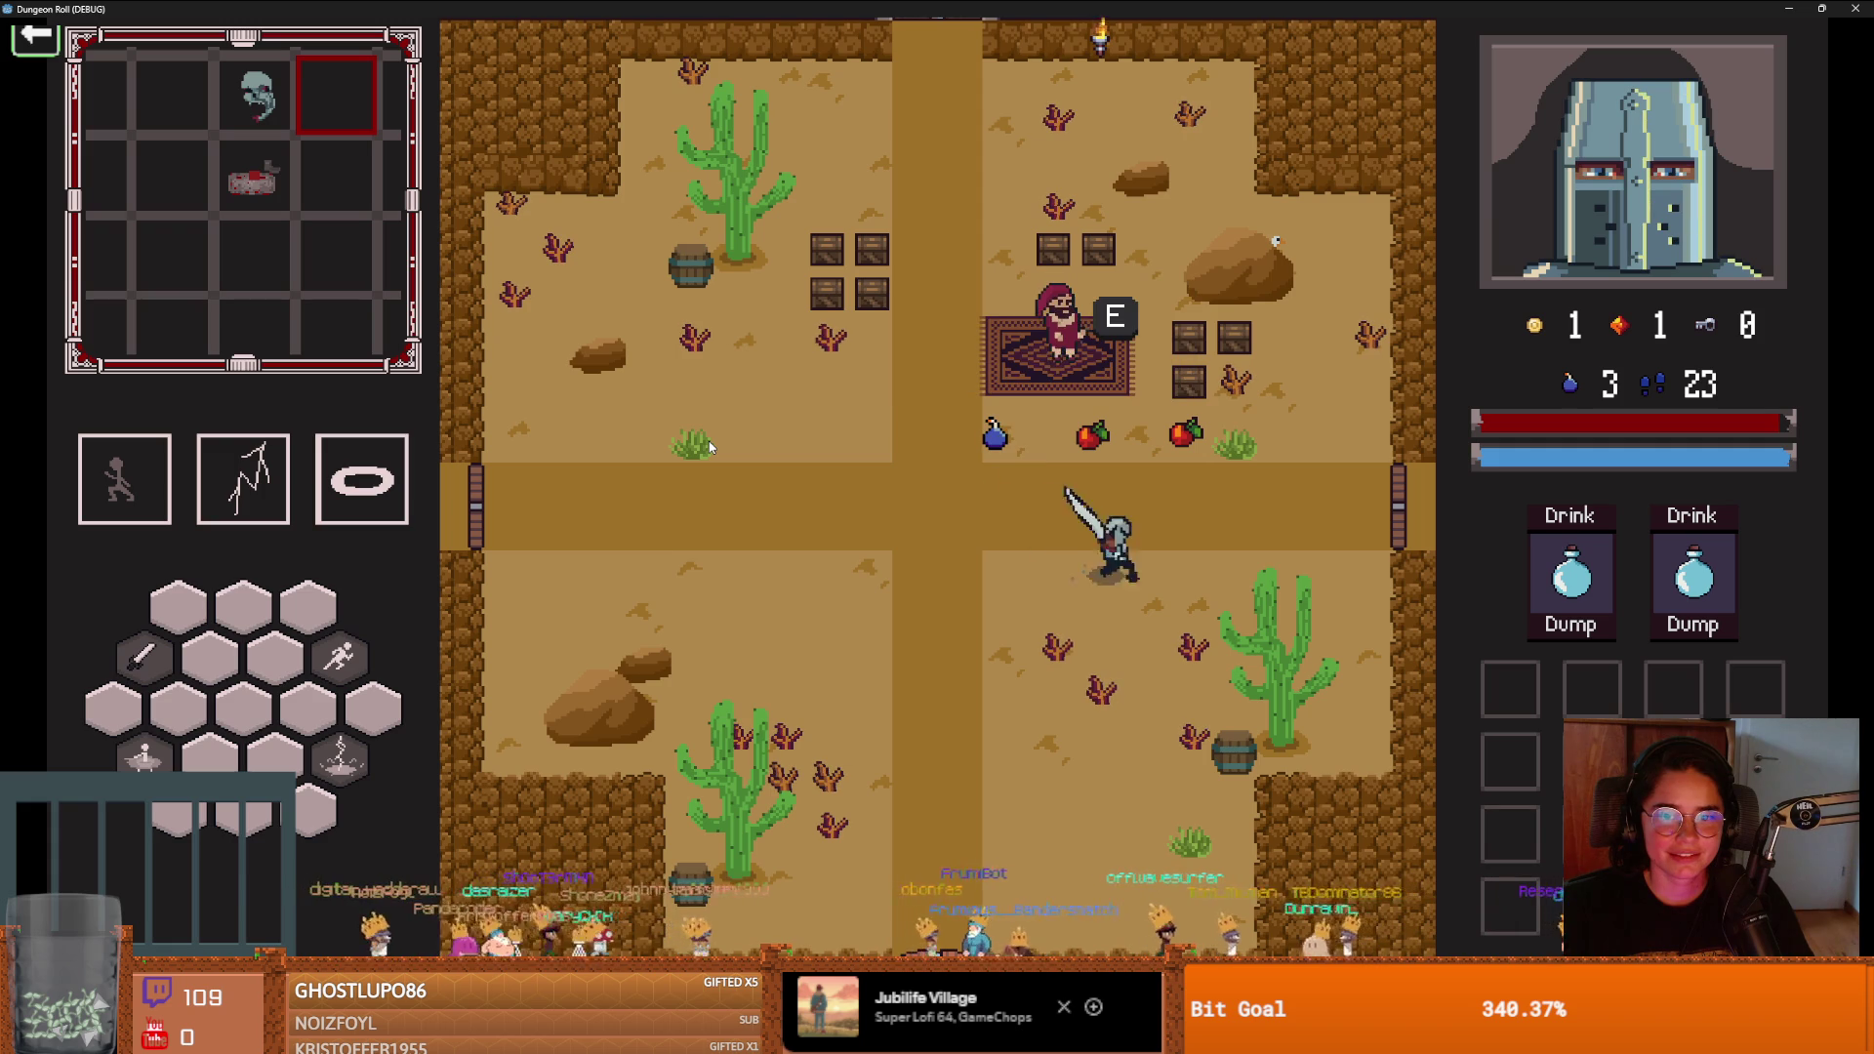
key("d")
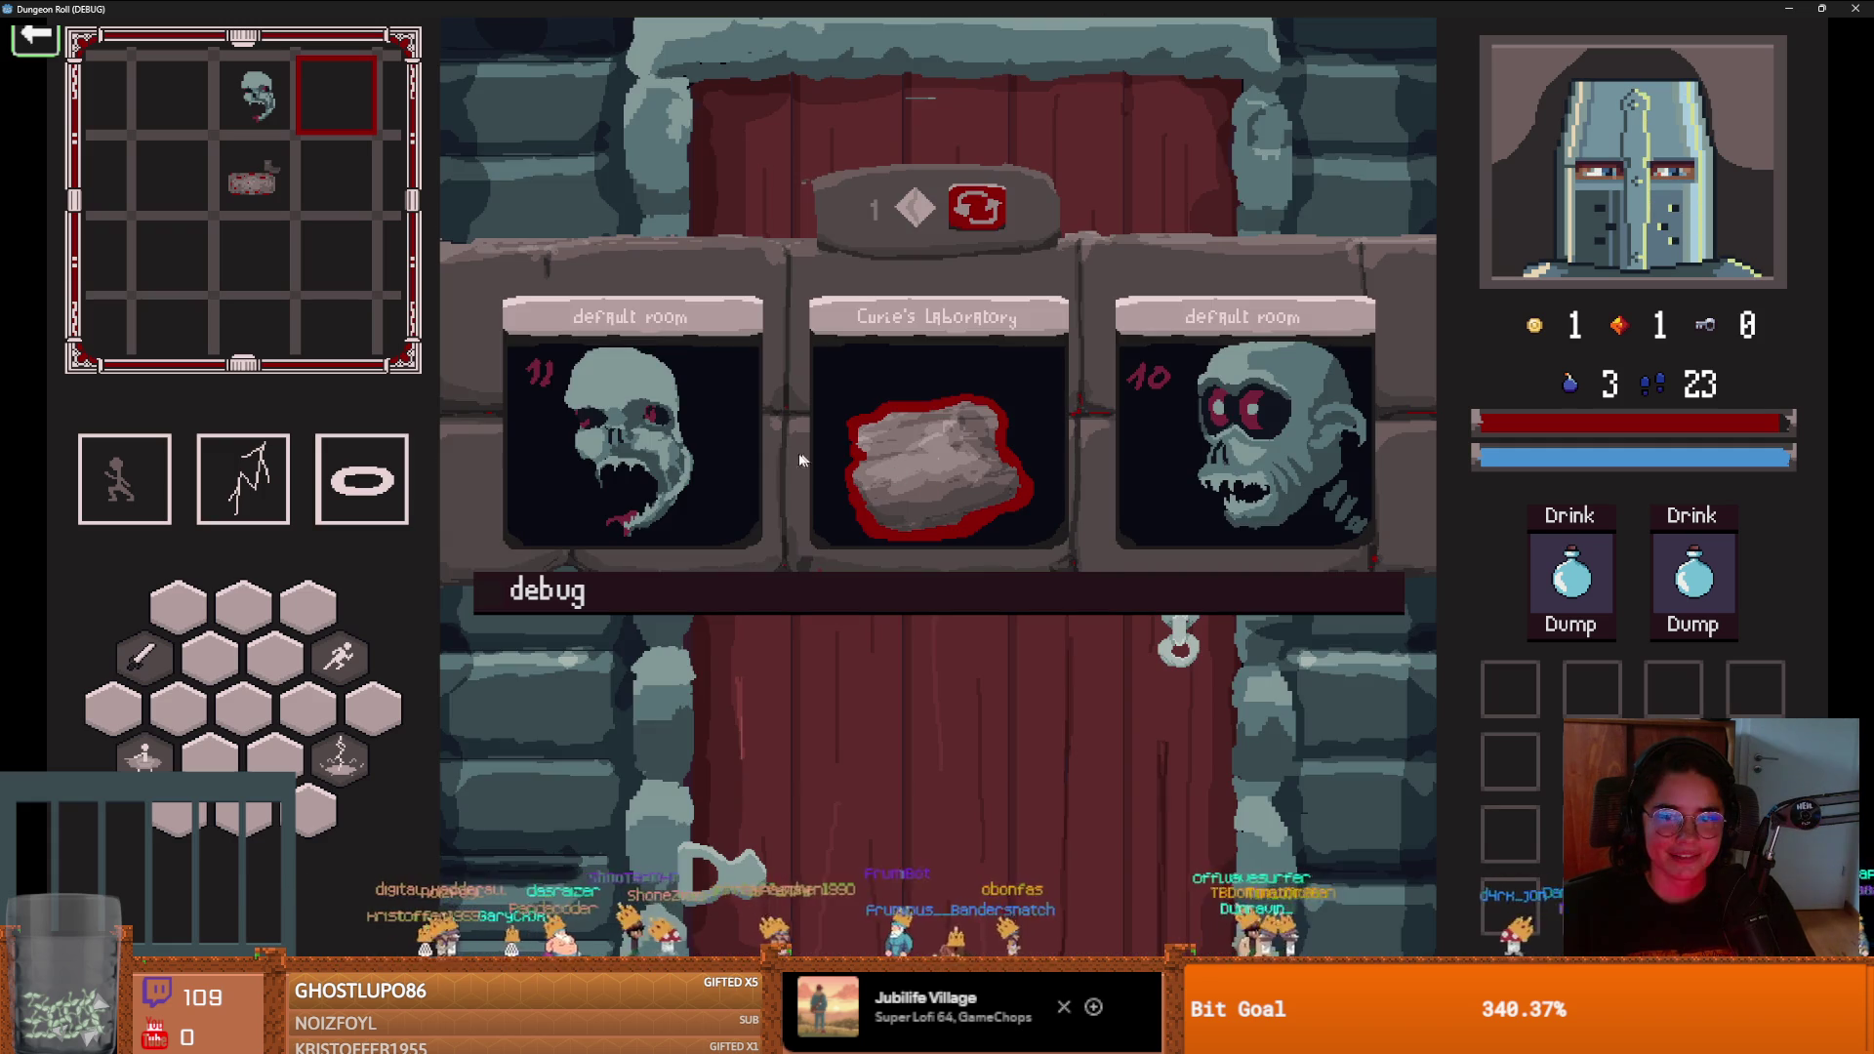
left_click(1168, 500)
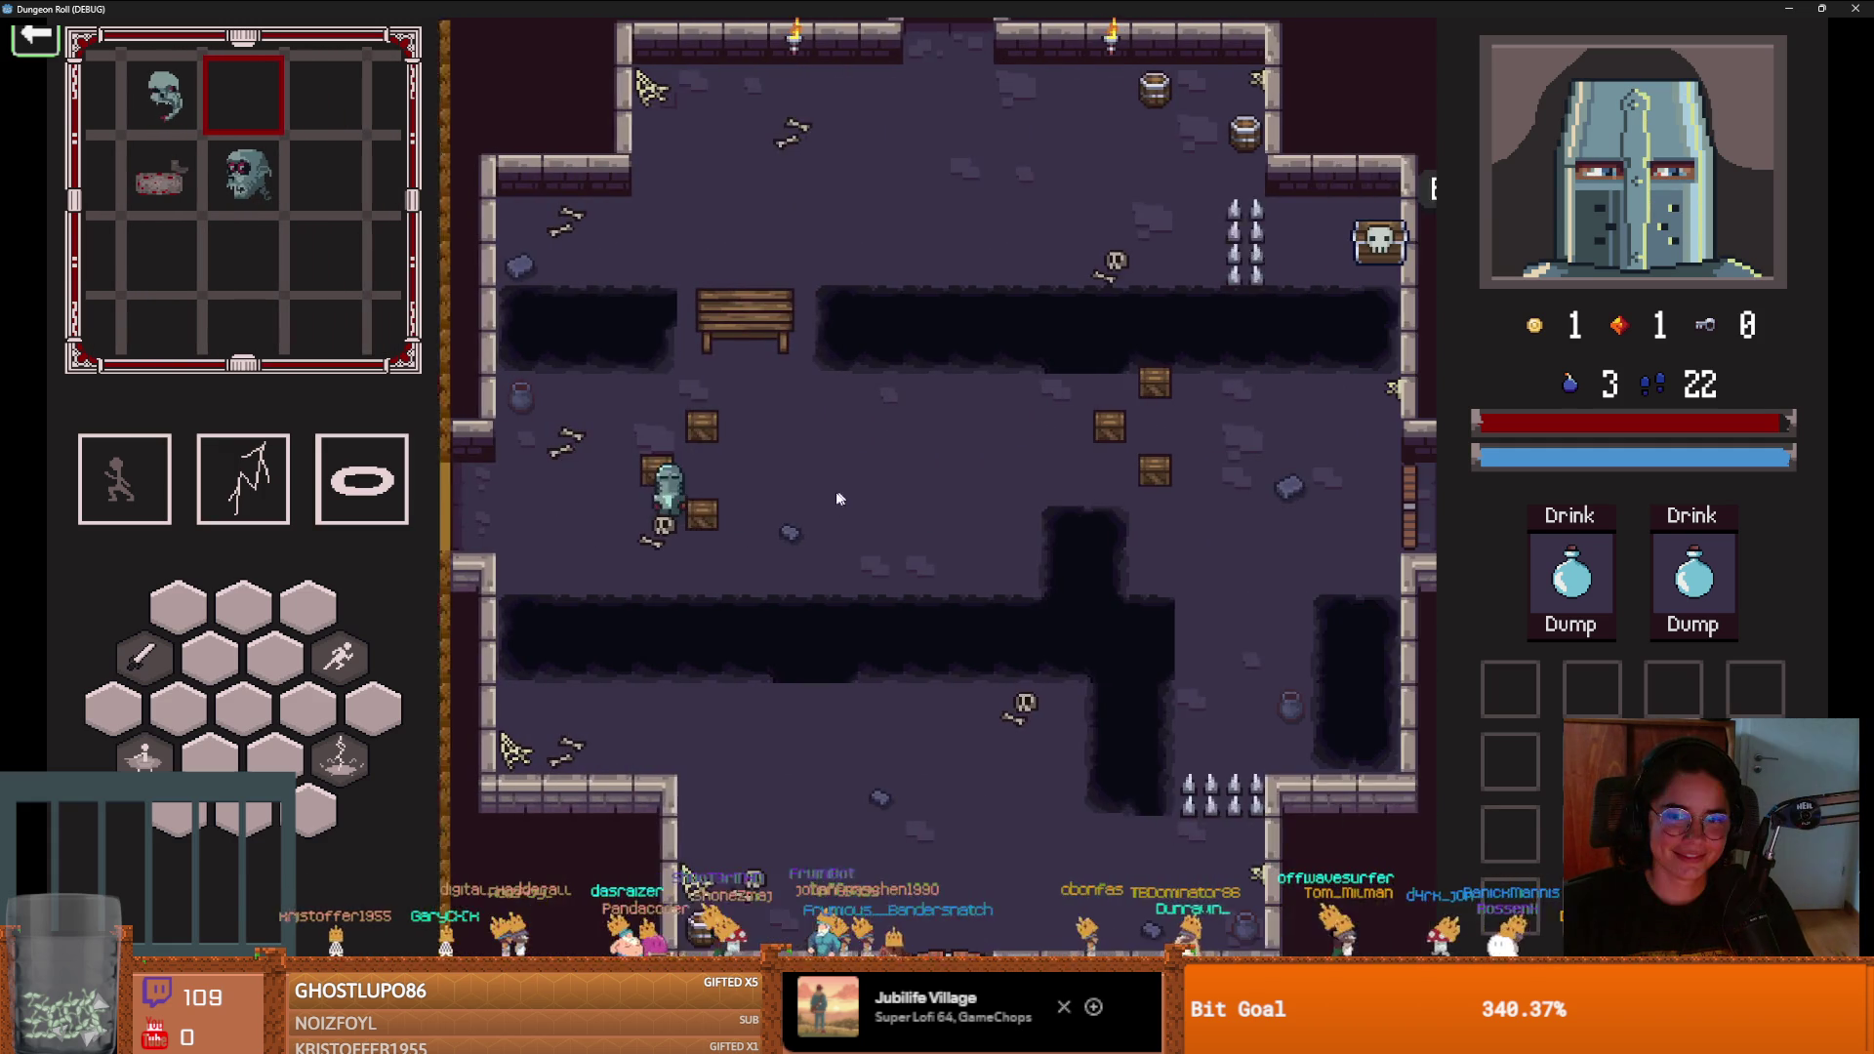
Fight the new room's enemies with sword swings and dashes
left_click(710, 498)
key("a")
left_click(742, 513)
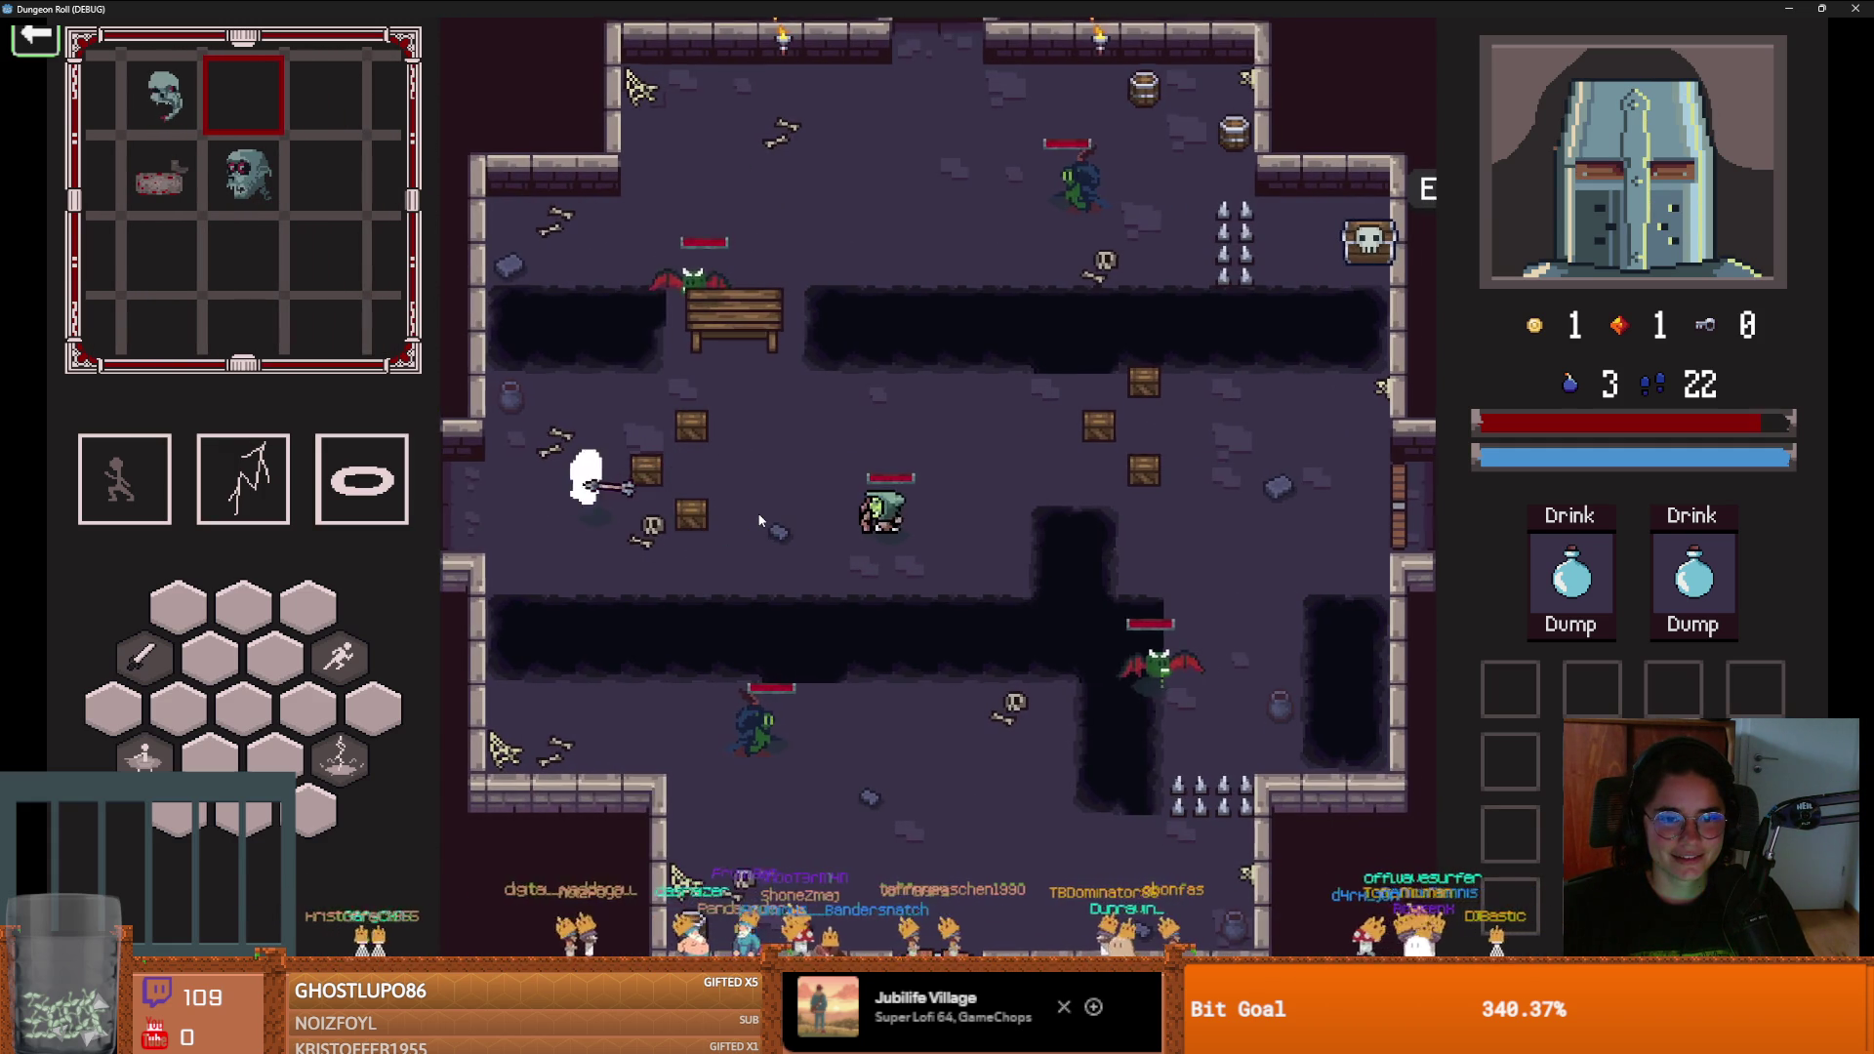
key("d")
key("space")
left_click(758, 511)
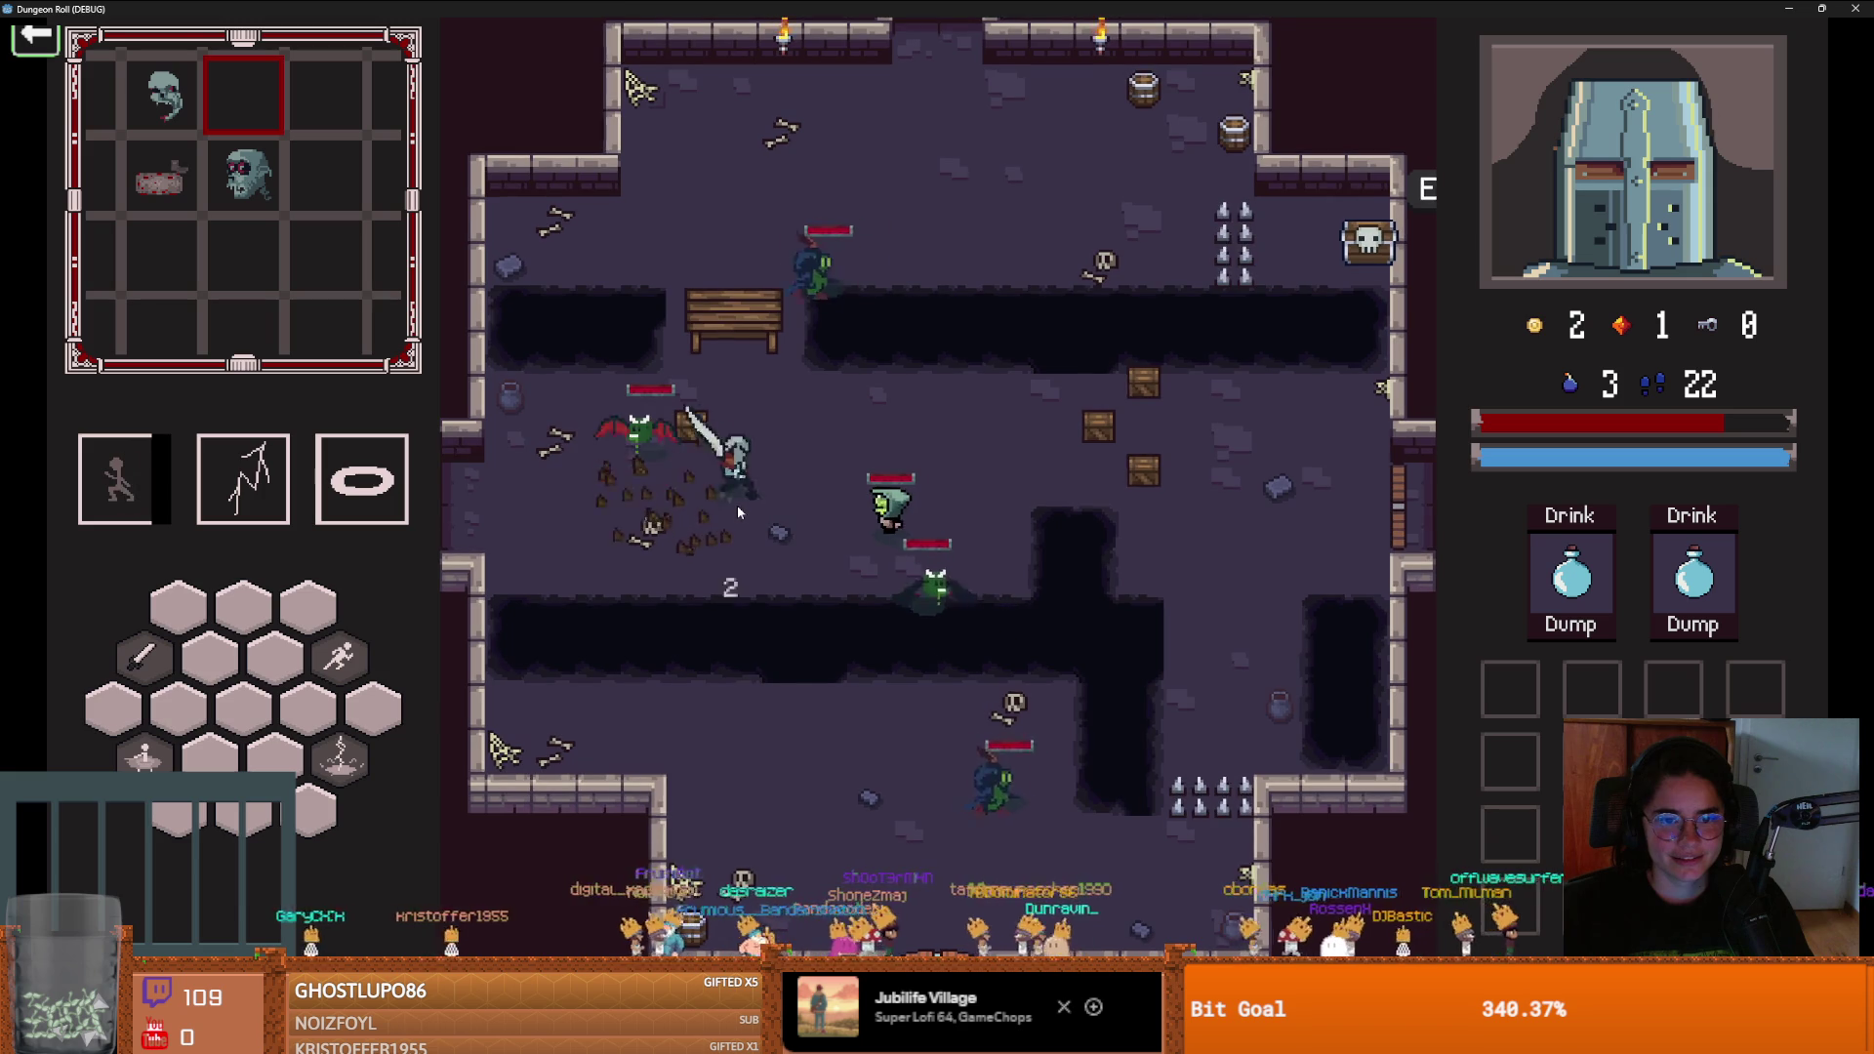
key("d")
left_click(1026, 466)
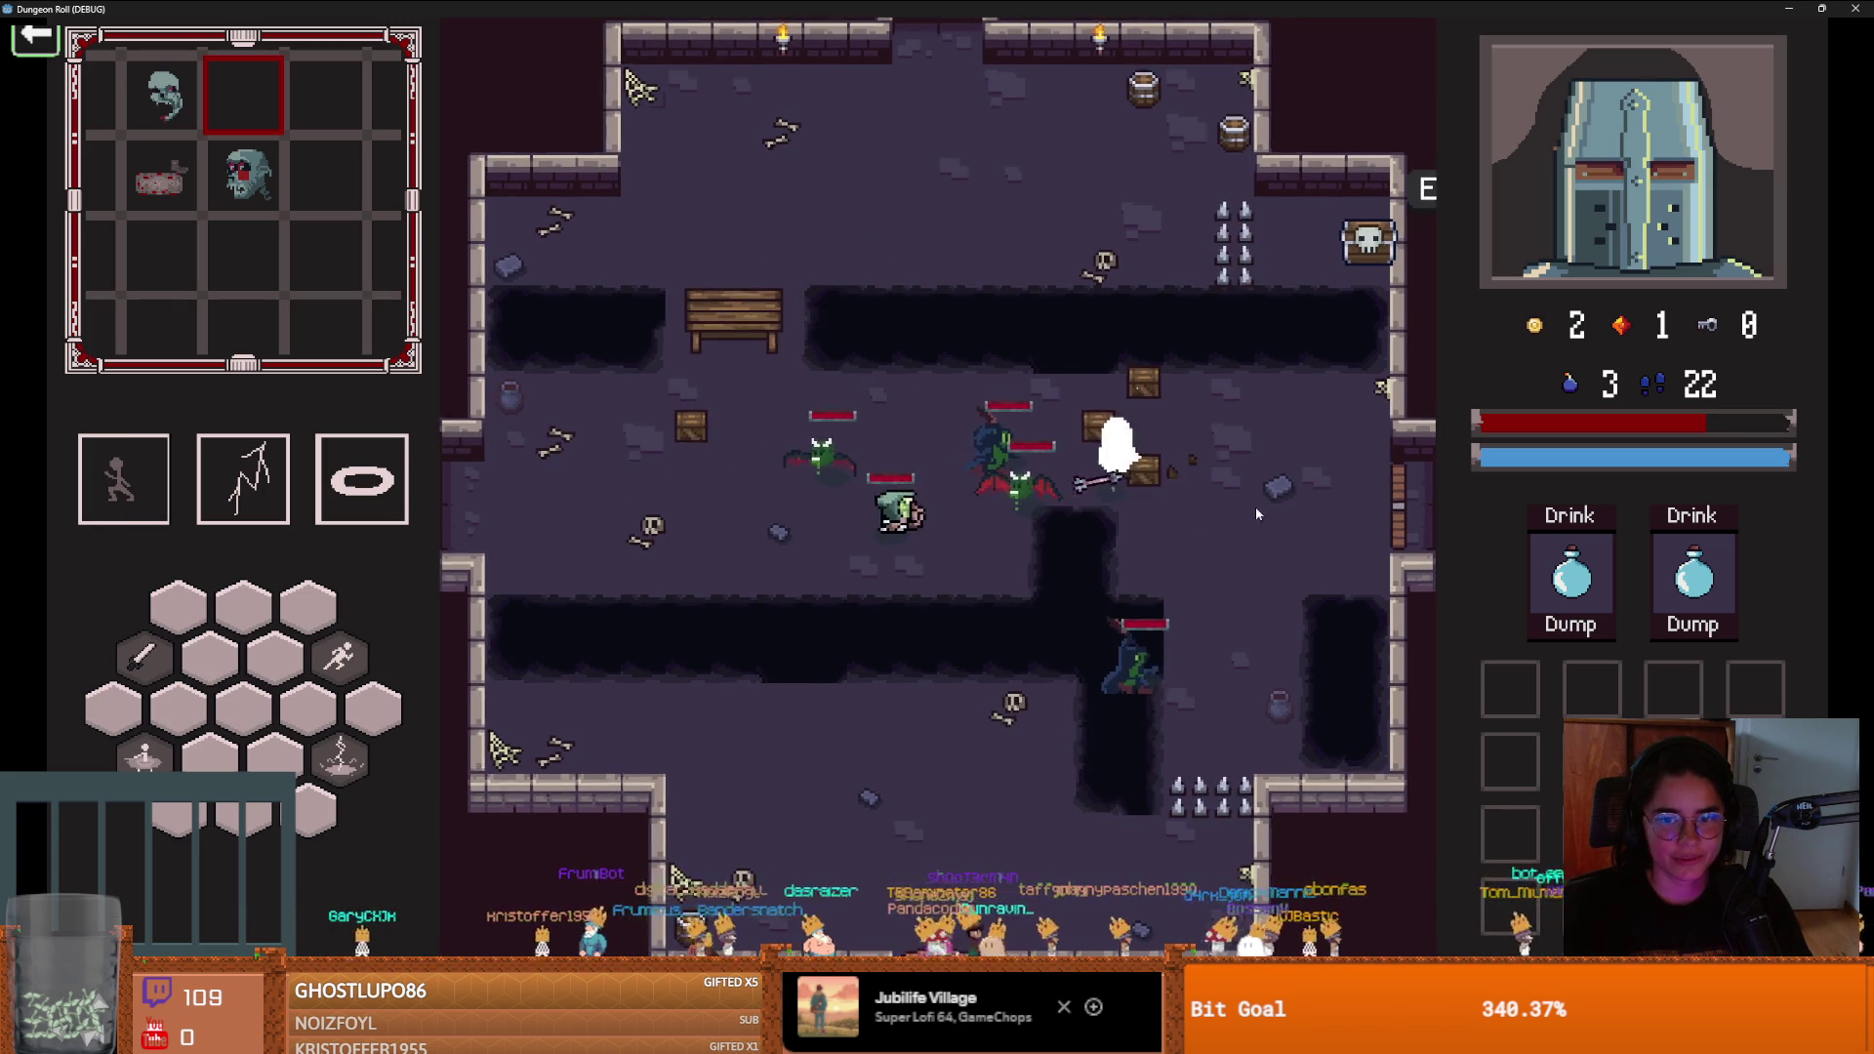
key("space")
key("w")
key("d")
left_click(1174, 509)
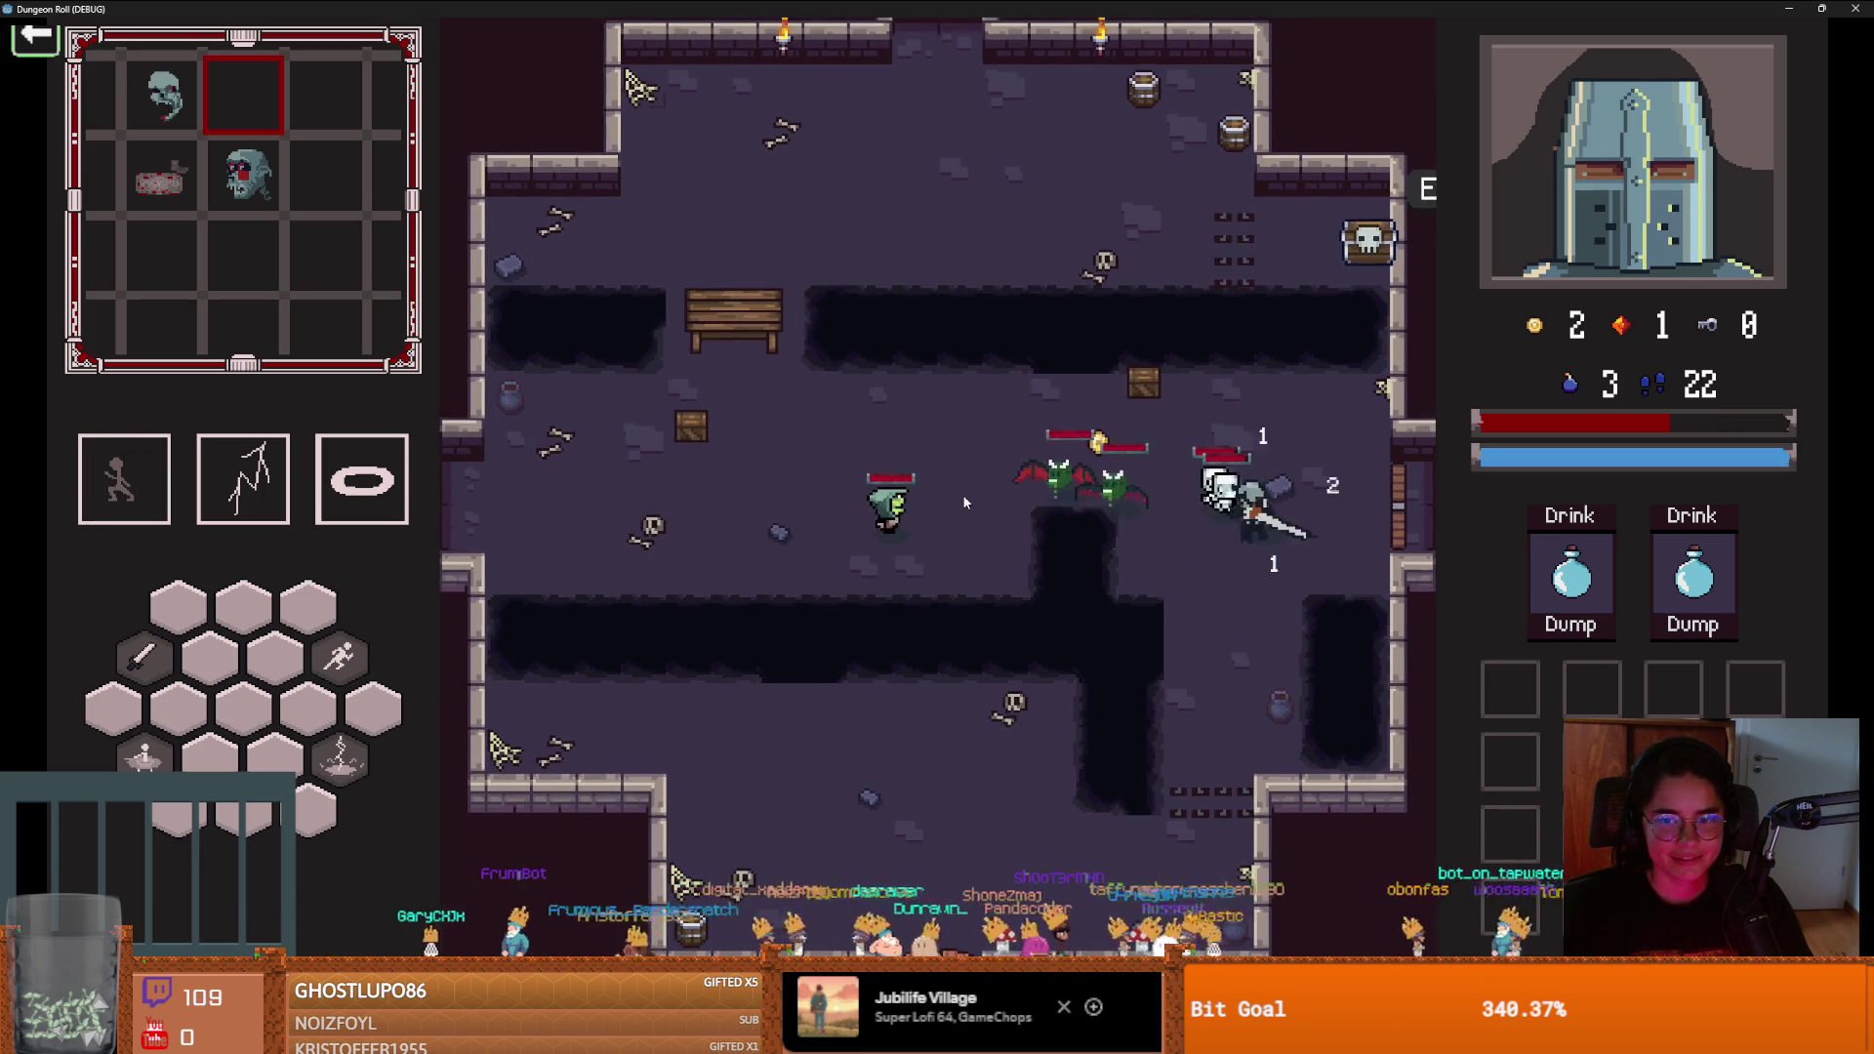
Retreat, hit pursuers with sword and lightning, then leave fullscreen and close the game window
key("s")
key("a")
key("space")
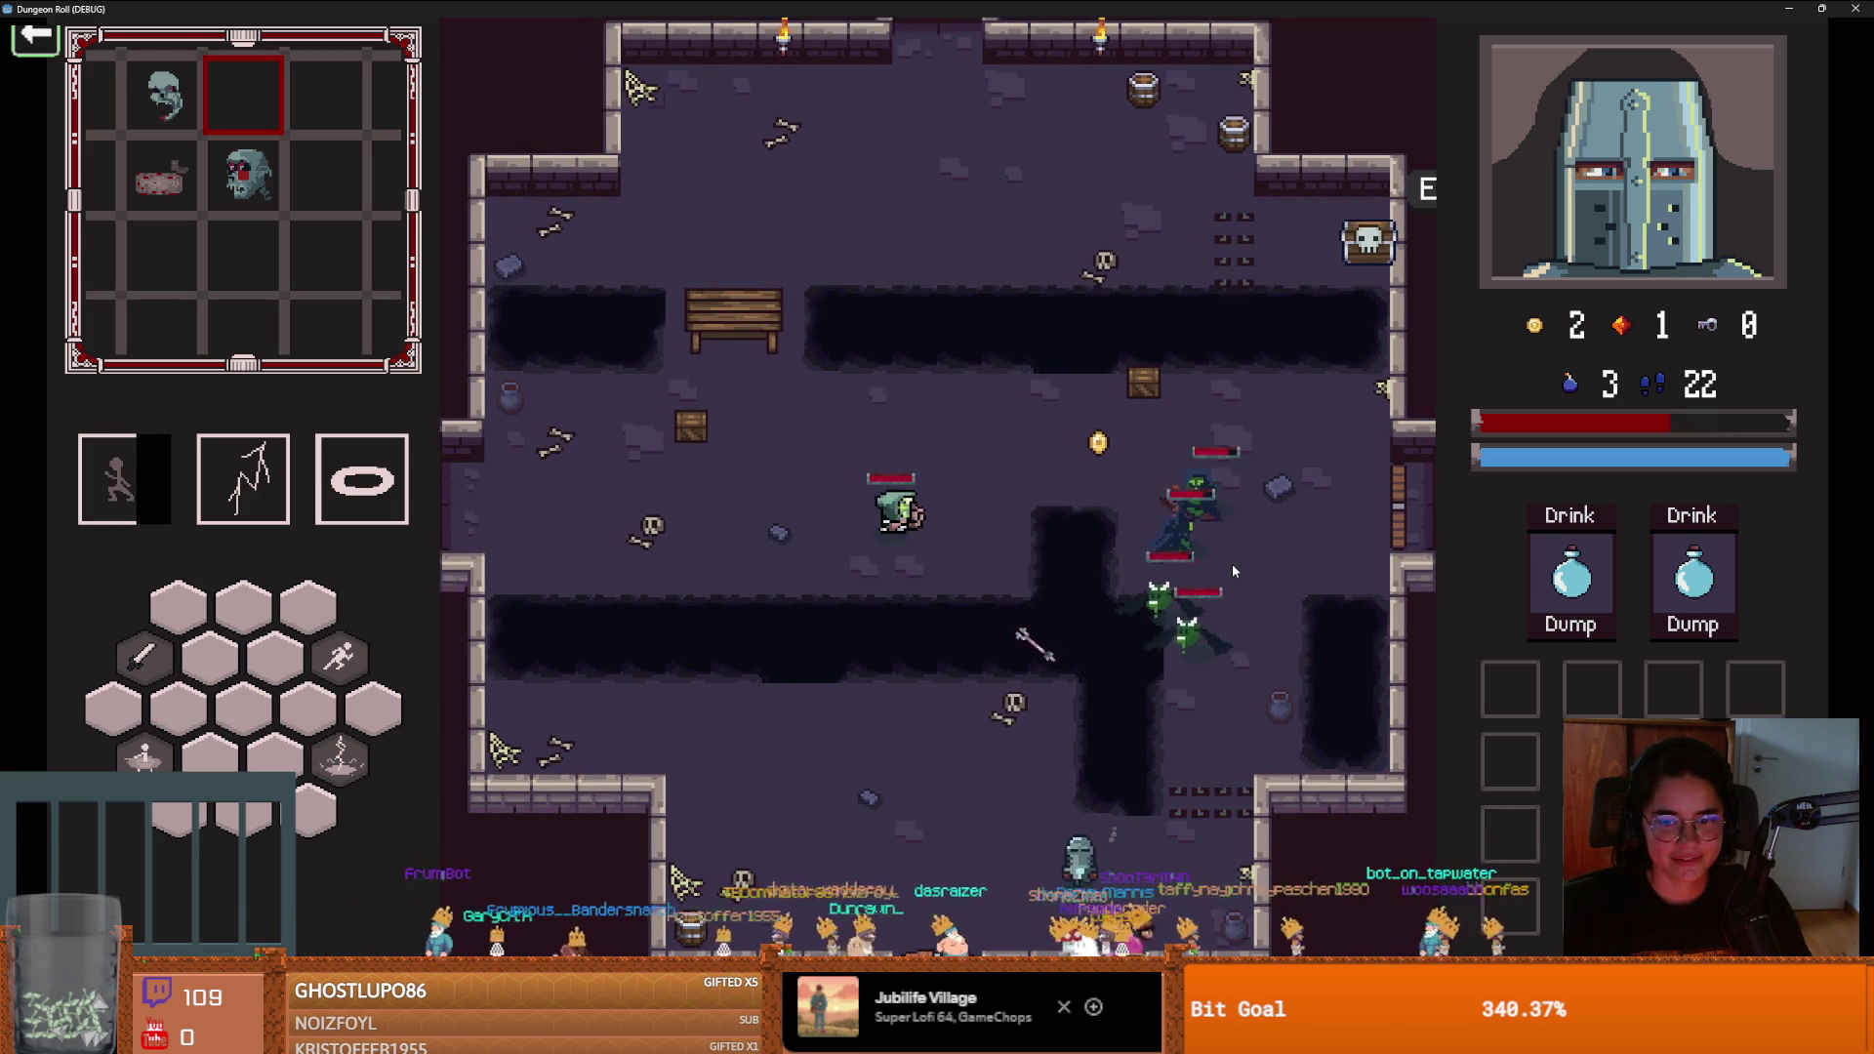
left_click(1232, 564)
right_click(1232, 564)
key("w")
key("a")
key("space")
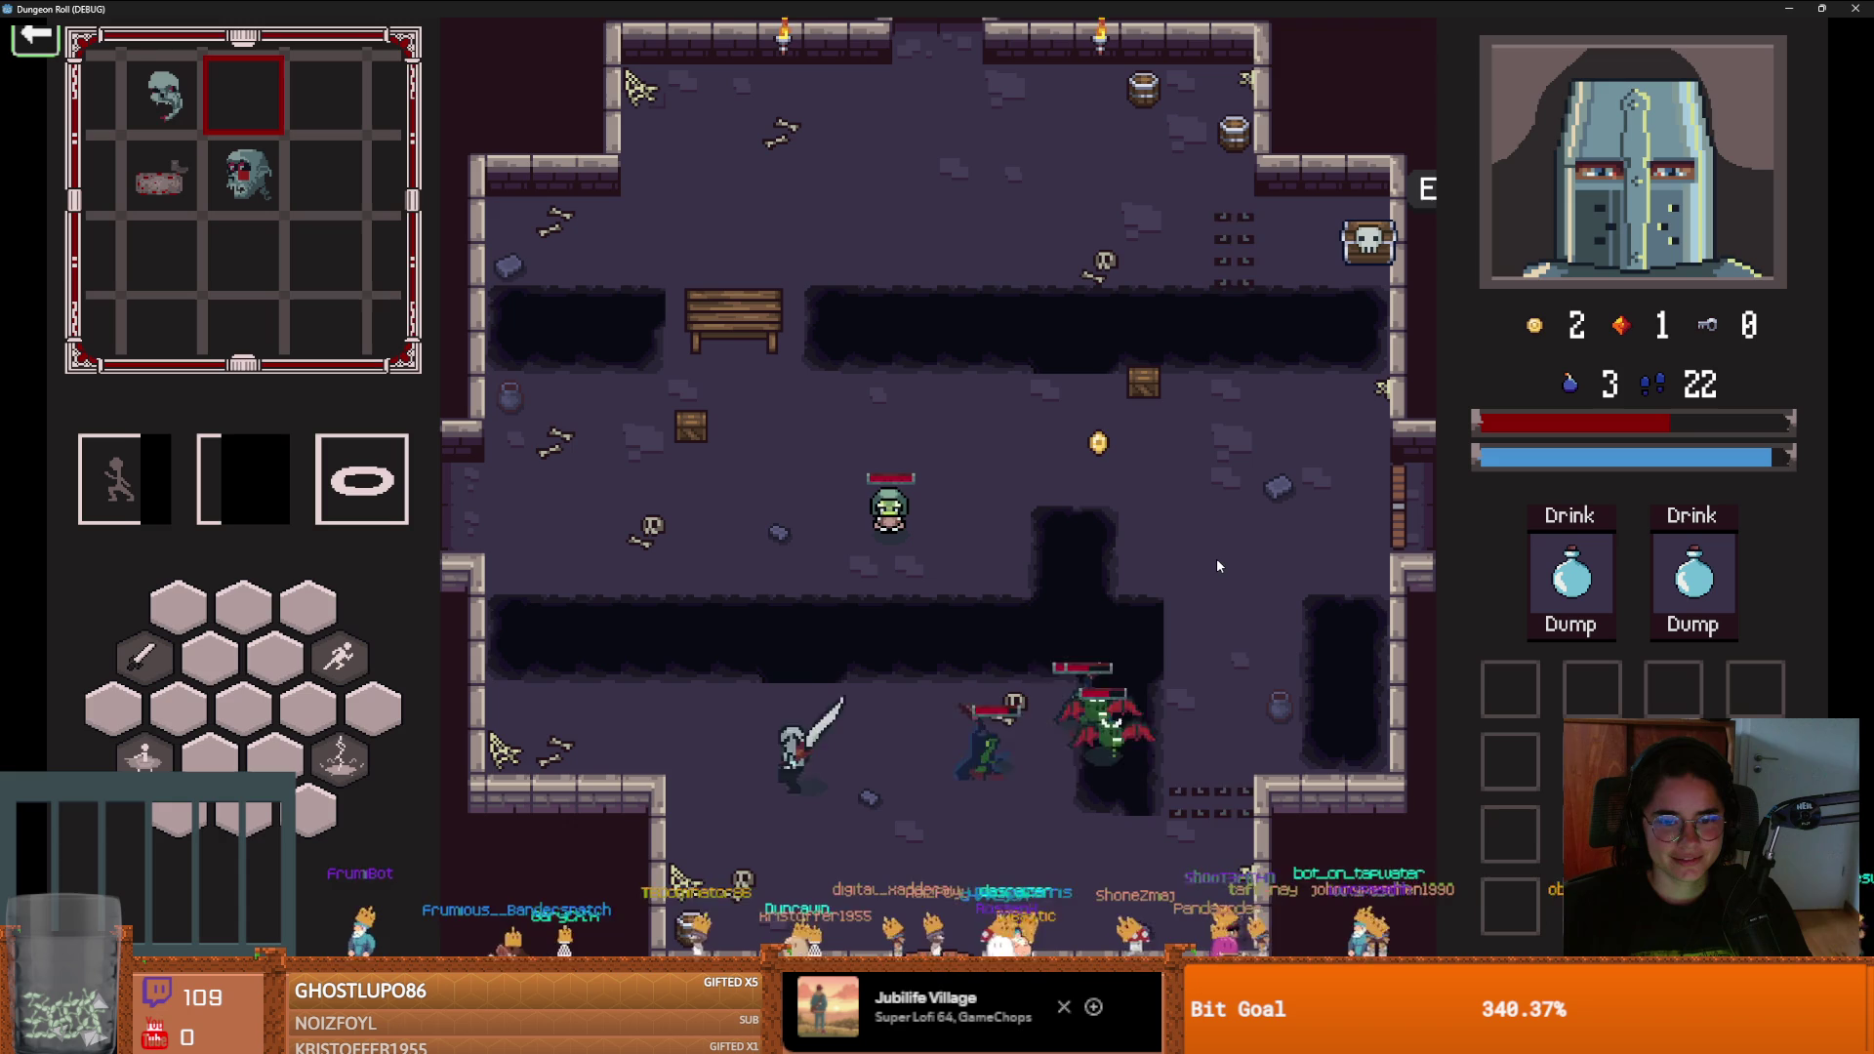
key("F11")
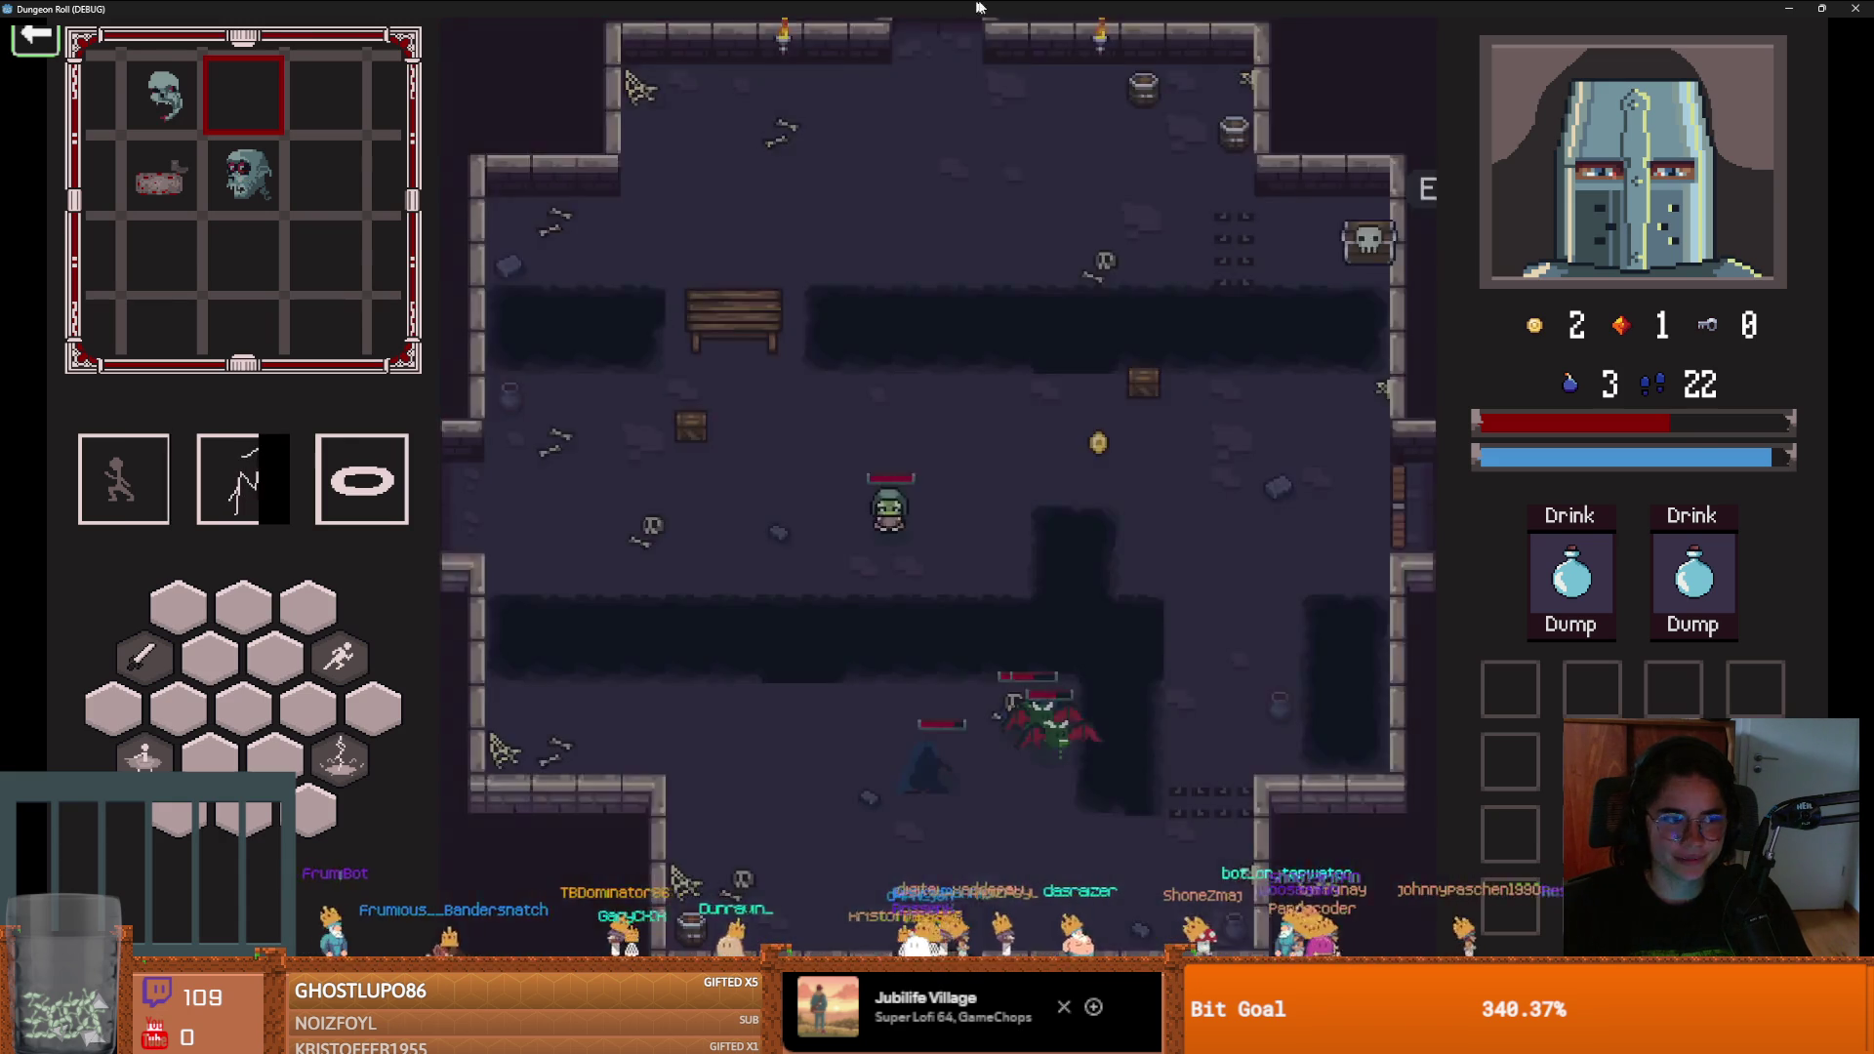
left_click(1102, 361)
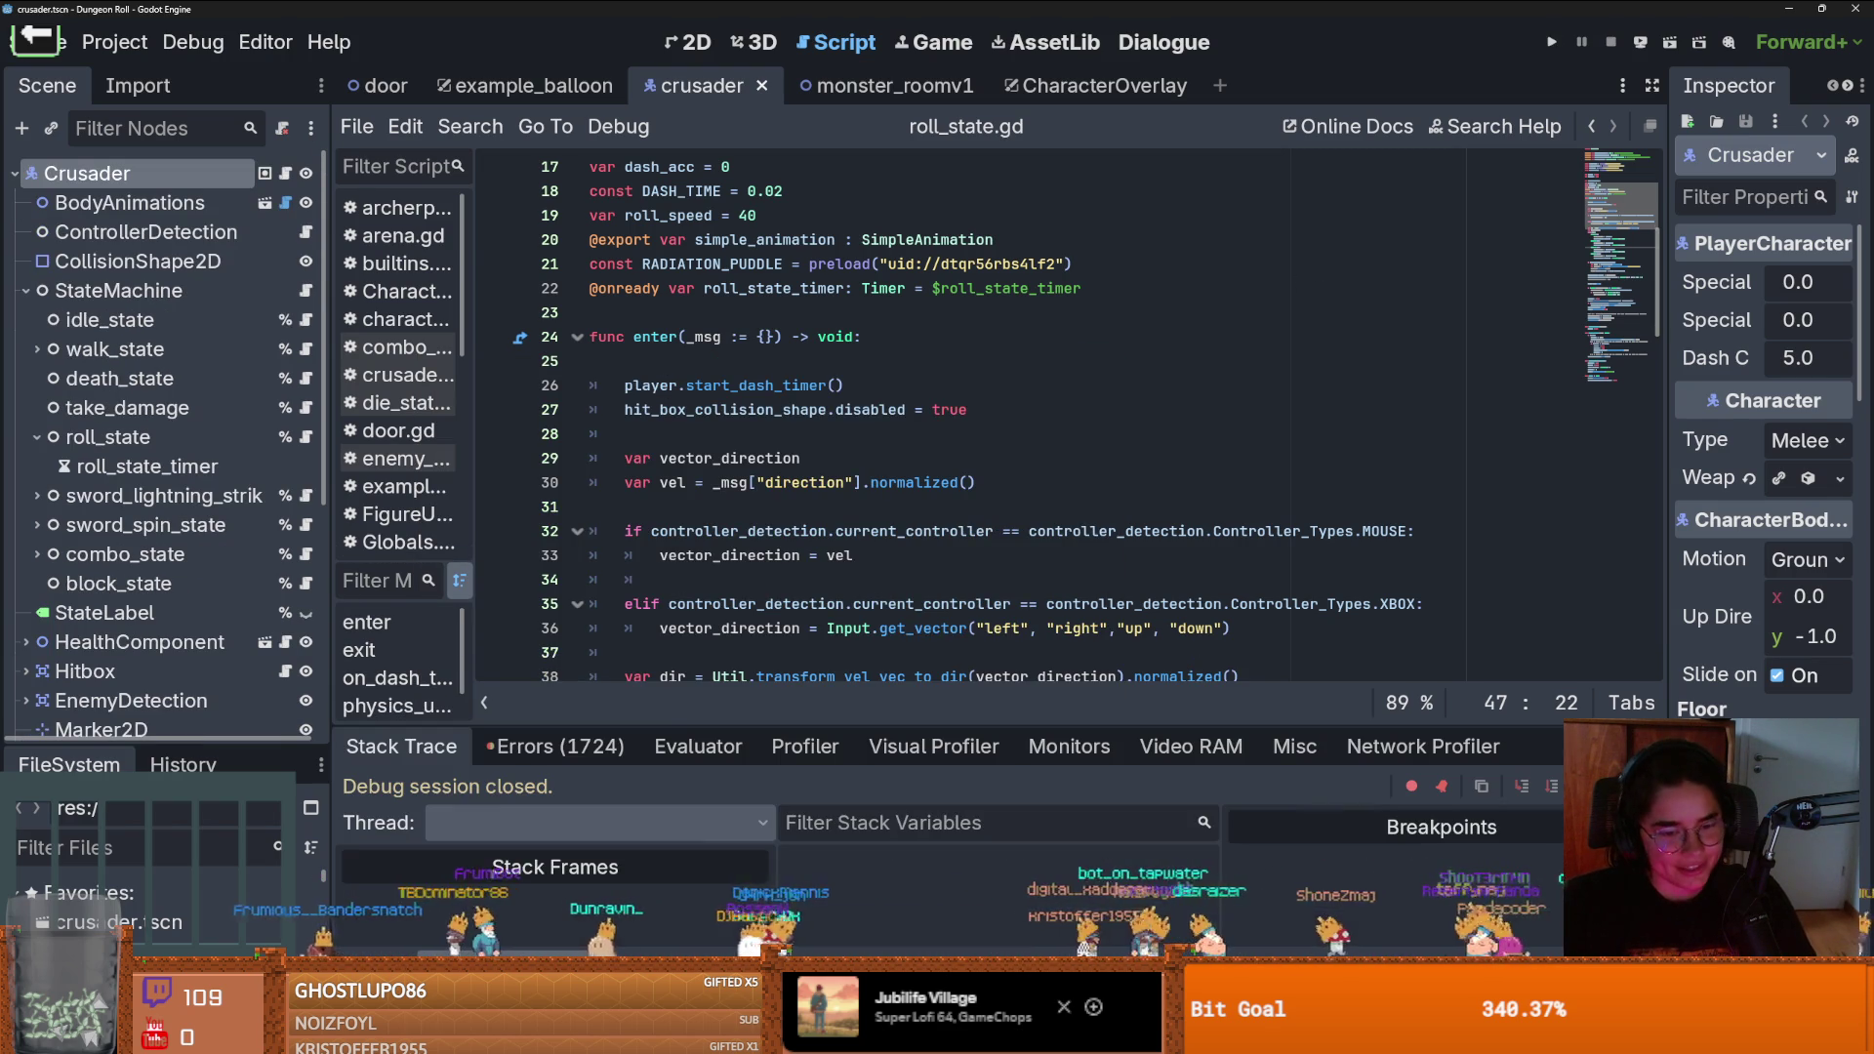
Inspect the Errors list tracing to Globals.gd line 78, then close Godot for GitHub Desktop
left_click_drag(667, 725, 667, 339)
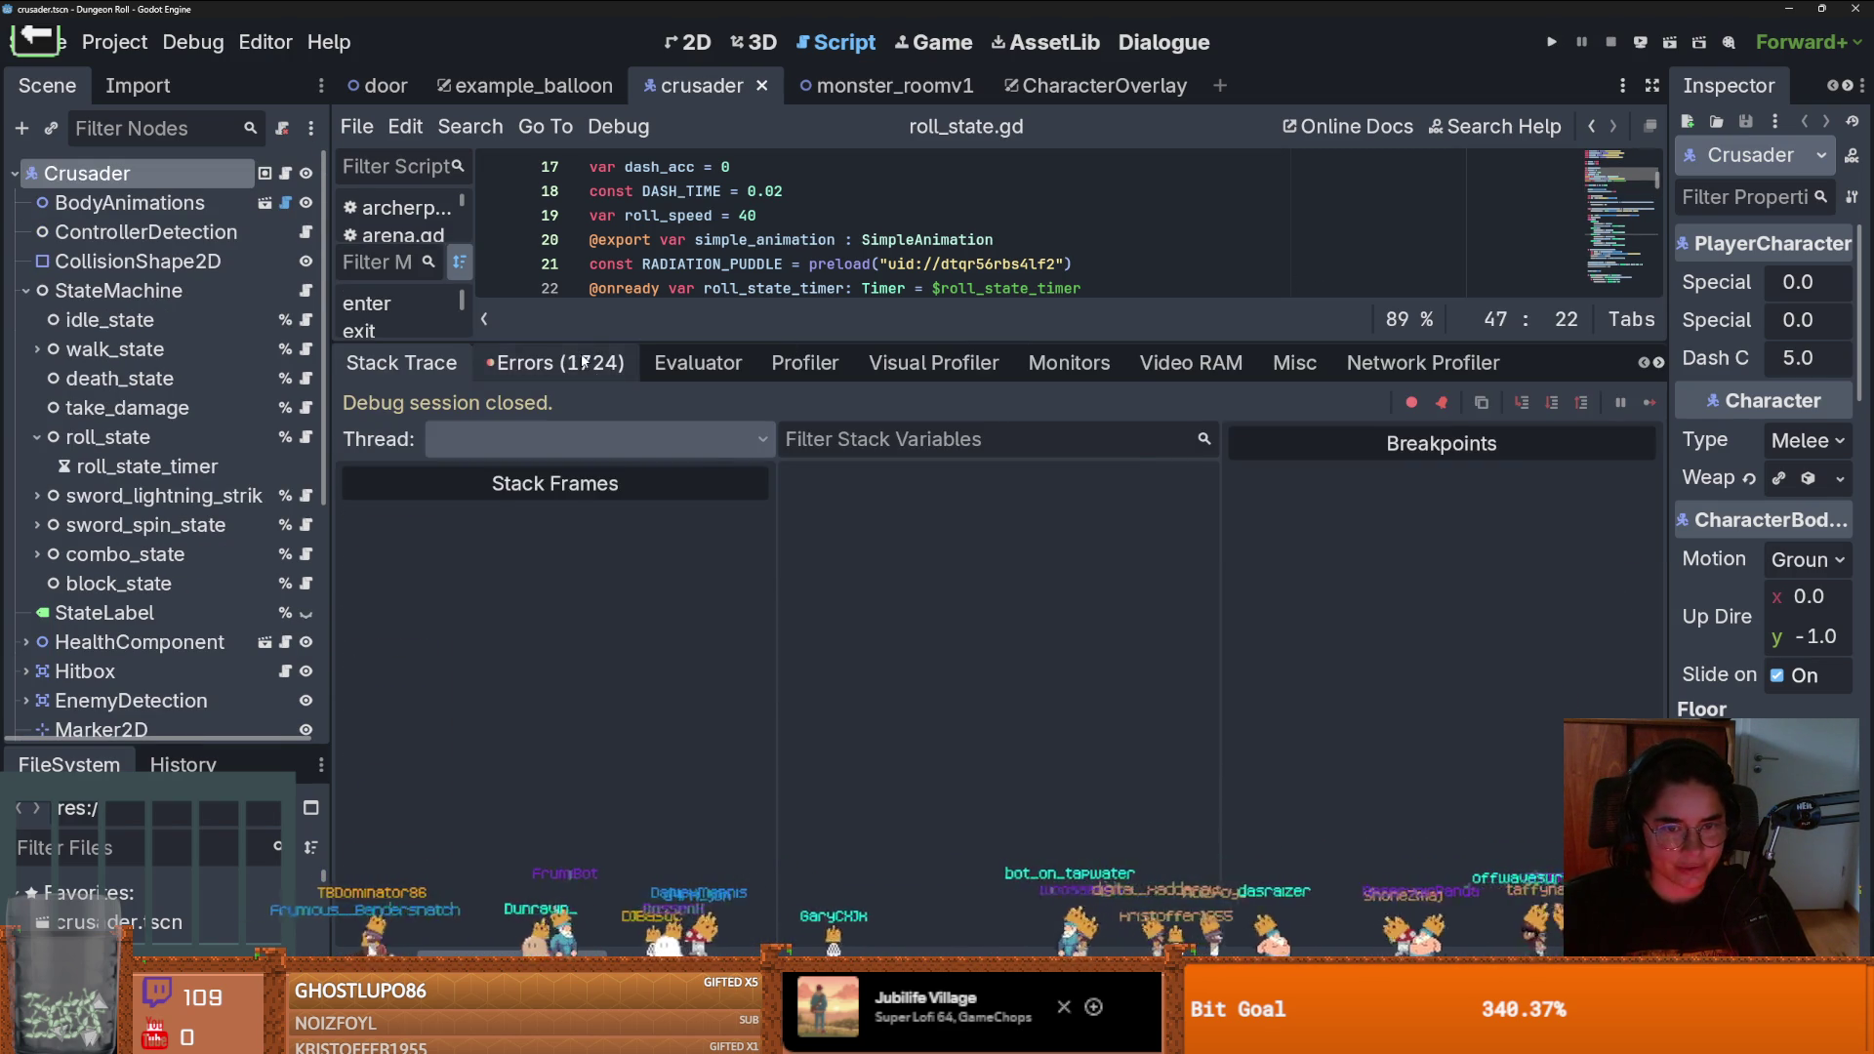
left_click(556, 362)
left_click_drag(1656, 455, 1659, 592)
left_click(976, 613)
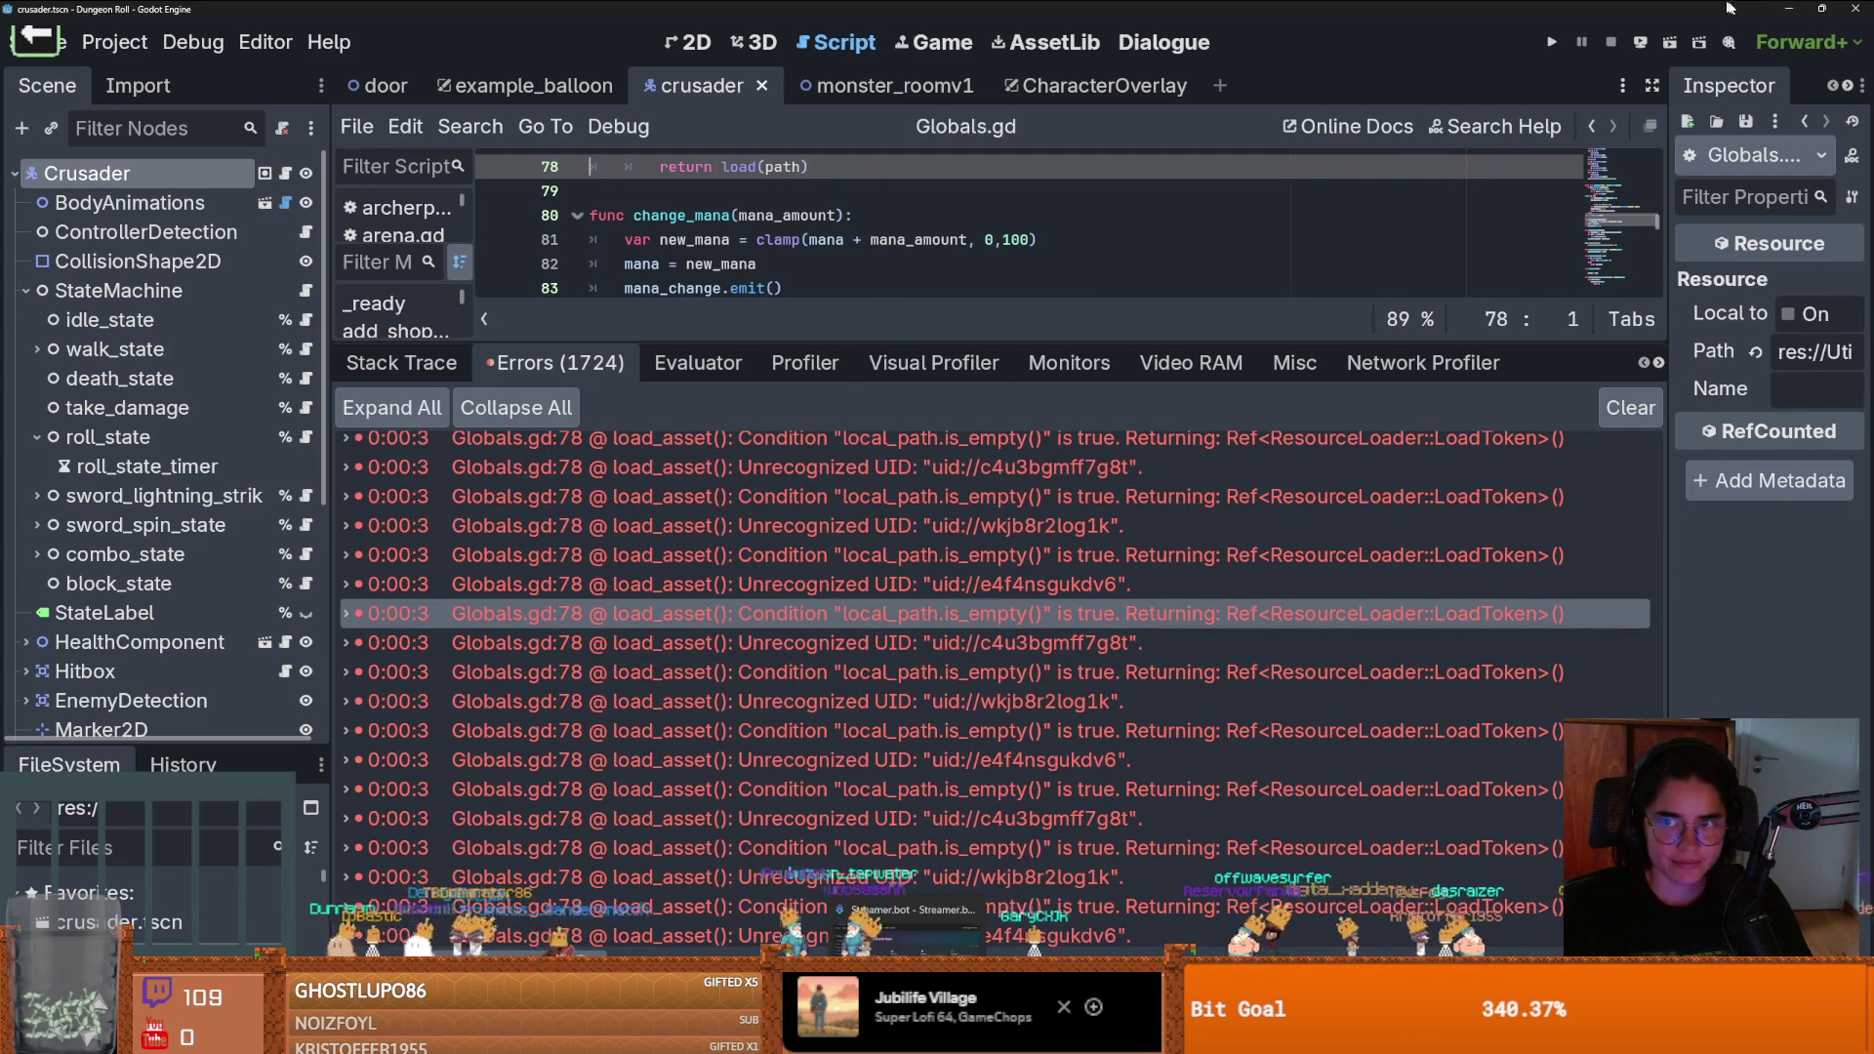
left_click(1854, 8)
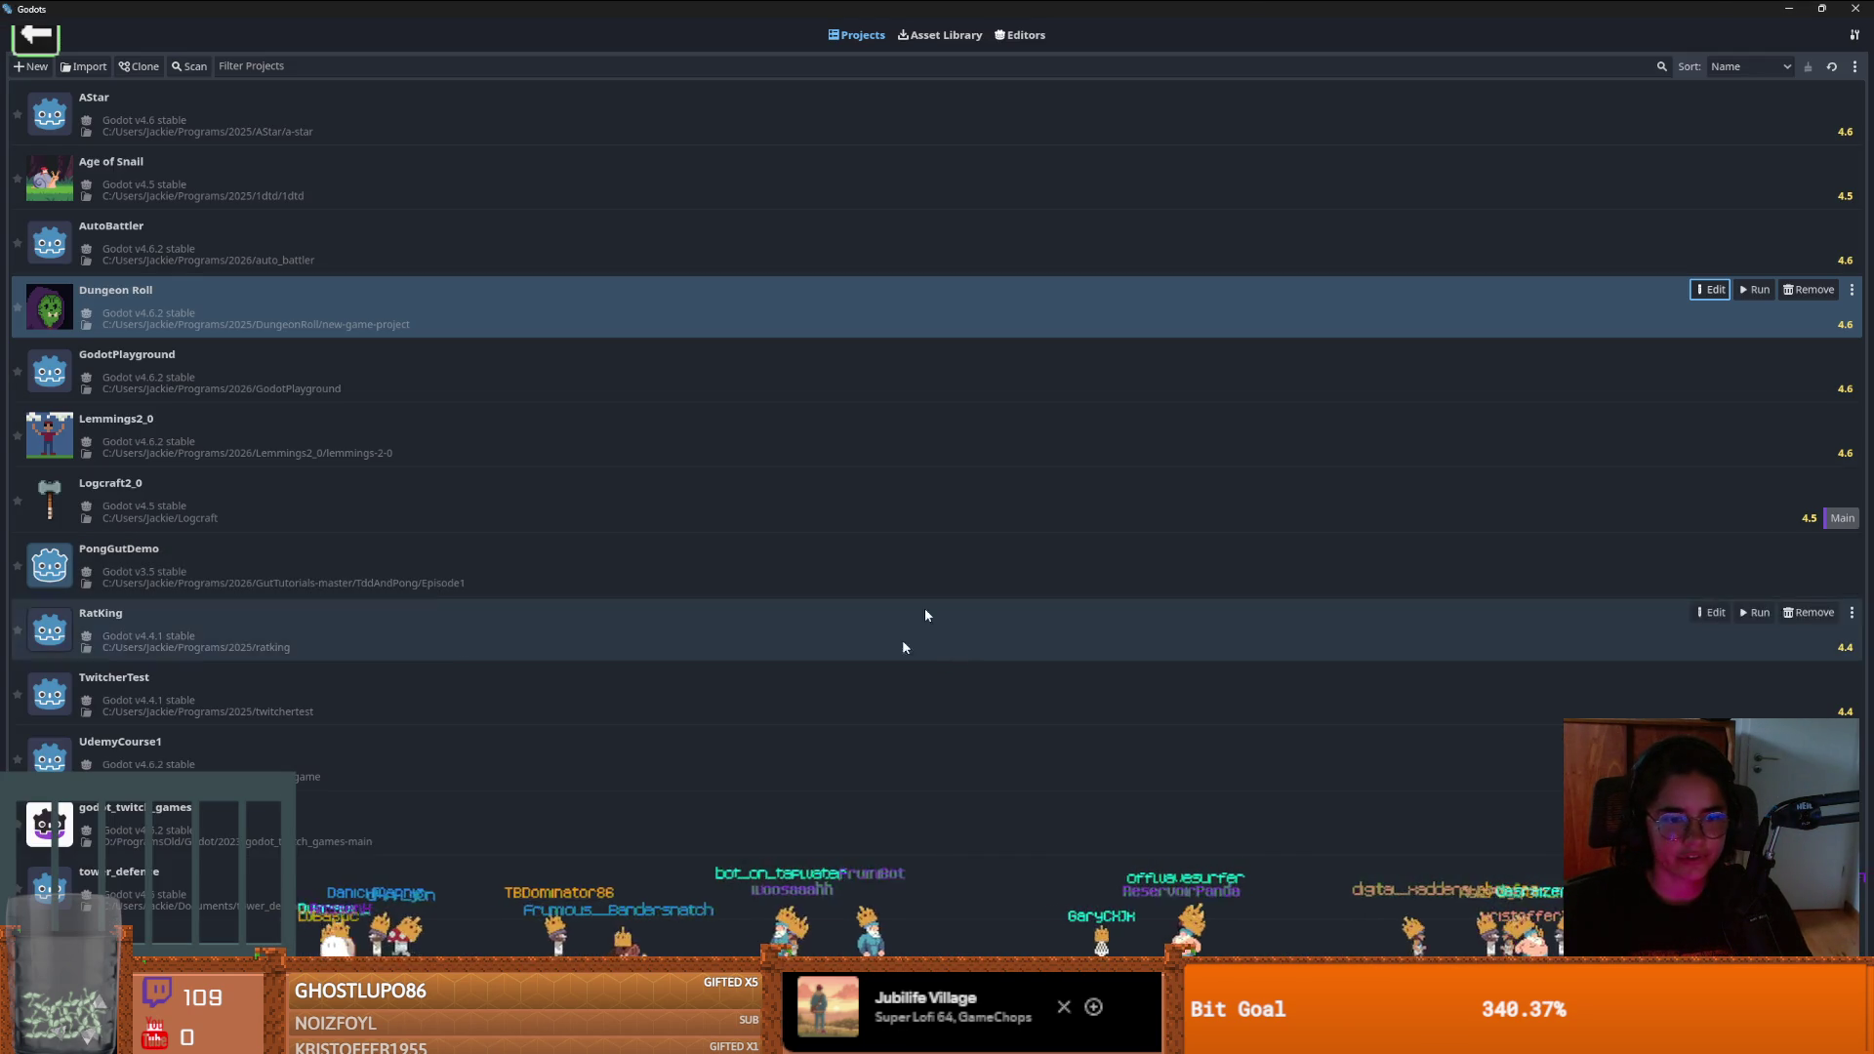
key("alt+Tab")
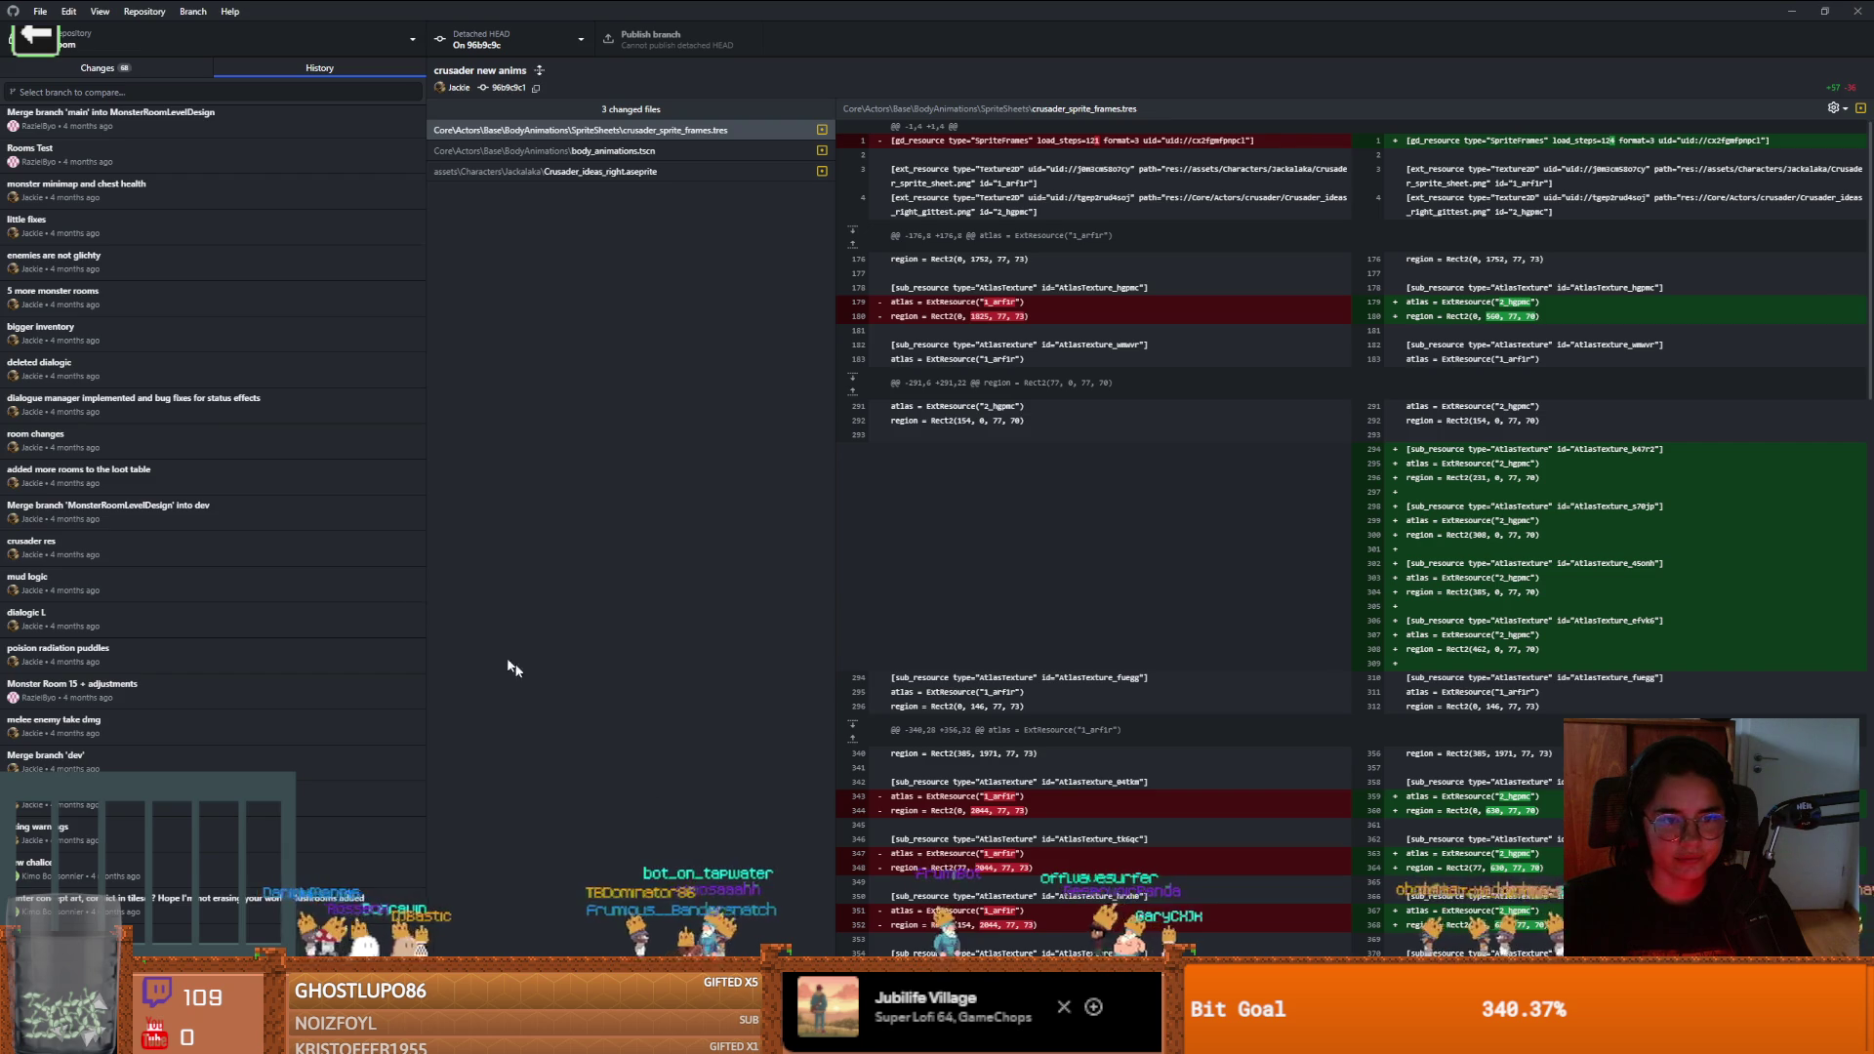
Discard all 68 uncommitted local changes
left_click(112, 67)
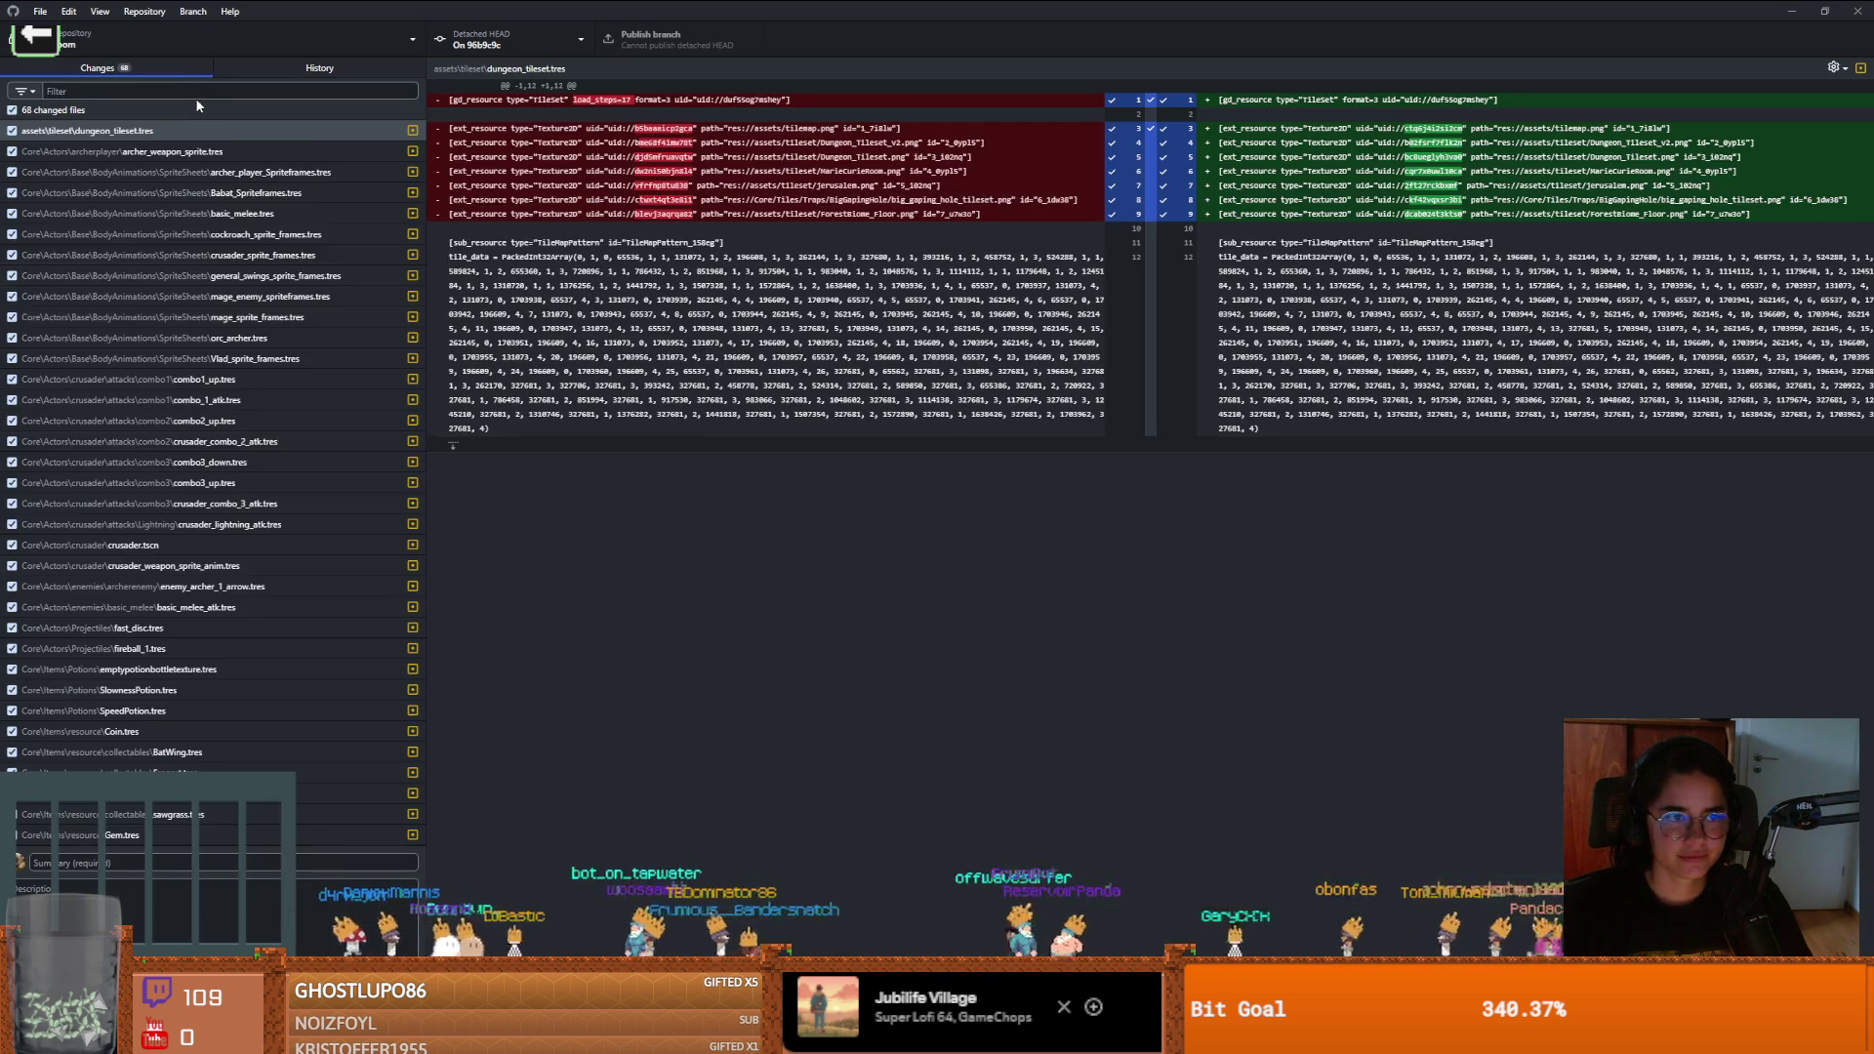
left_click(260, 126)
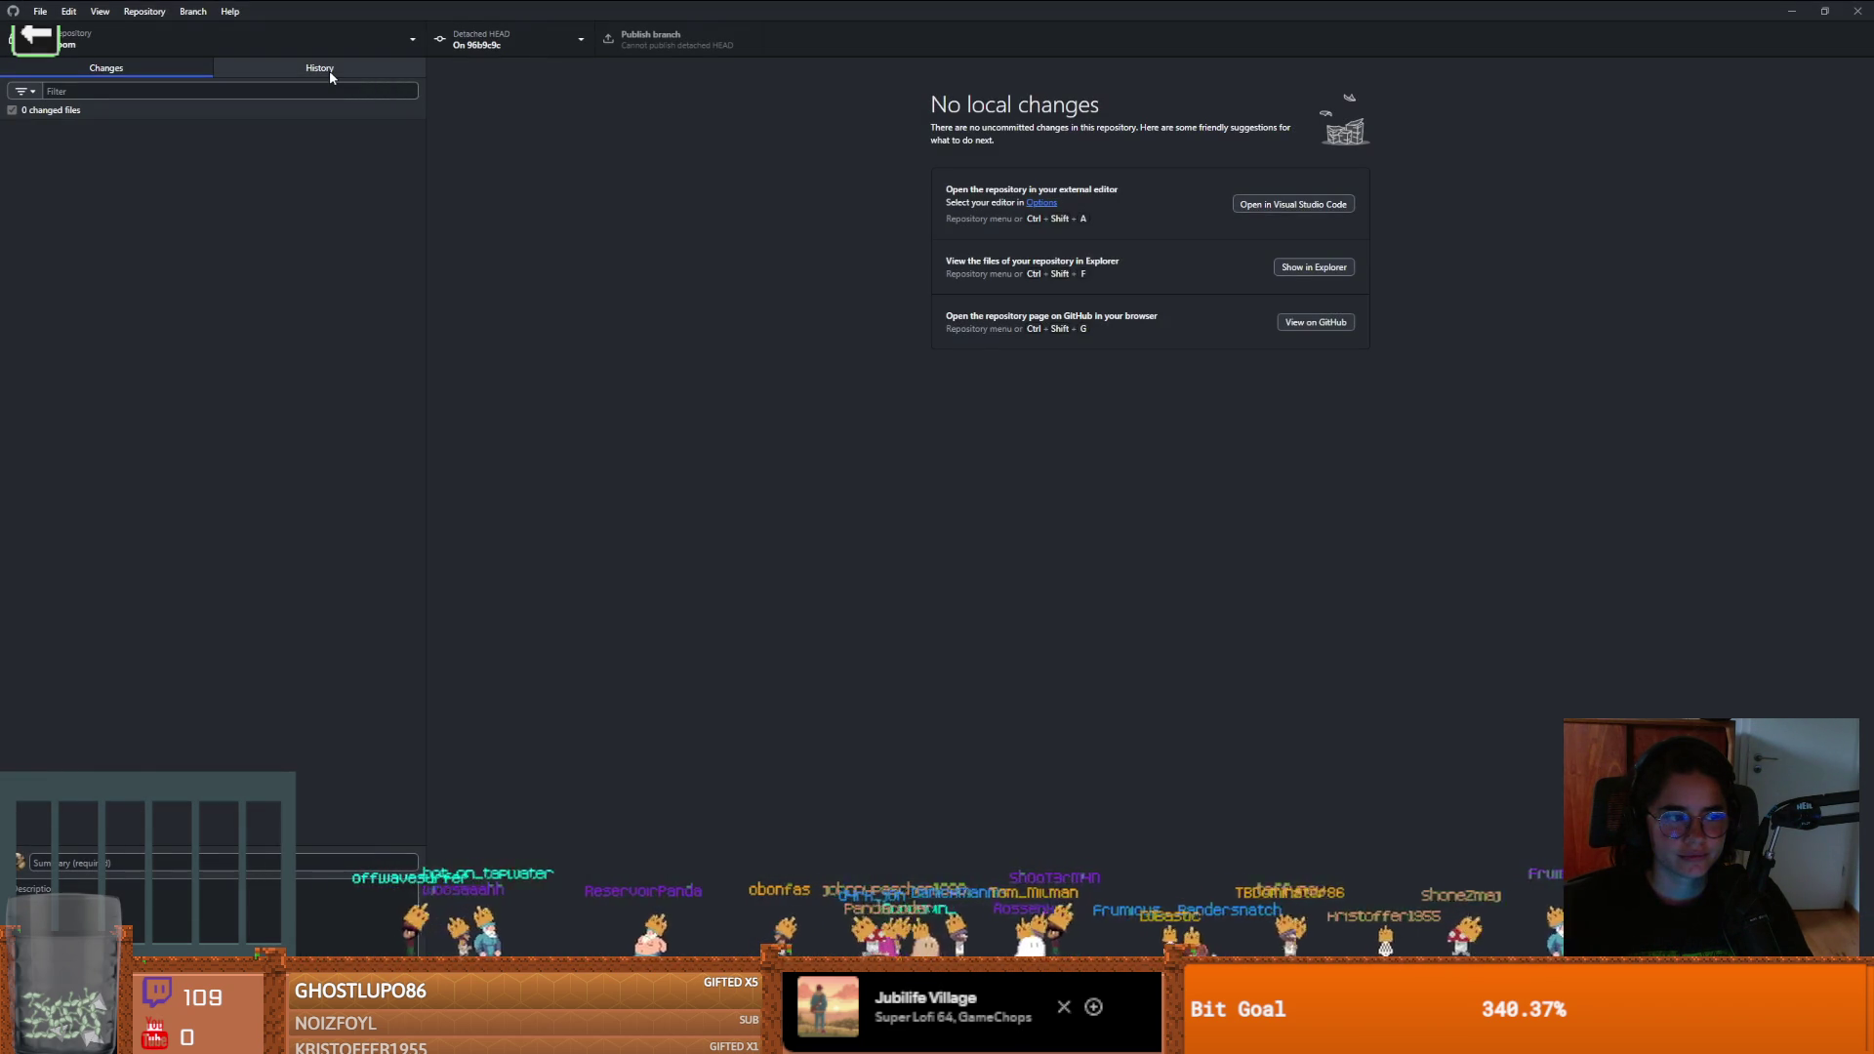
left_click(330, 70)
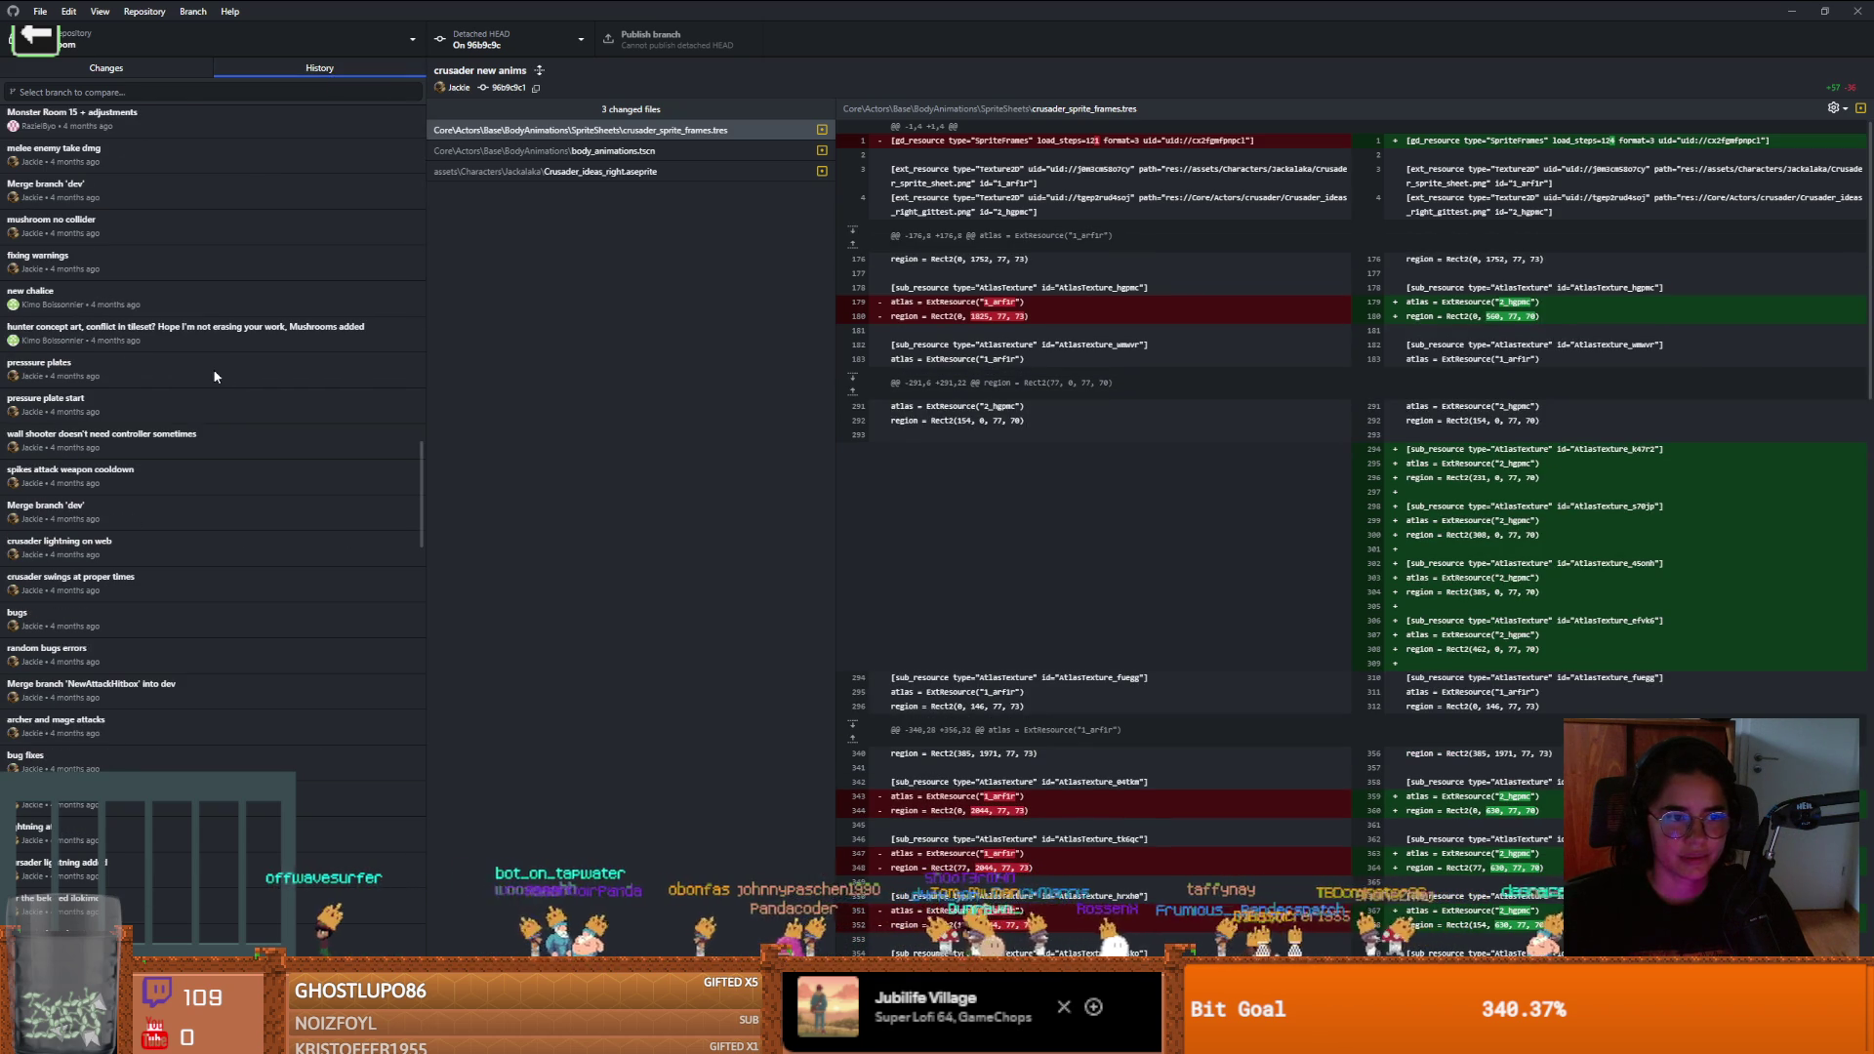
Find the 'fixing some levels' commit in History and check it out
scroll(211, 367, "down", 8)
scroll(223, 550, "down", 3)
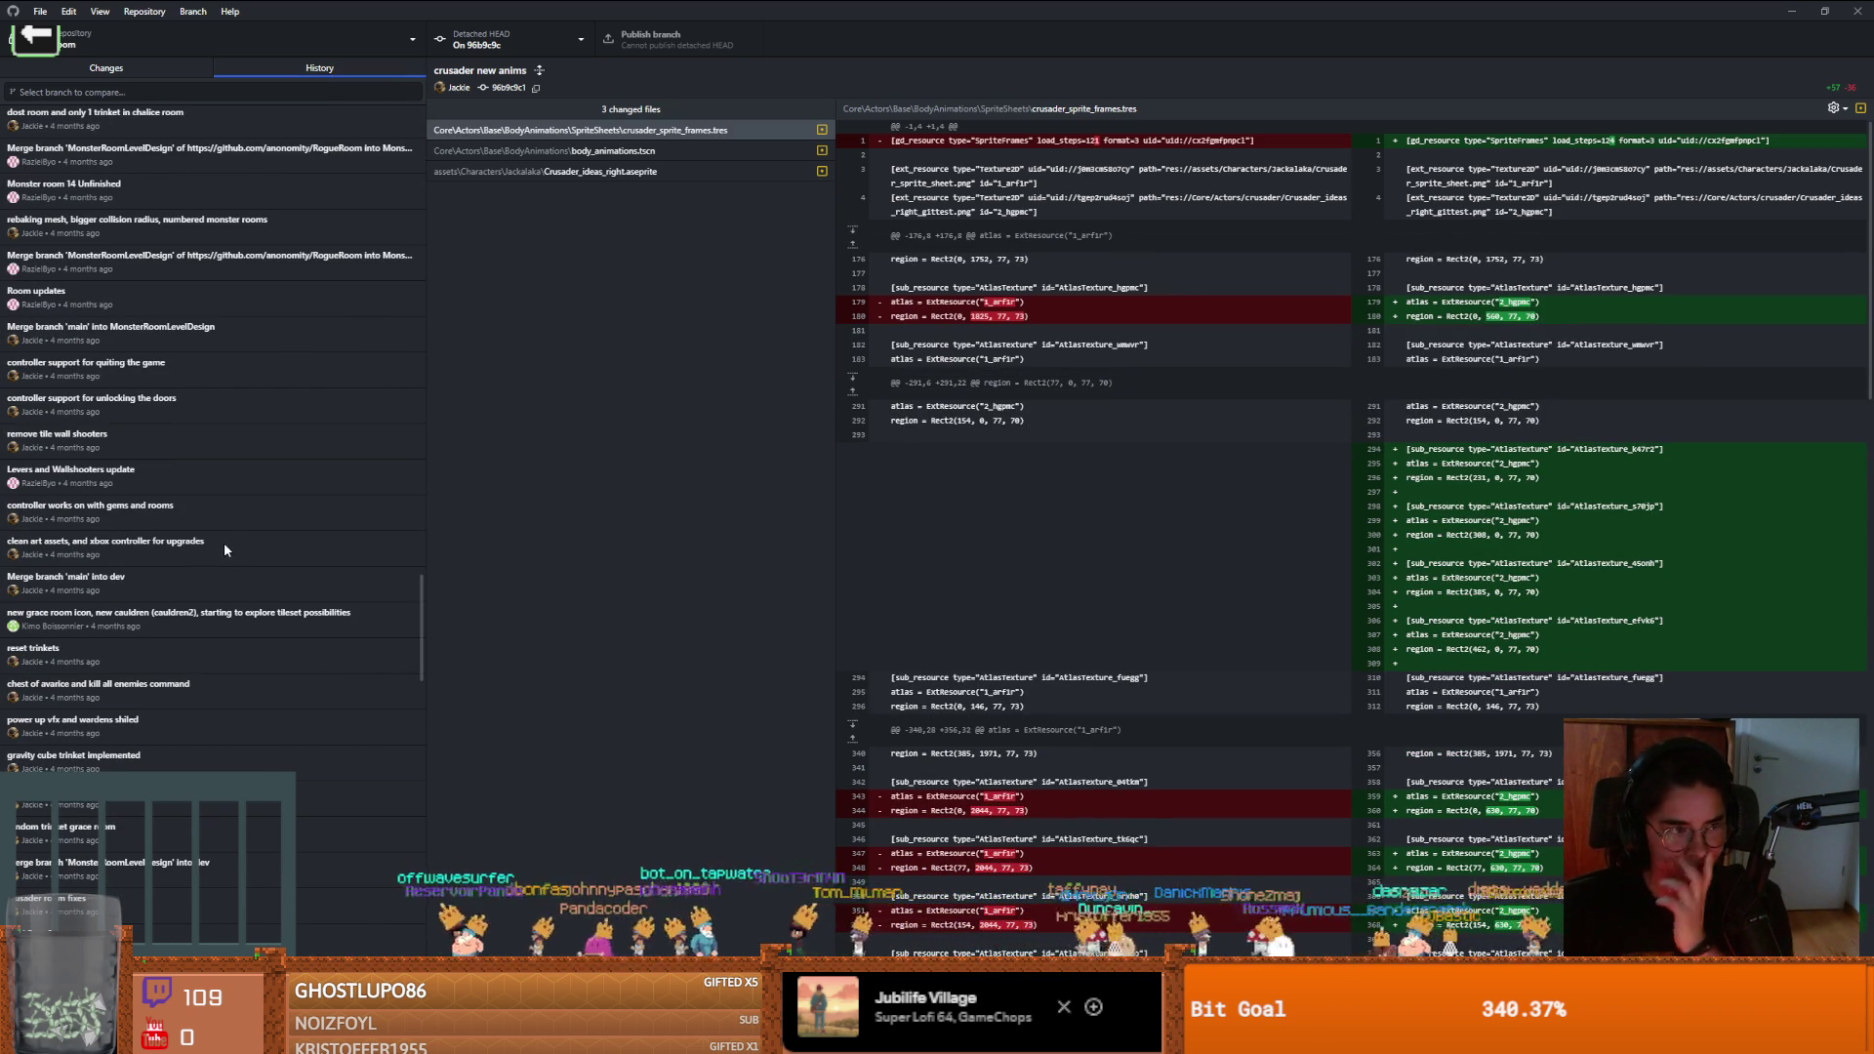
scroll(219, 607, "down", 4)
scroll(219, 613, "down", 5)
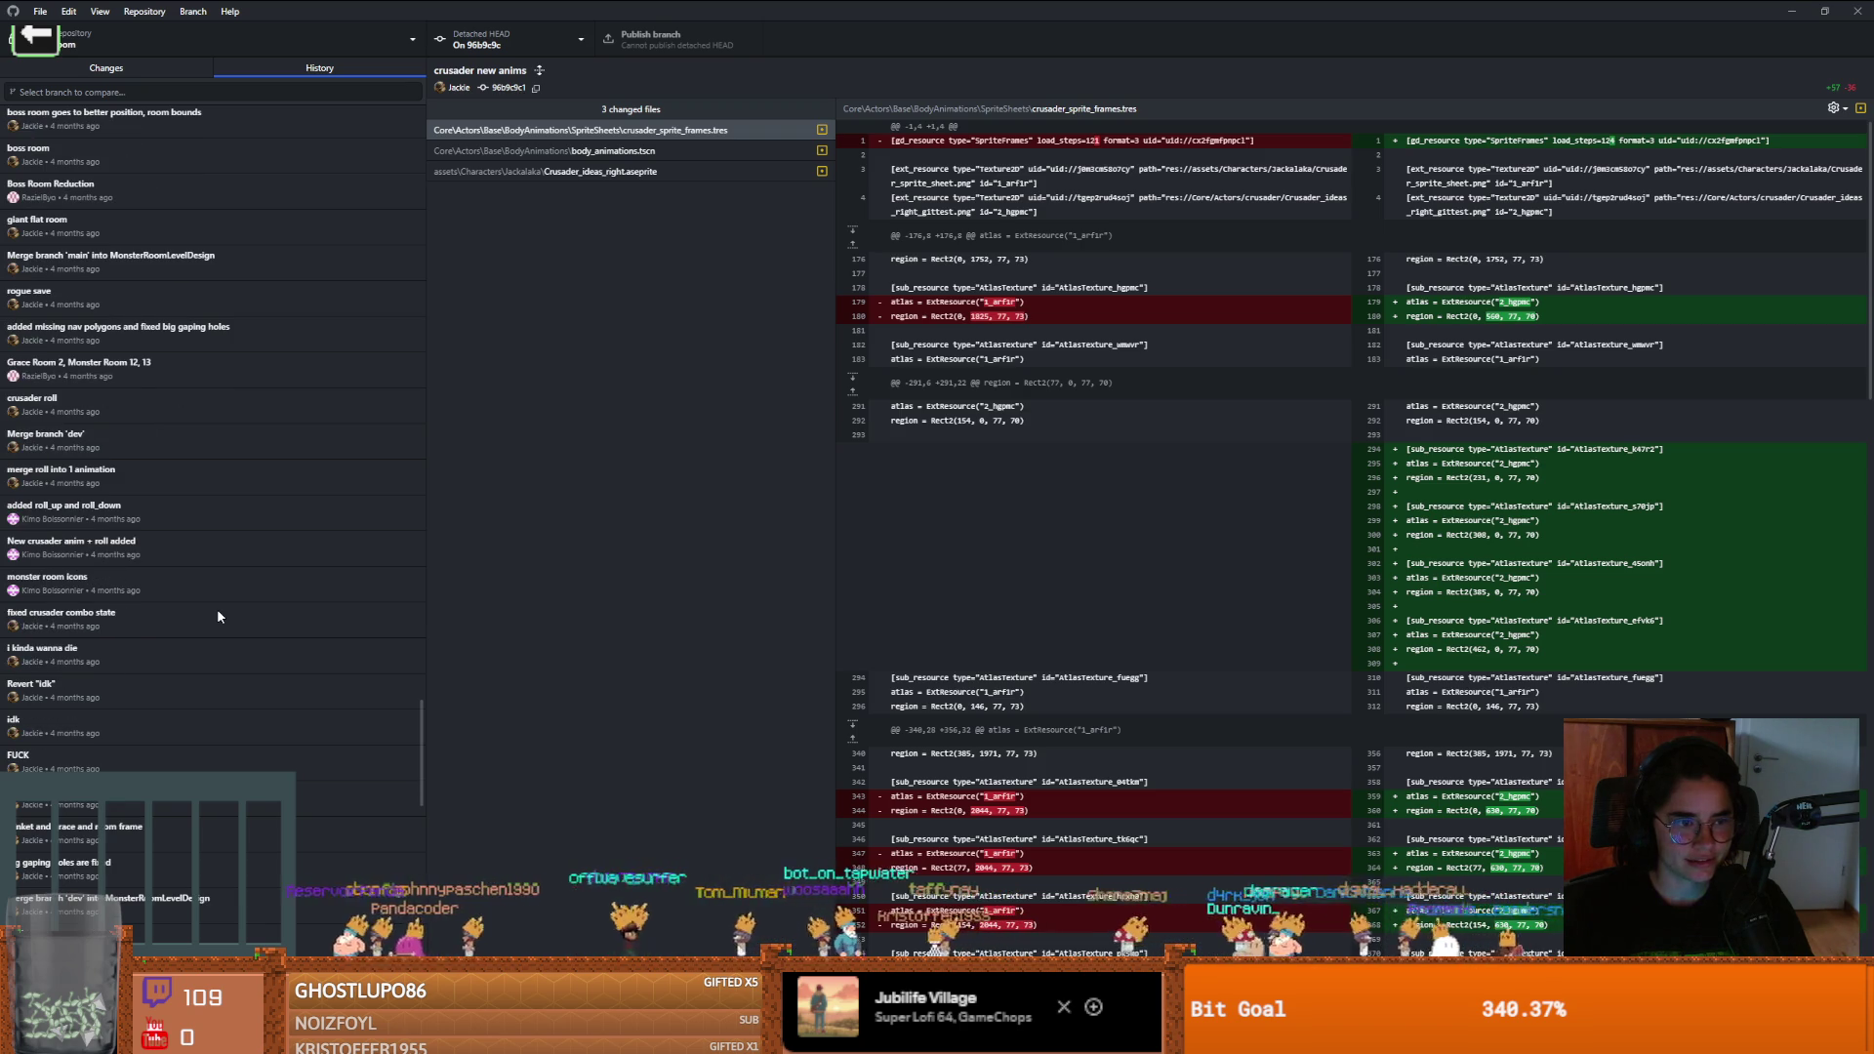
scroll(217, 615, "down", 4)
scroll(217, 615, "down", 3)
scroll(219, 615, "down", 10)
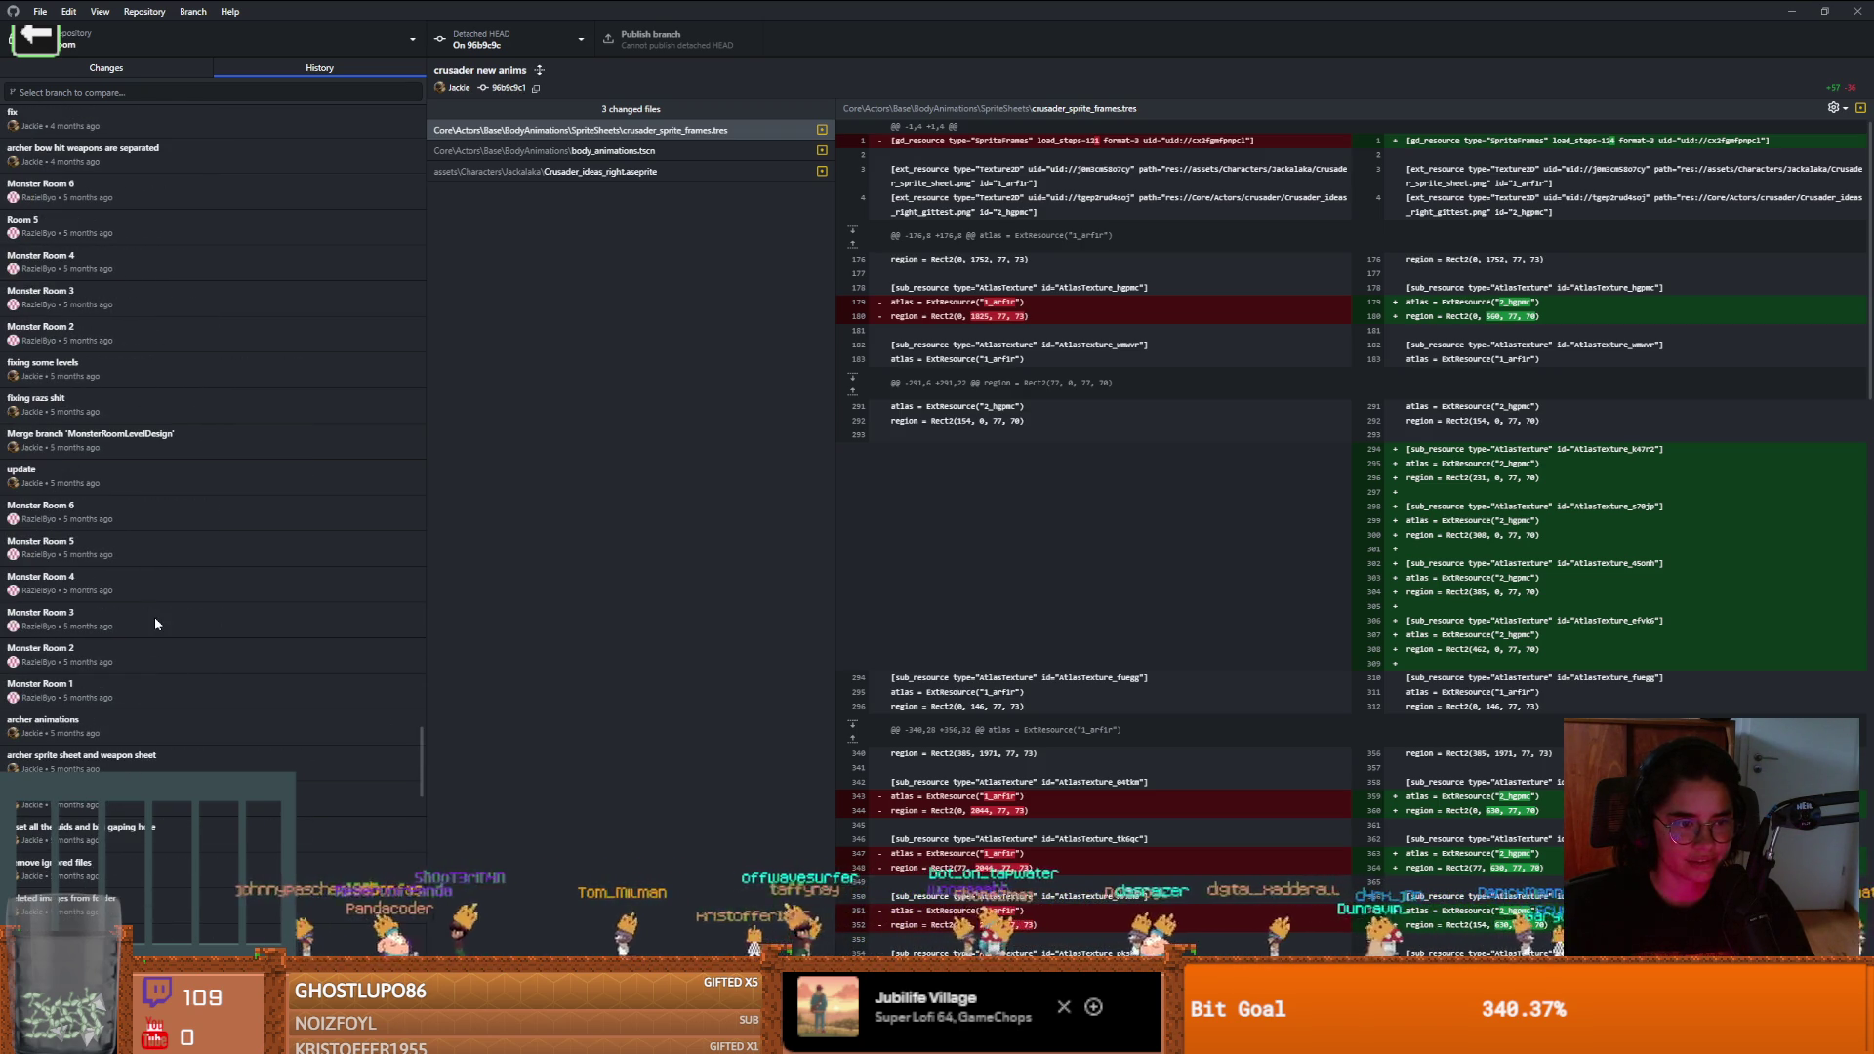
scroll(154, 595, "up", 2)
left_click(107, 509)
left_click(93, 434)
left_click(88, 370)
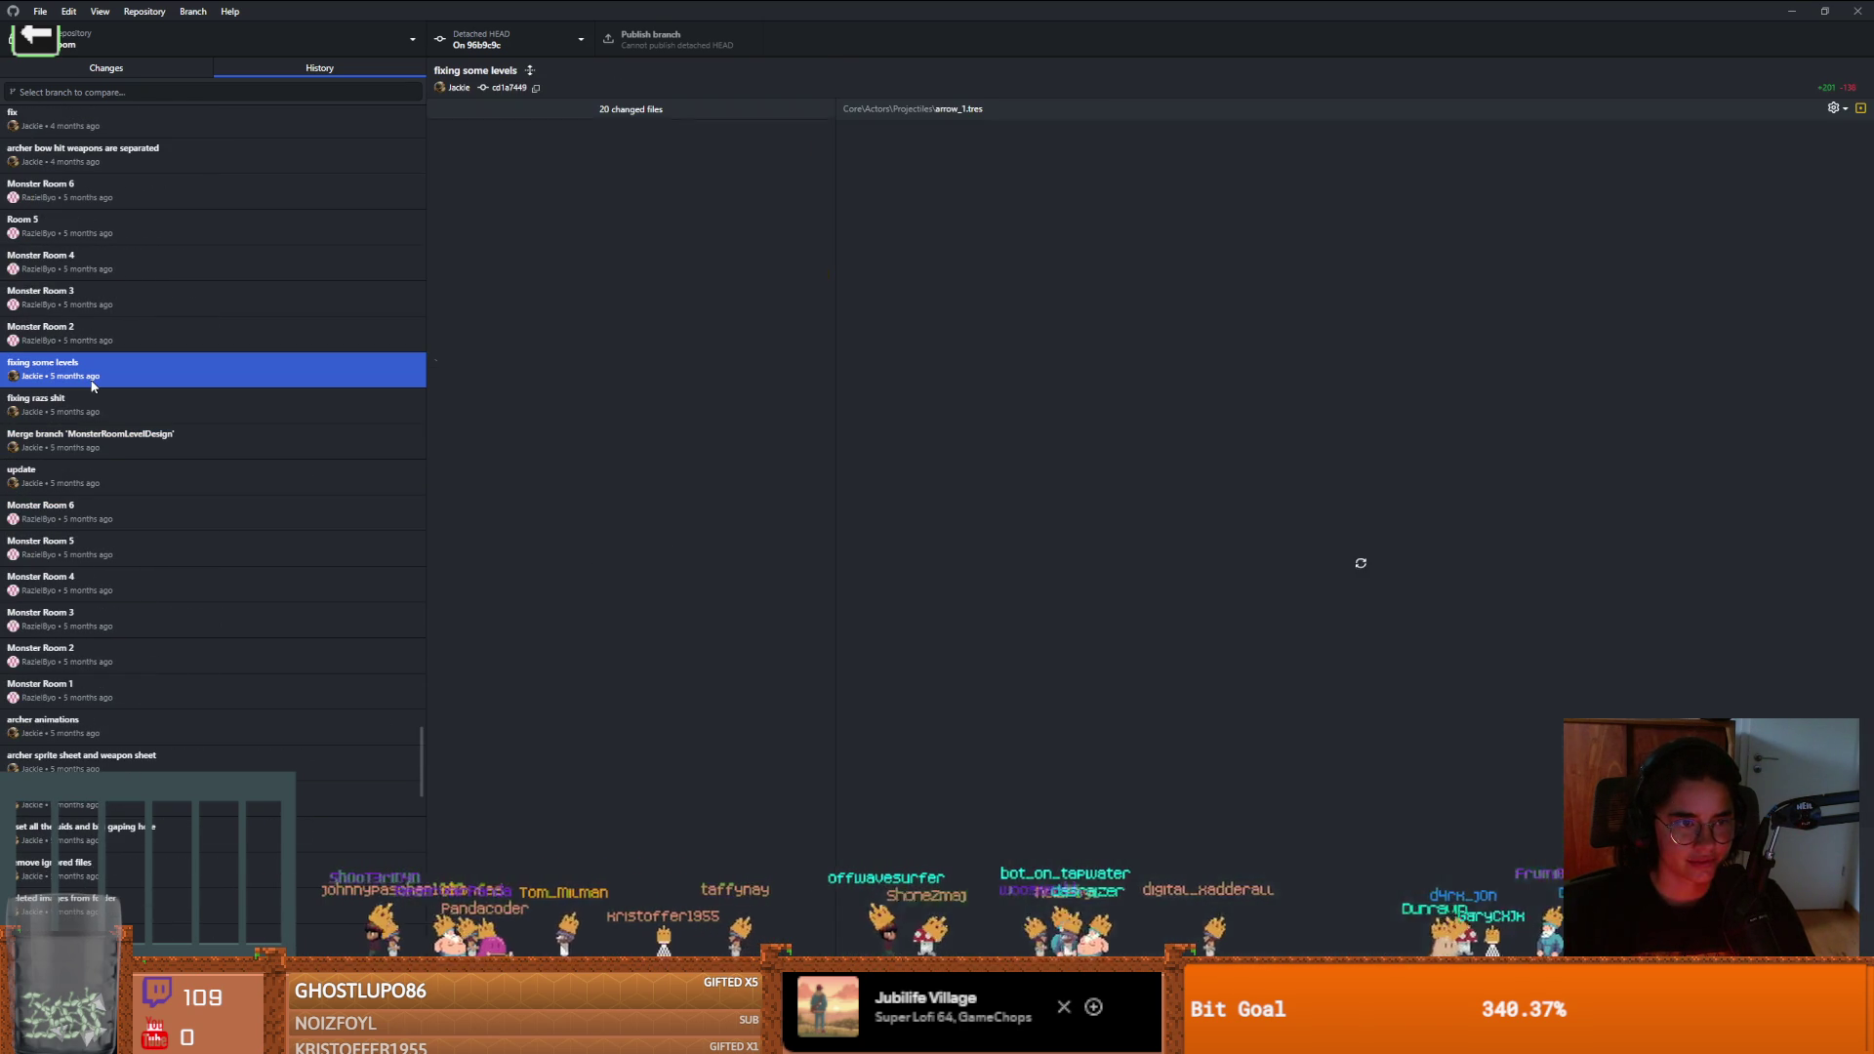
right_click(92, 371)
left_click(186, 421)
left_click(1005, 554)
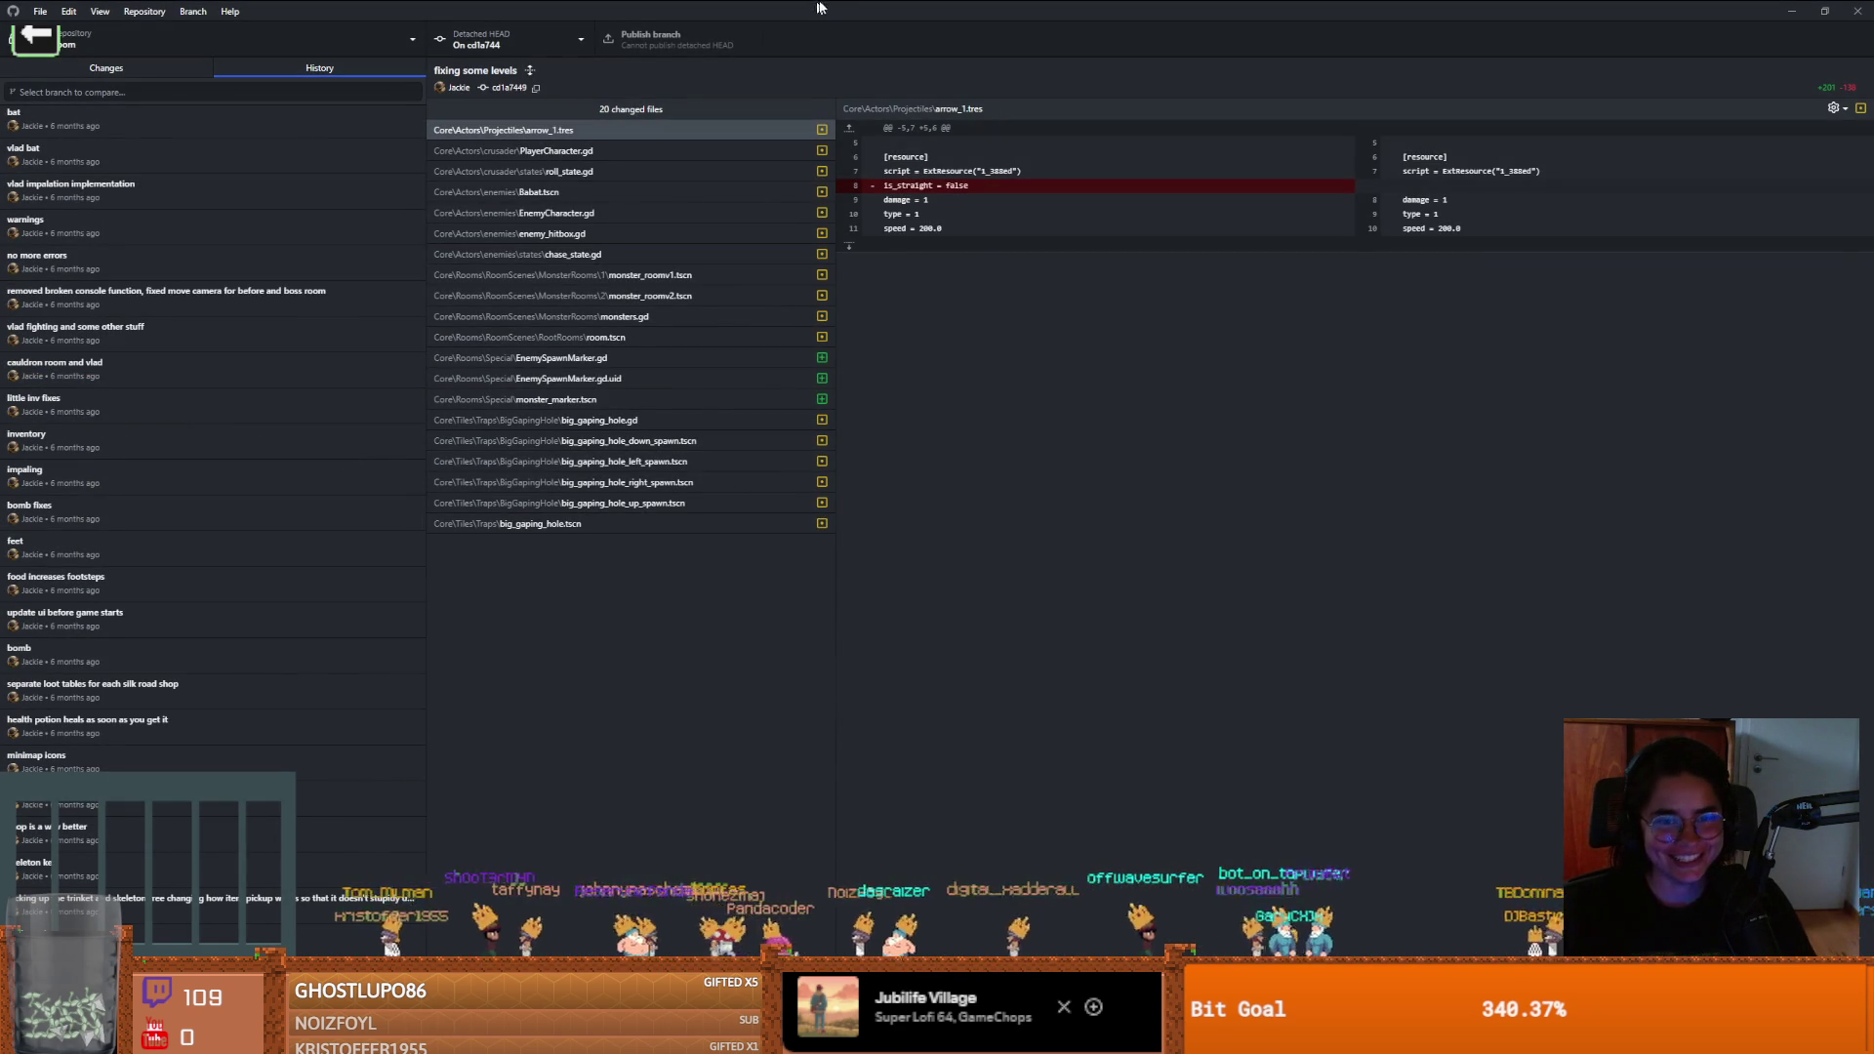
key("alt+Tab")
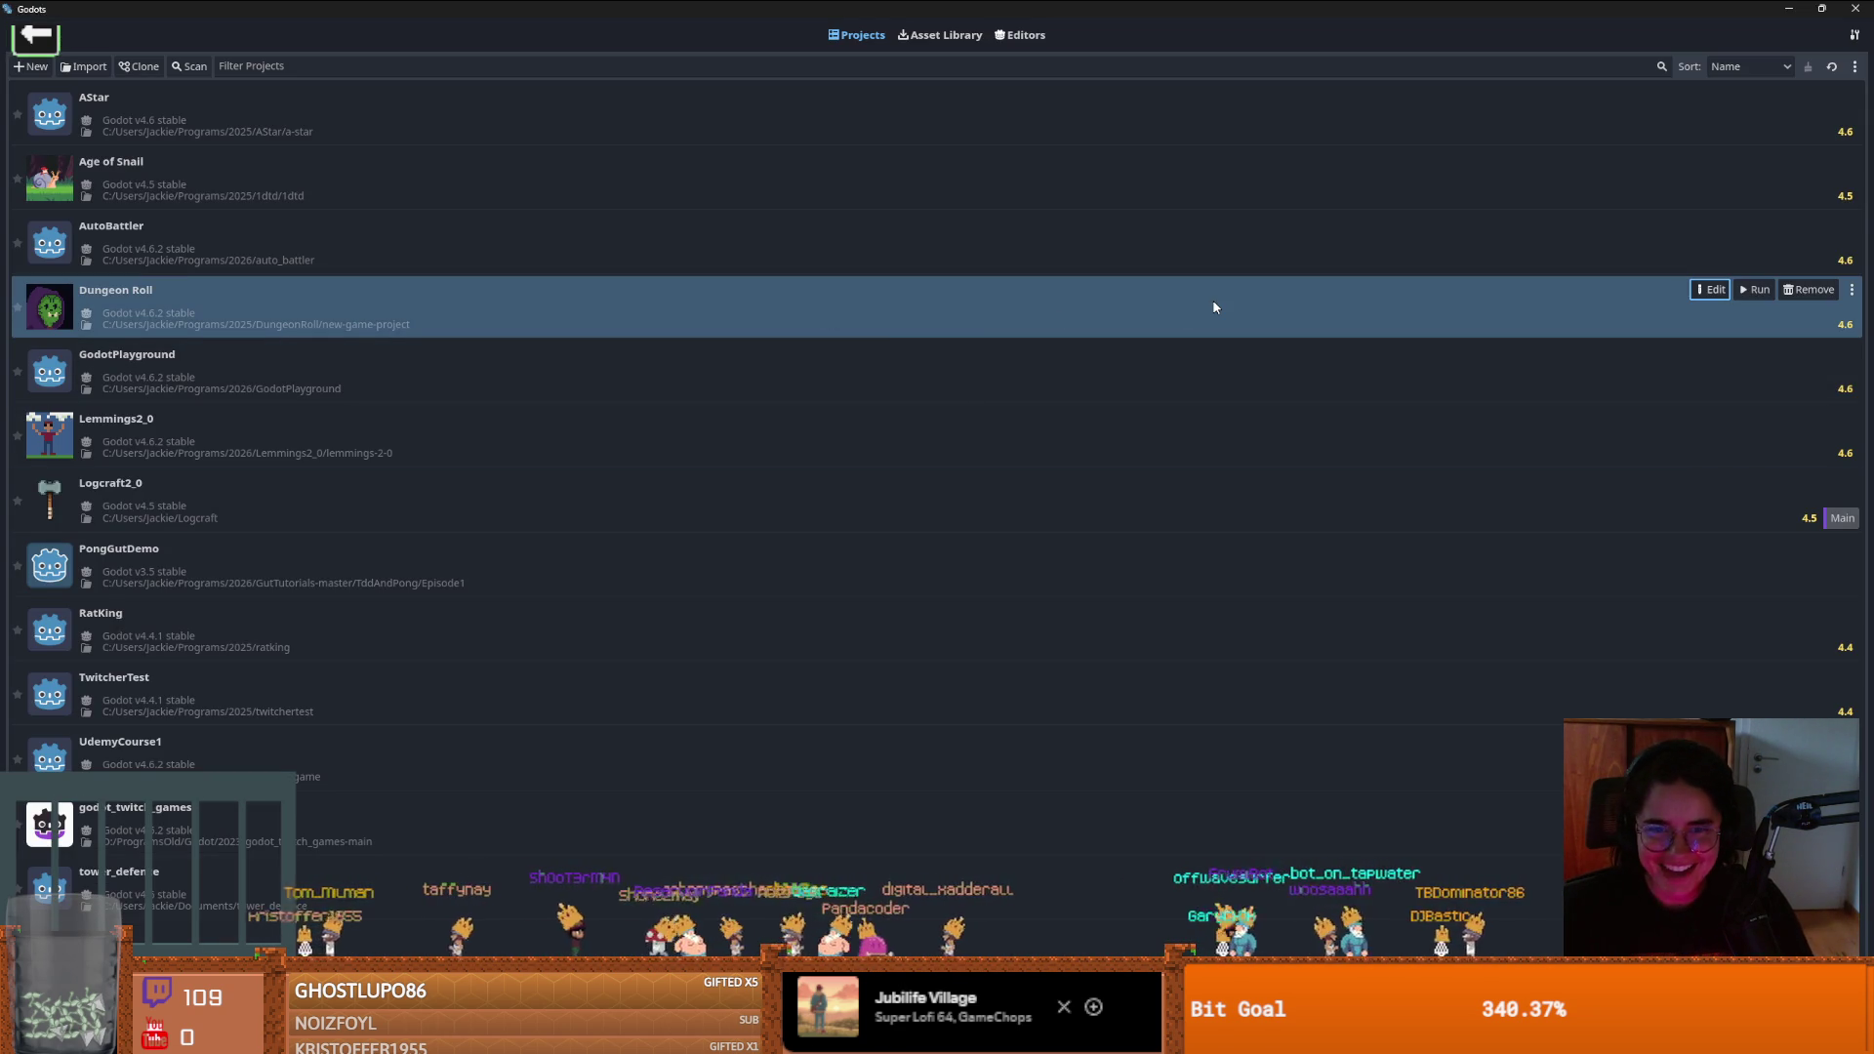
Open Dungeon Roll for editing in Godot 4.6.2 from the Project Manager
double_click(1208, 311)
left_click(880, 554)
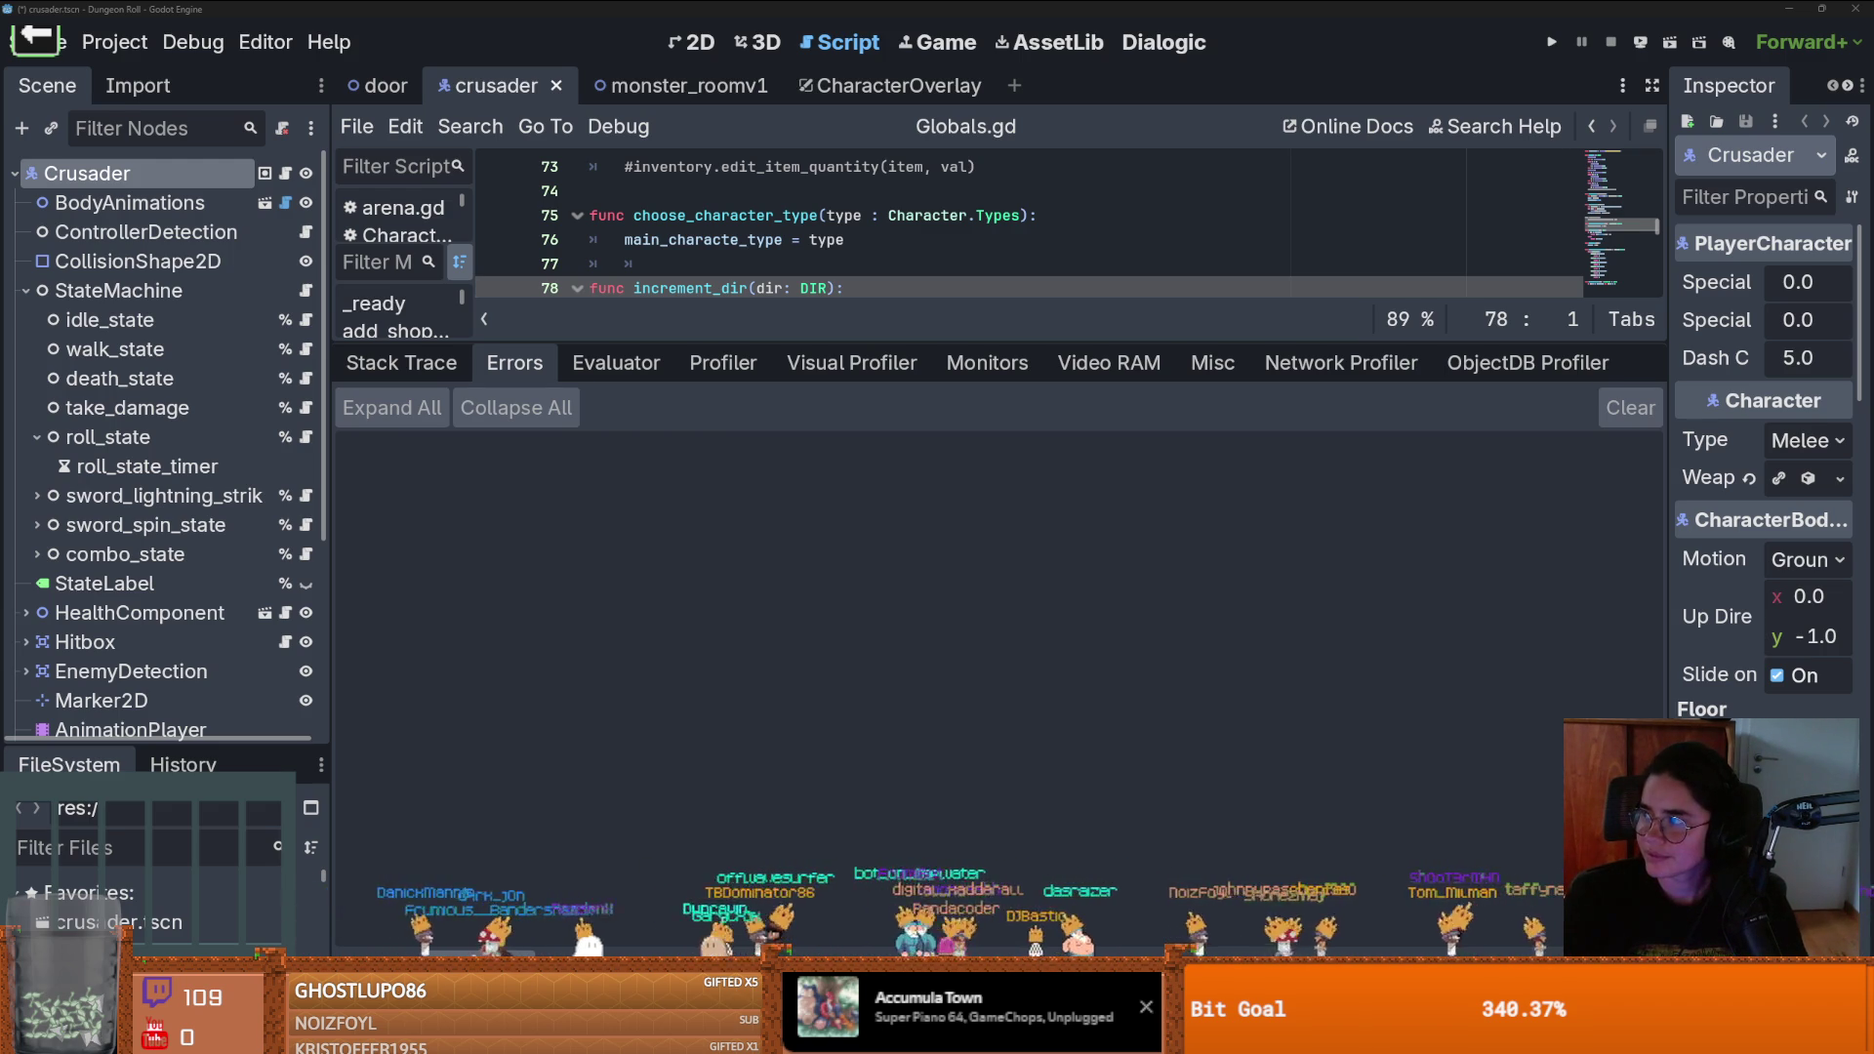
key("alt+Tab")
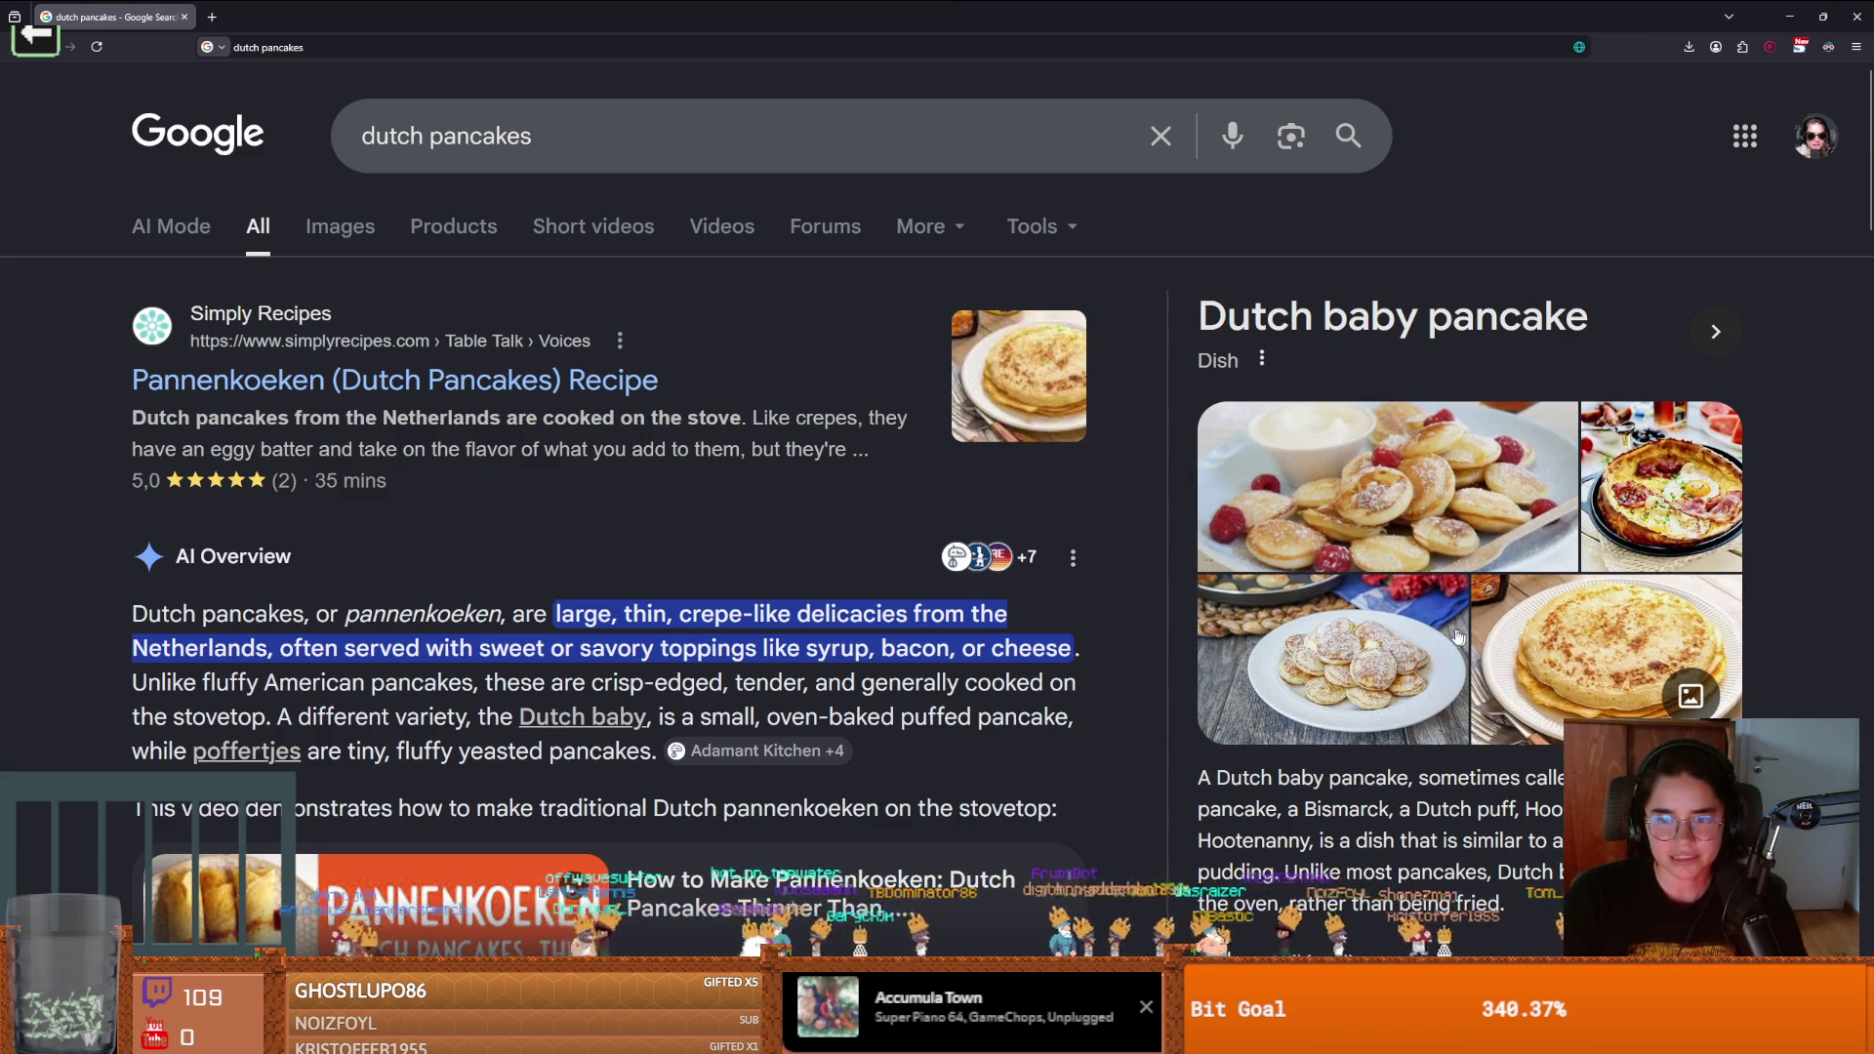
View image results for 'dutch pancakes', then return to Godot and enlarge the script area
scroll(1025, 593, "down", 3)
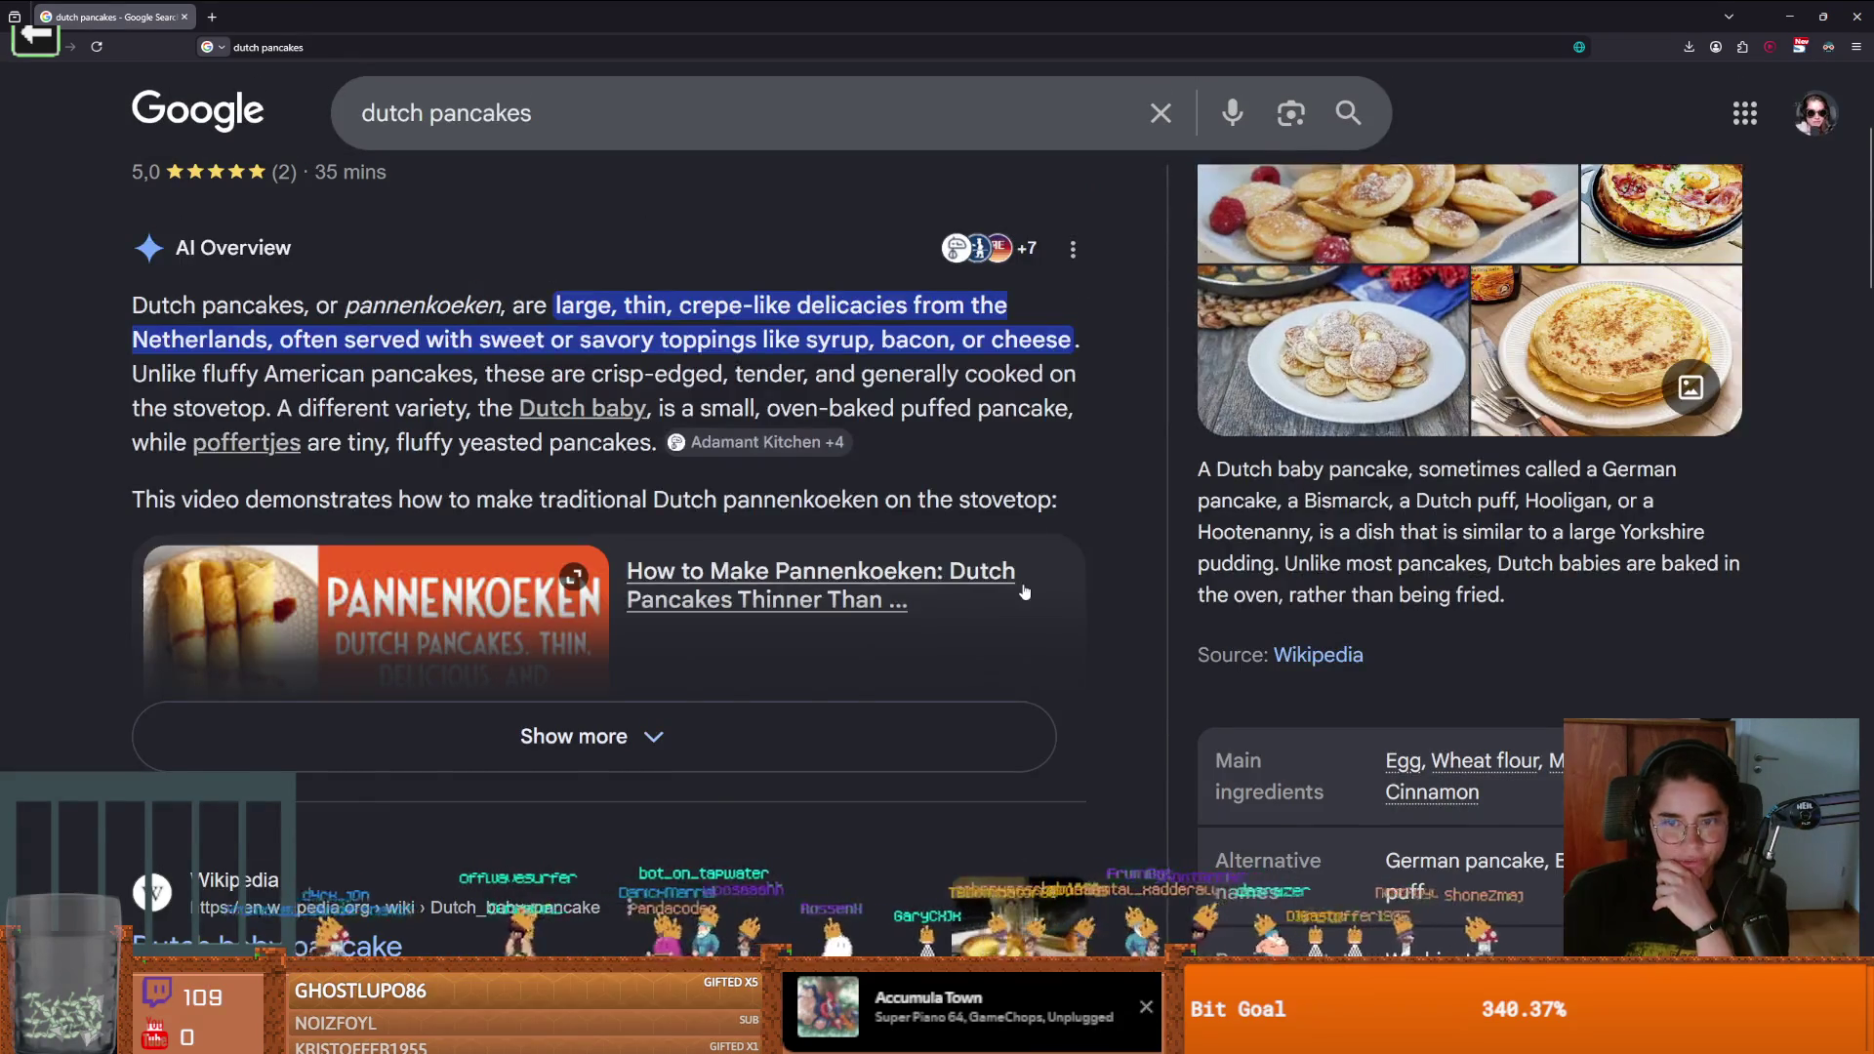
scroll(1025, 592, "up", 3)
scroll(879, 547, "down", 3)
scroll(806, 514, "up", 3)
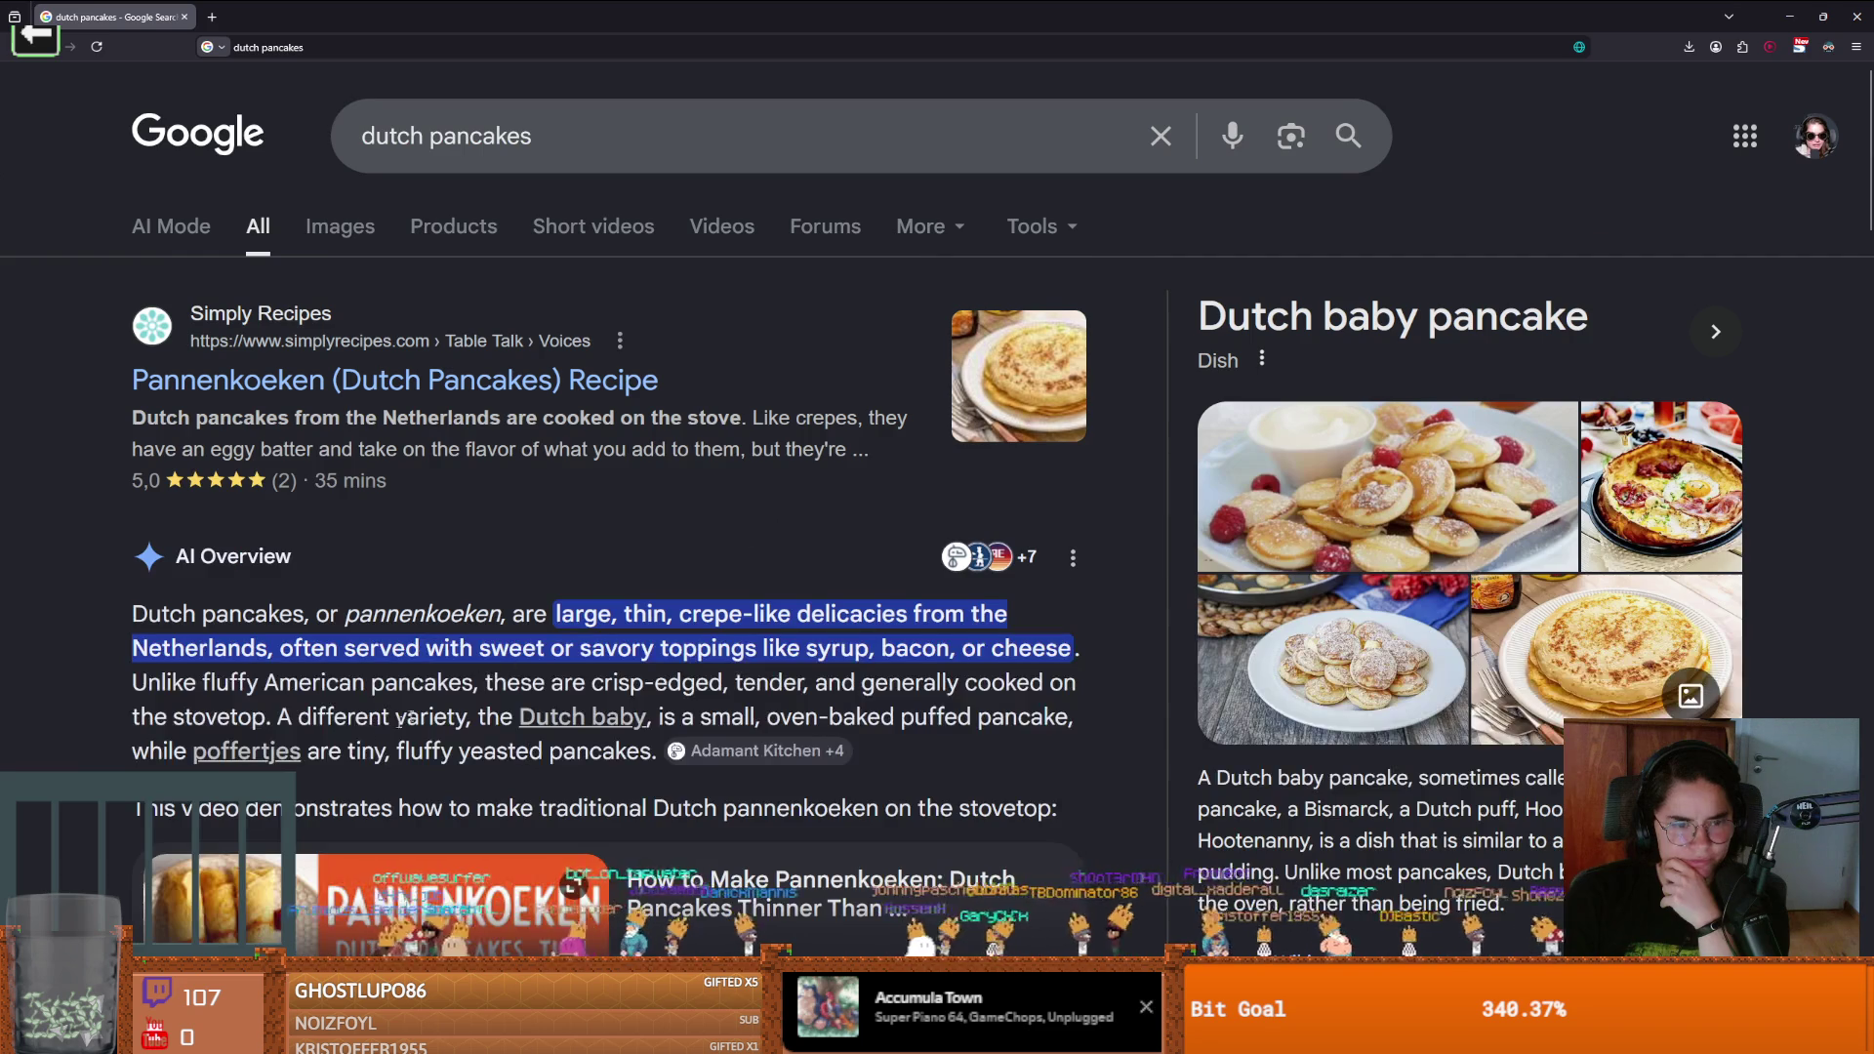
left_click(367, 238)
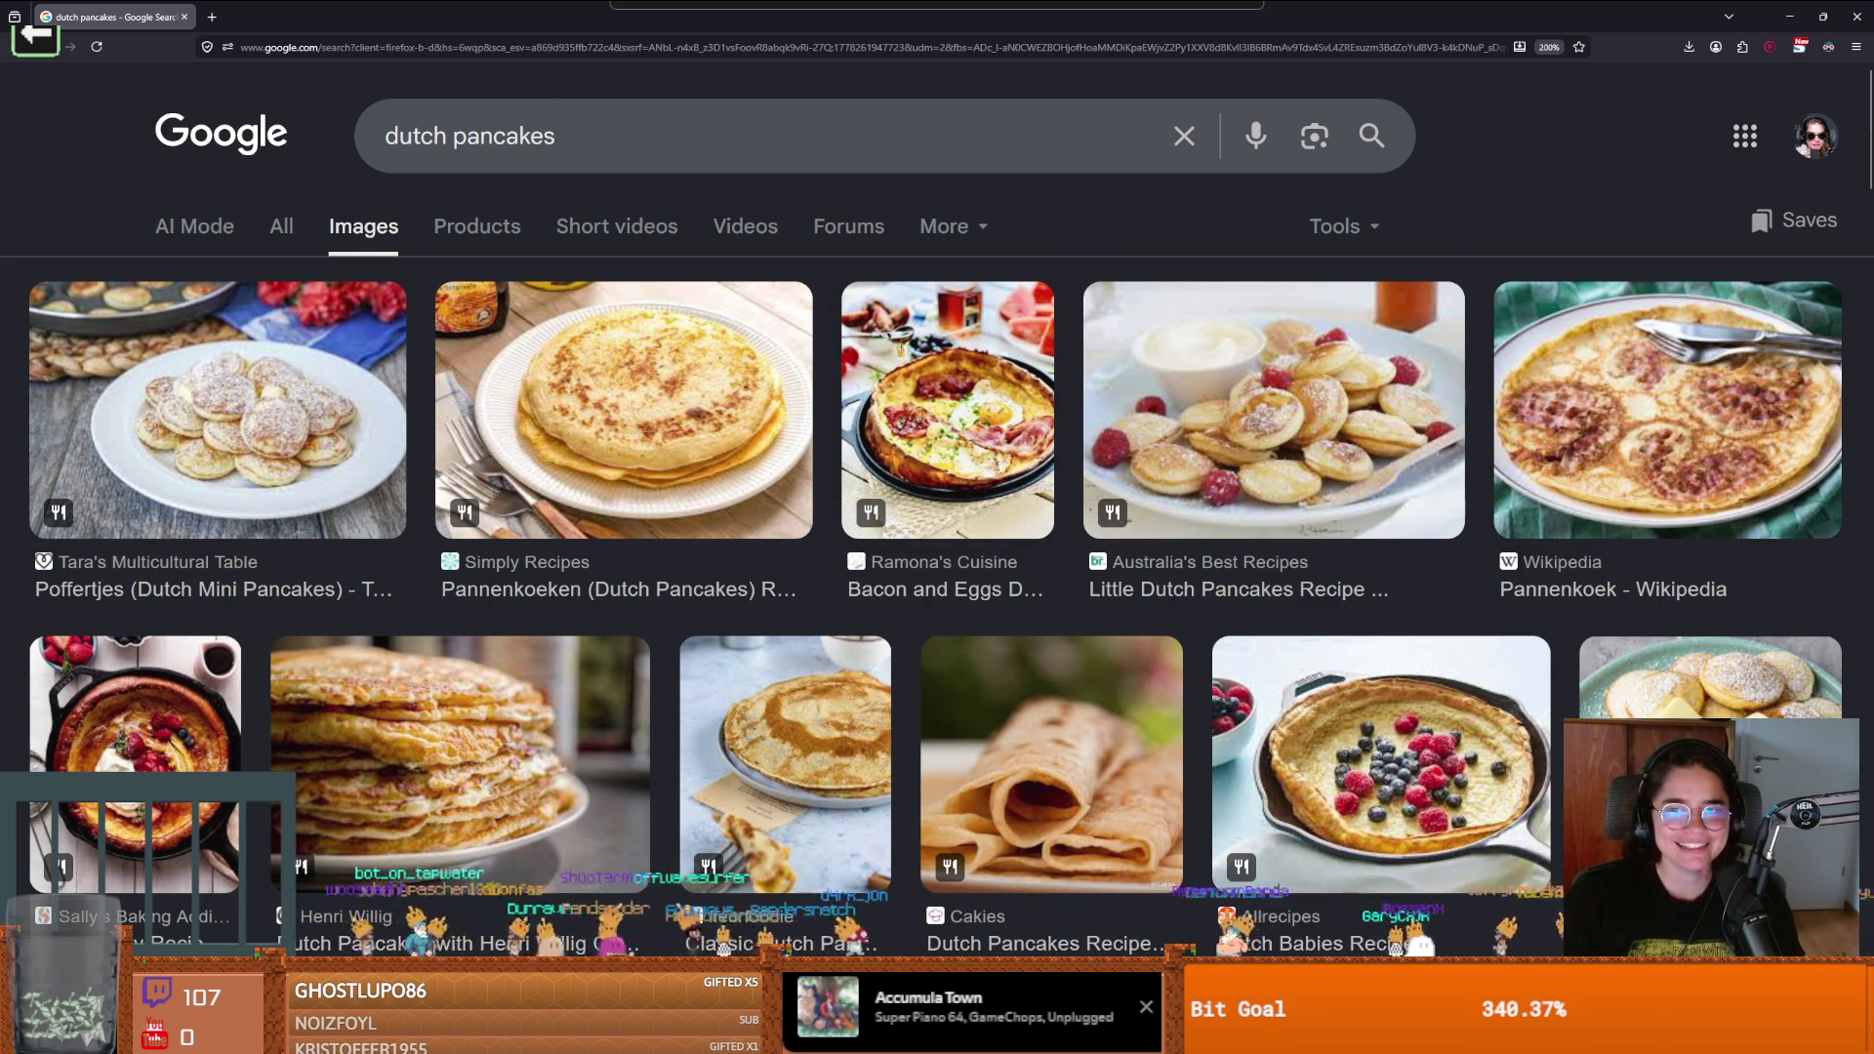
key("alt+Tab")
left_click_drag(976, 341, 1220, 725)
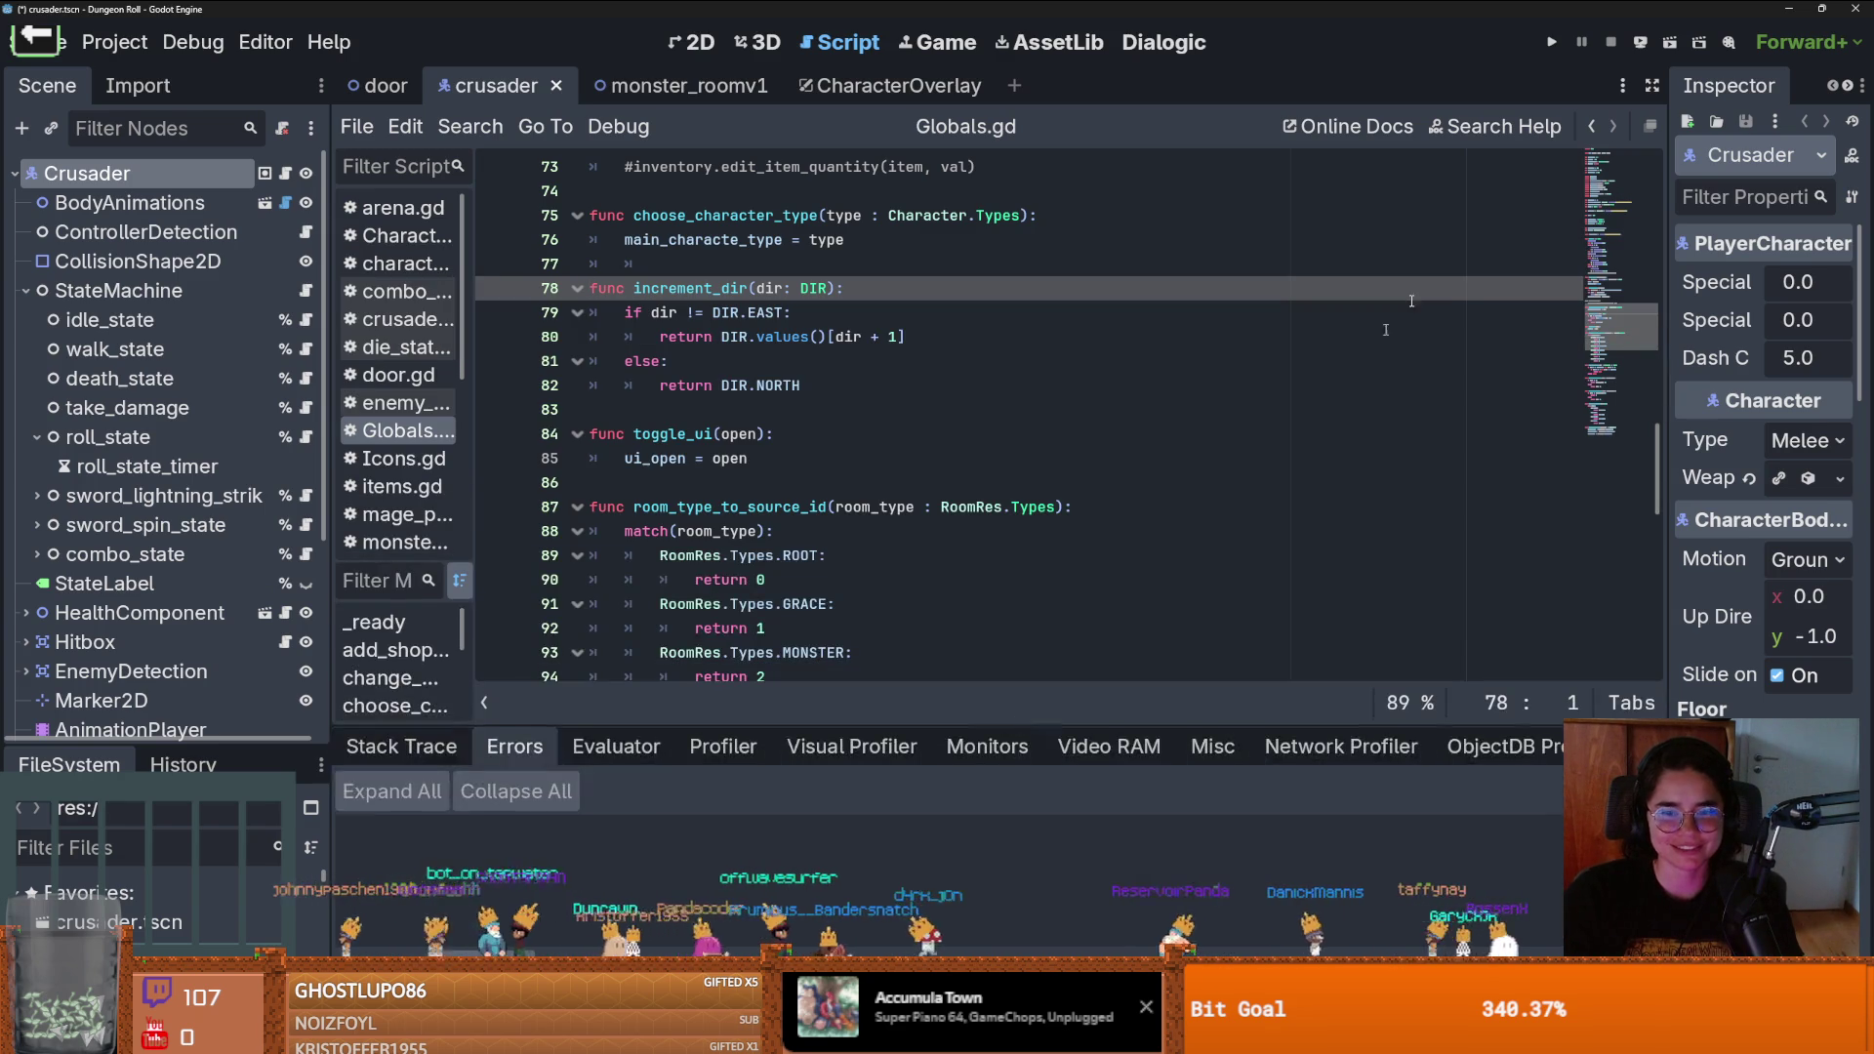
Run the game, inspect the failing preload on line 17 of room_chooser.gd, then quit the editor
left_click(1554, 37)
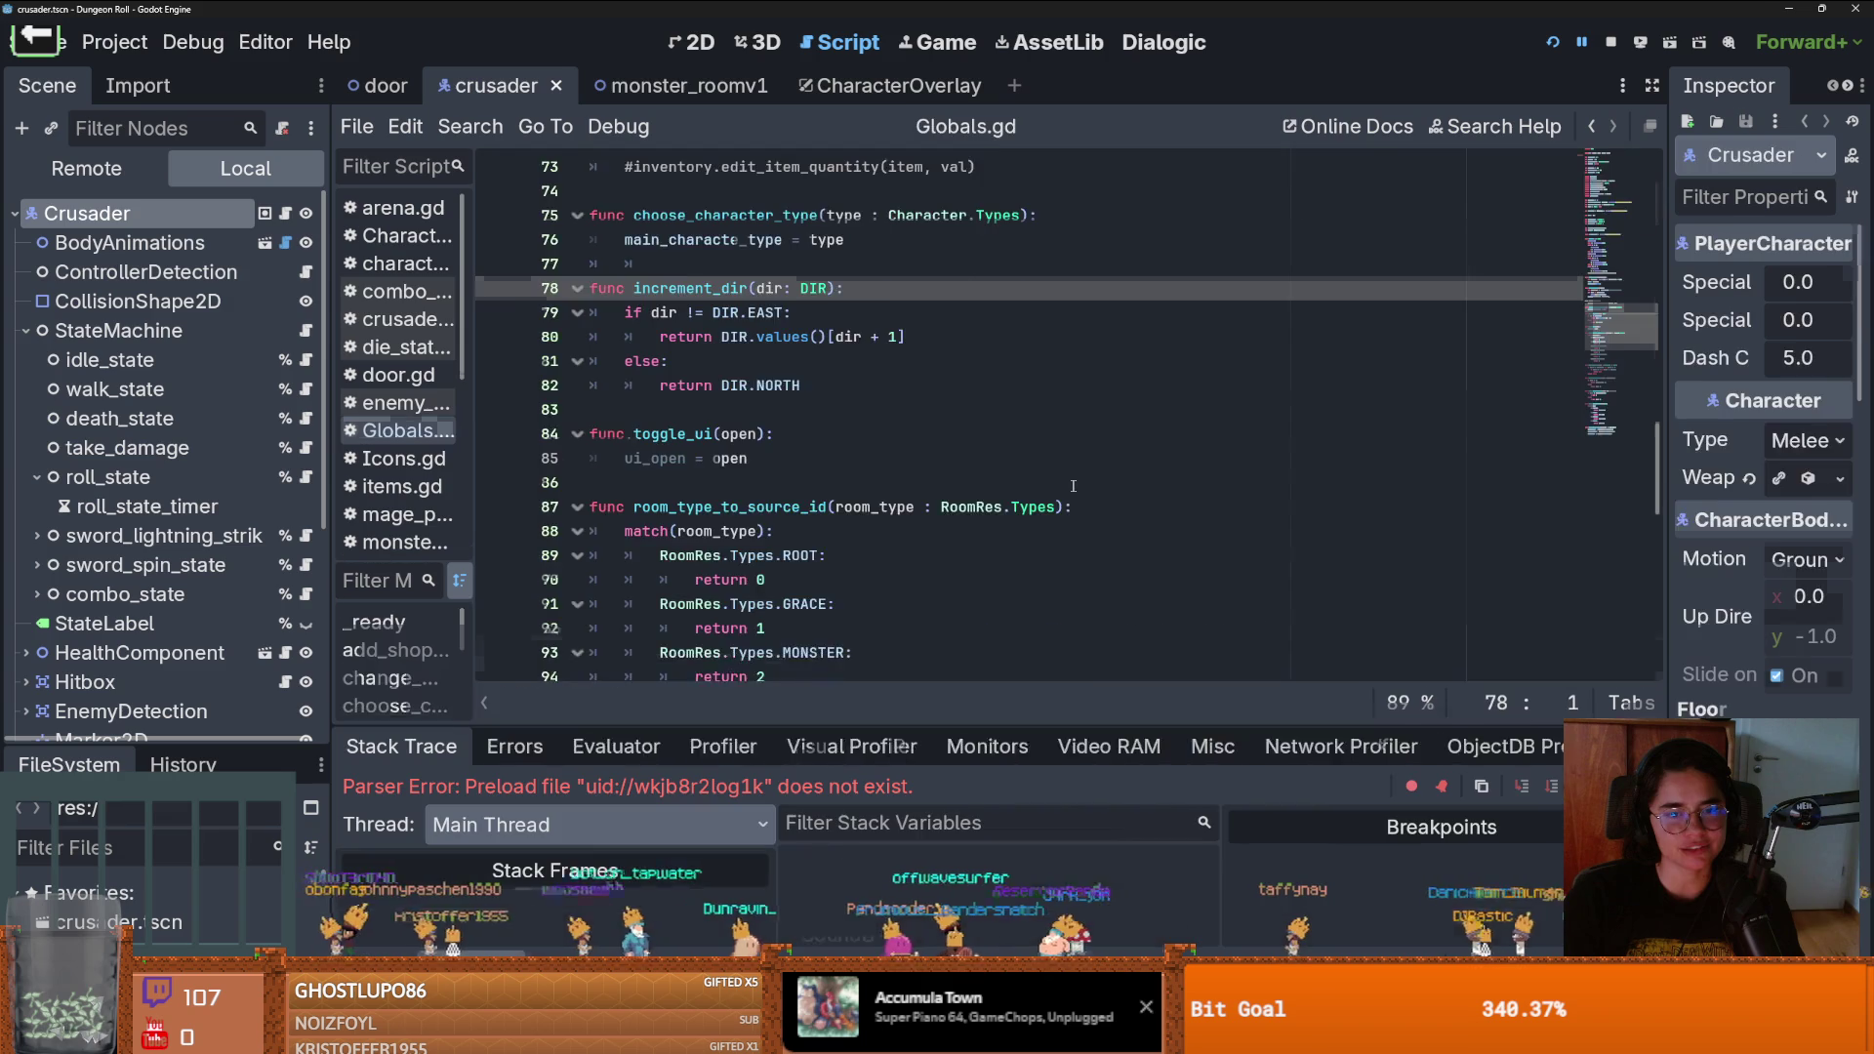
left_click(732, 426)
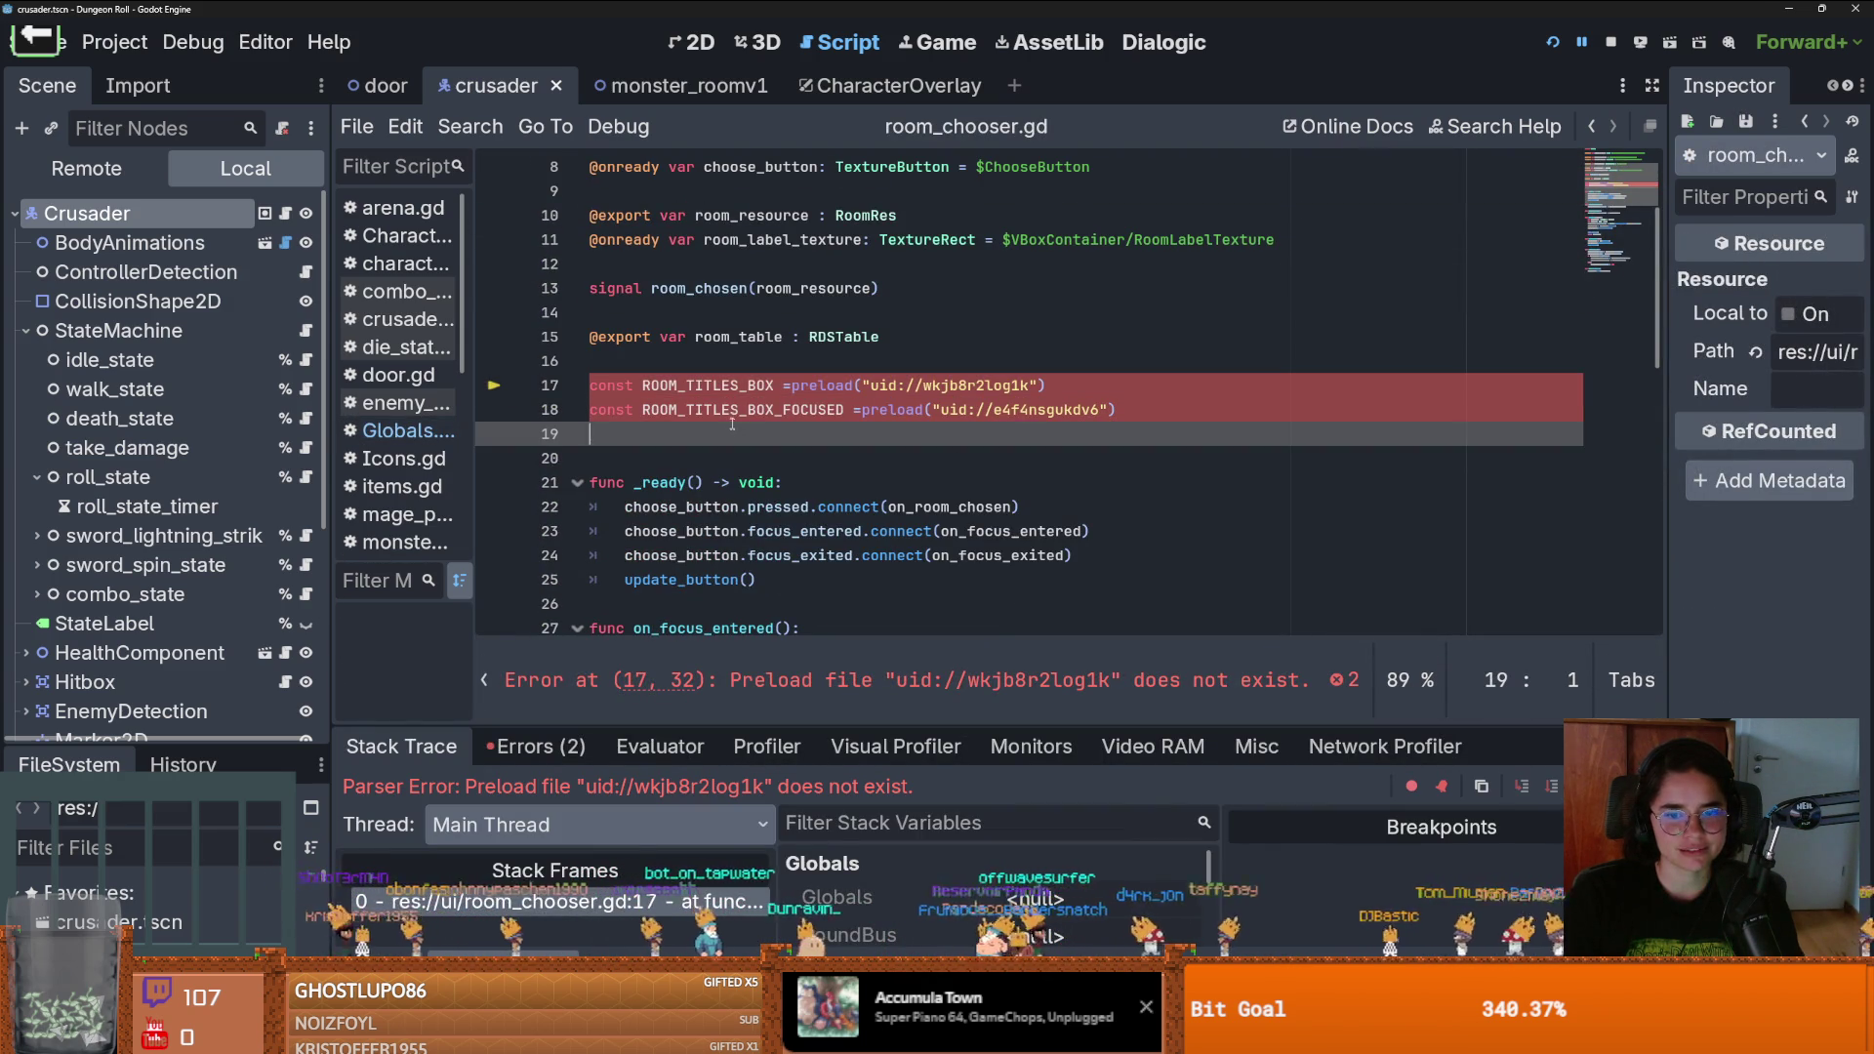
left_click(957, 678)
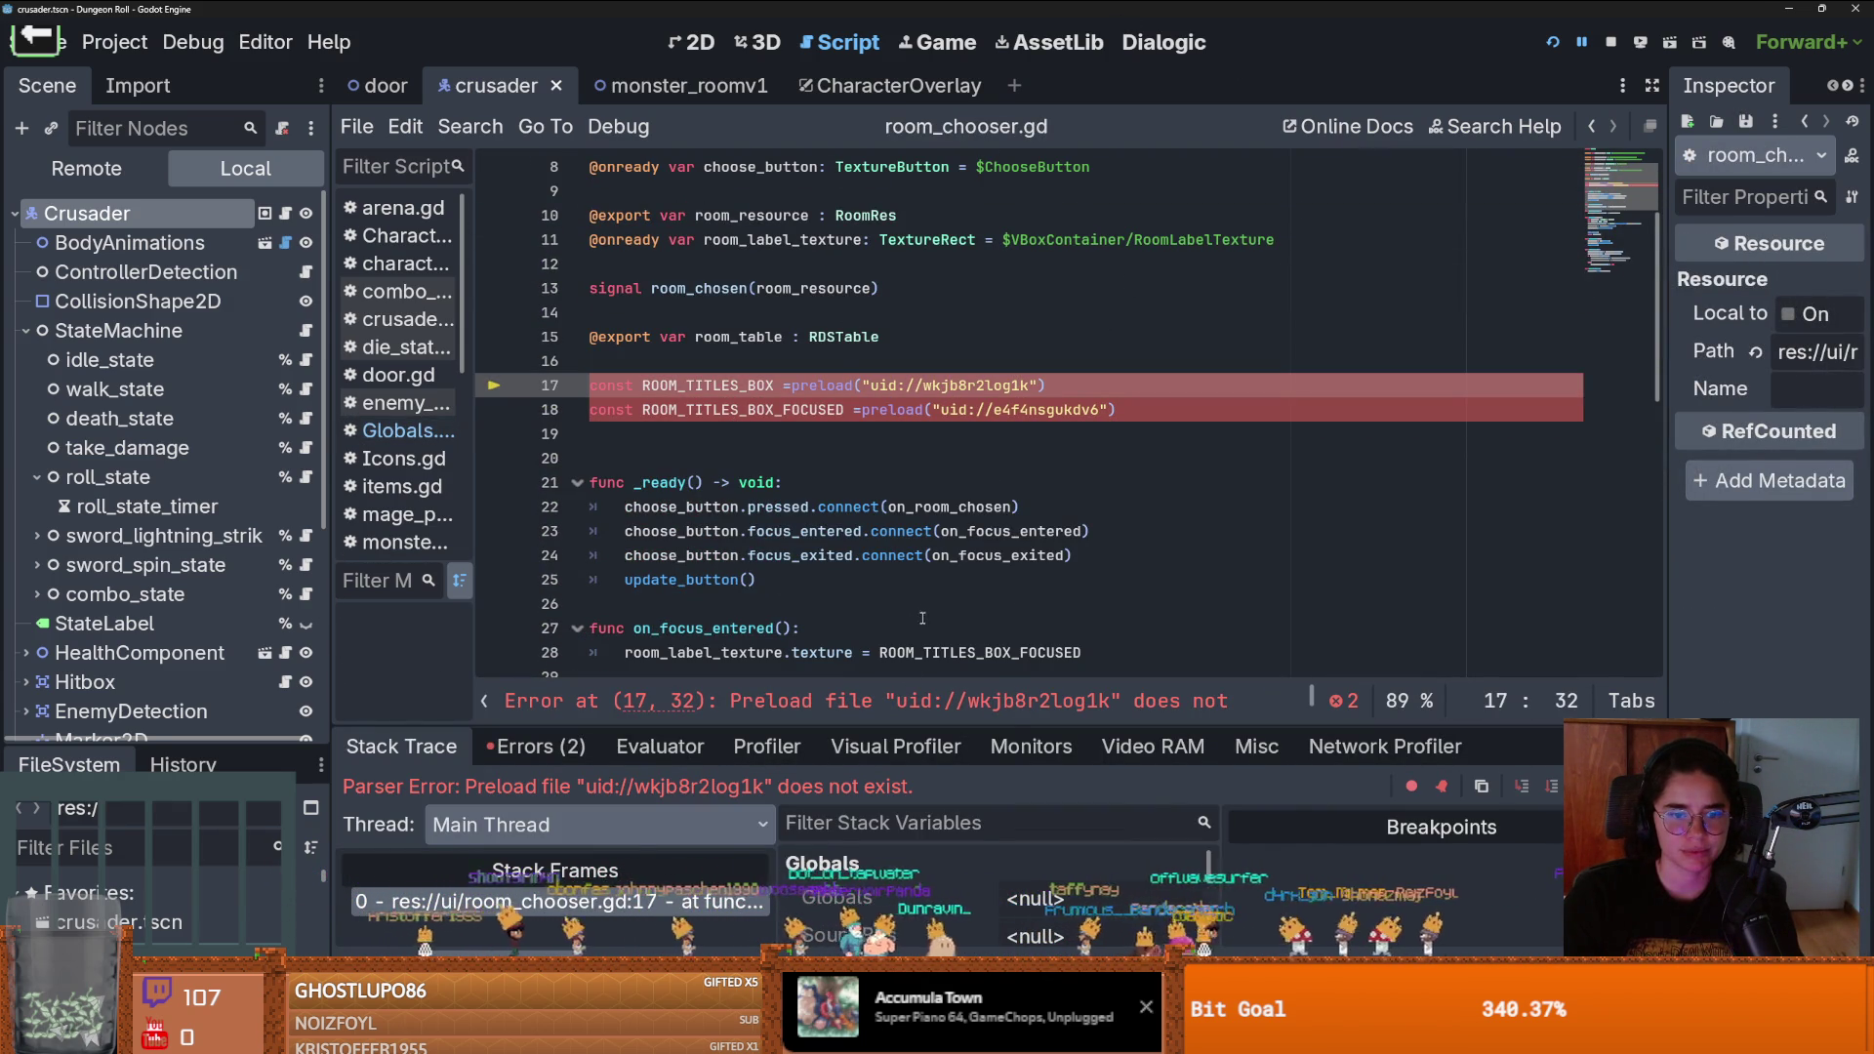
left_click(893, 576)
scroll(893, 572, "down", 1)
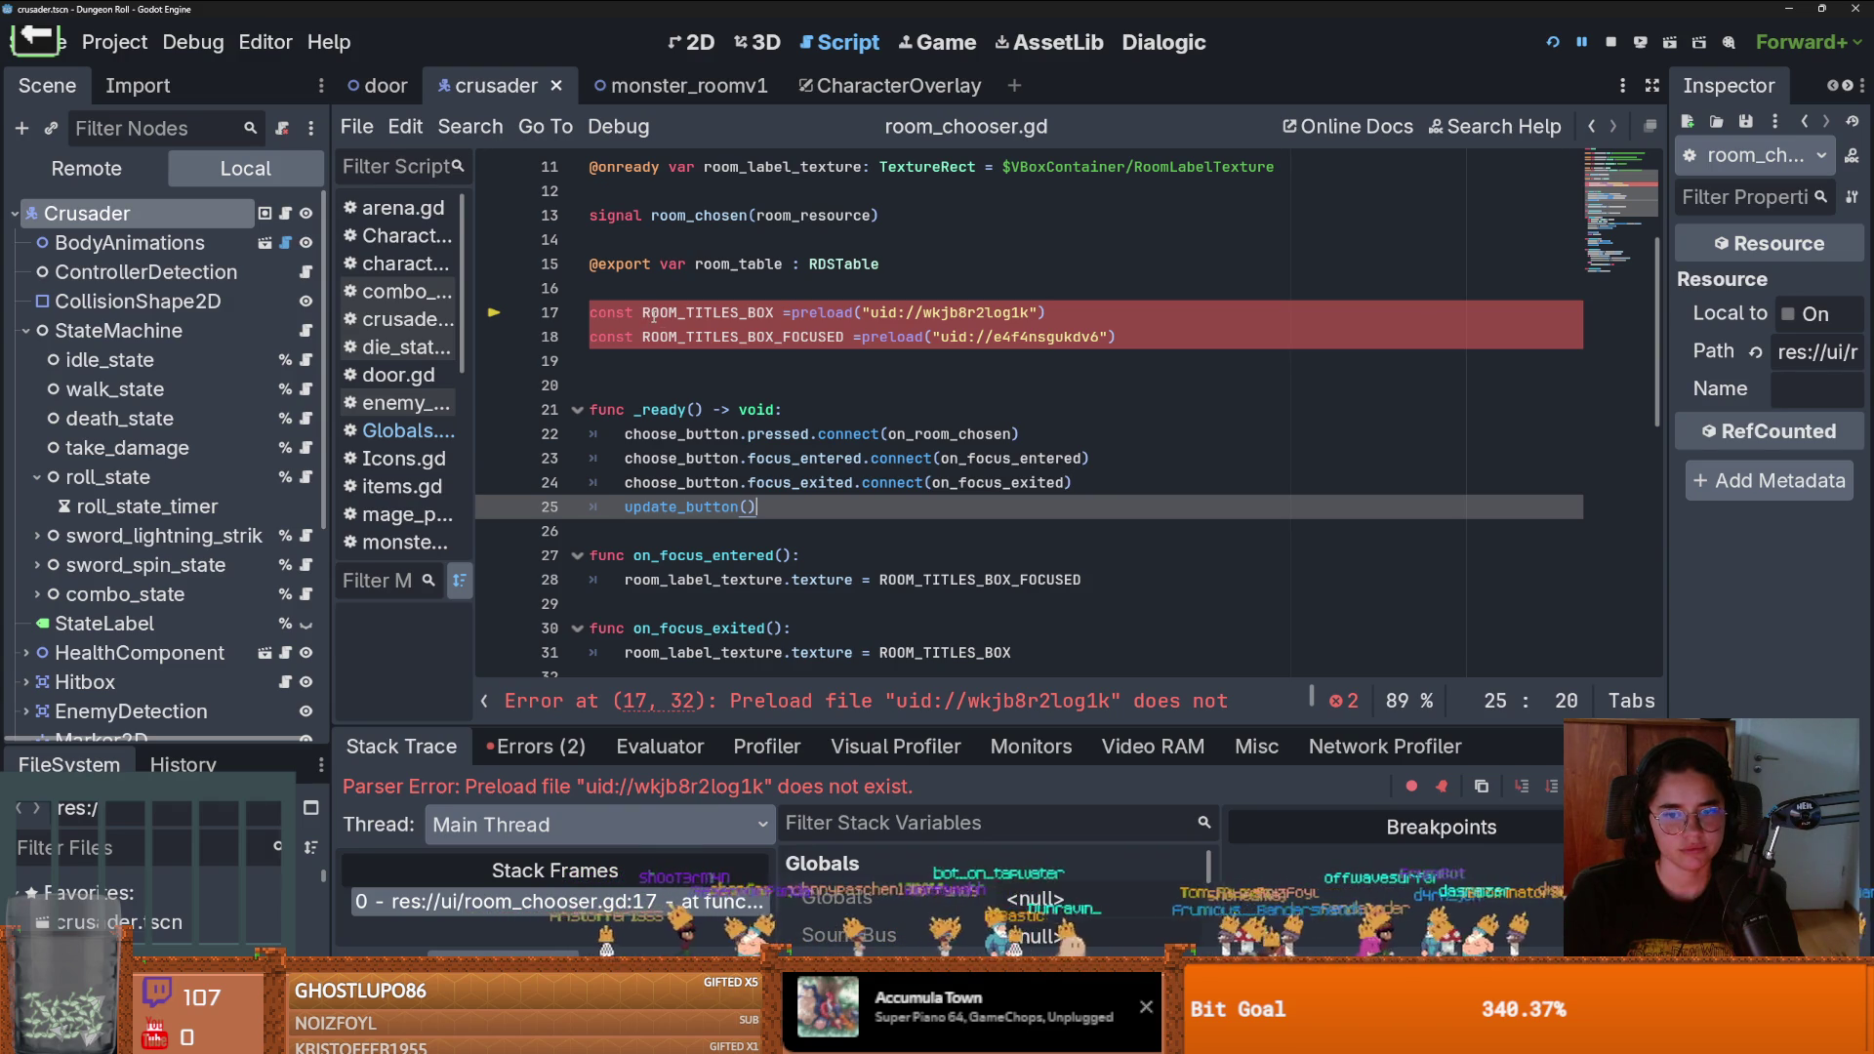
key("ctrl+q")
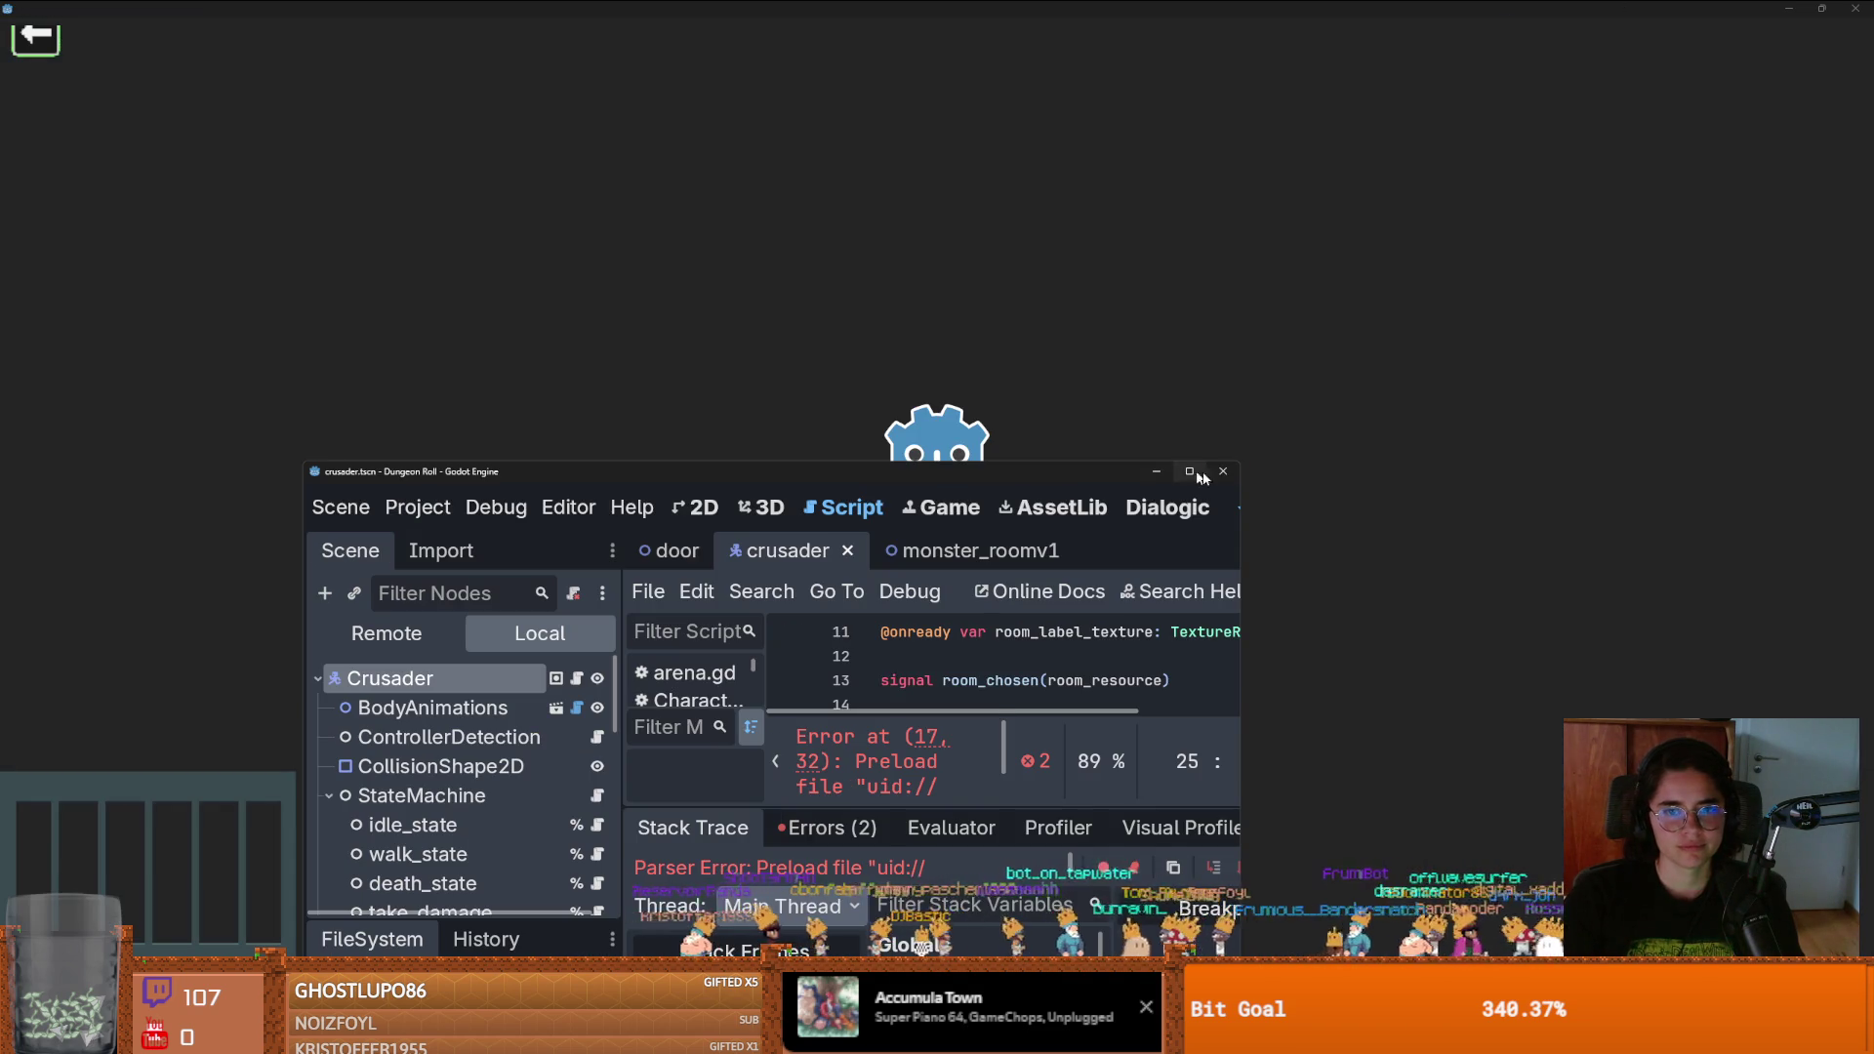
left_click(688, 784)
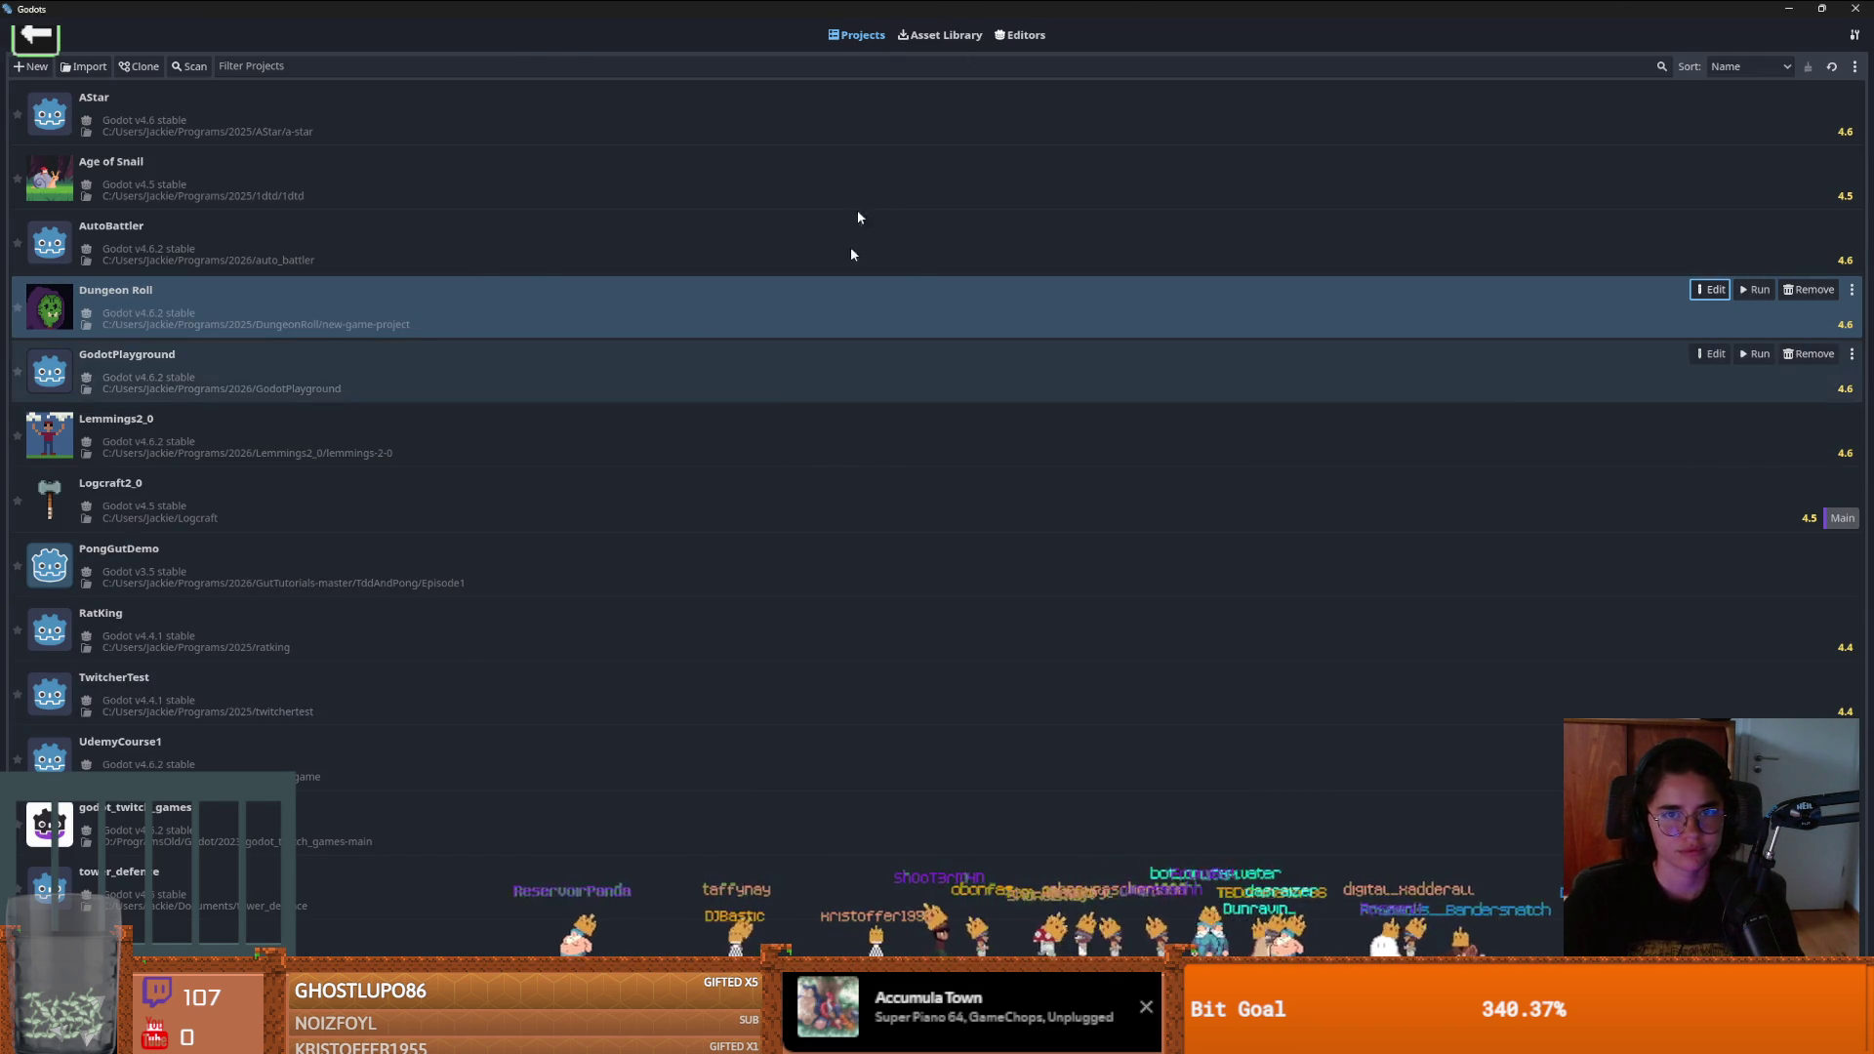
Discard all 55 uncommitted changes in GitHub Desktop
double_click(878, 10)
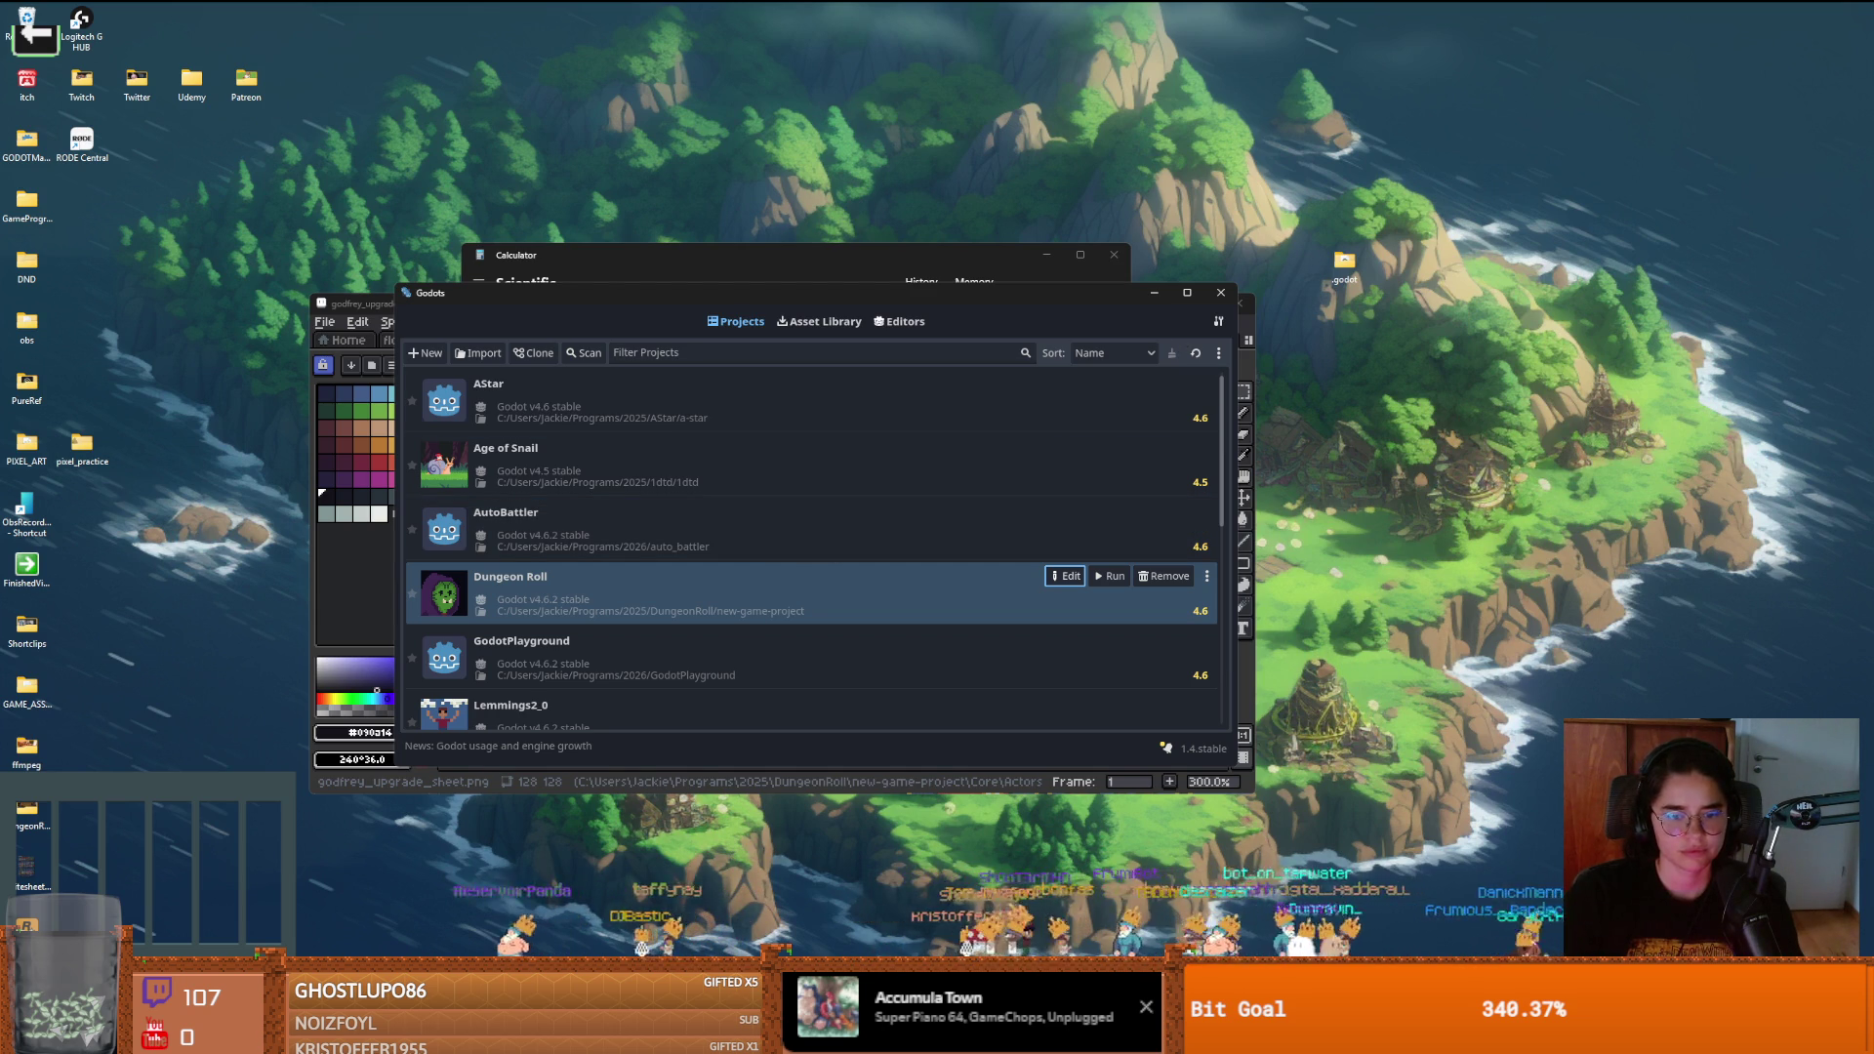
key("alt+Tab")
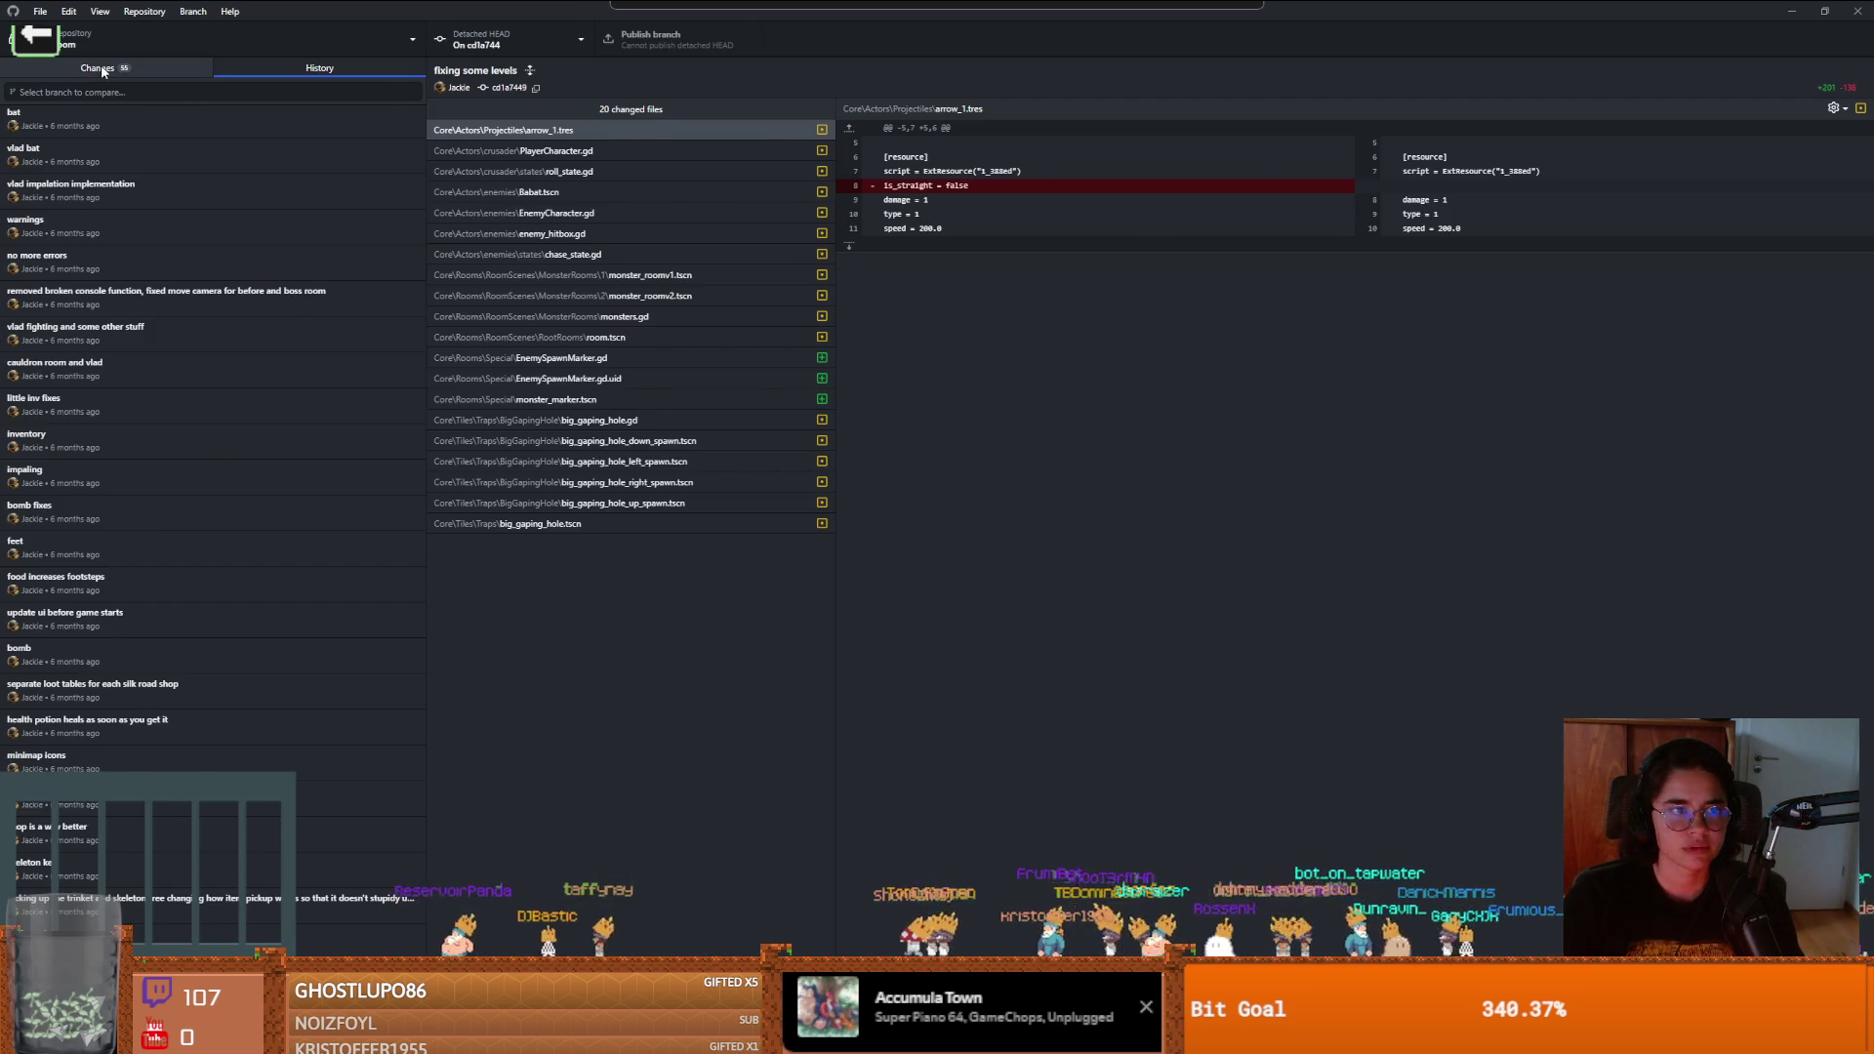
key("ctrl+1")
key("ctrl+shift+BackSpace")
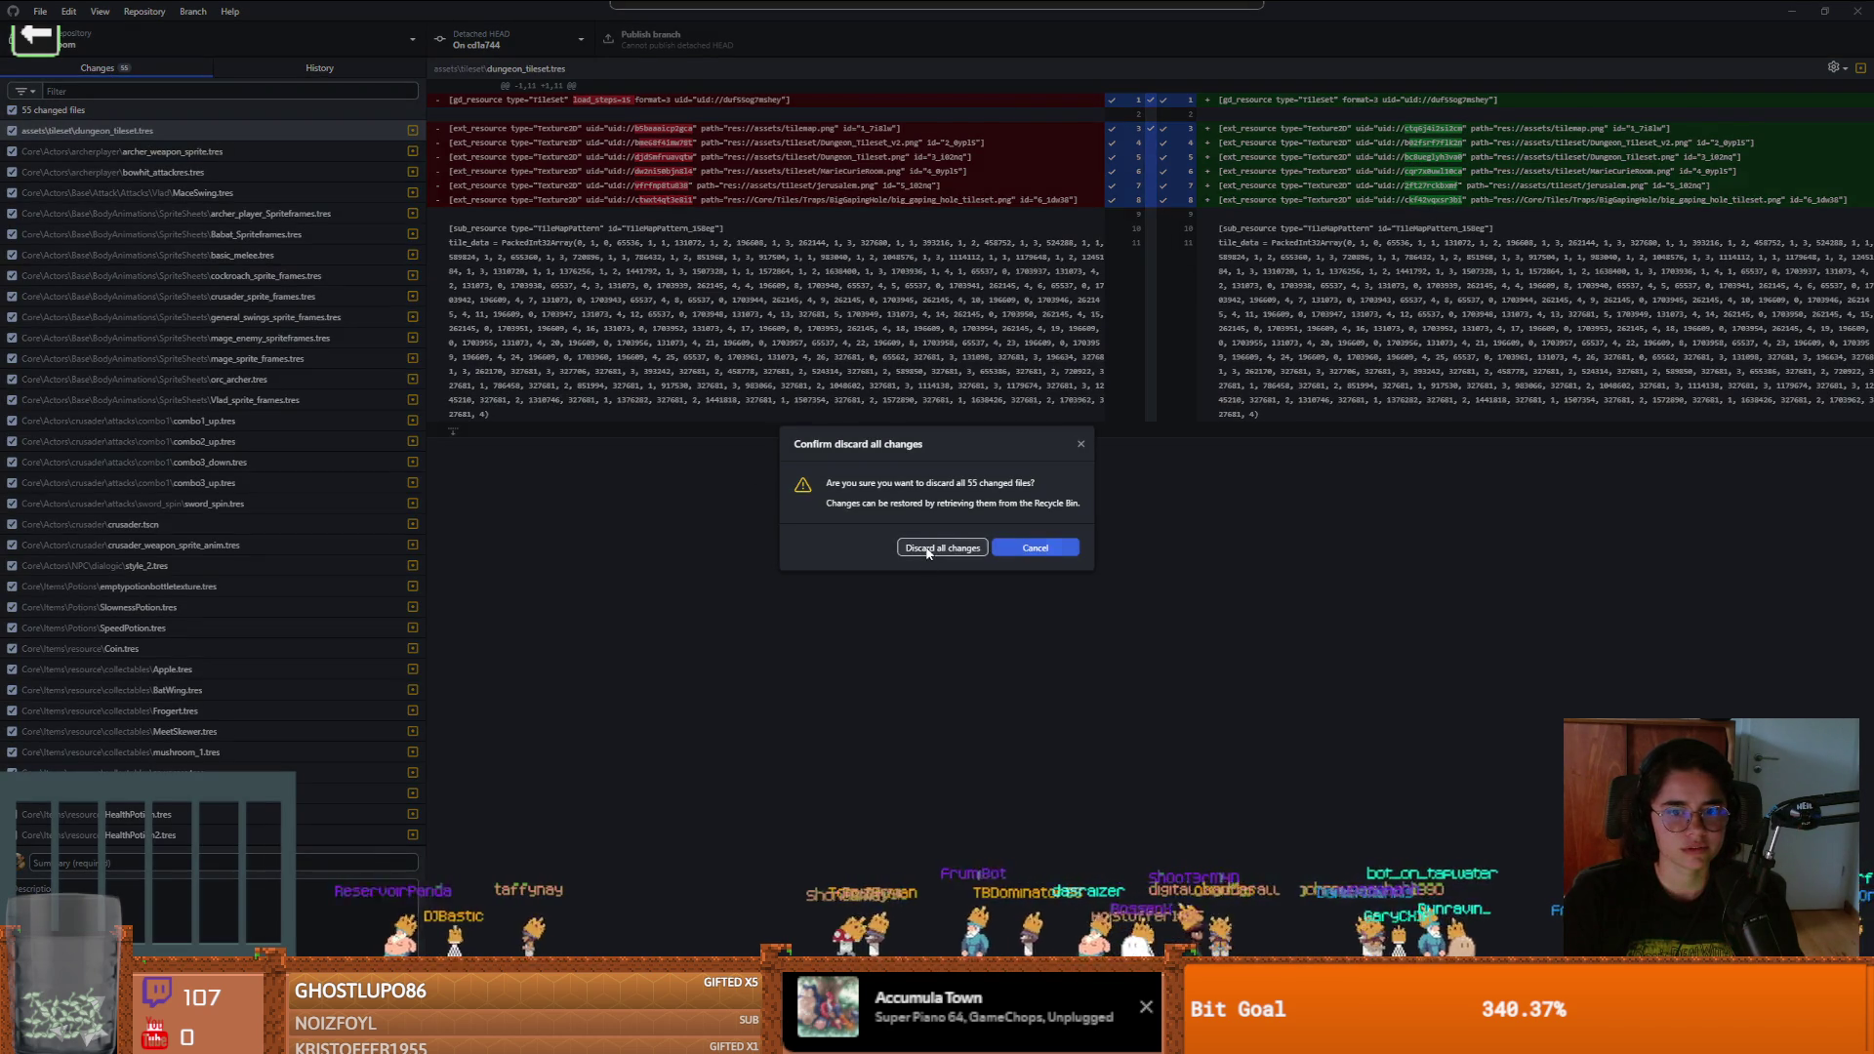
left_click(927, 547)
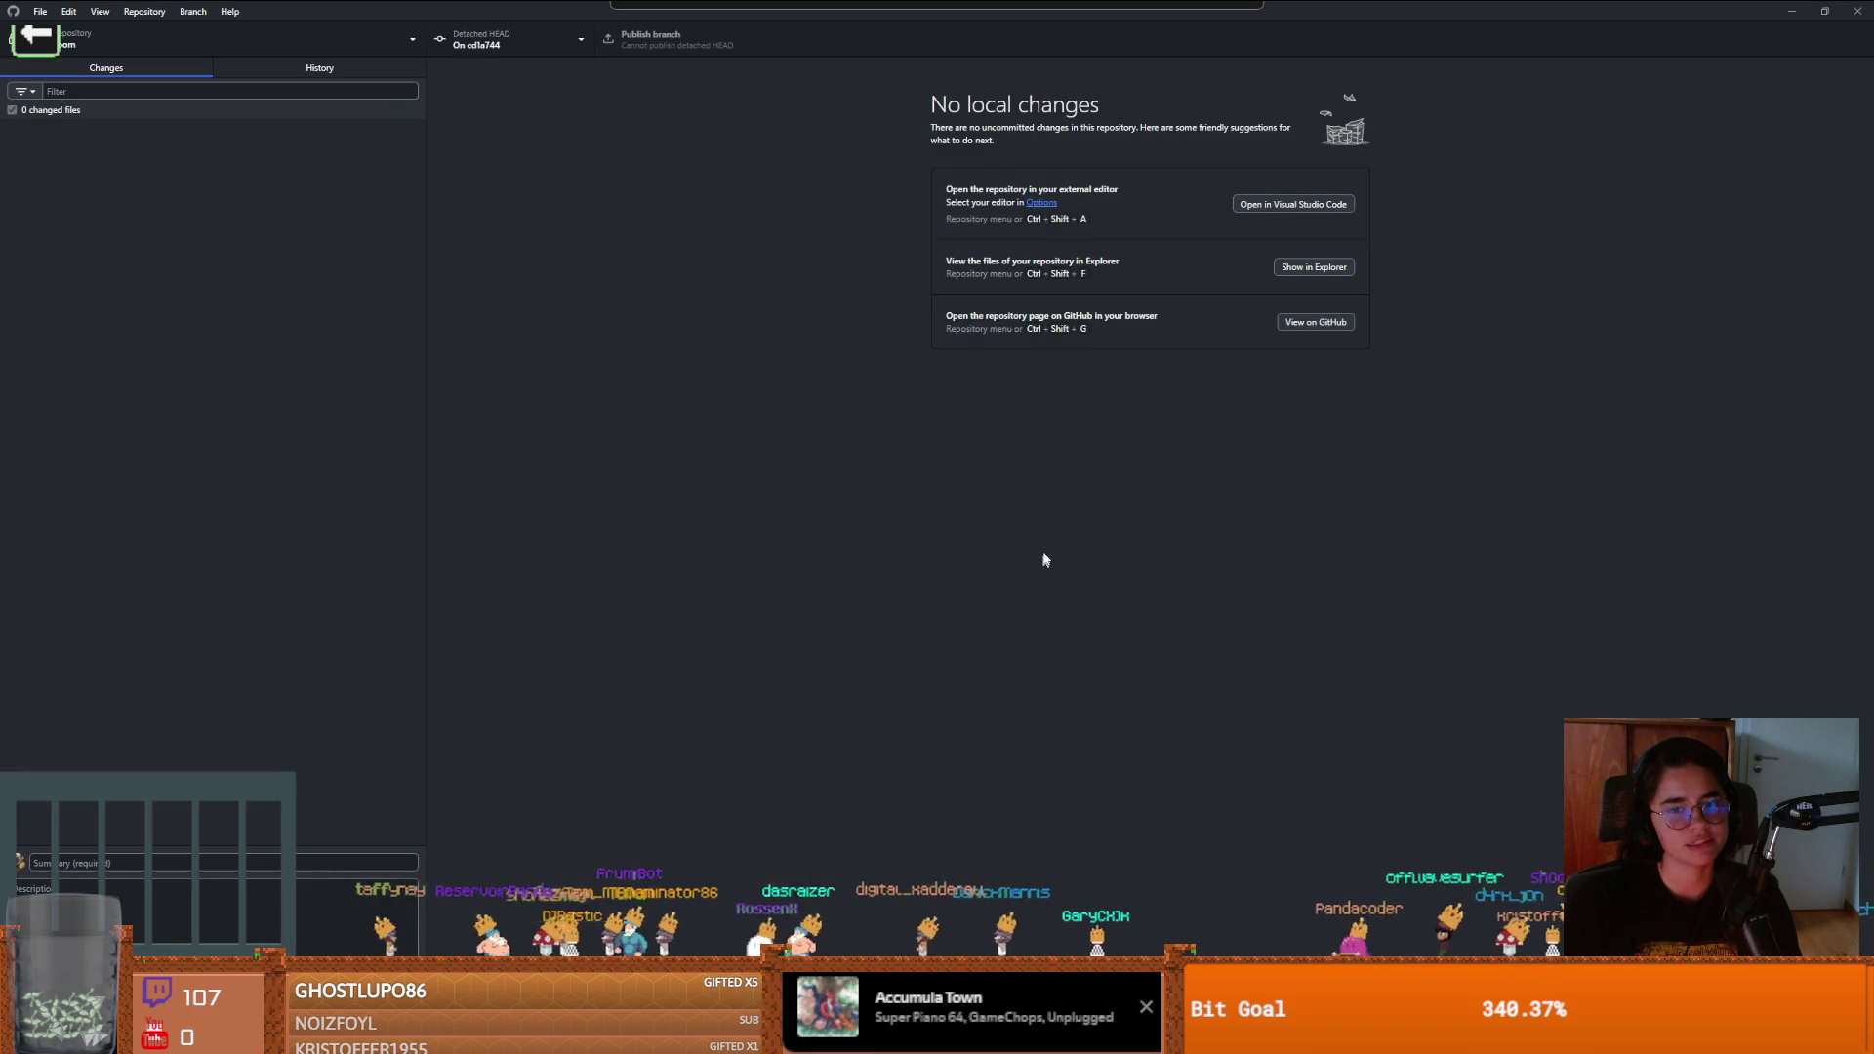
Check out the 'body animations and chase state refinement' commit from History
left_click(319, 70)
scroll(203, 529, "down", 10)
right_click(99, 493)
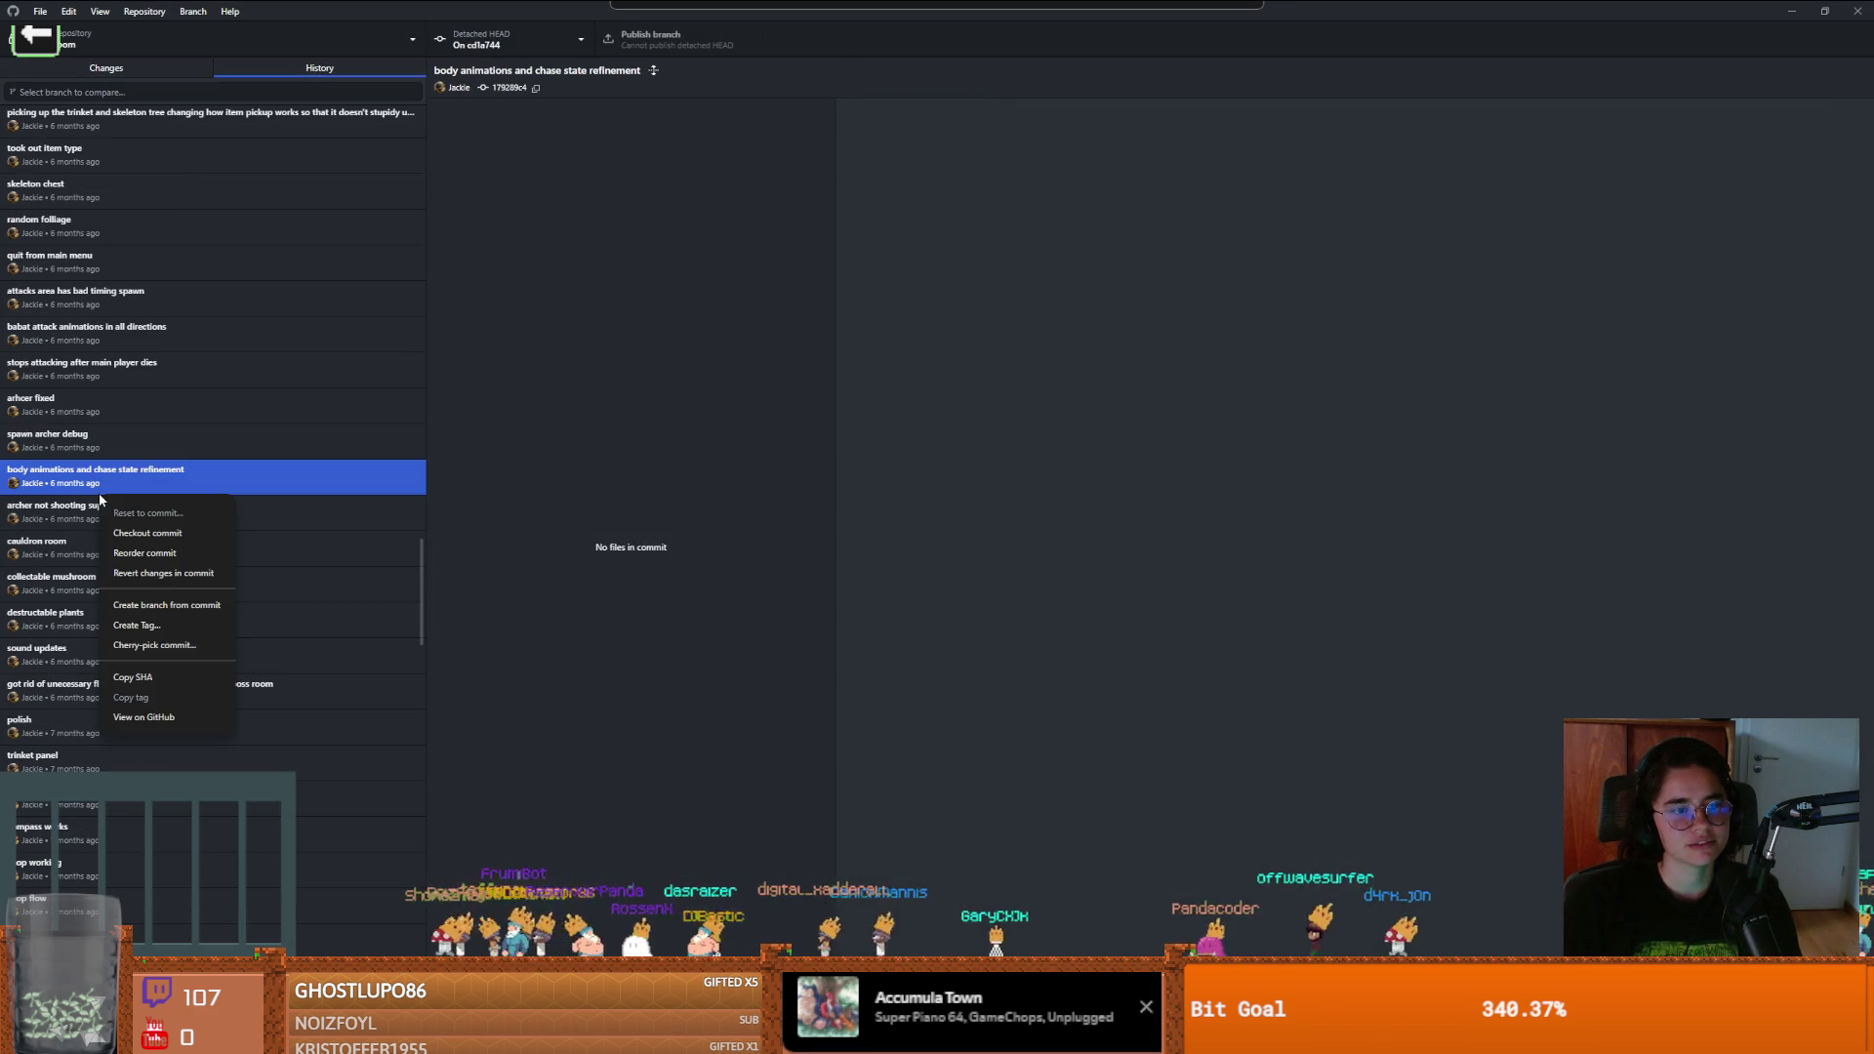
left_click(147, 533)
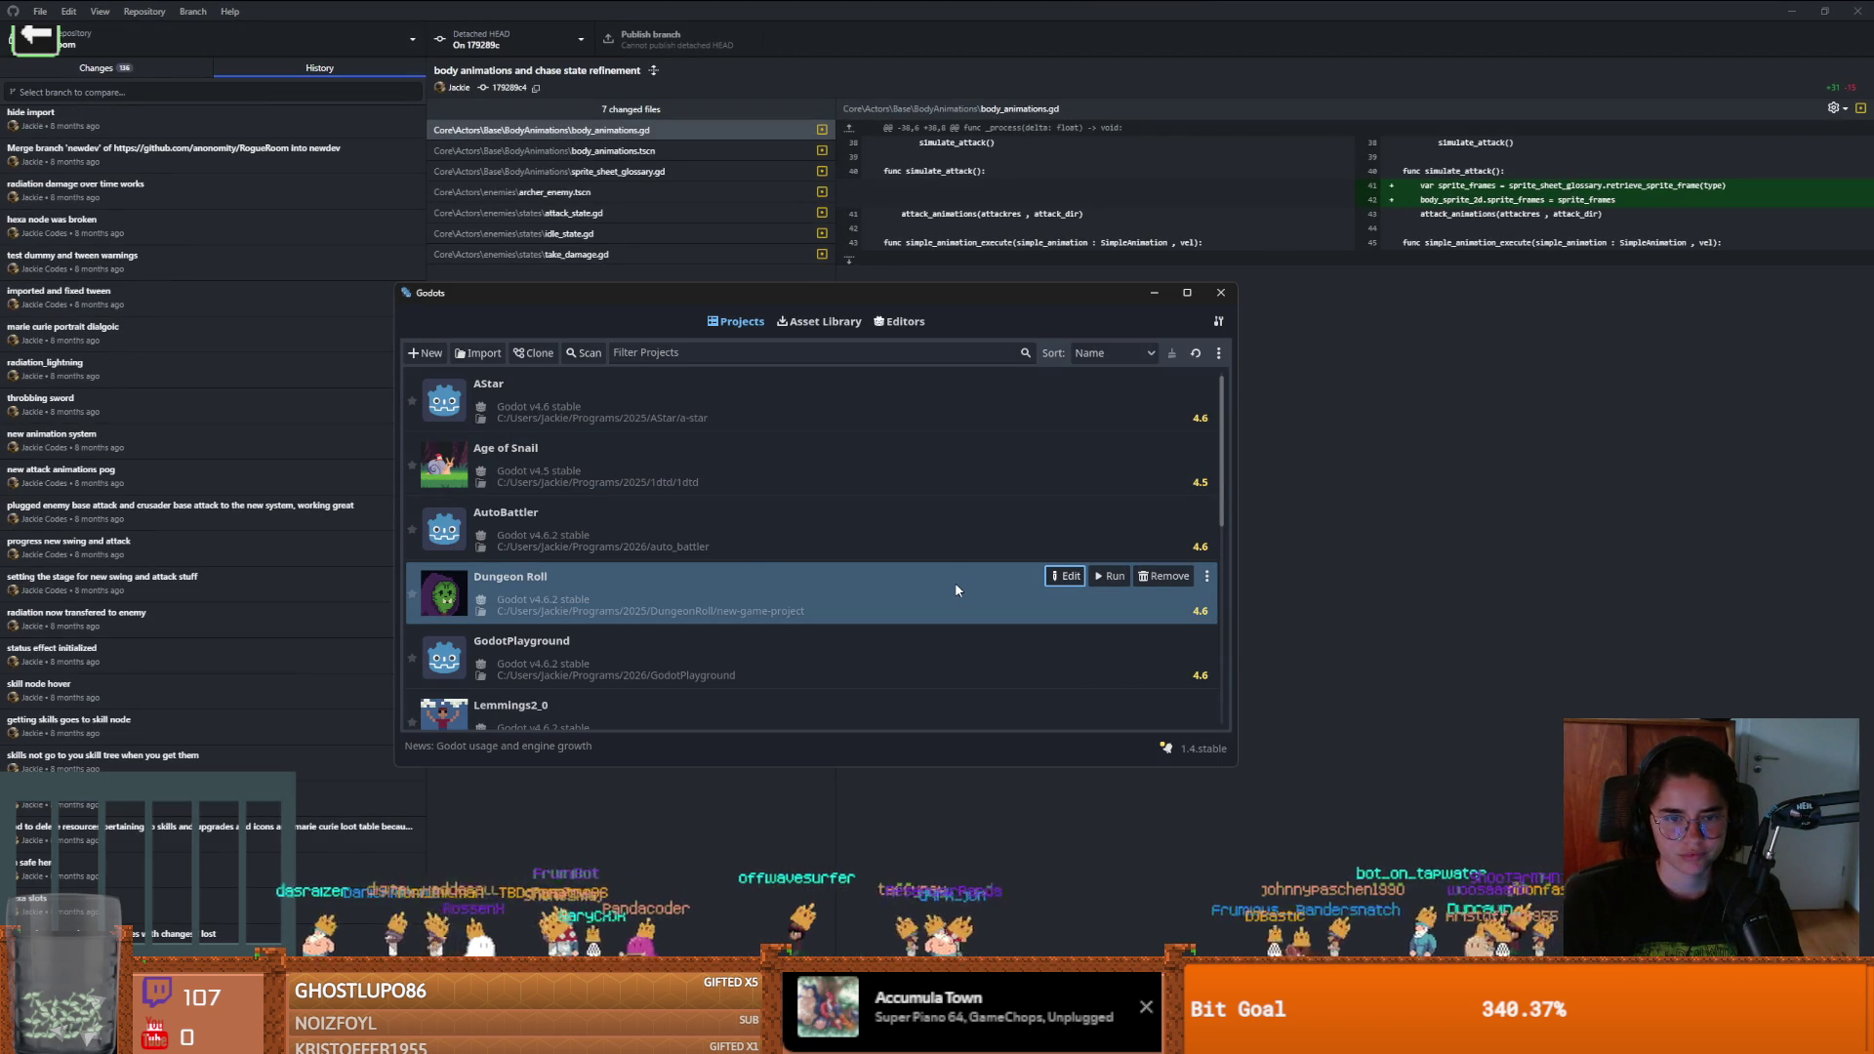
Reopen Dungeon Roll in Godot 4.6.2 and run it, triggering npc.gd compilation errors
double_click(955, 586)
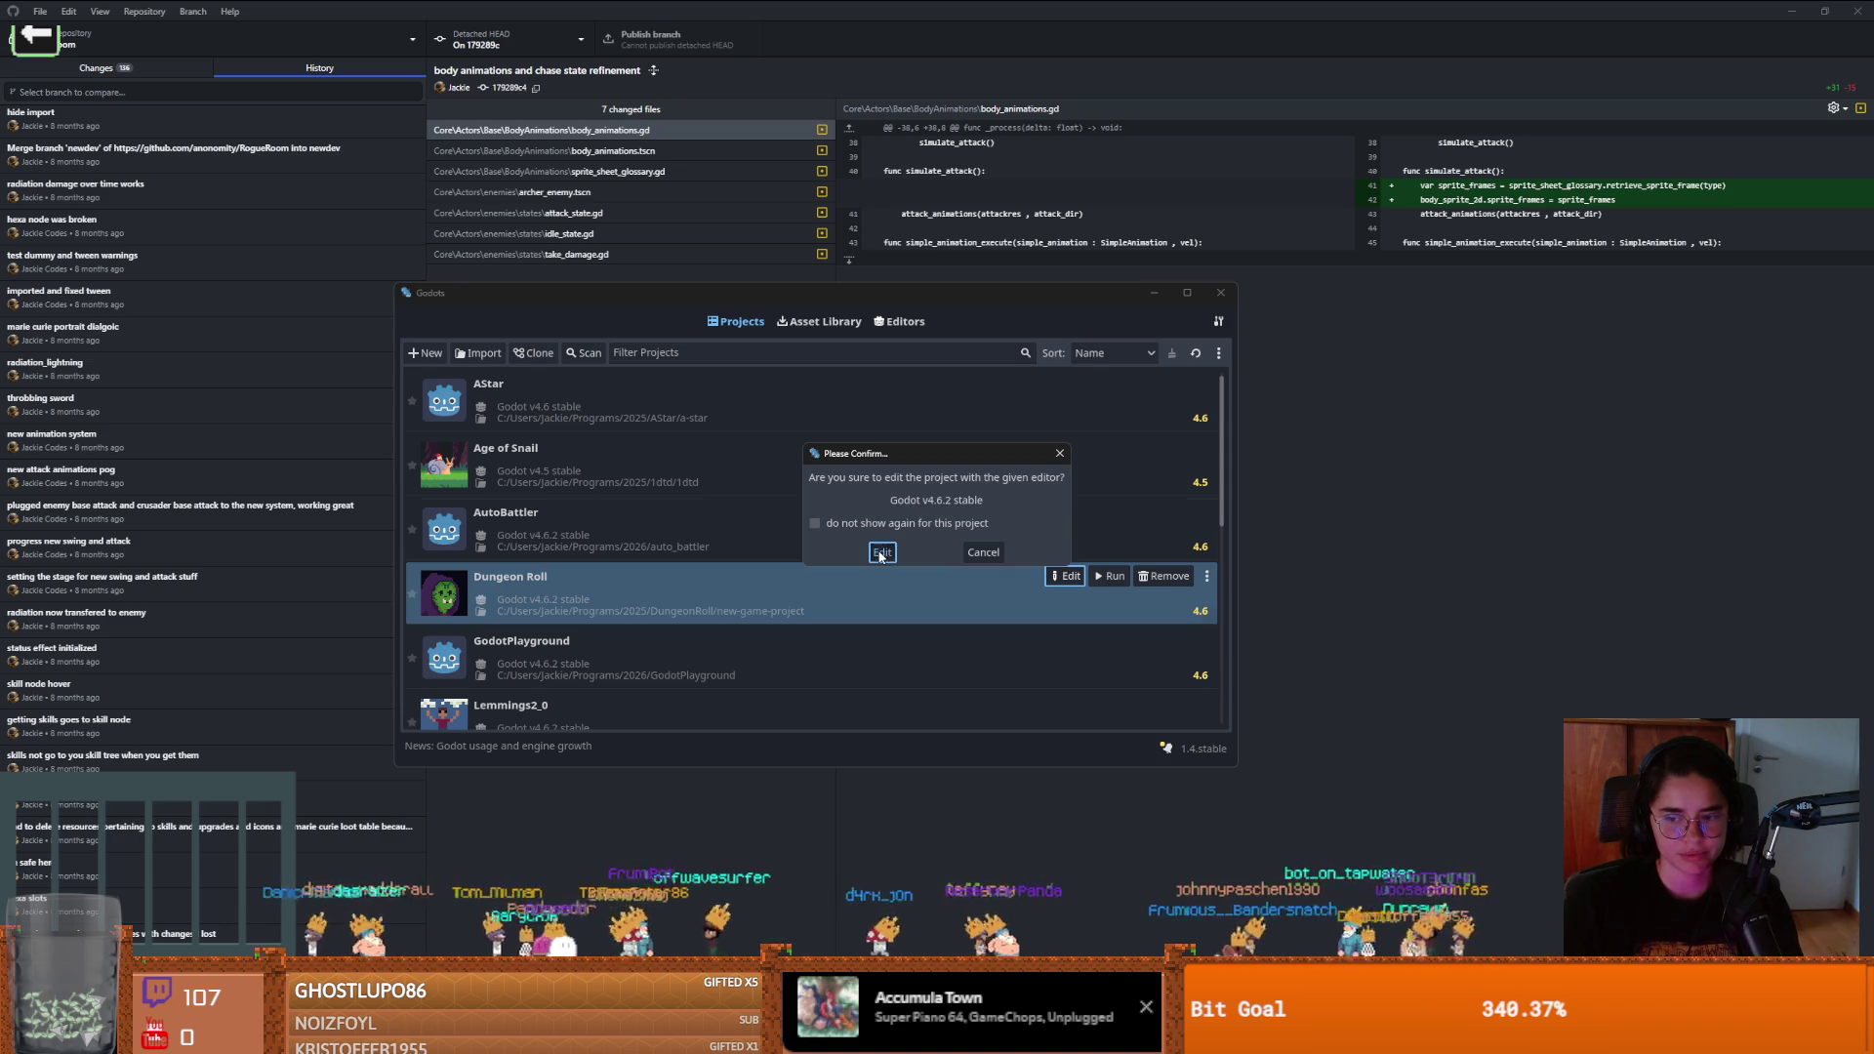
left_click(881, 552)
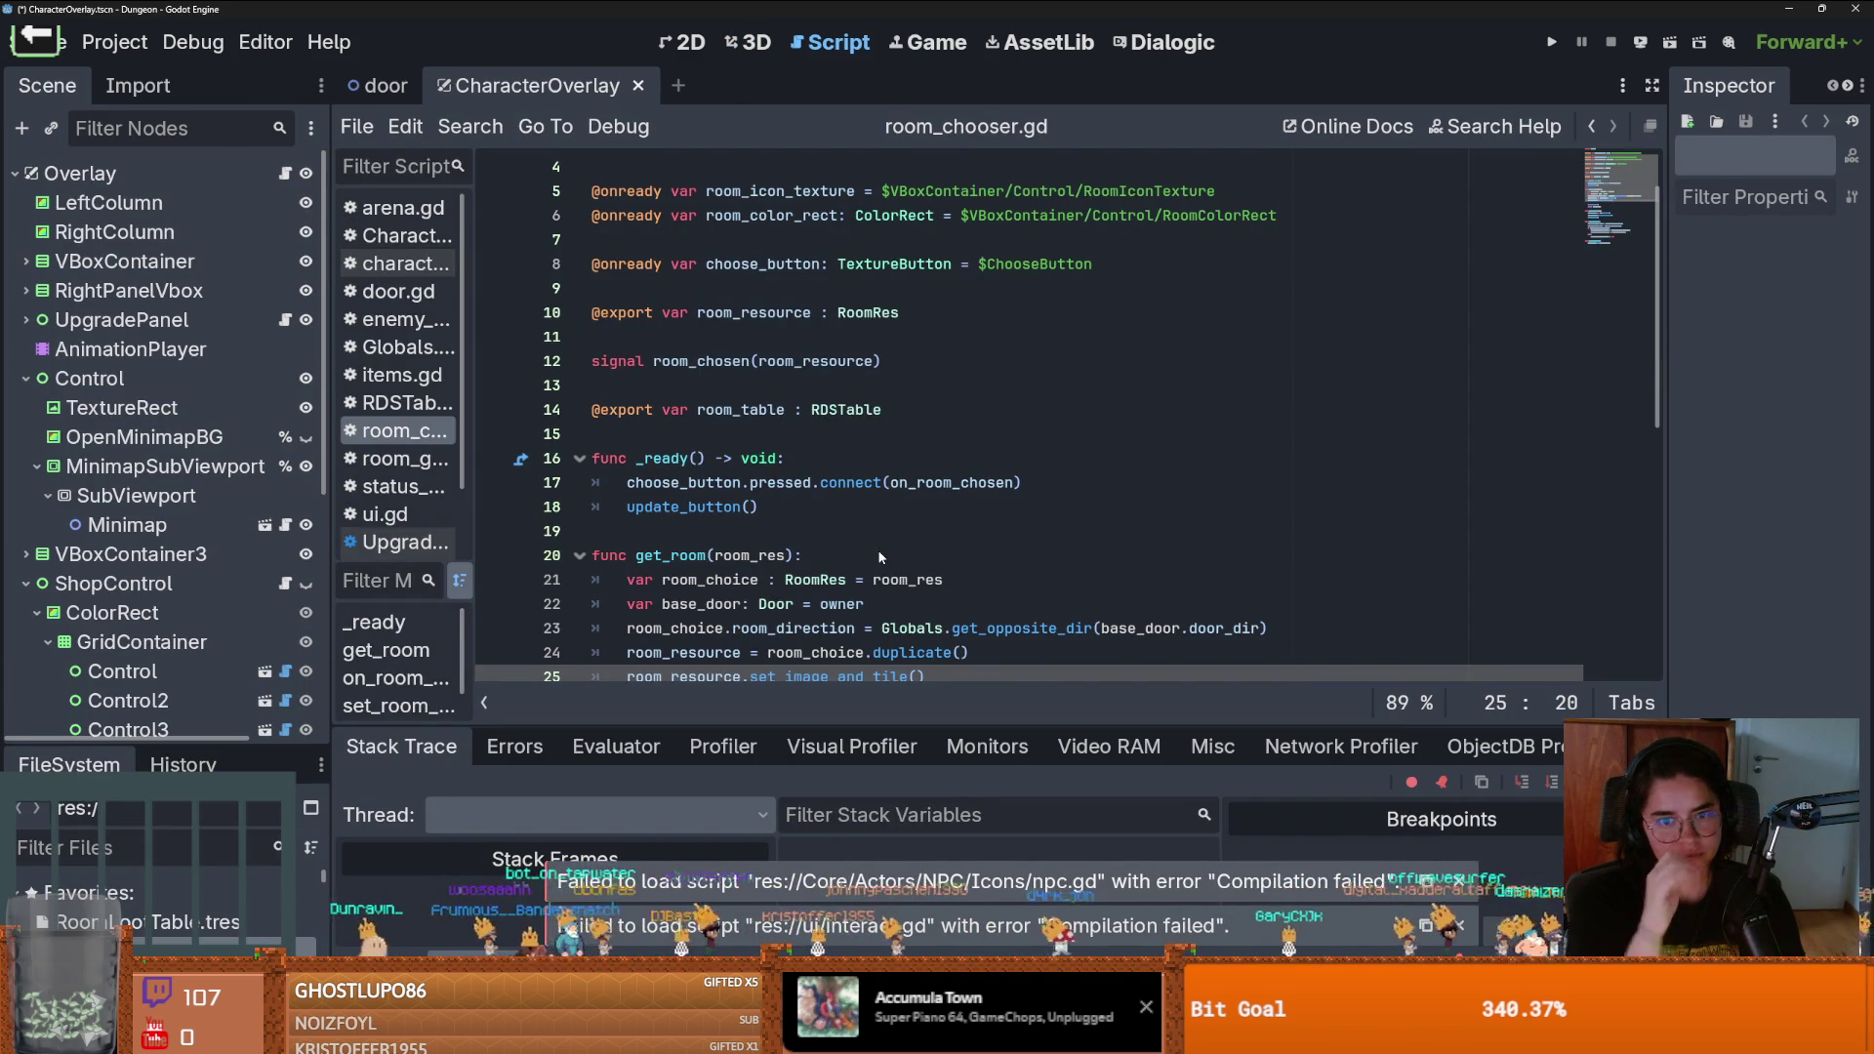
left_click(1551, 44)
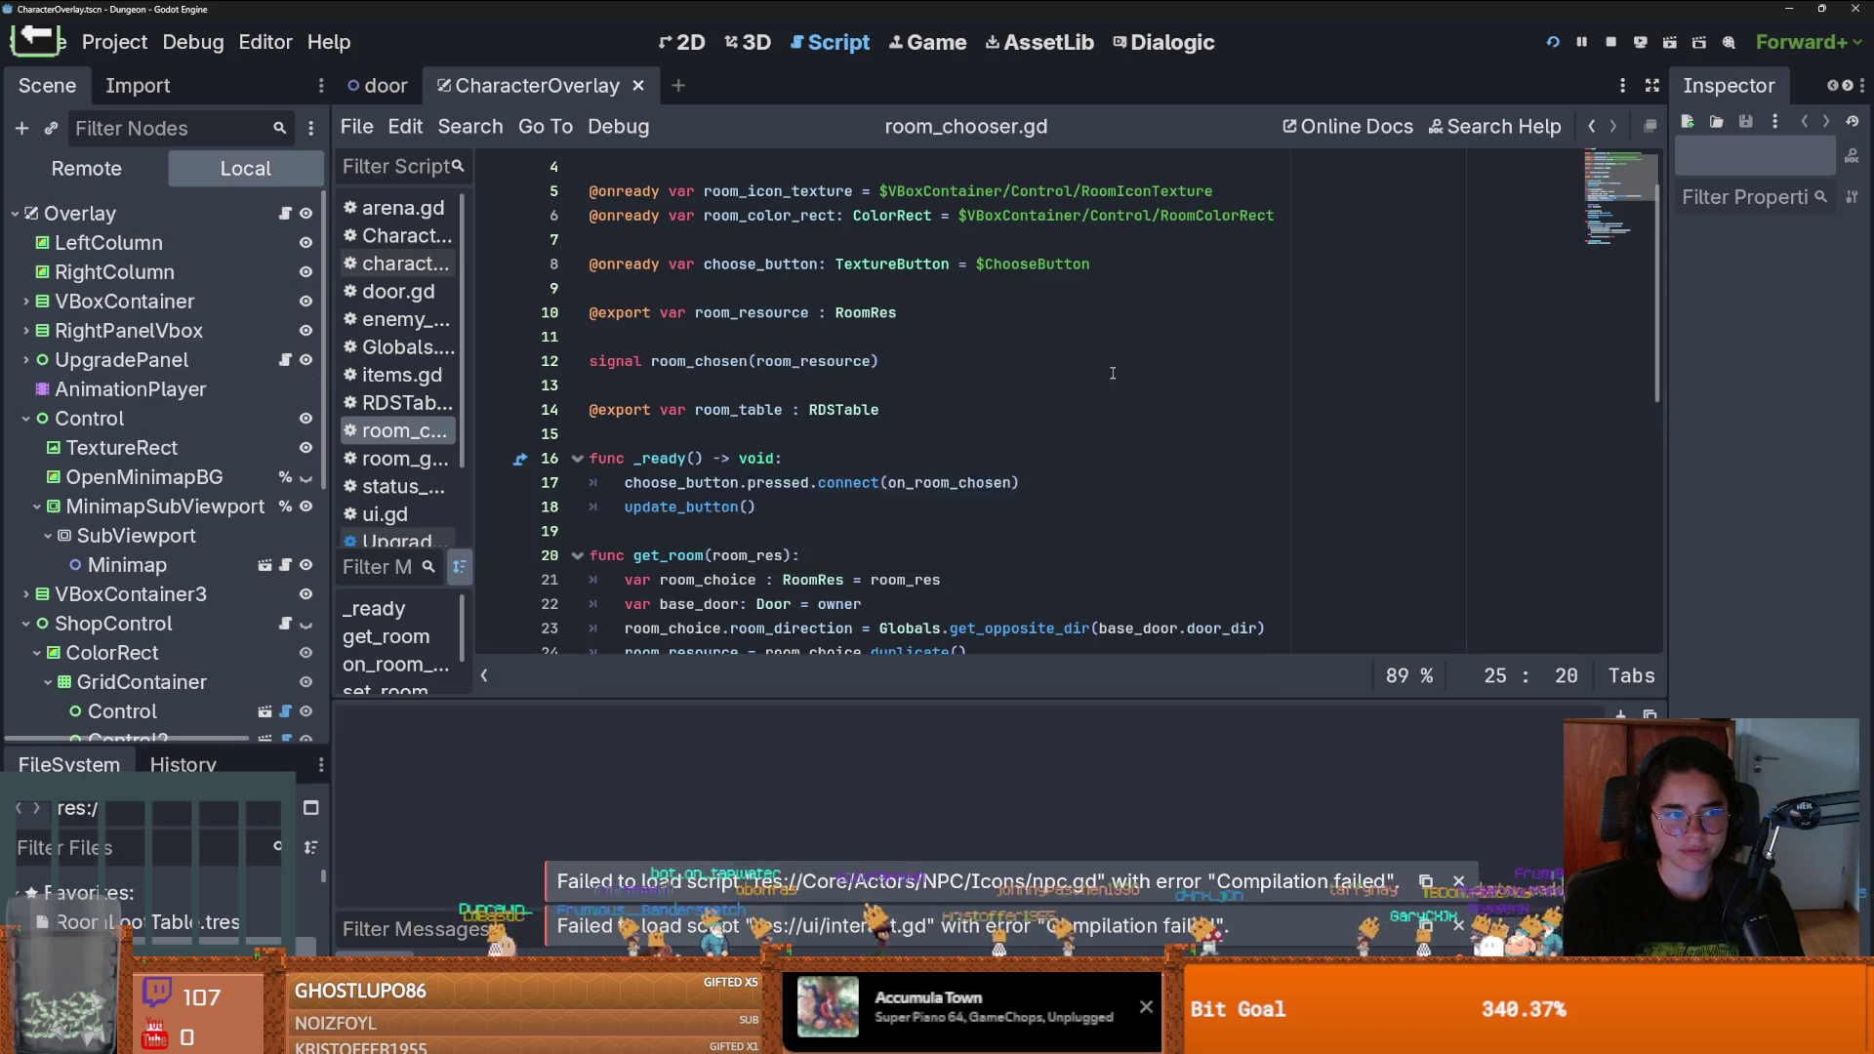